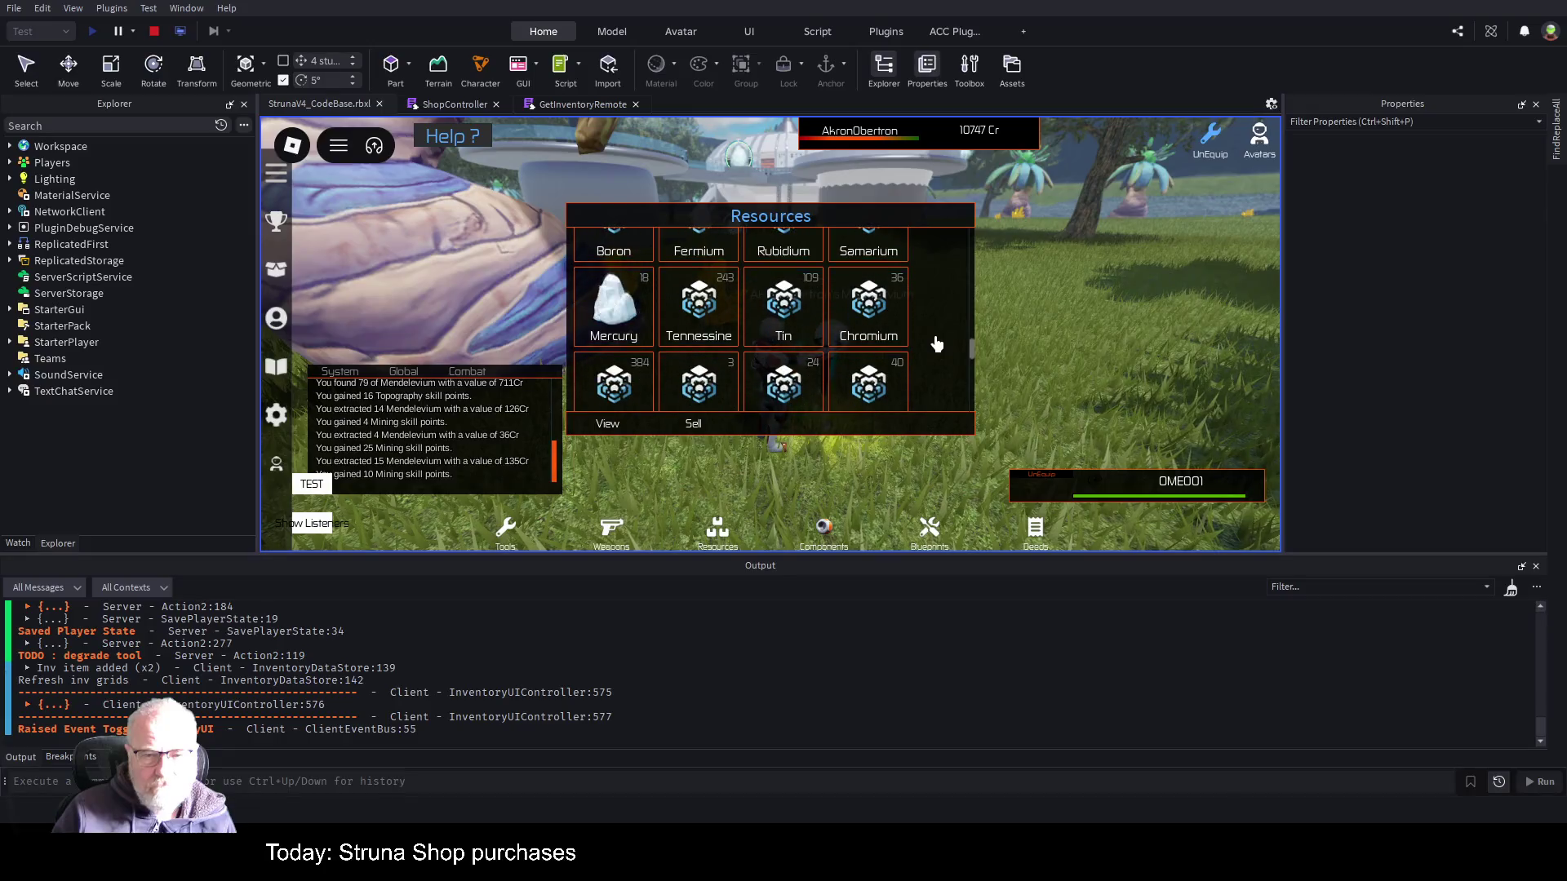
- Enlarge the game view by shrinking the output log panel
scroll(936, 344, "down", 2)
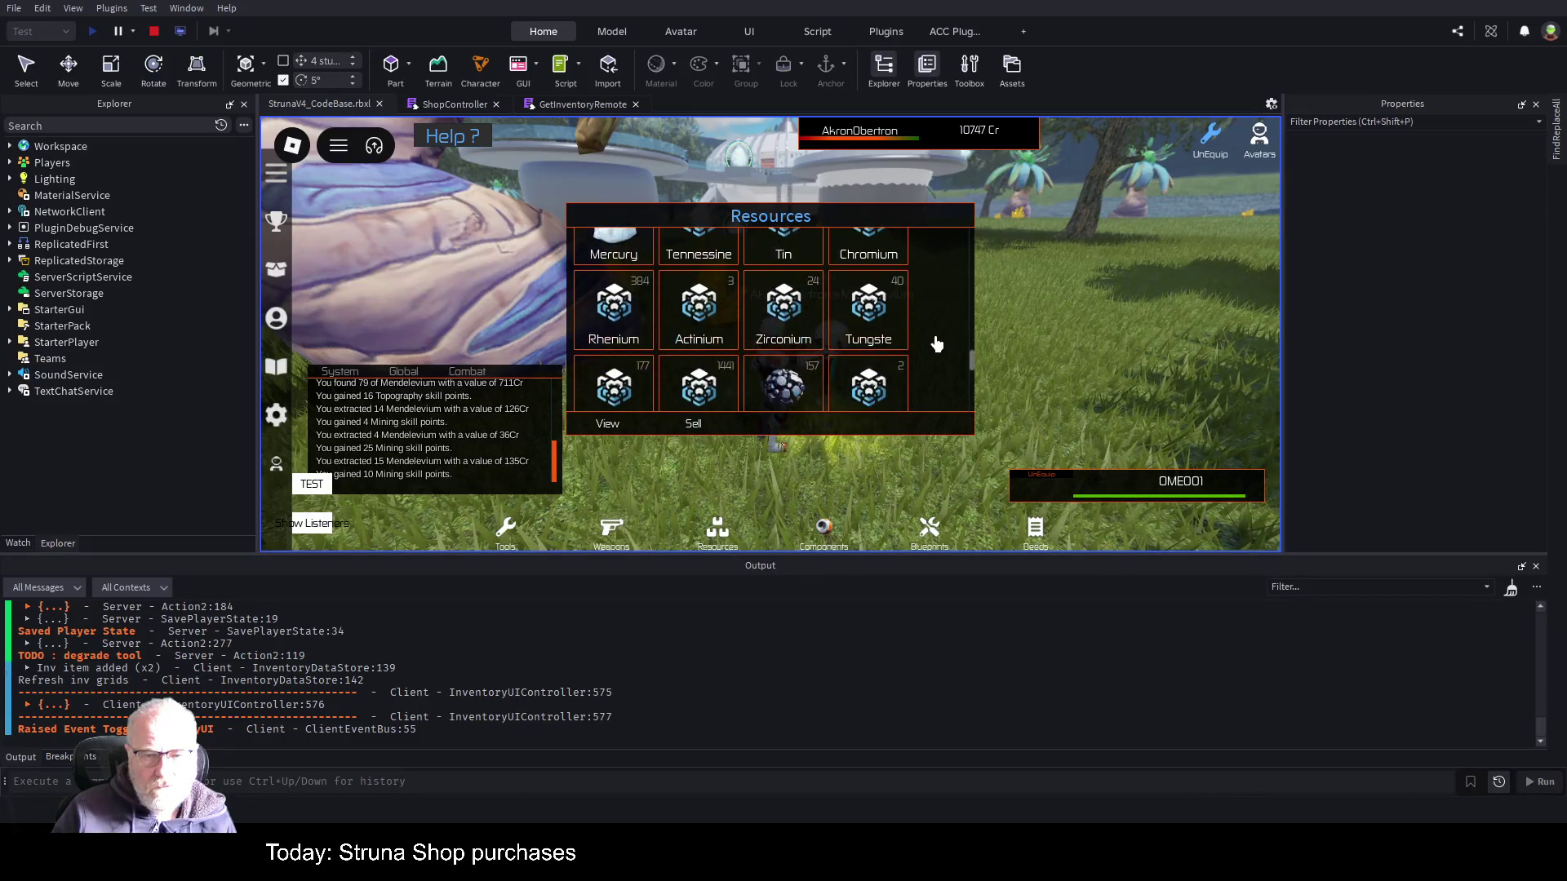
scroll(936, 344, "down", 4)
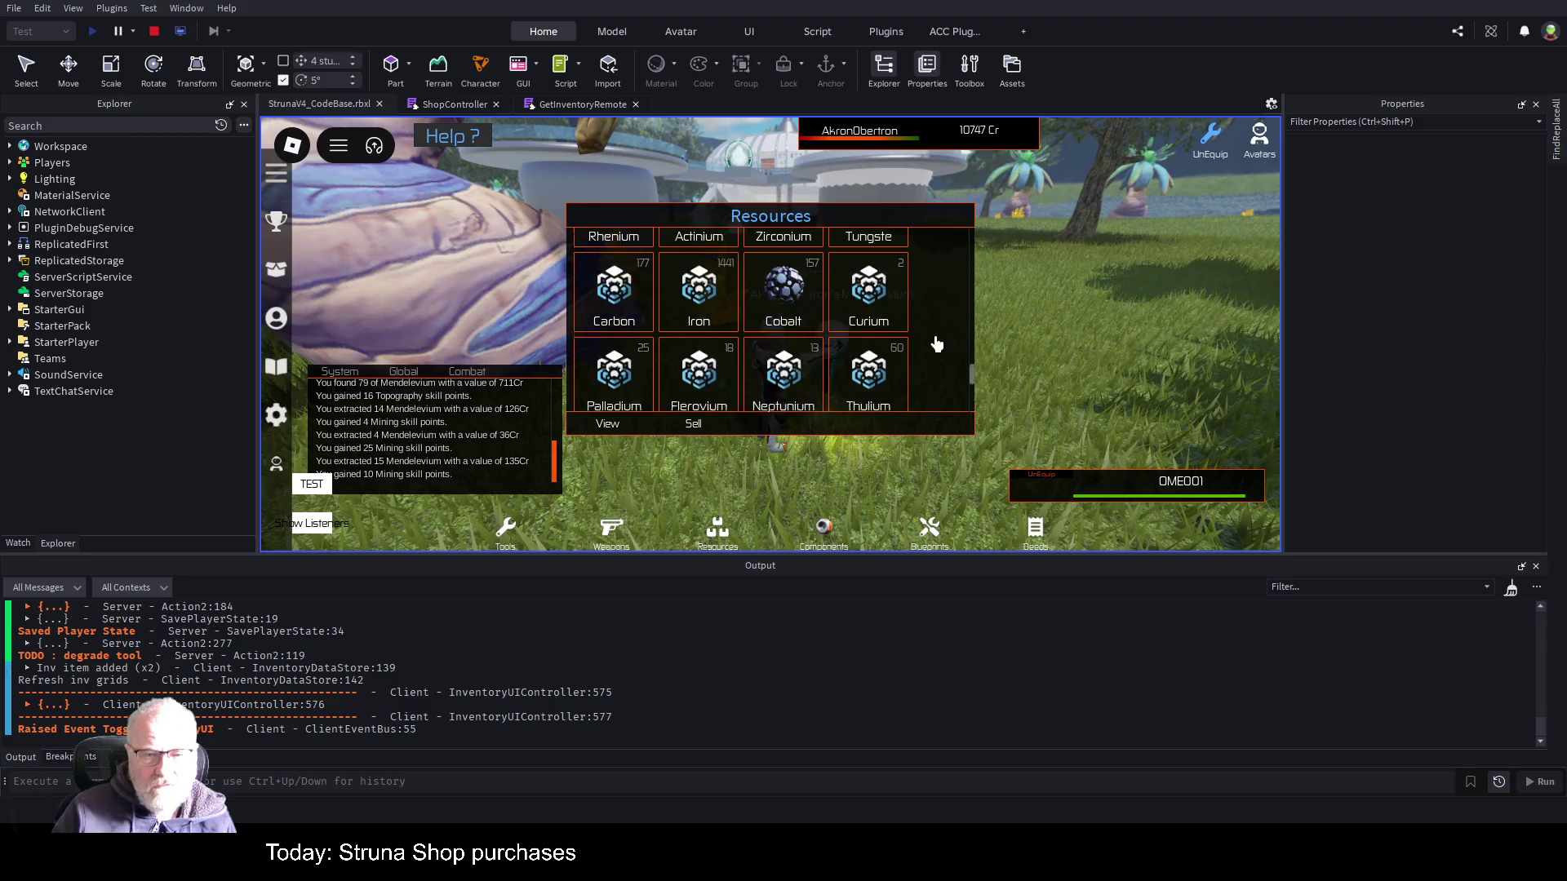
scroll(936, 344, "down", 2)
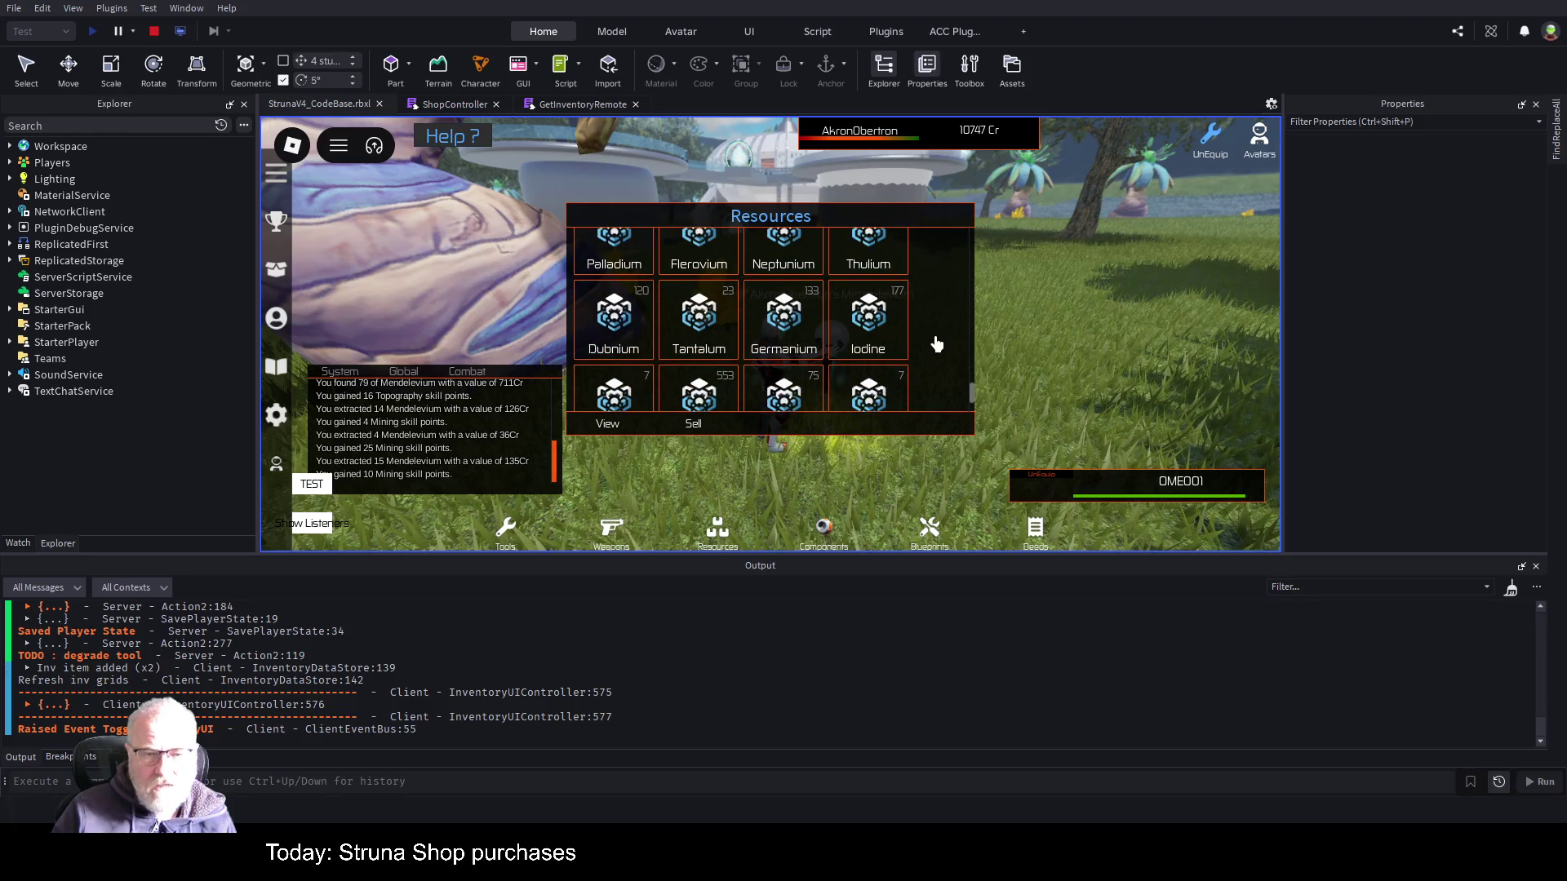
scroll(936, 344, "down", 1)
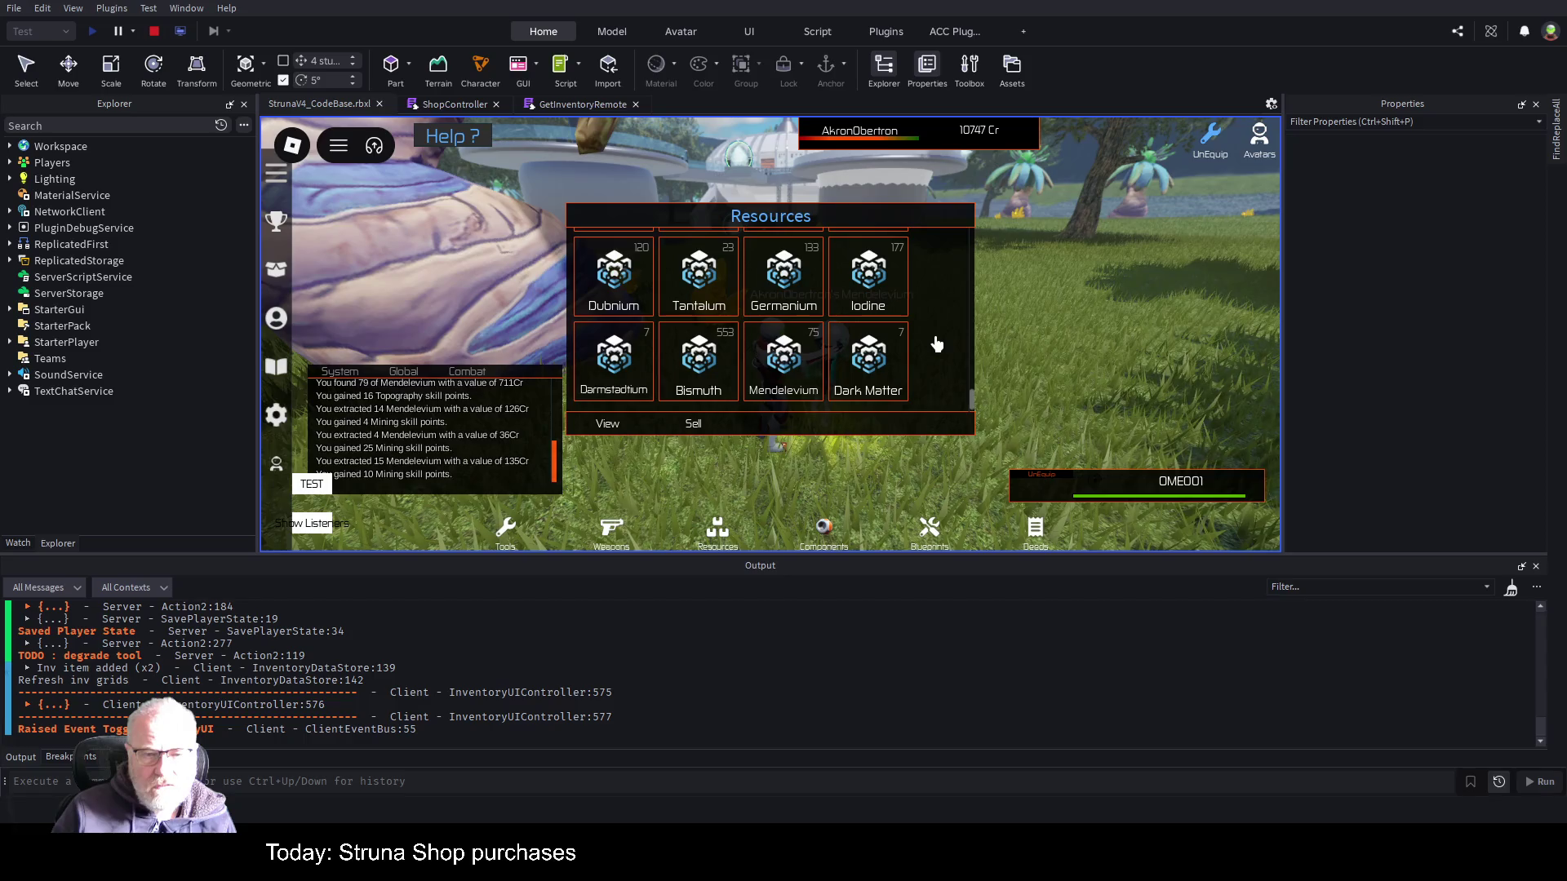
scroll(936, 345, "up", 6)
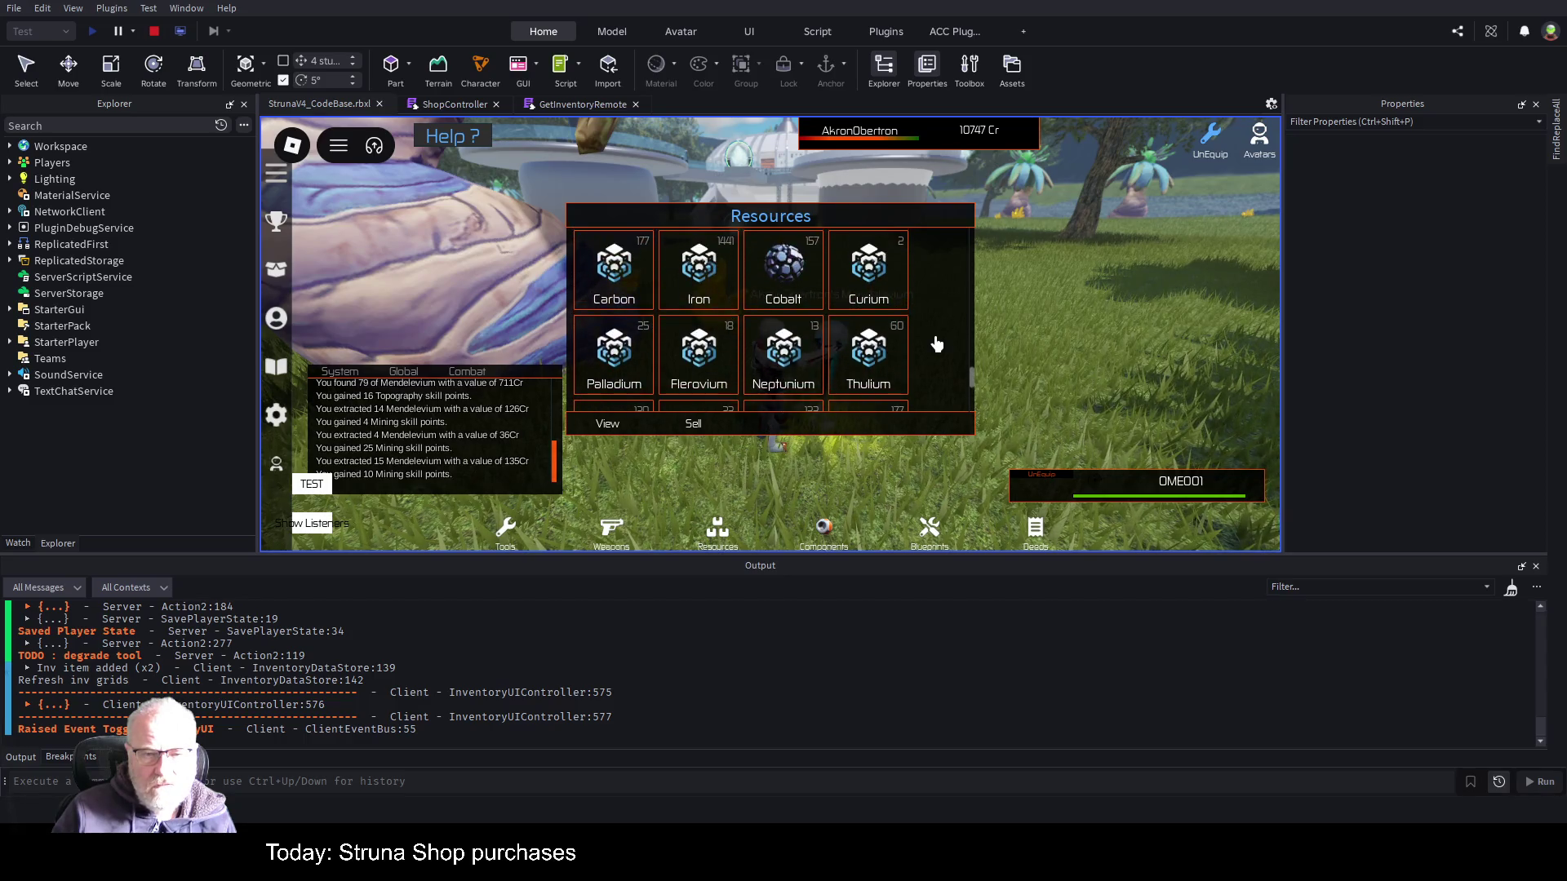
scroll(936, 344, "up", 2)
scroll(936, 350, "up", 2)
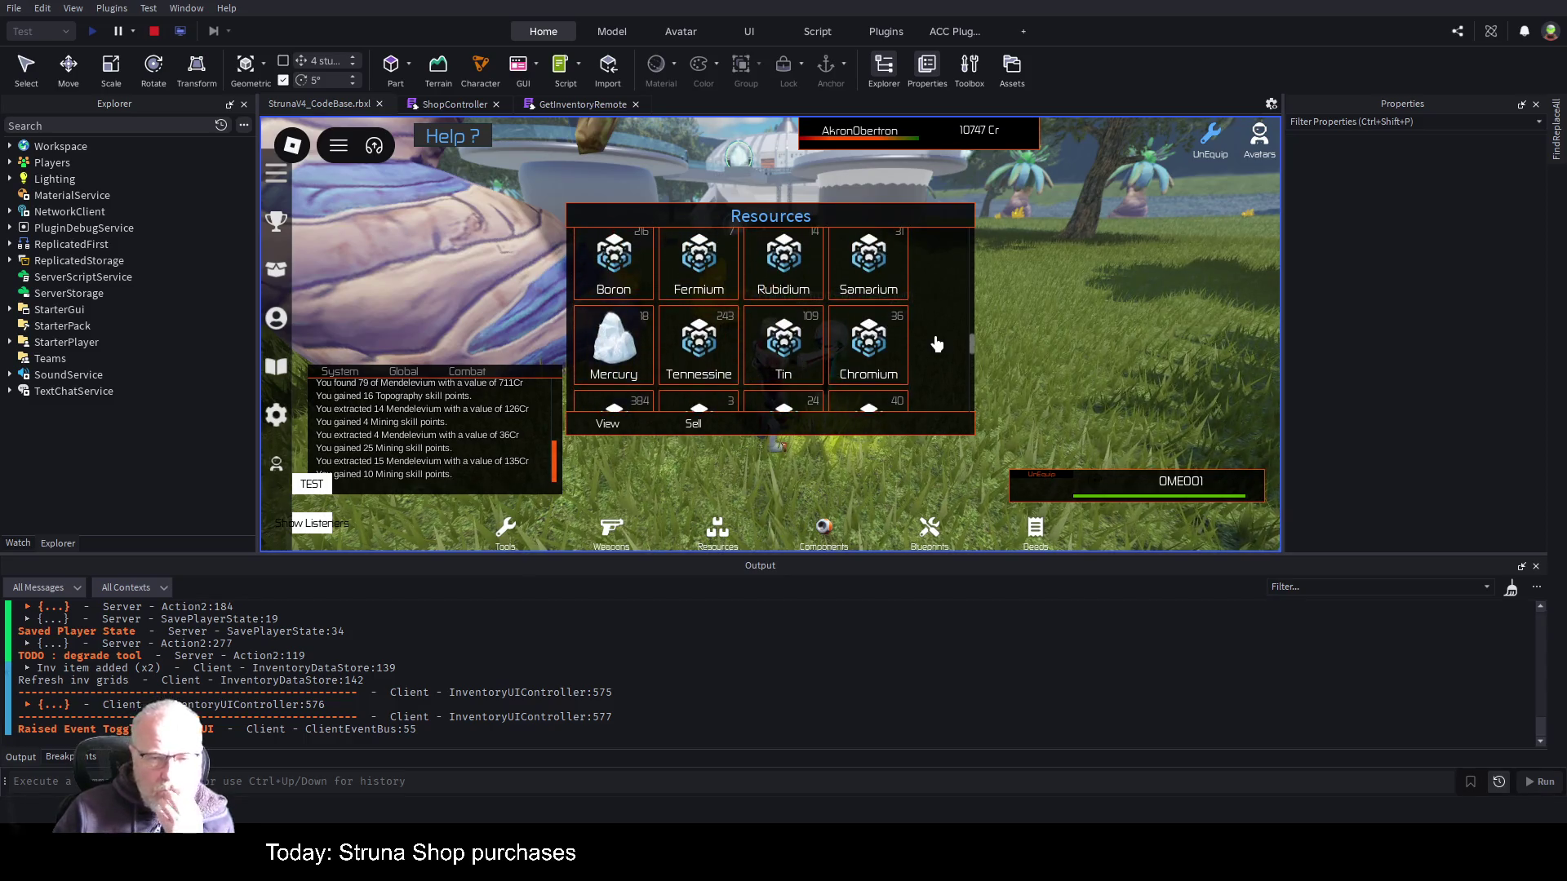
scroll(937, 352, "up", 5)
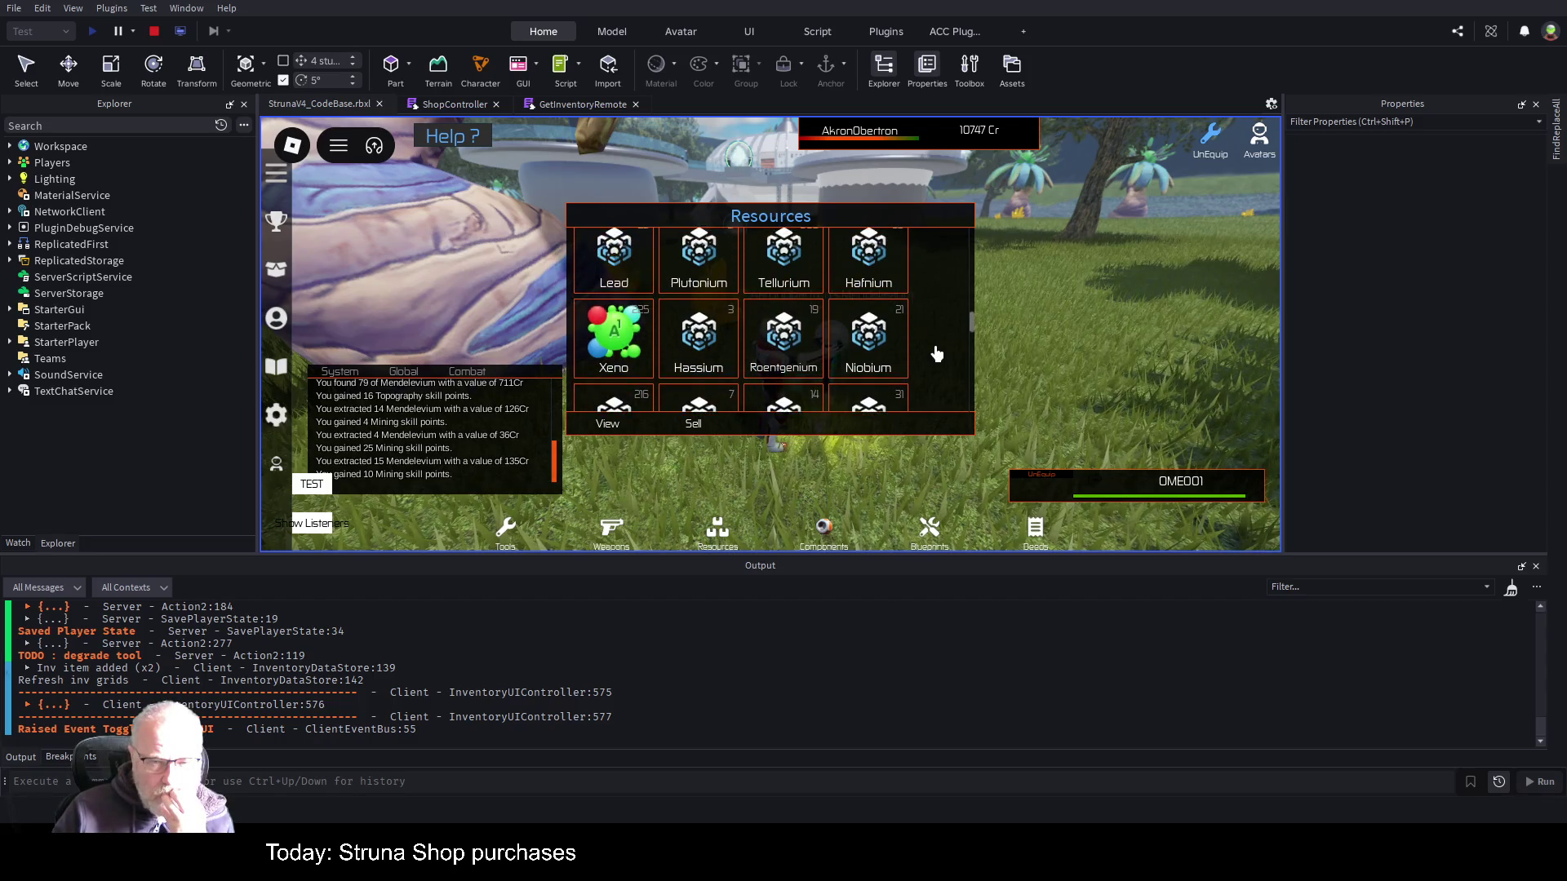
scroll(937, 354, "up", 4)
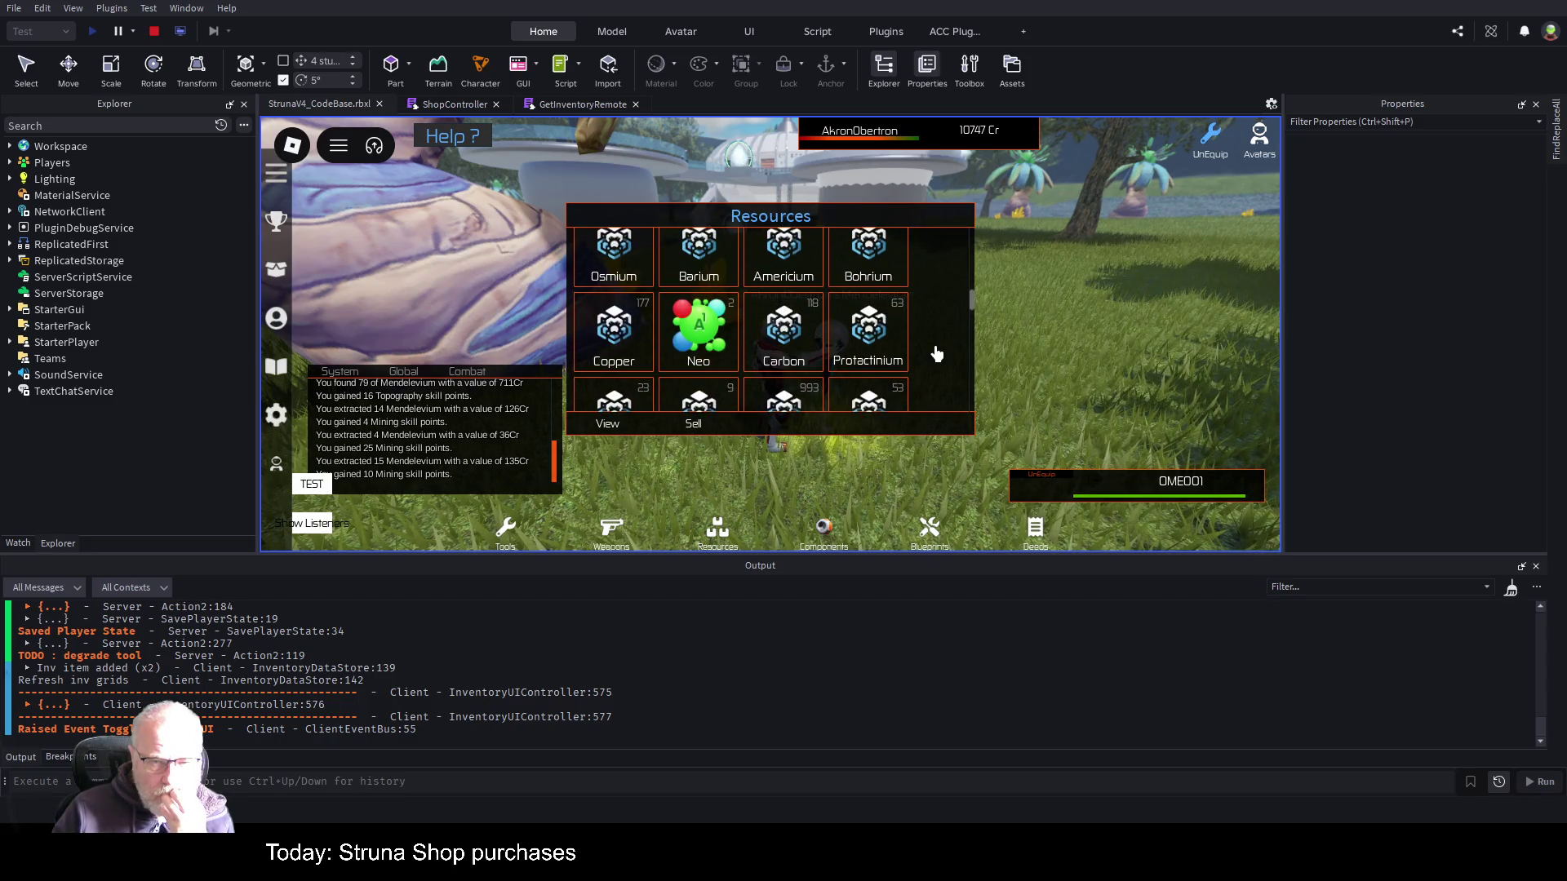
scroll(937, 353, "up", 1)
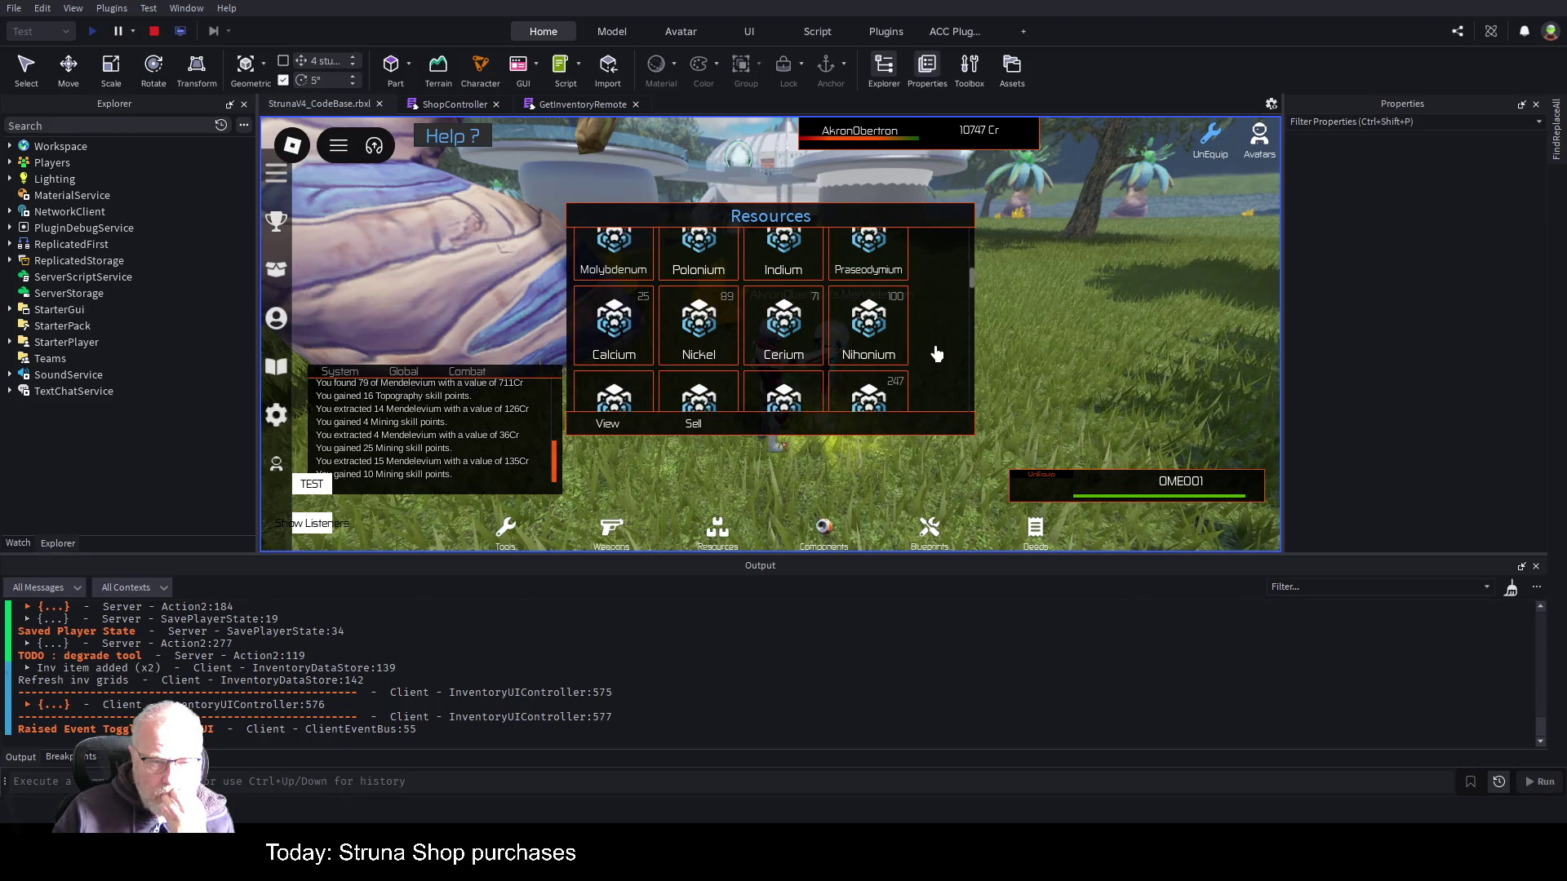
scroll(936, 353, "up", 1)
scroll(937, 353, "up", 1)
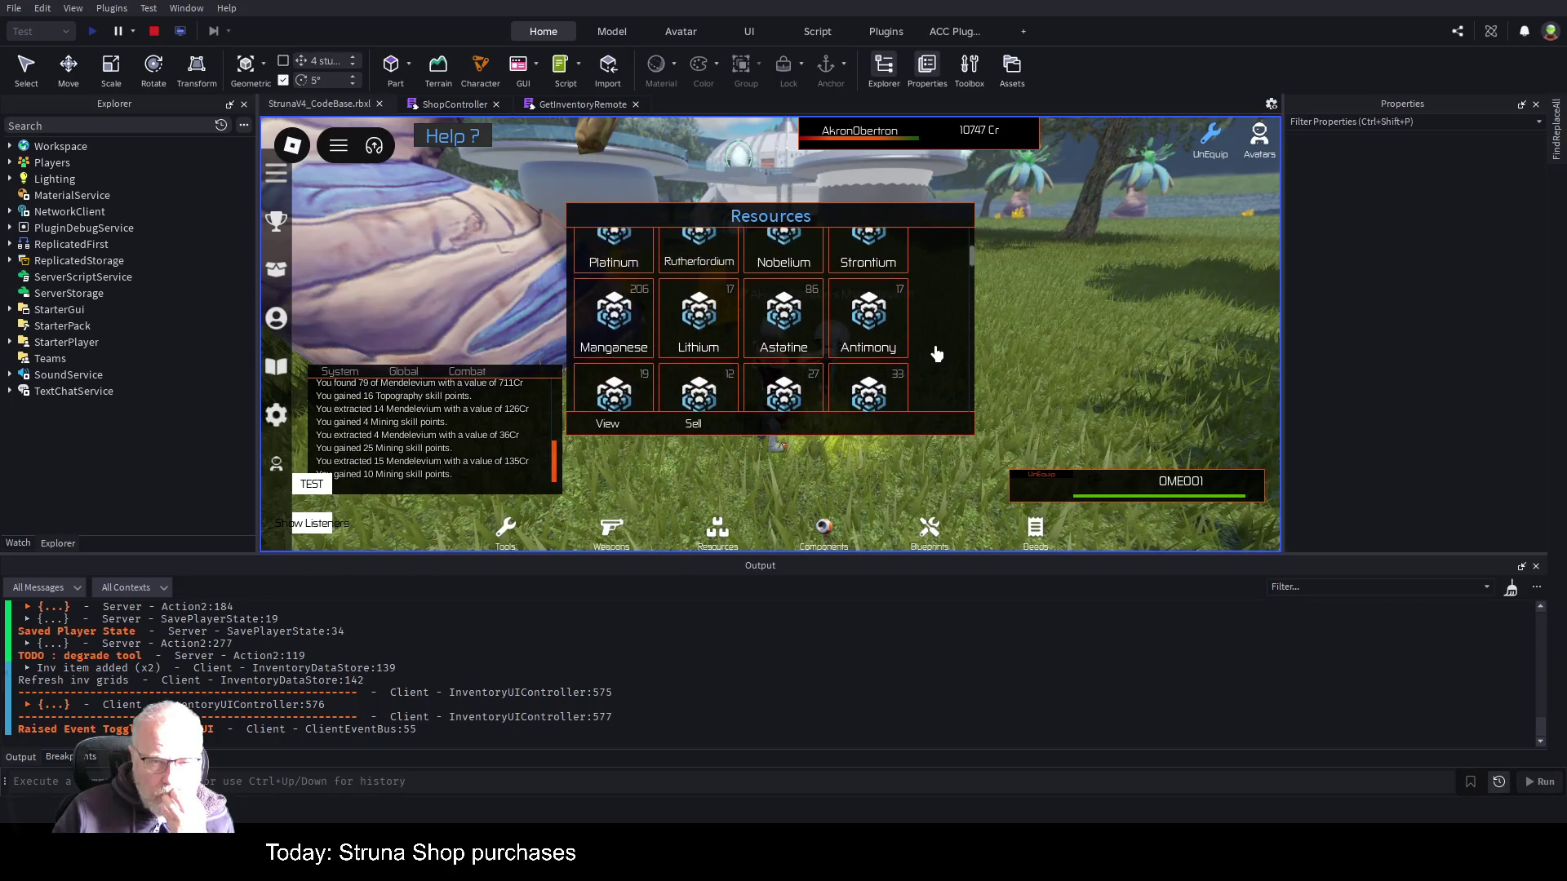
scroll(937, 353, "up", 2)
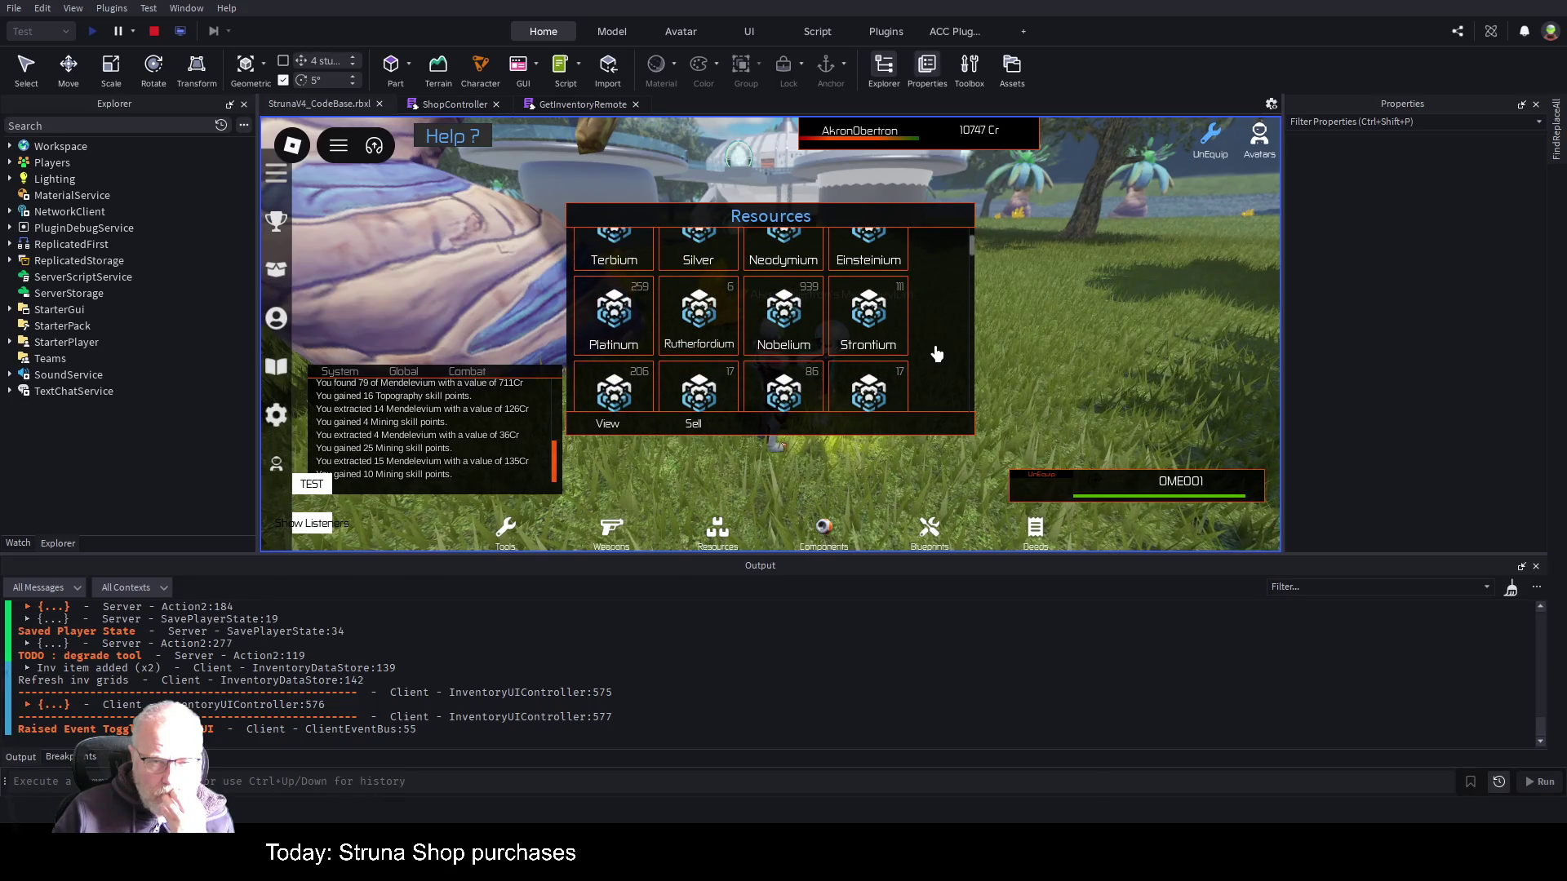
scroll(937, 353, "up", 1)
scroll(937, 355, "down", 6)
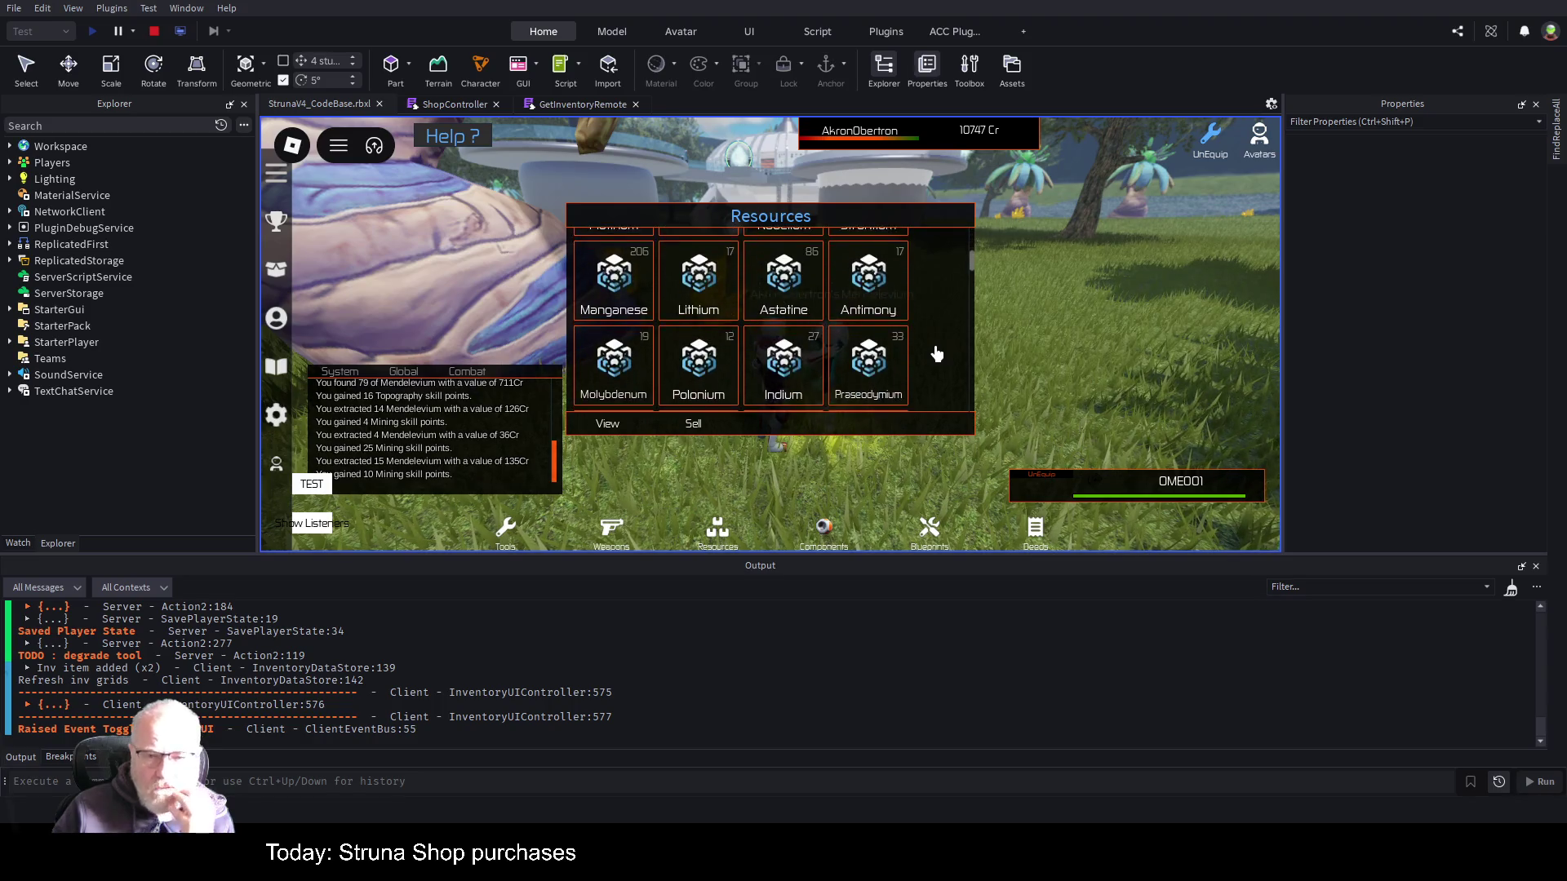
scroll(937, 363, "down", 2)
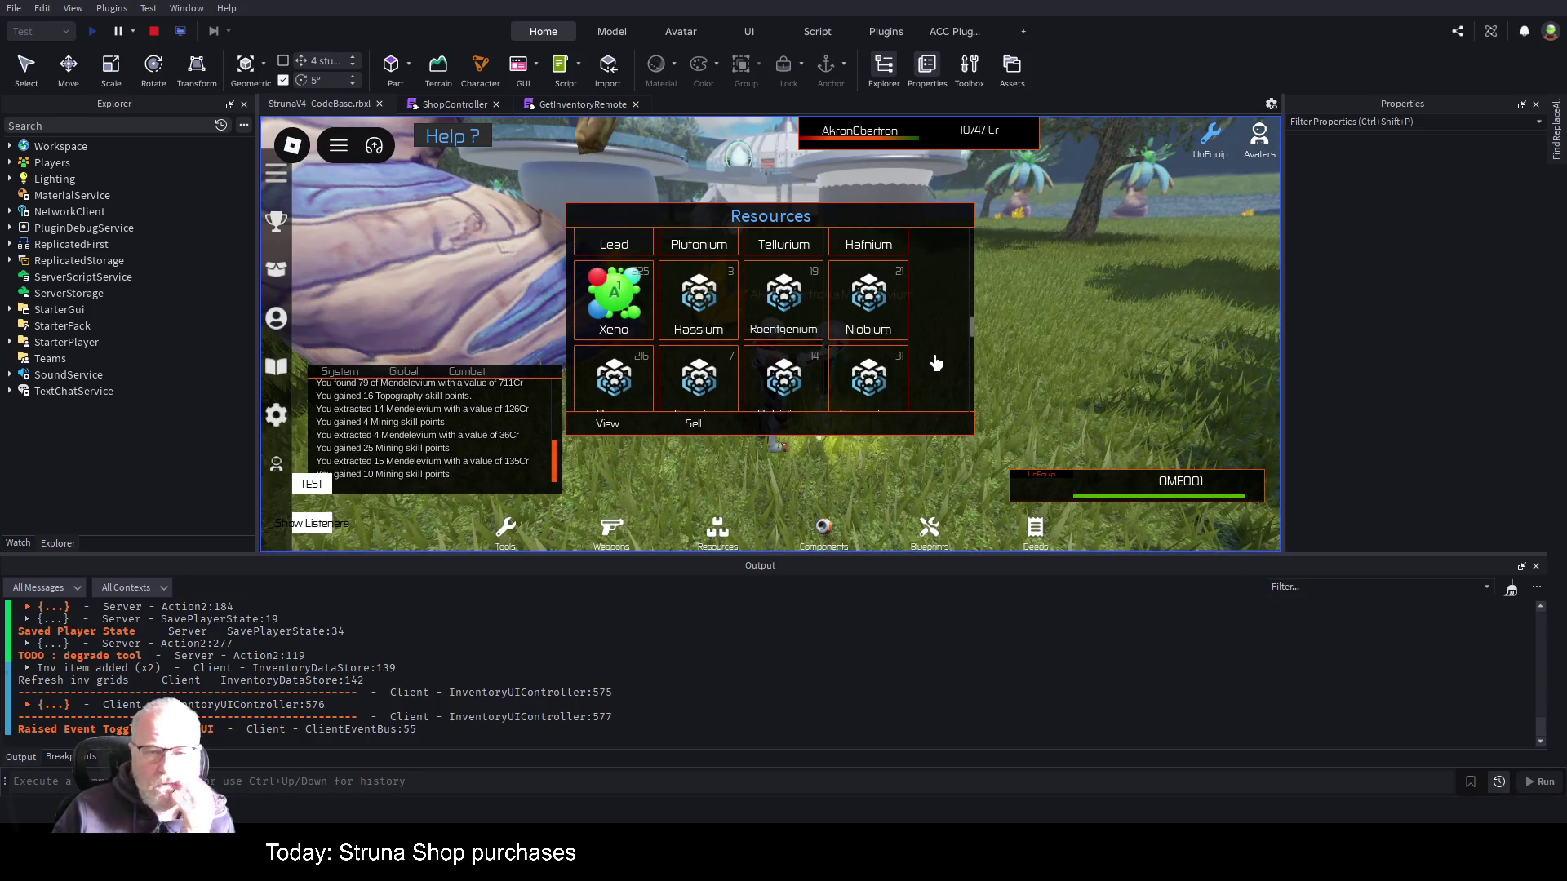
scroll(937, 363, "down", 2)
scroll(937, 363, "down", 2)
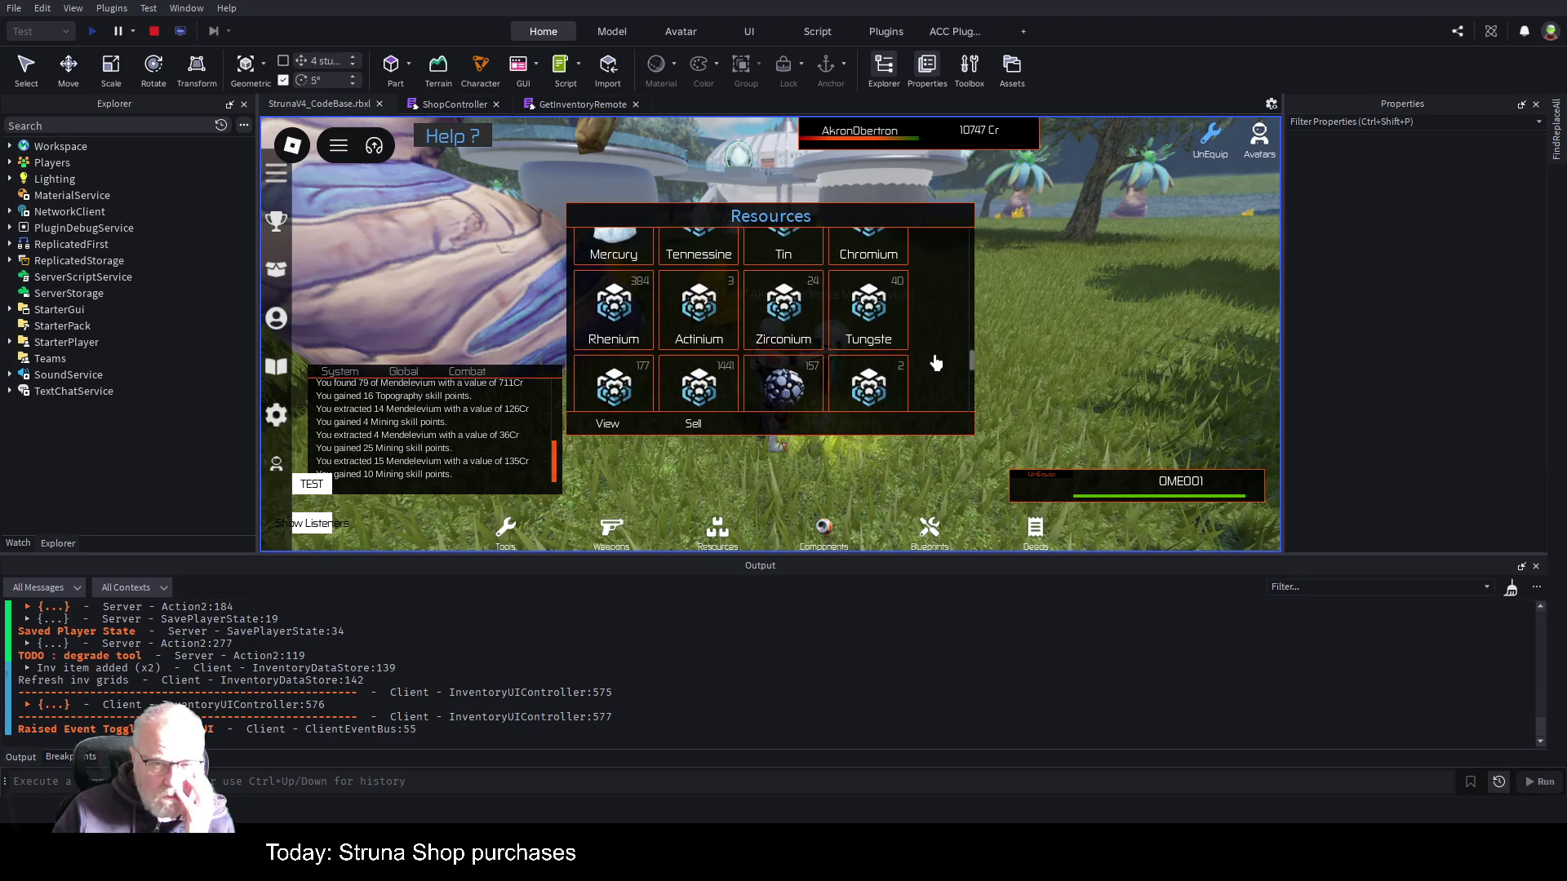
scroll(936, 363, "down", 5)
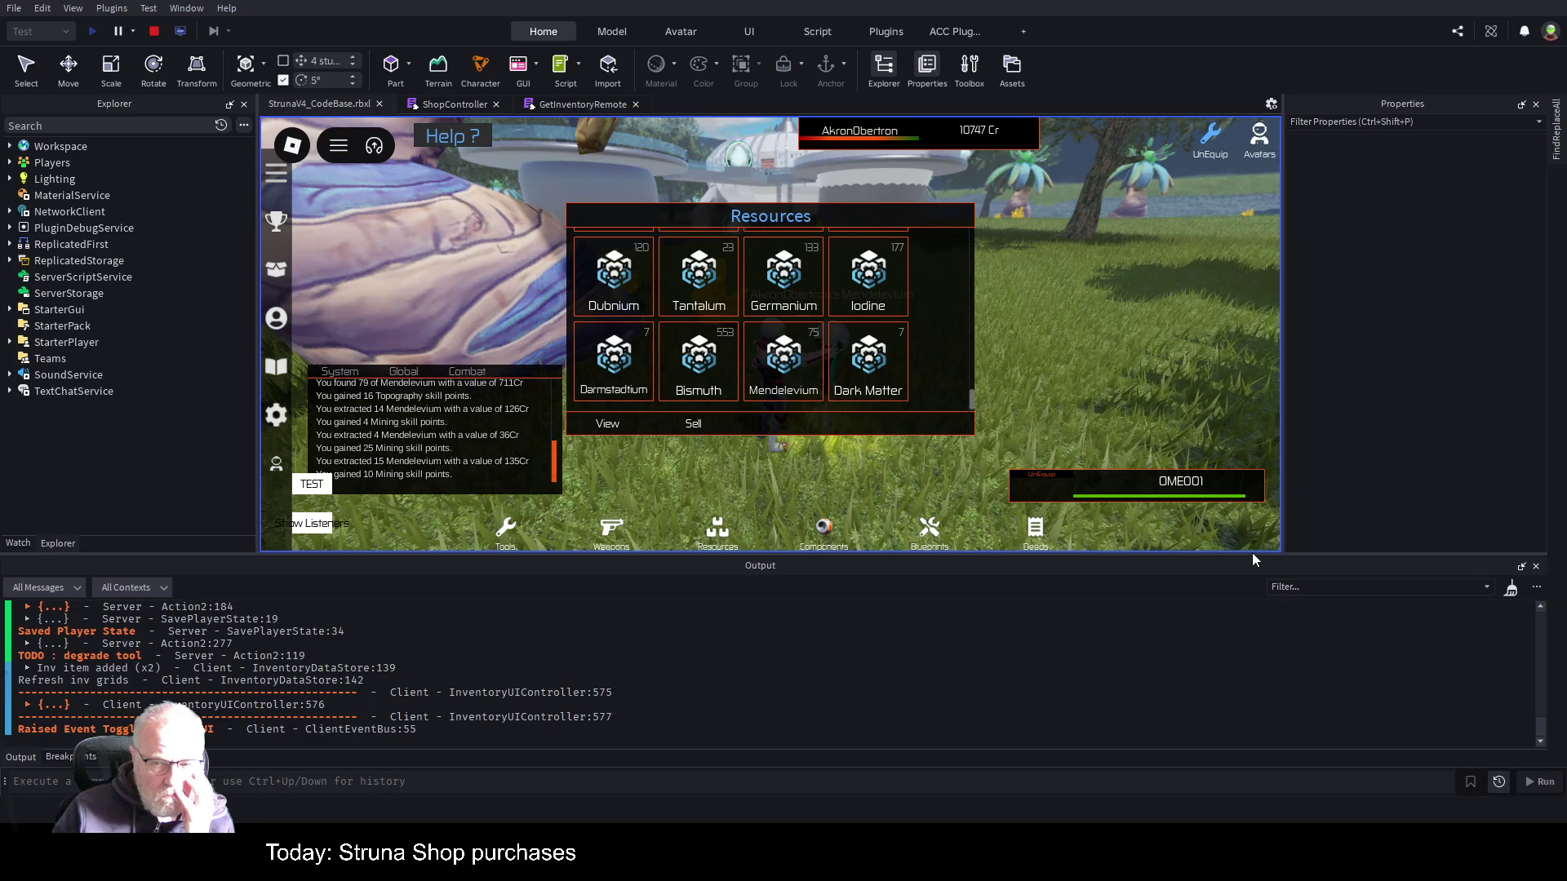
left_click_drag(1257, 558, 1281, 753)
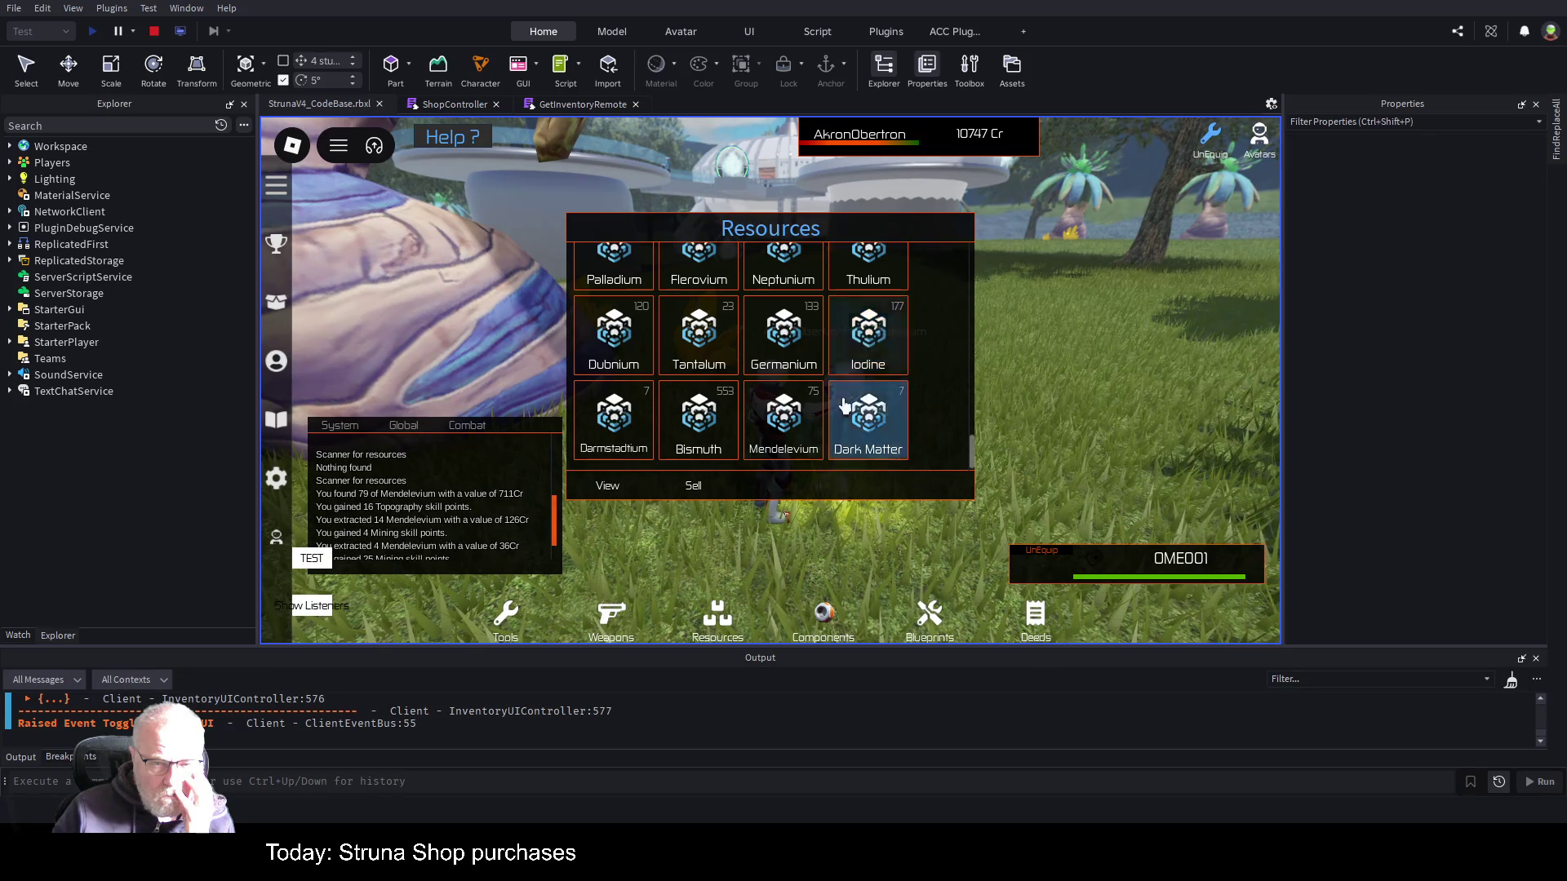
- Expand Players > player > PlayerGui > Common > InventoryUI down to the Resources category in Explorer
left_click(10, 163)
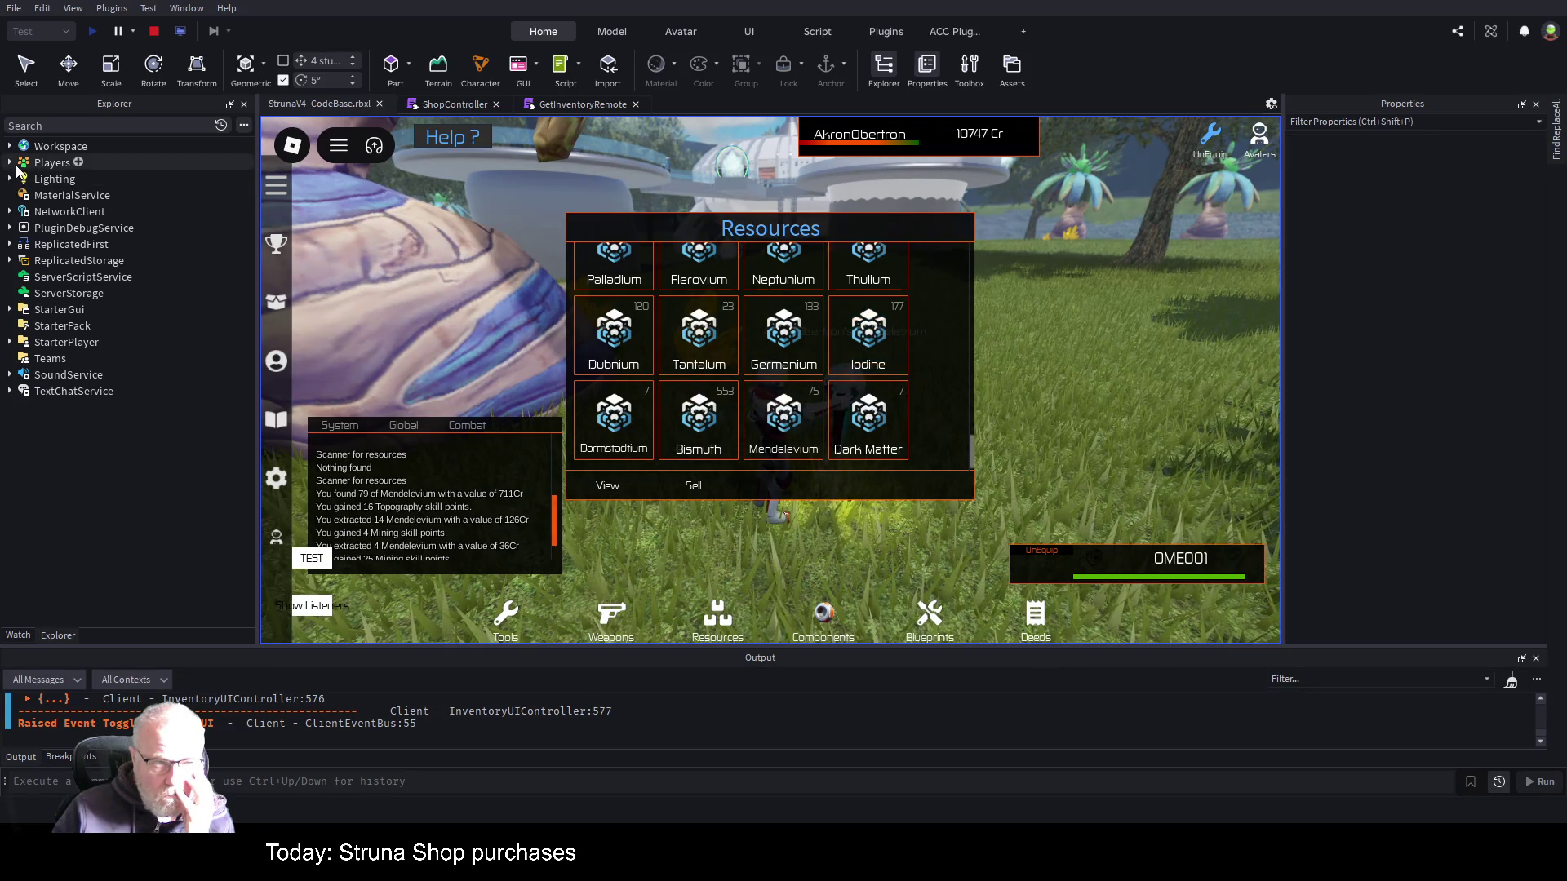
left_click(19, 179)
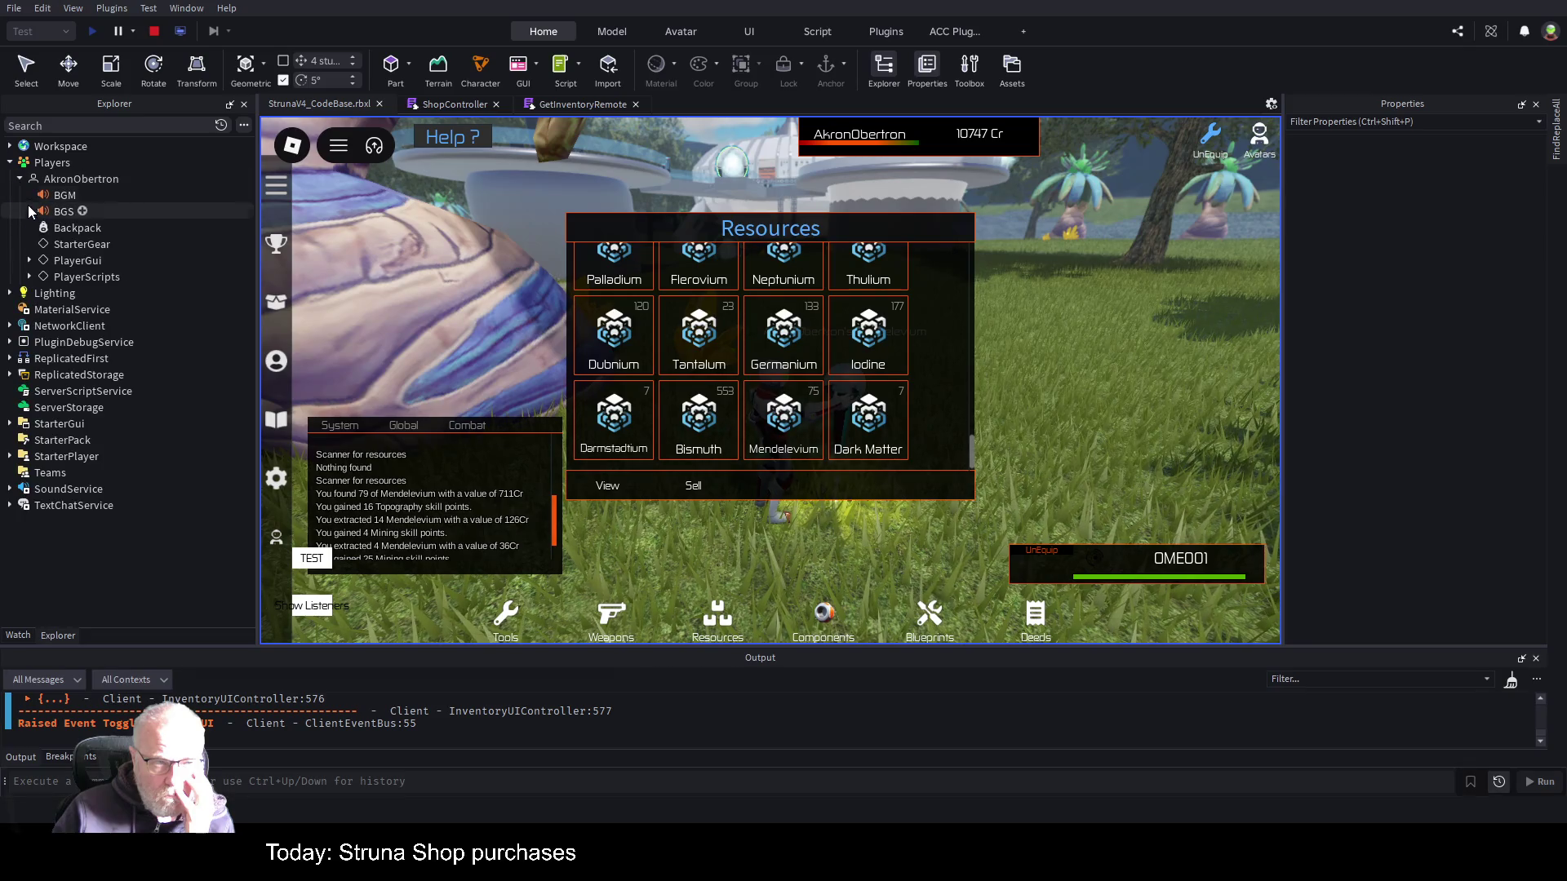
left_click(30, 260)
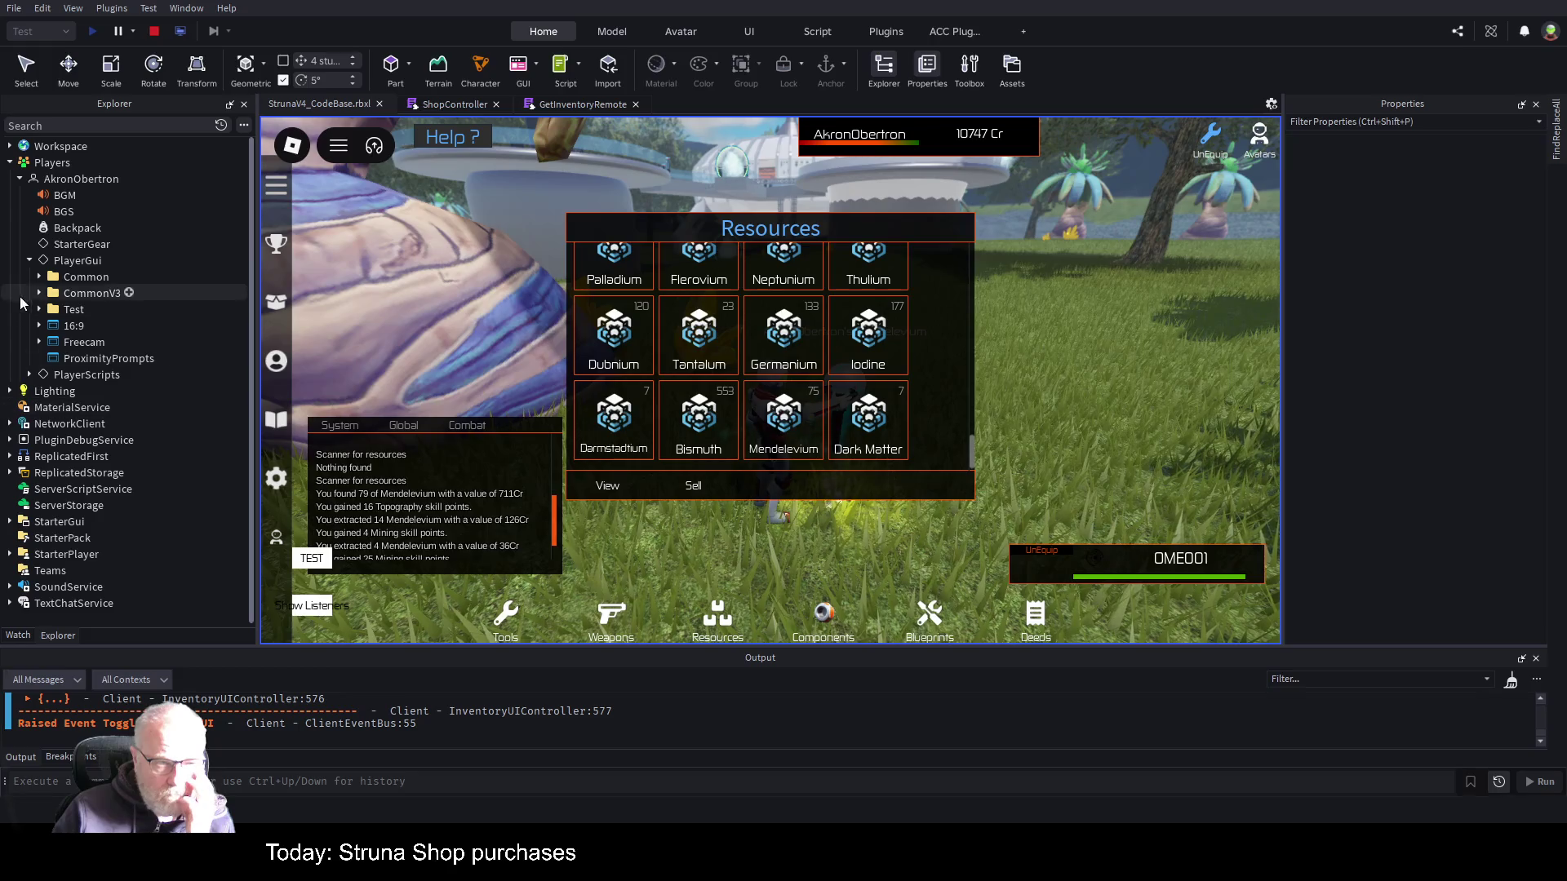
left_click(38, 276)
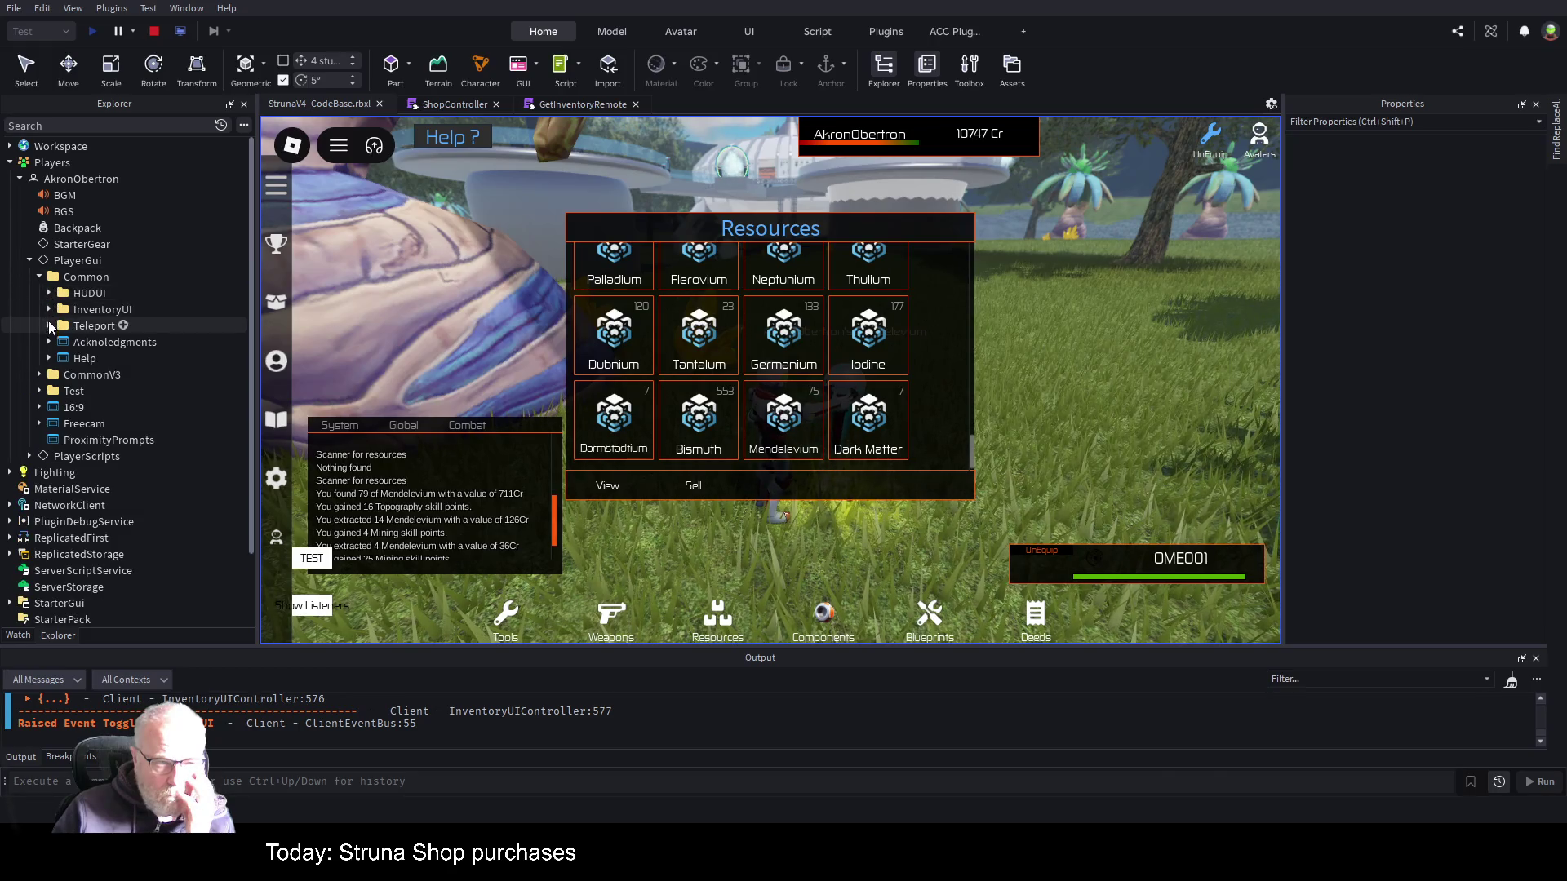
left_click(49, 309)
left_click(58, 326)
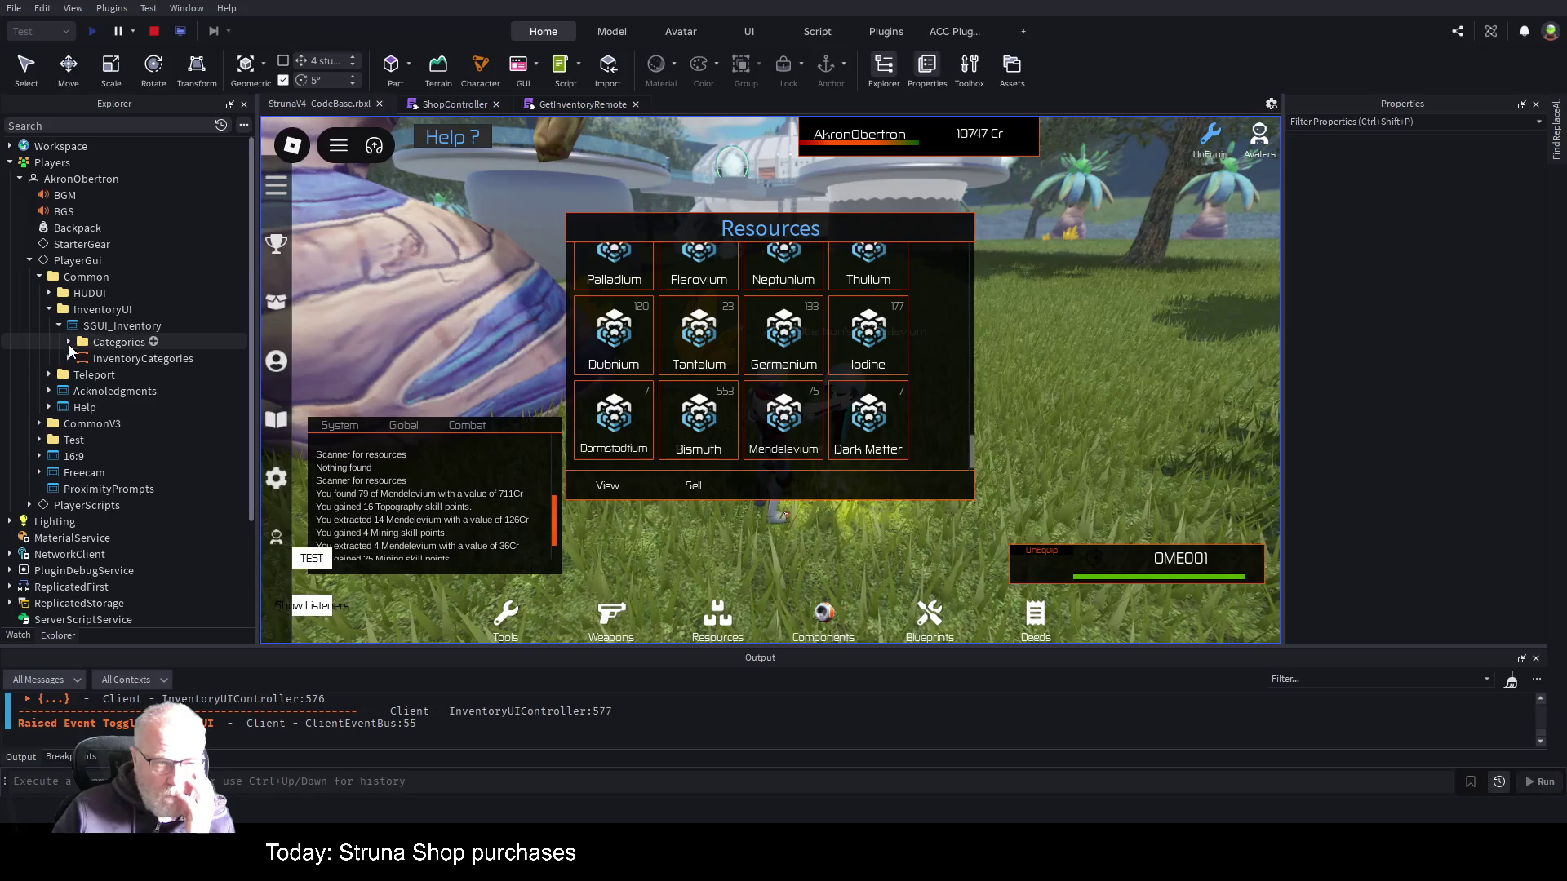
left_click(68, 342)
left_click(78, 424)
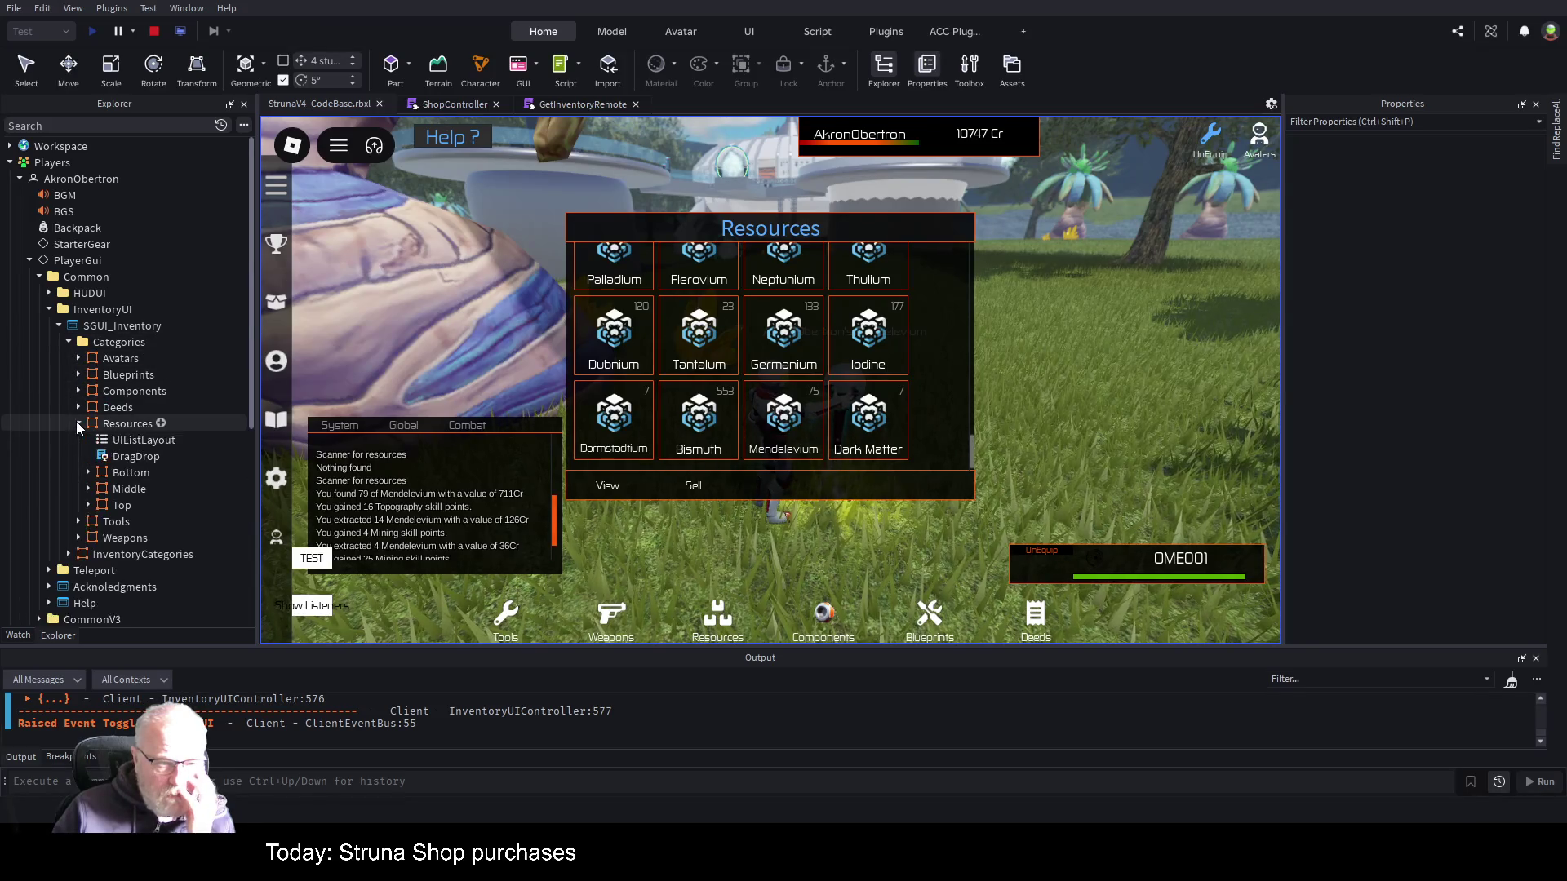
- Expand Middle, inspect the last resource tile button, then select the GridViewIcons scrolling frame
scroll(78, 417, "down", 2)
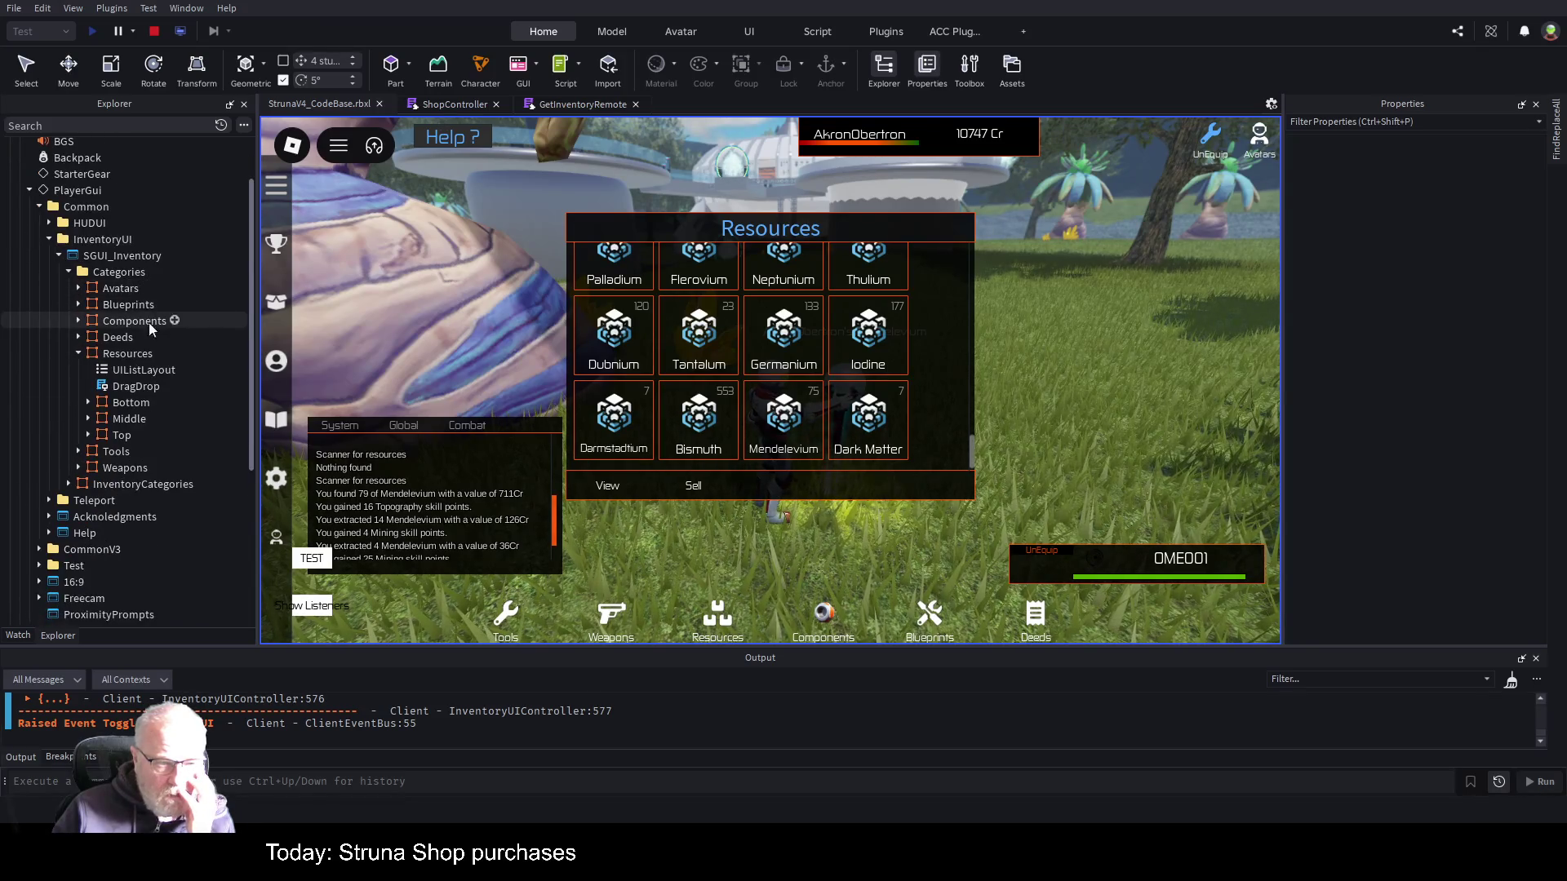
left_click(88, 419)
scroll(125, 372, "down", 1)
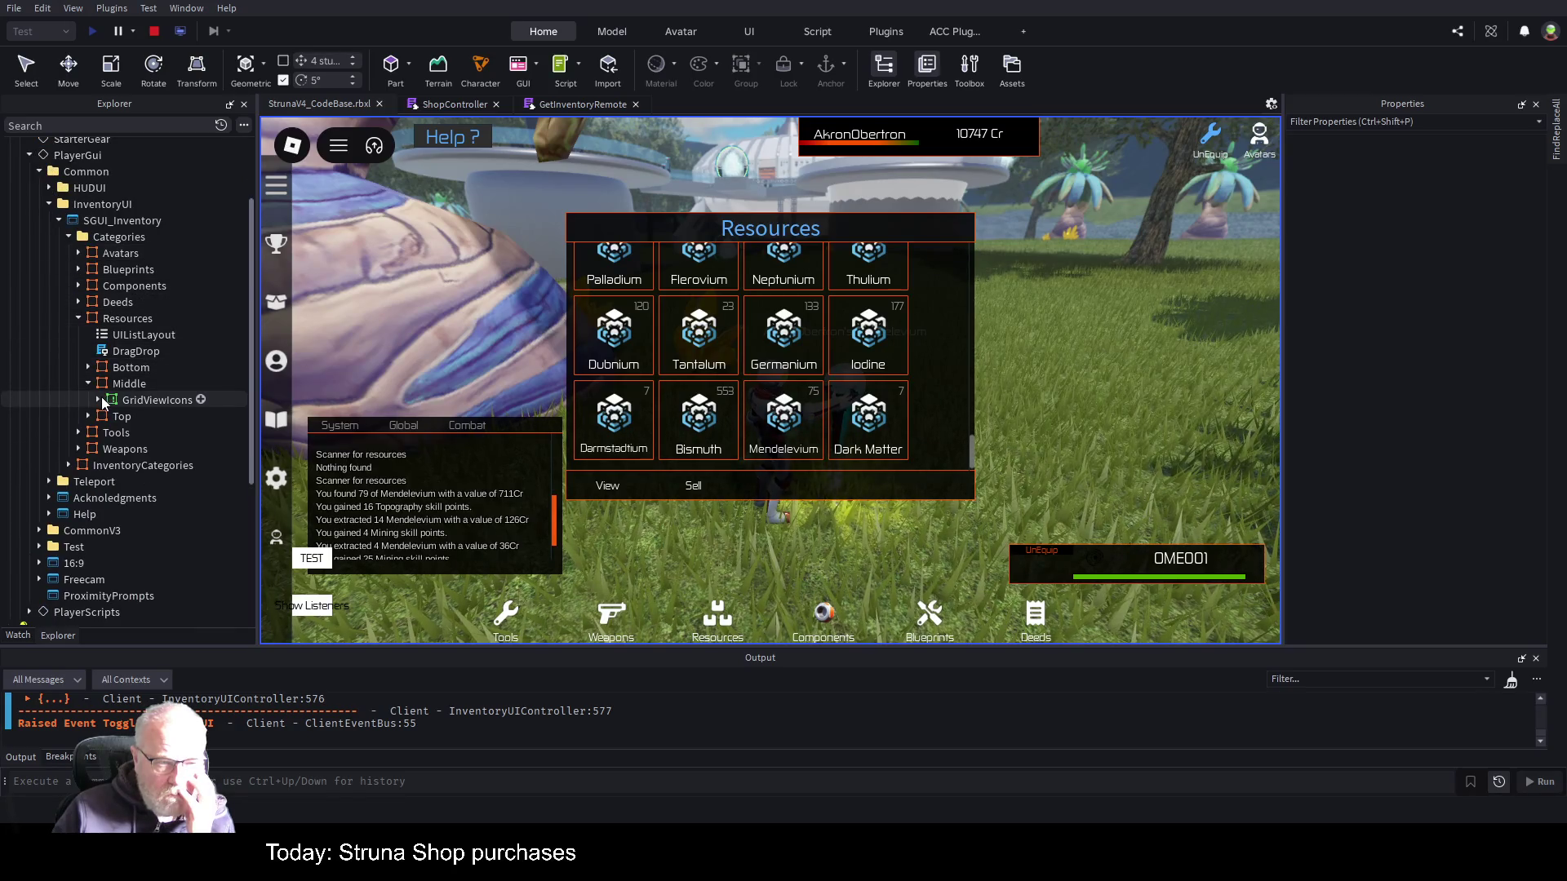
left_click(98, 400)
scroll(165, 277, "down", 8)
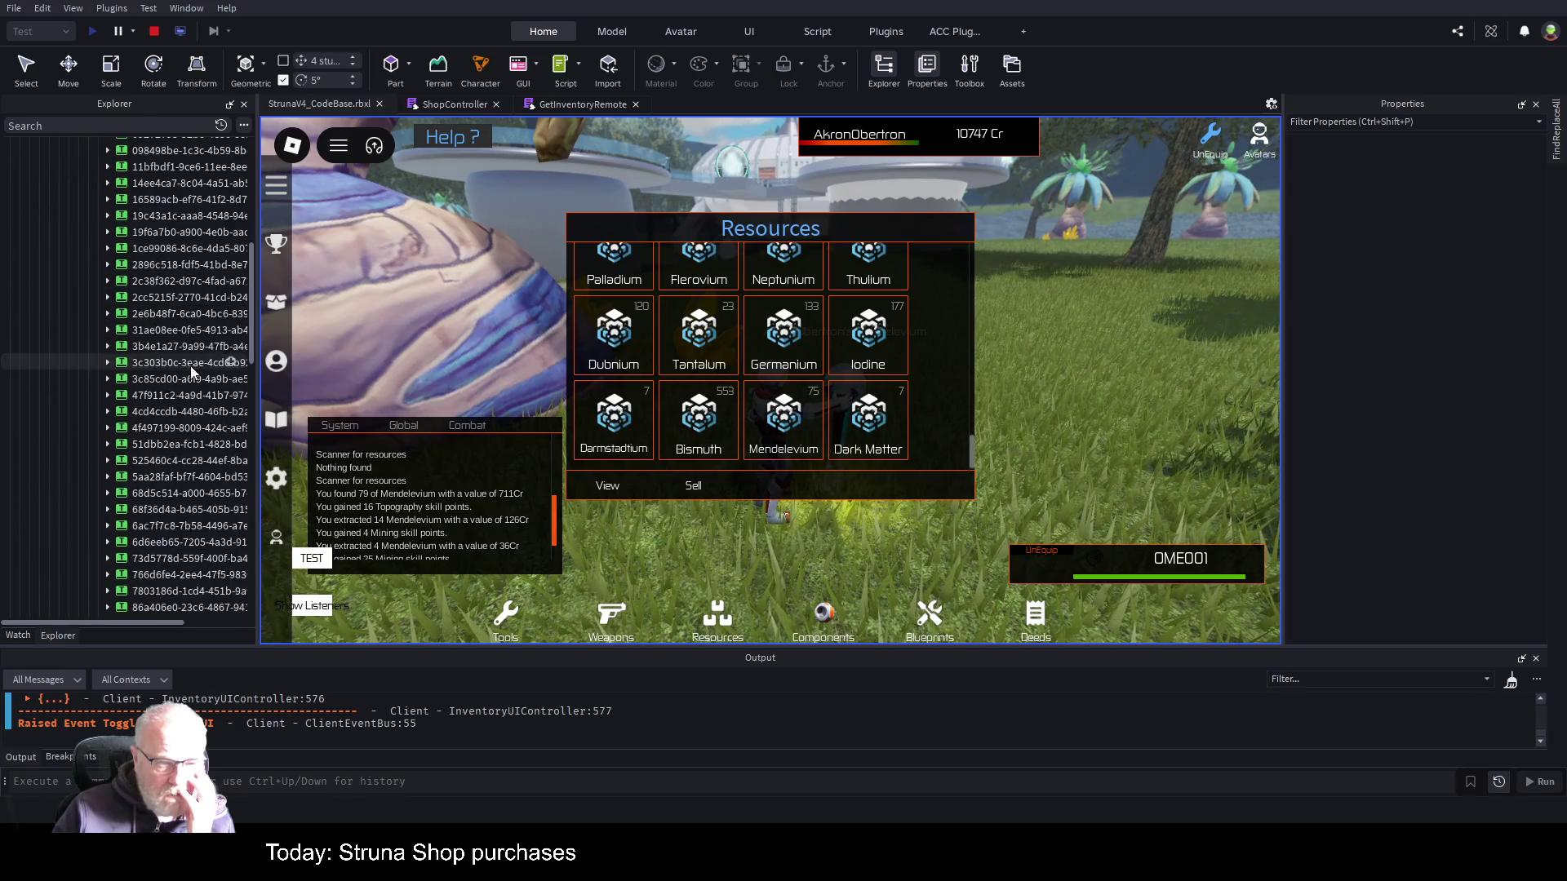
scroll(193, 383, "down", 10)
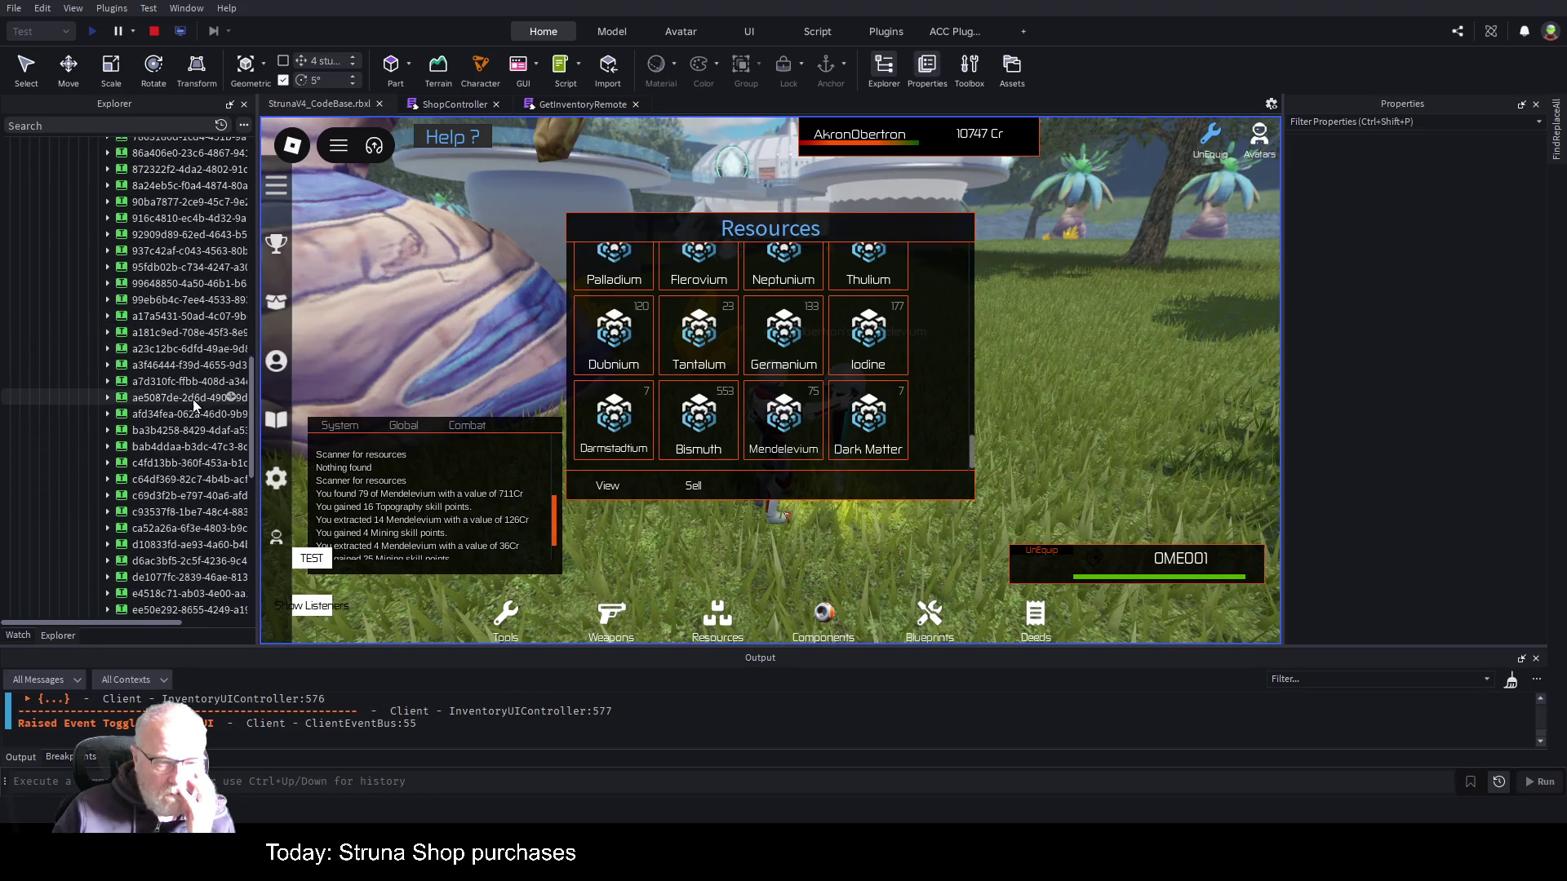
scroll(192, 399, "down", 5)
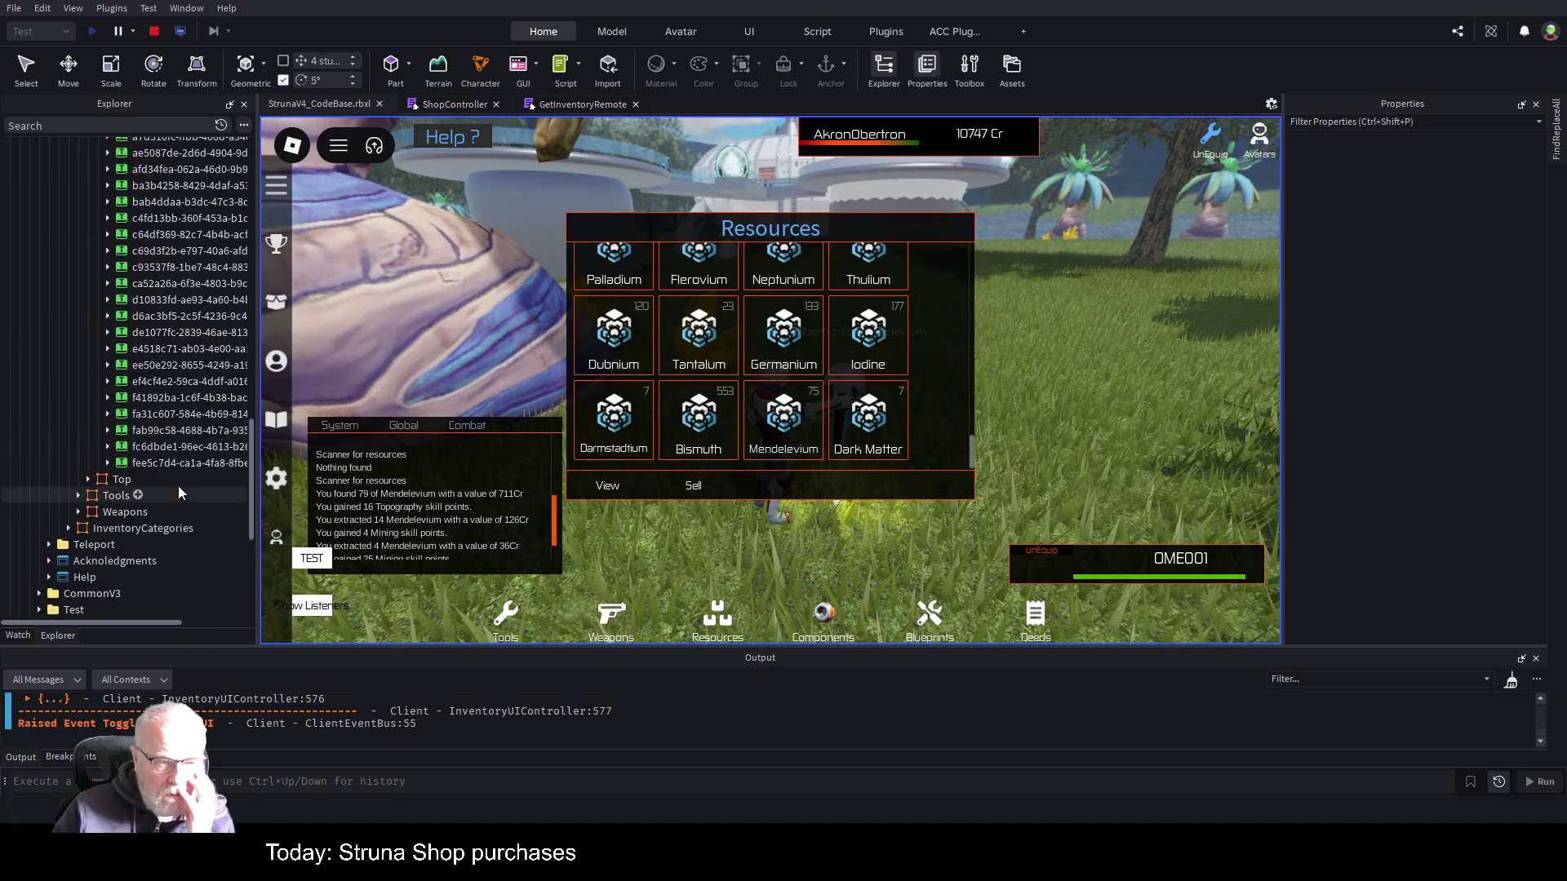
left_click(188, 463)
scroll(208, 335, "up", 15)
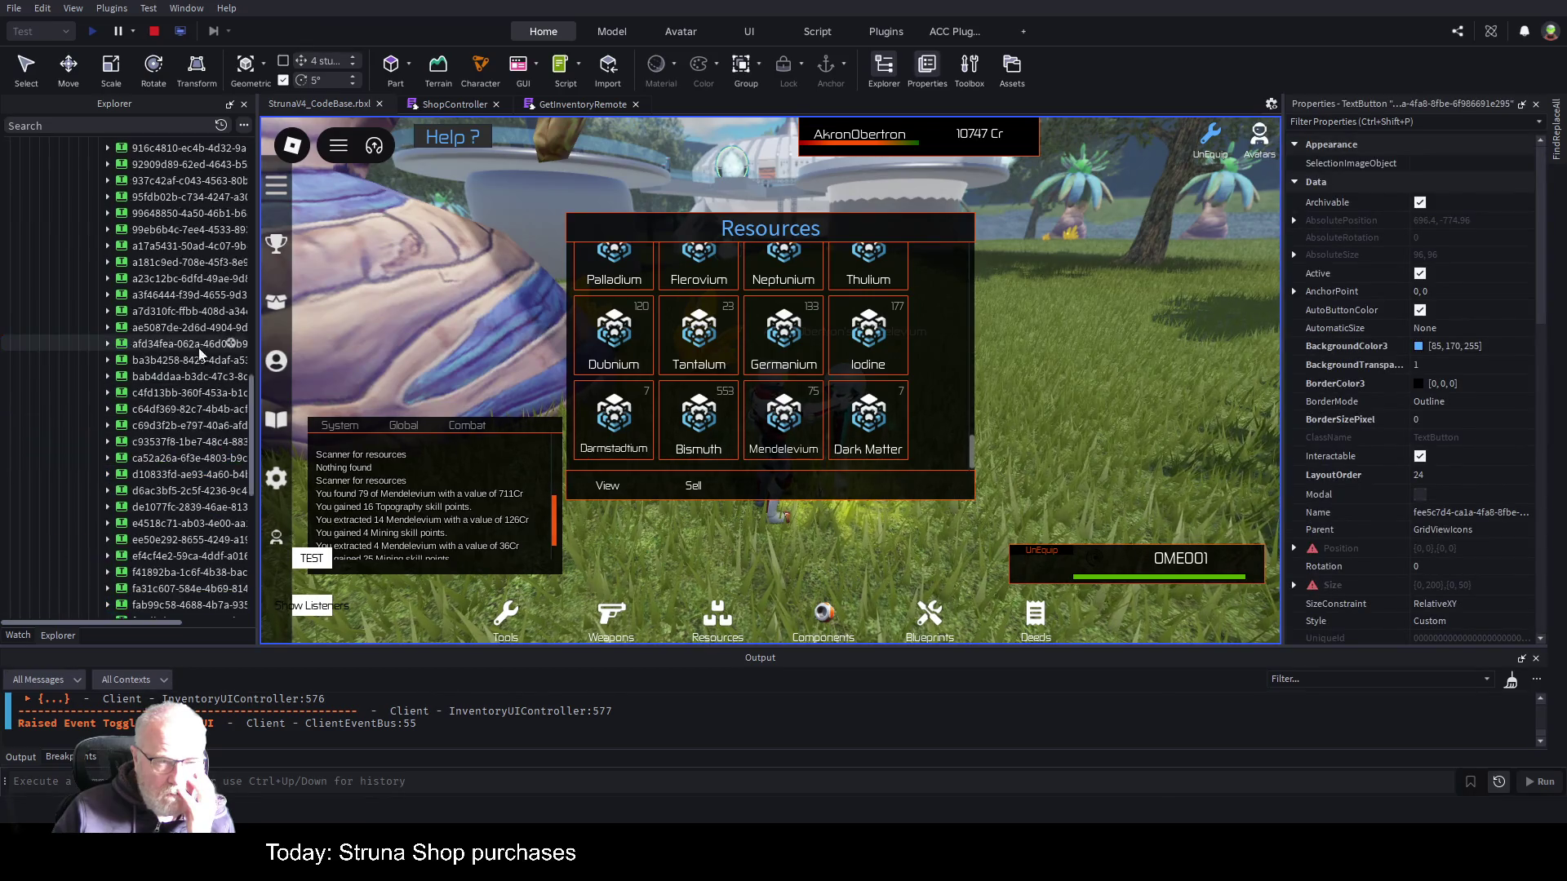
scroll(209, 333, "up", 3)
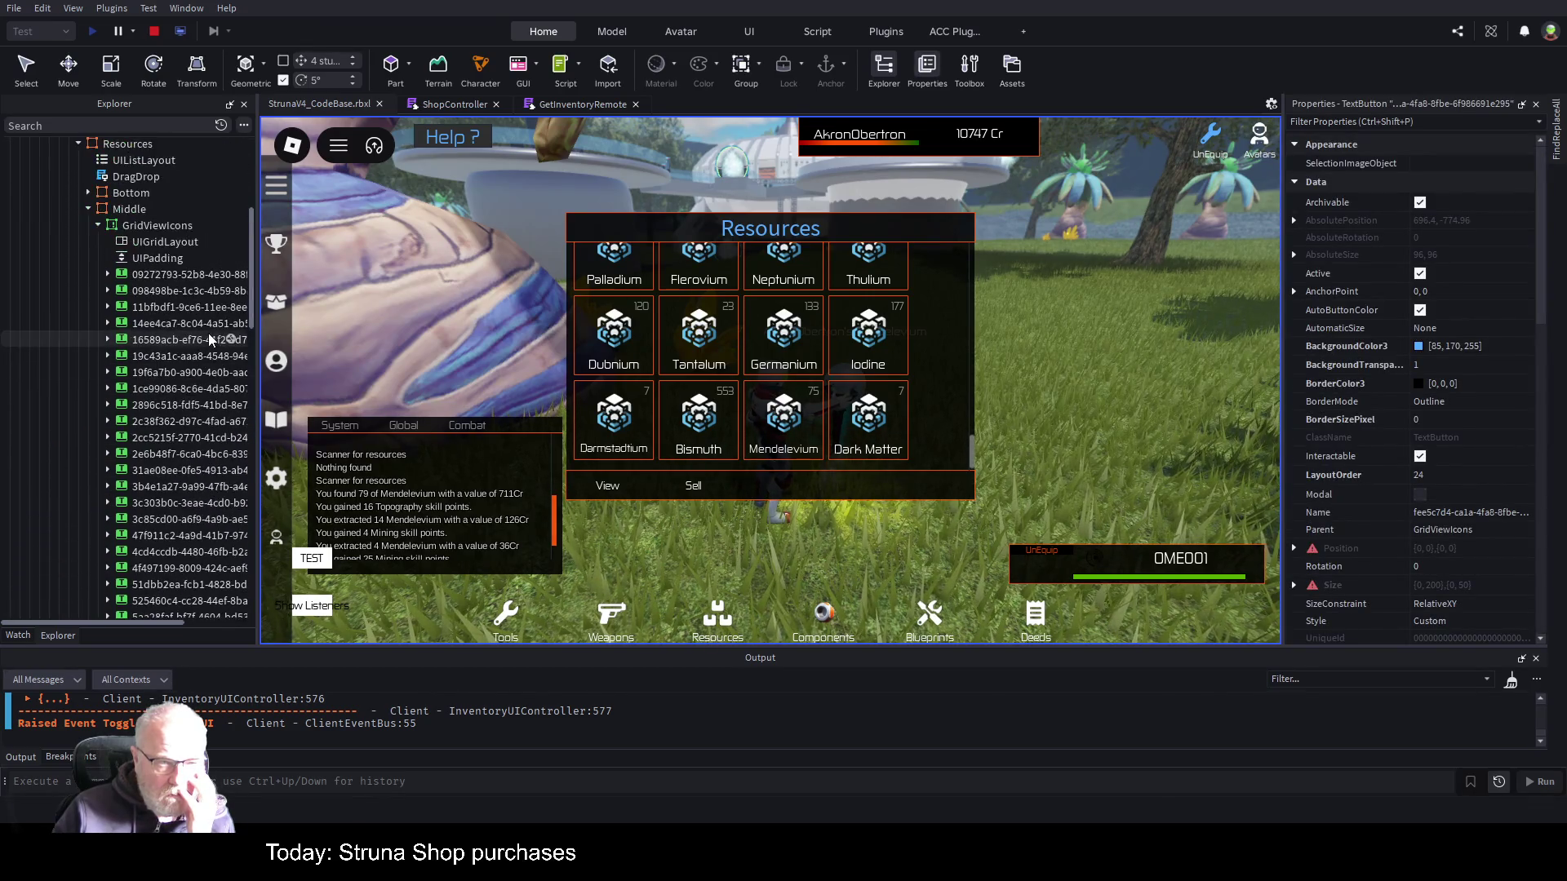
left_click(158, 226)
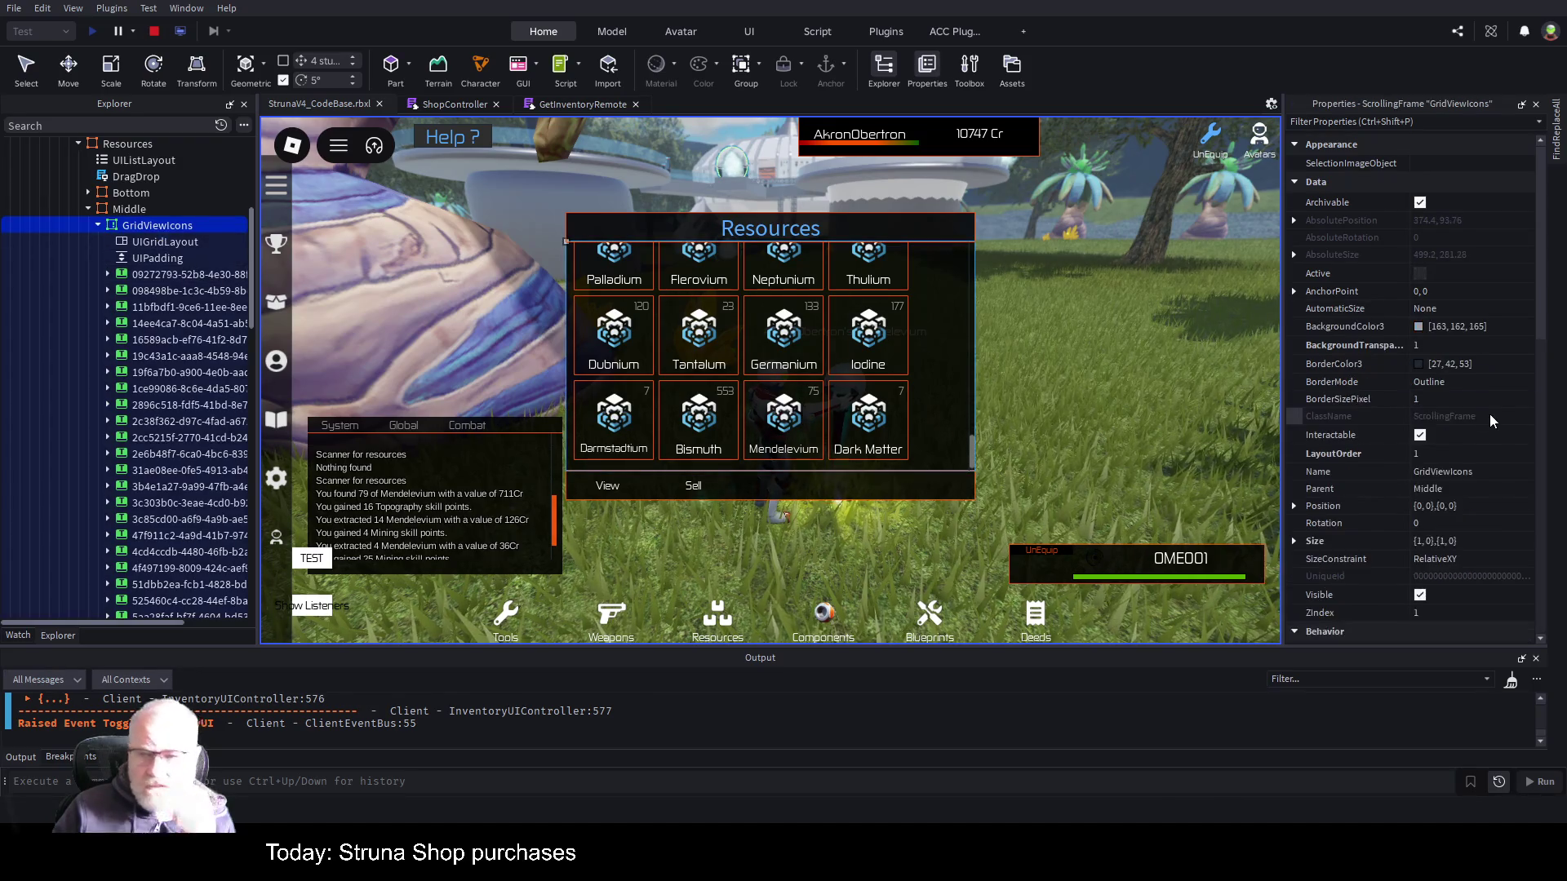
- Set GridViewIcons' CanvasSize Y offset to 3000, making the canvas {0, 0},{0, 3000}
scroll(1488, 414, "down", 5)
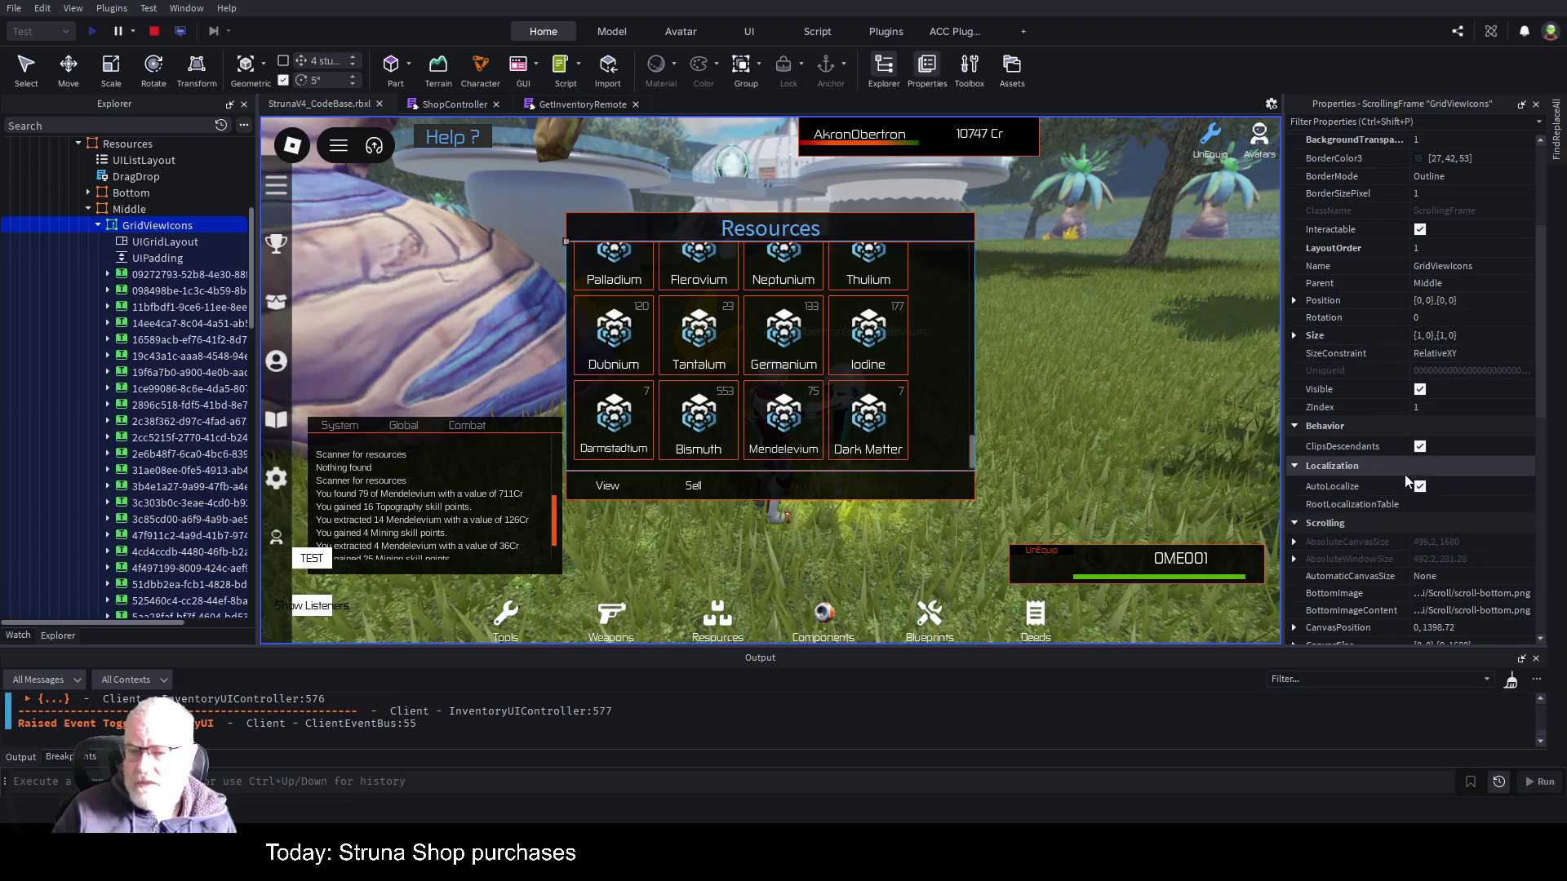
scroll(1403, 474, "down", 5)
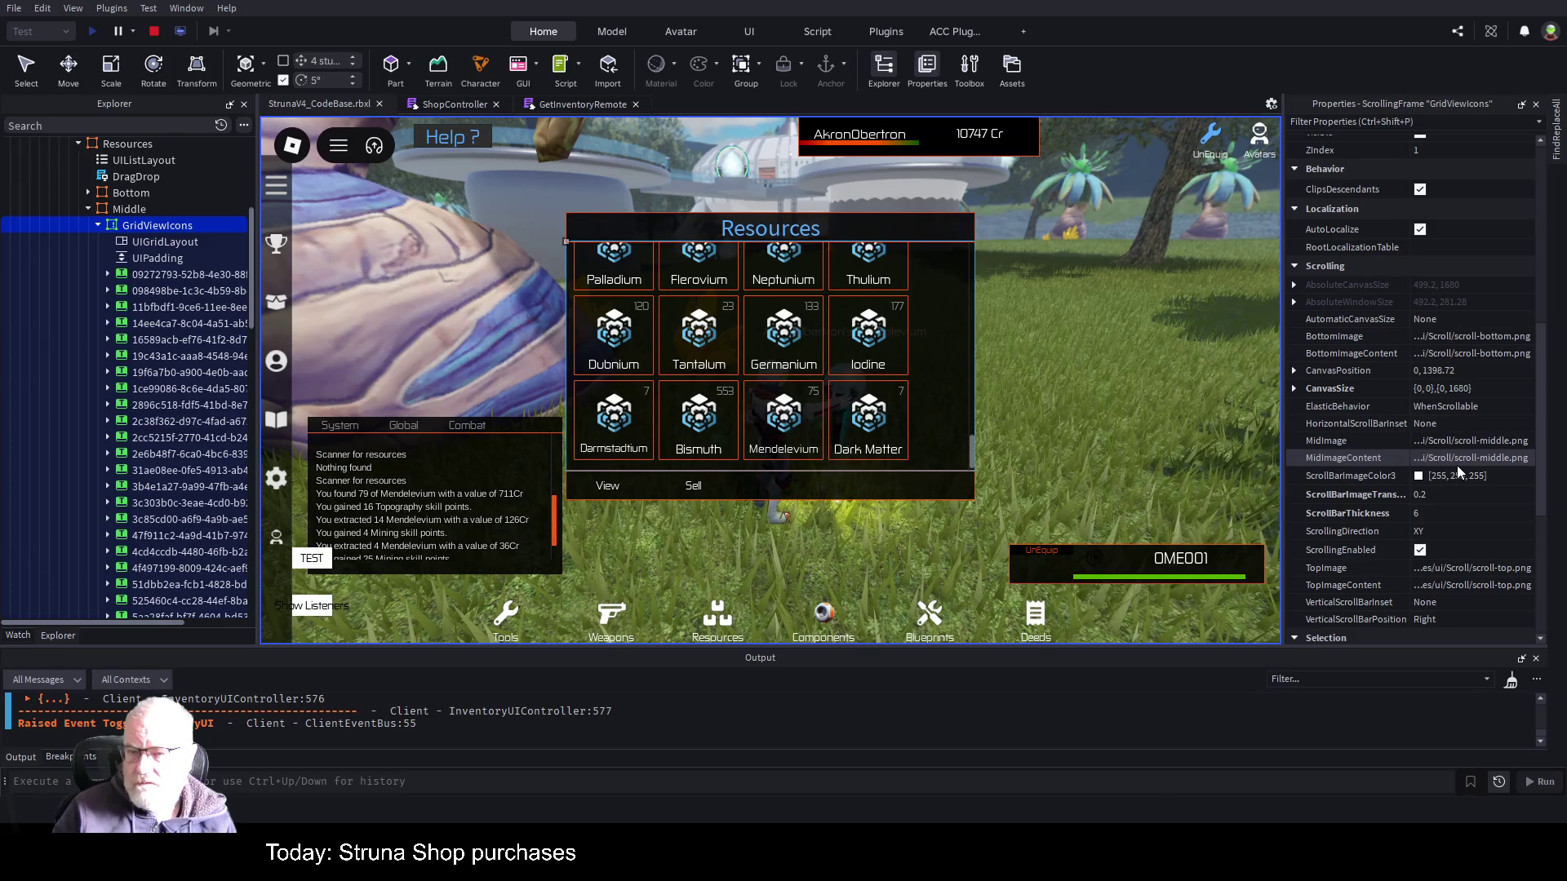
left_click(1295, 389)
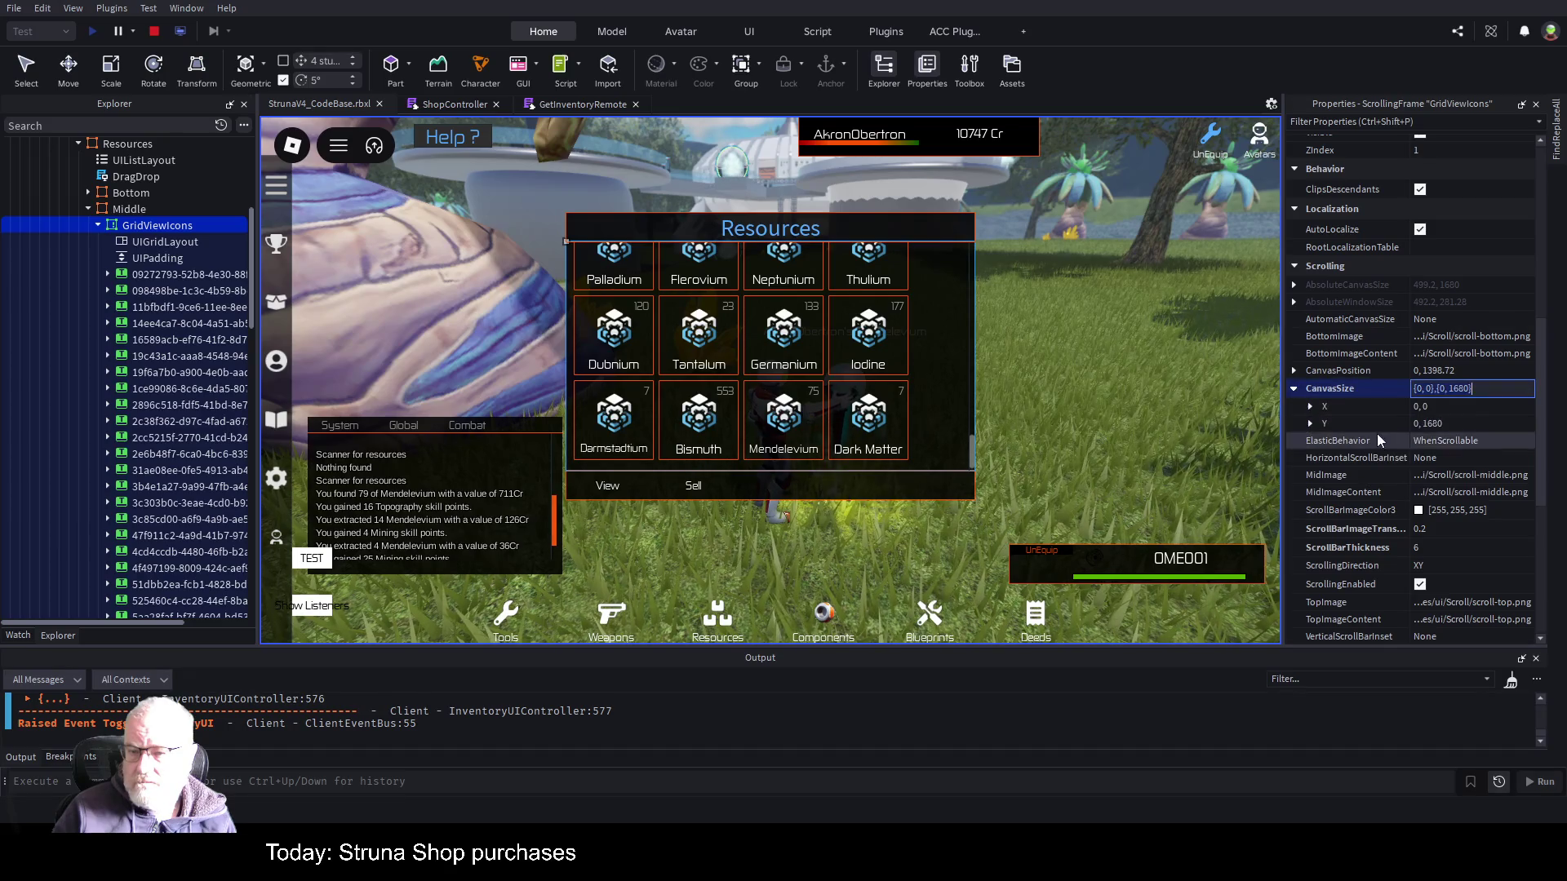
left_click(1312, 423)
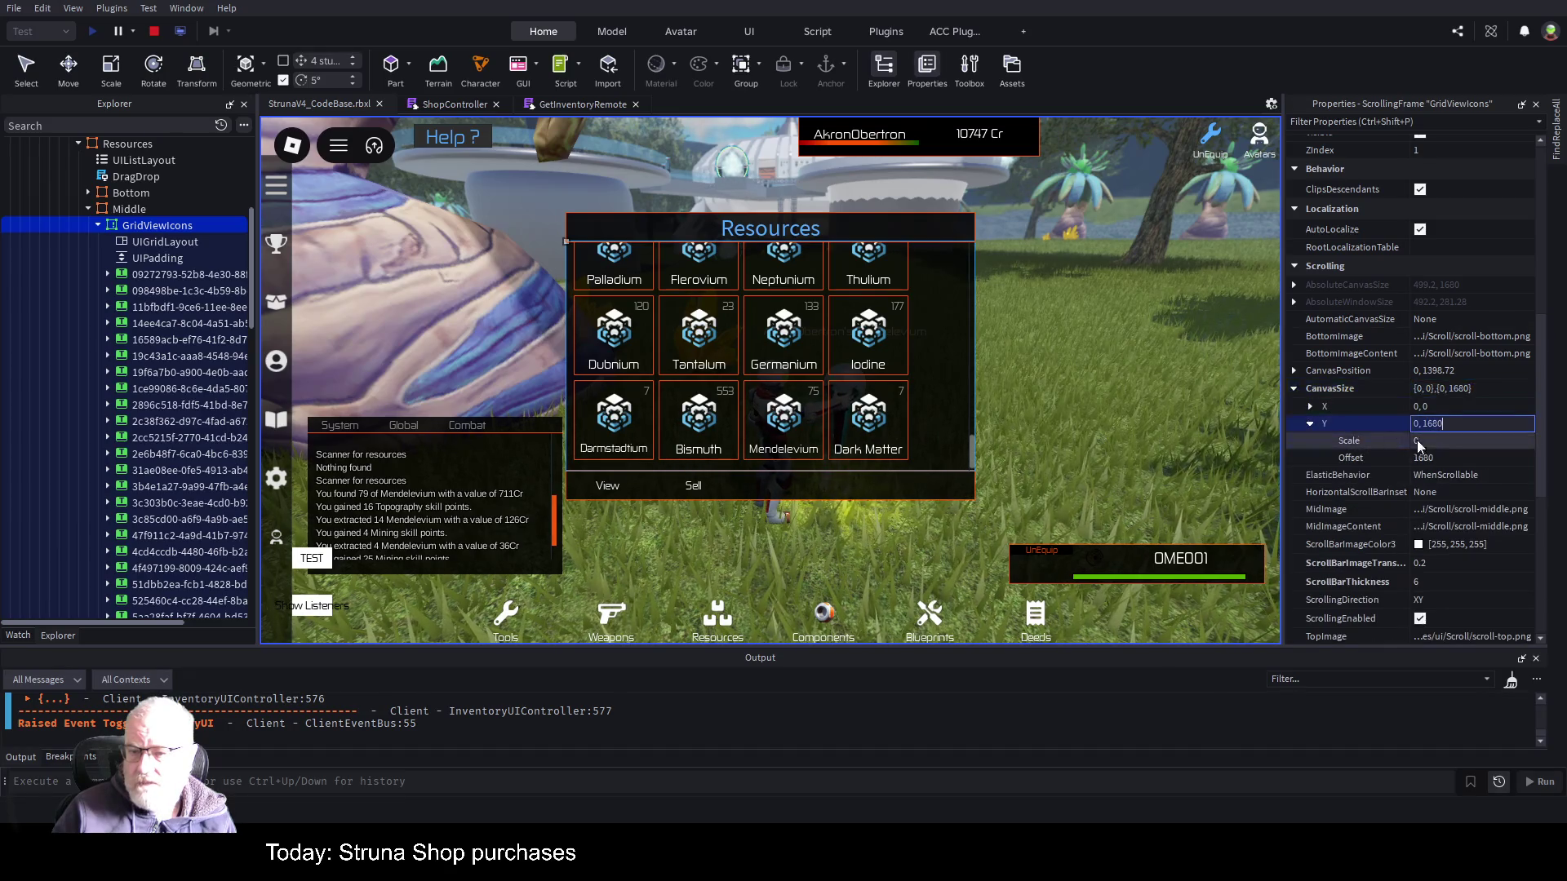
left_click(1462, 458)
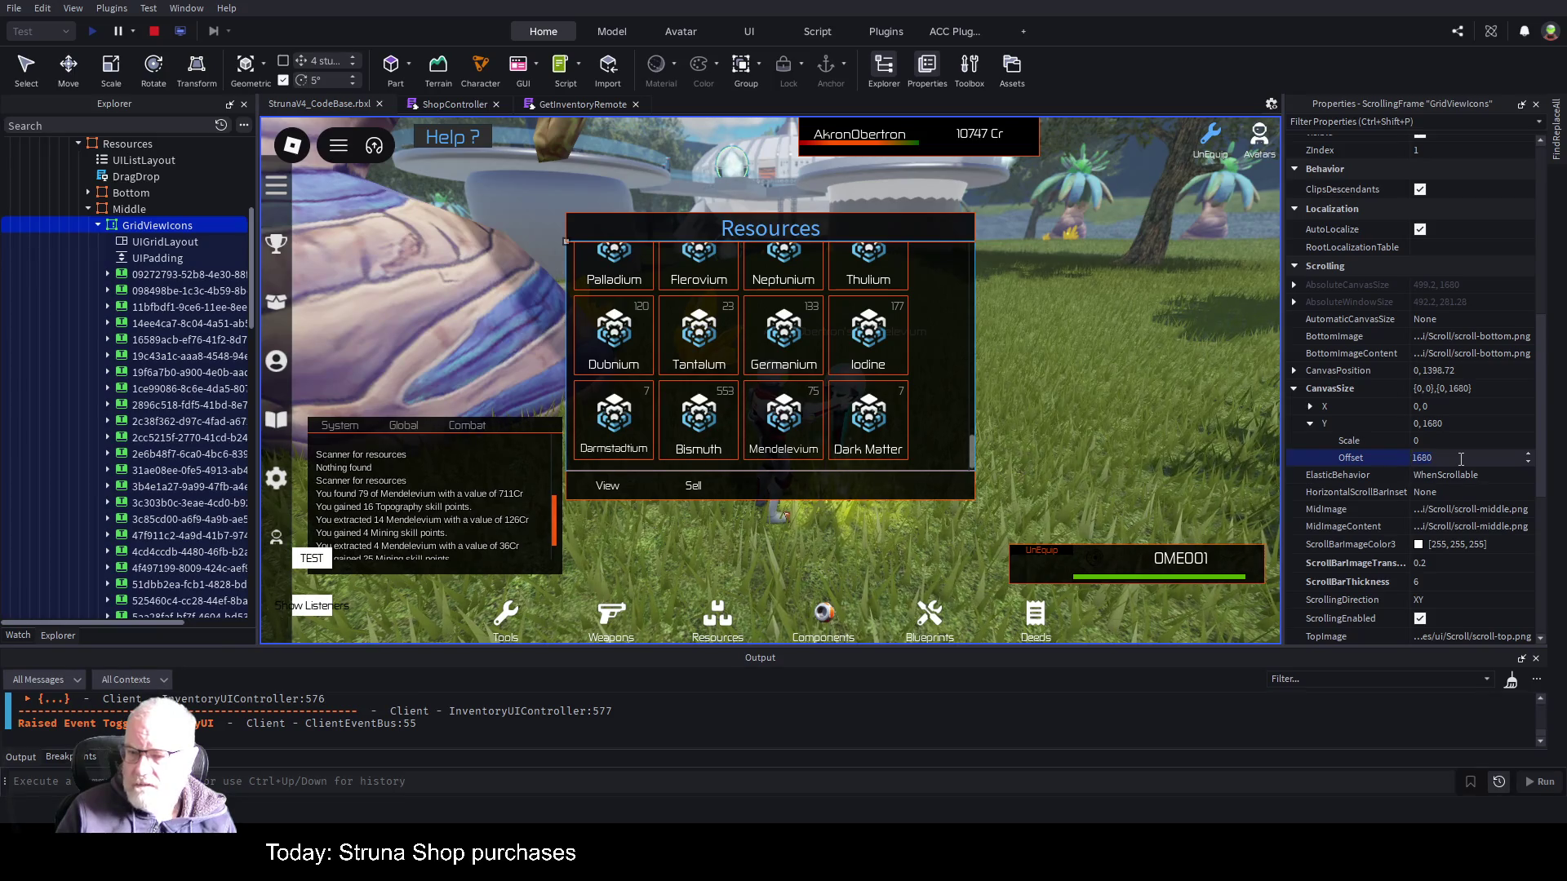
type("3000")
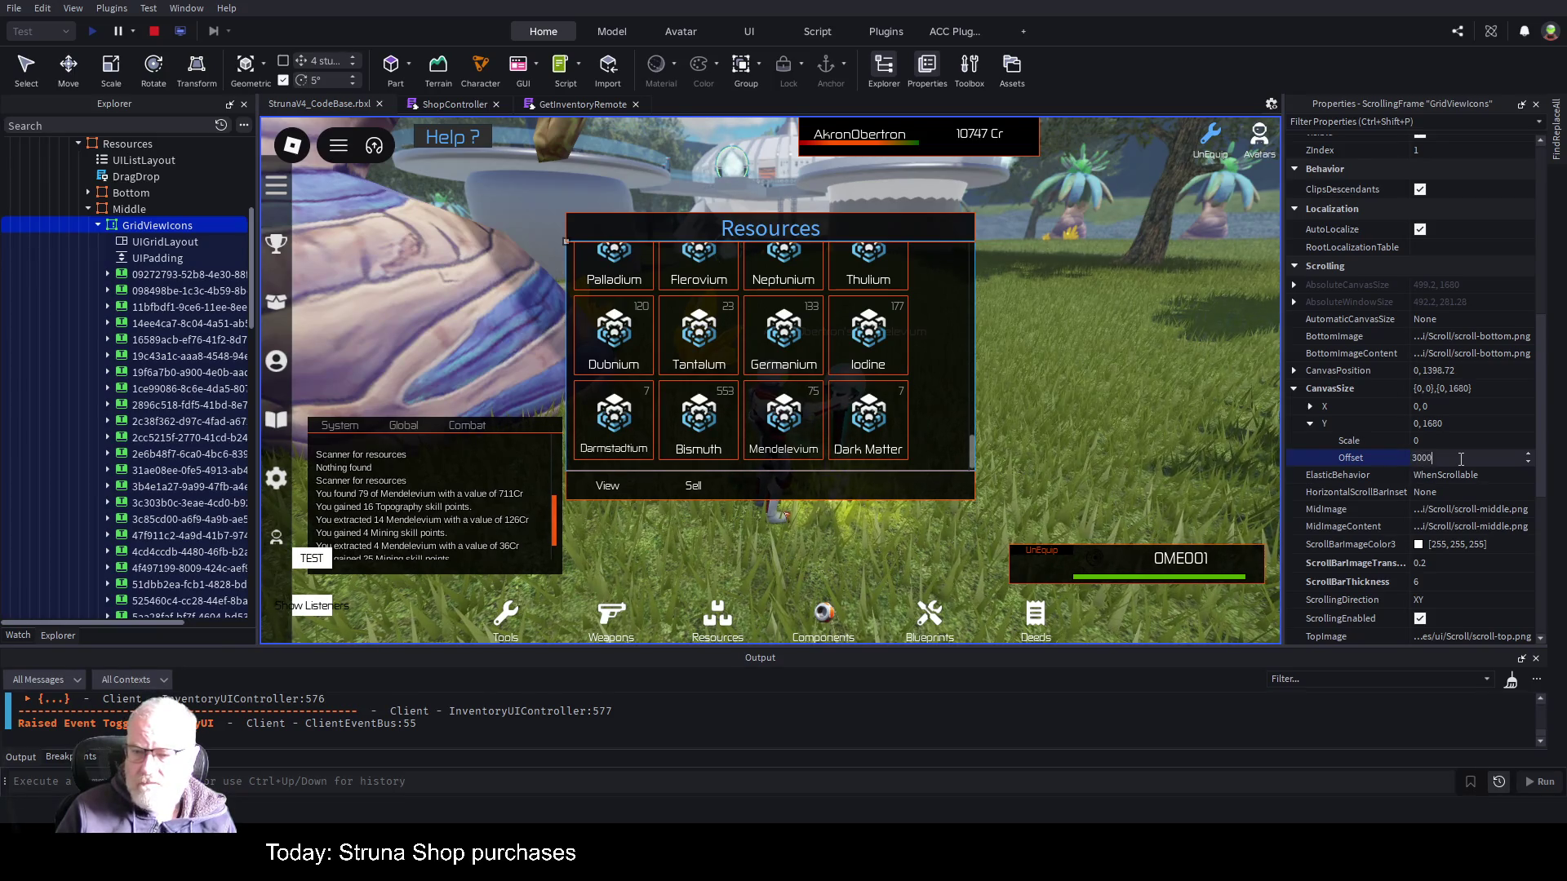
key("Return")
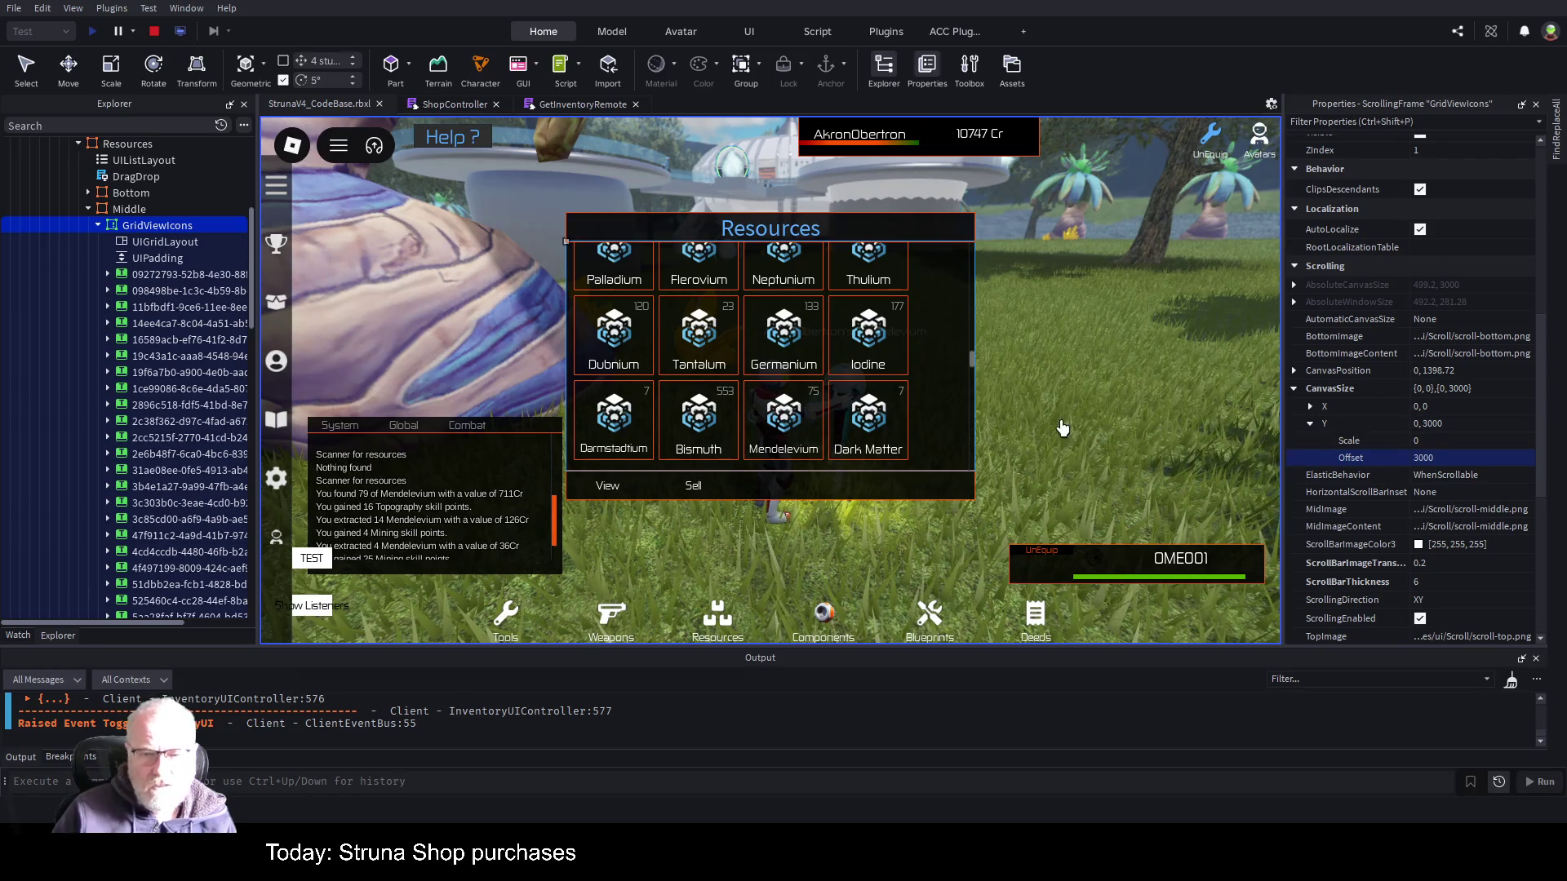
- Scroll the Resources grid up and down to check every tile, then collapse GridViewIcons in Explorer
scroll(951, 343, "down", 3)
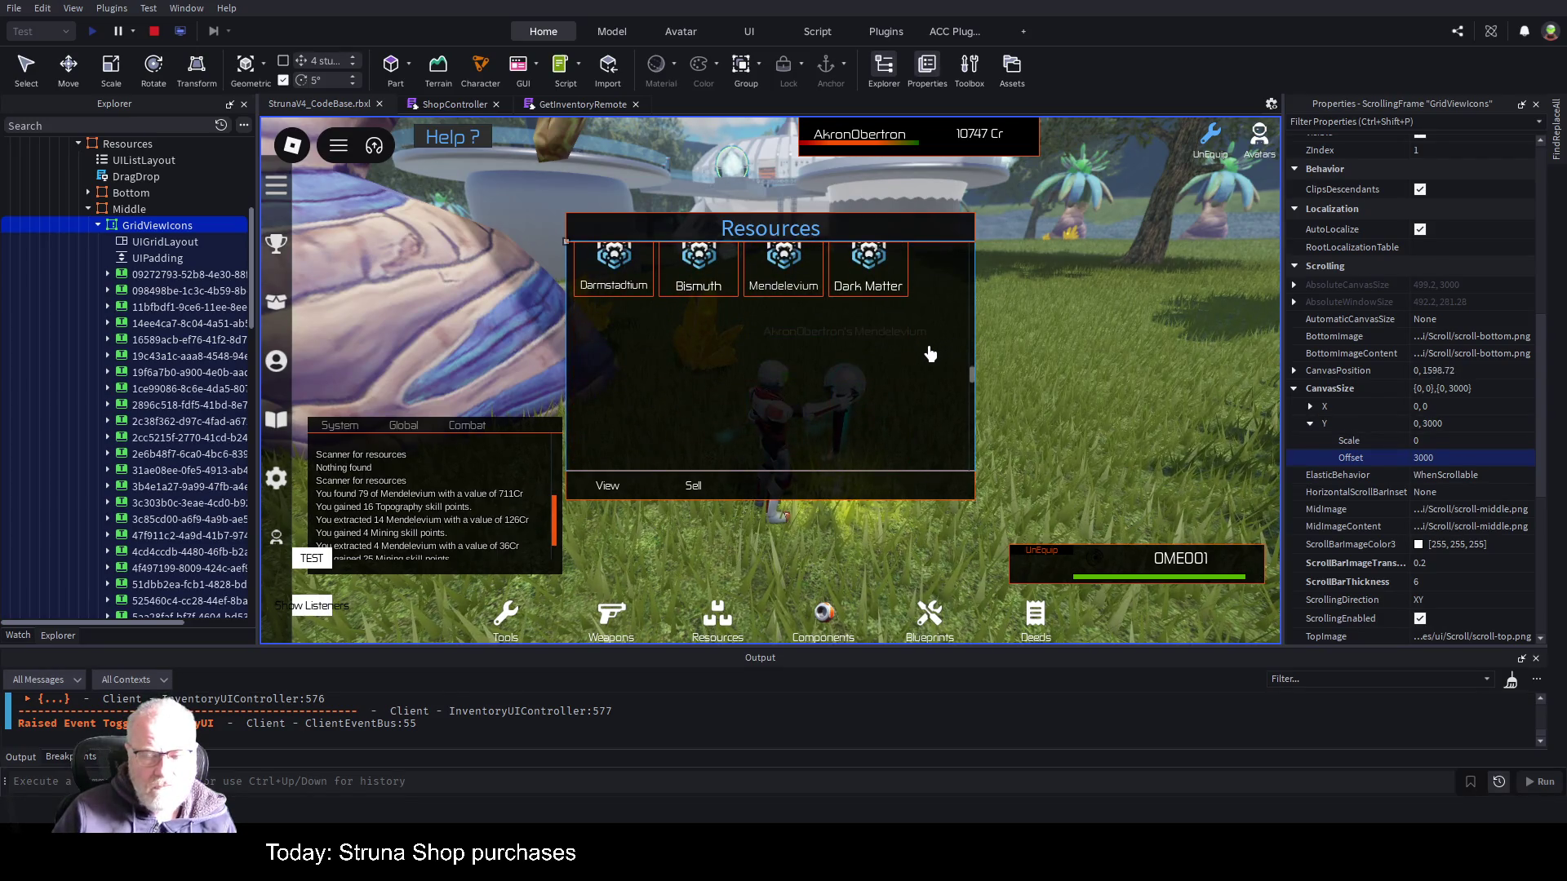
scroll(927, 350, "up", 3)
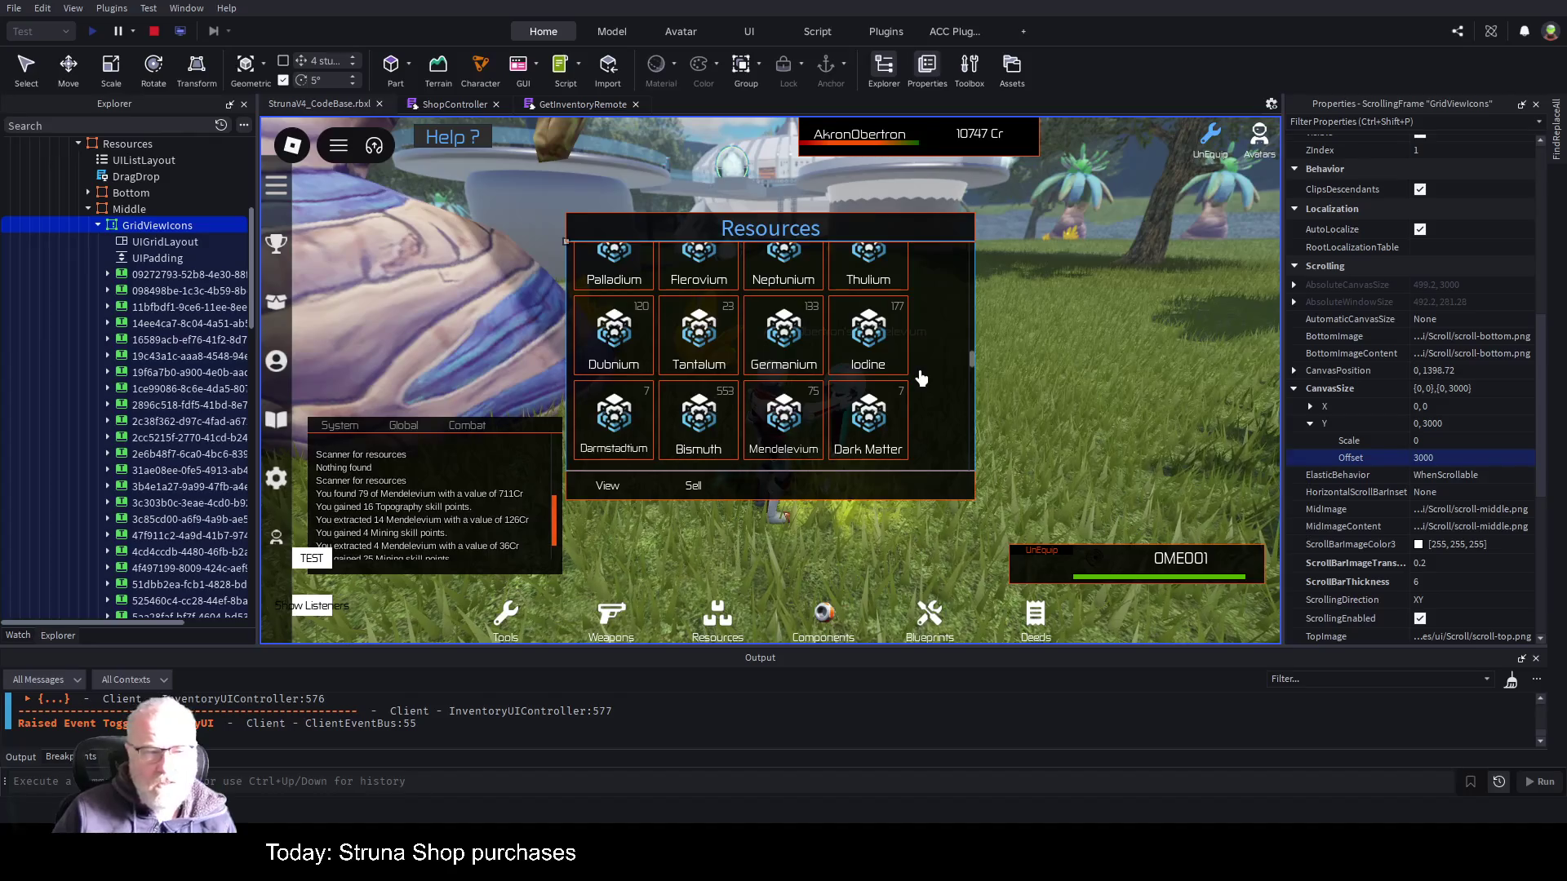
scroll(927, 373, "up", 10)
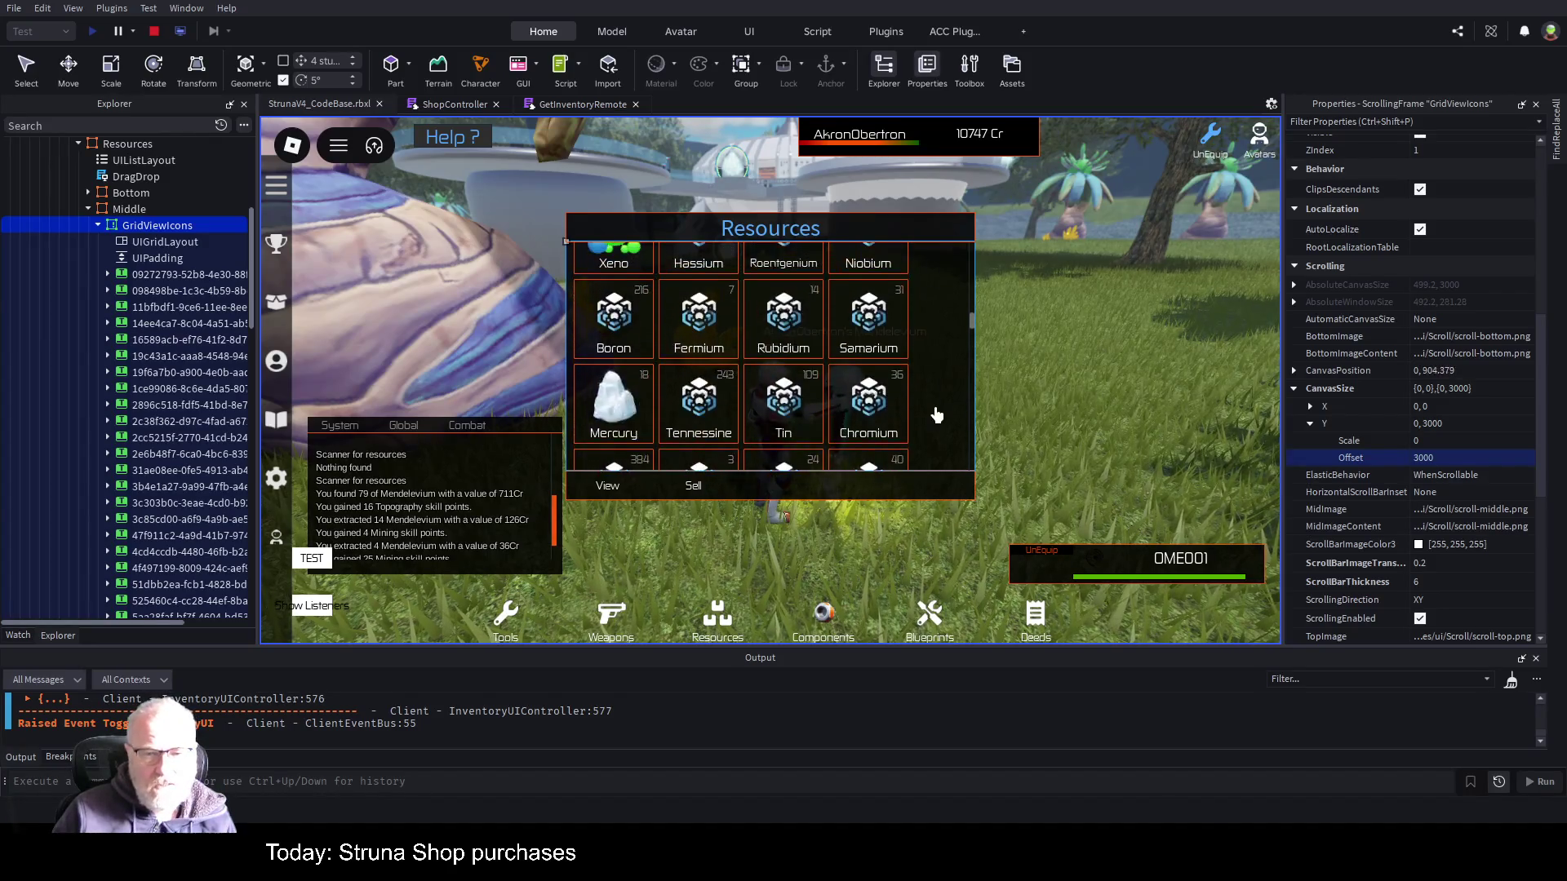
scroll(926, 417, "up", 4)
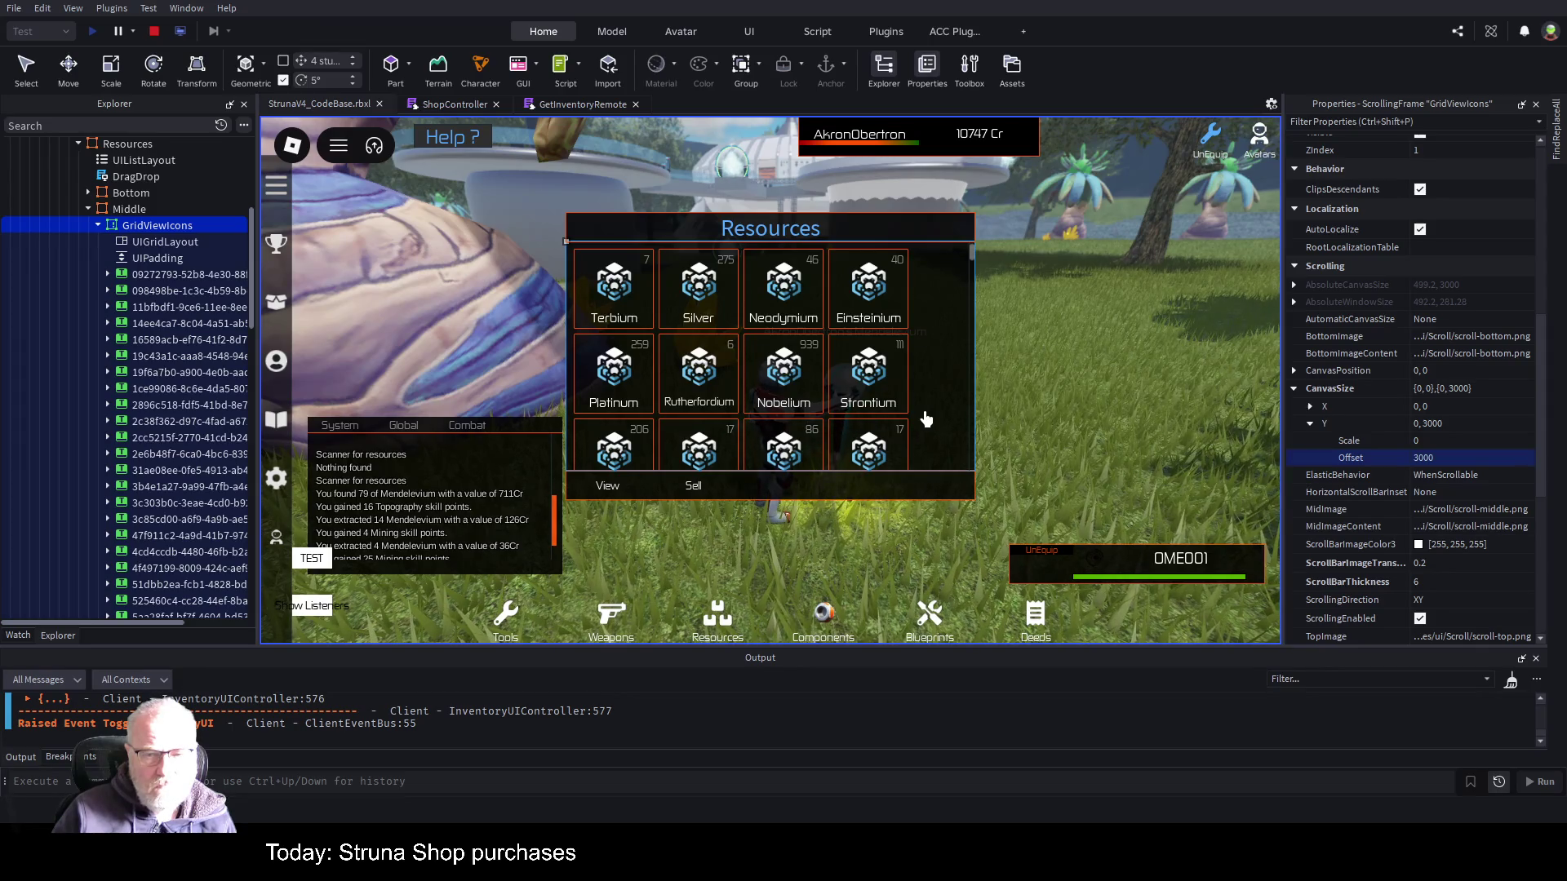
scroll(926, 418, "down", 6)
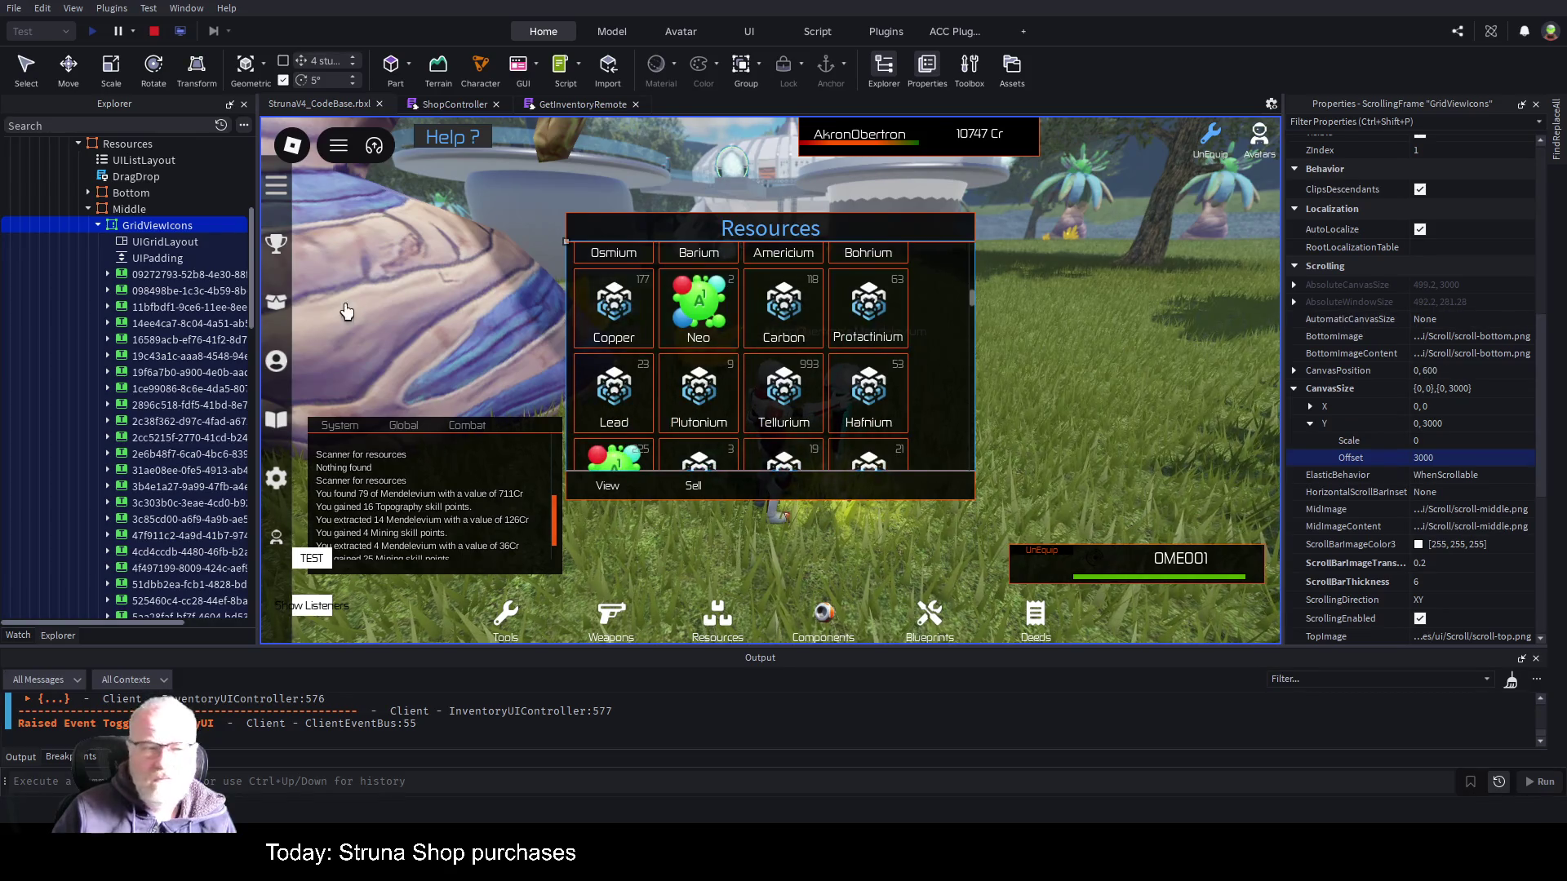
left_click(98, 226)
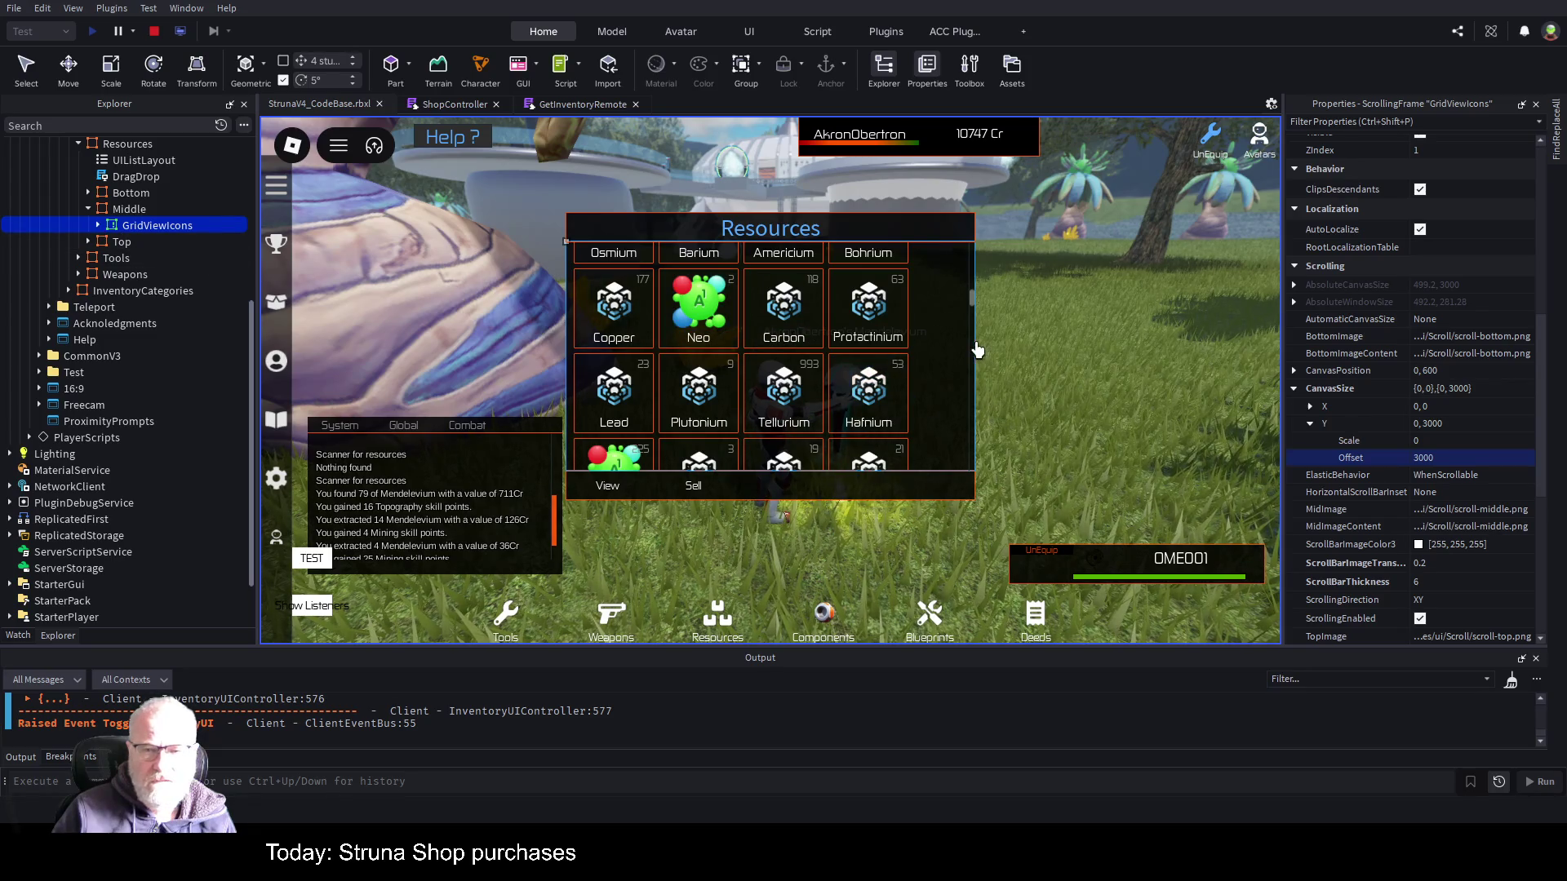
scroll(940, 374, "down", 3)
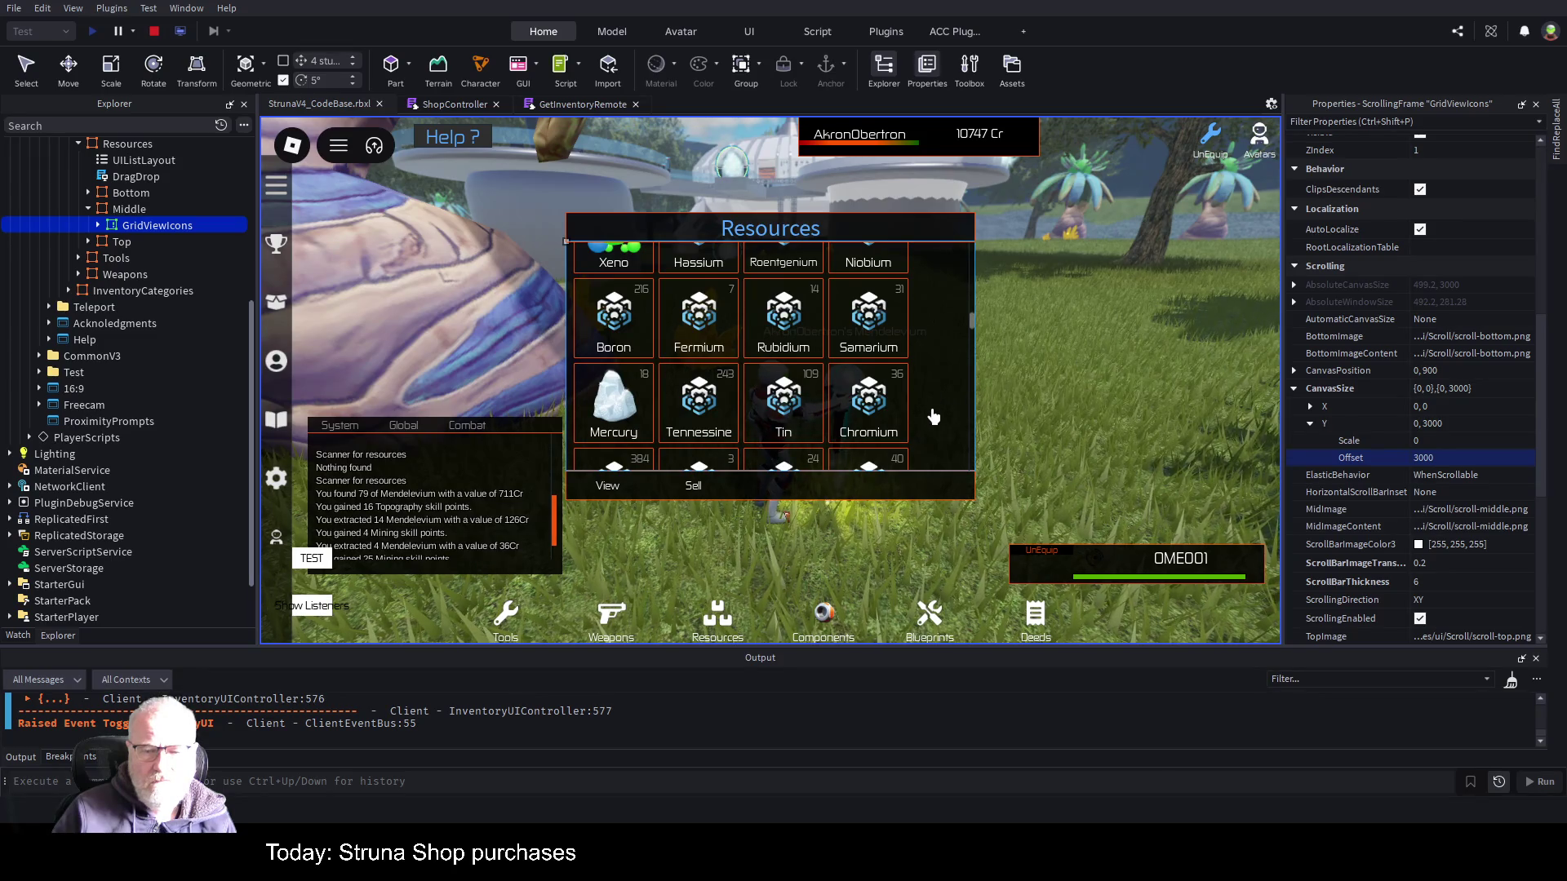
- Close the inventory and mine the Mendelevium crystal three times with the held tool
key("i")
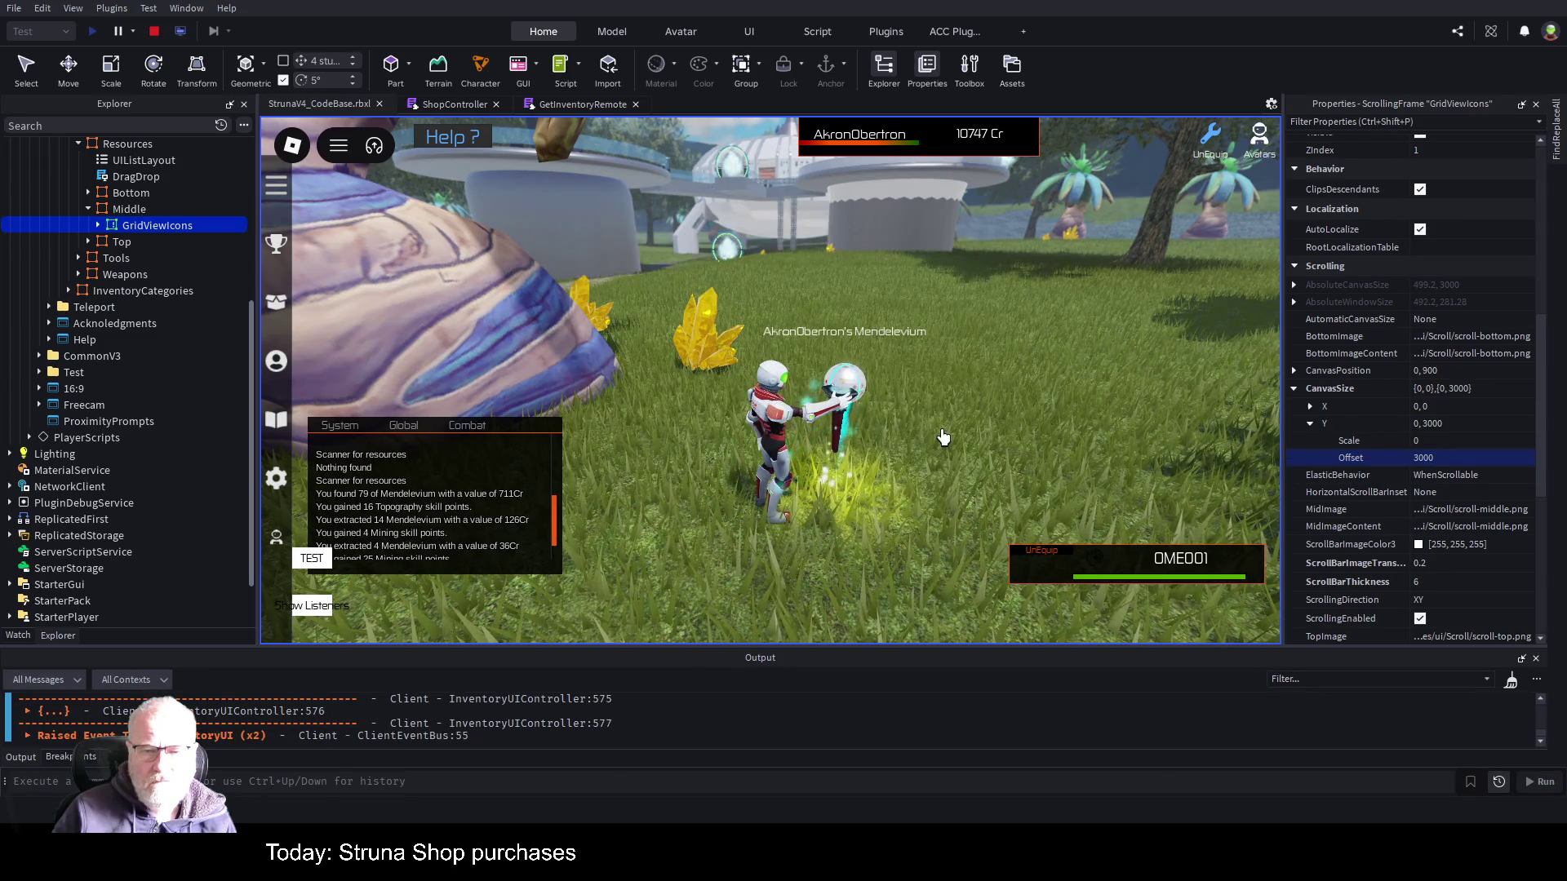
left_click(942, 437)
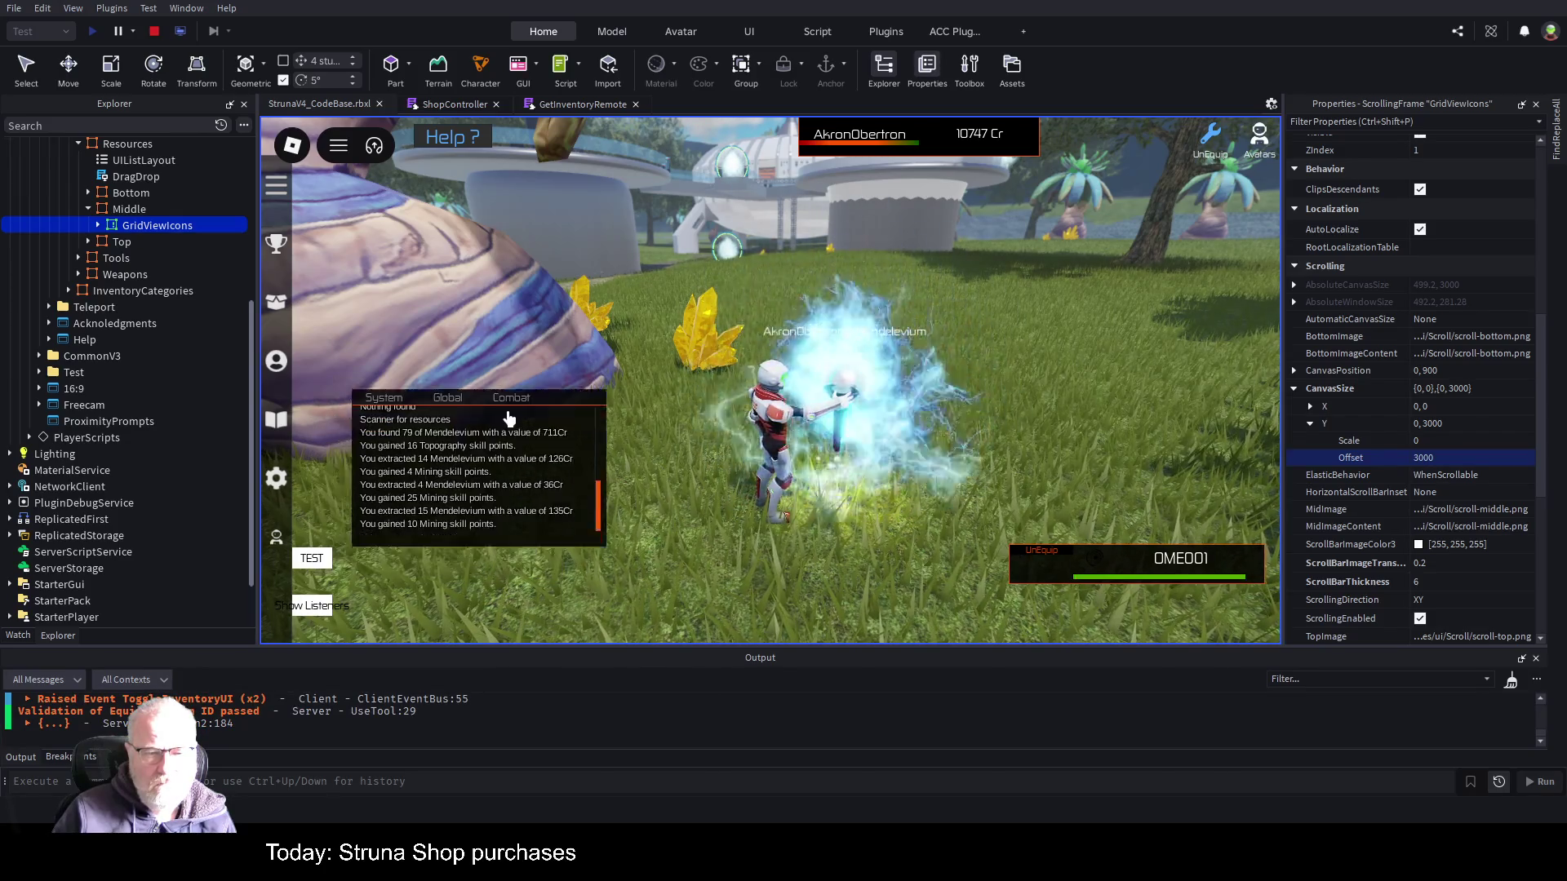
left_click(927, 461)
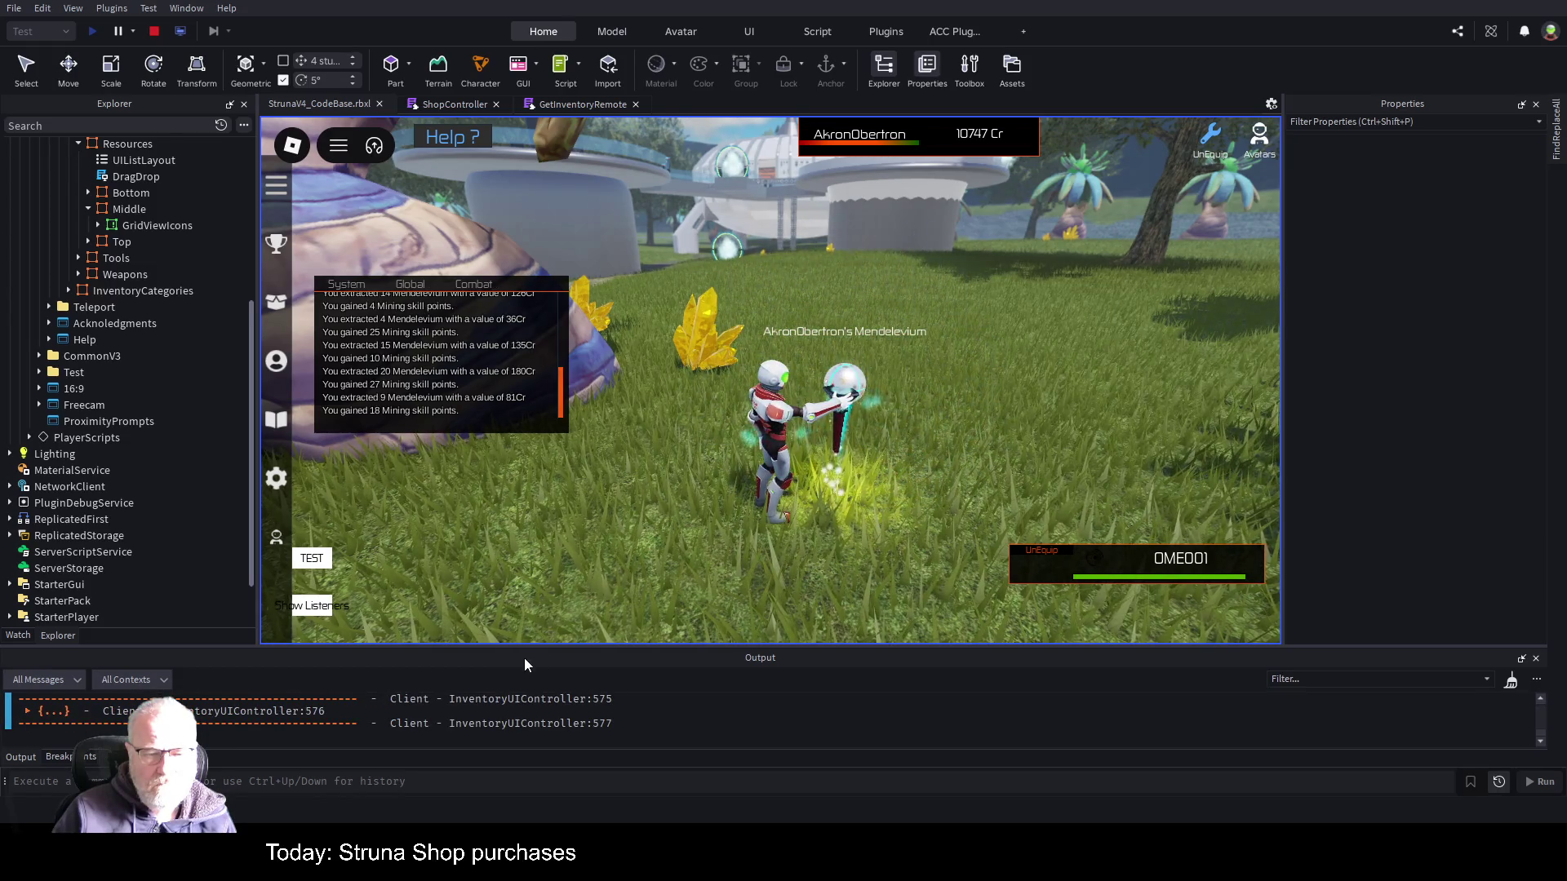
left_click(805, 546)
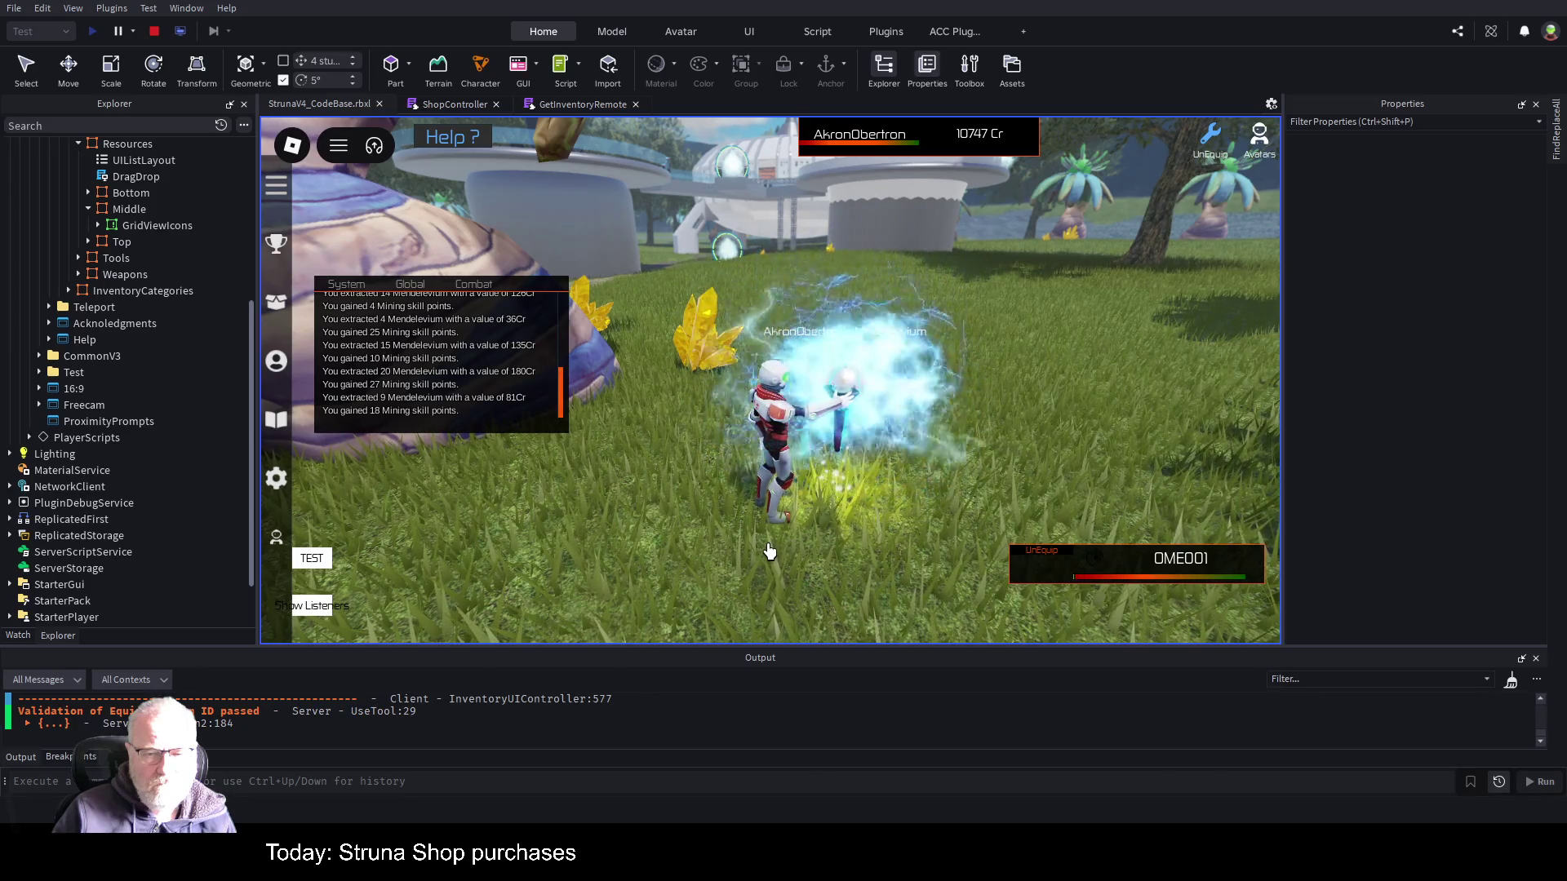
- Open the inventory and check the Mendelevium deed under Deeds before returning to Resources
key("i")
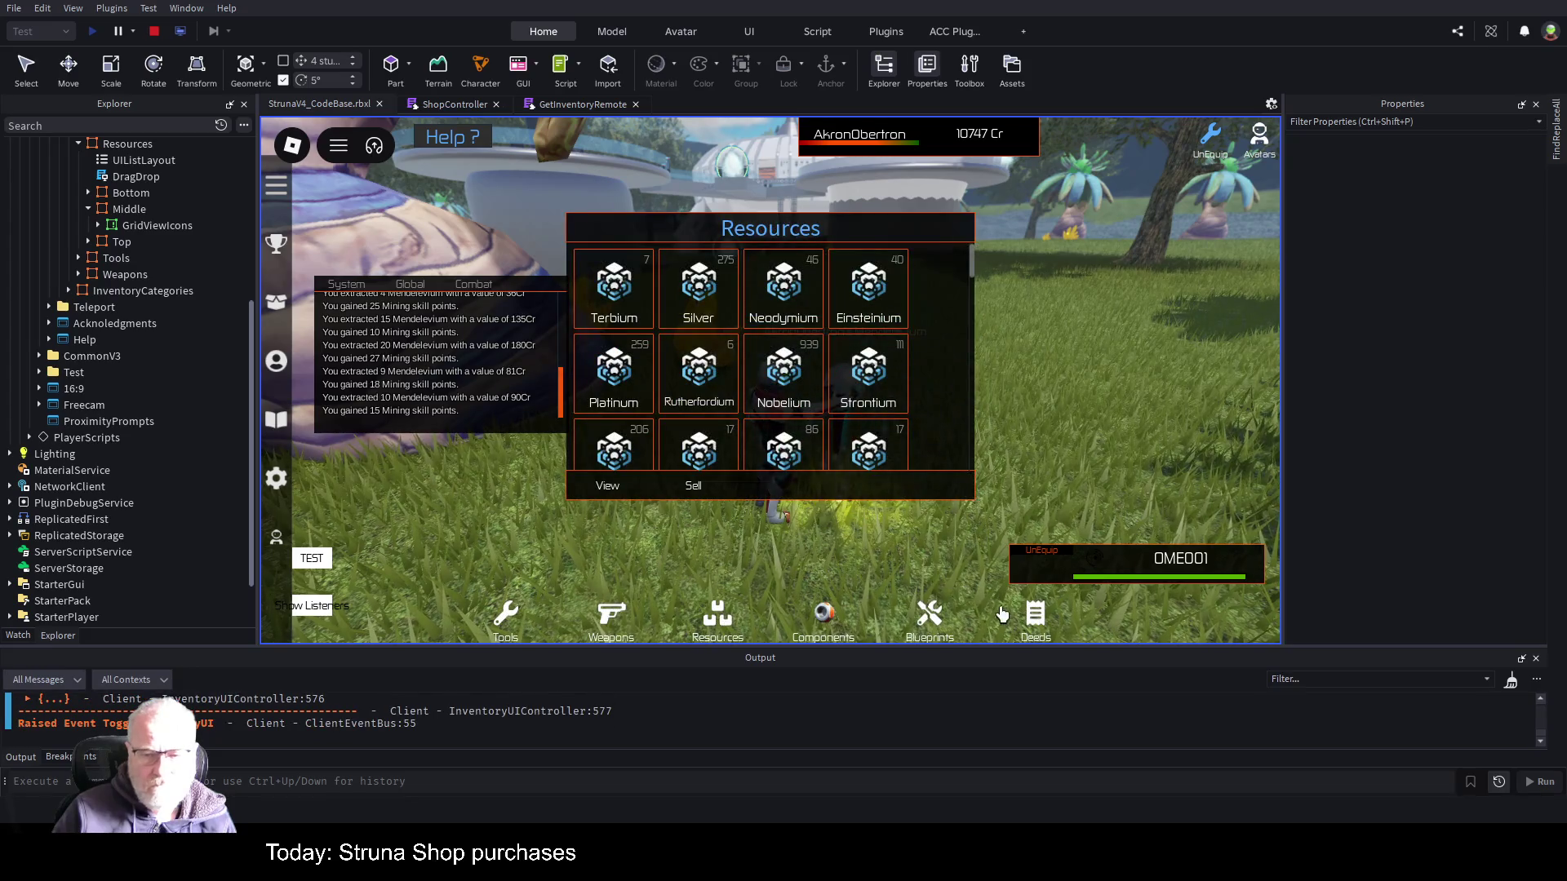
left_click(1036, 623)
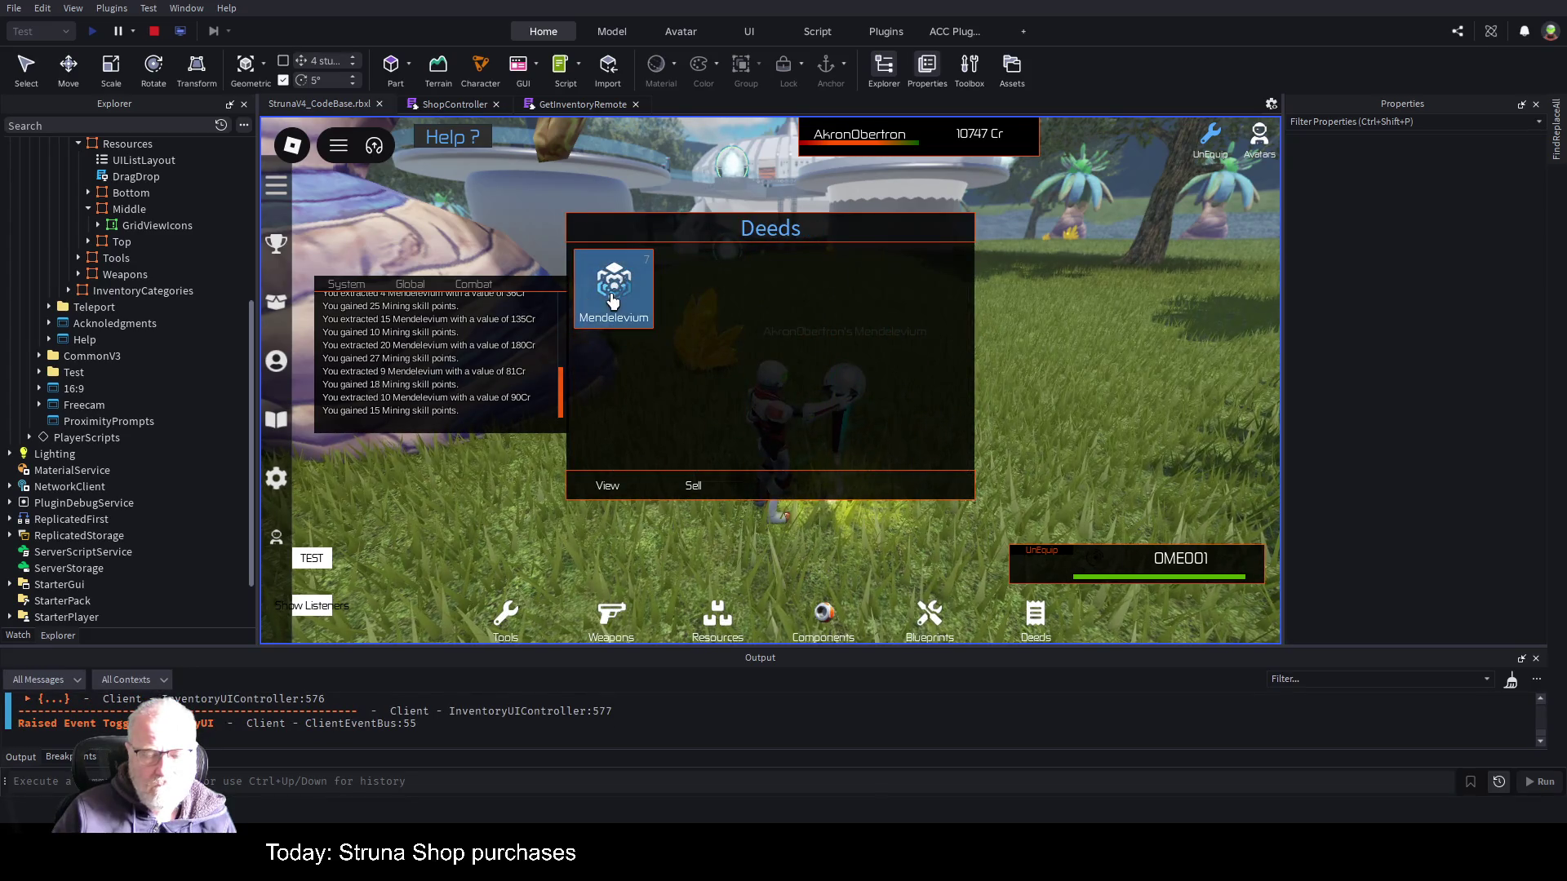
left_click(758, 237)
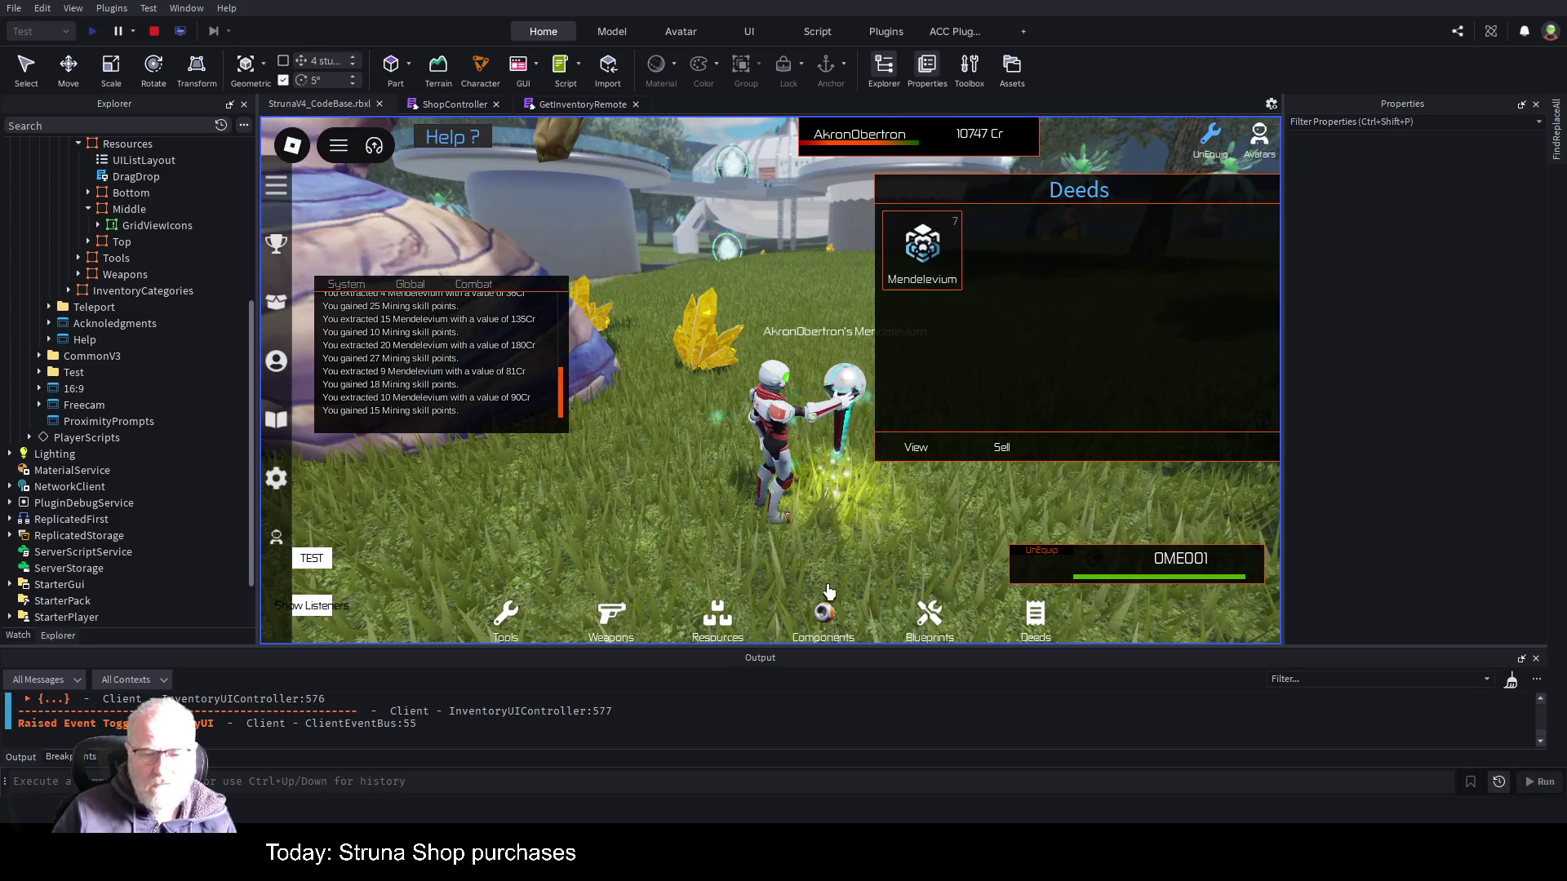
left_click(716, 633)
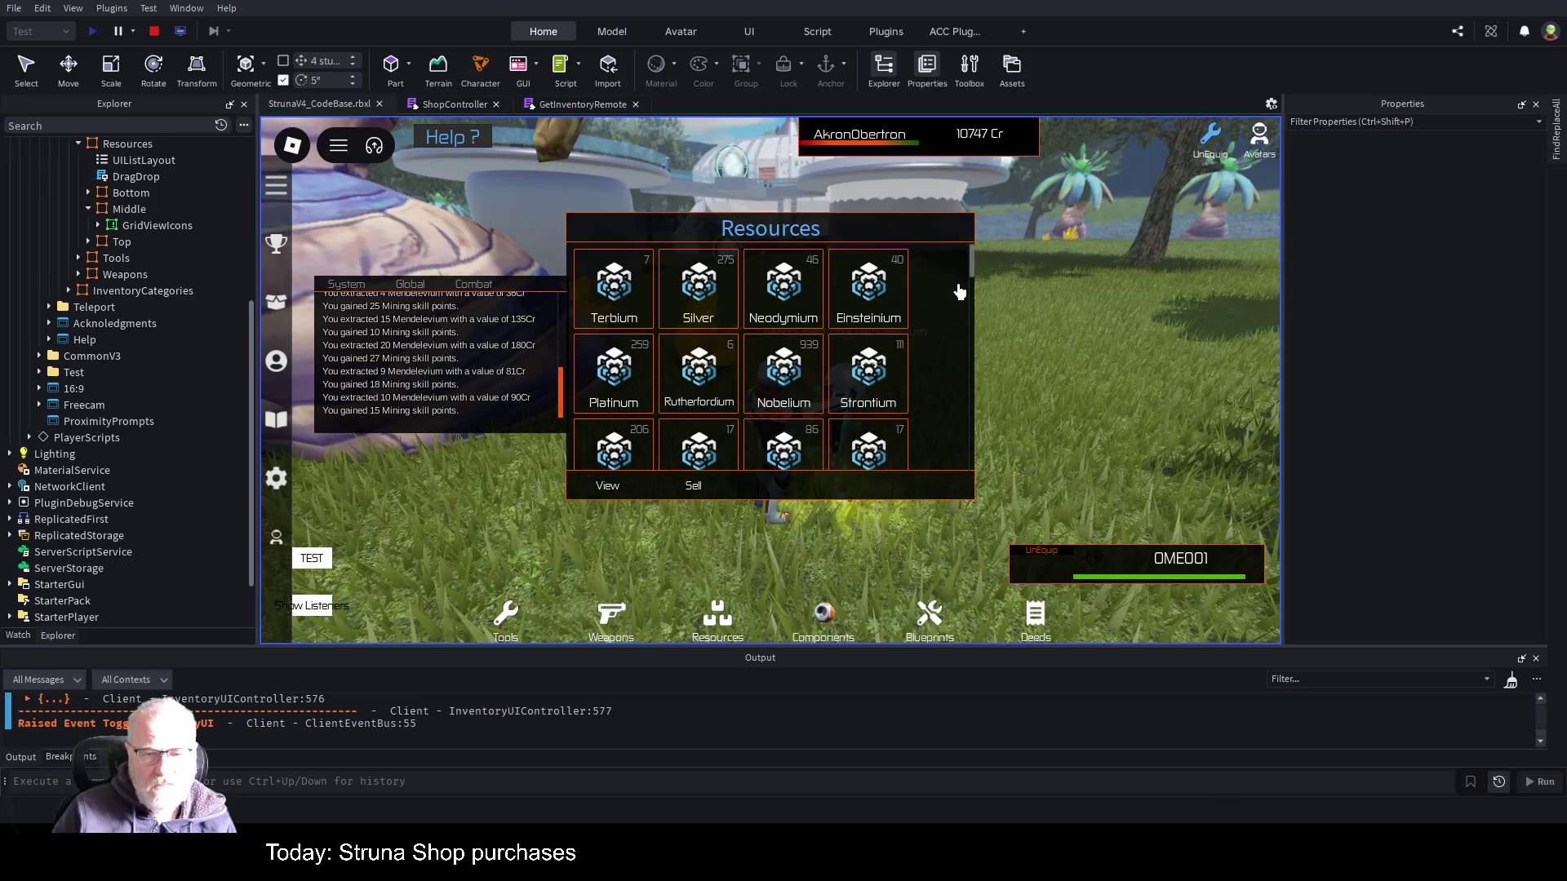
- Scroll the Resources grid to the bottom and select the Mendelevium tile
scroll(959, 292, "down", 2)
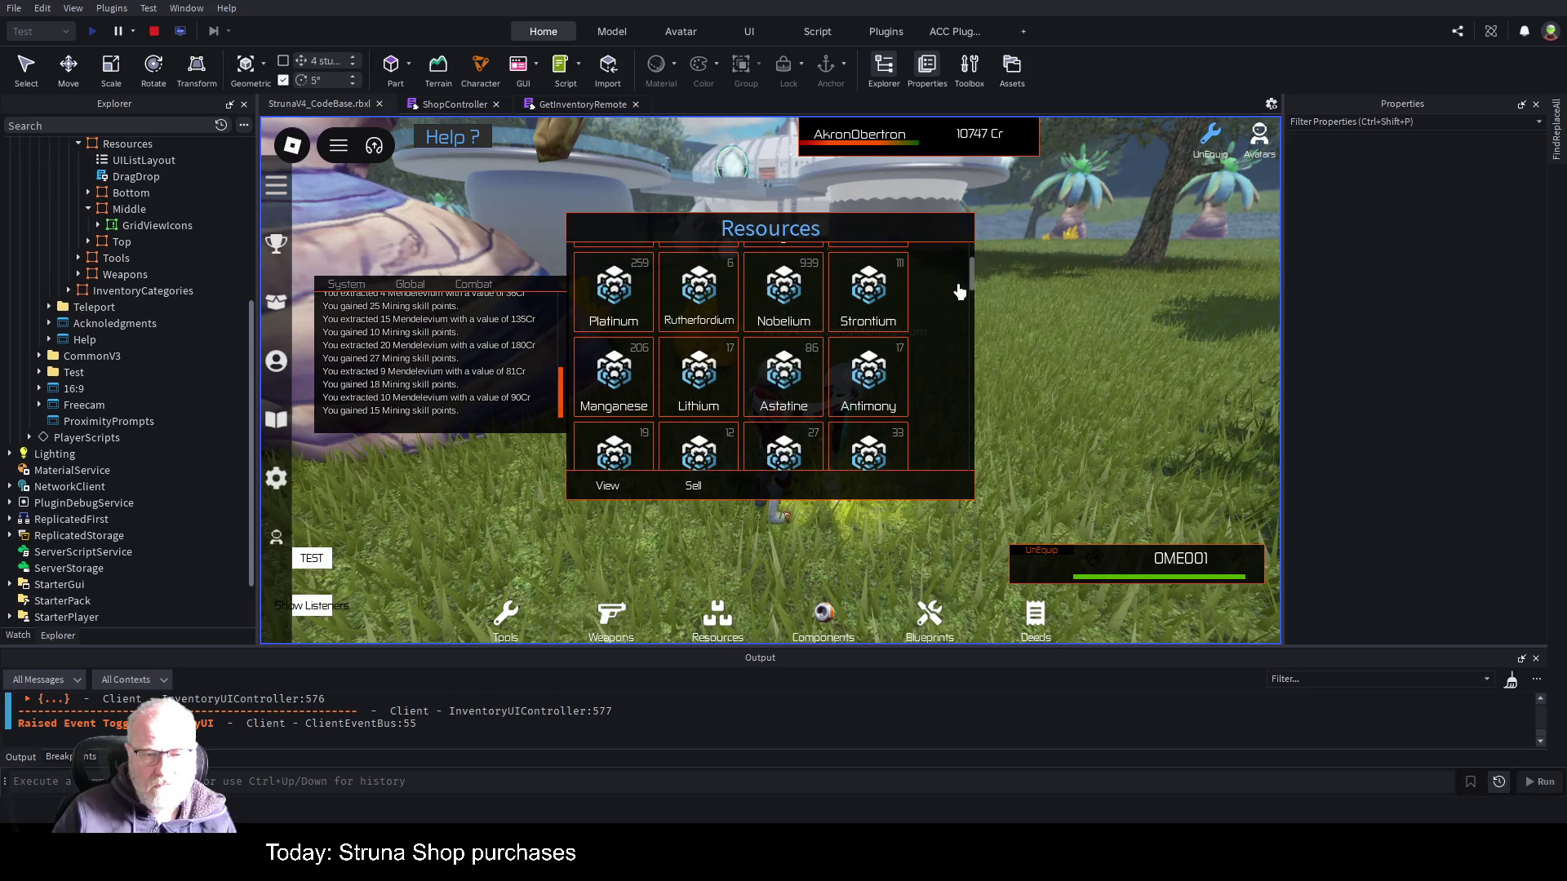
scroll(959, 291, "down", 1)
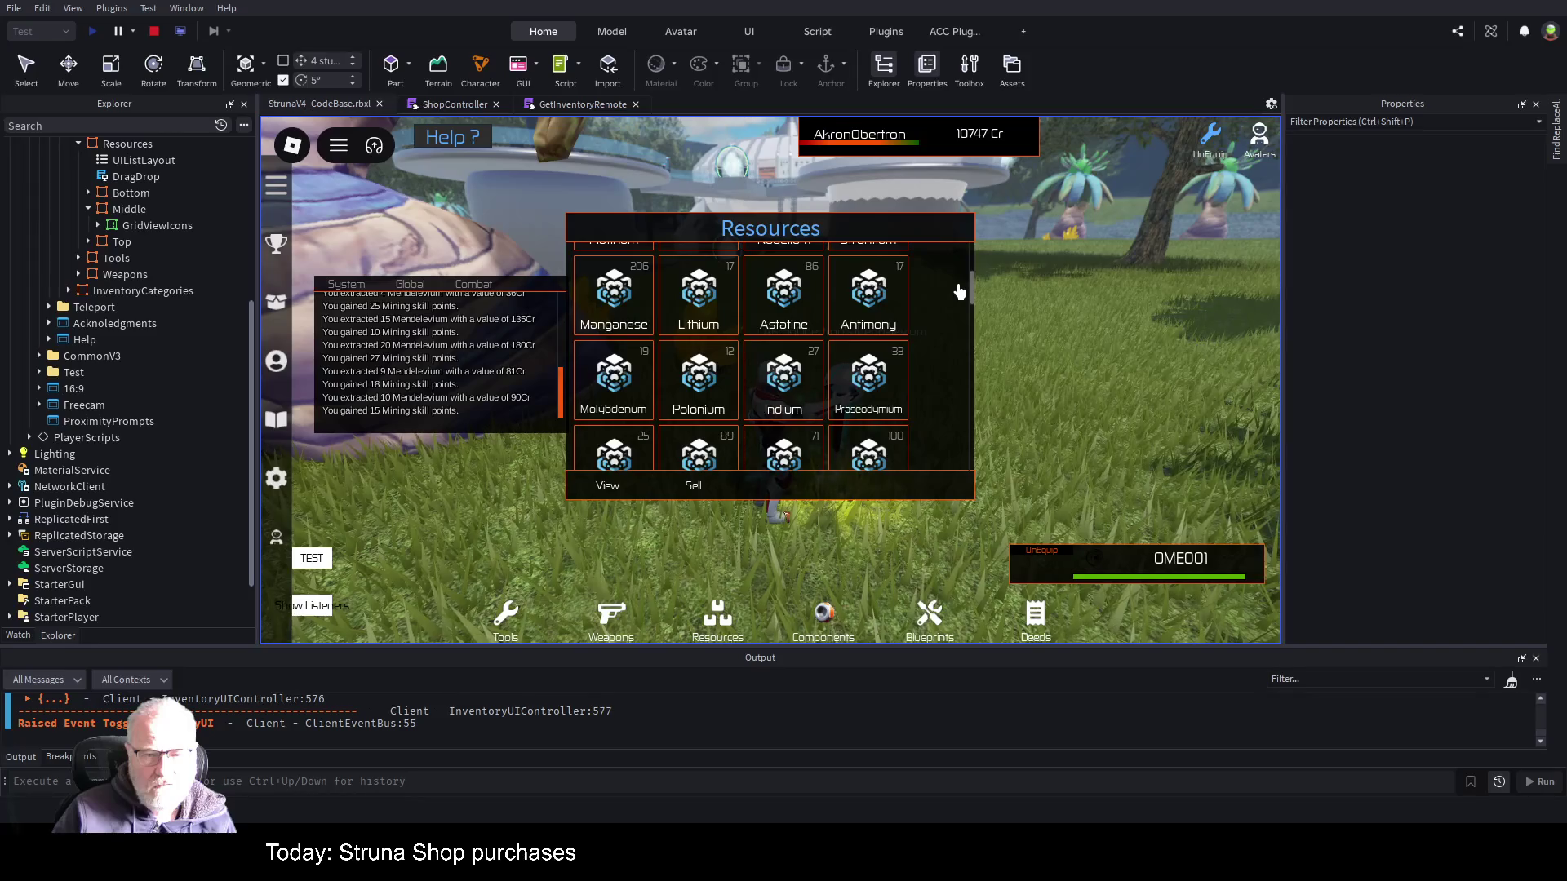
scroll(959, 292, "down", 1)
scroll(959, 291, "down", 1)
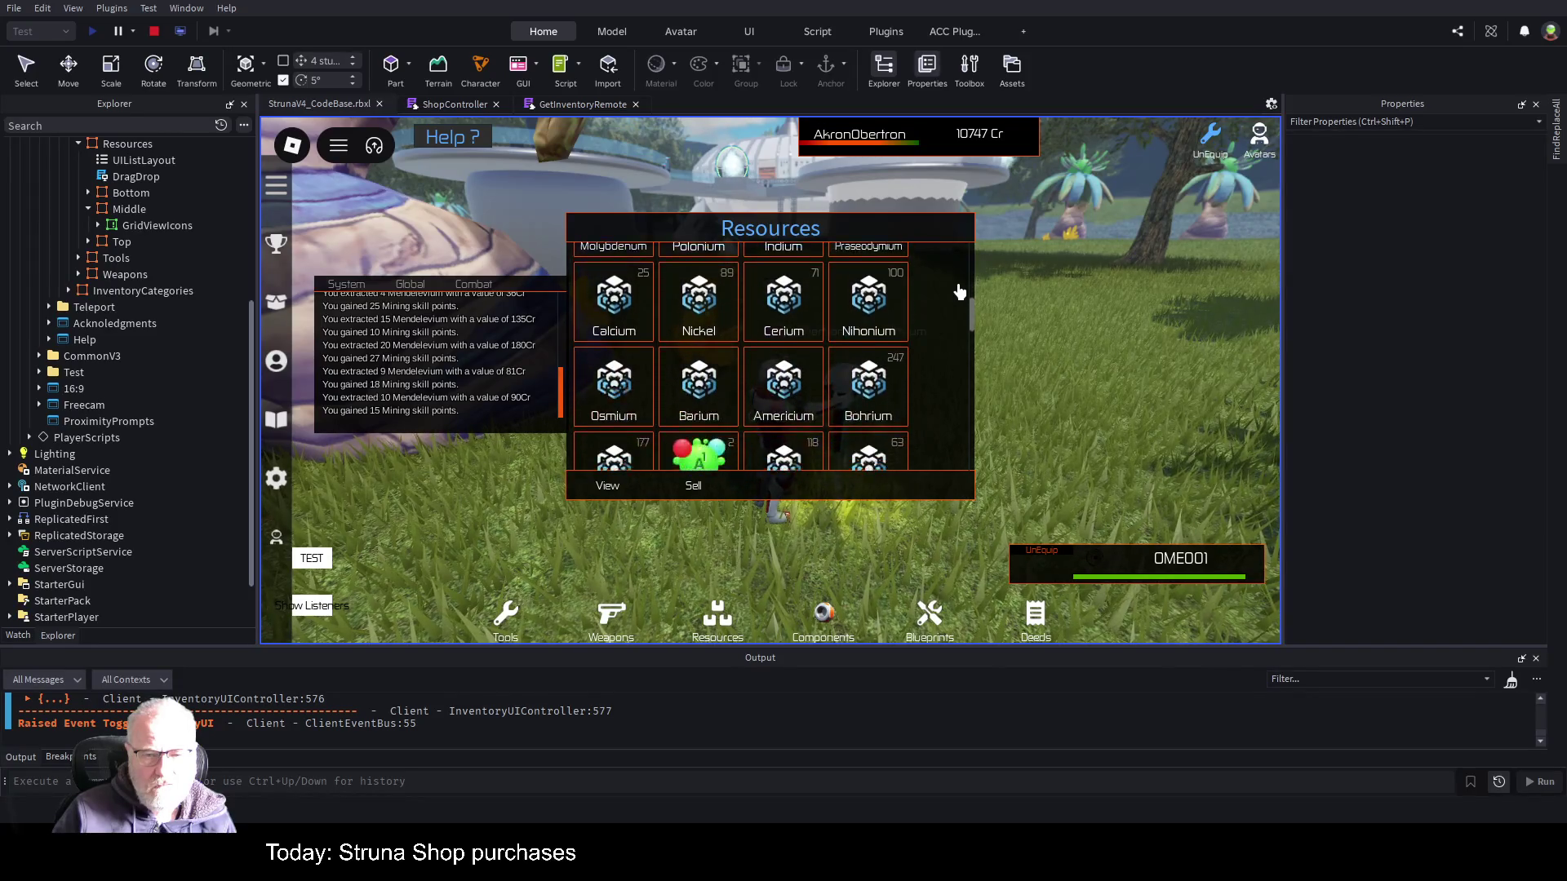
scroll(959, 292, "down", 1)
scroll(958, 291, "down", 1)
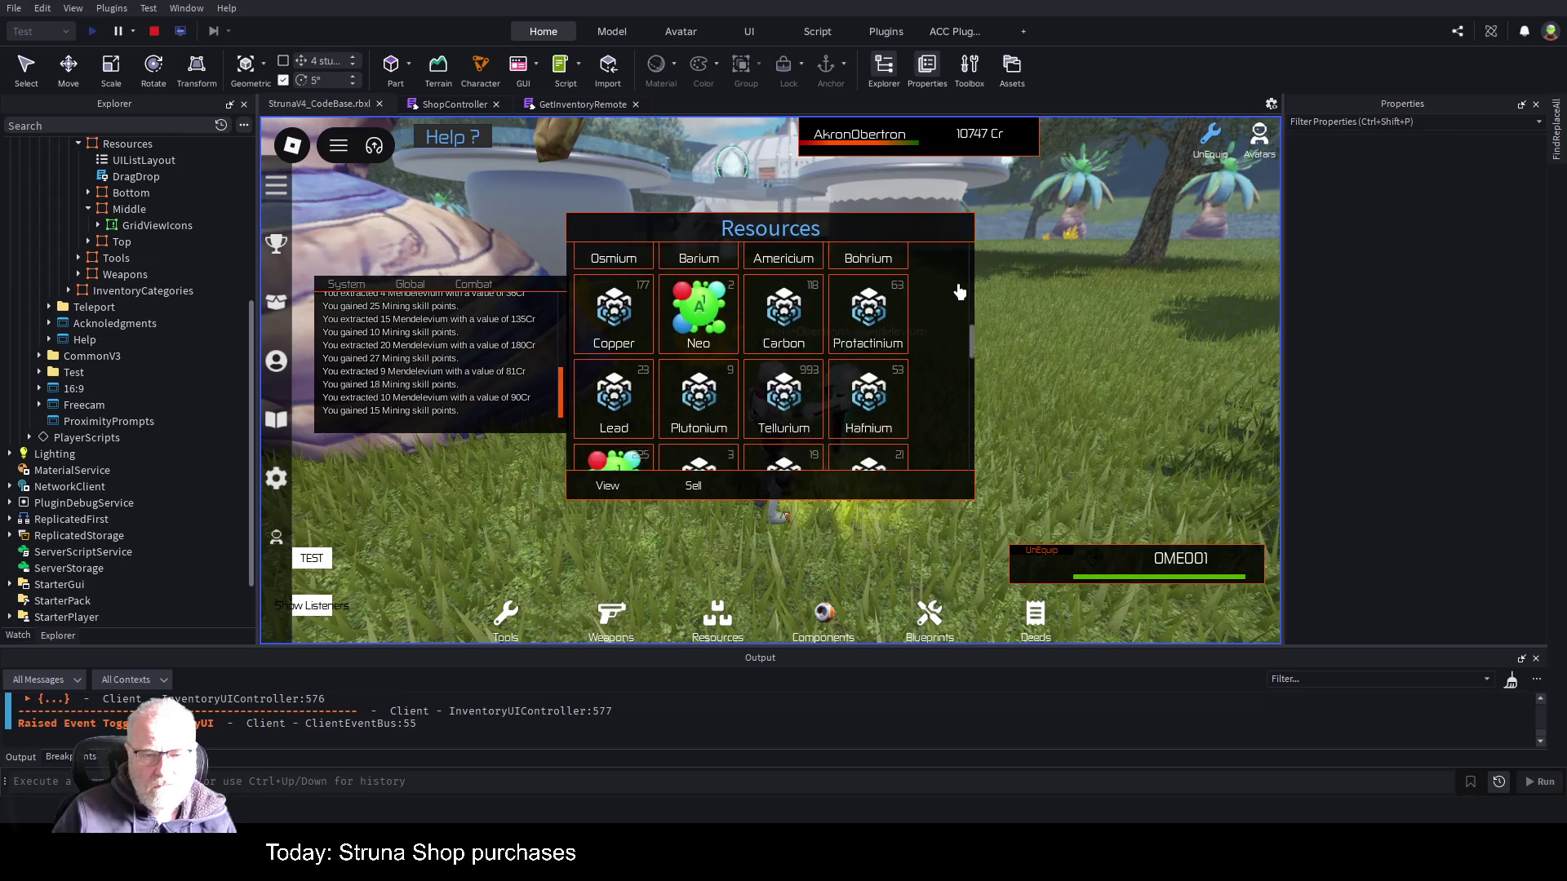
scroll(959, 291, "down", 1)
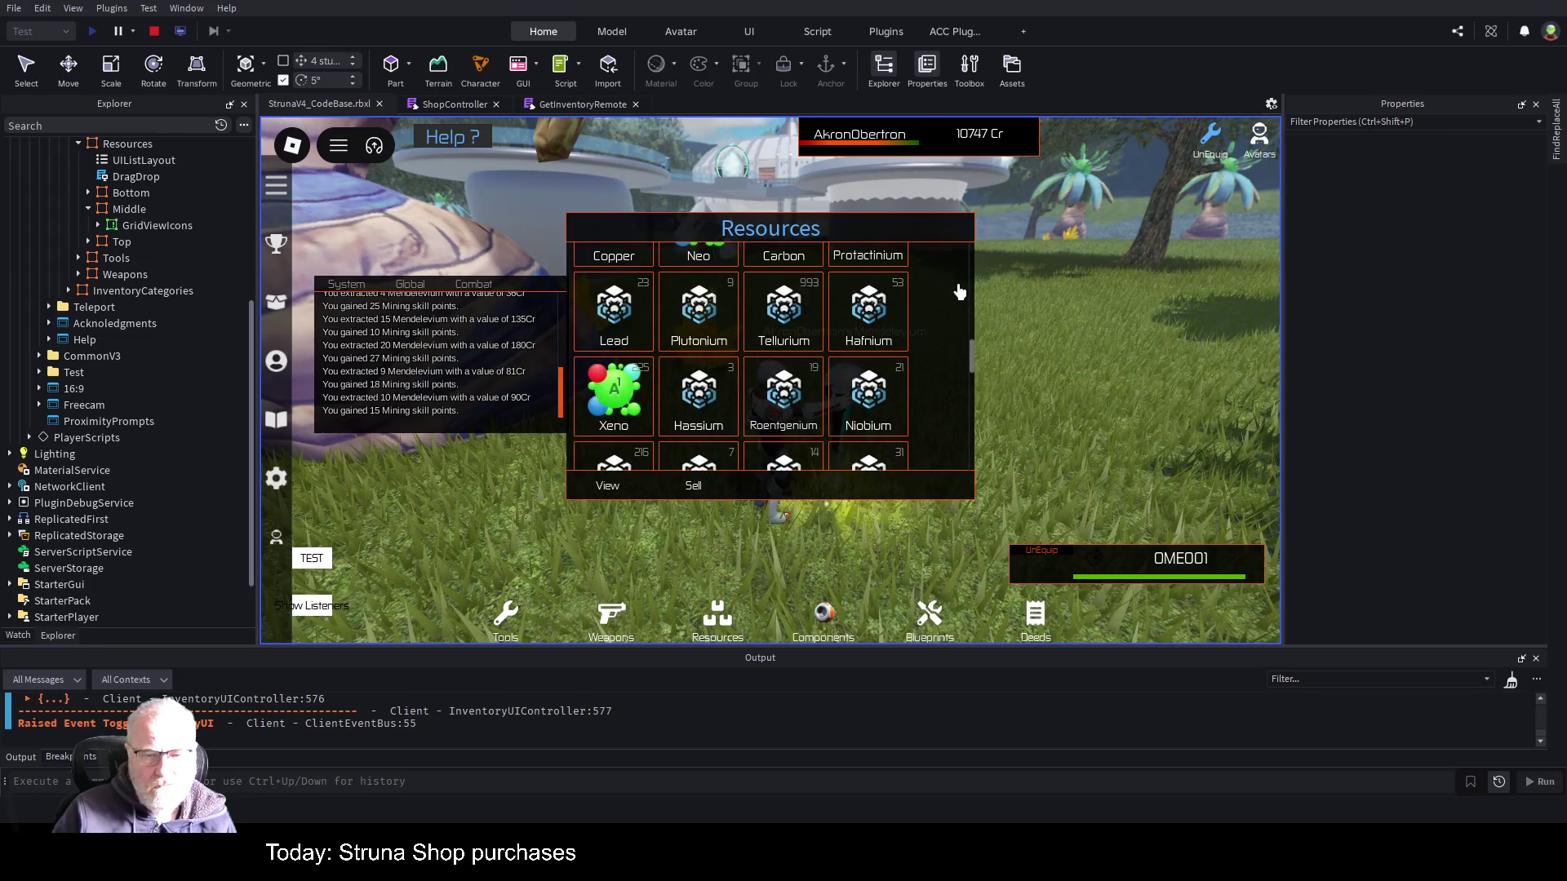
scroll(958, 291, "down", 1)
scroll(959, 292, "down", 1)
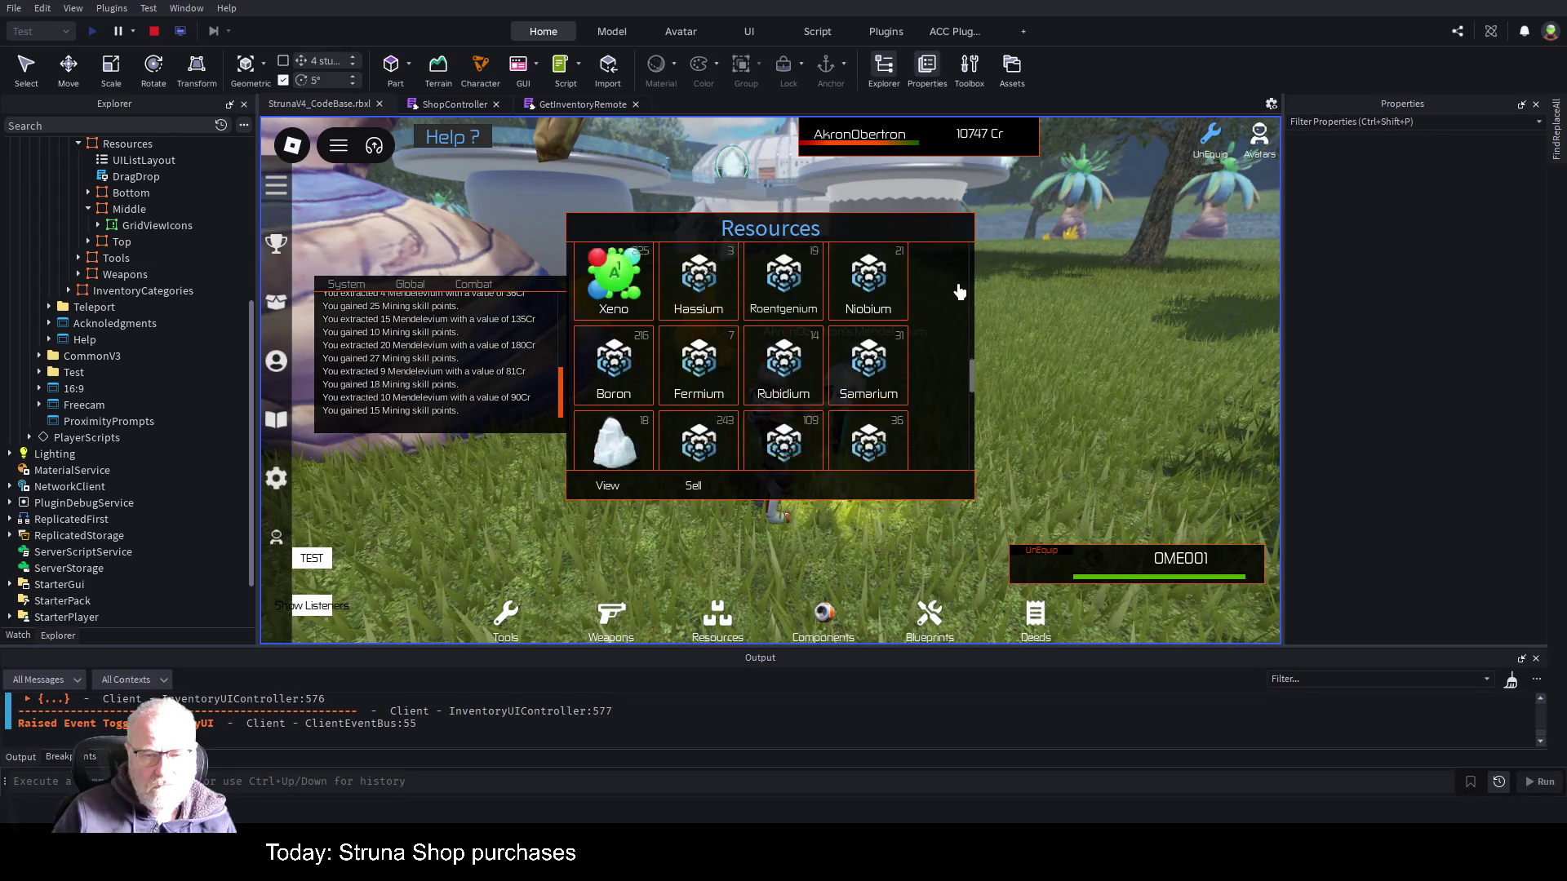
scroll(959, 291, "down", 2)
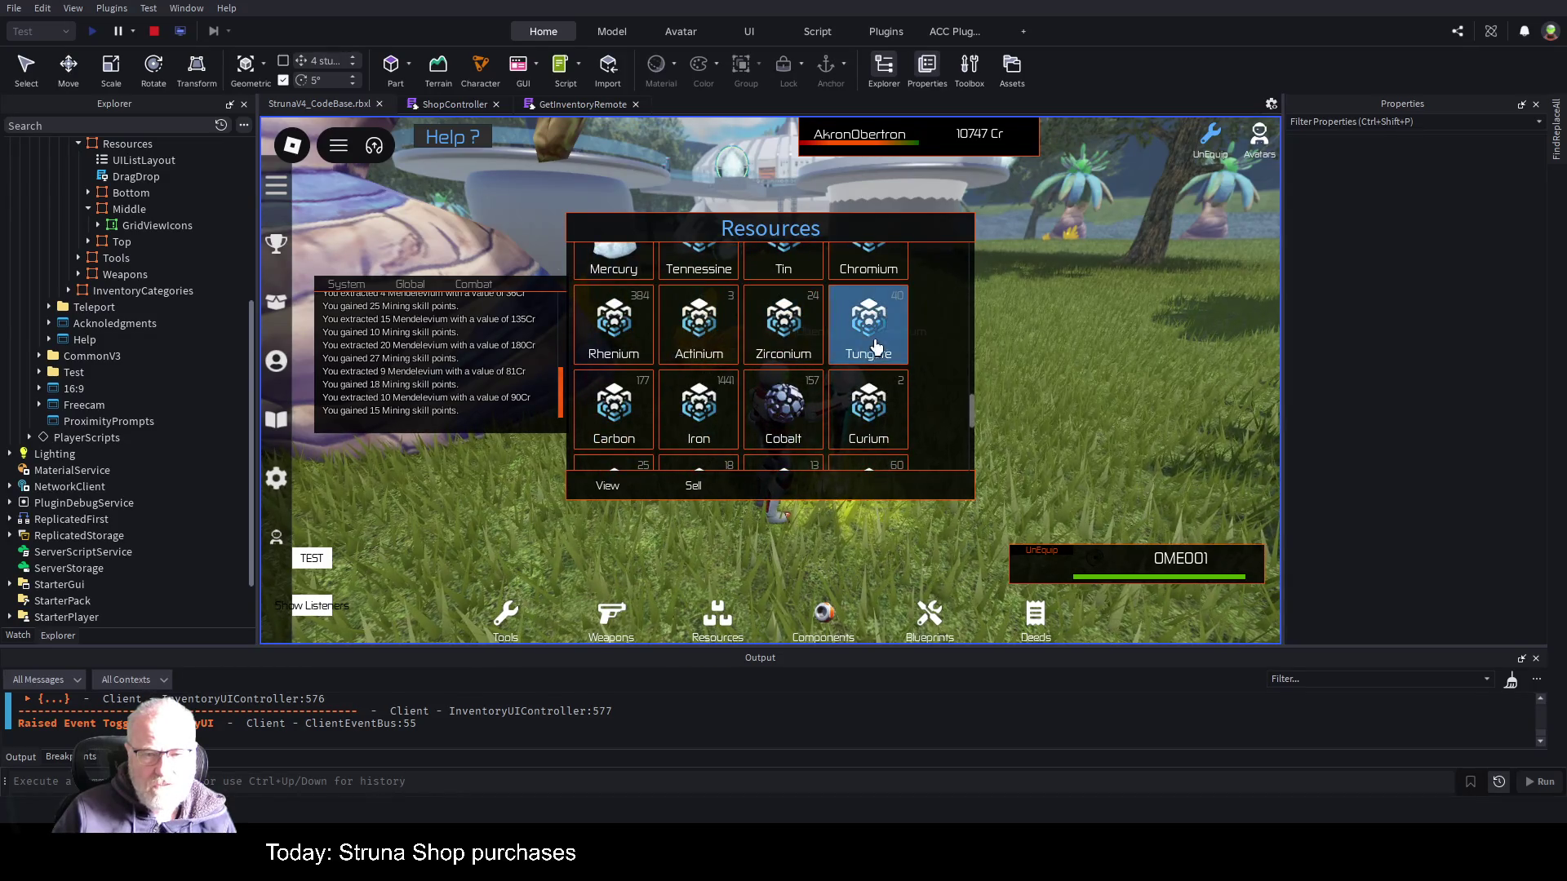
scroll(944, 390, "down", 1)
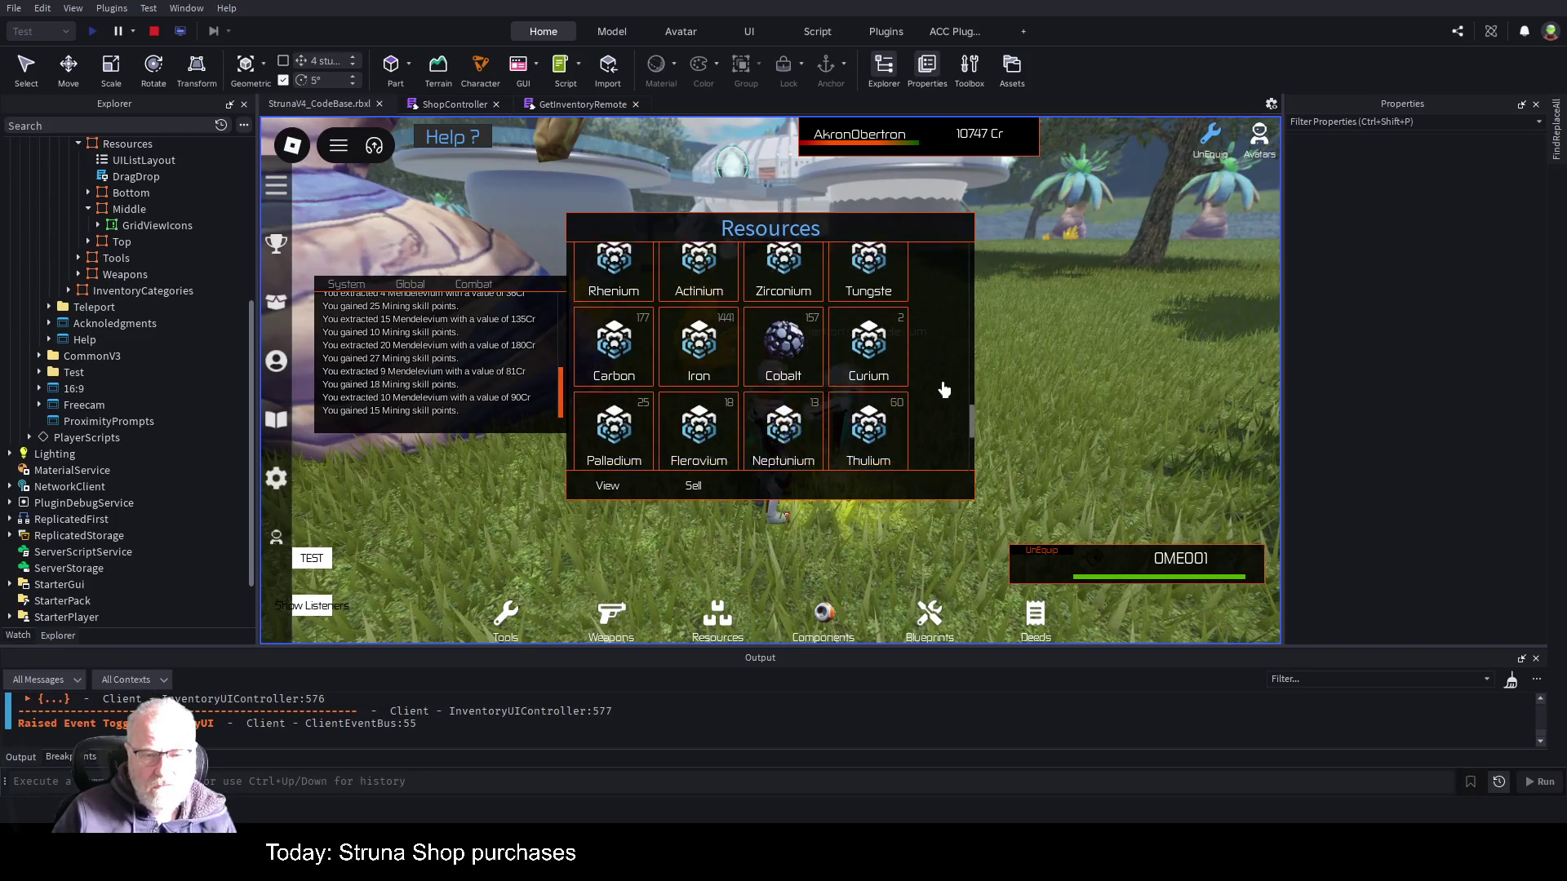
scroll(944, 390, "down", 1)
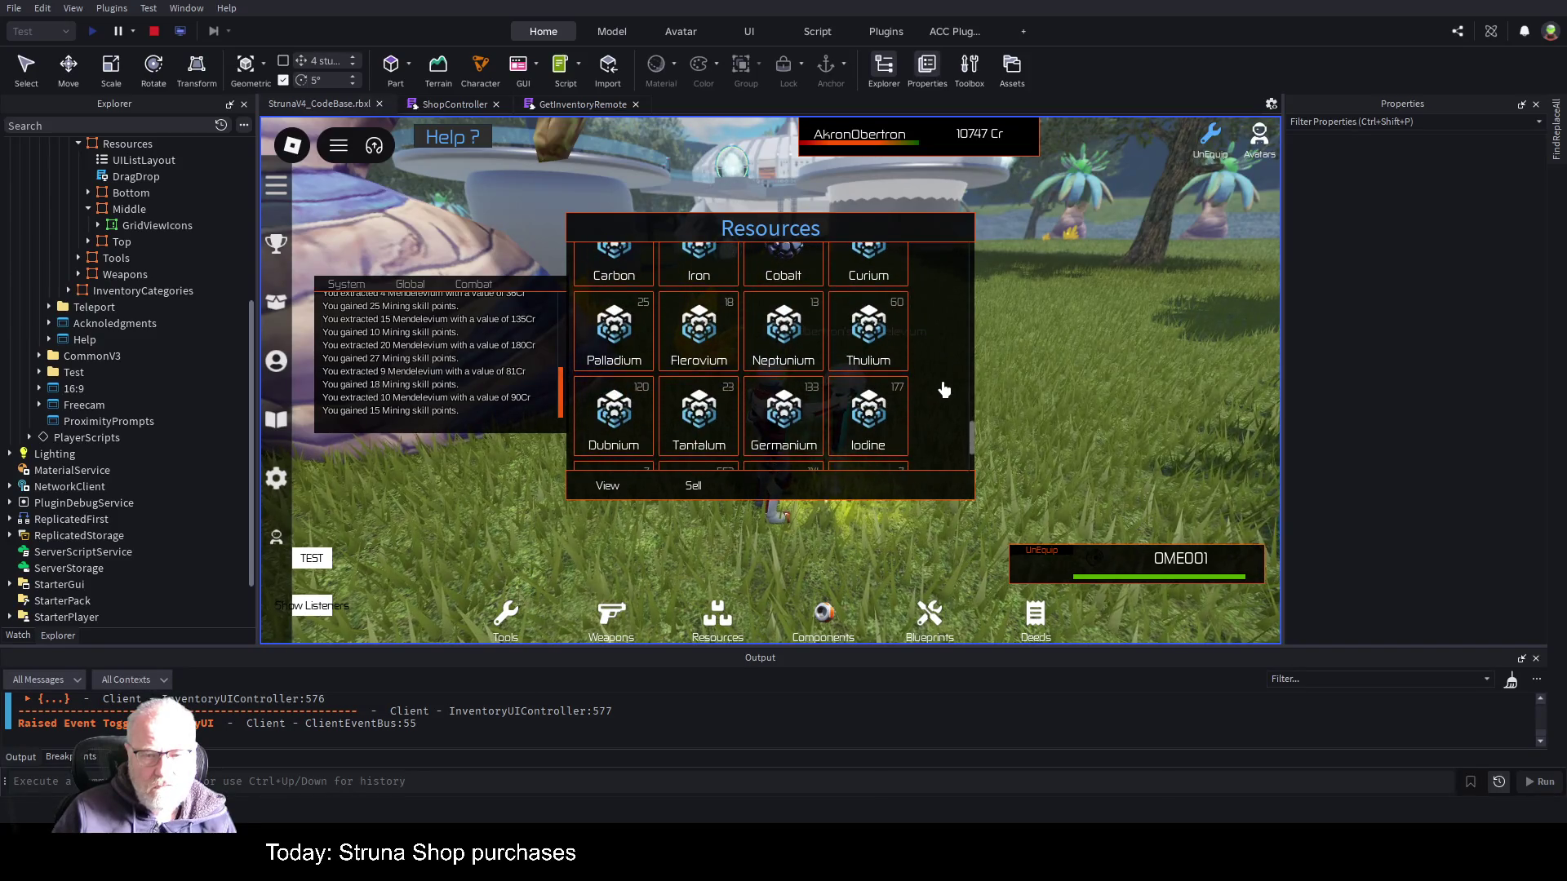
scroll(944, 390, "down", 1)
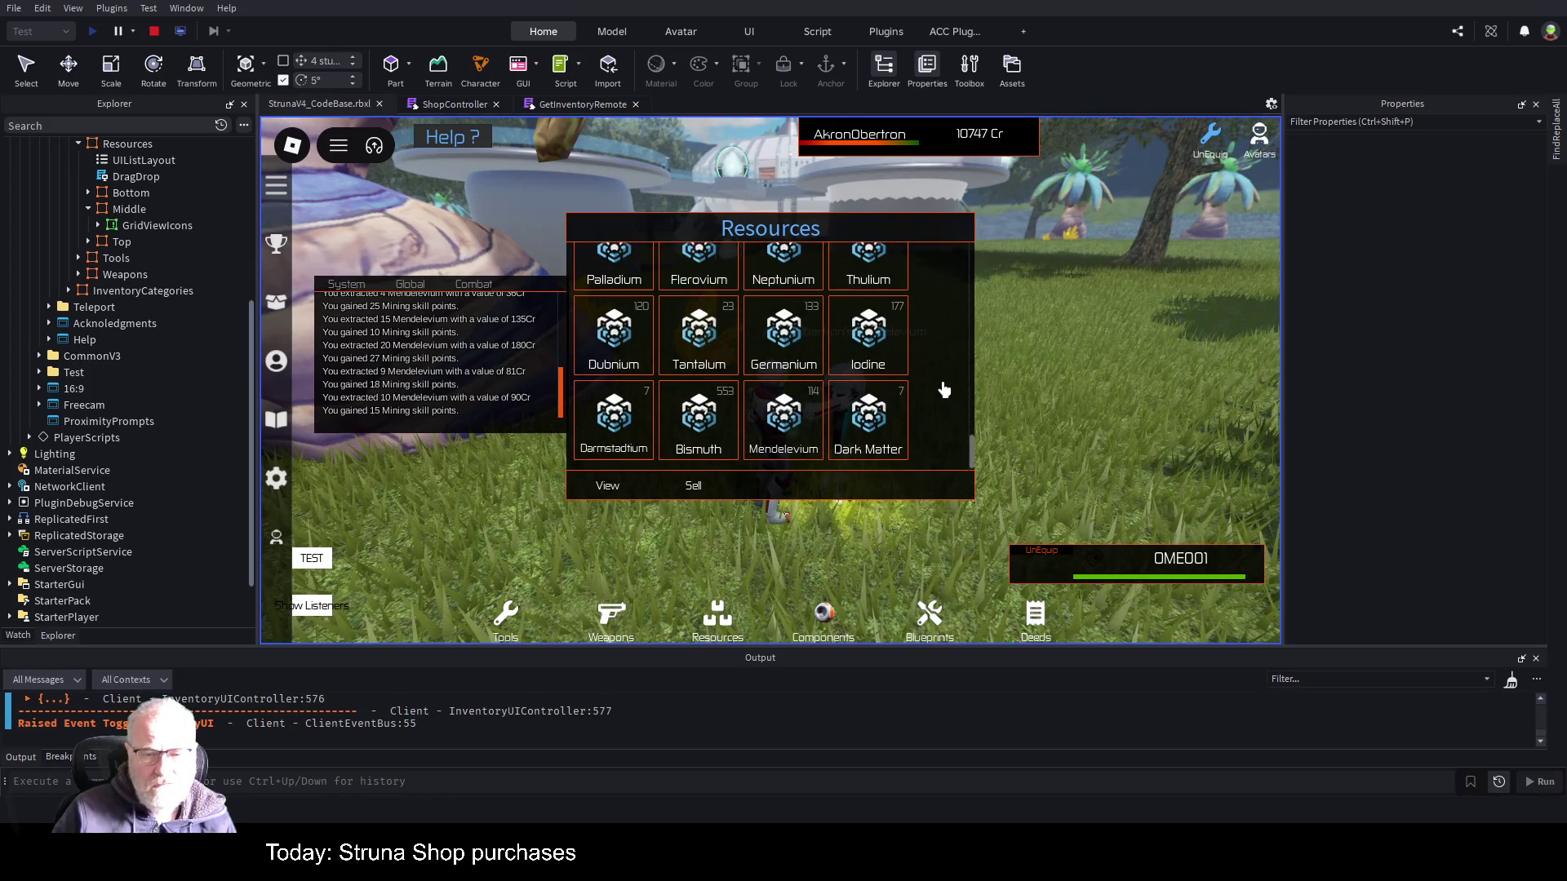
left_click(785, 420)
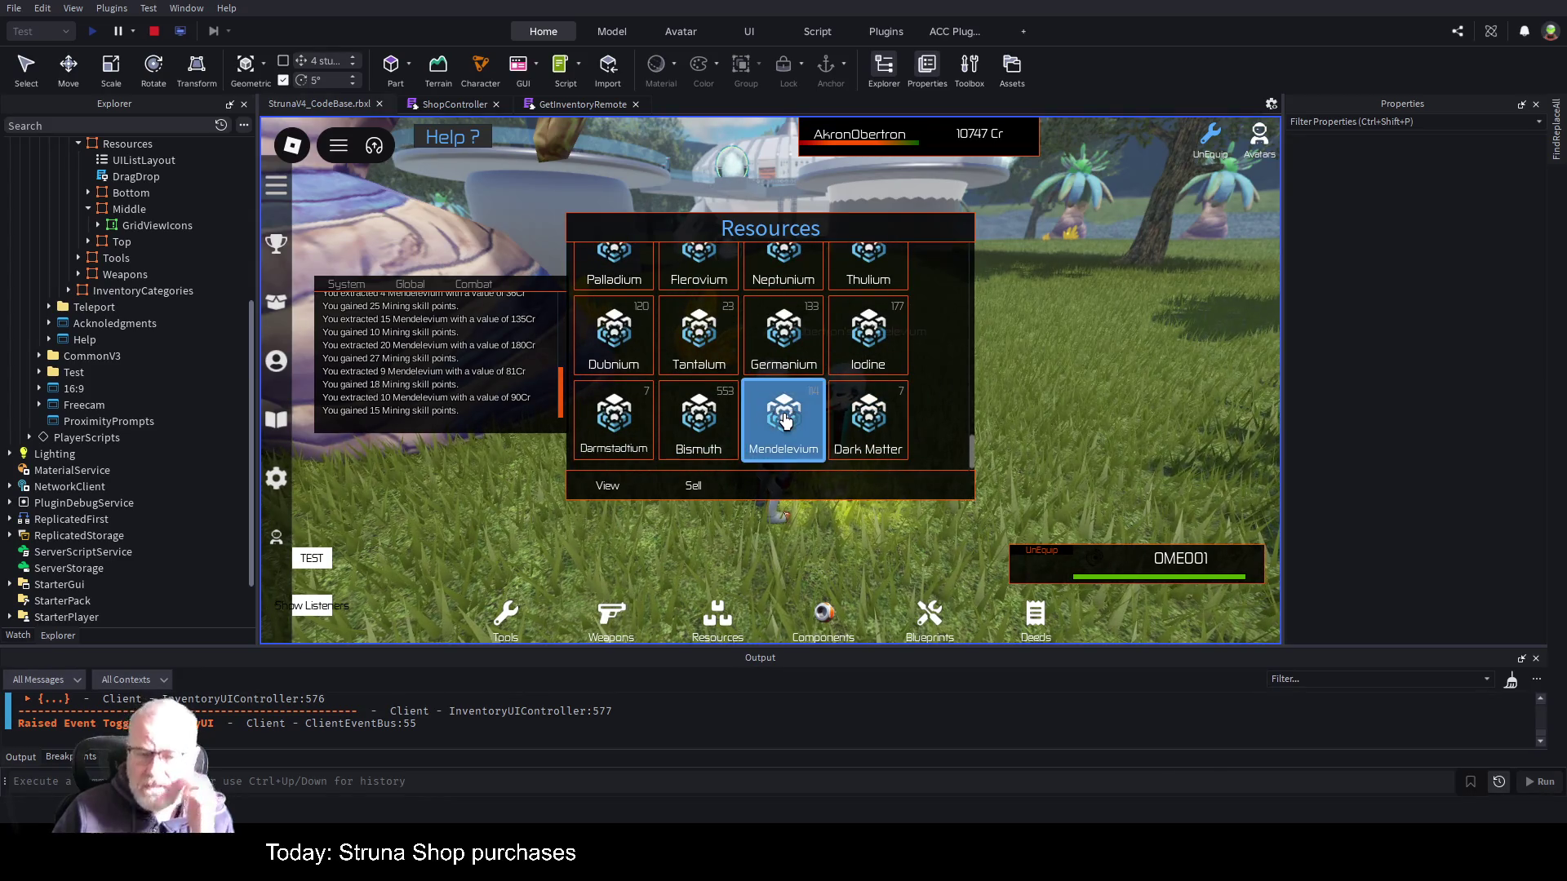
- Review Mendelevium's description and stats (value 1026, quantity 114), then close the details and inventory
left_click(606, 485)
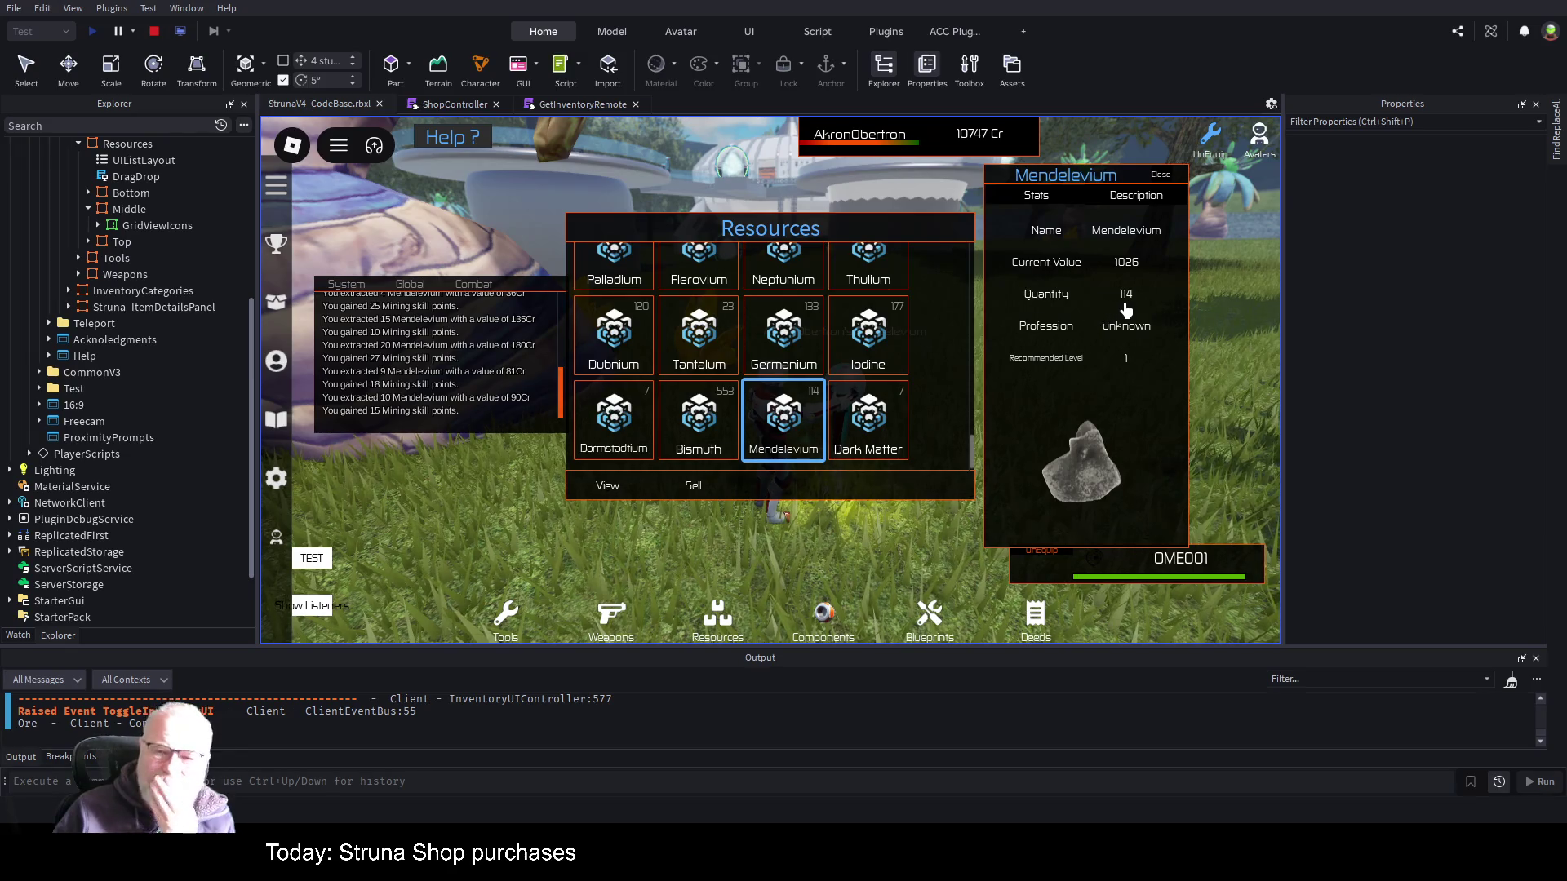
left_click(1153, 204)
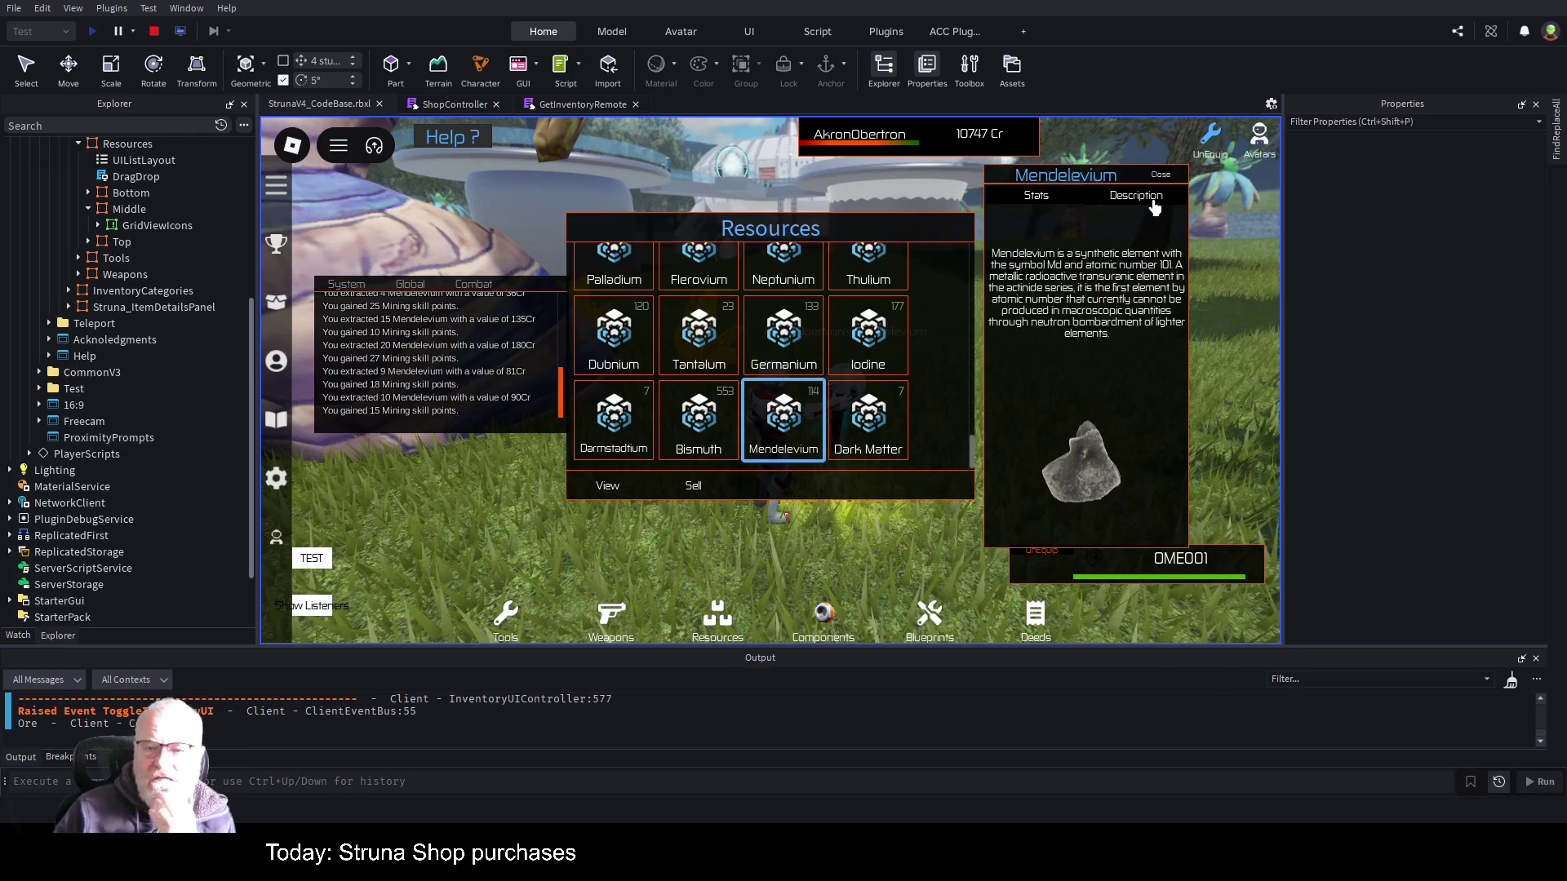
left_click(1036, 199)
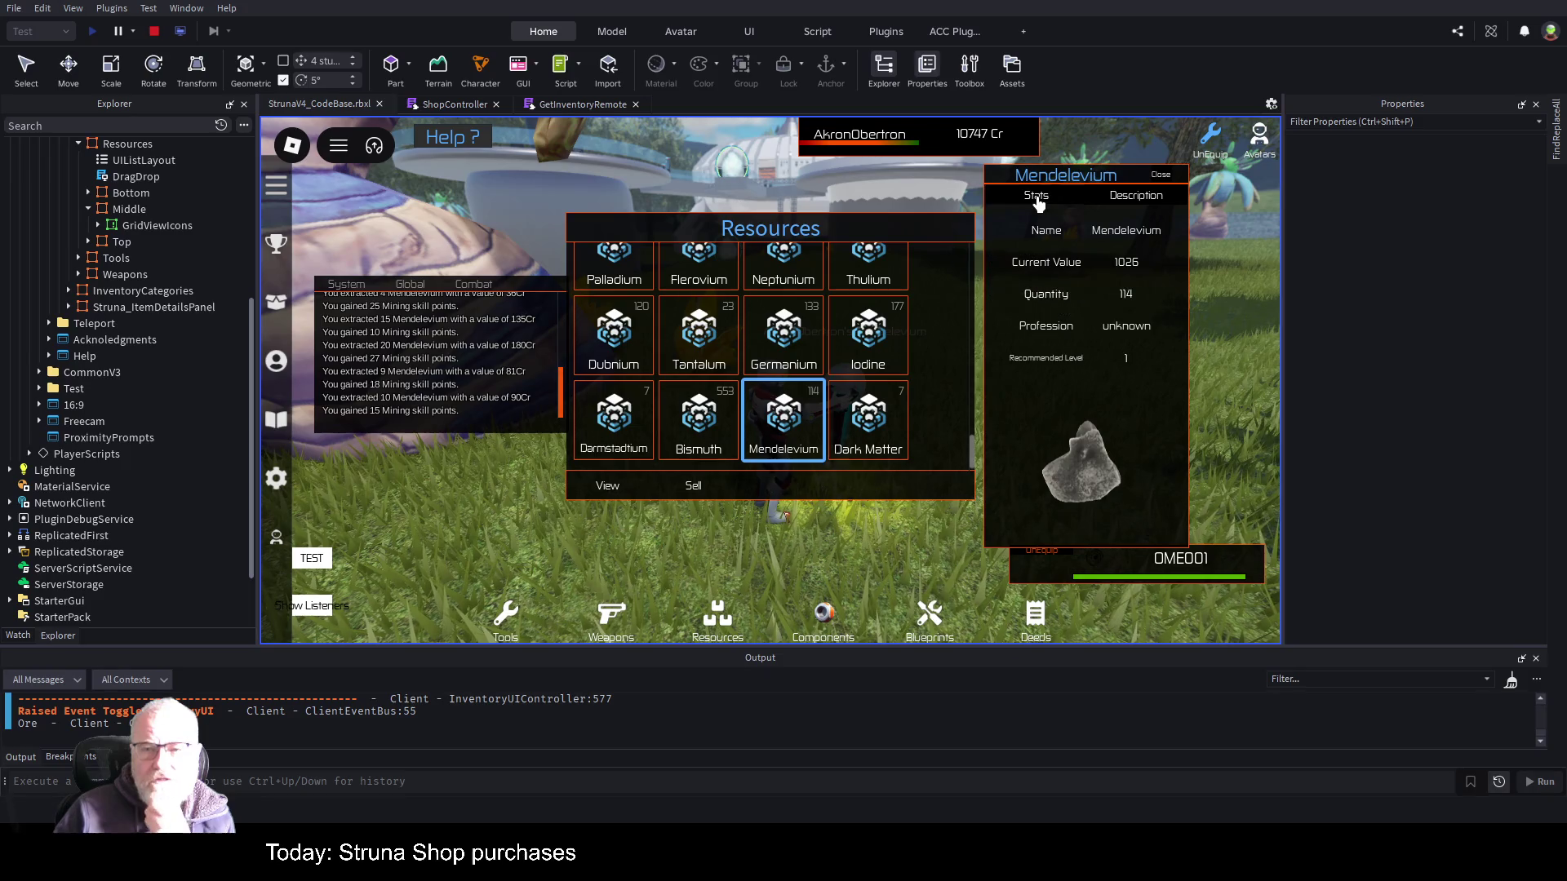
left_click(1165, 174)
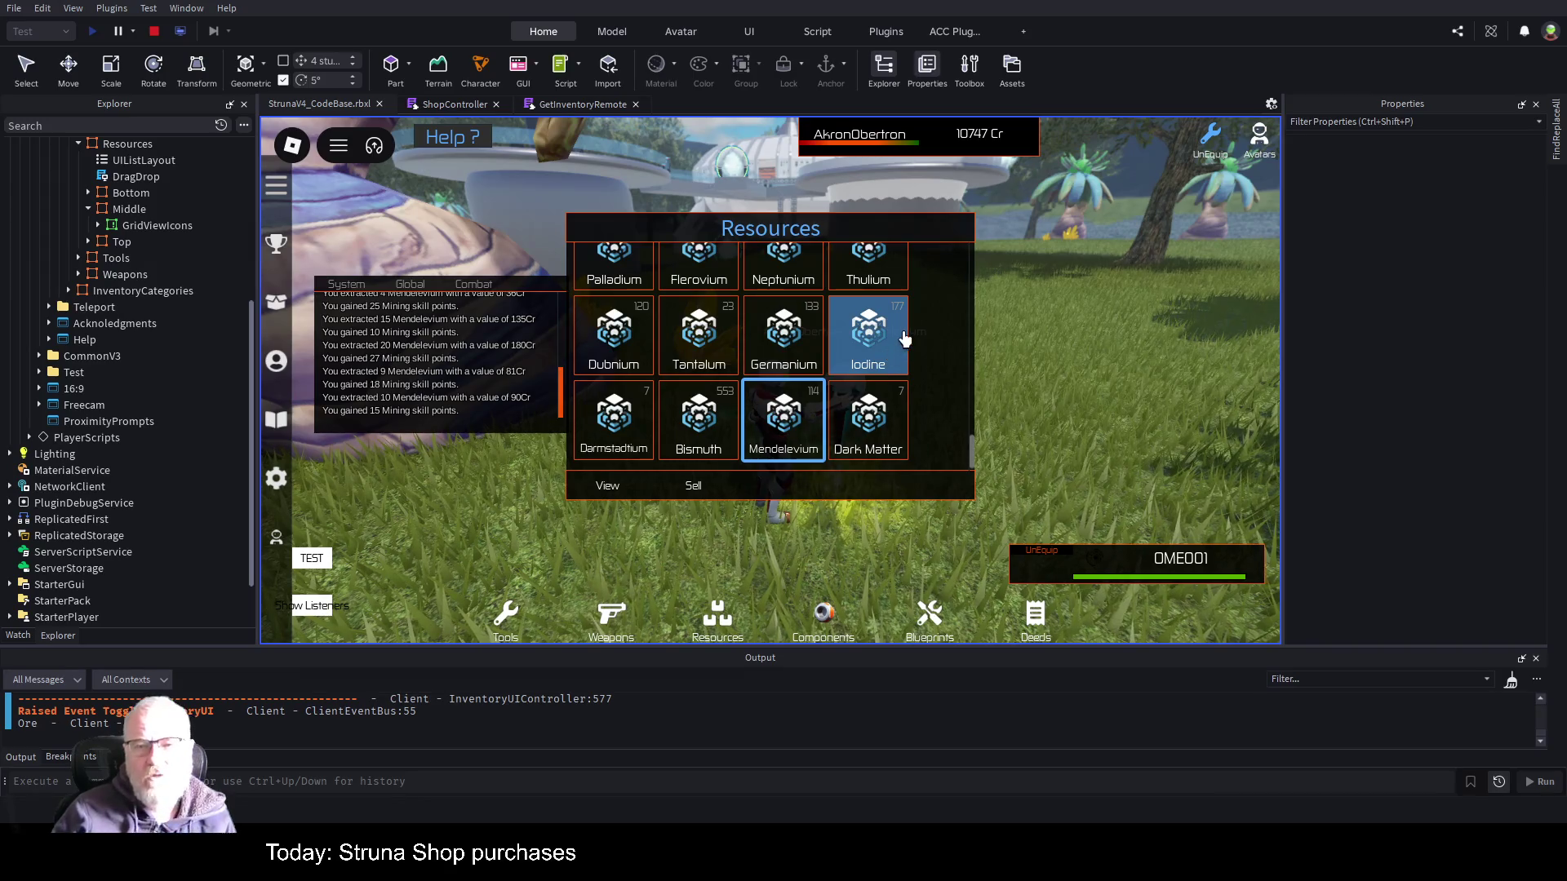
key("e")
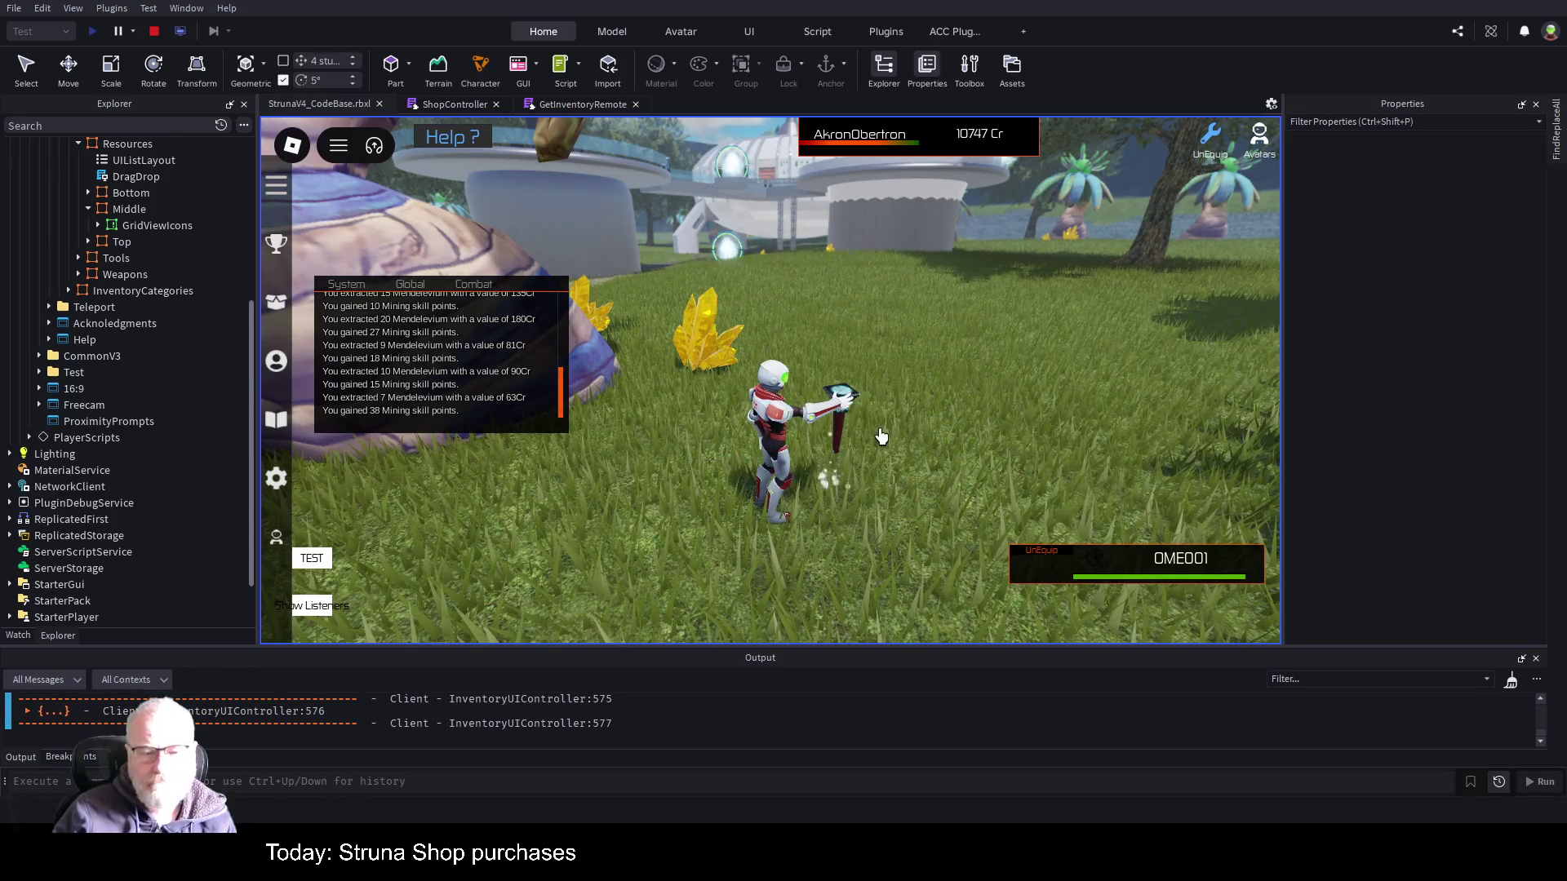
- Unequip the tool, run to the Struna Inc Shop kiosk, open the shop and select Holmium
left_click(849, 430)
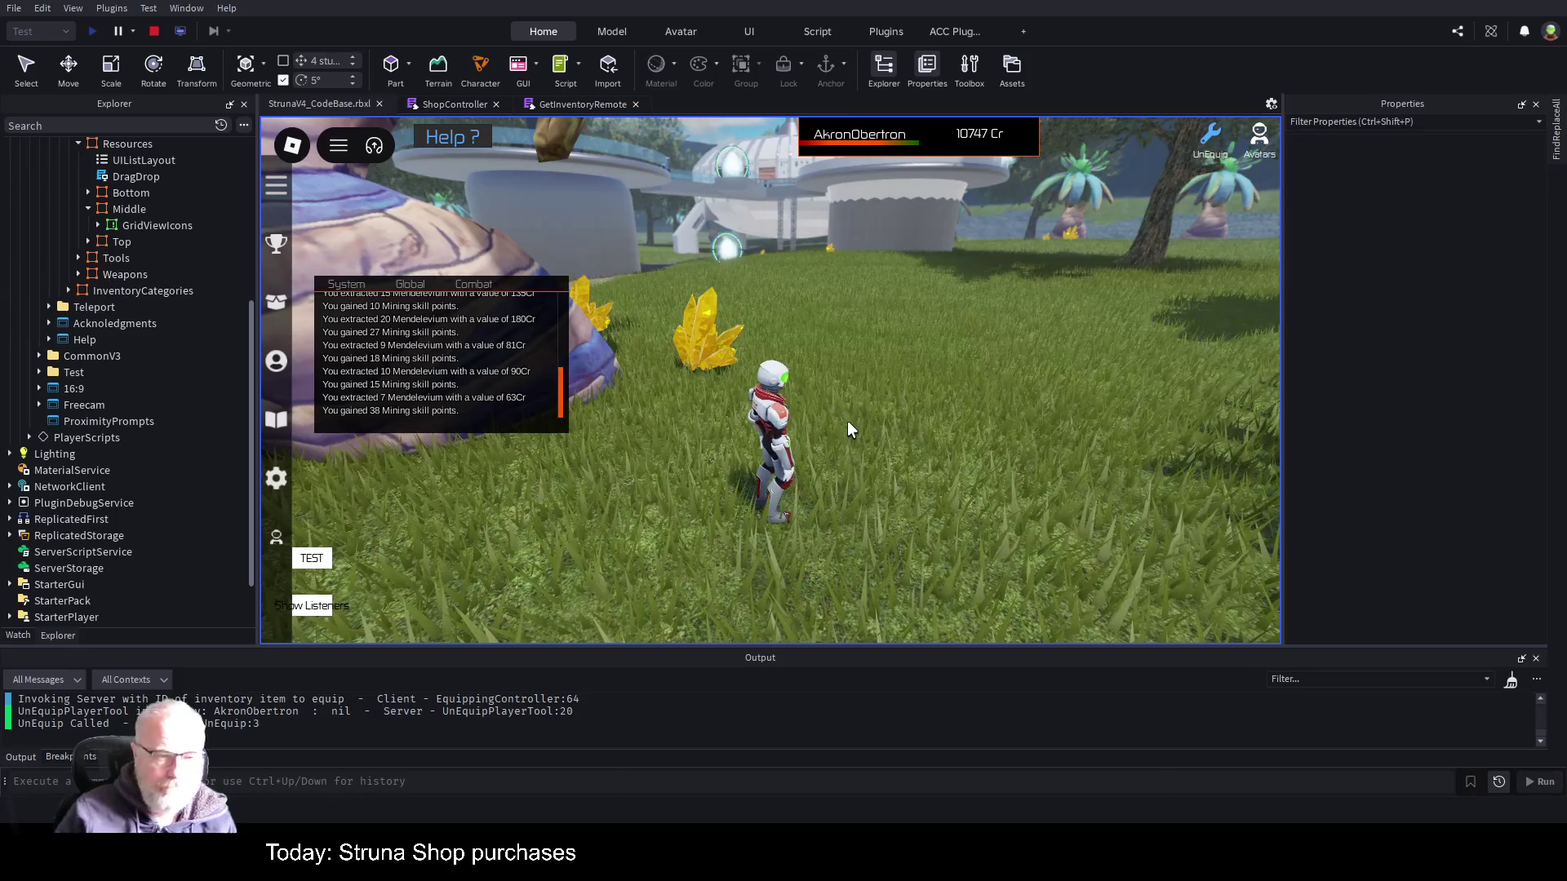
key("w")
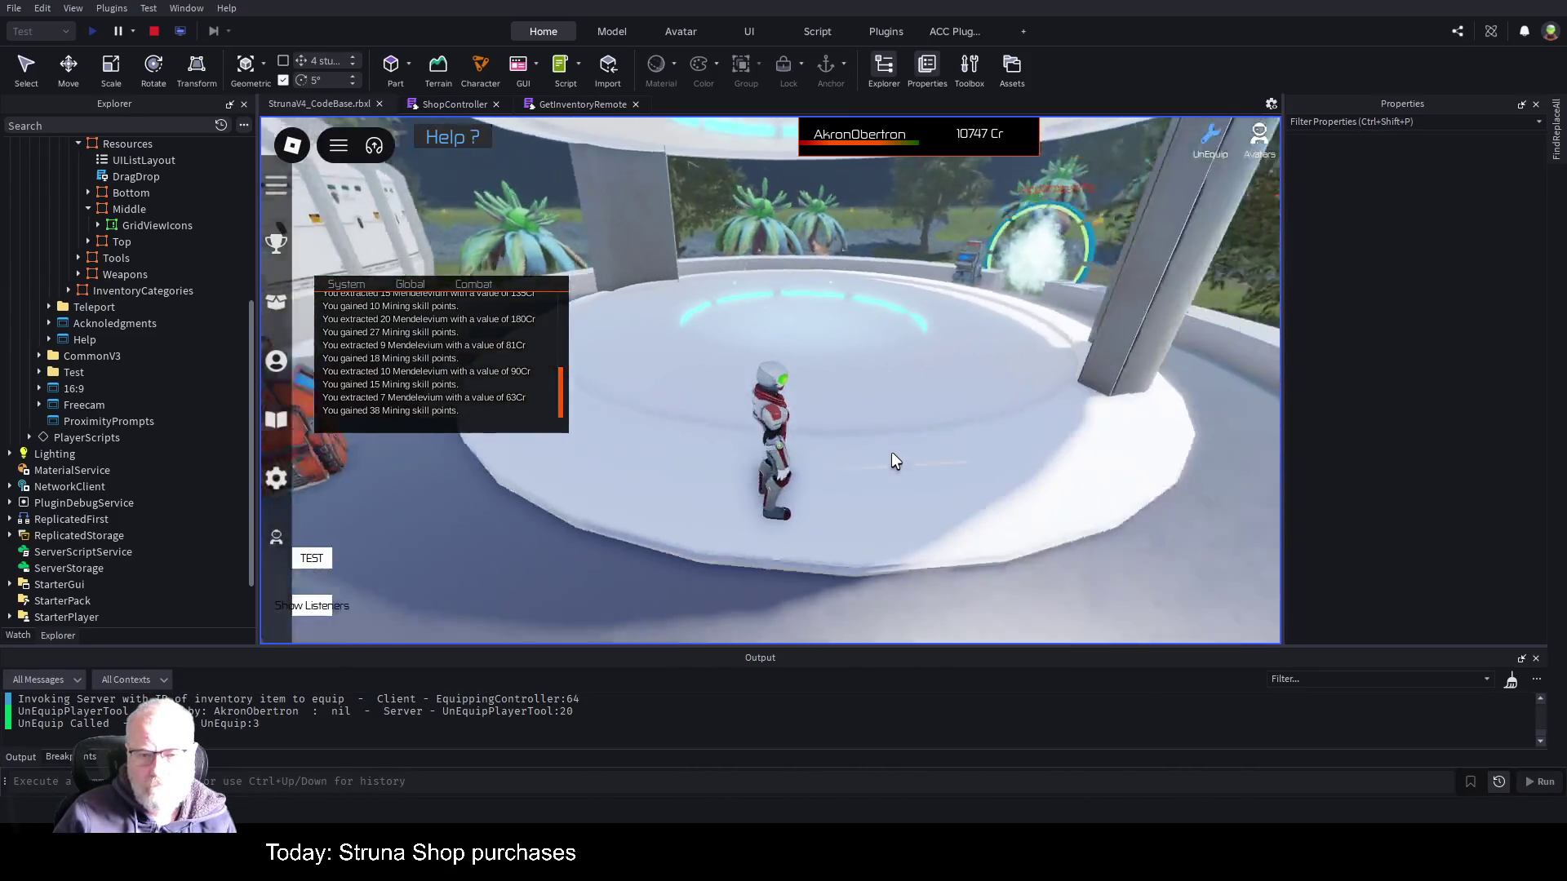
key("w")
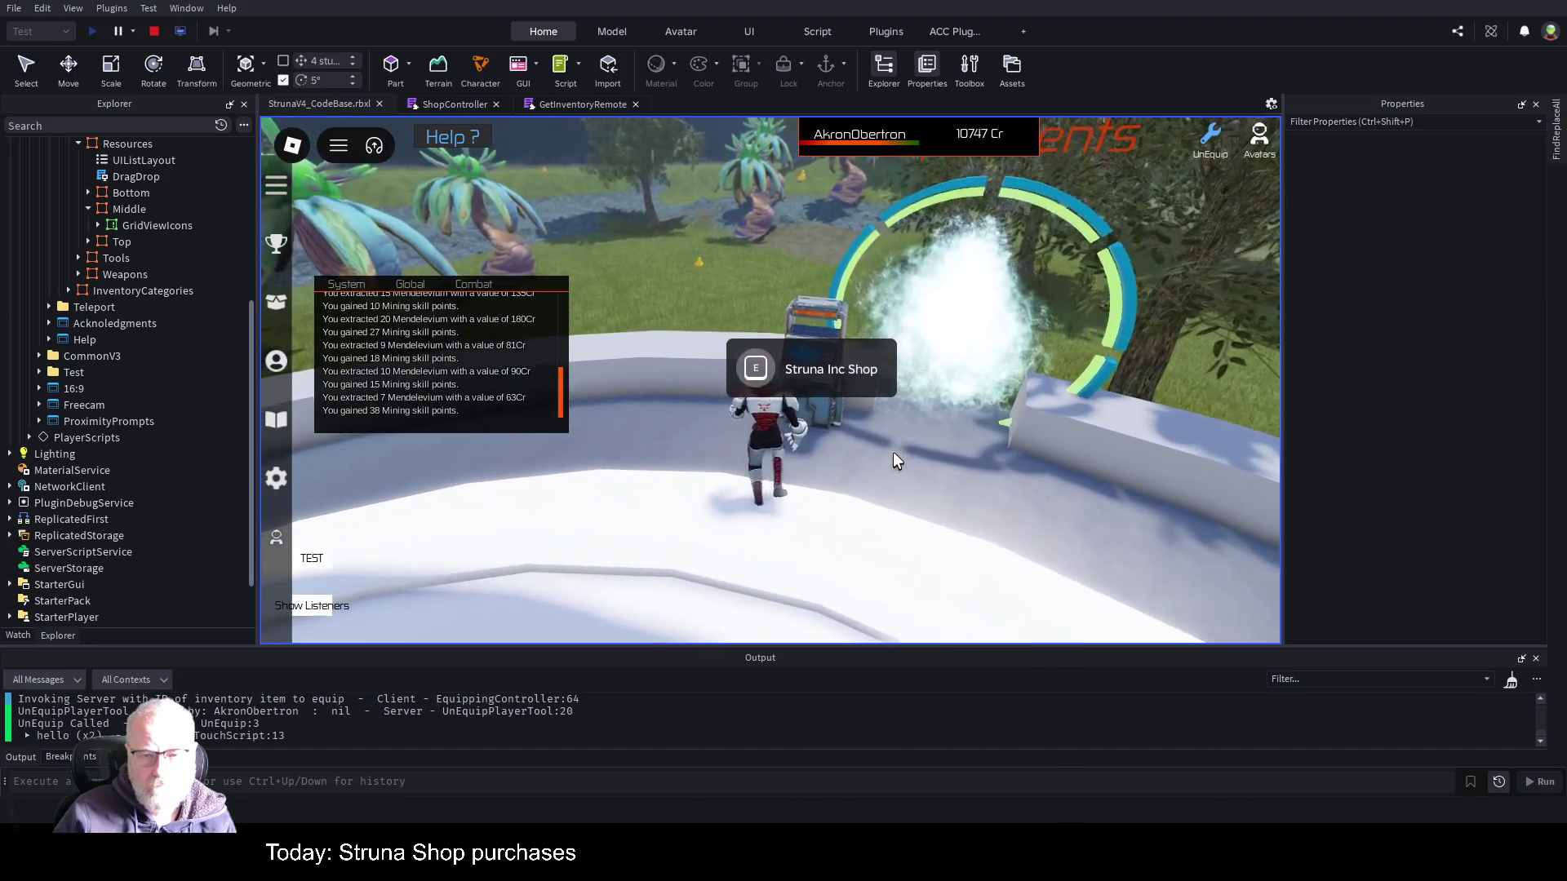
key("e")
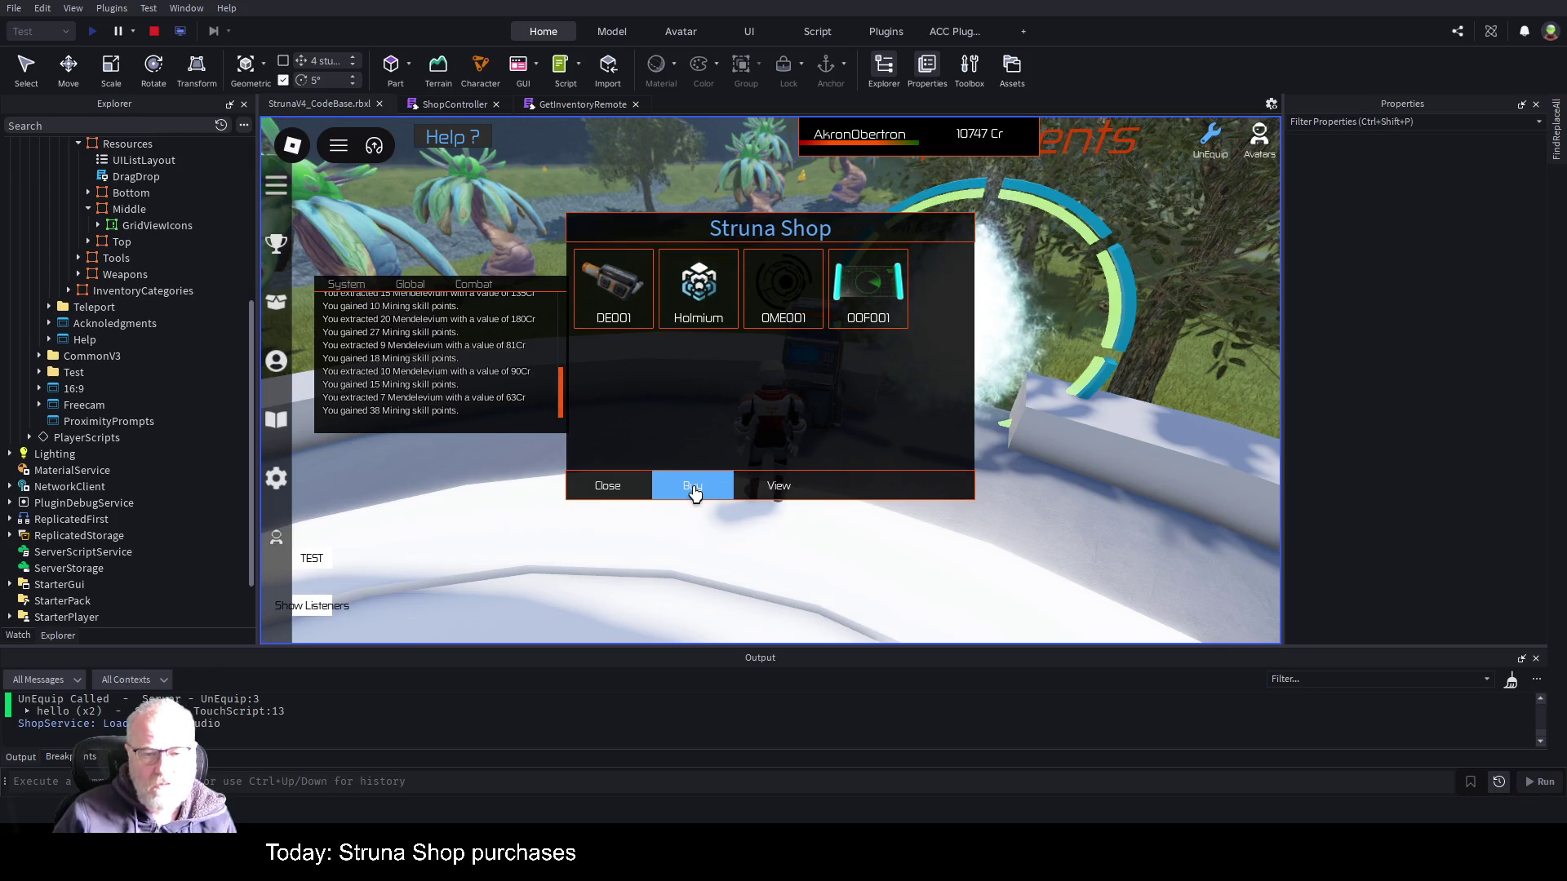
left_click(696, 321)
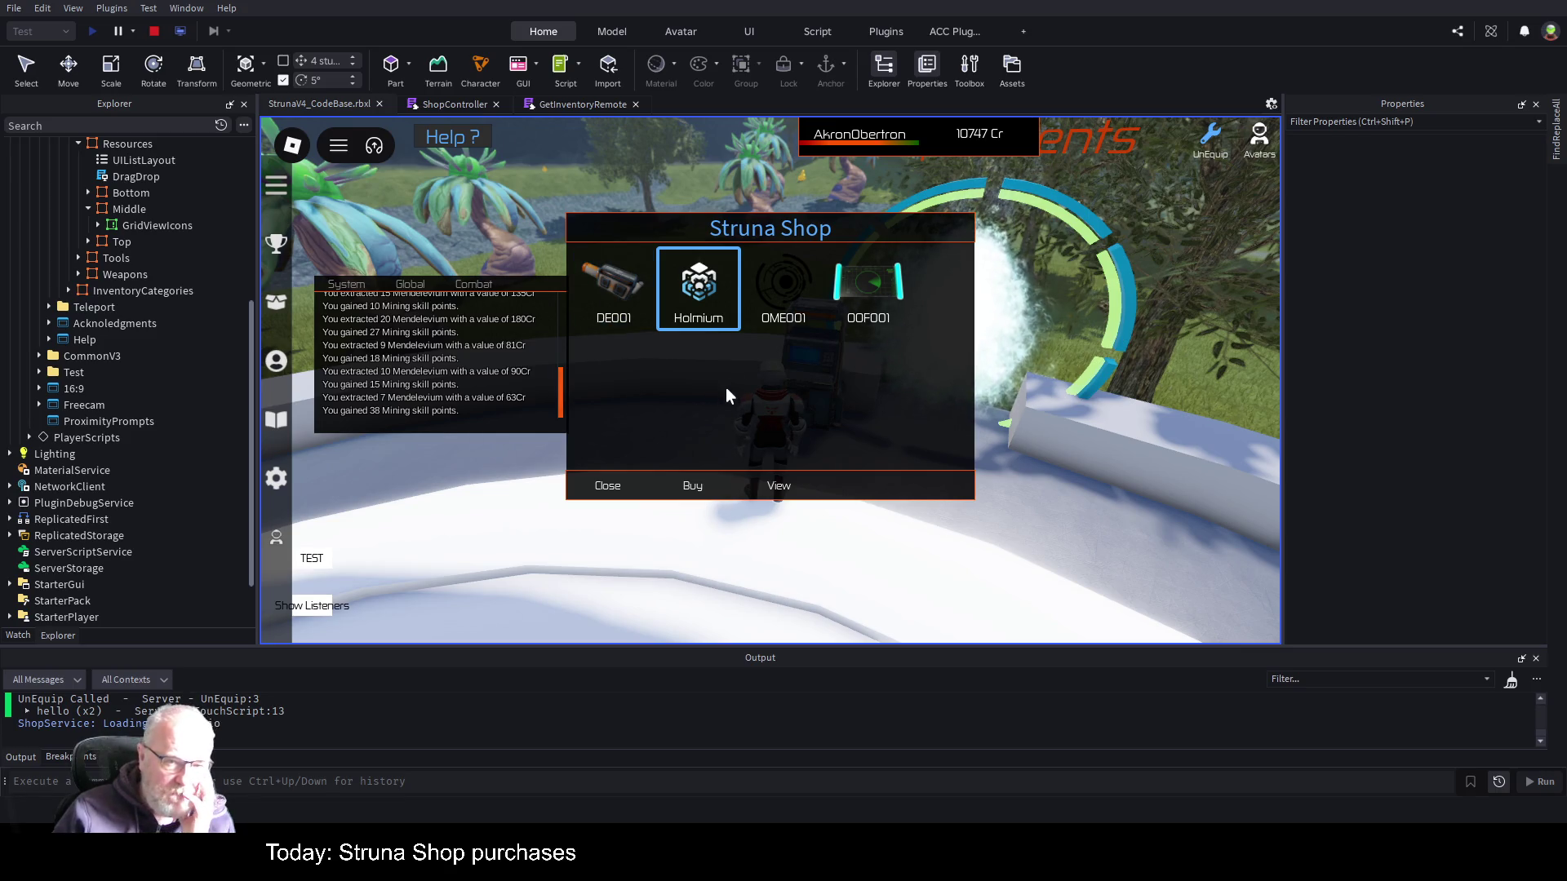
- View Holmium's details, close the Struna Shop, and switch to the ShopController script
left_click(796, 481)
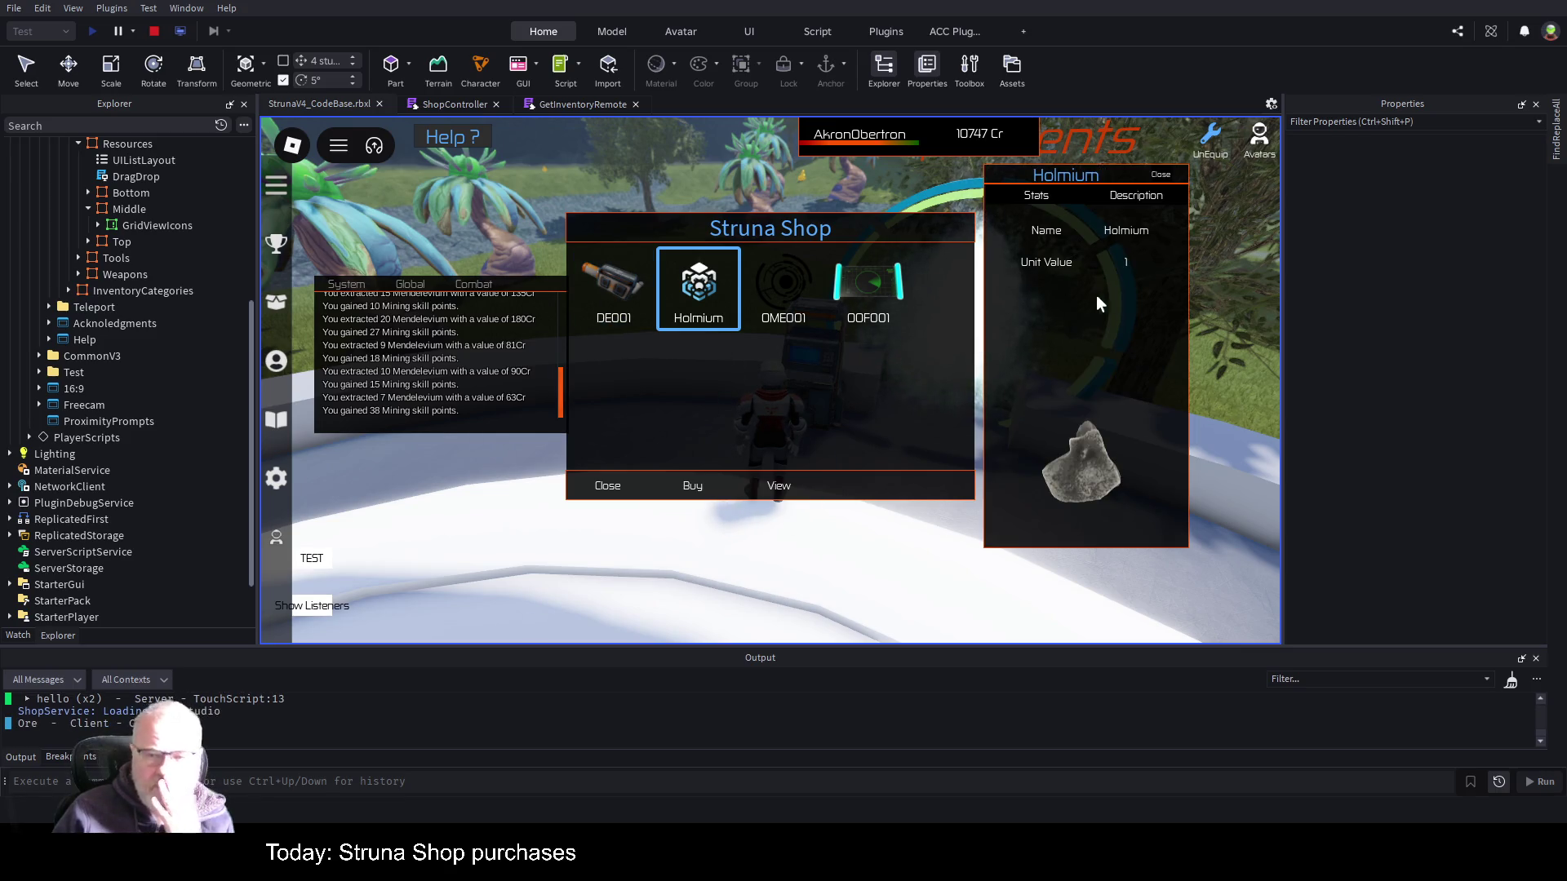
left_click(692, 490)
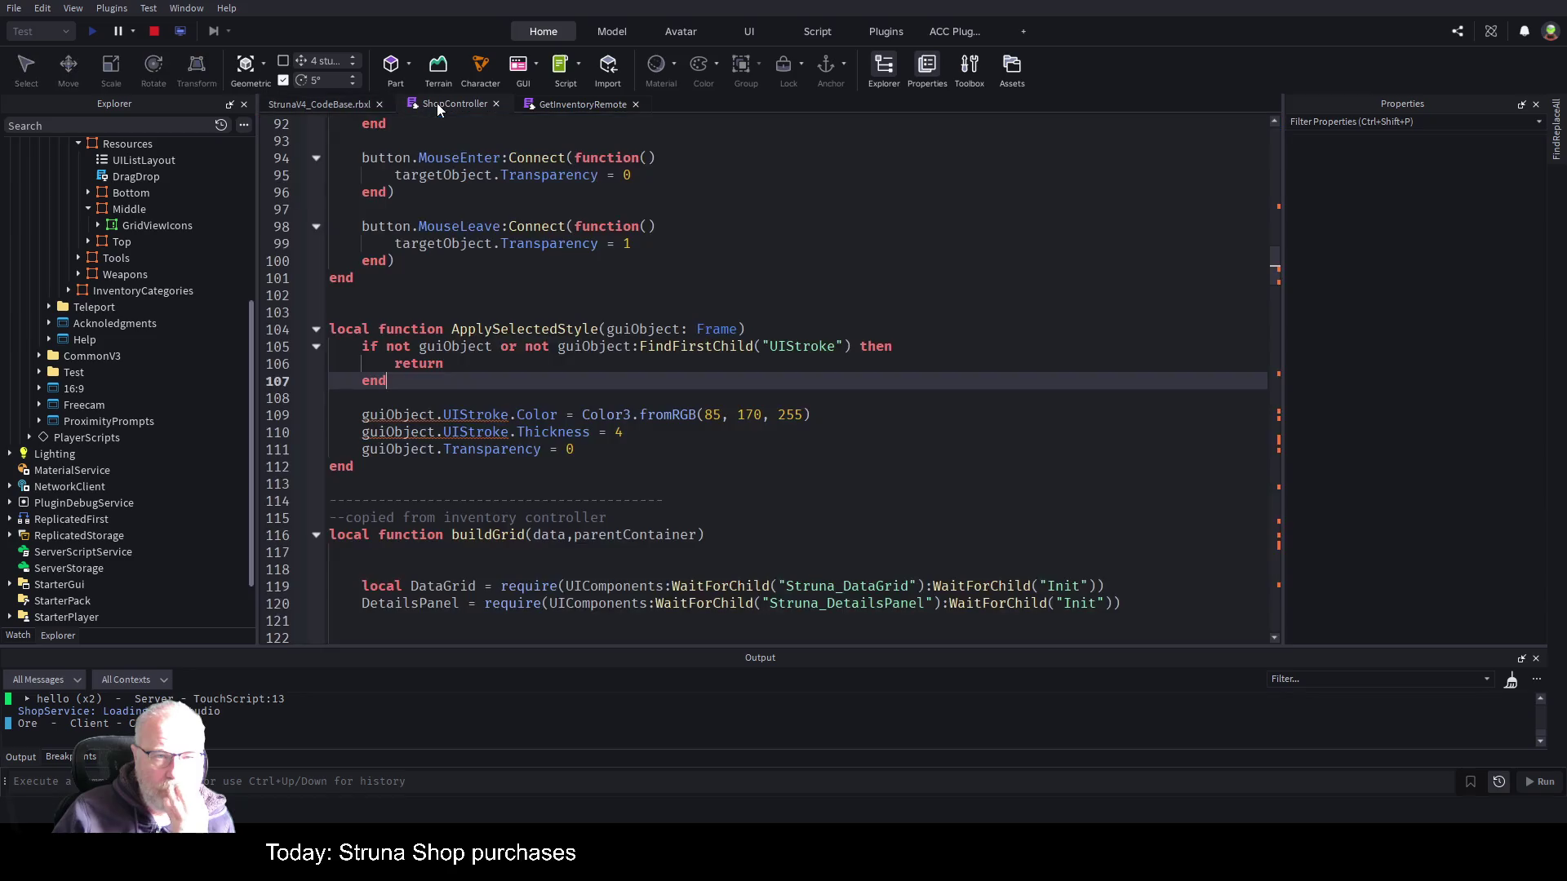
left_click(454, 104)
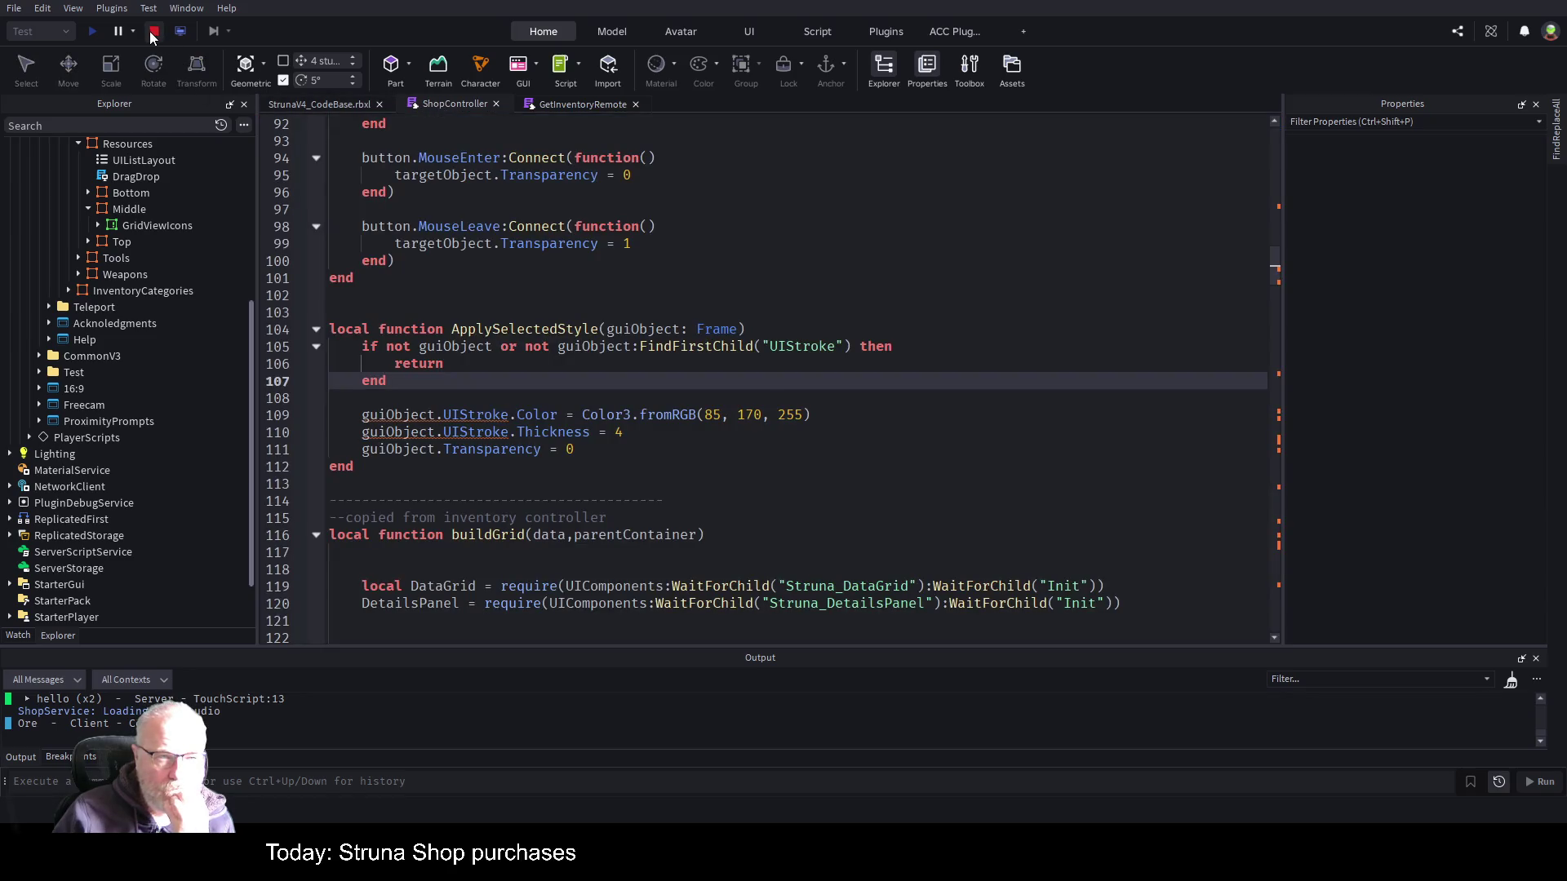
- Stop the playtest and scroll down through the ShopController script to the Options call
left_click(151, 32)
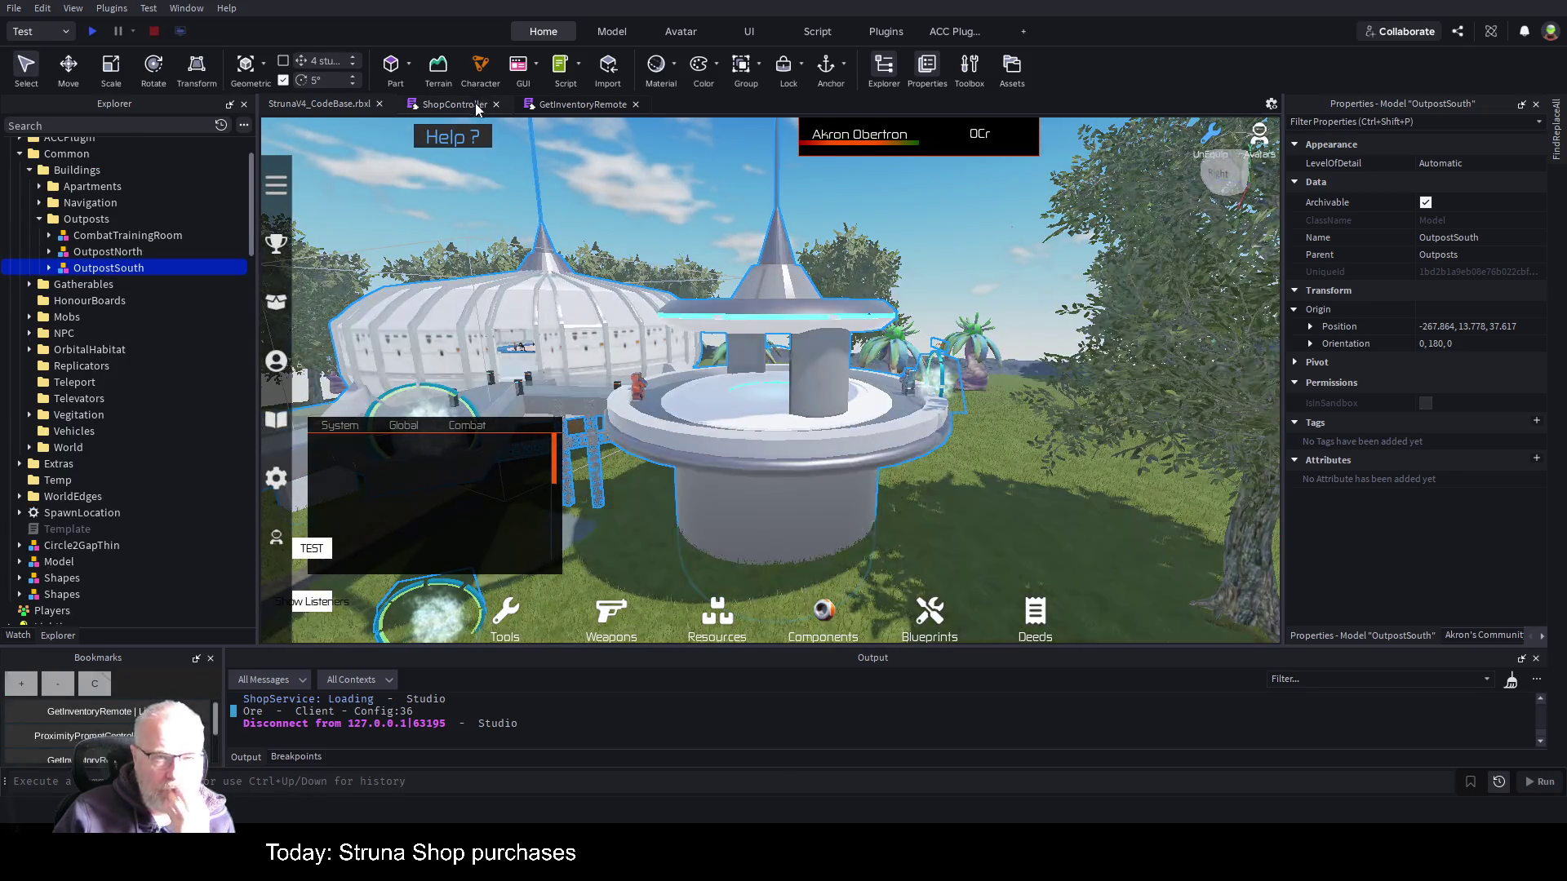
left_click(446, 102)
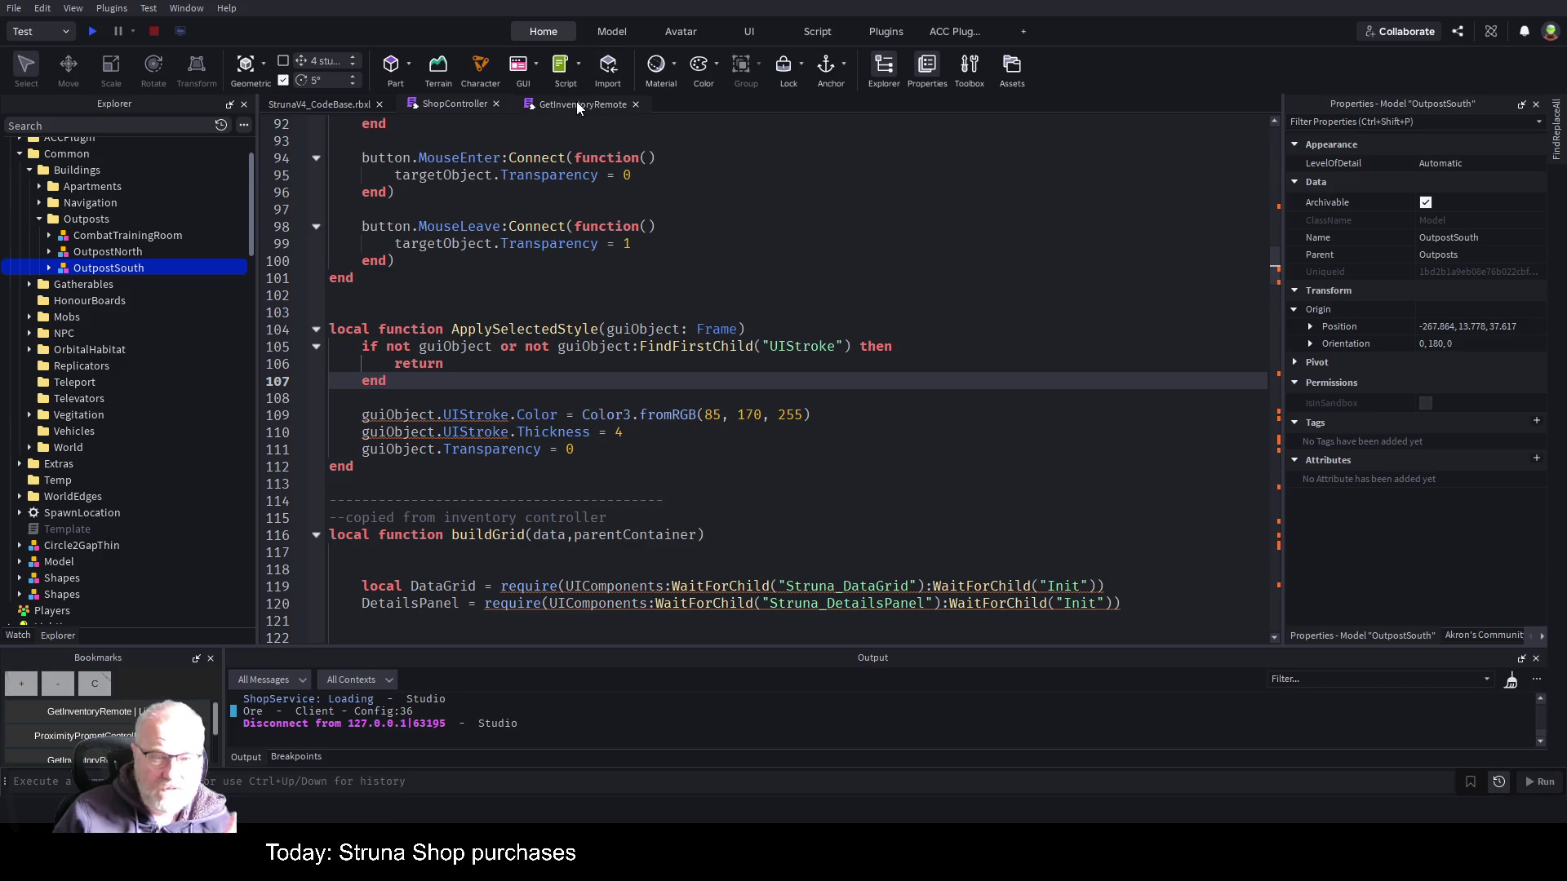
scroll(651, 402, "down", 17)
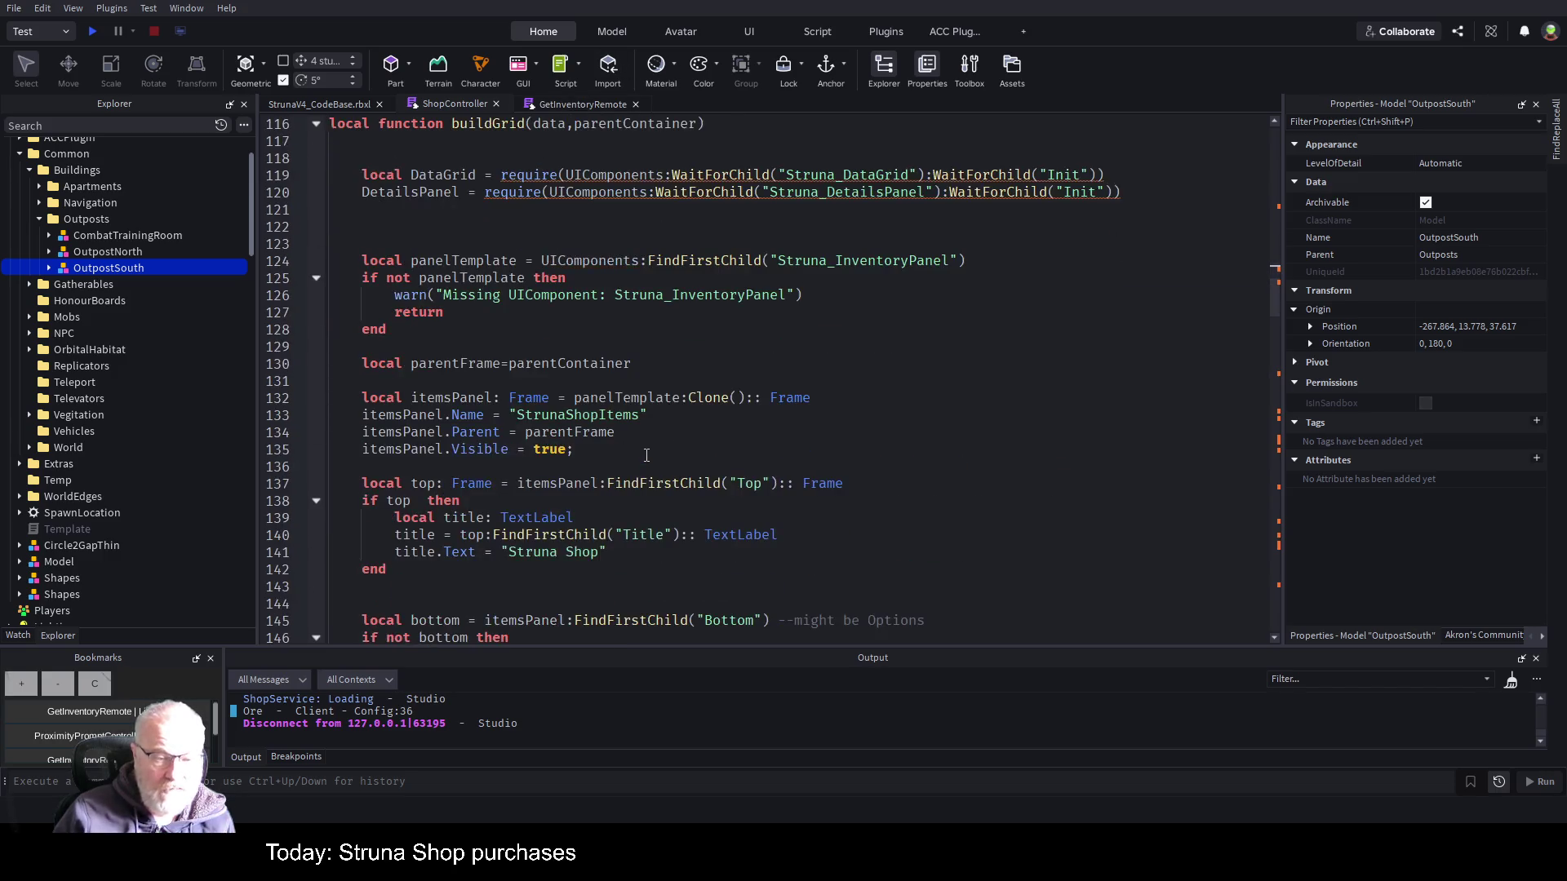
scroll(646, 455, "down", 20)
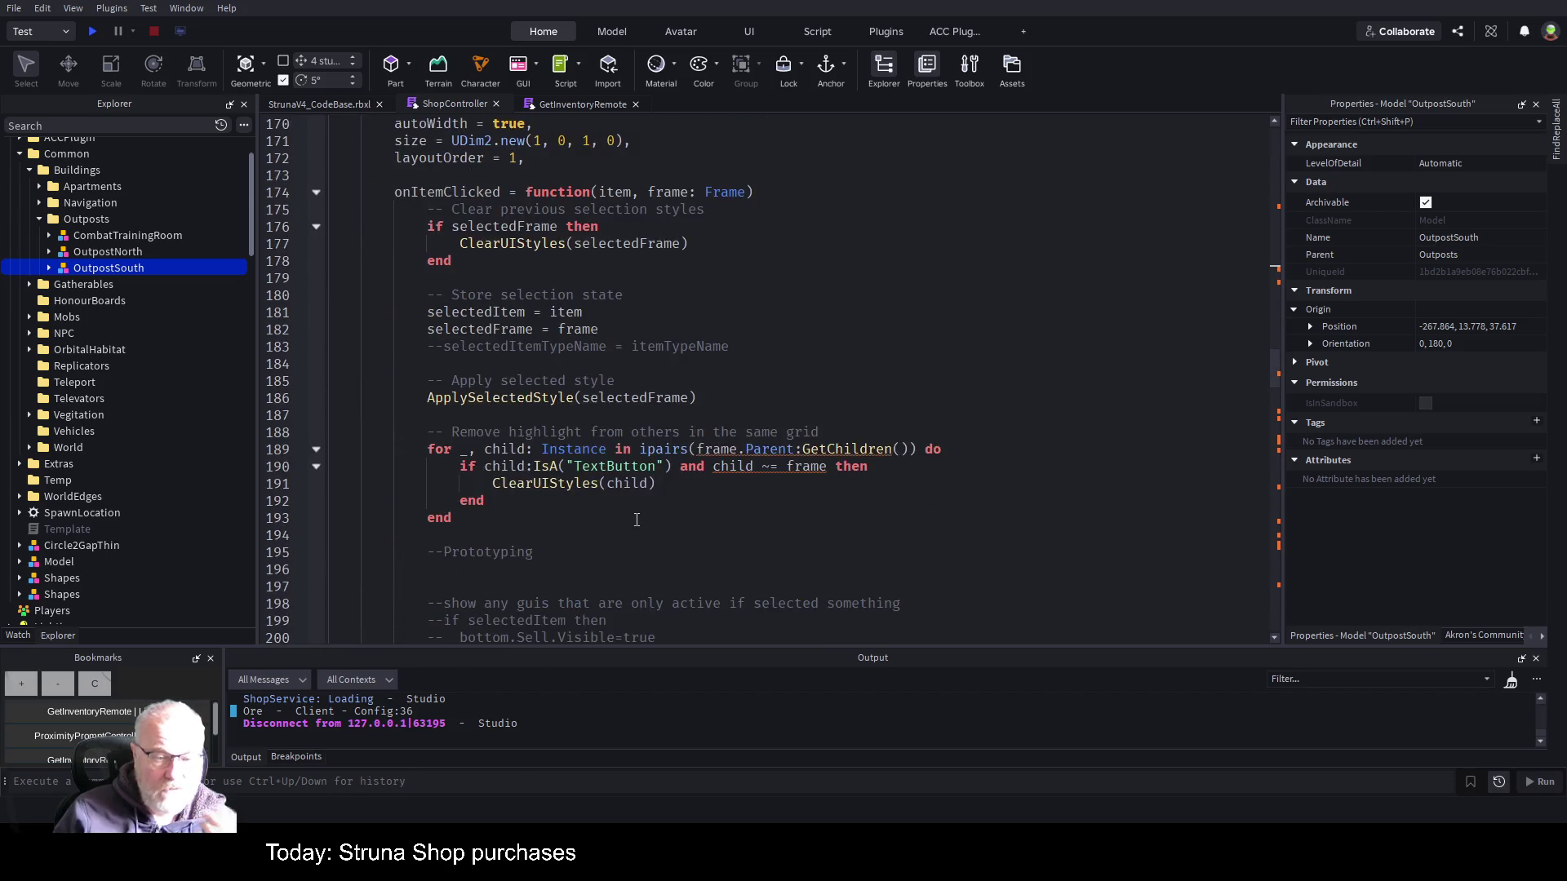
scroll(643, 533, "down", 1)
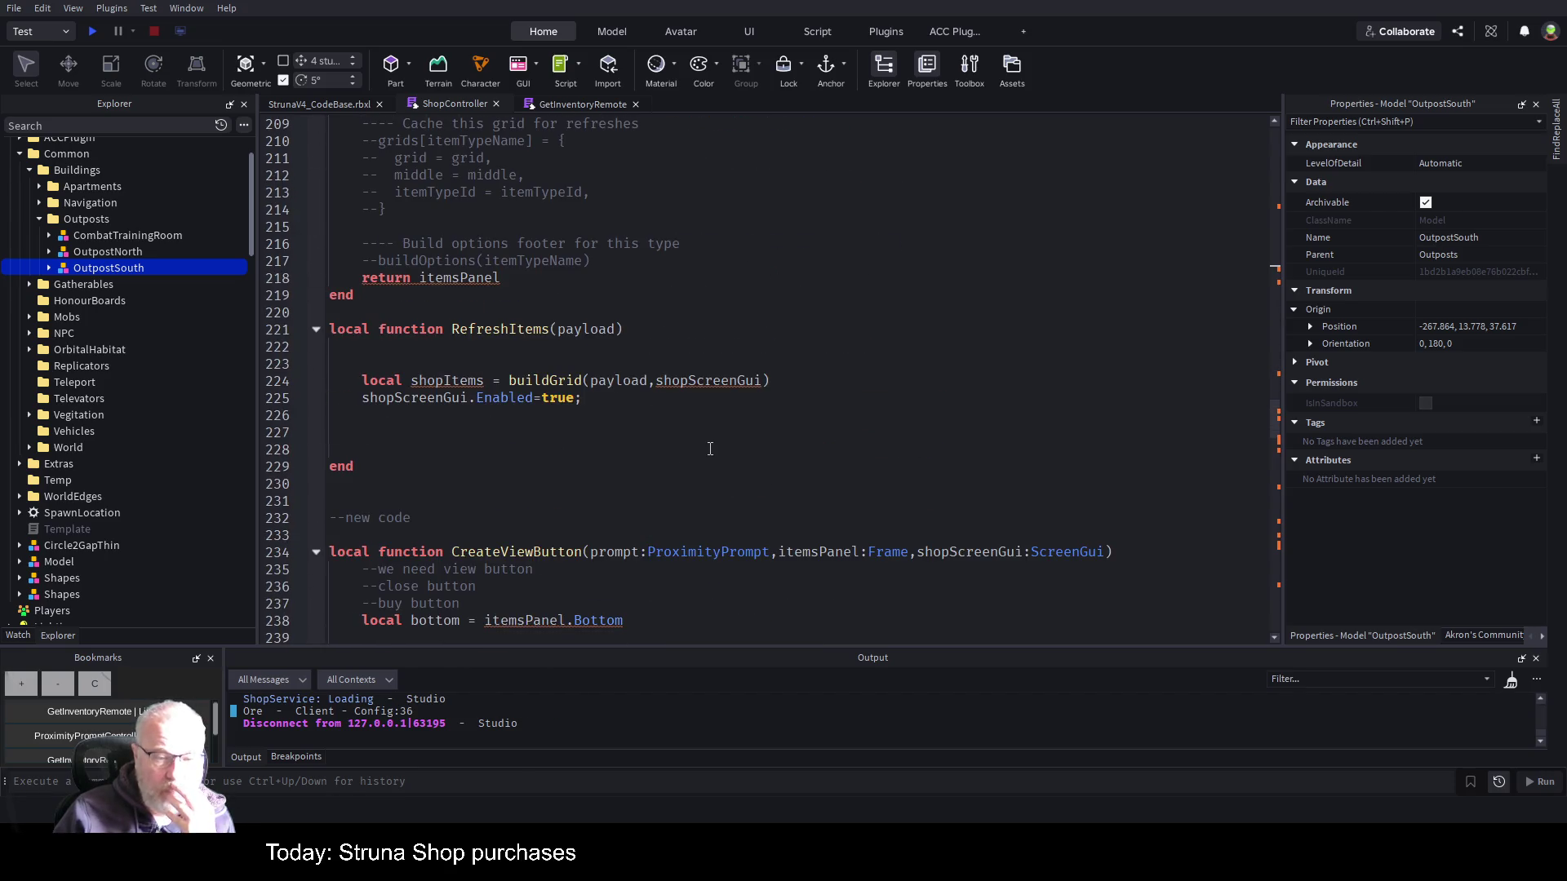
scroll(710, 449, "down", 4)
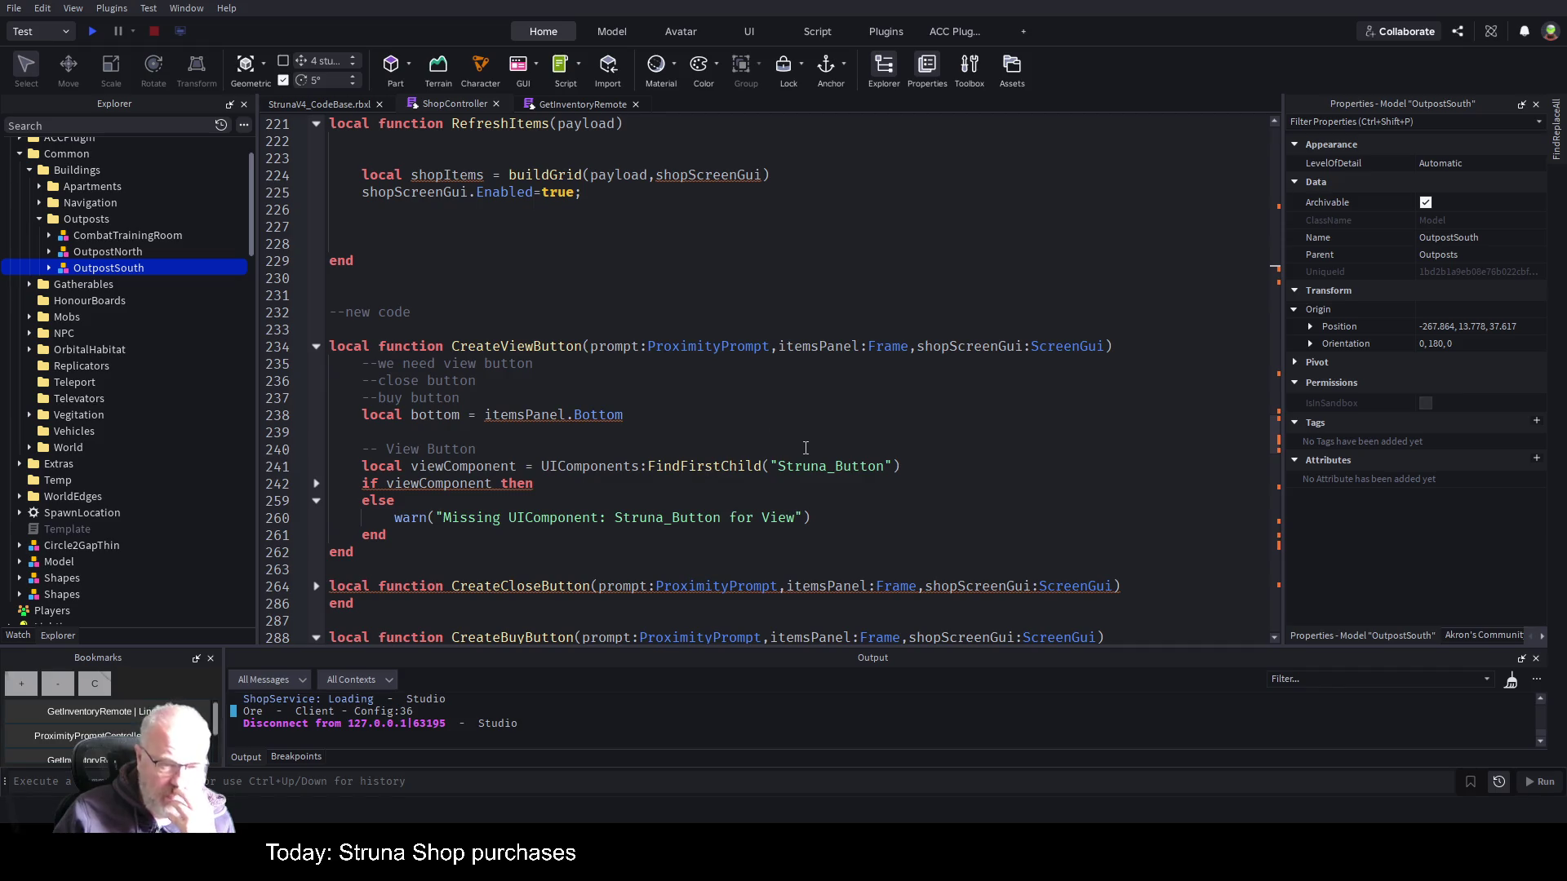
scroll(806, 448, "down", 4)
scroll(808, 490, "down", 10)
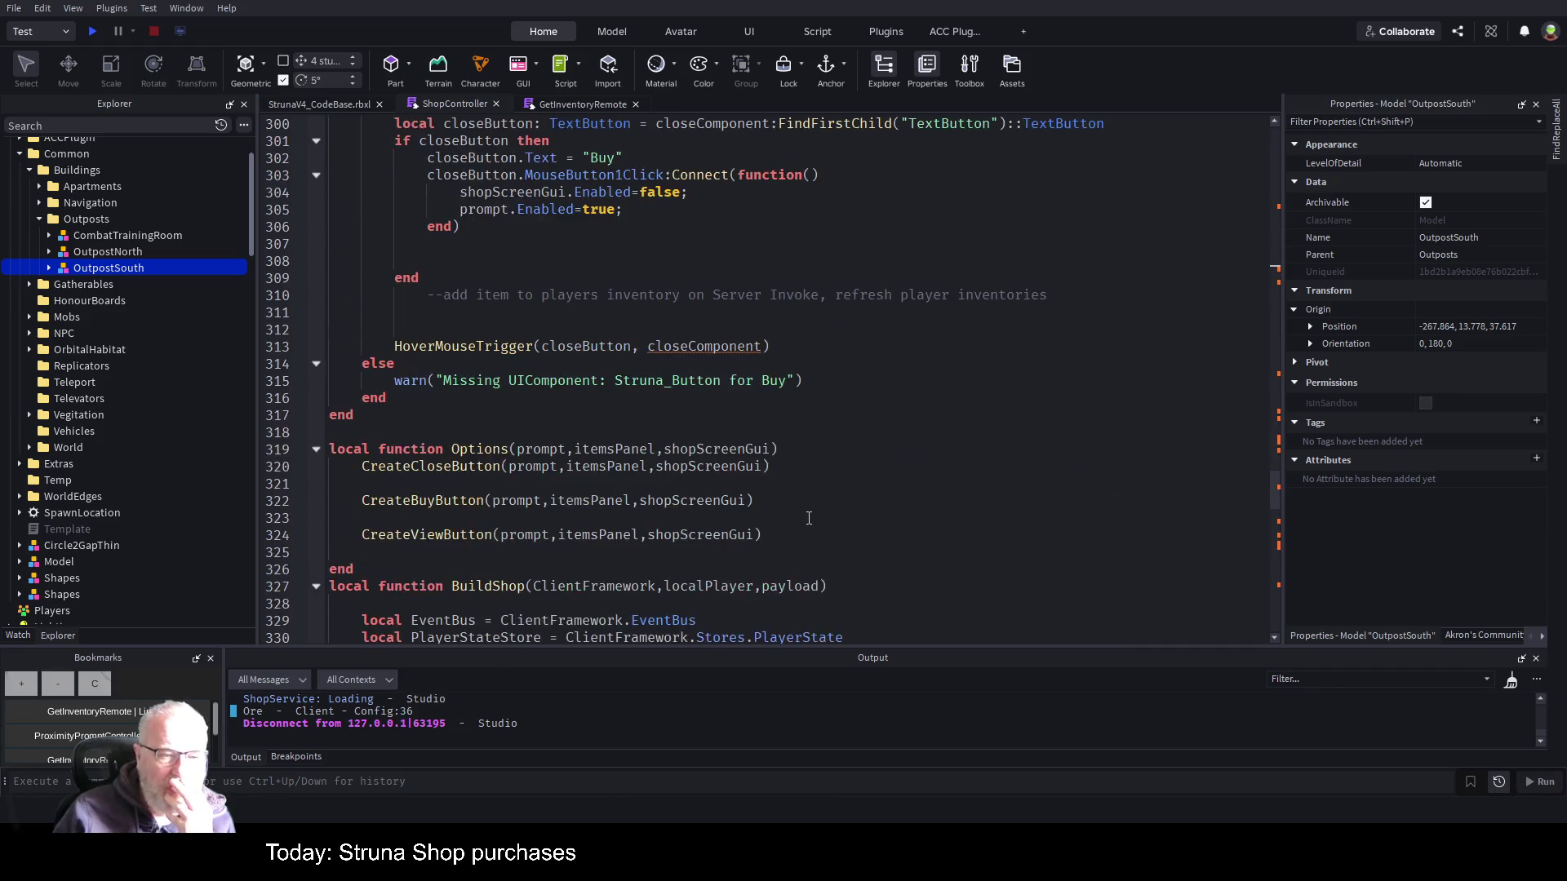
scroll(809, 518, "down", 20)
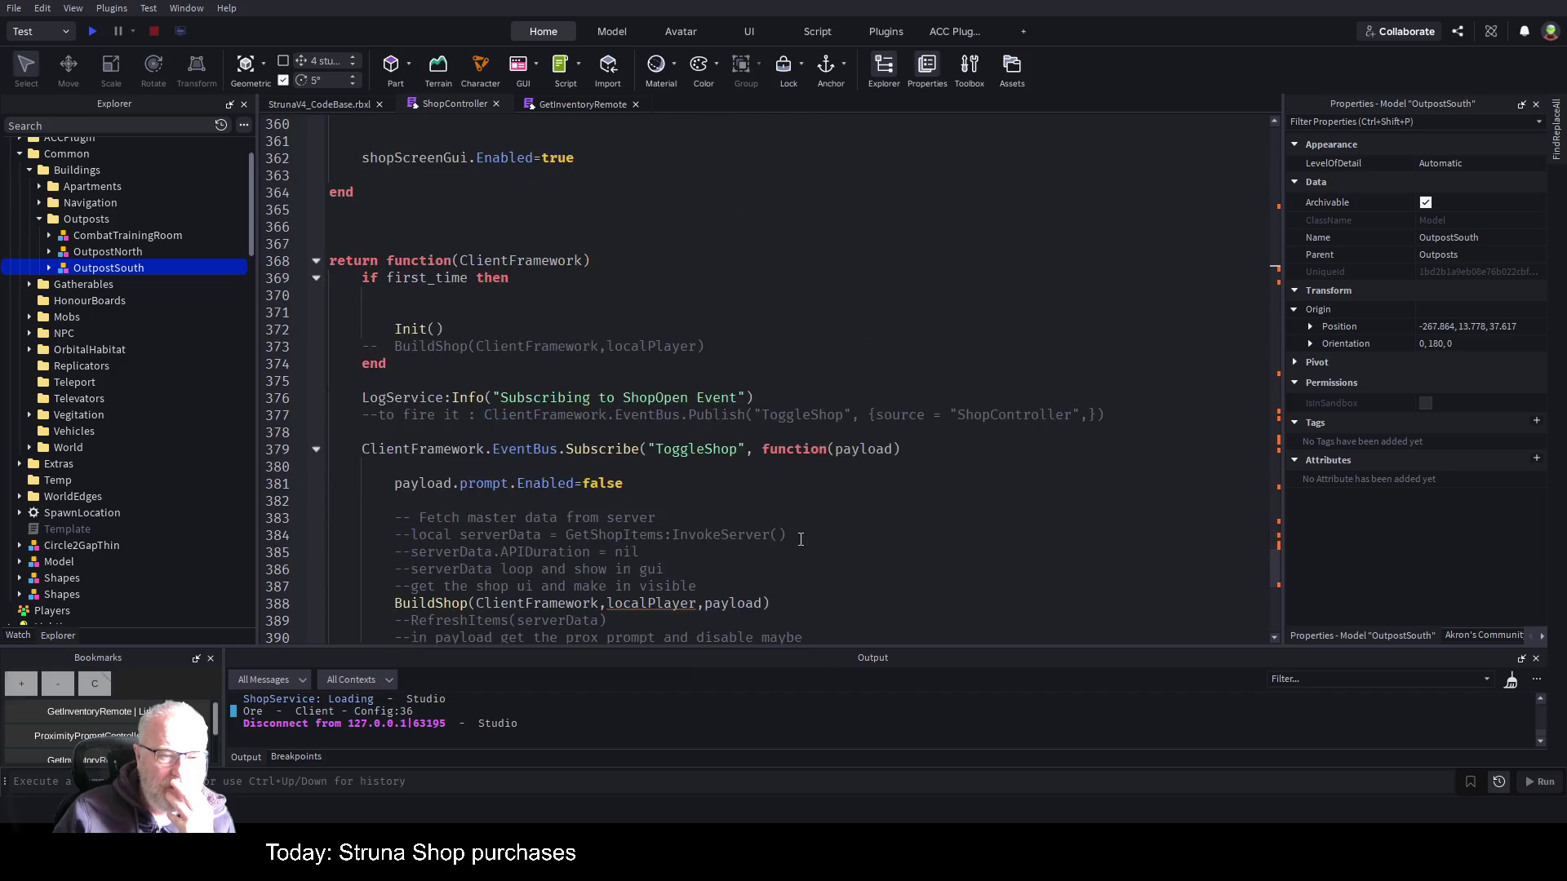
scroll(801, 538, "down", 7)
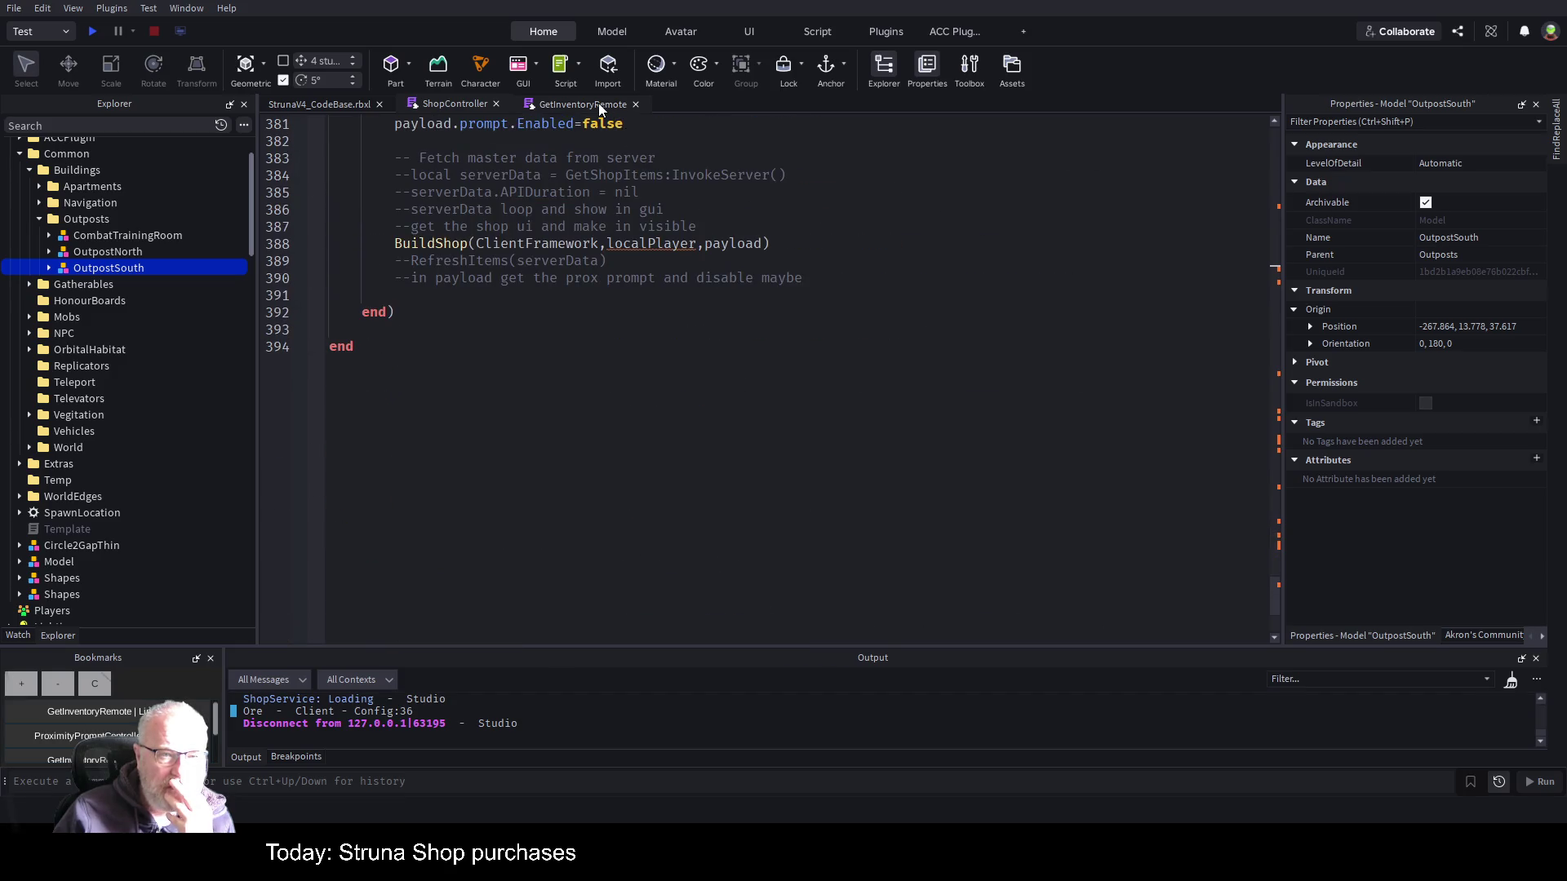
scroll(784, 435, "up", 10)
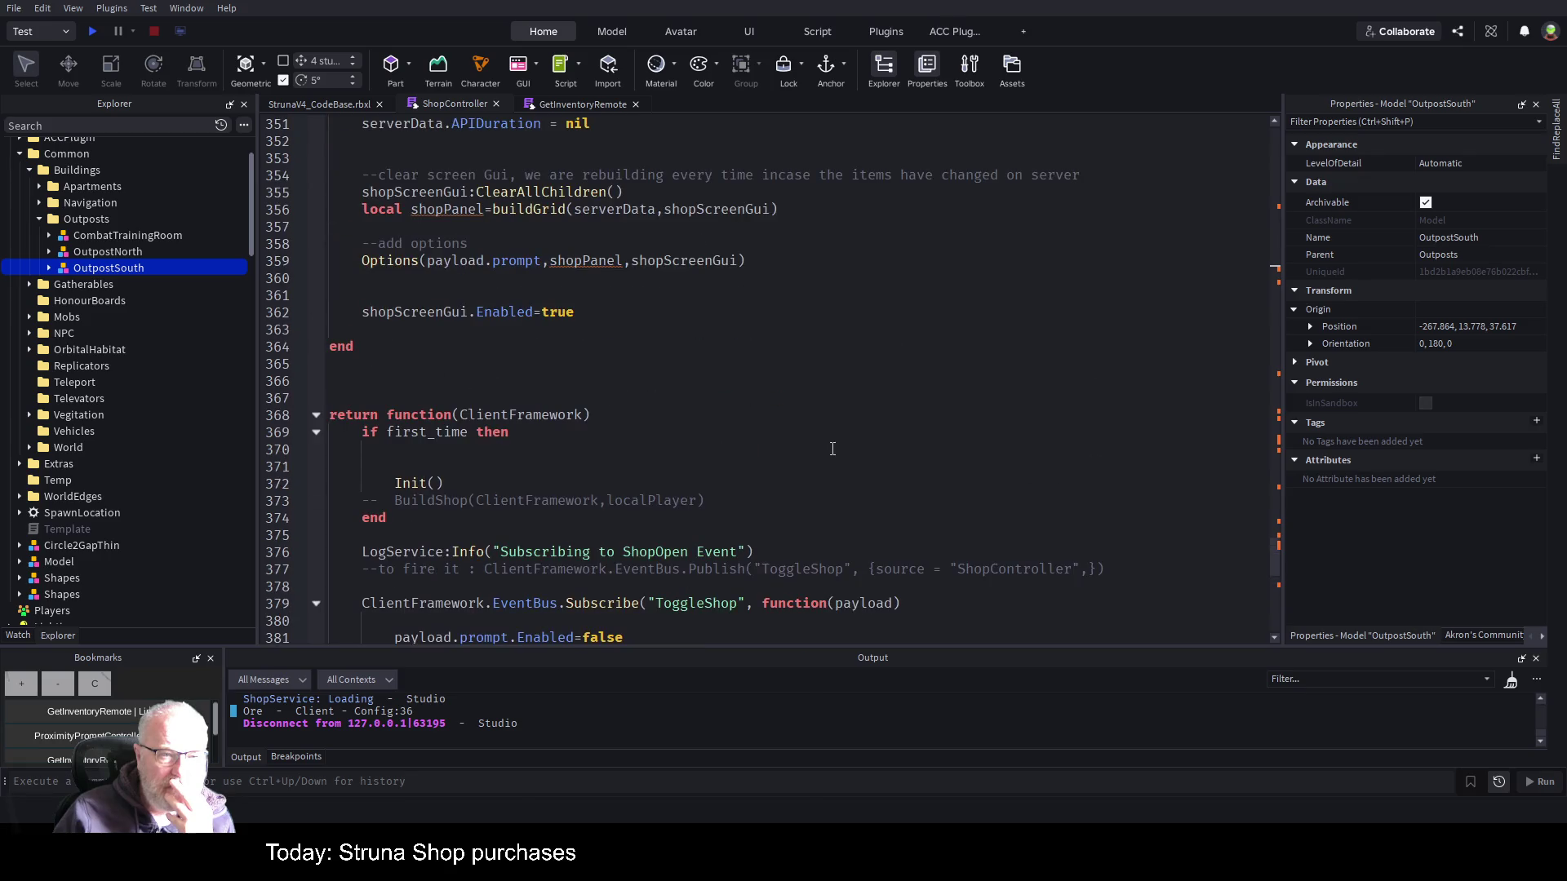
- Go to the Options definition from line 359, then to the CreateBuyButton definition
left_click(381, 262)
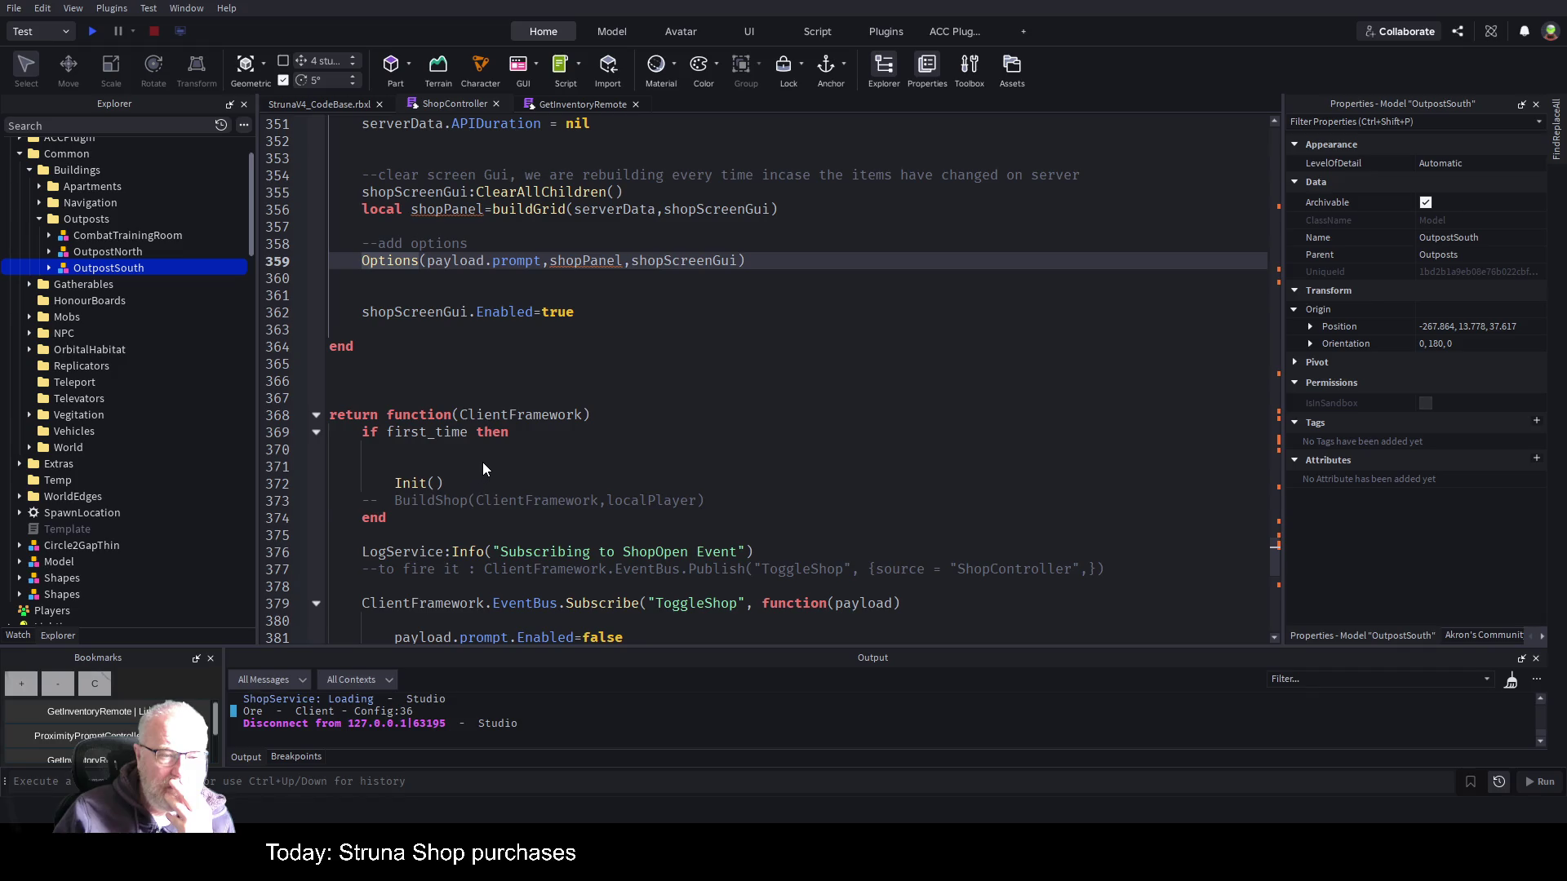
key("F12")
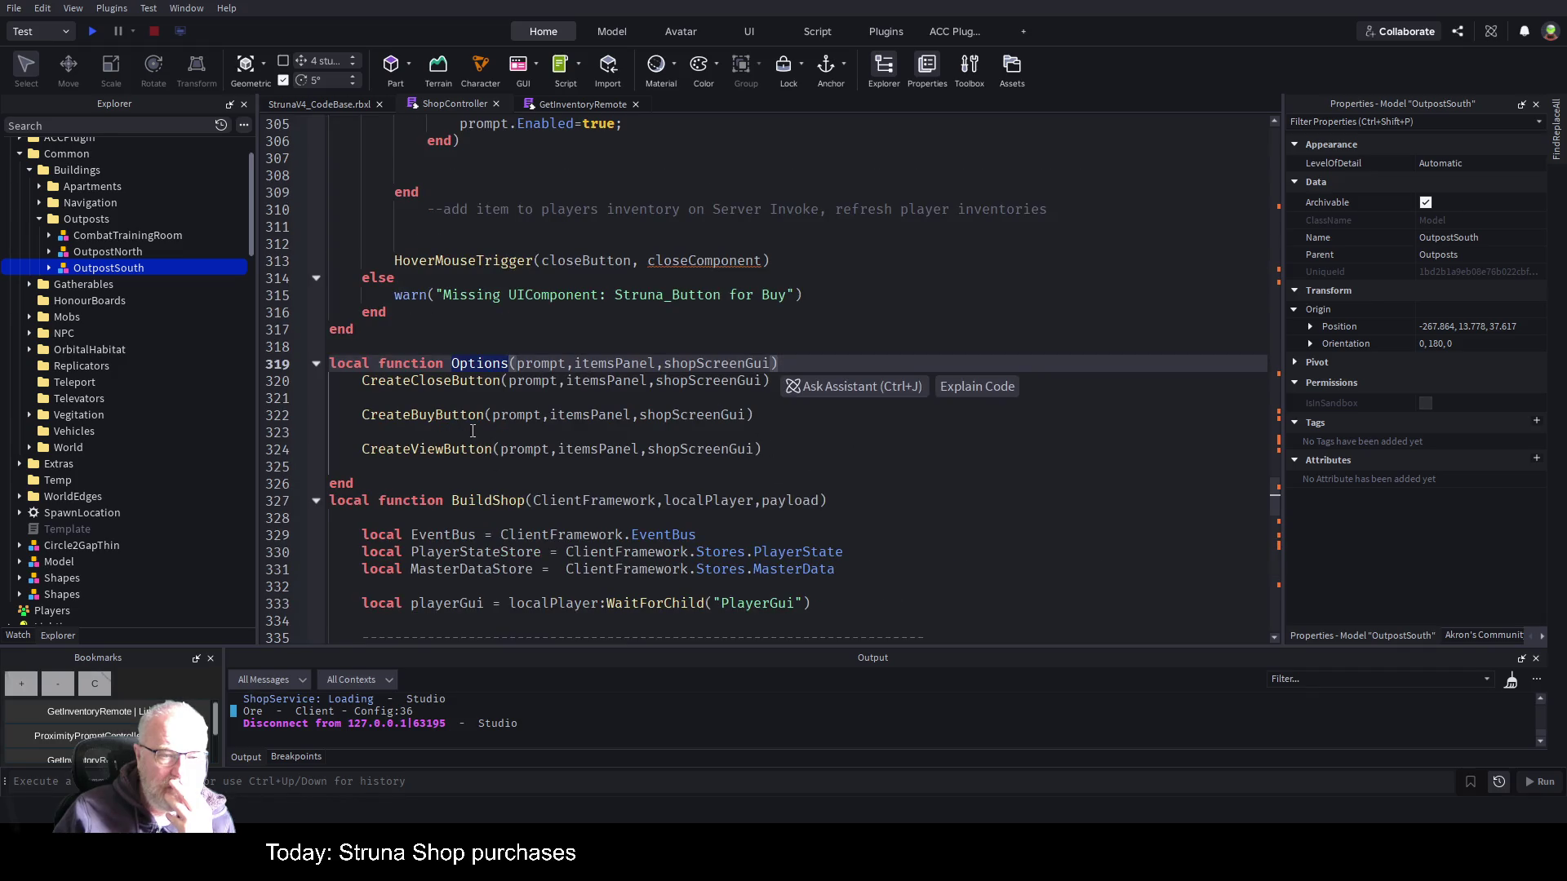
left_click(460, 416)
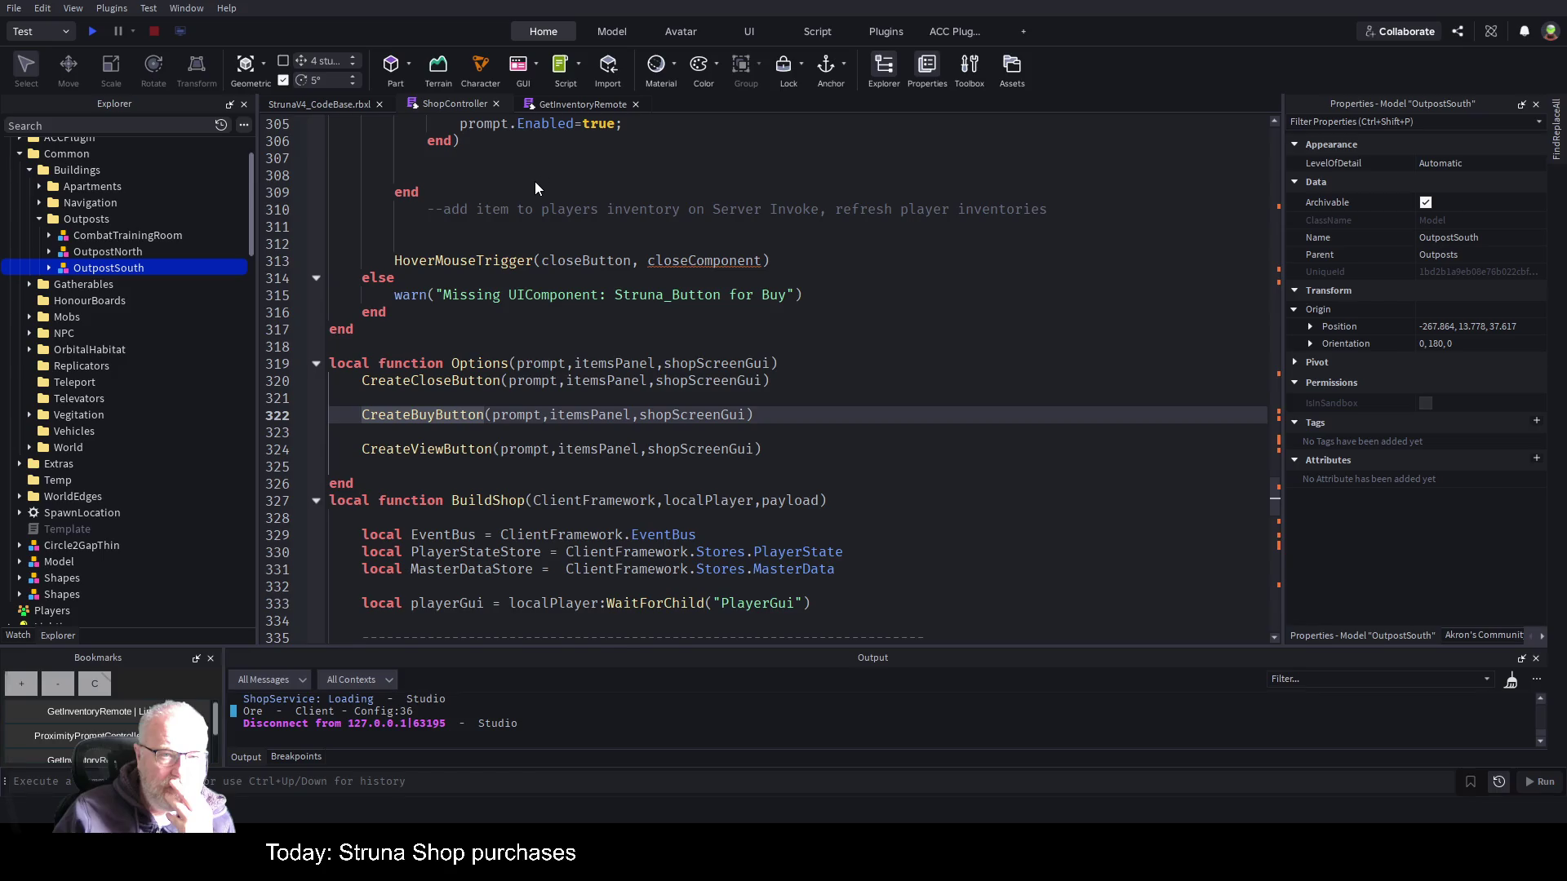
key("F12")
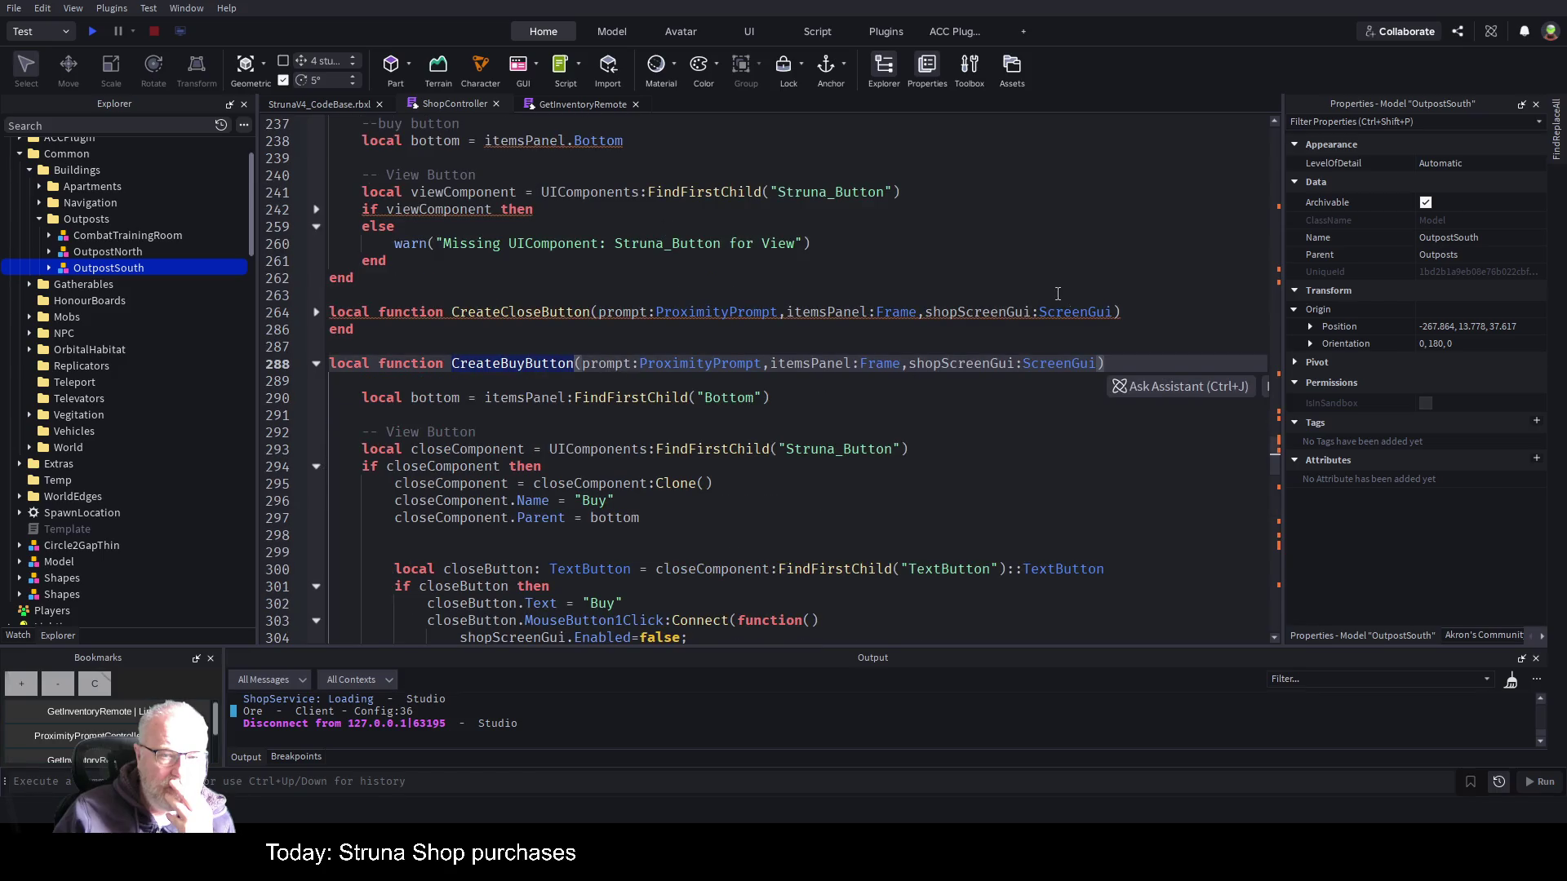
- Navigate in CreateBuyButton to the add-item-to-inventory comment below line 304
left_click(898, 449)
scroll(898, 351, "down", 4)
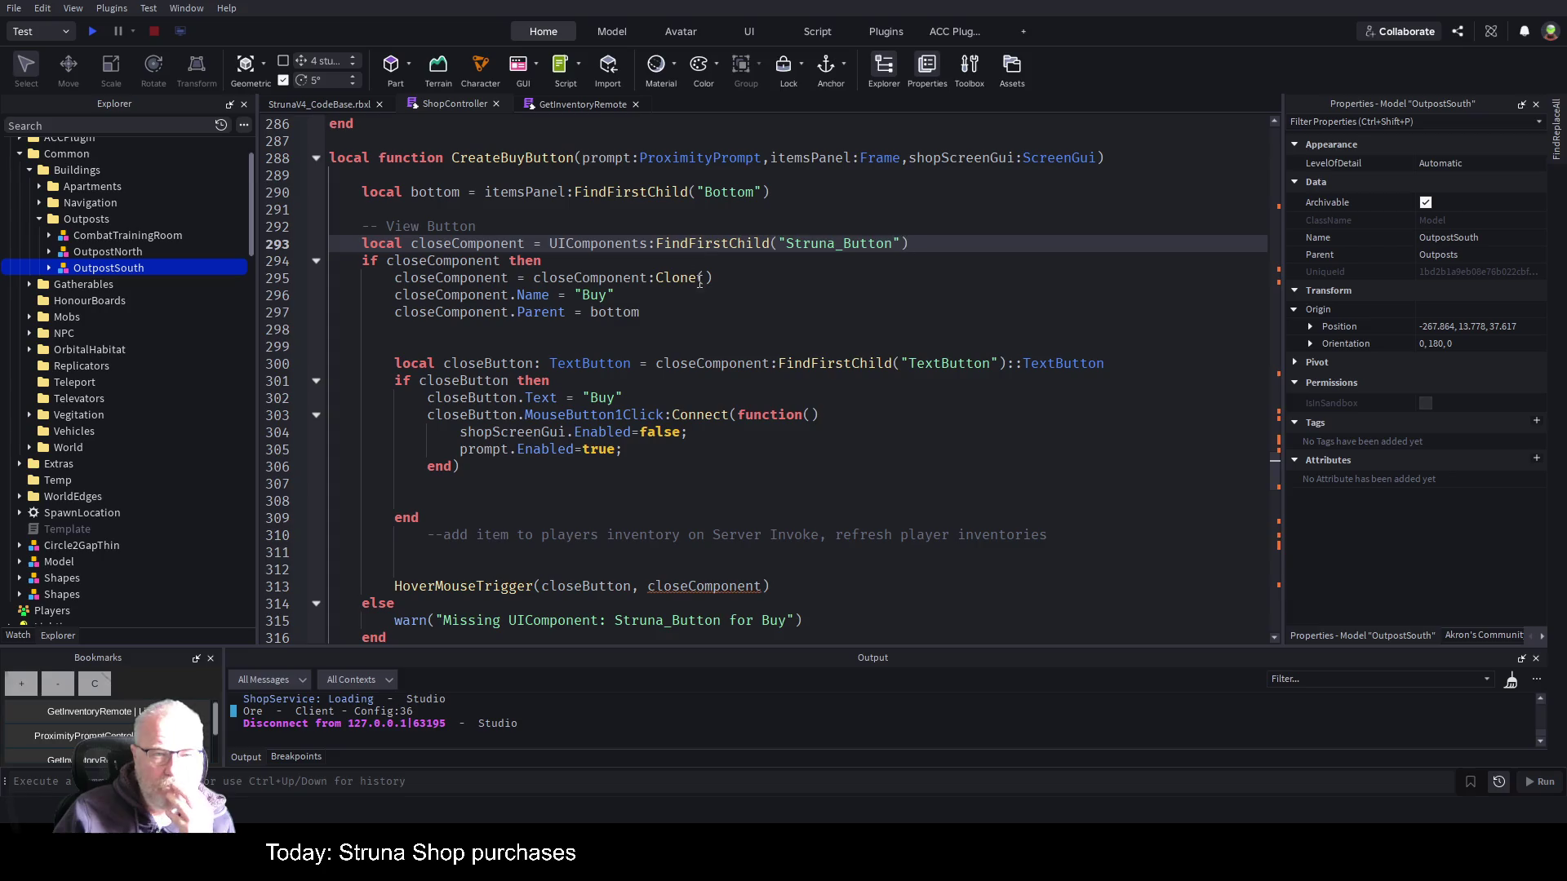
left_click(738, 486)
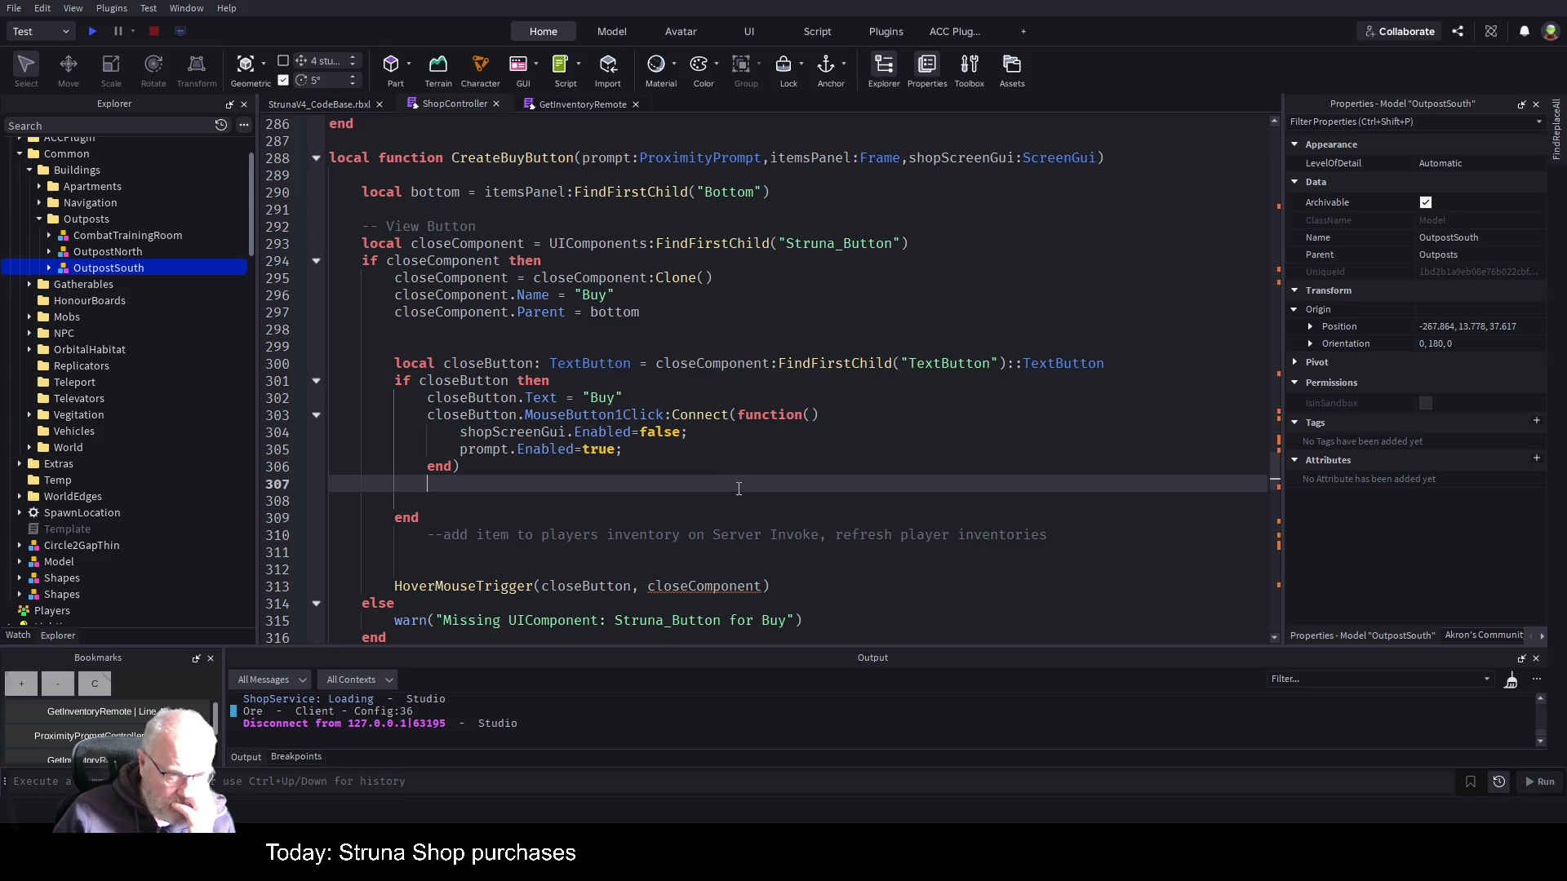
left_click(512, 434)
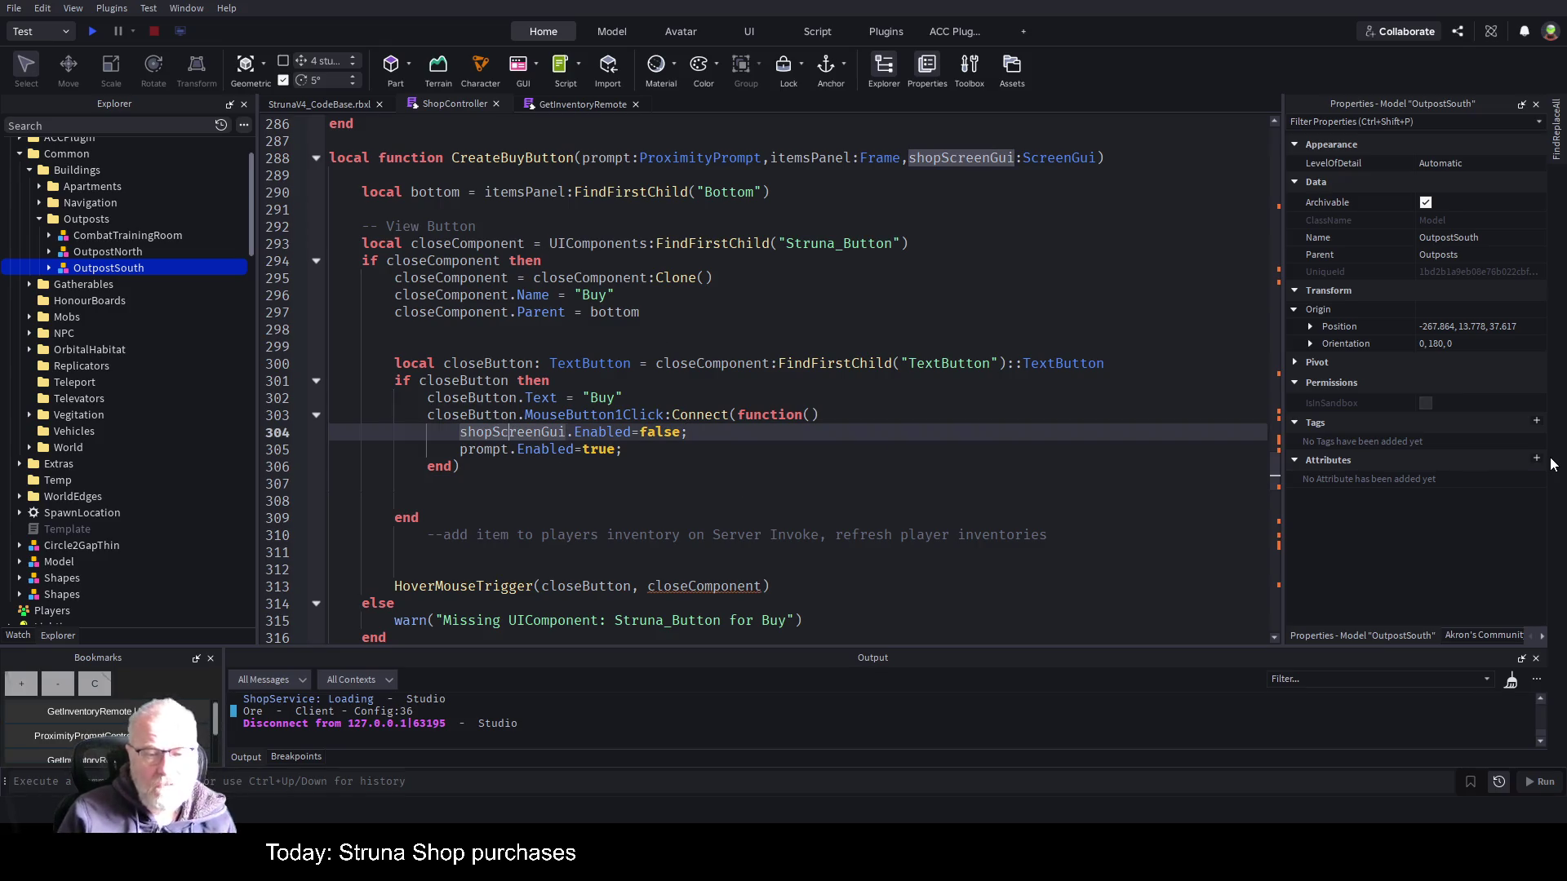
key("Down")
key("Down")
key("Down")
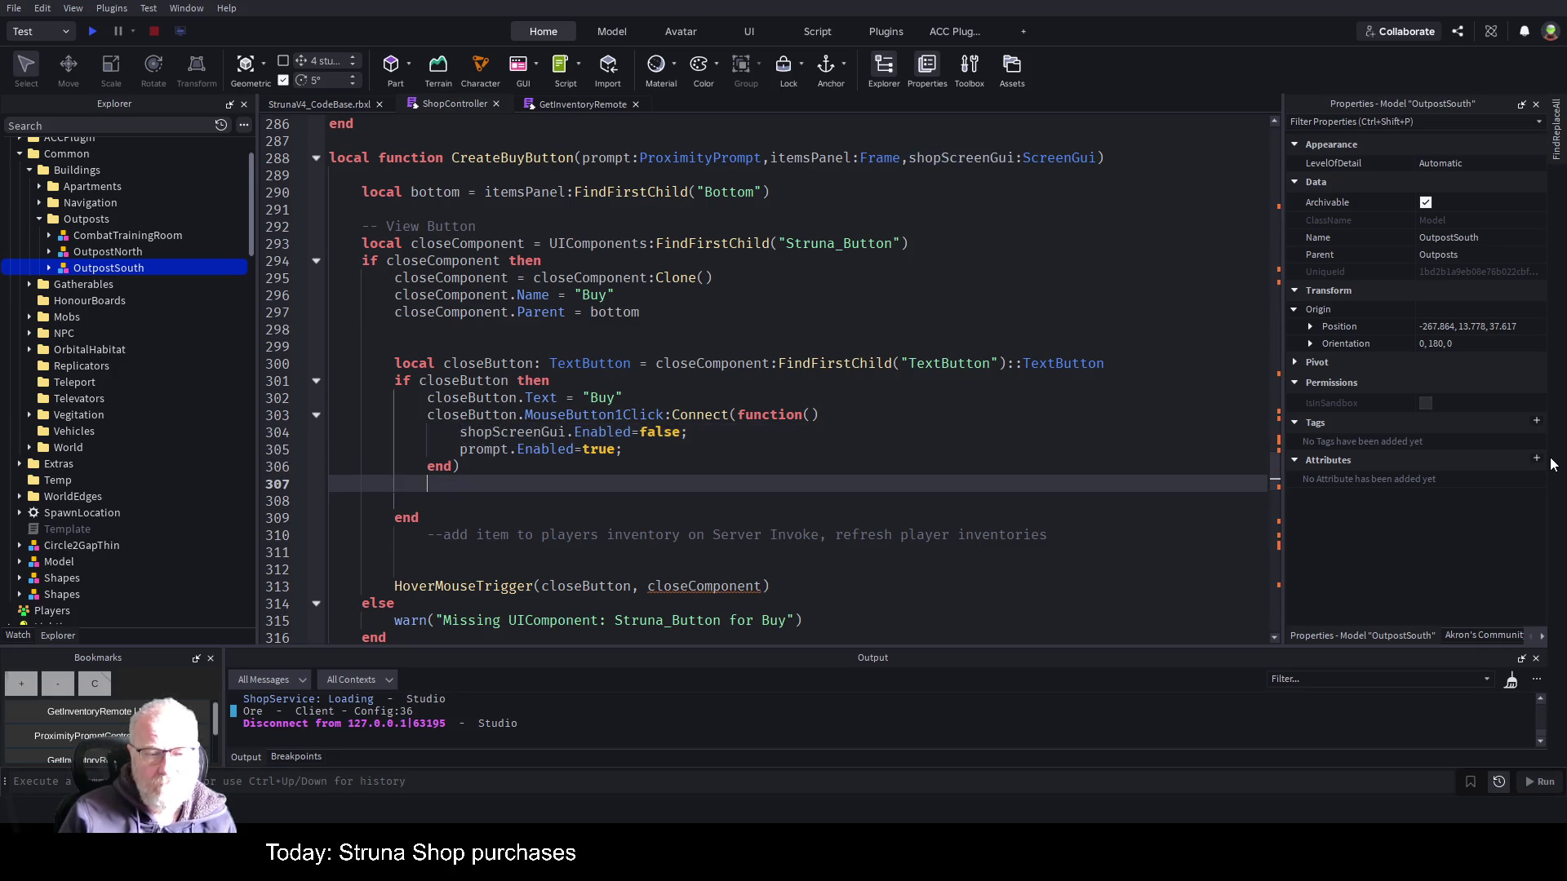
key("Home")
- Move the inventory comment into the MouseButton1Click handler and save the place as StrunaV4_CodeBase.rbxl
key("shift+End")
key("ctrl+c")
key("BackSpace")
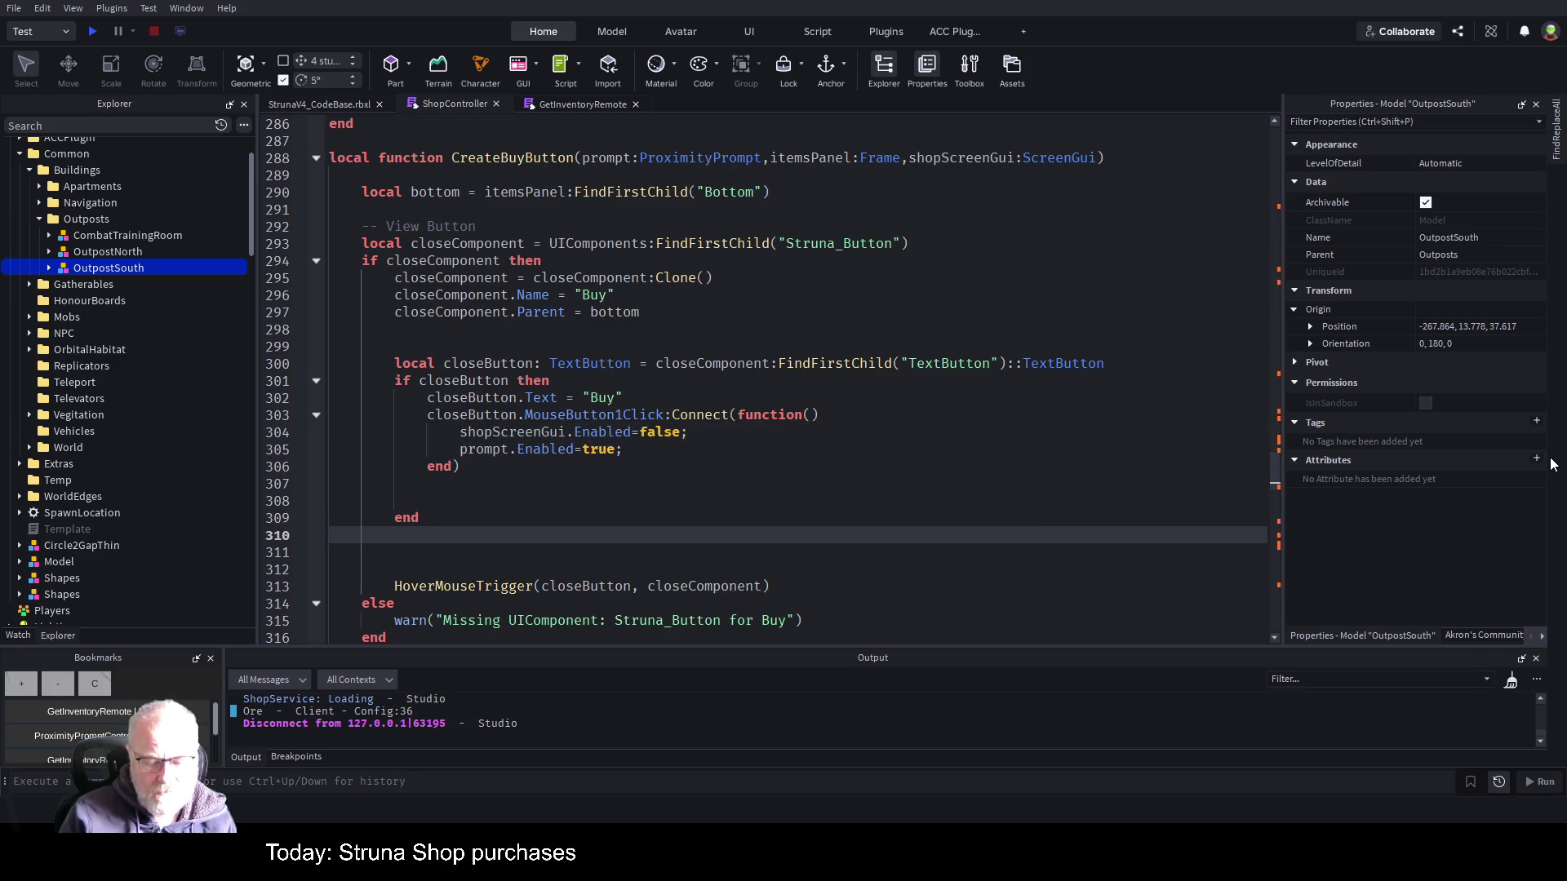
key("Up")
key("Up")
key("Up")
key("End")
key("Return")
key("Return")
key("Return")
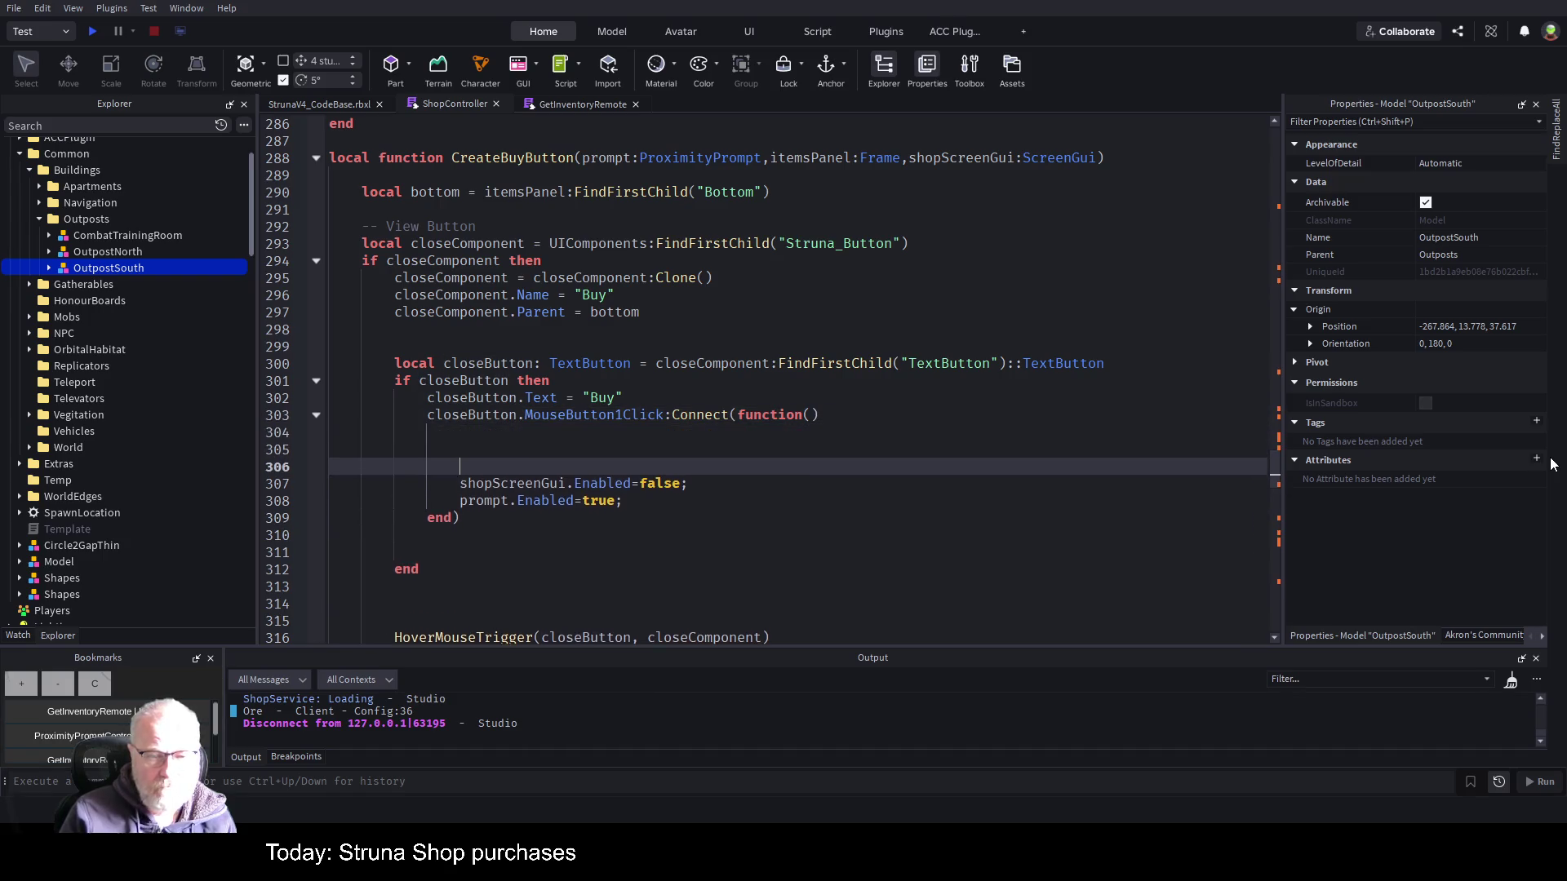
key("Up")
key("Up")
key("Up")
key("ctrl+v")
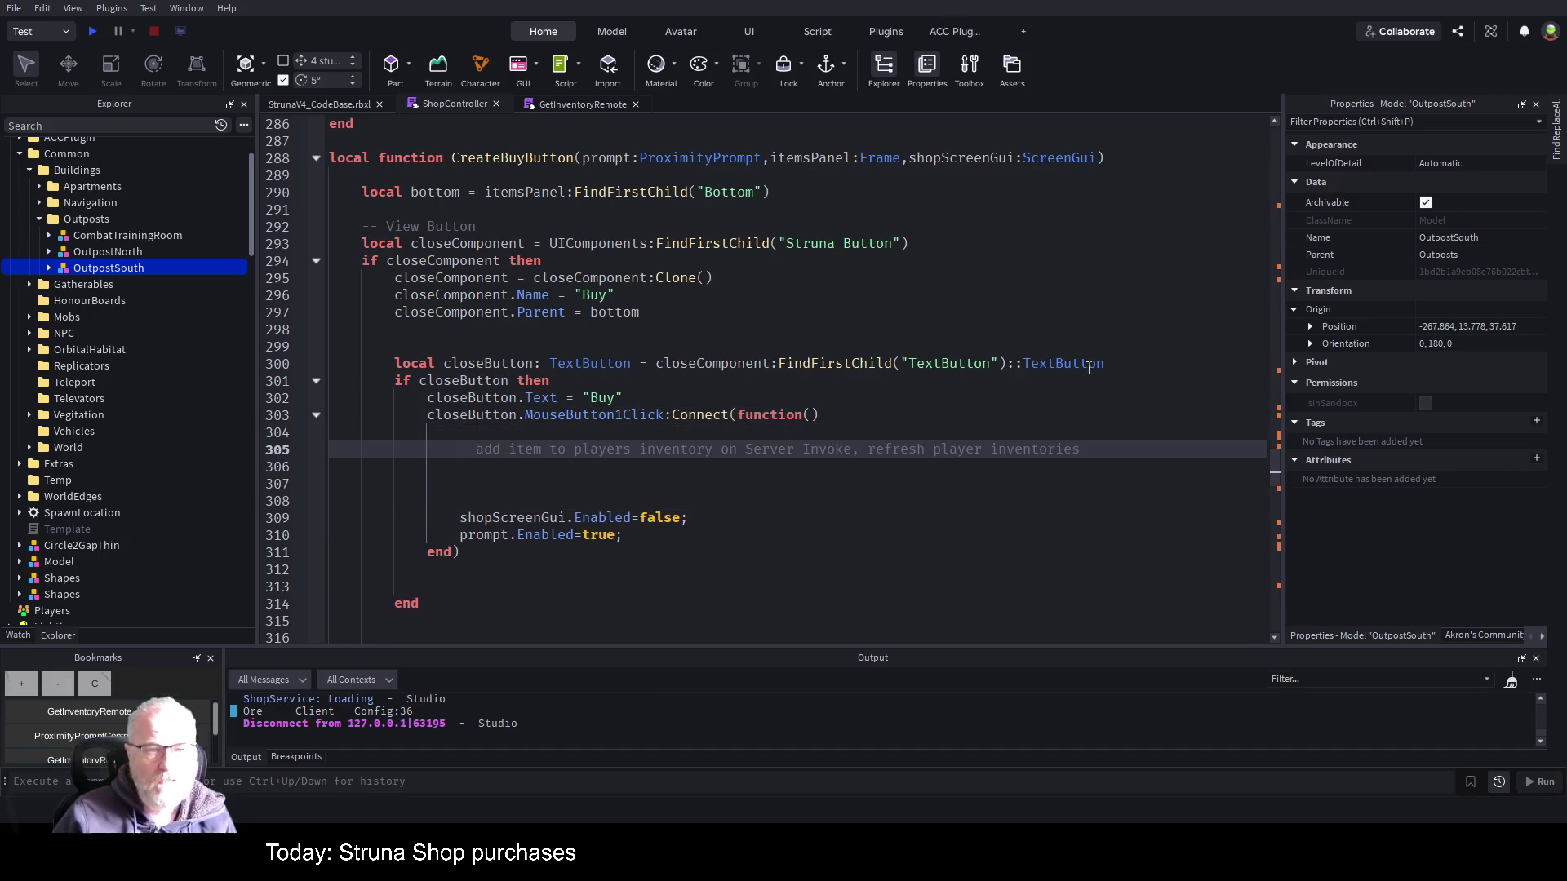
key("ctrl+s")
left_click(341, 112)
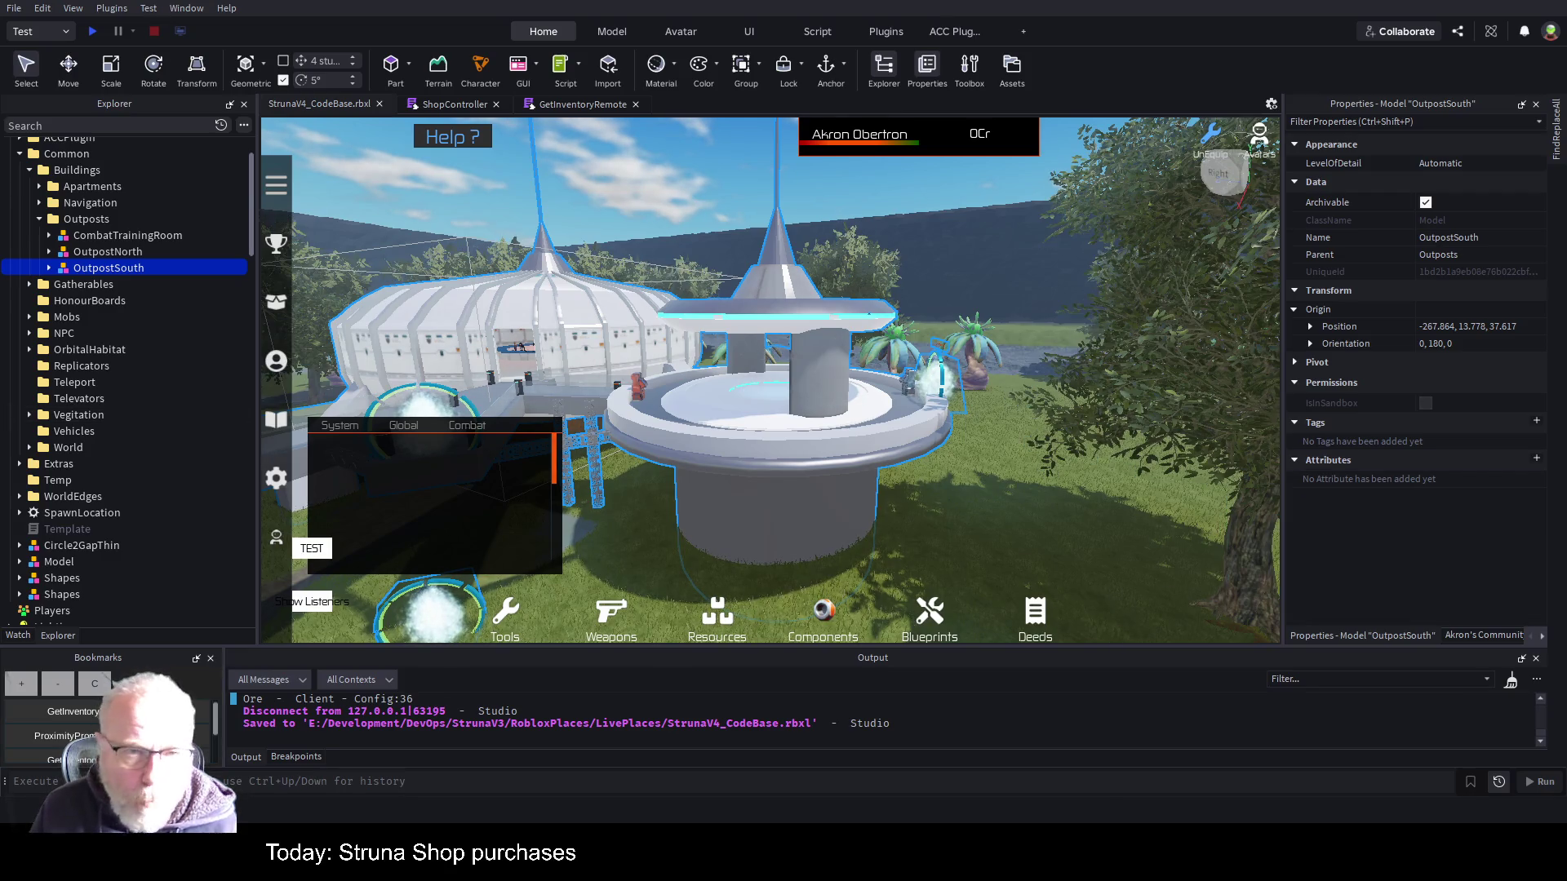
- Return to ShopController's CreateBuyButton, showing the add-item-to-inventory comment on line 305
left_click(445, 104)
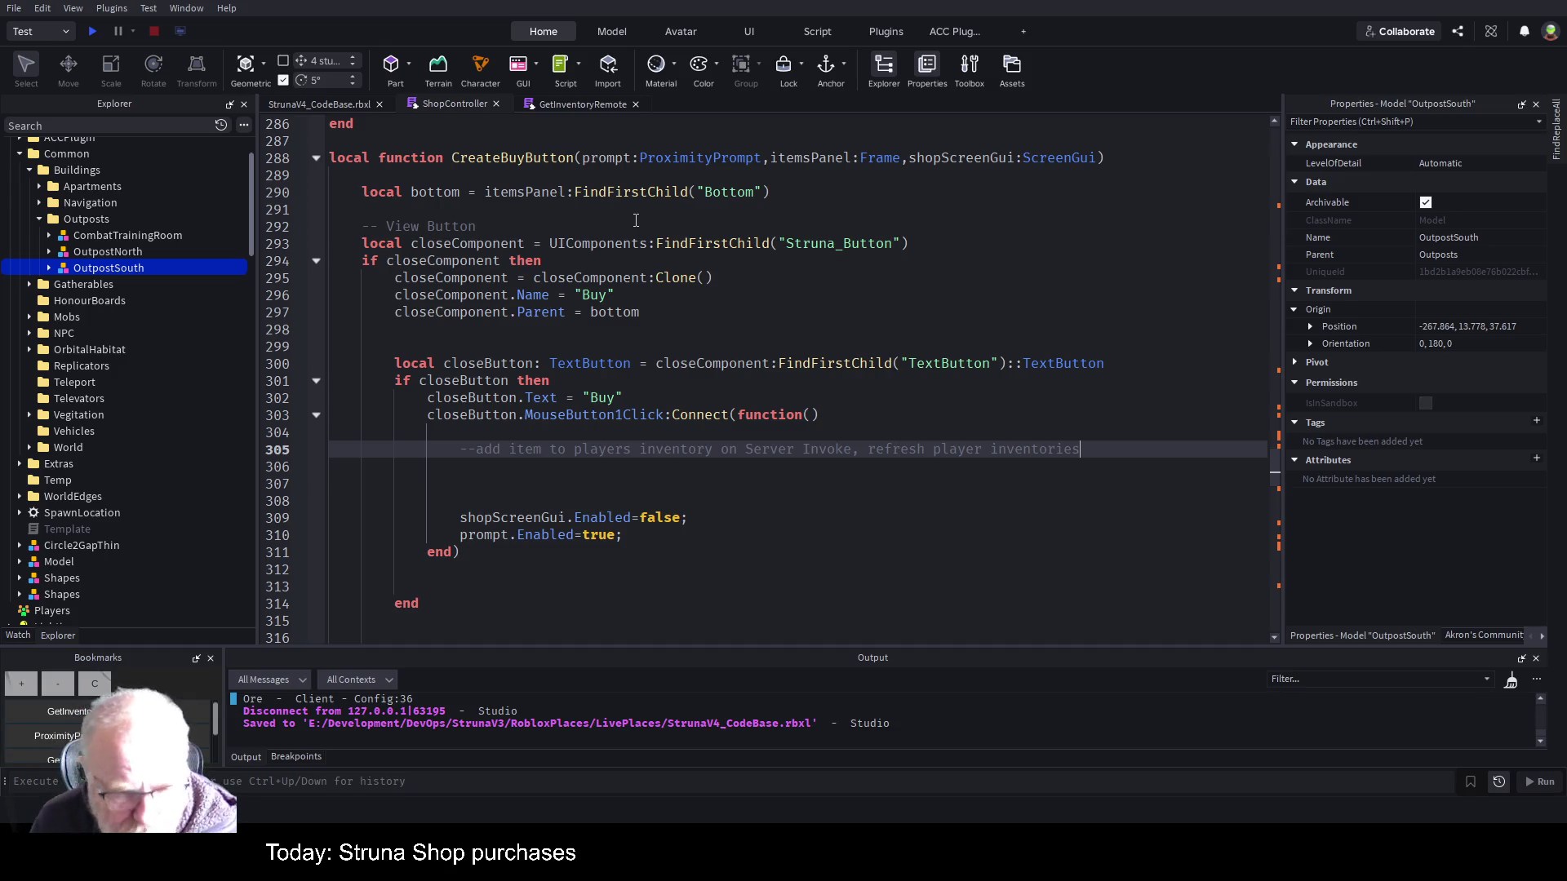
- Switch from the ShopController script back to the StrunaV4_CodeBase.rbxl 3D outpost scene
left_click(354, 103)
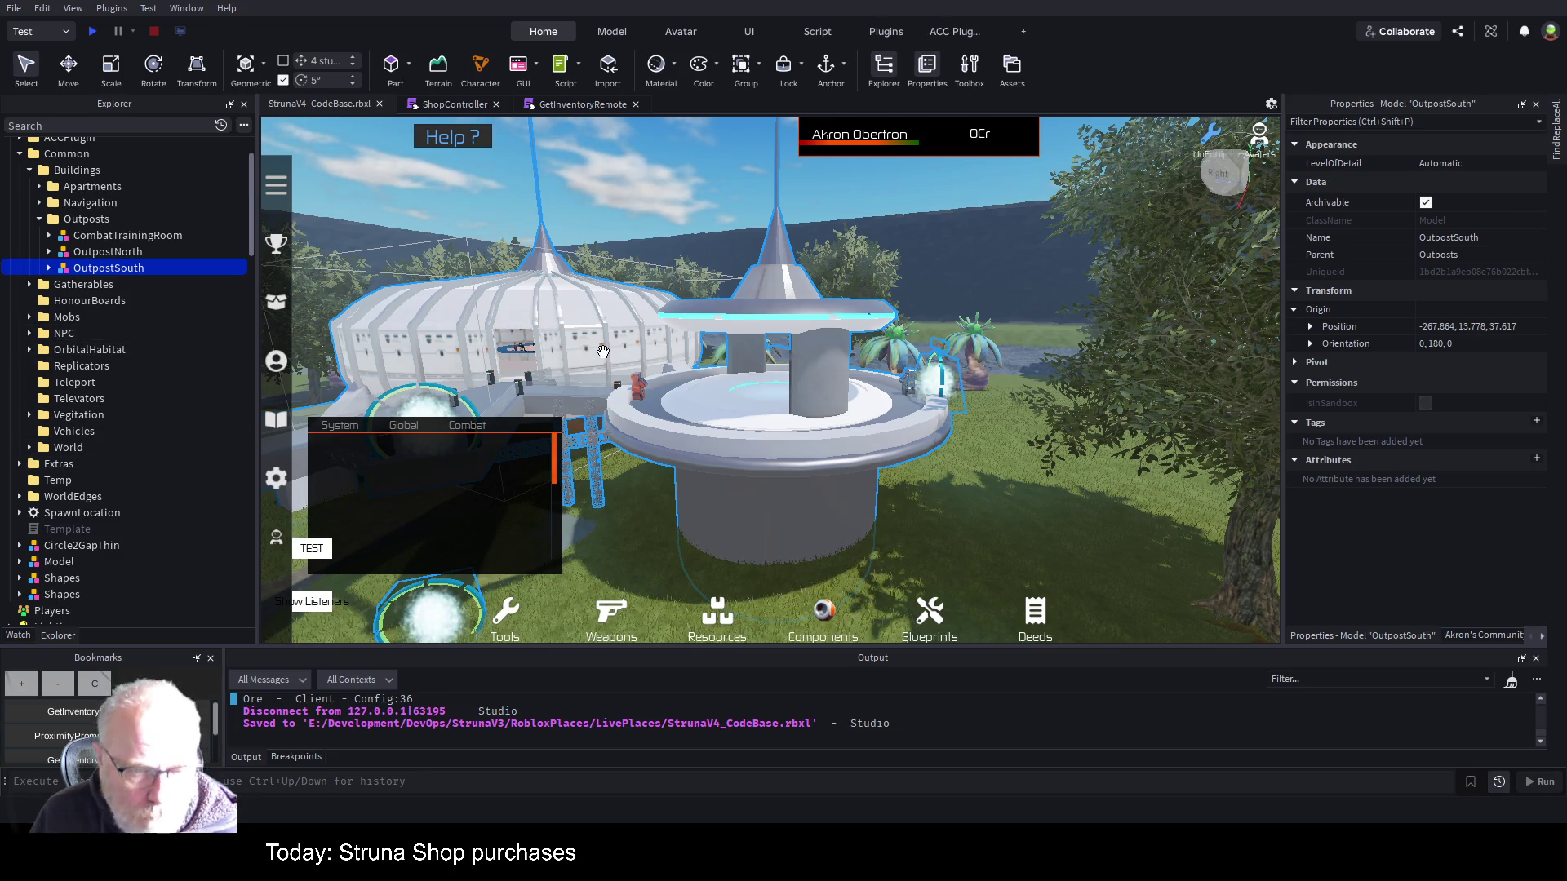
- Zoom in on the arena, select the blonde avatar's root part and turn the camera
scroll(678, 367, "up", 5)
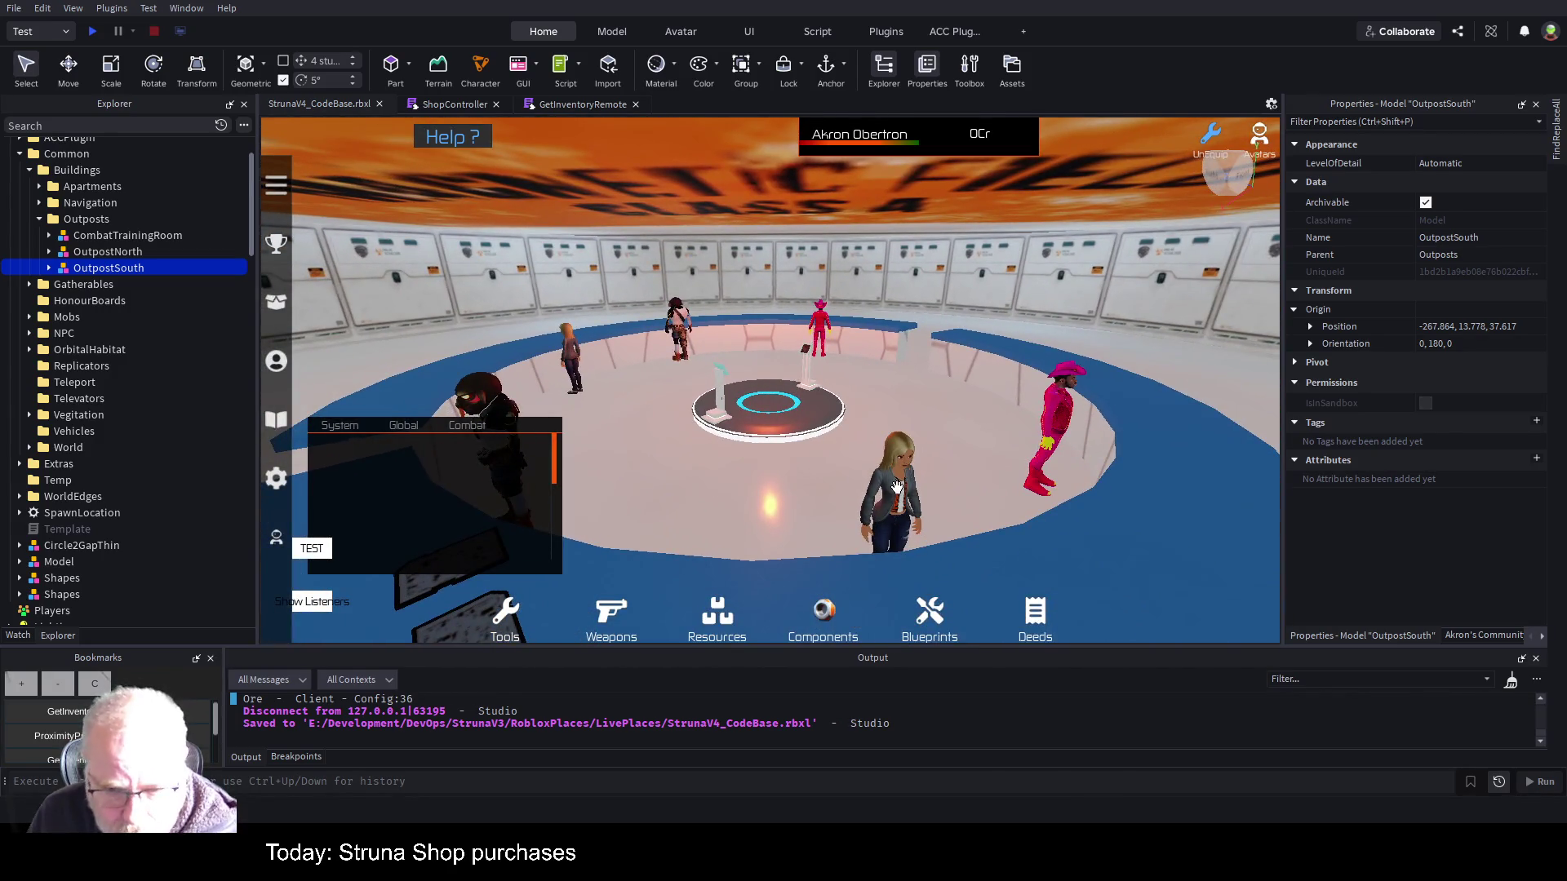
left_click(906, 486)
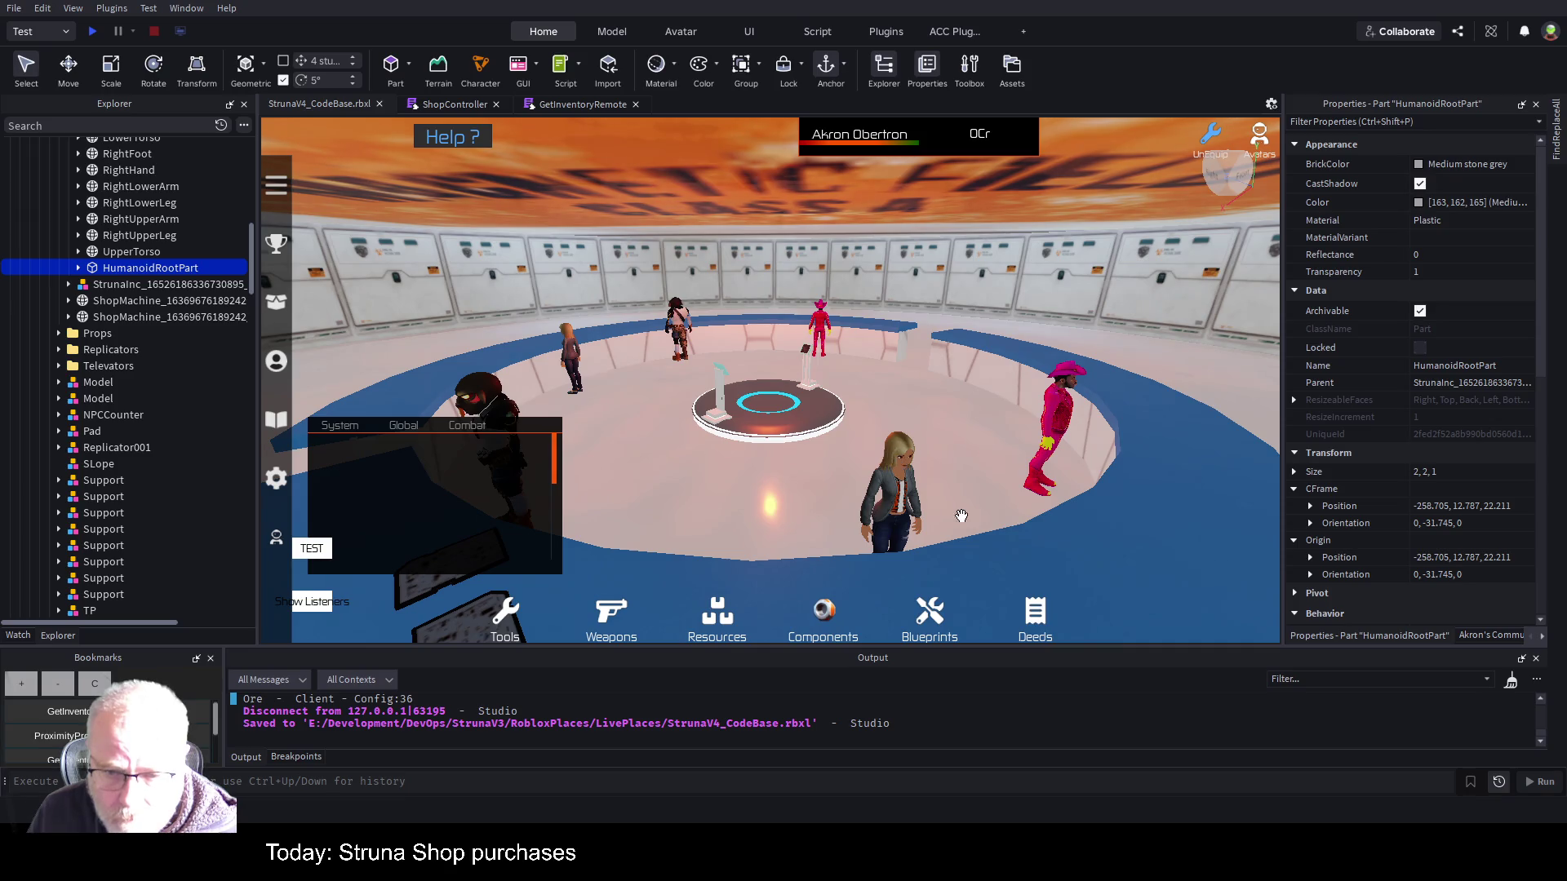
key("Right")
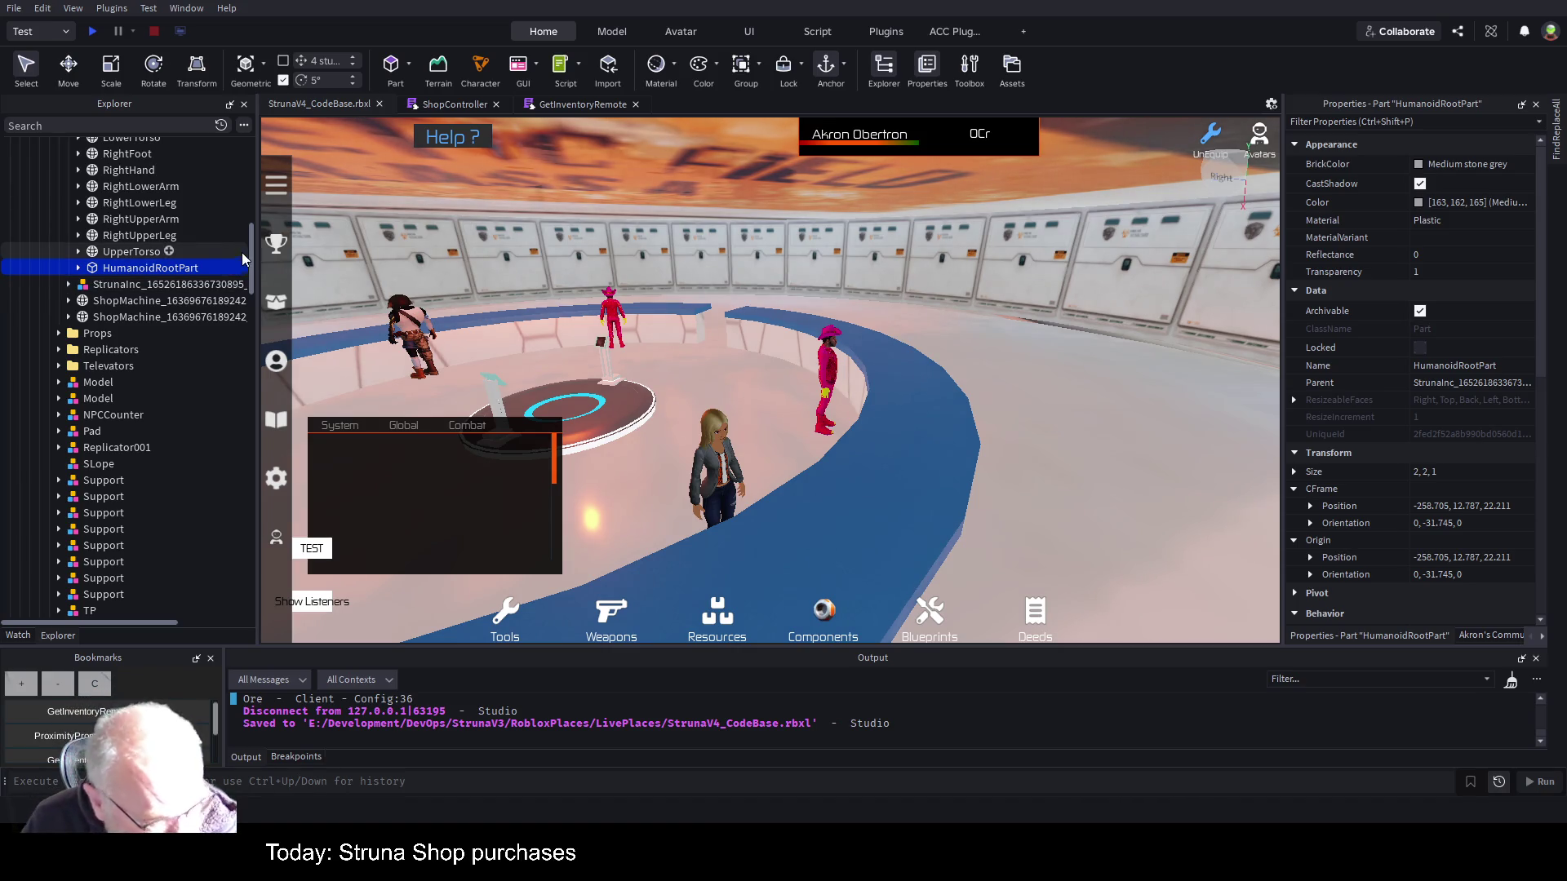
- Scroll Explorer to ClientFramework > Controllers and open the ProximityPromptController script
scroll(163, 292, "down", 3)
scroll(189, 351, "down", 15)
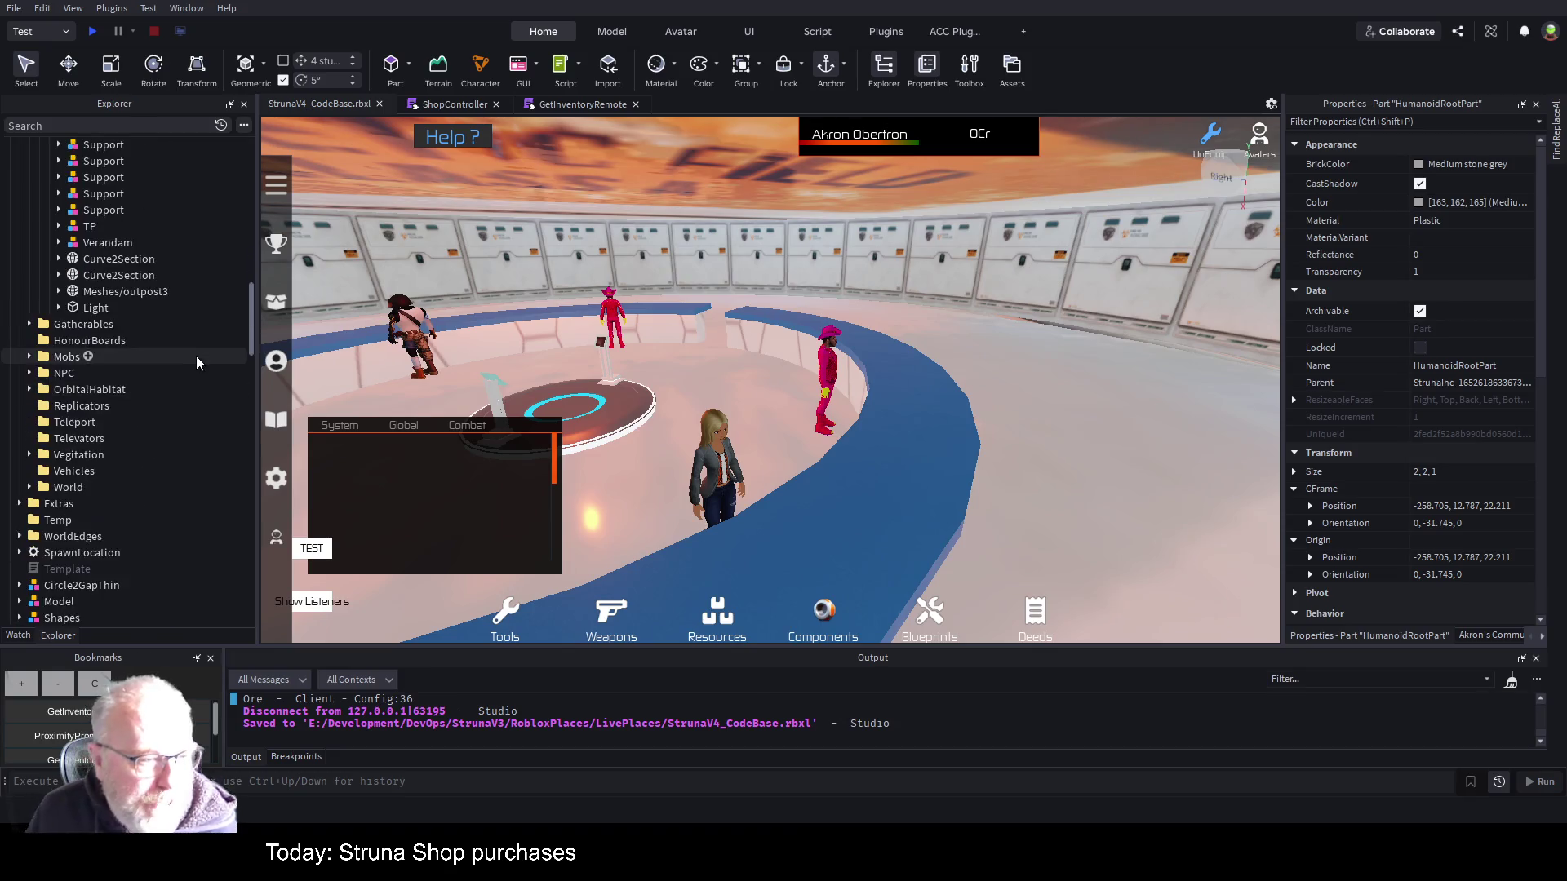
scroll(192, 371, "down", 2)
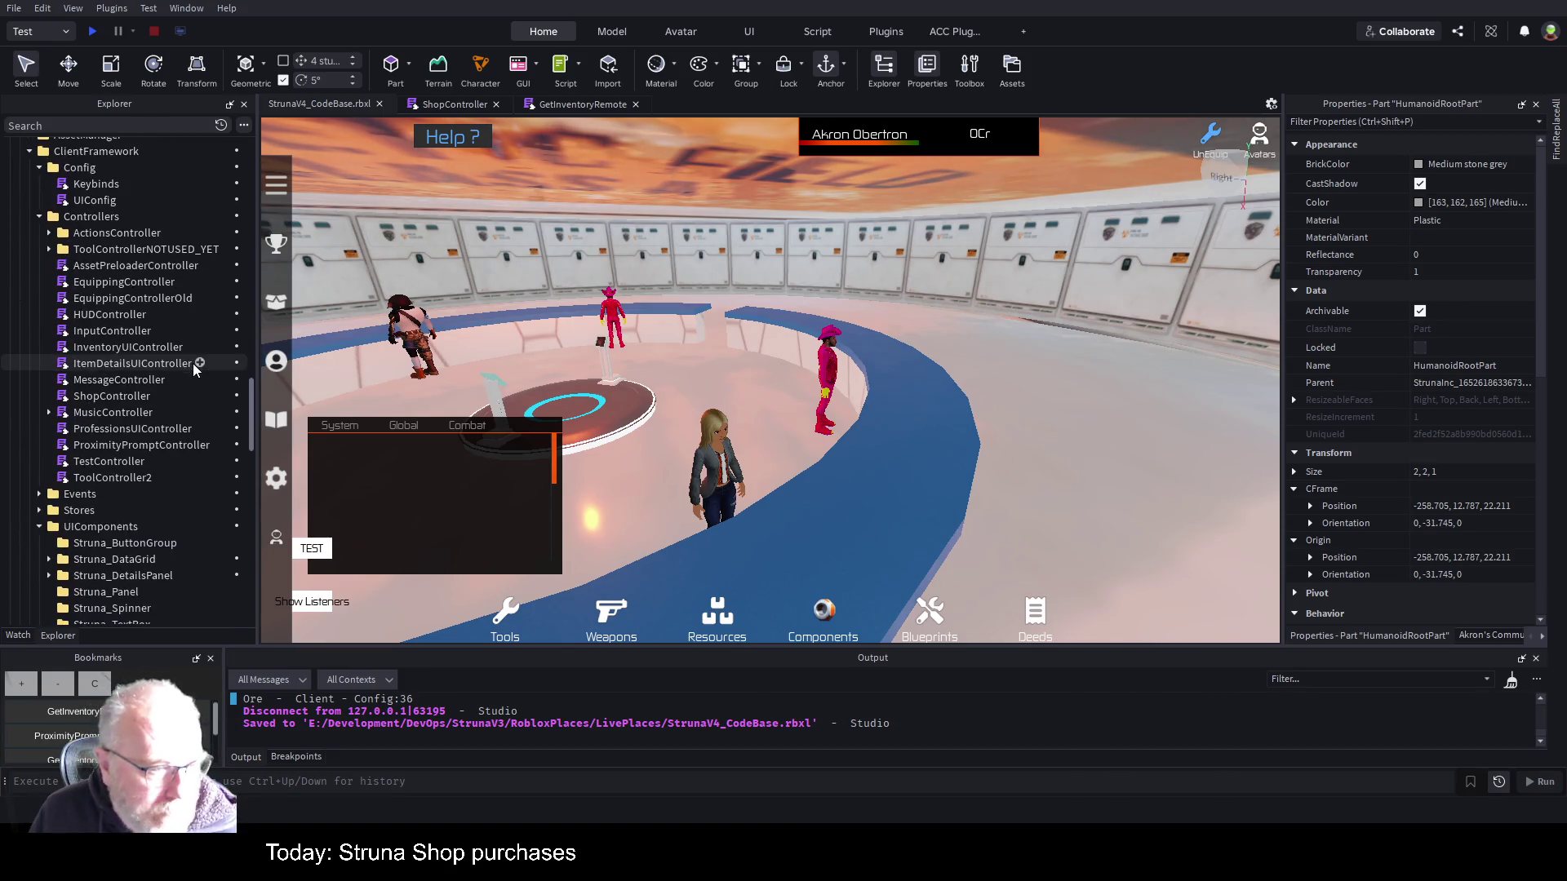
double_click(160, 444)
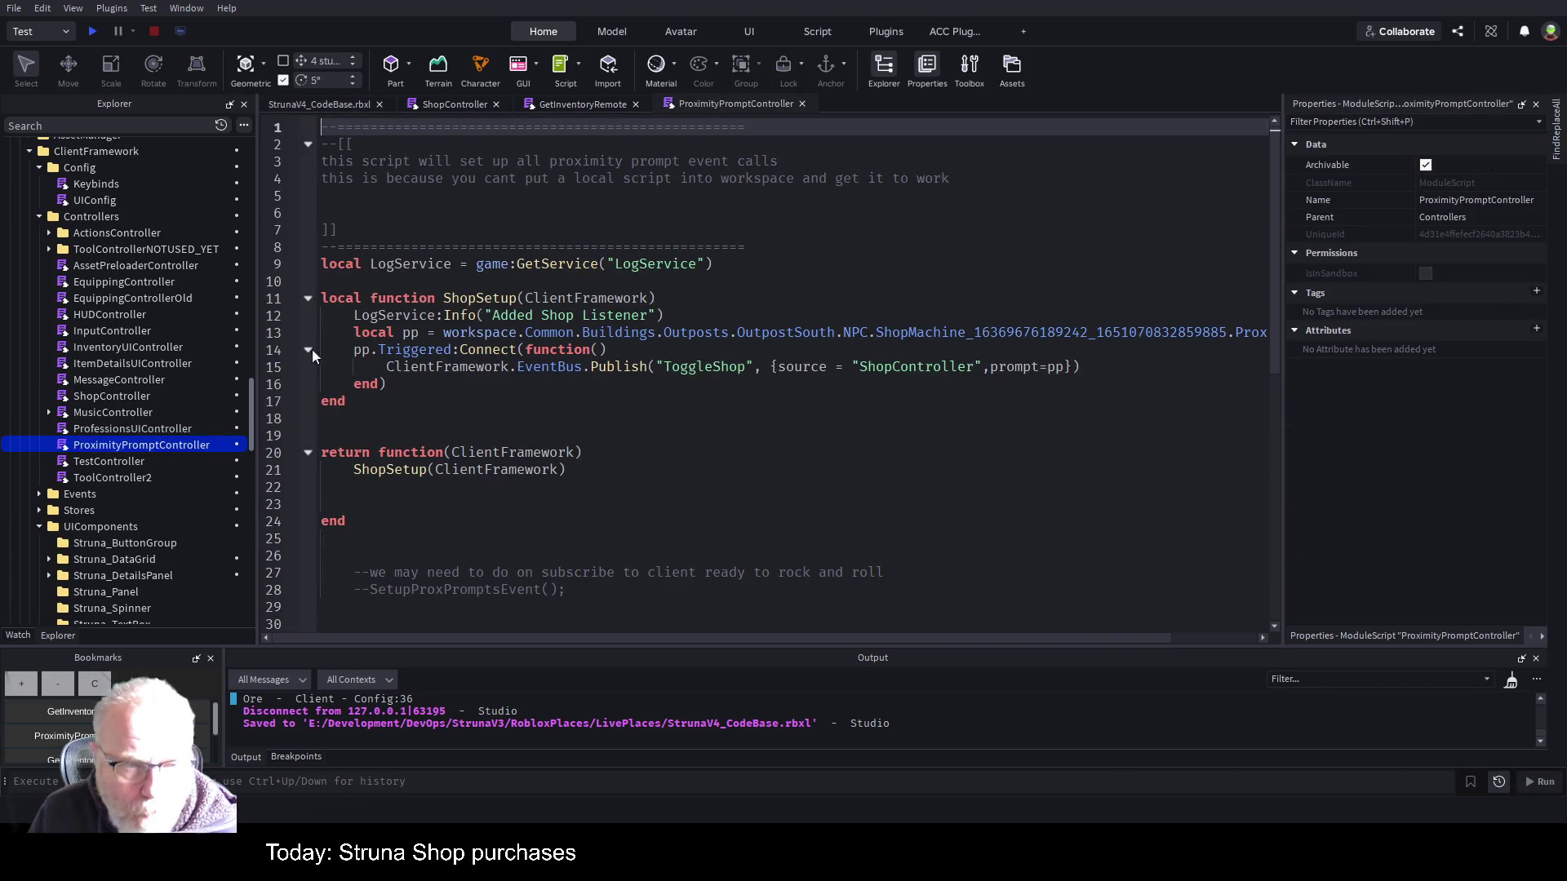
- Review ShopSetup lines 11–16 and the ShopMachine identifier on line 13, then return to the play-test
left_click_drag(386, 384, 321, 298)
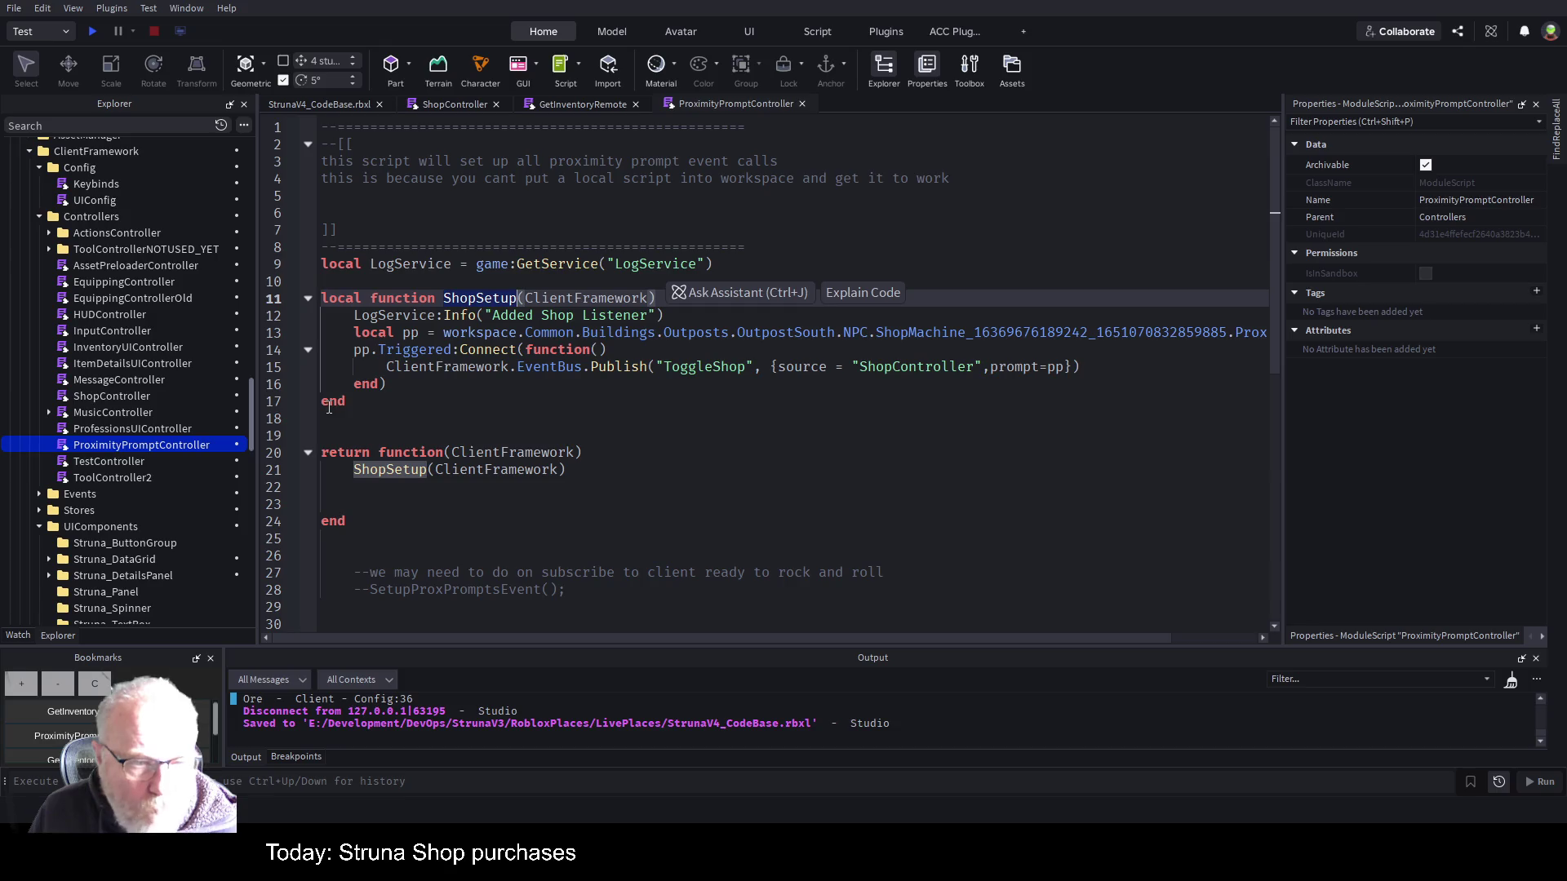
left_click(692, 408)
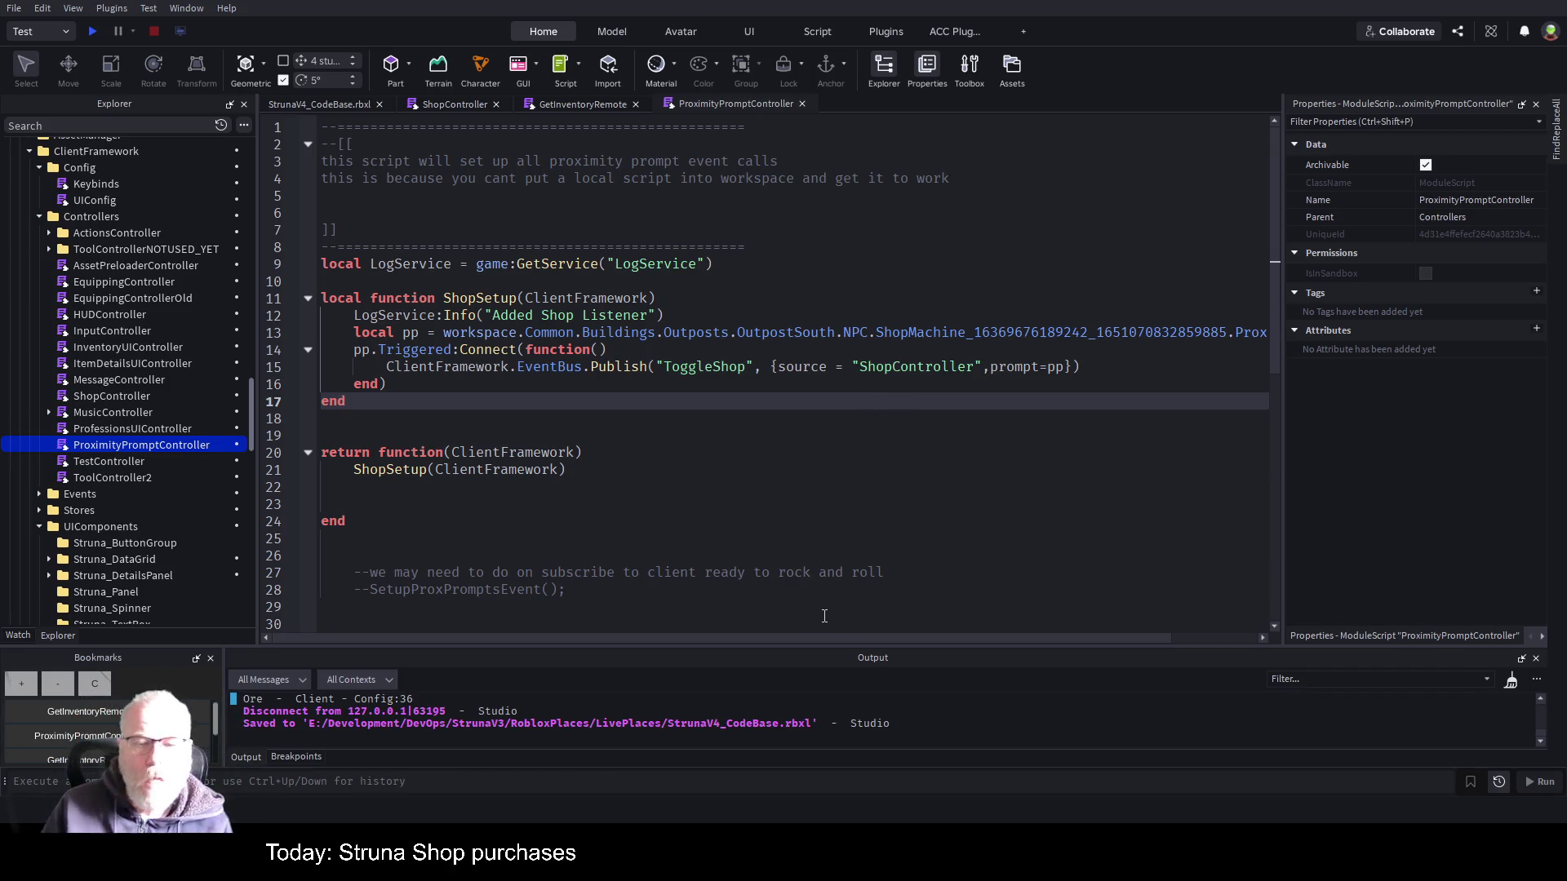
left_click_drag(835, 642, 1095, 653)
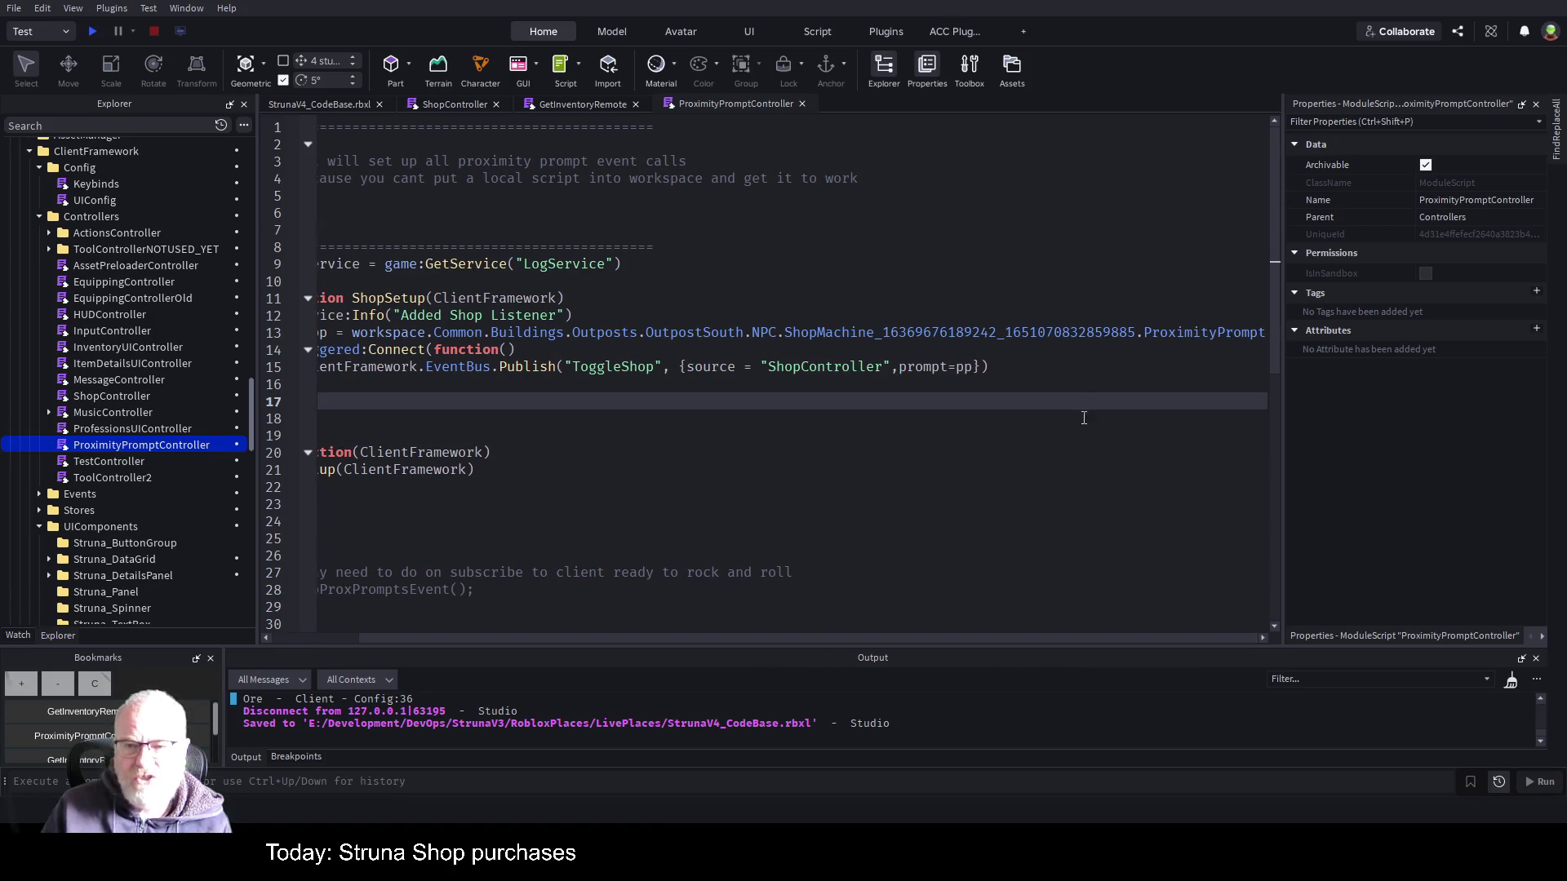
double_click(788, 331)
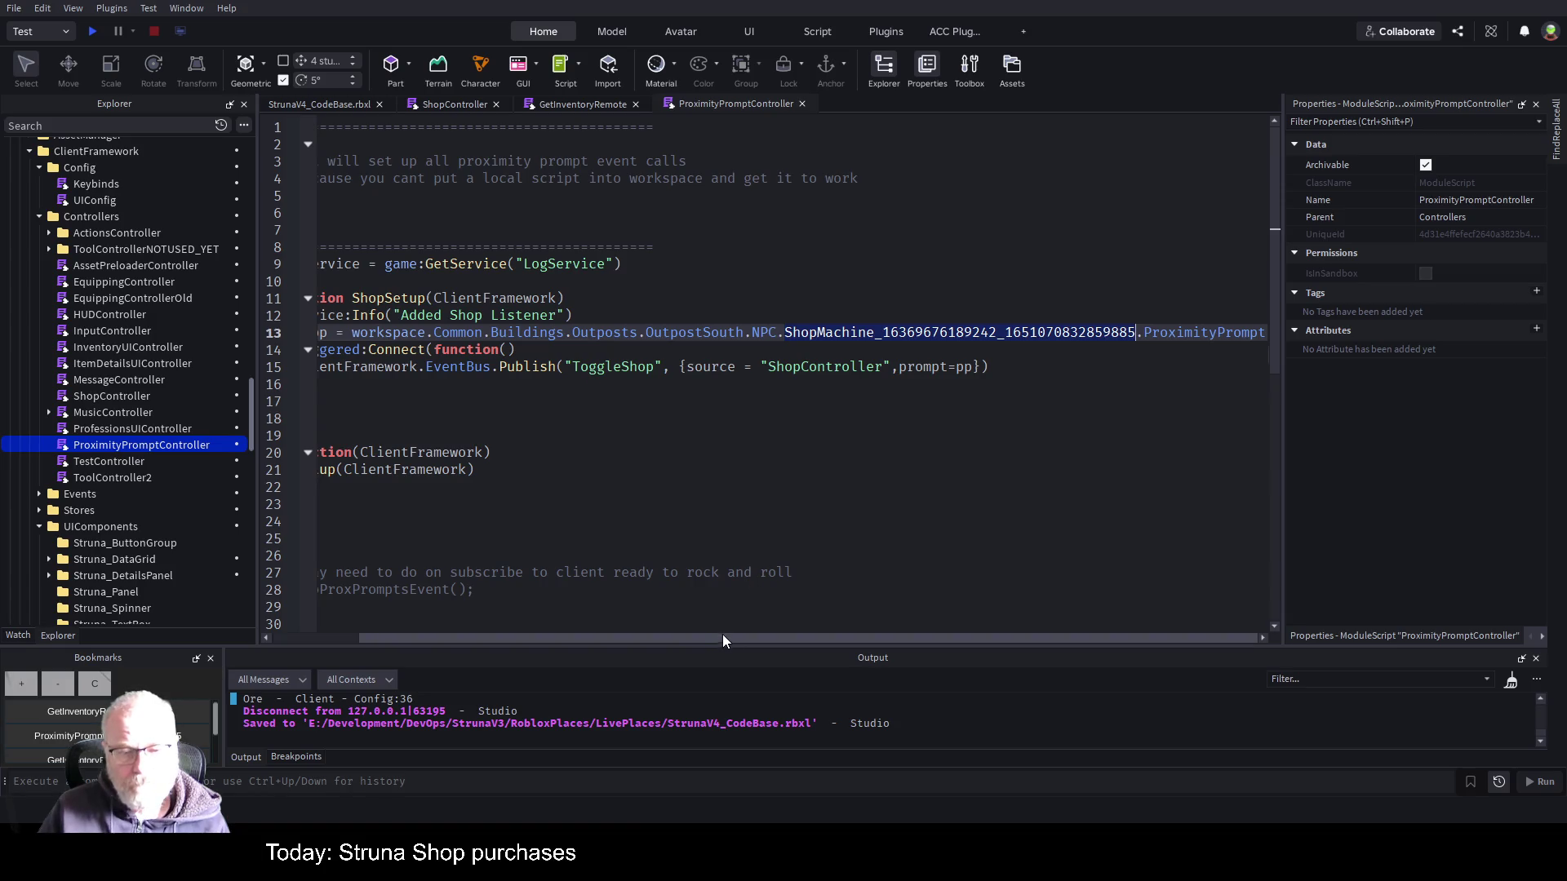
left_click_drag(722, 634, 584, 639)
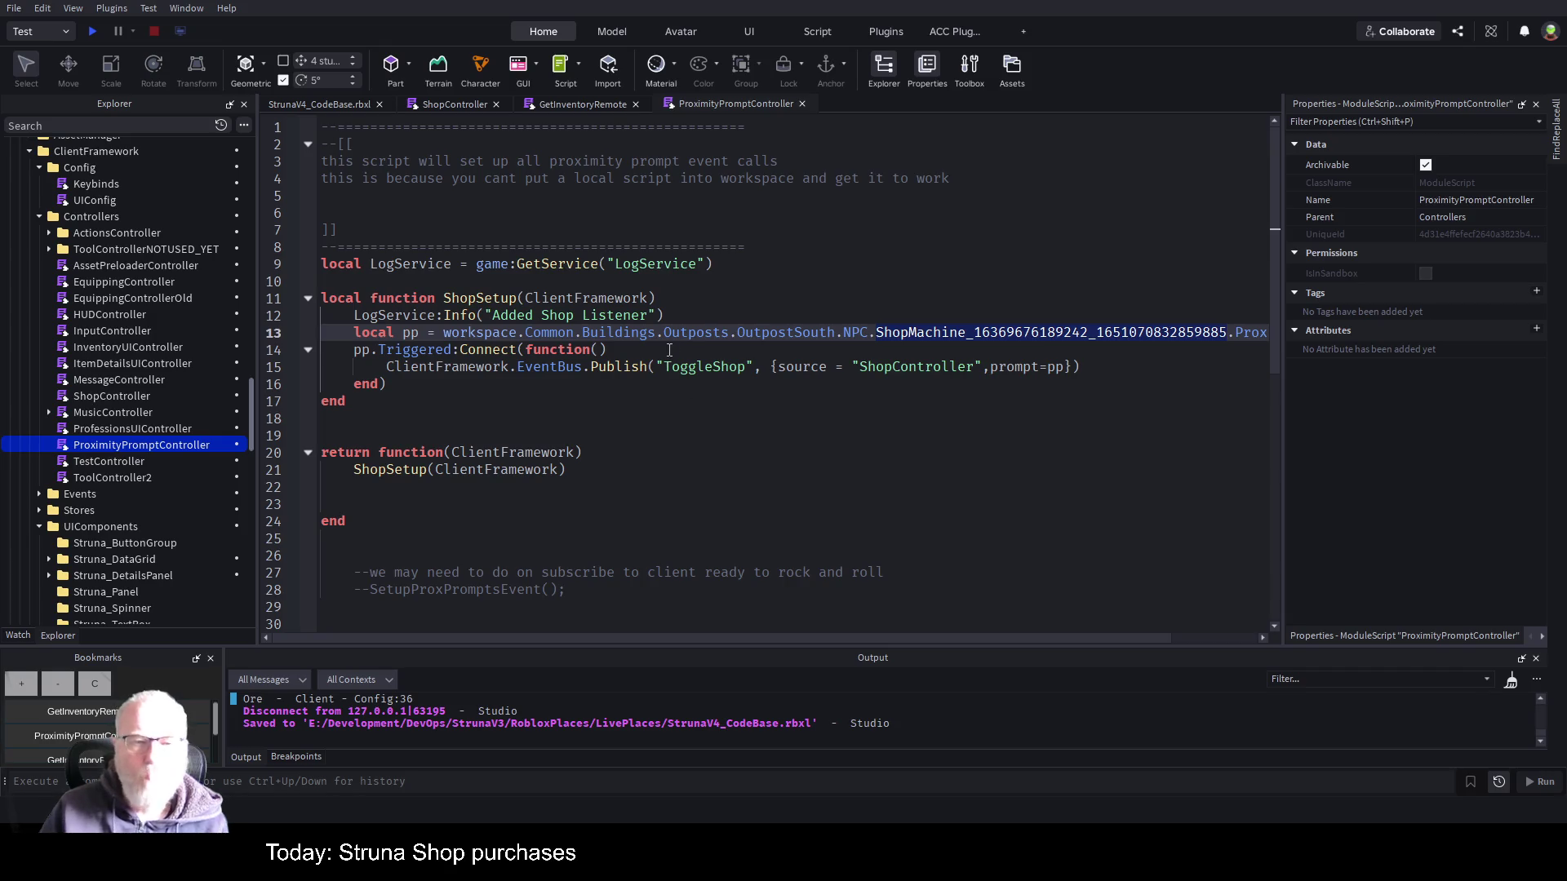
left_click(704, 321)
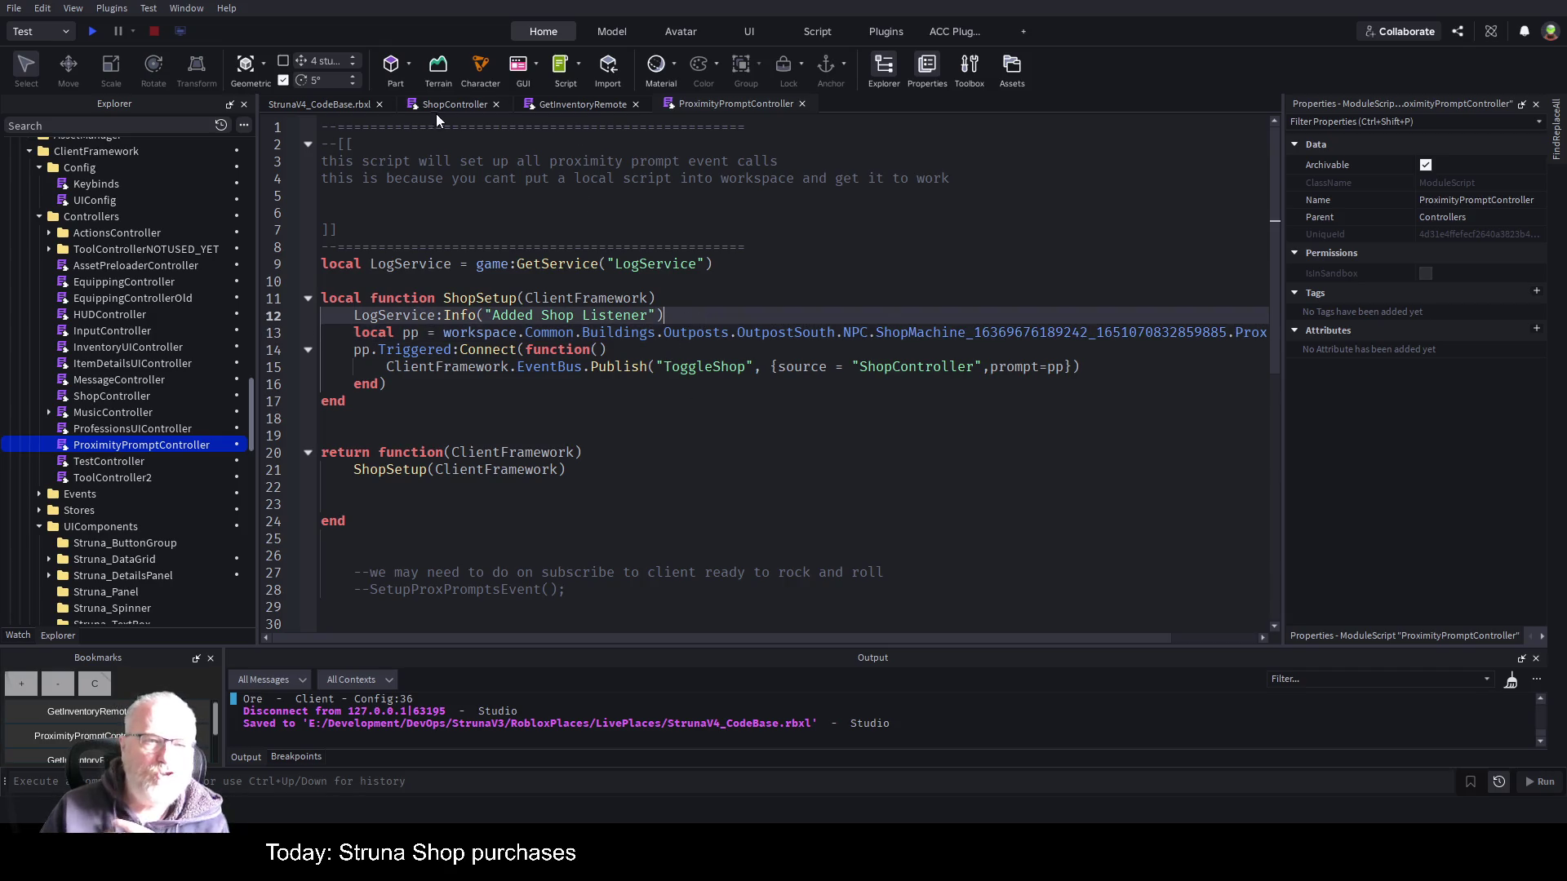
left_click(334, 102)
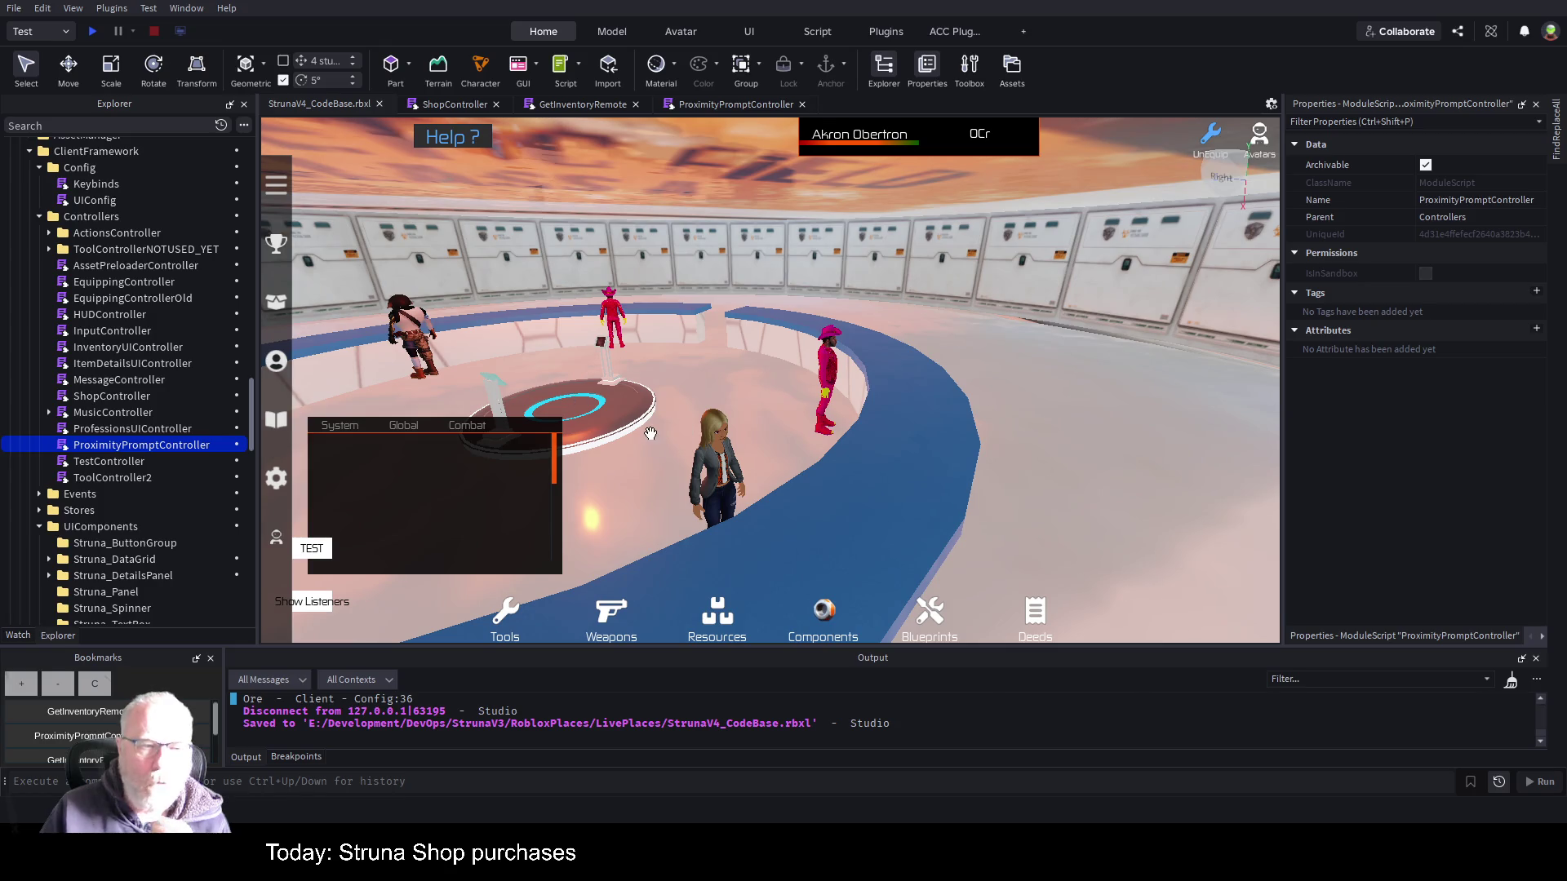
- Walk the avatar forward, then select the arena floor's Circle2Gaps_Smooth part under NPCCounter
key("w")
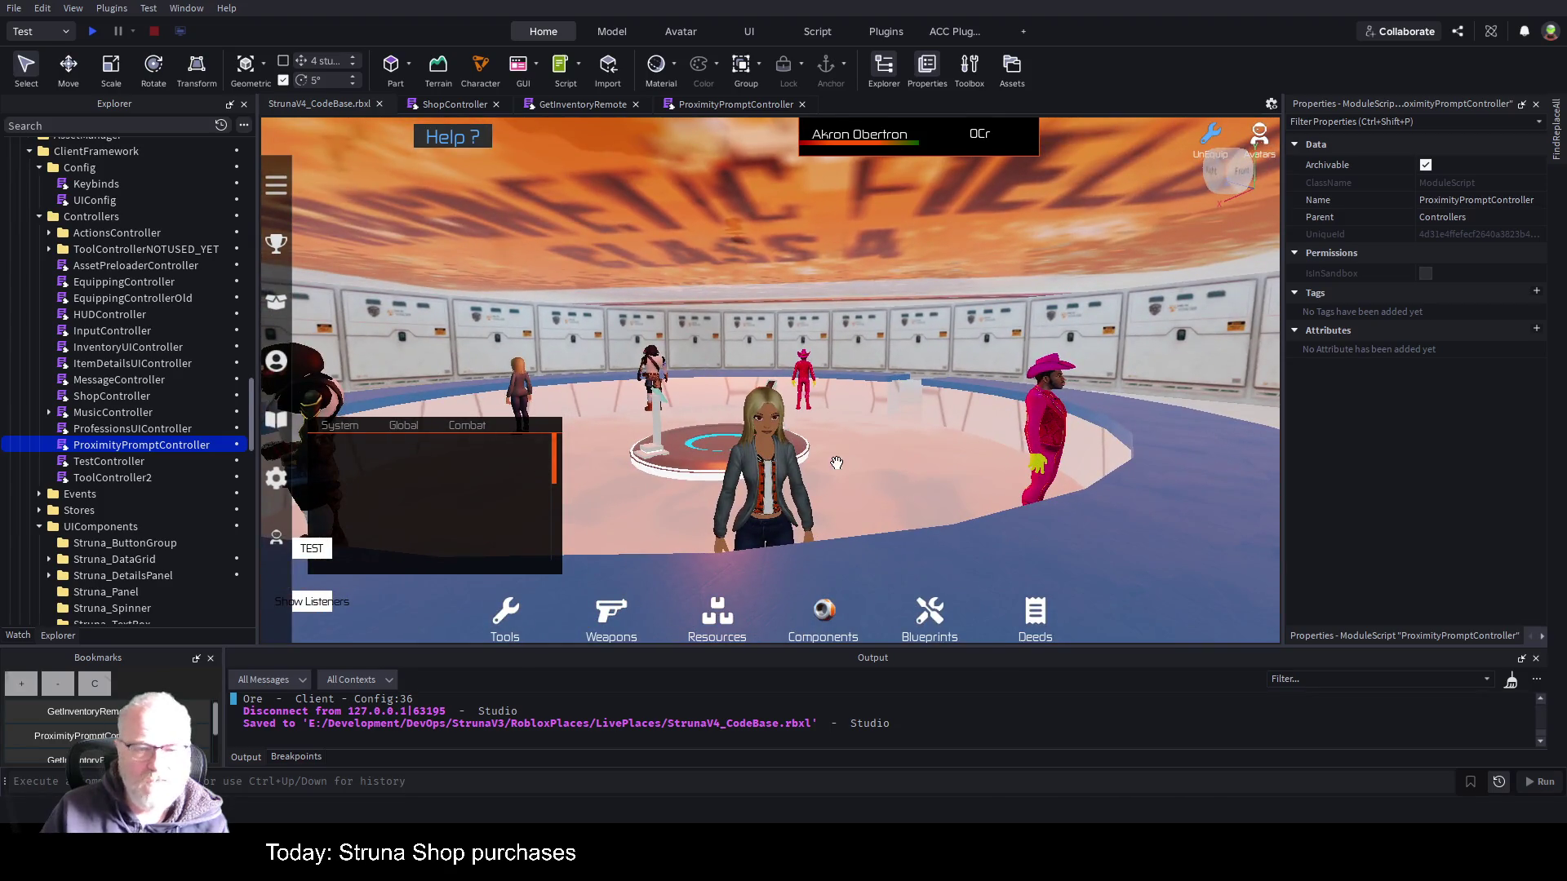
left_click(789, 450)
left_click(826, 519)
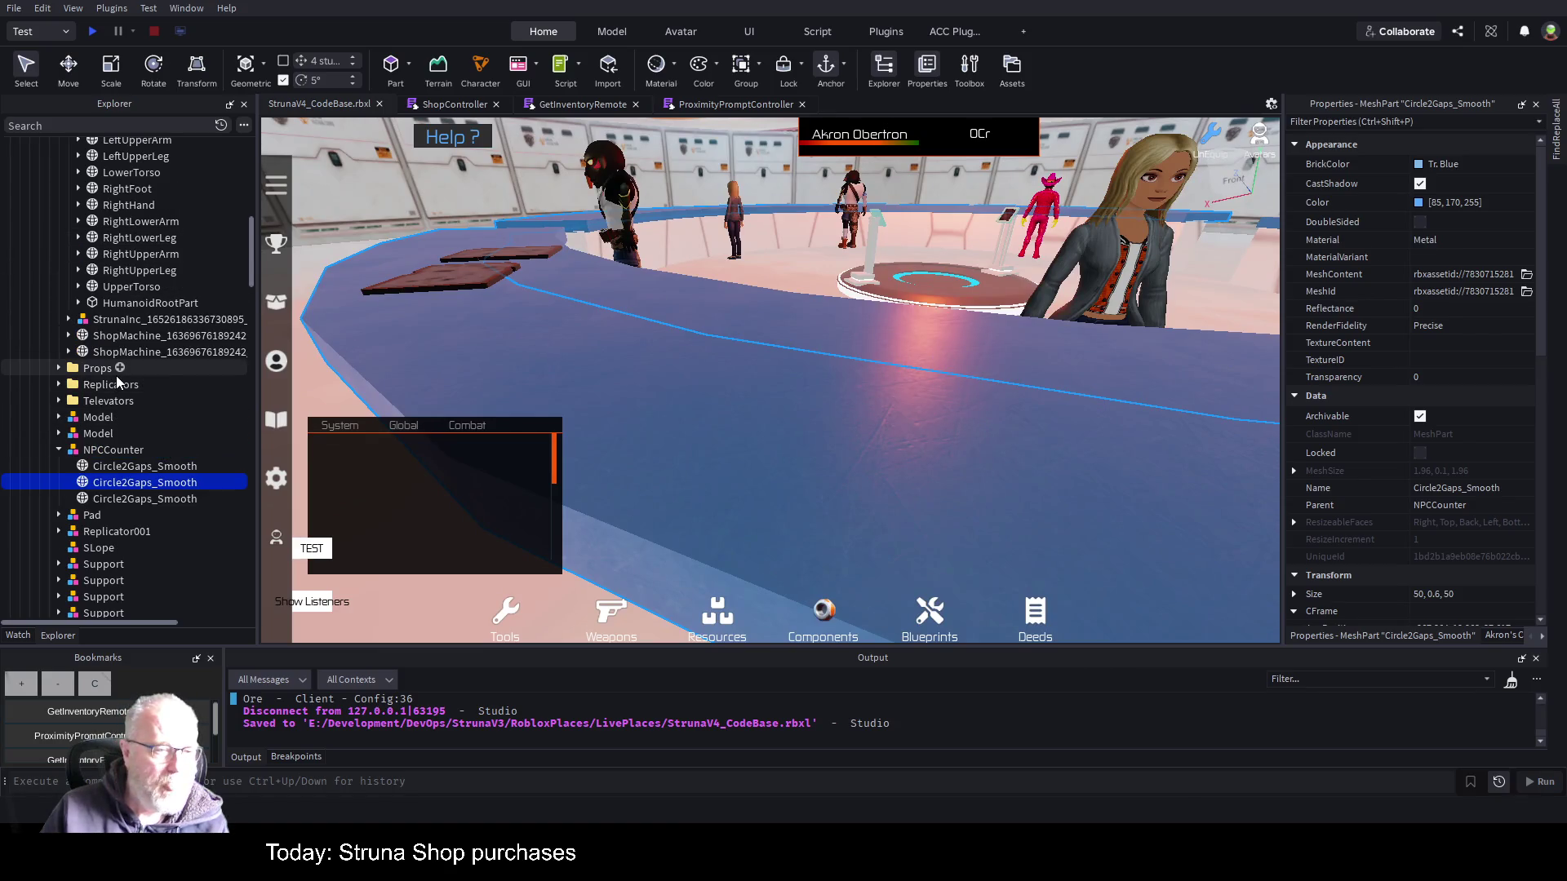
- Expand the NPC folder in Explorer and select the StrunaInc model
scroll(116, 375, "down", 3)
scroll(123, 389, "down", 4)
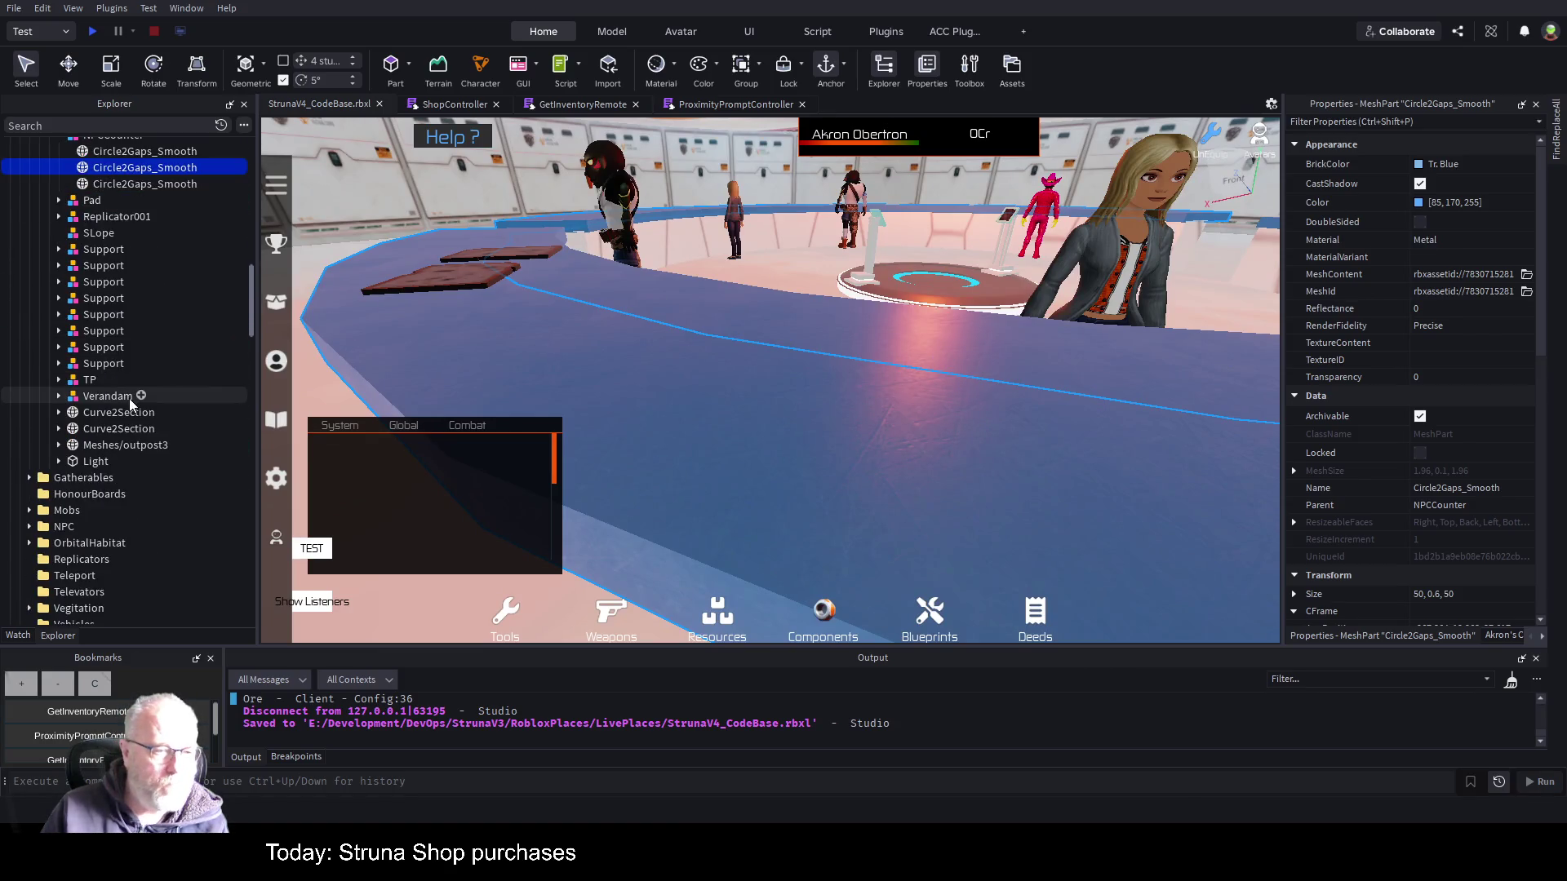
scroll(130, 395, "up", 5)
scroll(139, 412, "down", 1)
scroll(147, 441, "down", 4)
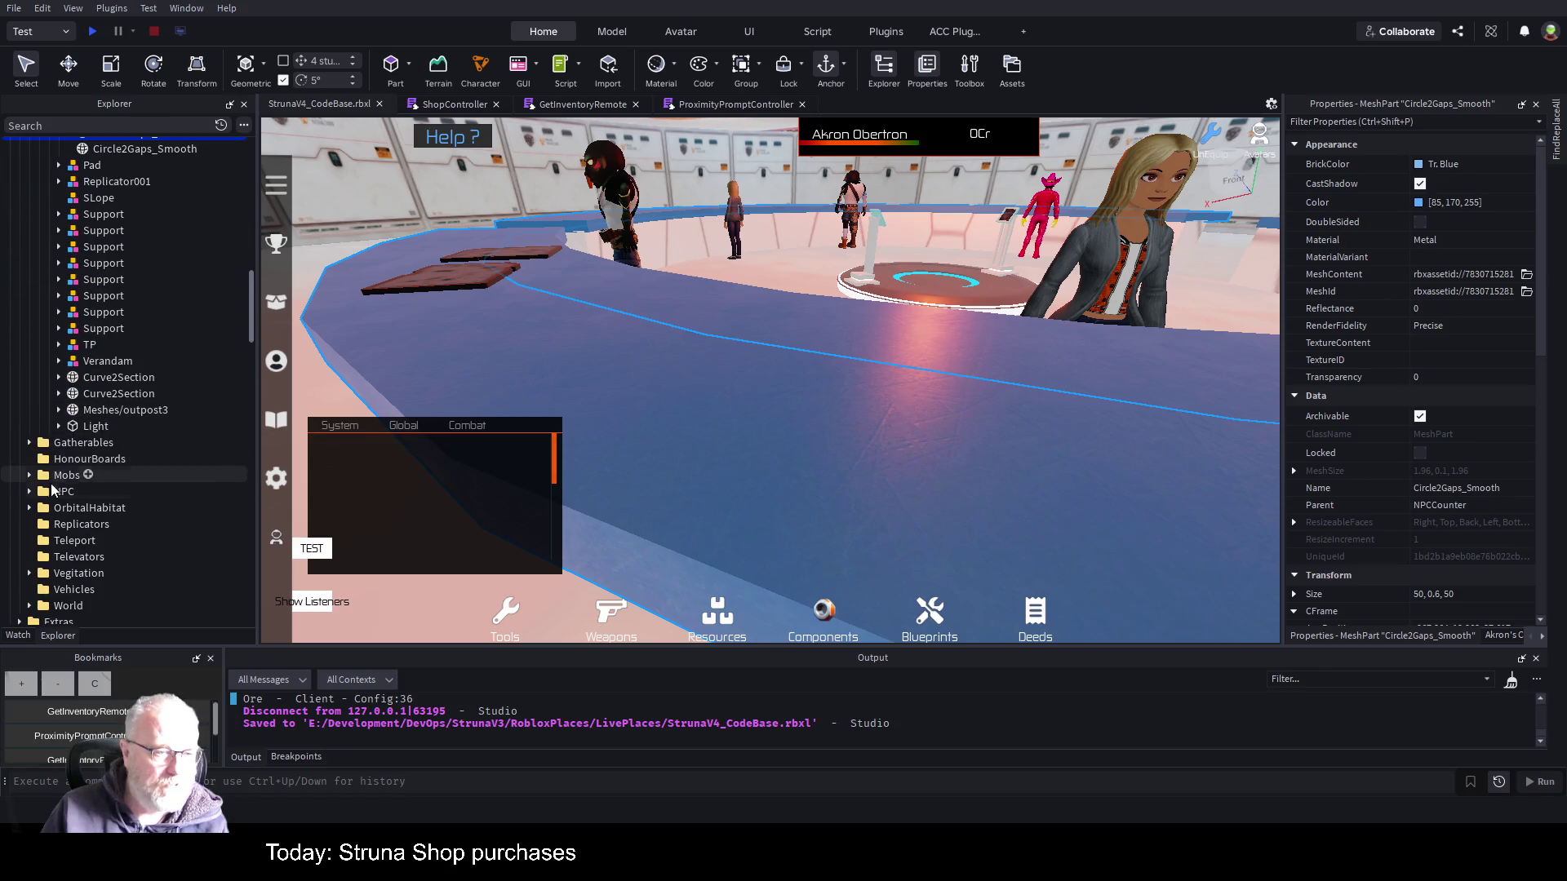
left_click(30, 491)
left_click(80, 527)
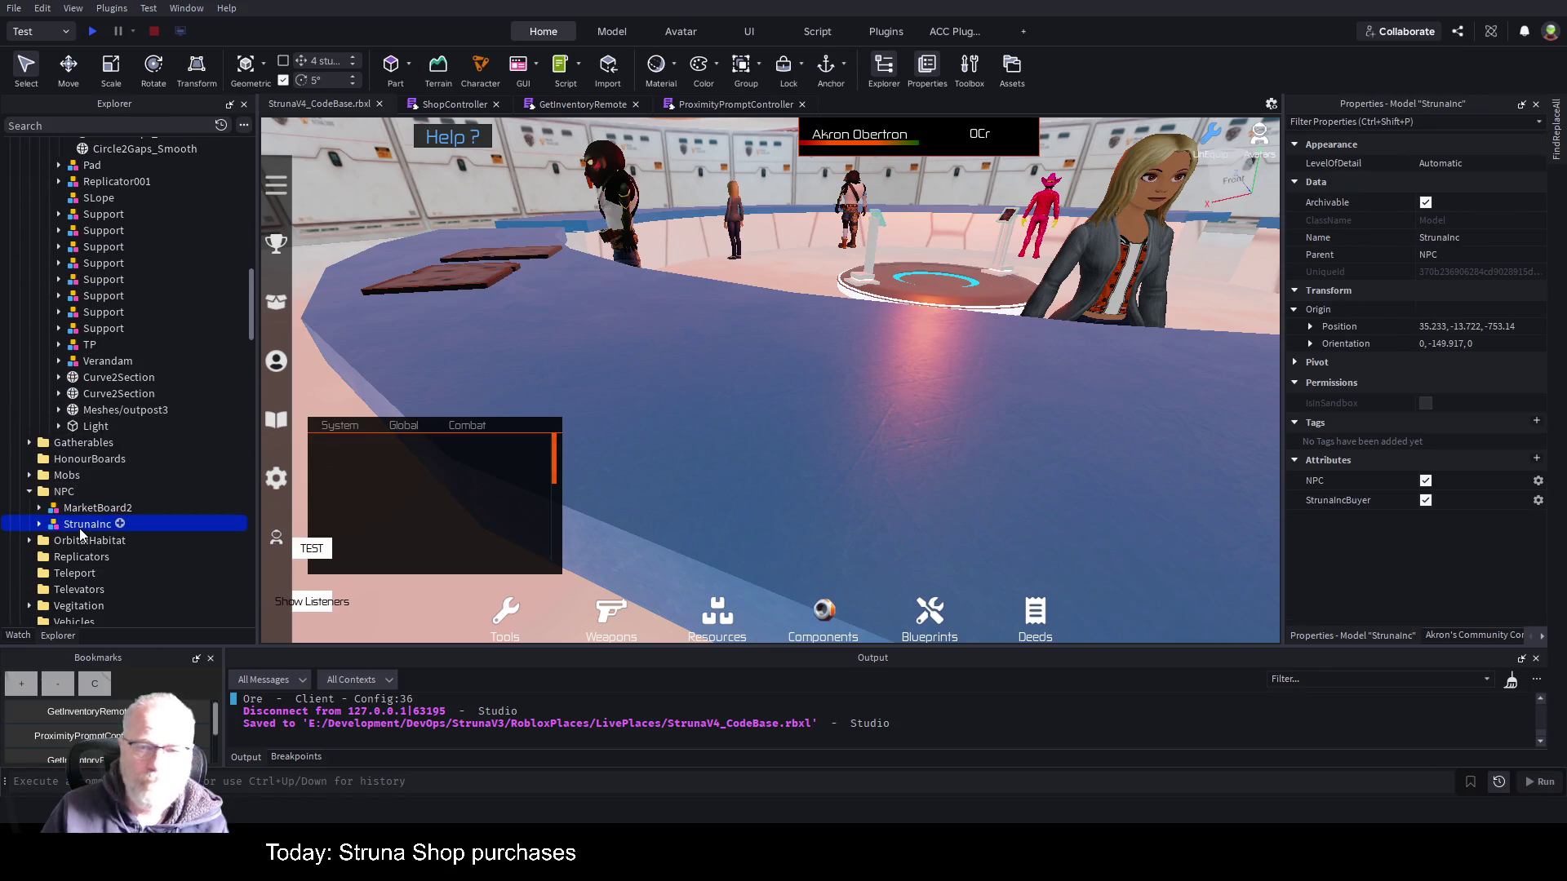
scroll(86, 416, "up", 2)
scroll(88, 416, "up", 4)
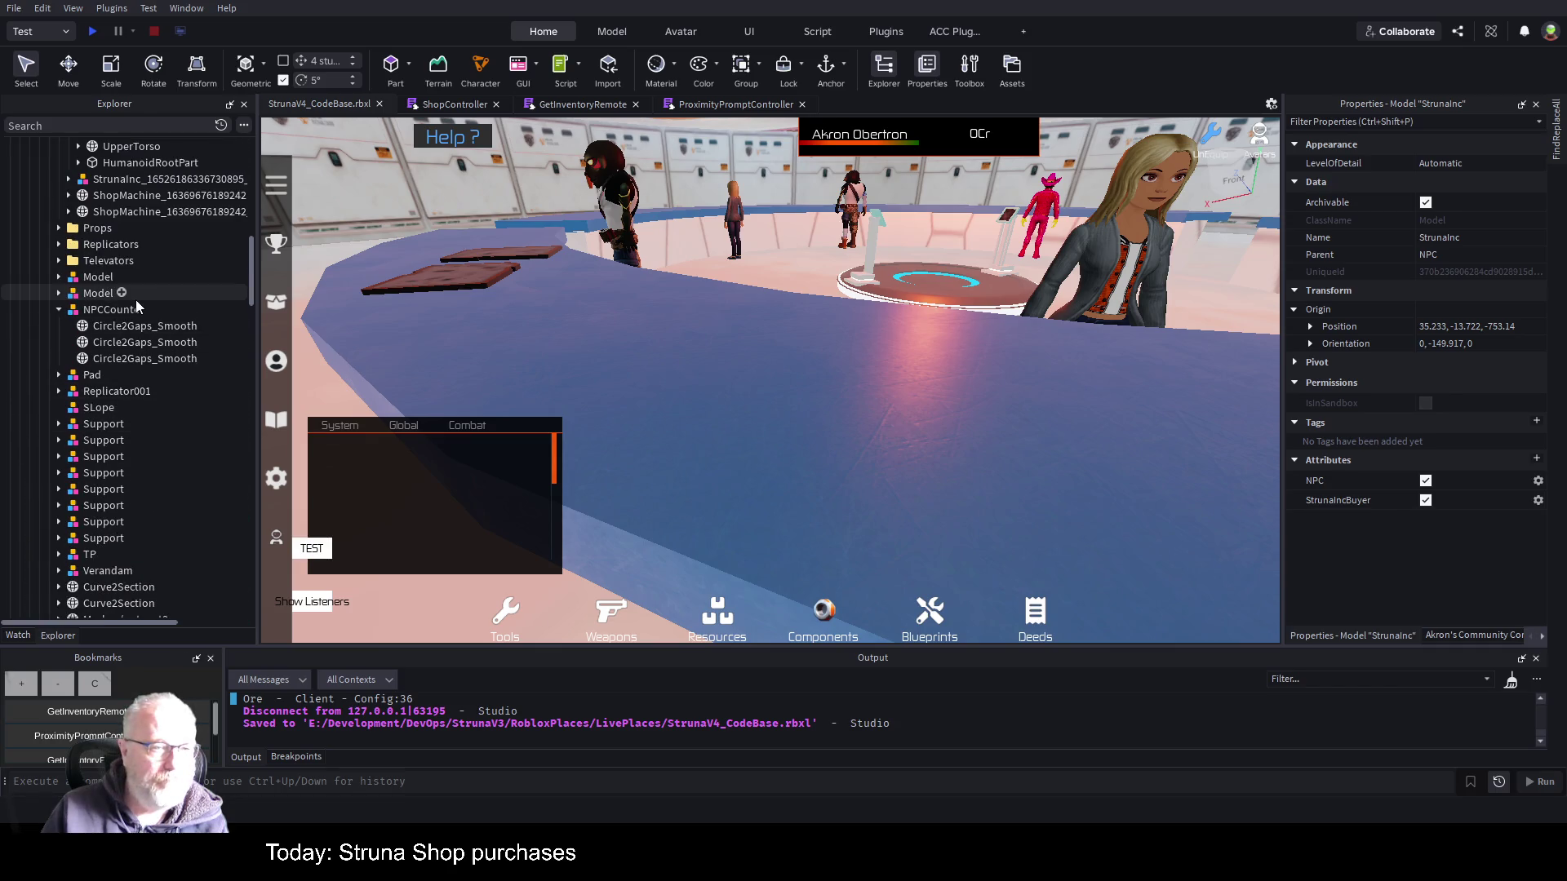
scroll(135, 300, "up", 4)
scroll(141, 300, "up", 4)
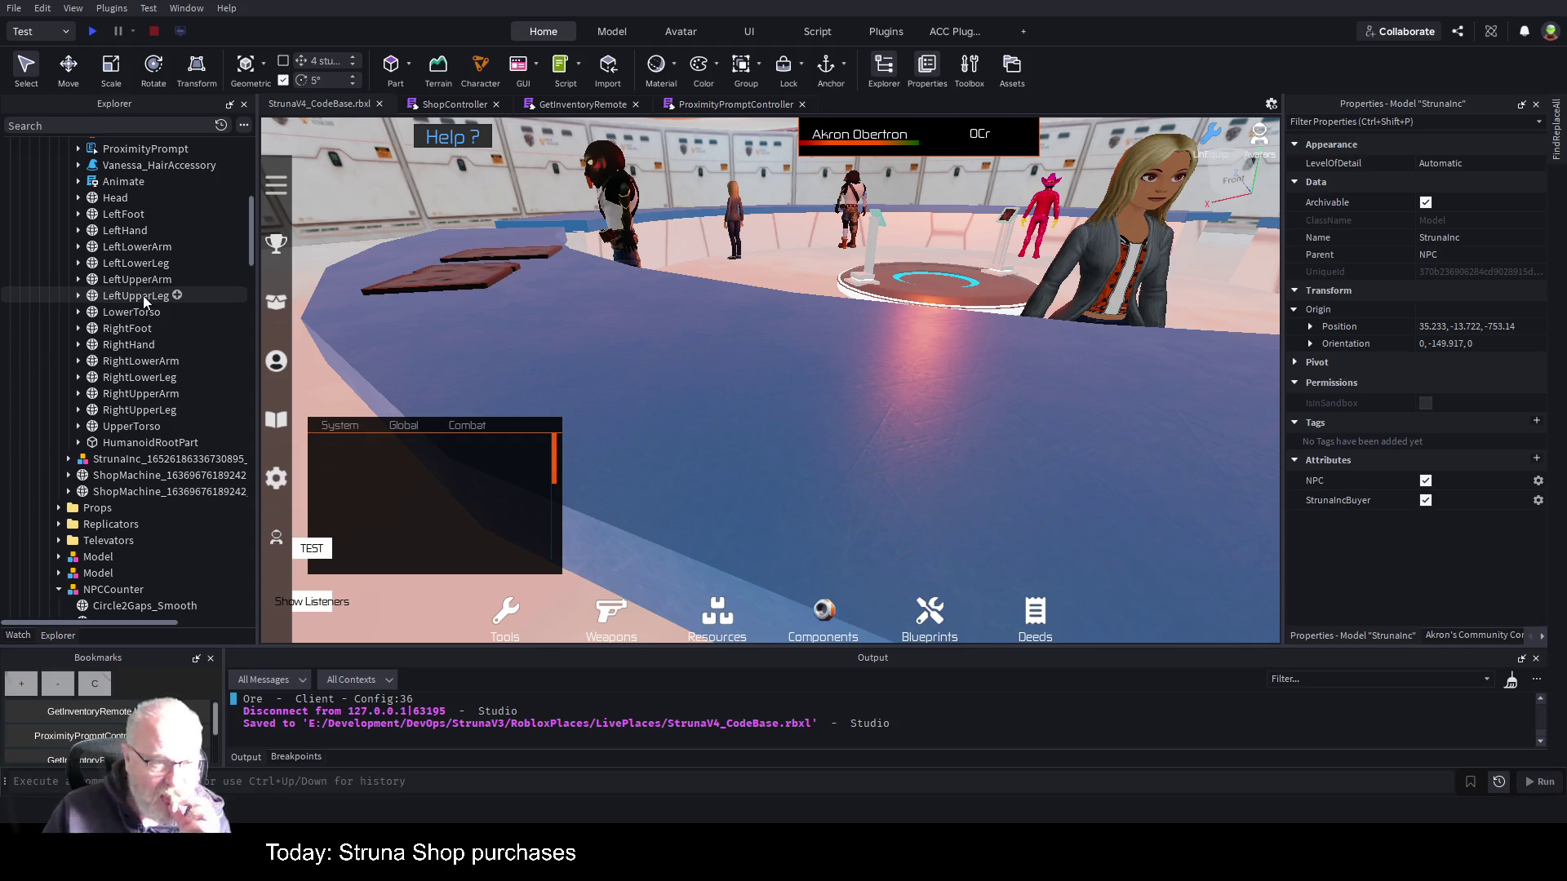
scroll(143, 296, "up", 5)
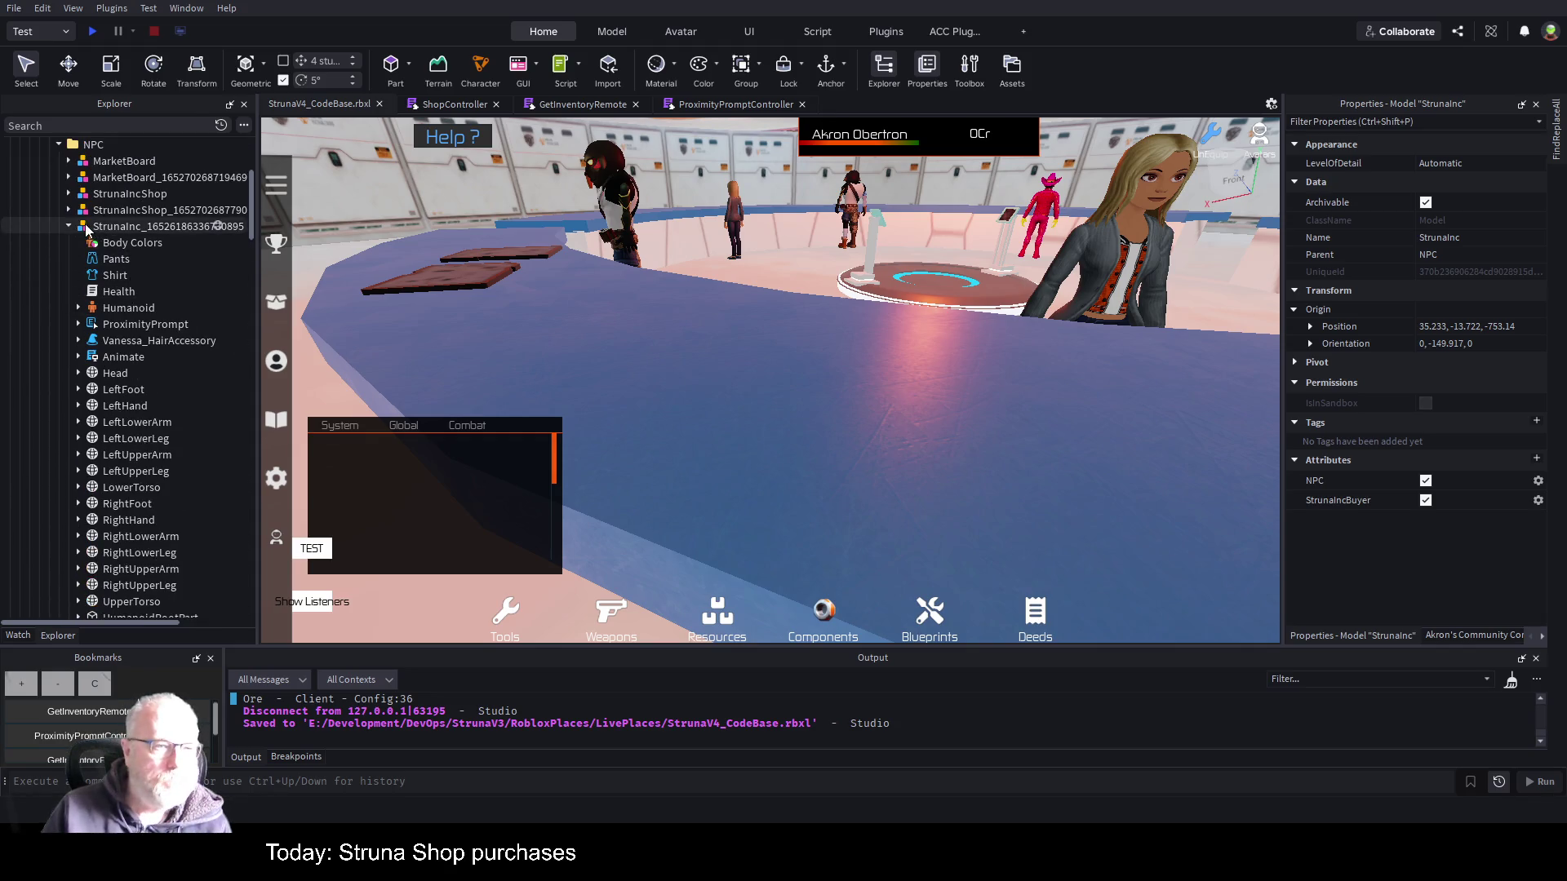
left_click(69, 227)
left_click(161, 235)
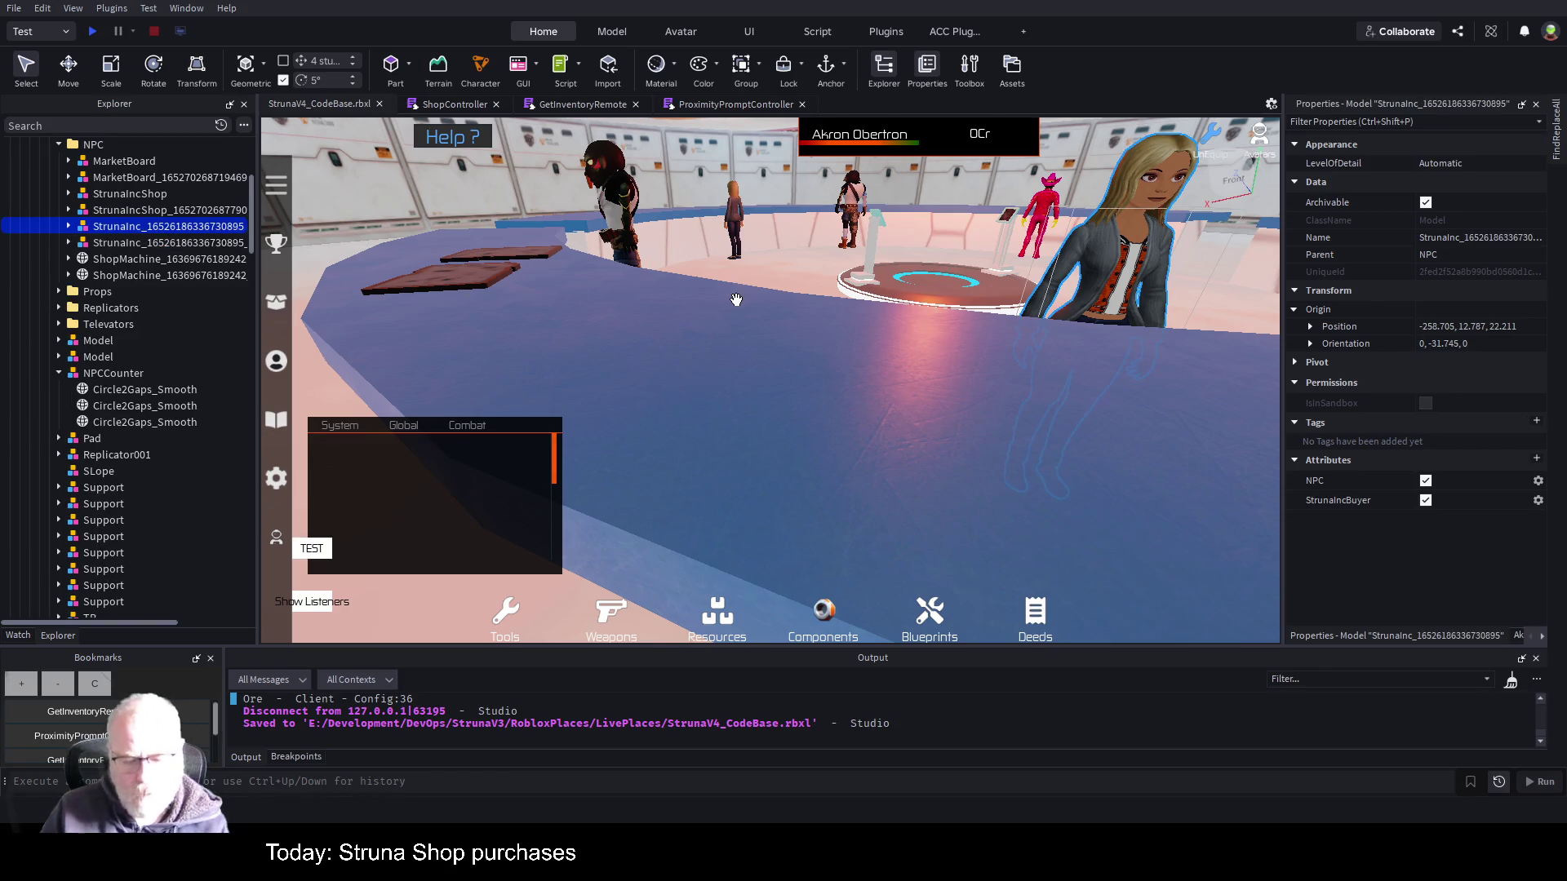
key("f")
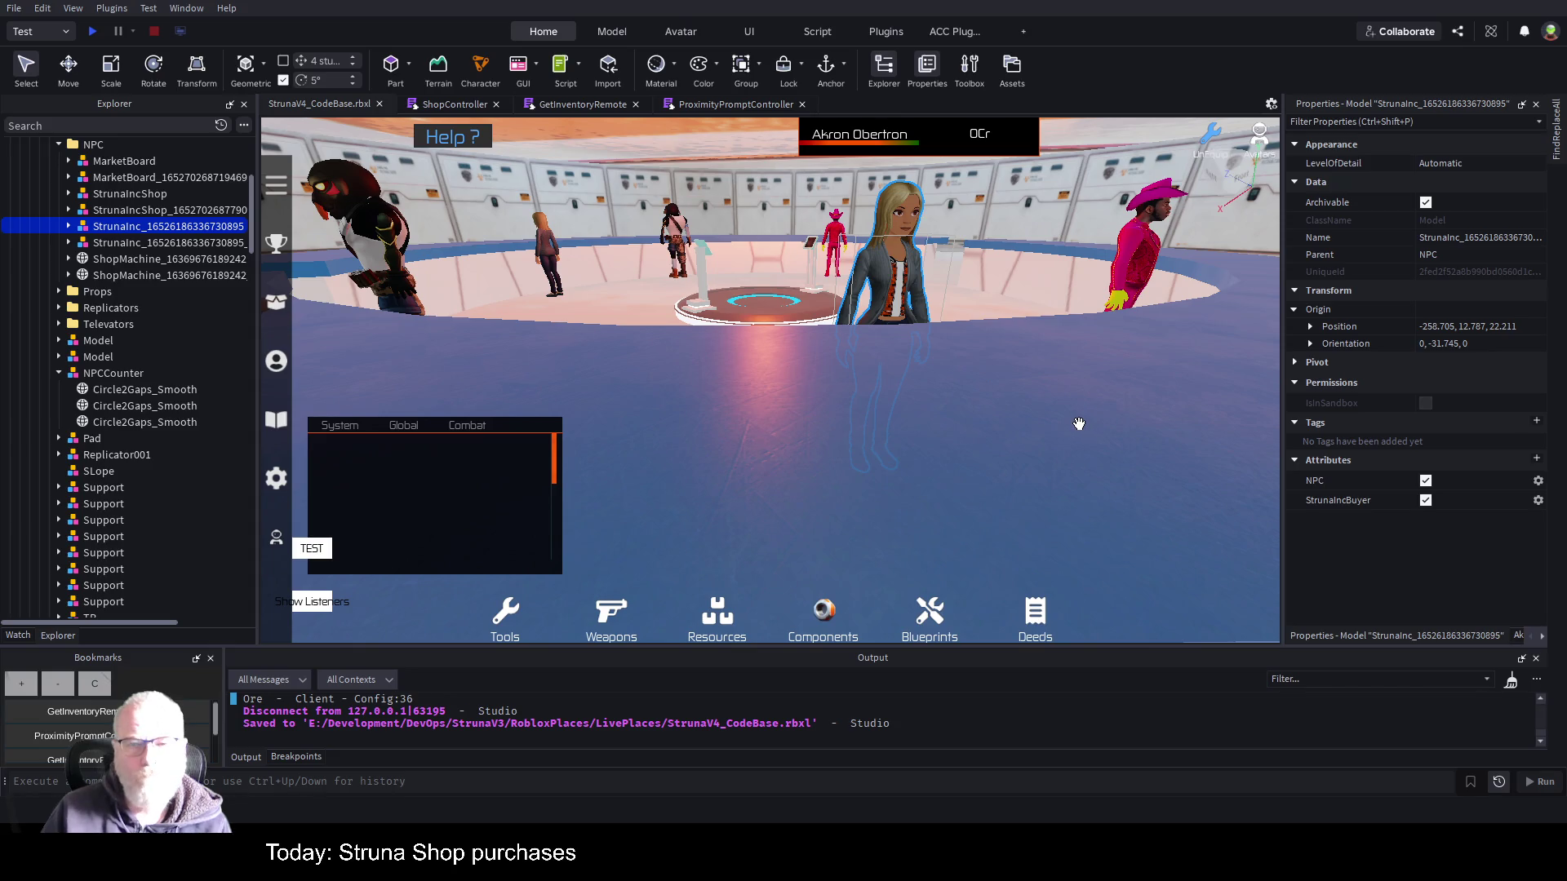
- Inspect the second StrunaInc copy, both StrunaIncShop models and MarketBoard, then open ProximityPromptController
scroll(1046, 364, "down", 3)
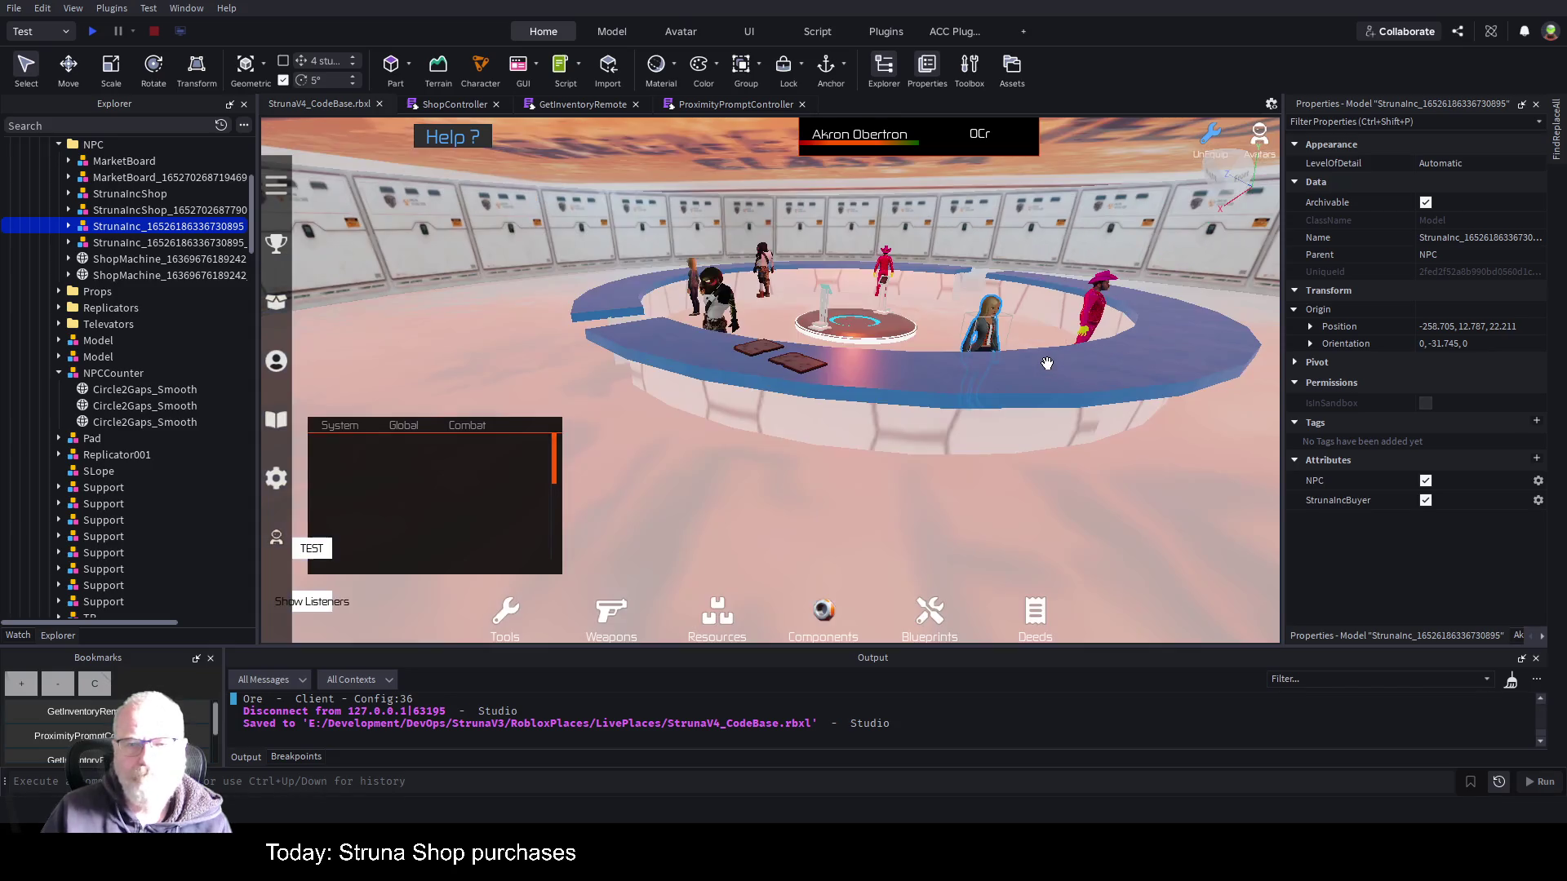
left_click(134, 243)
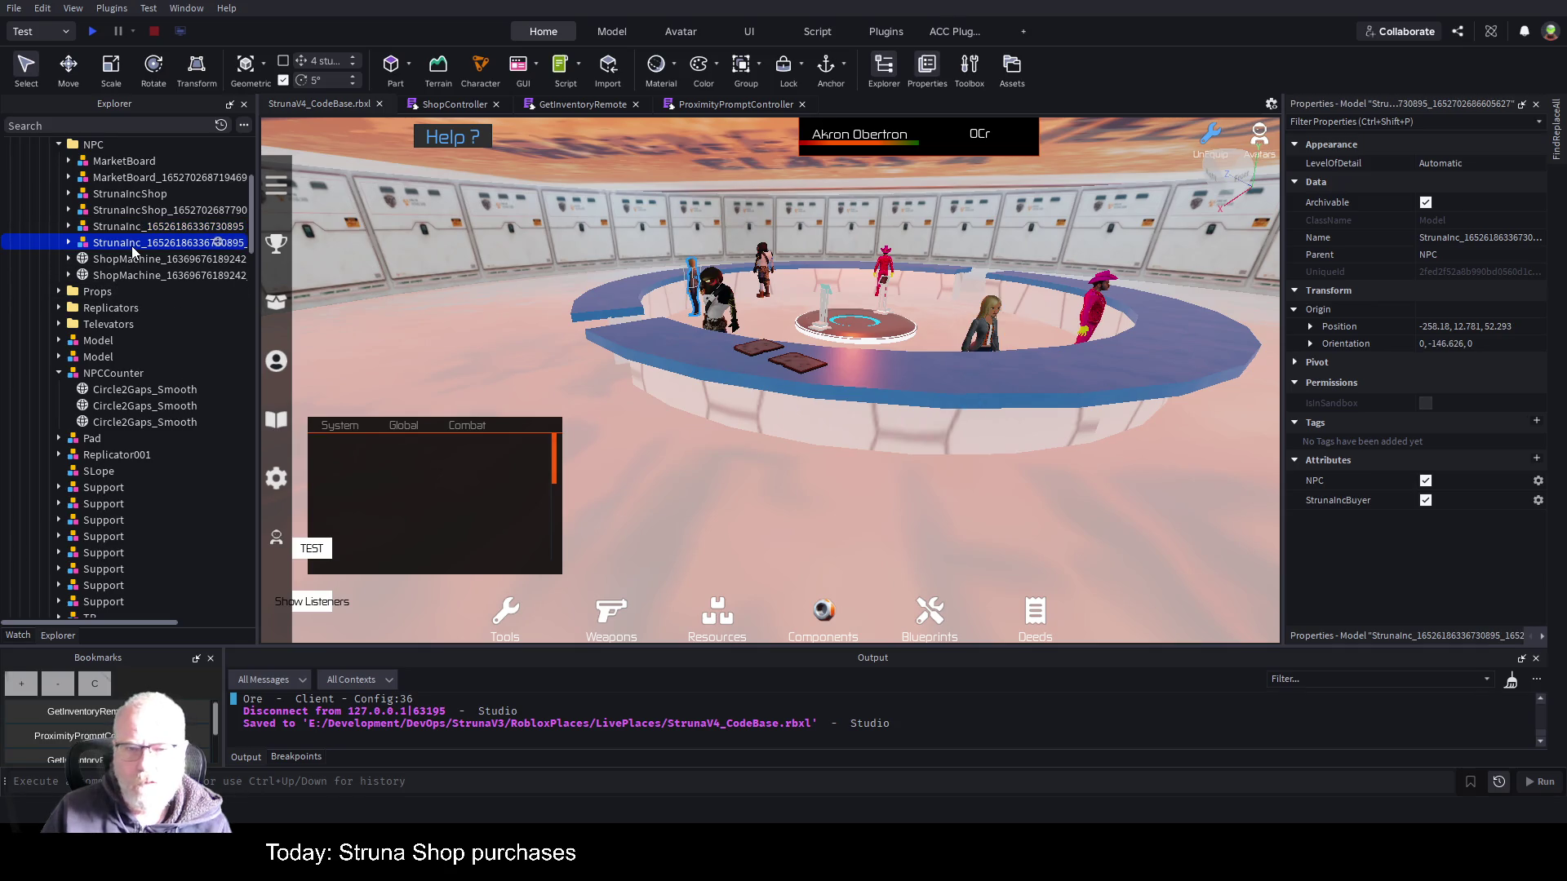
left_click(136, 211)
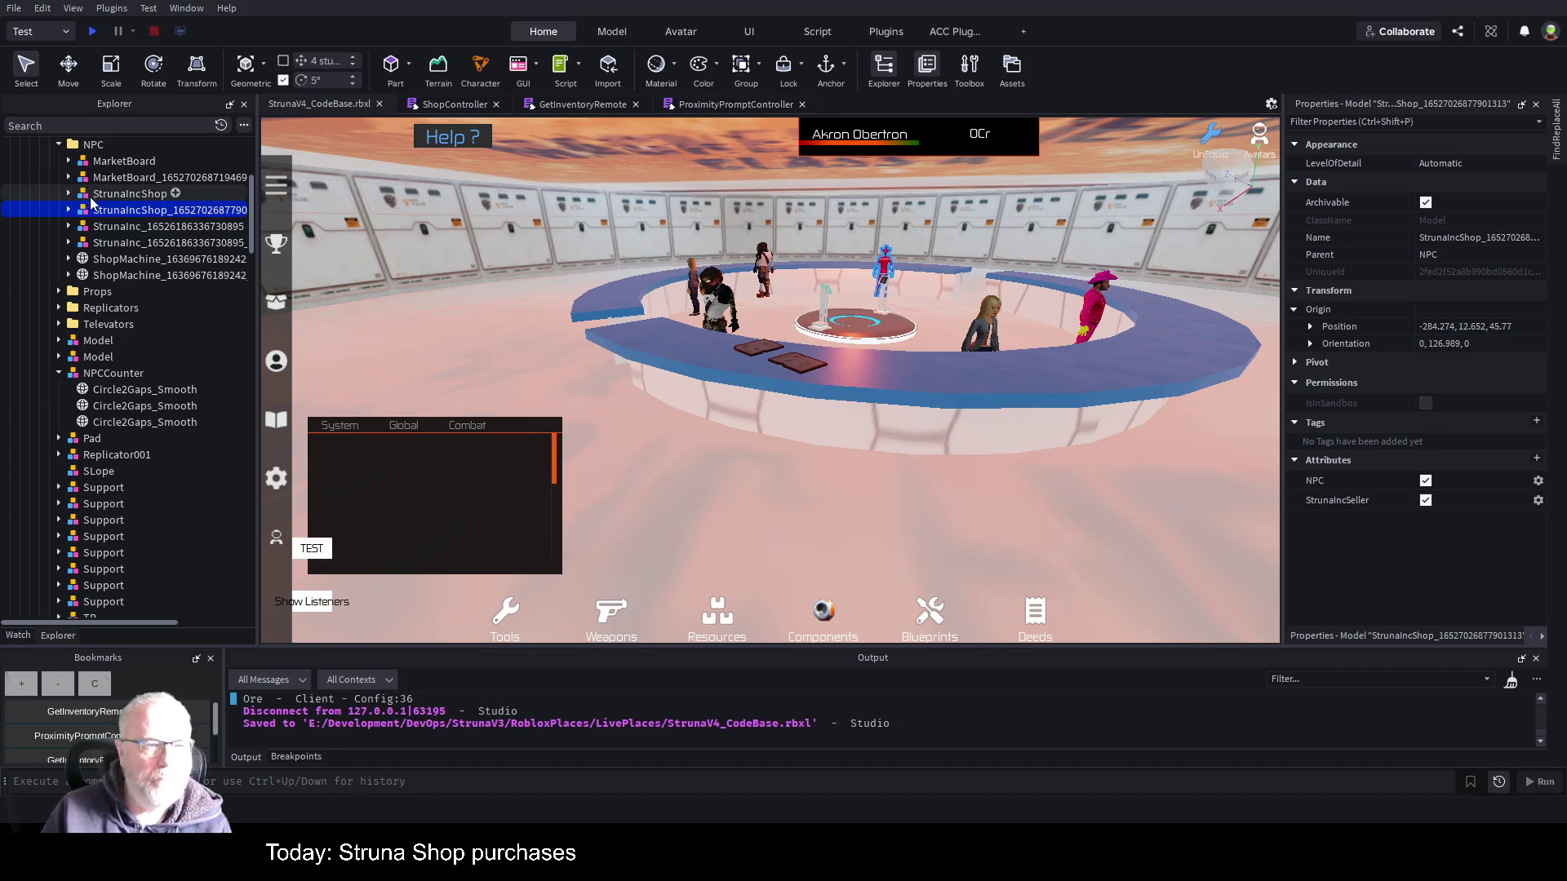
left_click(114, 195)
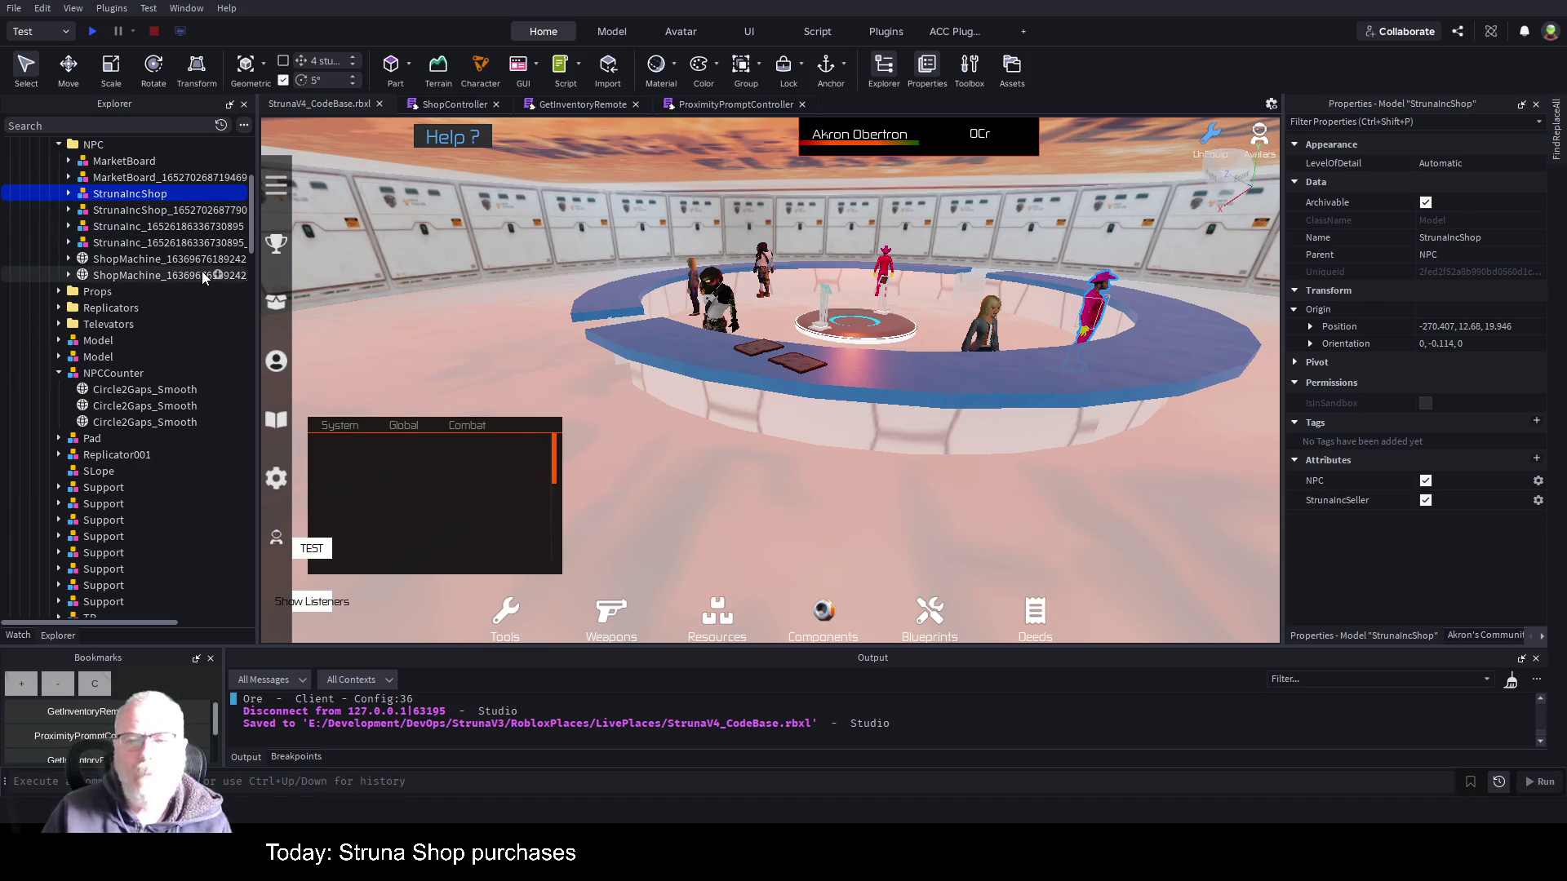
scroll(202, 271, "up", 3)
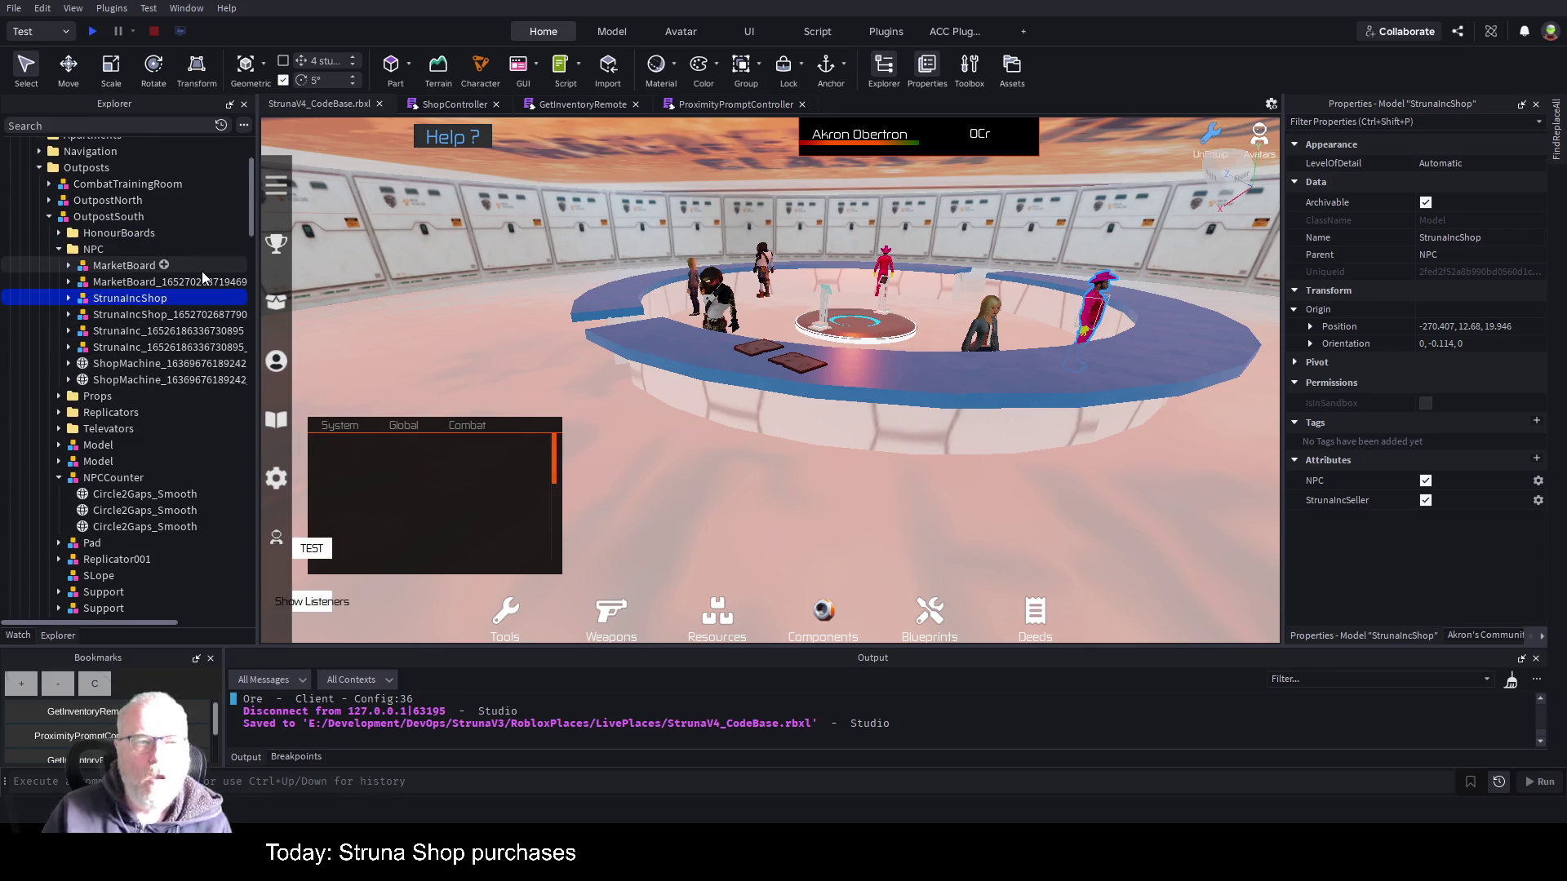
left_click(93, 271)
left_click(92, 249)
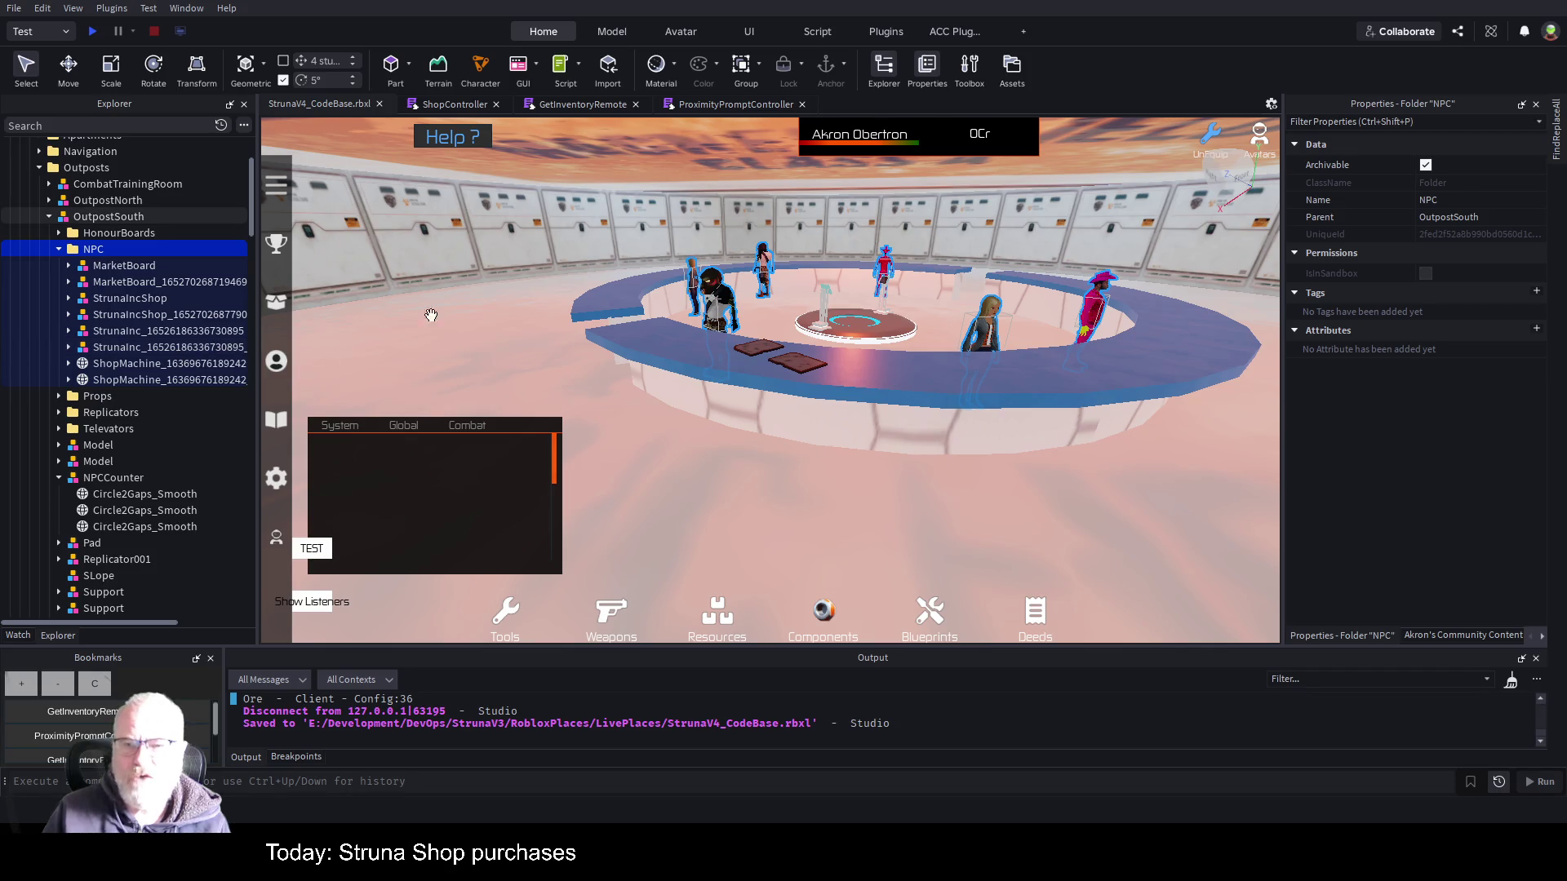
left_click(710, 110)
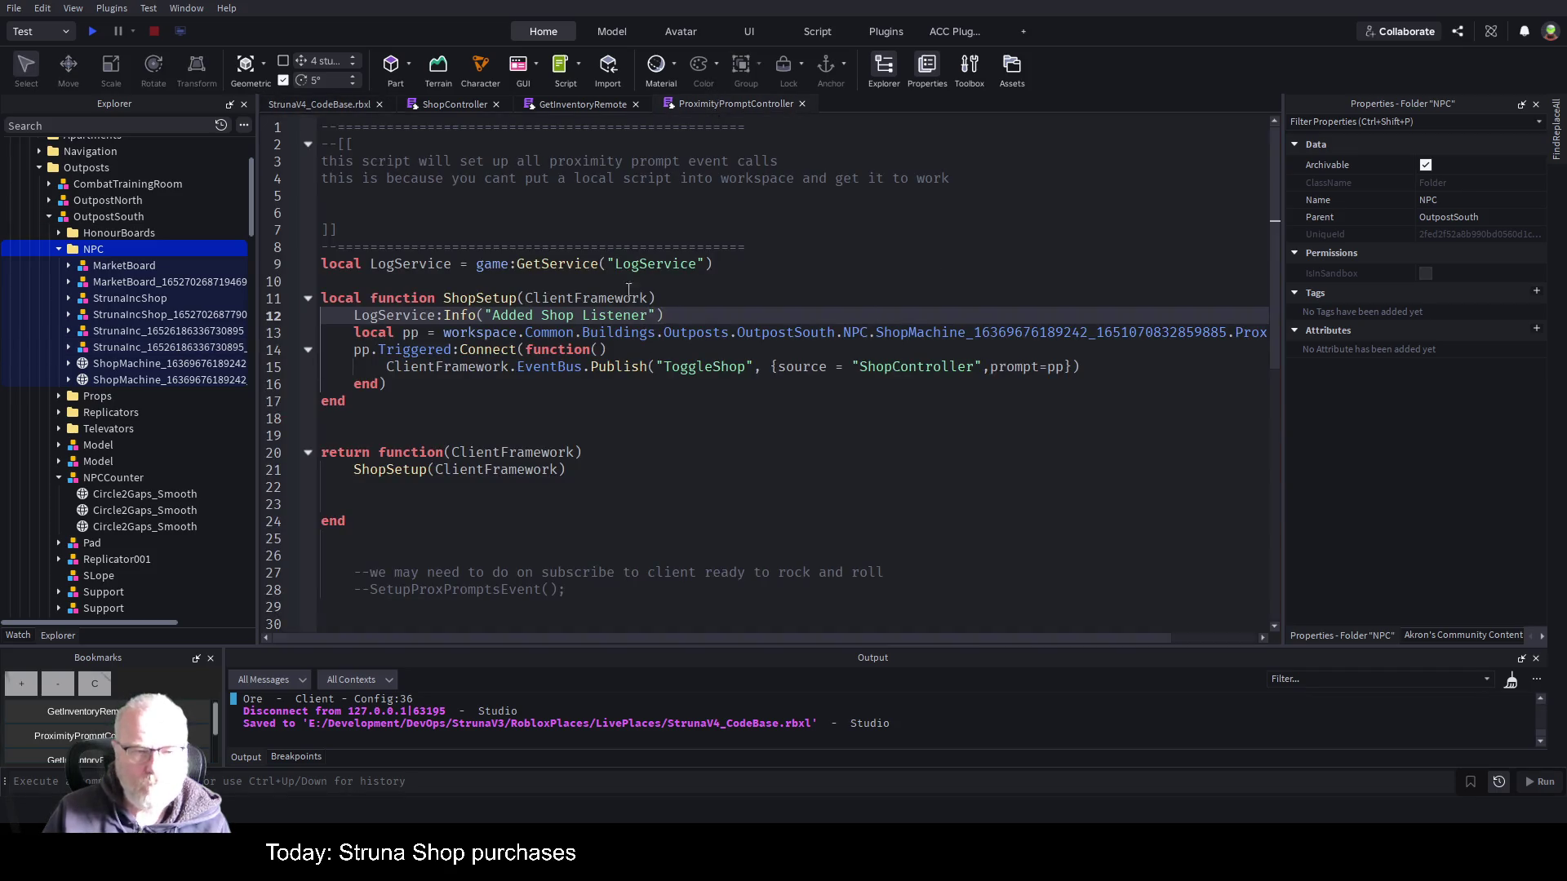
- Highlight ShopSetup's prompt listener on lines 12–16, then return to the StrunaV4_CodeBase 3D view
mouse_move(346, 324)
left_mouse_down()
mouse_move(424, 334)
mouse_move(429, 375)
left_mouse_up()
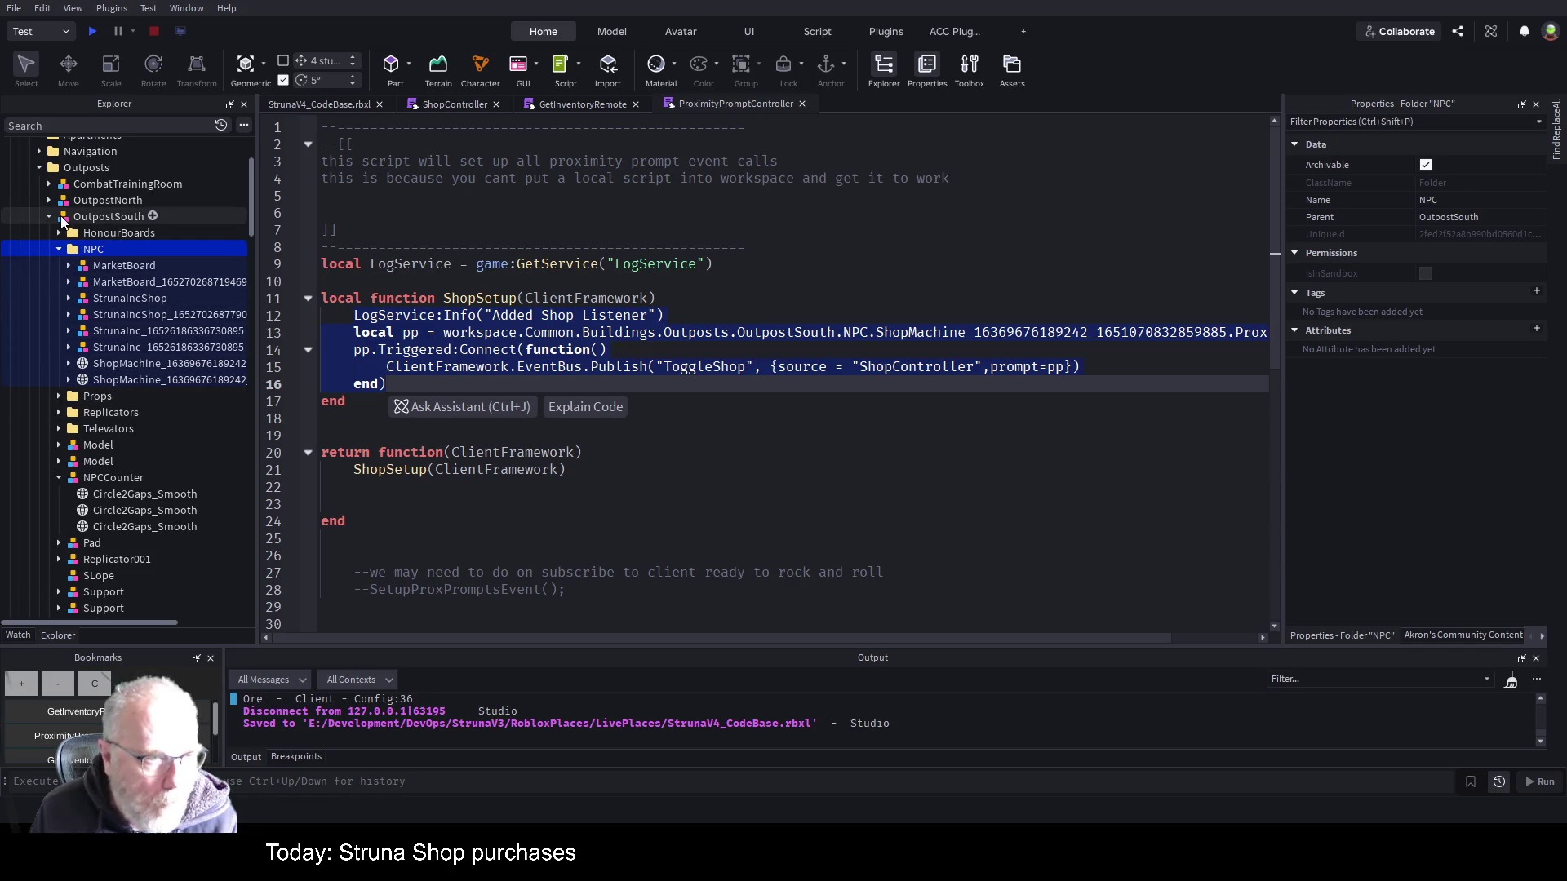
left_click(331, 102)
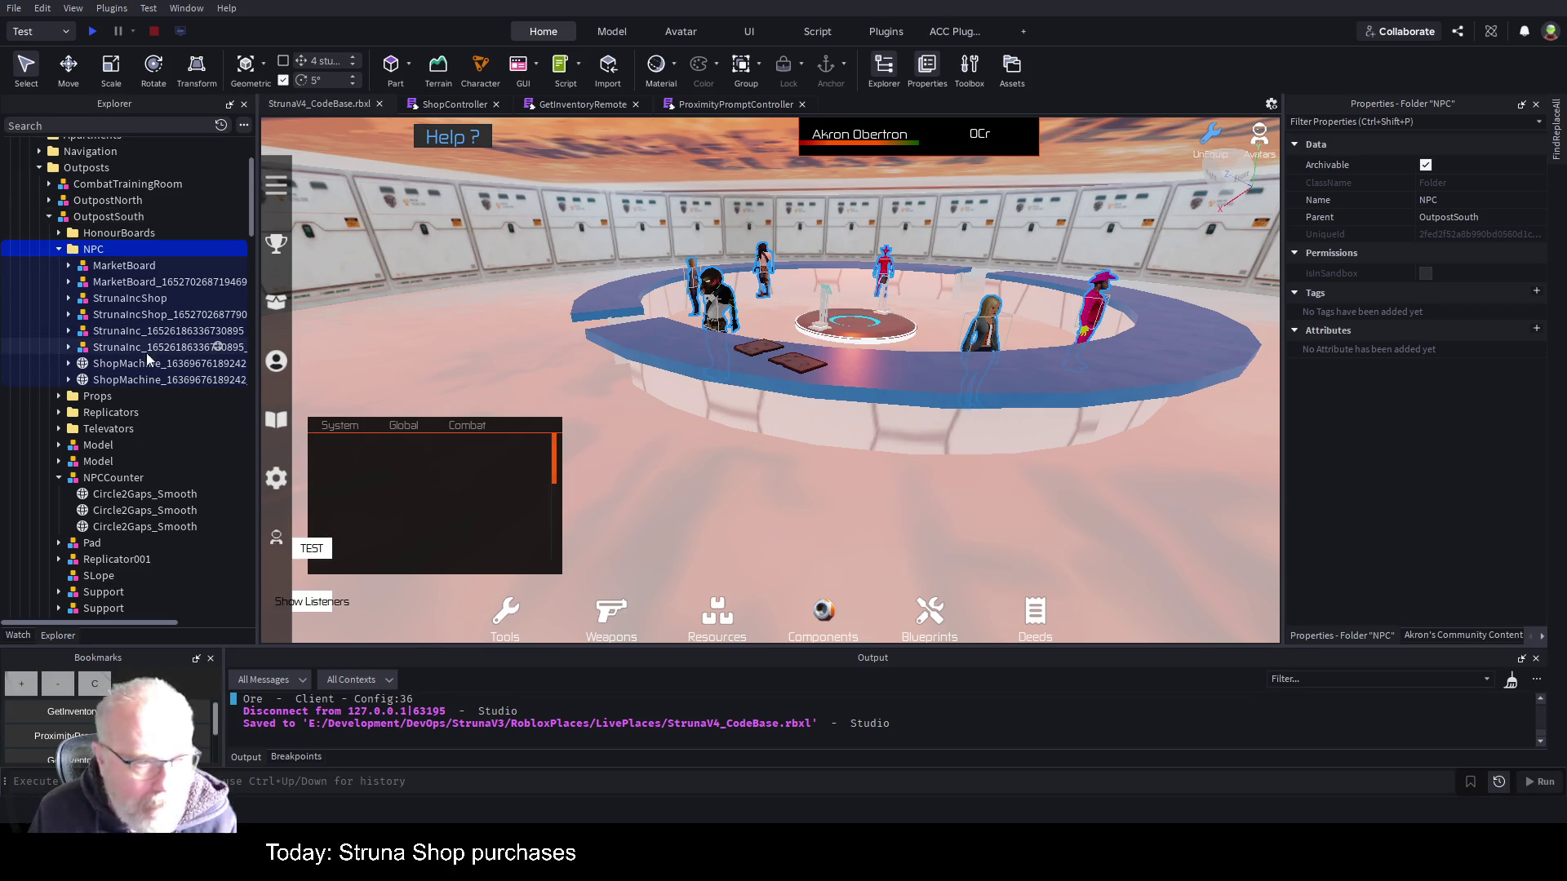
- Select and focus the view on the MarketBoard2 and StrunaInc NPC models
scroll(143, 359, "down", 3)
scroll(144, 362, "down", 5)
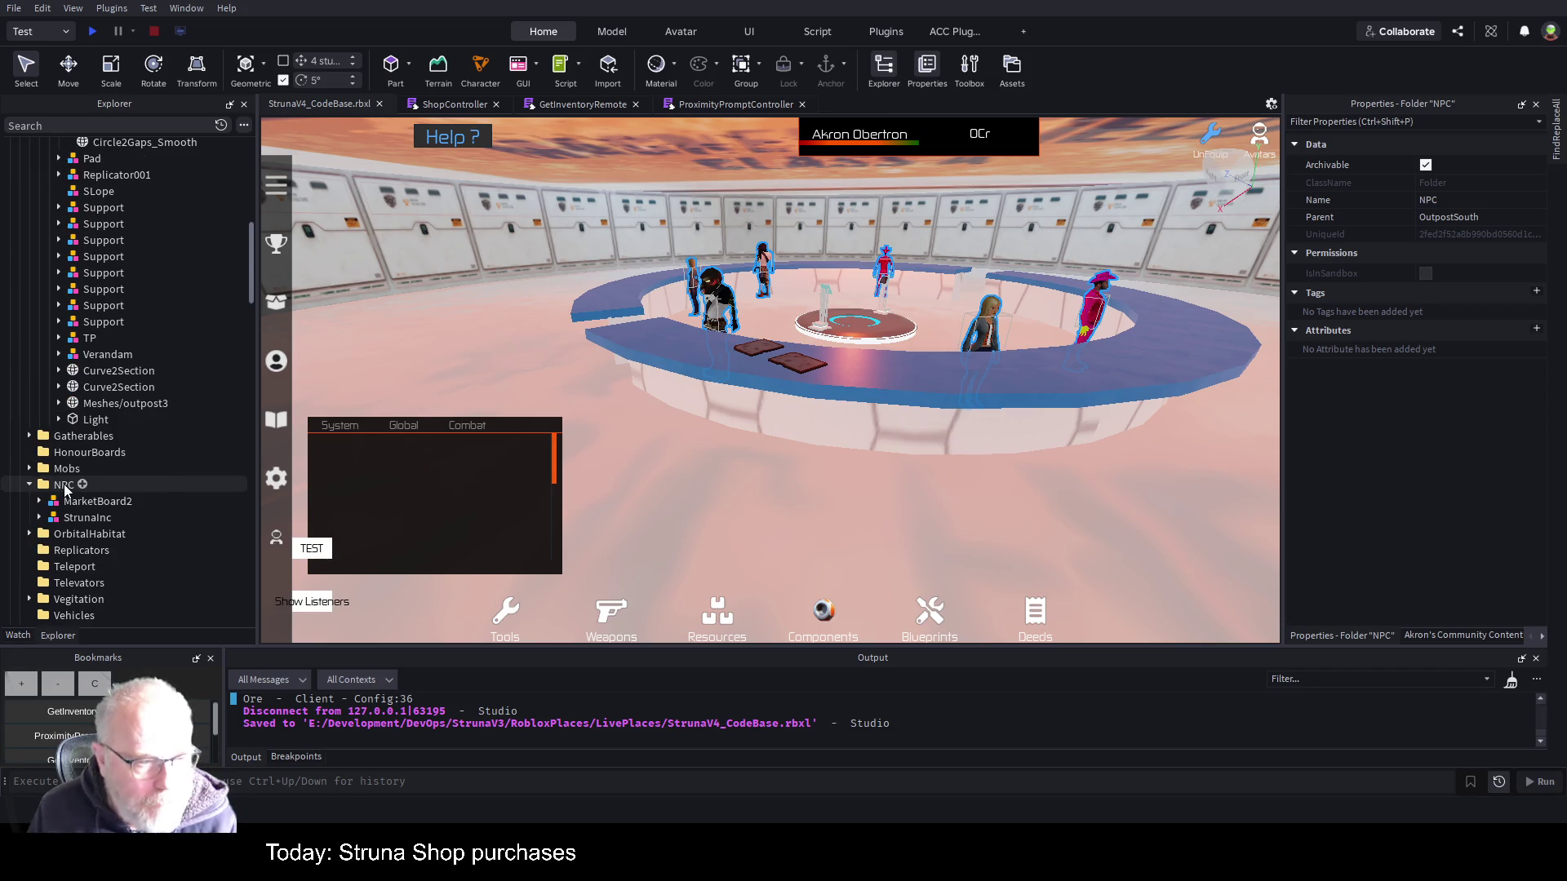
left_click(98, 505)
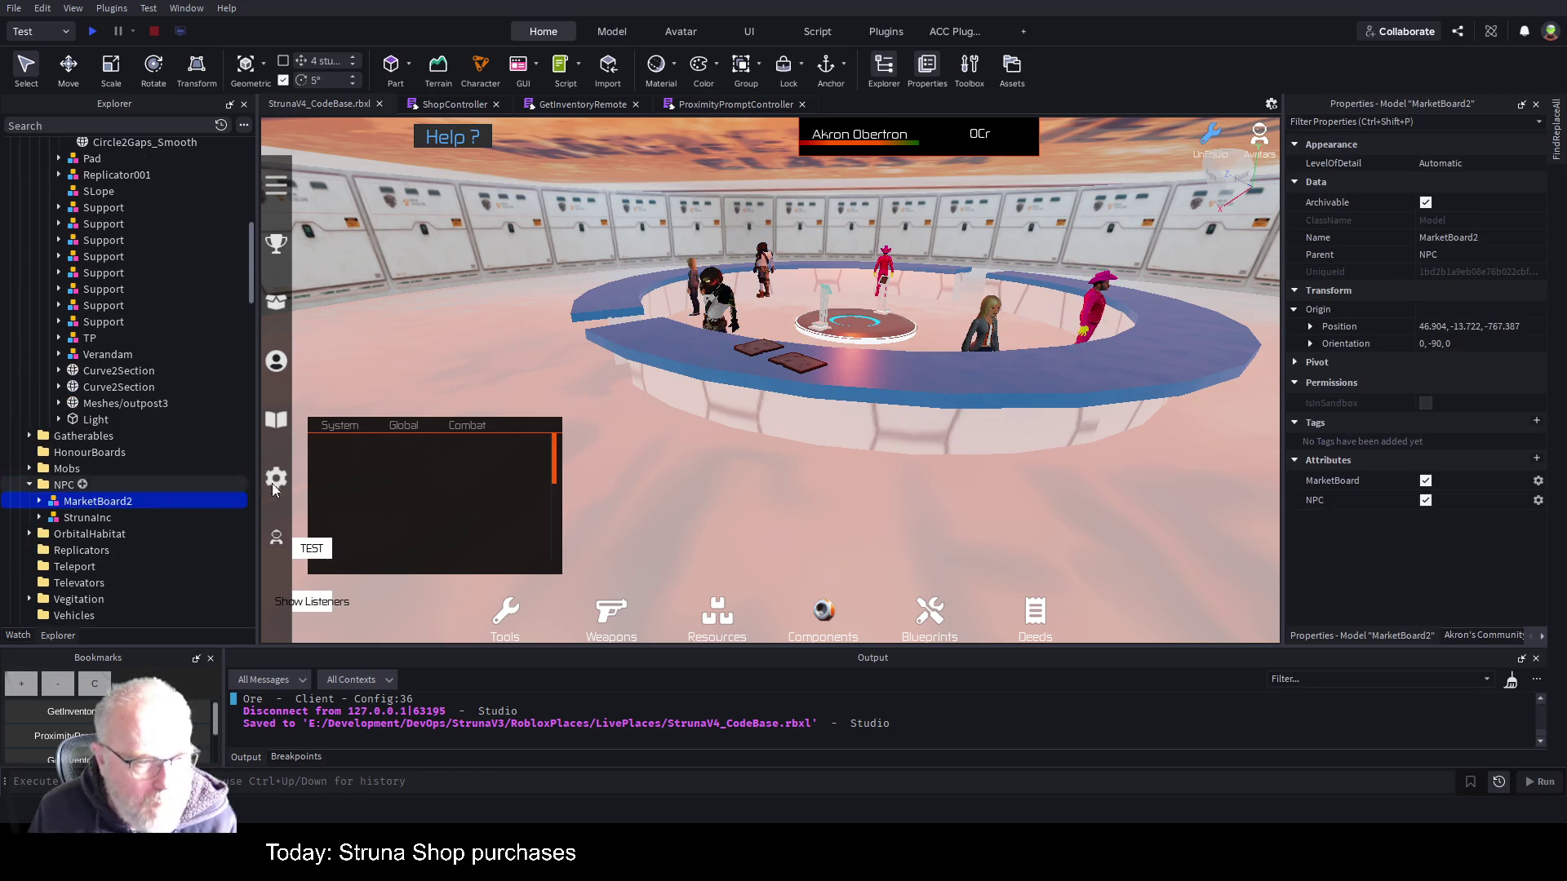
key("f")
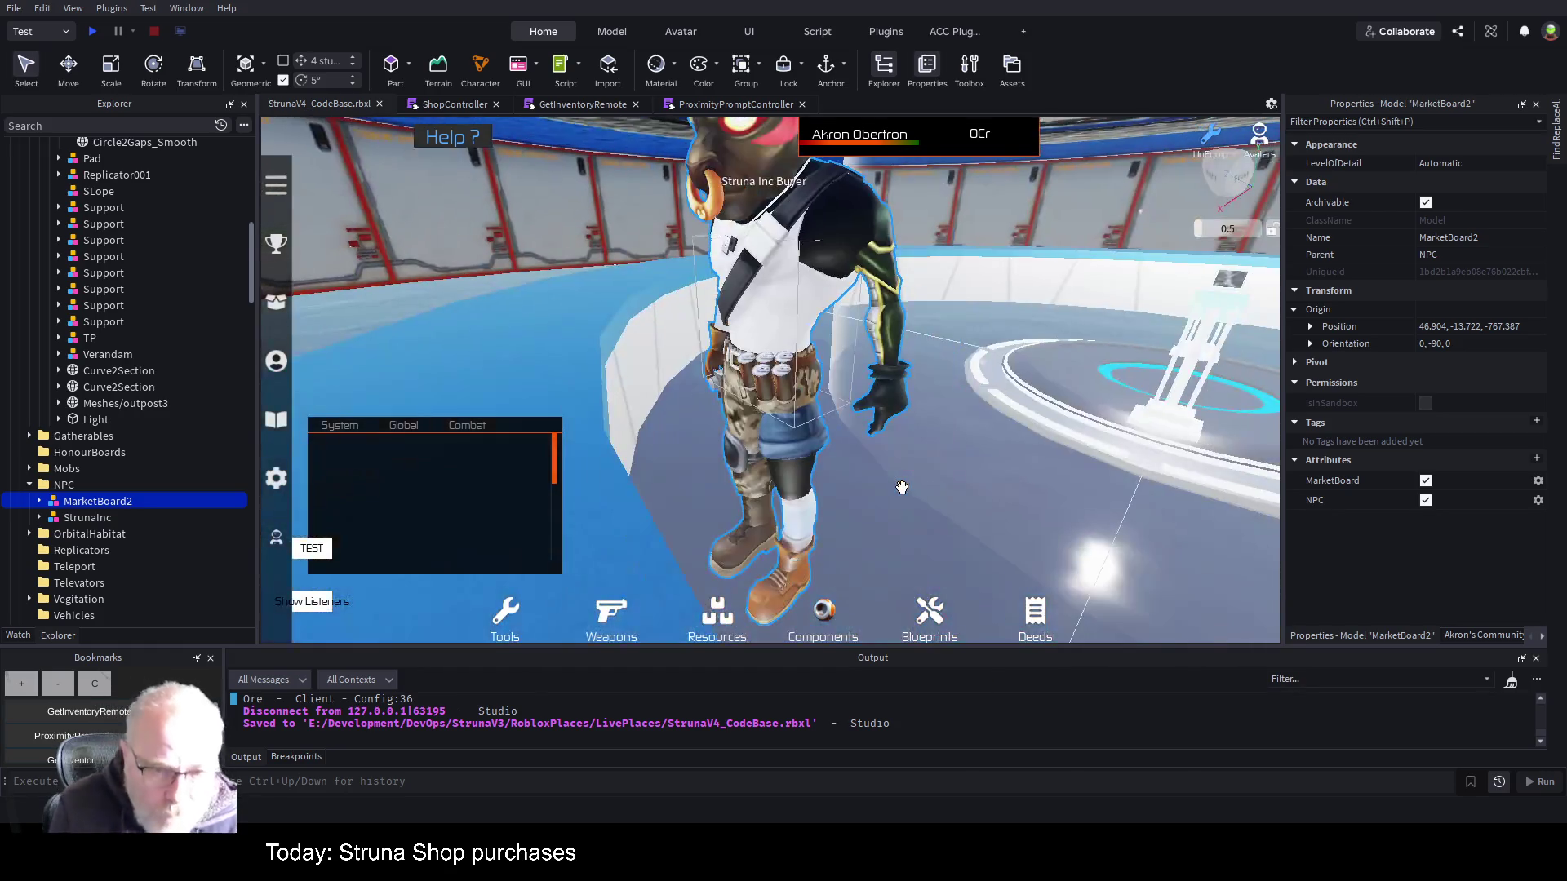
scroll(921, 439, "down", 3)
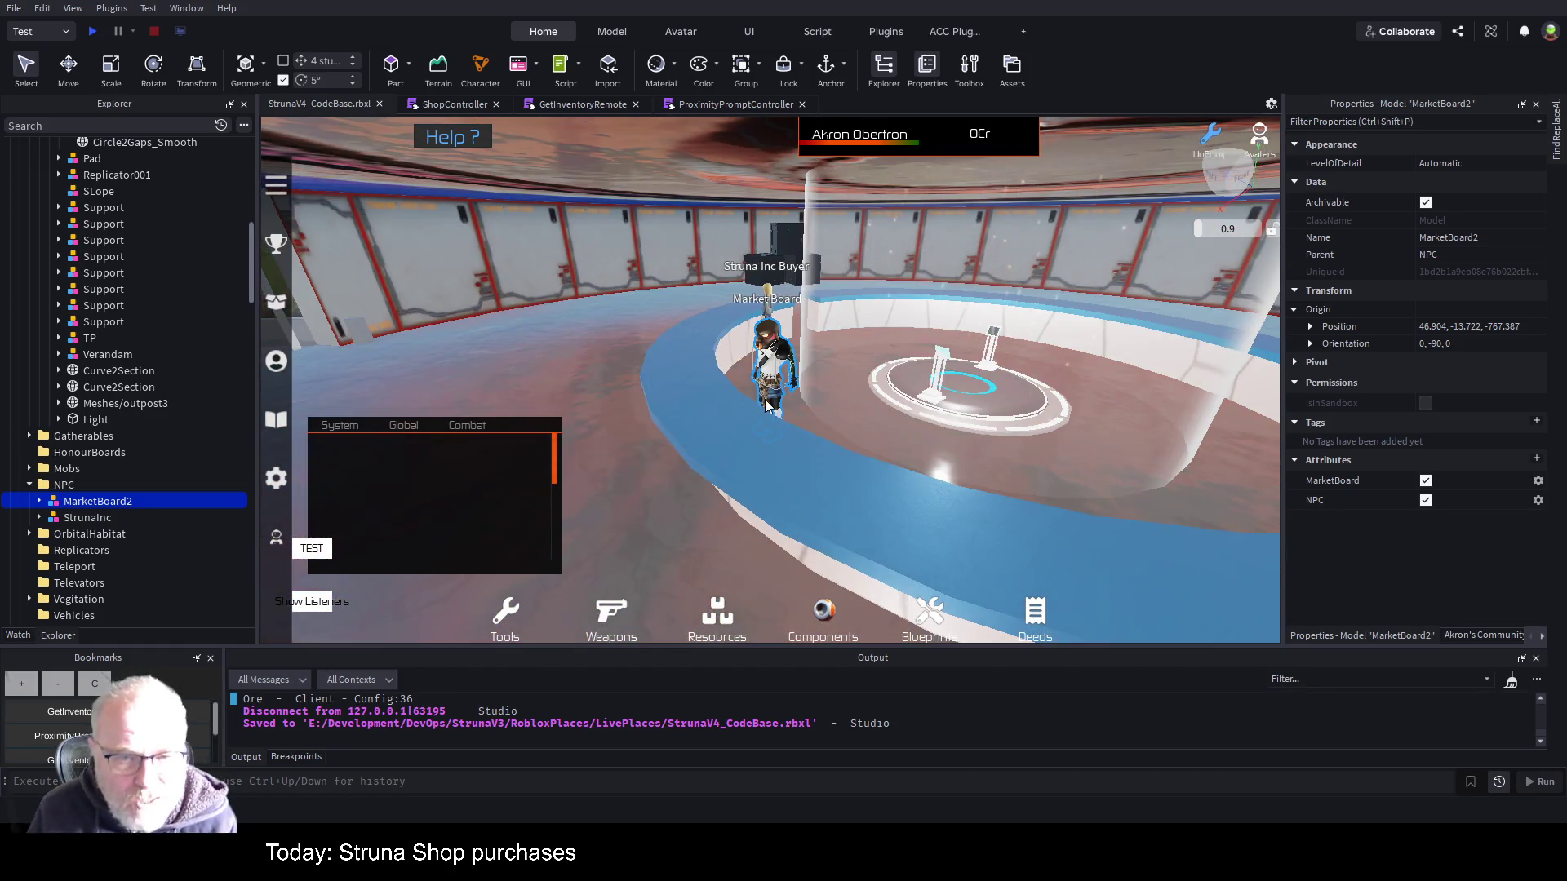
left_click(96, 519)
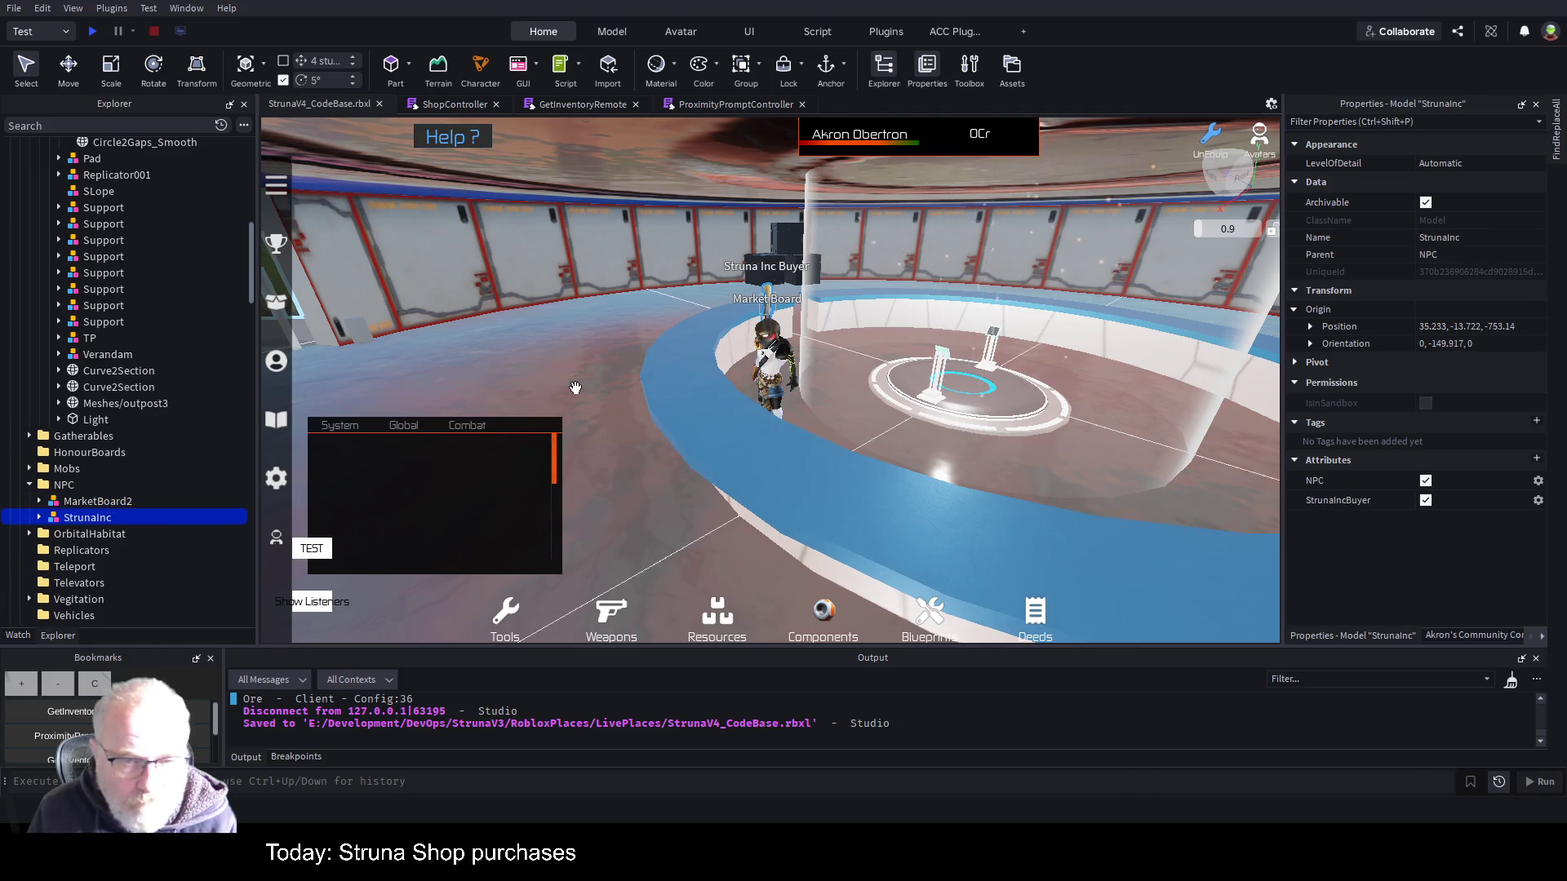
key("f")
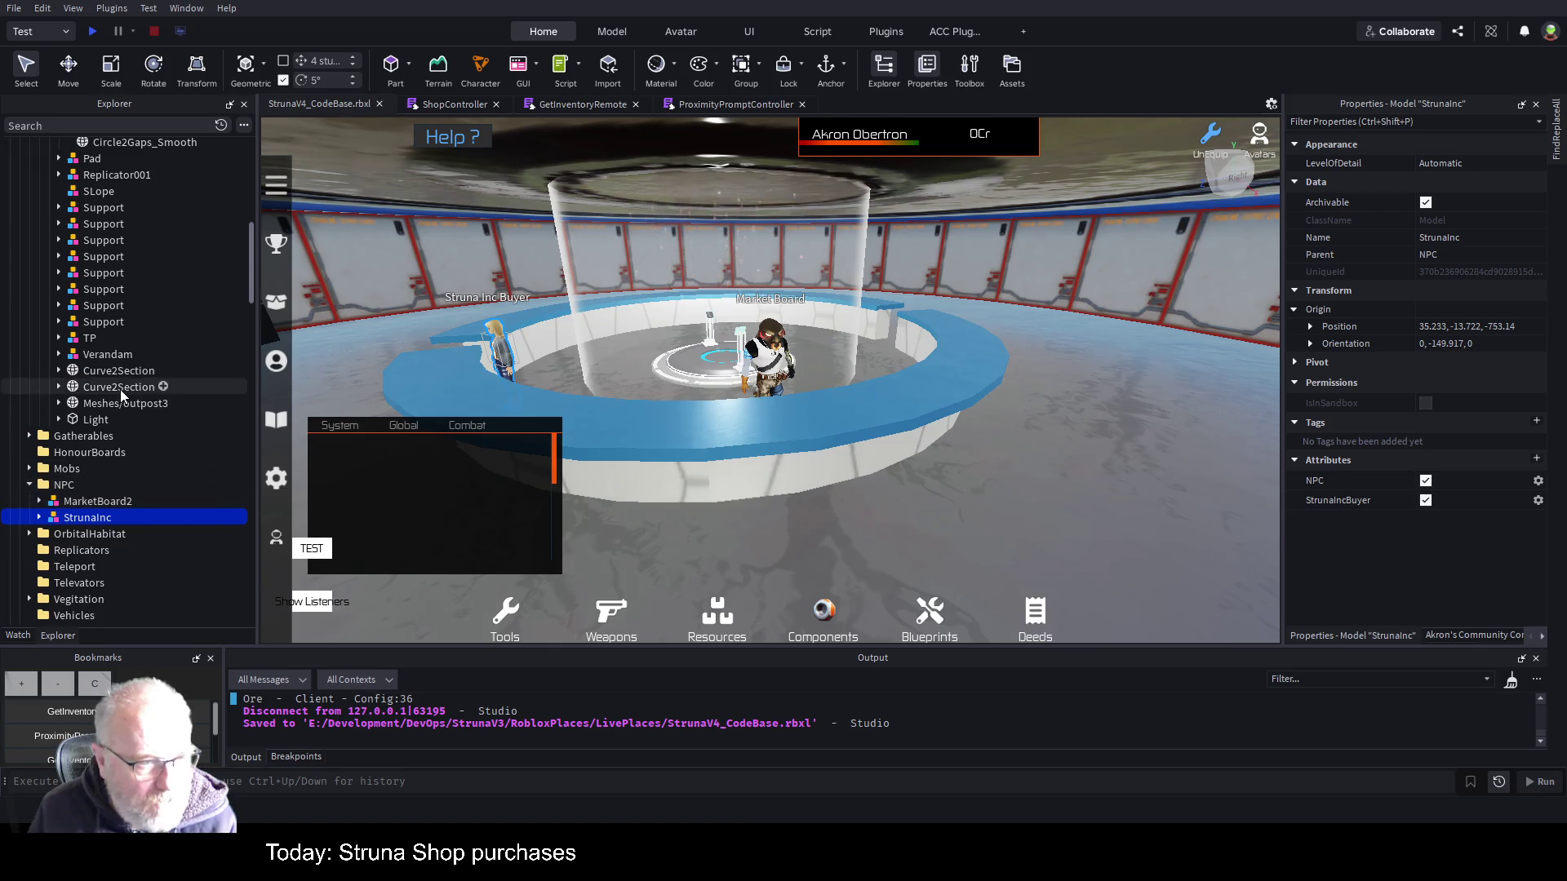
- Focus on OutpostSouth's MarketBoard, then select and delete all eight OutpostSouth NPC models
scroll(120, 390, "up", 4)
scroll(111, 237, "up", 4)
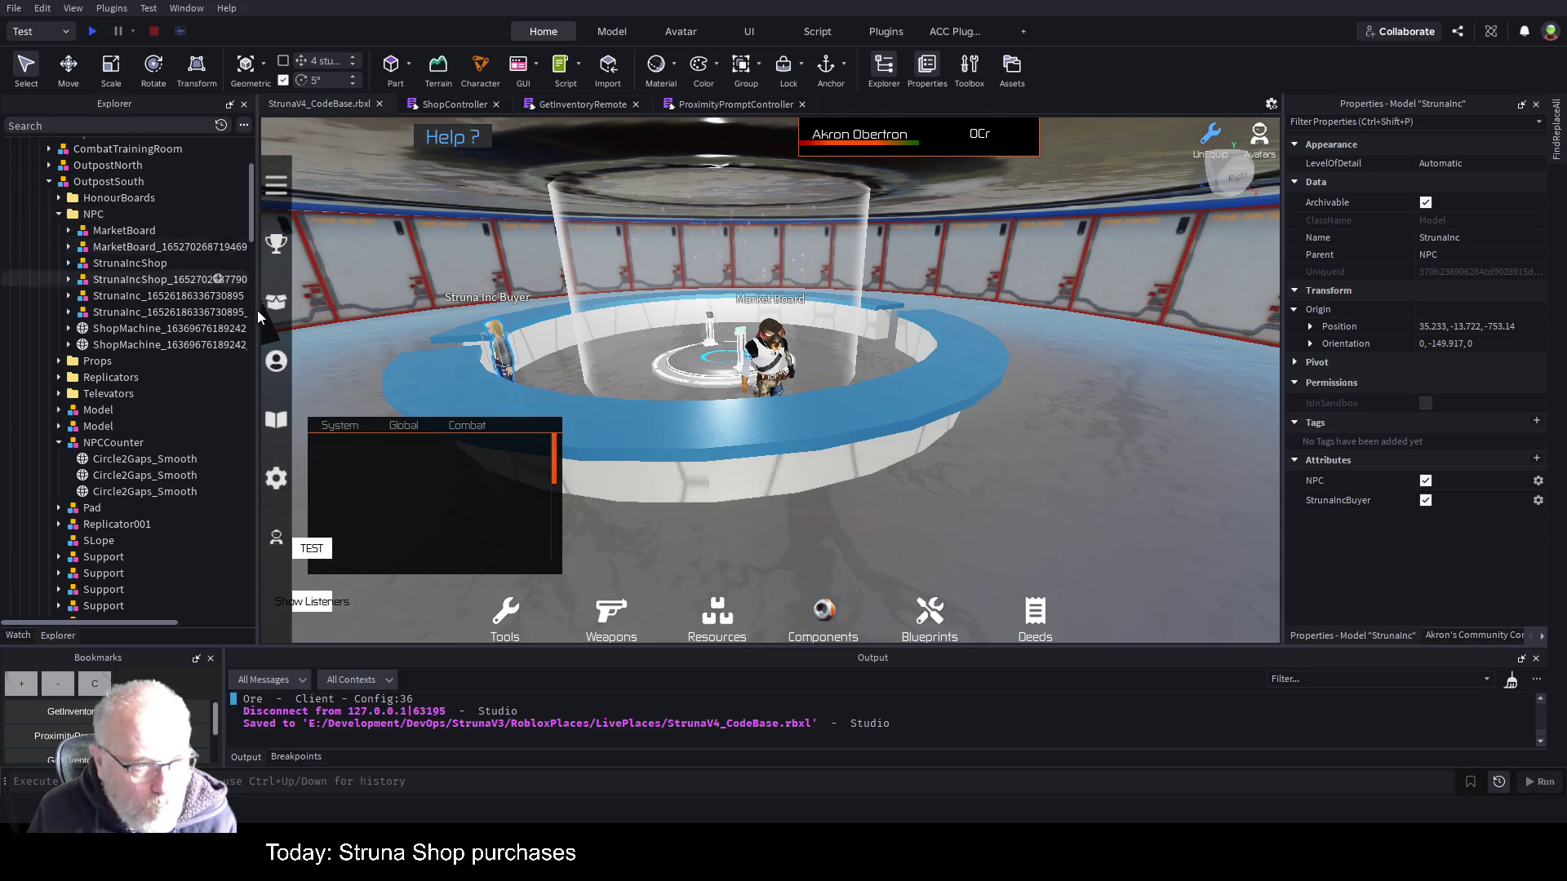
left_click(126, 230)
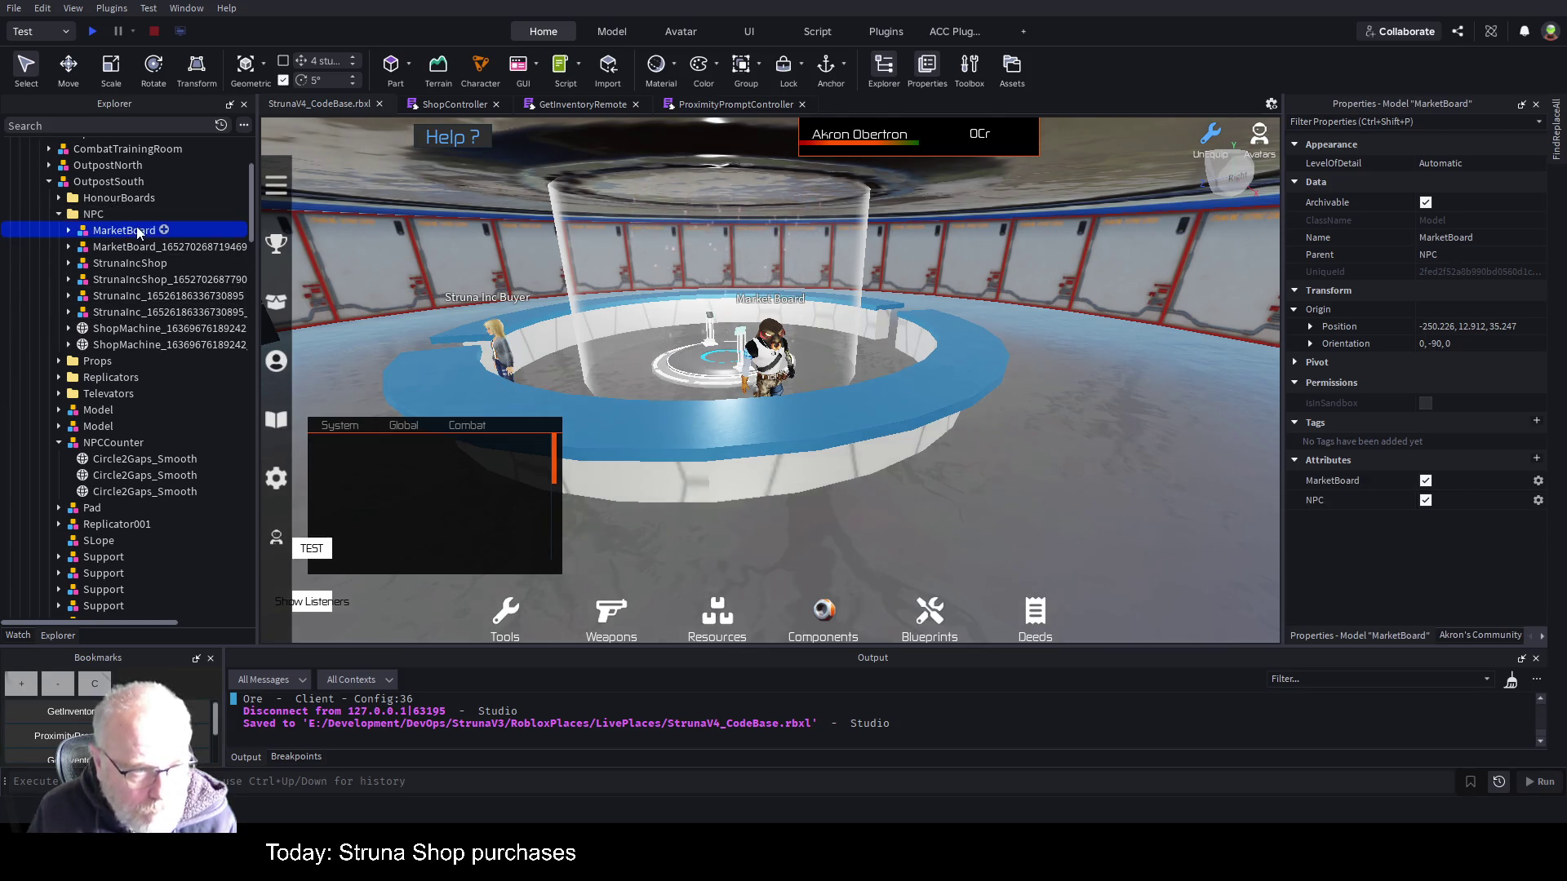
key("f")
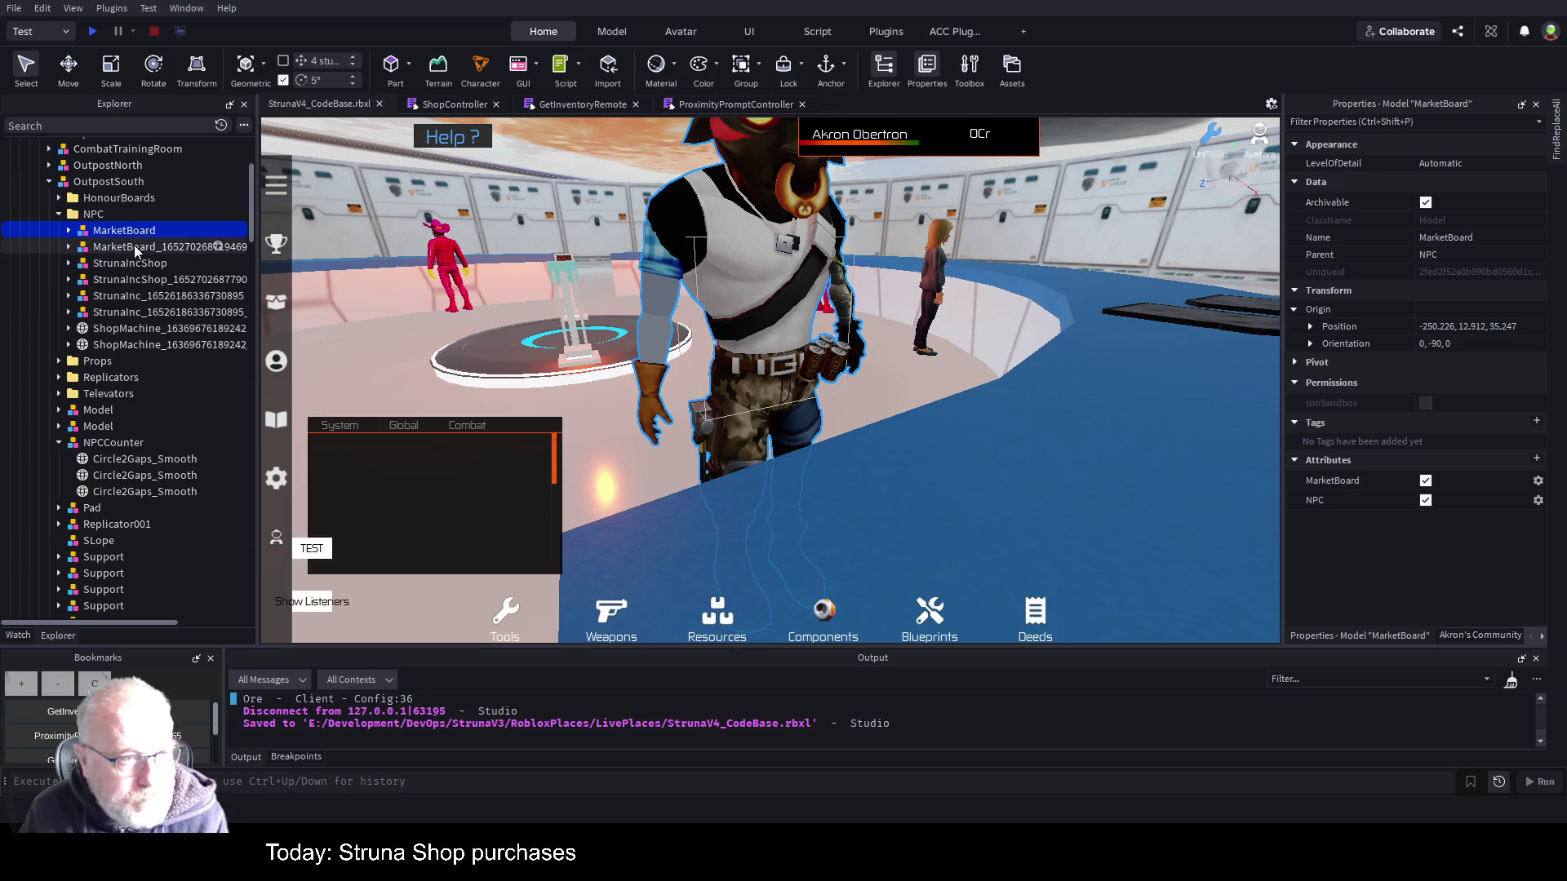
left_click(139, 345, "shift")
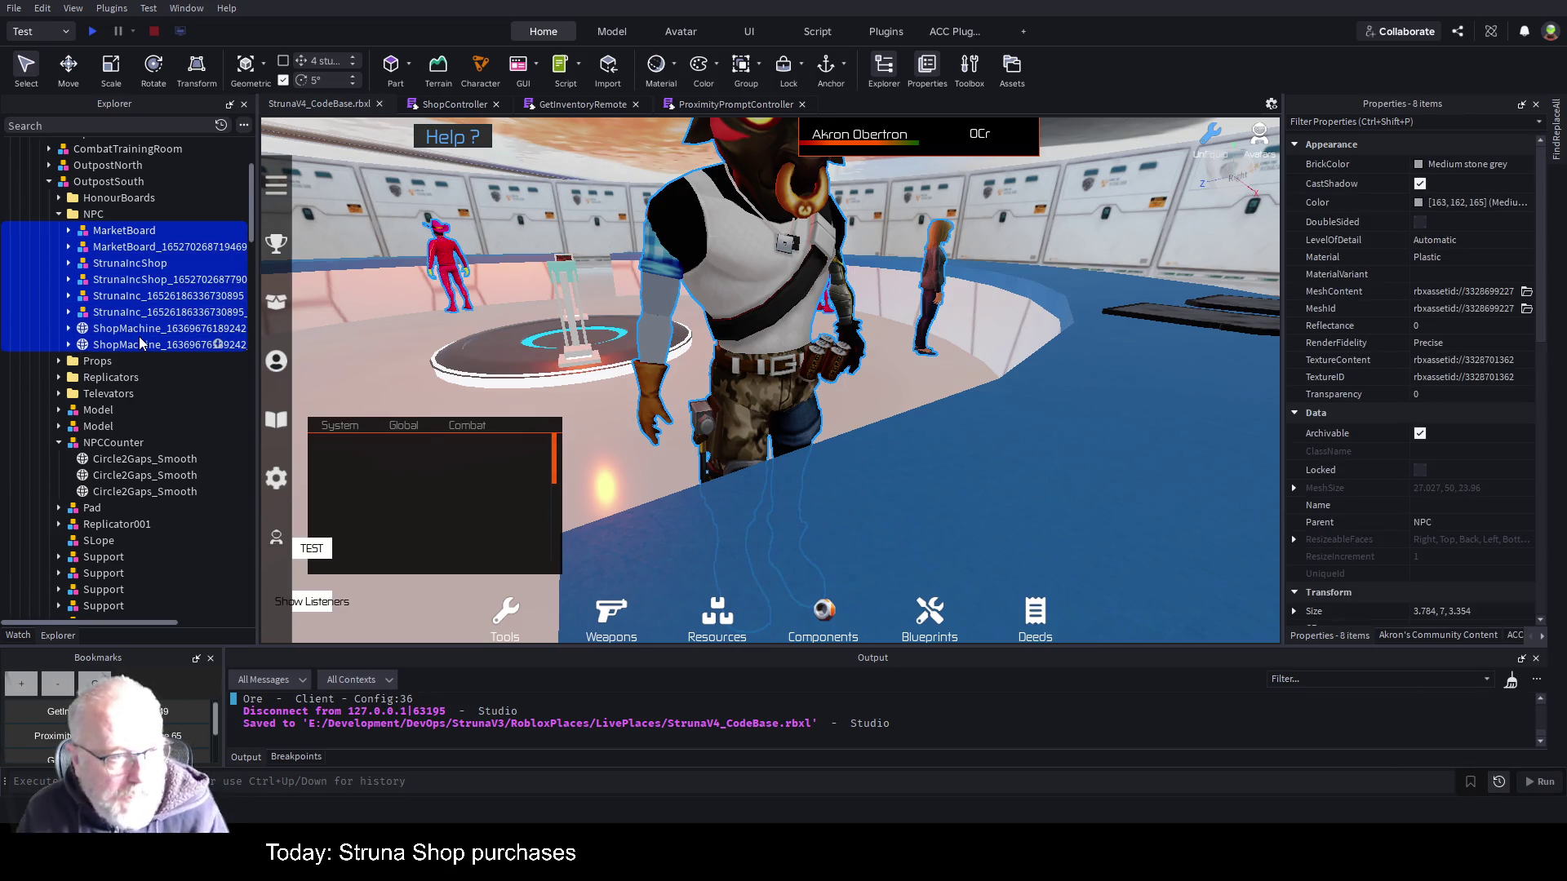
key("Delete")
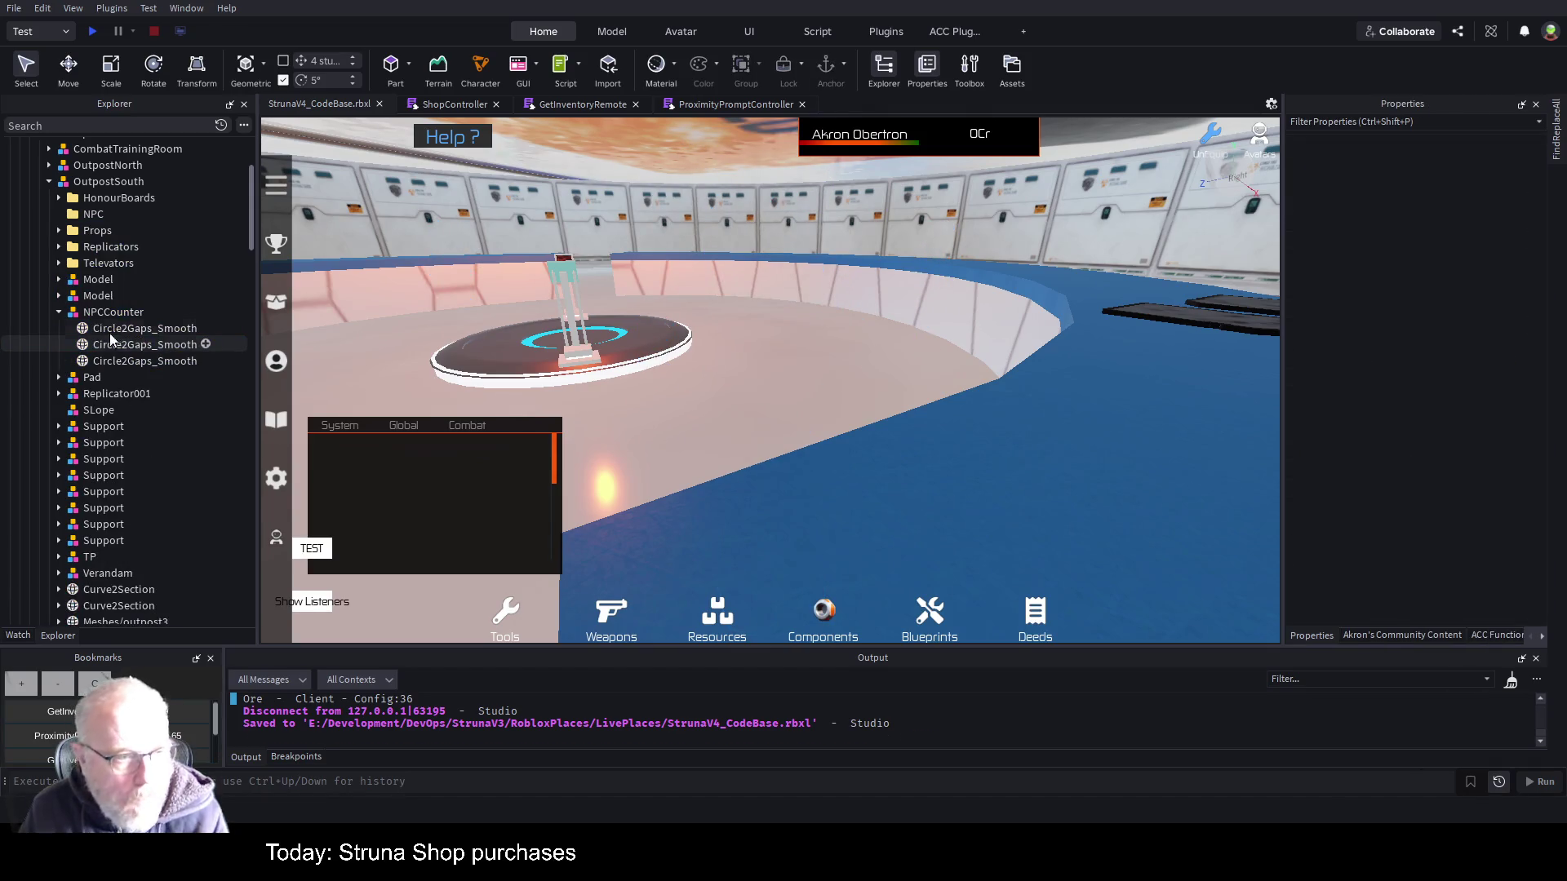
- Save the place and select everything inside the NPC folder
key("ctrl+s")
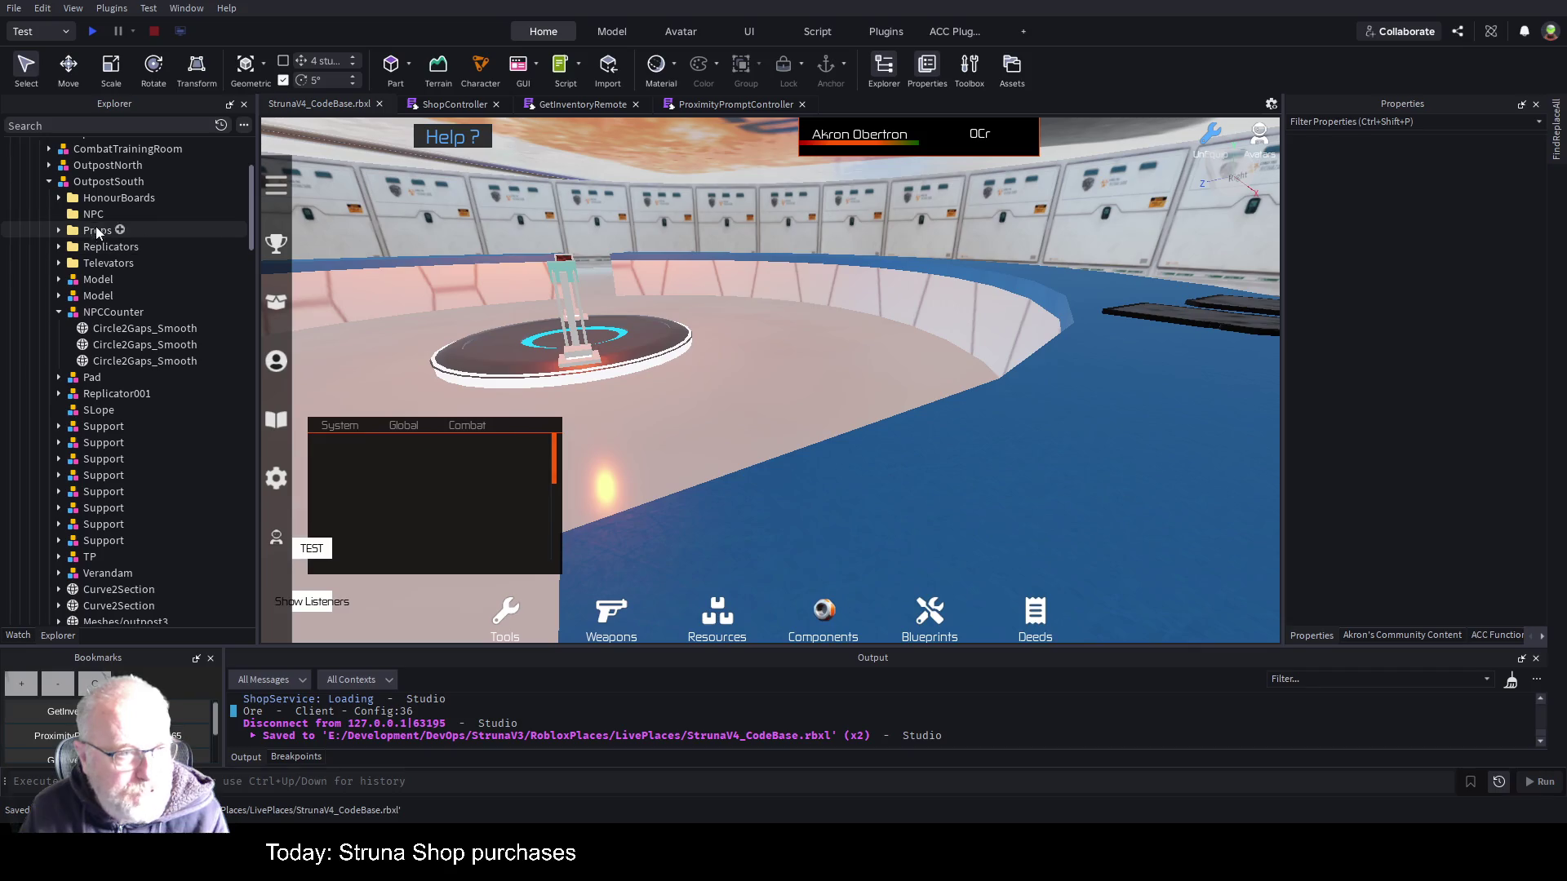
scroll(149, 348, "down", 2)
scroll(135, 462, "down", 3)
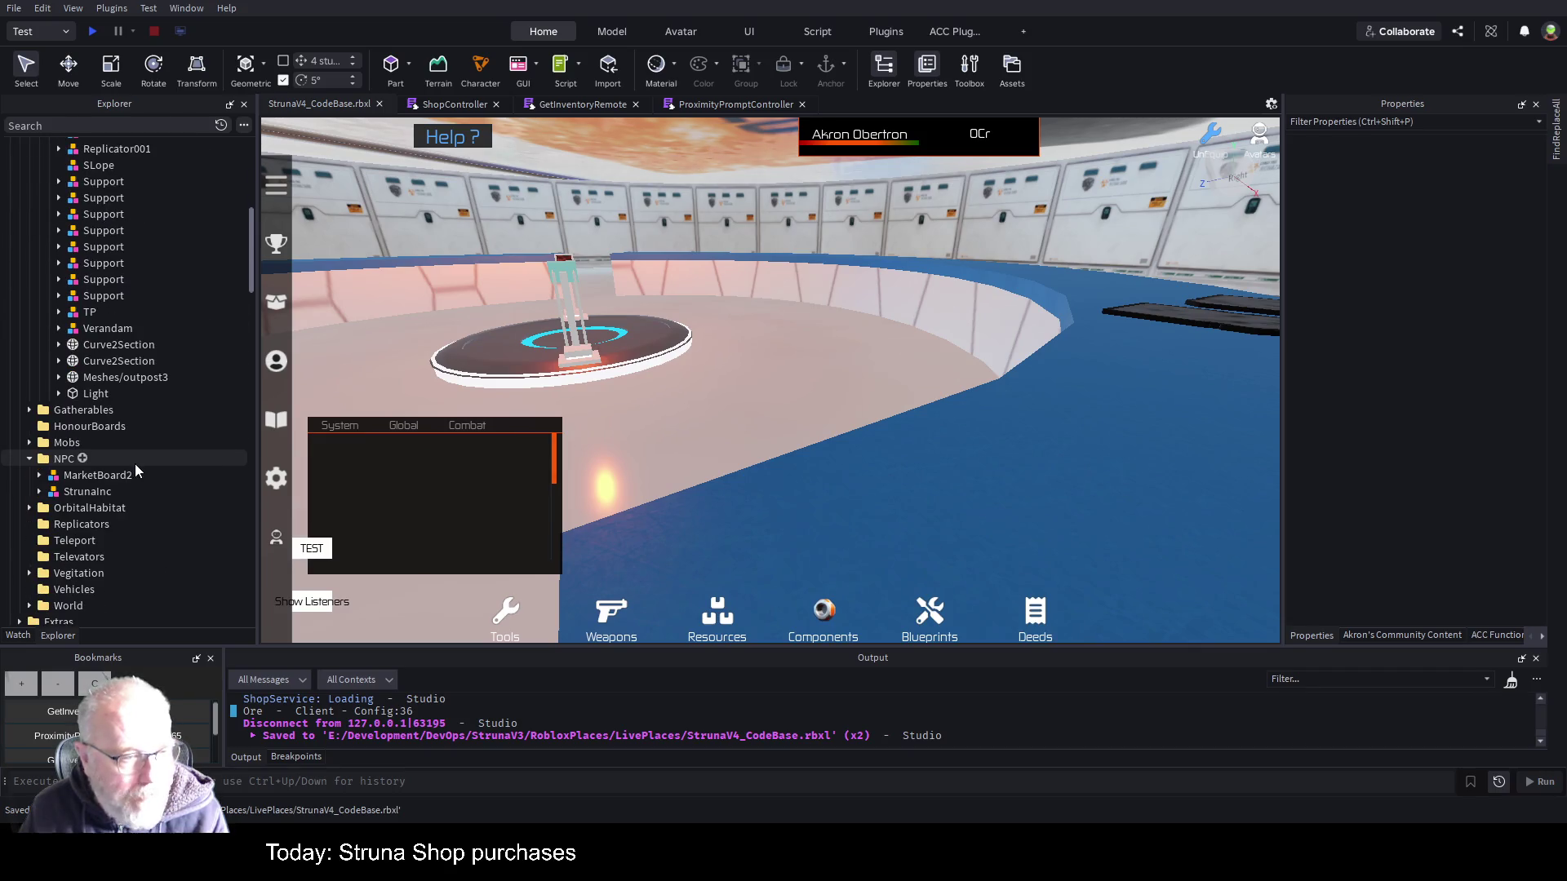
scroll(135, 463, "down", 3)
left_click(60, 462)
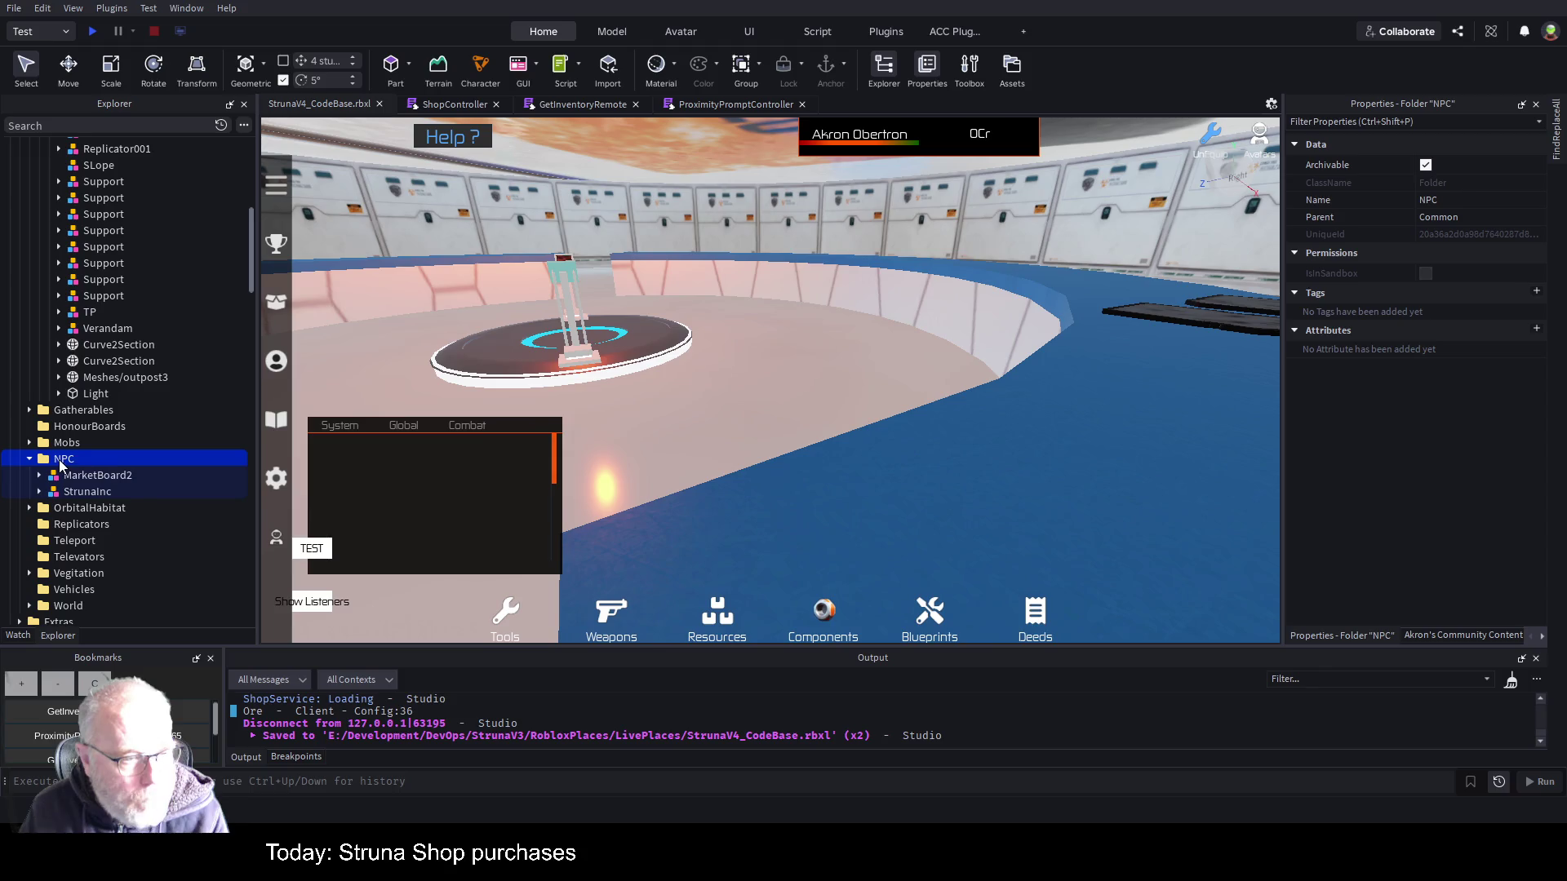
key("ctrl+shift+v")
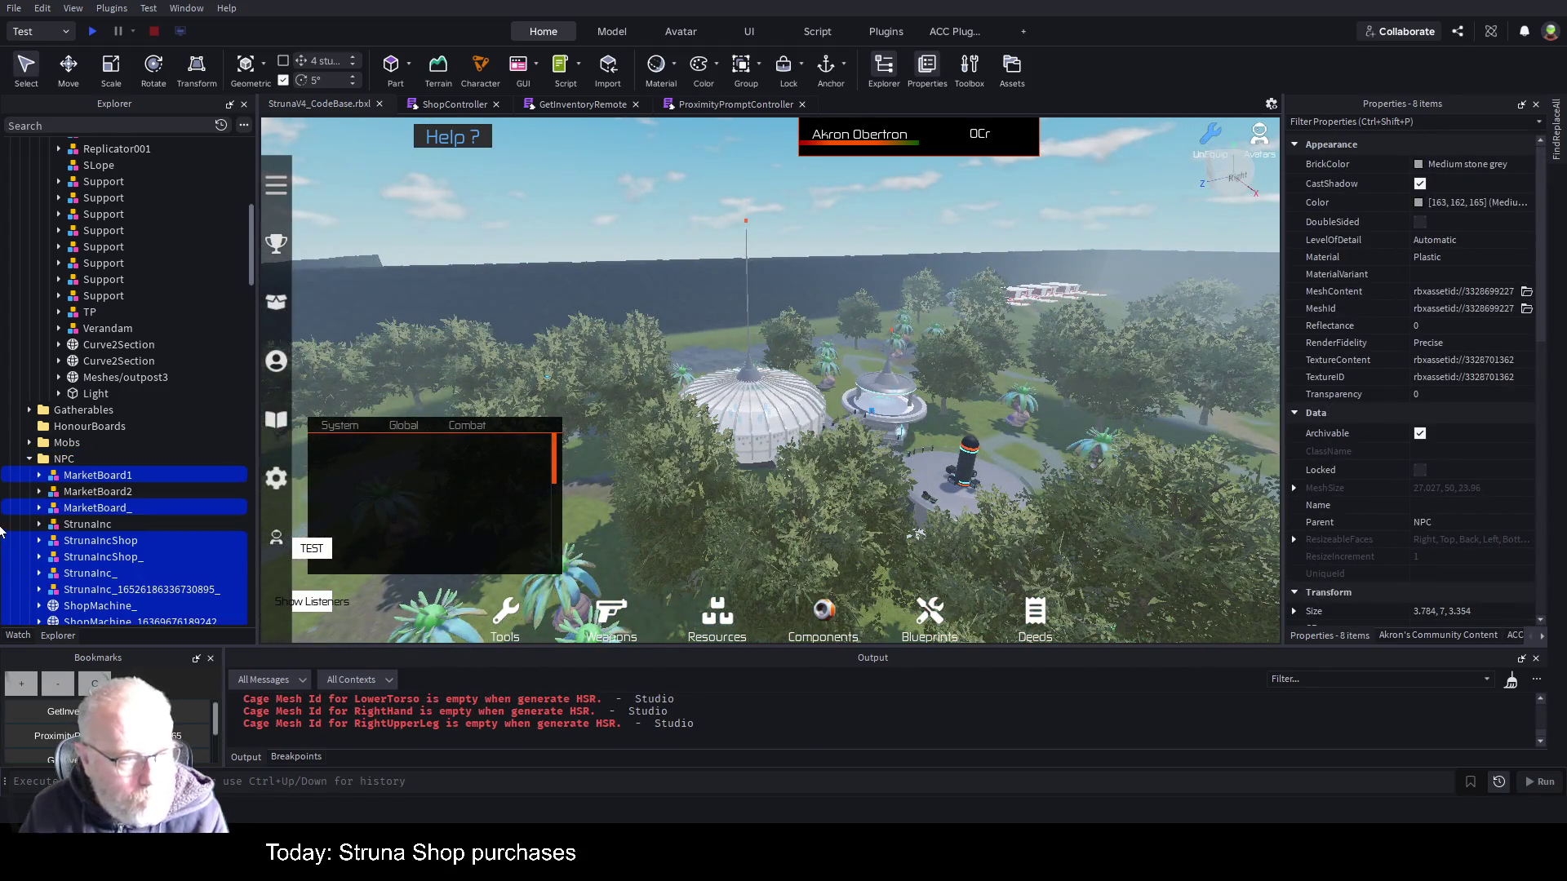
- Focus the view on MarketBoard1, save the place again and reselect the NPC folder
left_click(64, 459)
left_click(97, 475)
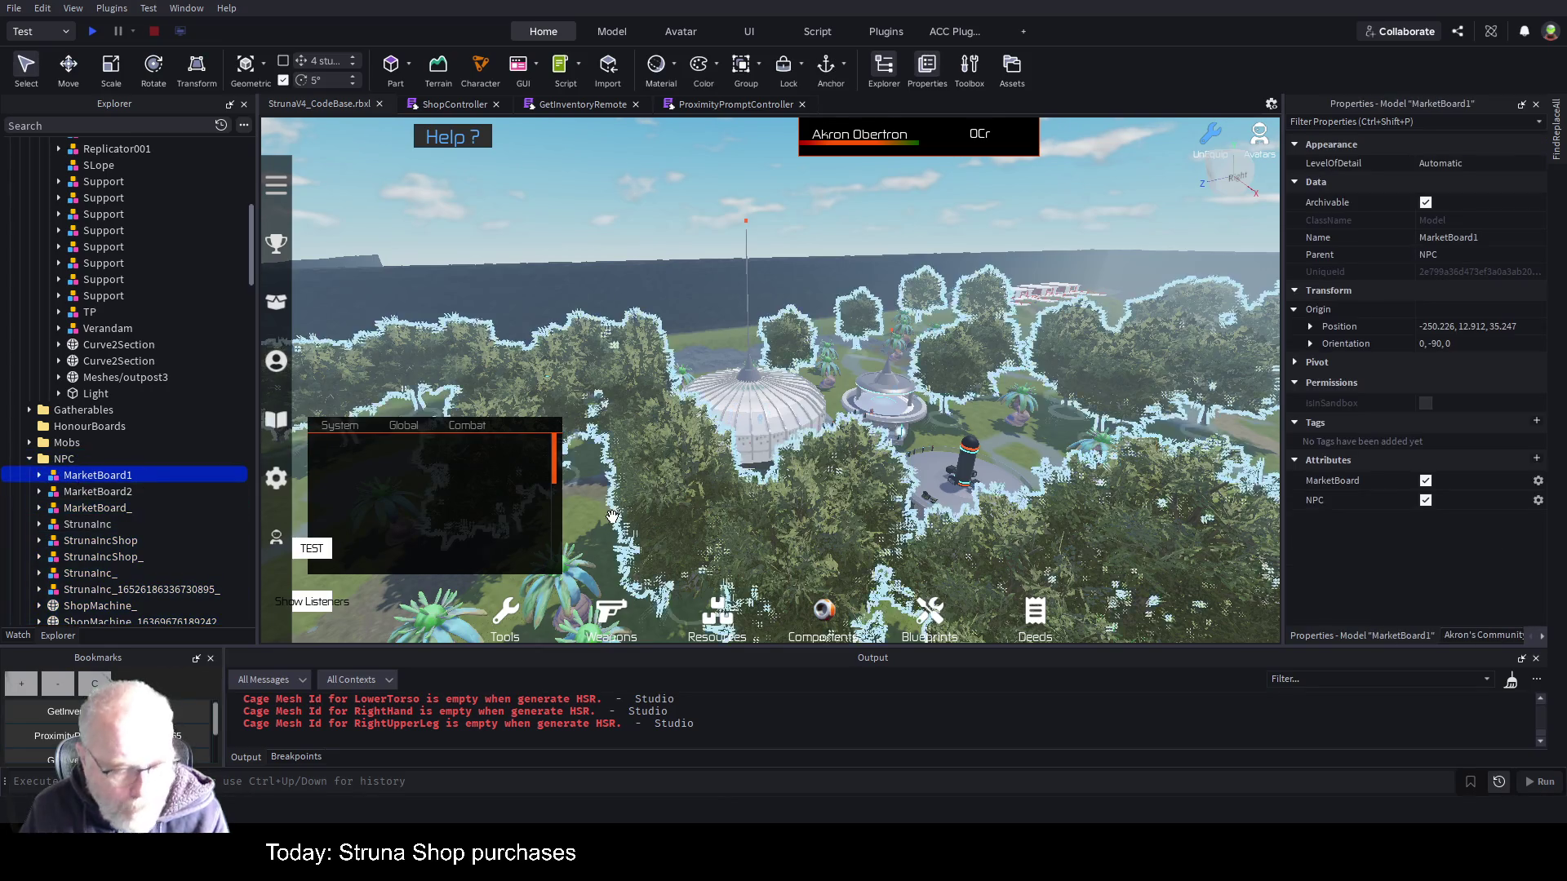
key("f")
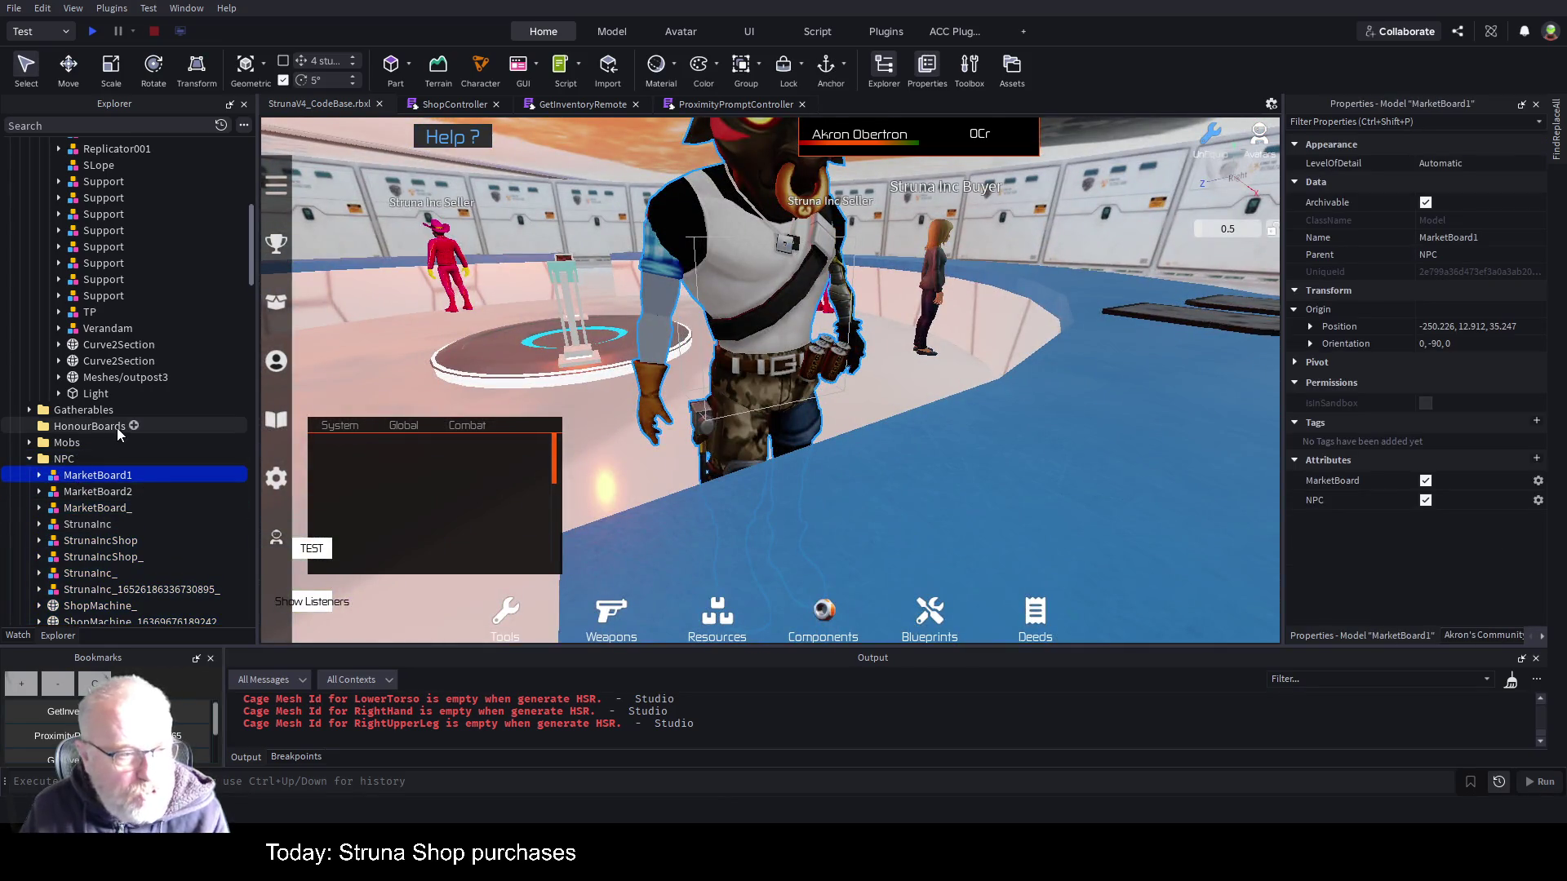
key("ctrl+s")
scroll(94, 384, "down", 2)
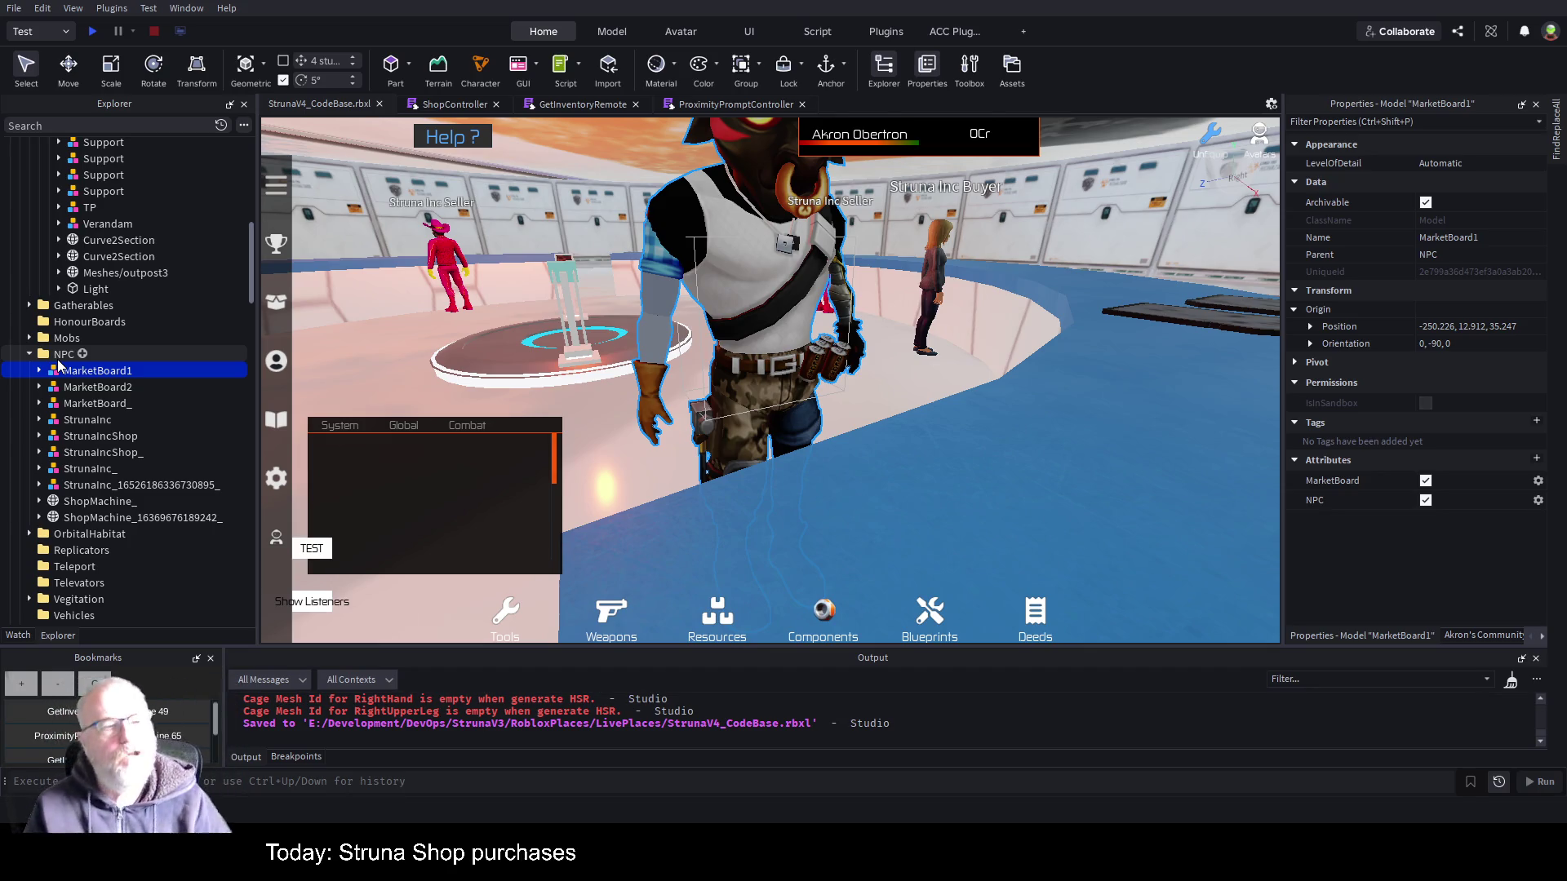
left_click(59, 356)
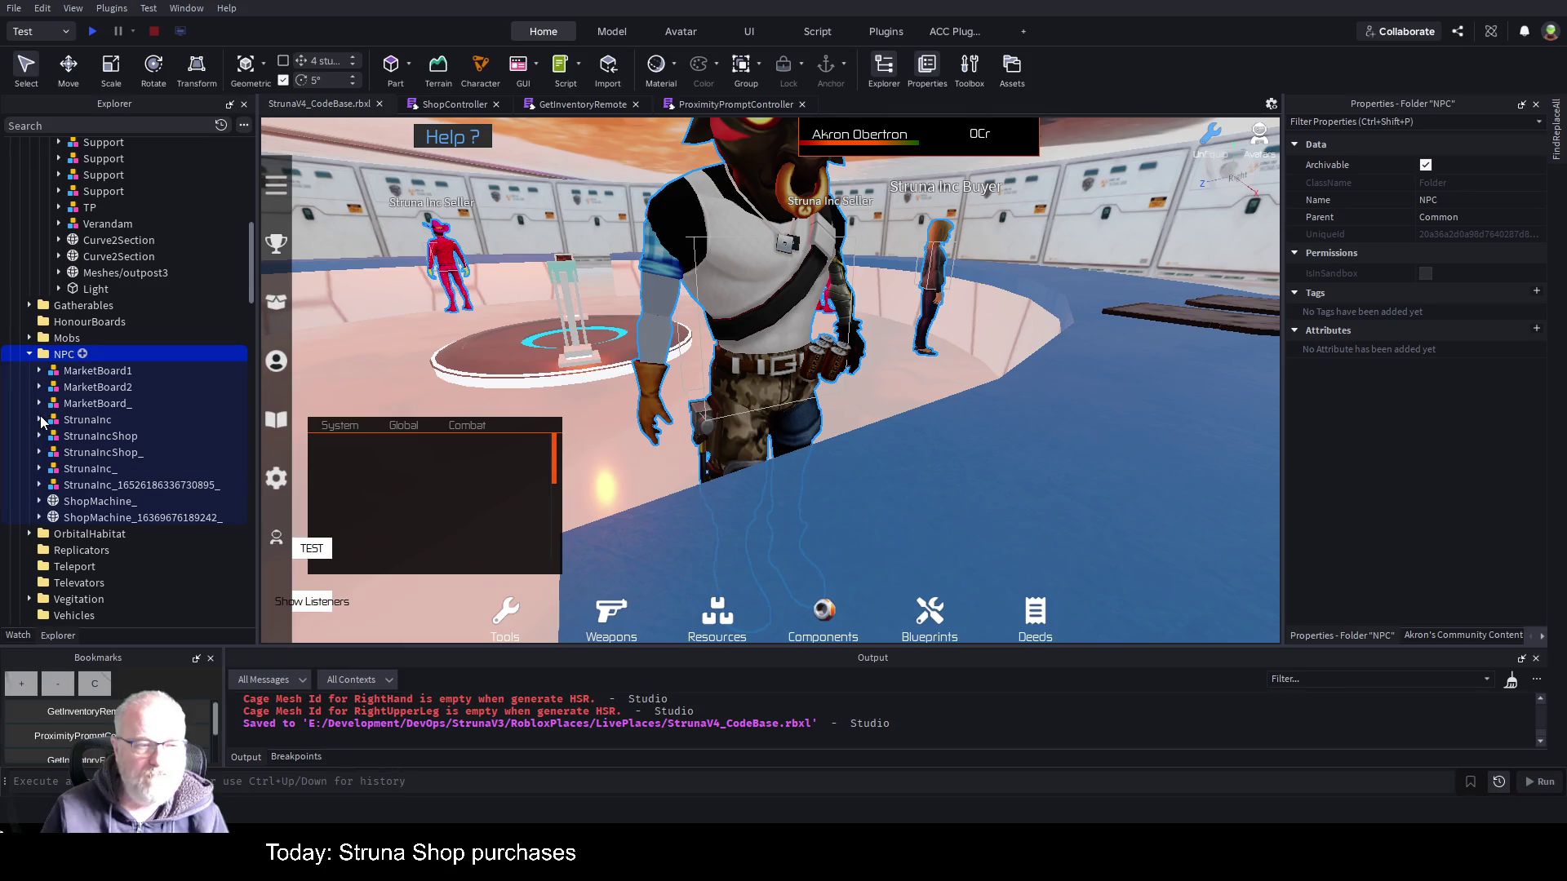
- Insert a new folder under NPC named StrunaIncShop
key("ctrl+i")
key("F2")
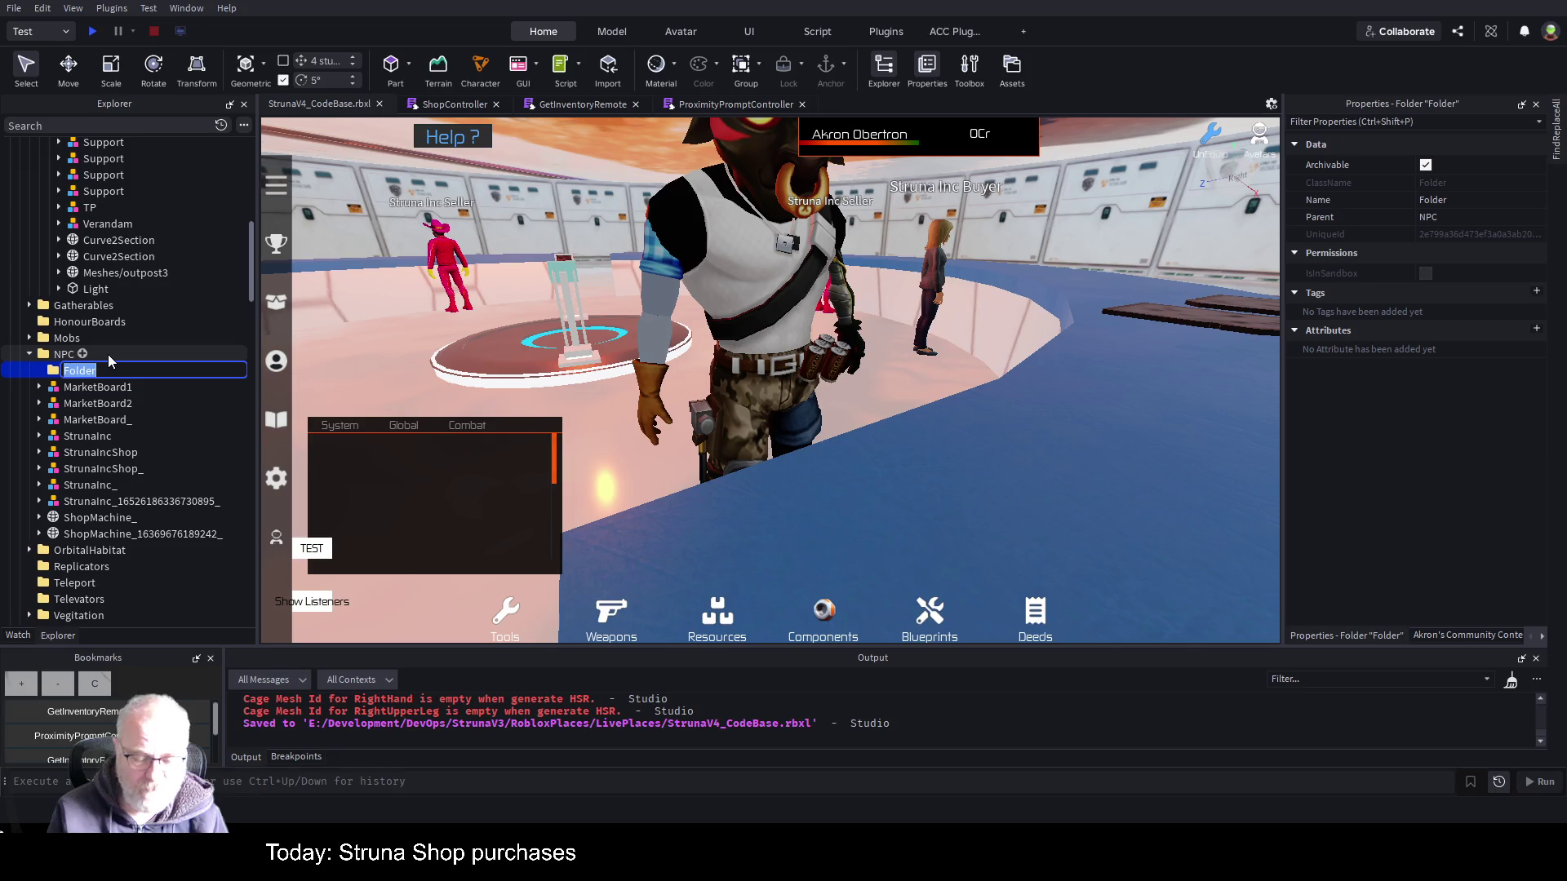
type("Struna")
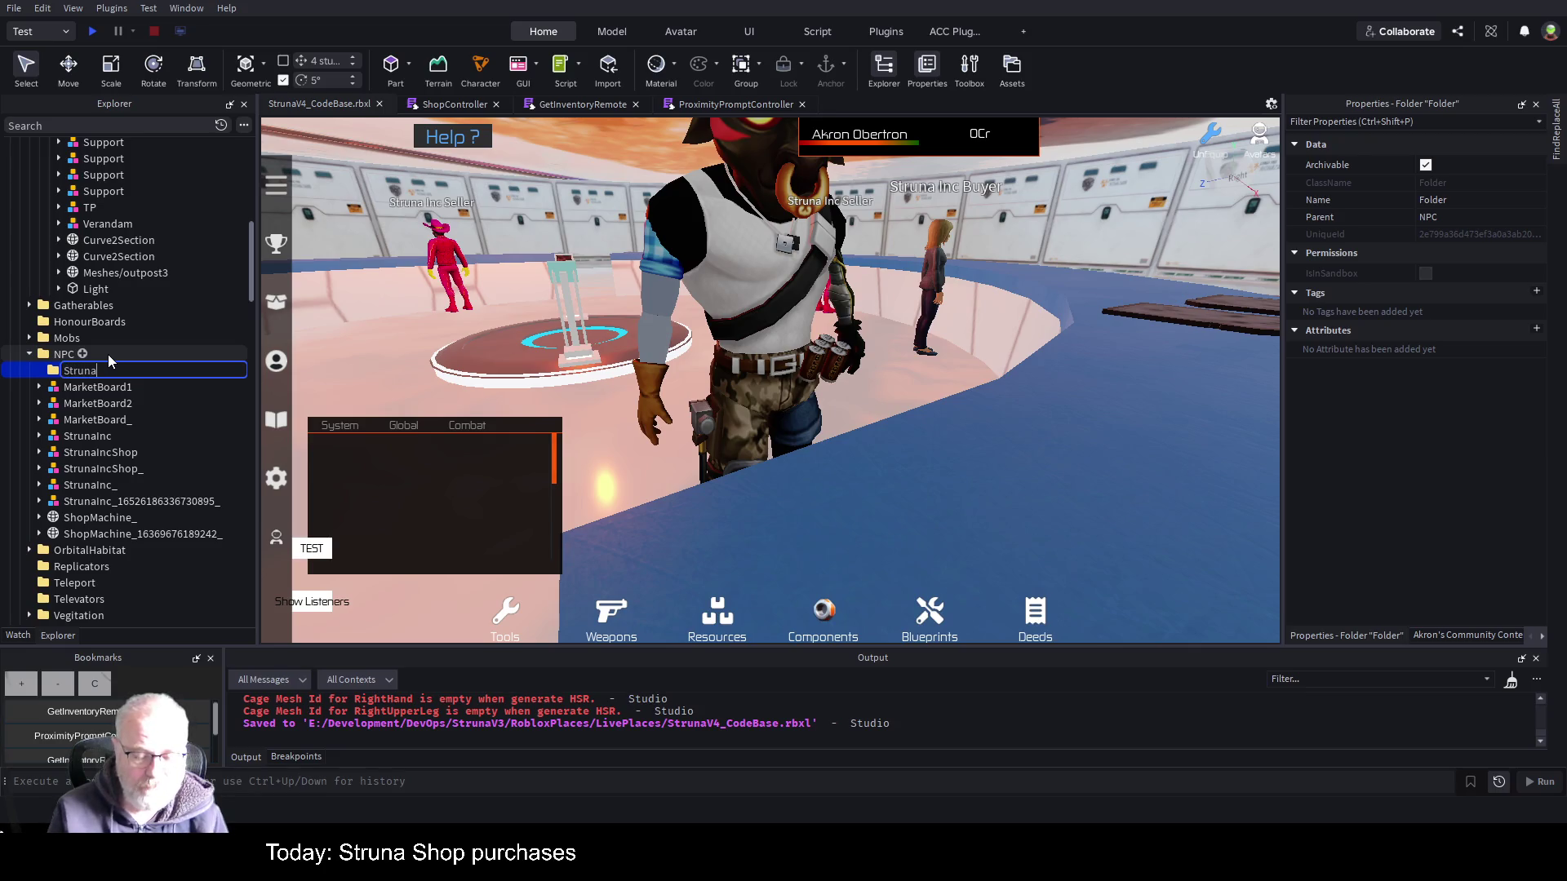
type("IncS")
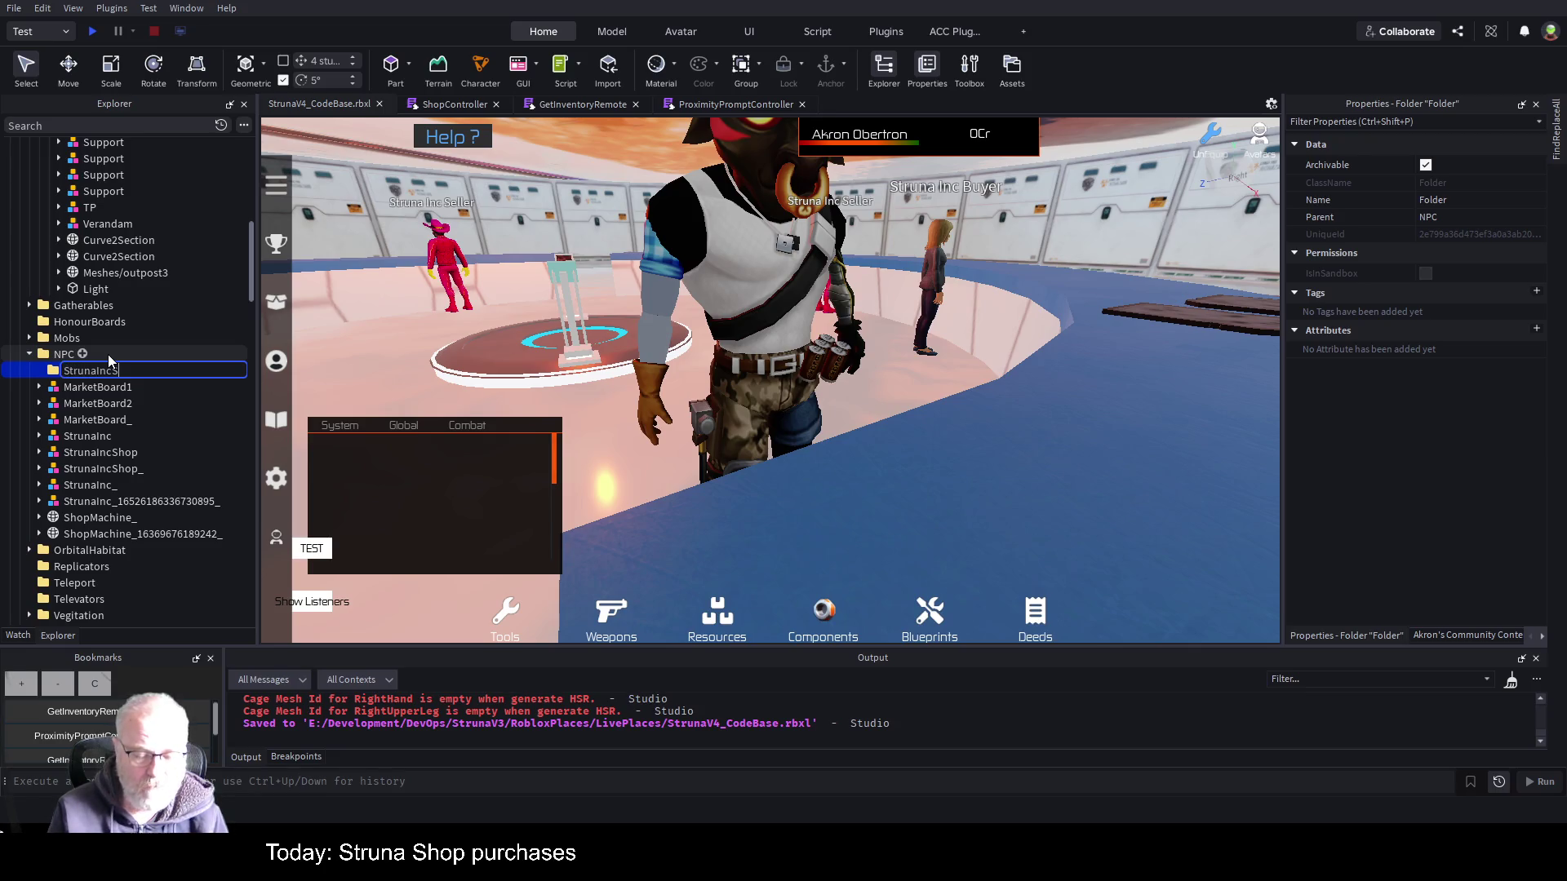
type("hop")
key("Return")
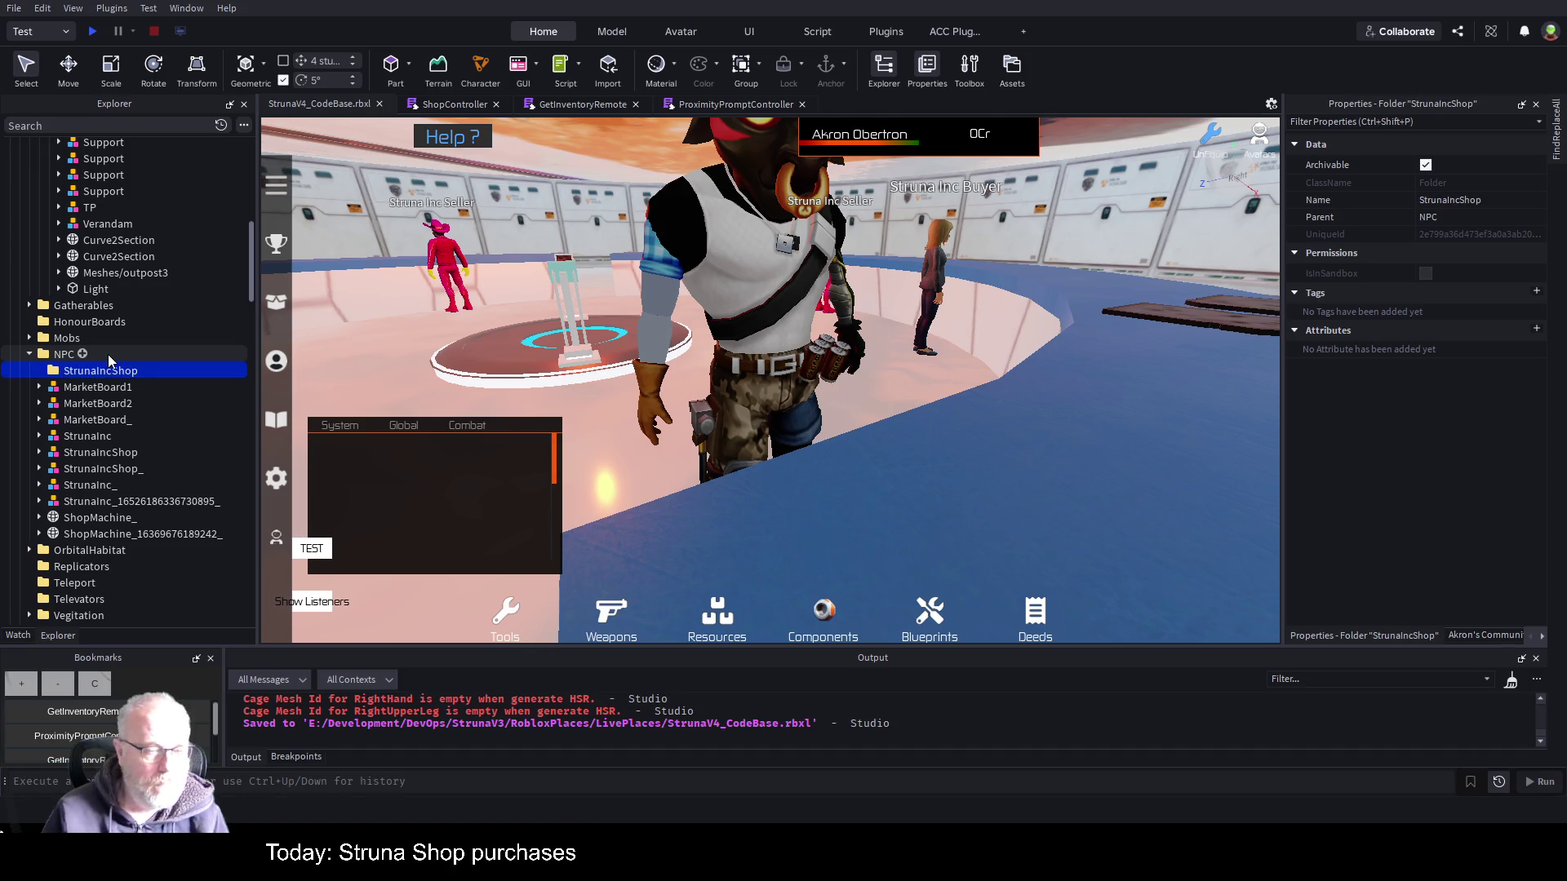
- Move both StrunaIncShop seller models into the new StrunaIncShop folder
left_click(103, 374)
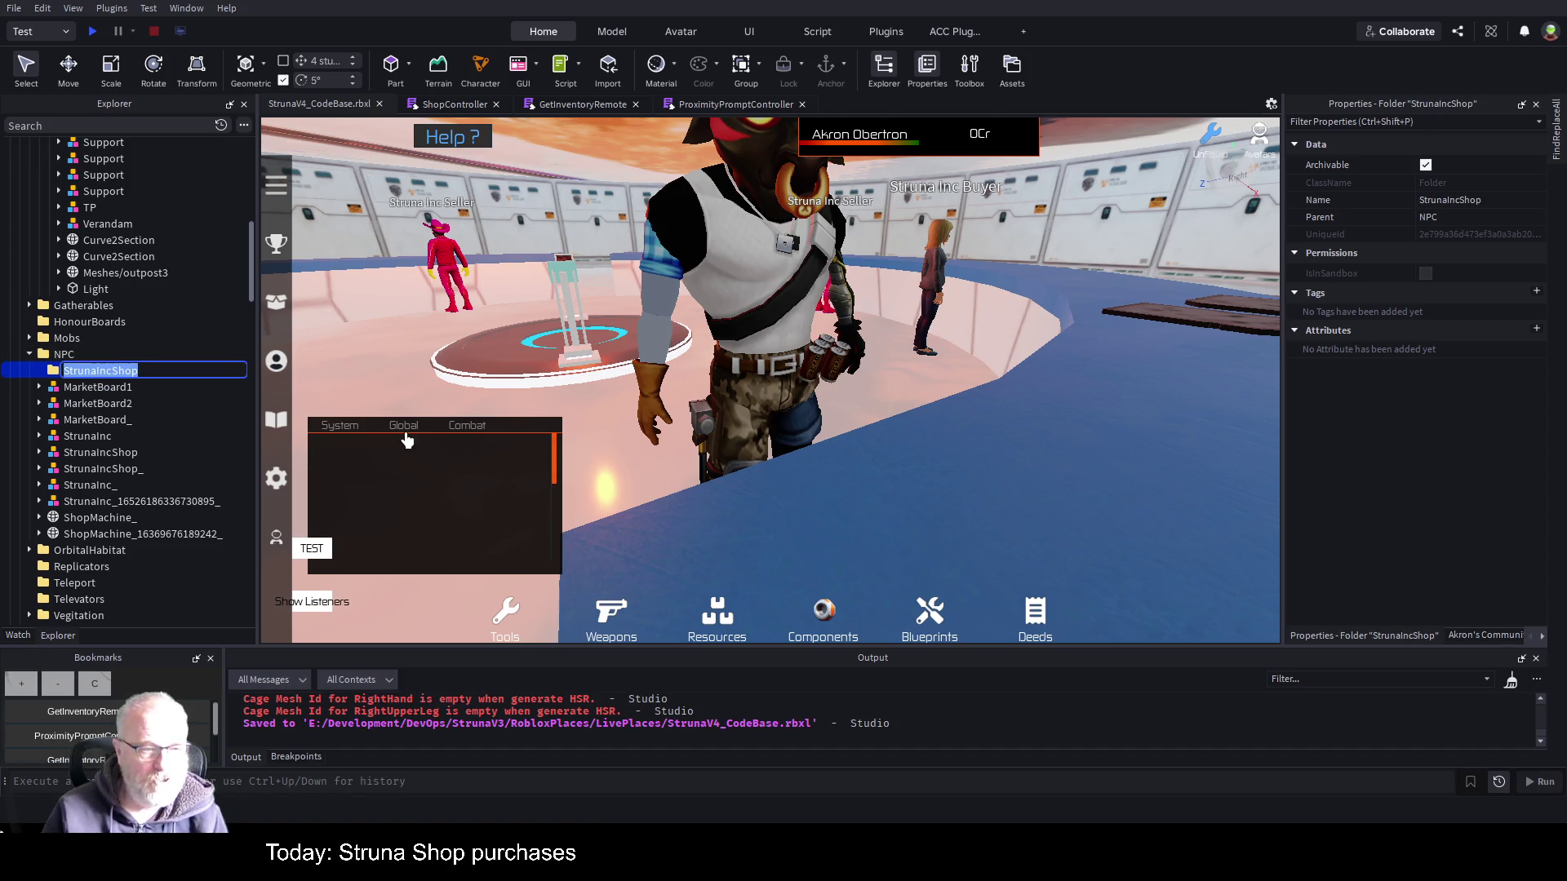
left_click(115, 389)
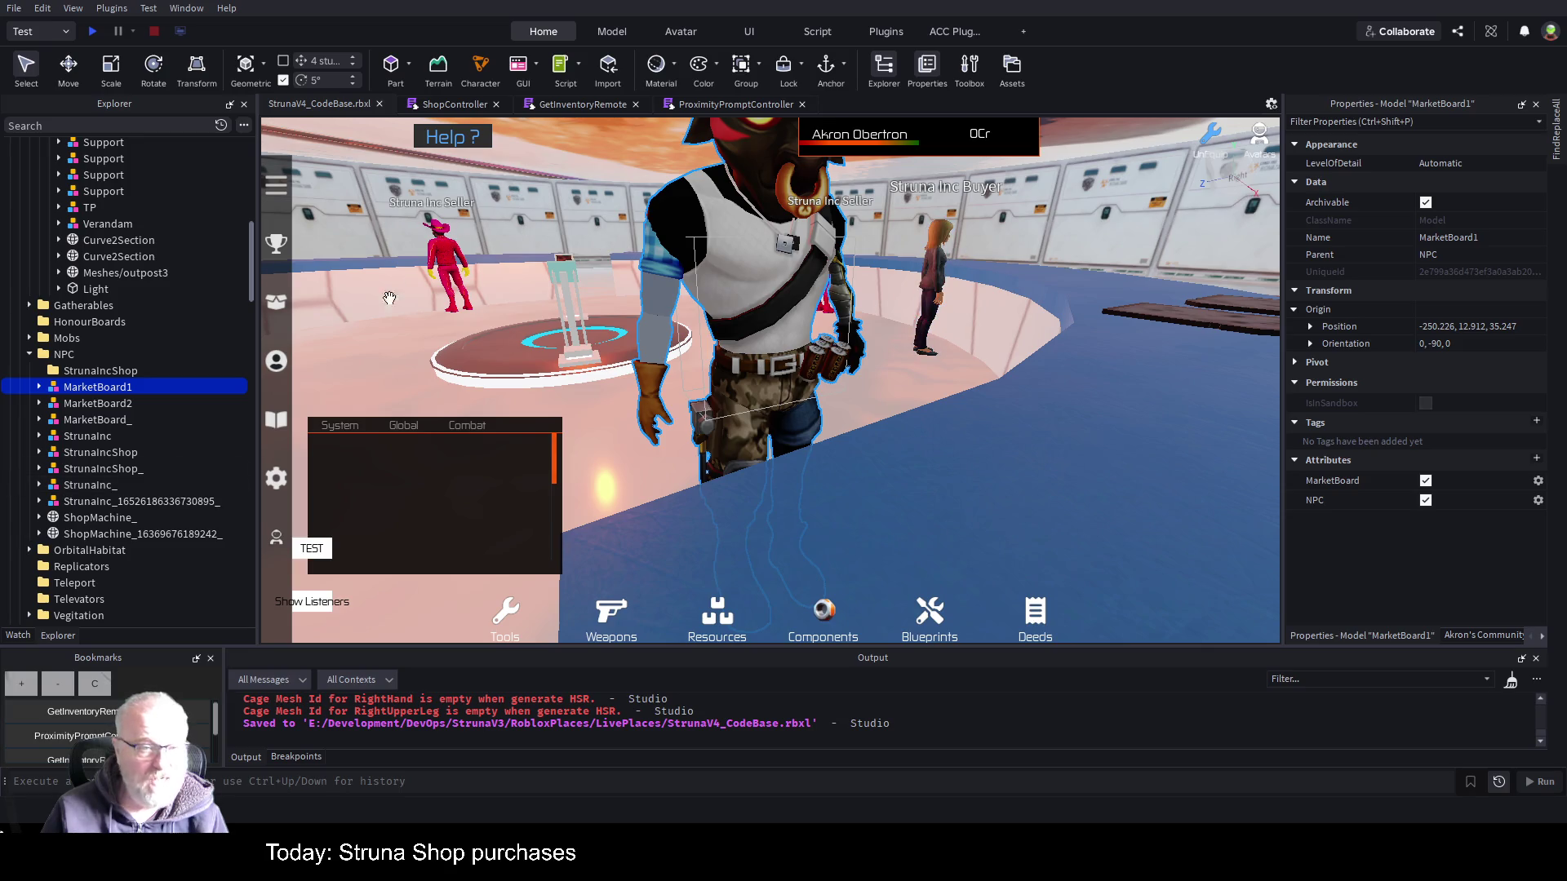
left_click(91, 441)
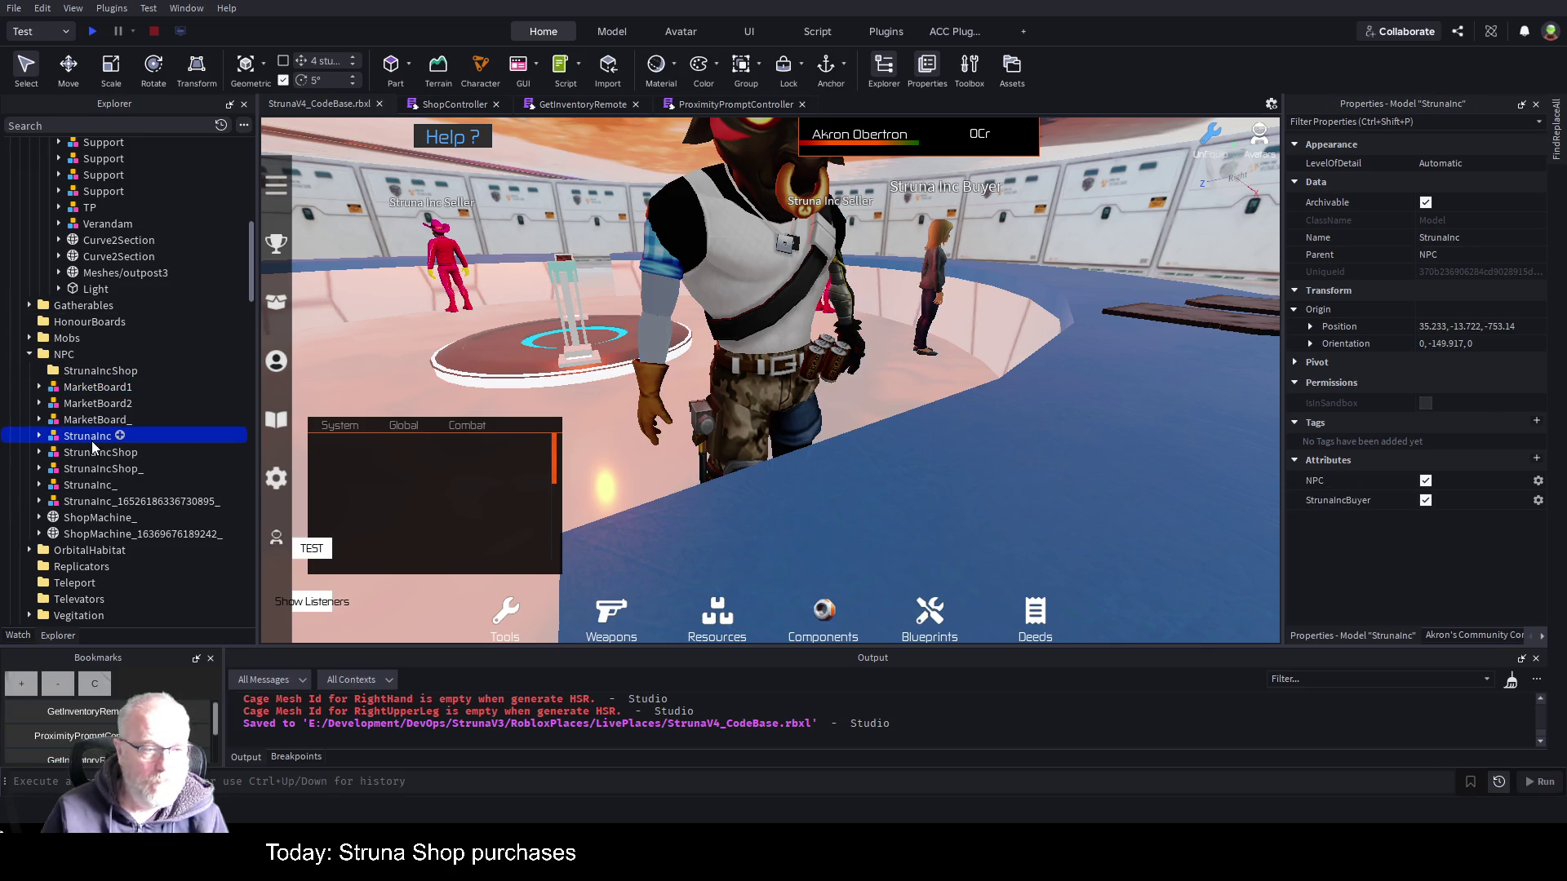
left_click(123, 455)
key("f")
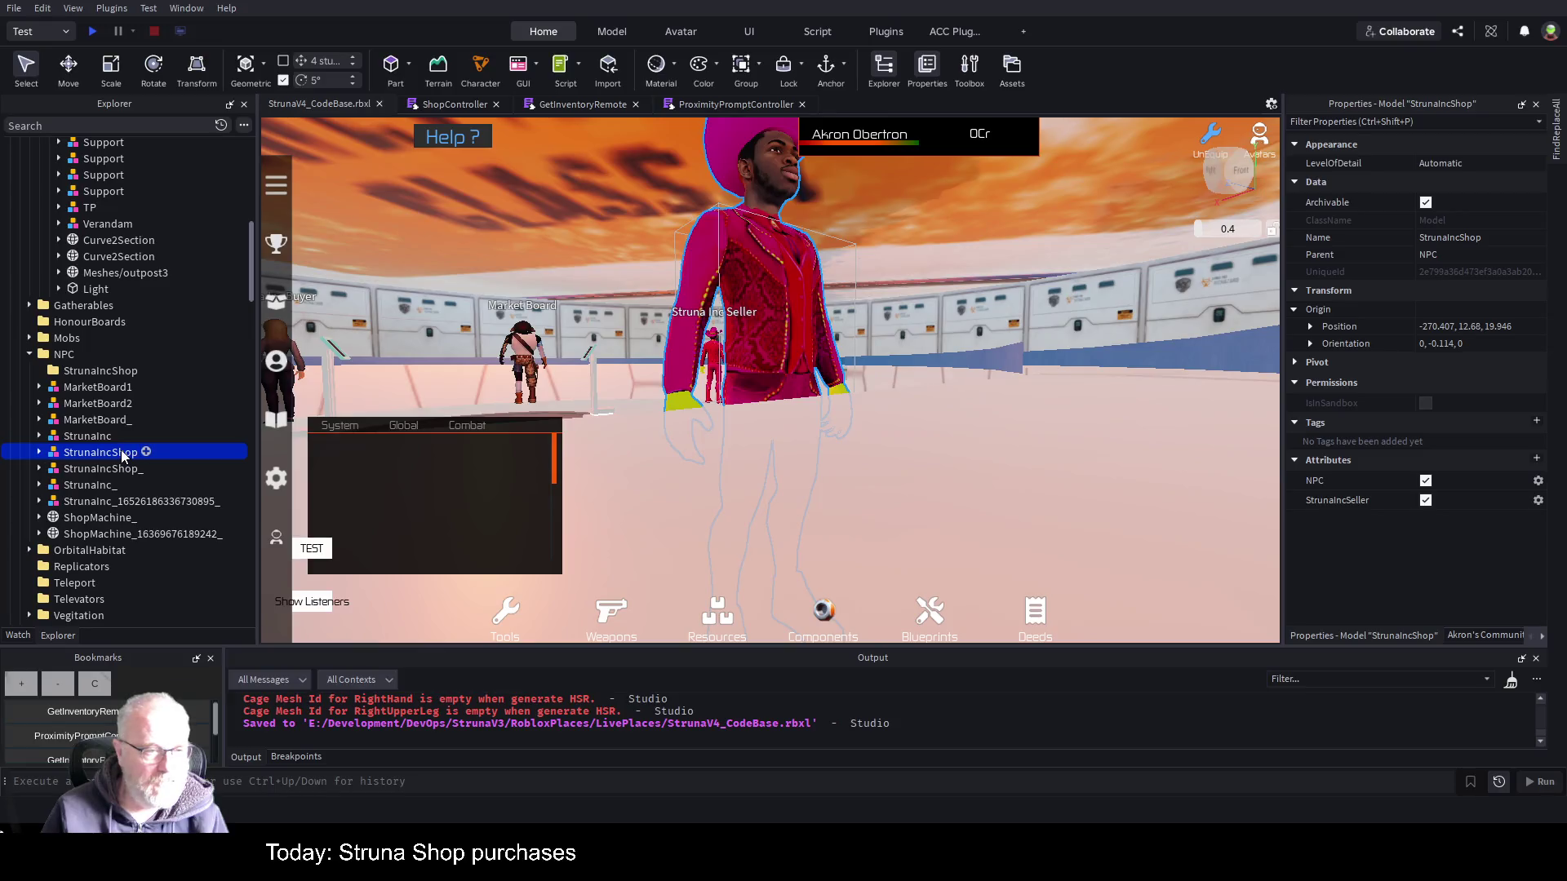
mouse_move(122, 455)
left_mouse_down()
mouse_move(145, 379)
mouse_move(131, 371)
left_mouse_up()
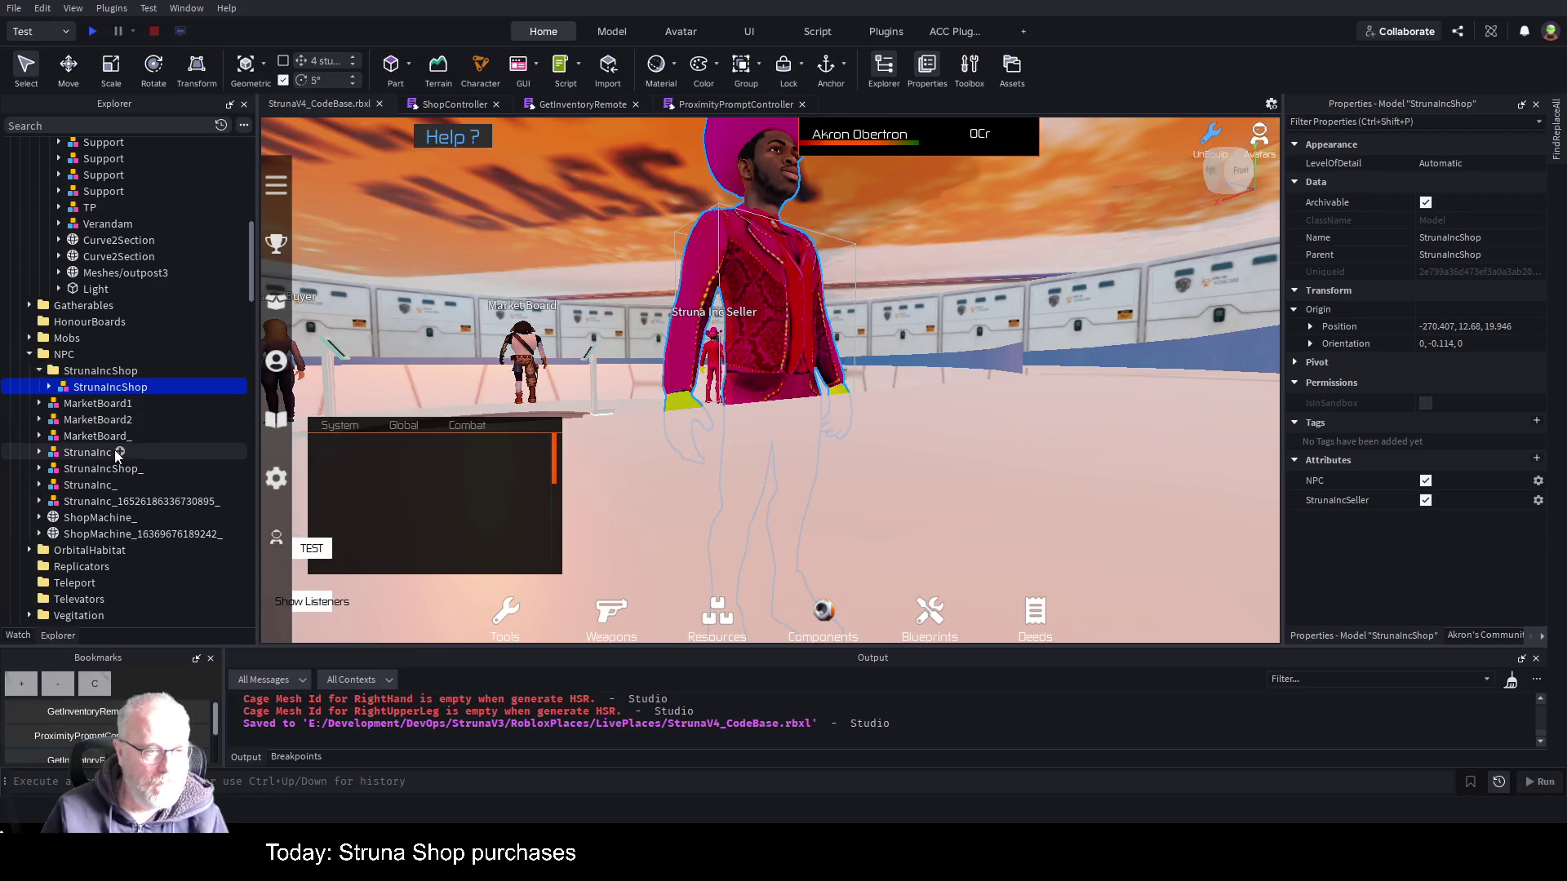
left_click(112, 470)
key("f")
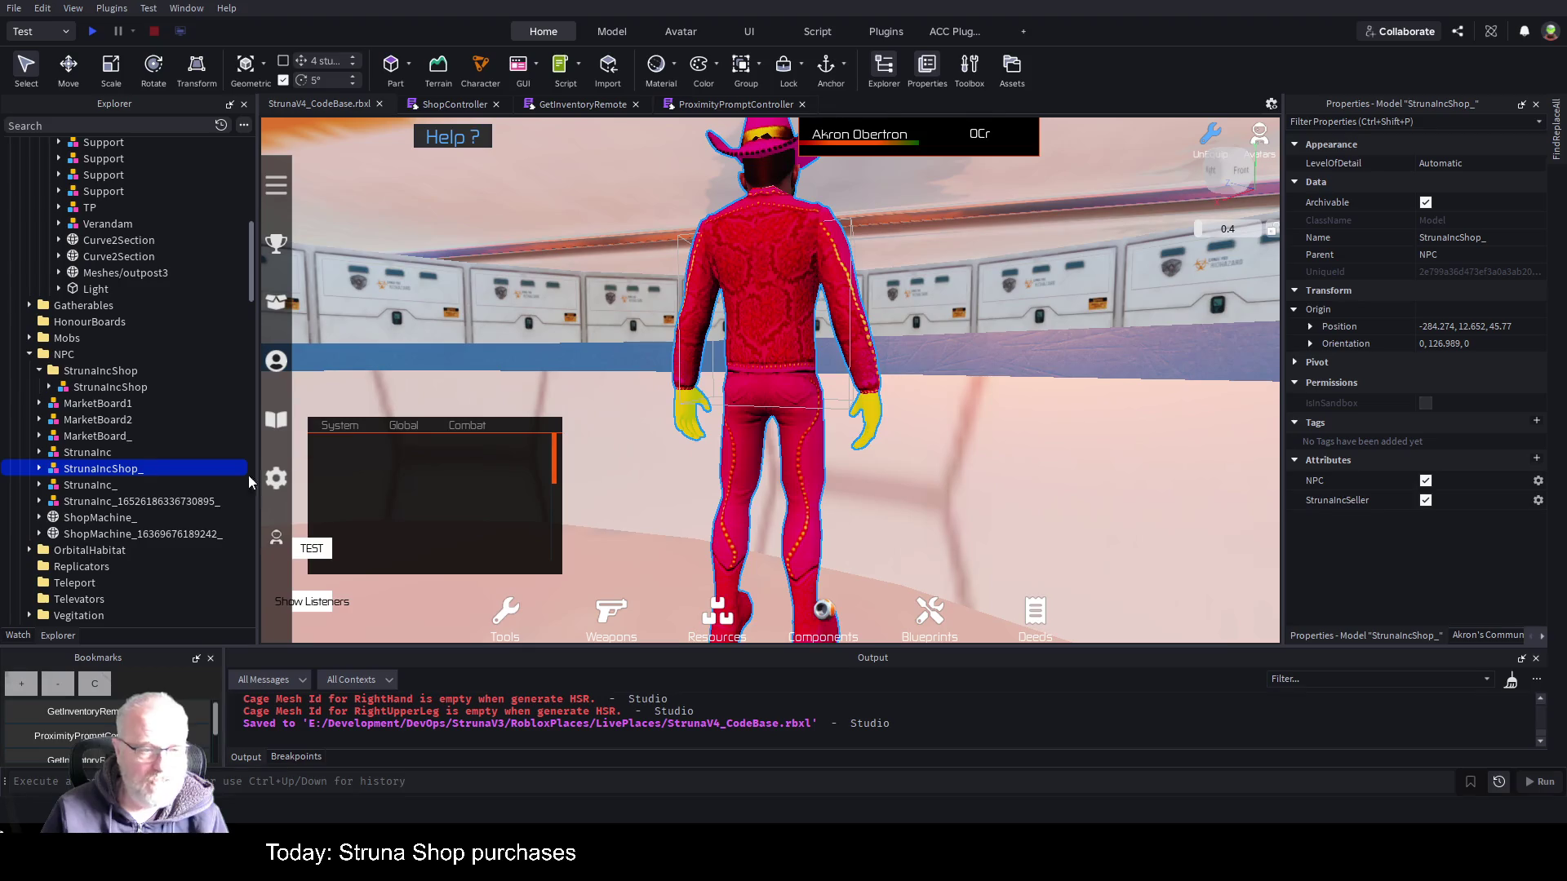
left_click_drag(133, 469, 133, 370)
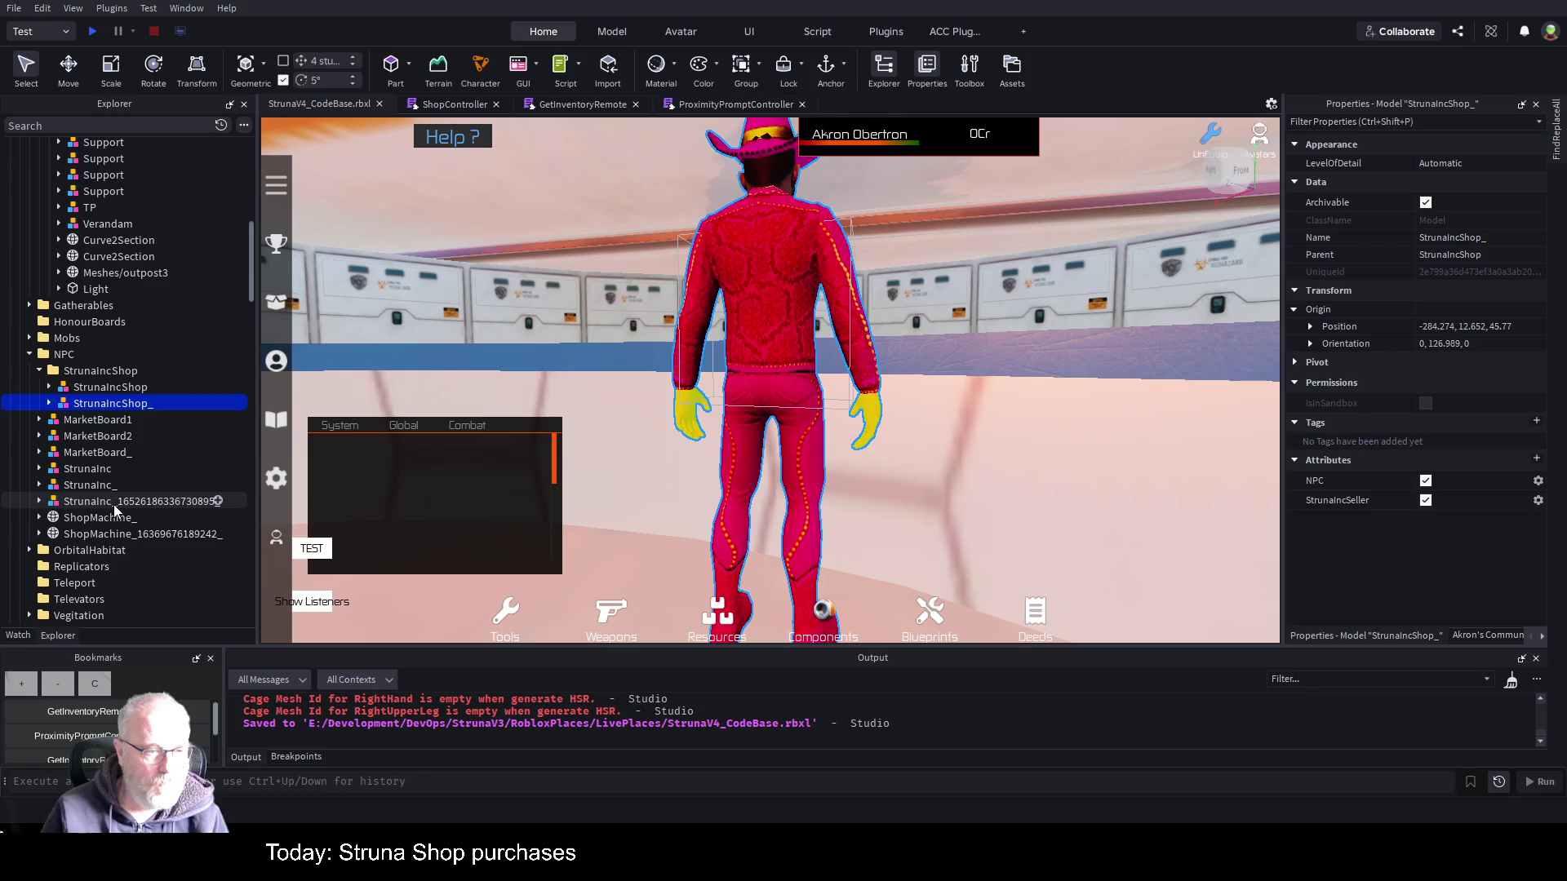
- Move the blue shop machine into the StrunaIncShop folder
left_click(102, 522)
key("f")
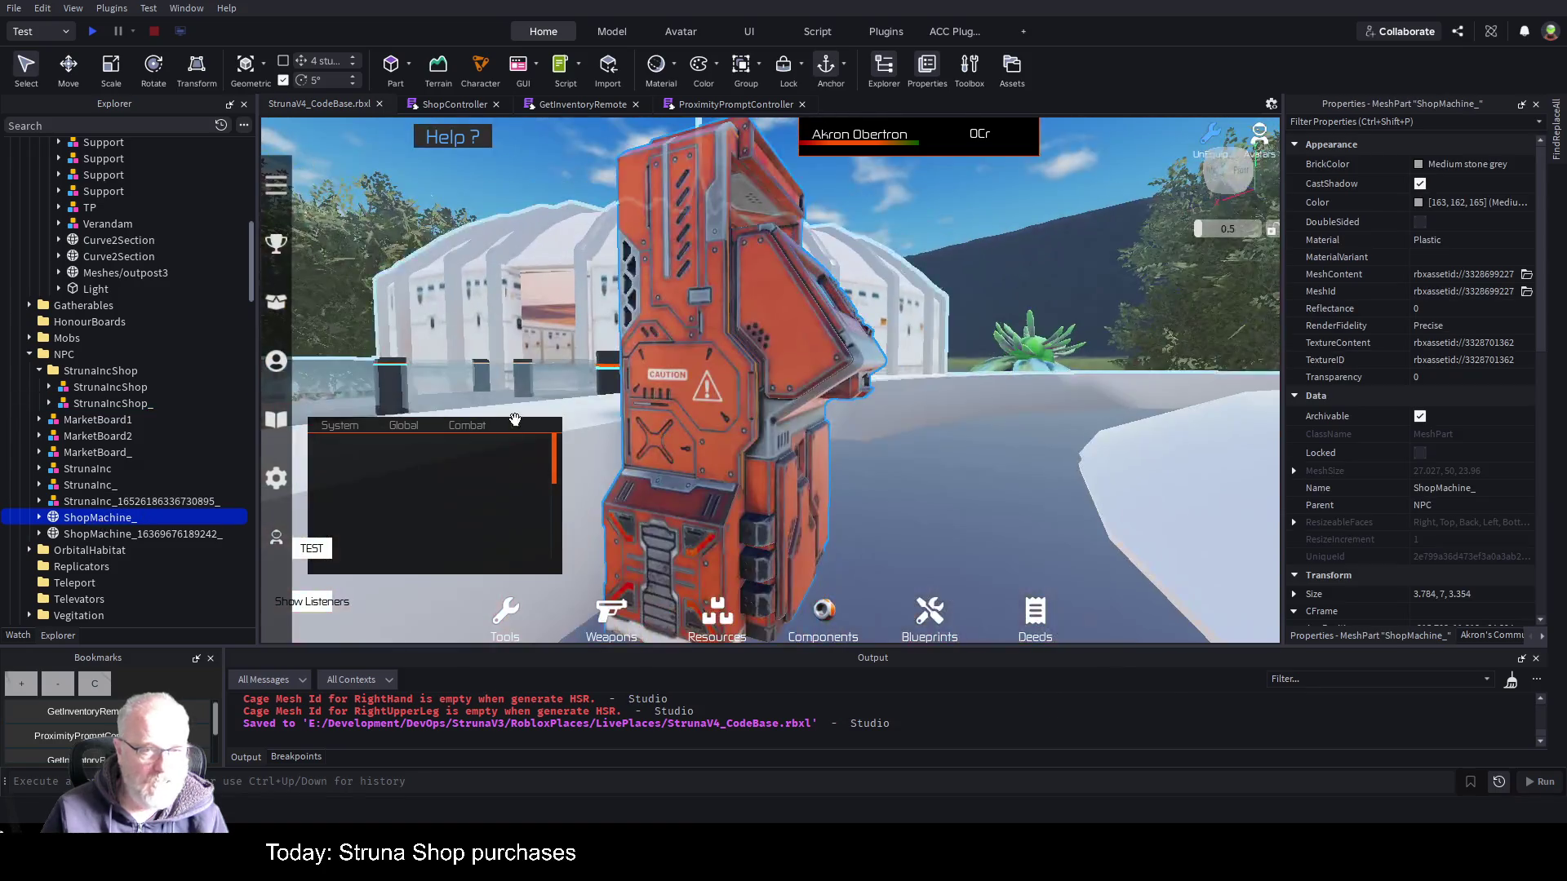
left_click(104, 535)
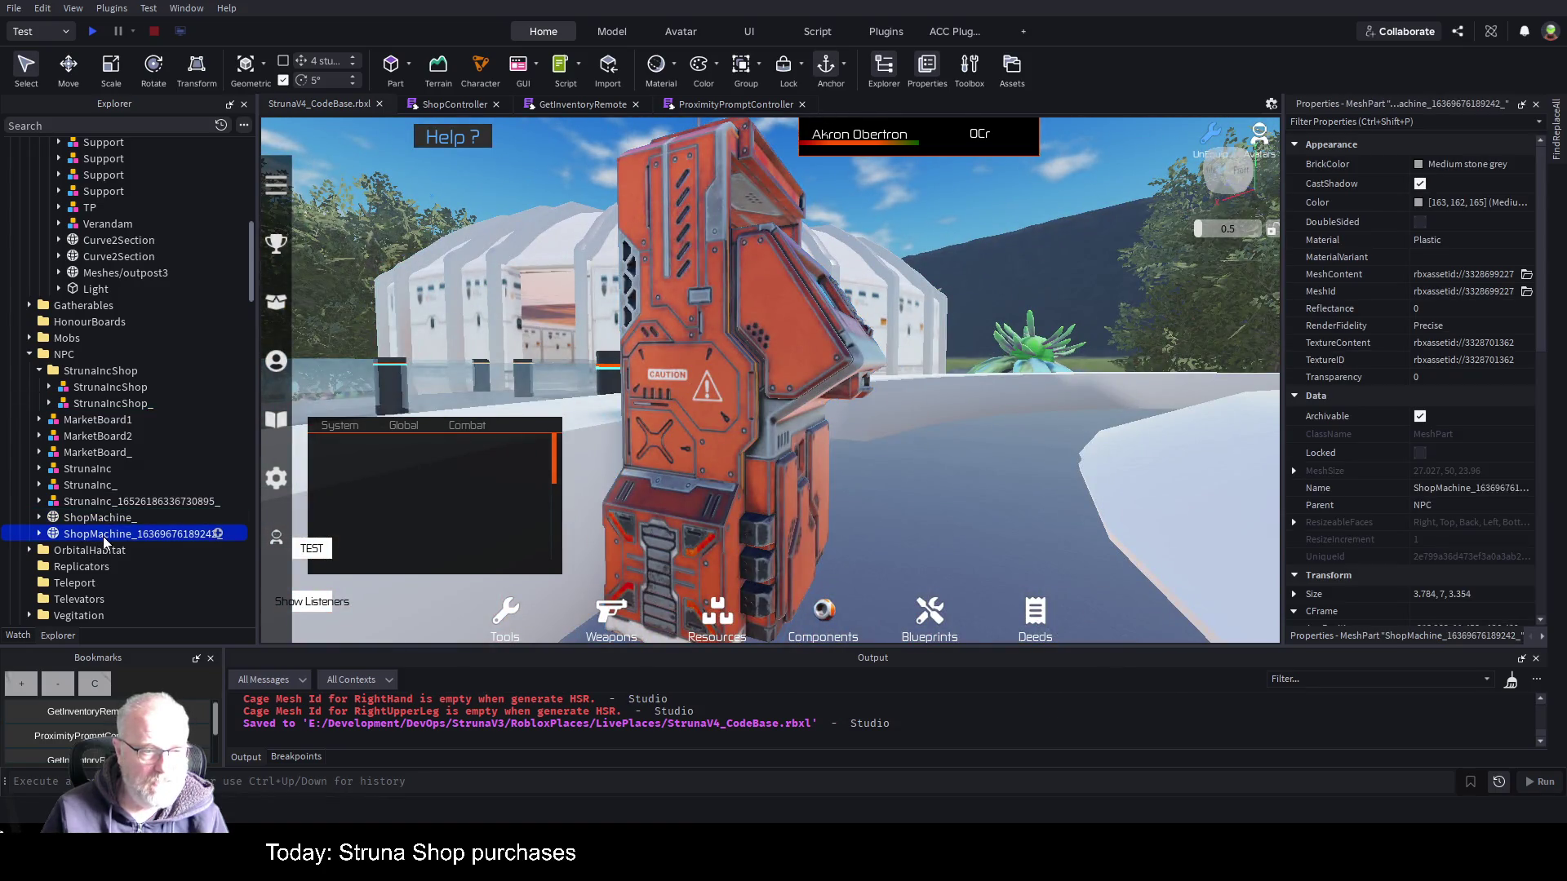
key("f")
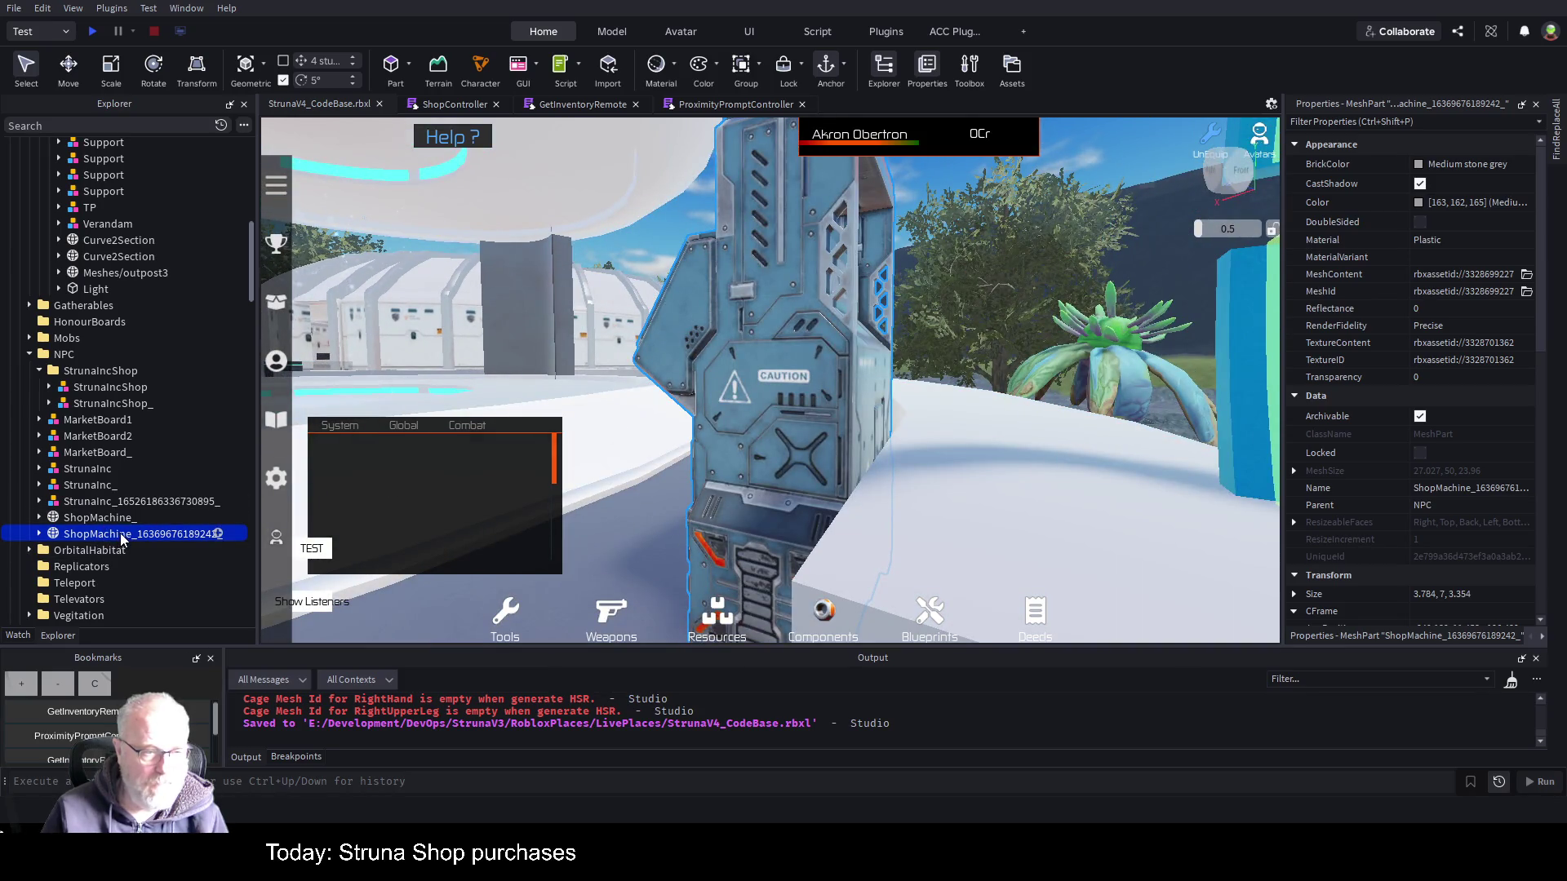
left_click_drag(135, 375, 135, 373)
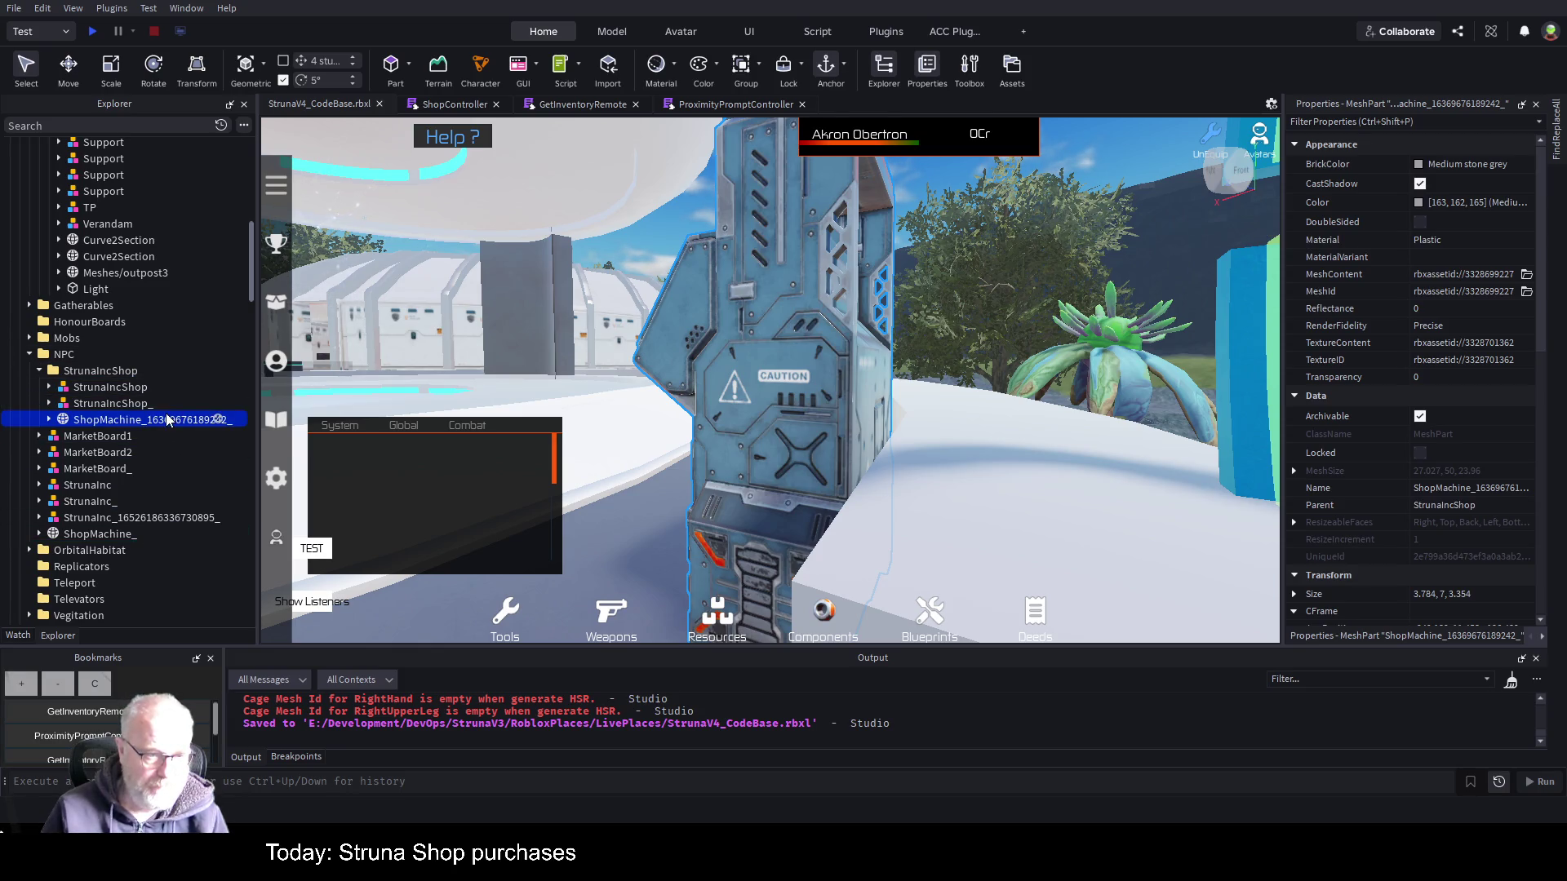
- Rename the moved machine to ShopMachine, select the StrunaIncShop folder and widen Properties
double_click(234, 419)
key("End")
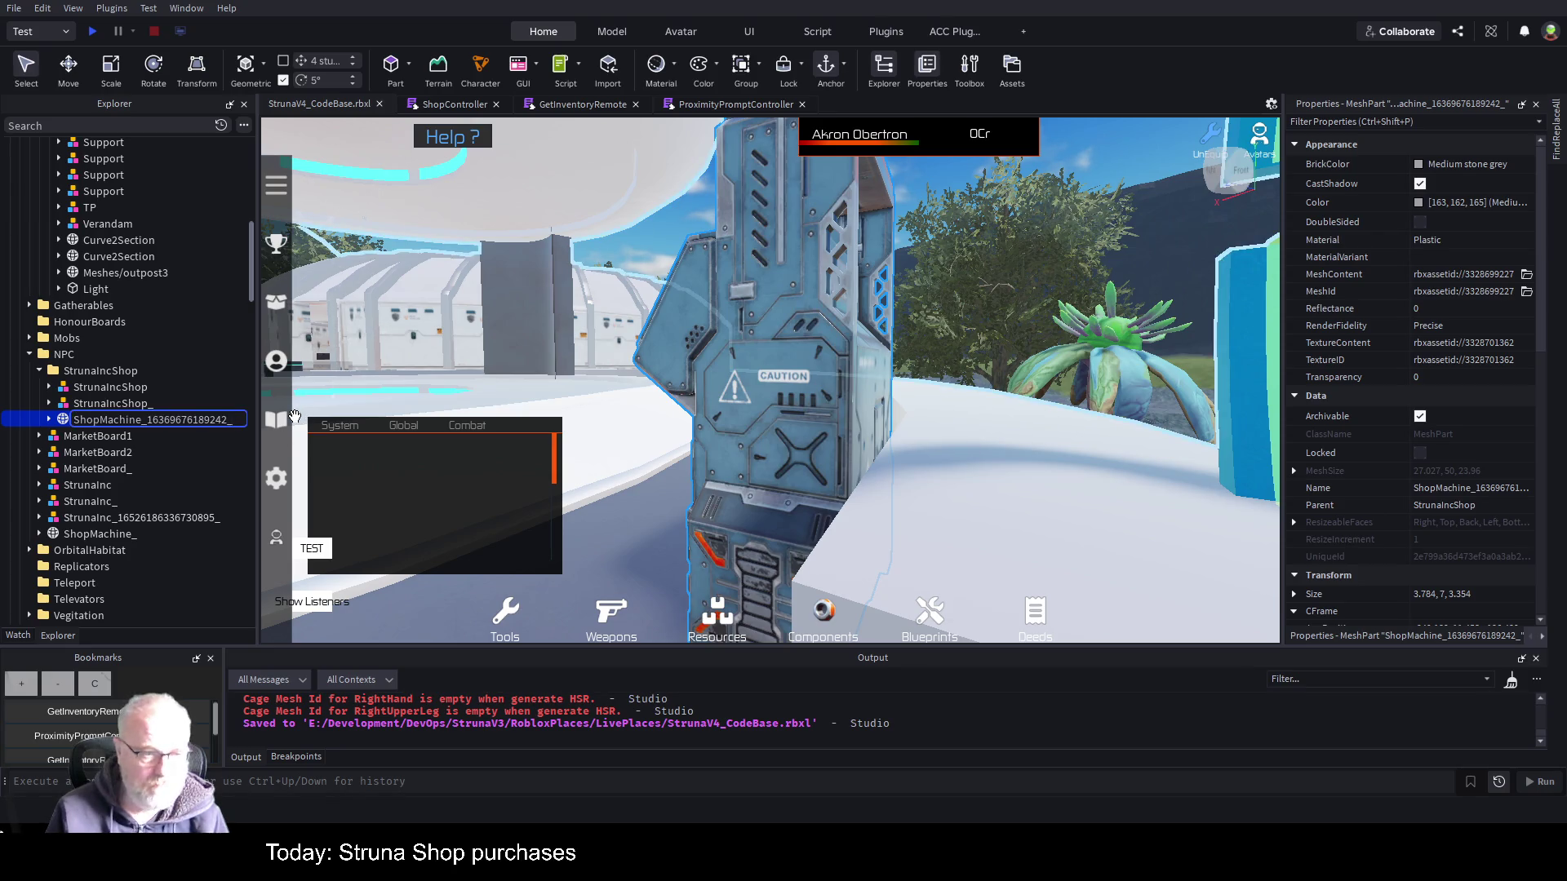
key("BackSpace")
key("BackSpace")
key("BackSpace")
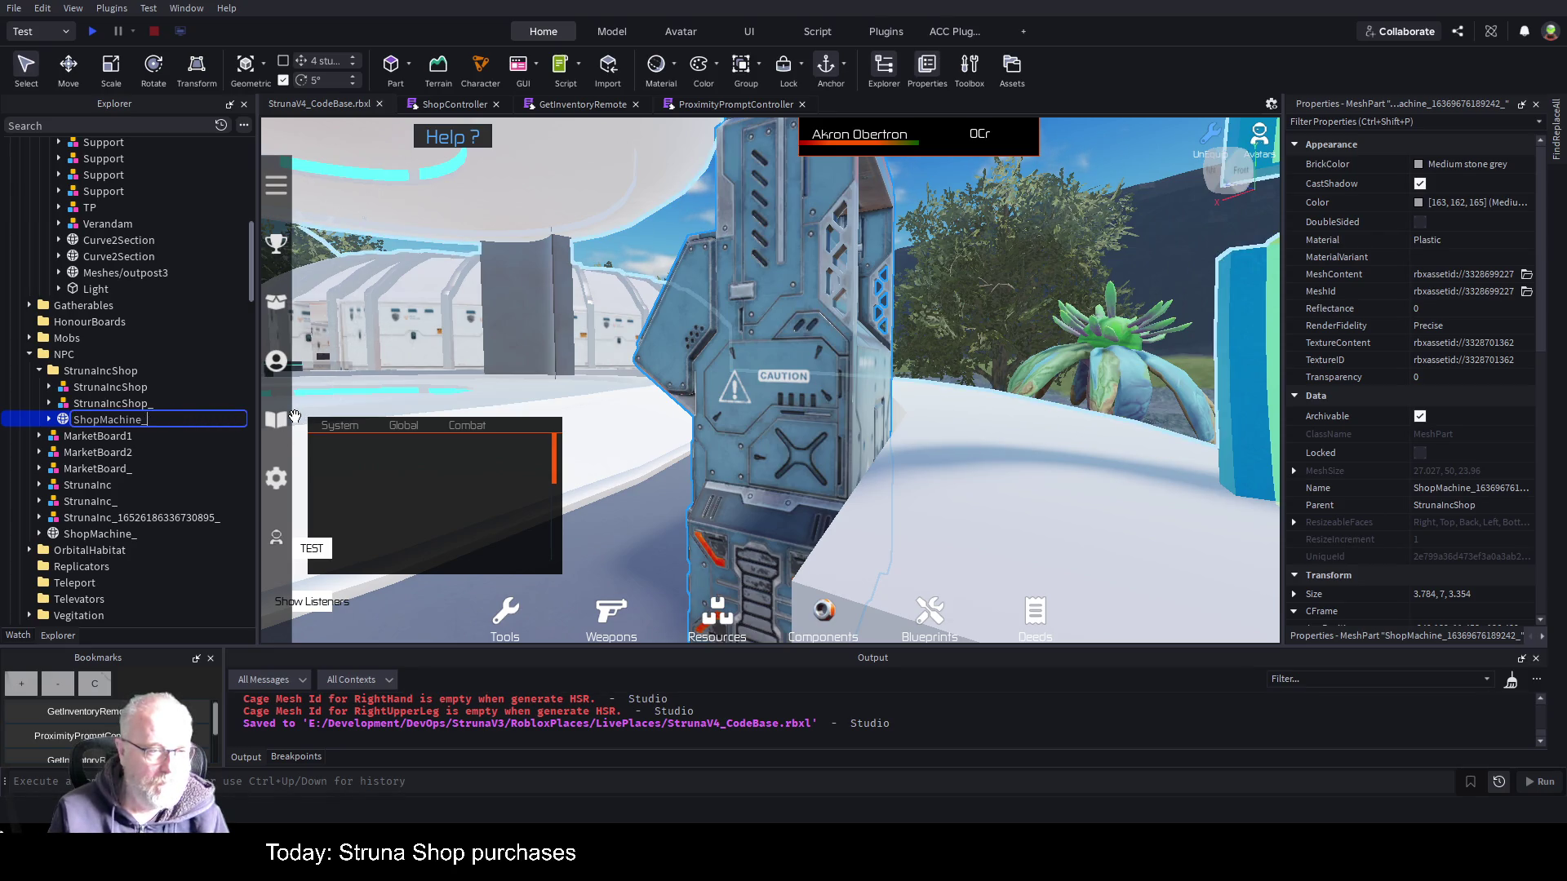
type("e")
key("Return")
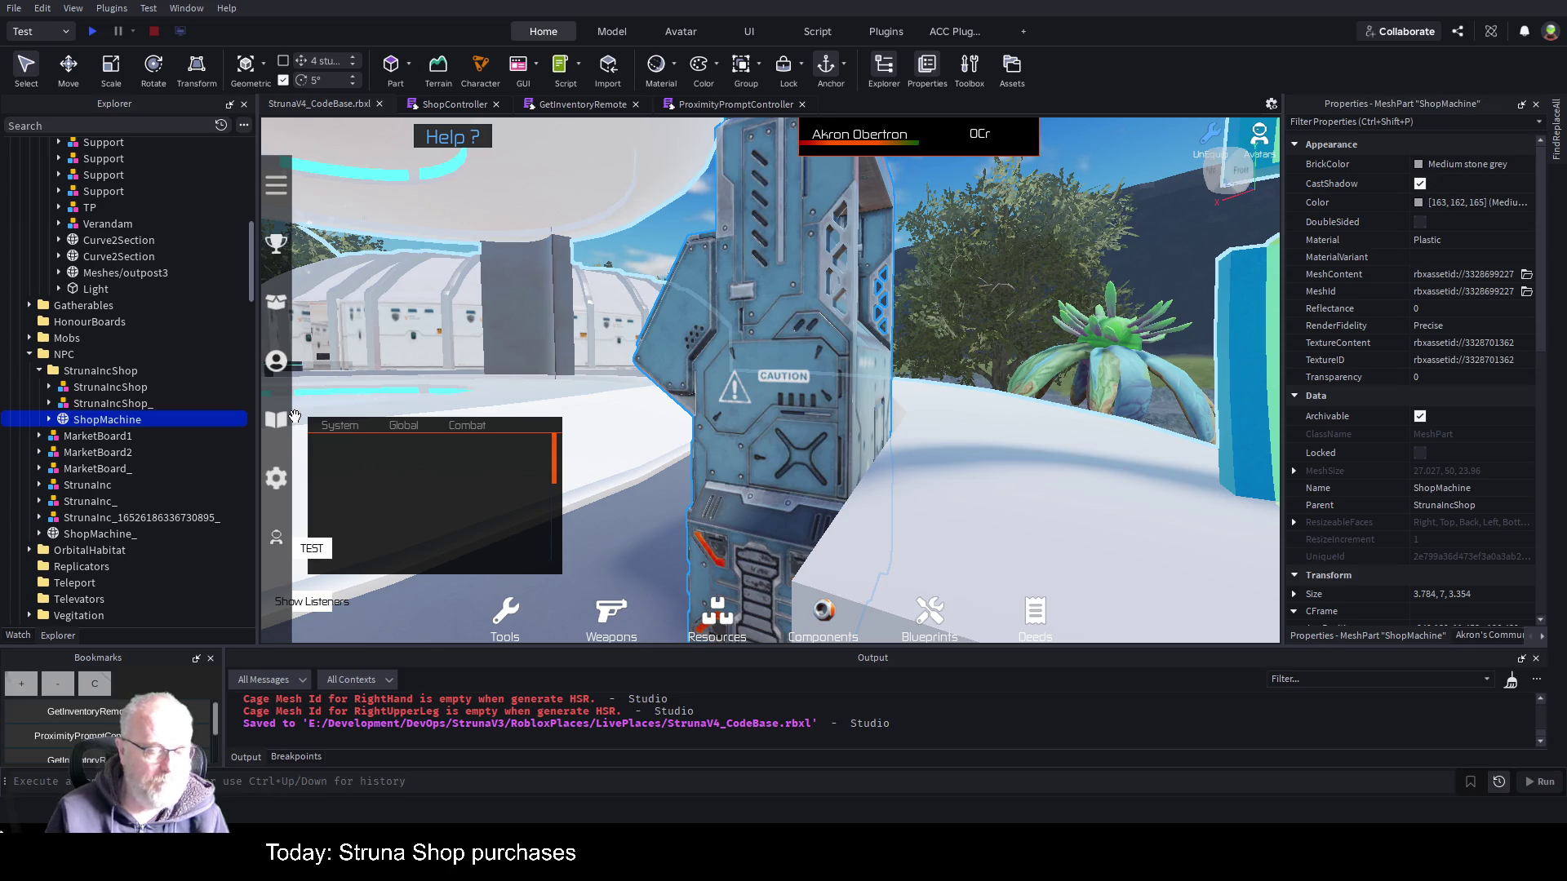
left_click(99, 370)
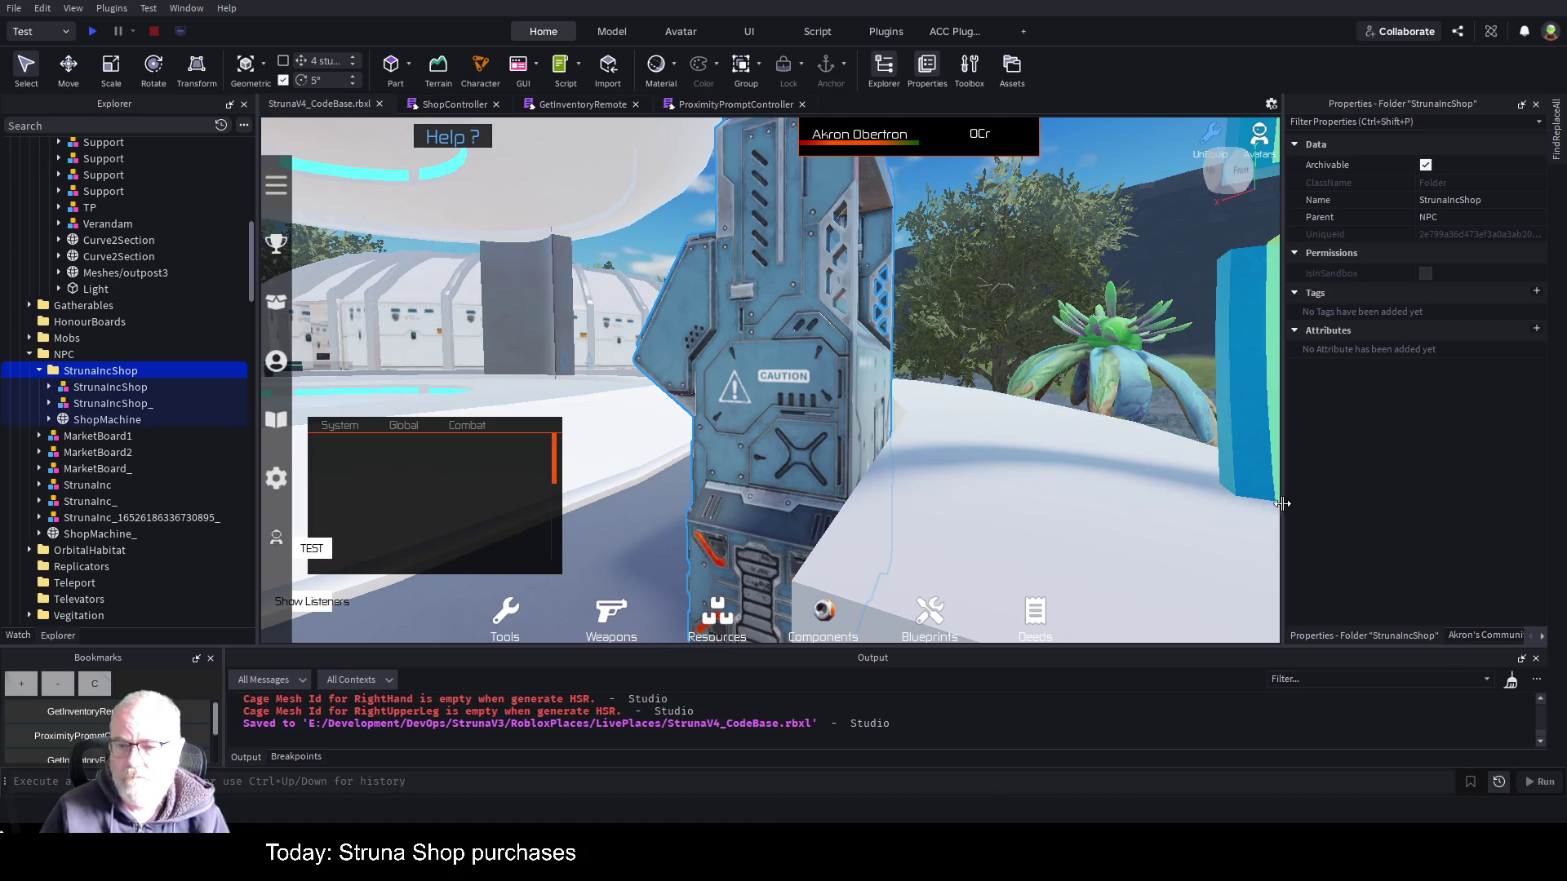
left_click_drag(1281, 503, 1042, 499)
left_click(682, 106)
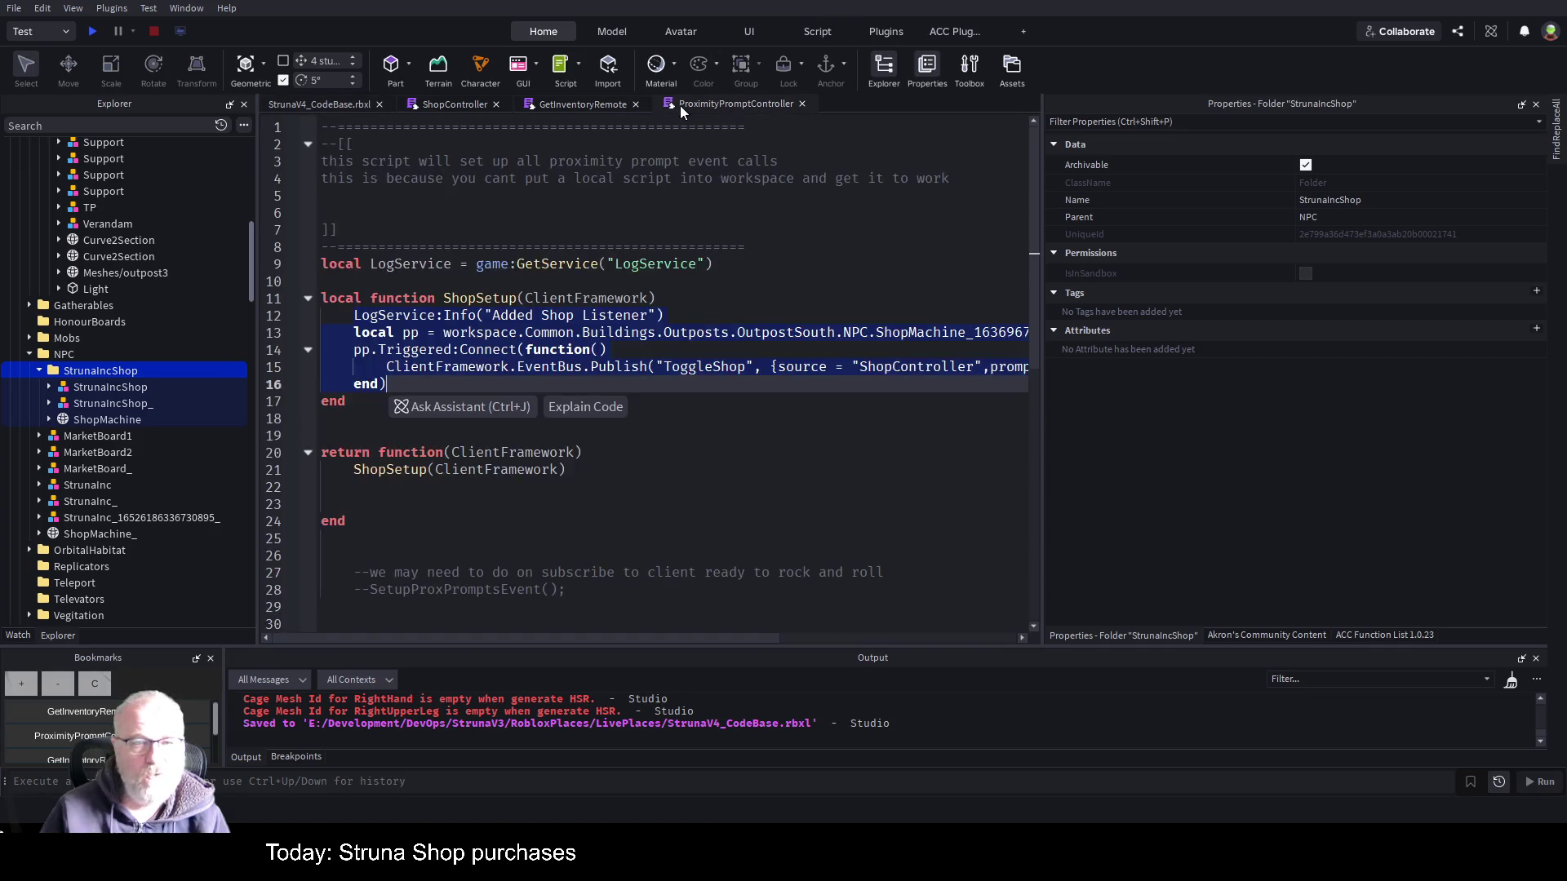
- Insert a new line 13 after the logging line declaring 'local NPCFolder'
left_click(772, 316)
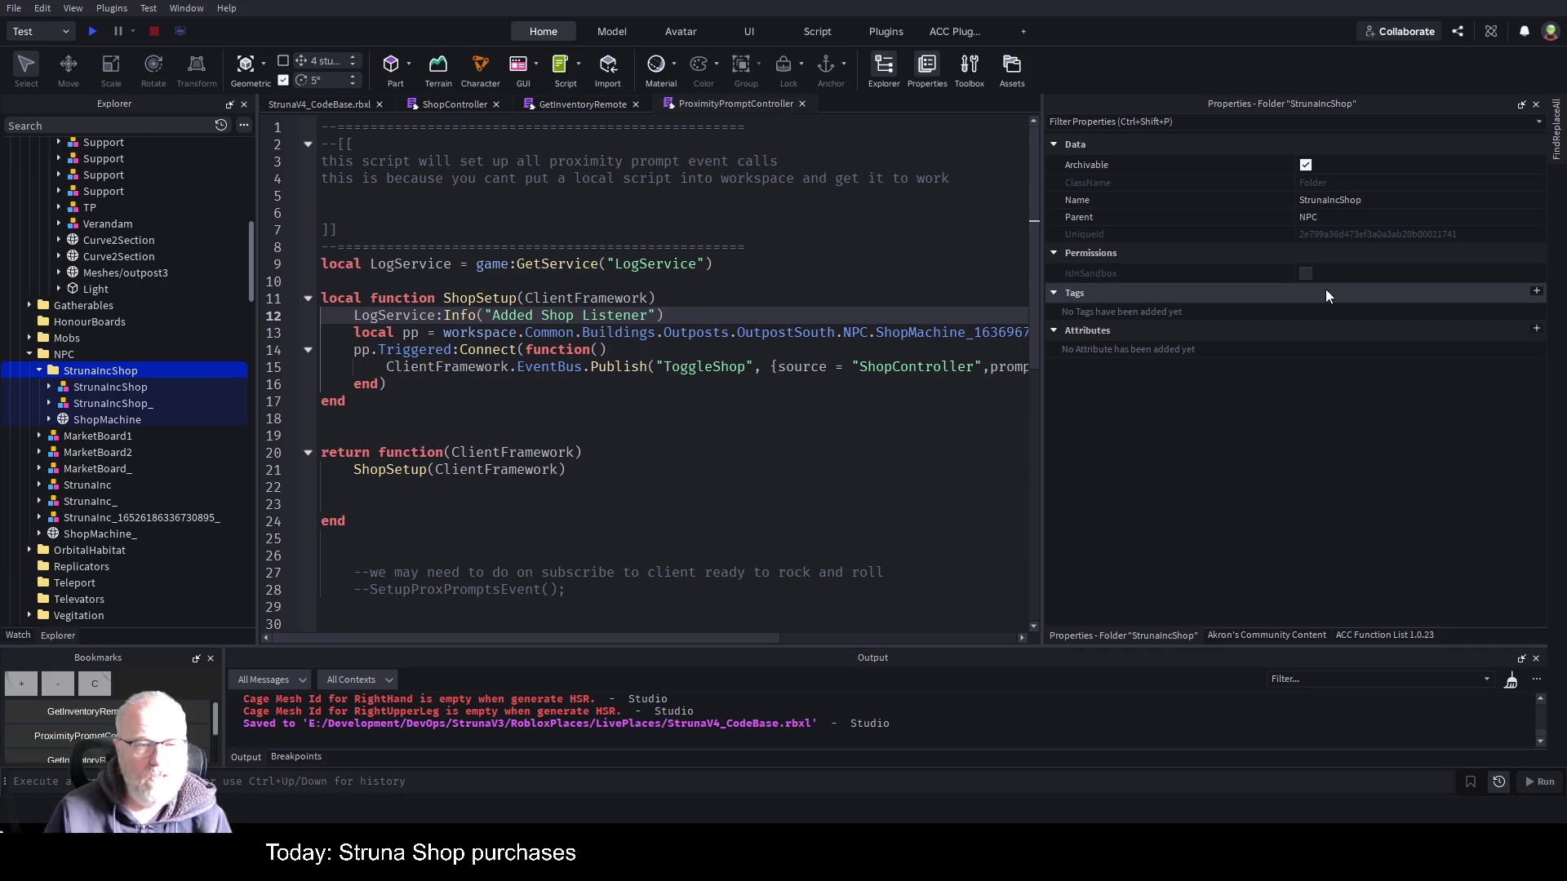
key("Return")
type("local ")
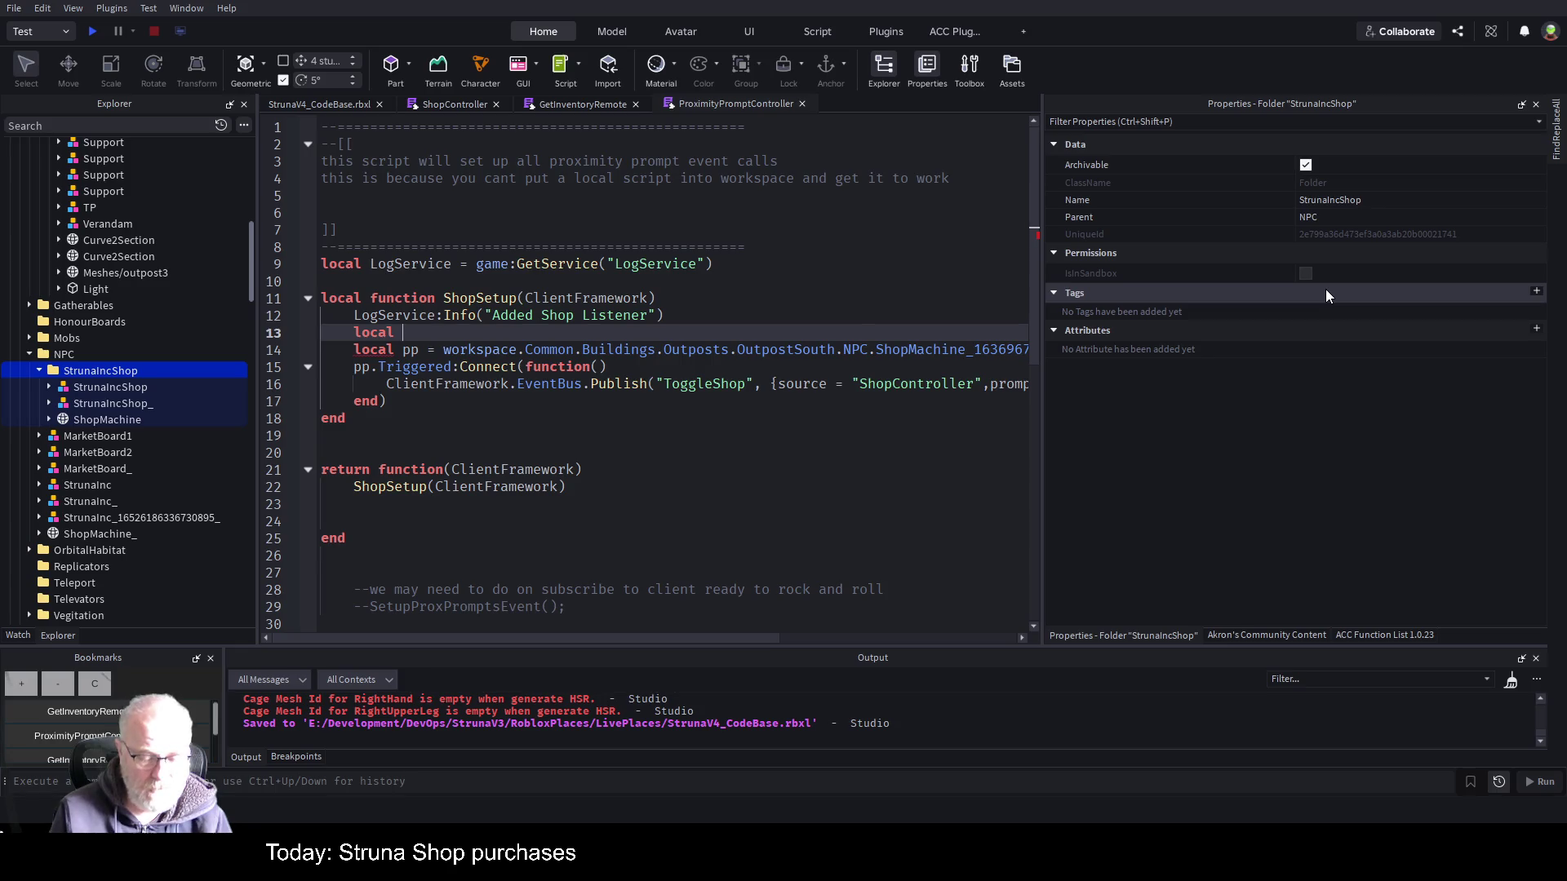
type("NPC")
type("Folder")
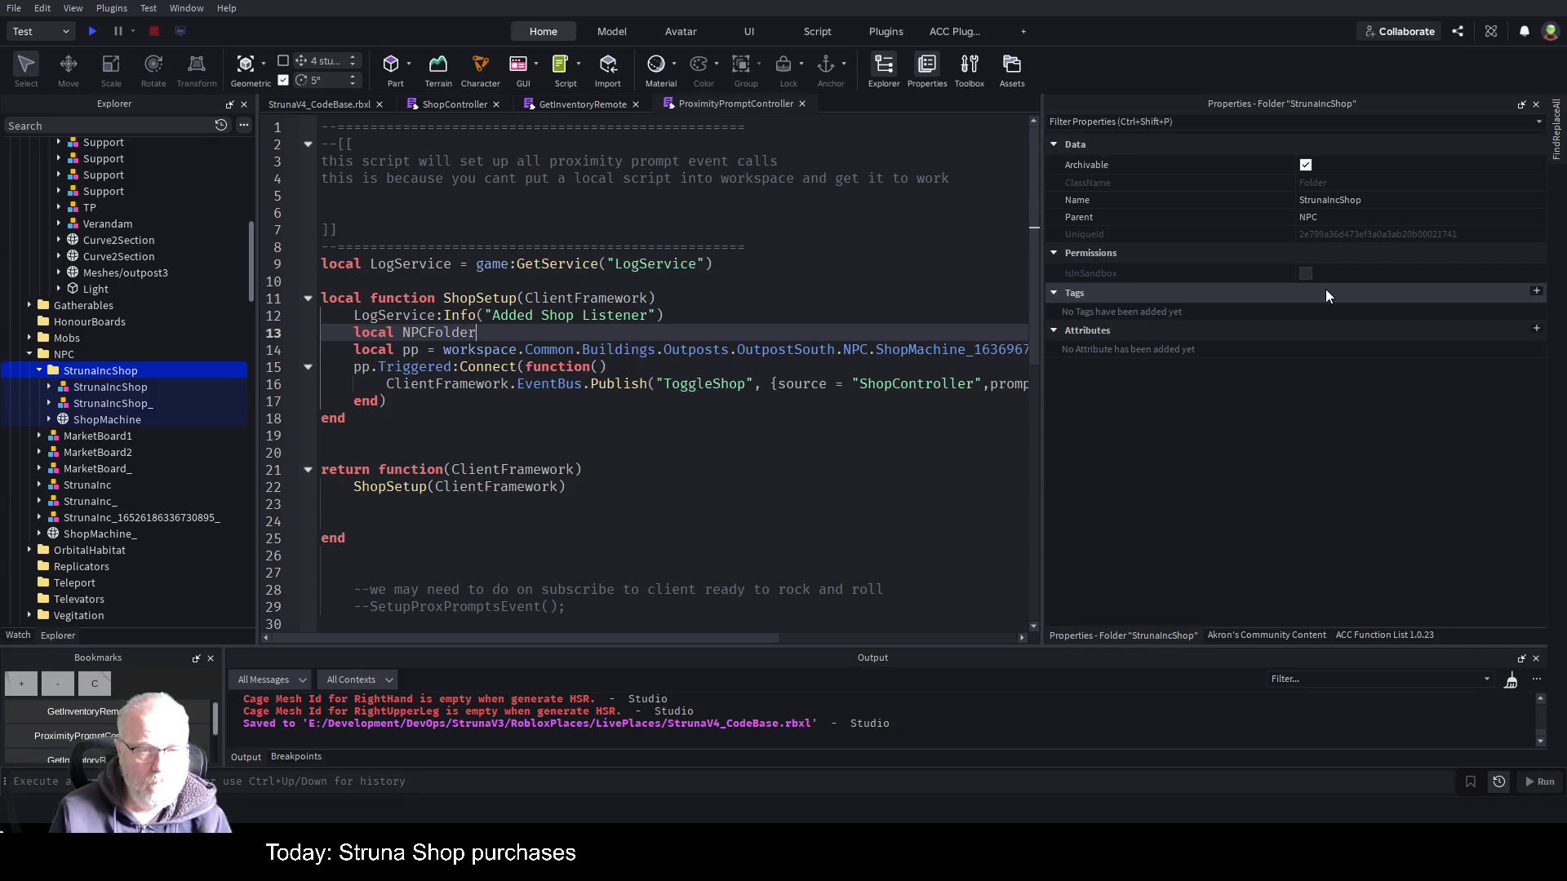
- Rename the line 13 declaration to 'local NPC_Shop_Folder =', leaving it unassigned
key("Down")
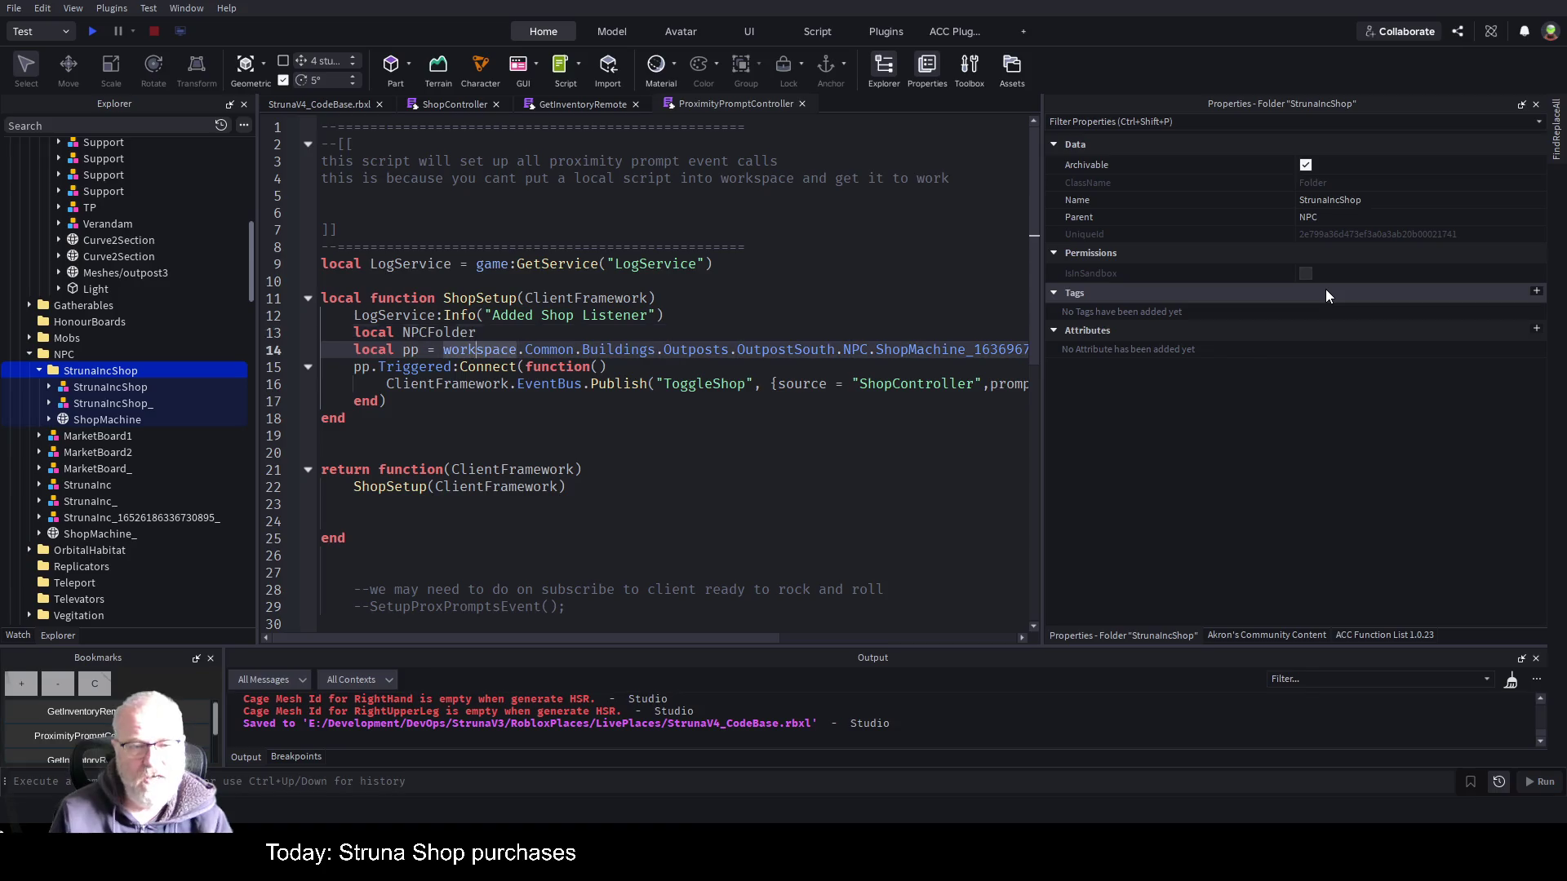
key("ctrl+Right")
key("ctrl+Right")
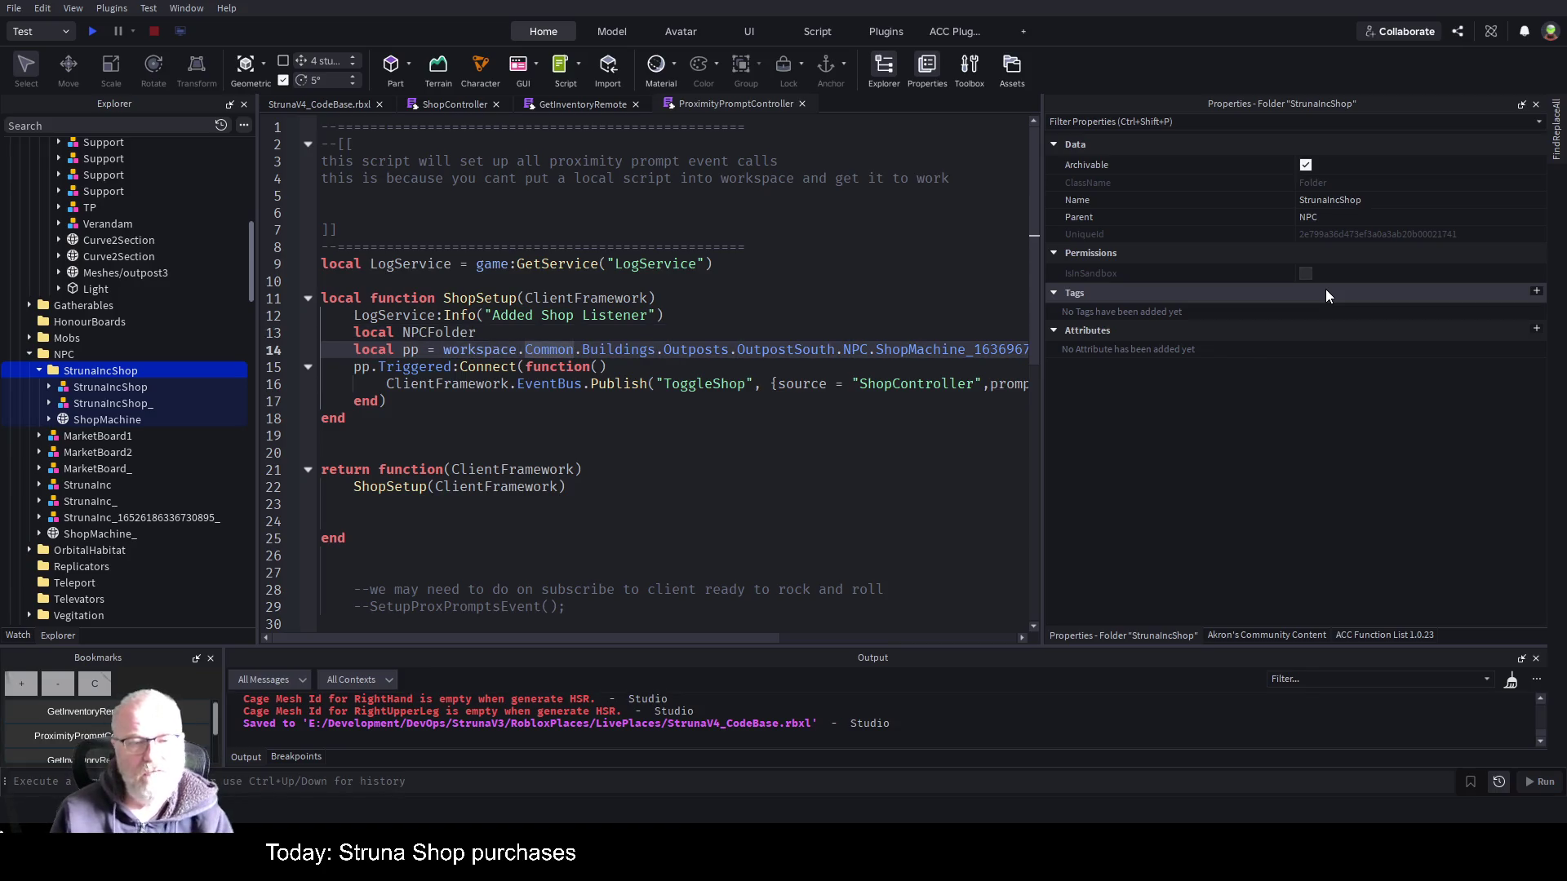
key("Up")
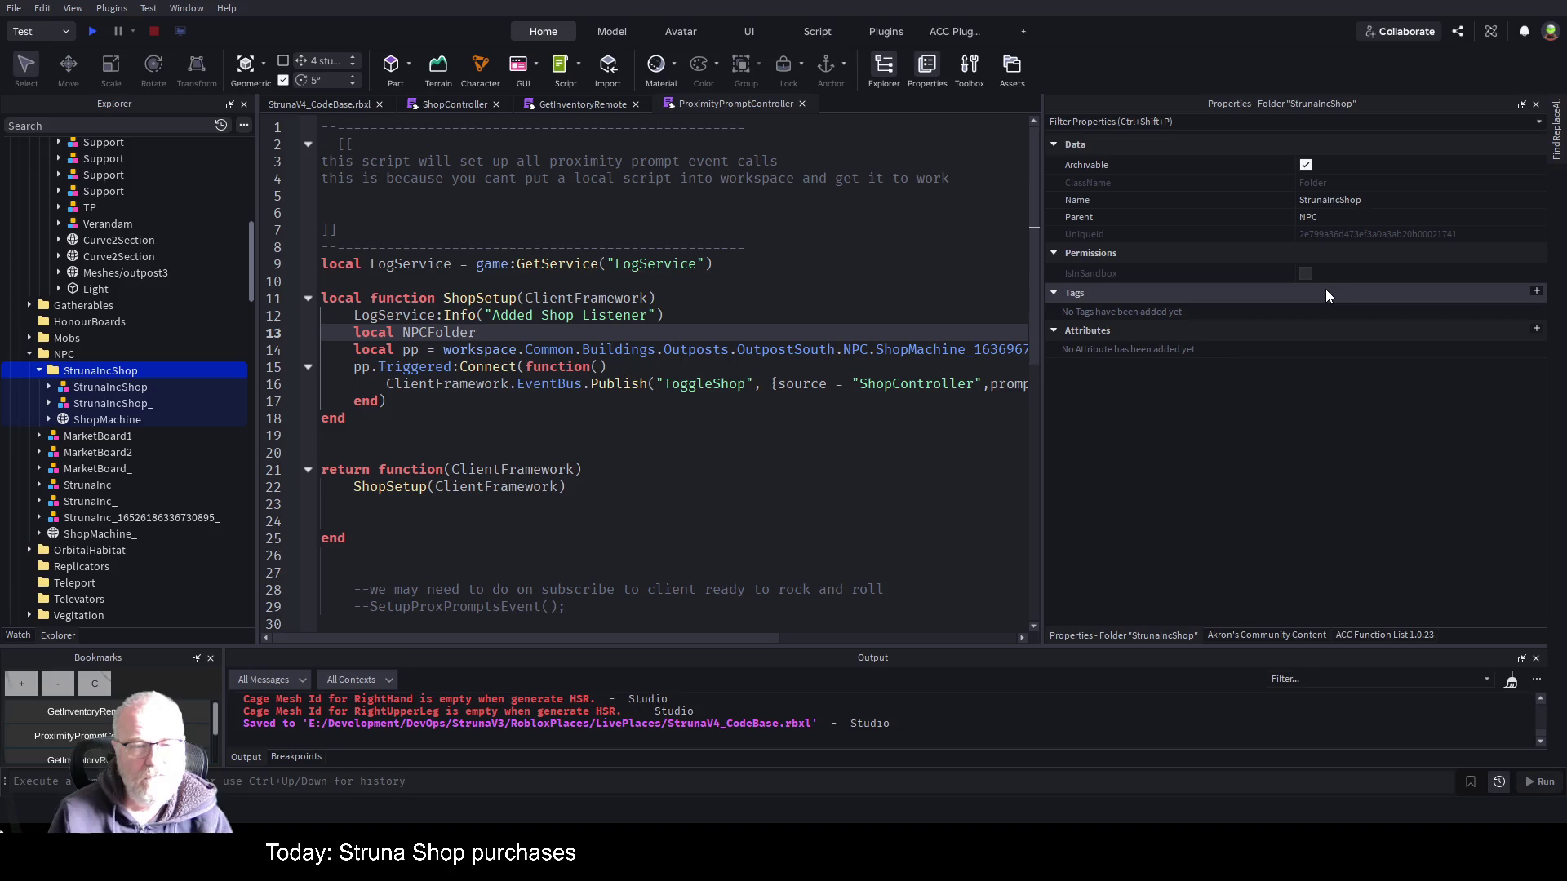
key("BackSpace")
key("BackSpace")
key("BackSpace")
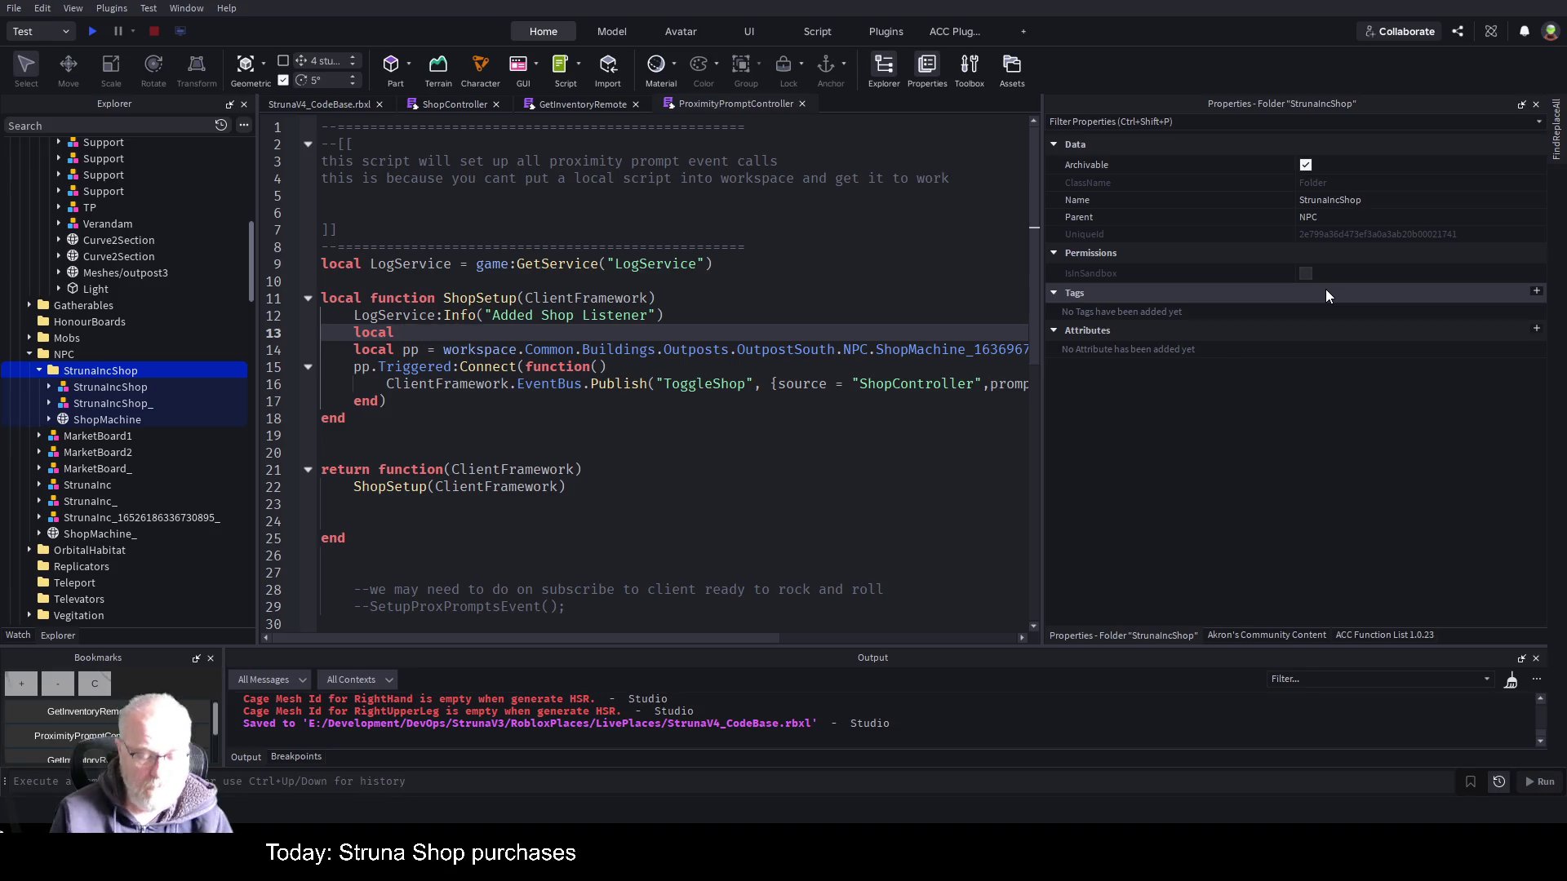
type("Shop")
type("Fol")
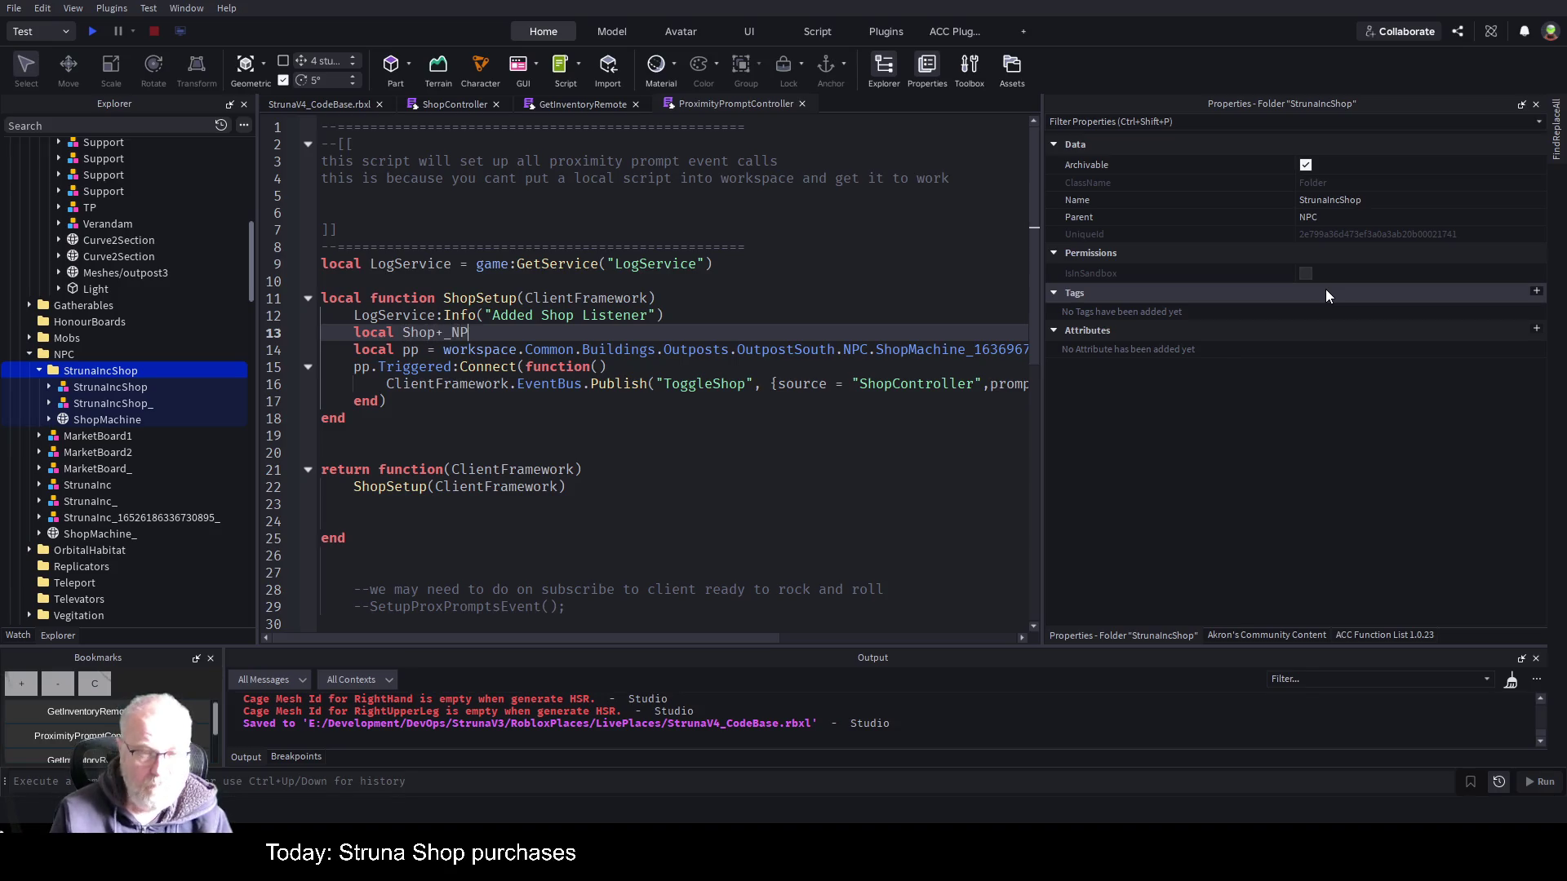
key("BackSpace")
key("BackSpace")
key("BackSpace")
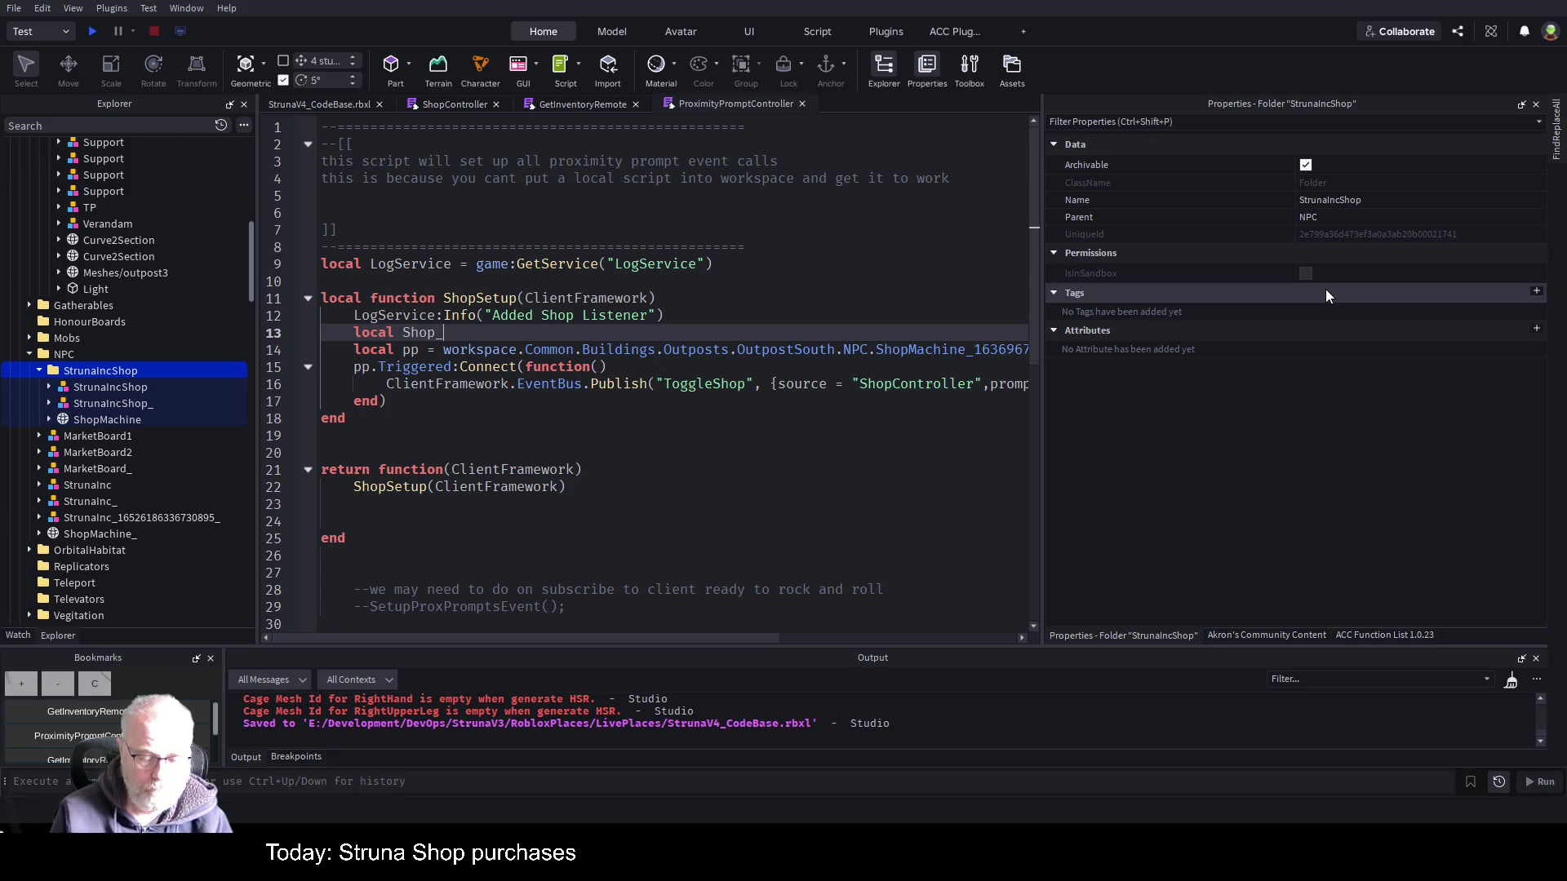
key("BackSpace")
key("BackSpace")
key("BackSpace")
type("N")
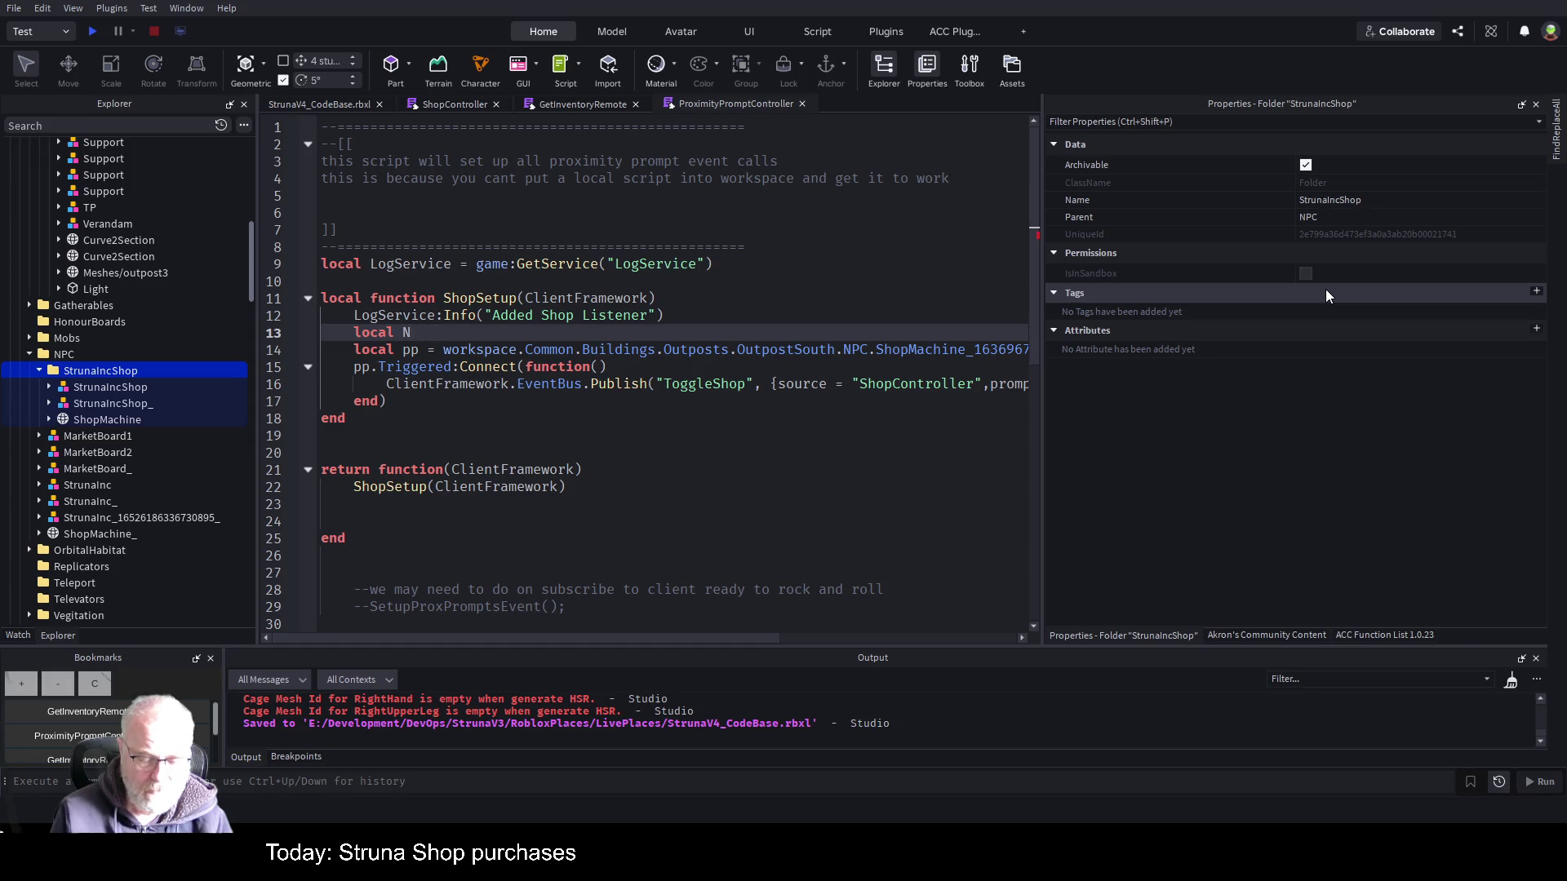
type("PC_")
type("S")
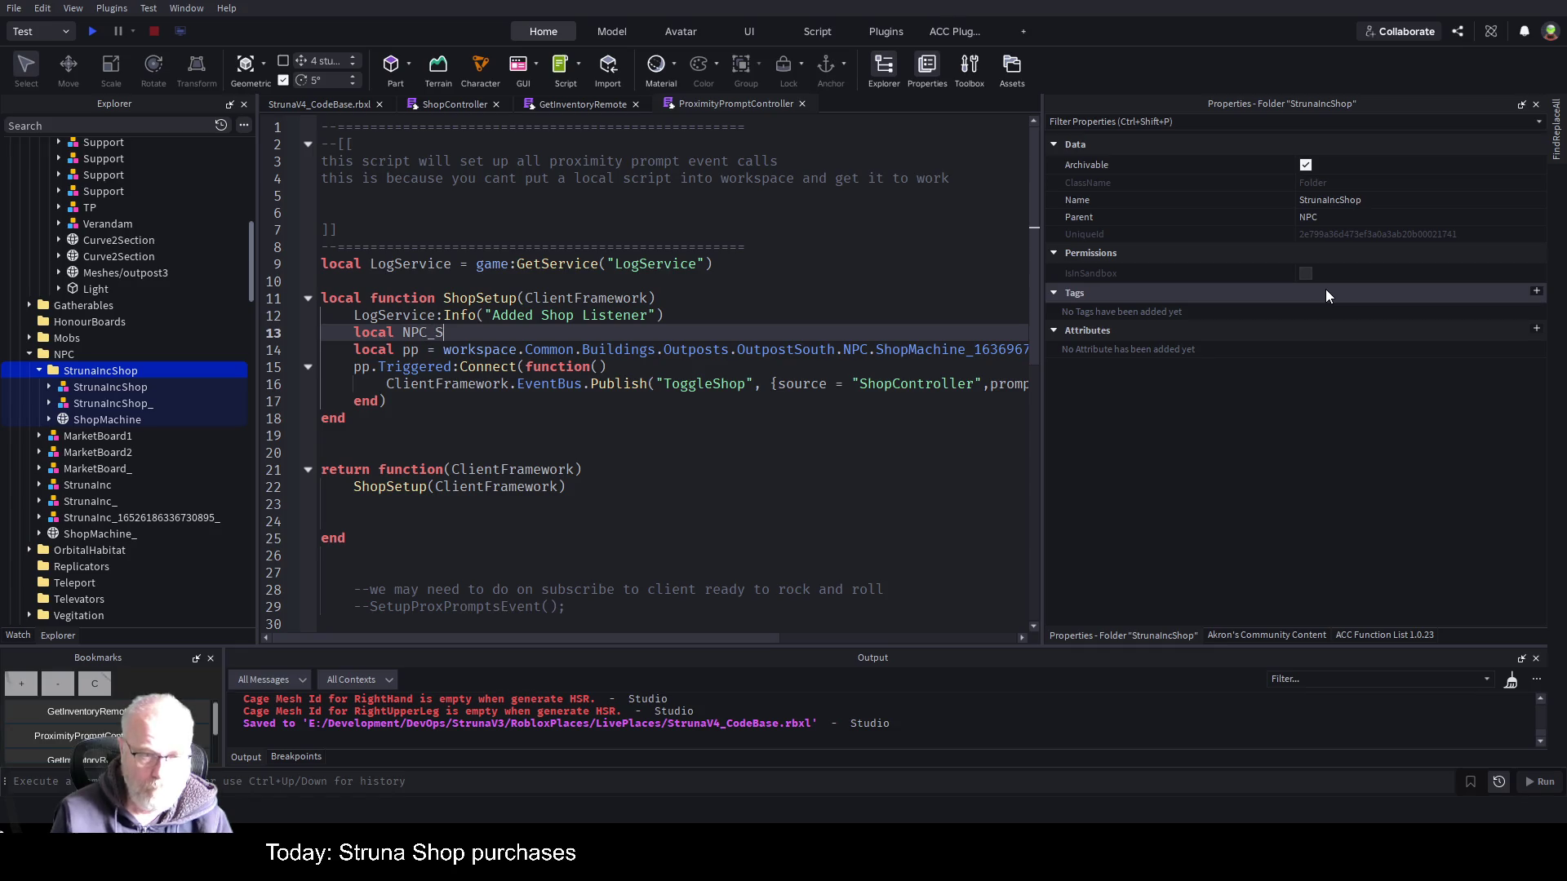
type("hop_Folder ")
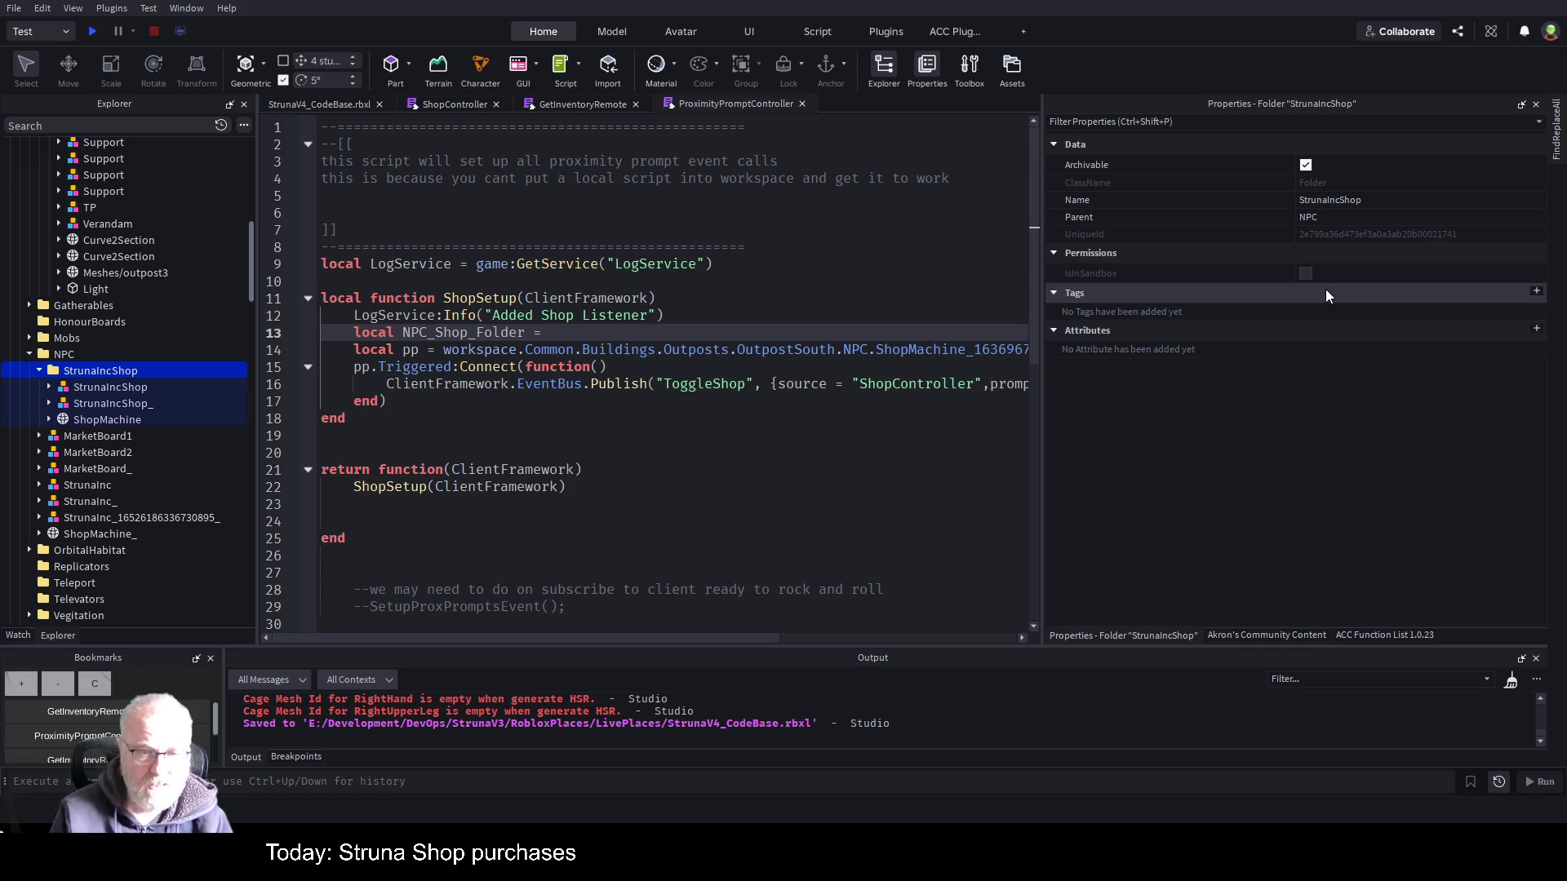
type("=")
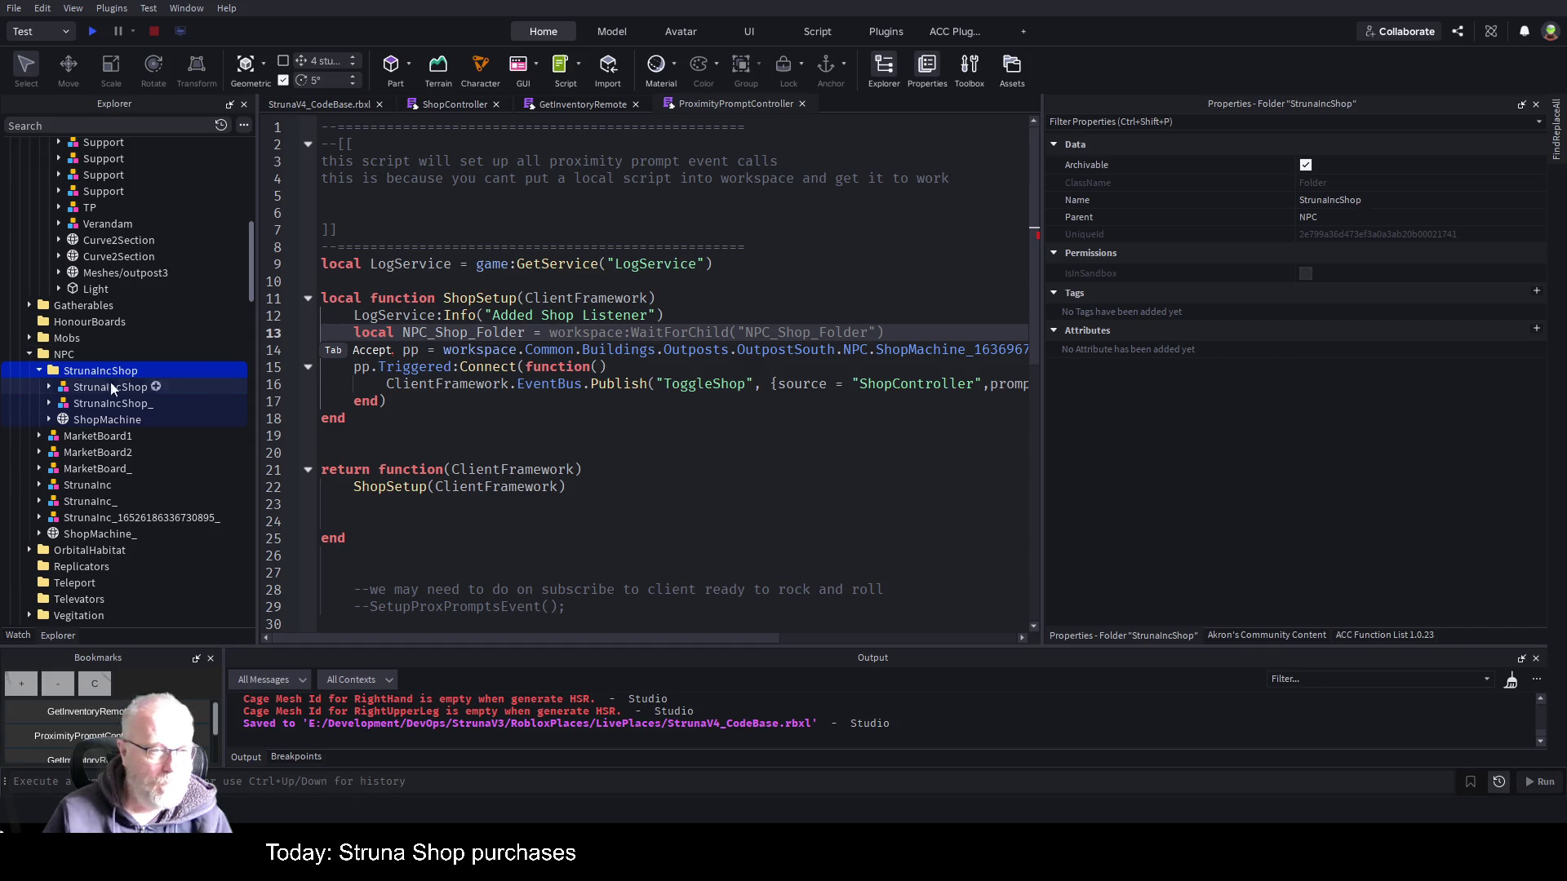
scroll(65, 335, "up", 7)
- Set NPC_Shop_Folder to workspace.Common.NPC.StrunaIncShop using autocomplete, with a blank line 14 below
scroll(65, 326, "up", 10)
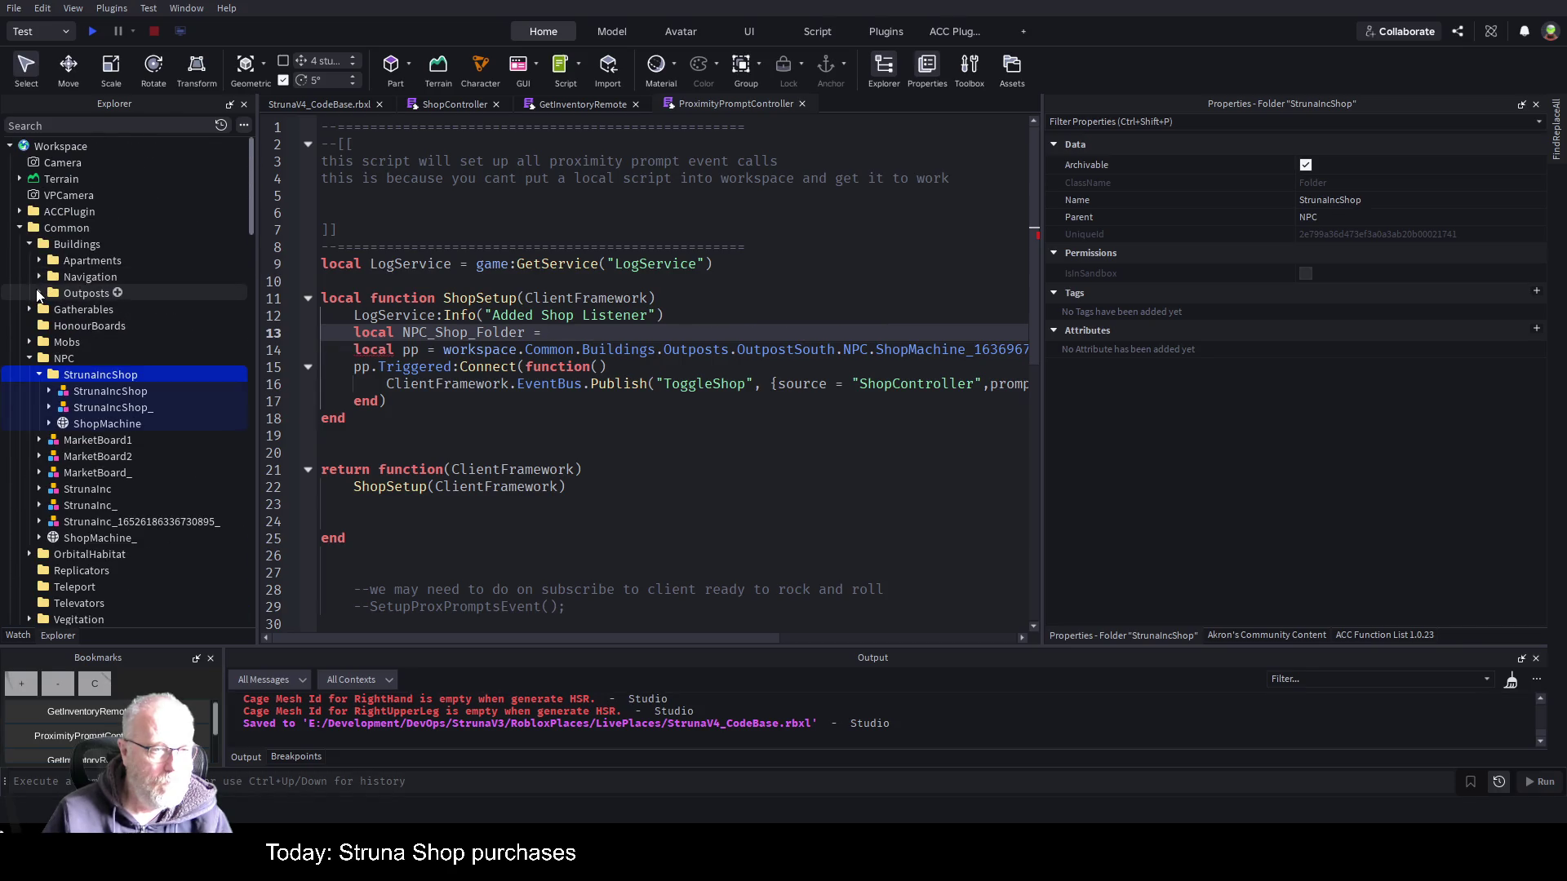
left_click(29, 244)
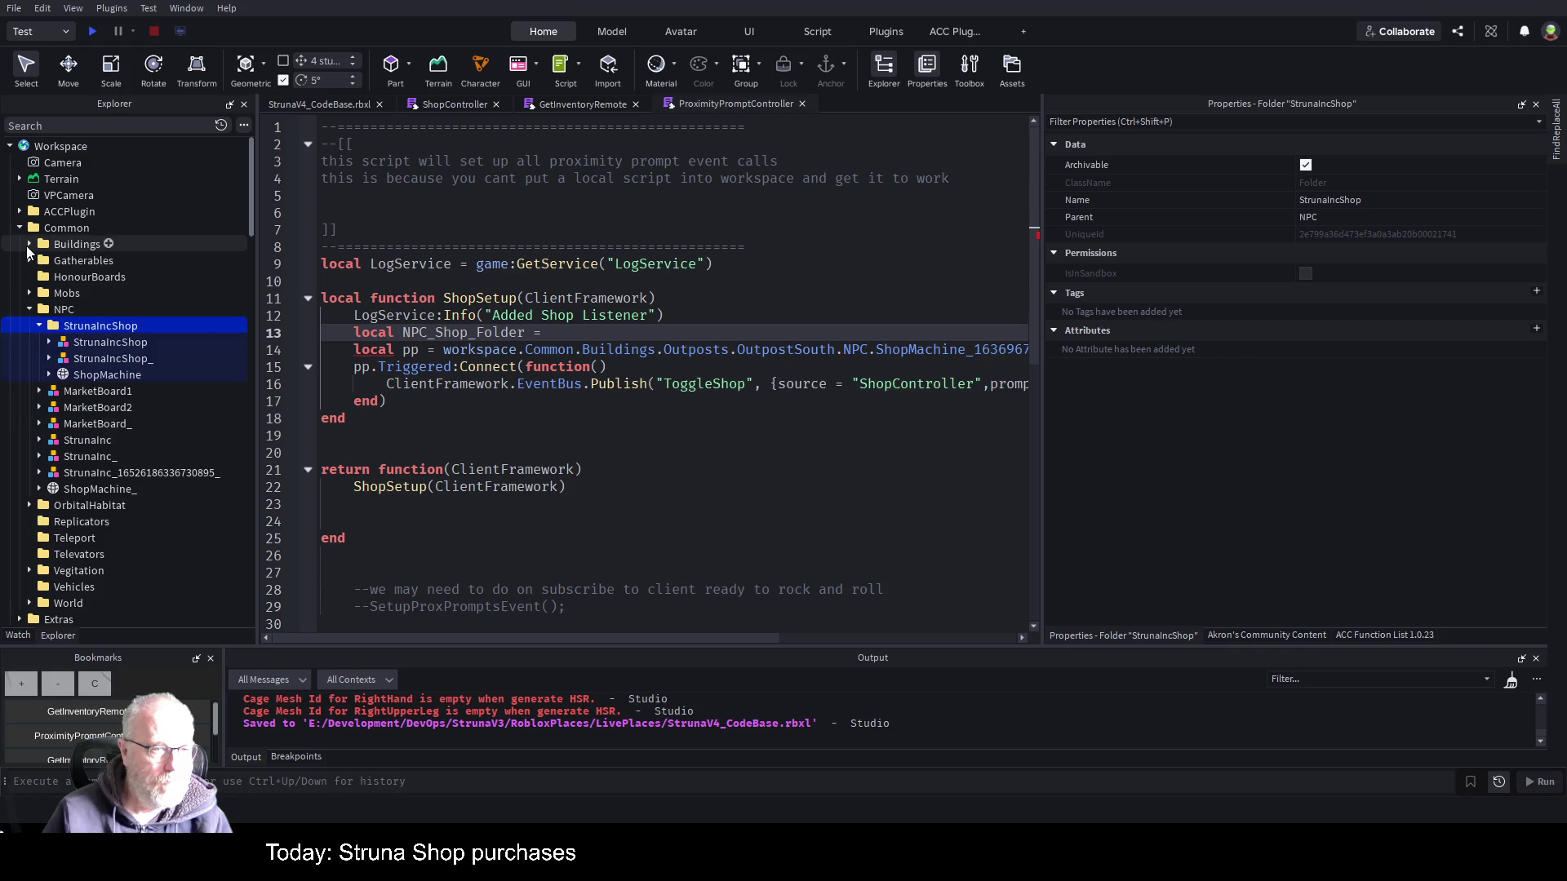
left_click(581, 334)
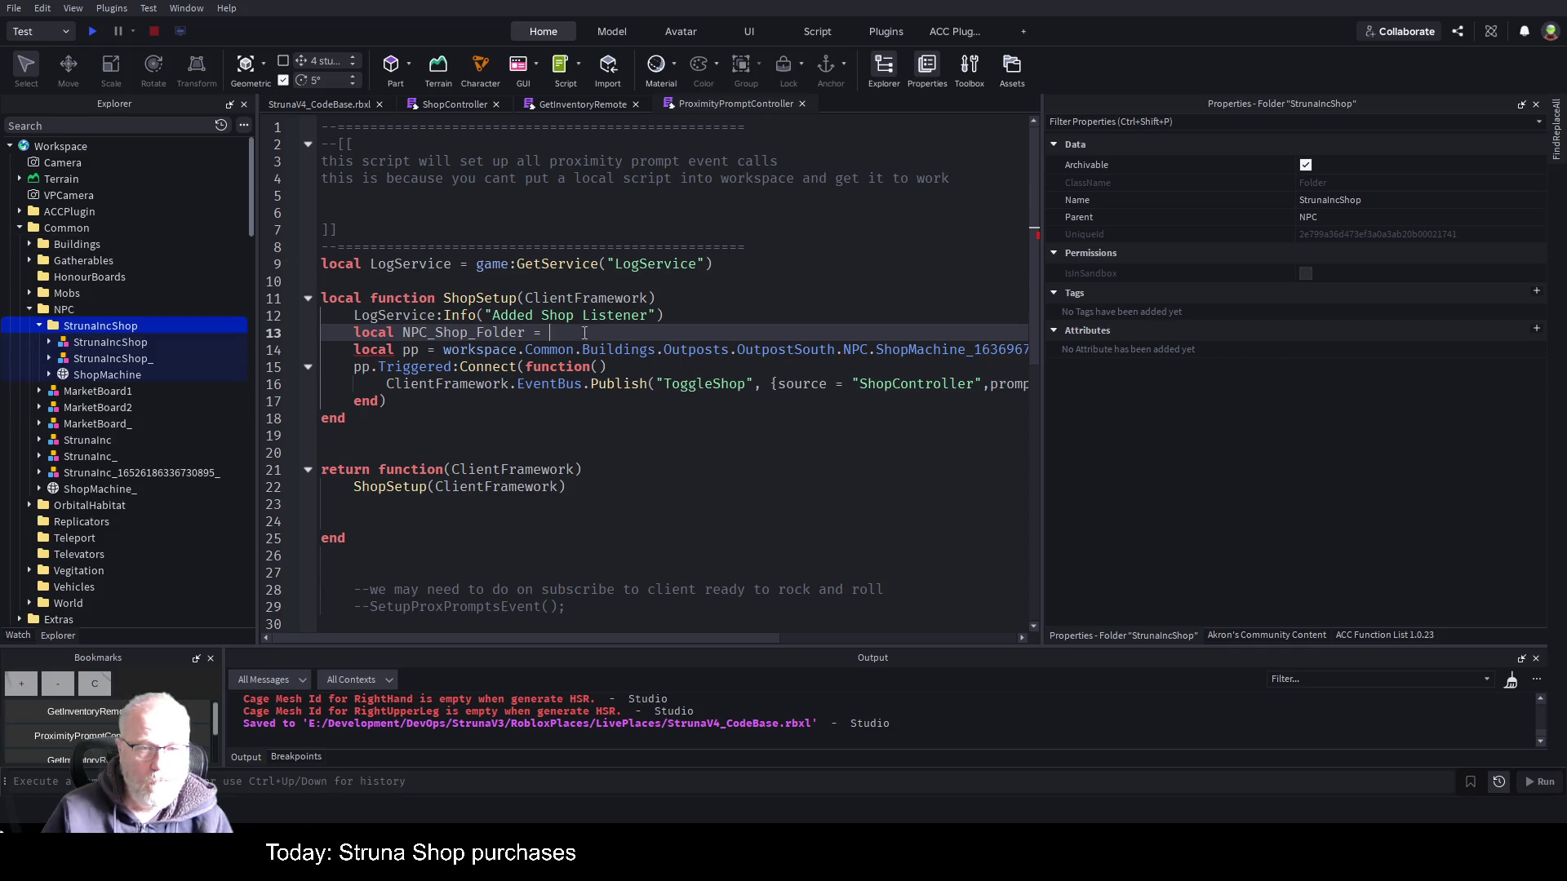
type("workspace.c")
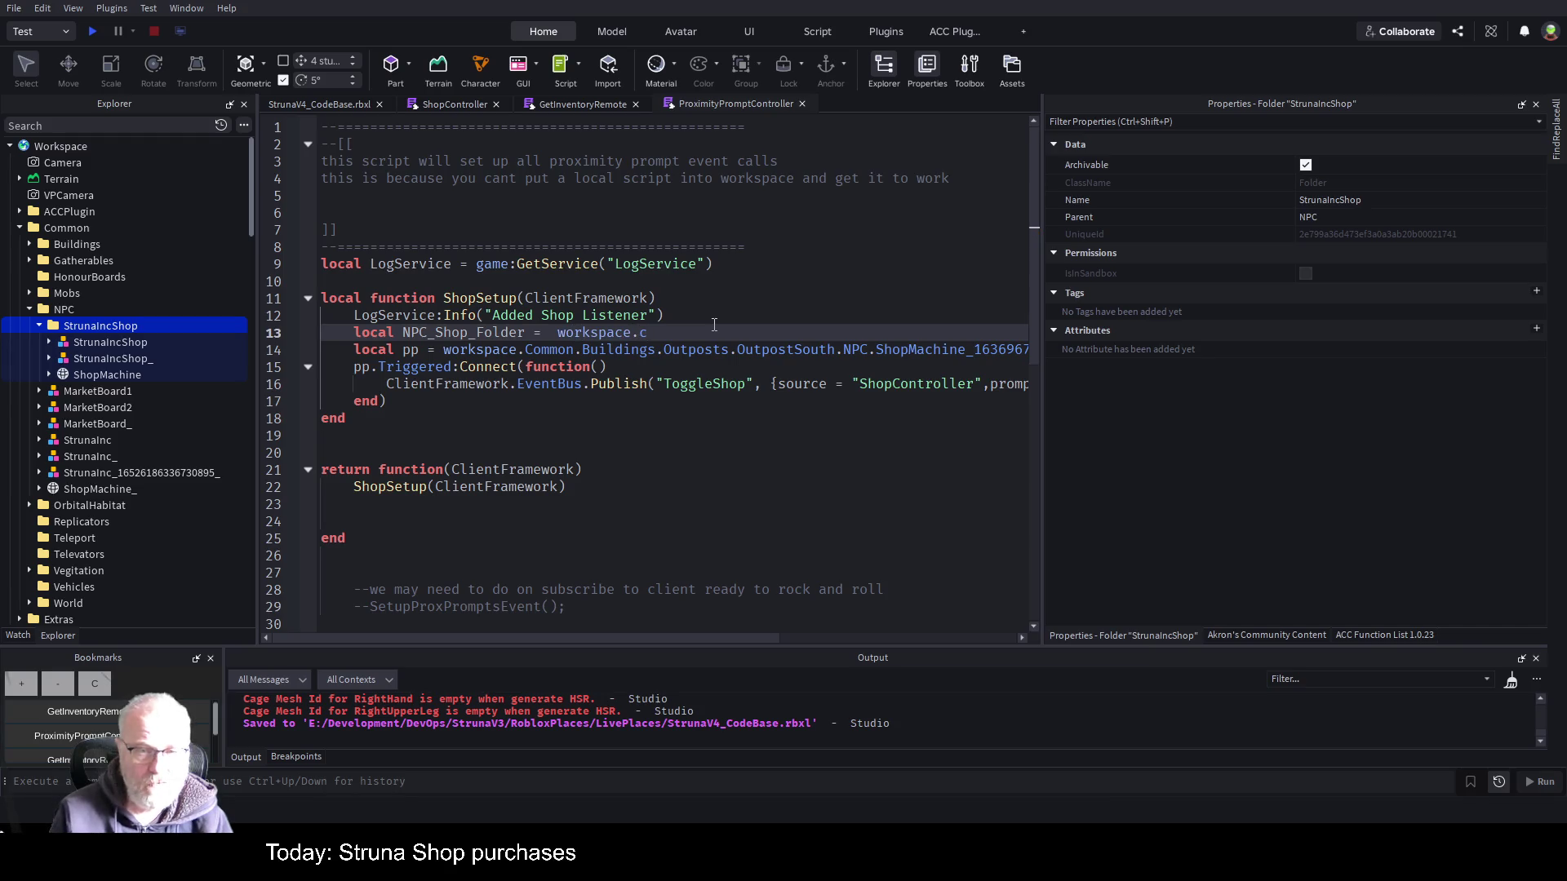
key("Tab")
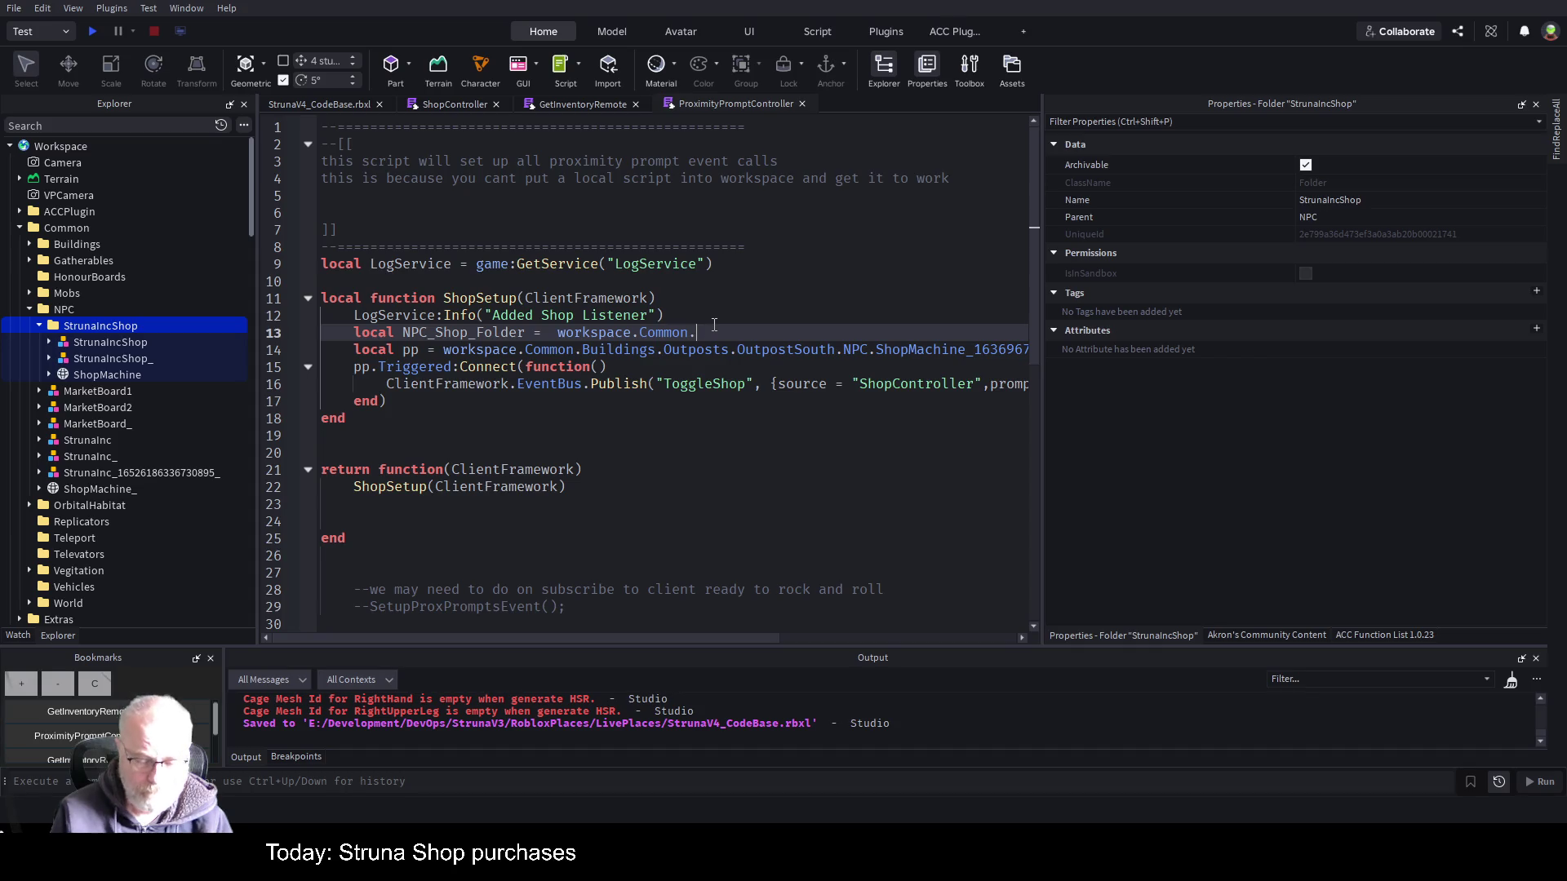
key("Tab")
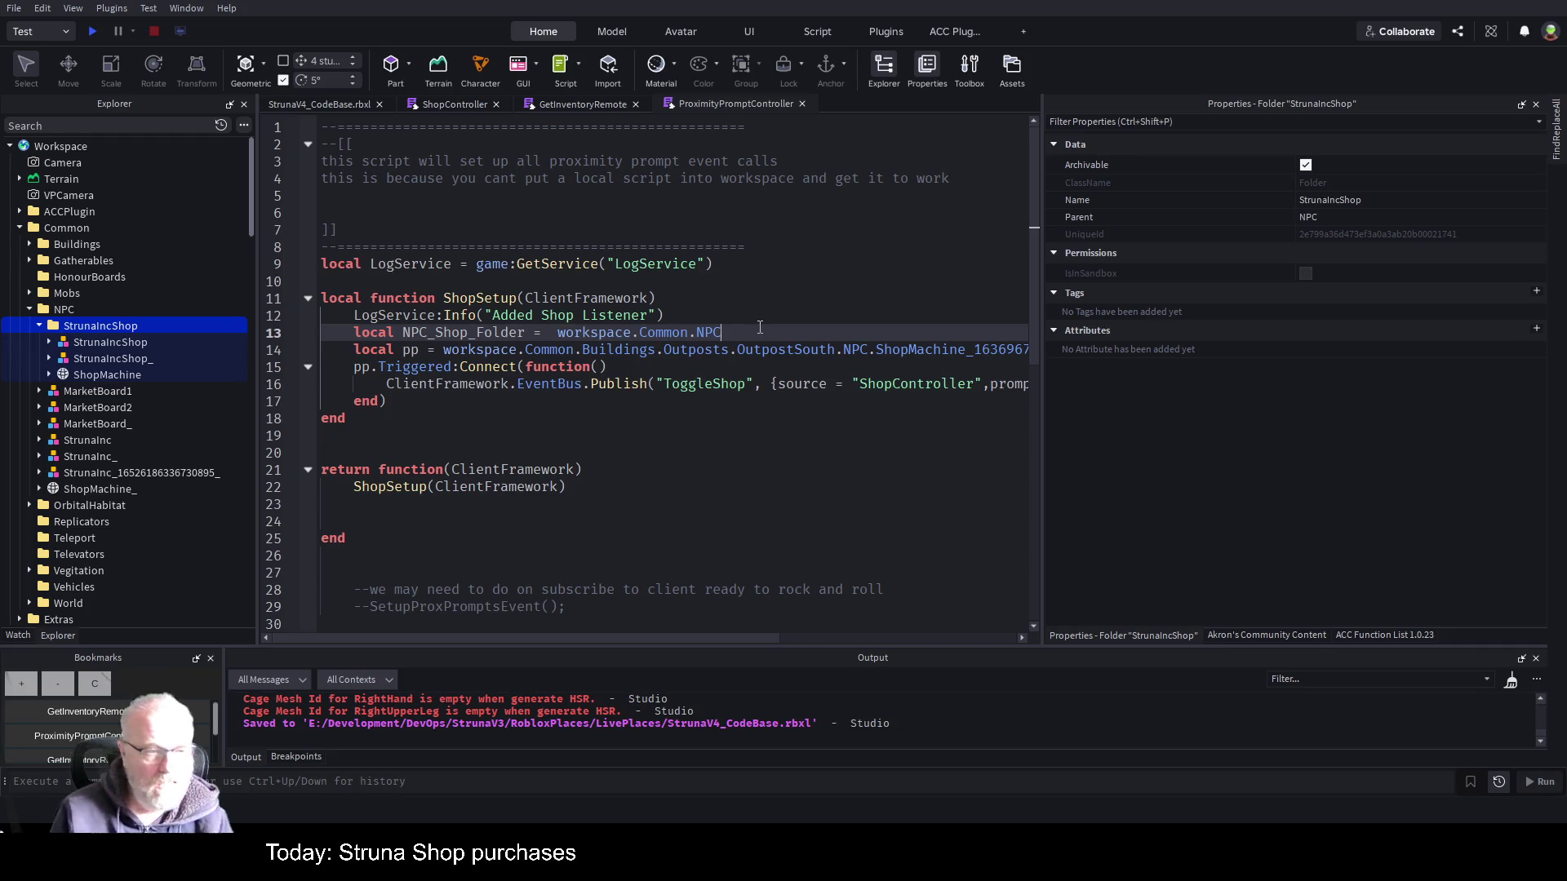
type(".S")
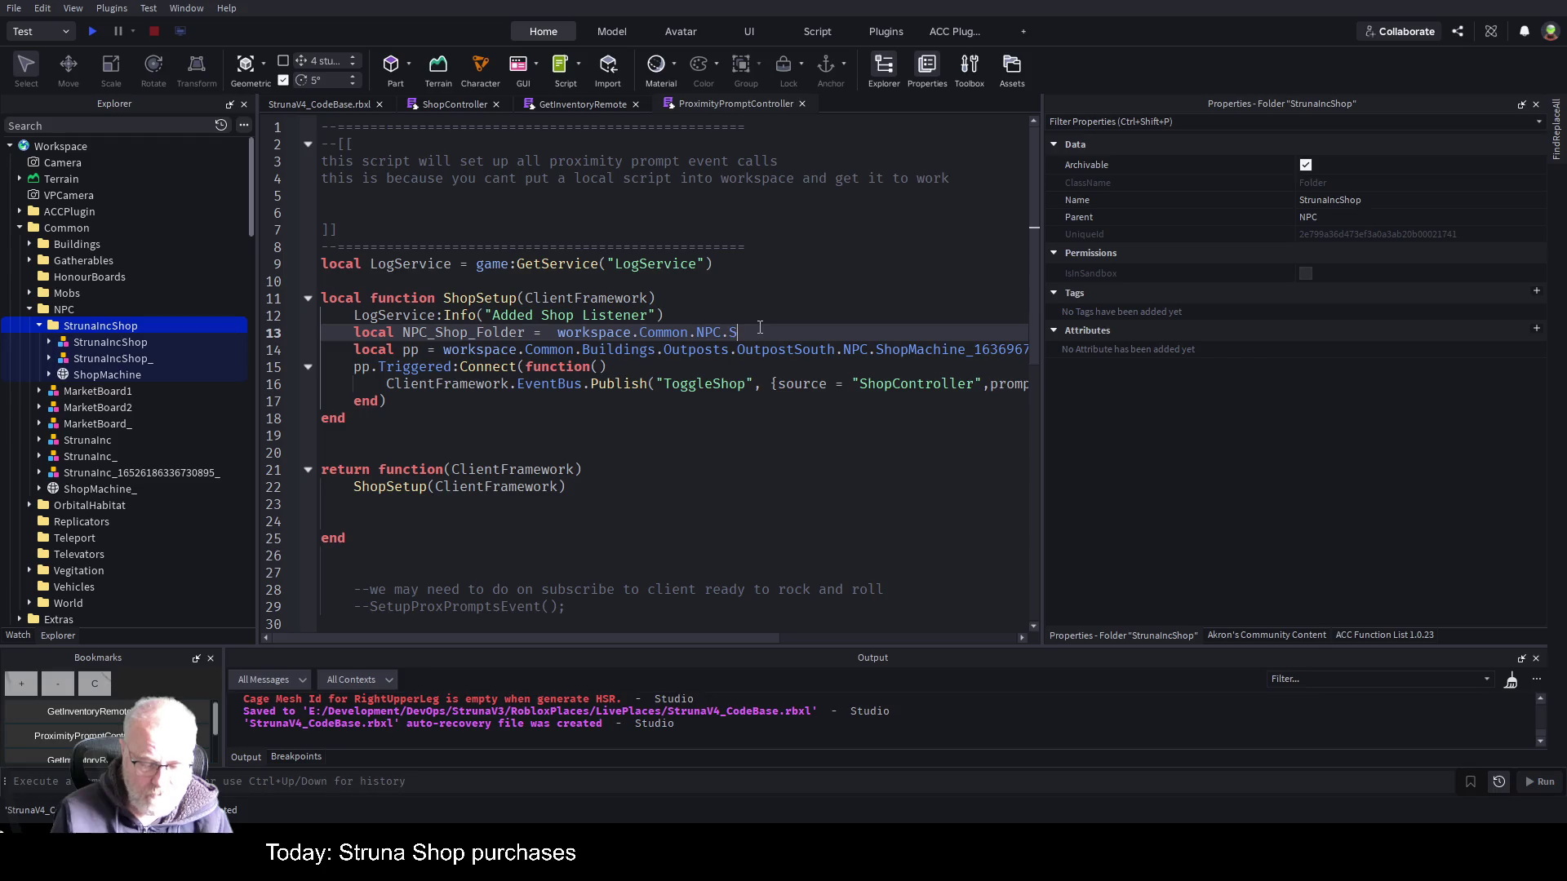
type("trunaIncShop")
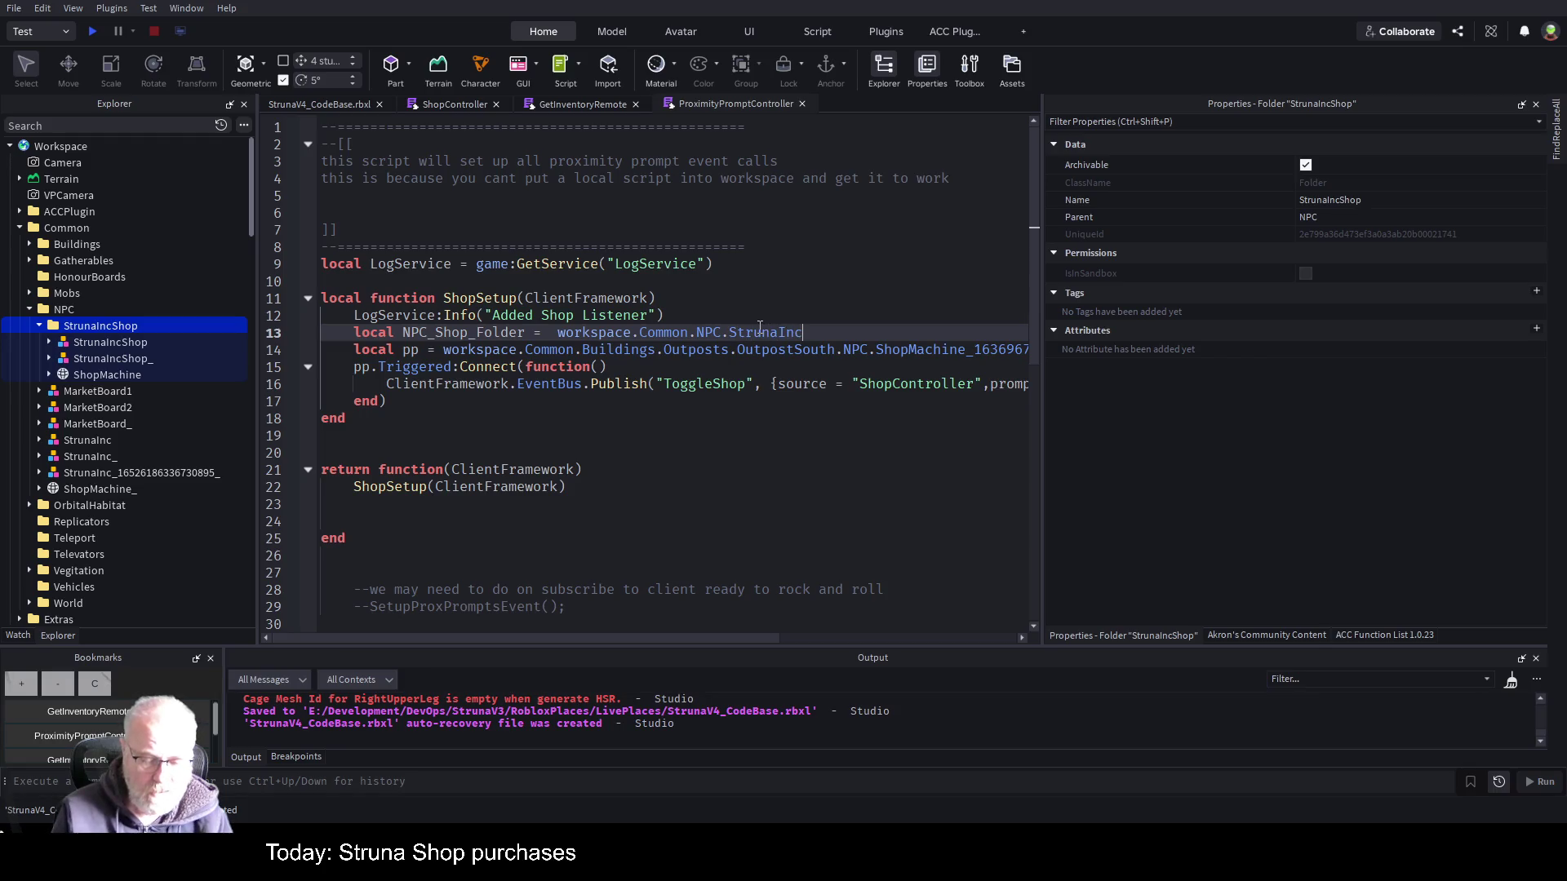
key("Return")
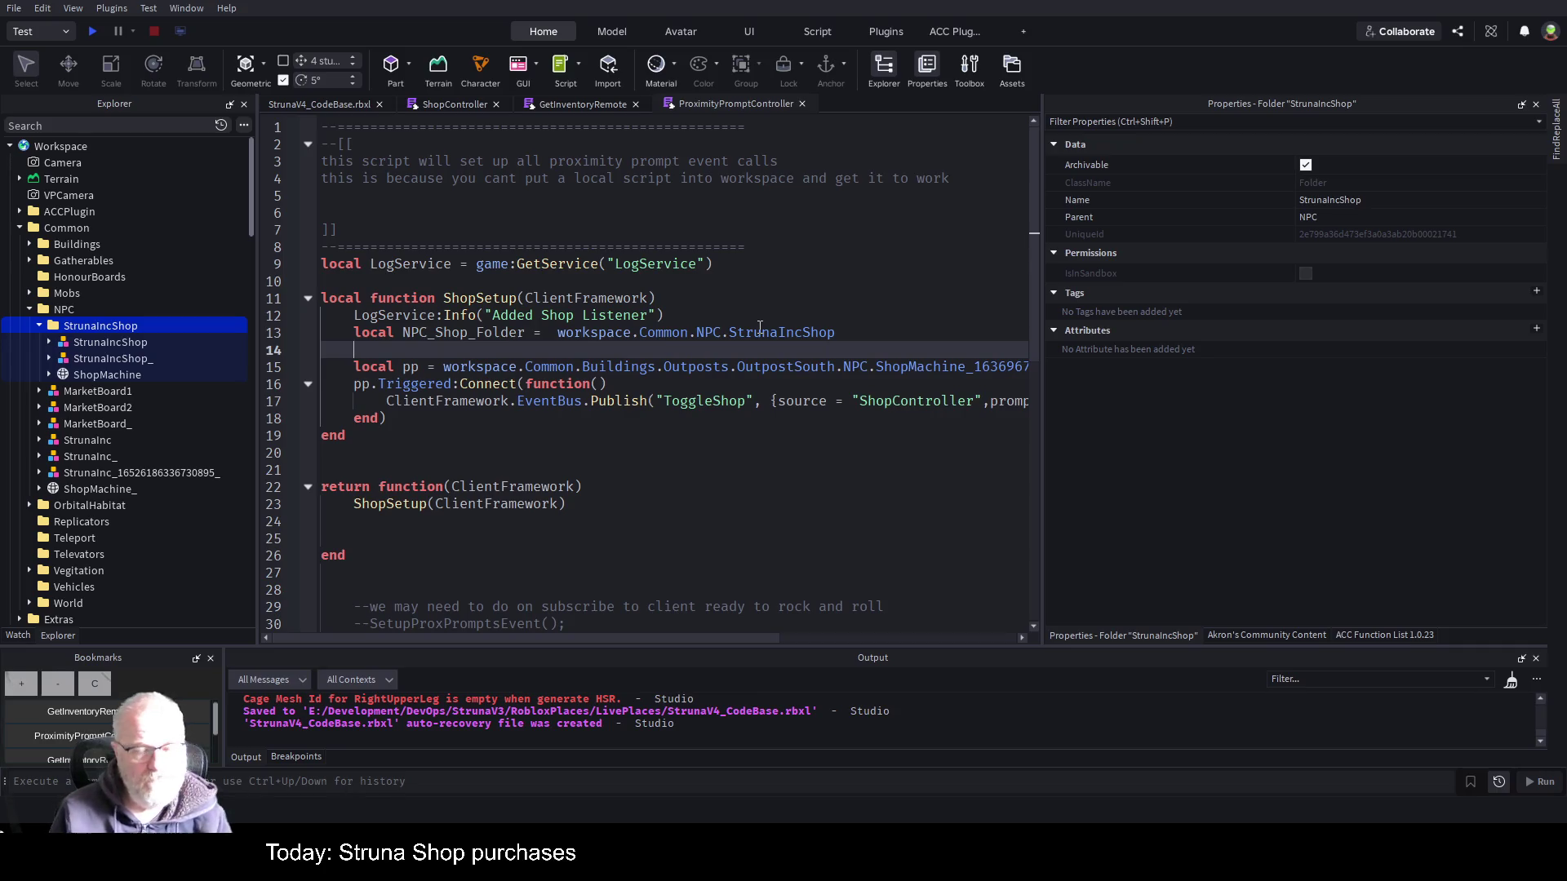
key("Up")
key("Up")
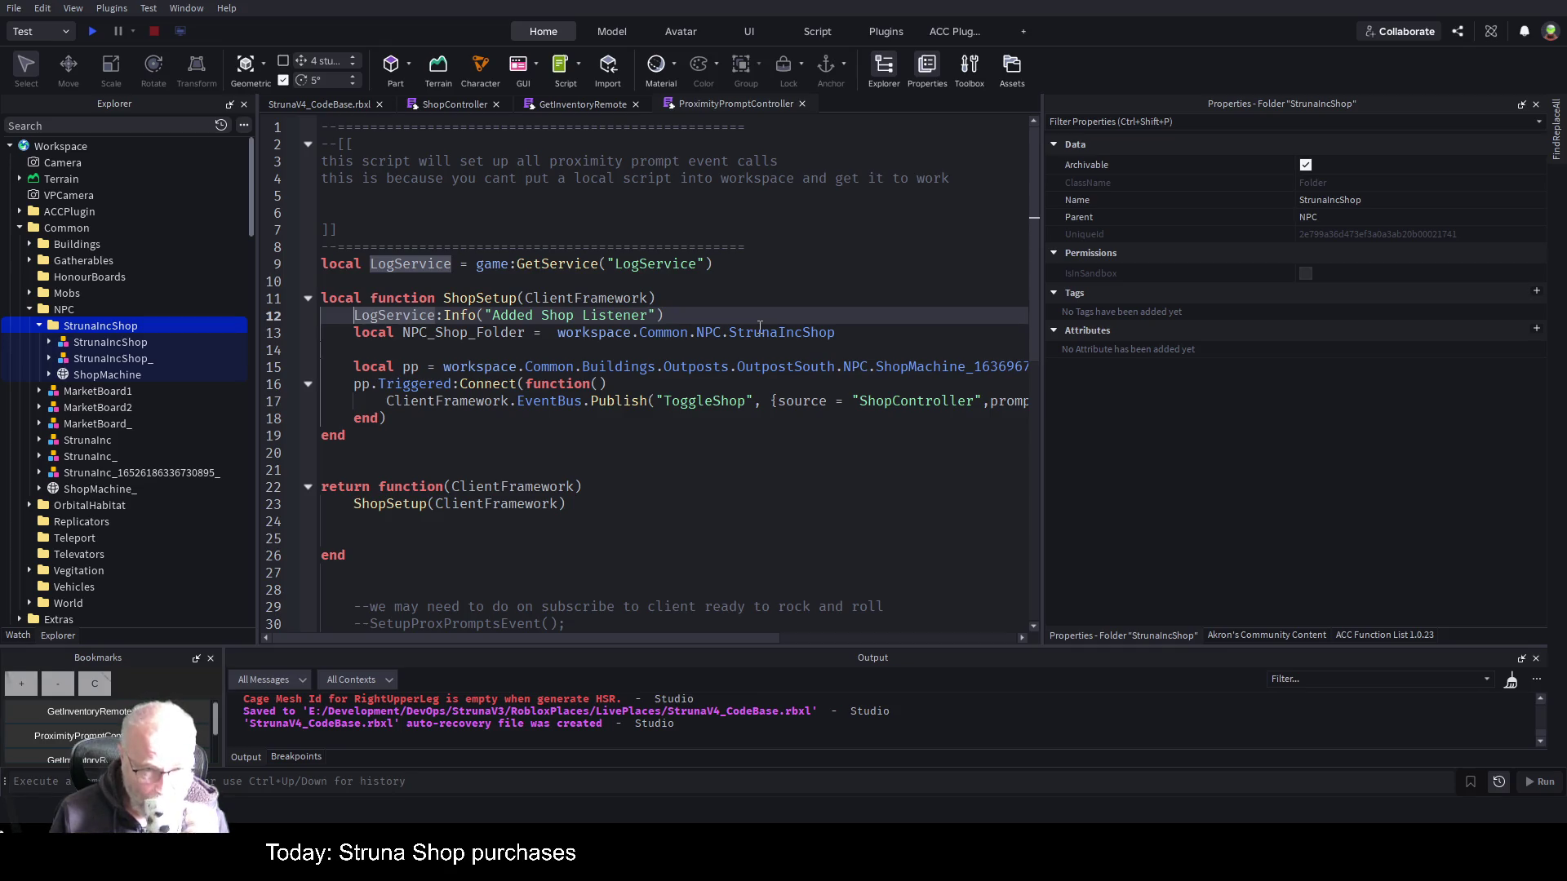
key("Down")
key("Down")
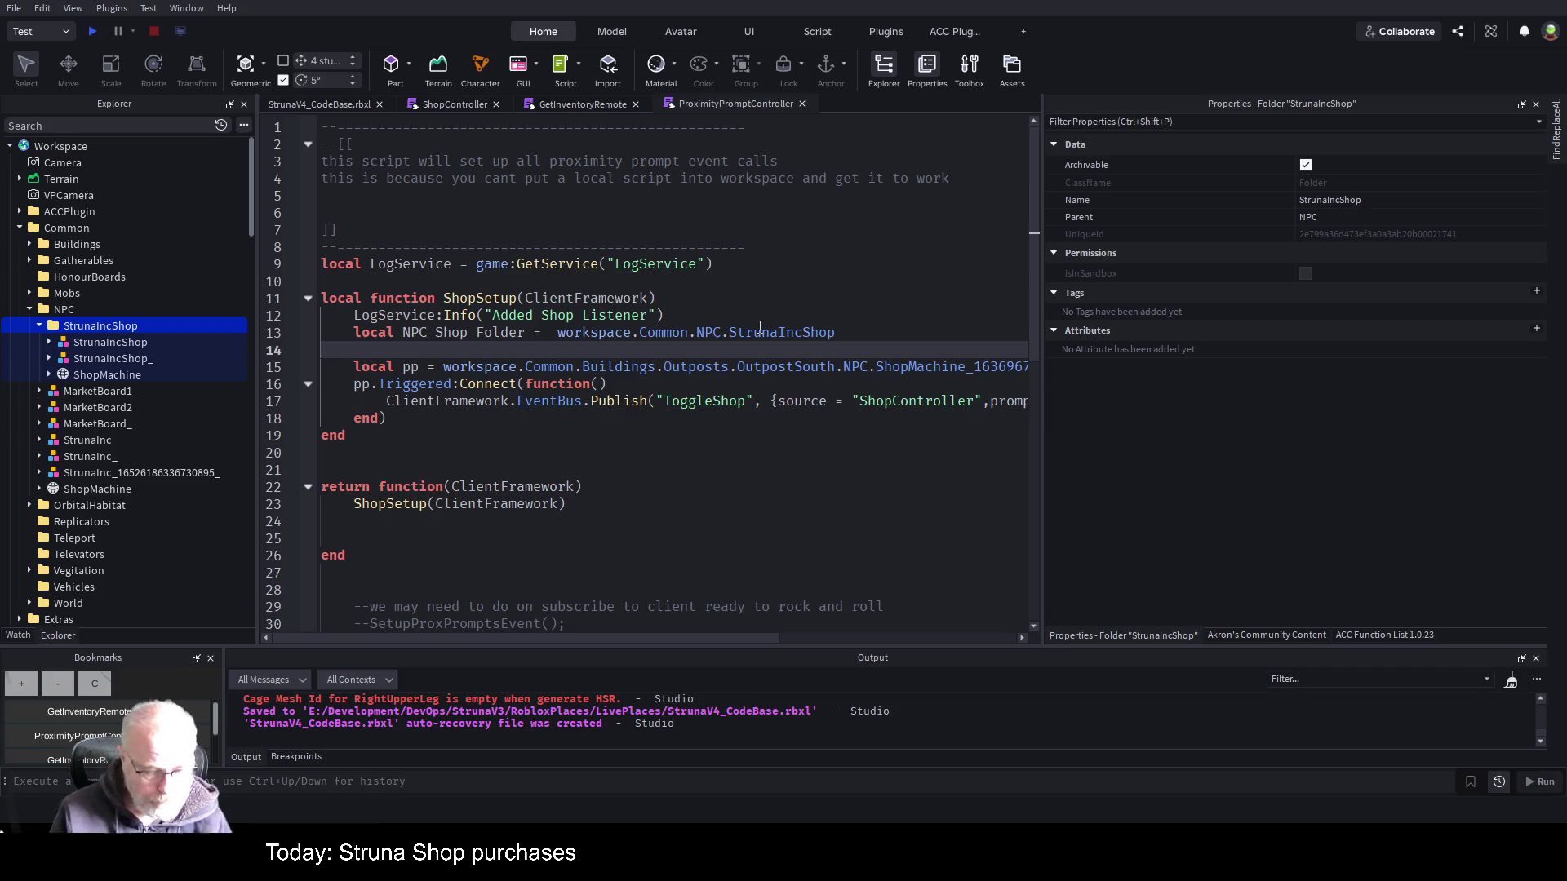
- Declare 'local npcs = NPC_Shop_Folder:GetChildren()' on line 14
key("Return")
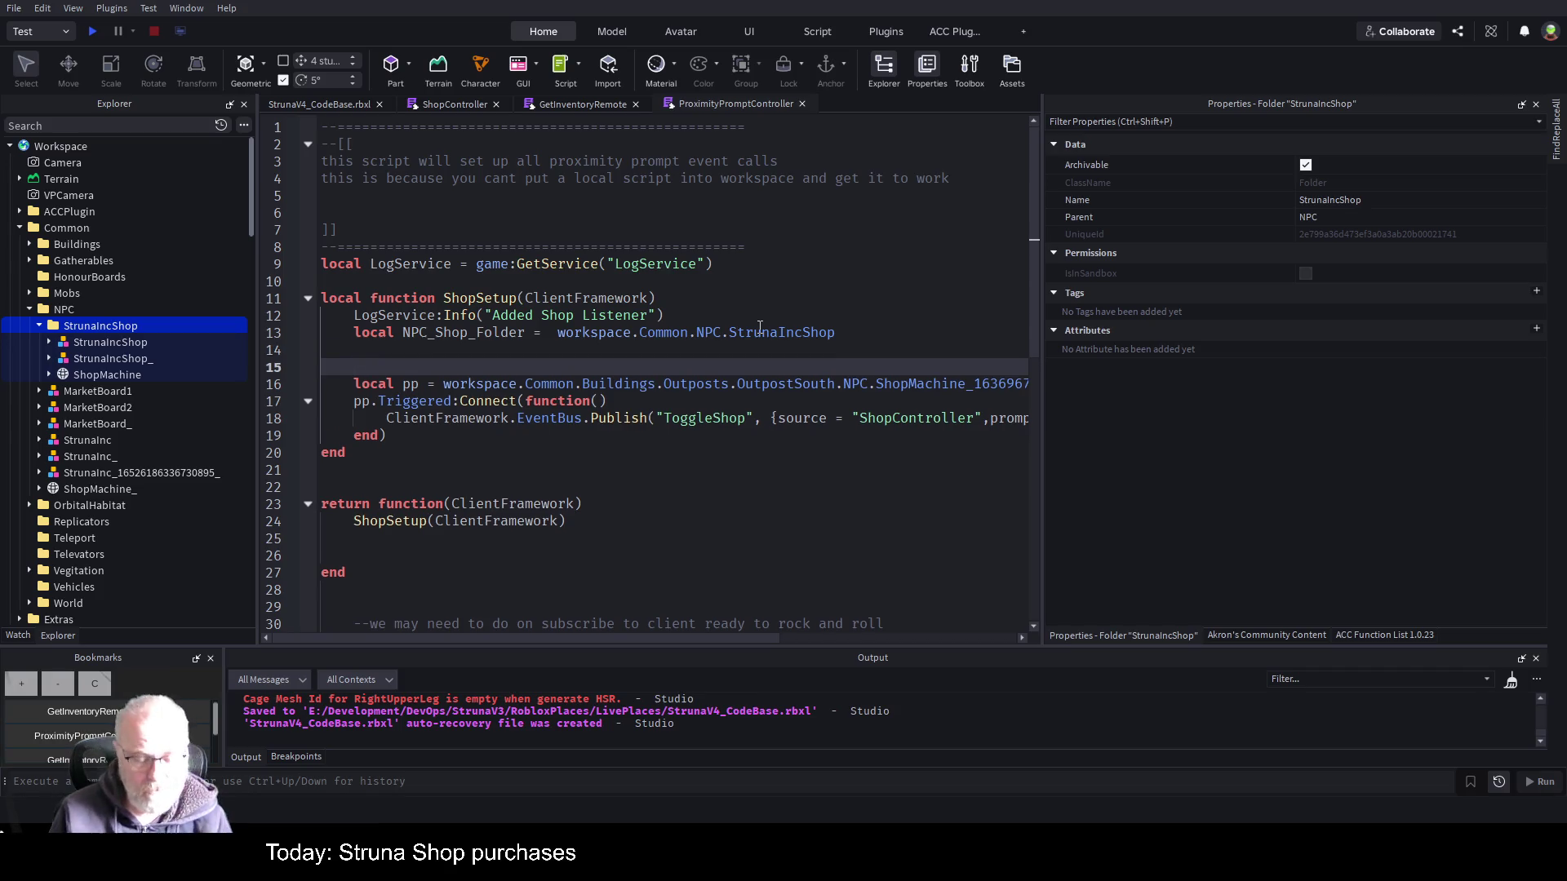
type("for")
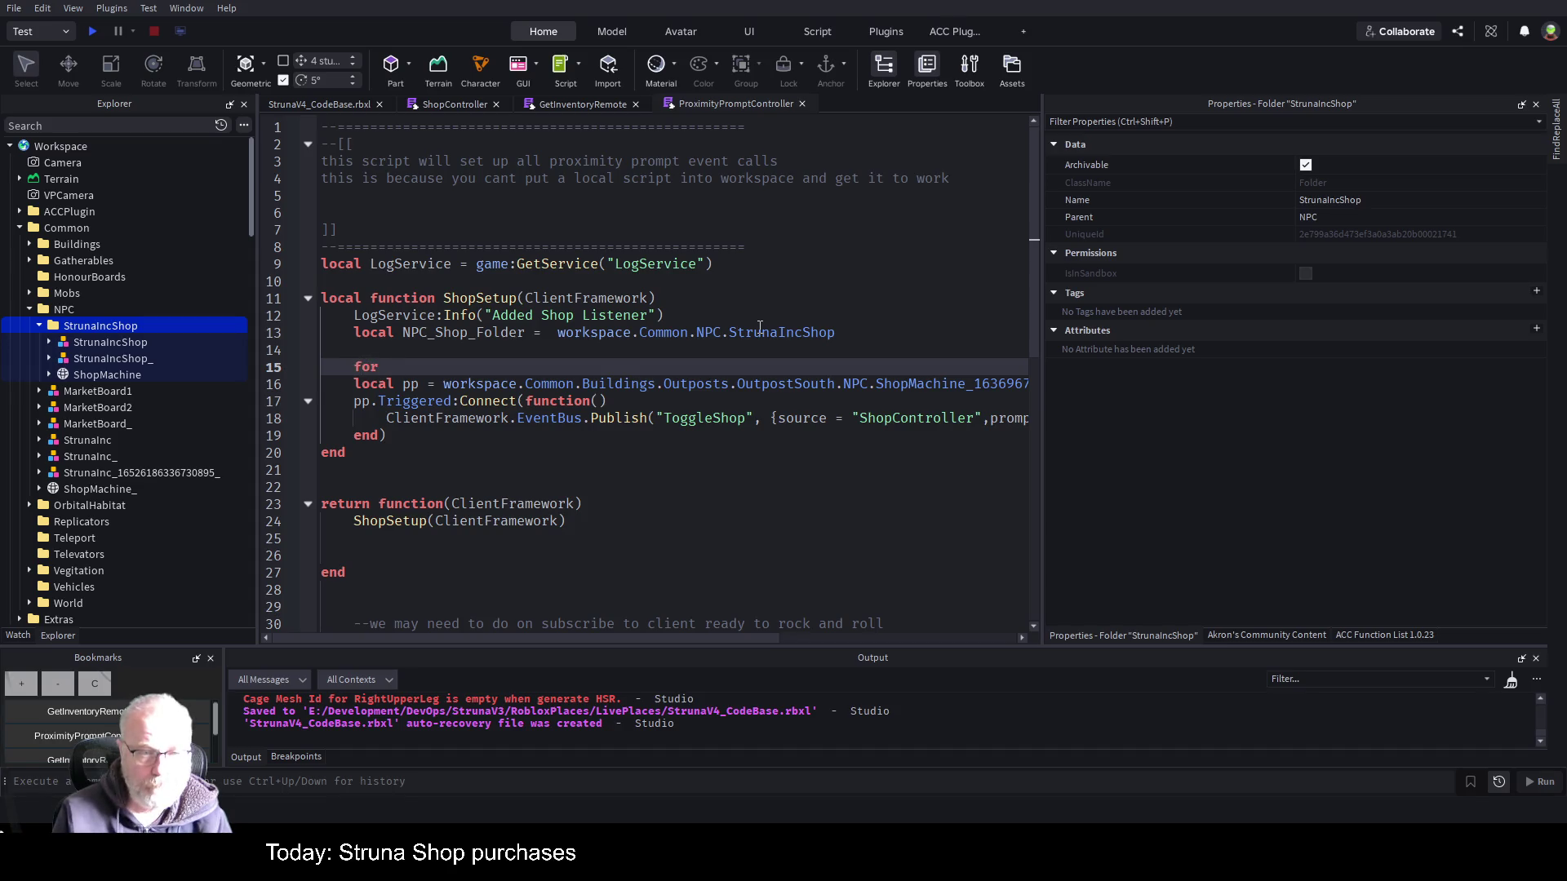
type(" i")
key("BackSpace")
key("BackSpace")
key("BackSpace")
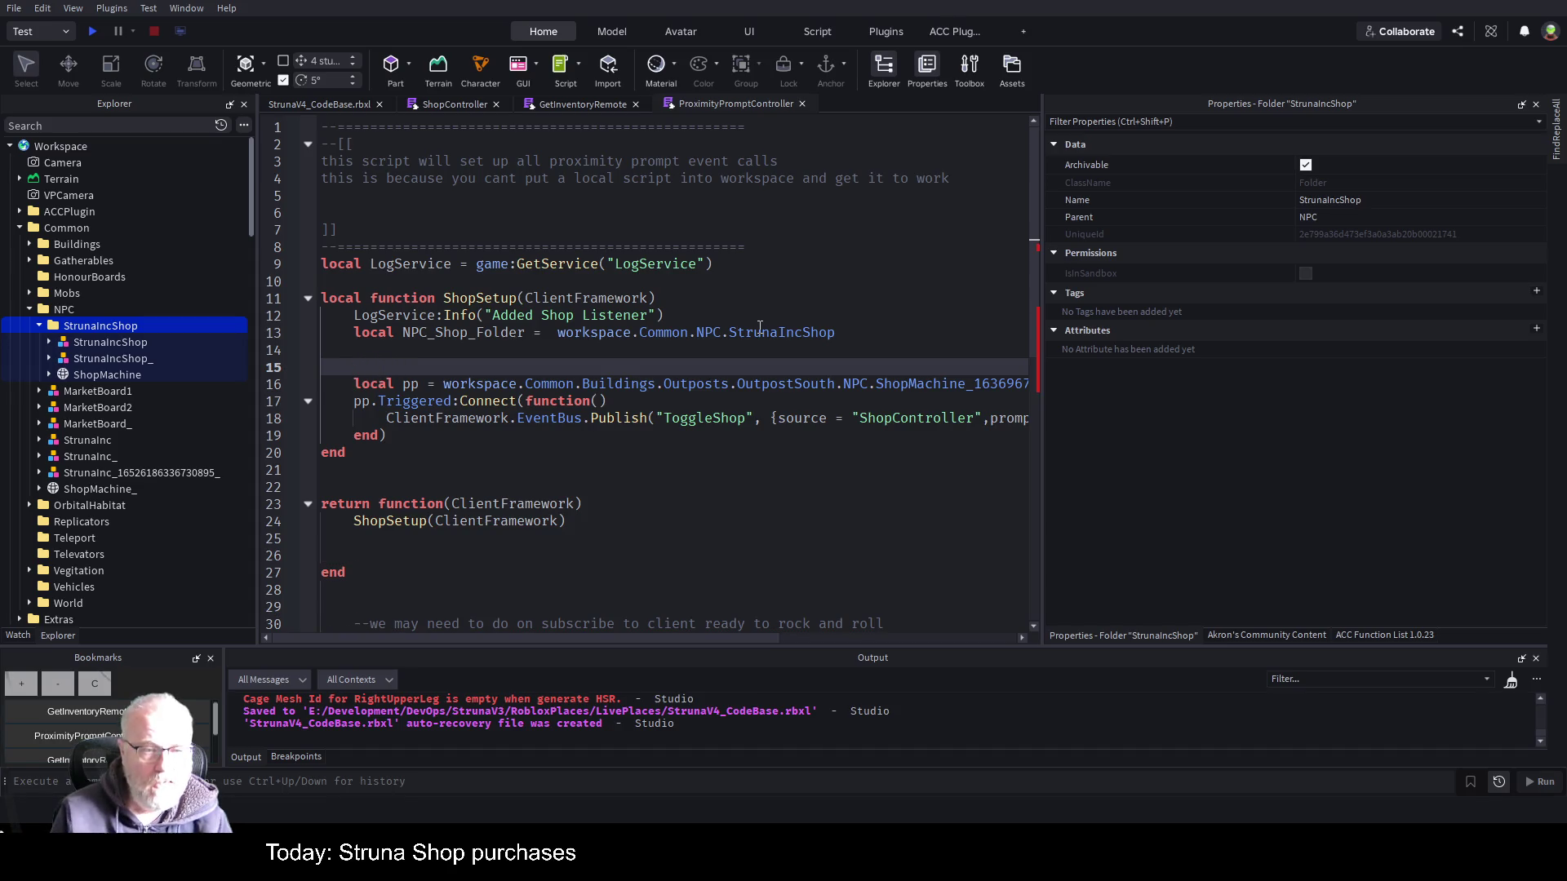
key("Up")
type("local b")
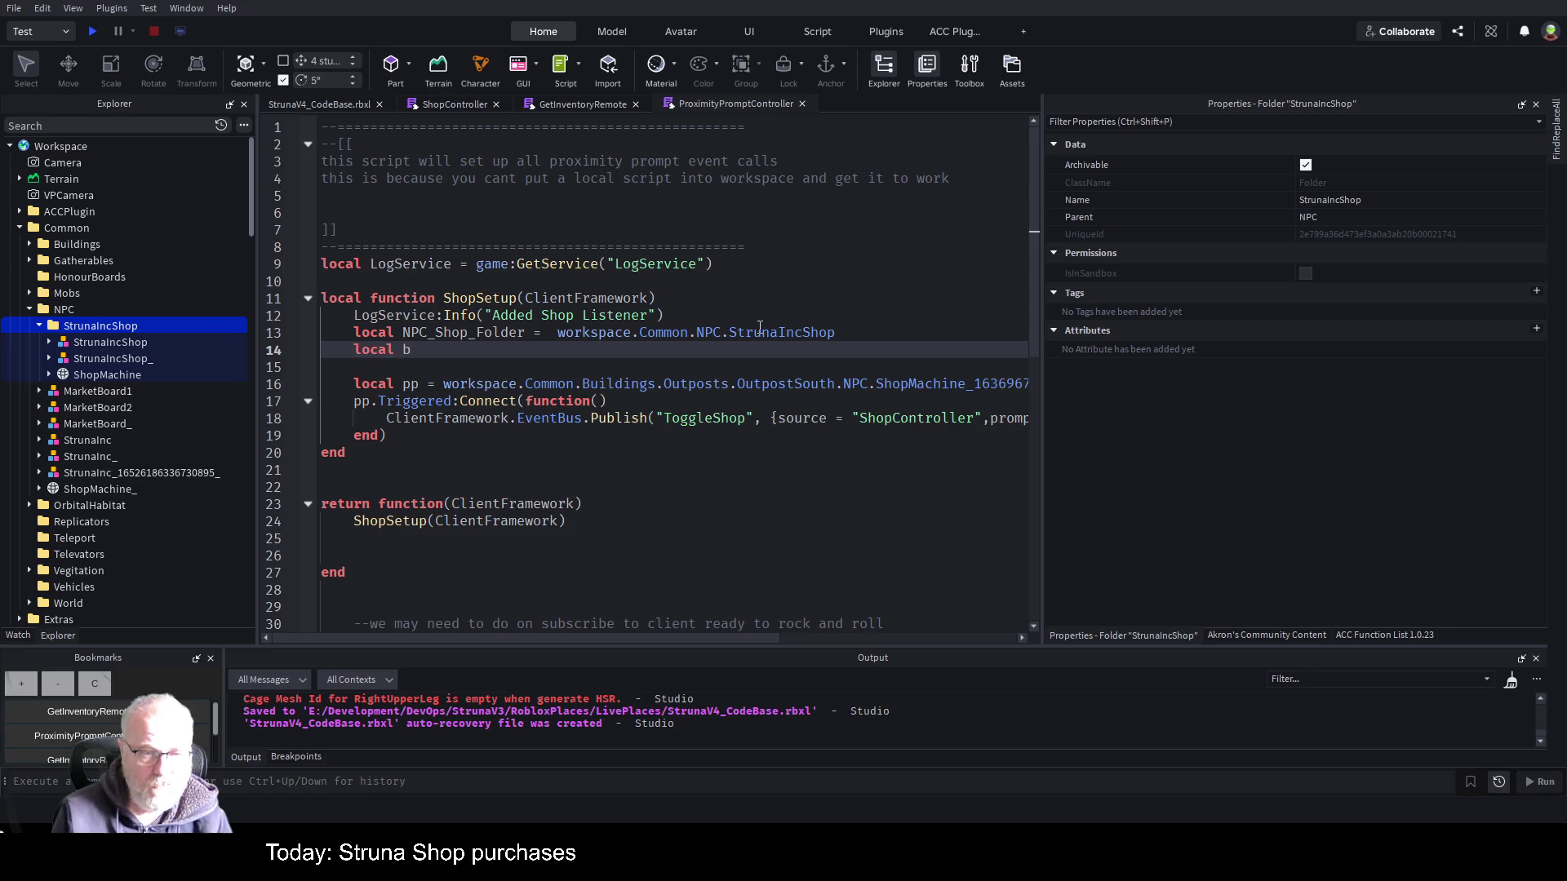
key("BackSpace")
type("npc")
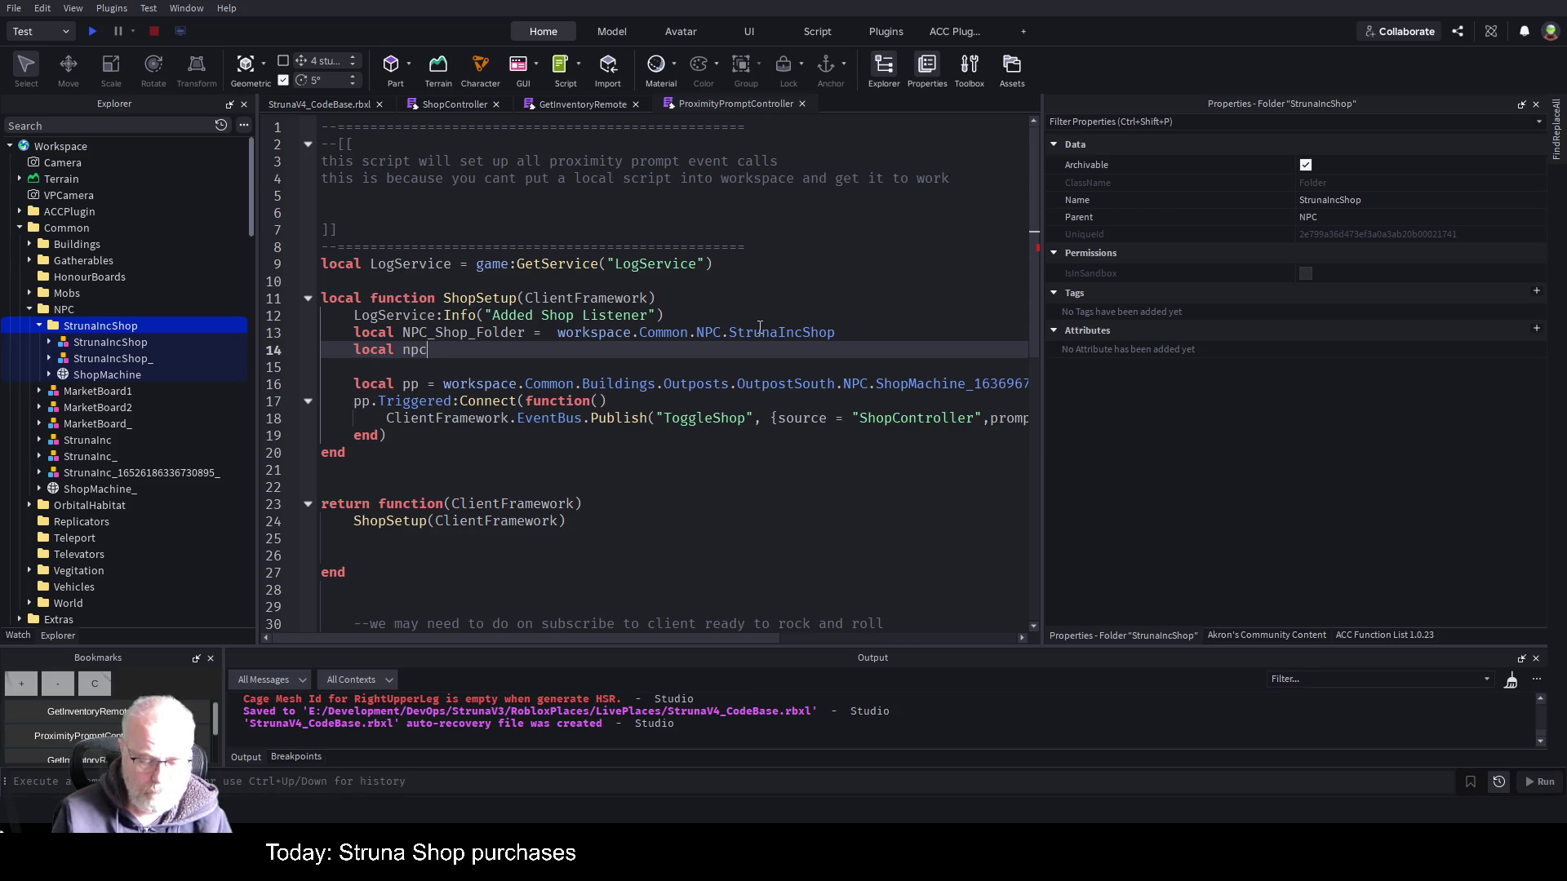
type("s = ")
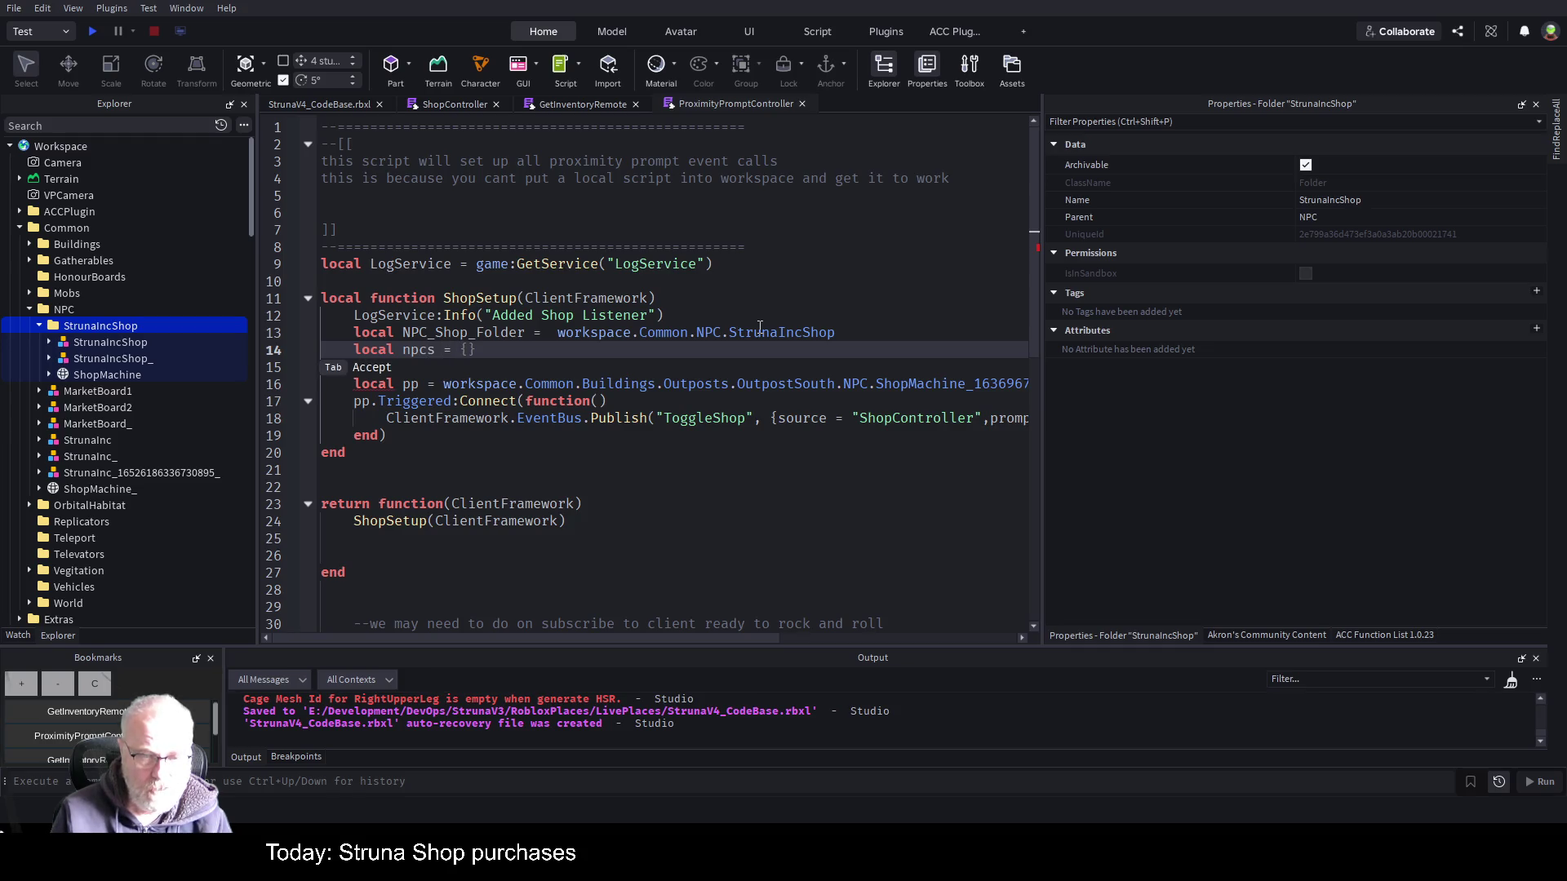
type("NPC_Shop_Folder:GEt")
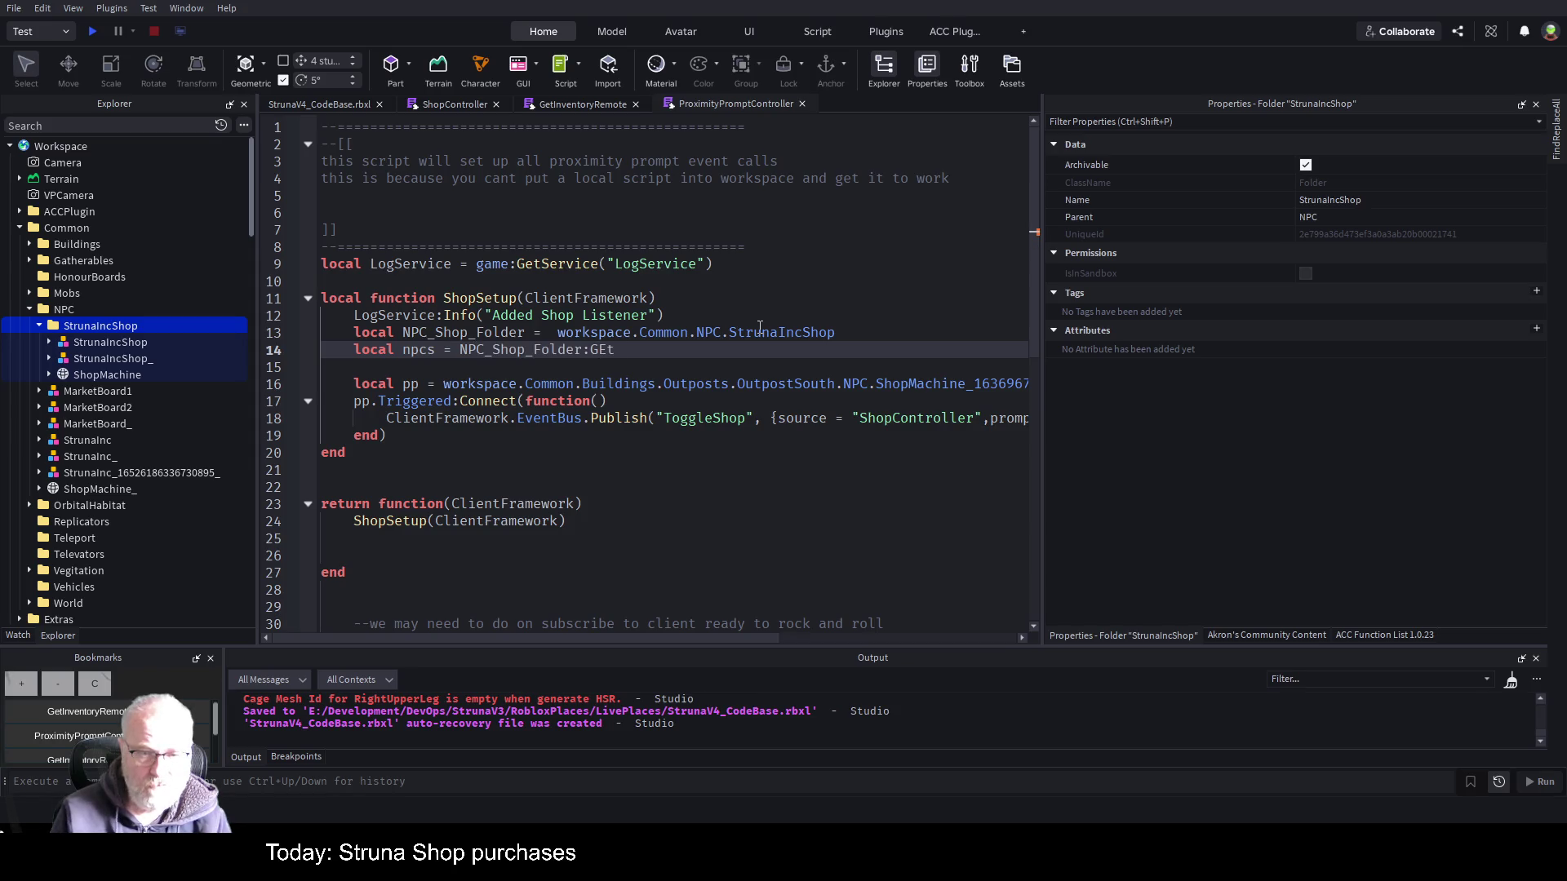
key("Tab")
key("Return")
- Start a 'for _,npc in ipairs(npcs) do' loop with its closing end
type("if")
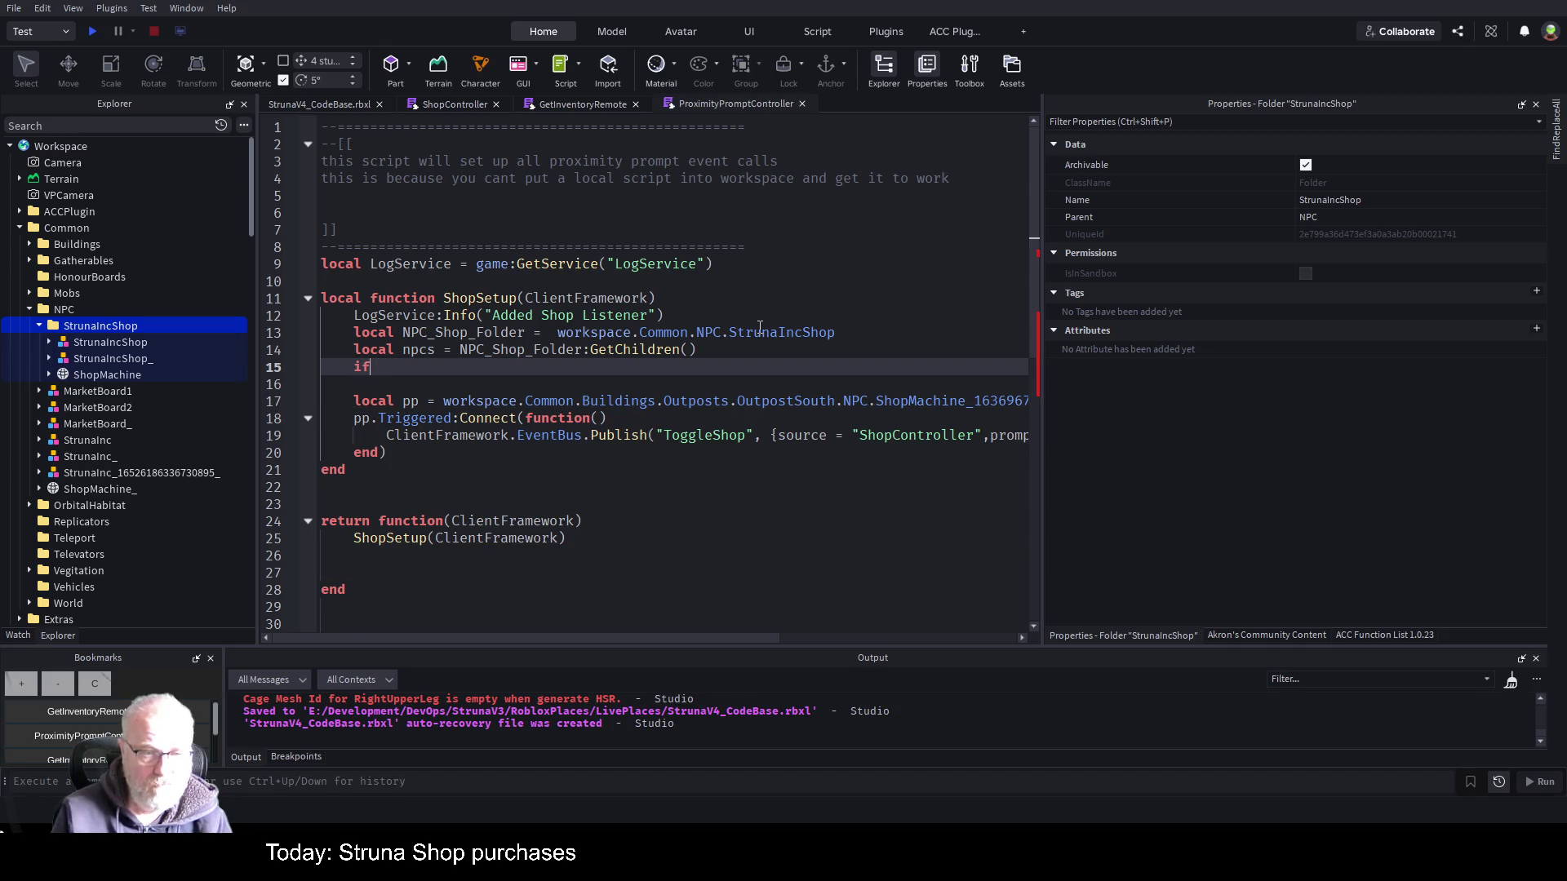
key("BackSpace")
key("BackSpace")
type("for")
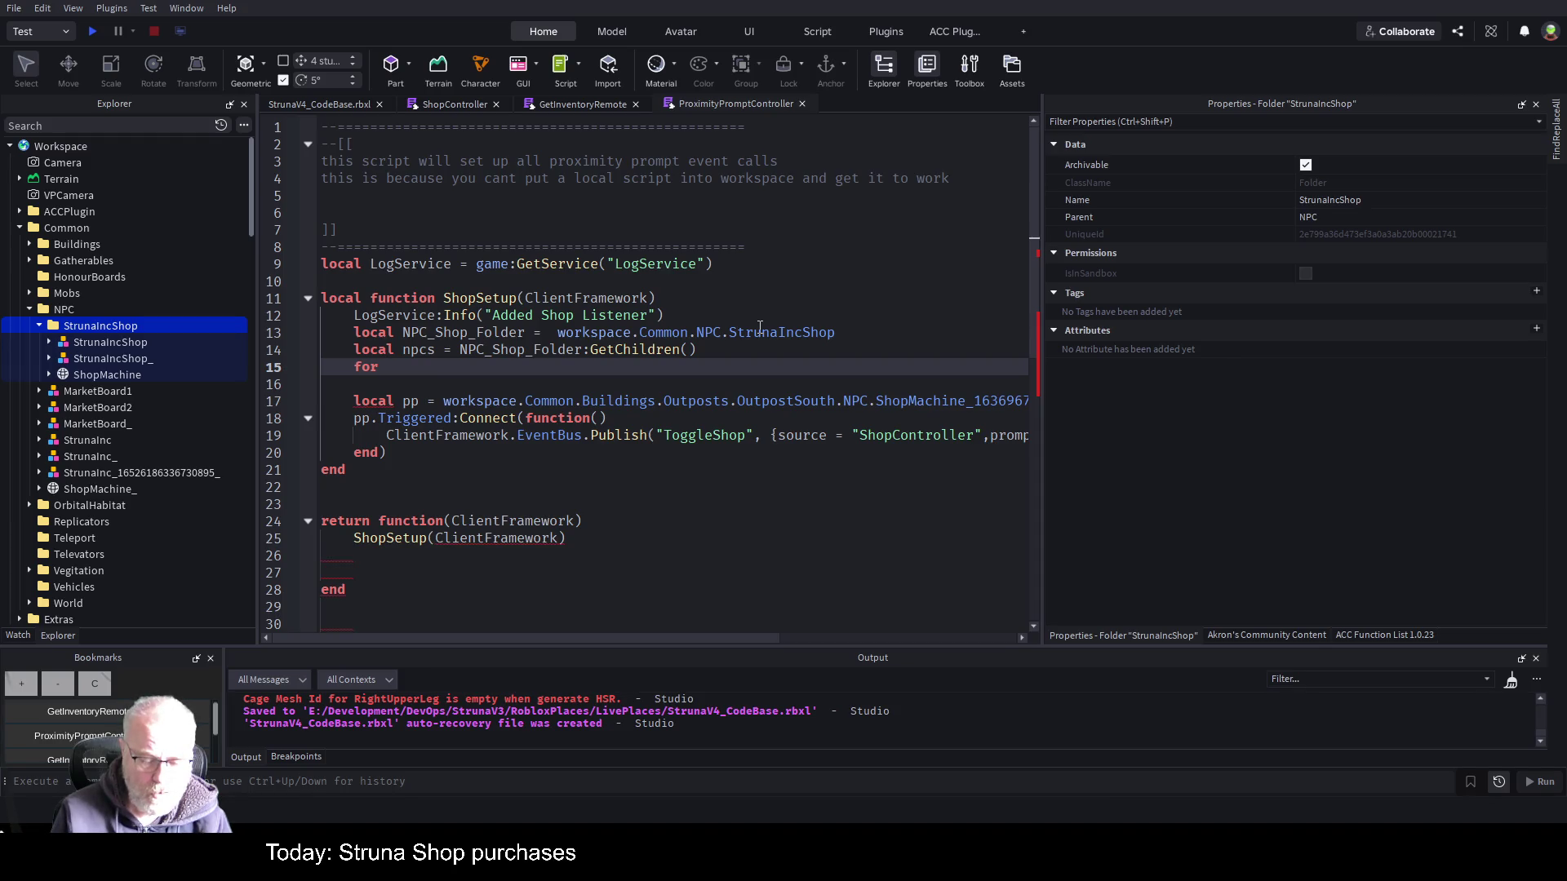
type(" _,npoc")
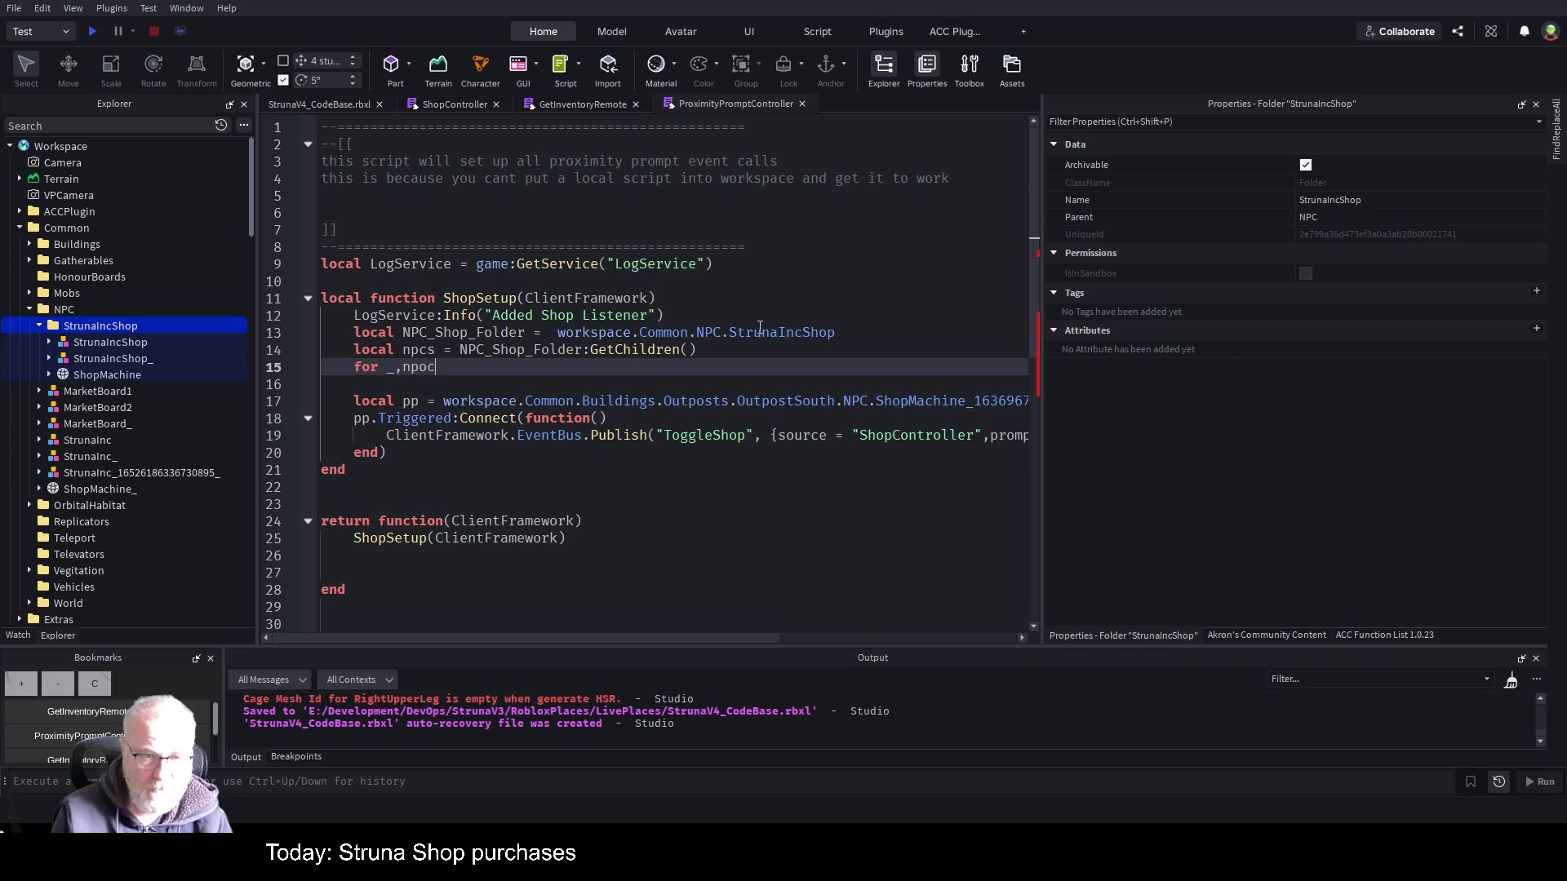
key("BackSpace")
key("BackSpace")
type("c i")
type("n npcs")
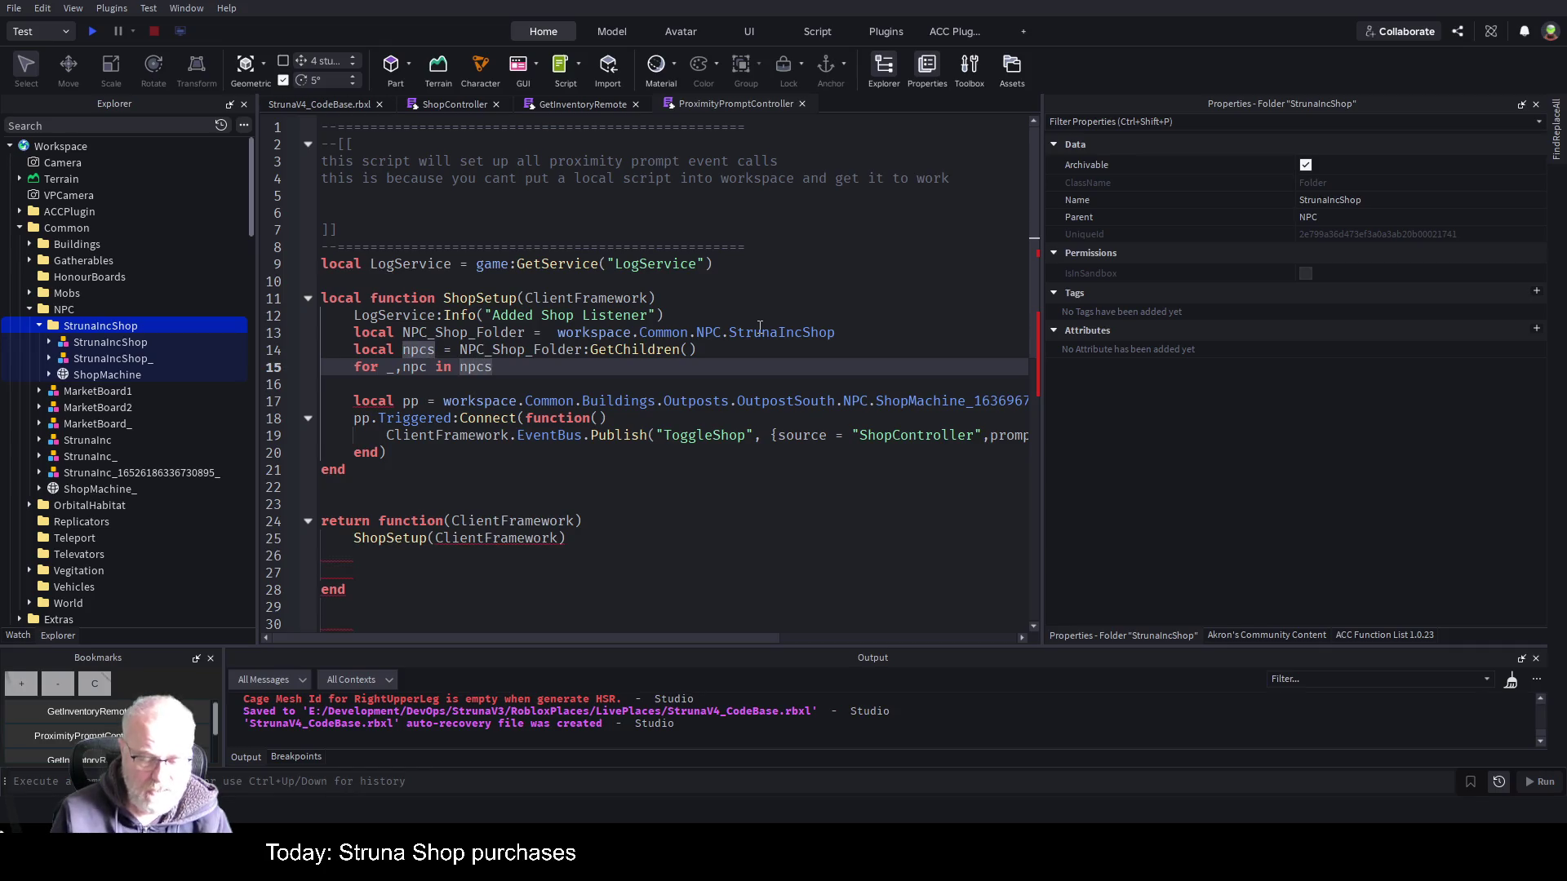
key("ctrl+Left")
type("pairs(npcs")
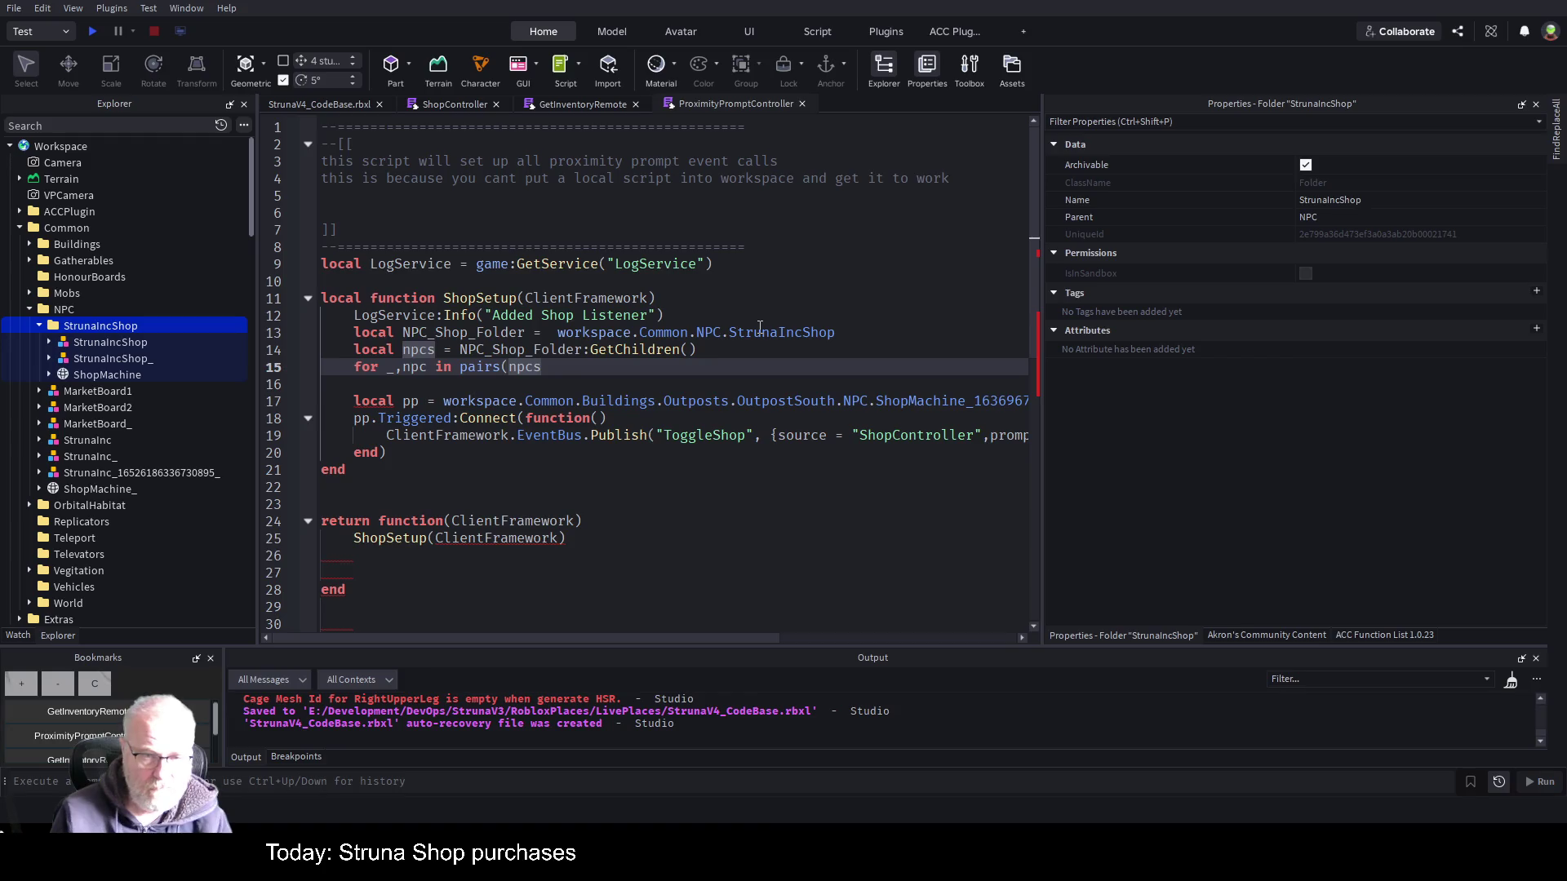
type(")")
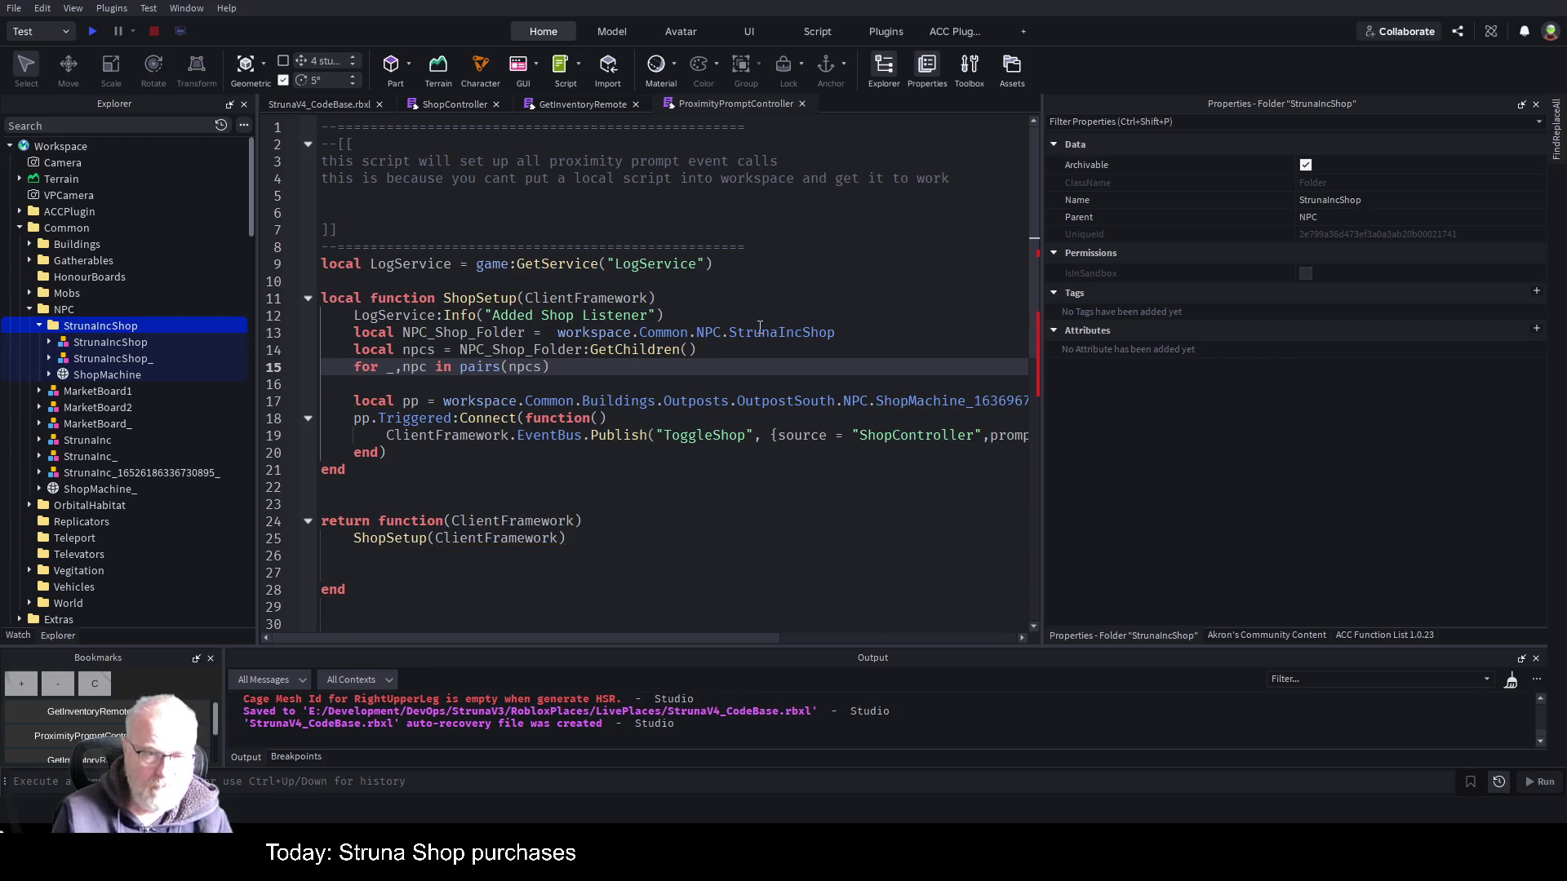
type(" do")
key("Return")
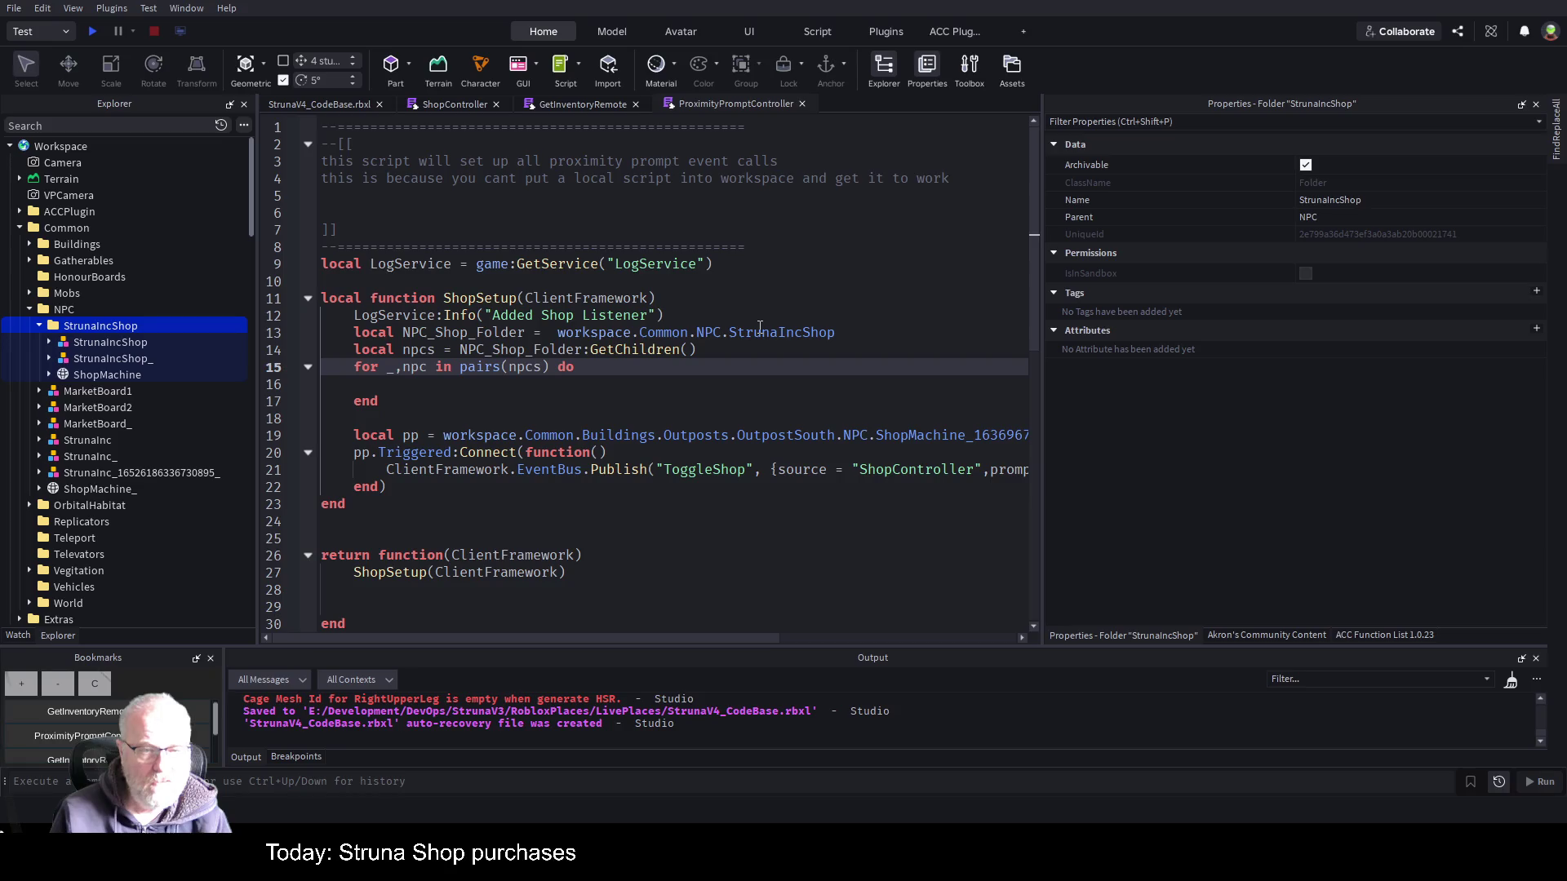
key("ctrl+Left")
key("ctrl+Left")
key("ctrl+Left")
type("i")
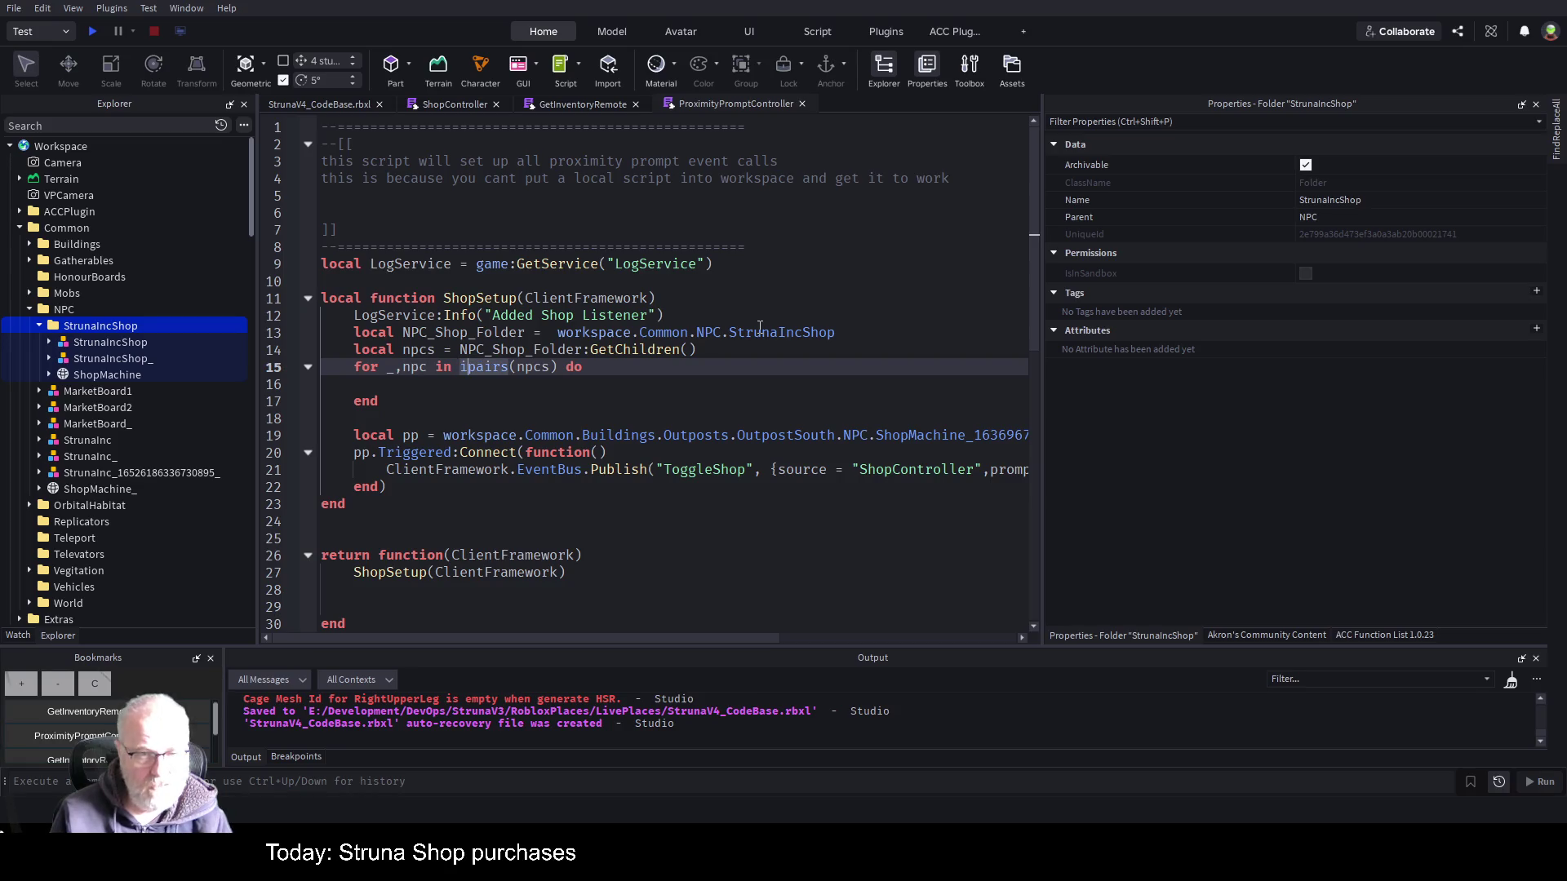
- Move the proximity prompt connection lines into the loop body
key("Down")
key("Down")
key("Down")
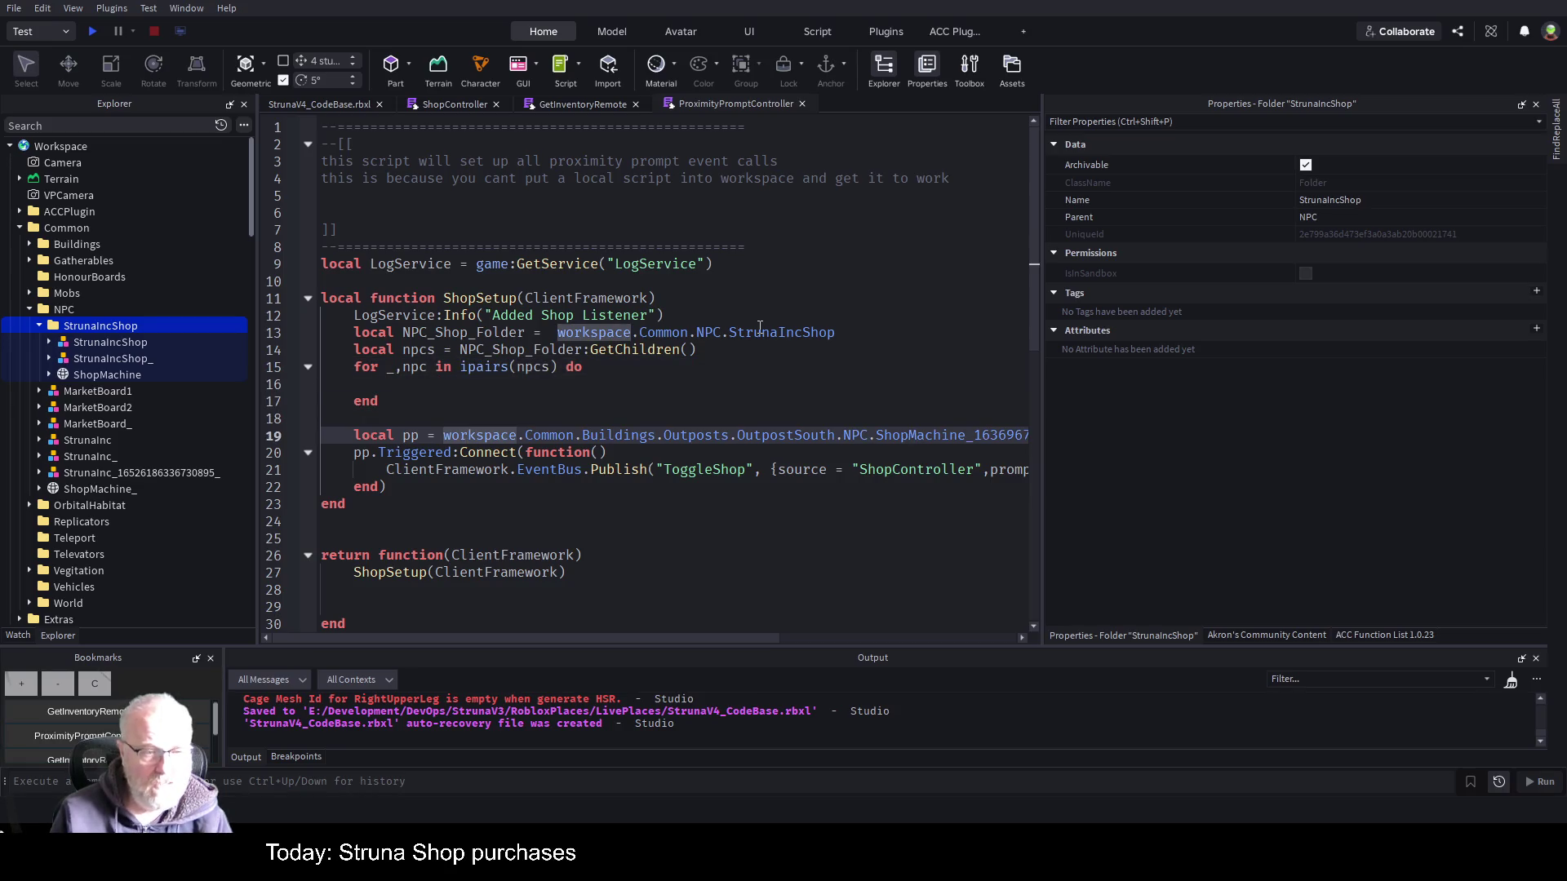
key("Home")
key("shift+Down")
key("shift+Down")
key("shift+Down")
key("shift+End")
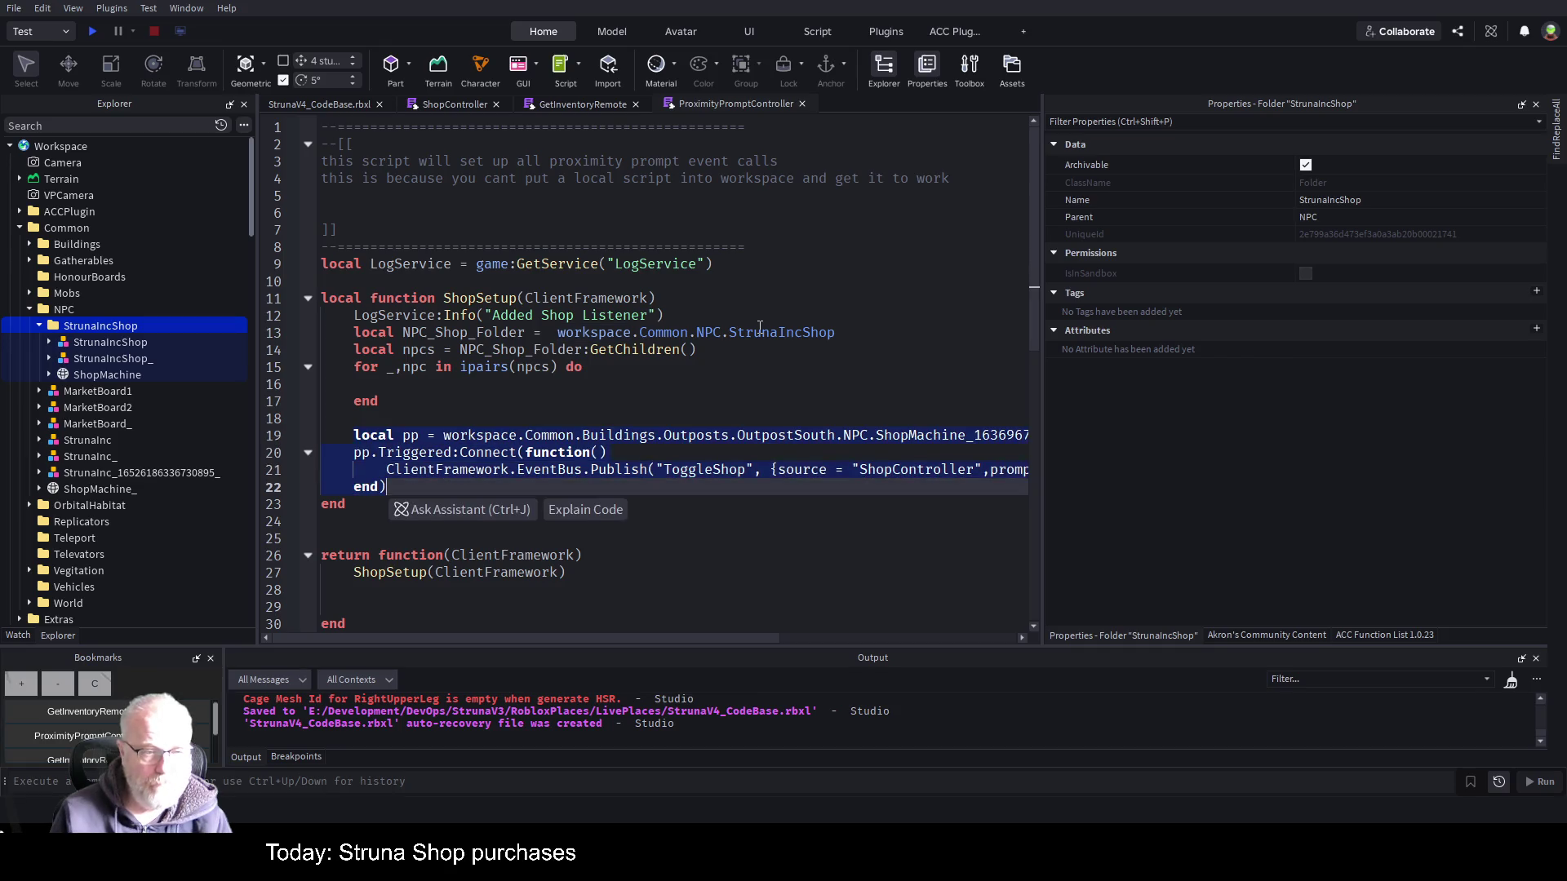
key("ctrl+x")
key("Up")
key("Up")
key("Up")
key("ctrl+v")
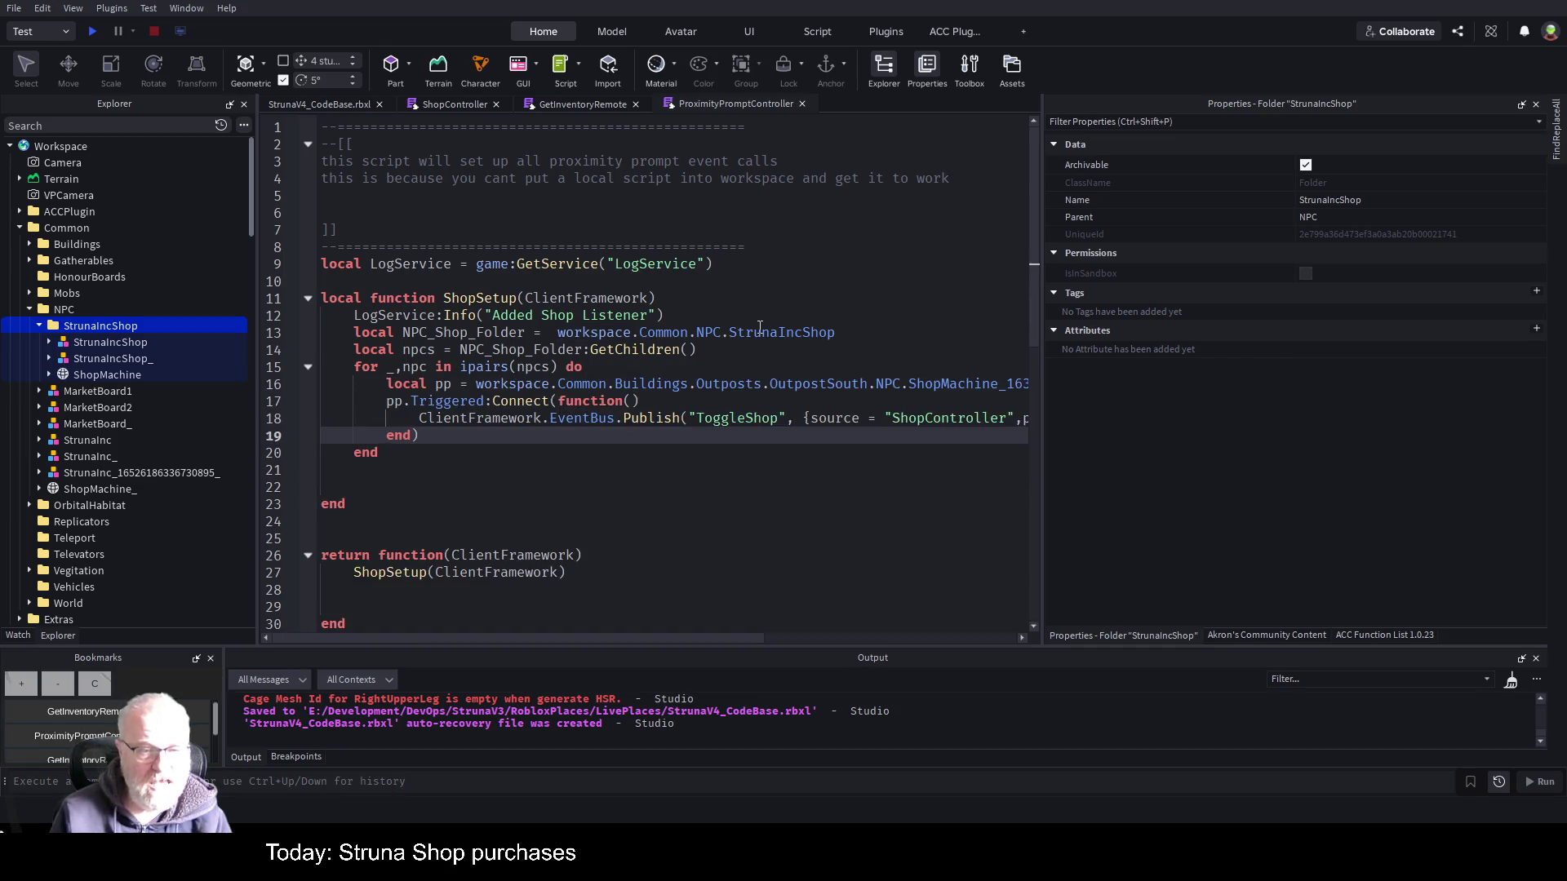
key("Up")
key("Up")
key("Up")
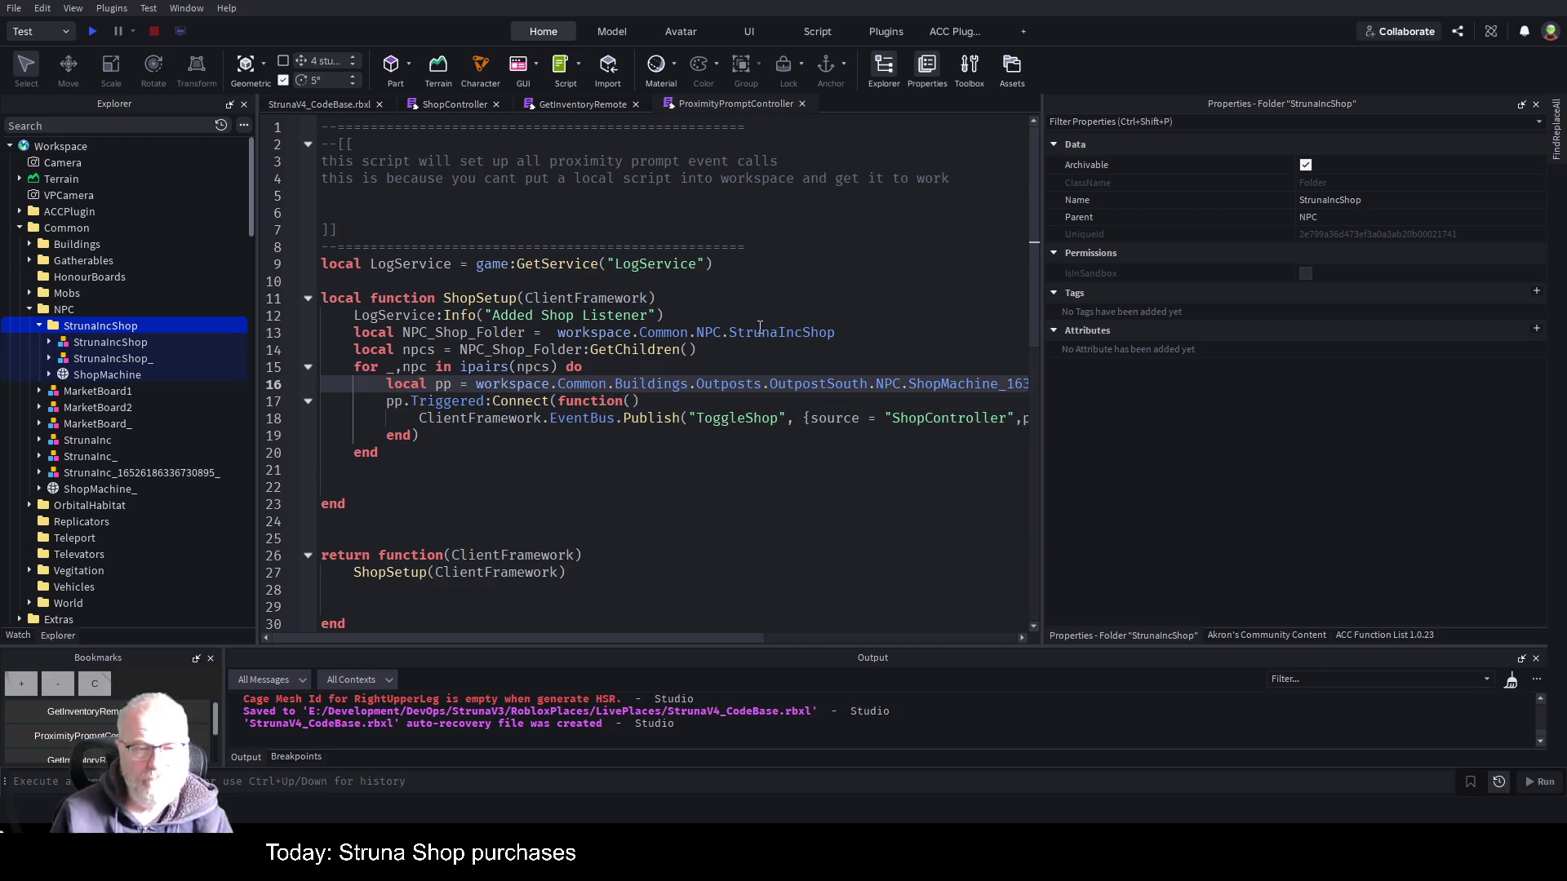
key("ctrl+Right")
key("ctrl+Right")
key("ctrl+Right")
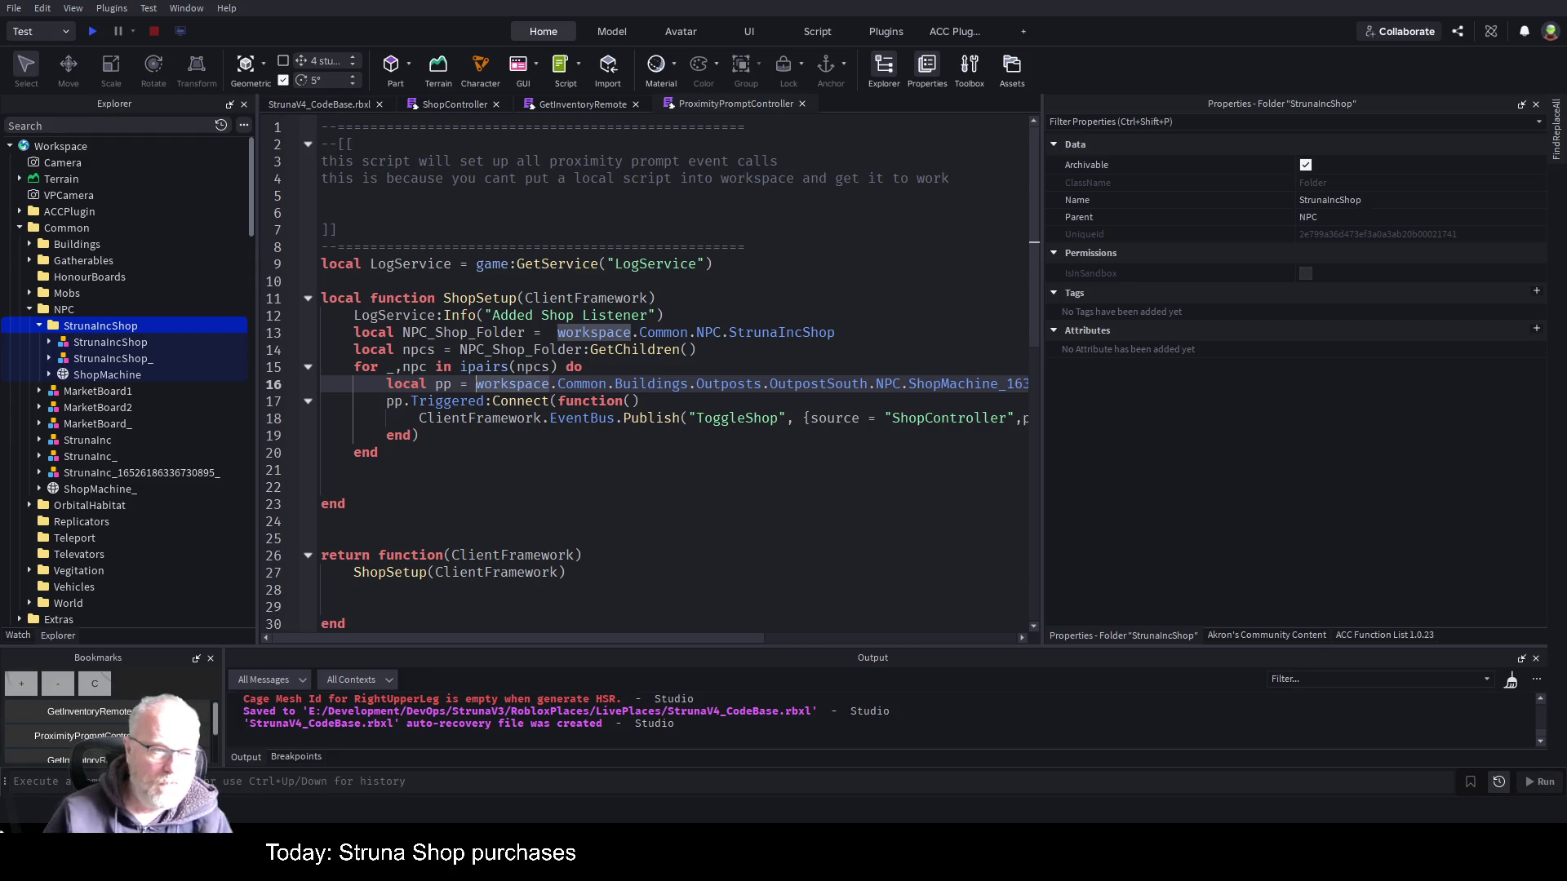
- Expand ShopMachine in the Explorer, then peek inside both StrunaIncShop NPC models and collapse them
left_click(50, 374)
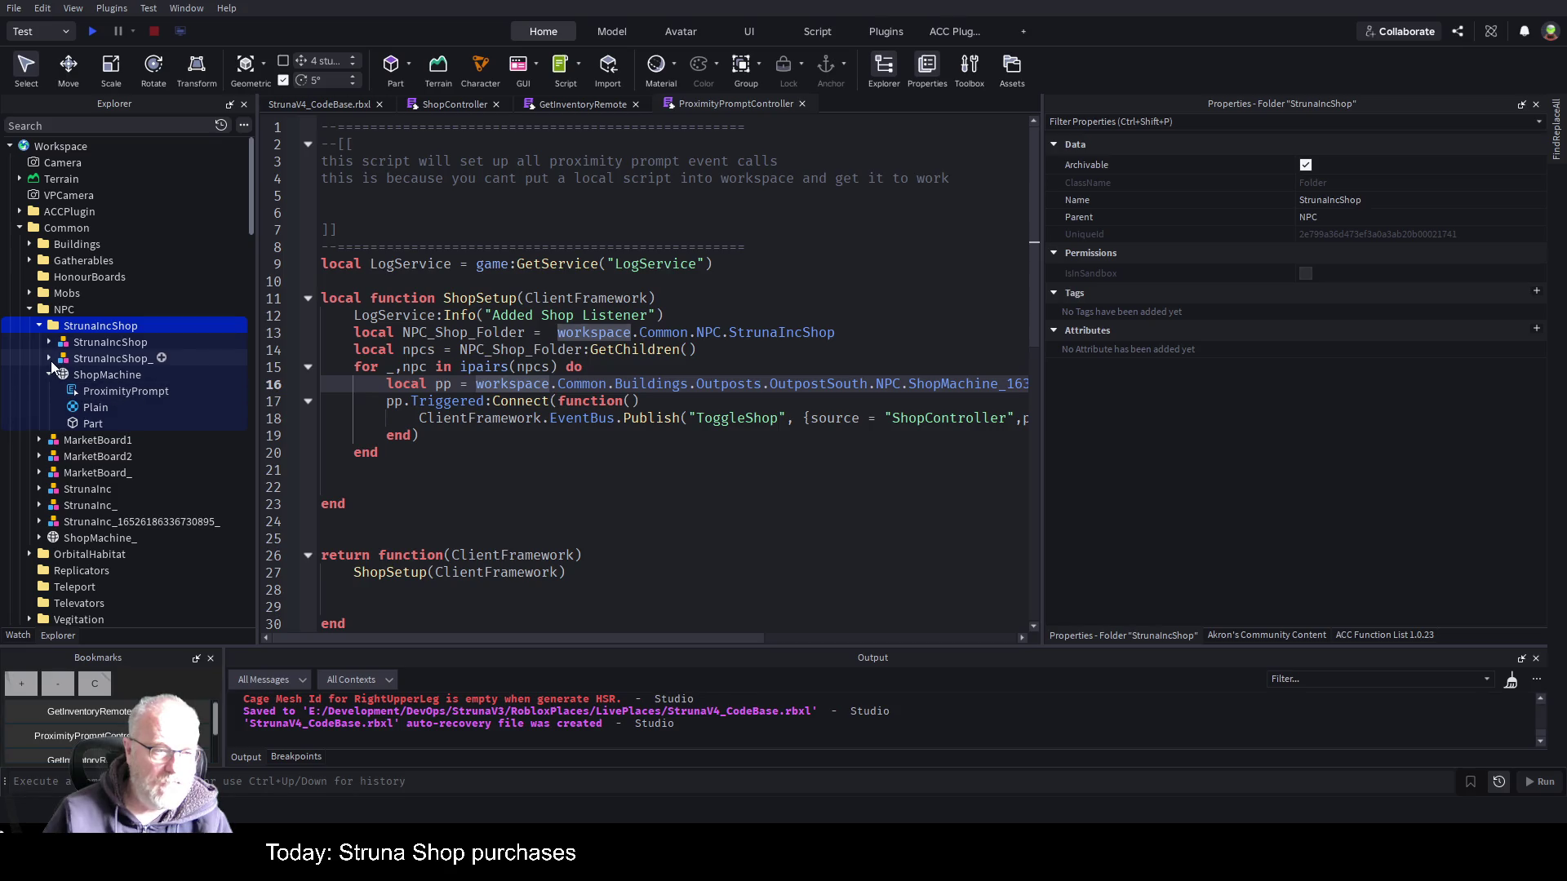
left_click(50, 358)
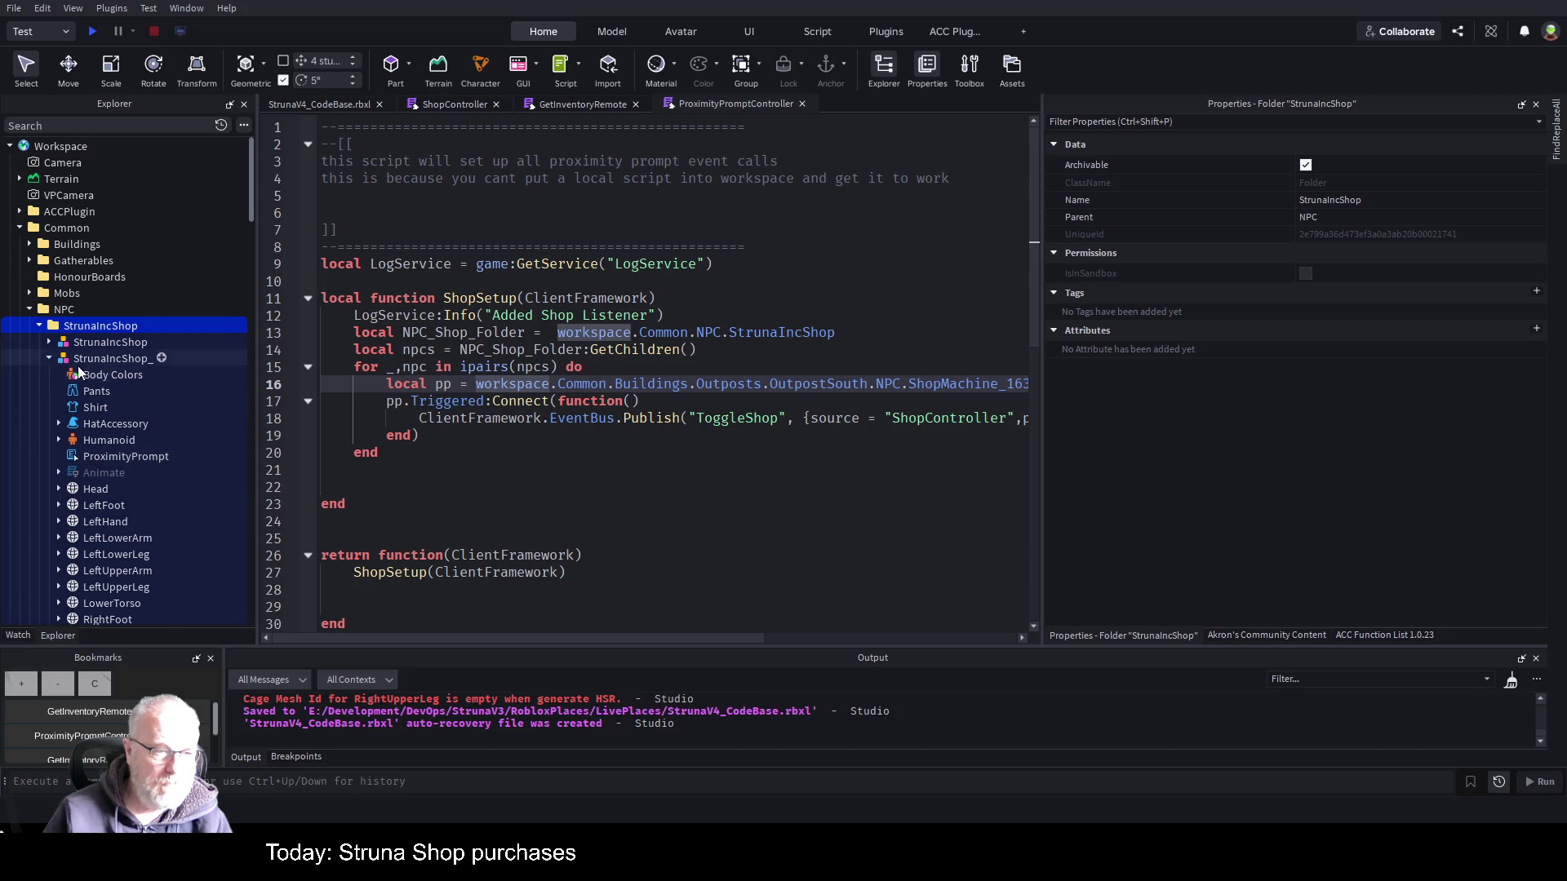
left_click(50, 360)
left_click(49, 342)
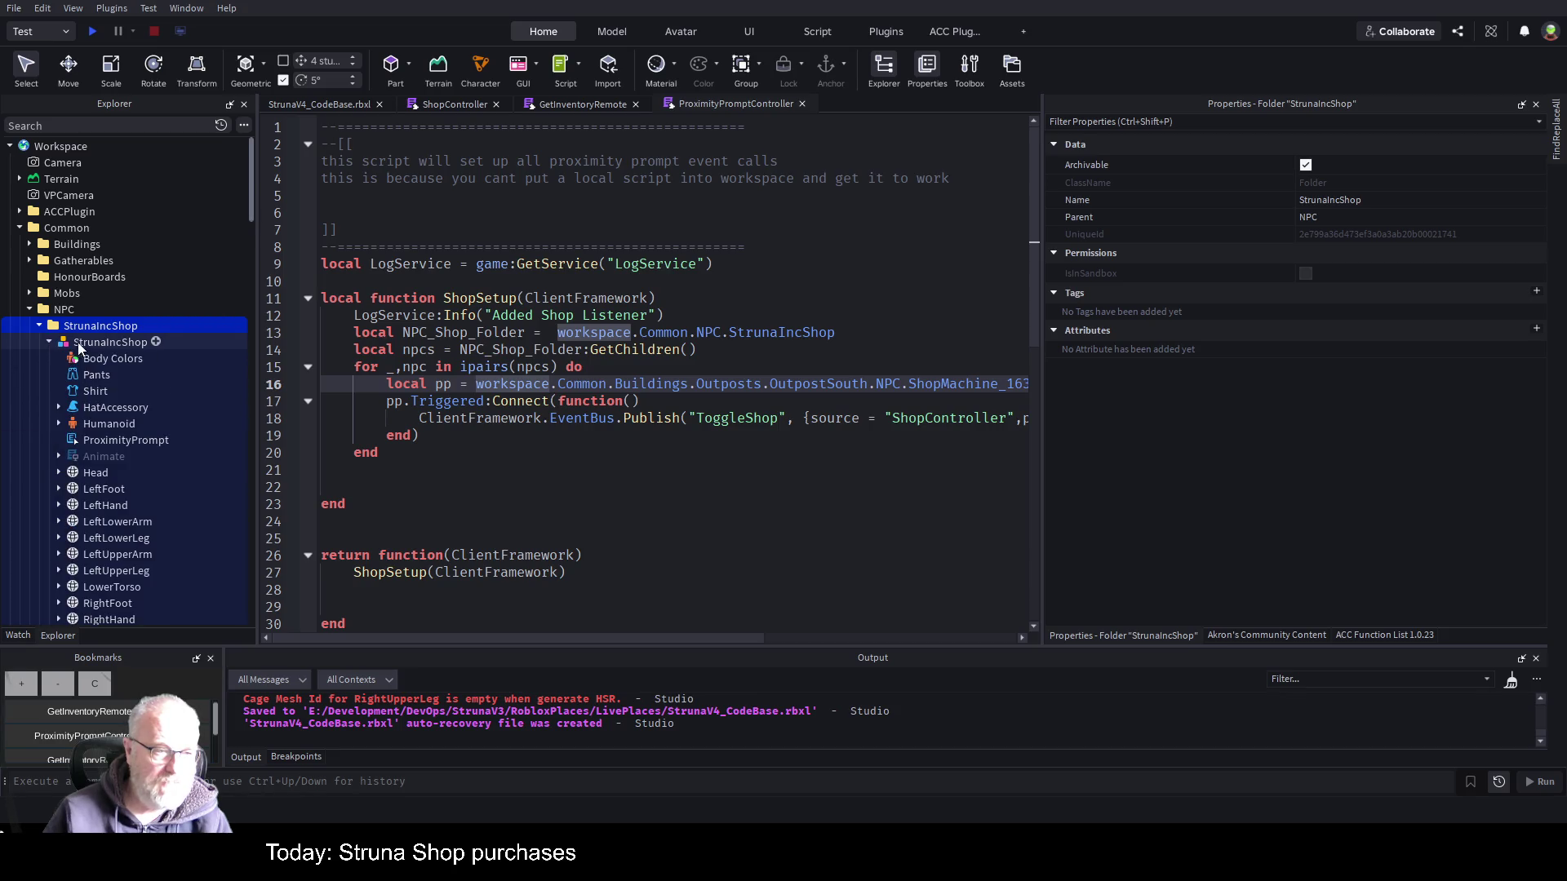
left_click(50, 342)
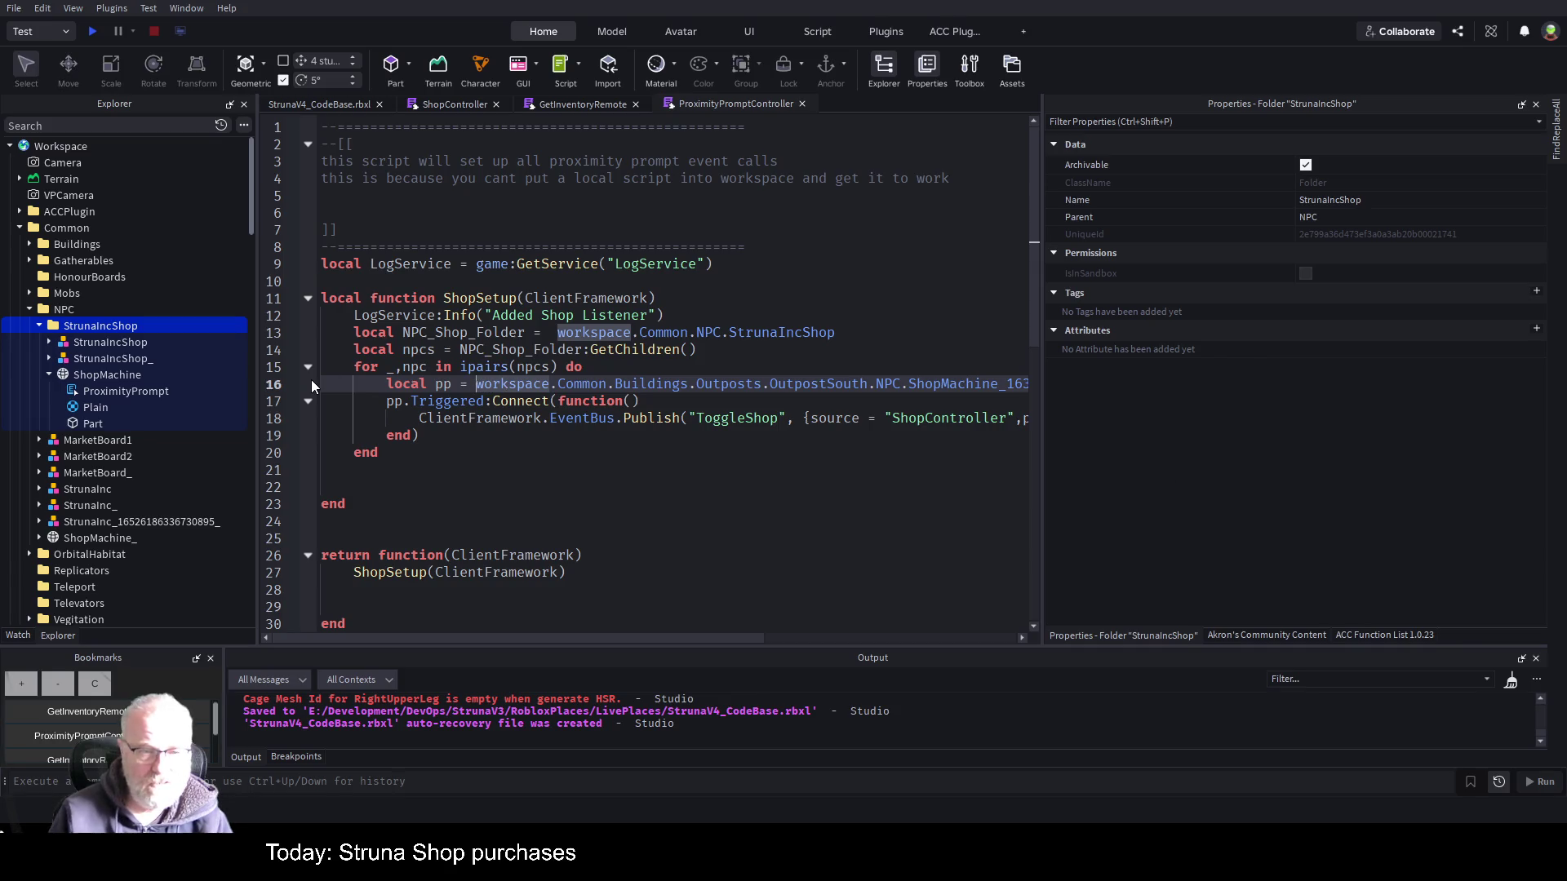
- Replace the hardcoded ShopMachine path on line 16 so pp comes from npc.ProximityPrompt
key("Right")
key("Right")
key("Right")
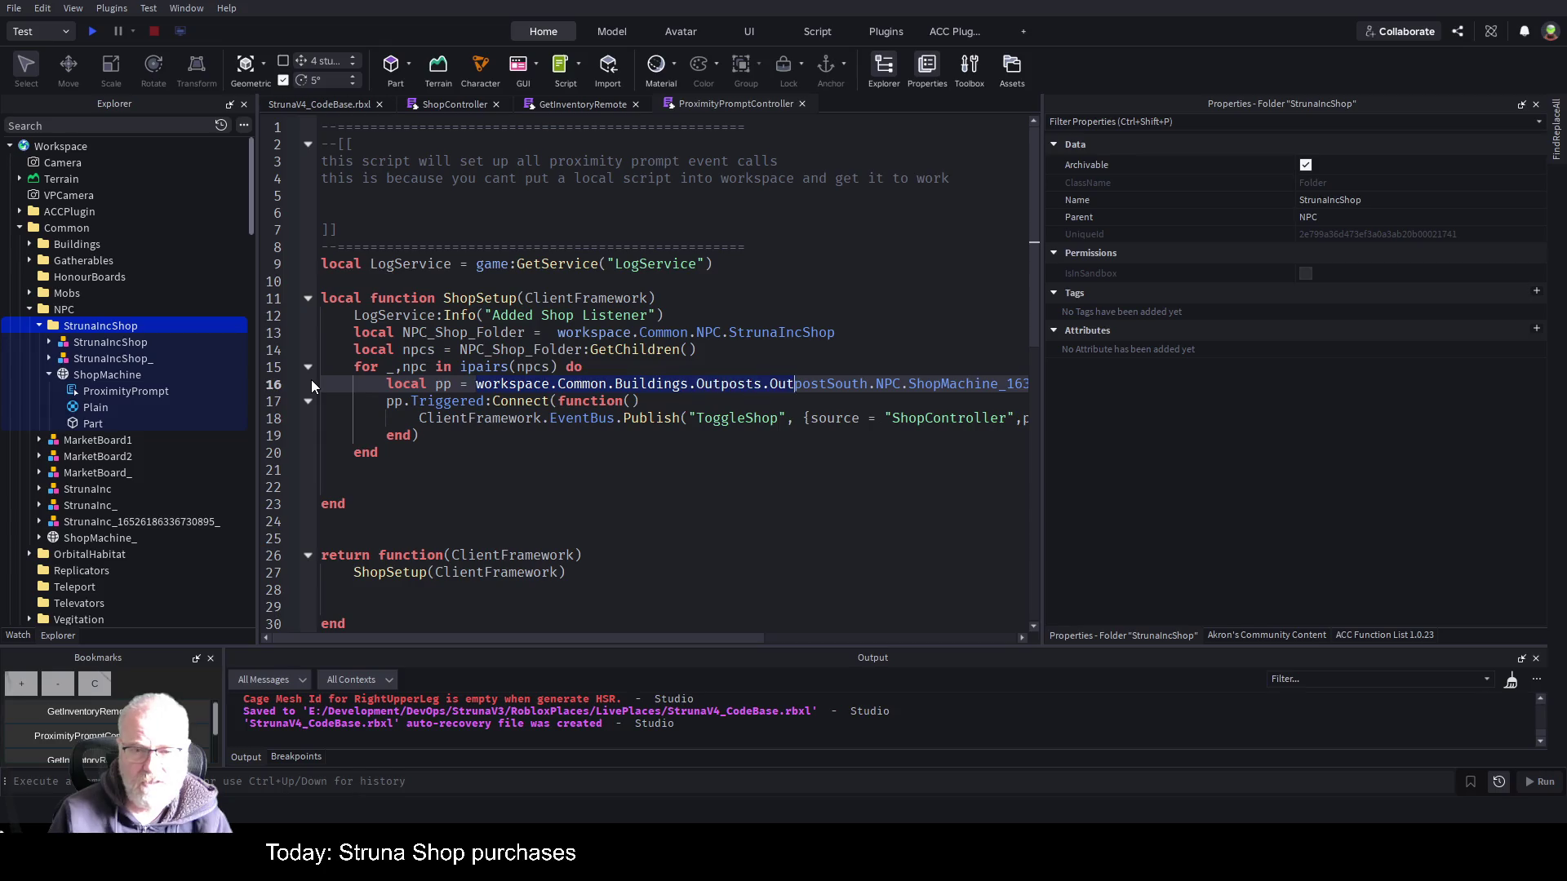
key("shift+Right")
key("shift+Right")
key("shift+Right")
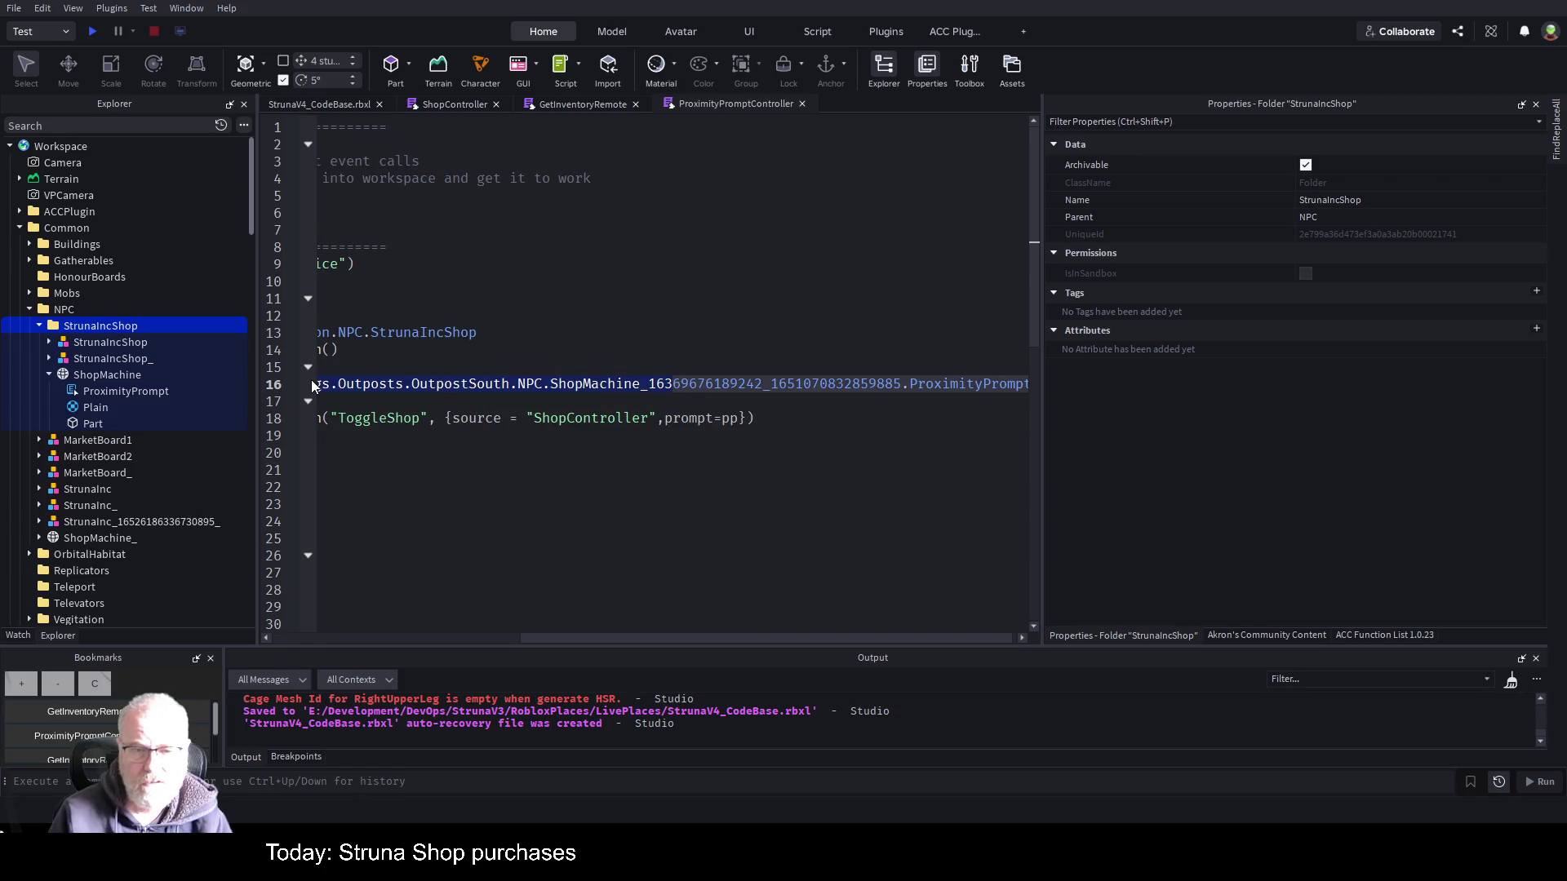
key("shift+Right")
key("shift+Right")
key("shift+Right")
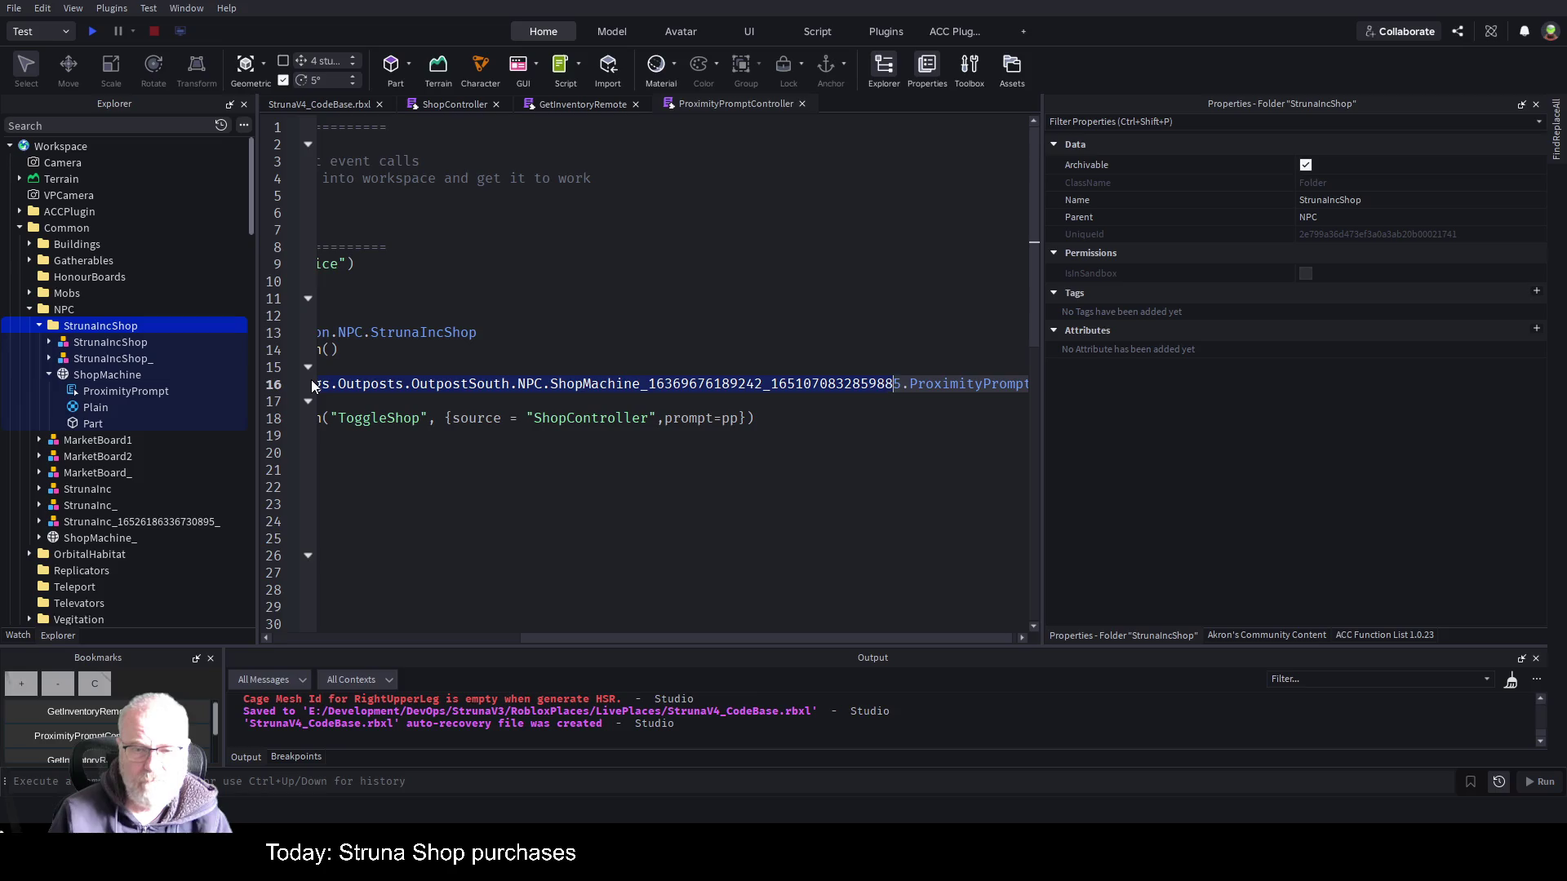
key("shift+Right")
type("npx")
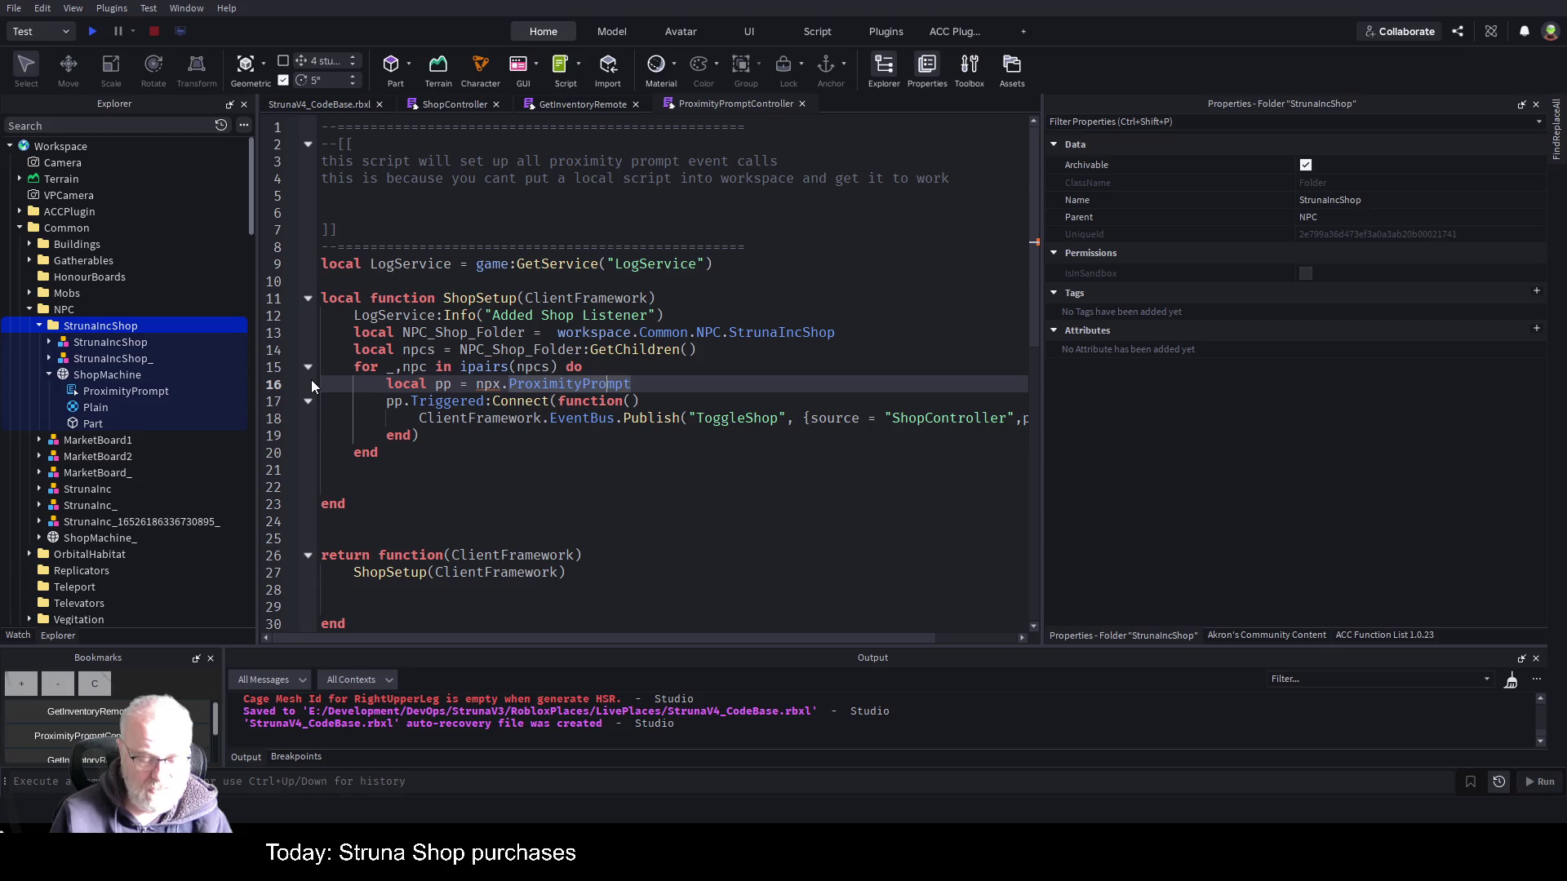
key("ctrl+Left")
key("ctrl+Left")
key("BackSpace")
type("c")
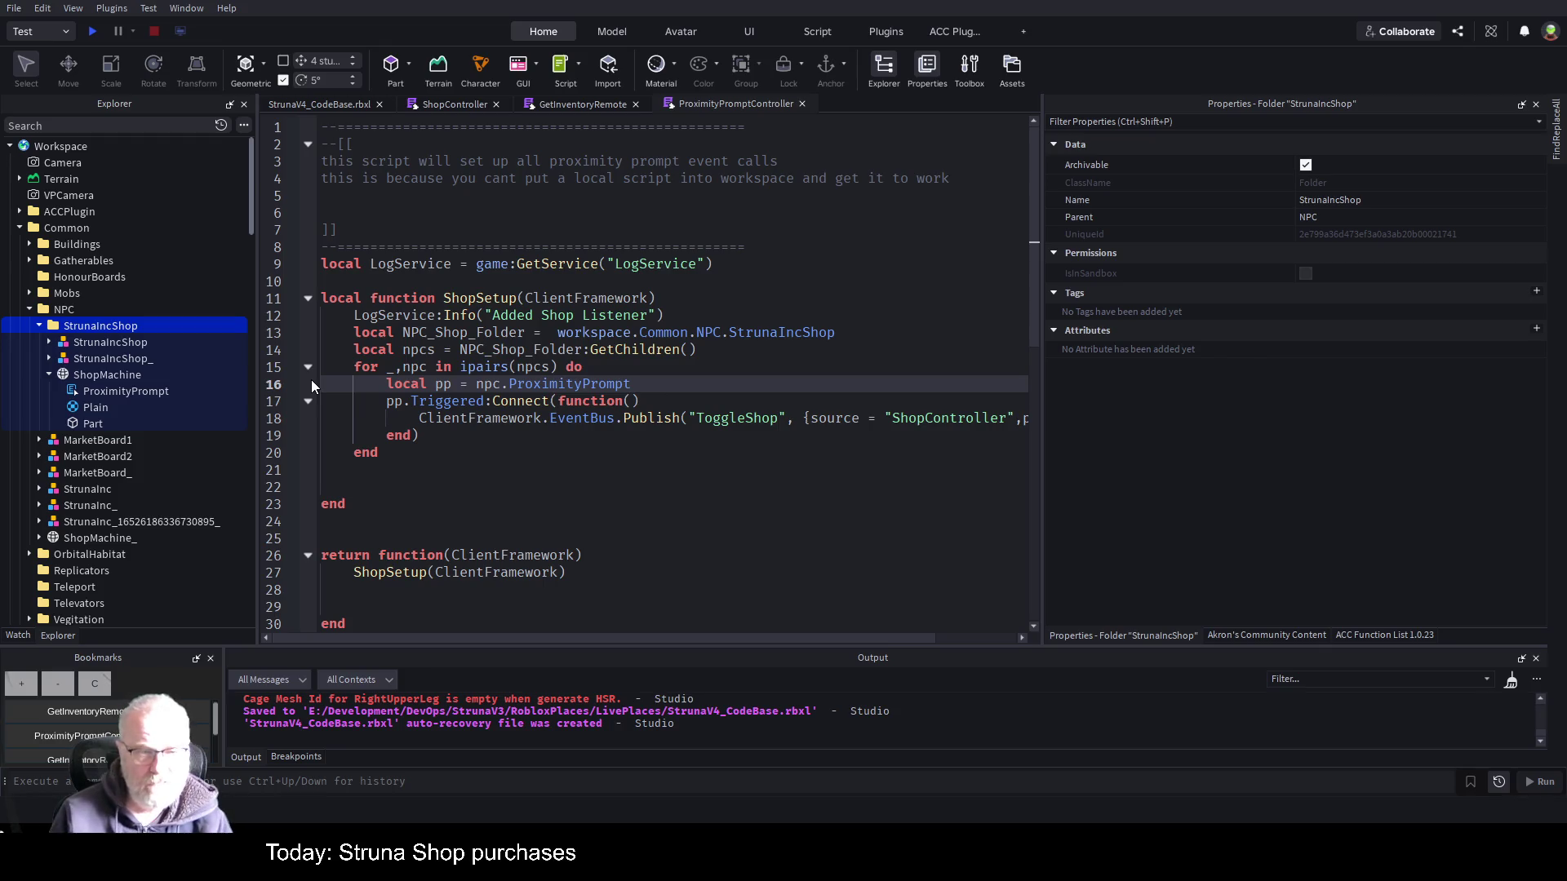
- Wrap the Triggered connection inside an 'if pp then' block
key("End")
key("Return")
type("i")
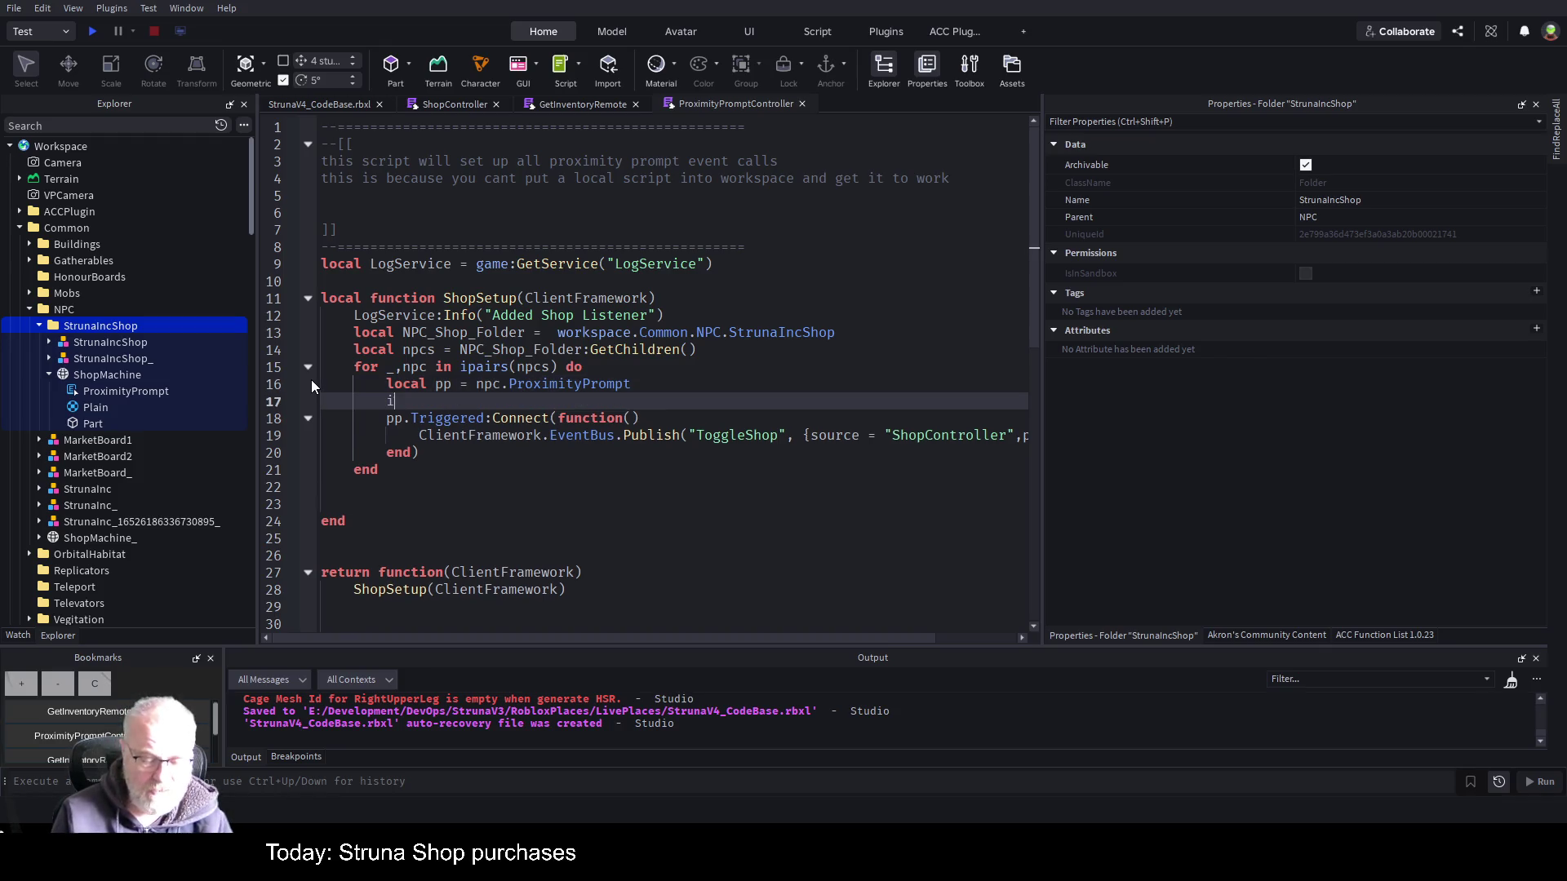
type("f pp then")
key("Return")
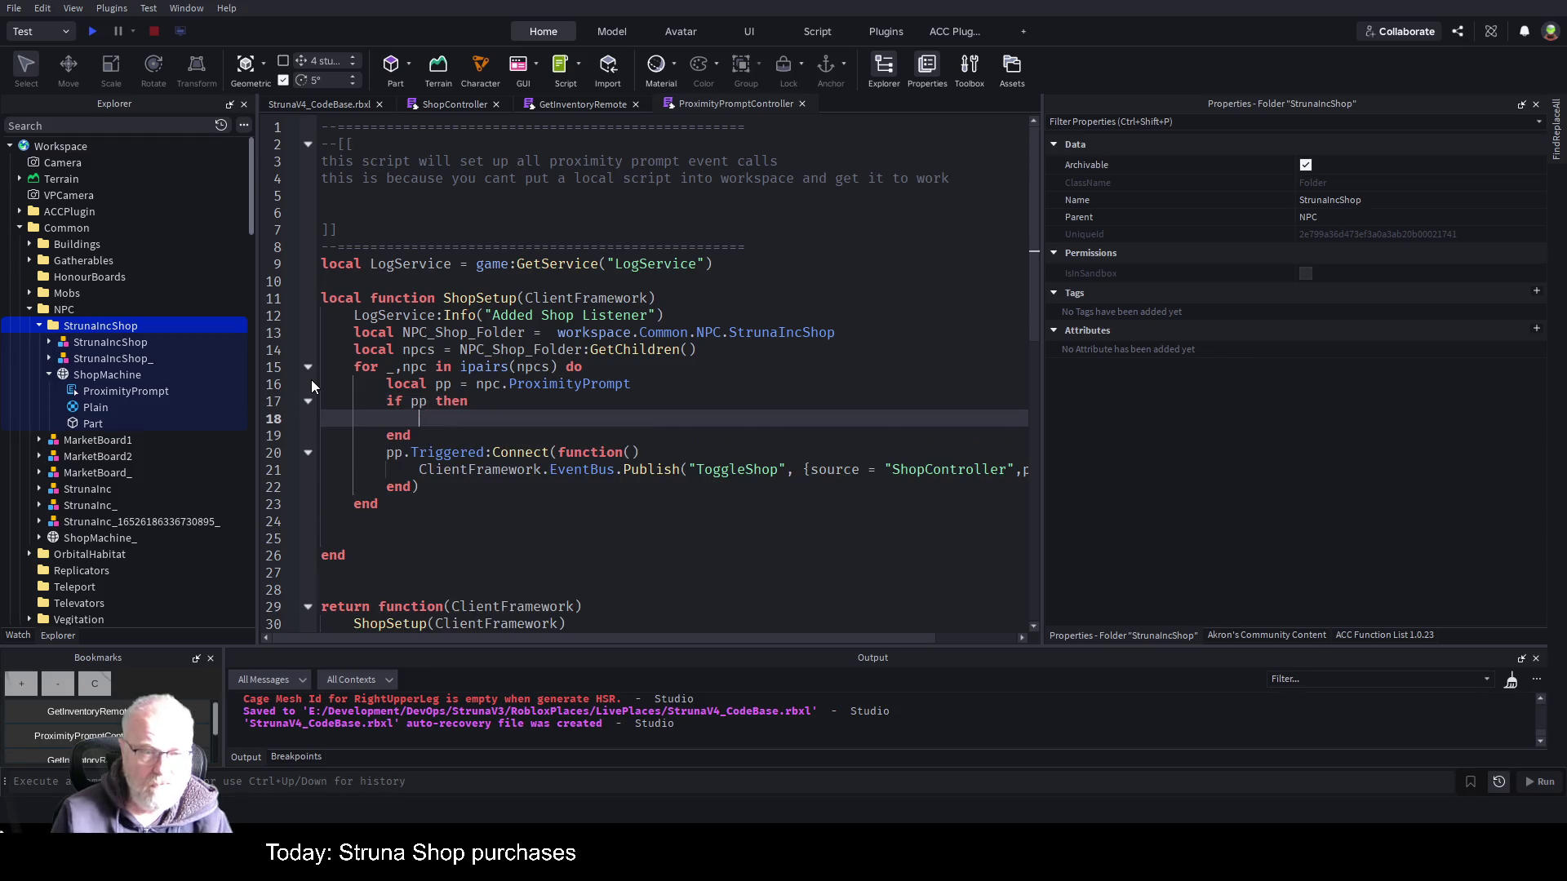
key("Down")
key("Down")
key("shift+Down")
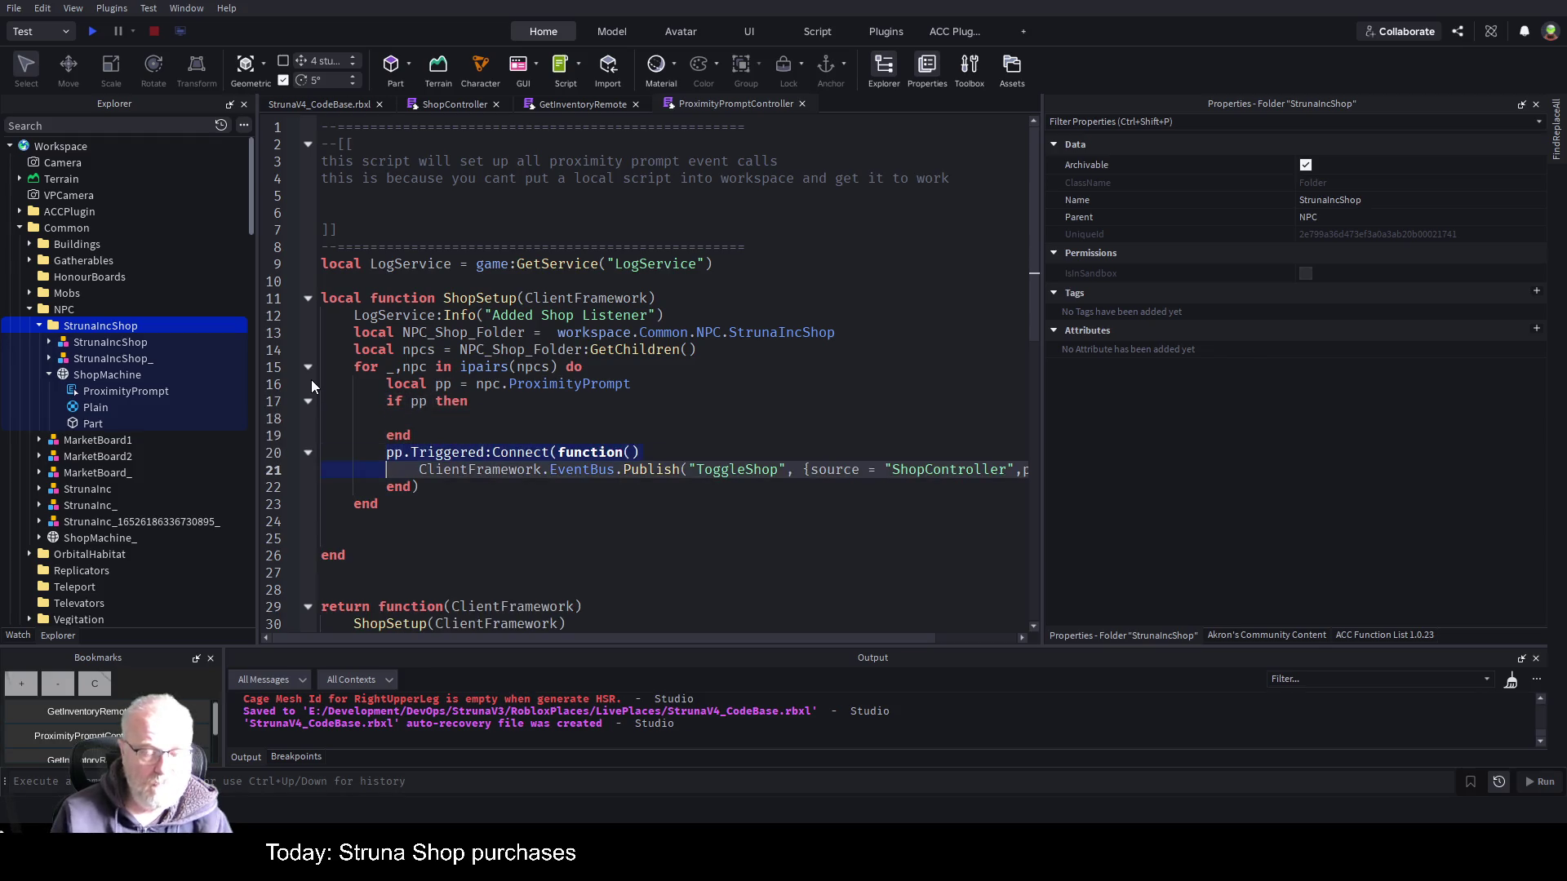
key("shift+Down")
key("shift+End")
key("ctrl+x")
key("Up")
key("Up")
key("ctrl+v")
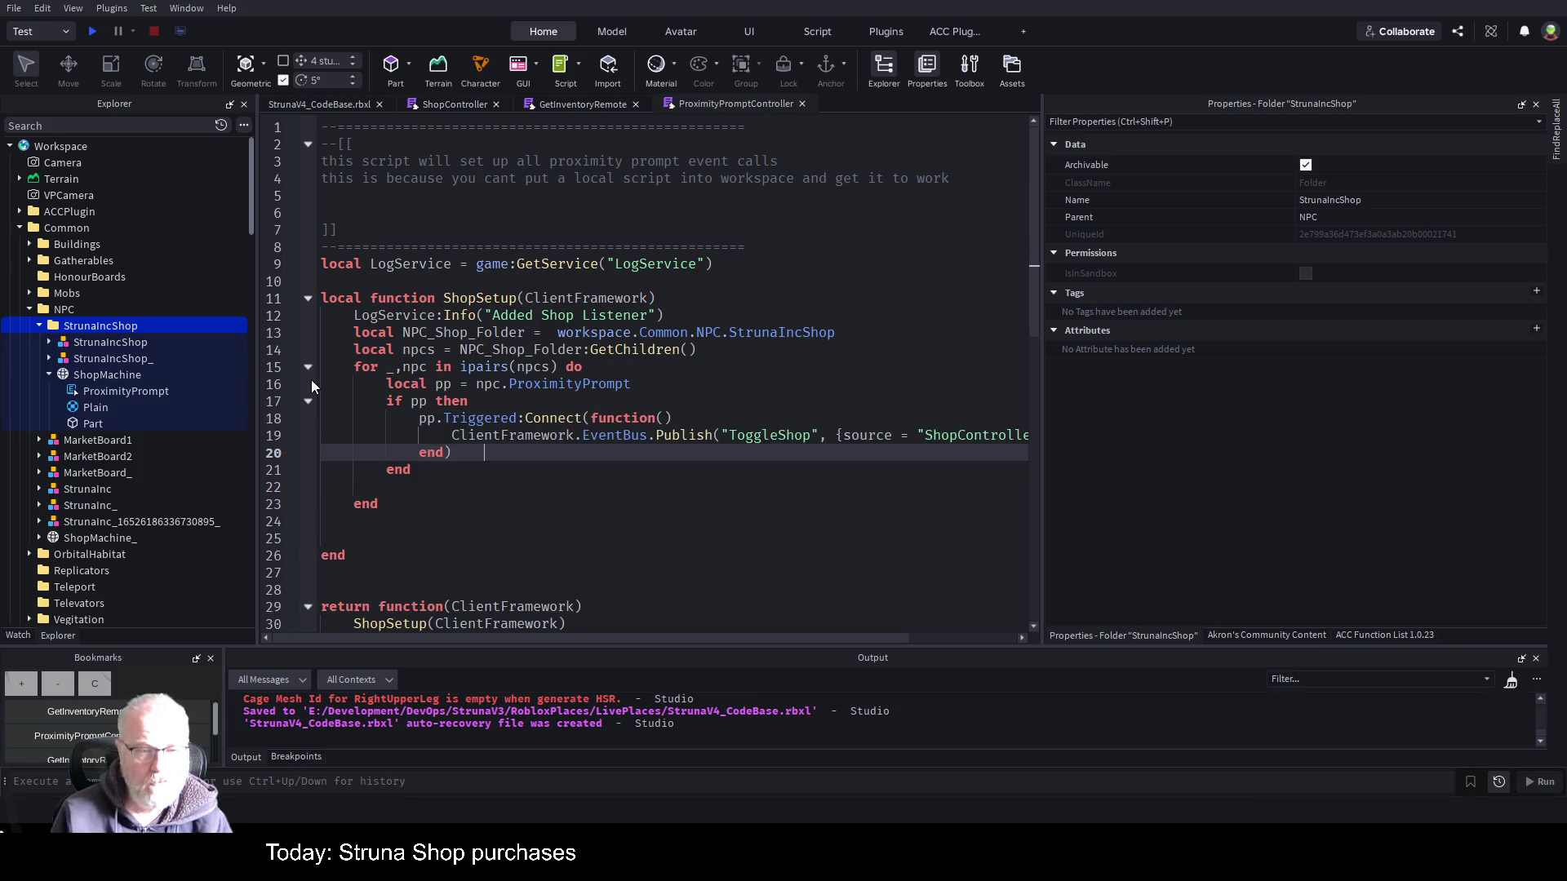
- Add an else branch warning "NPC has no proximity prompt" and save the place
key("Return")
type("else")
key("Return")
type("w")
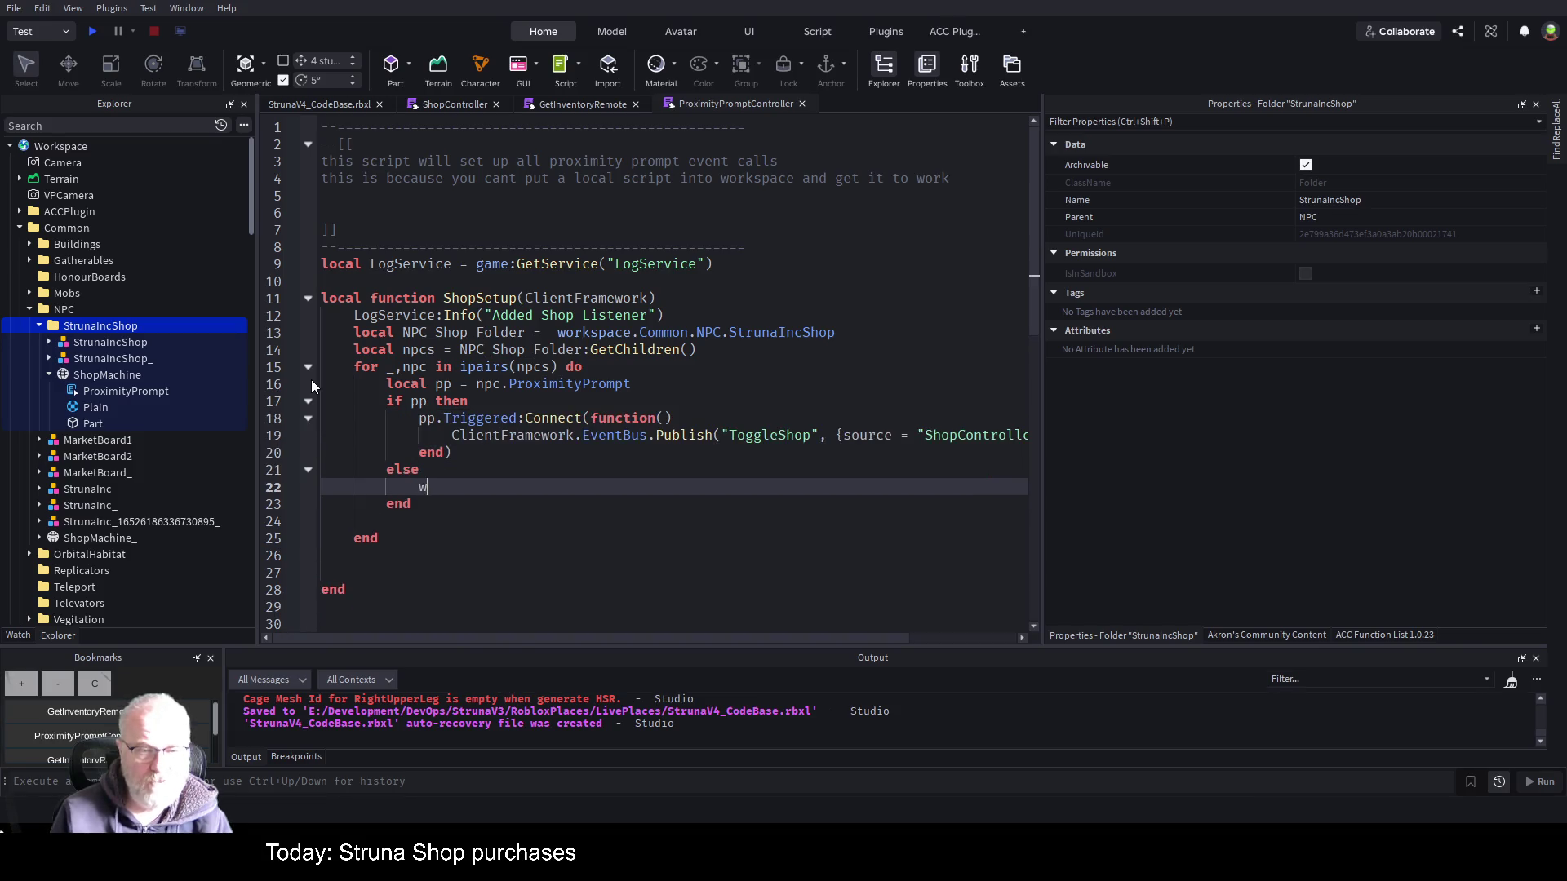
type("arn(\"")
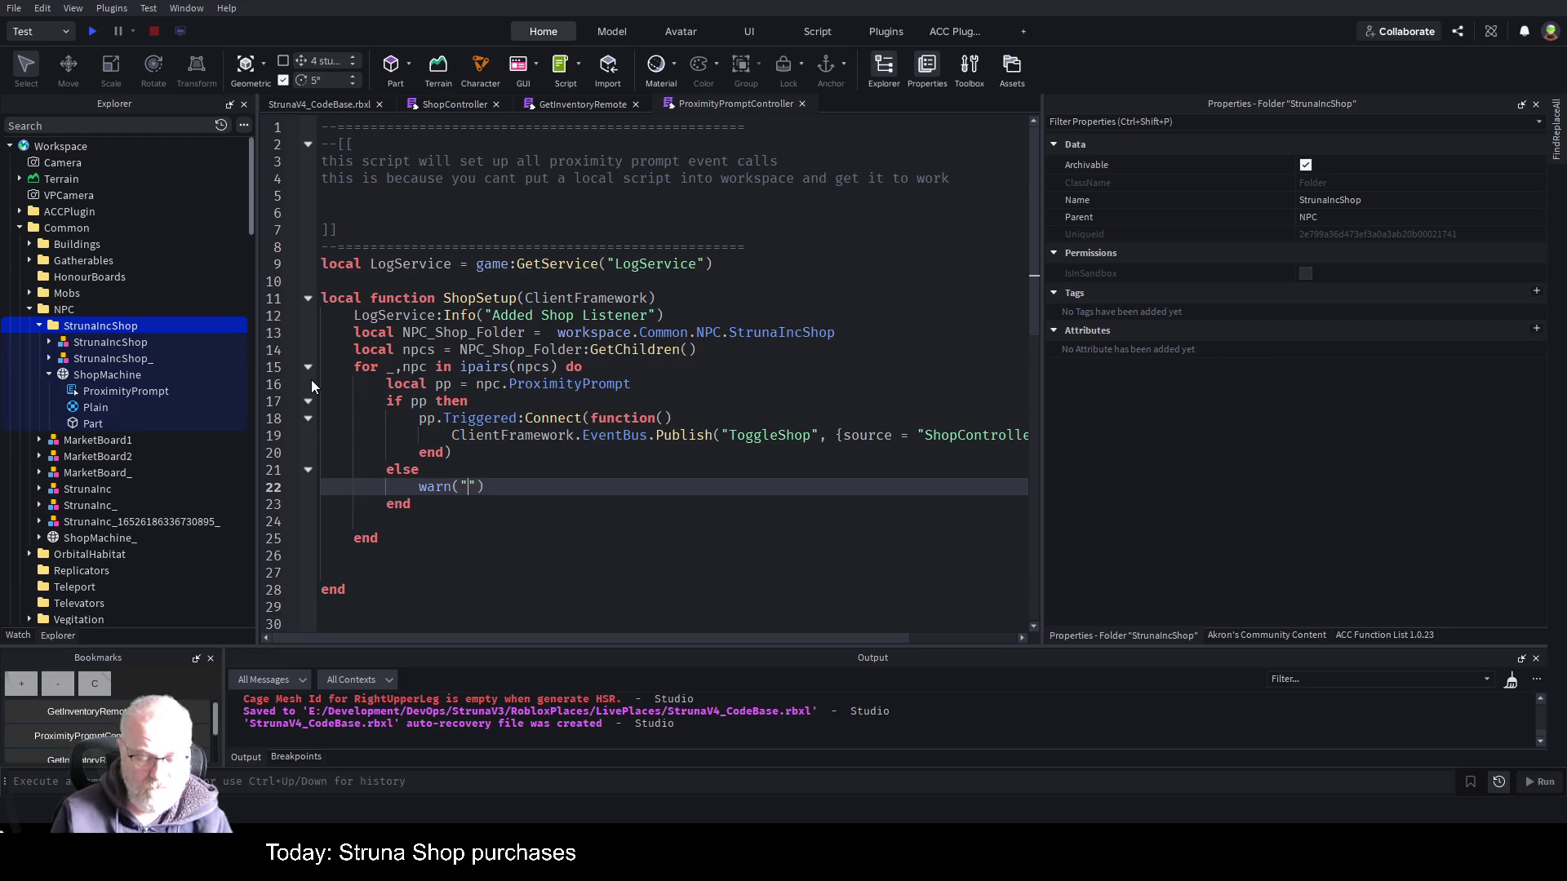
type("NPC has ")
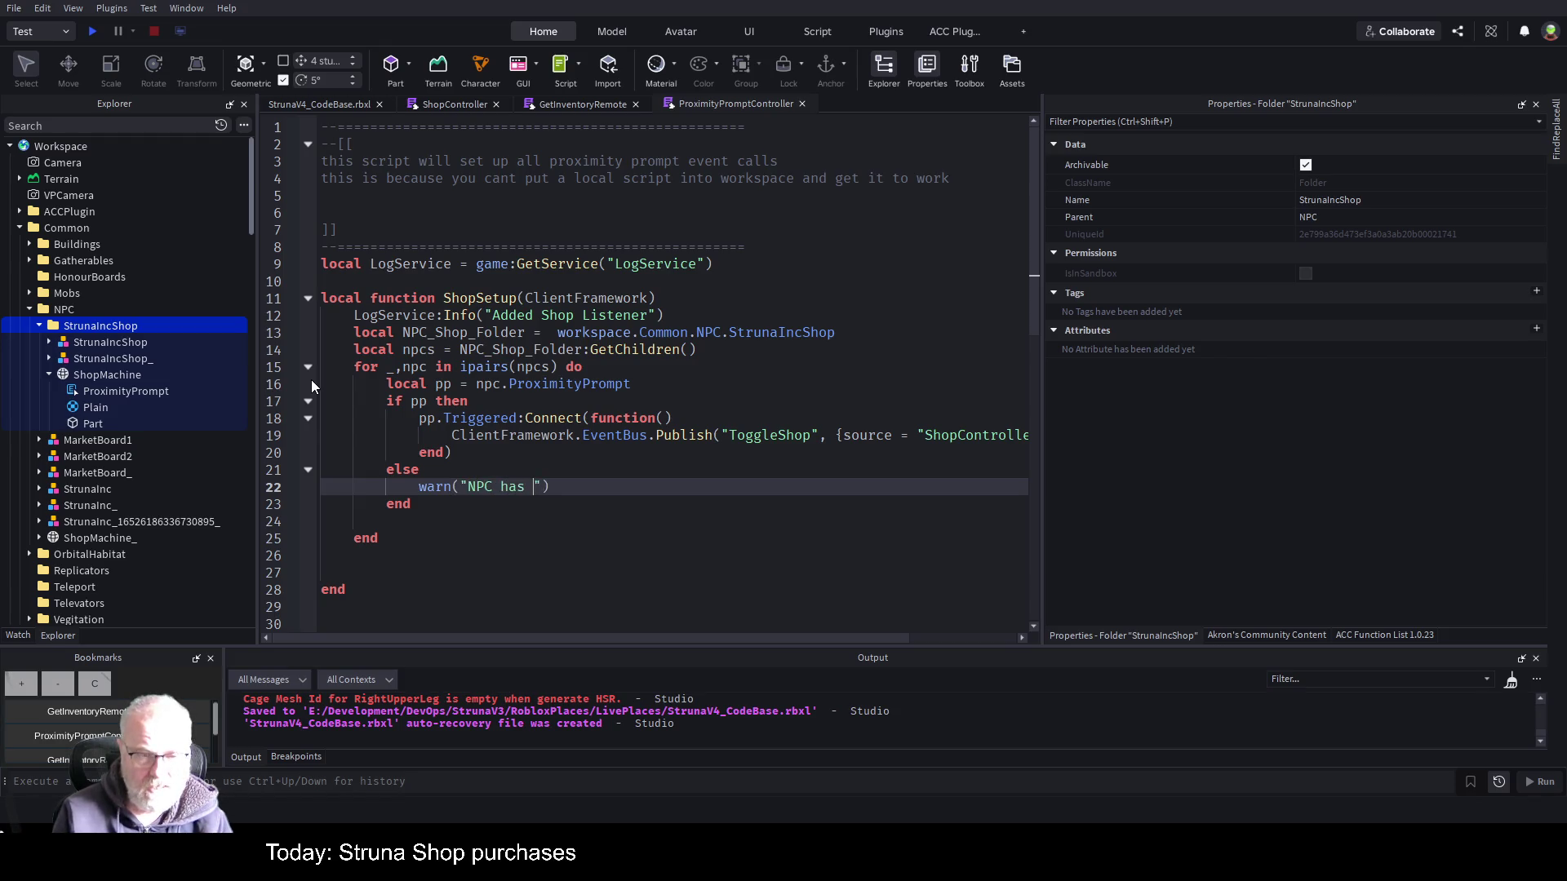
type("nop")
key("BackSpace")
type("proxi")
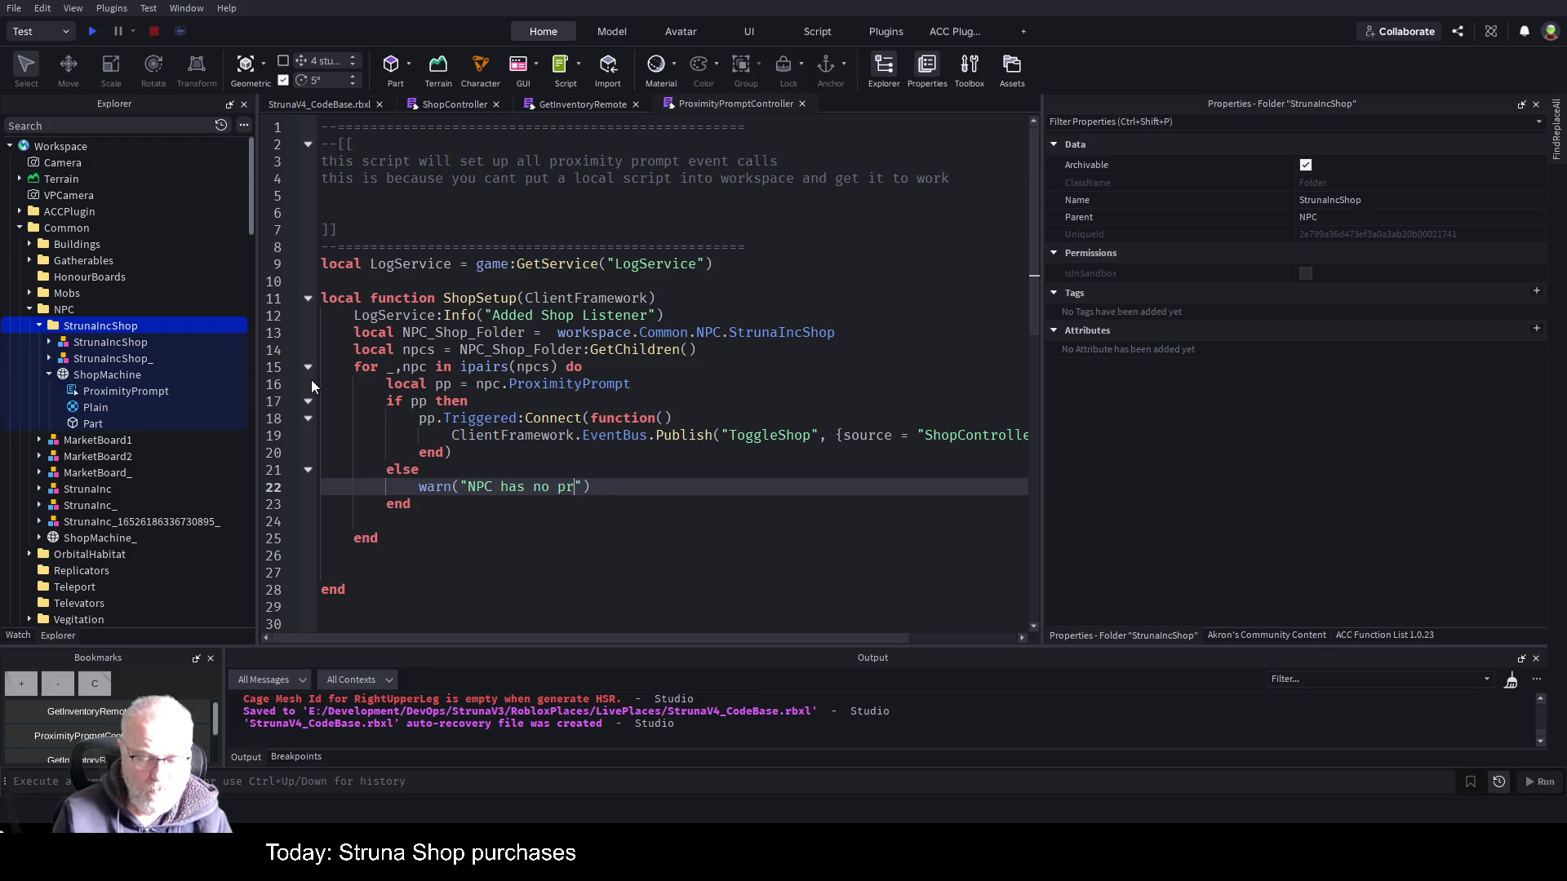
type("mity prompt")
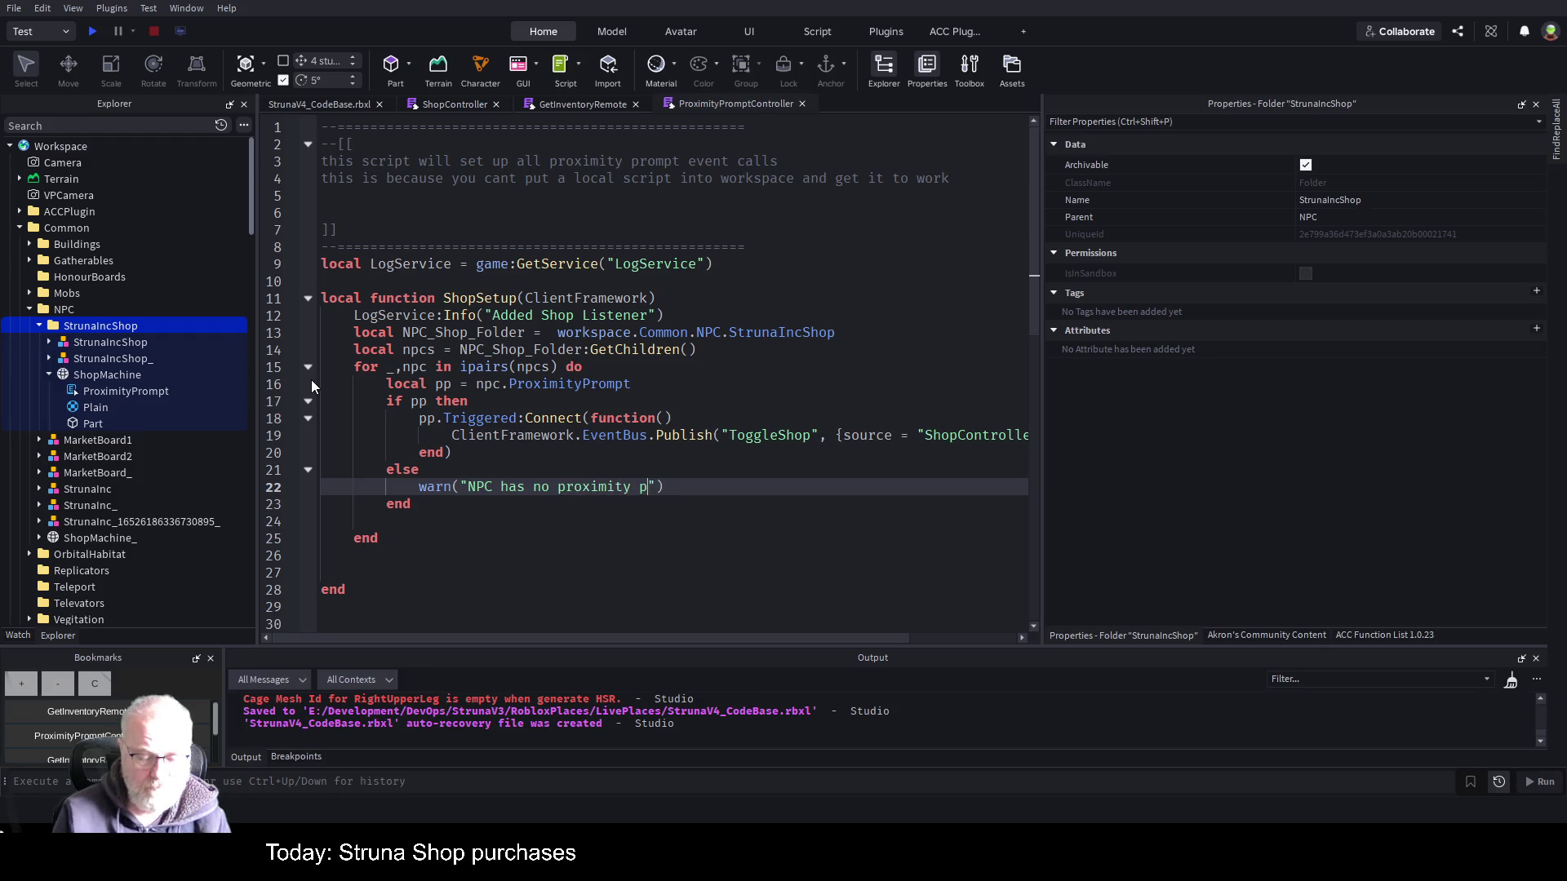
key("ctrl+s")
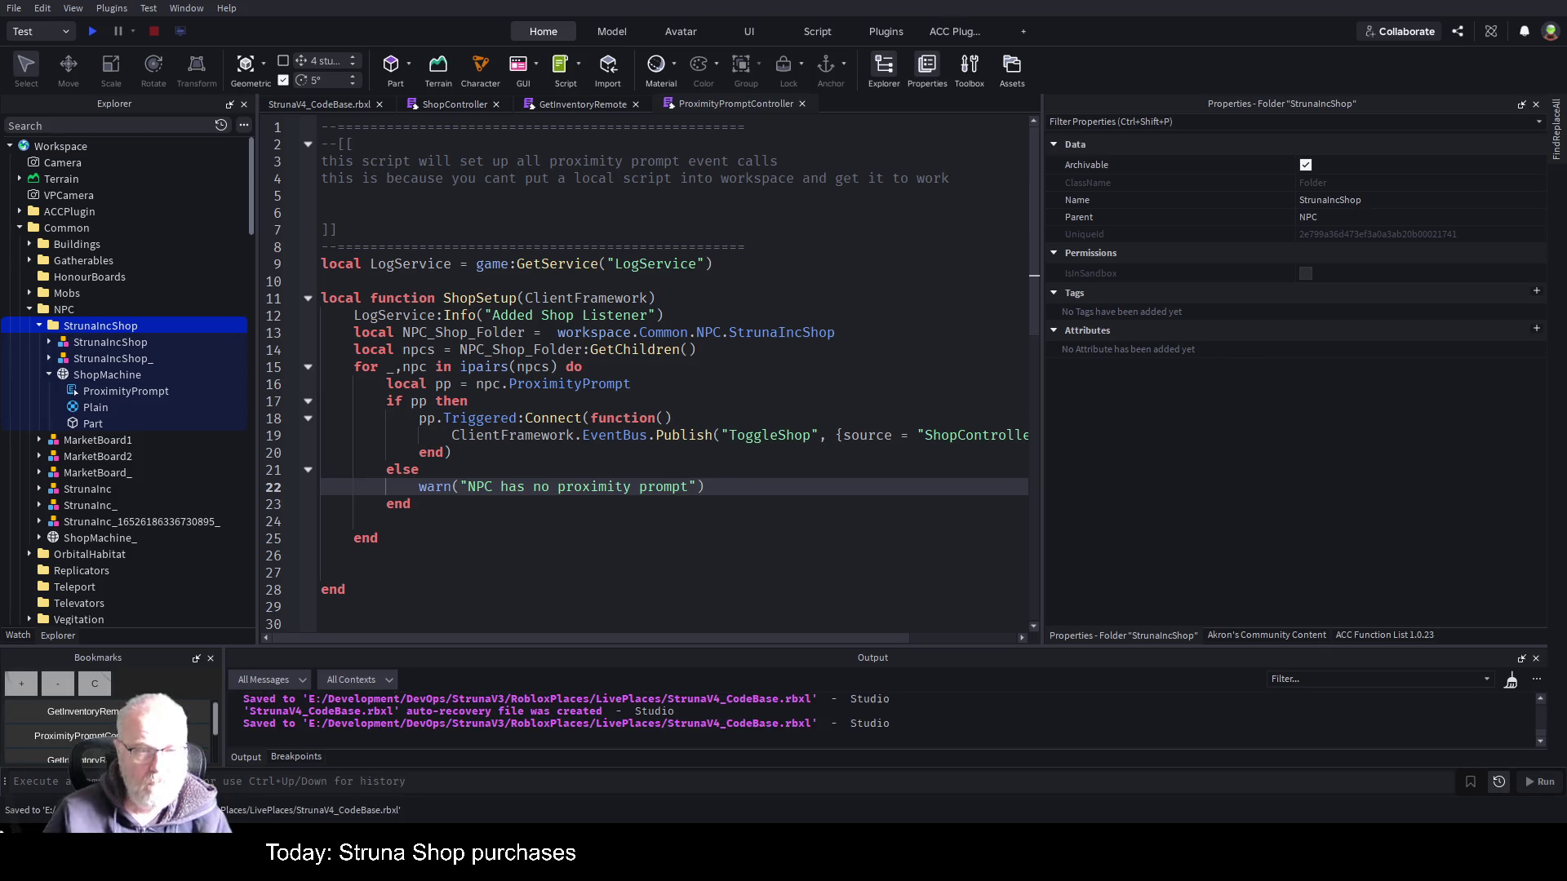
double_click(564, 388)
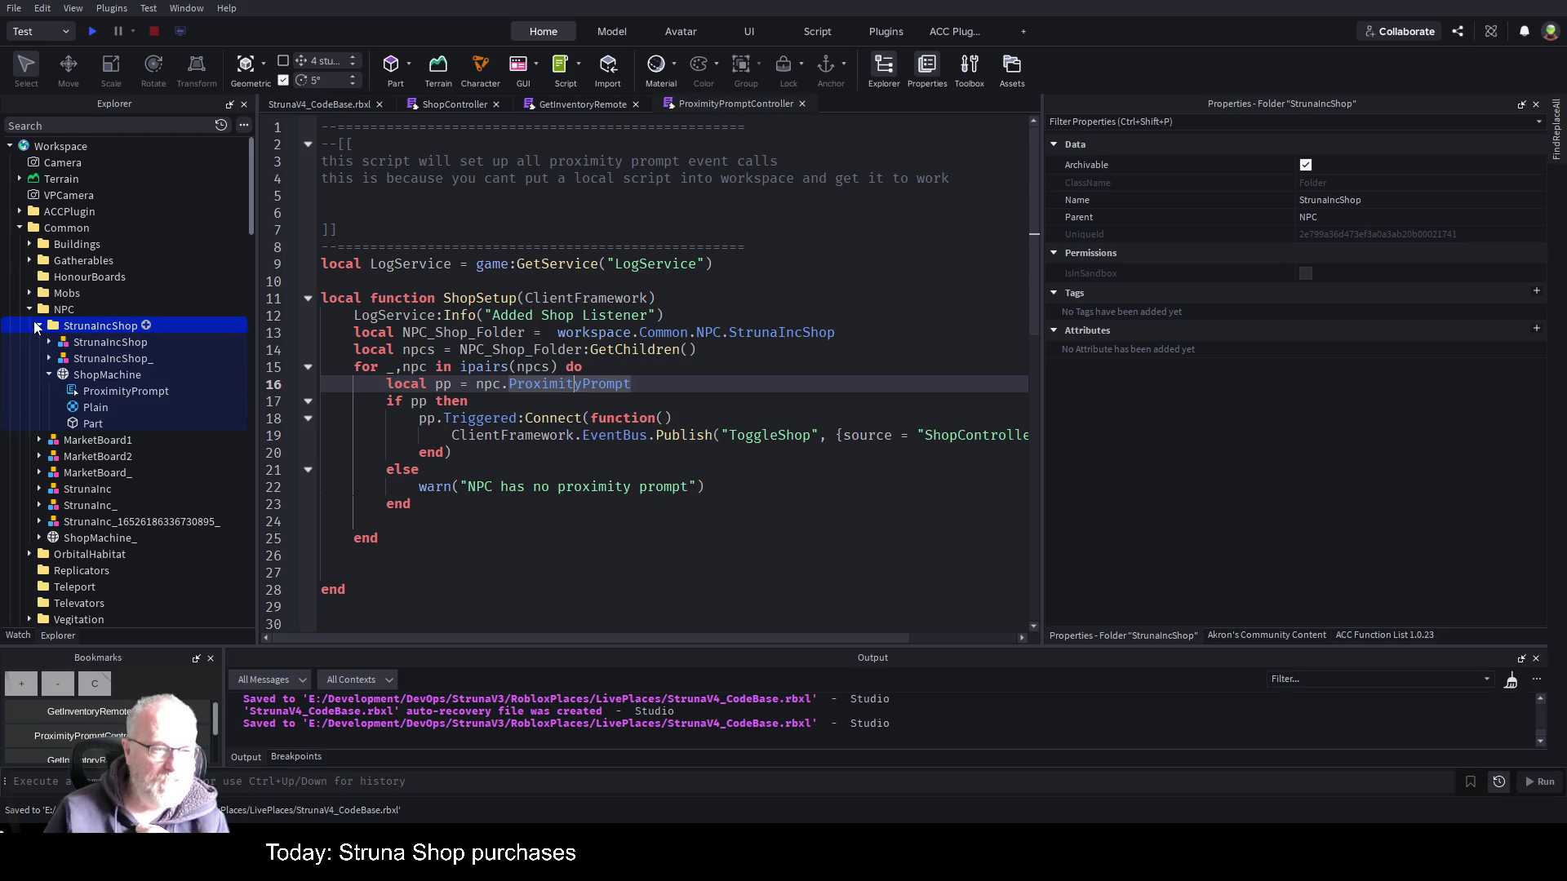
- Play-test with a widened game view and open the Struna Shop from the shop machine's prompt
left_click(39, 325)
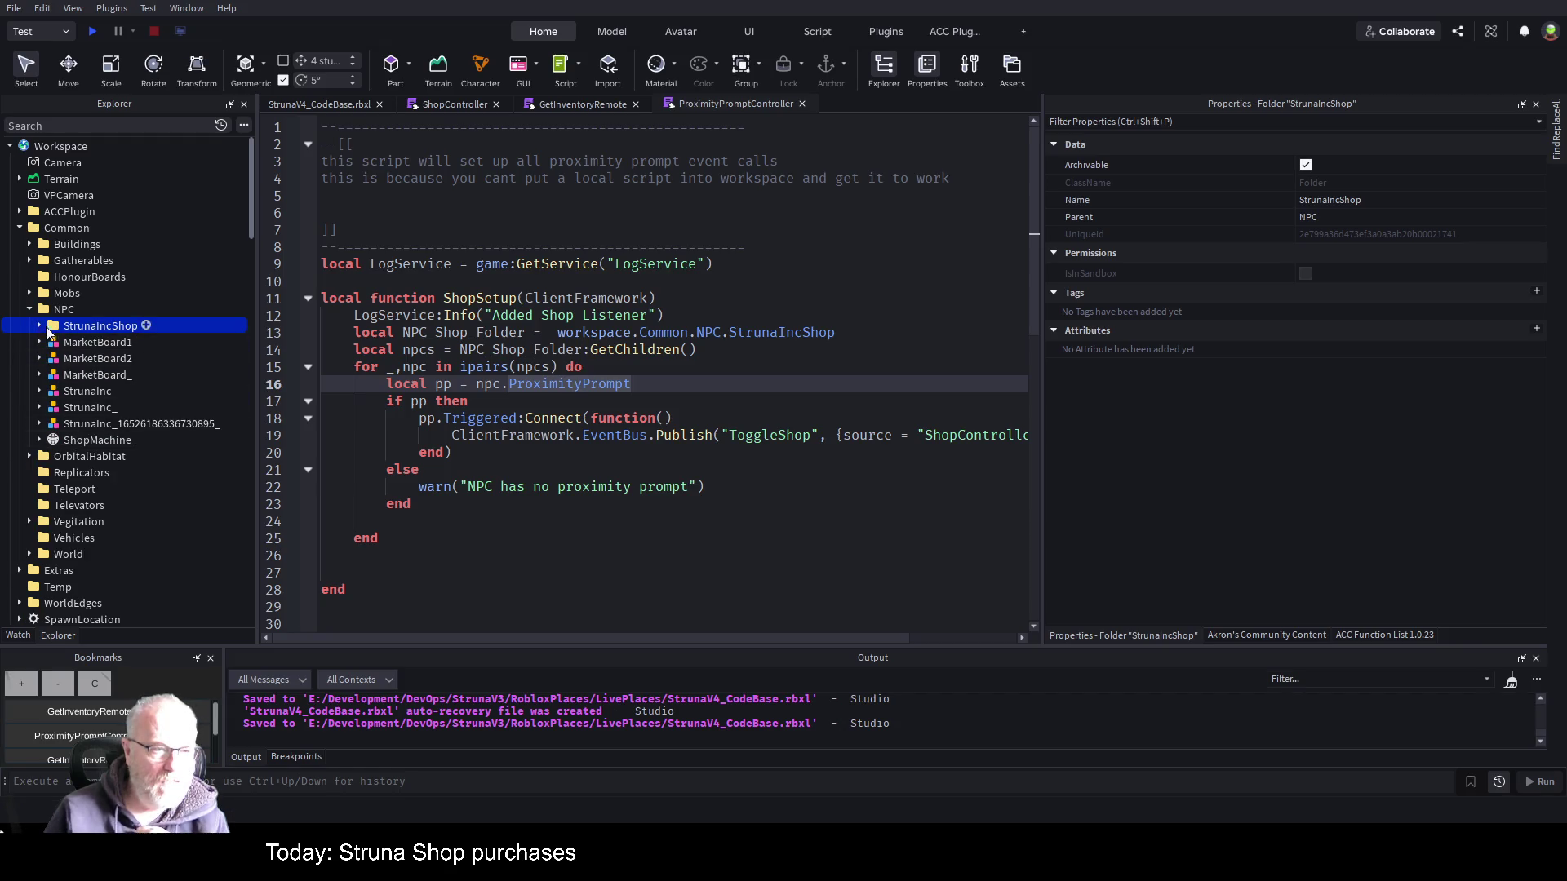
left_click(339, 105)
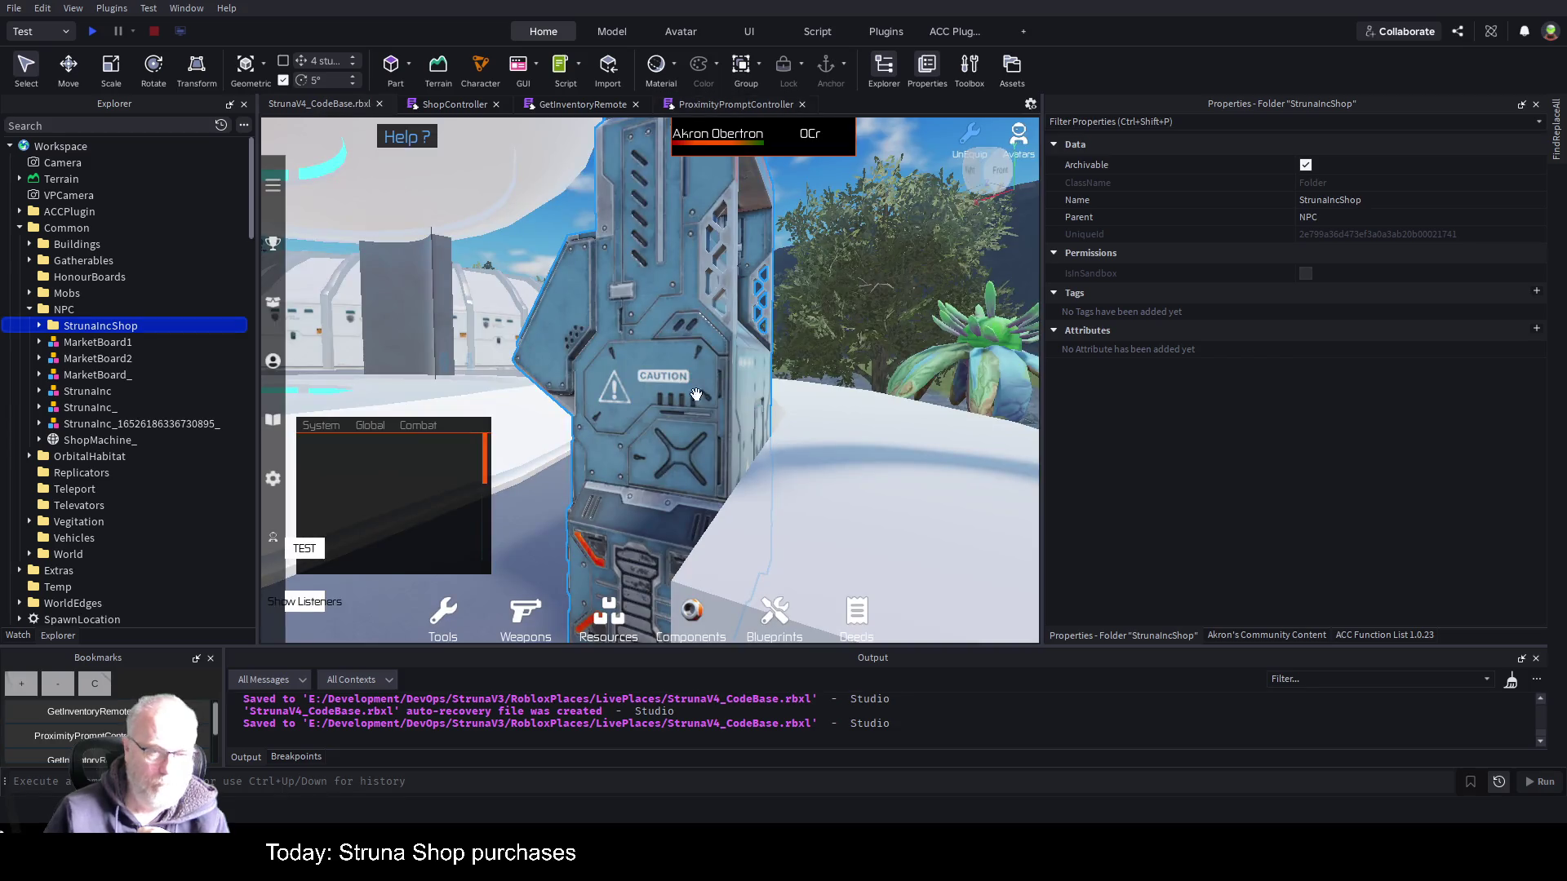
left_click(94, 33)
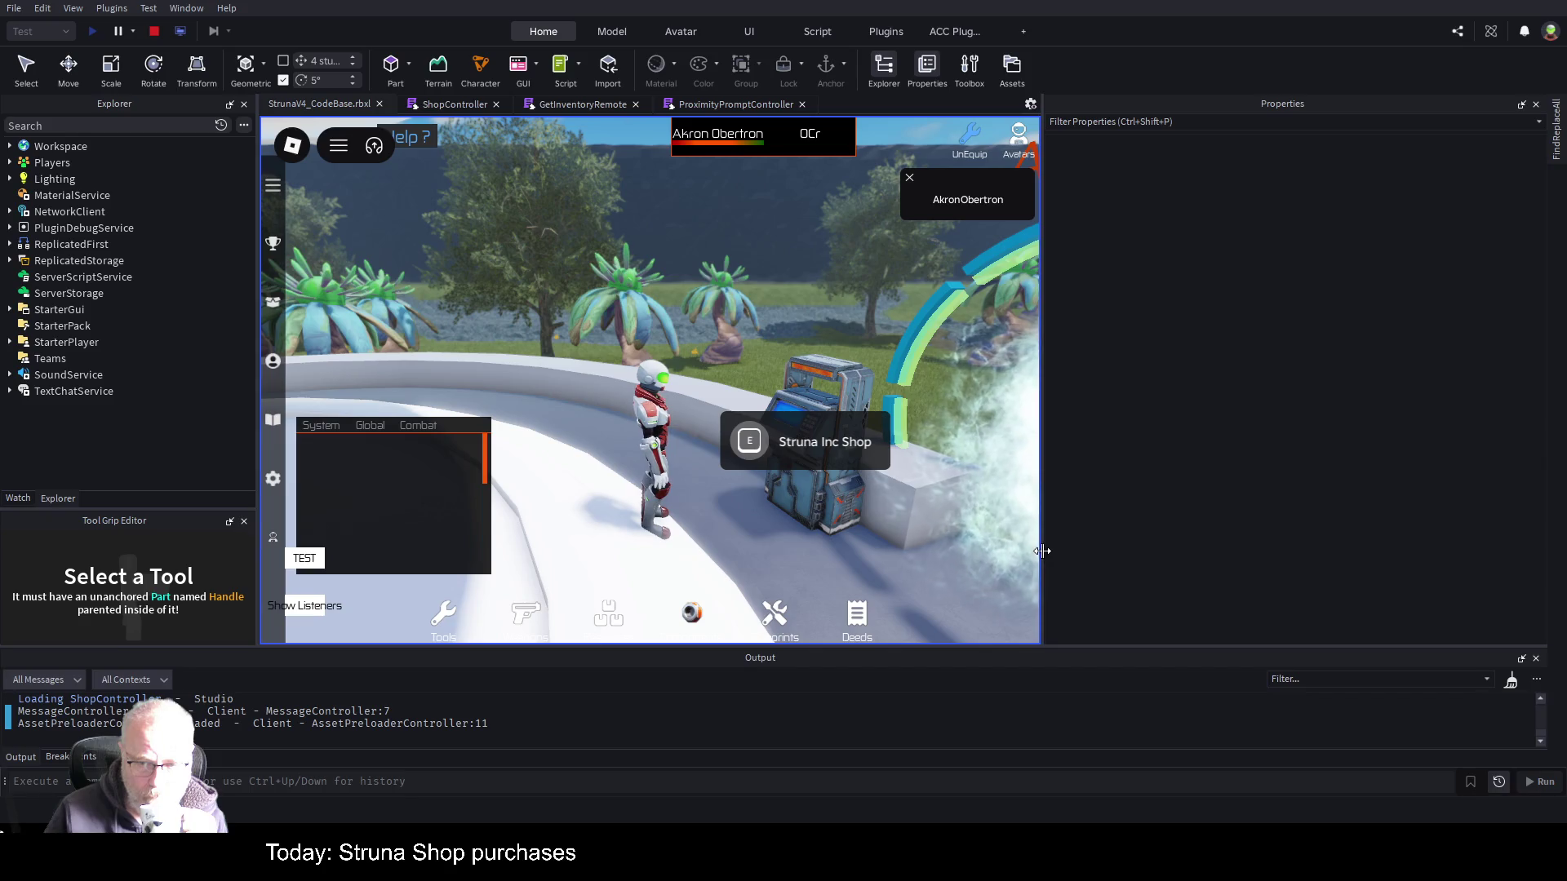
left_click_drag(1042, 551, 1382, 559)
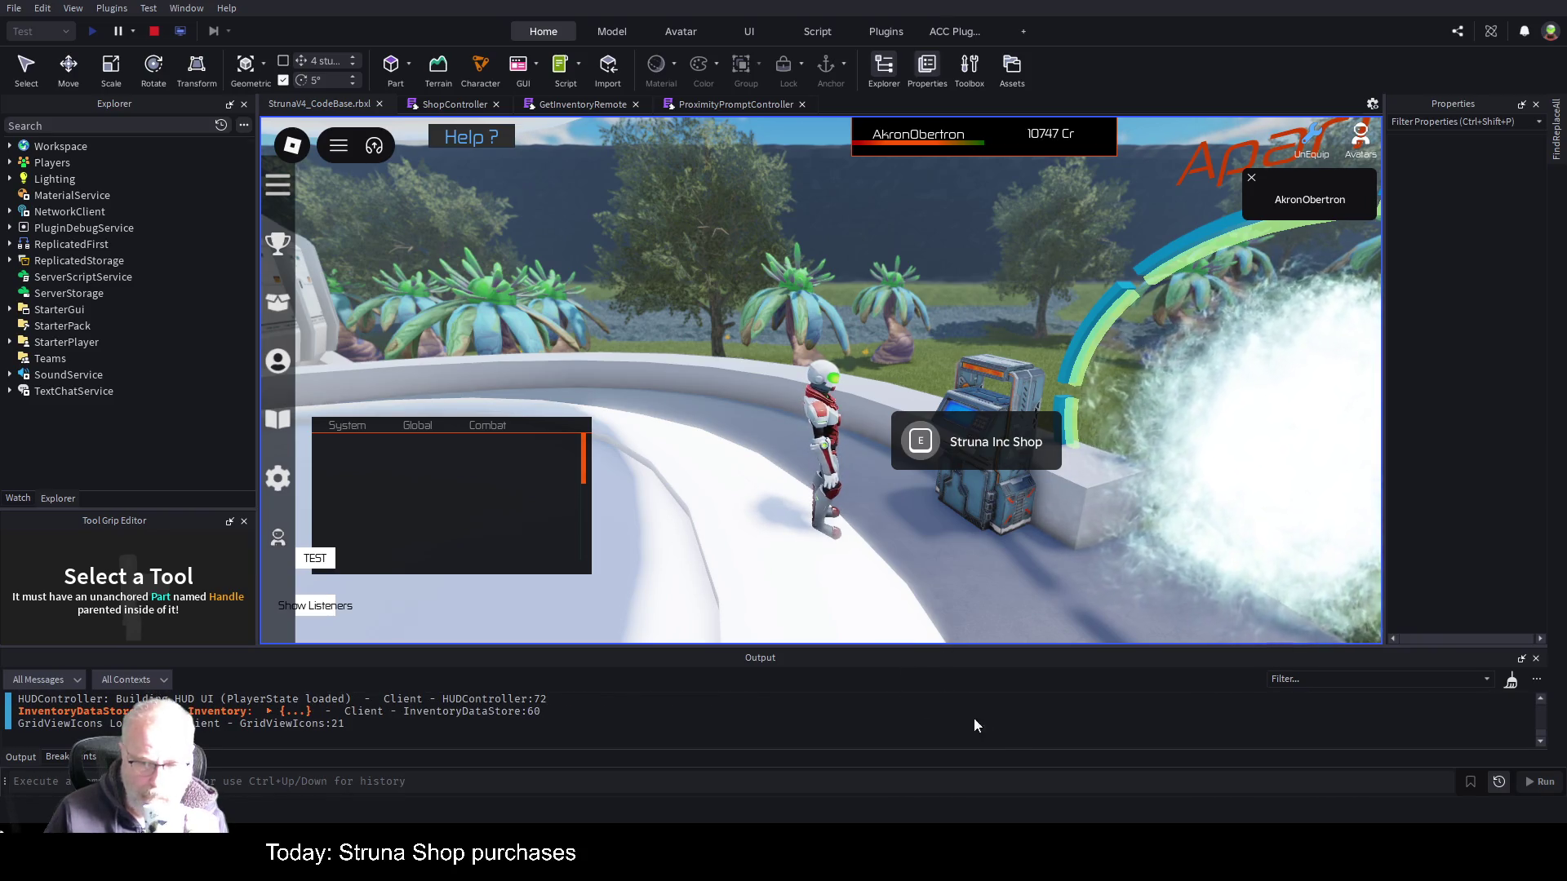
left_click(903, 429)
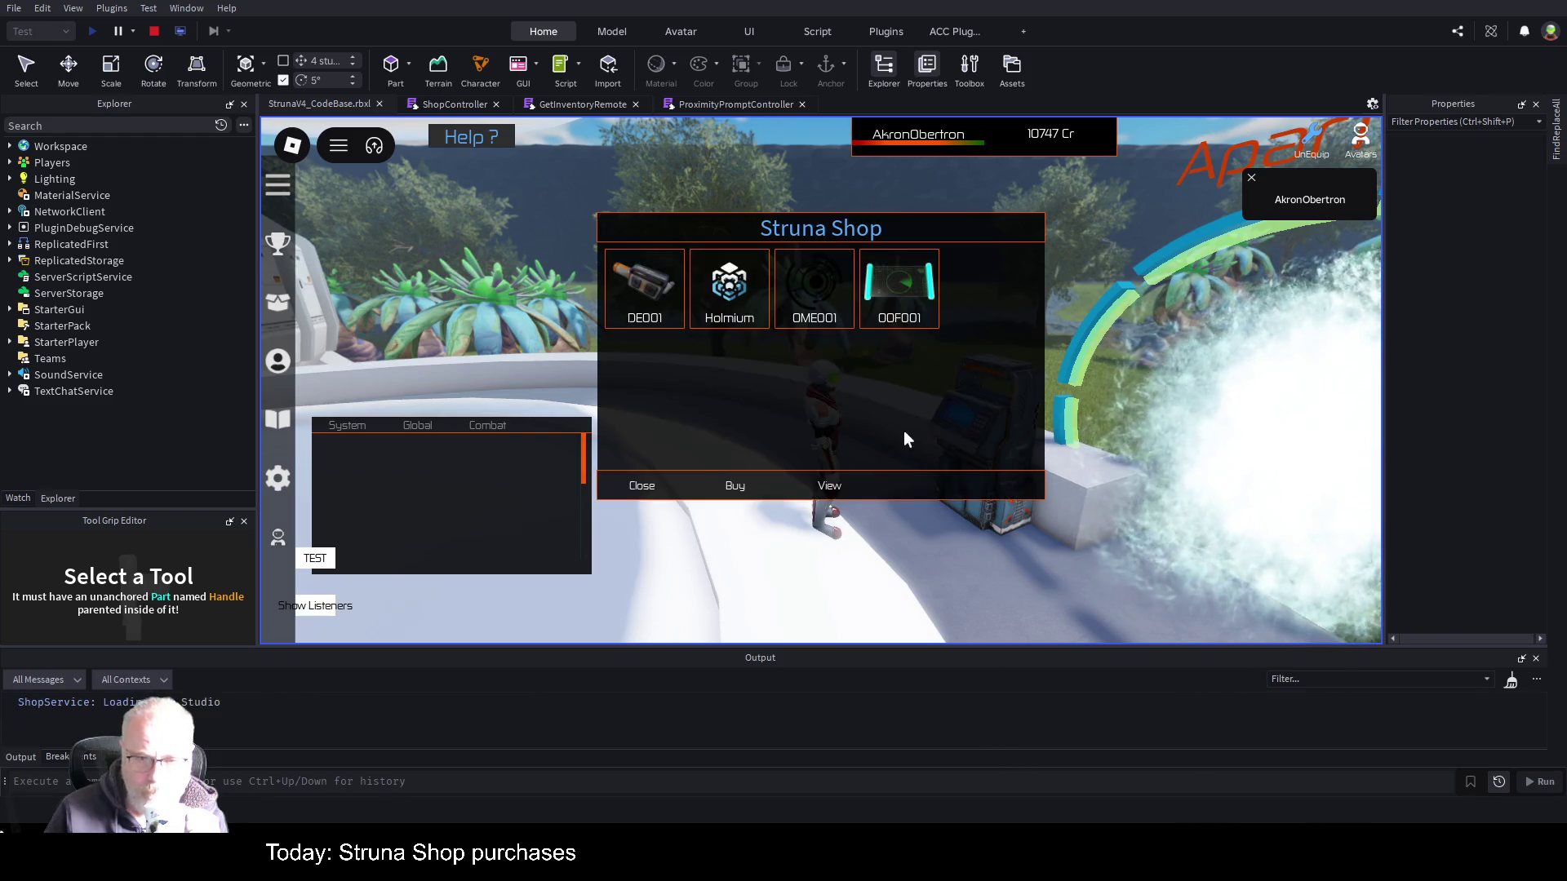
- Close the shop, walk to the Struna Inc Seller counter, and open and close its shop
left_click(640, 486)
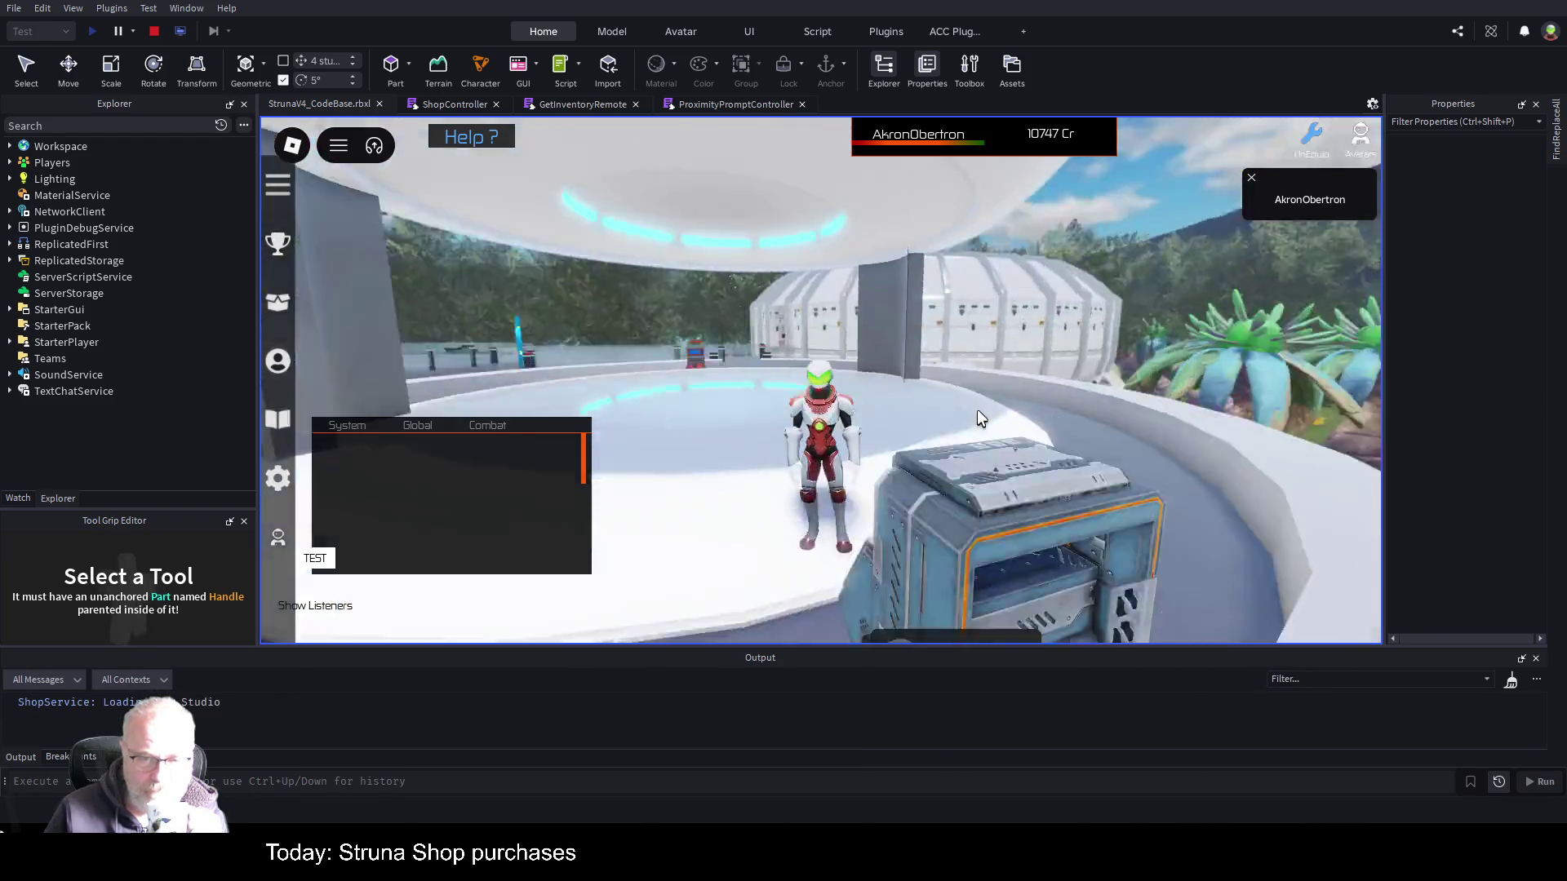
key("w")
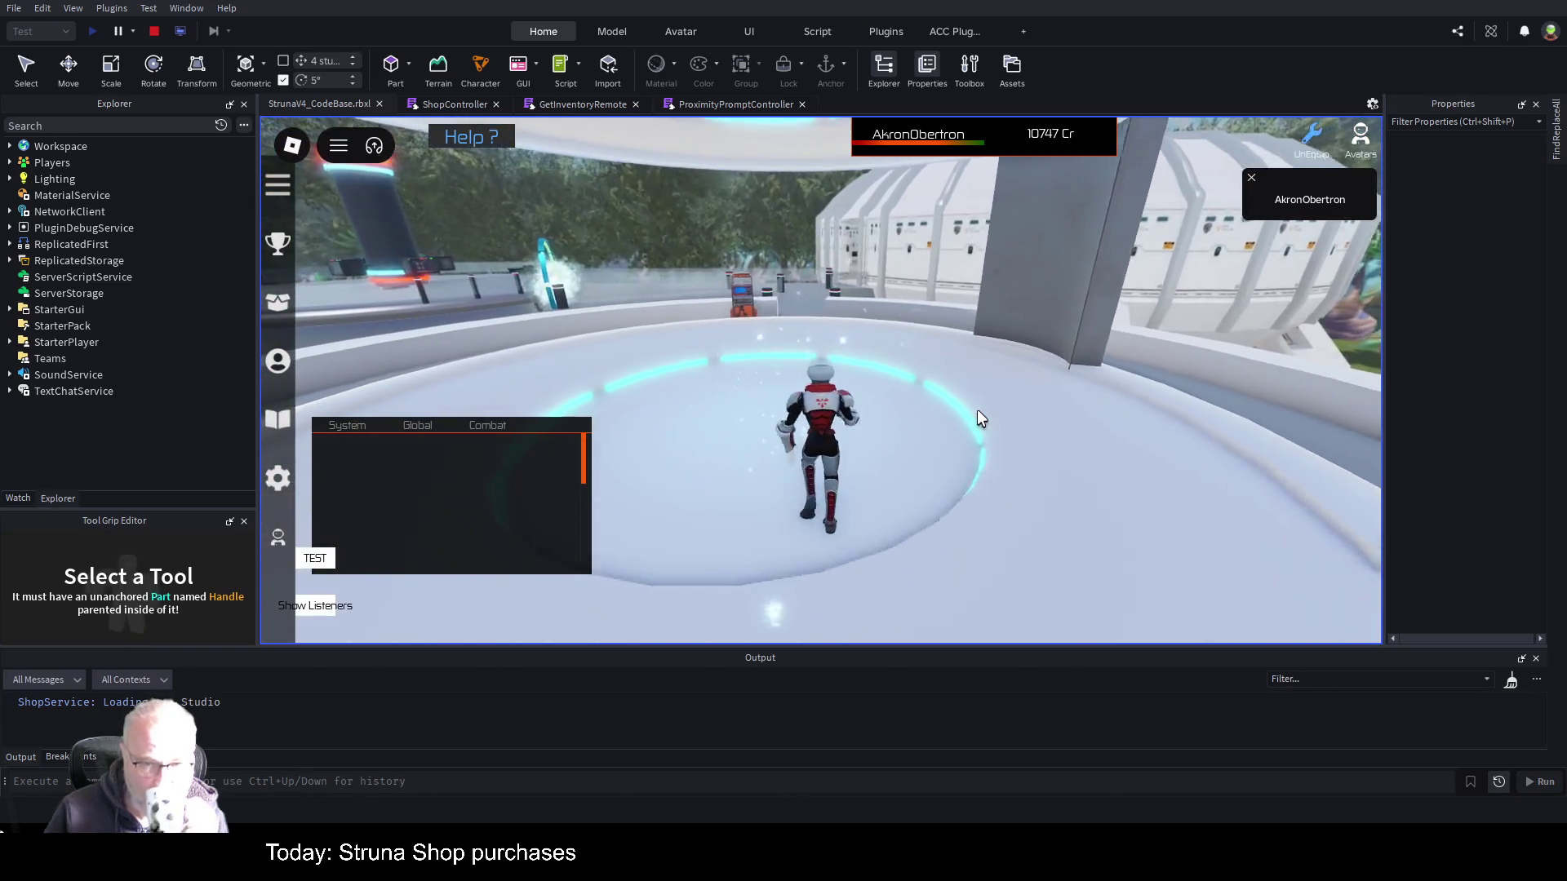
key("w")
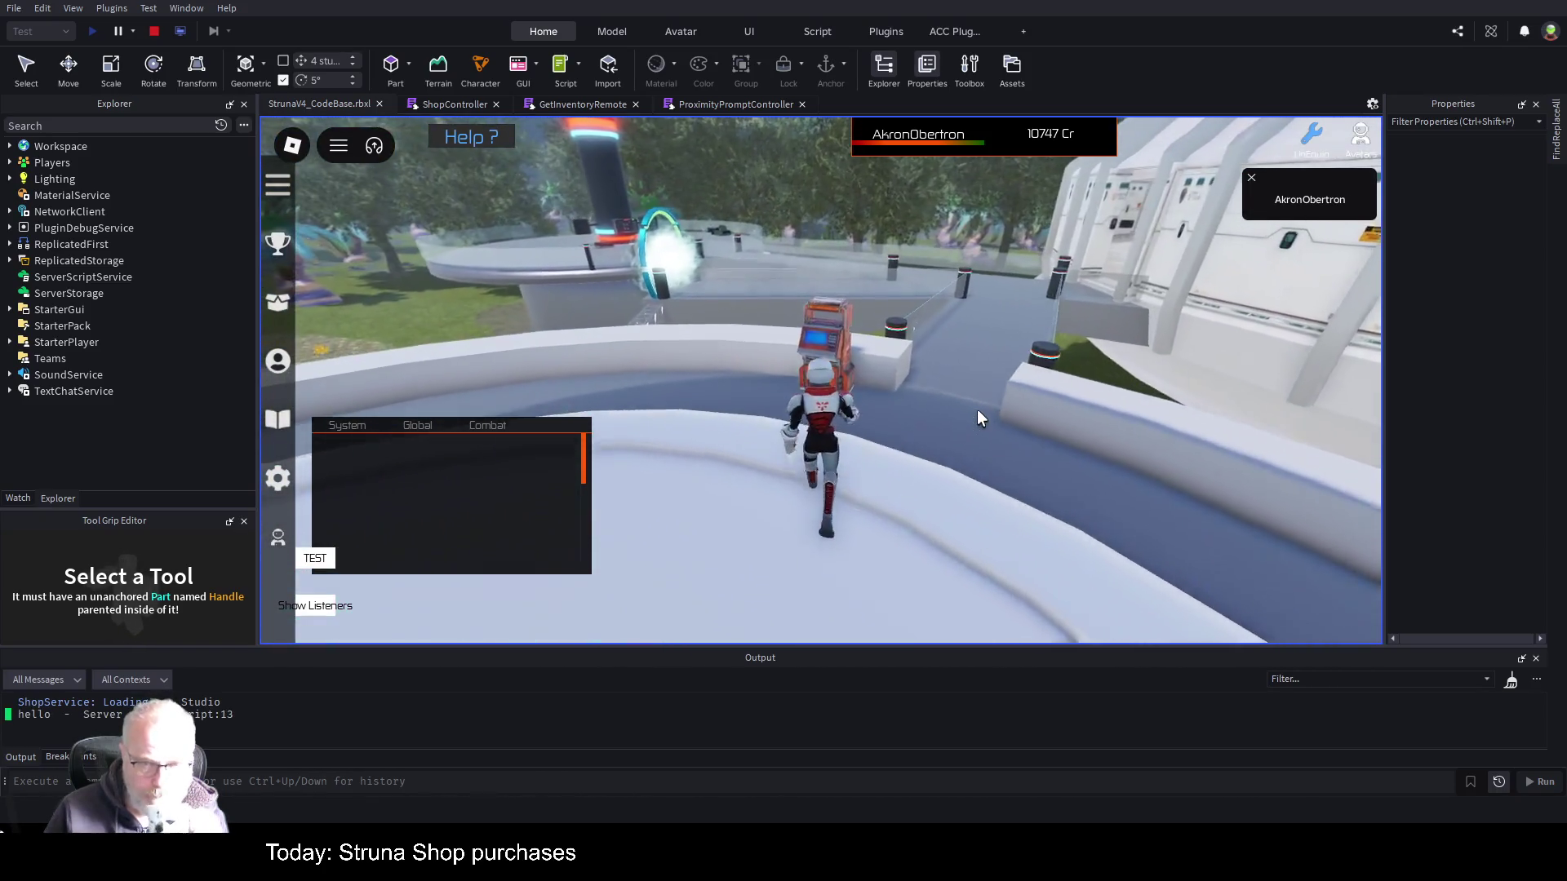
key("w")
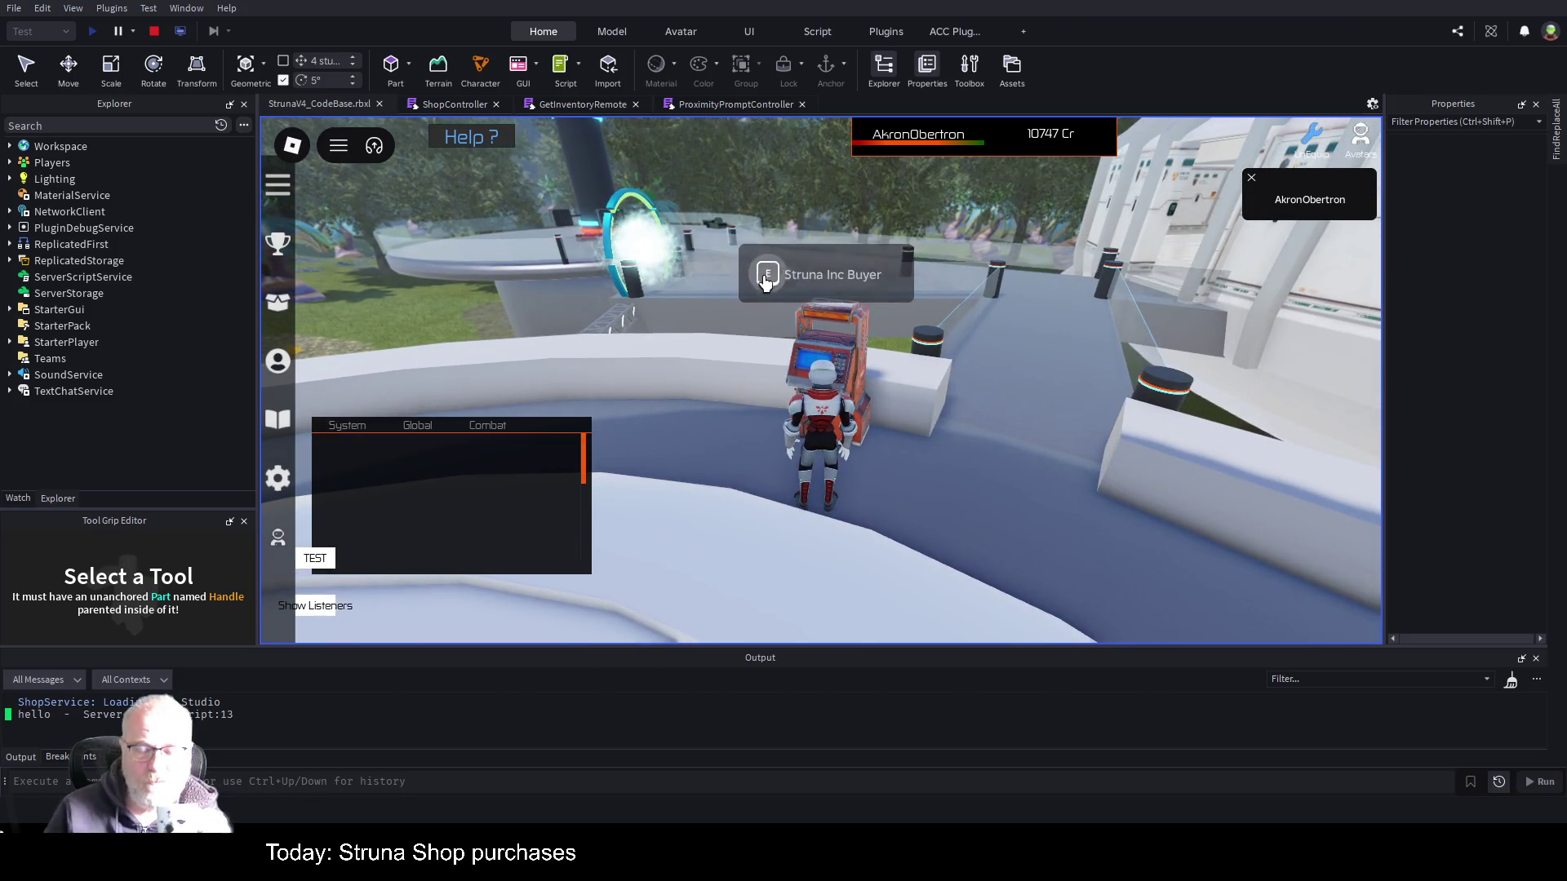
key("s")
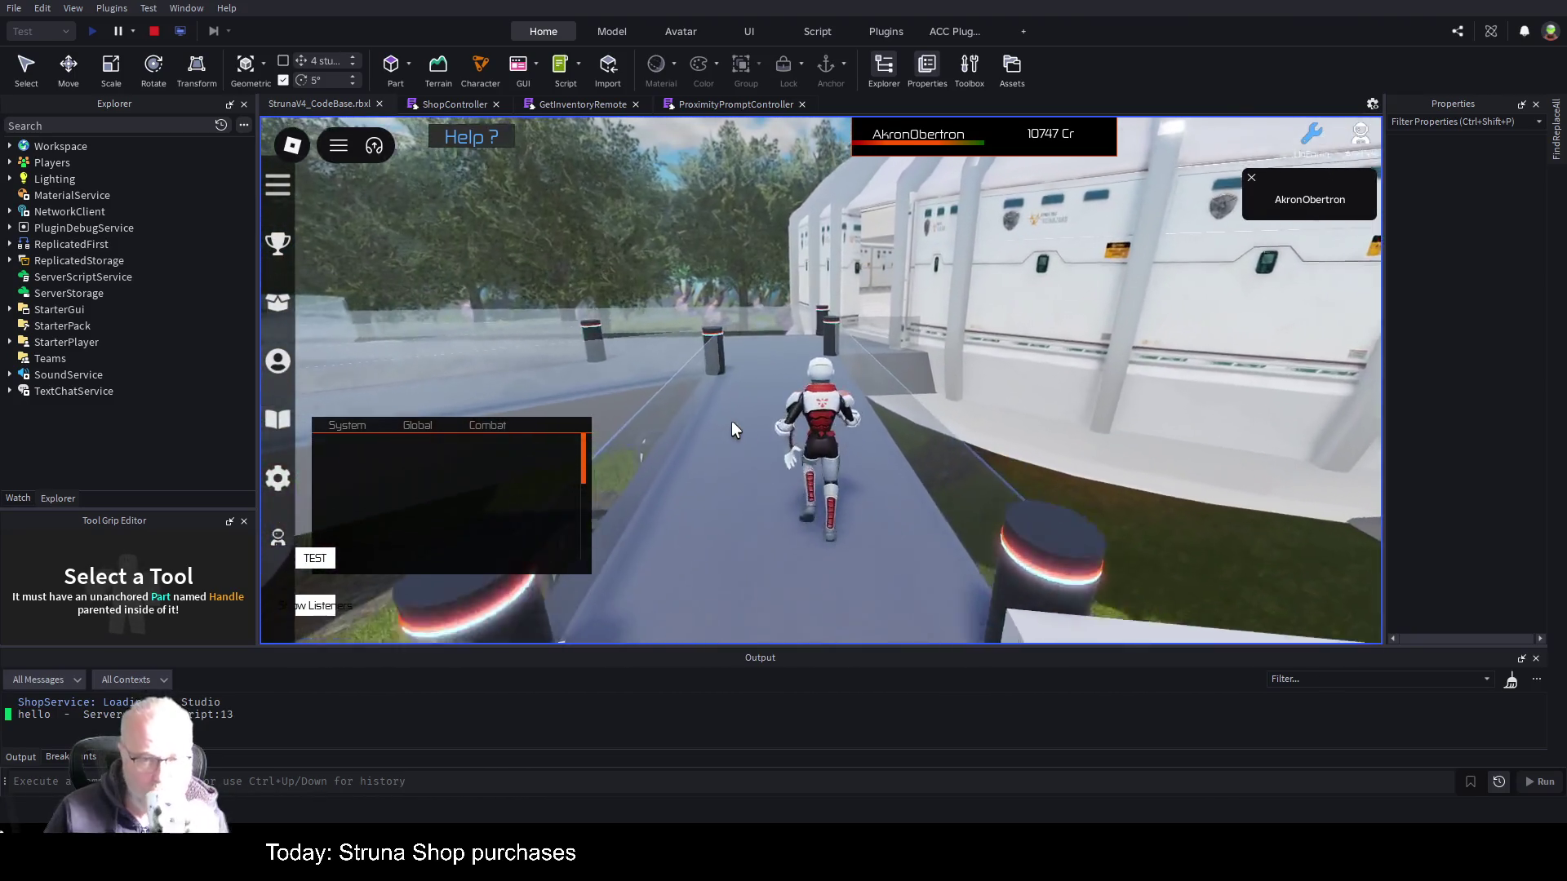
key("w")
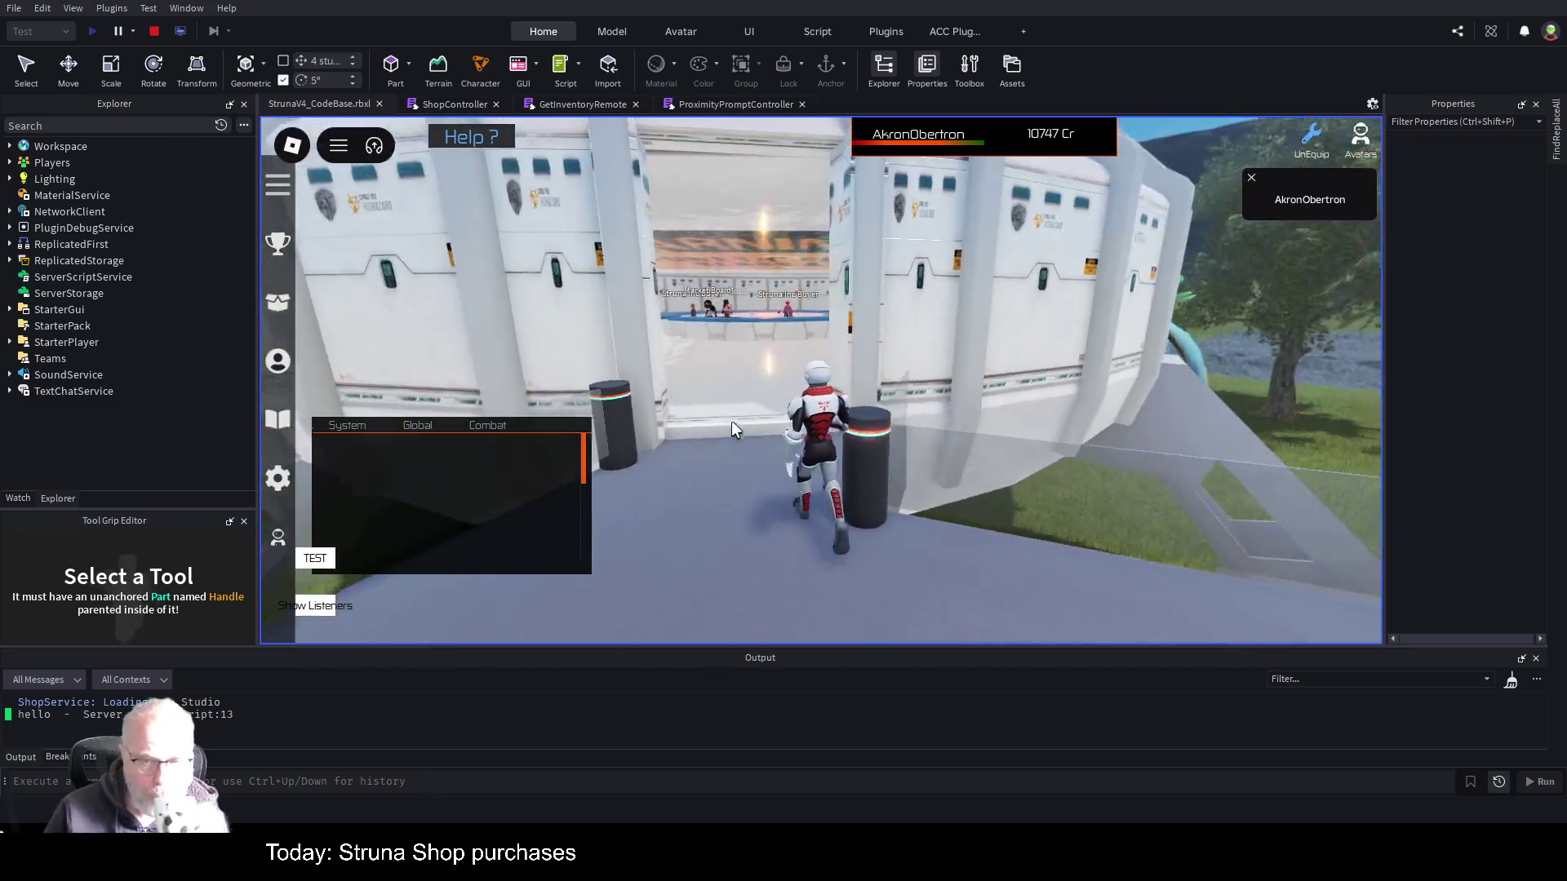
key("w")
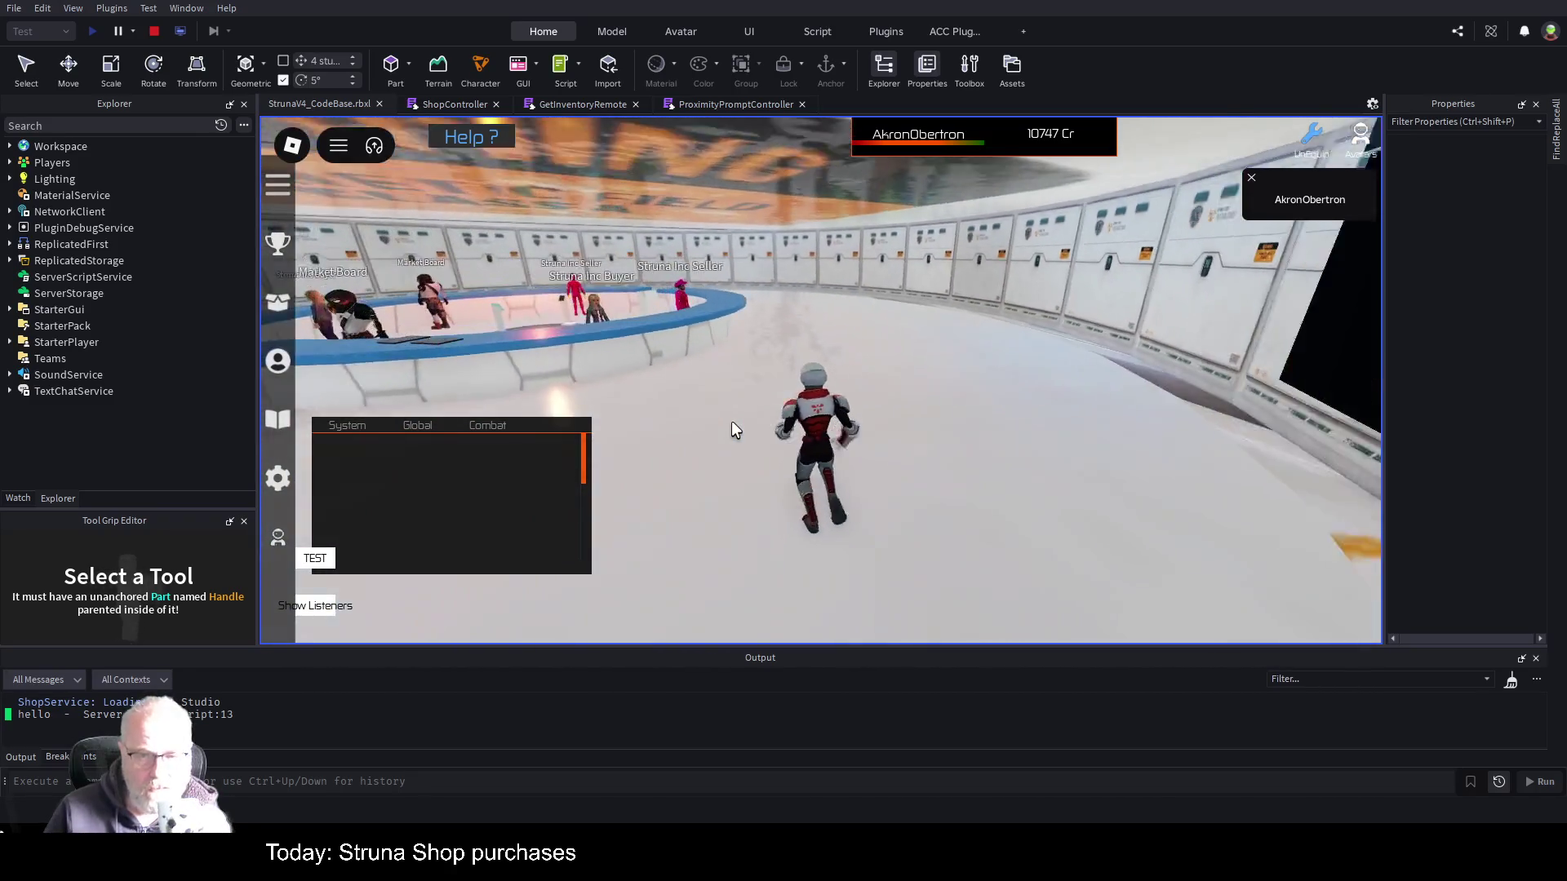
key("w")
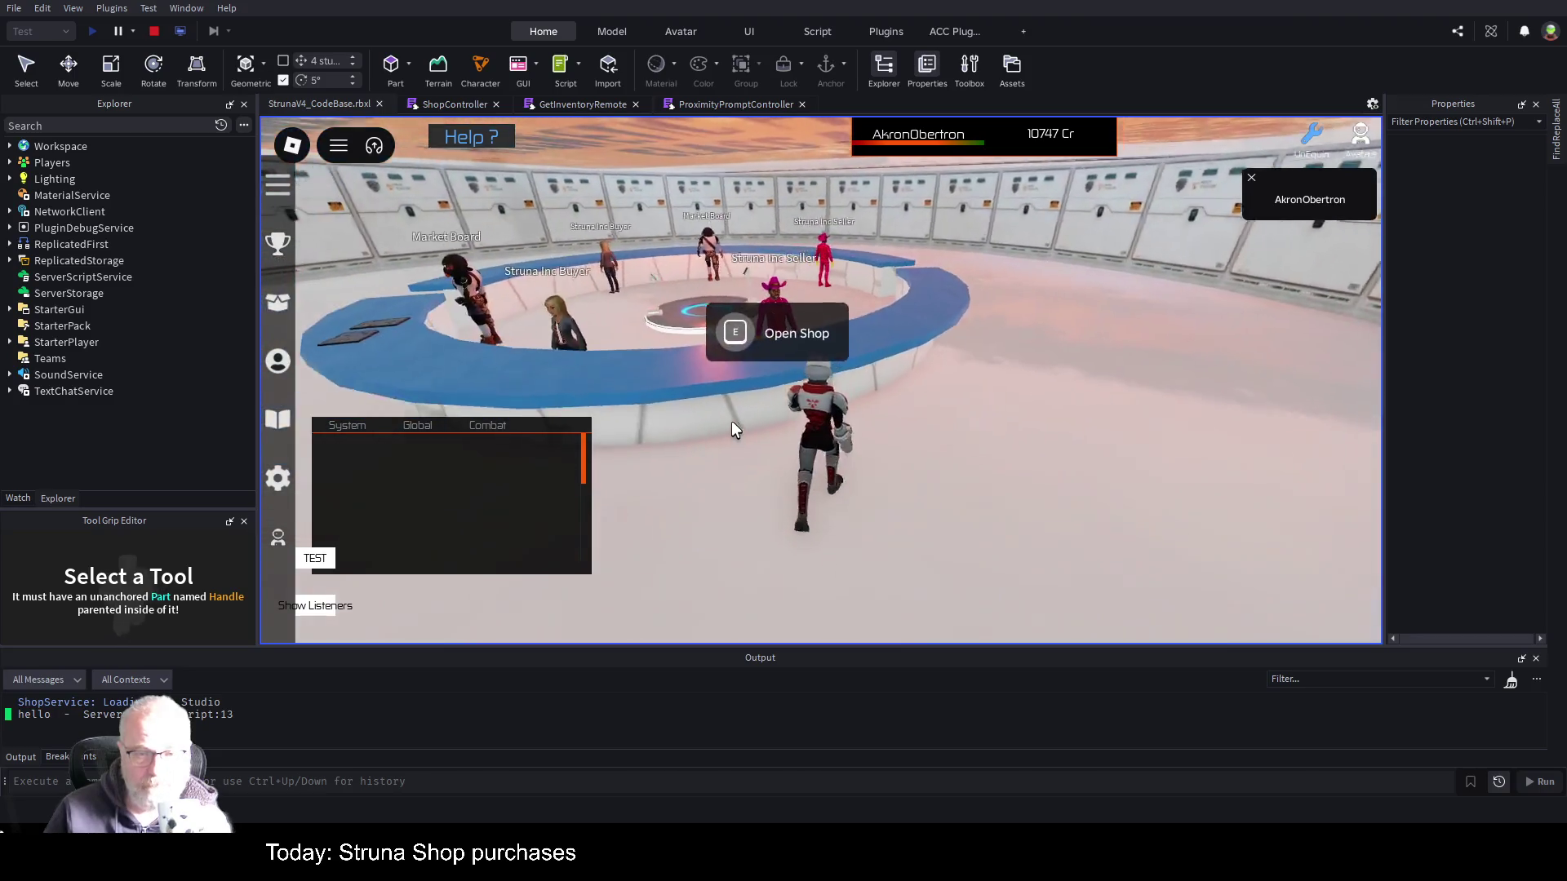
left_click(741, 348)
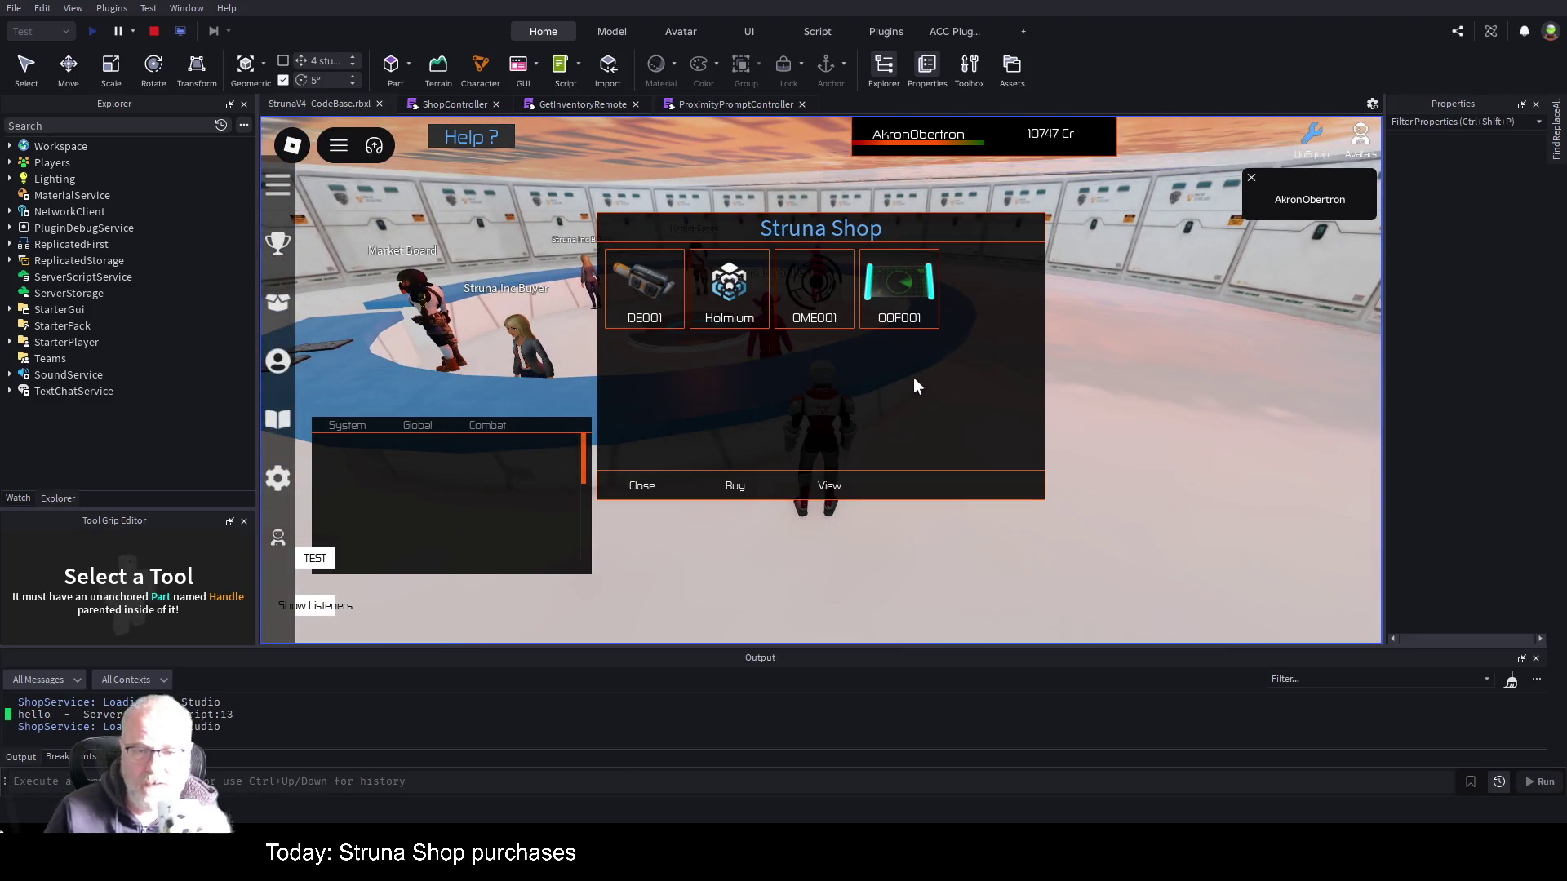
left_click(644, 486)
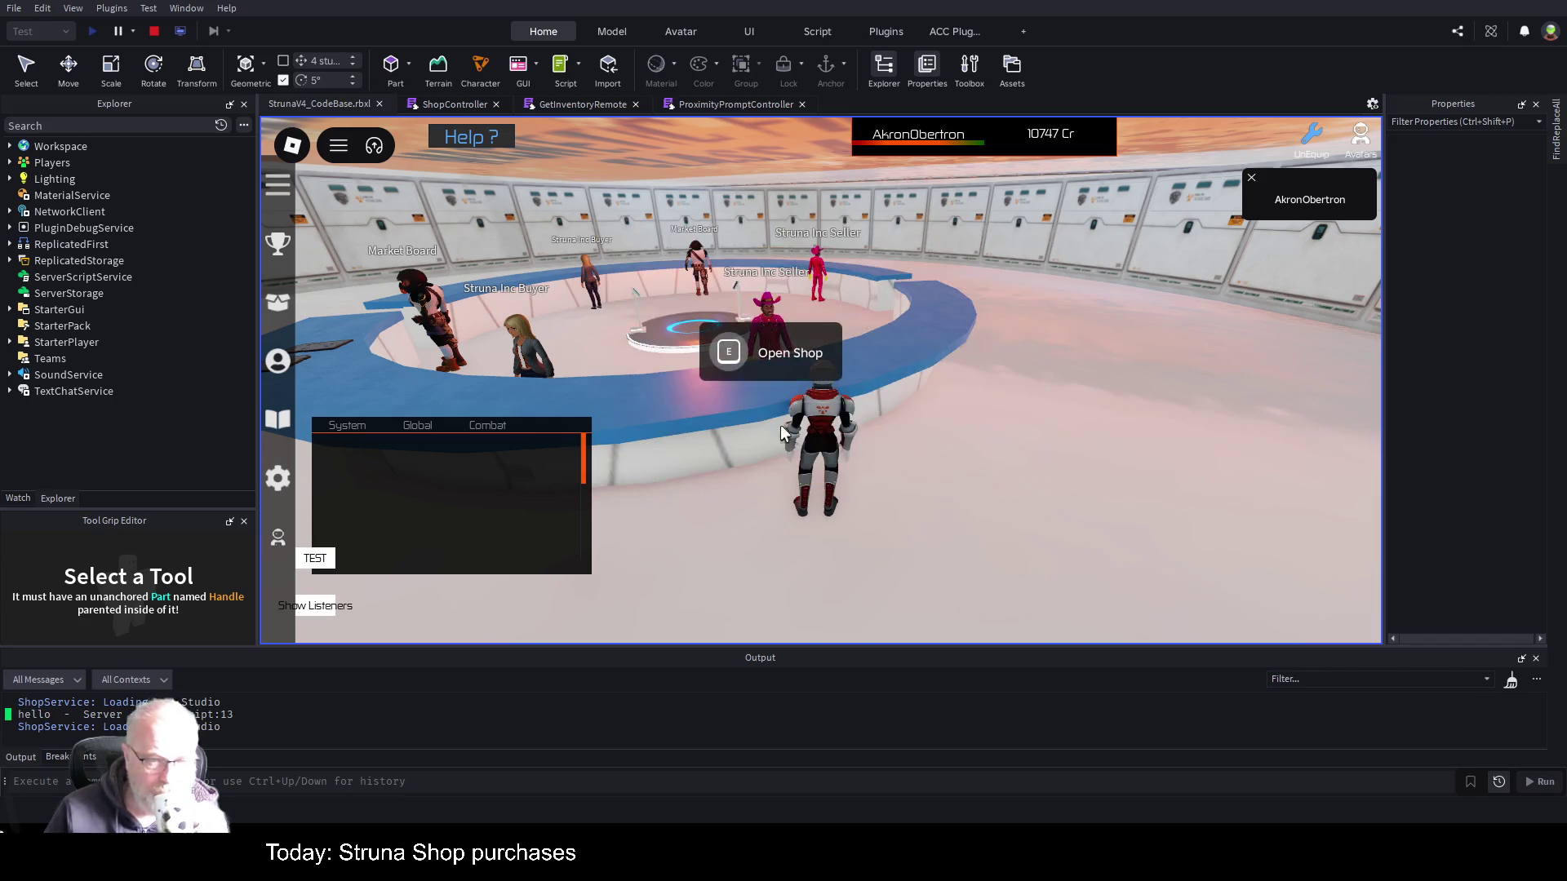
- Reopen and close the shop from the seller's Open Shop prompt, then stop the play test
key("d")
key("w")
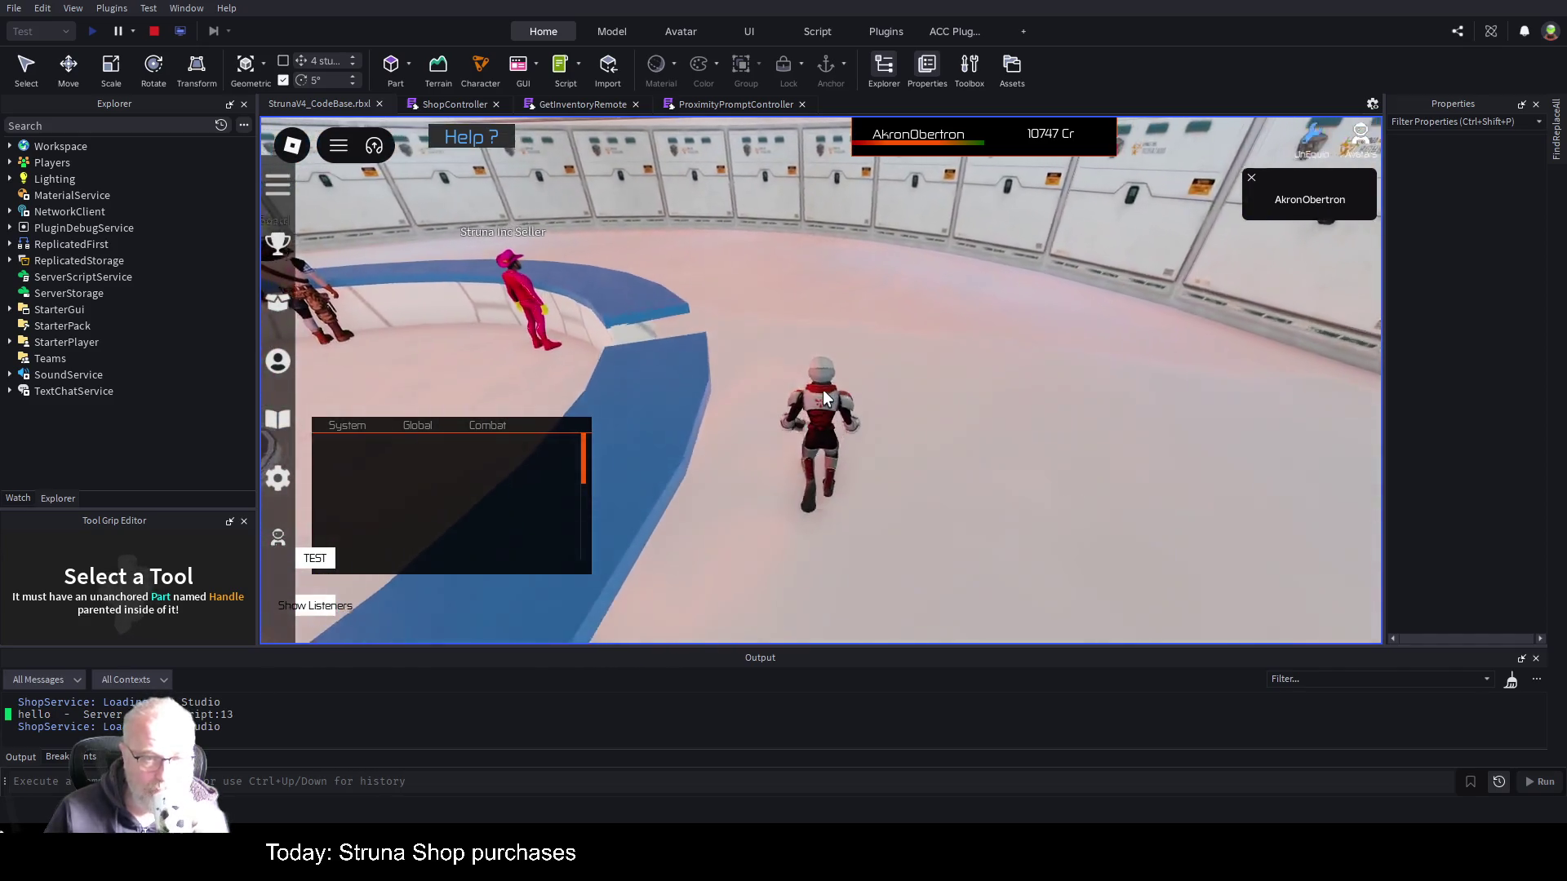
key("a")
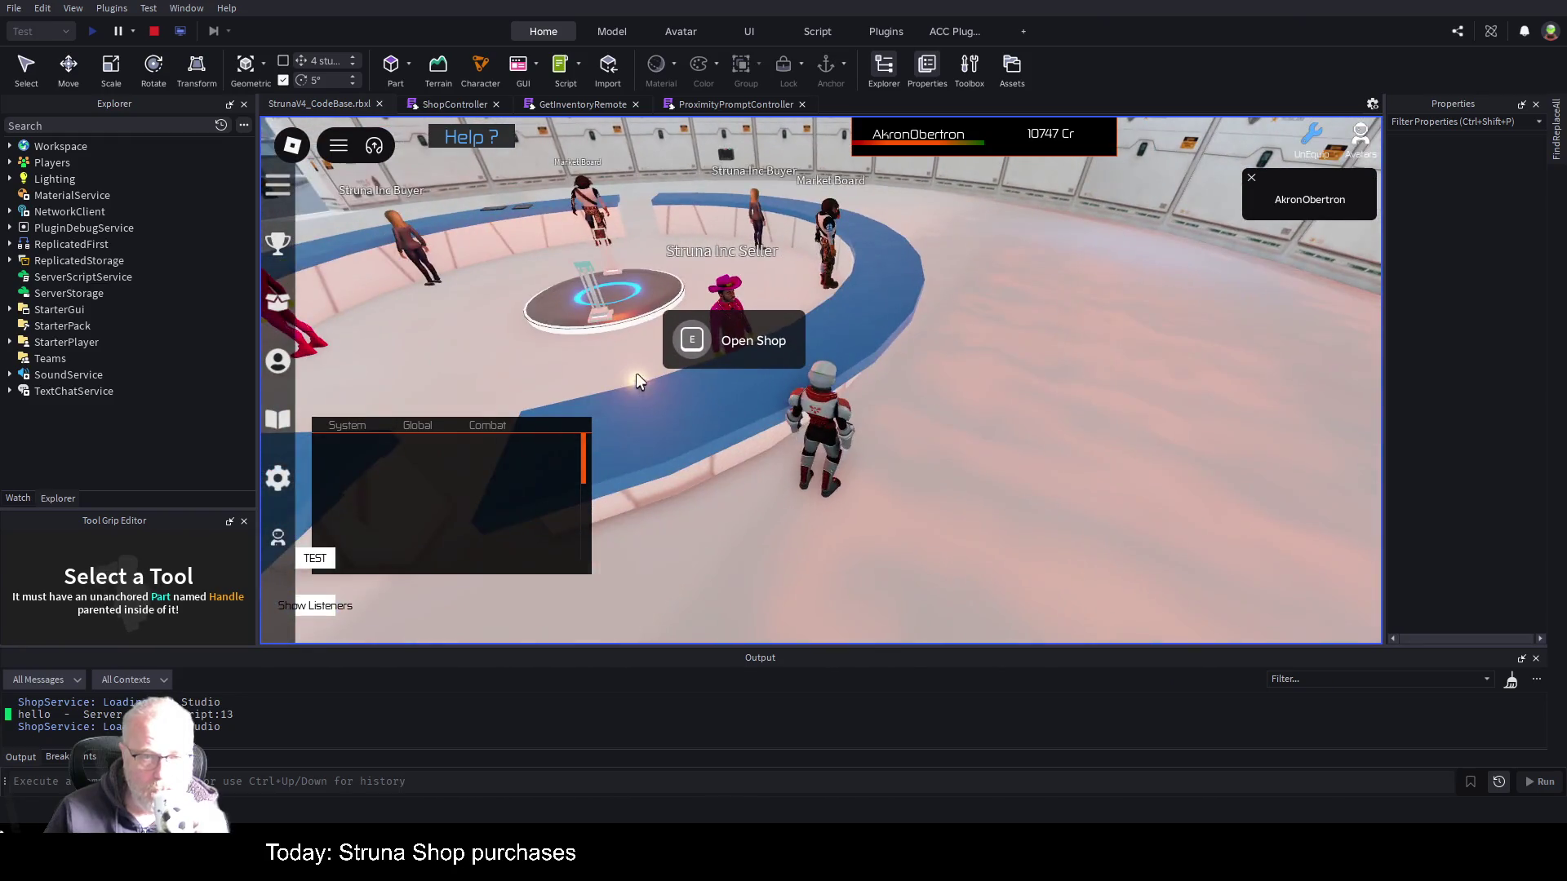
left_click(704, 339)
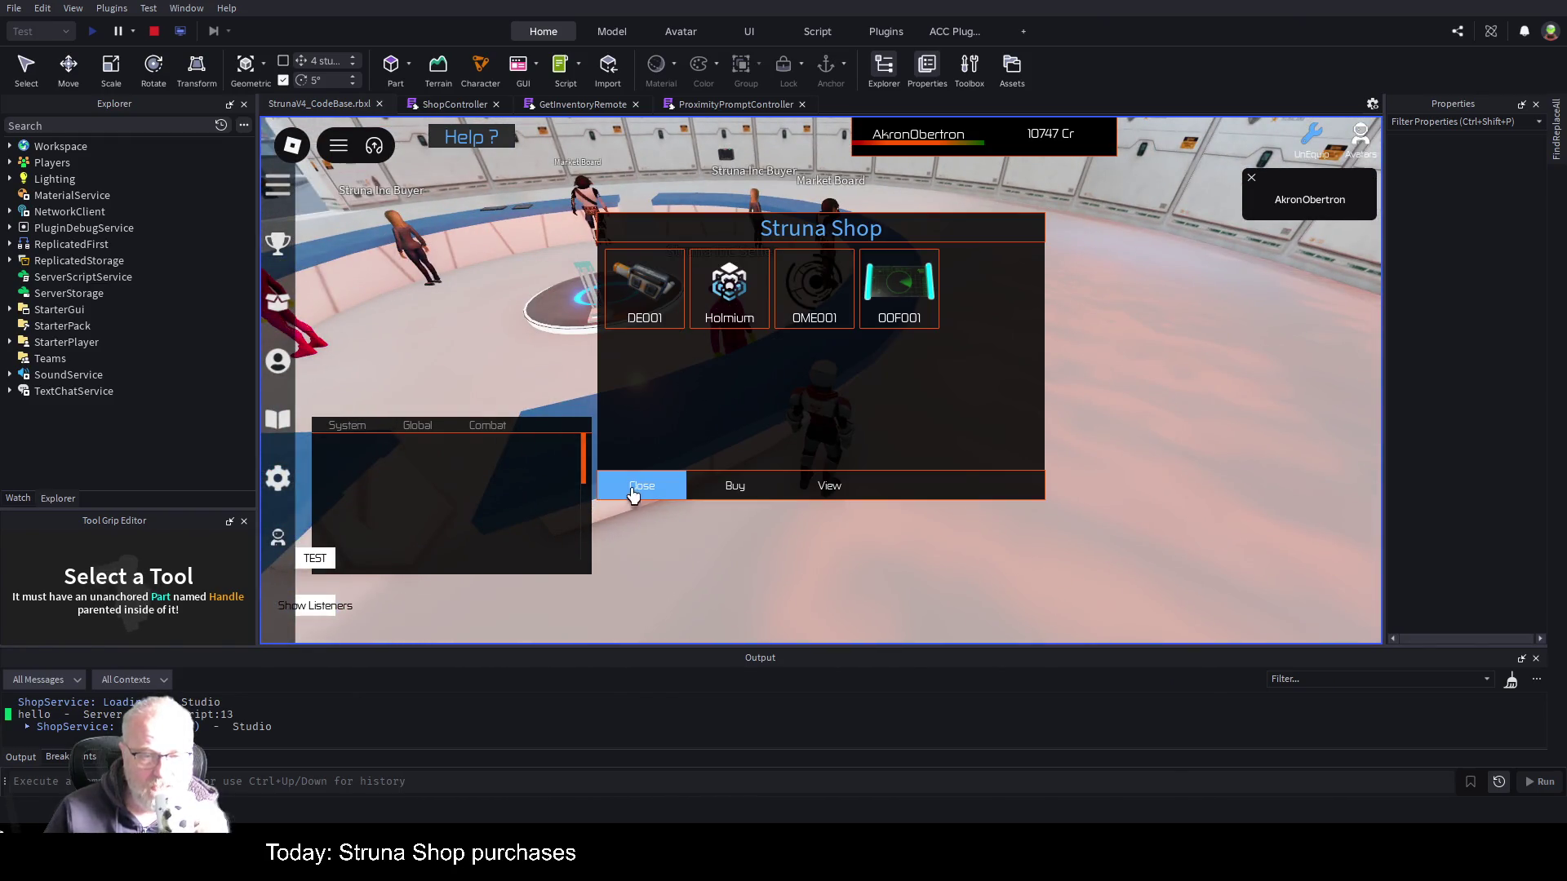
left_click(630, 491)
key("a")
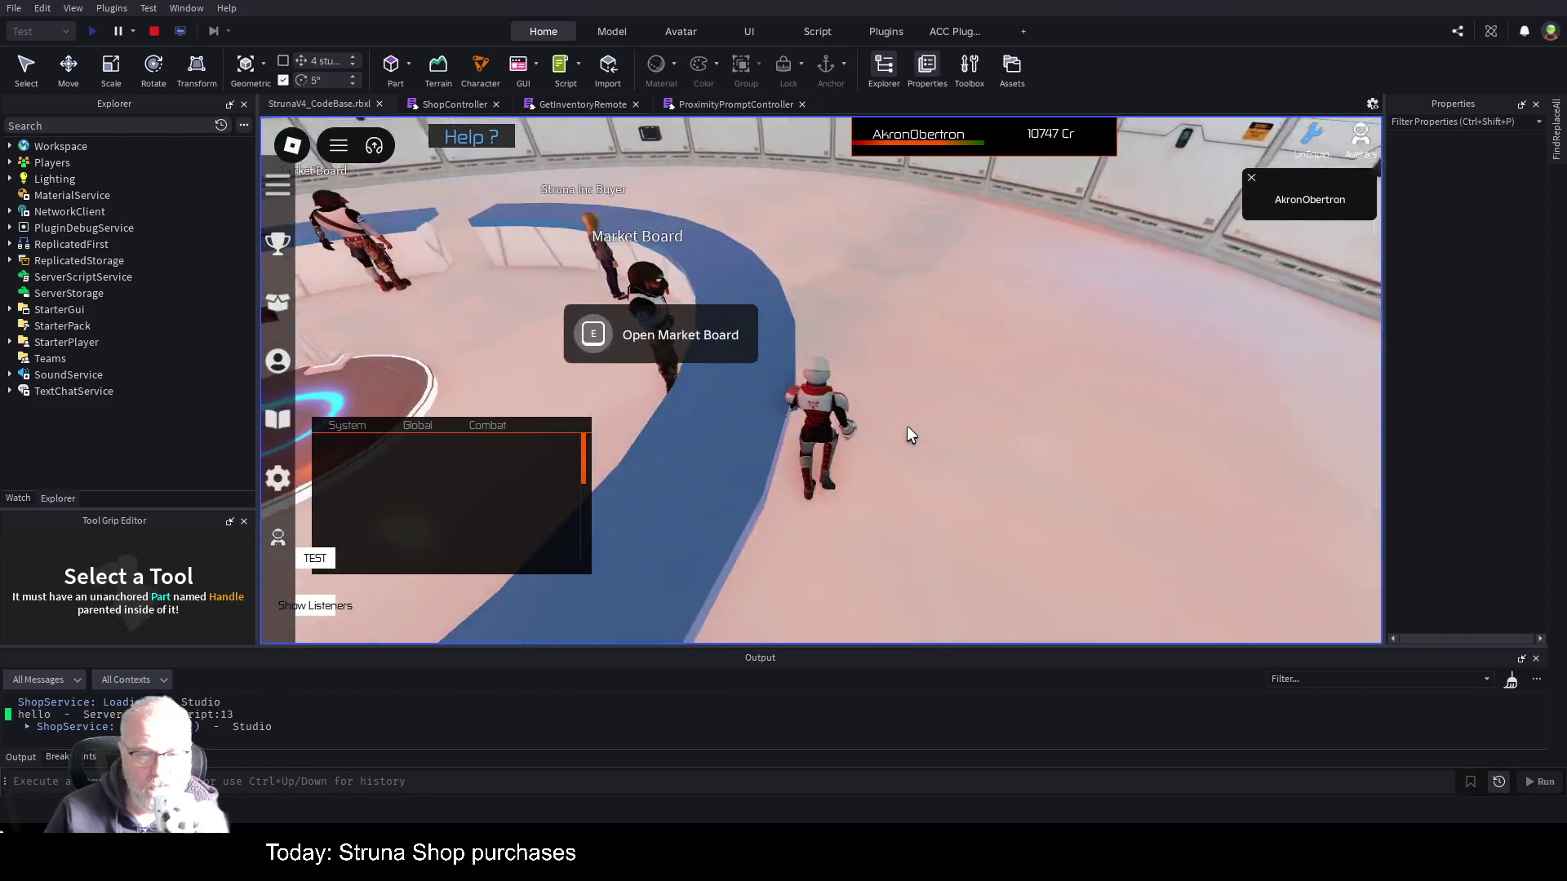
key("s")
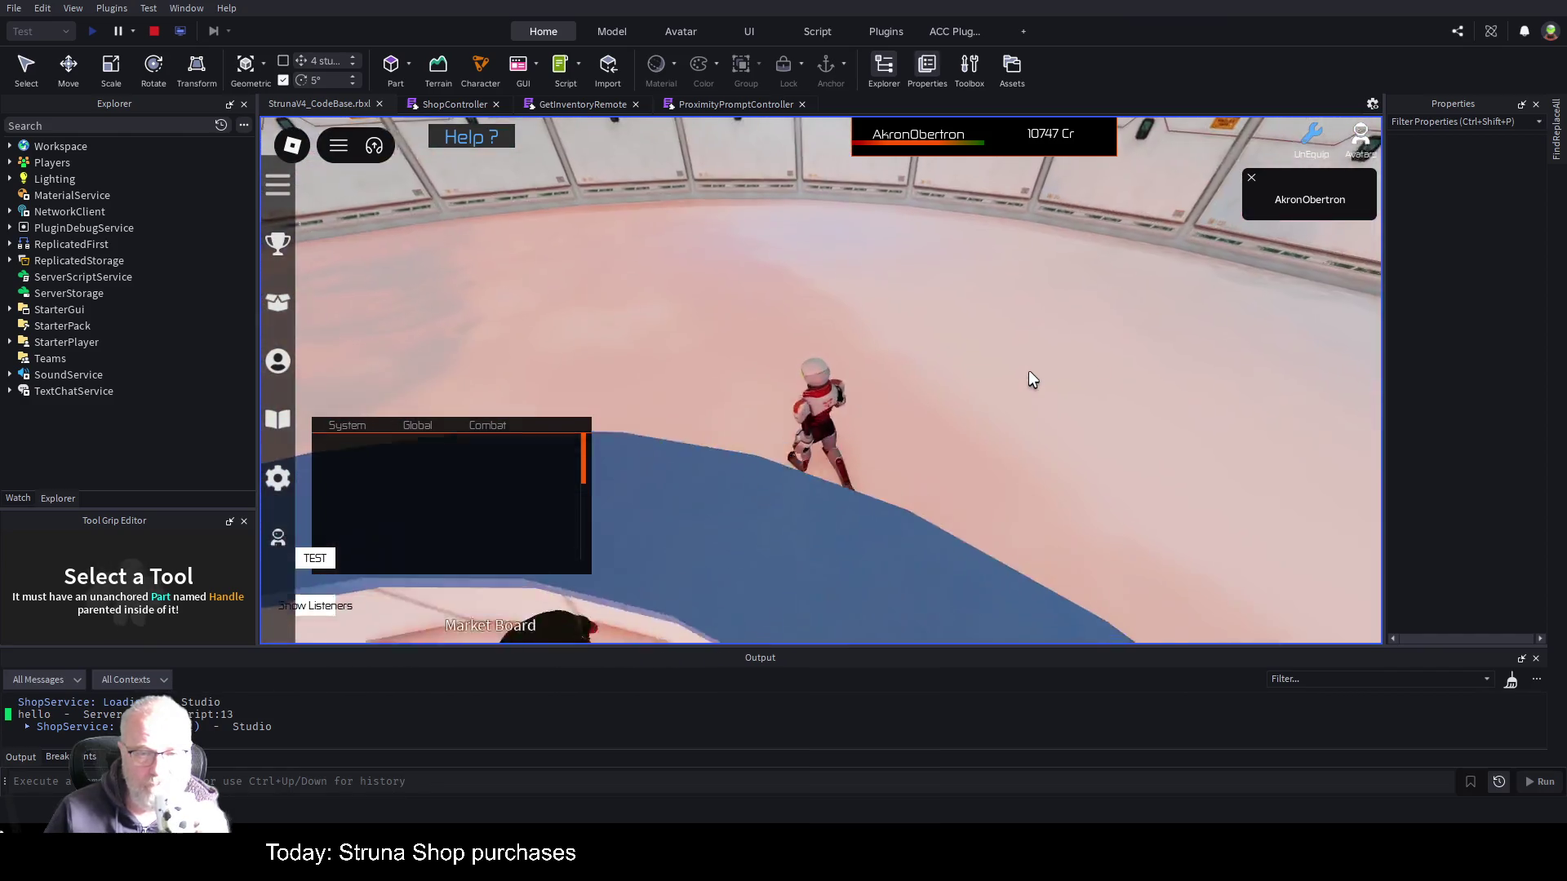
key("a")
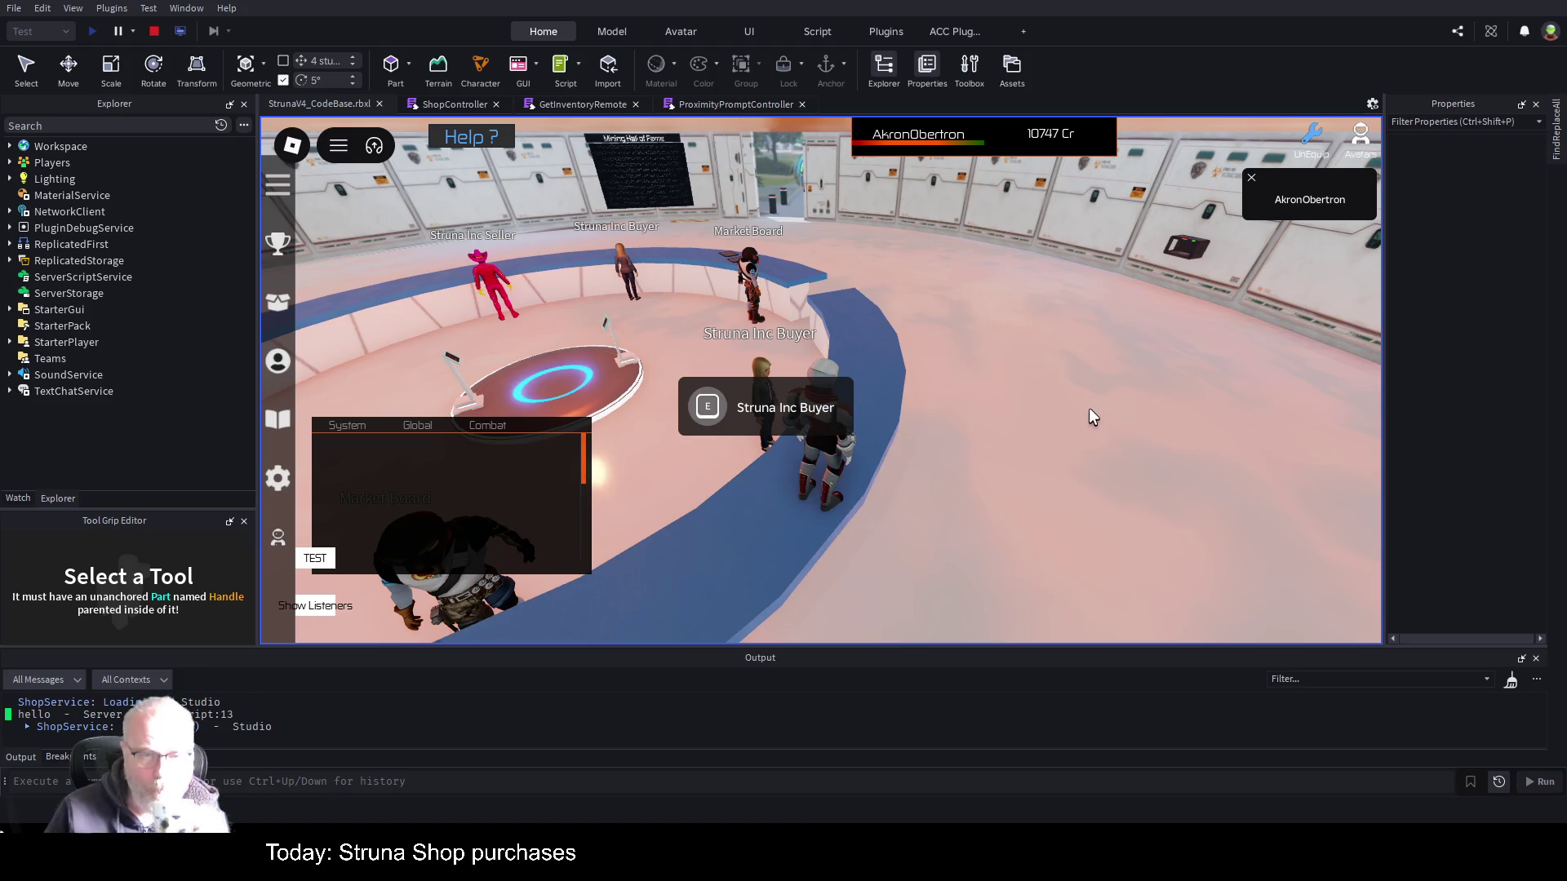
key("a")
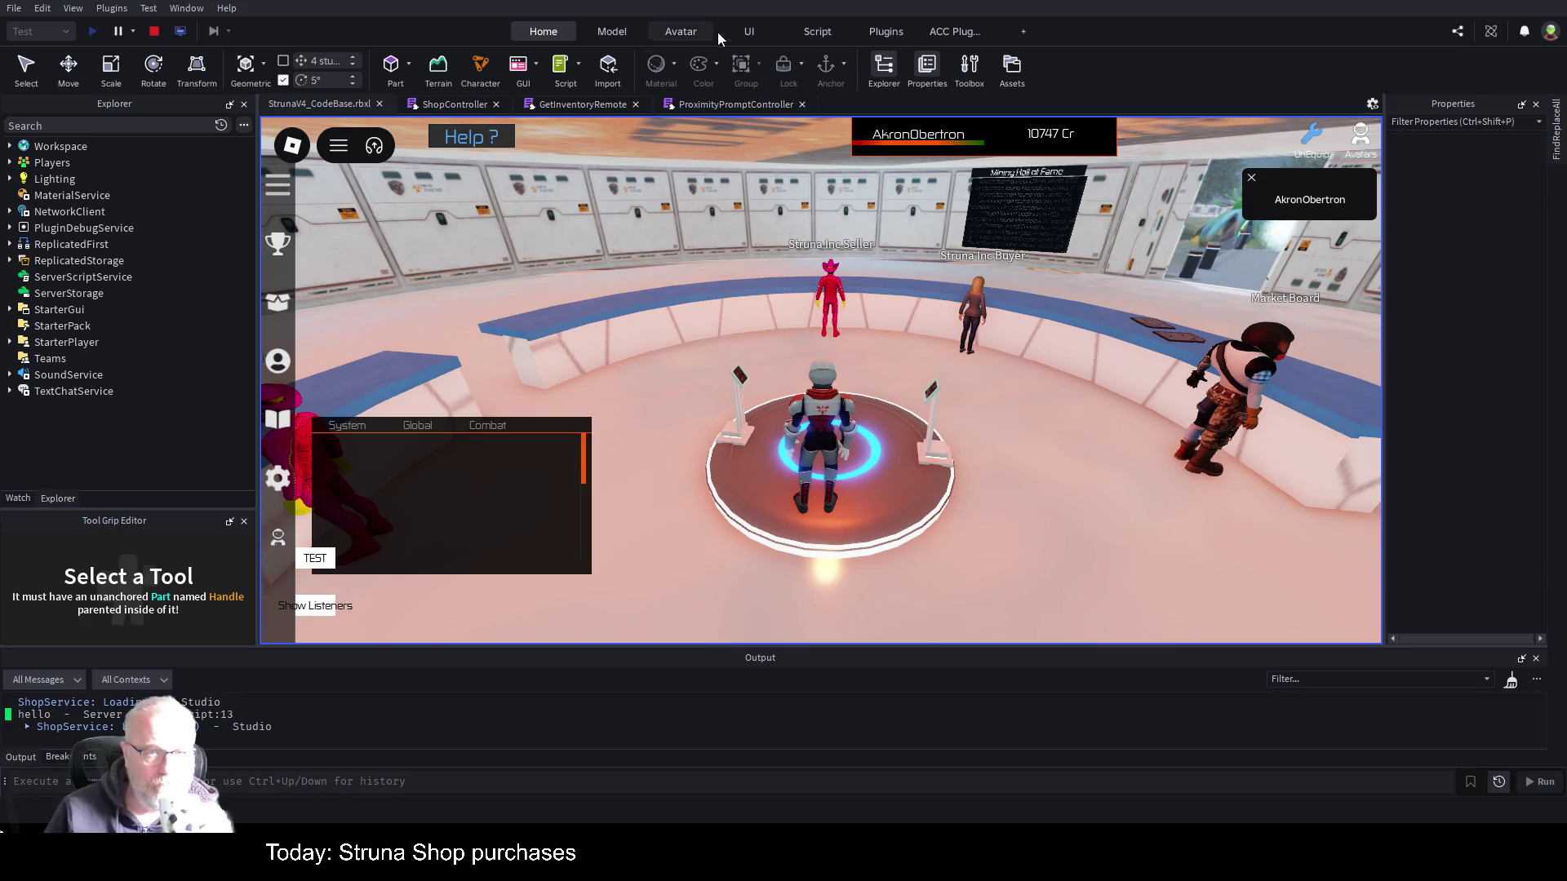
left_click(718, 103)
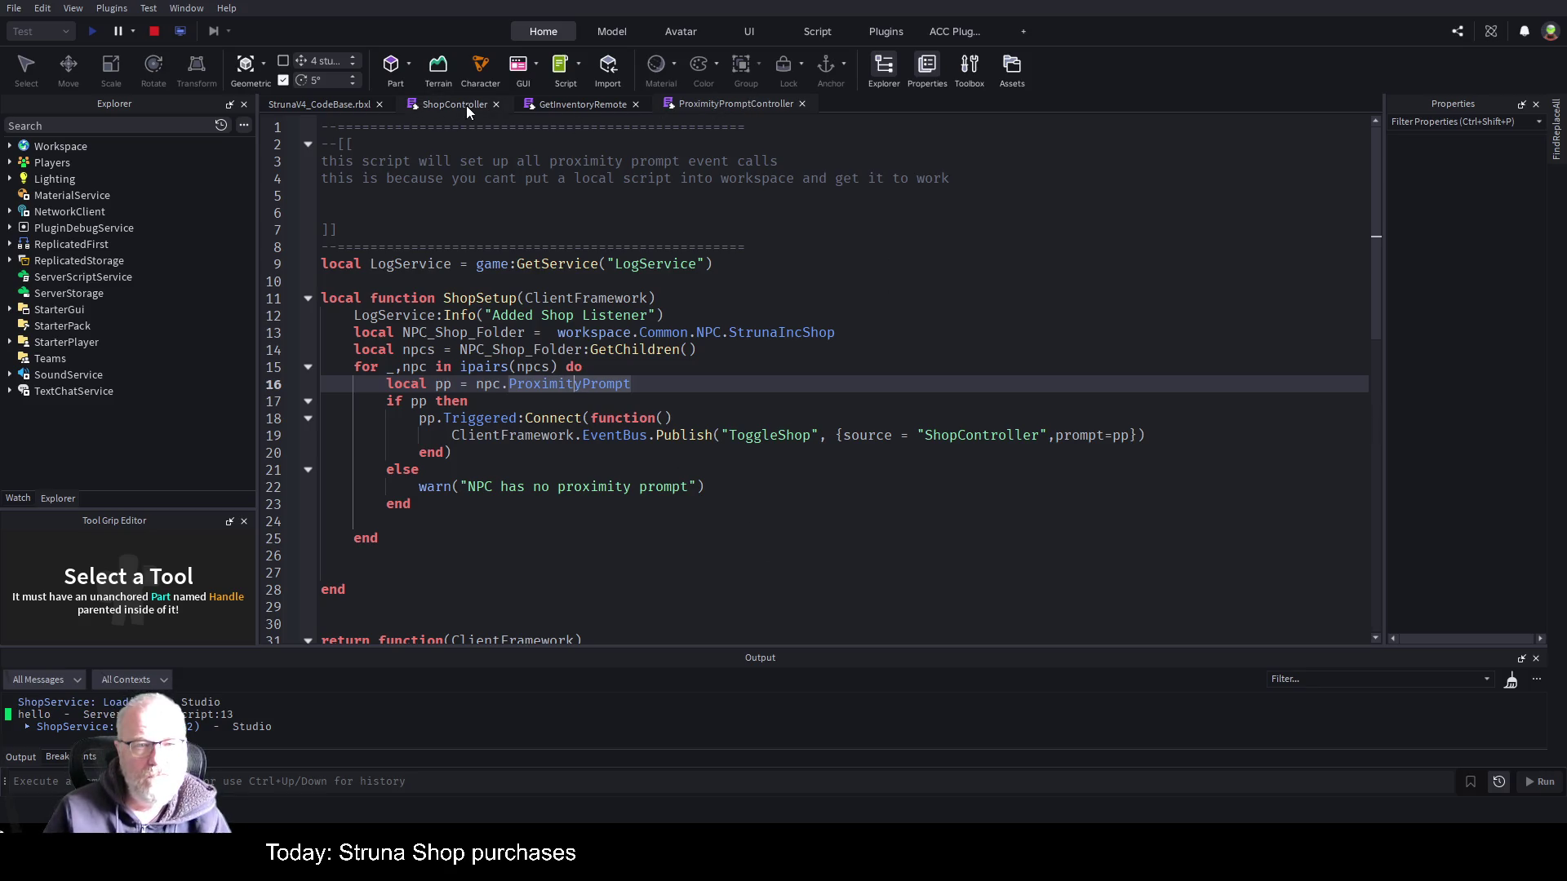
left_click(158, 33)
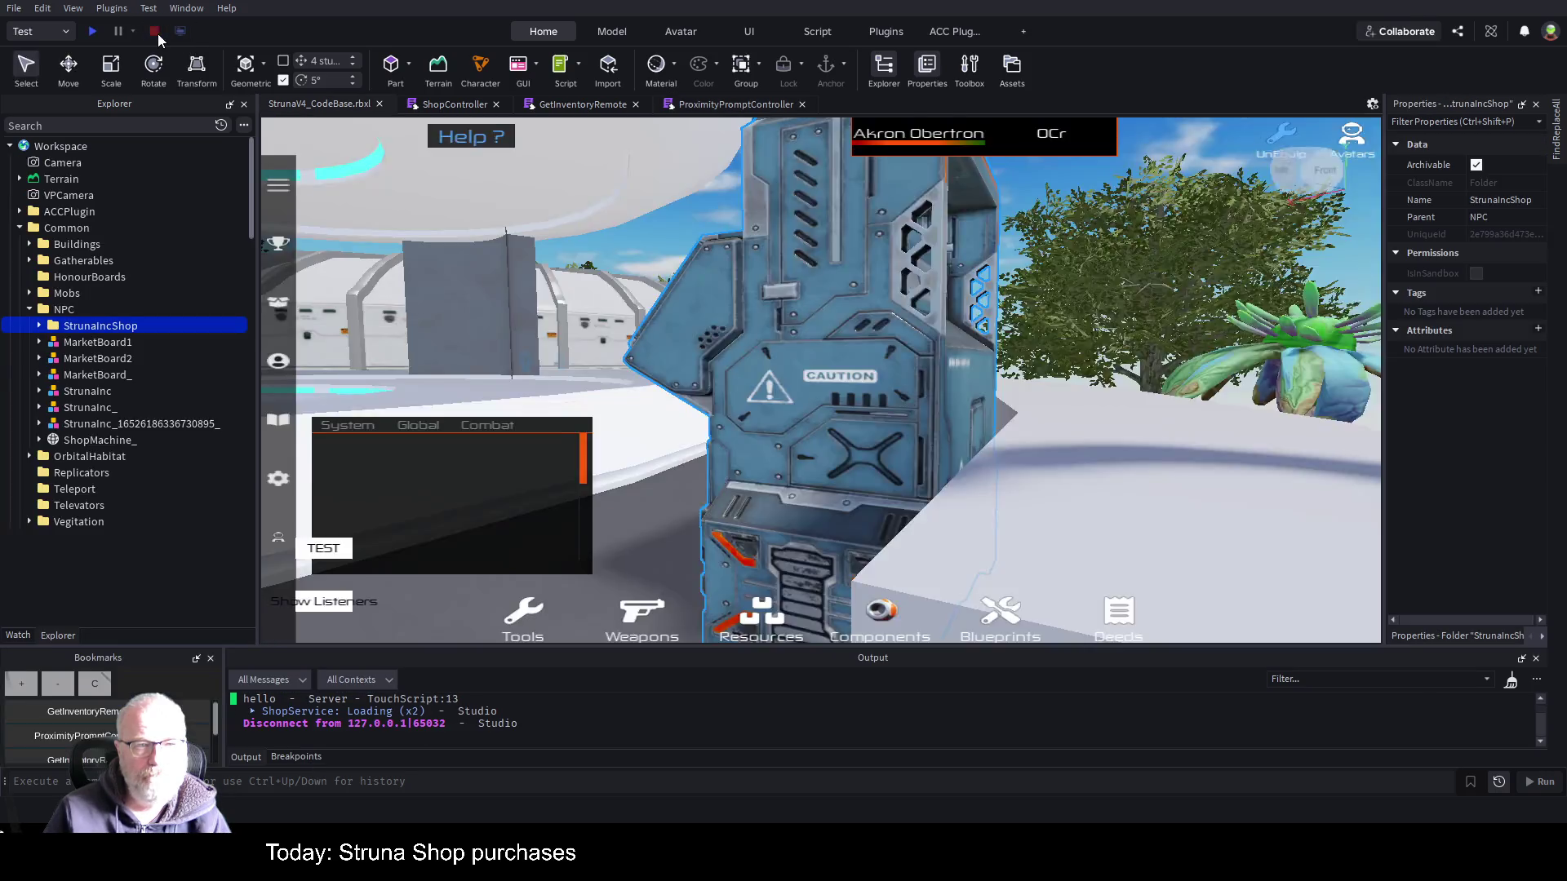
- Type 'selectedItem' on line 306 of ShopController's Buy MouseButton1Click handler
key("ctrl+s")
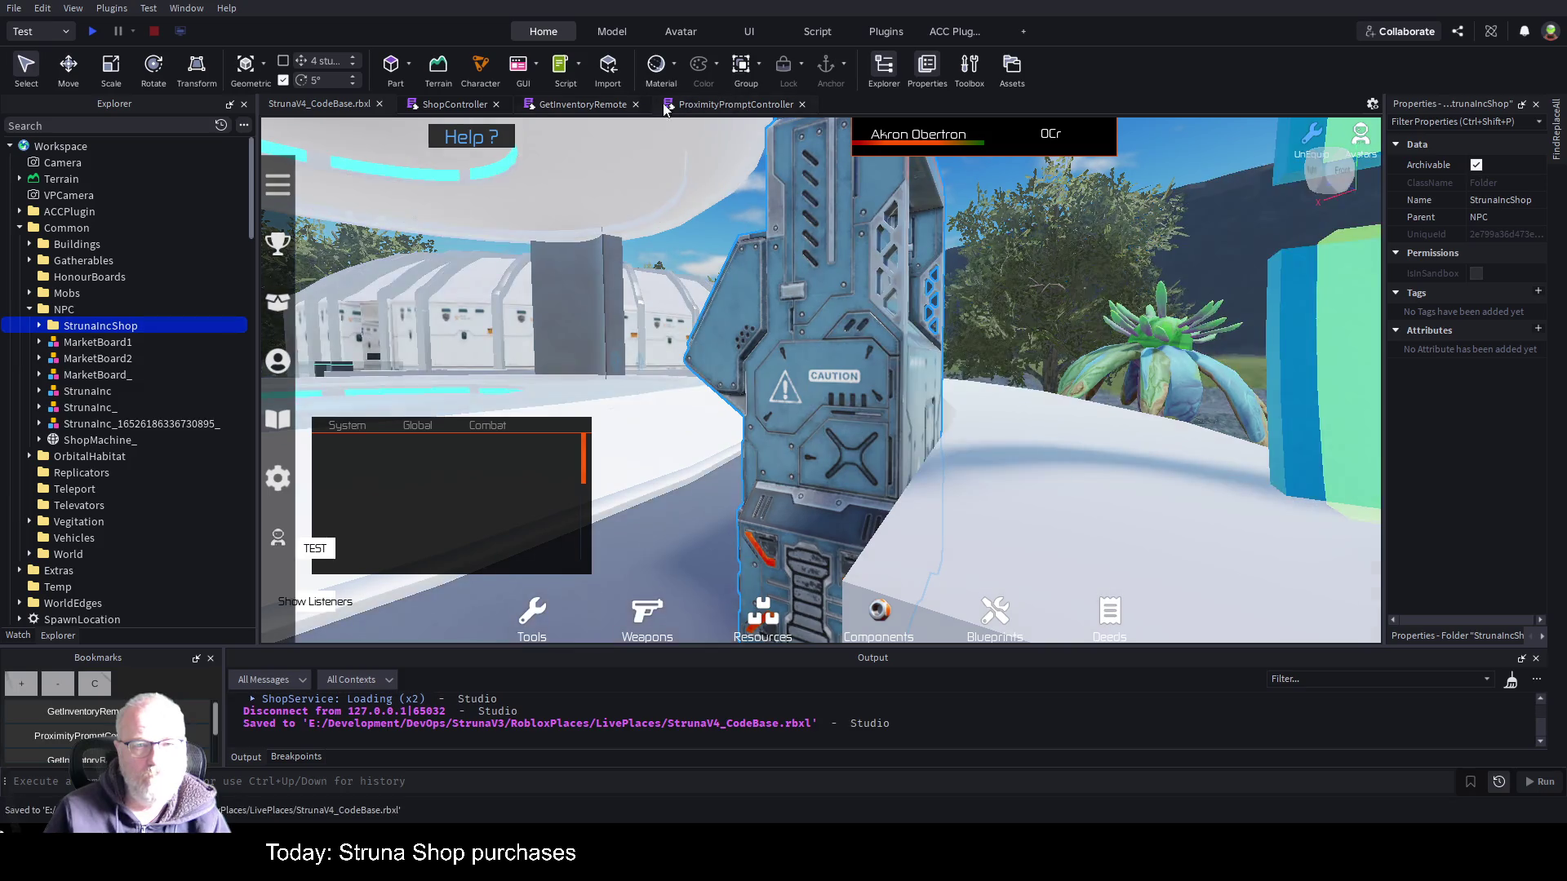
left_click(459, 102)
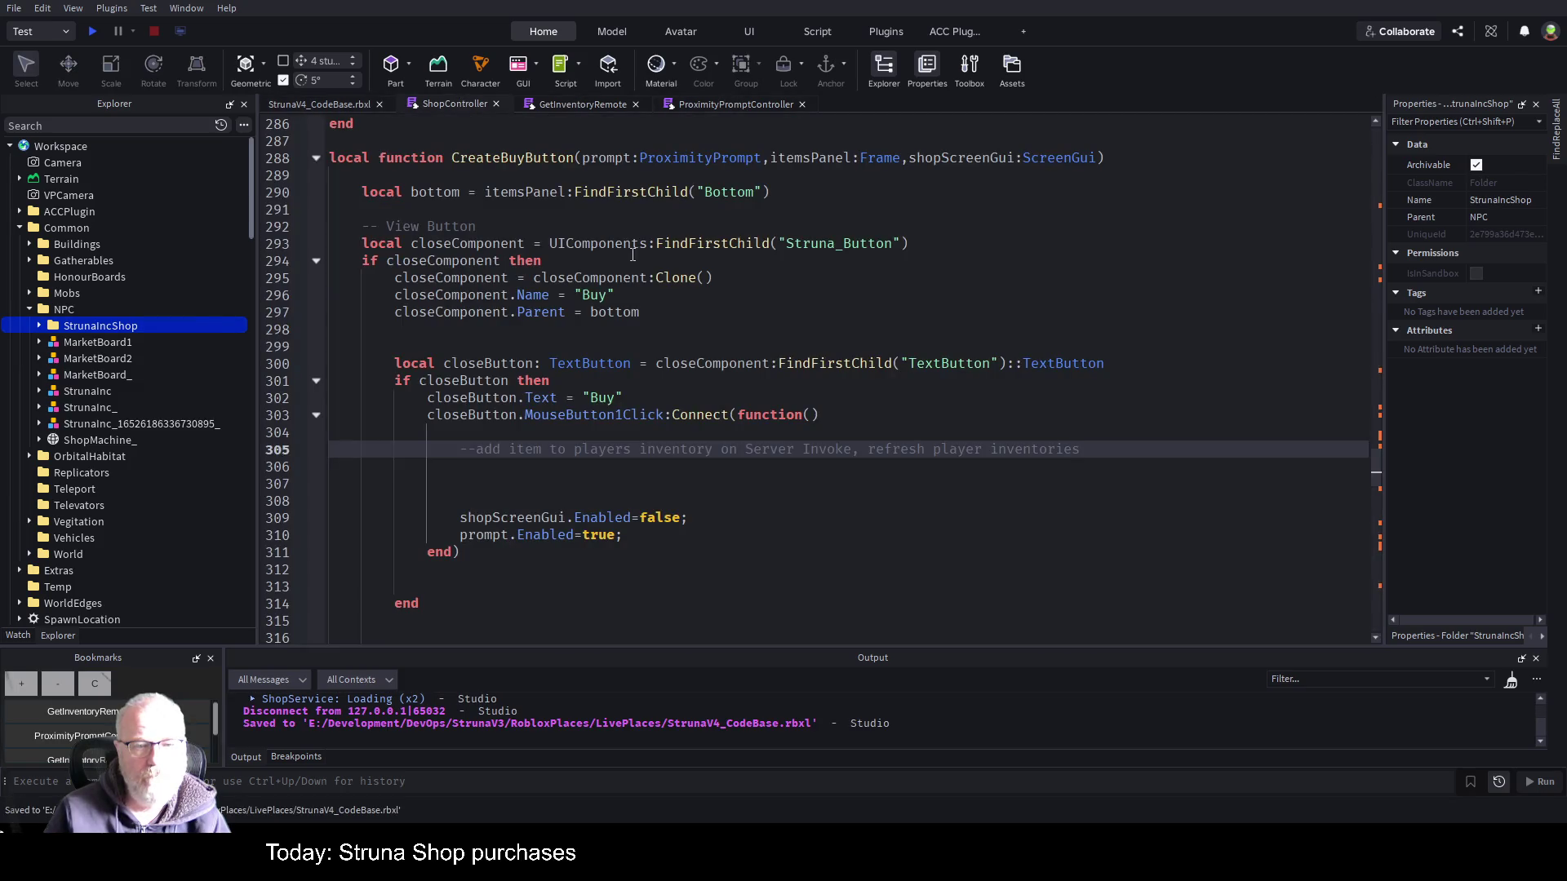
scroll(632, 257, "down", 1)
key("Down")
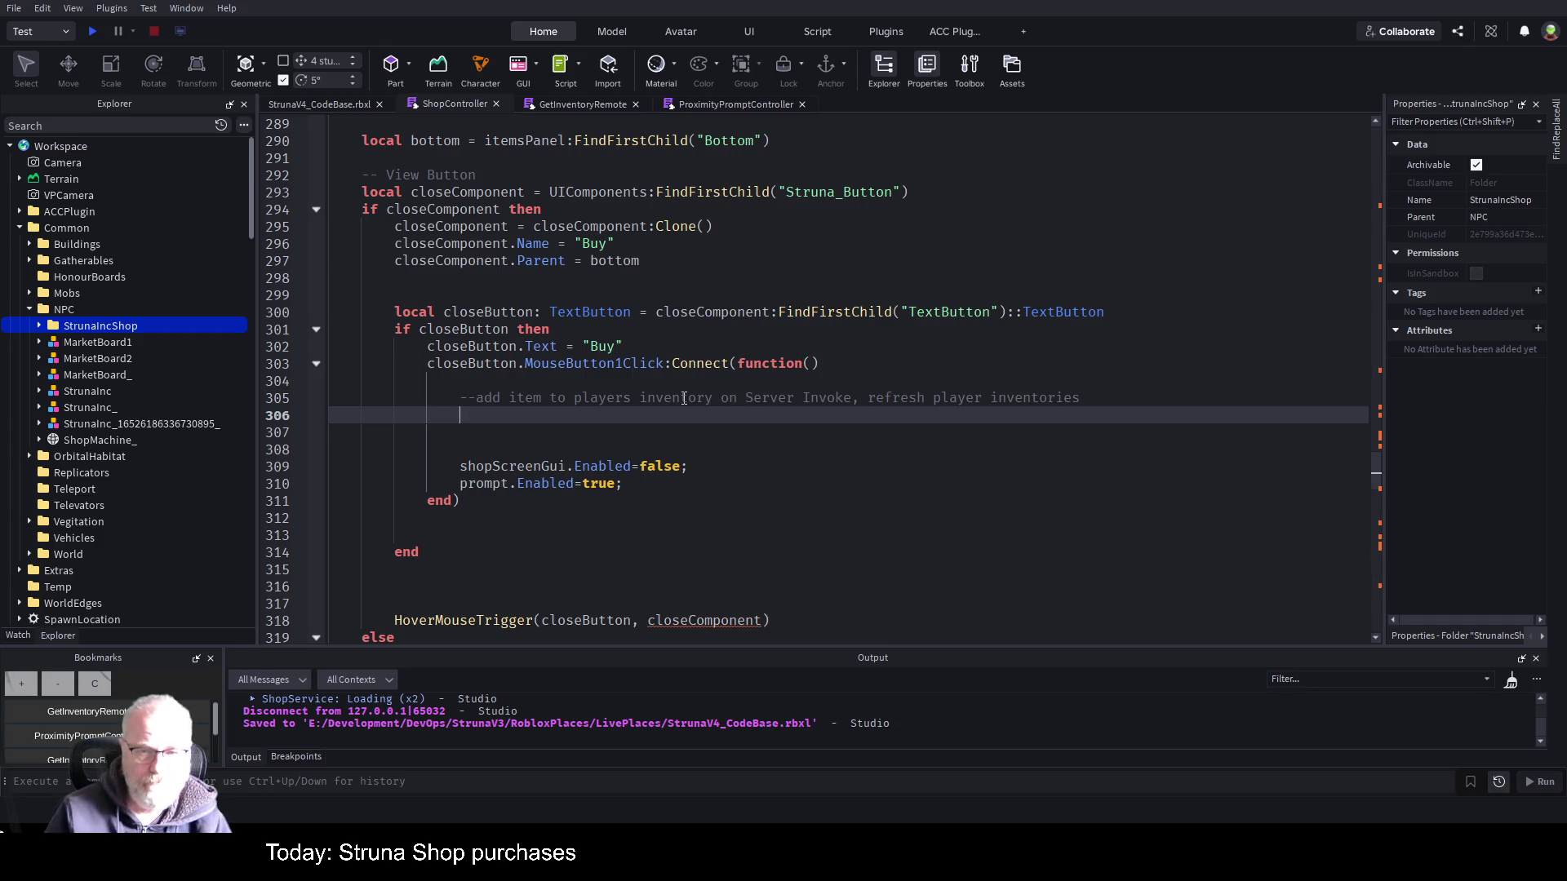
type("se")
type("lectedItem")
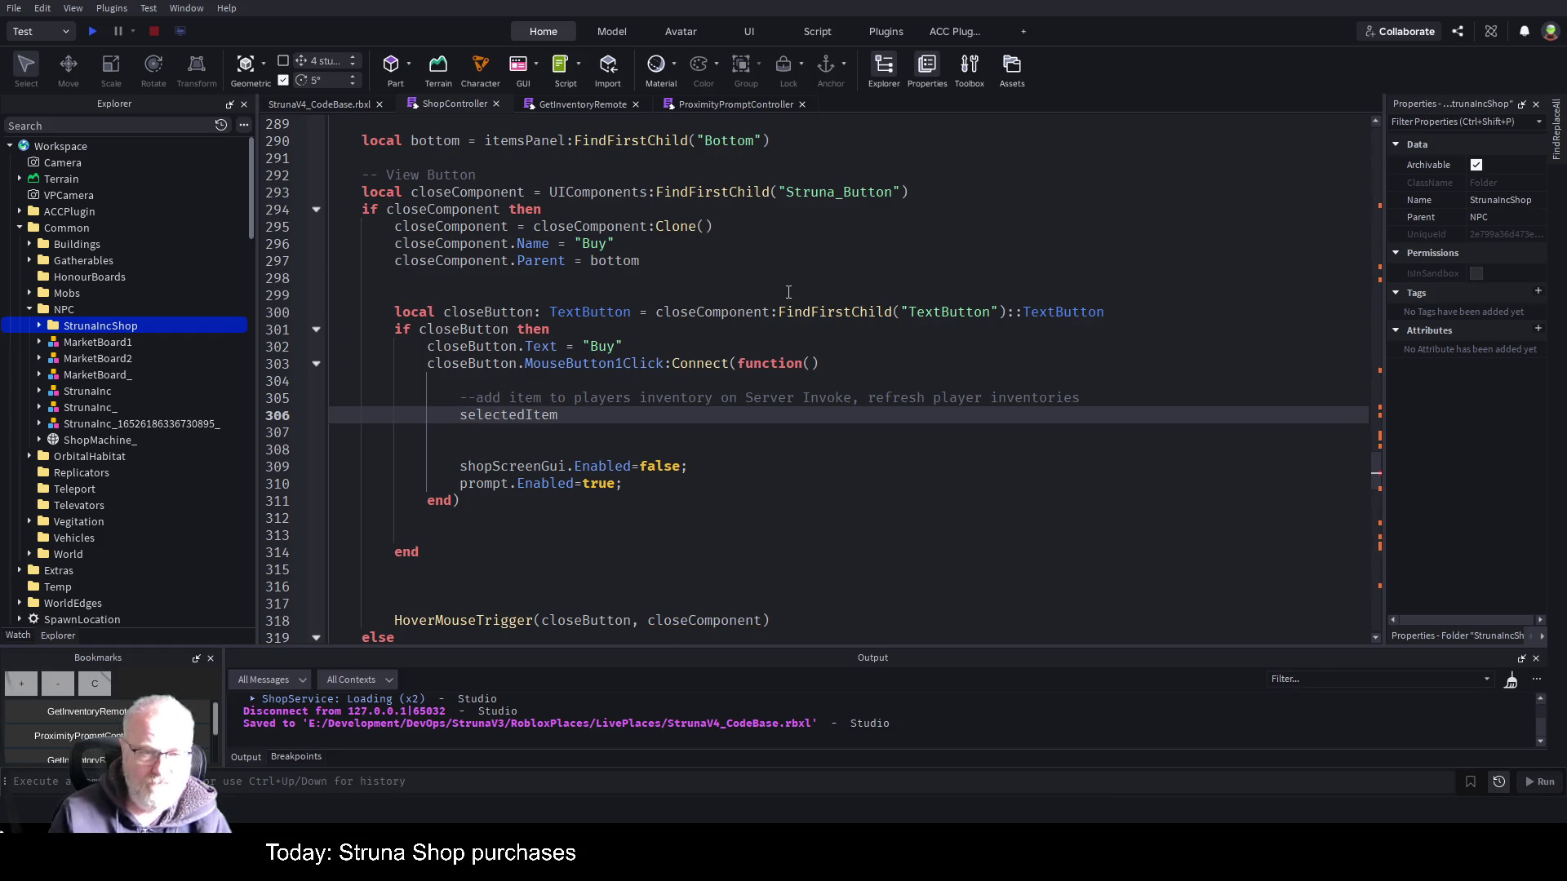
key("shift+Home")
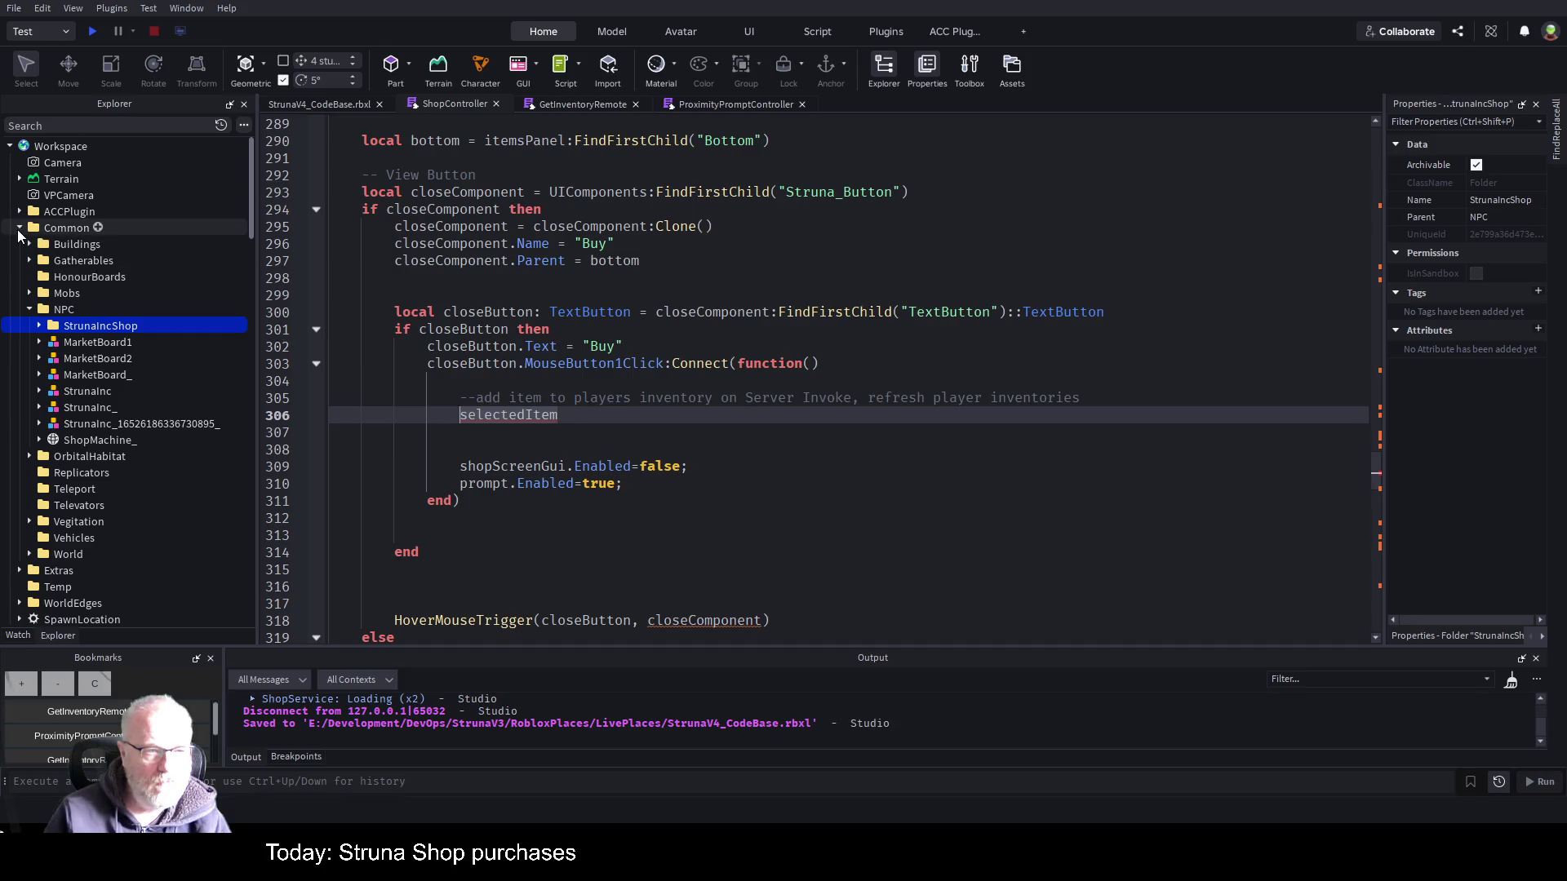
- Collapse Workspace > Common and scroll the Explorer to ClientFramework's Controllers
left_click(20, 229)
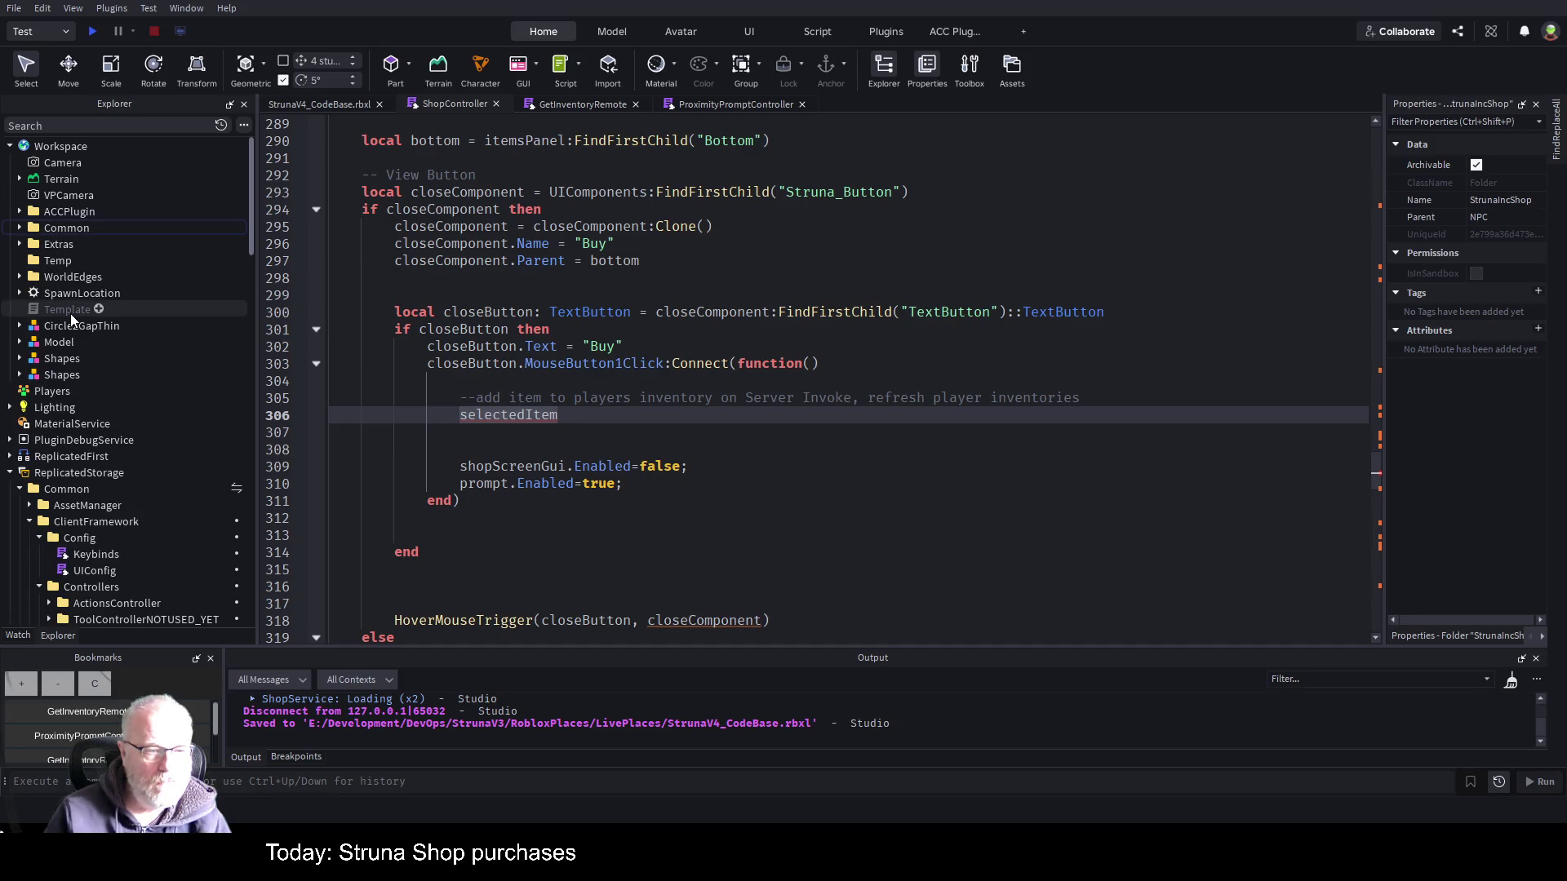
scroll(71, 313, "down", 5)
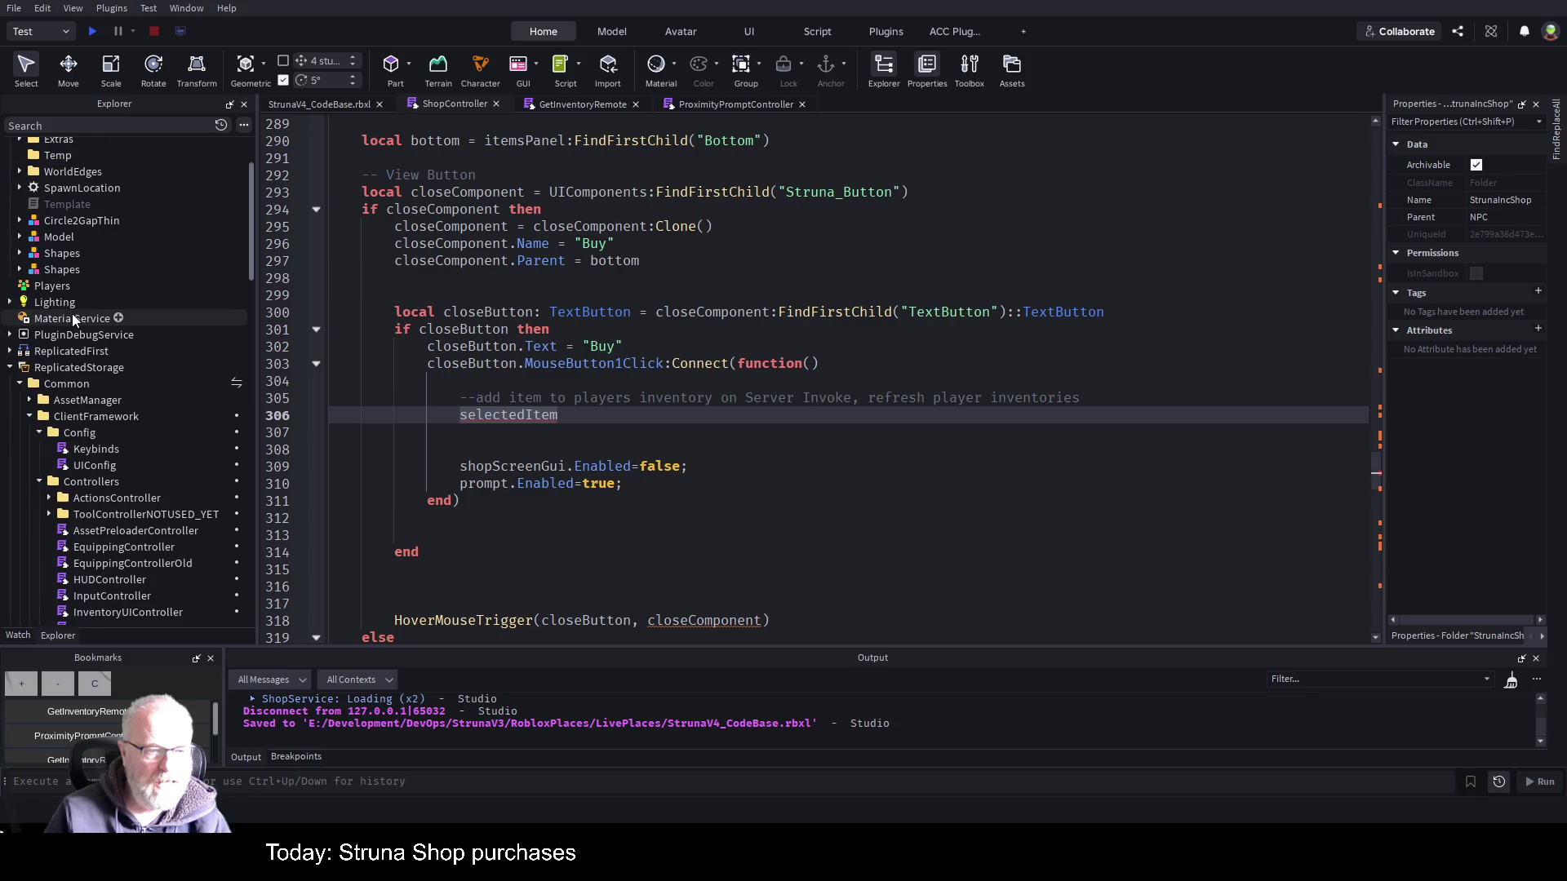
scroll(98, 302, "down", 8)
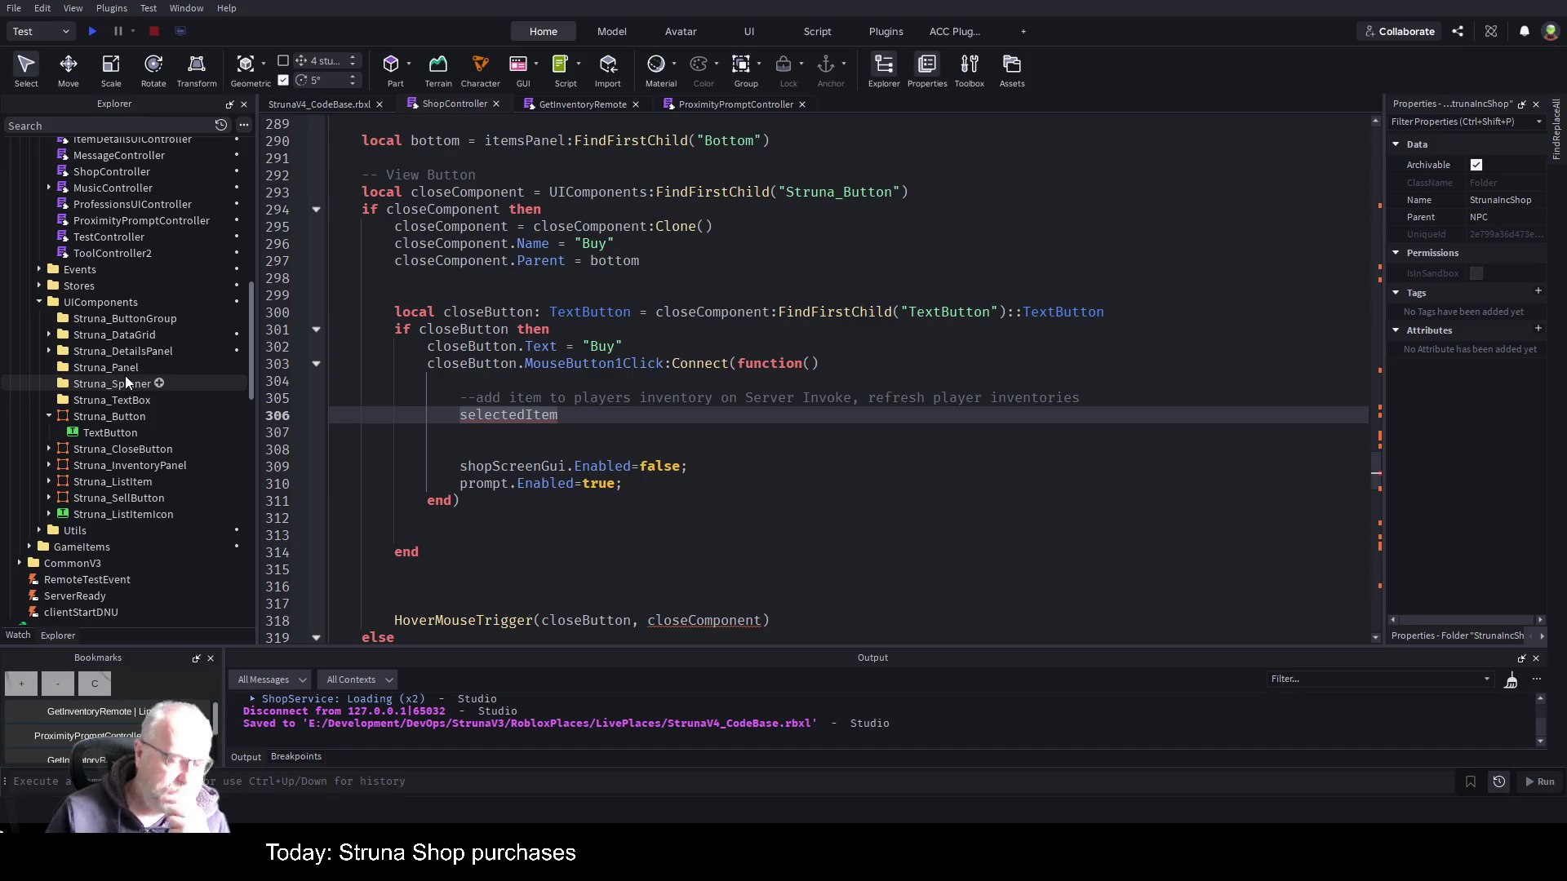
scroll(124, 375, "up", 4)
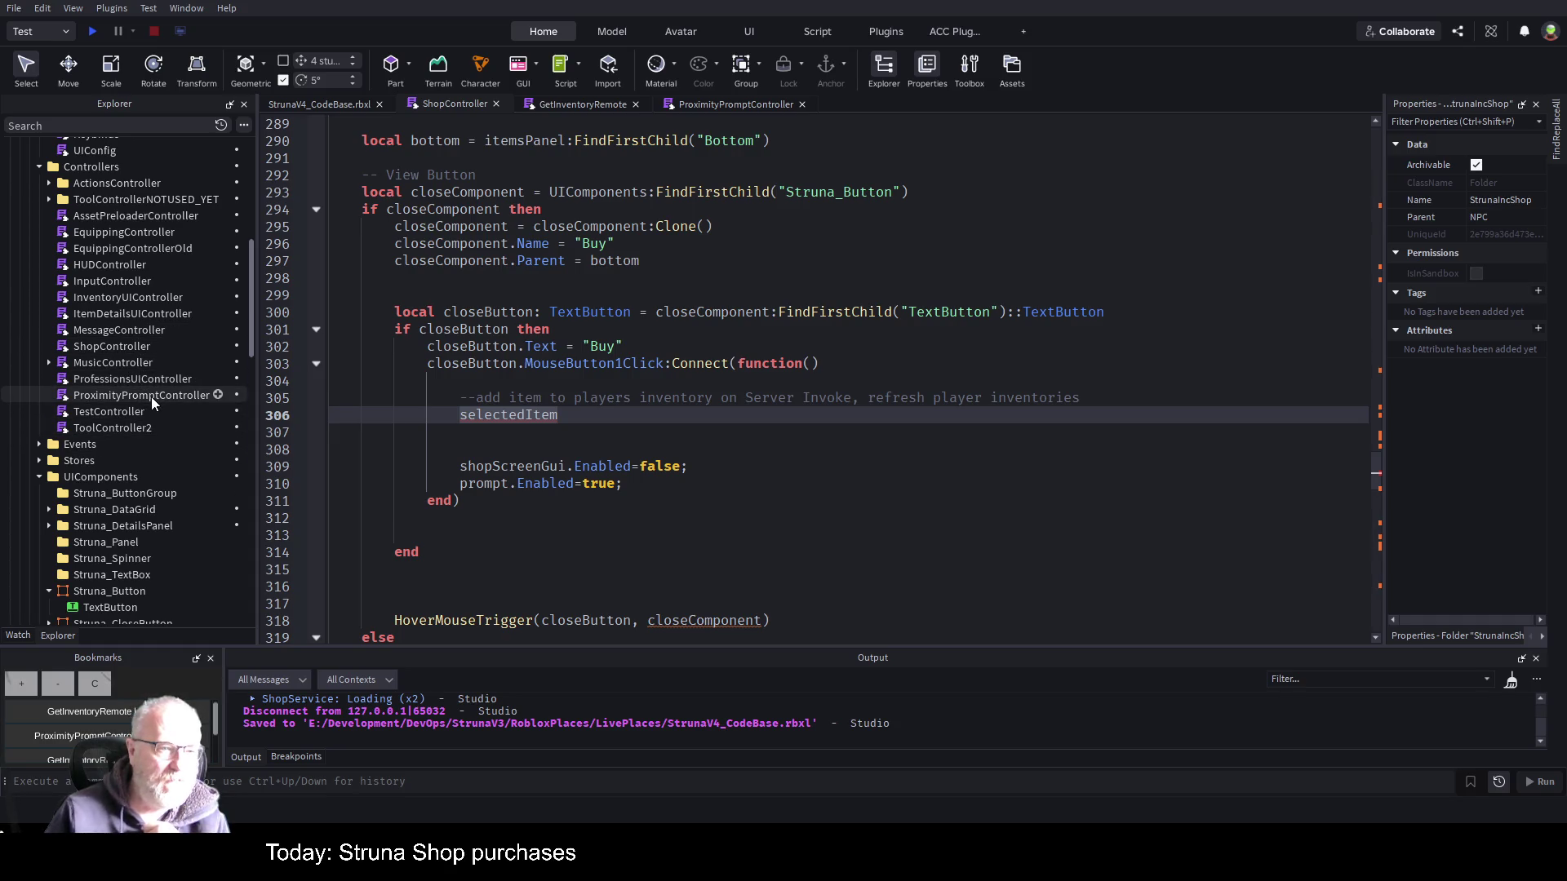
scroll(150, 397, "up", 3)
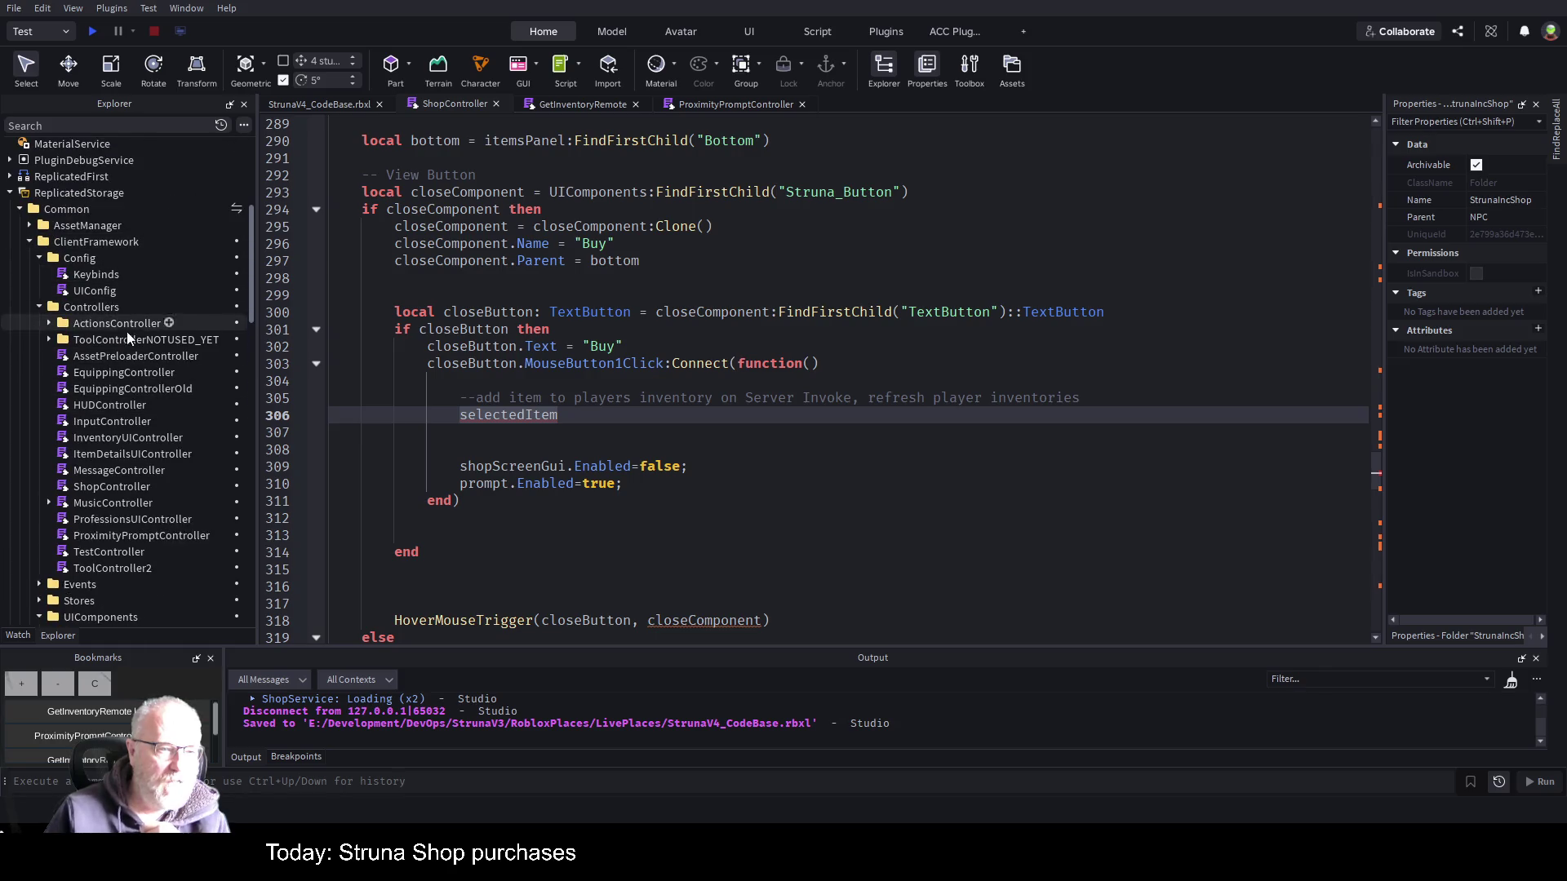
- Open InventoryUIController and scroll down to its buildViewModelsForType function
double_click(124, 438)
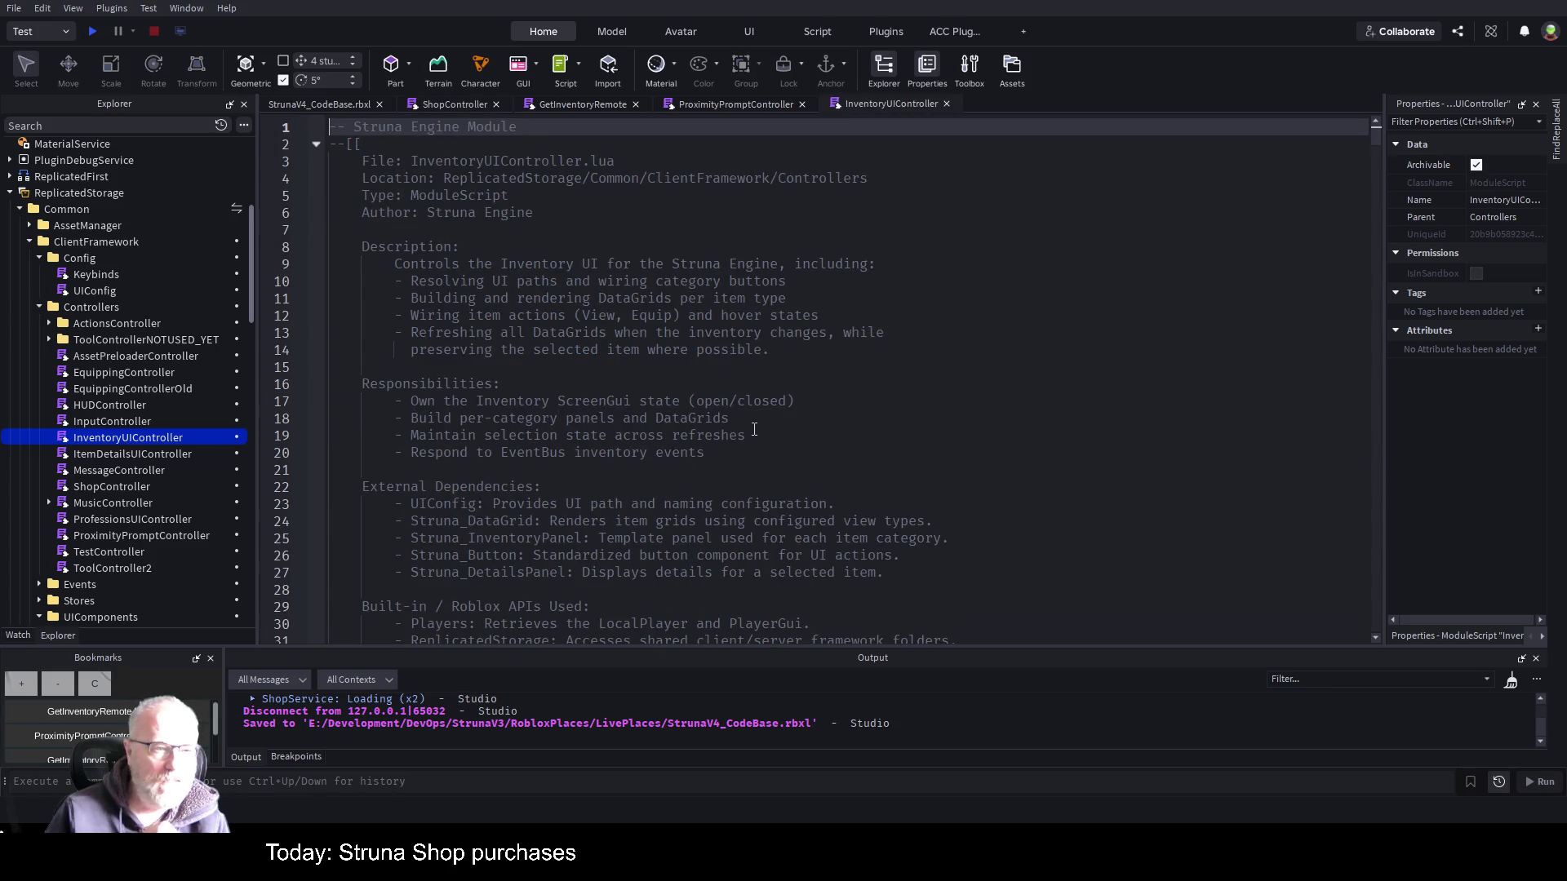
scroll(837, 413, "down", 12)
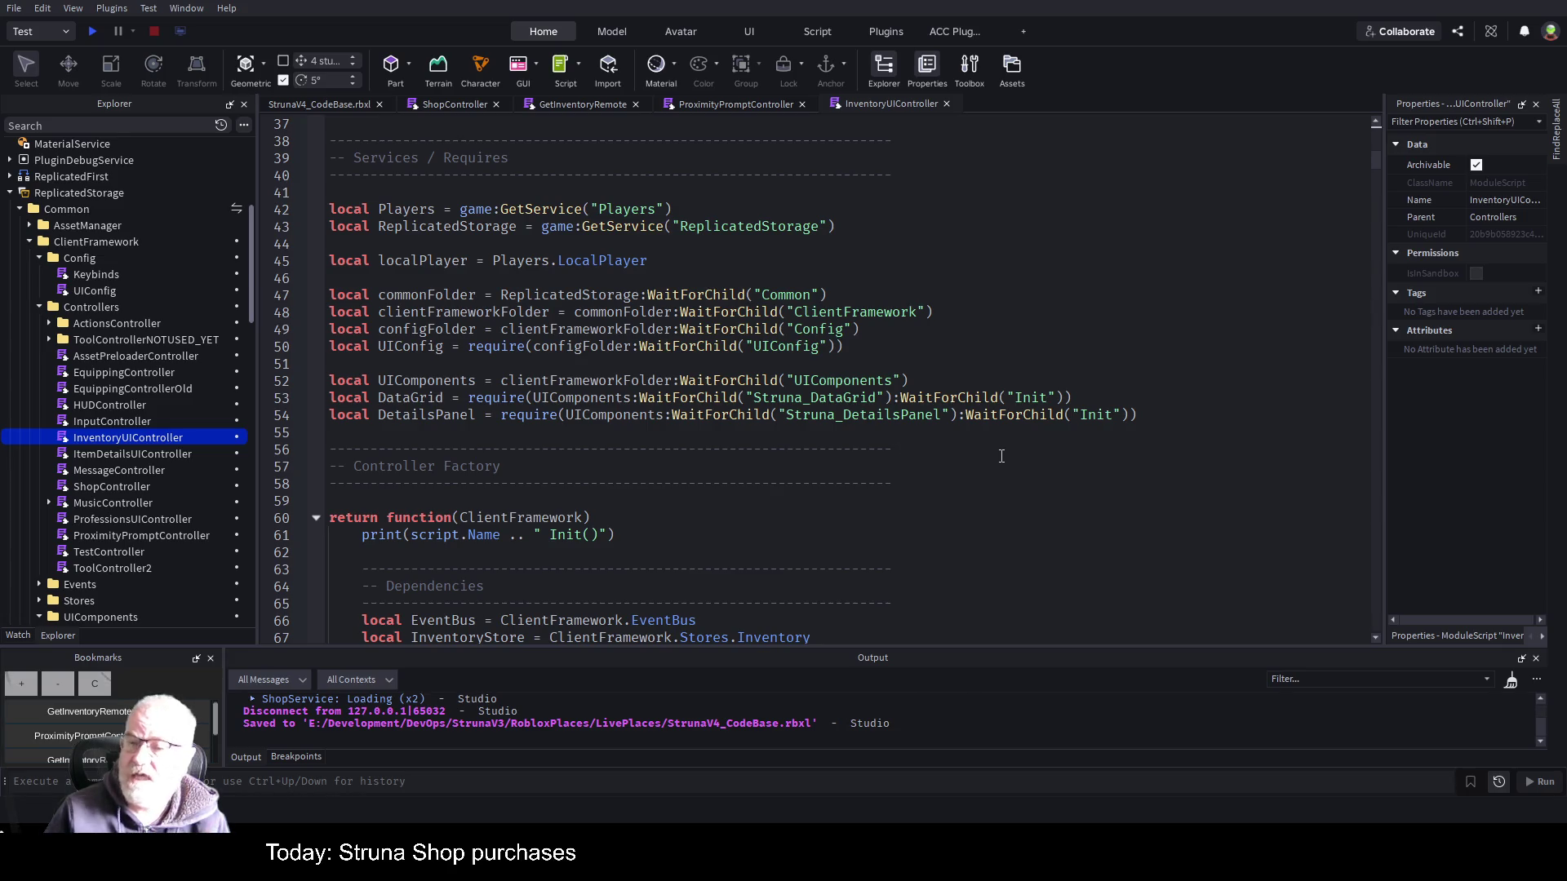
scroll(999, 459, "down", 2)
scroll(1001, 456, "down", 4)
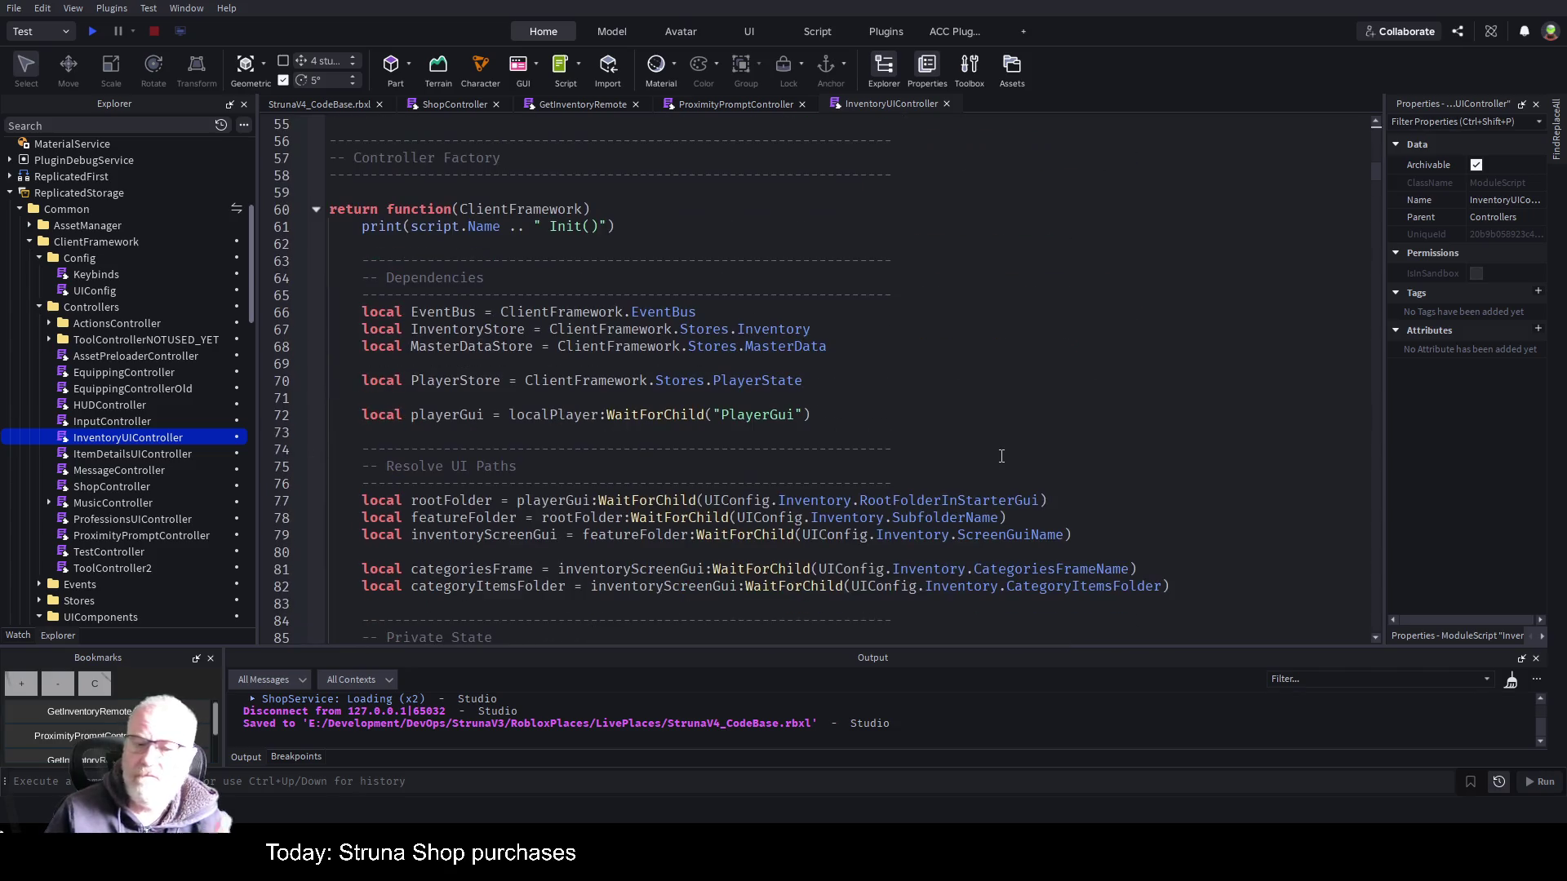
scroll(898, 486, "down", 12)
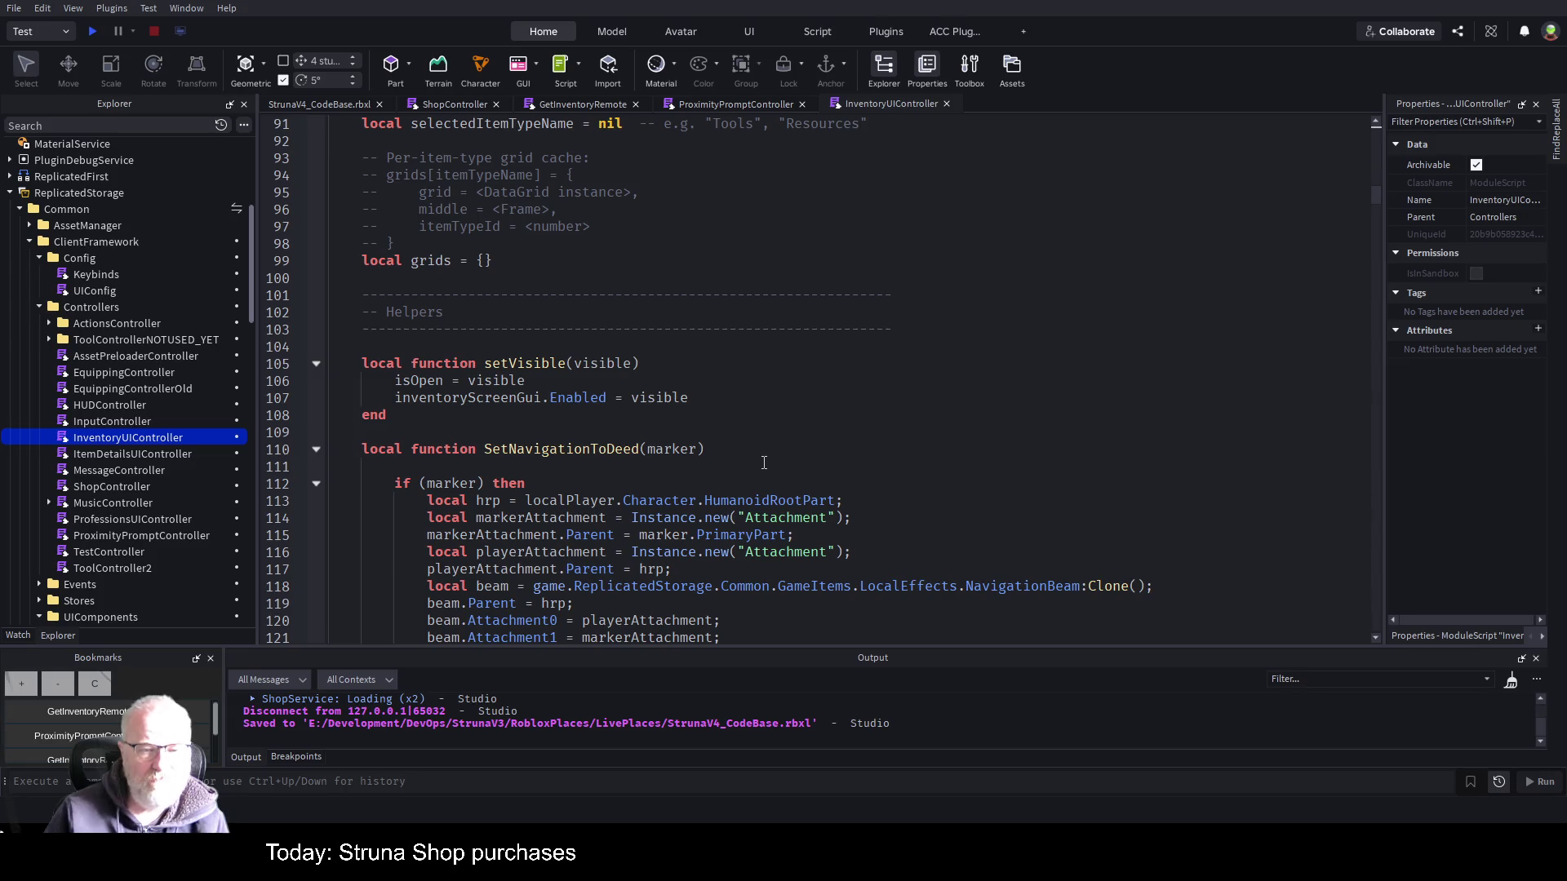
scroll(764, 463, "down", 3)
scroll(764, 462, "down", 2)
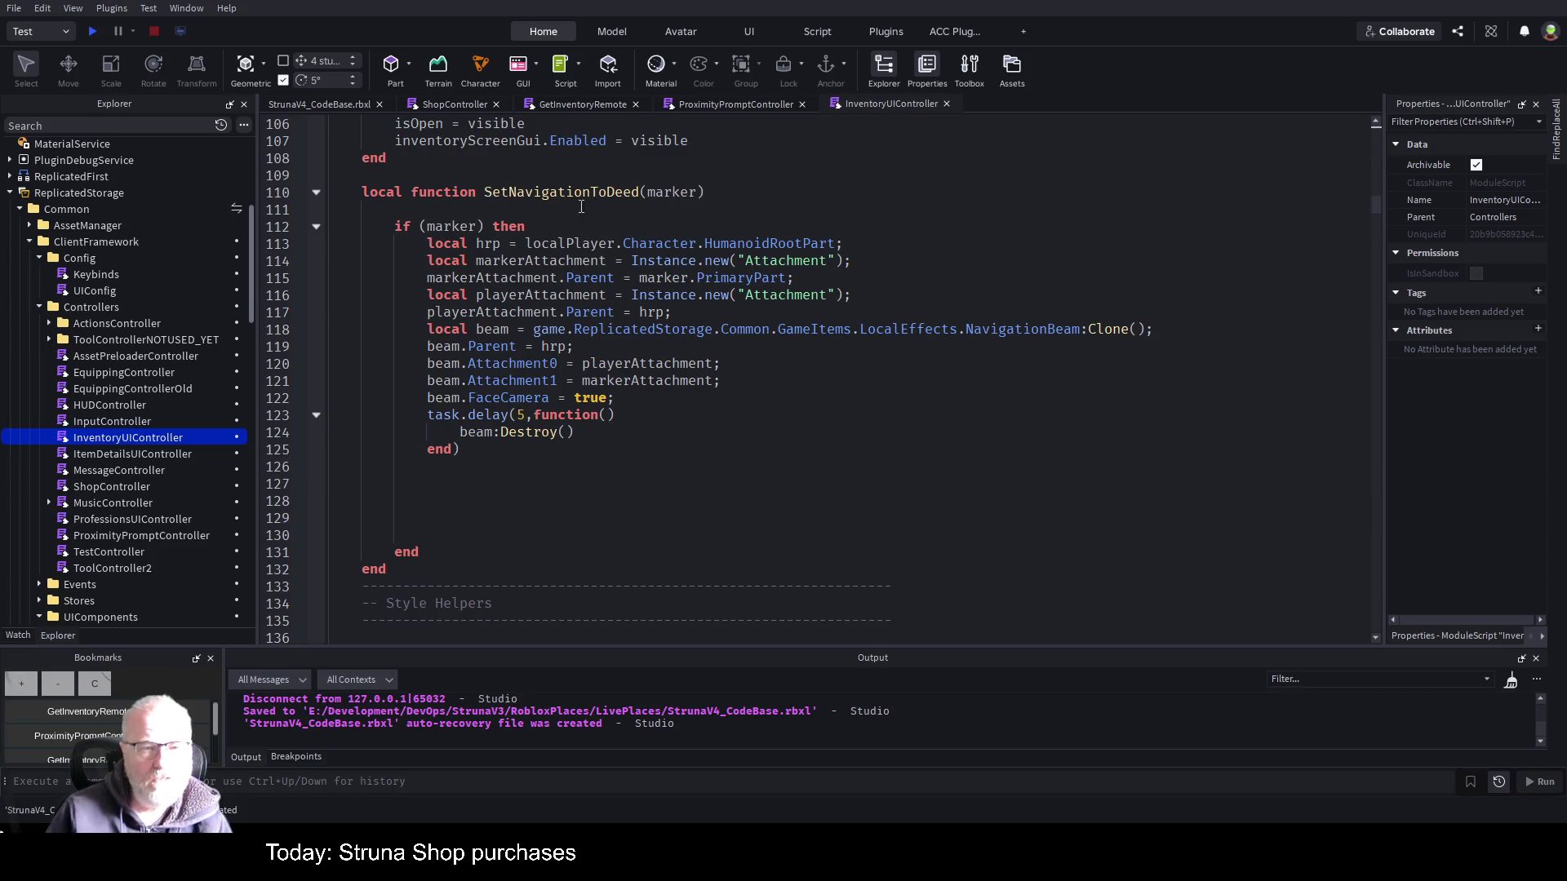
scroll(630, 445, "down", 5)
scroll(630, 435, "down", 13)
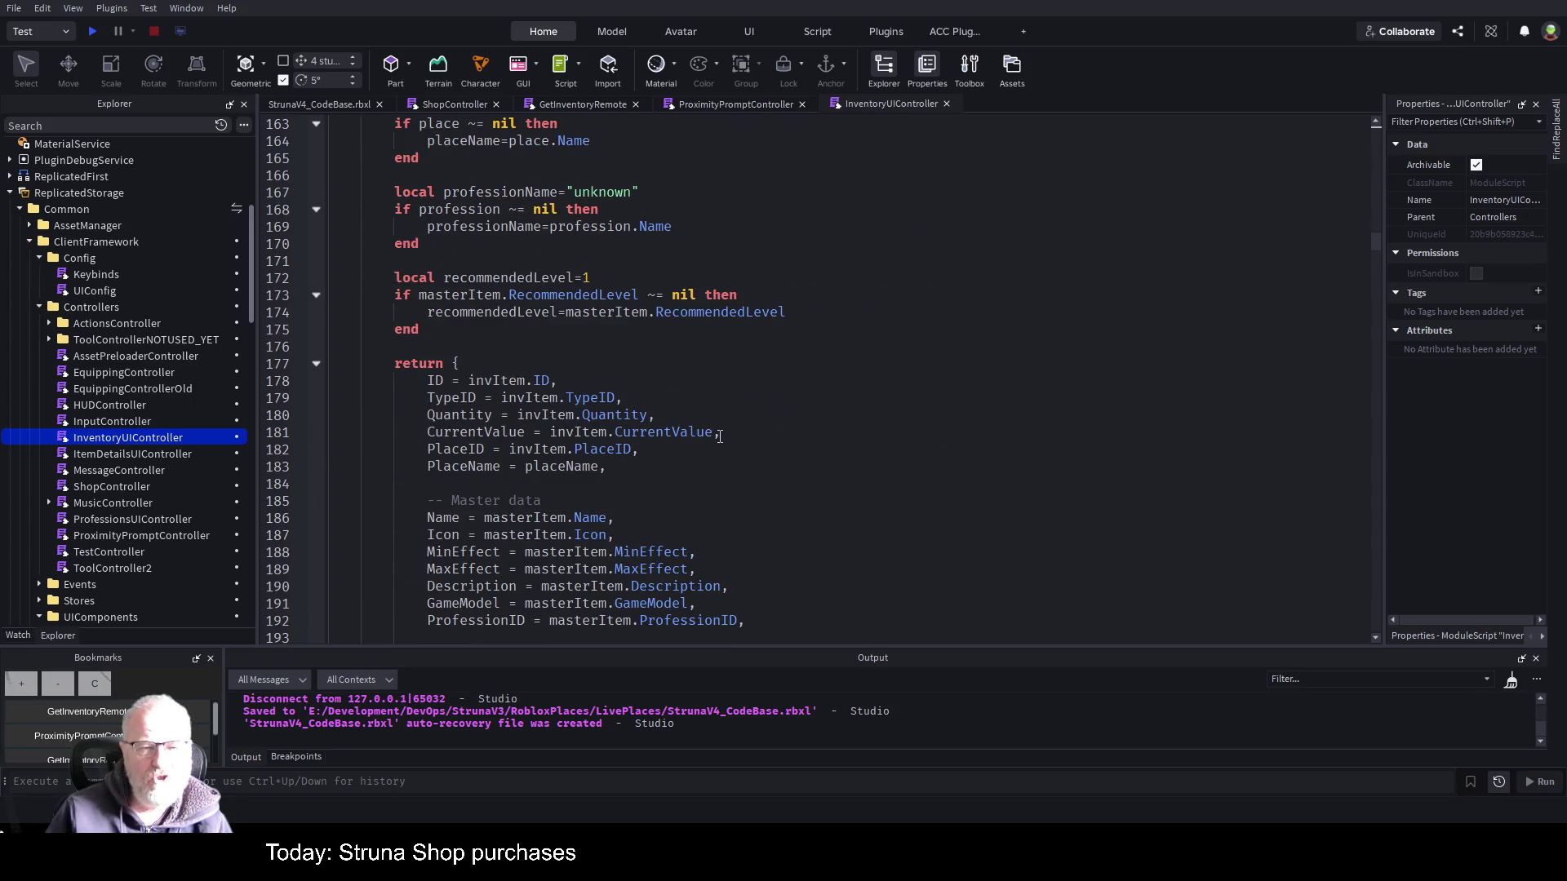
scroll(719, 436, "down", 10)
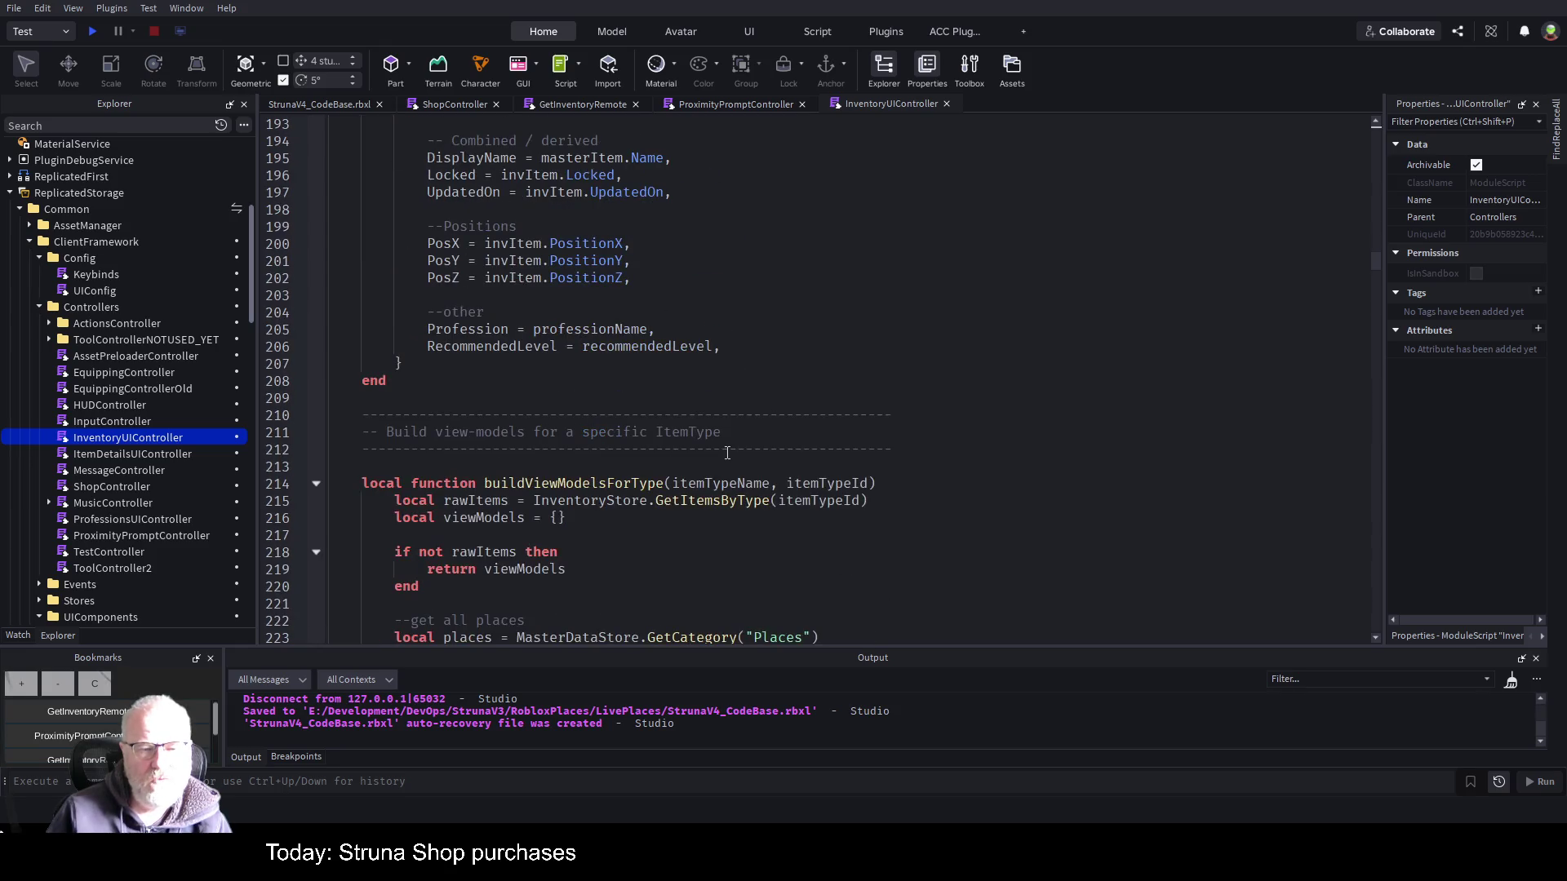
scroll(727, 453, "down", 6)
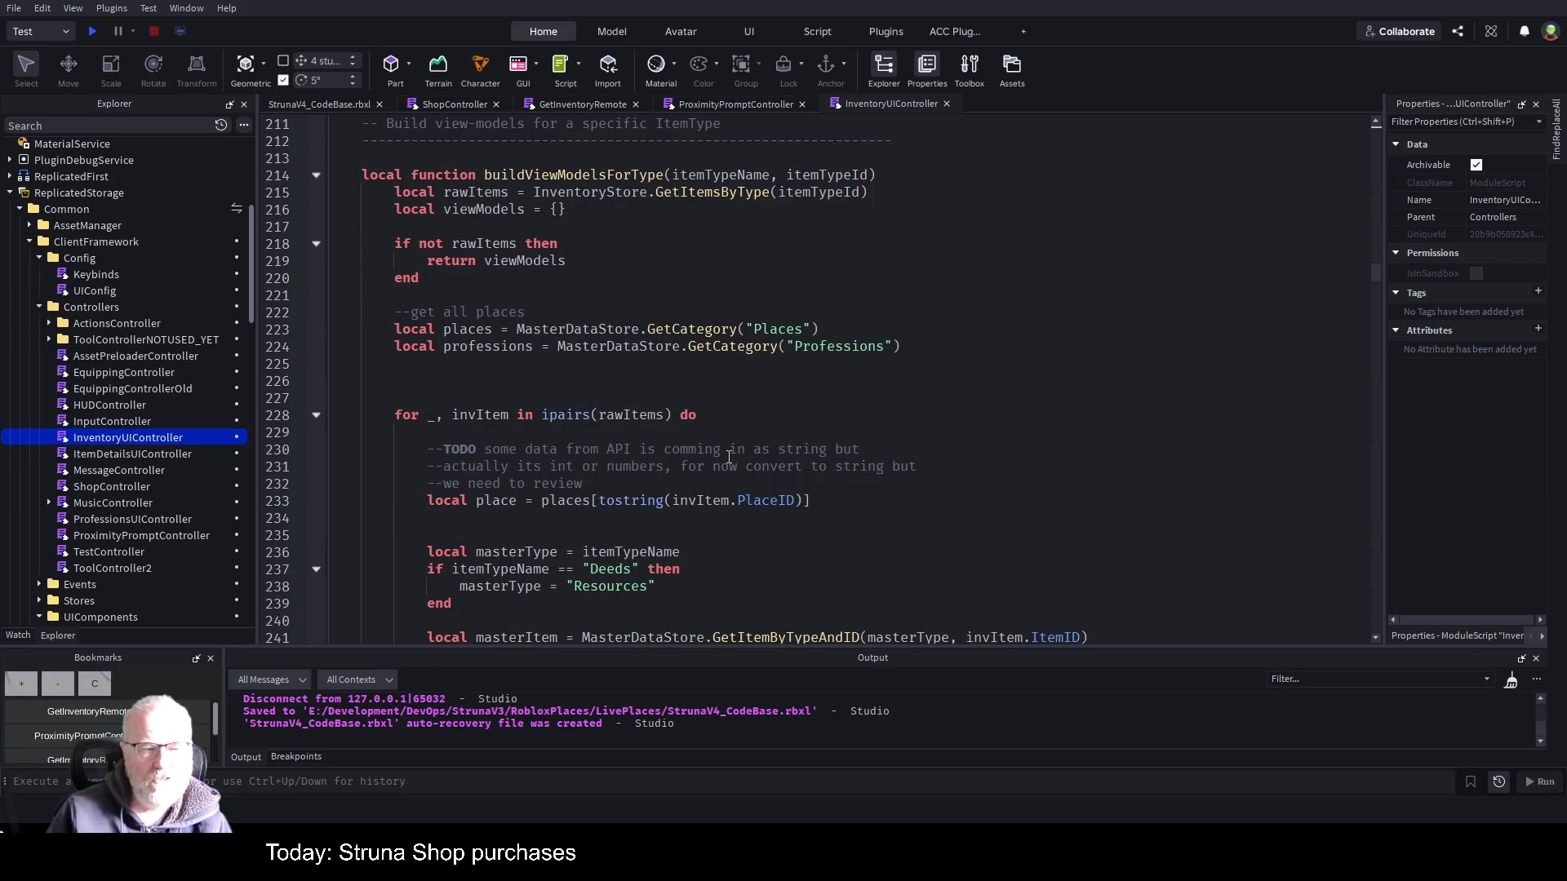
scroll(188, 456, "down", 6)
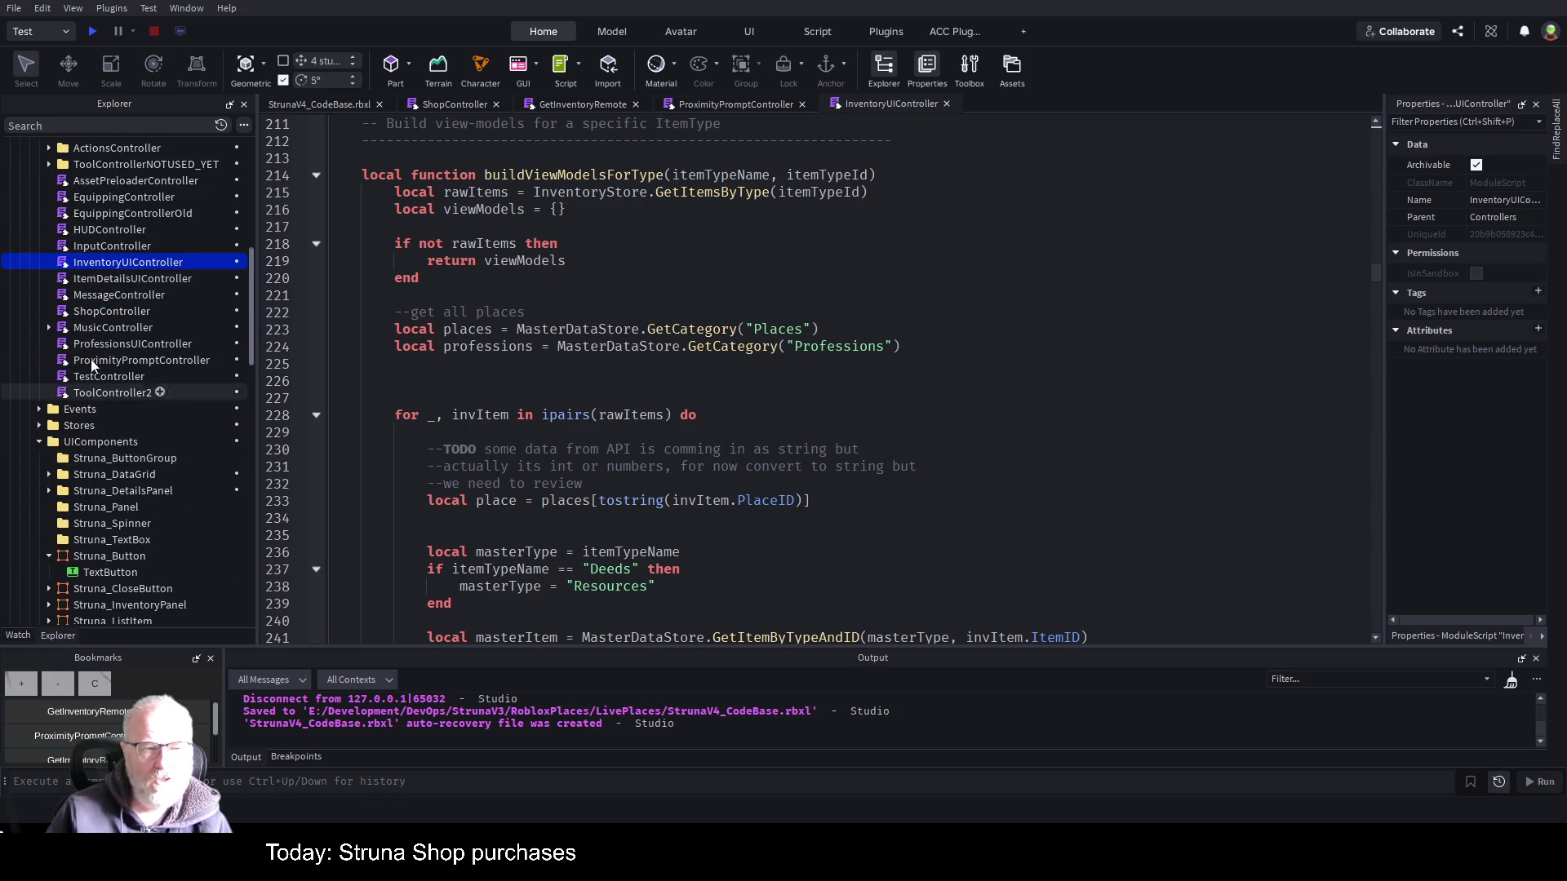
- Collapse UIComponents, Config and Controllers, then open Stores' InventoryDataStore with the ACC Function List widened beside it
left_click(38, 441)
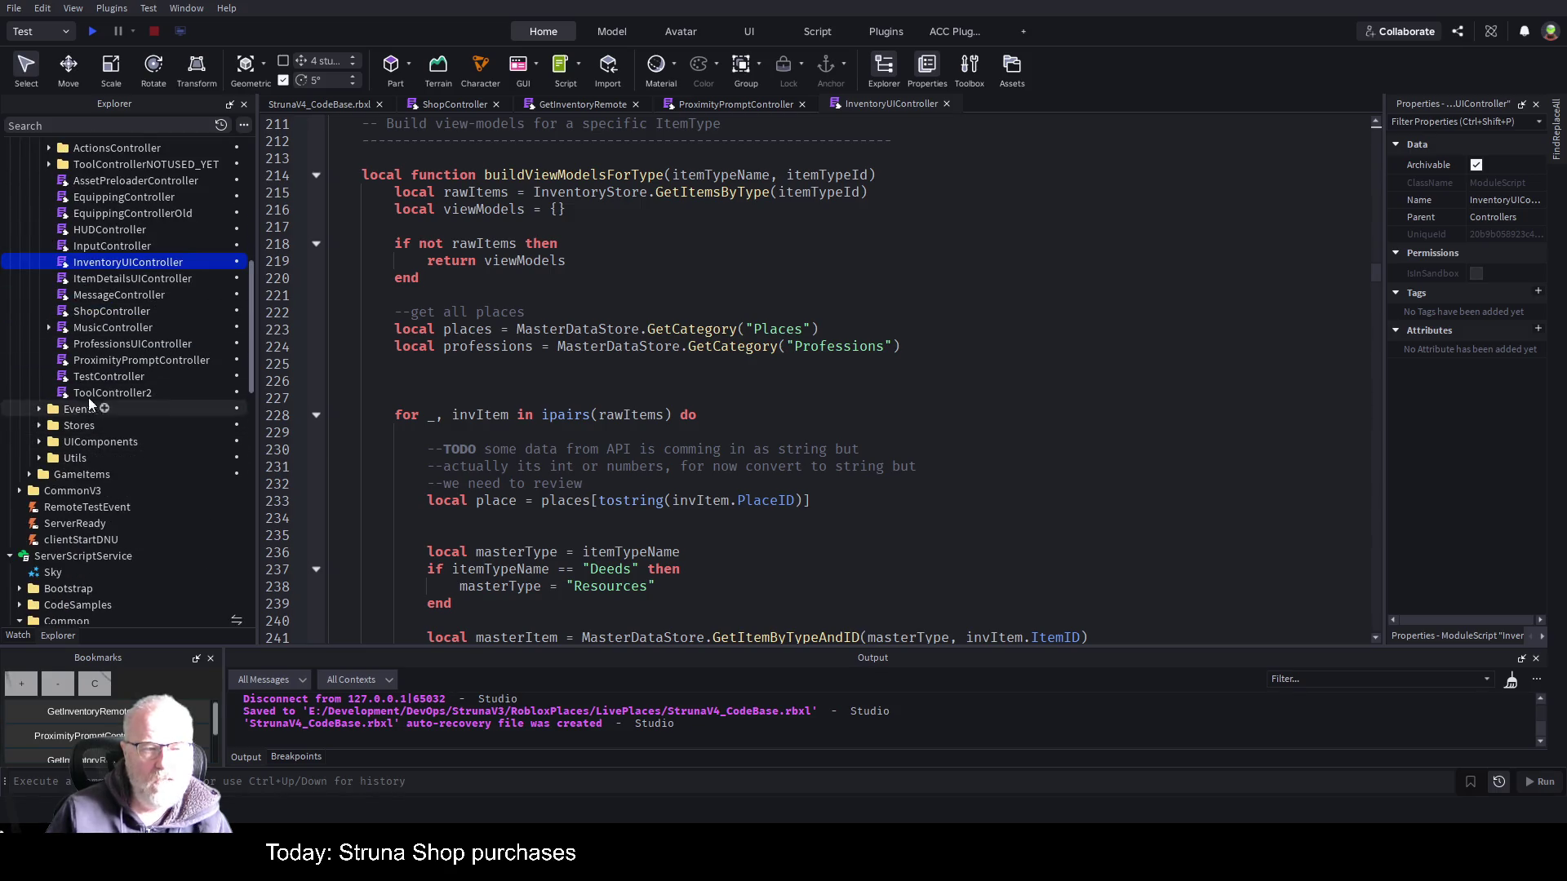
scroll(139, 458, "up", 6)
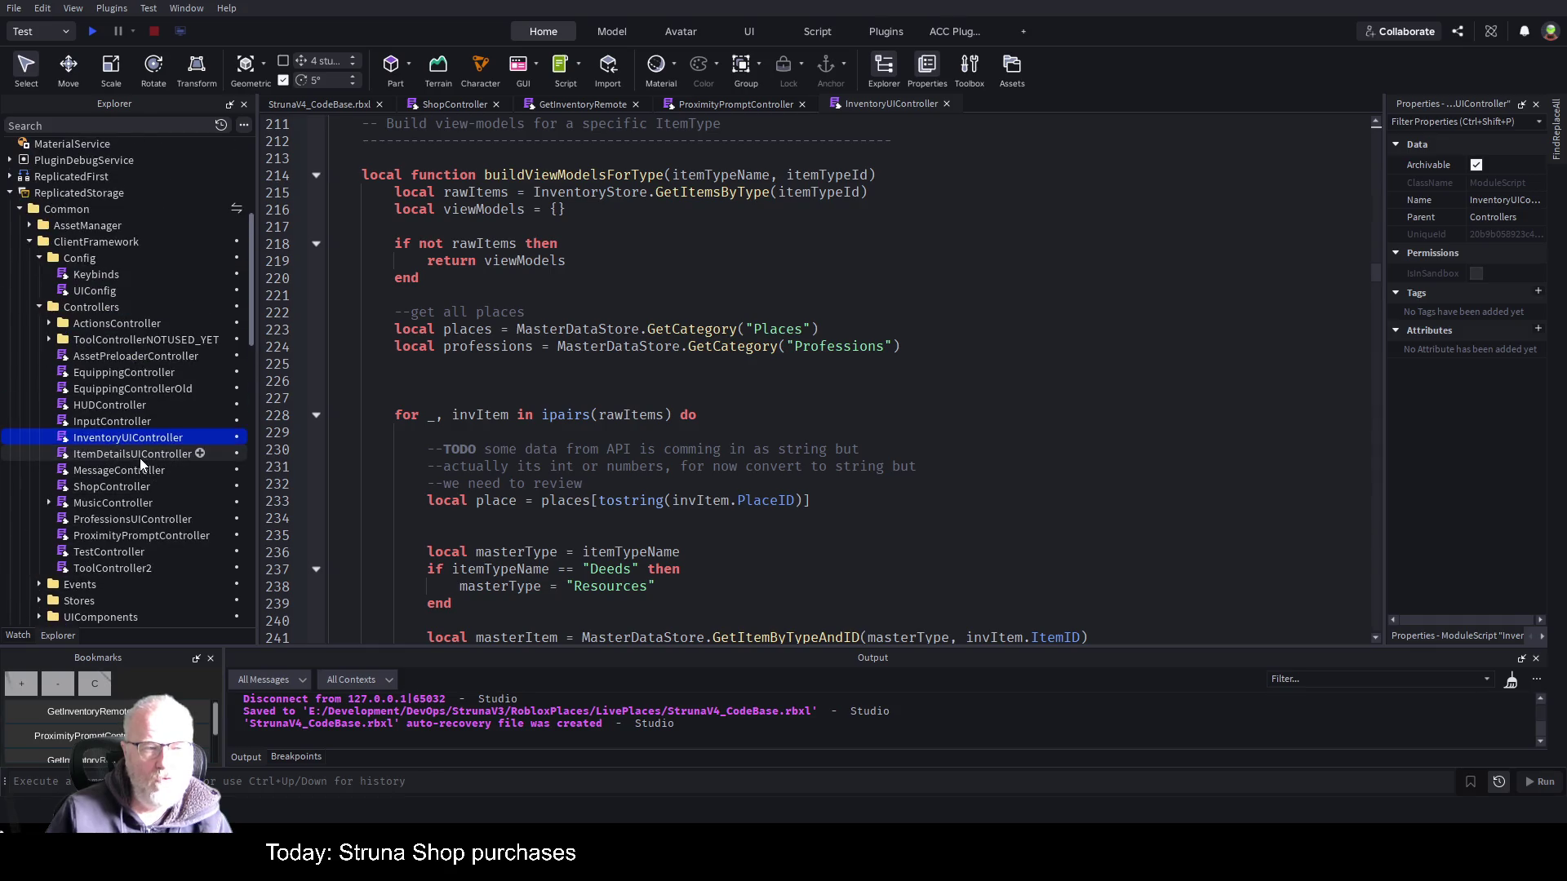
left_click(38, 258)
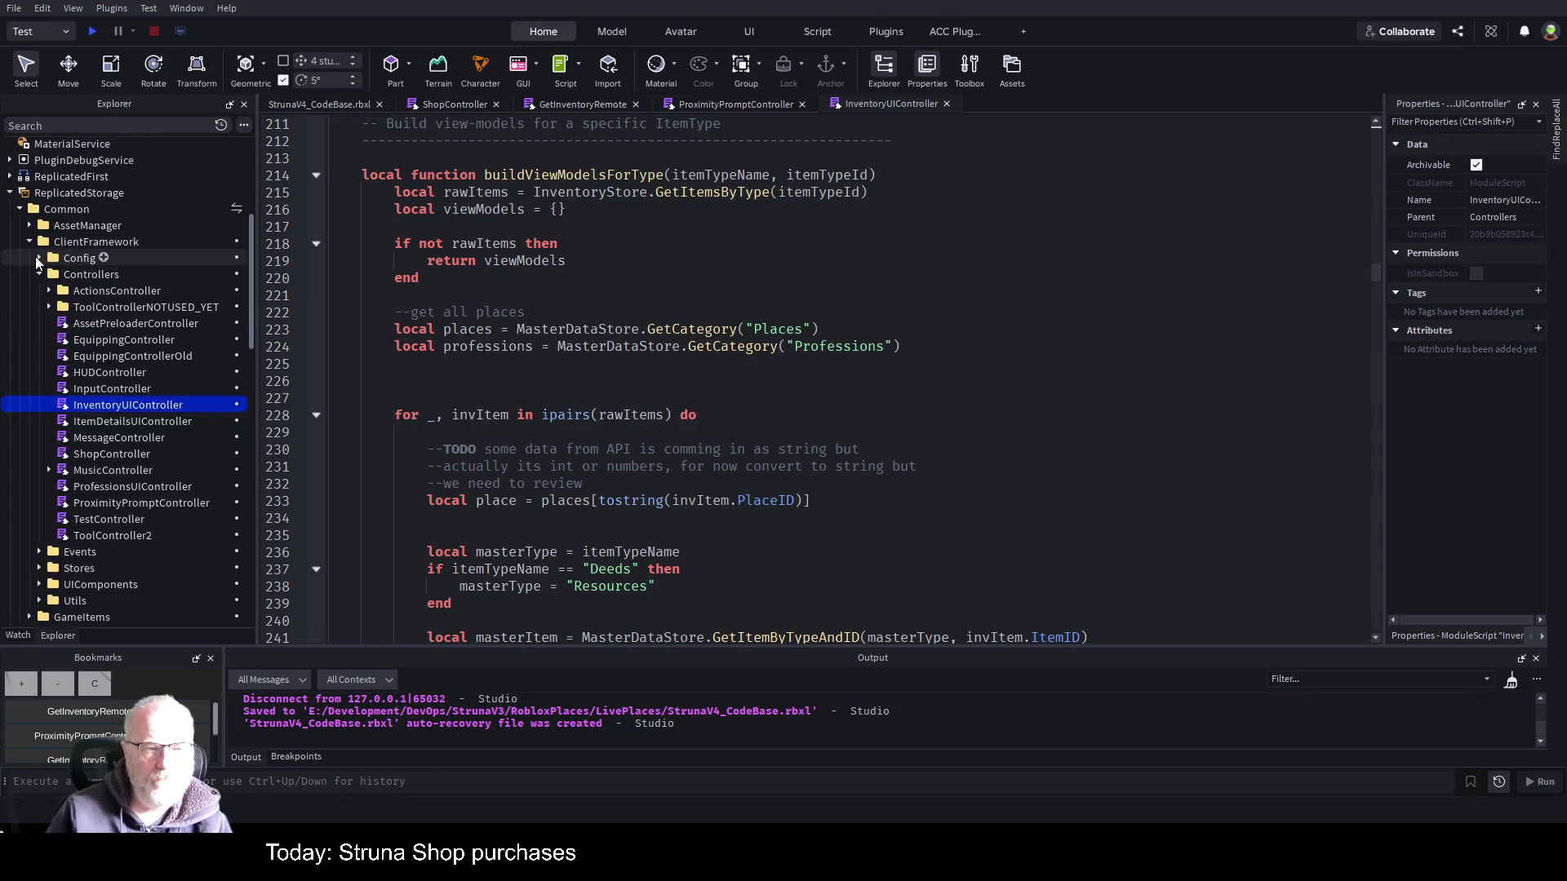
left_click(38, 275)
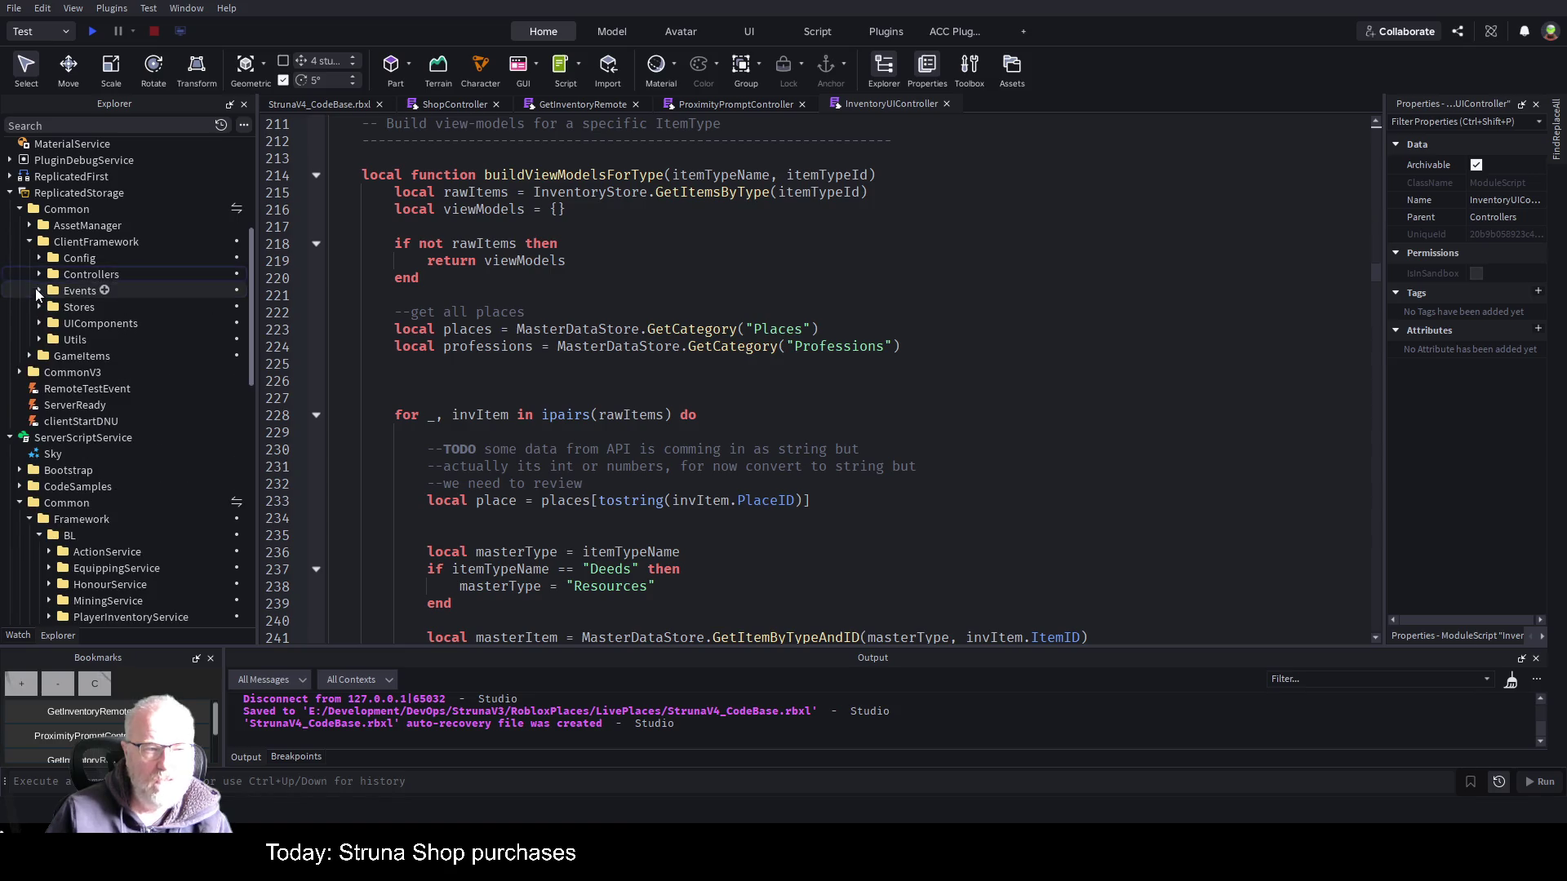
left_click(37, 307)
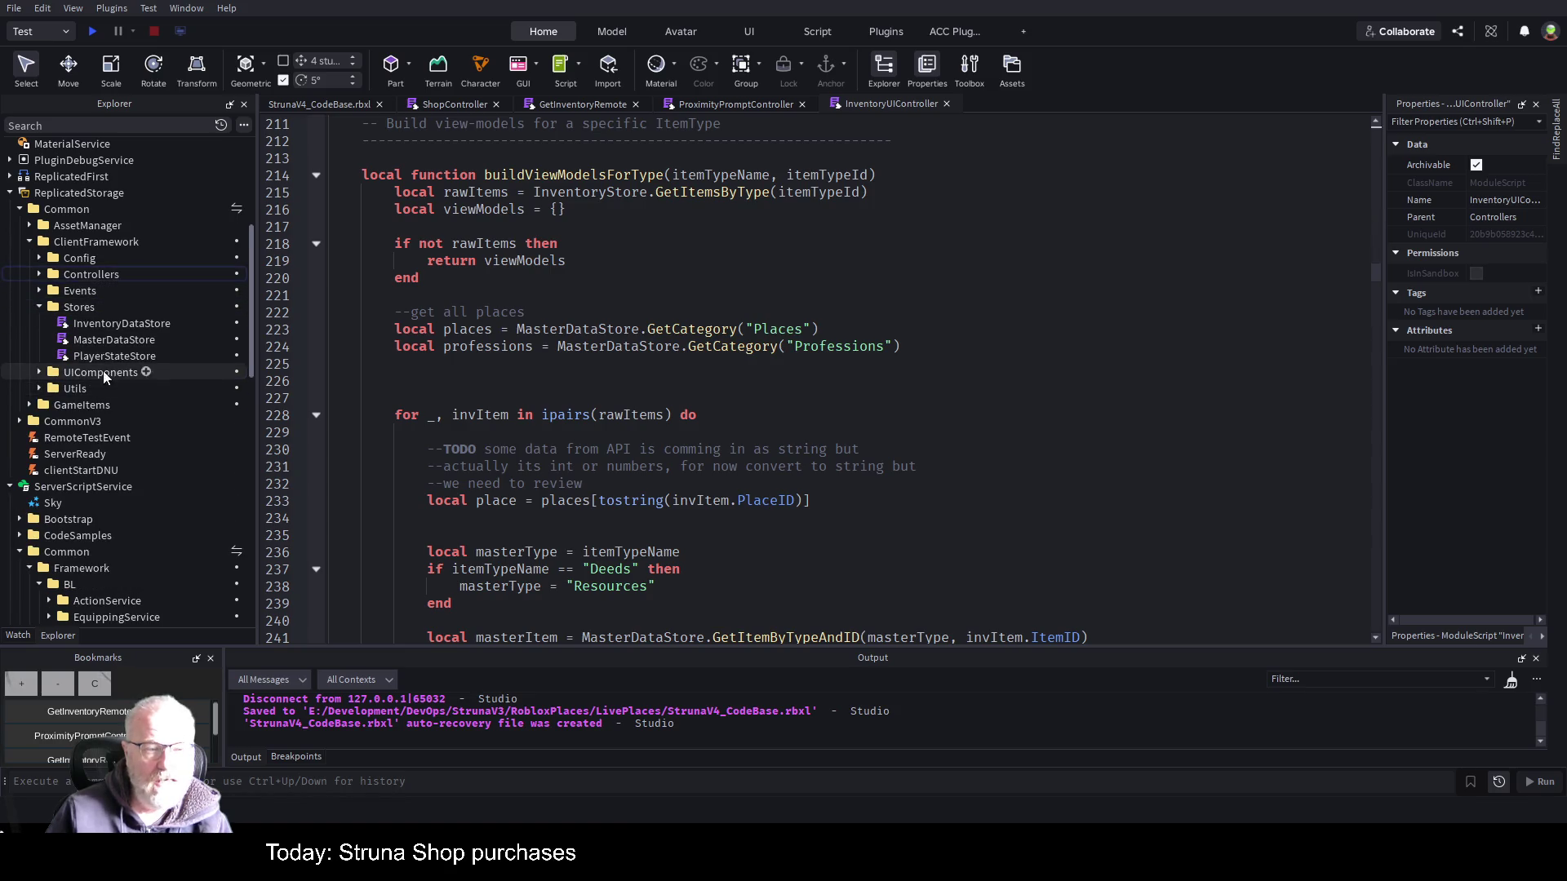
double_click(150, 325)
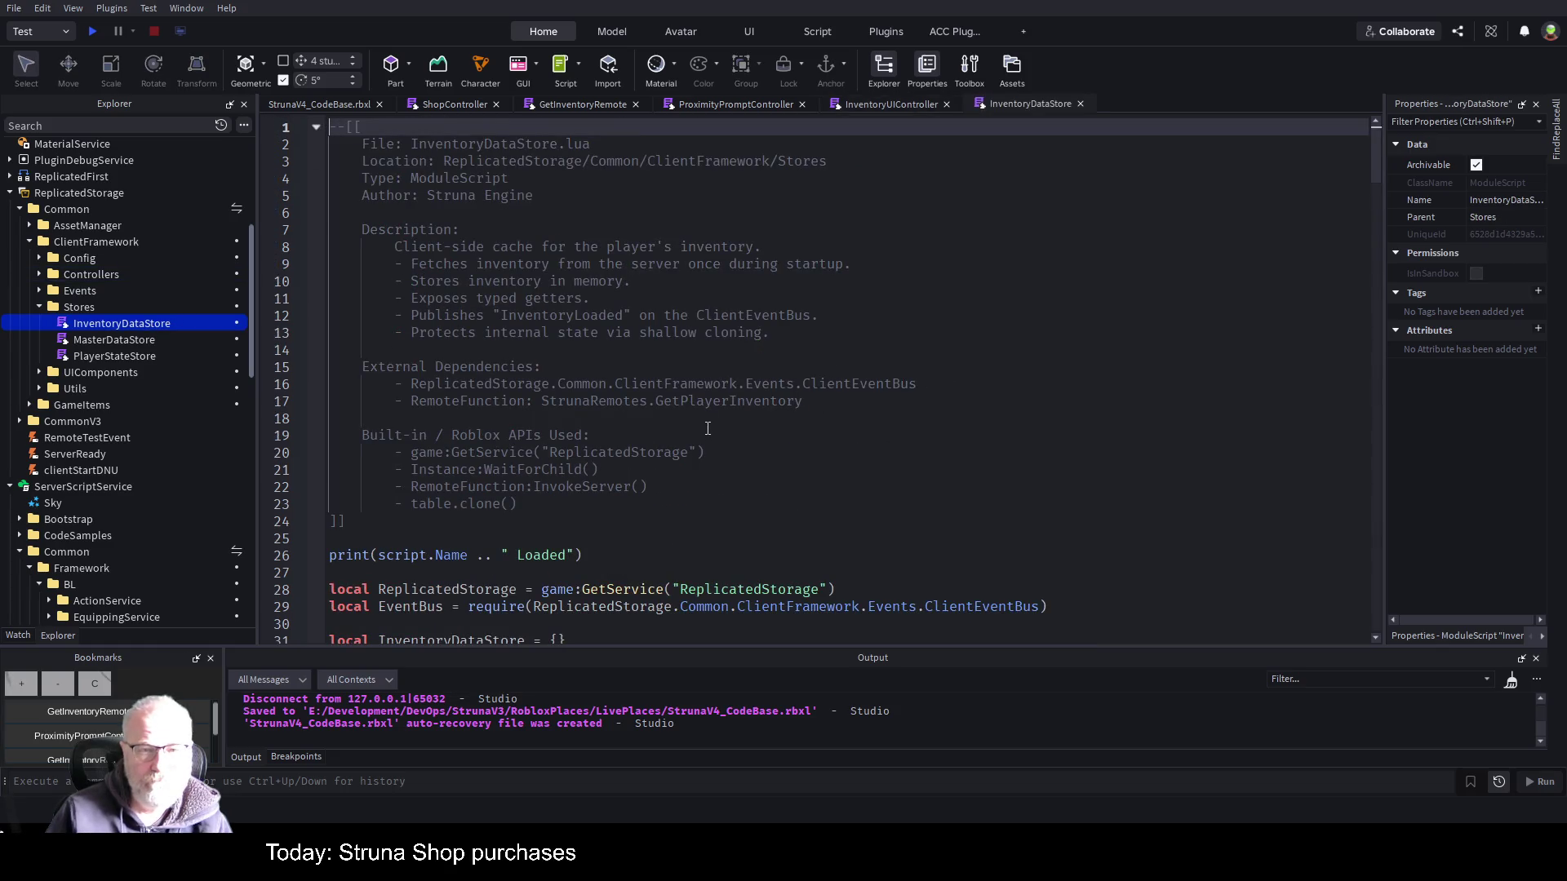
left_click_drag(1385, 565, 1022, 571)
left_click(1396, 635)
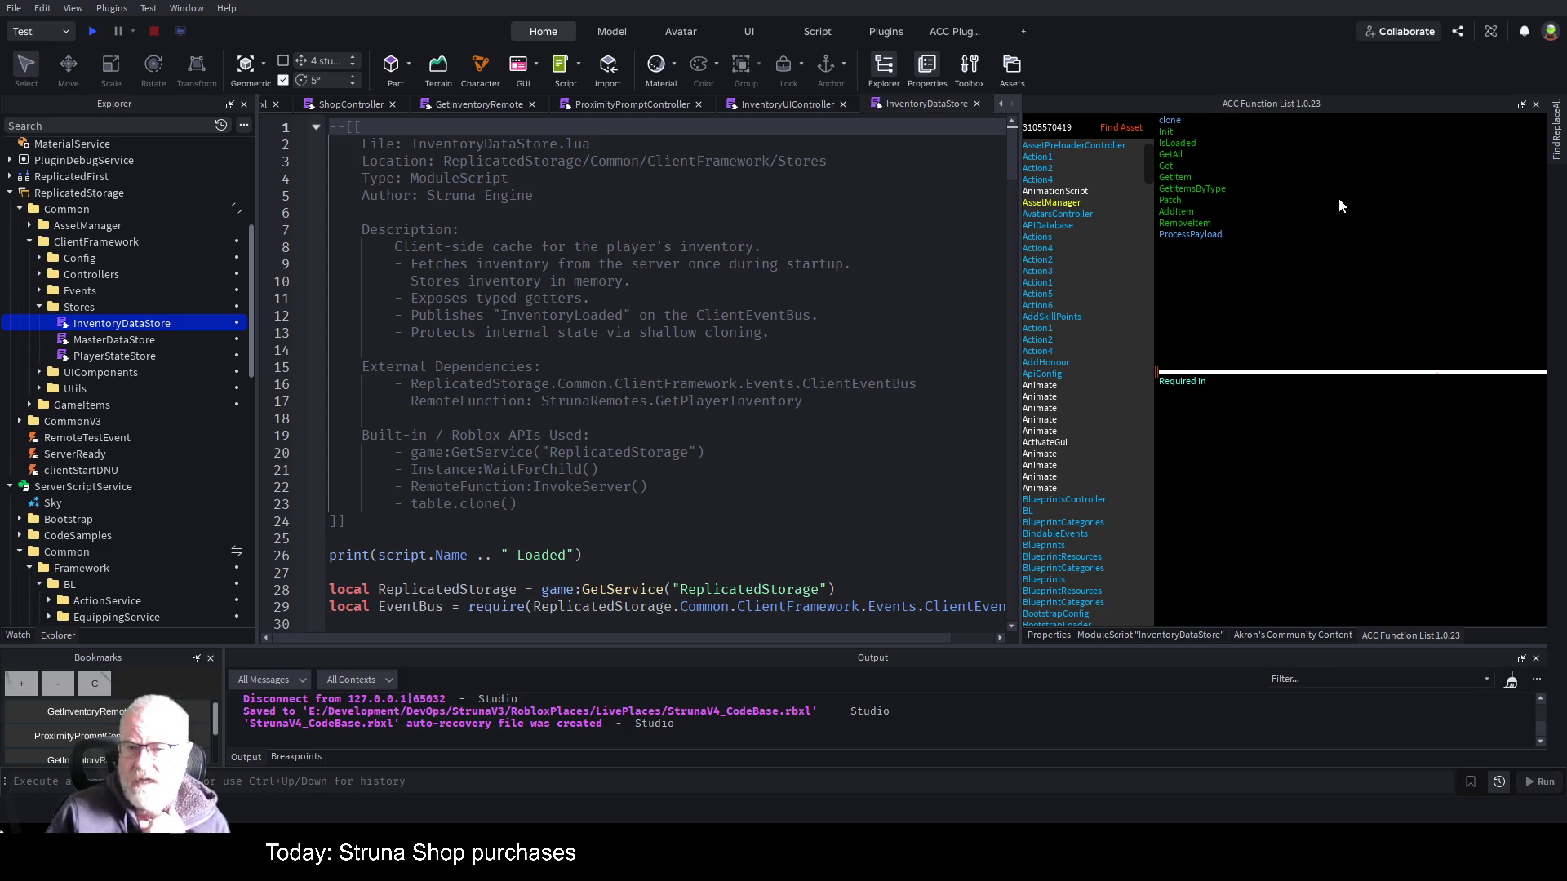
- Jump to the AddItem function at line 137 and place the cursor at the end of line 136
left_click(1174, 212)
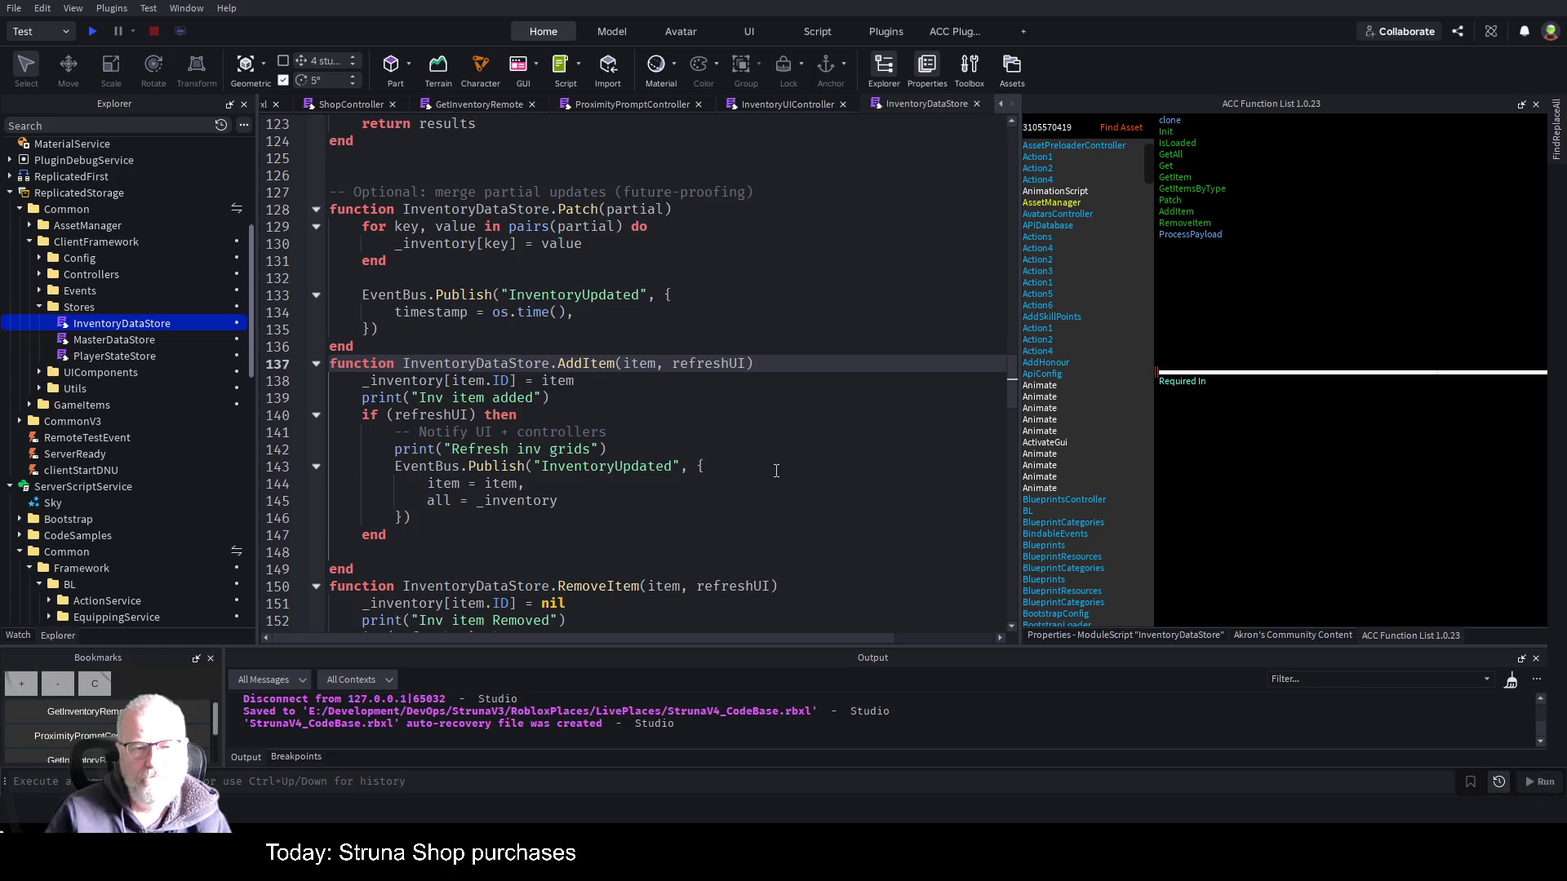
left_click(553, 351)
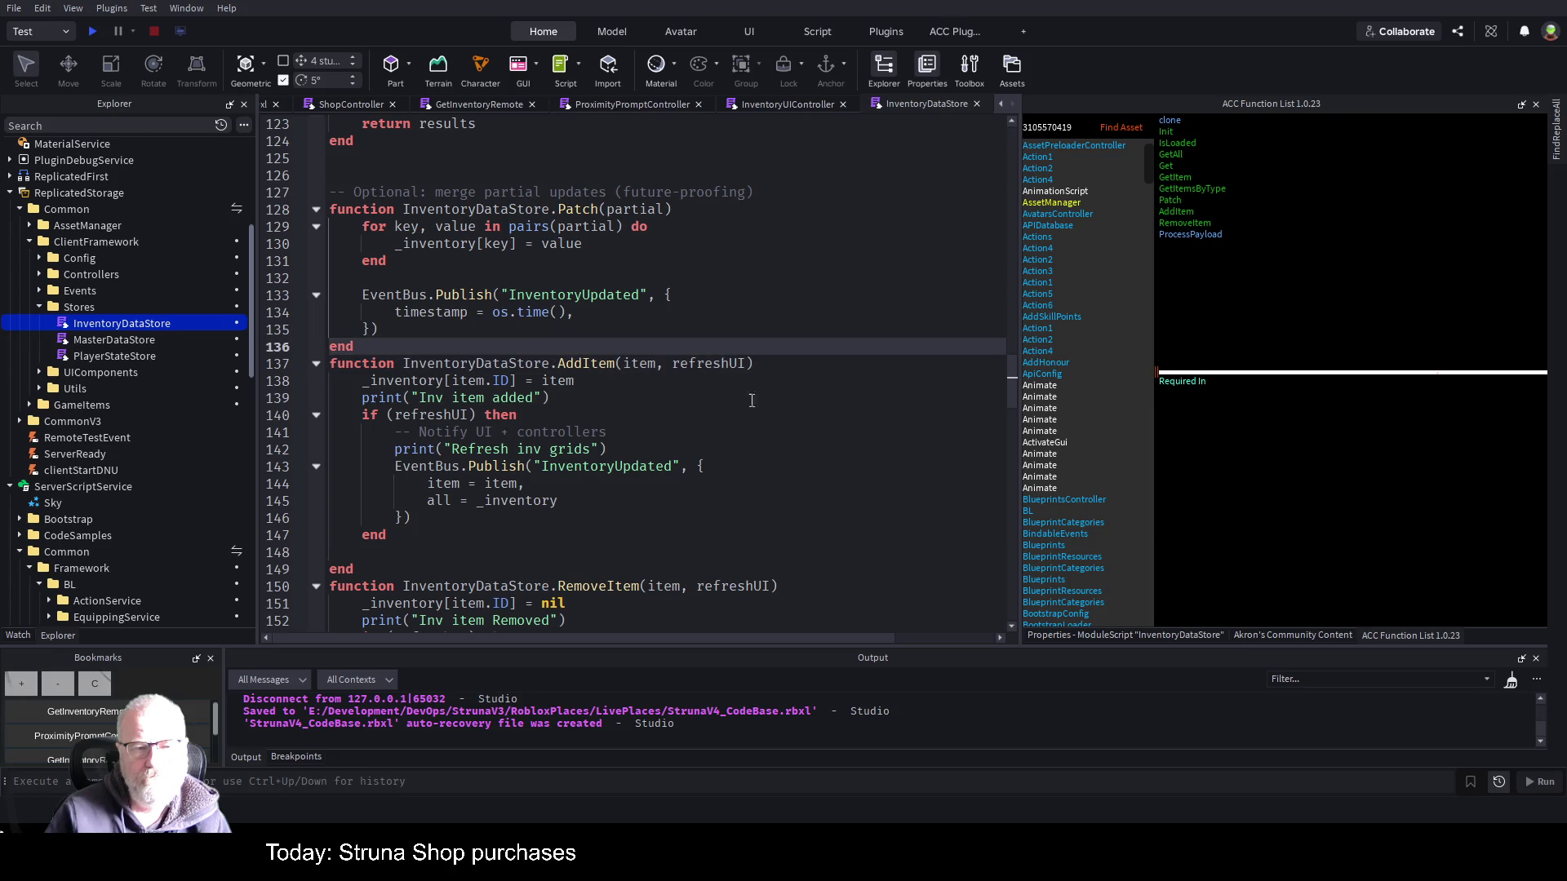
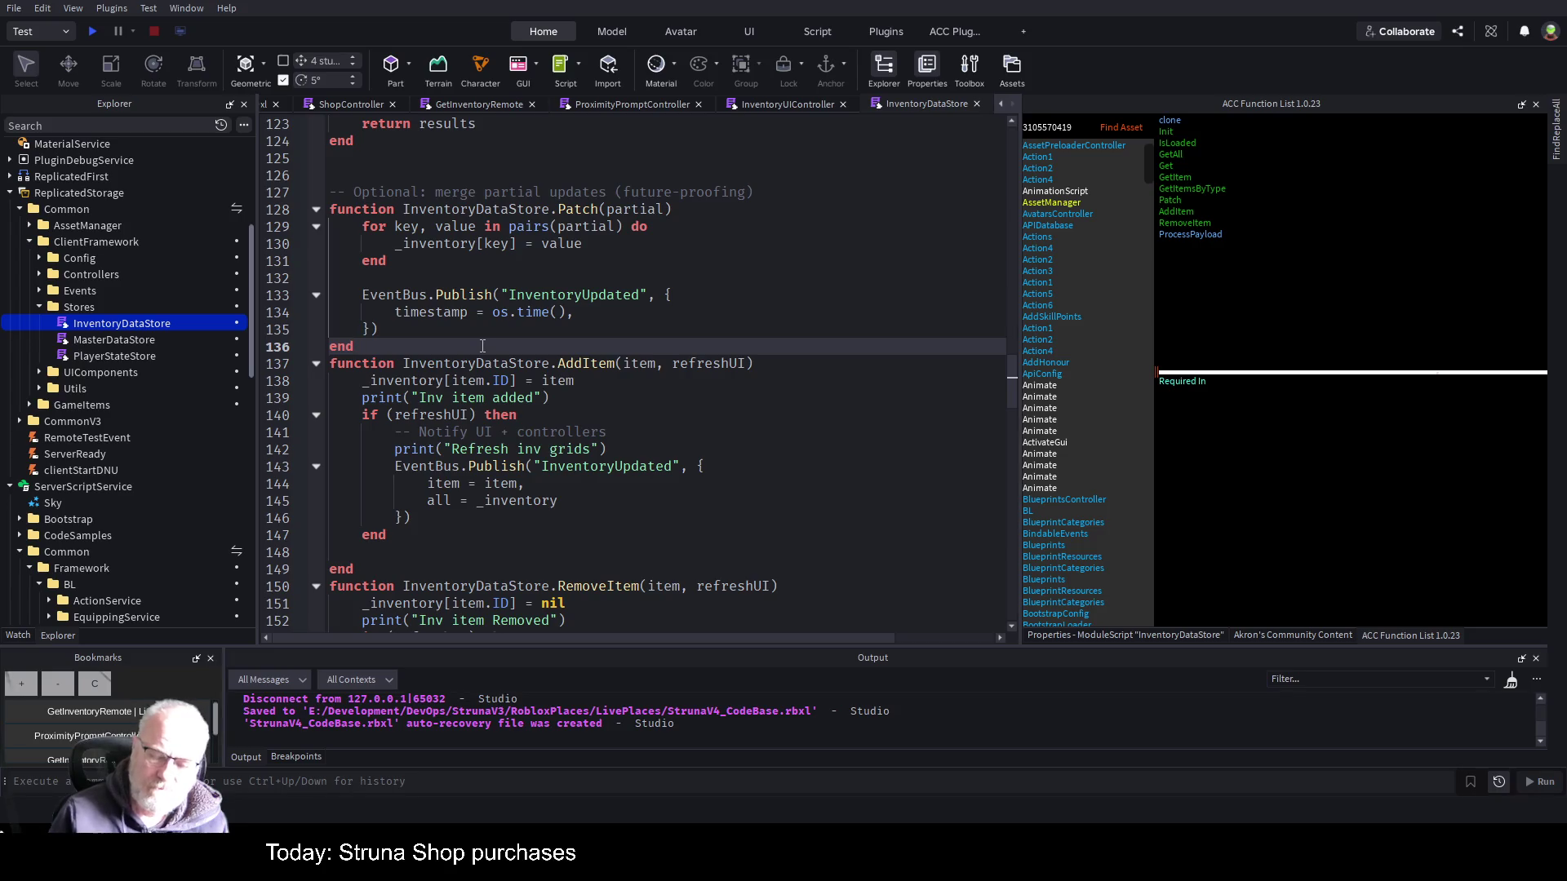
- Add a blank line after the Patch function and highlight the uses of item in AddItem
key("Return")
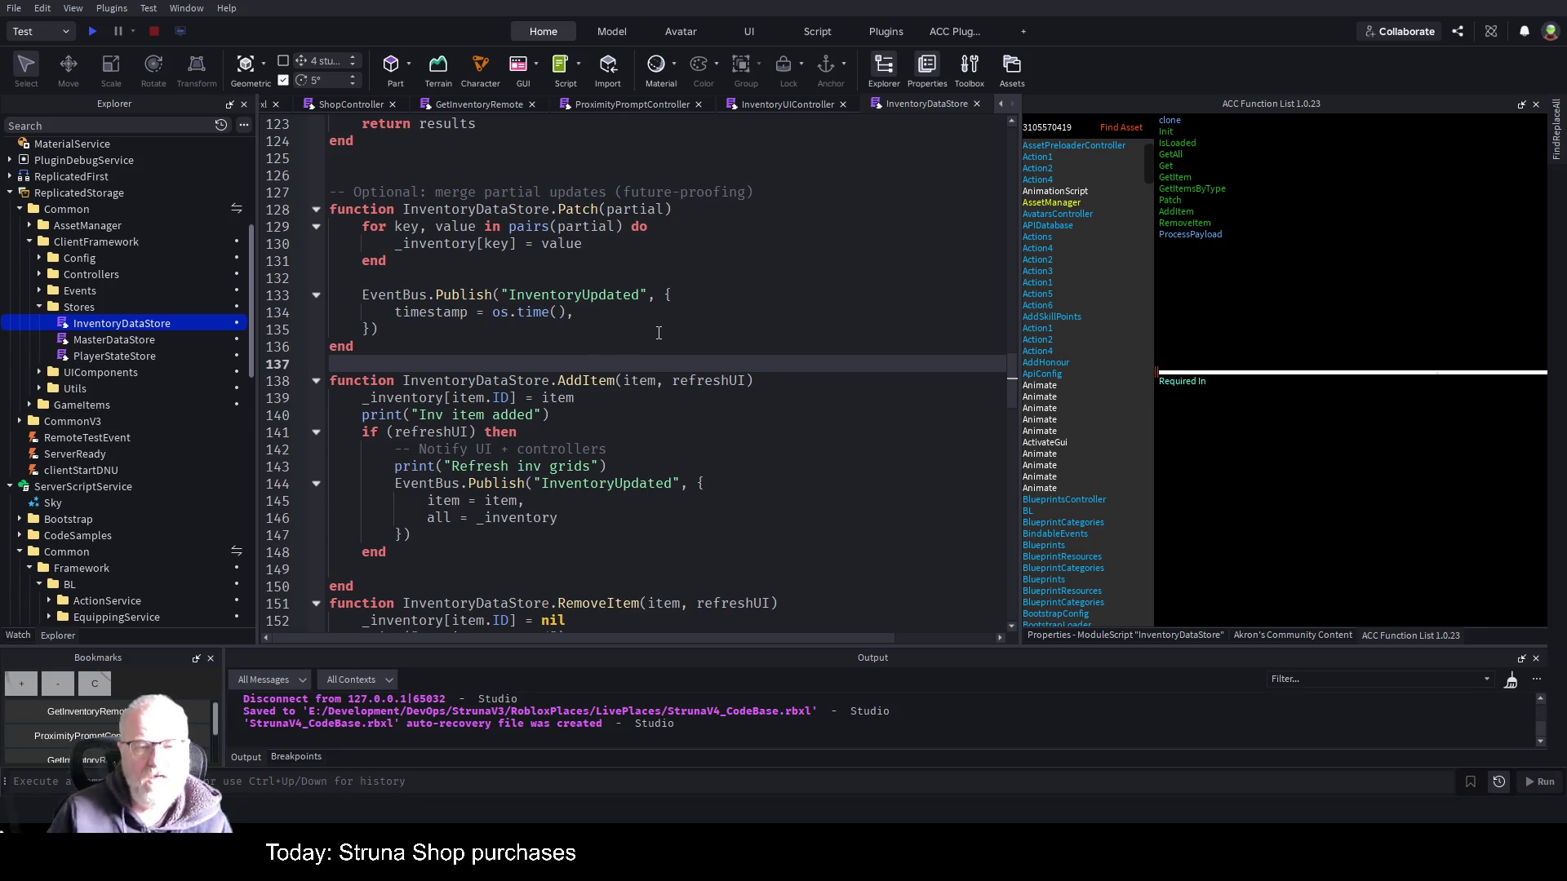
scroll(665, 418, "down", 1)
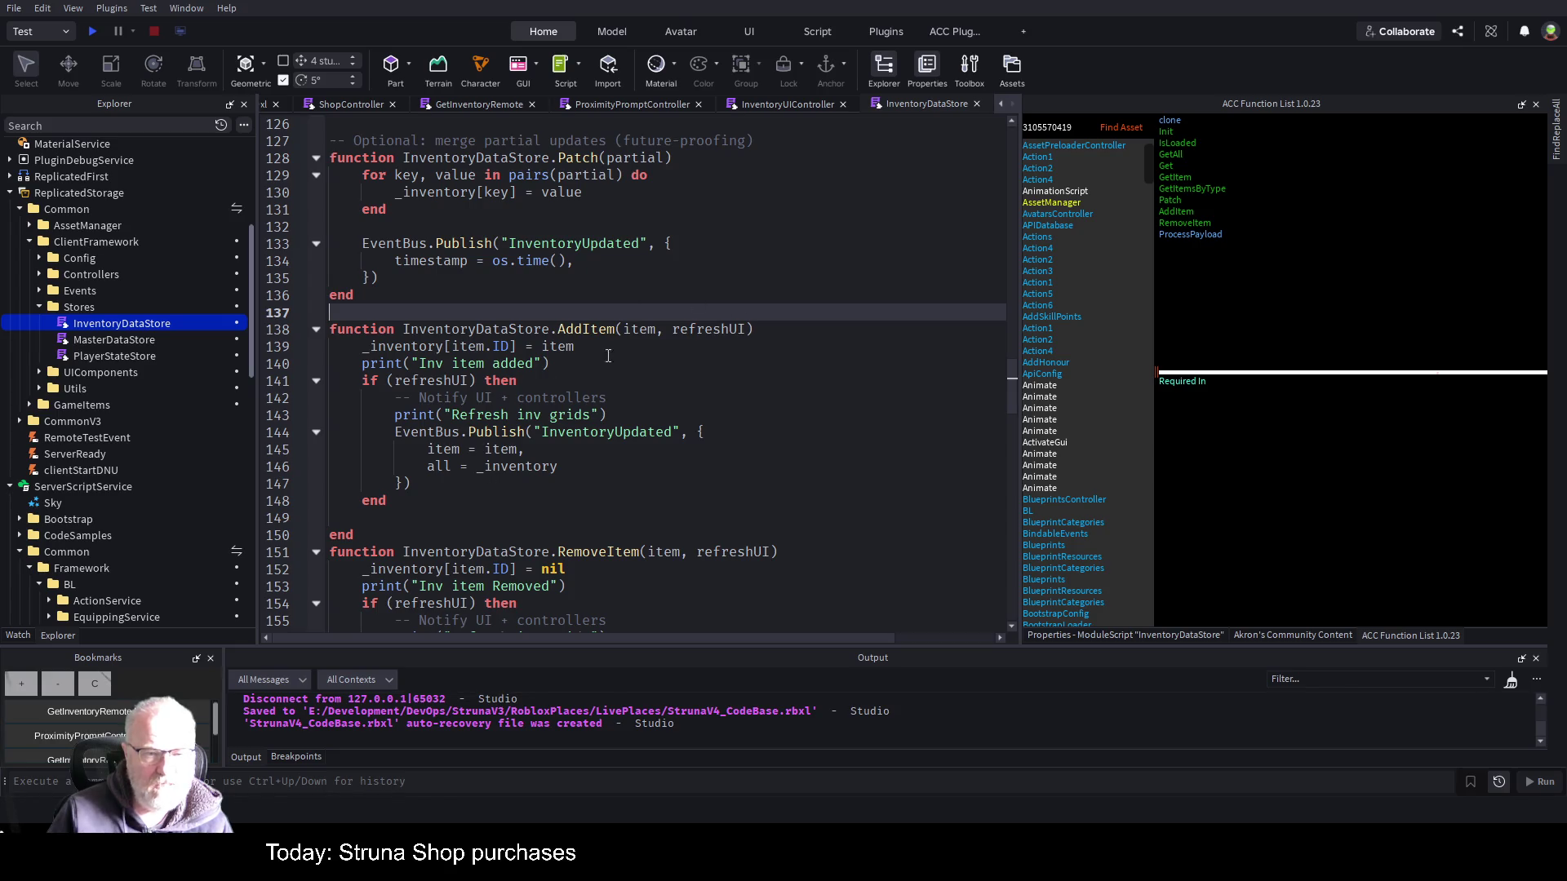
double_click(633, 330)
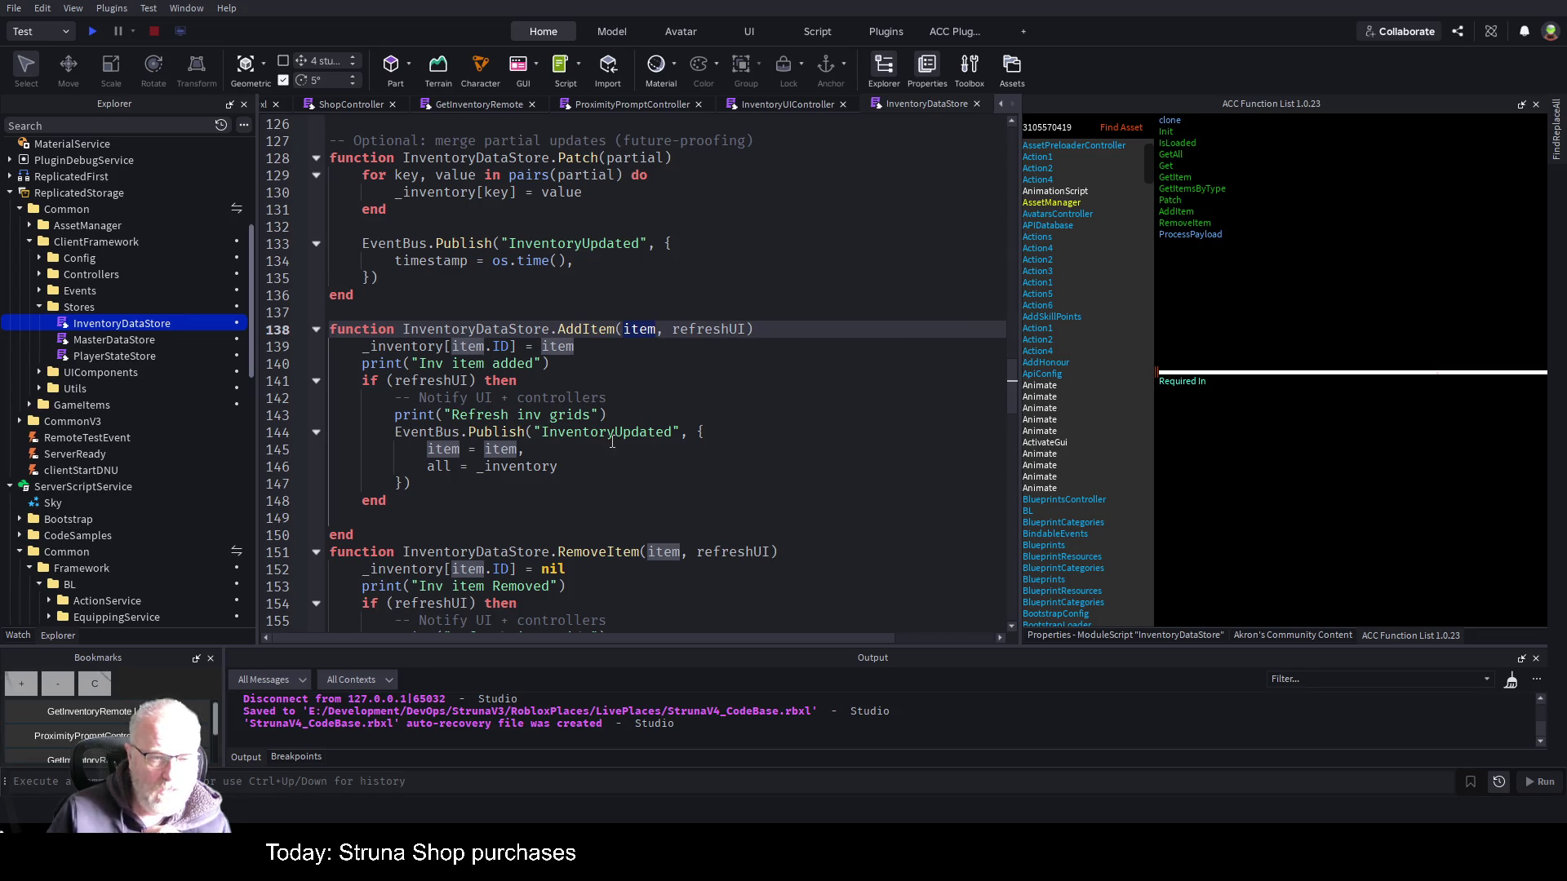
left_click_drag(569, 468, 394, 467)
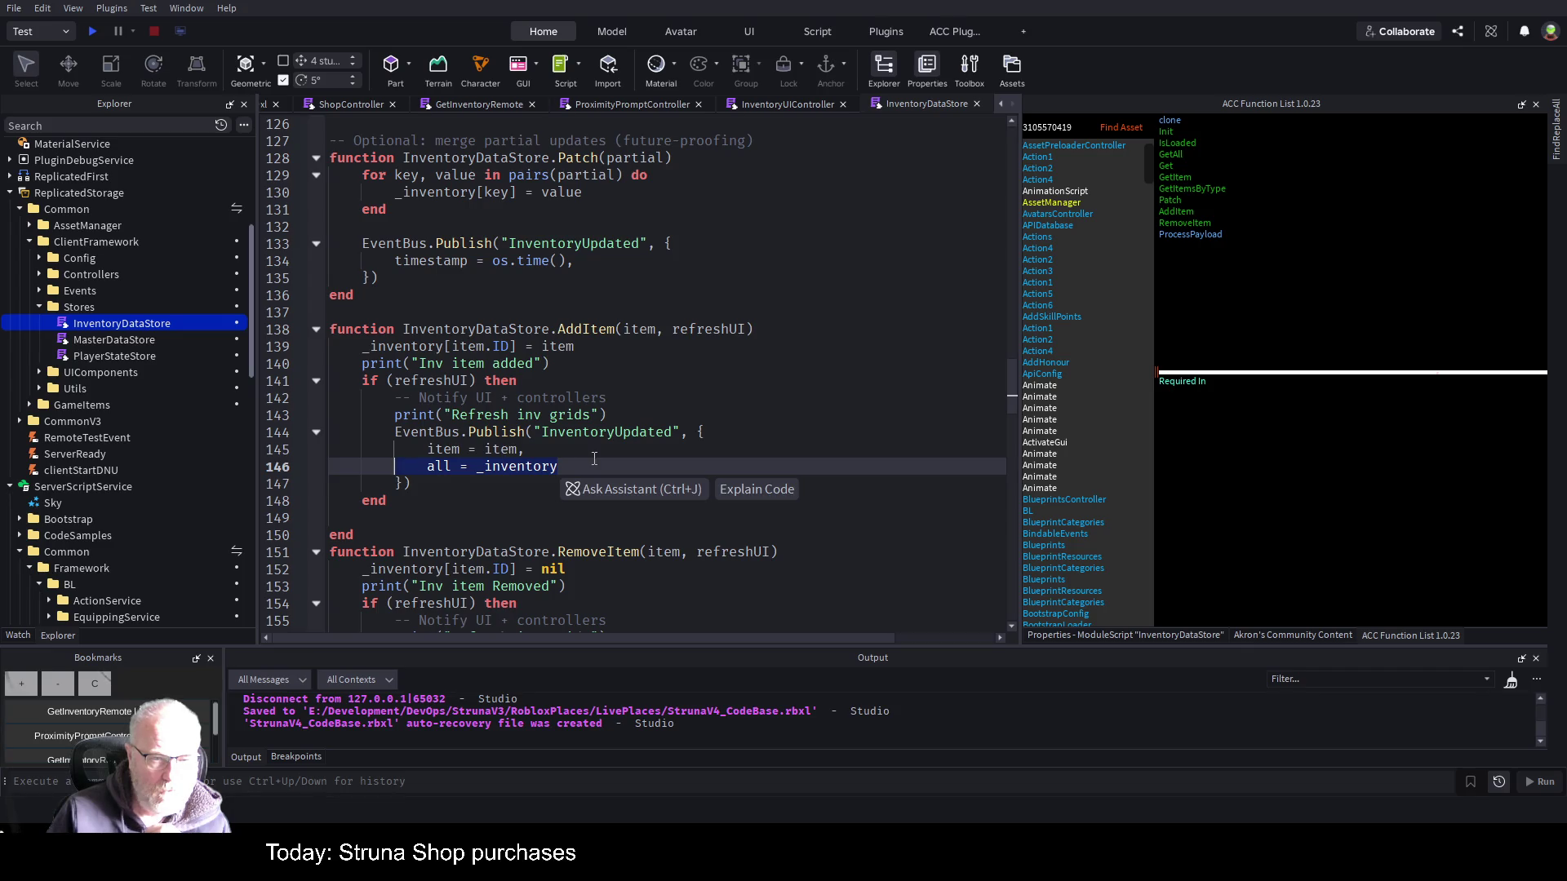
left_click(622, 453)
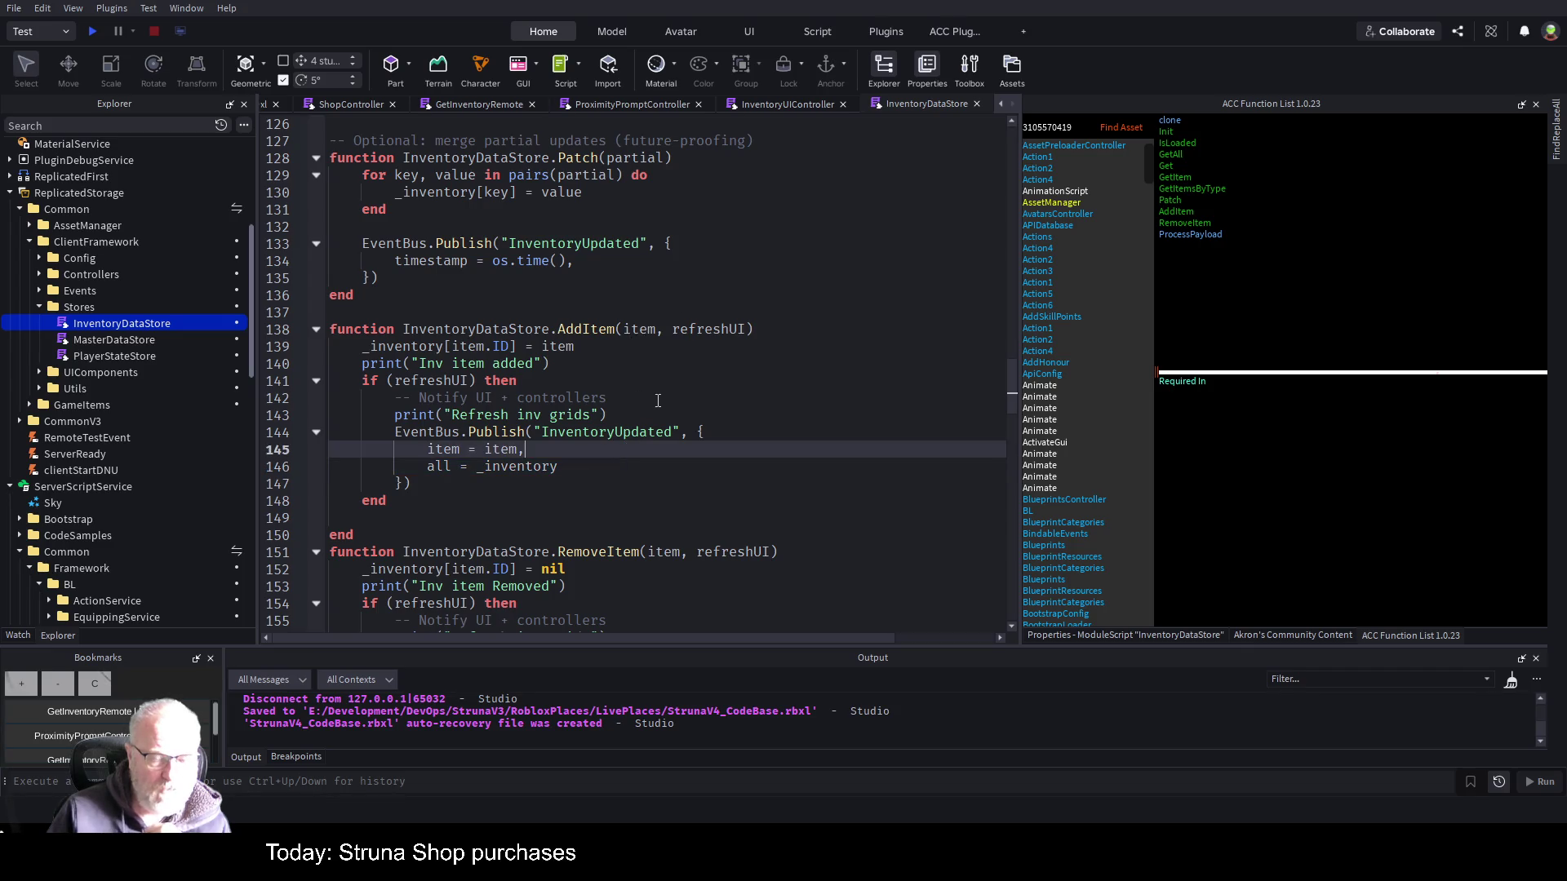
- Review AddItem's InventoryUpdated event and function name, then bring up the GetInventoryRemote script
left_click(743, 504)
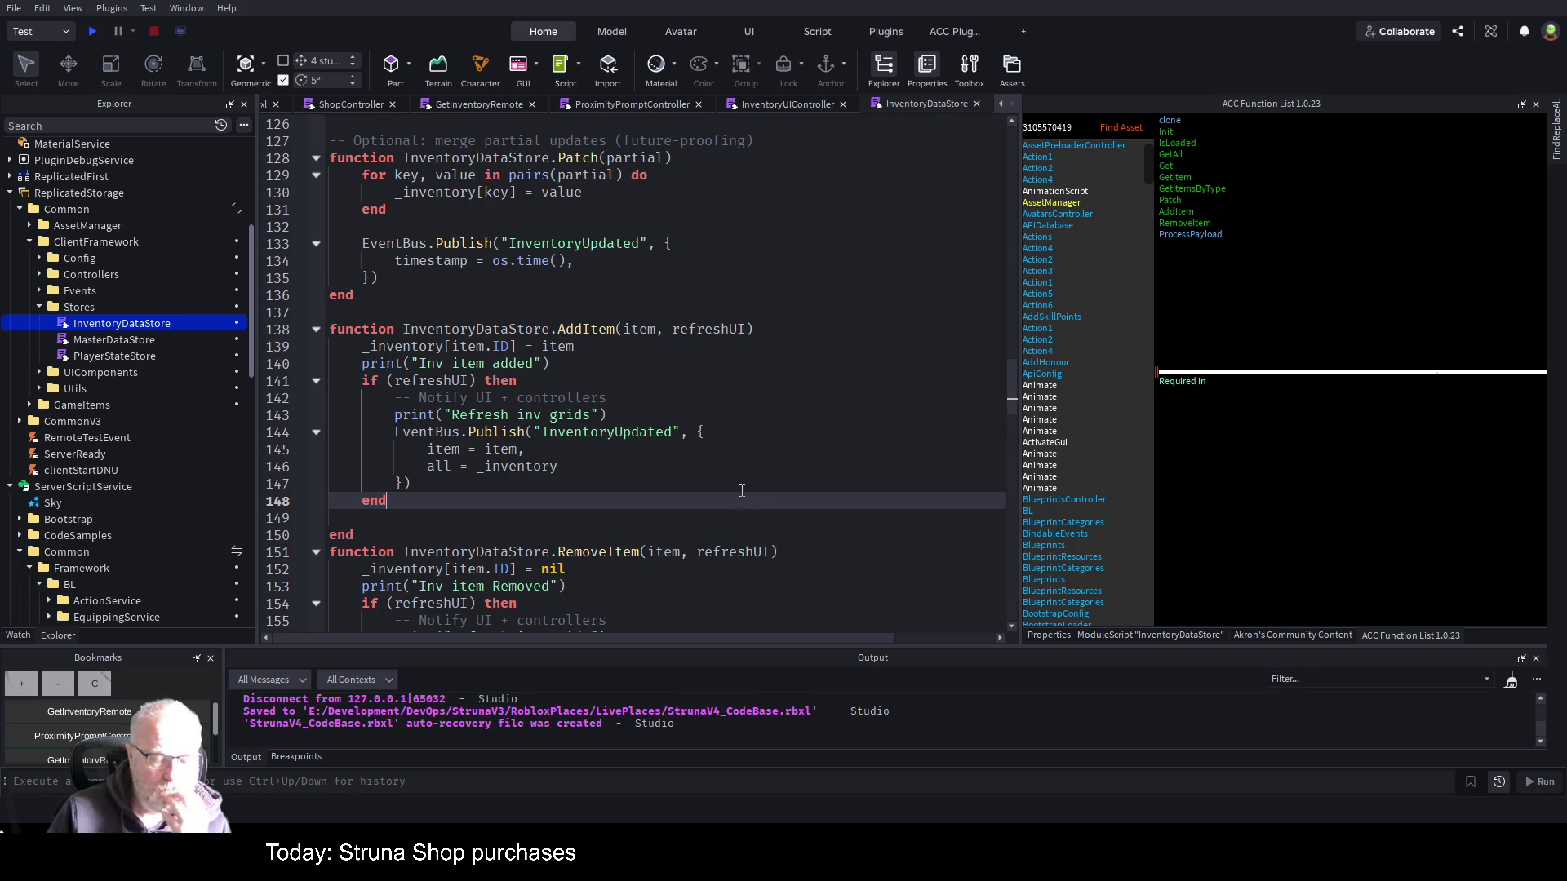
double_click(618, 439)
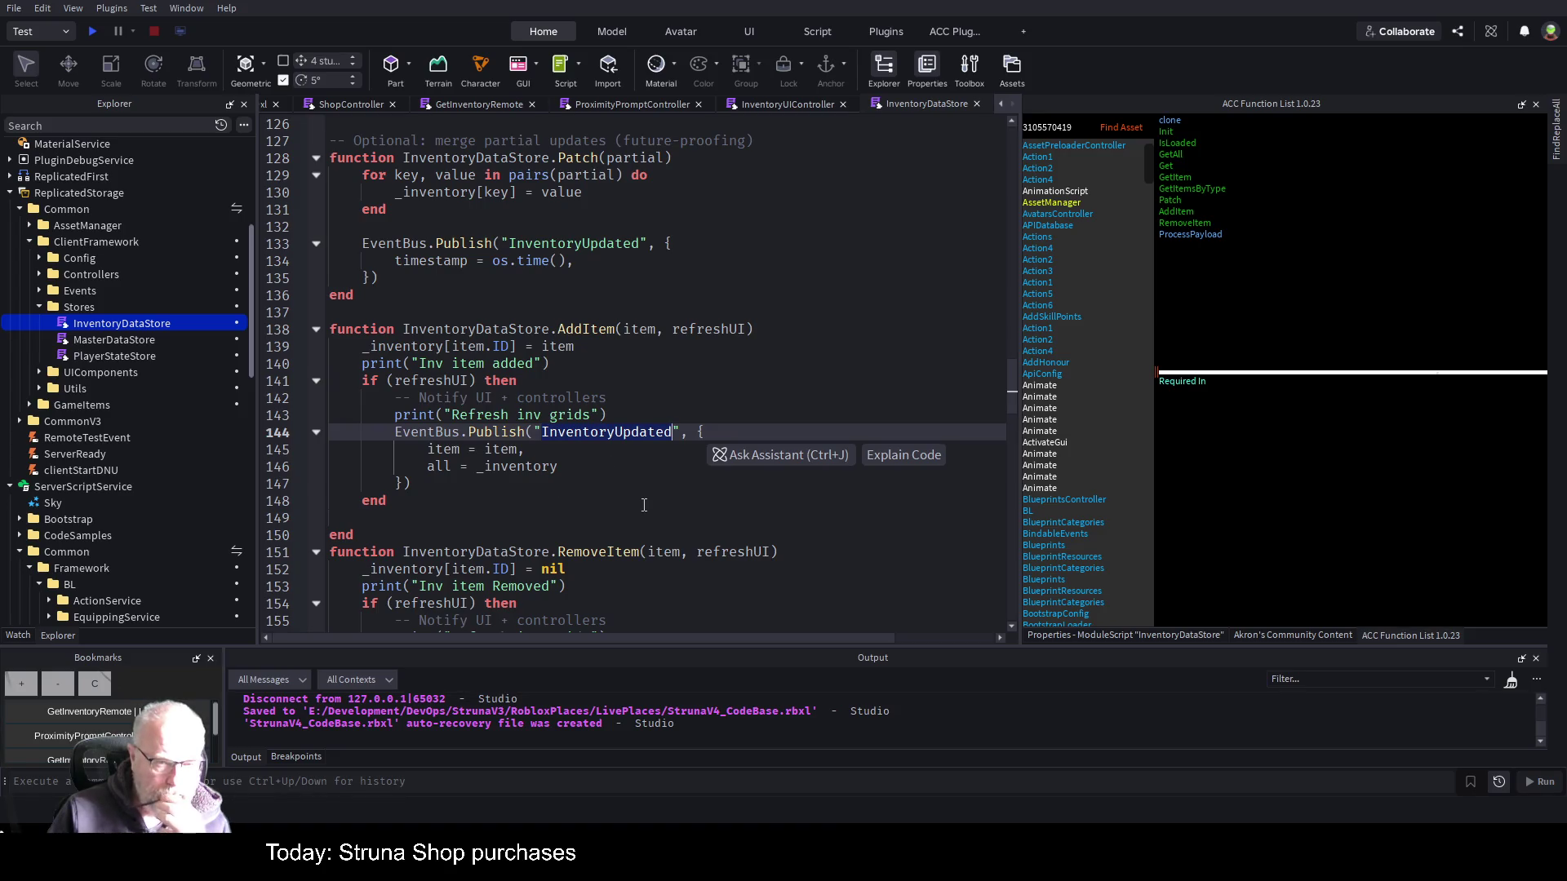
left_click(575, 467)
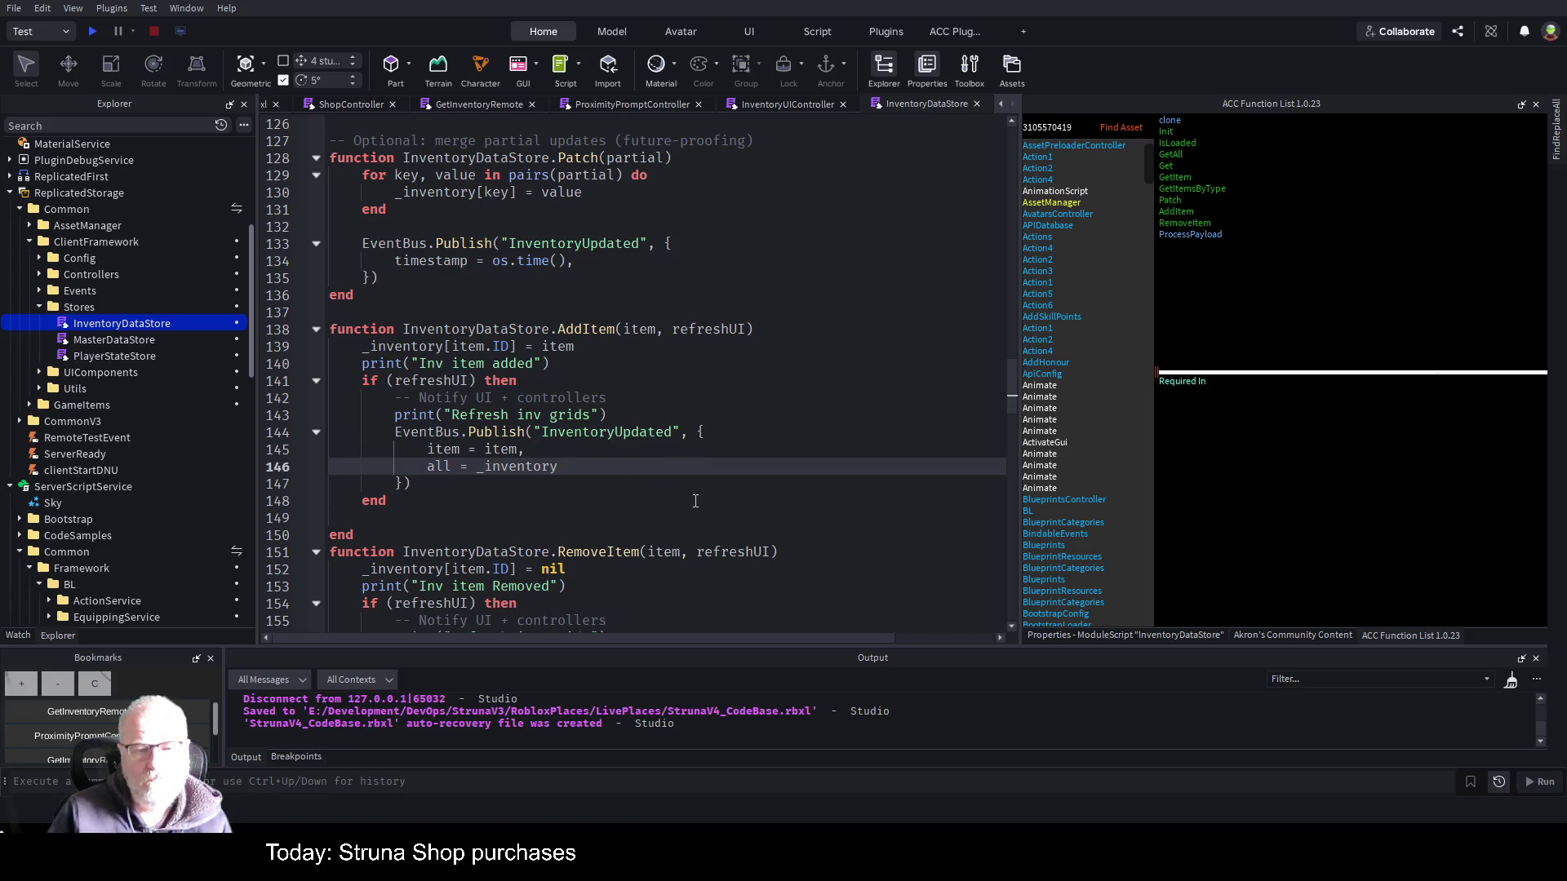
left_click(586, 518)
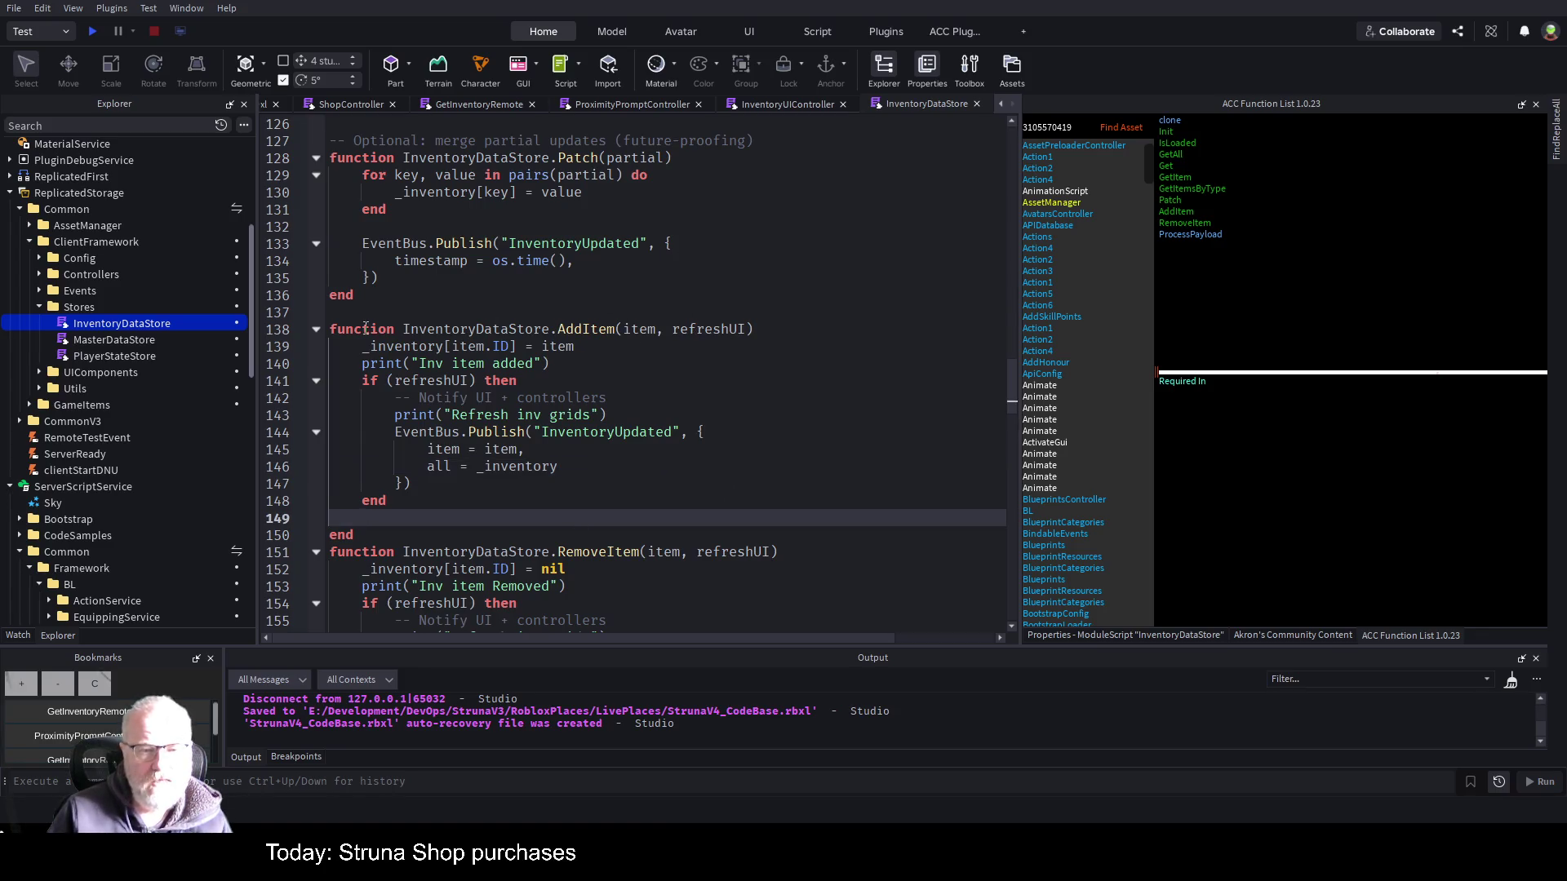
left_click_drag(404, 329, 616, 329)
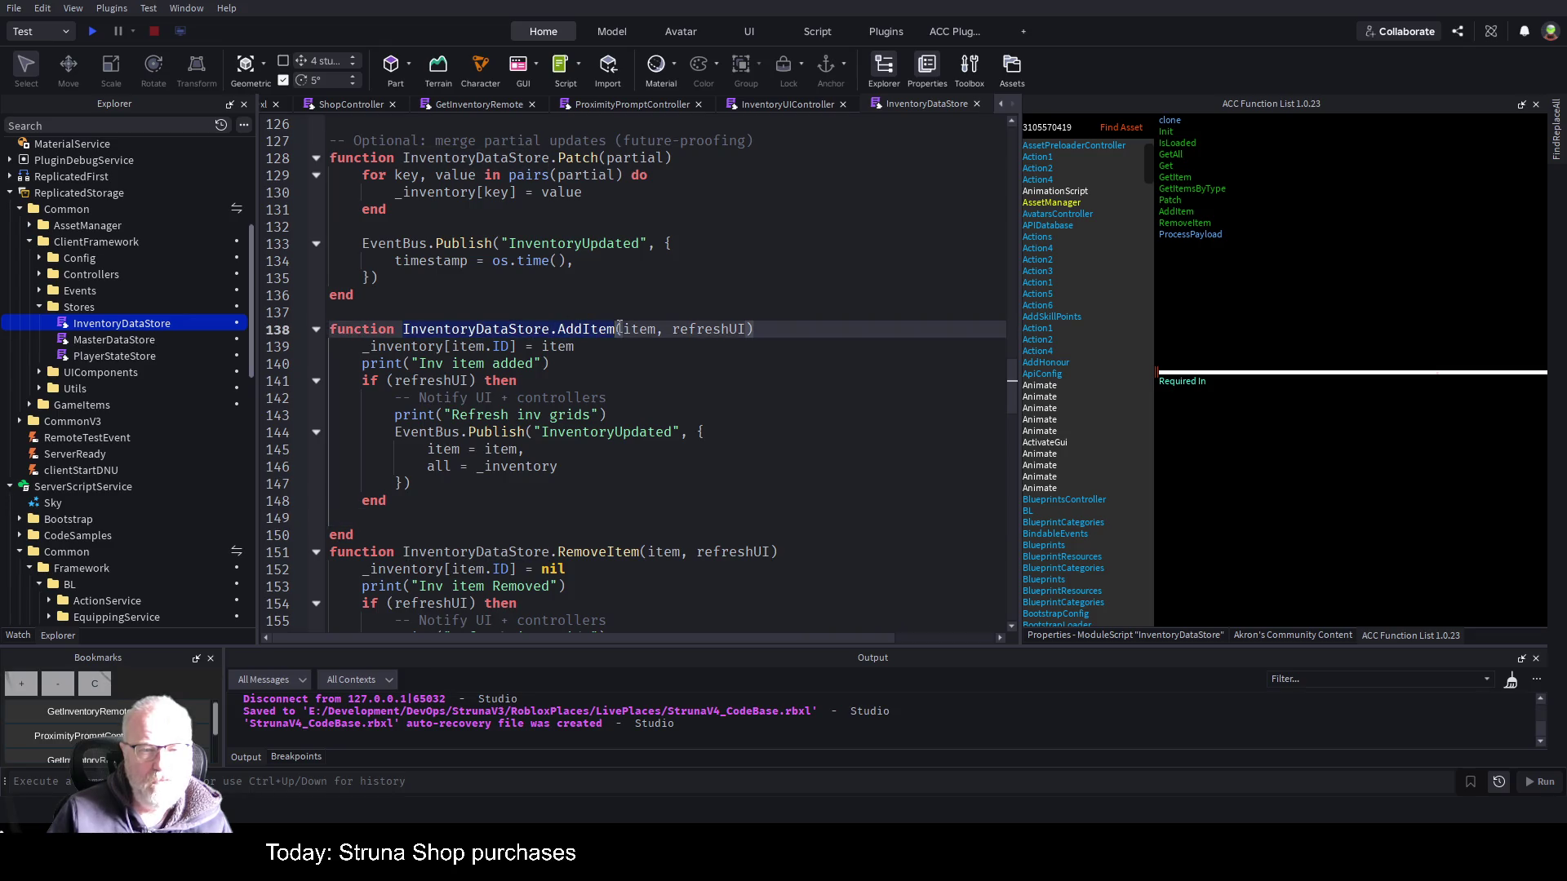
left_click(488, 105)
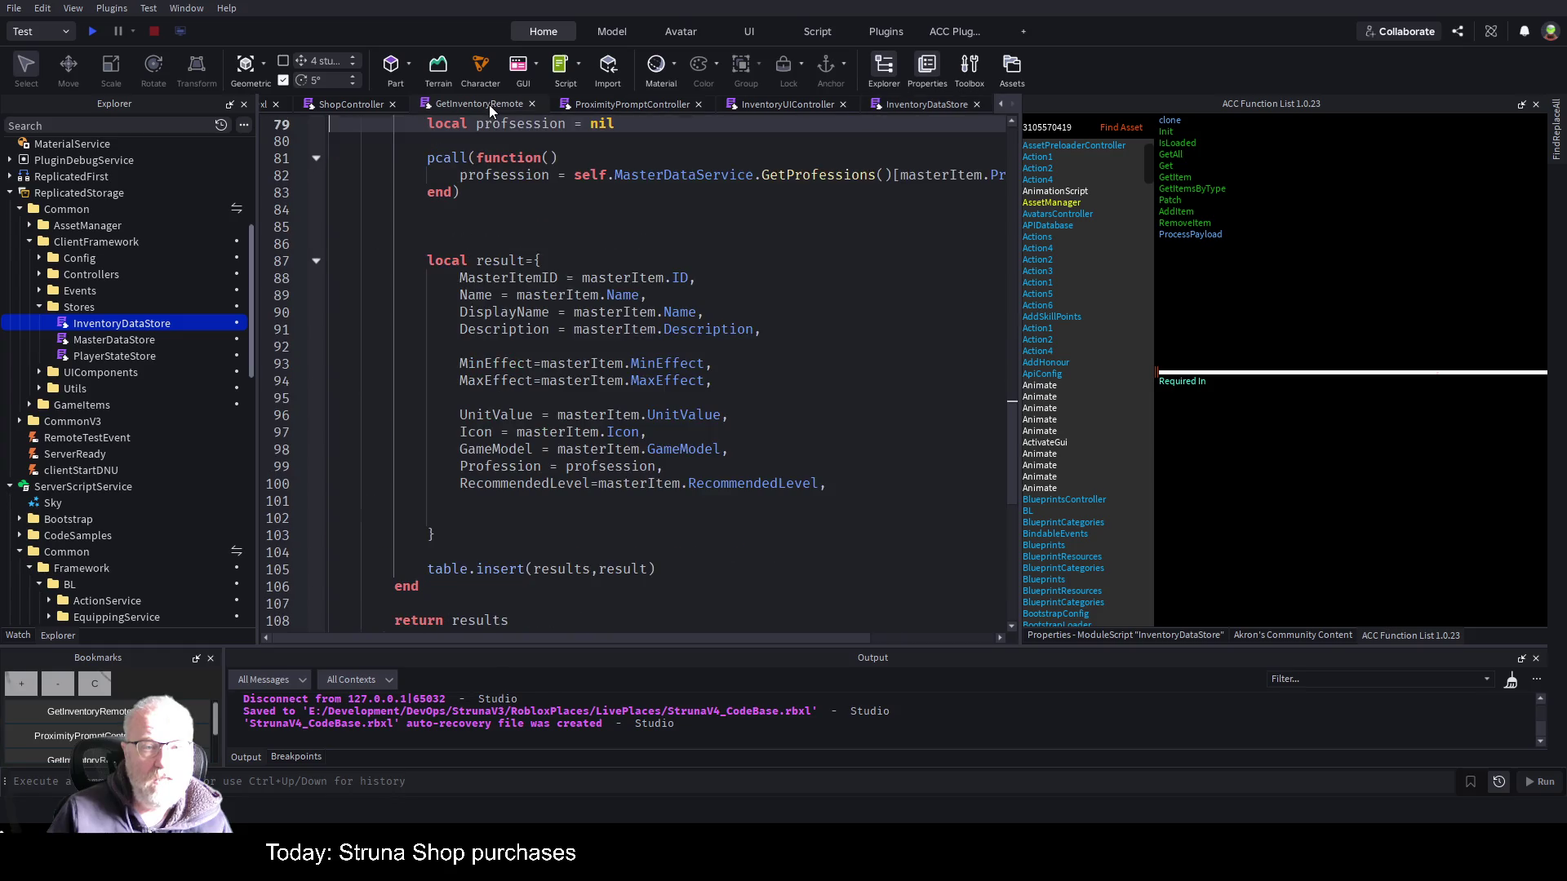
- Add an InventoryDataStore.AddItem call on line 307 of ShopController's Buy click handler
left_click(356, 105)
left_click(532, 438)
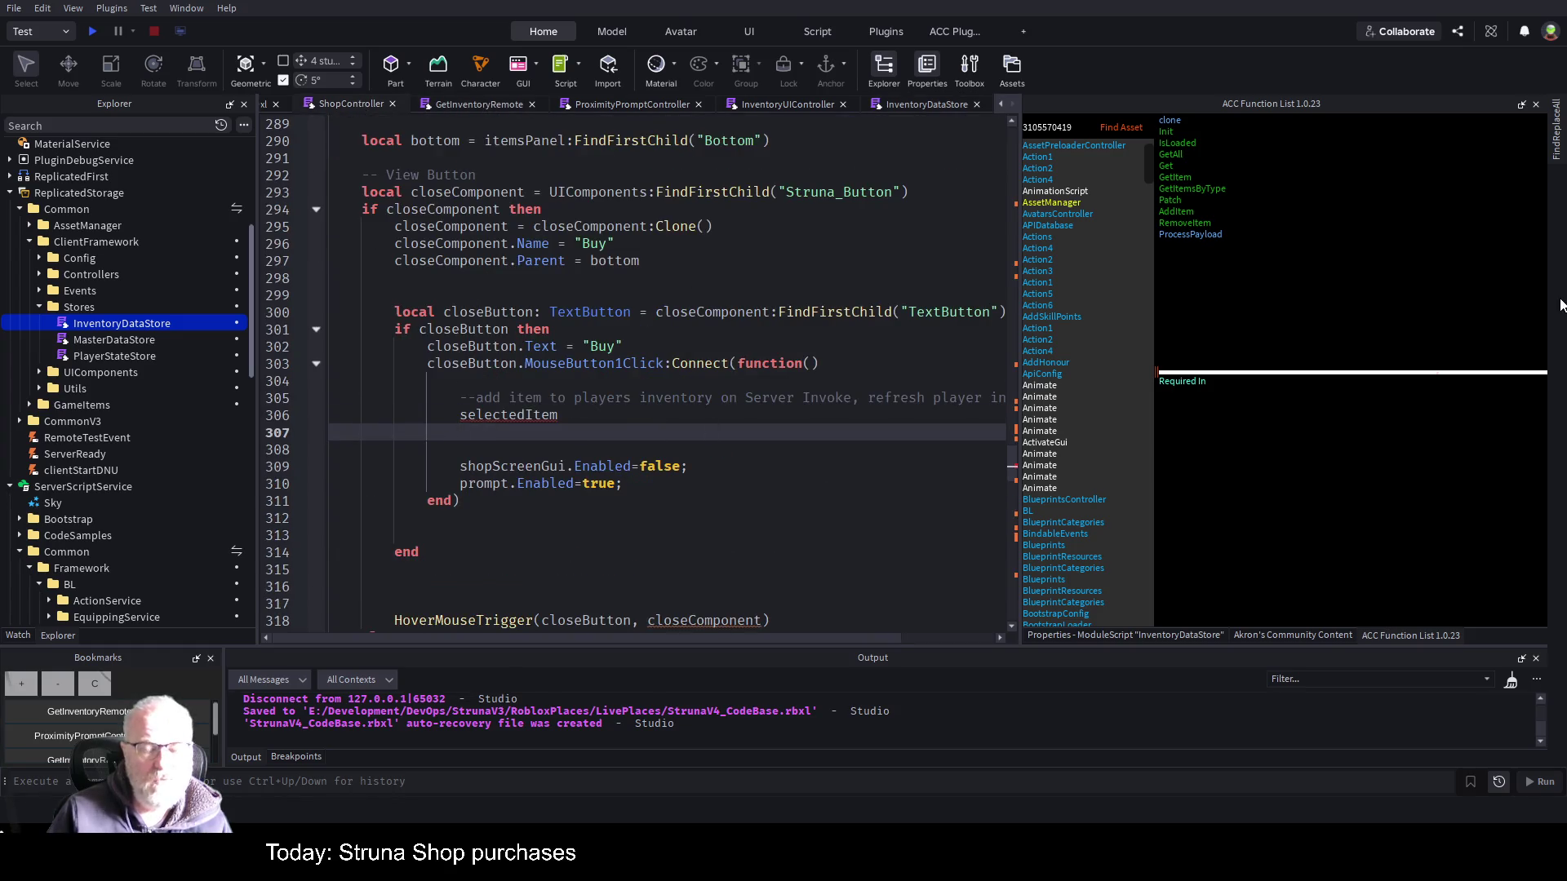
type("InventoryDataStore.AddItem")
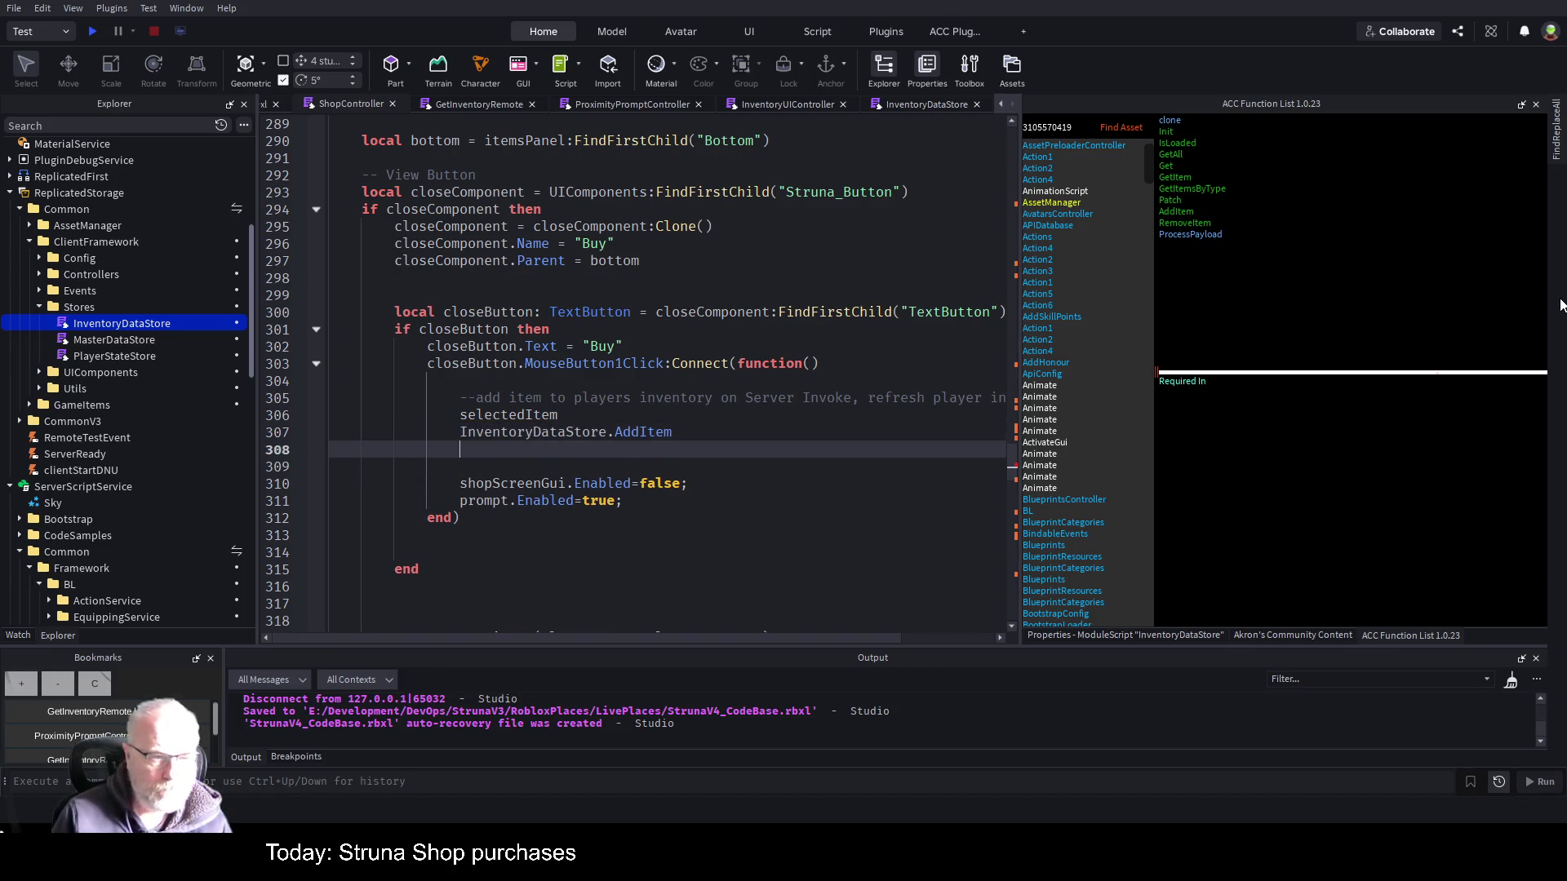
key("Return")
- Fold the Init function, then select ShopController in the Explorer
scroll(597, 377, "up", 3)
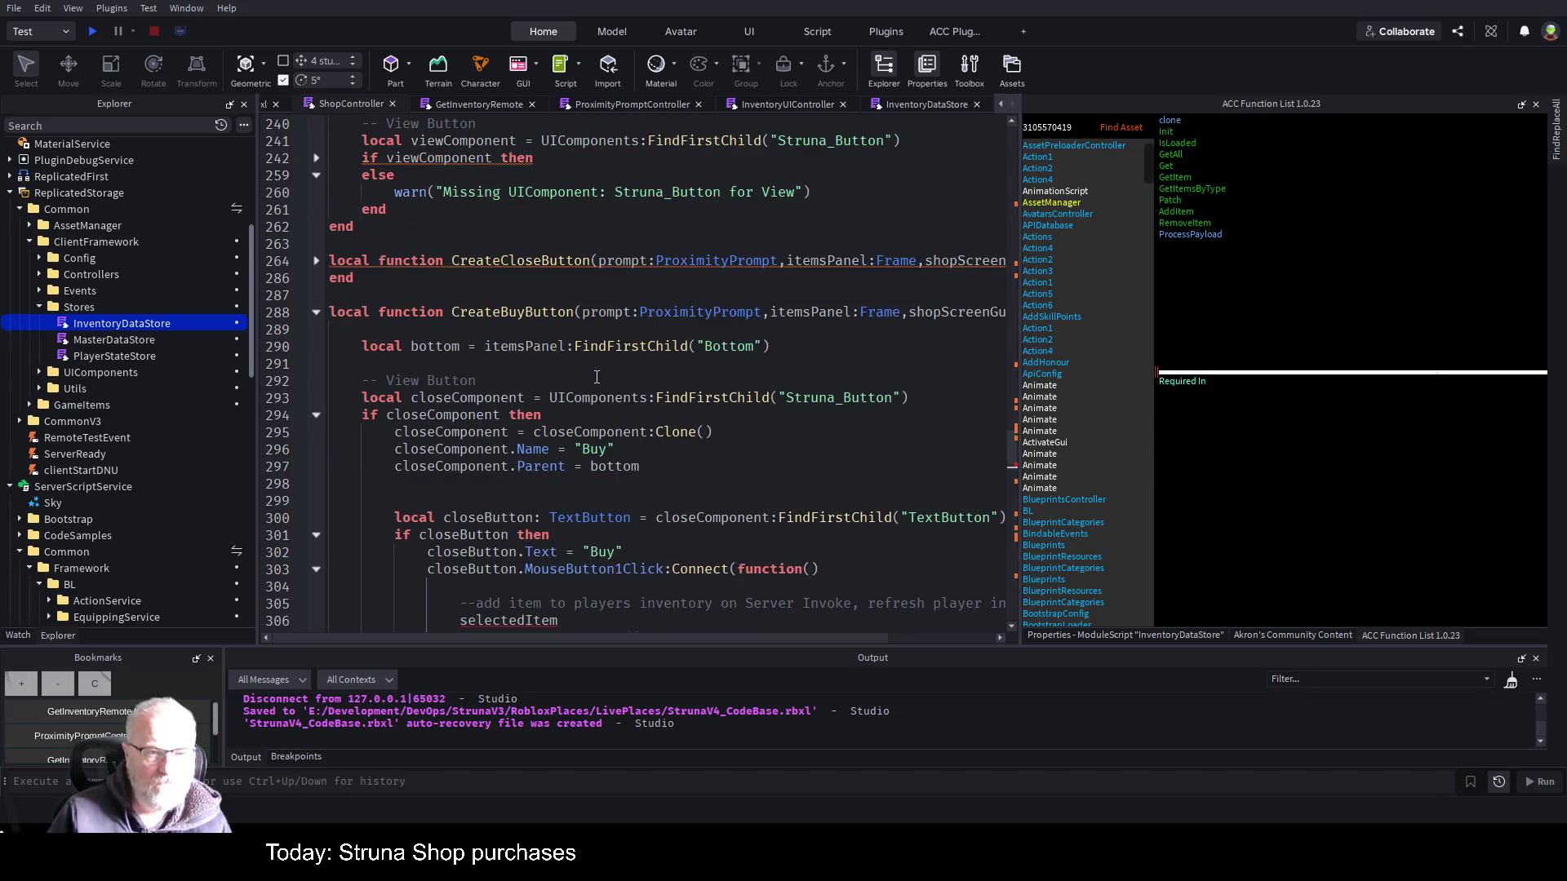
scroll(597, 377, "up", 10)
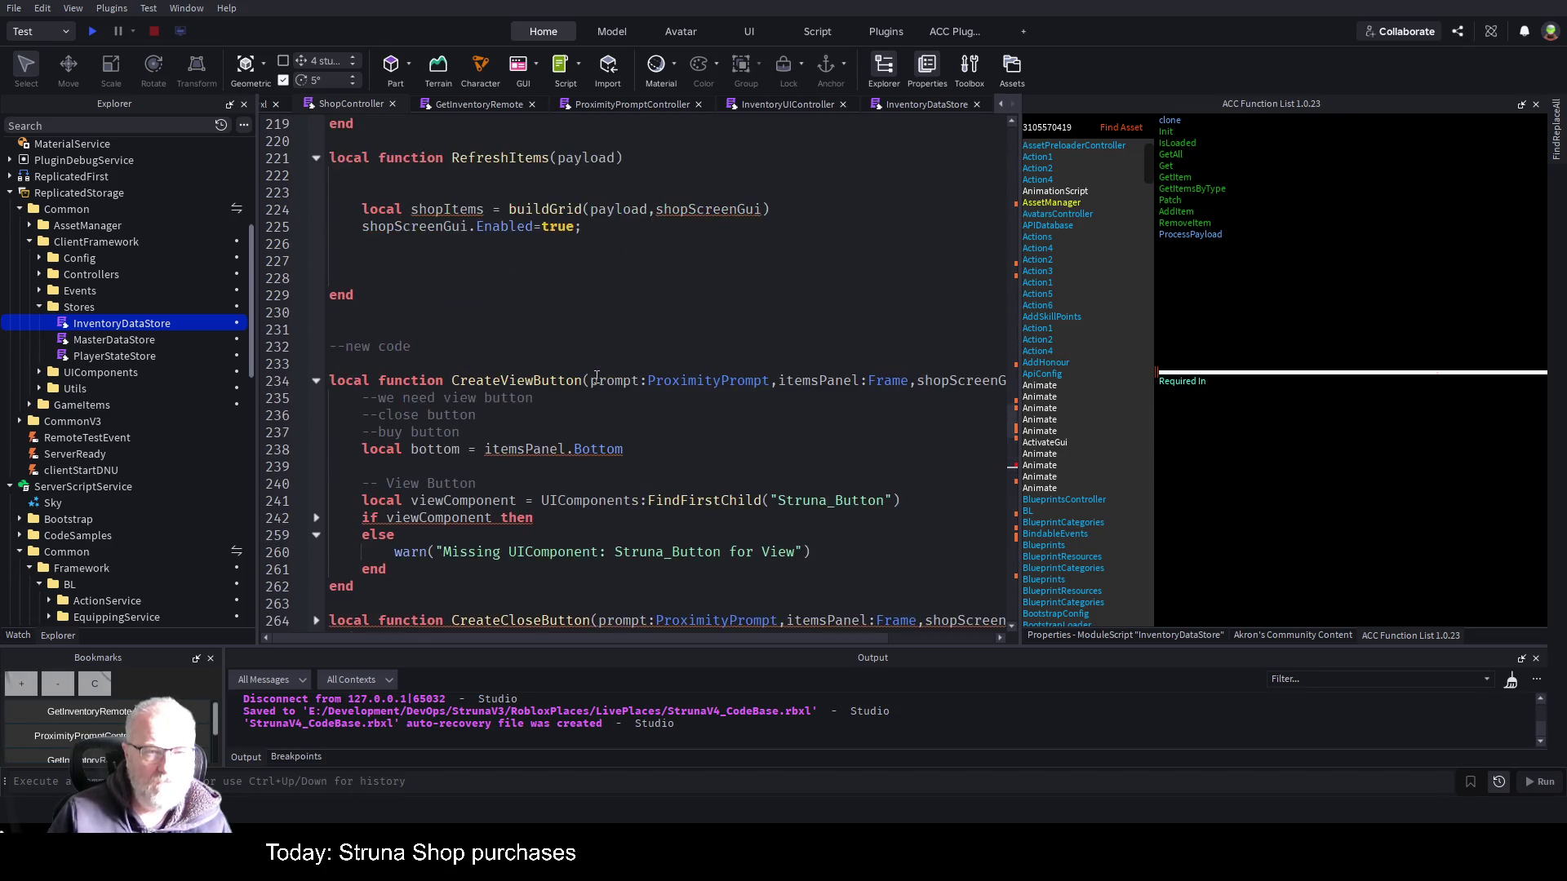
scroll(598, 377, "up", 20)
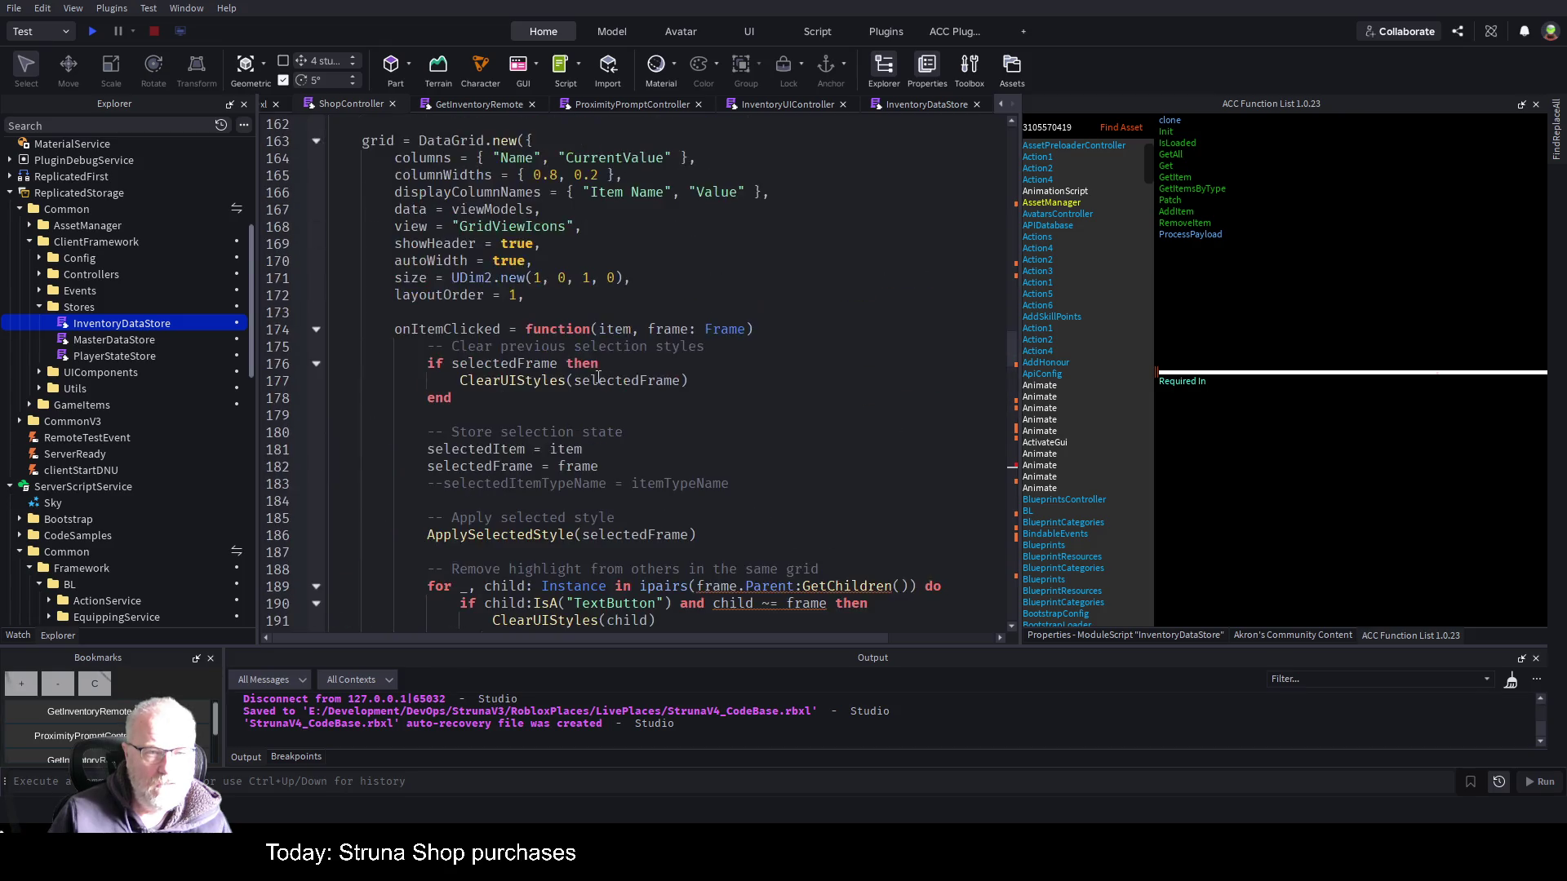
scroll(589, 373, "up", 20)
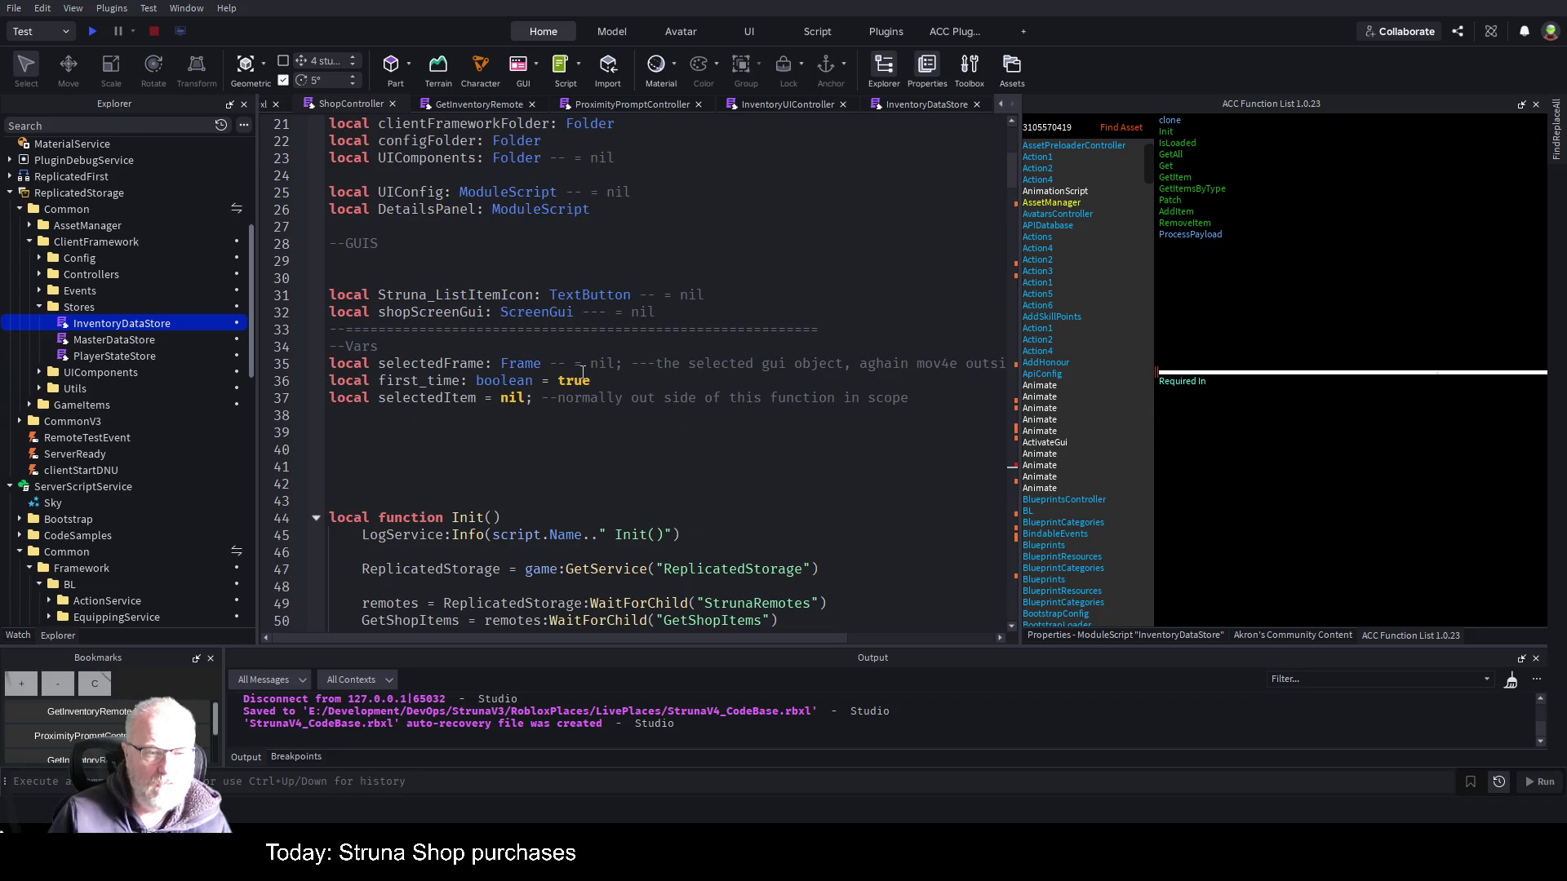
left_click(317, 518)
scroll(365, 472, "down", 3)
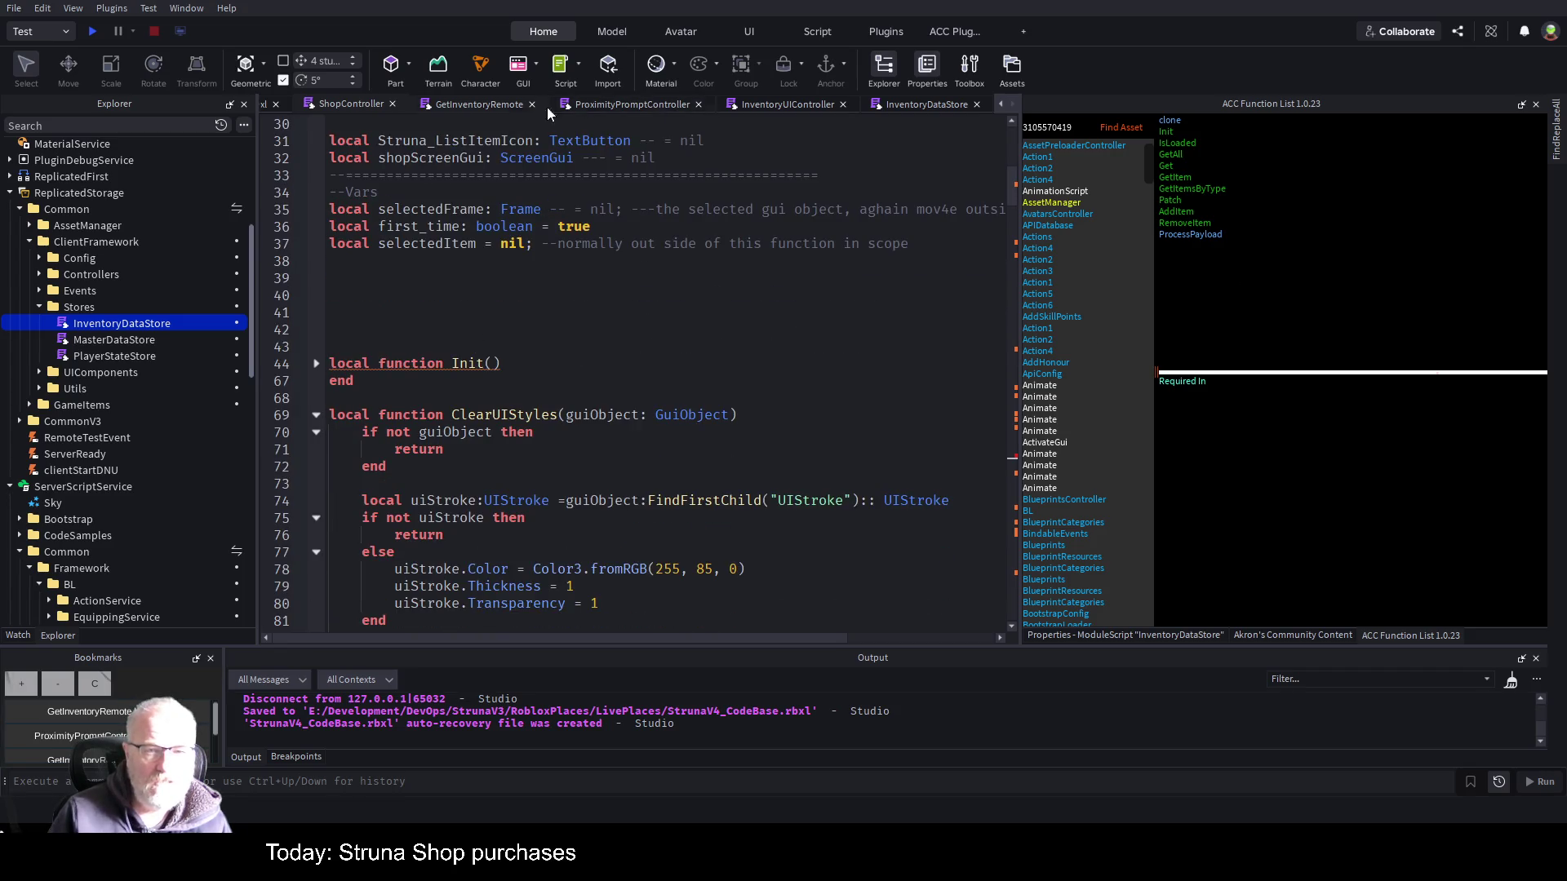
left_click(388, 161)
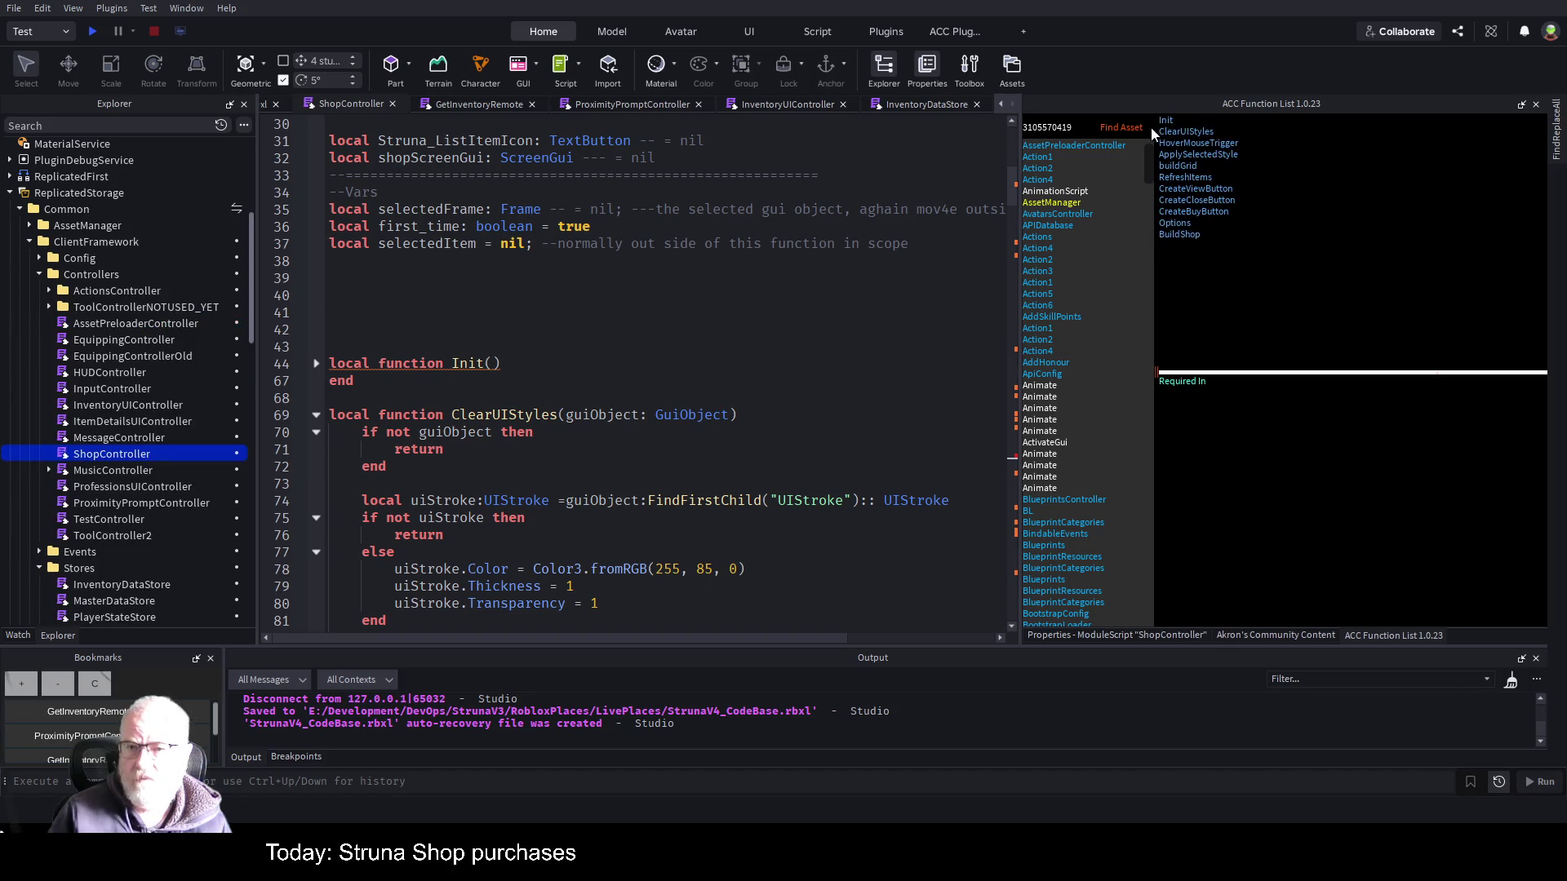
- Jump through Init and buildGrid via the Function List, checking ClientFramework uses, then reach CreateBuyButton
left_click(1173, 120)
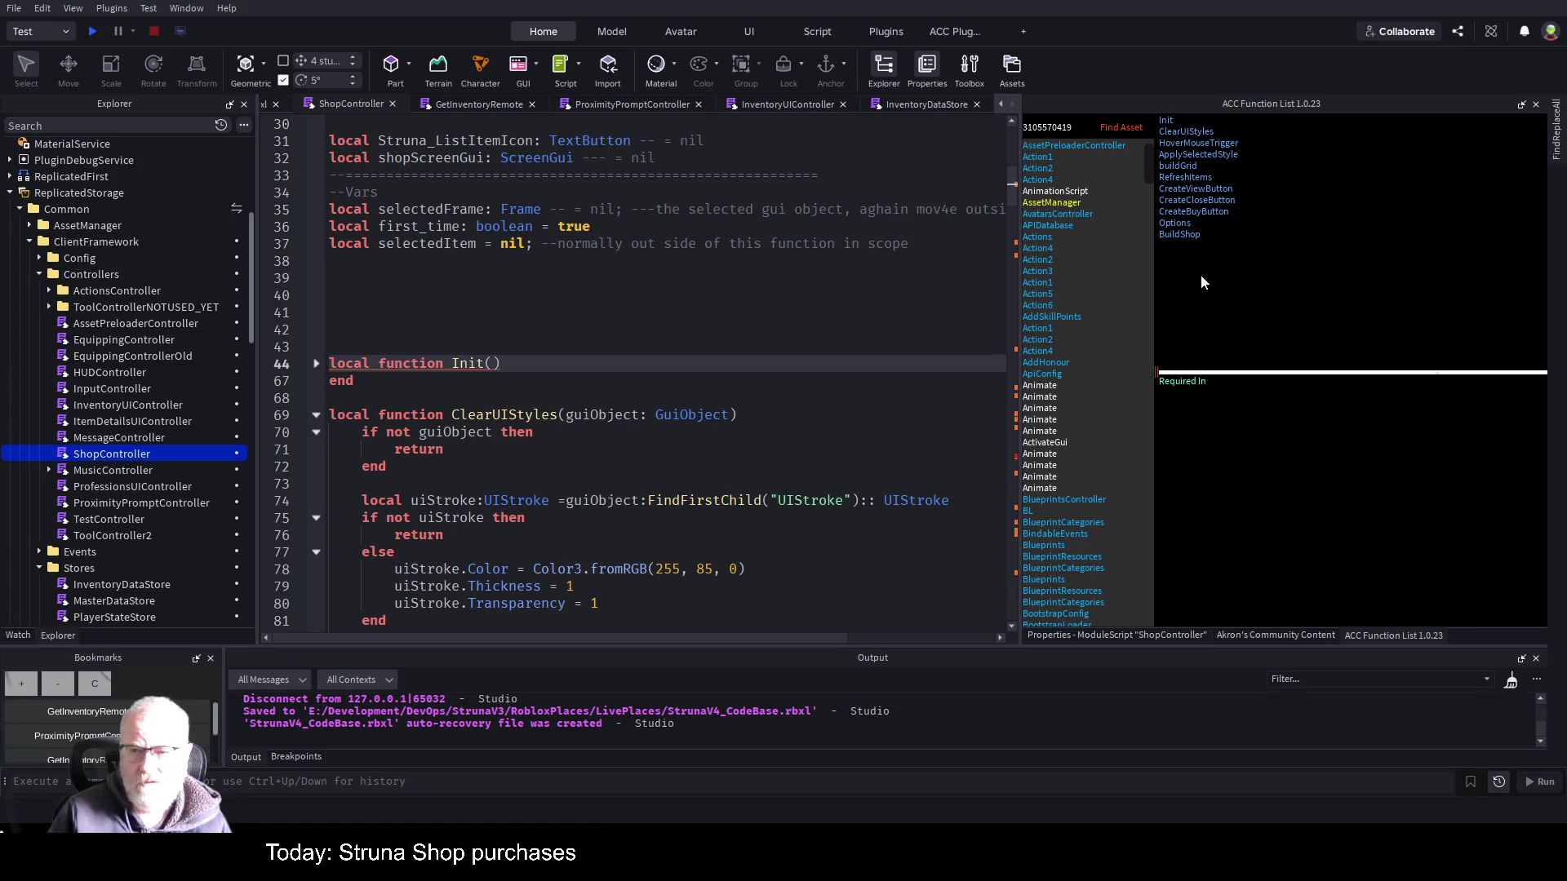
left_click(1167, 165)
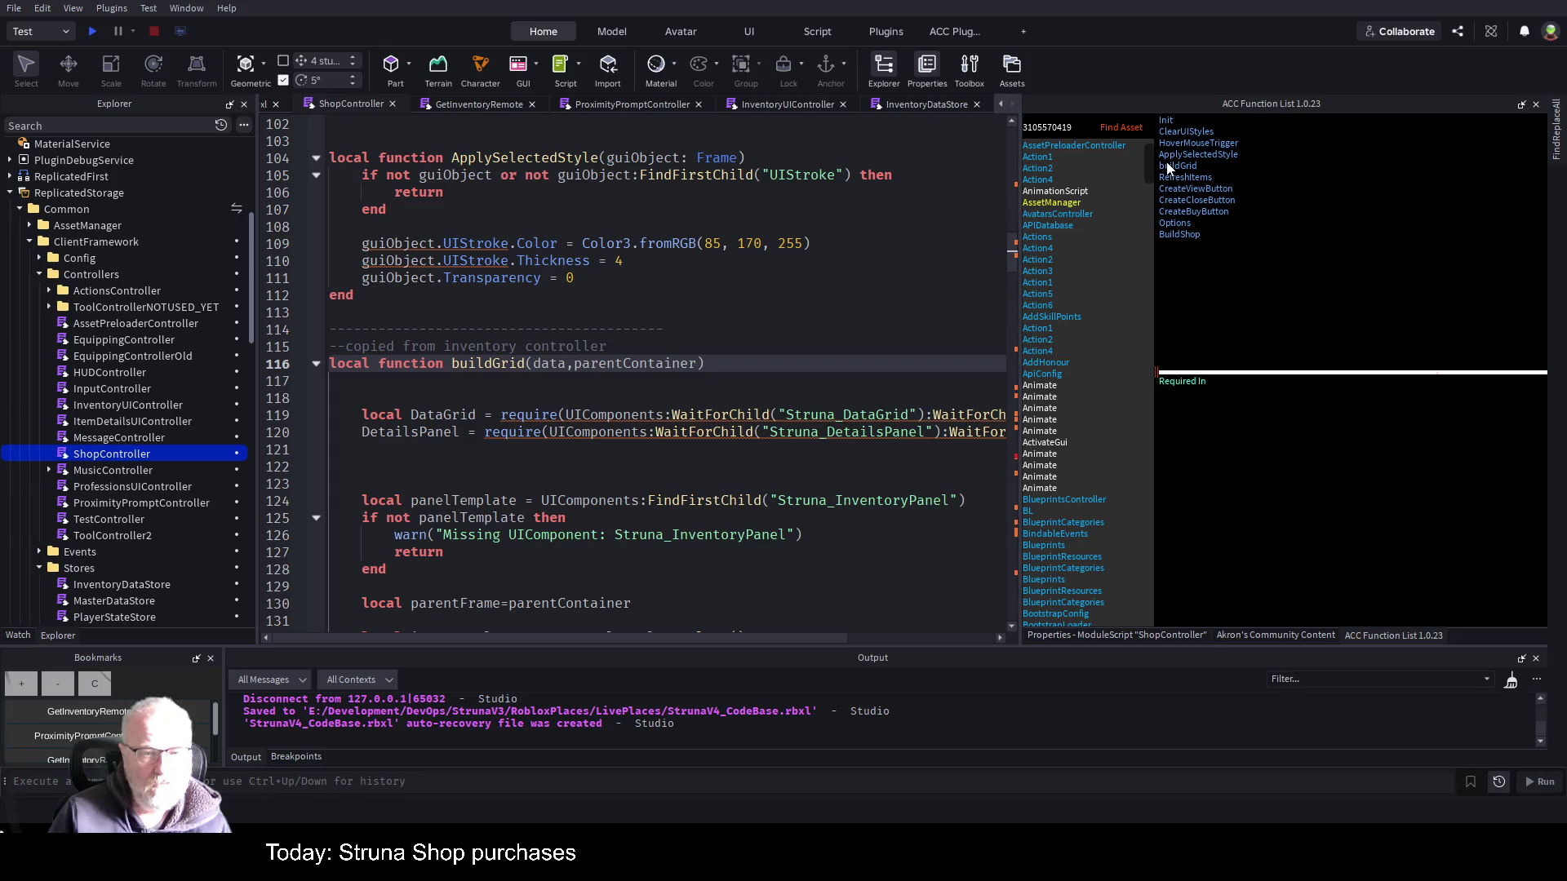
scroll(522, 438, "down", 20)
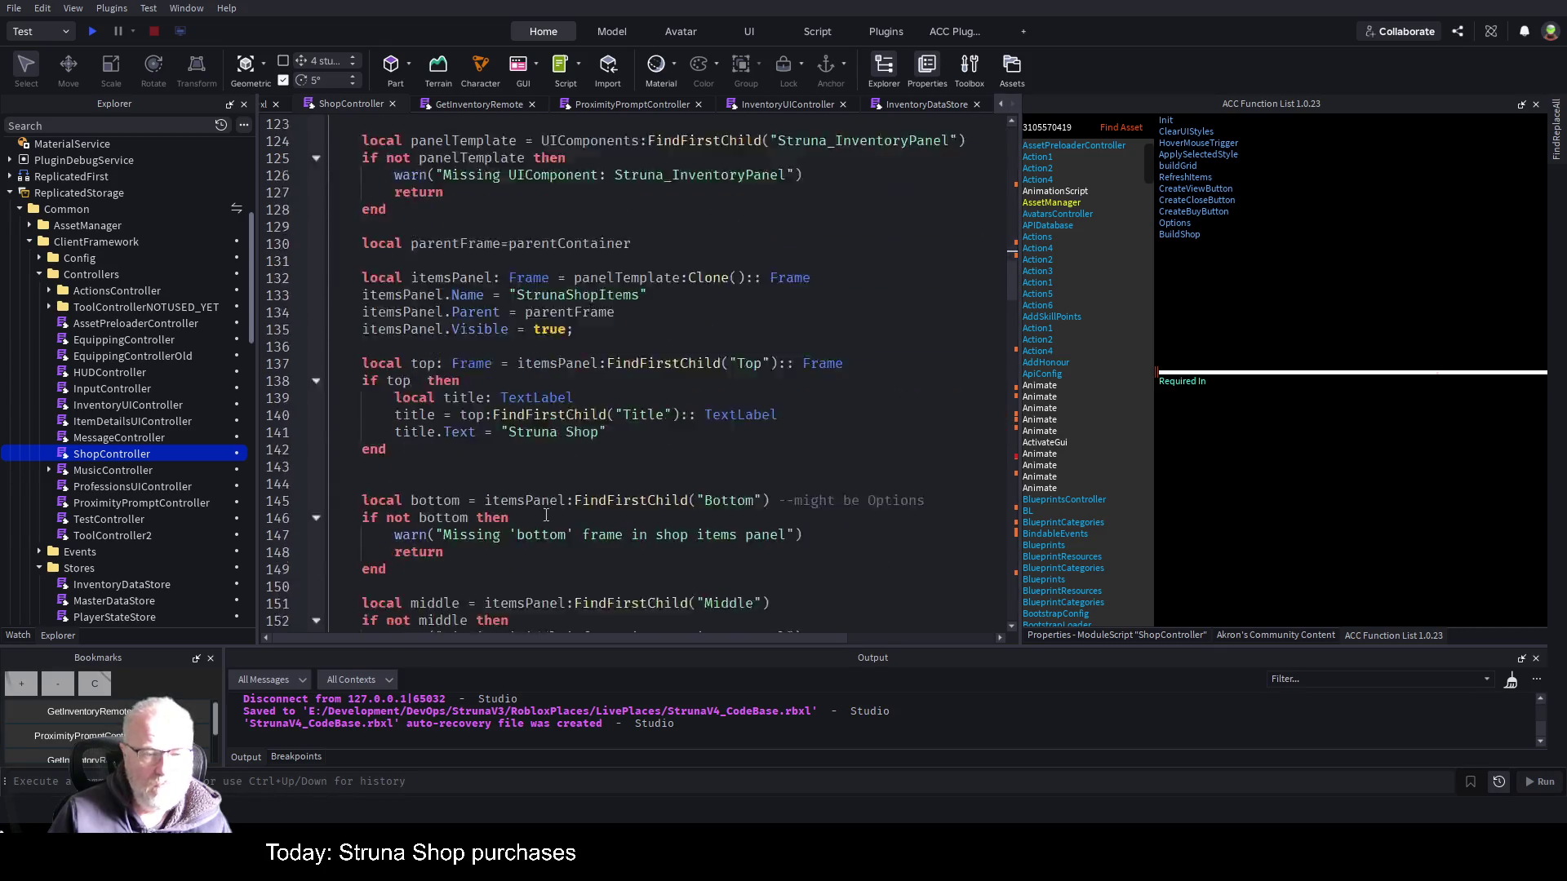
scroll(574, 519, "down", 12)
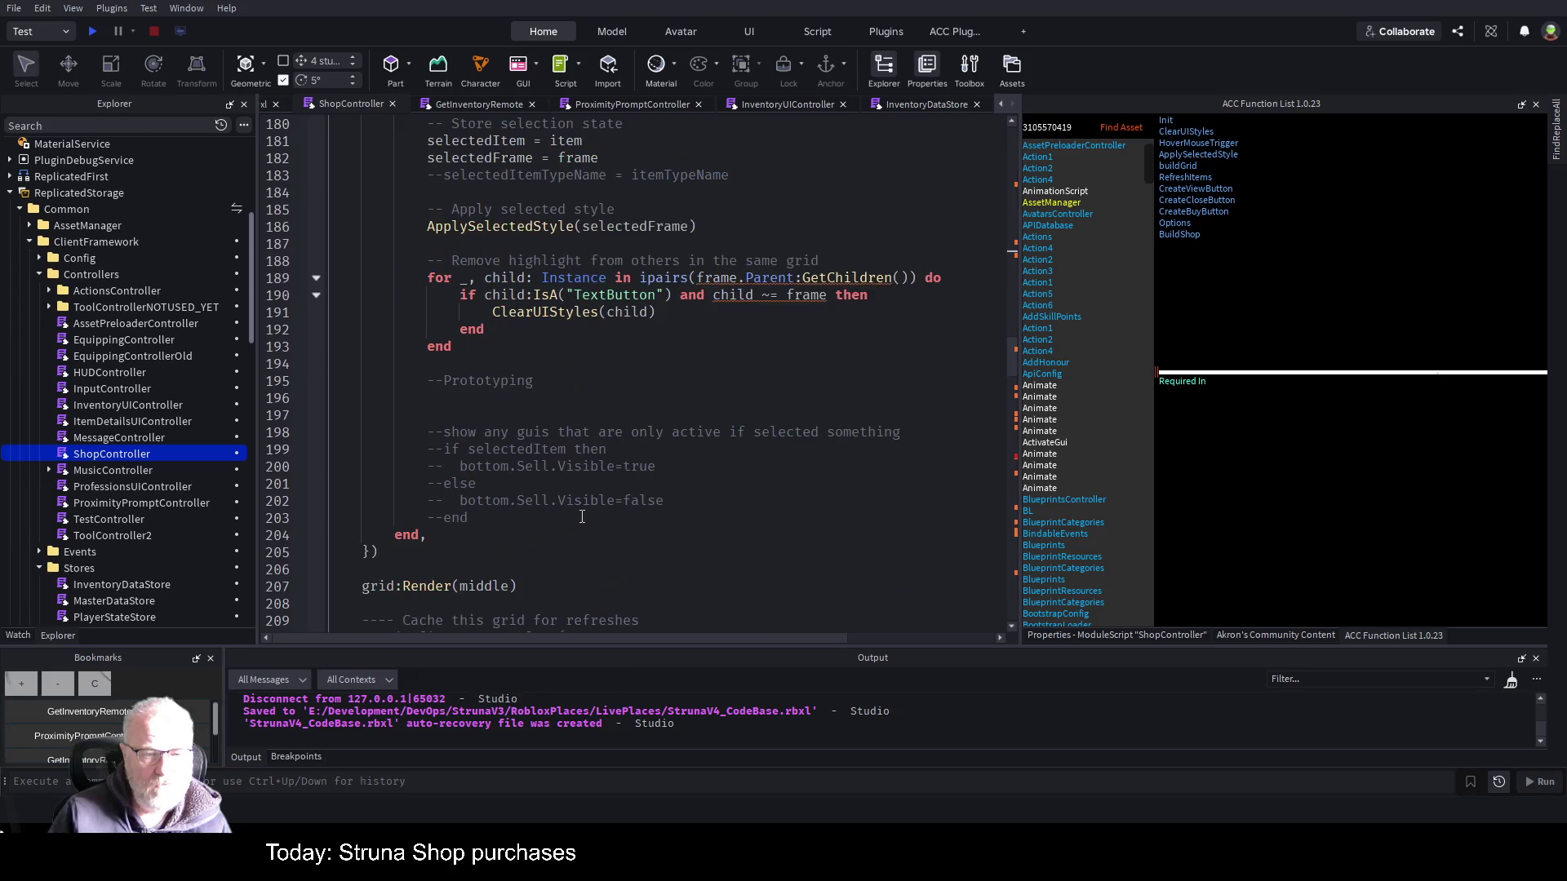
scroll(606, 488, "down", 3)
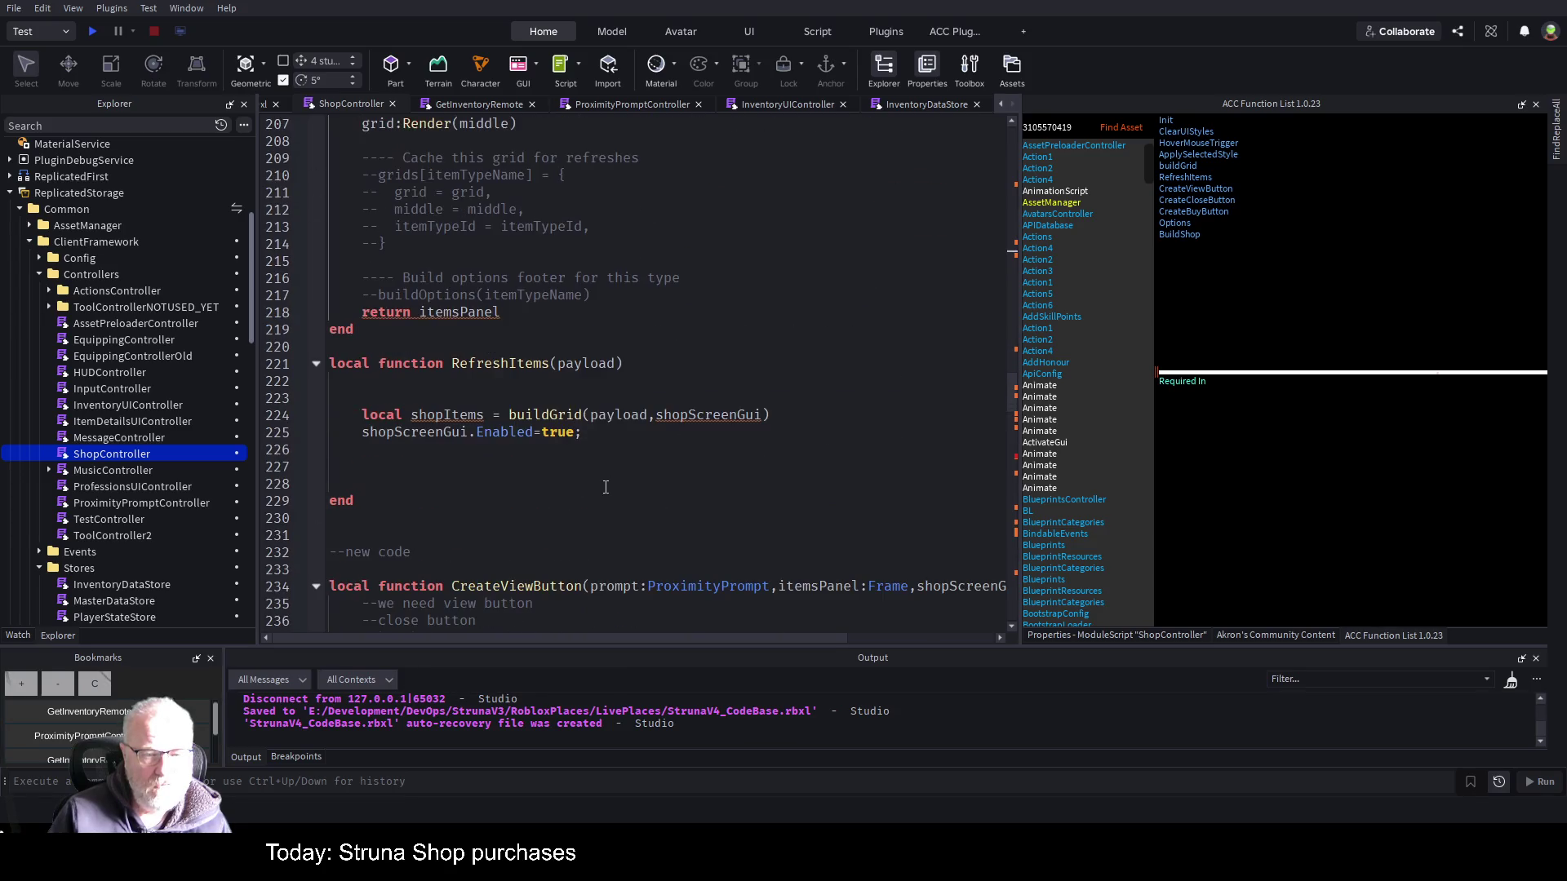
scroll(515, 507, "down", 20)
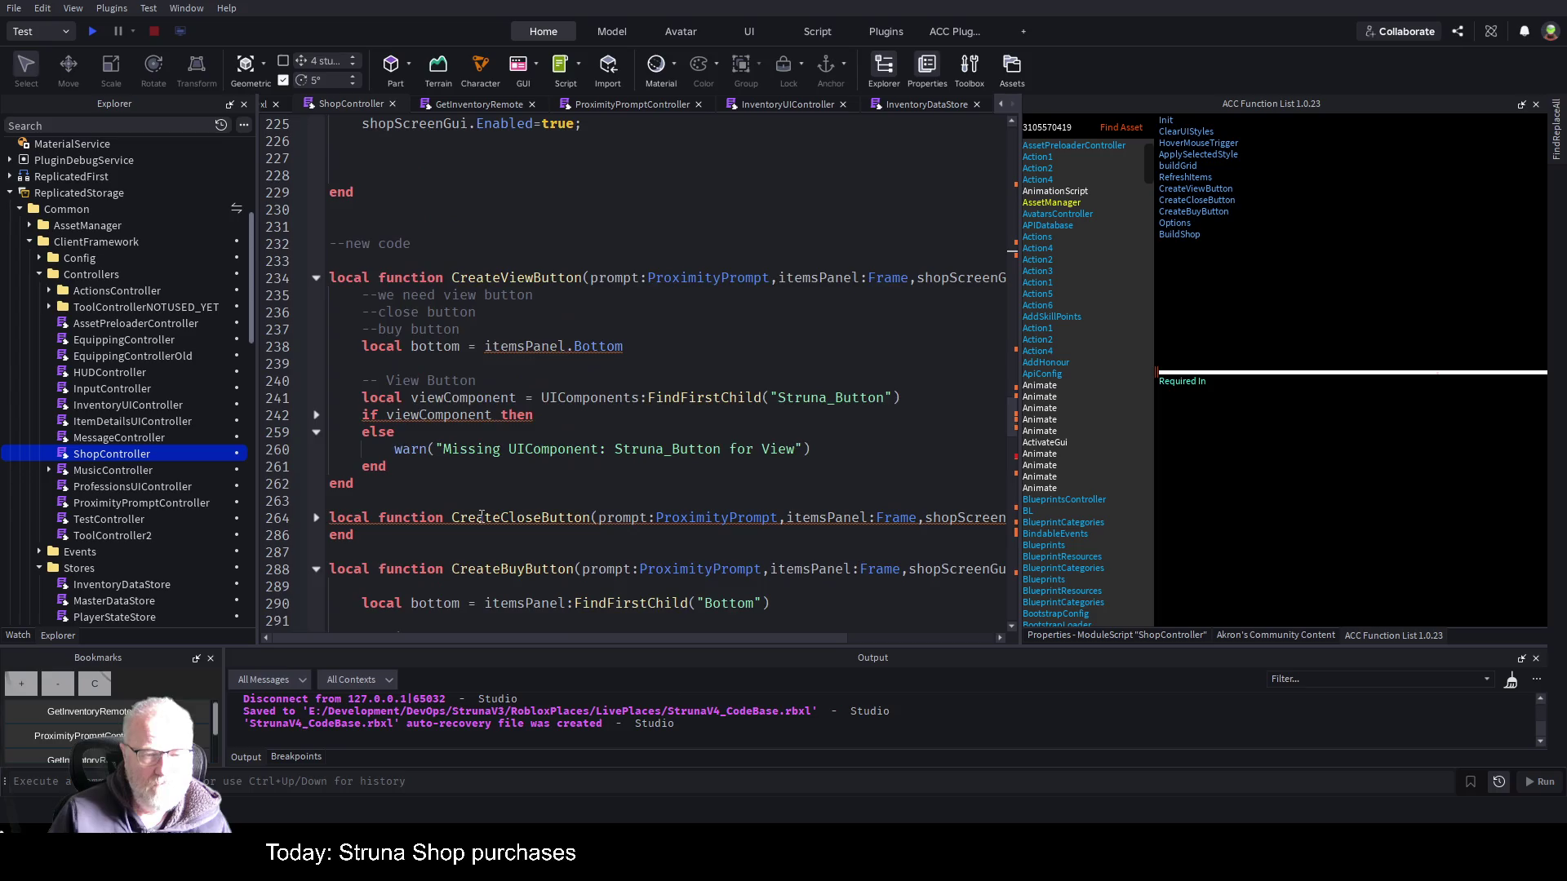
scroll(505, 527, "down", 18)
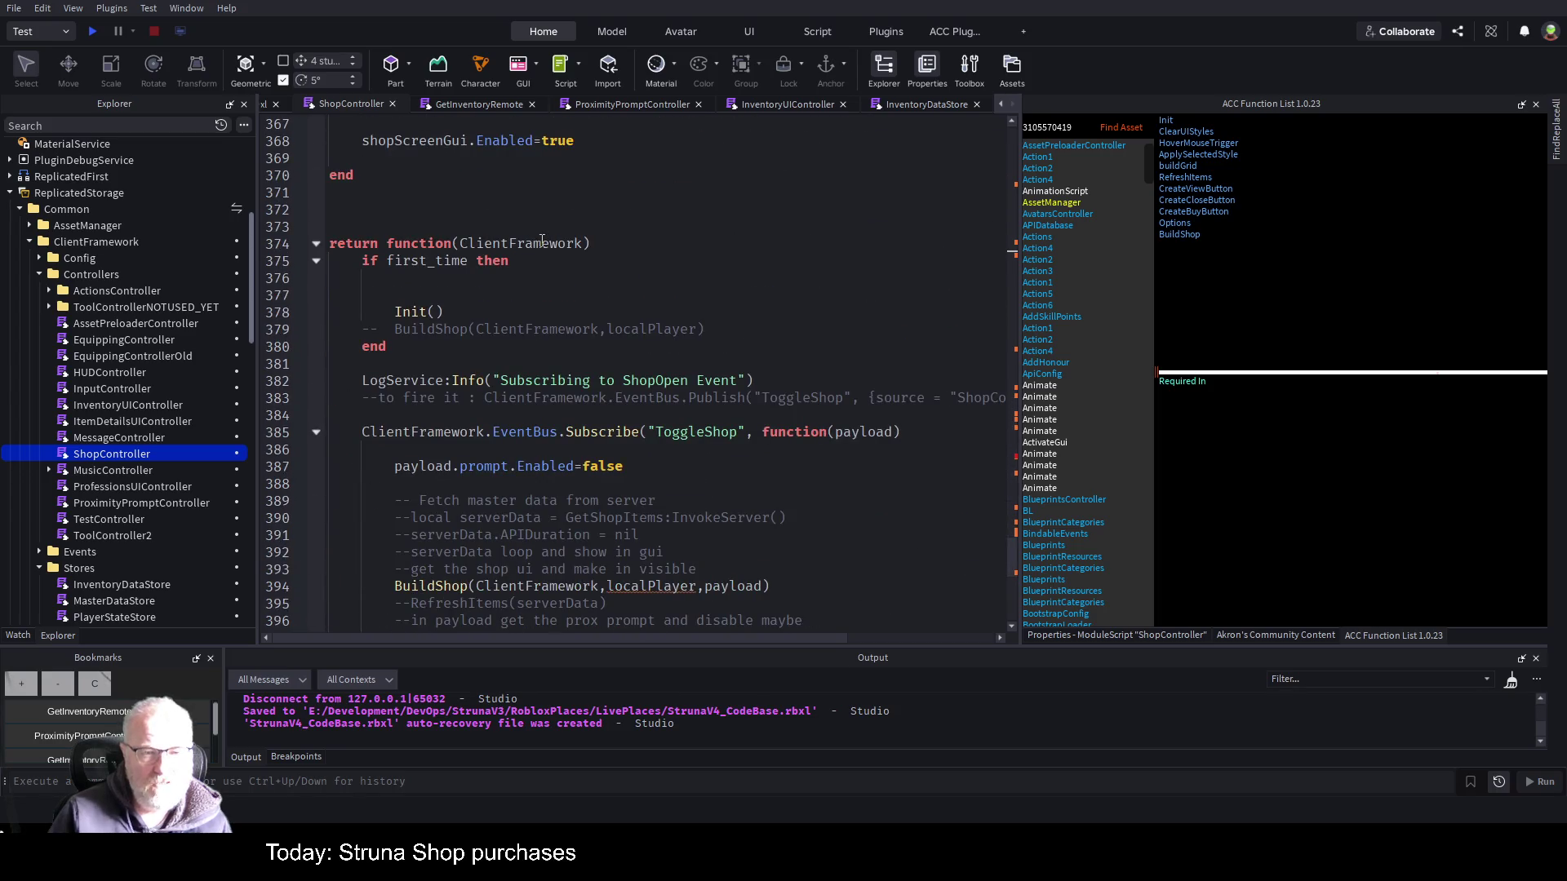
double_click(538, 244)
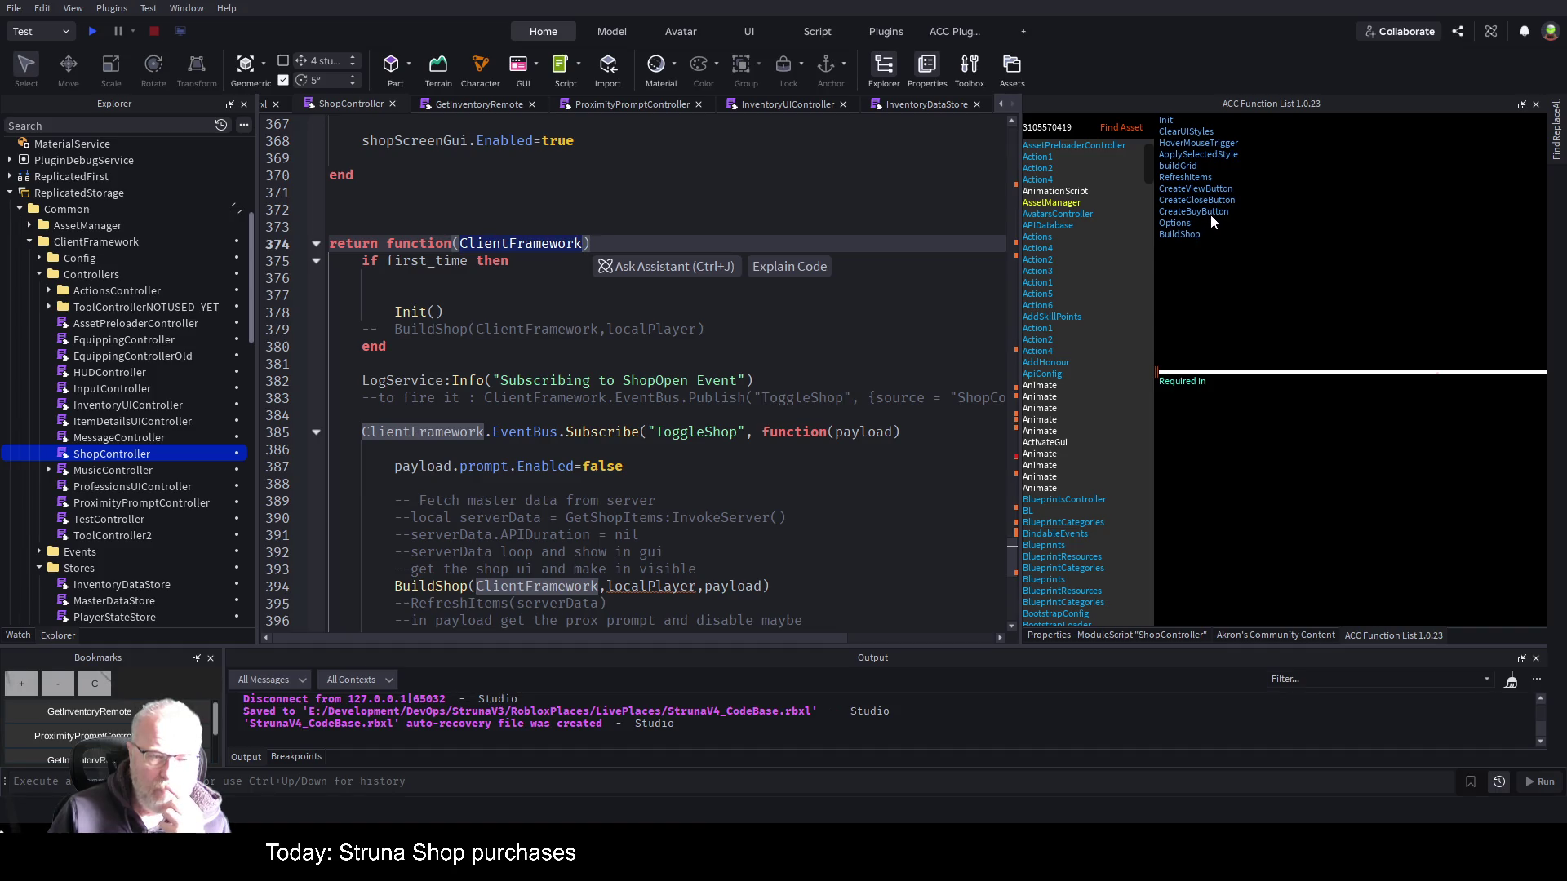
left_click(1211, 214)
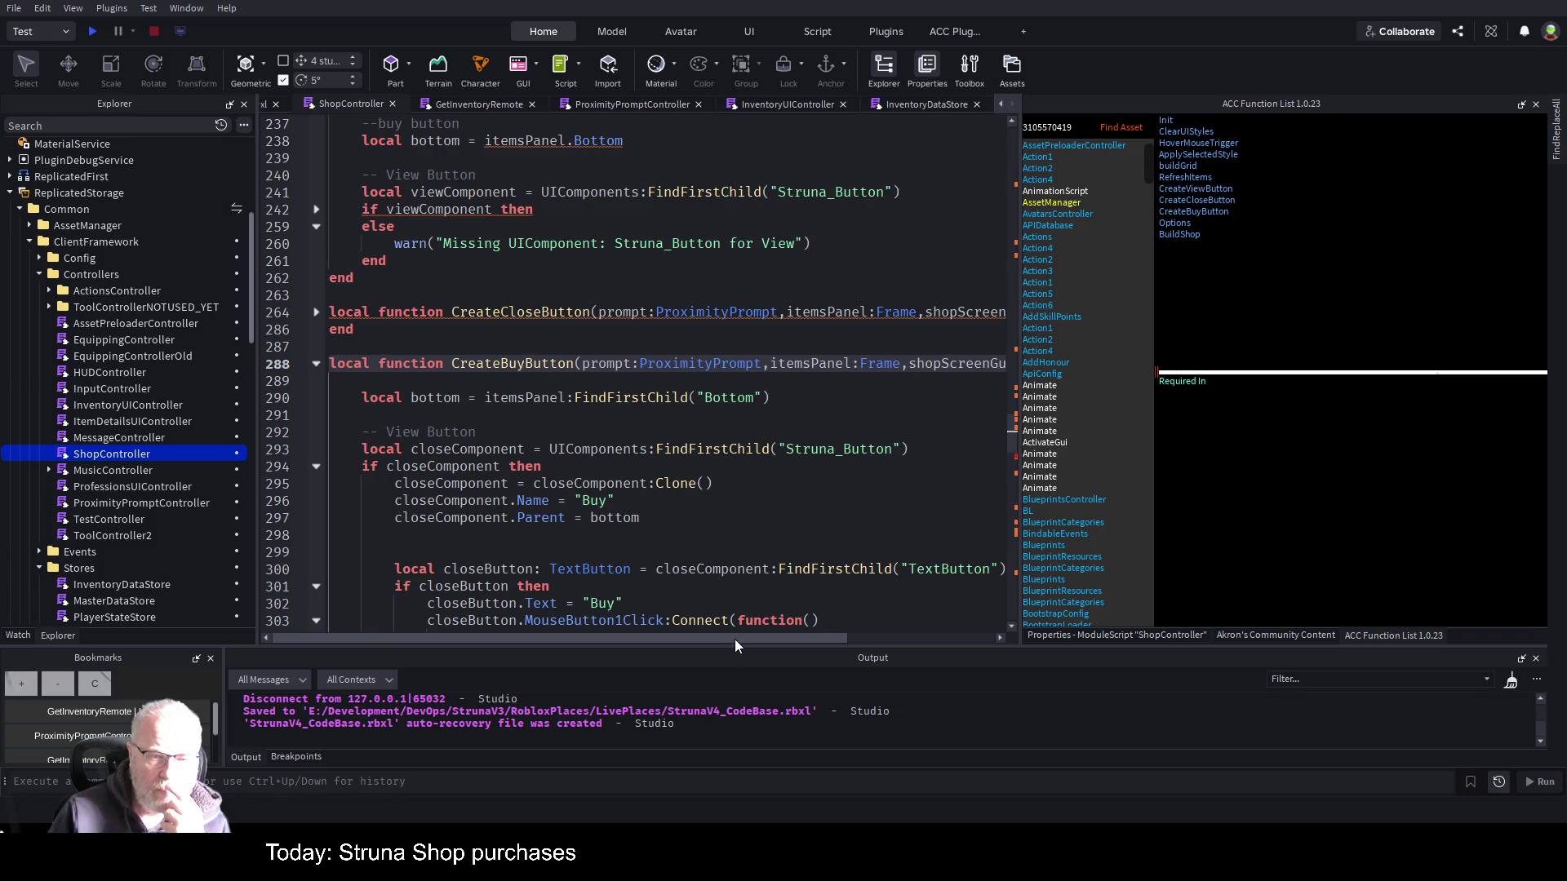
- Collapse the CreateBuyButton, Options and BuildShop functions
mouse_move(735, 639)
left_mouse_down()
mouse_move(869, 643)
mouse_move(690, 643)
left_mouse_up()
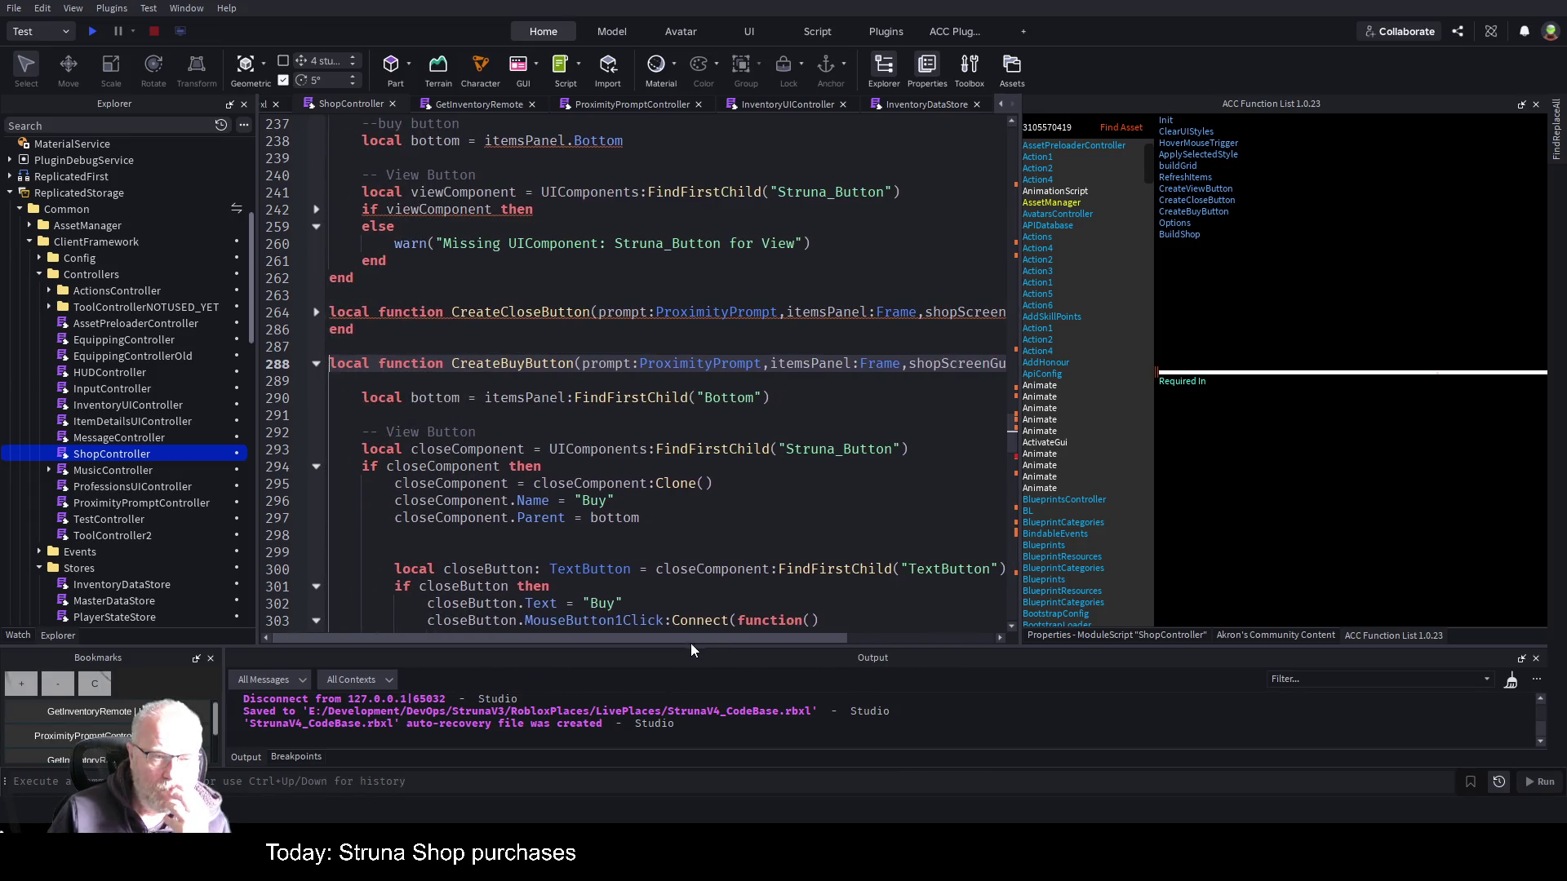
left_click(317, 364)
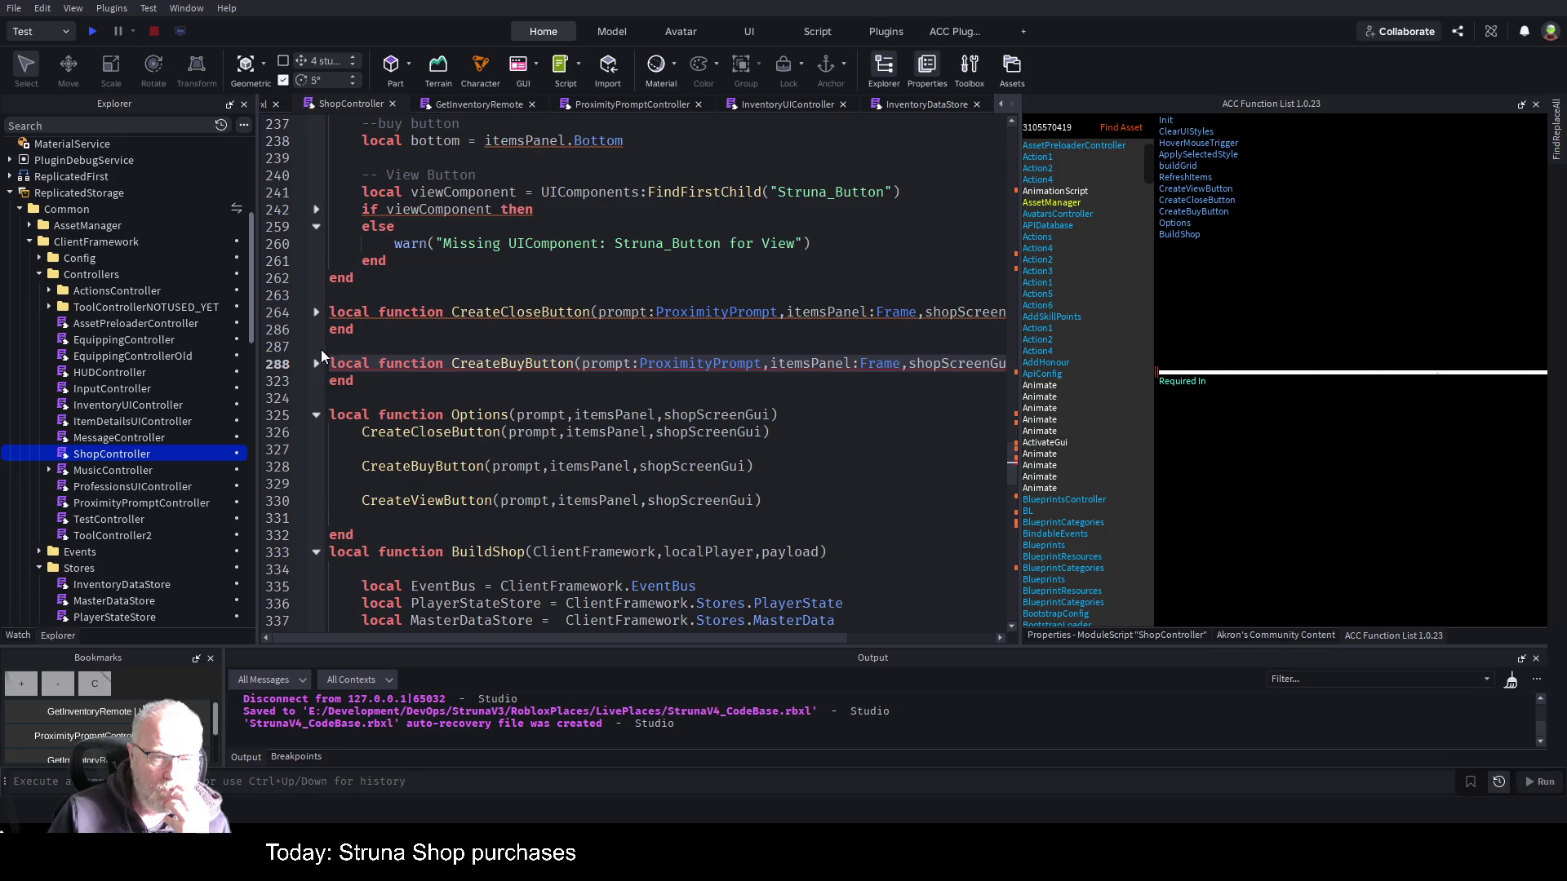
left_click(318, 414)
left_click(317, 449)
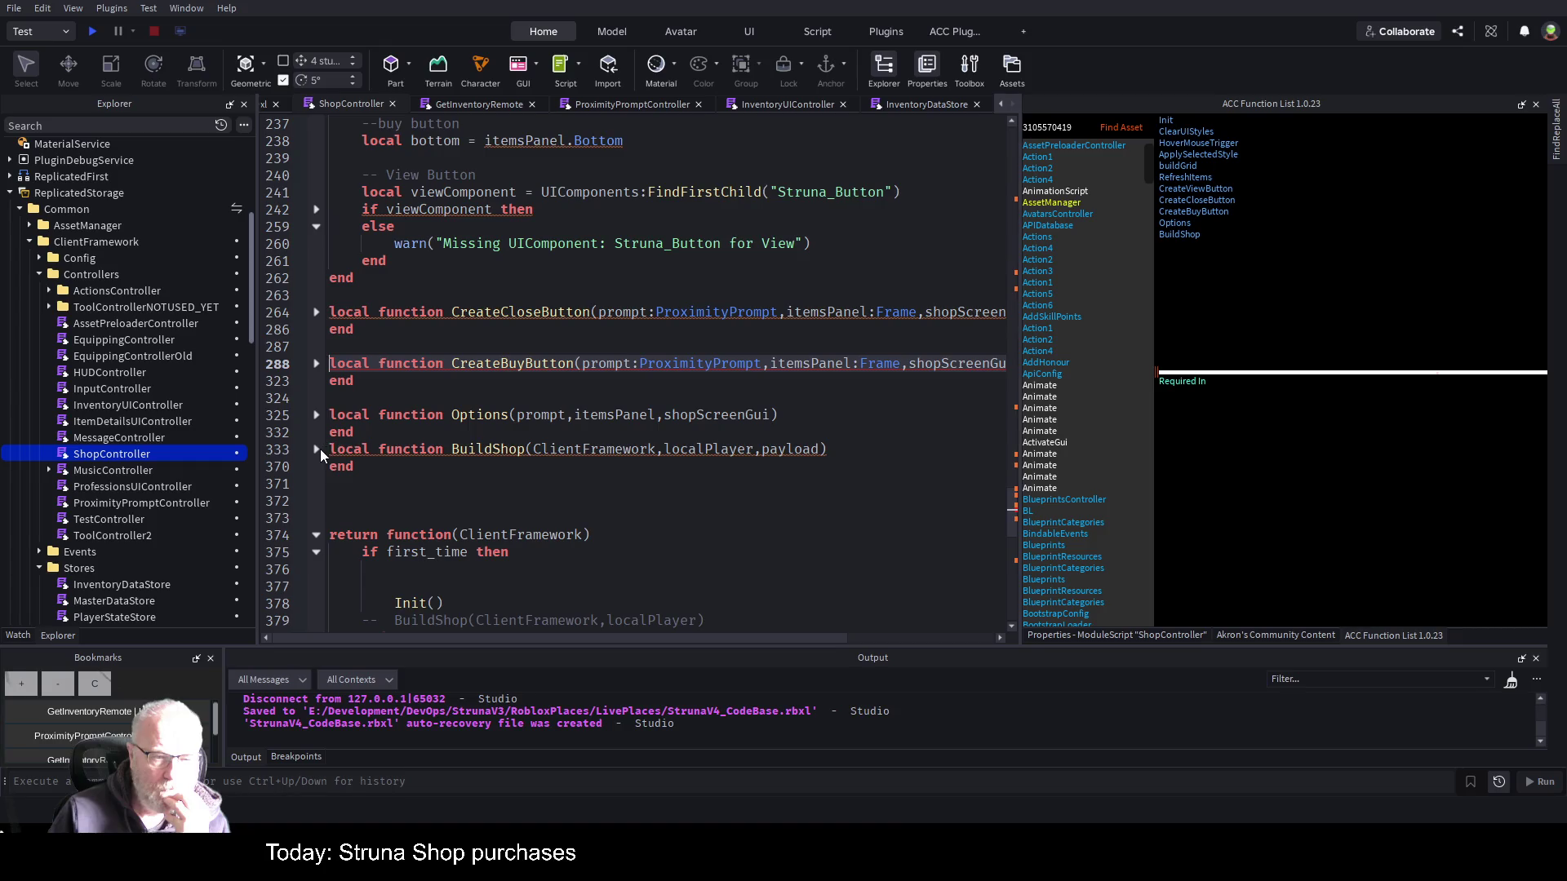
- Re-check BuildShop's ClientFramework parameter and prompt's uses, refold it, and return to the top declarations
left_click(318, 450)
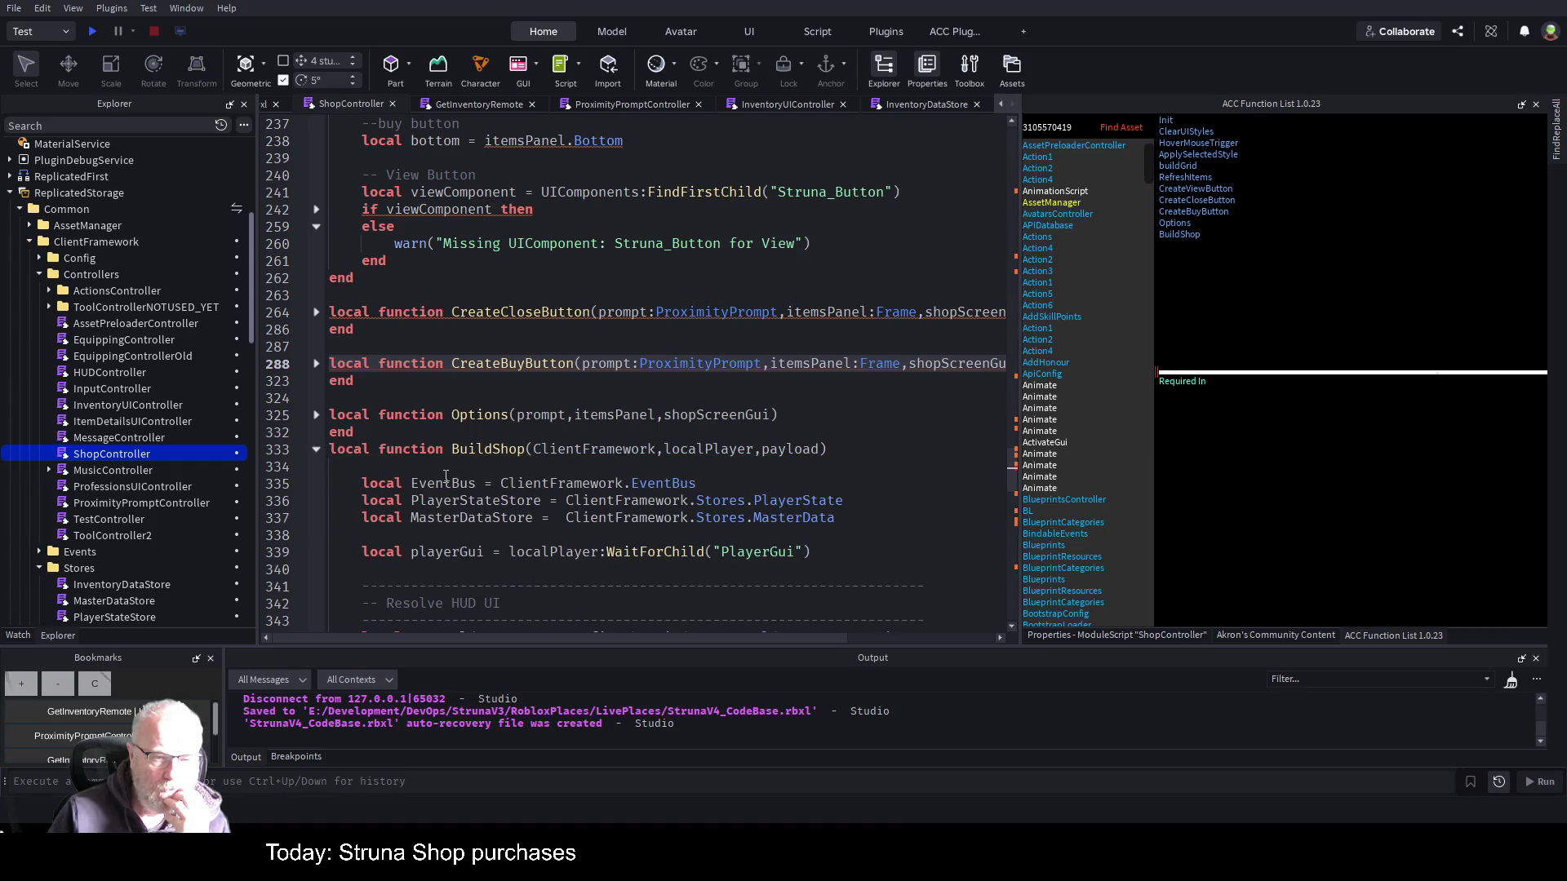
left_click(613, 448)
double_click(613, 449)
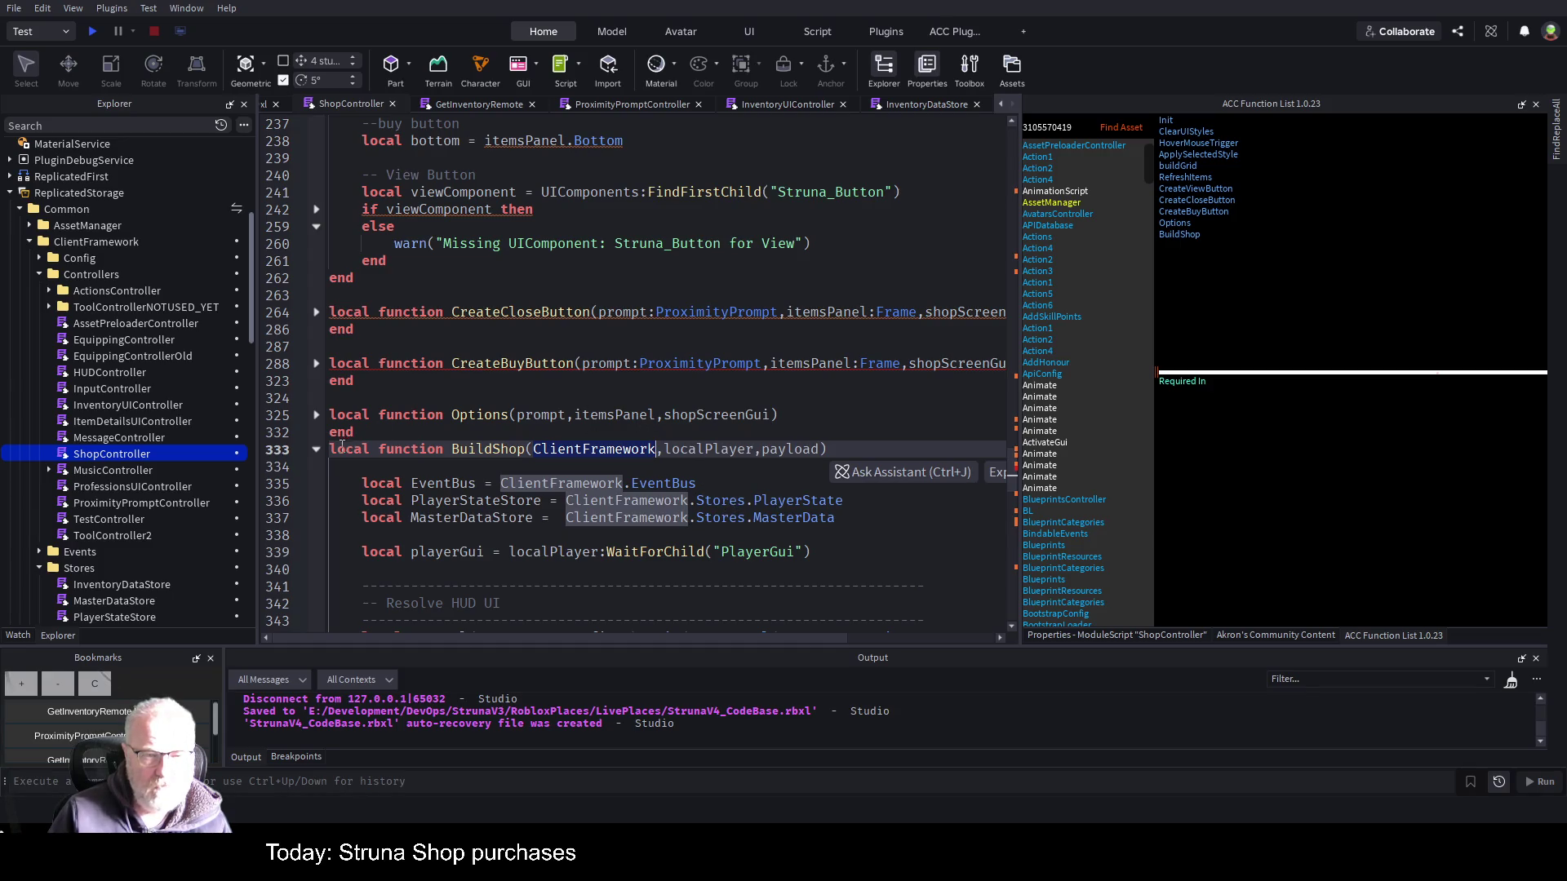
left_click(316, 449)
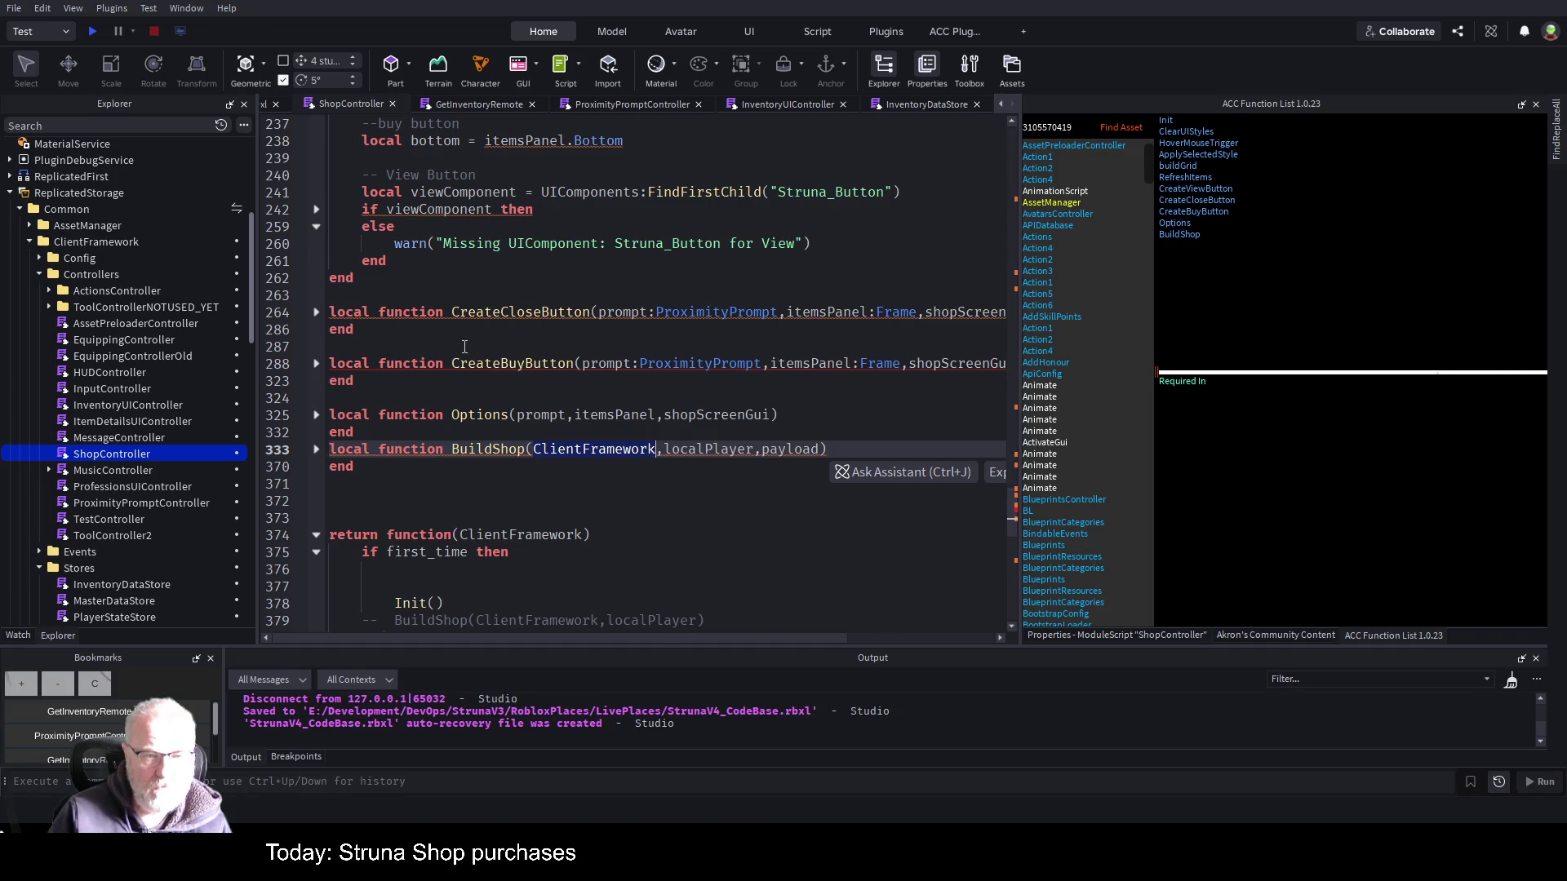
left_click(583, 365)
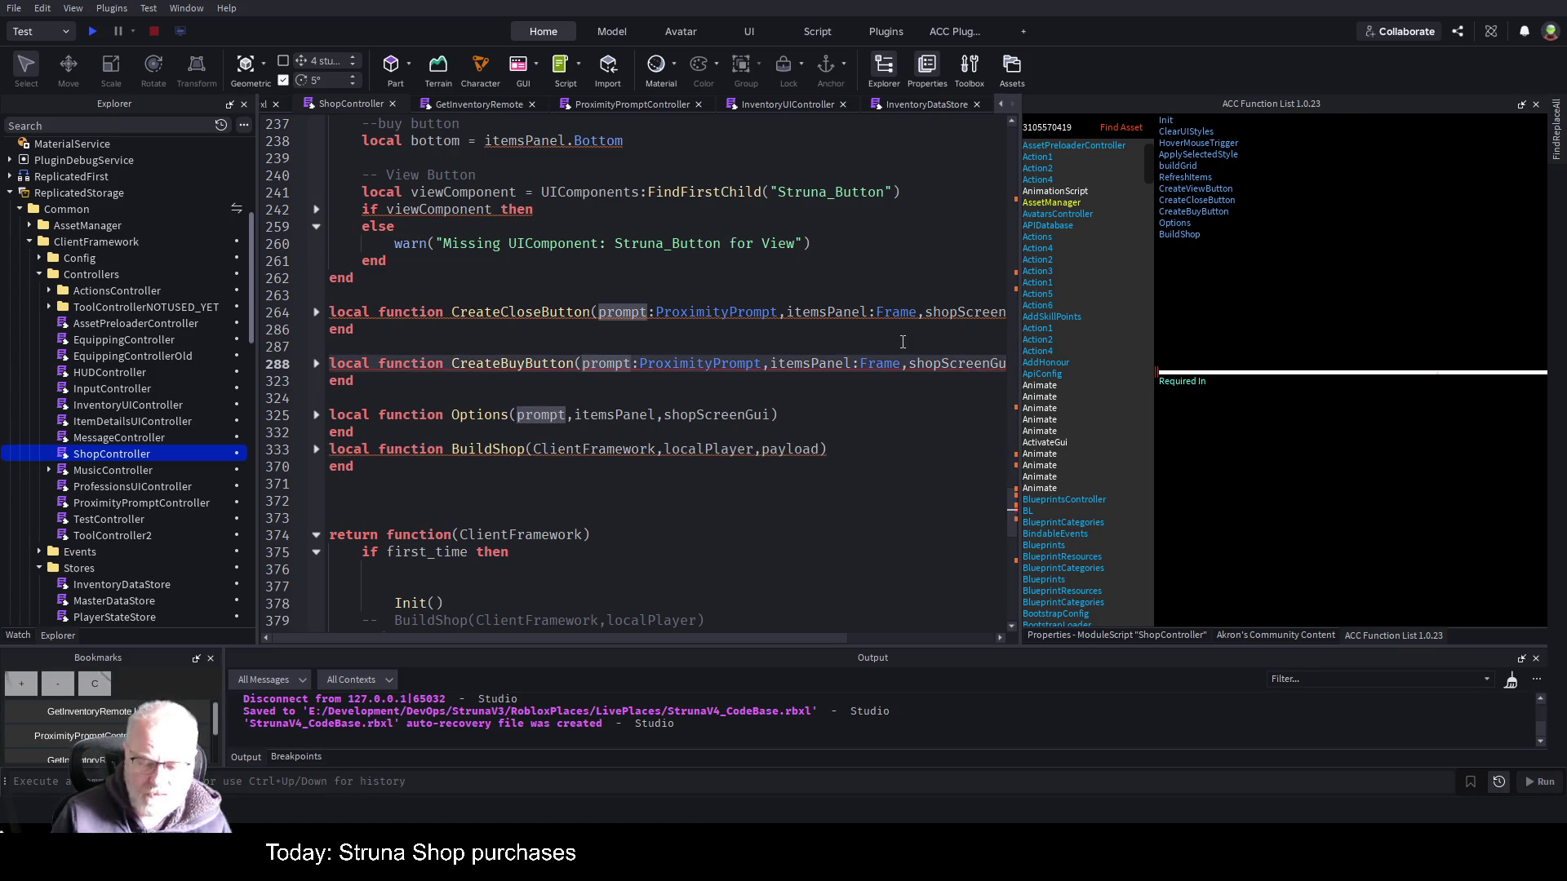
key("ctrl+Home")
scroll(442, 477, "down", 4)
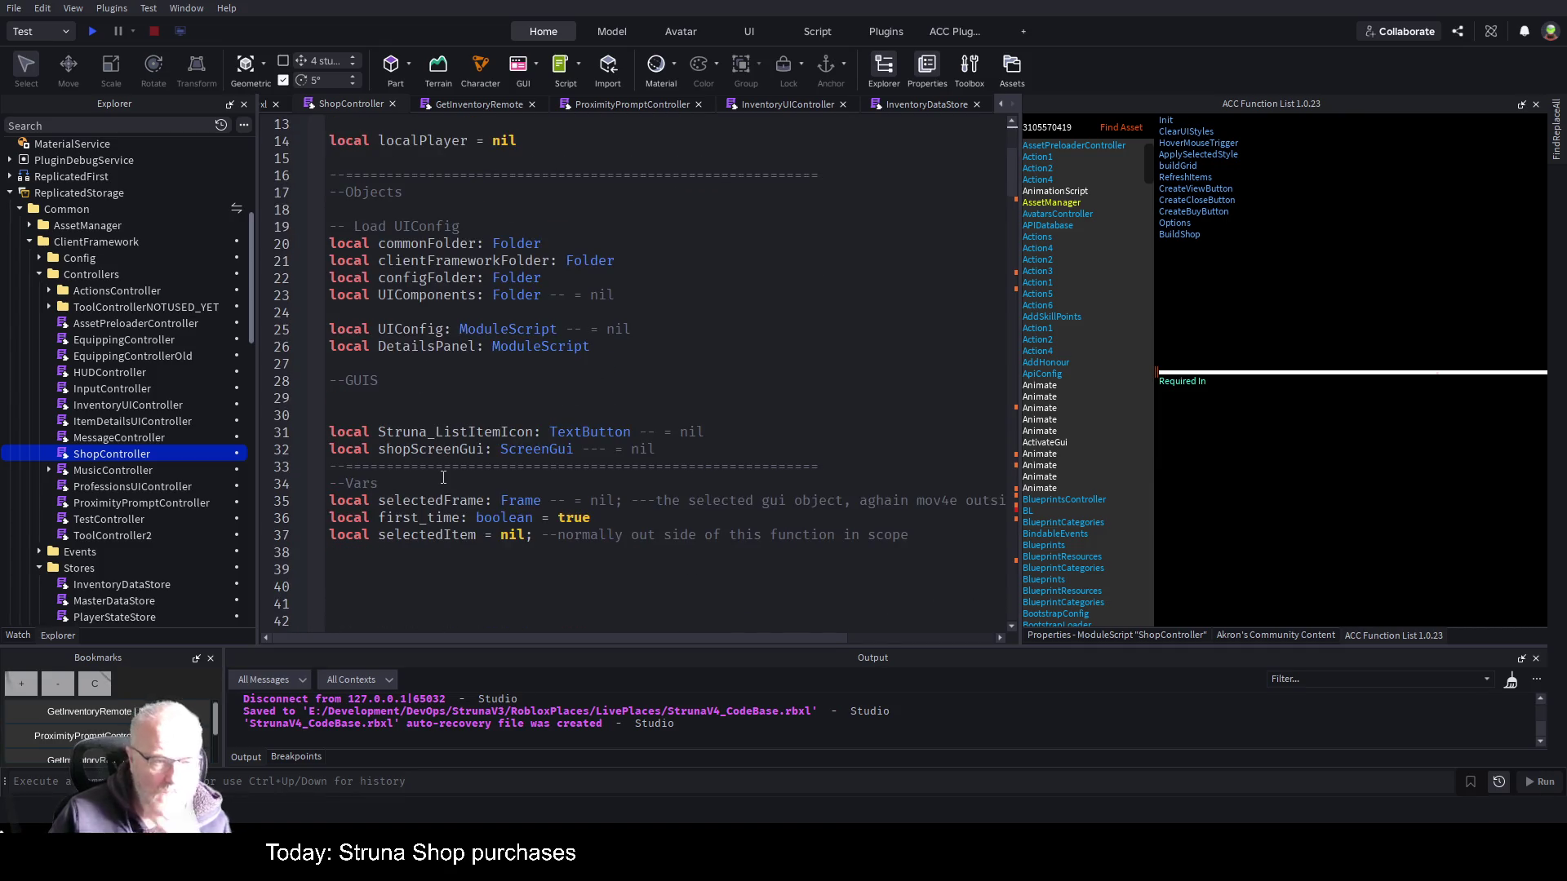
- Declare 'local ClientFramework = nil;' on line 40 and save
scroll(443, 478, "down", 3)
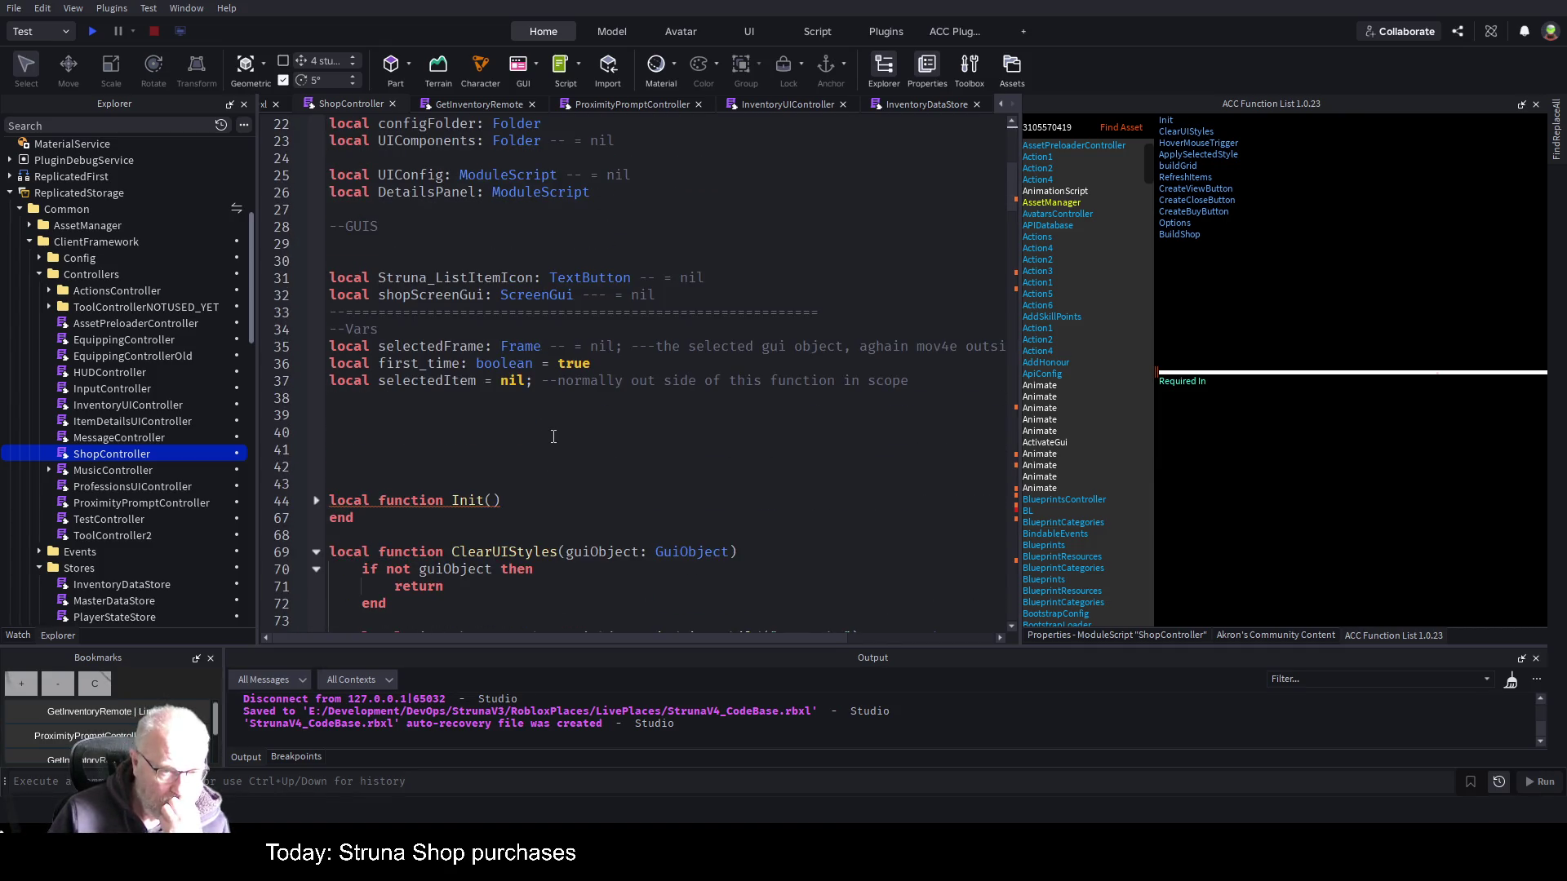
left_click(718, 430)
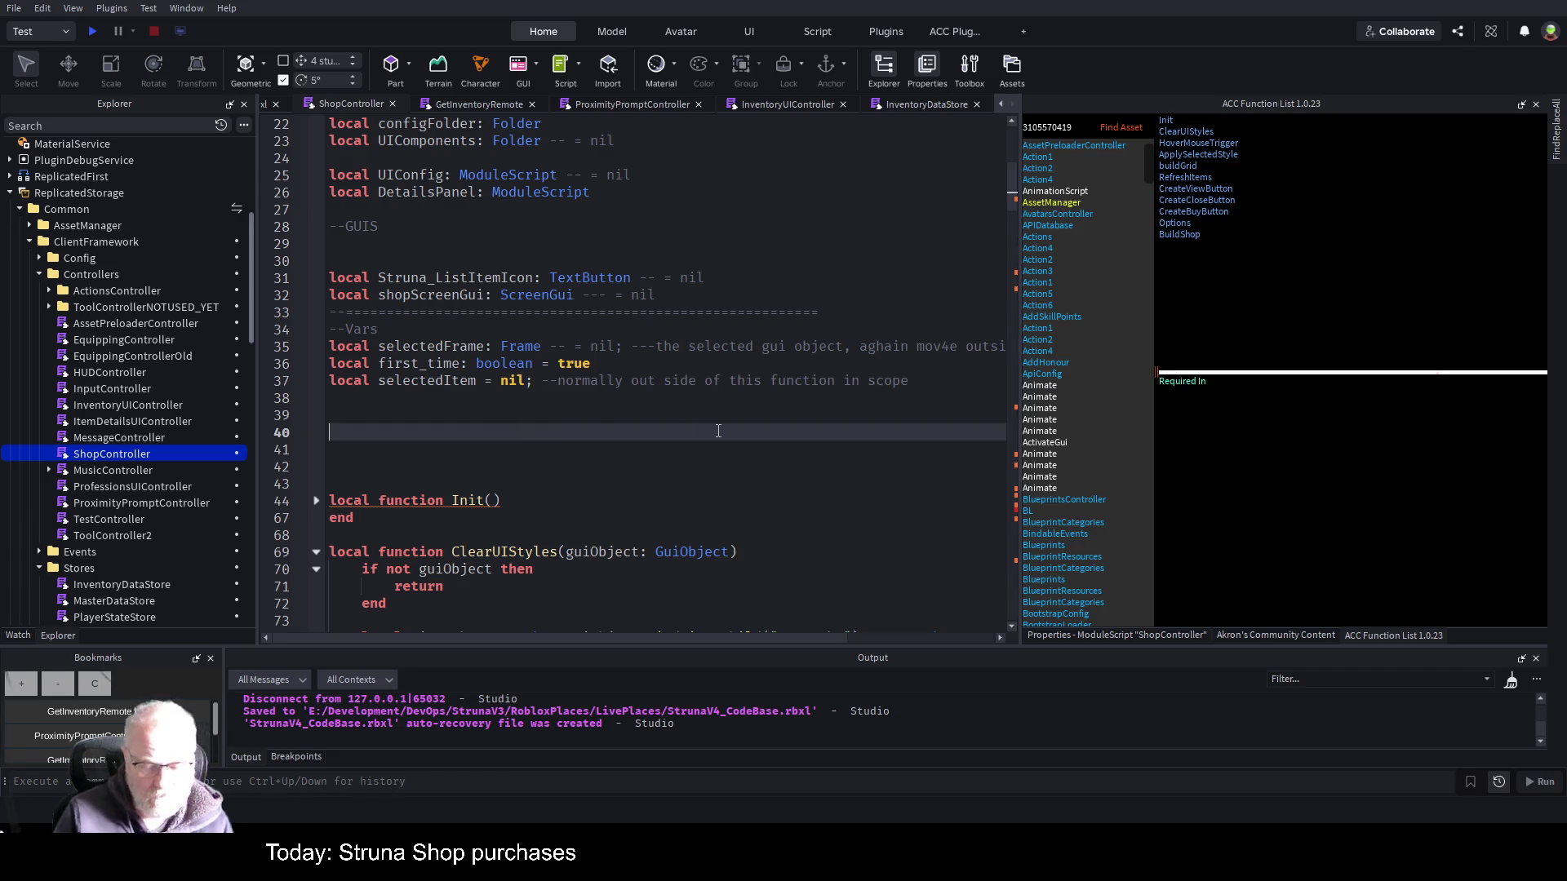
type("local ClientFramework")
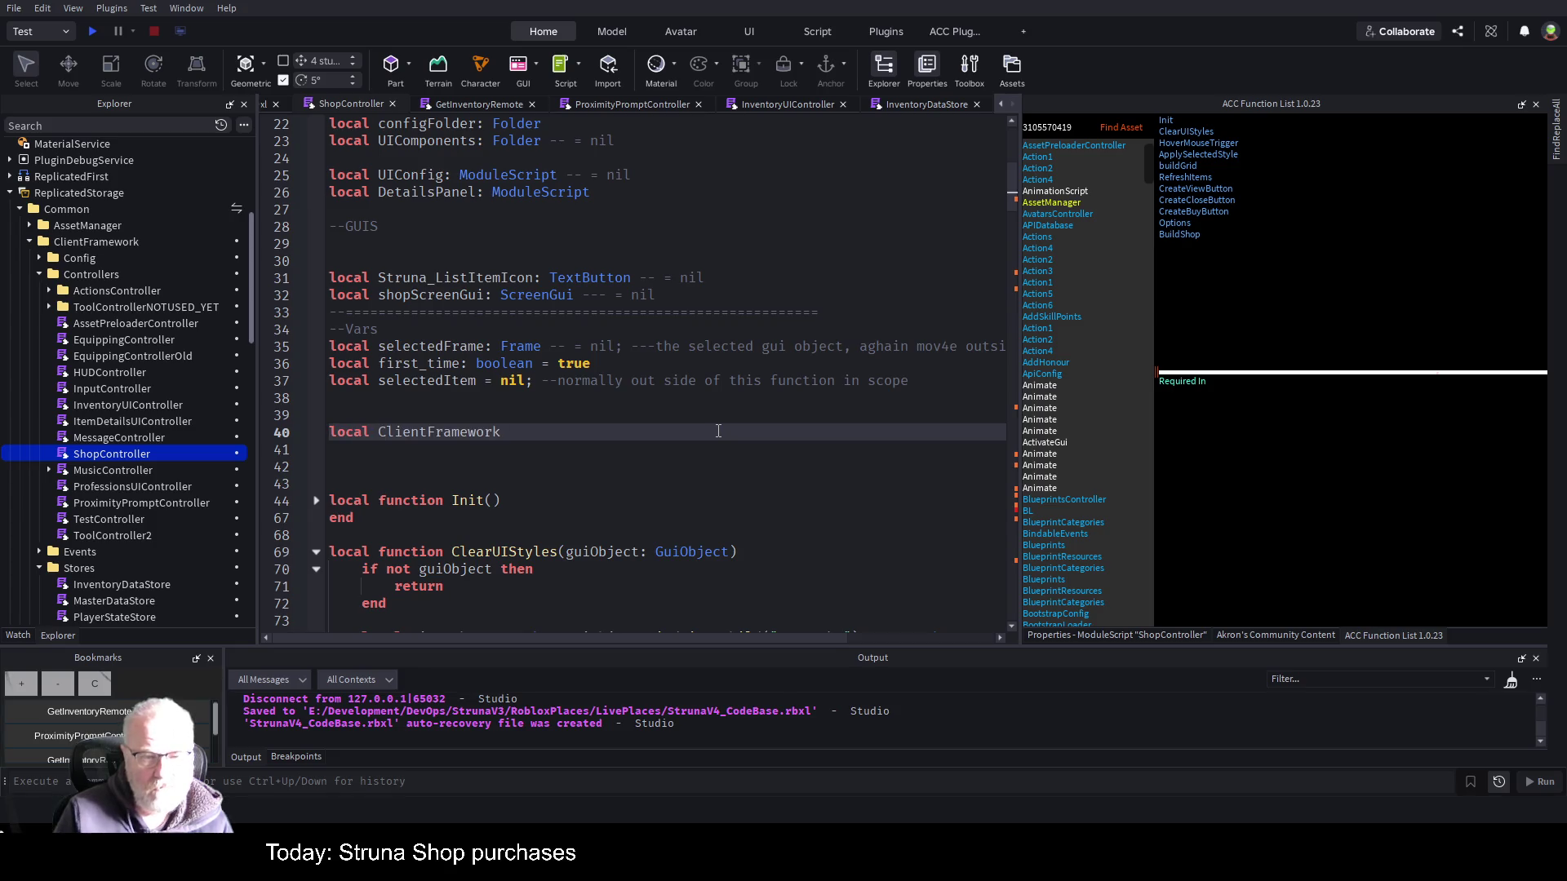
type(" = nil")
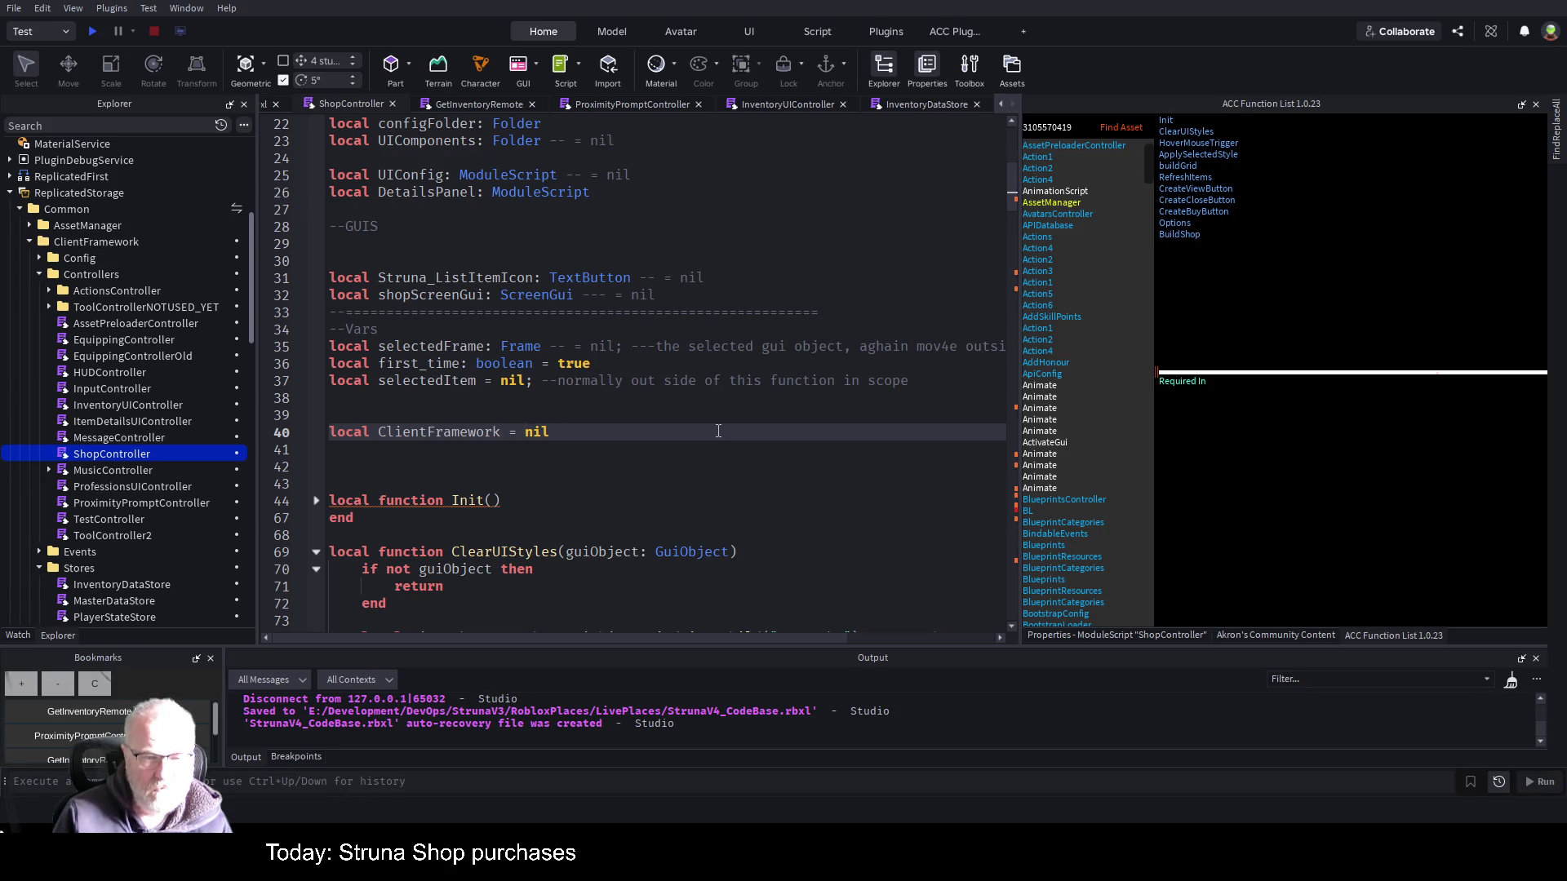
type(";")
key("ctrl+s")
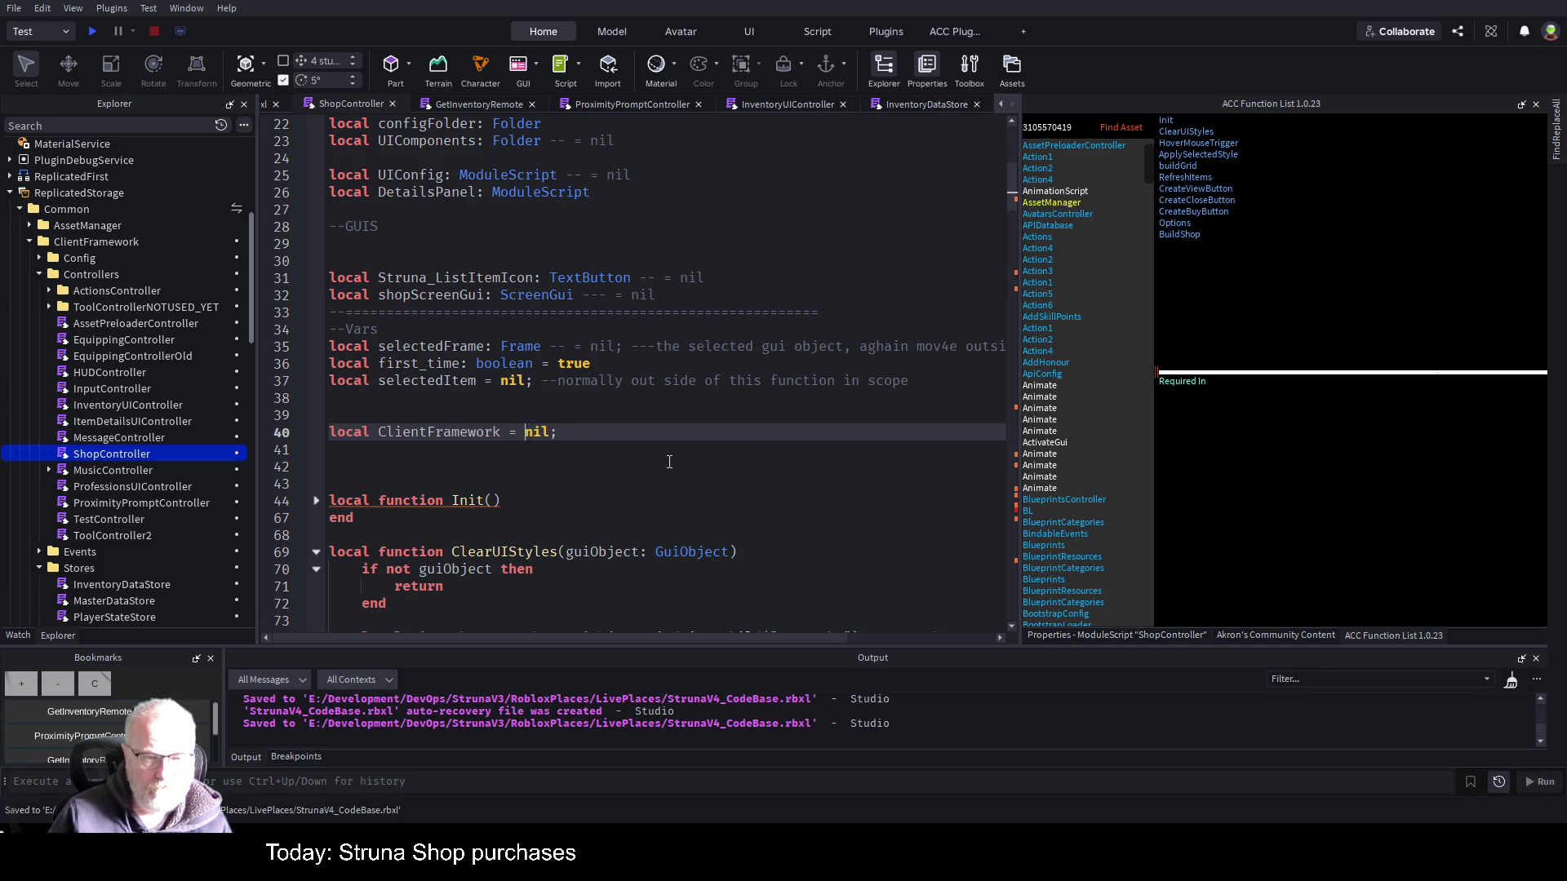
- Collapse ClearUIStyles and add a '_clientFramework = ClientFramework' assignment under the returned function's header
left_click(316, 552)
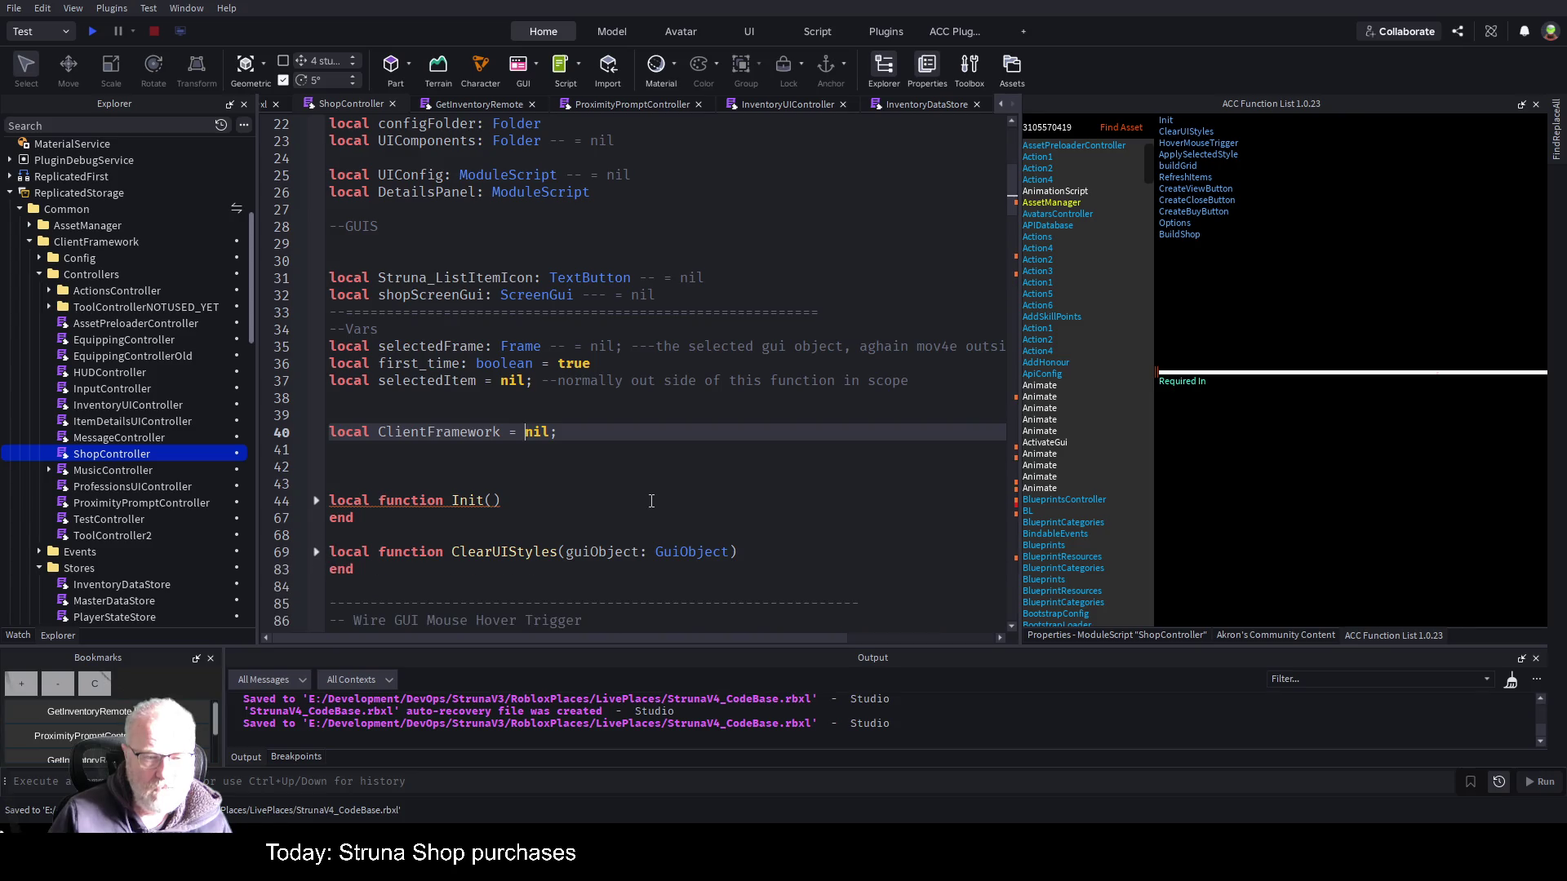
left_click(397, 500)
key("ctrl+End")
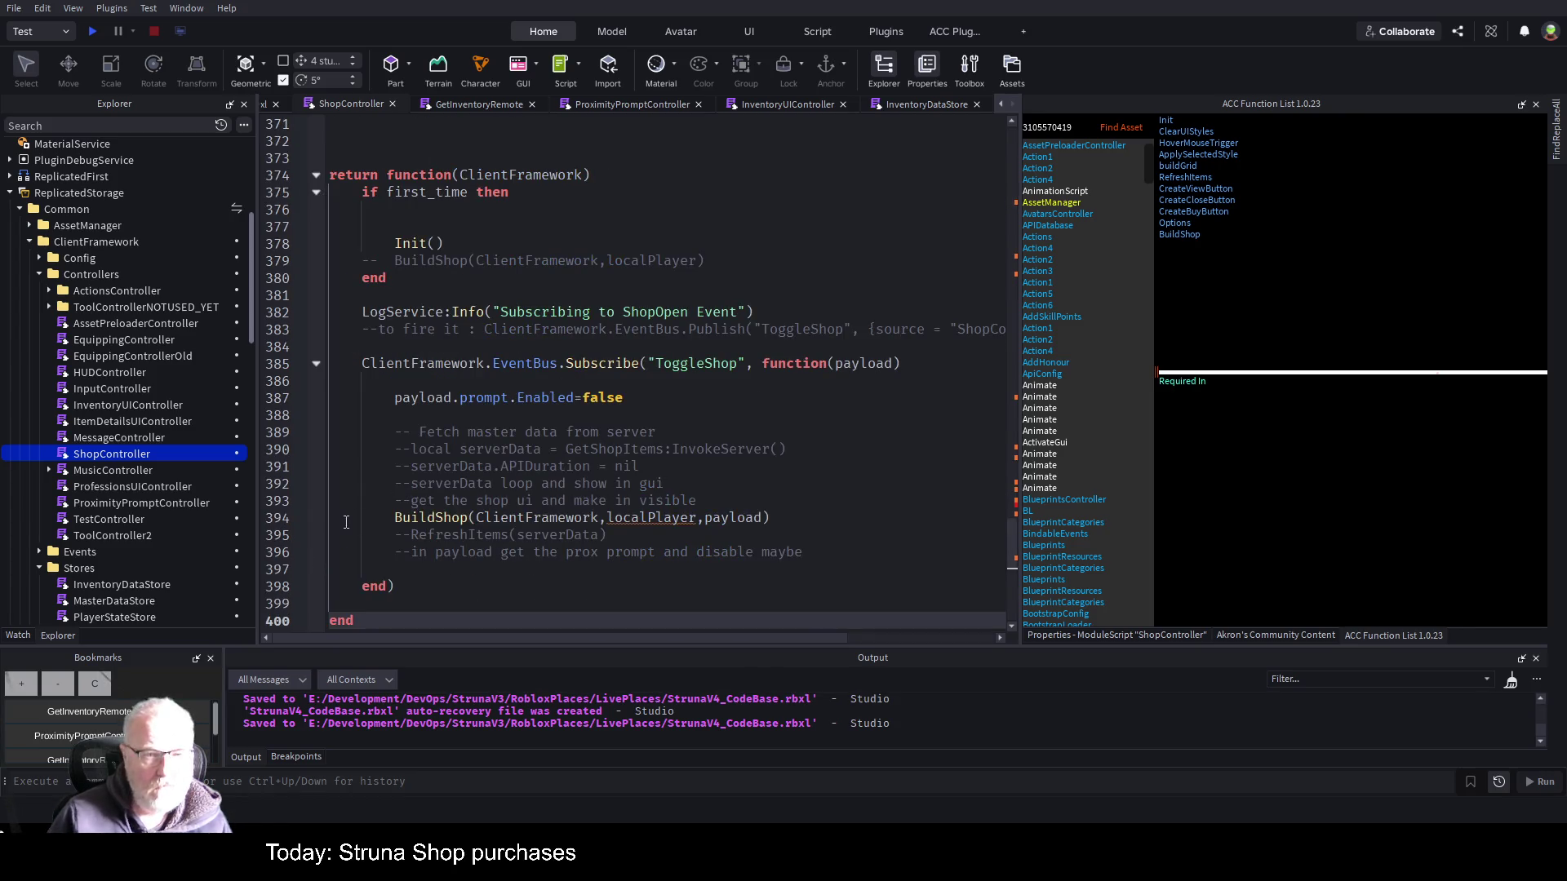
double_click(544, 177)
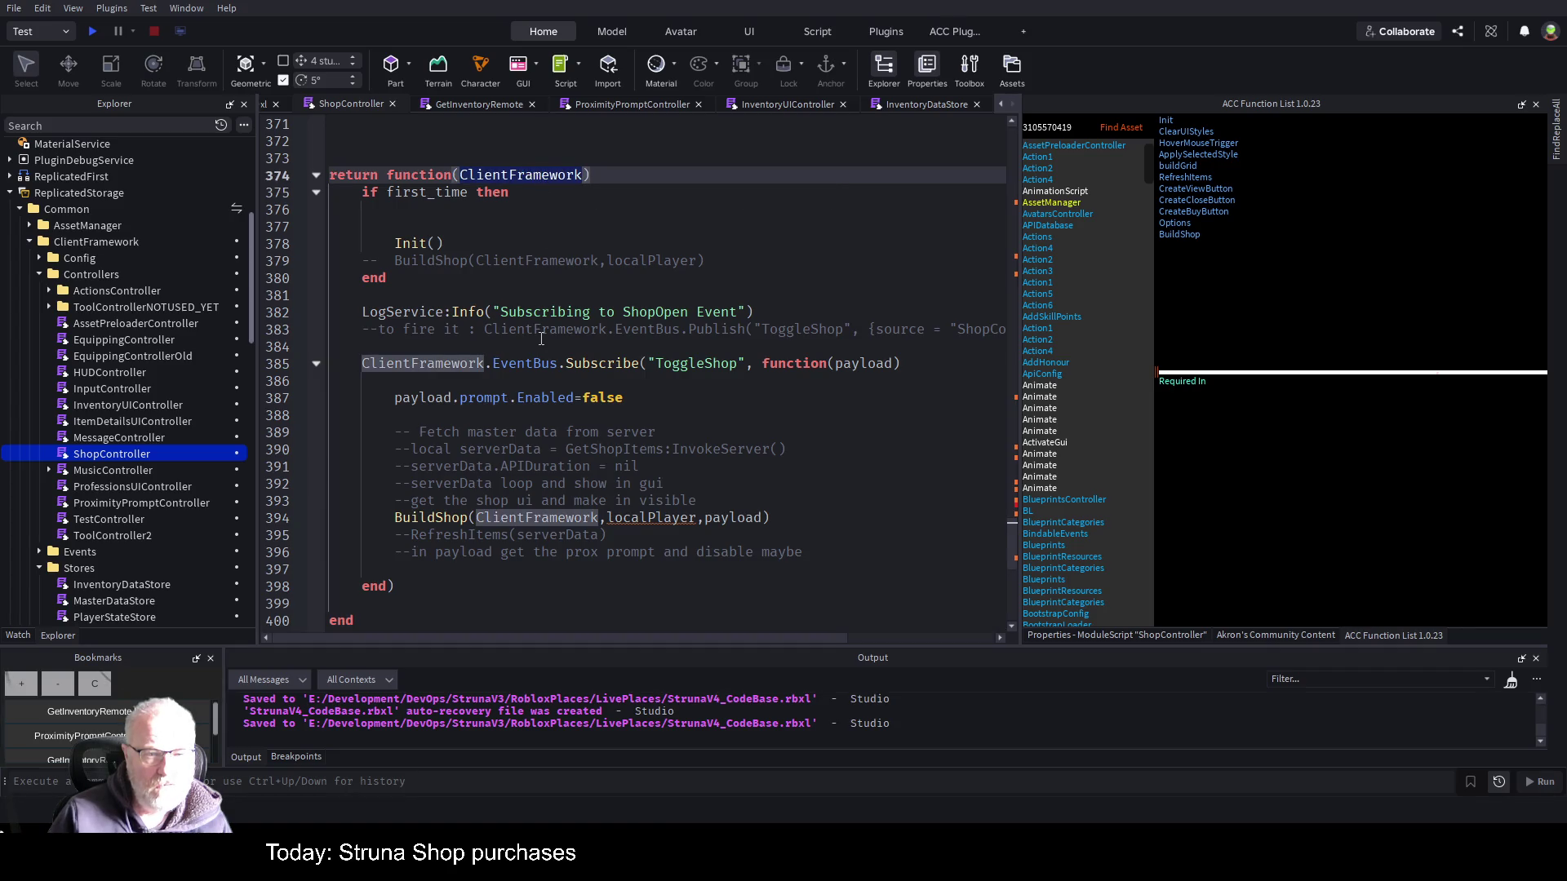
key("End")
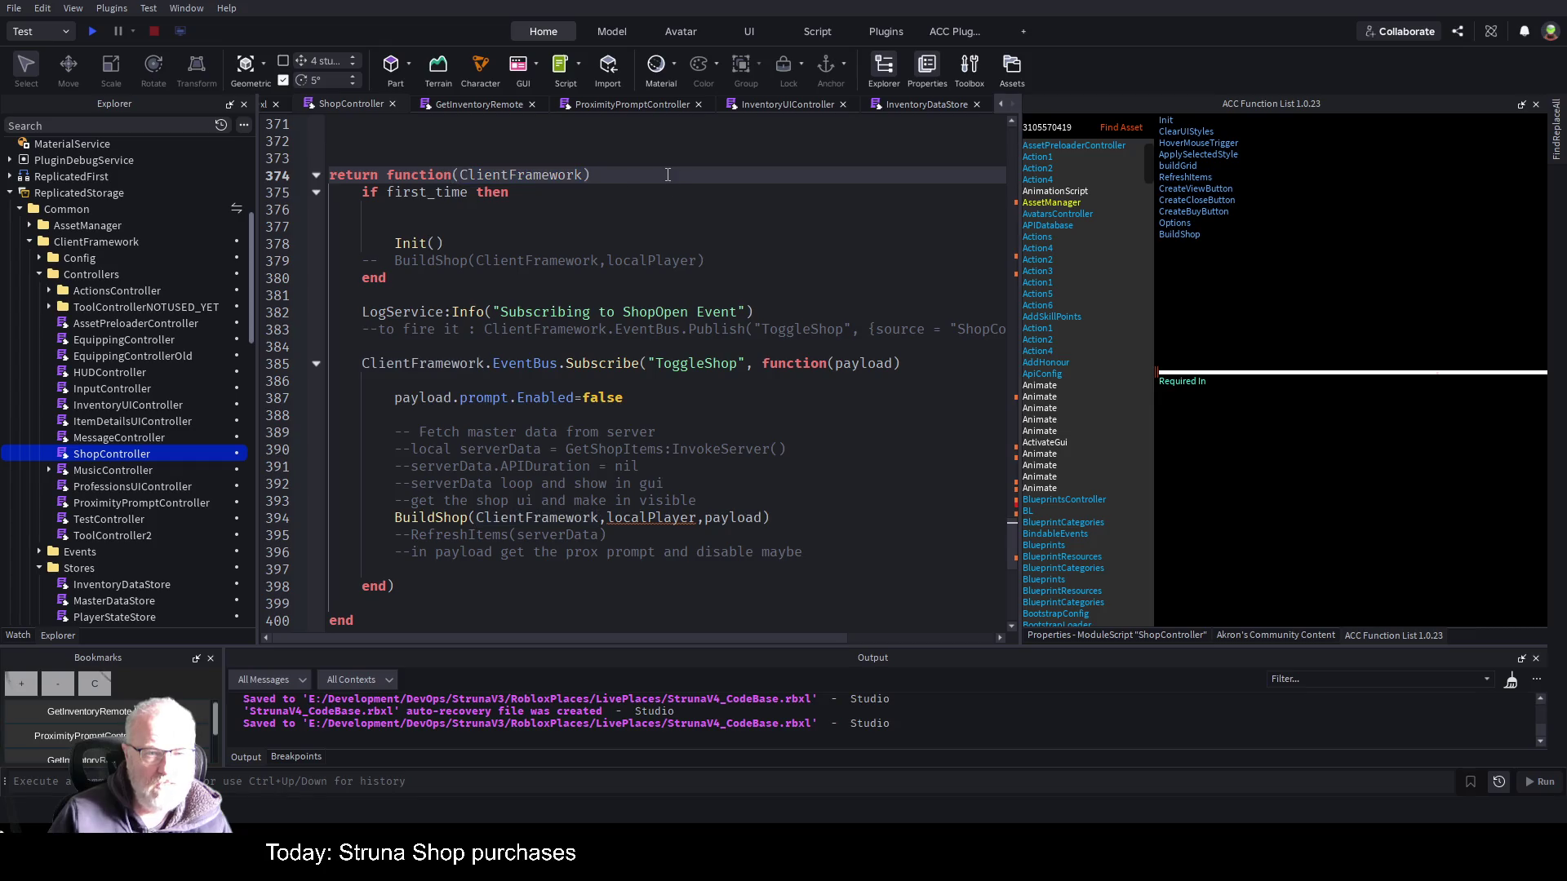
key("Return")
type("clk")
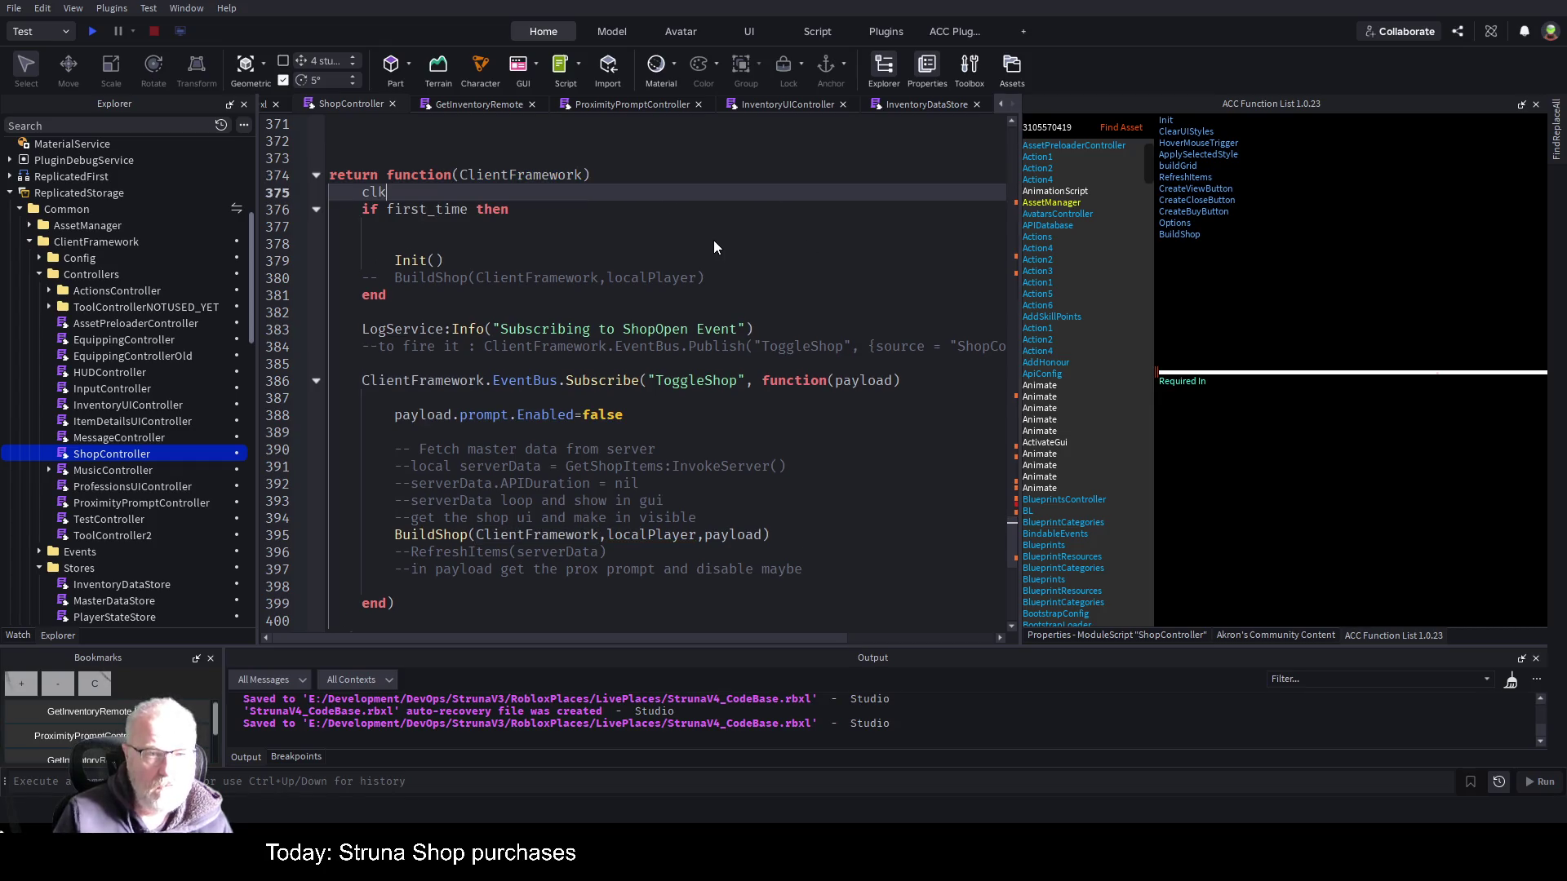
key("Tab")
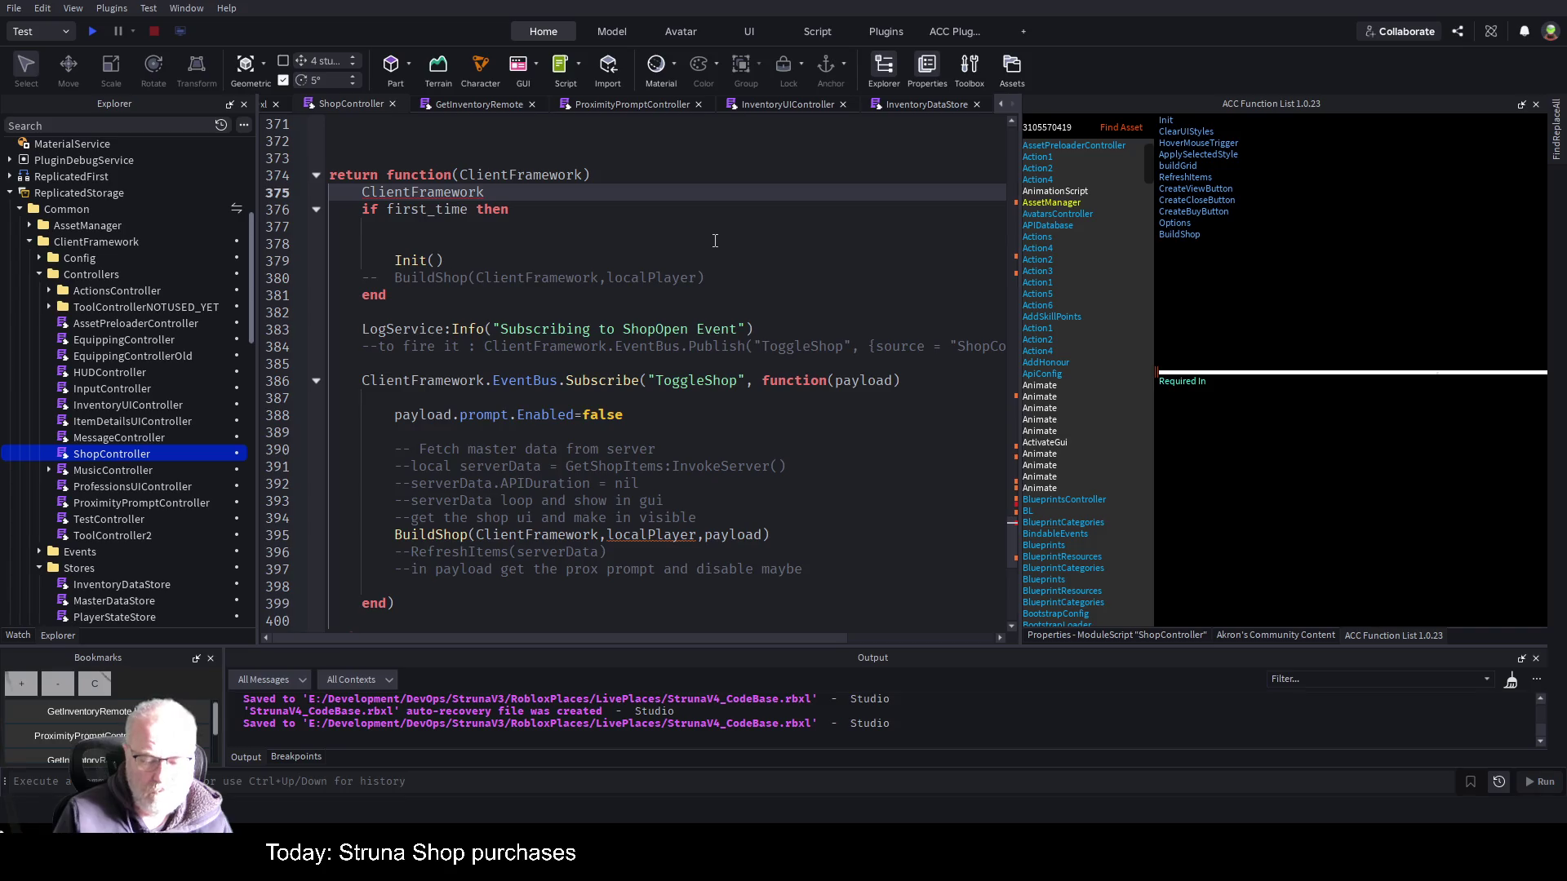
type("=cl")
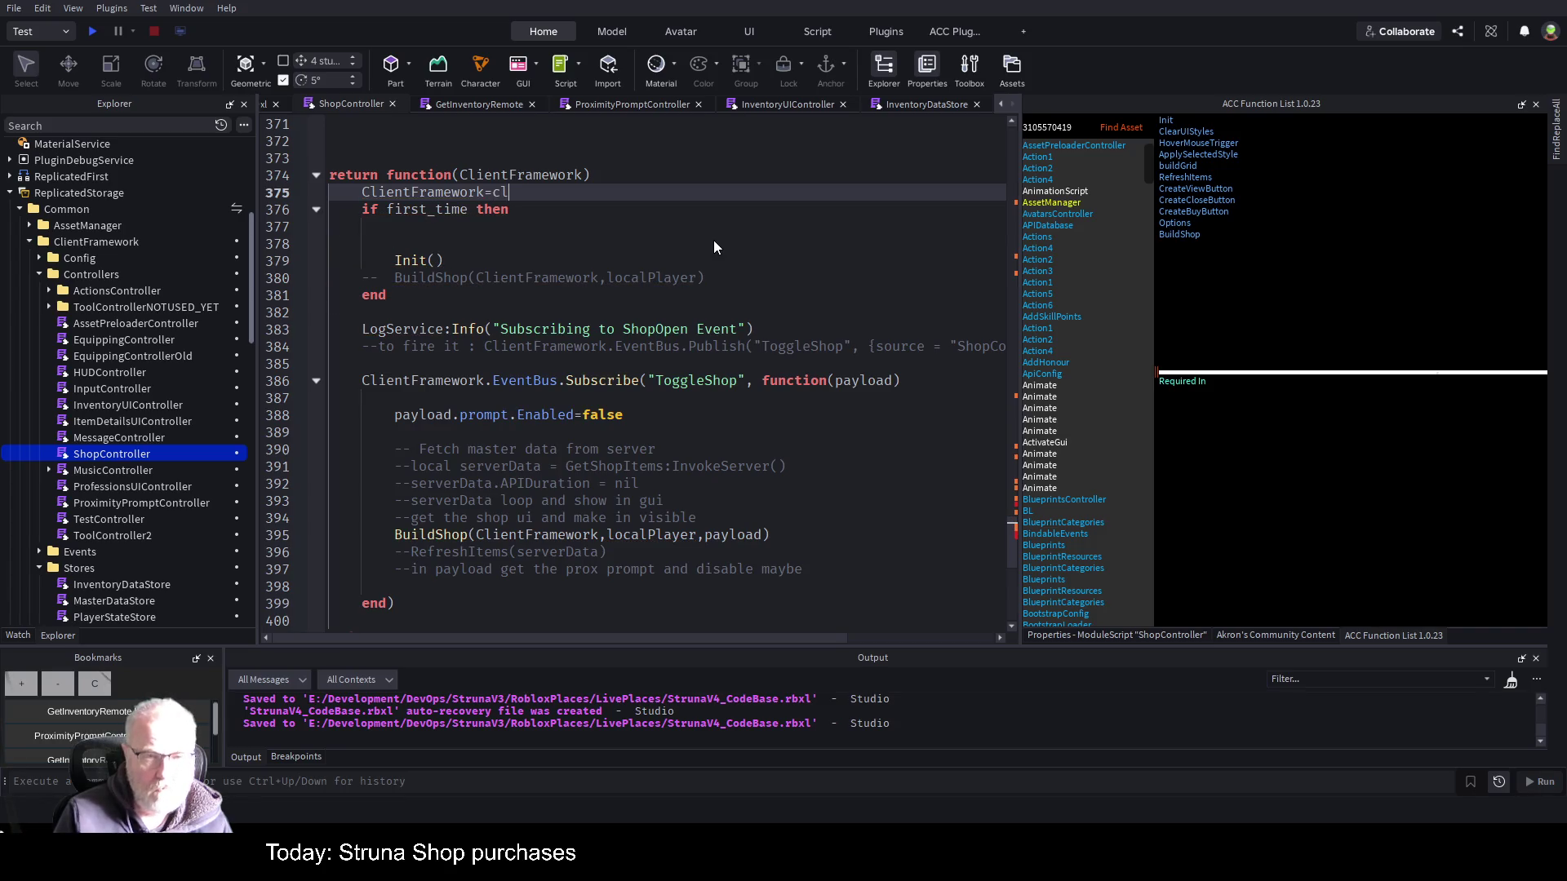
key("Tab")
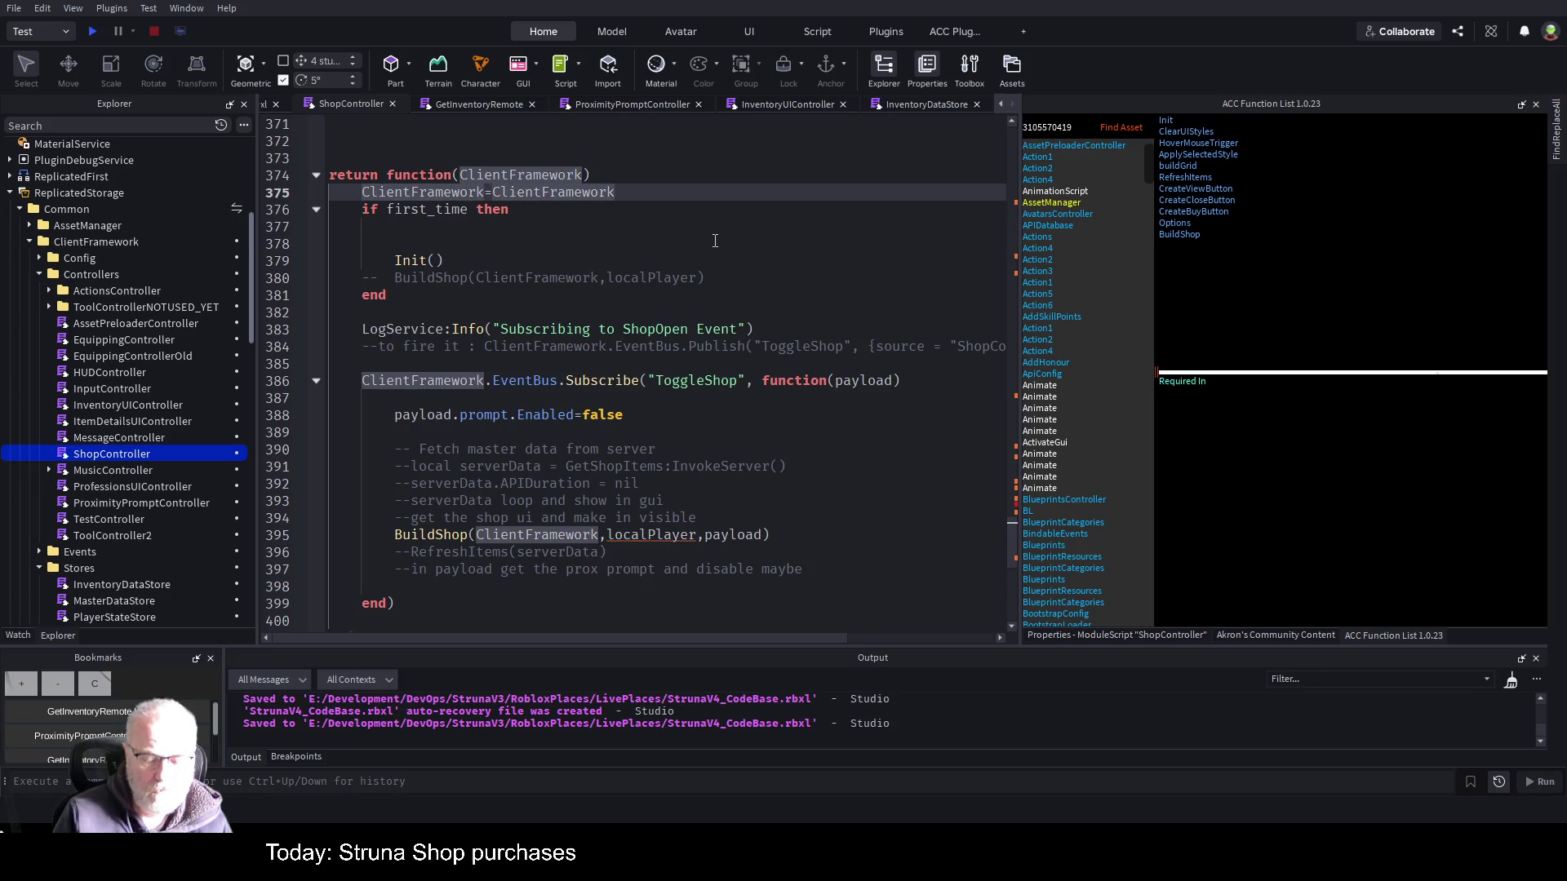
key("Home")
key("Delete")
type("_c")
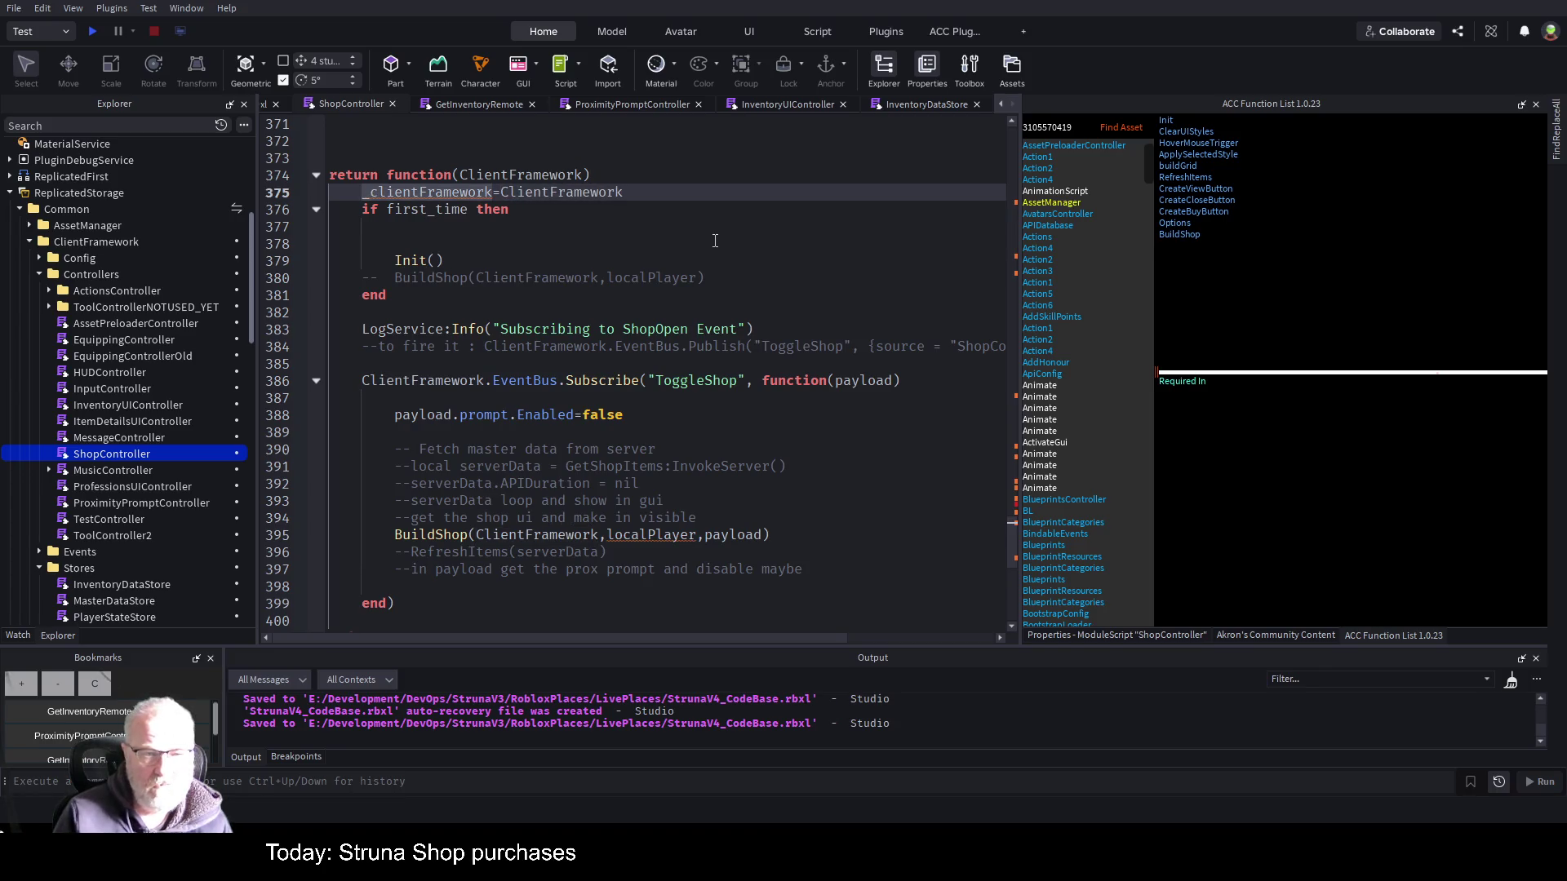
- Rename the line 40 variable to _cientFramework and save
key("ctrl+Home")
scroll(512, 593, "down", 5)
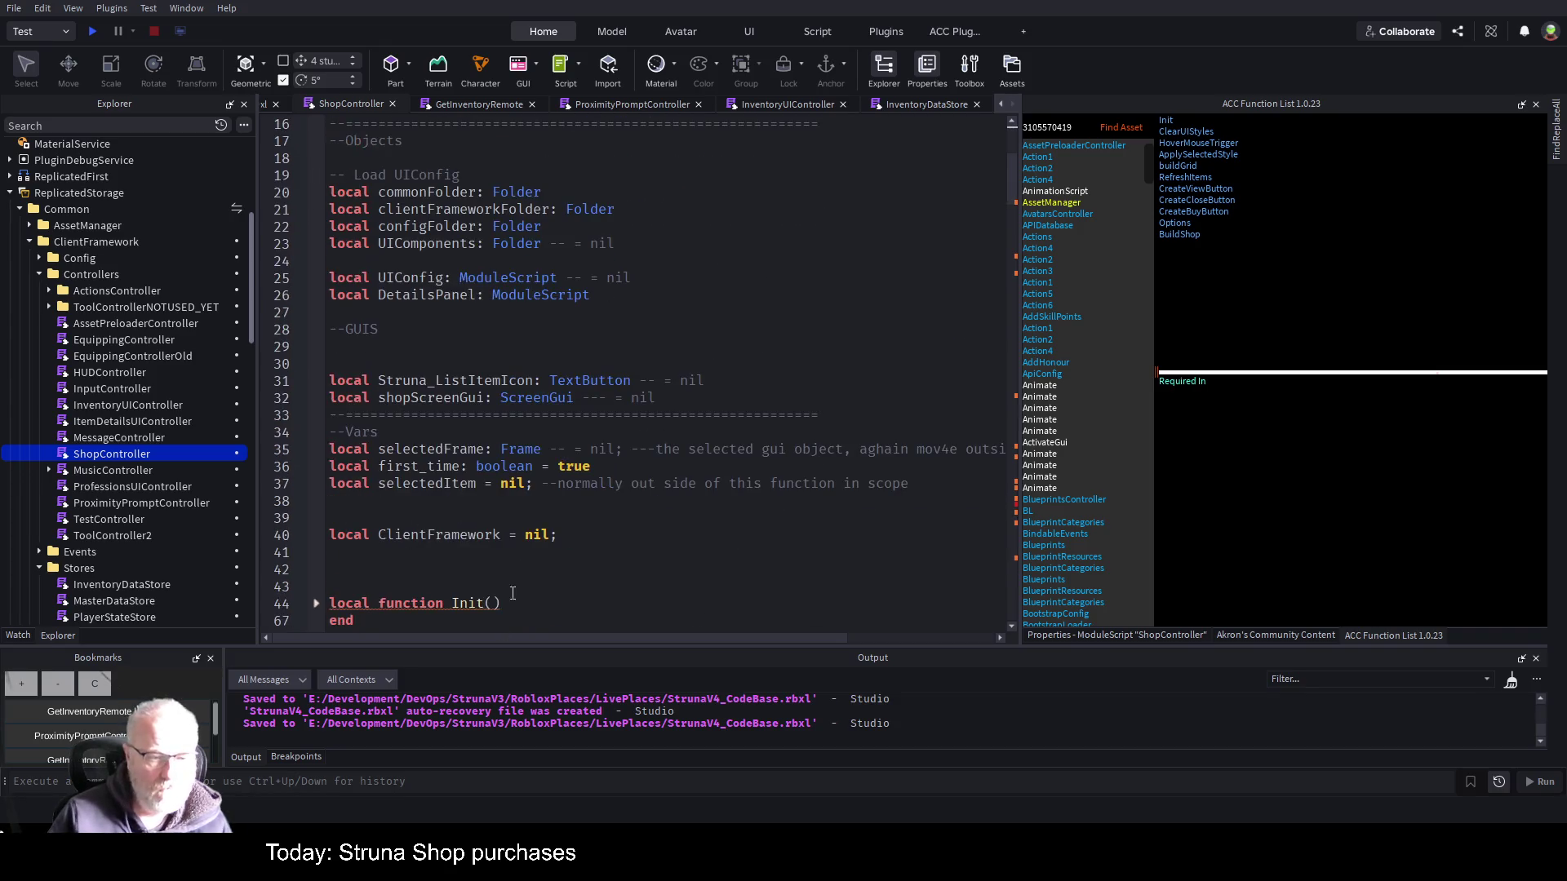
scroll(514, 571, "down", 2)
left_click(387, 430)
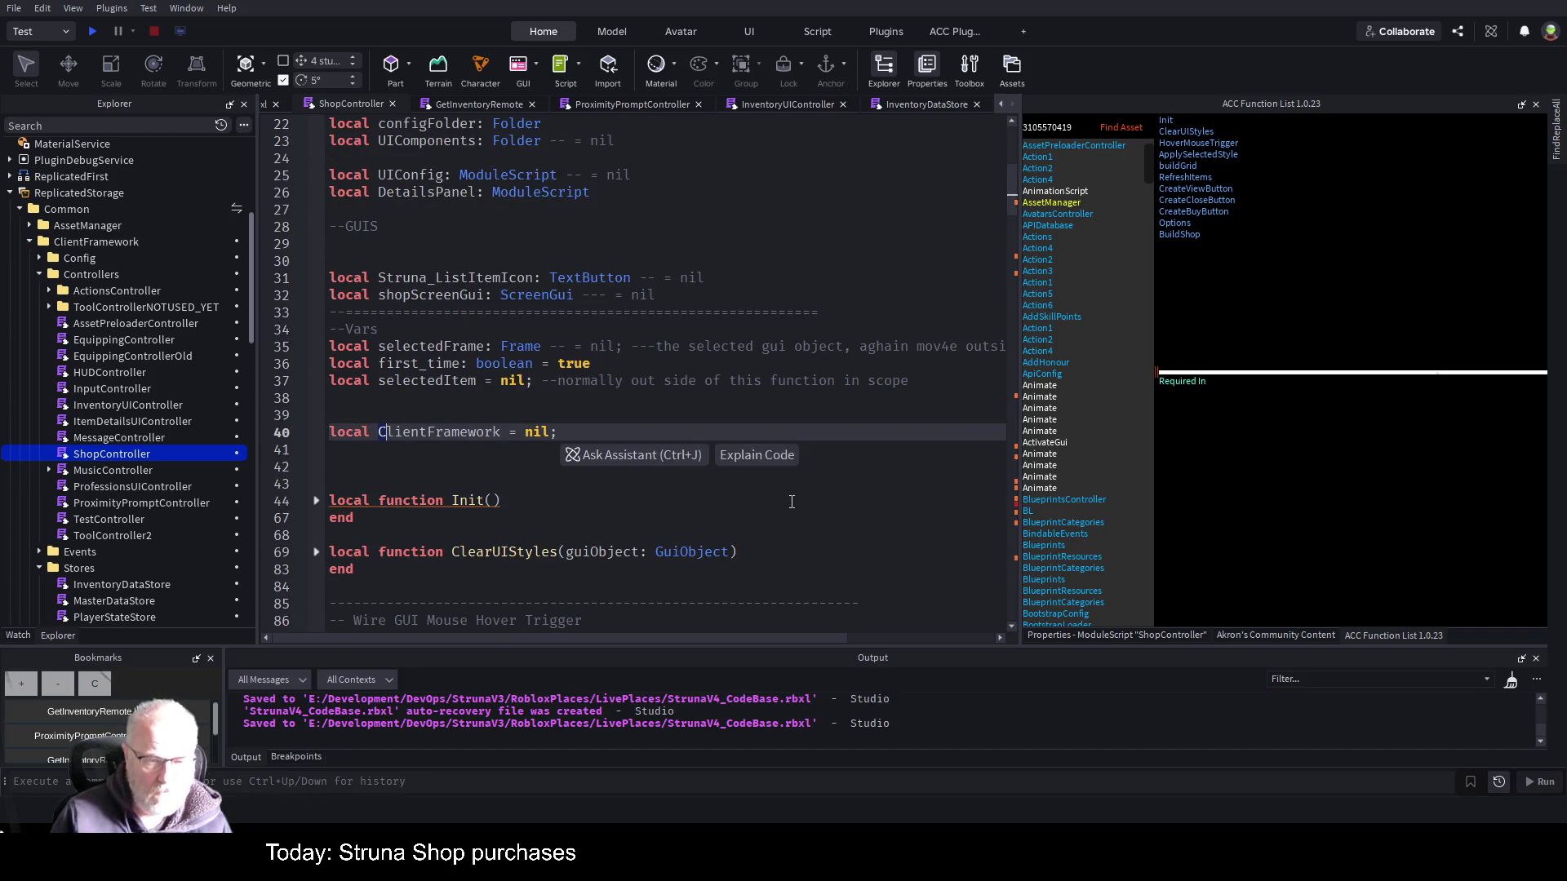
key("BackSpace")
type("_c")
key("Delete")
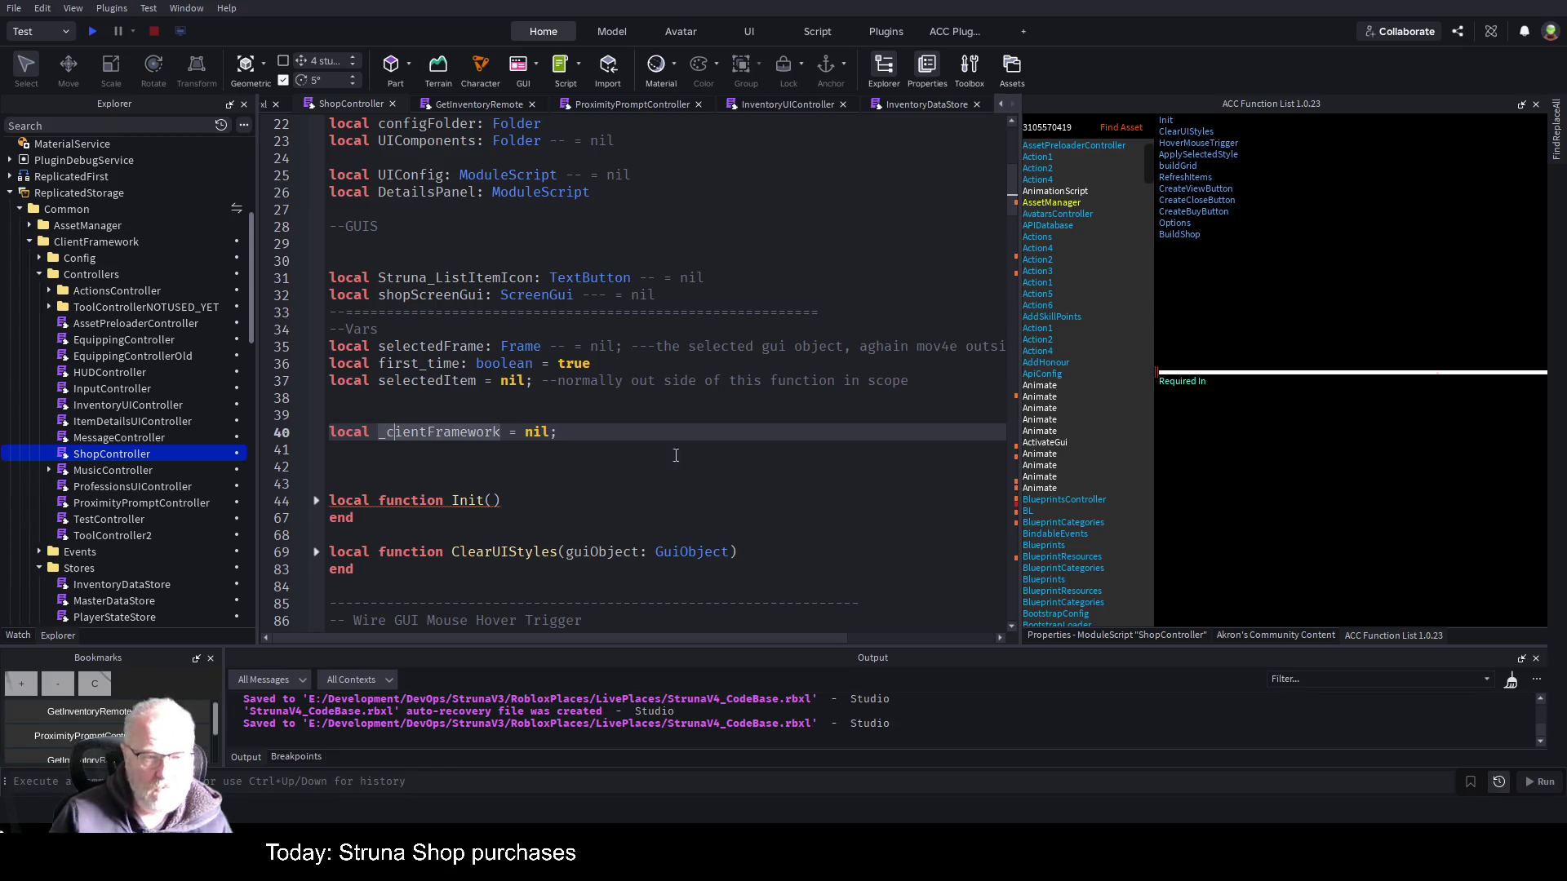
left_click(562, 422)
key("ctrl+s")
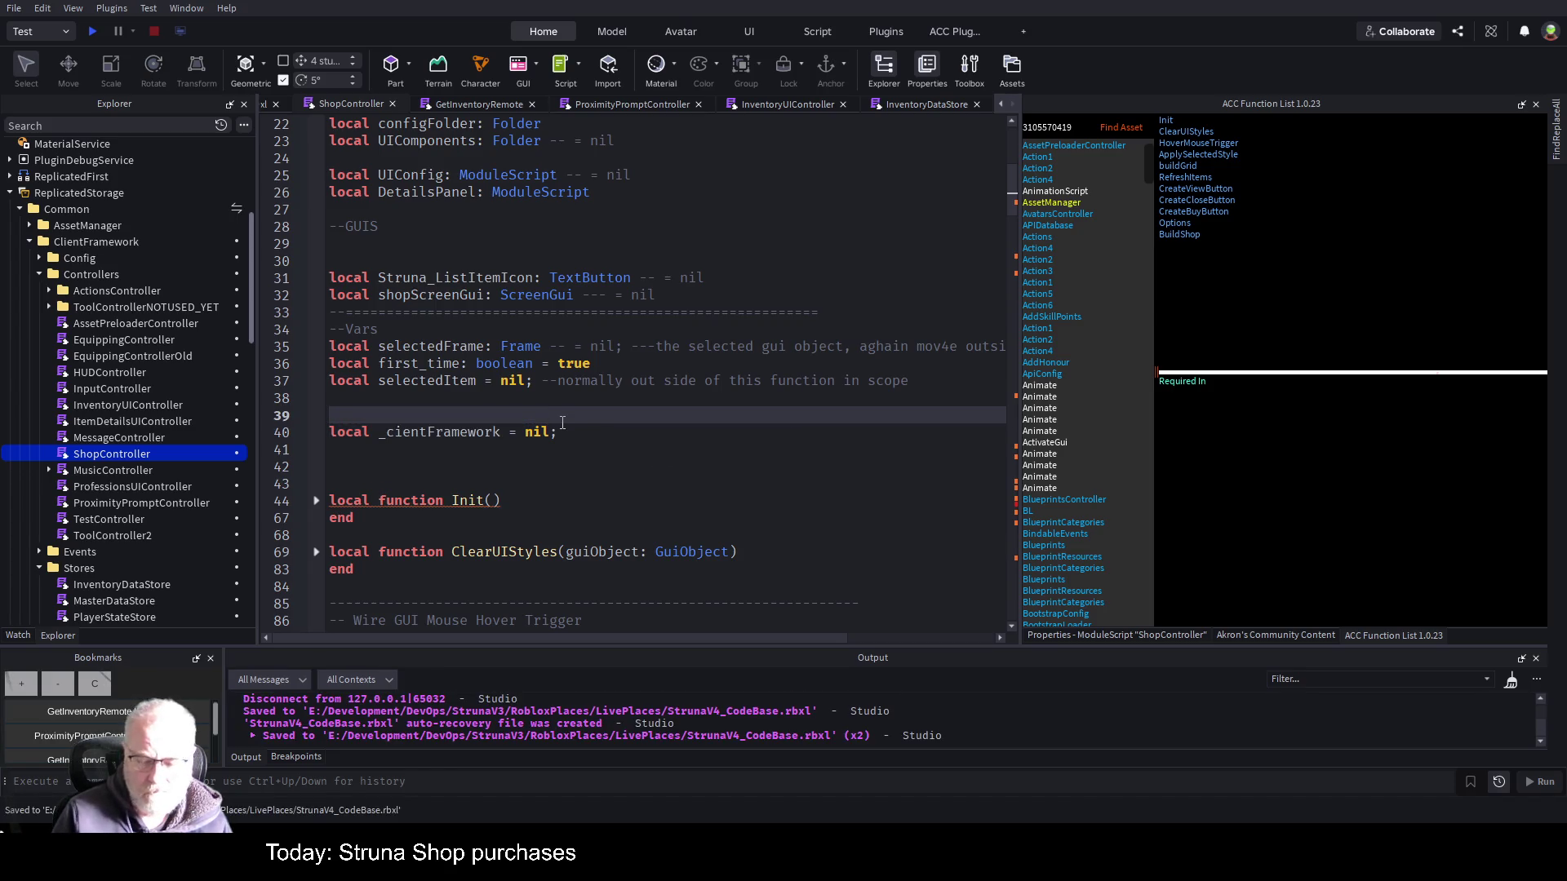
- Adjust spacing around the _clientFramework assignment's equals sign and save
key("ctrl+End")
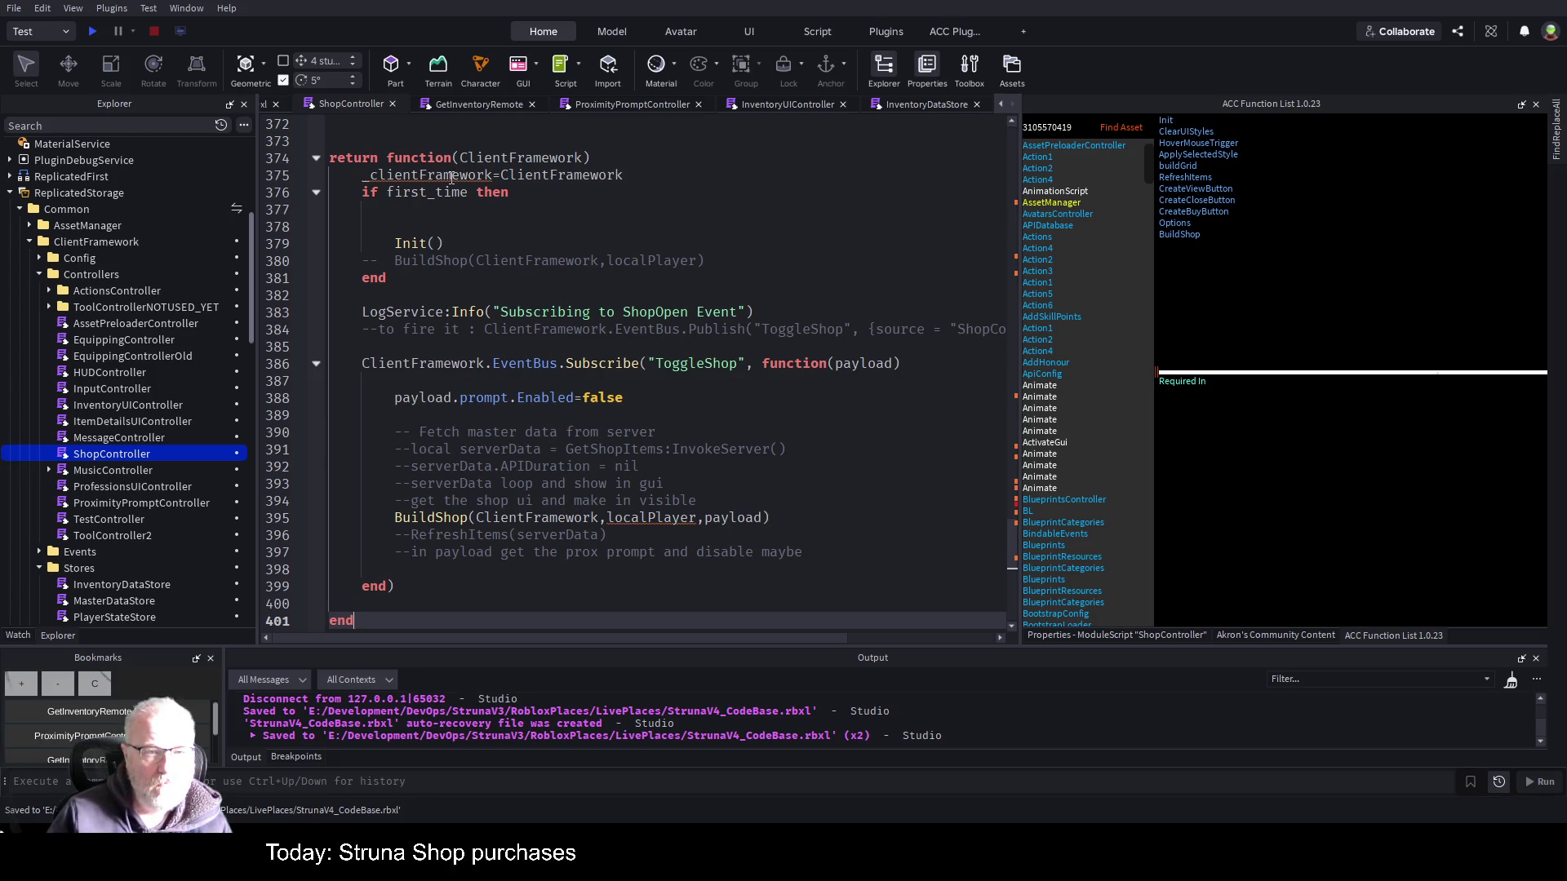
left_click(488, 221)
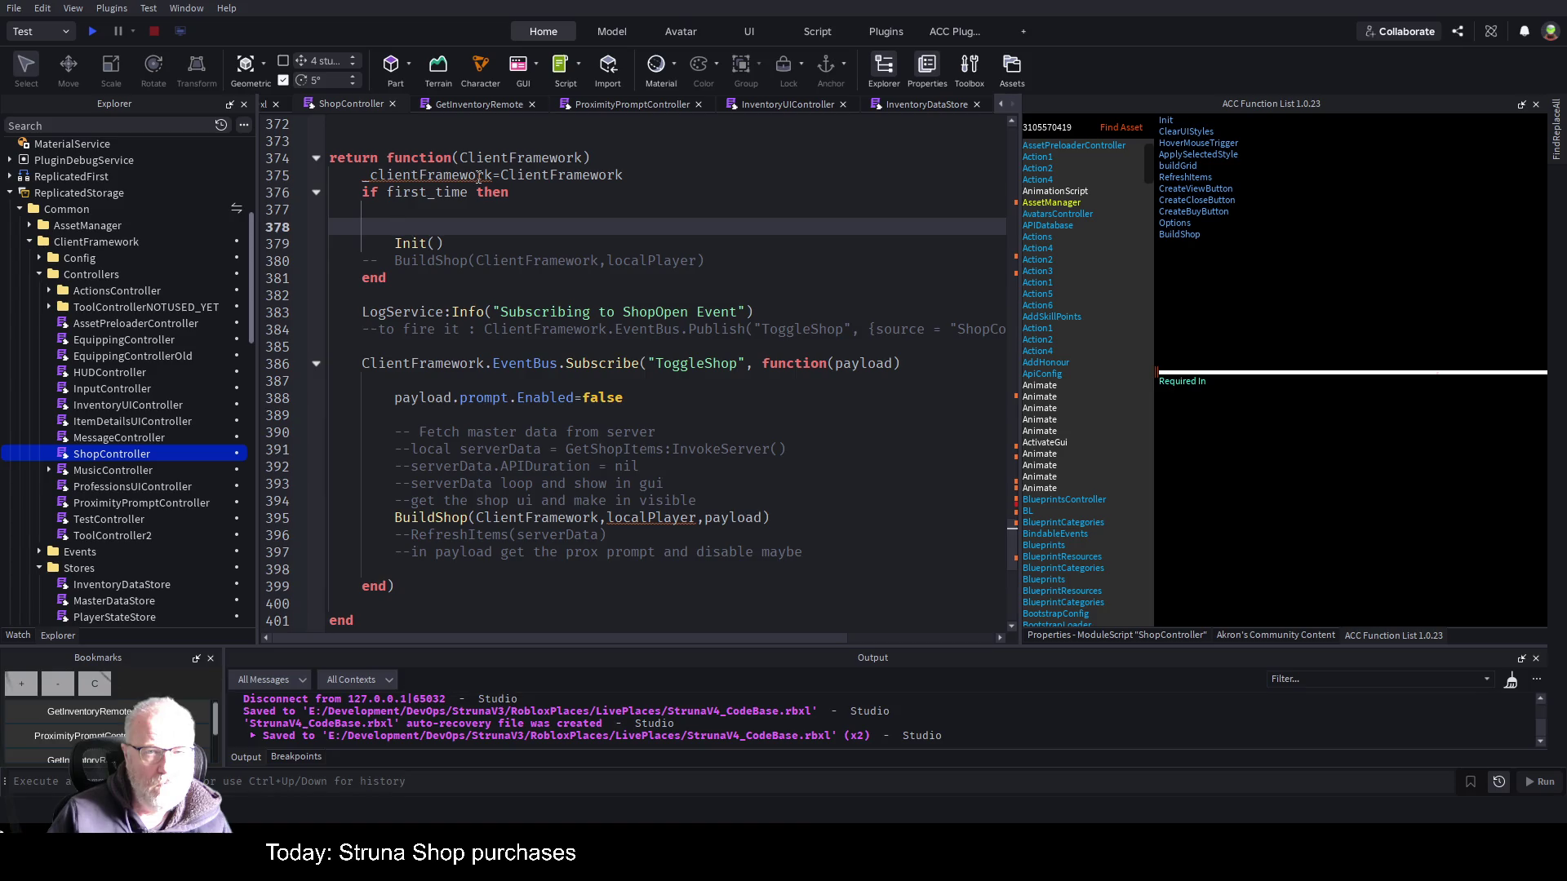
left_click(496, 177)
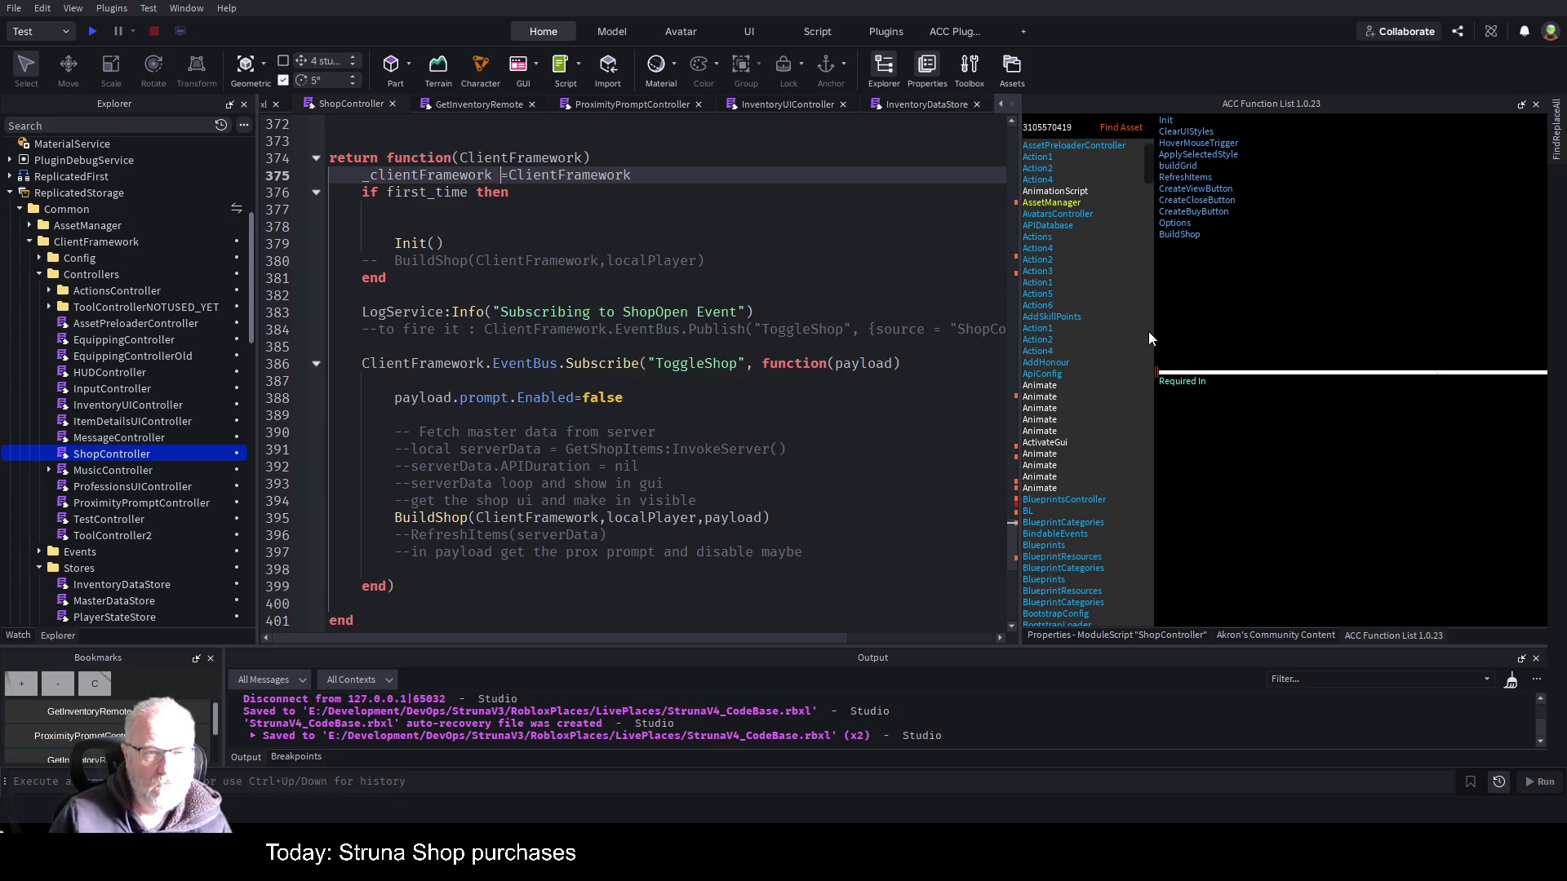
key("Right")
key("Down")
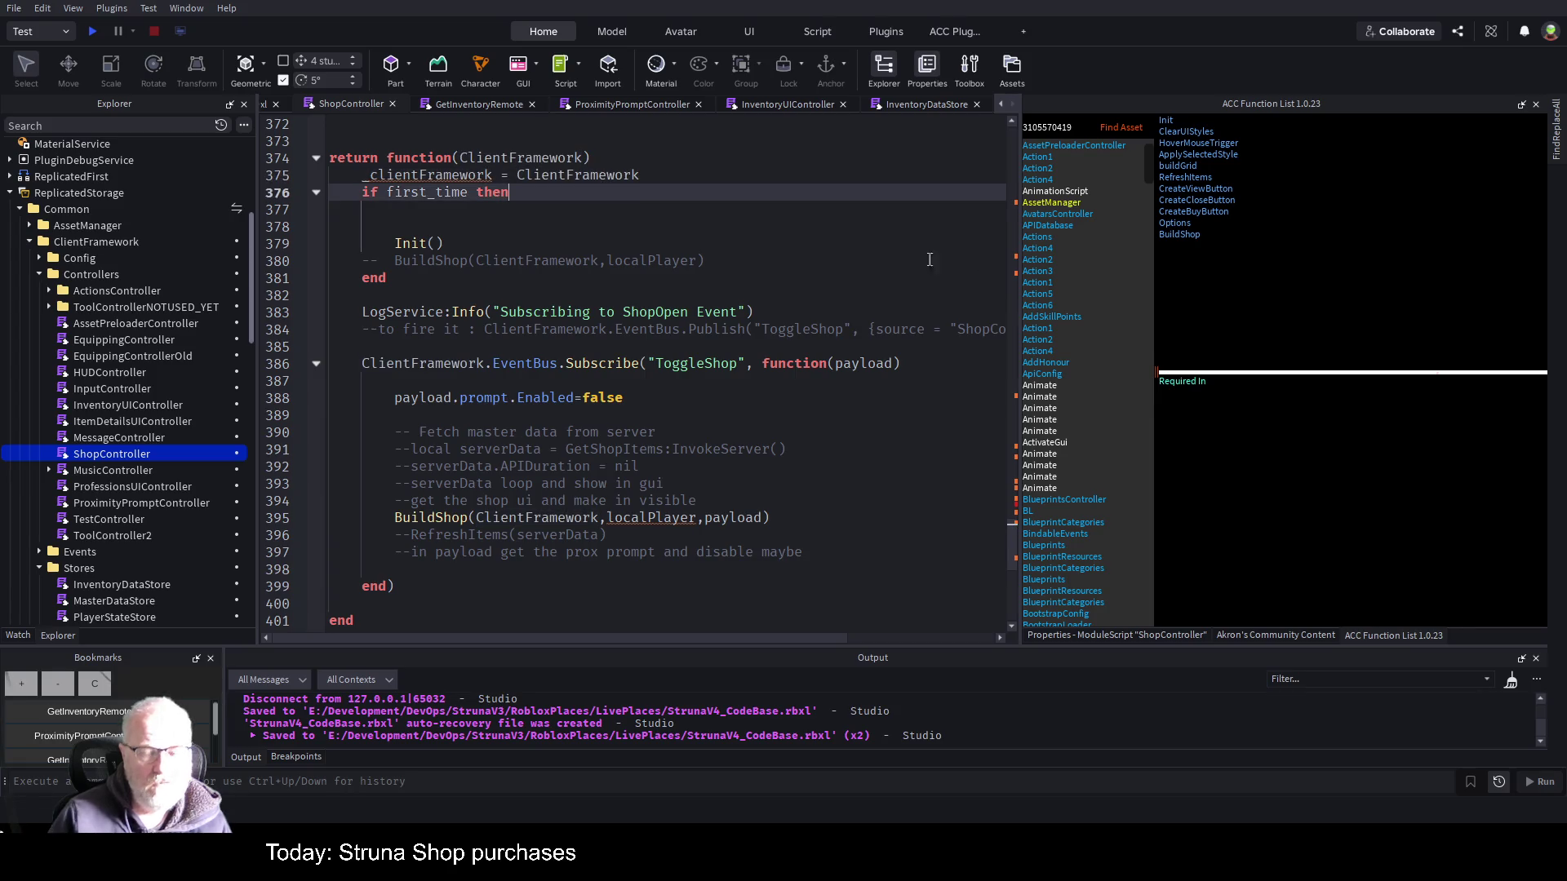
key("ctrl+s")
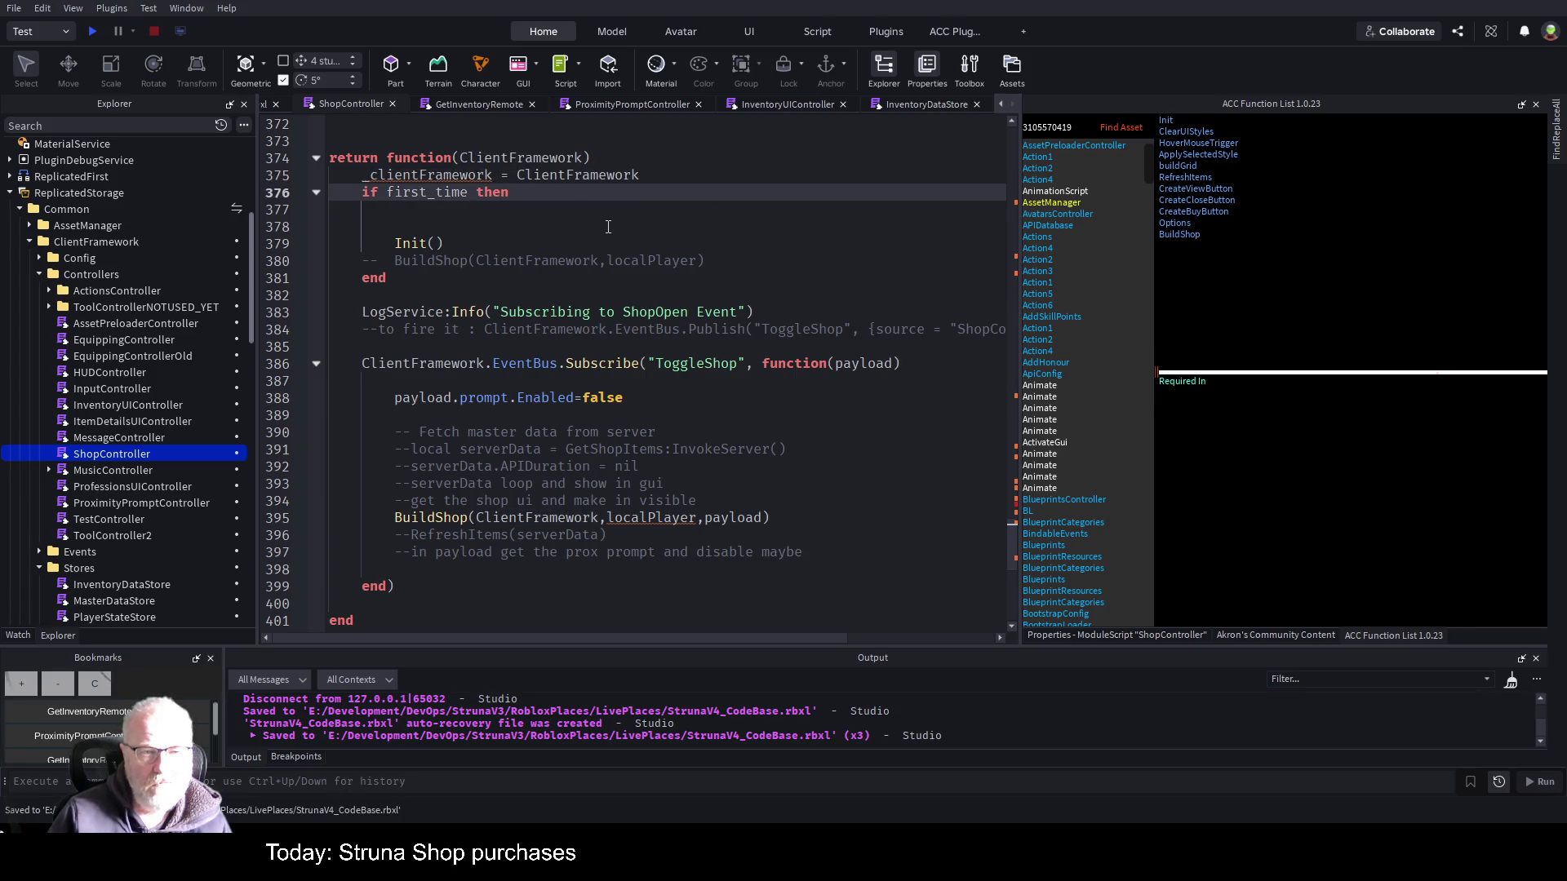
- Change _cientFramework's initial value on line 40 from nil to {} and save
key("ctrl+Home")
scroll(598, 289, "down", 2)
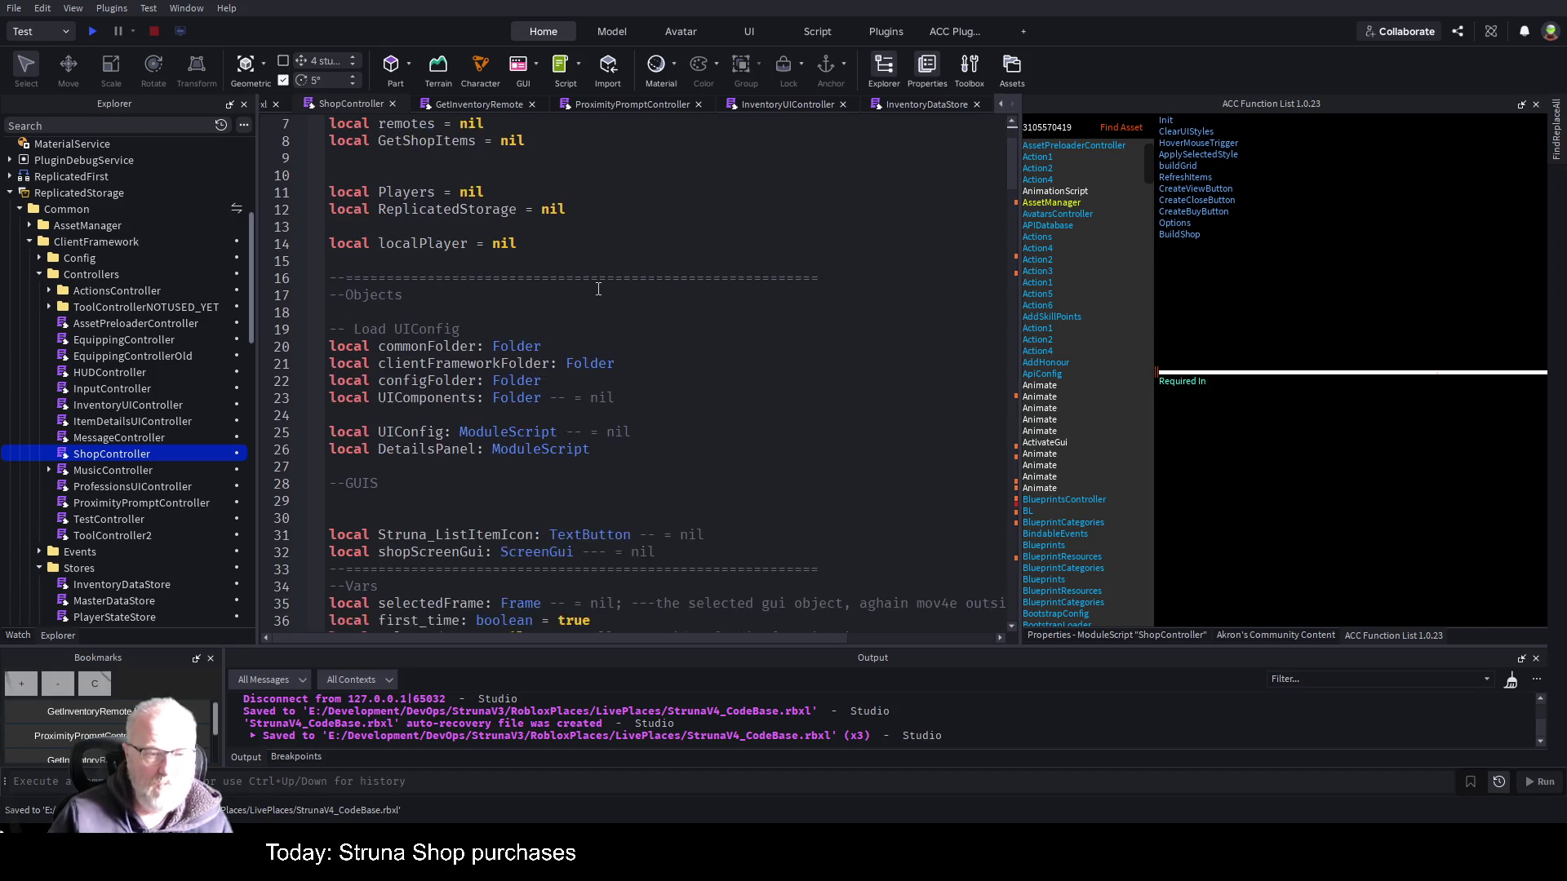
scroll(598, 289, "down", 5)
left_click(517, 432)
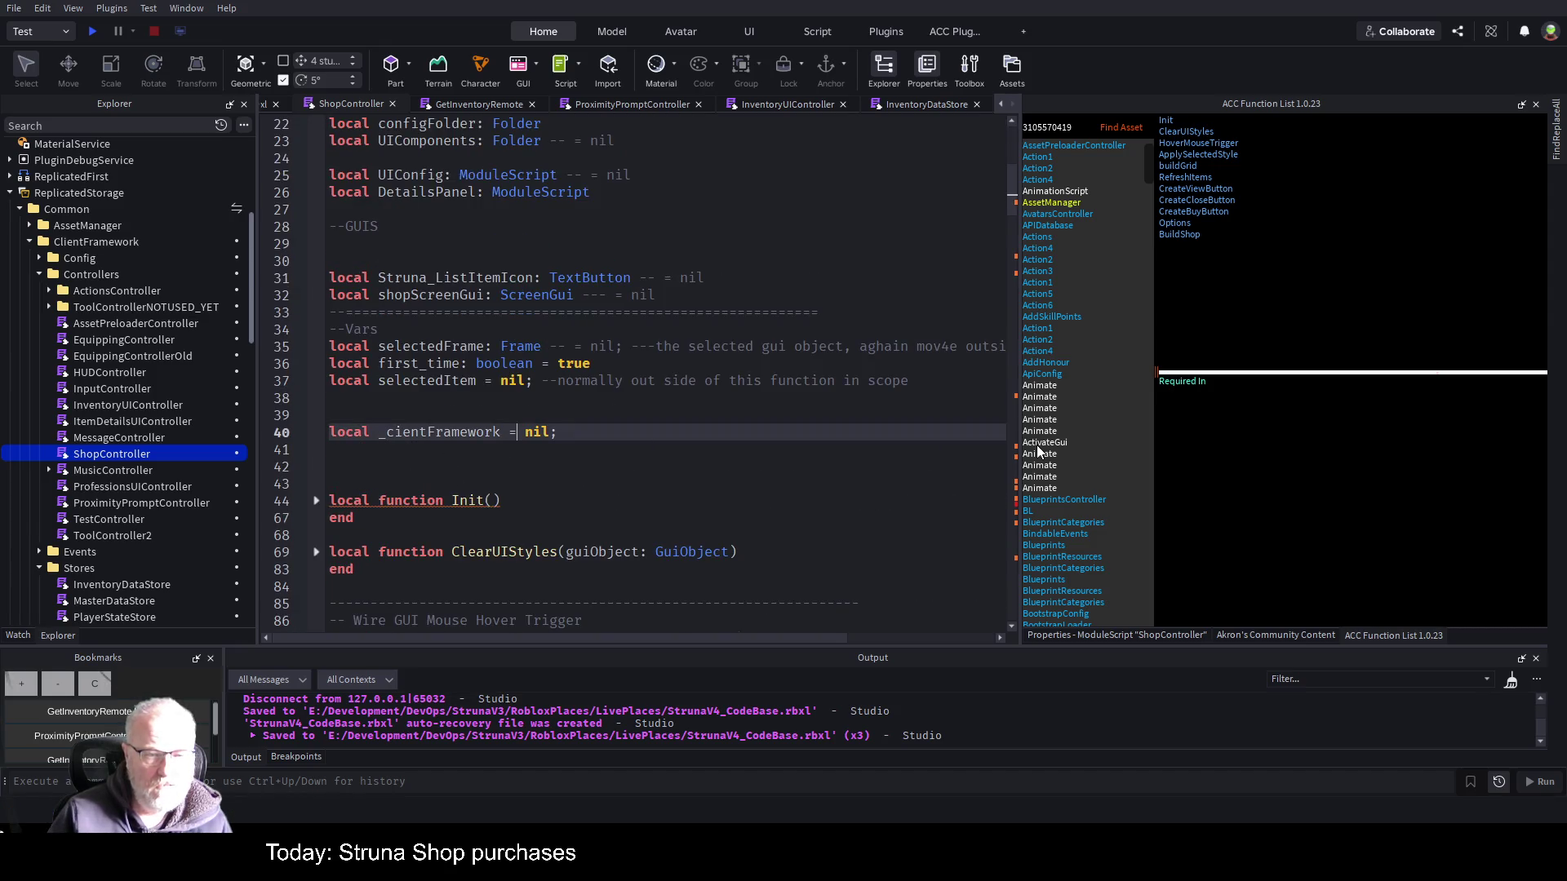
type("{}")
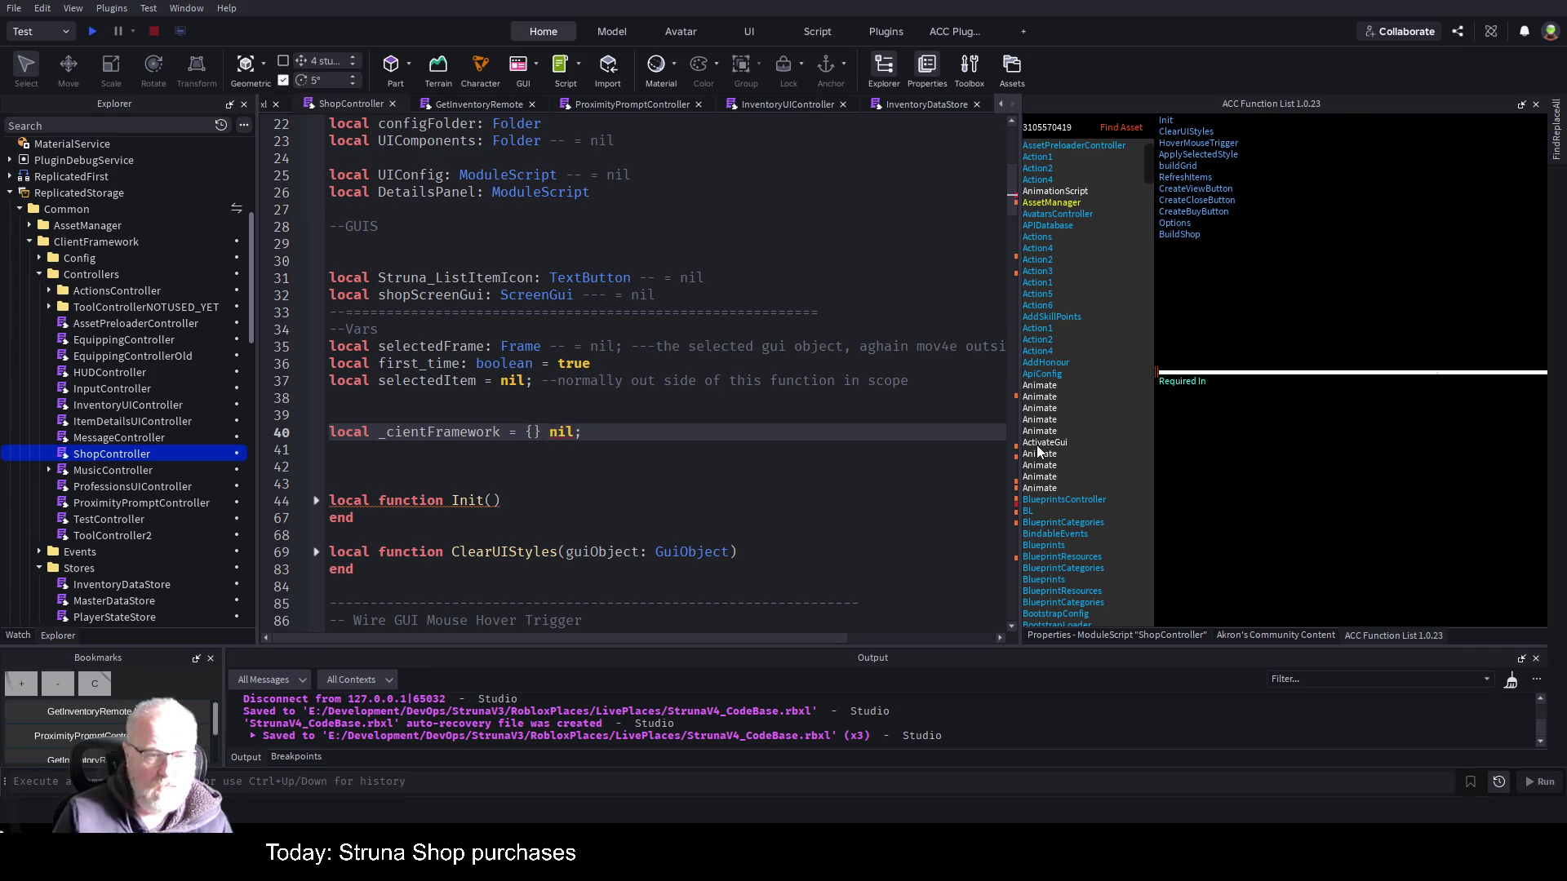
key("Delete")
key("Delete")
key("Delete")
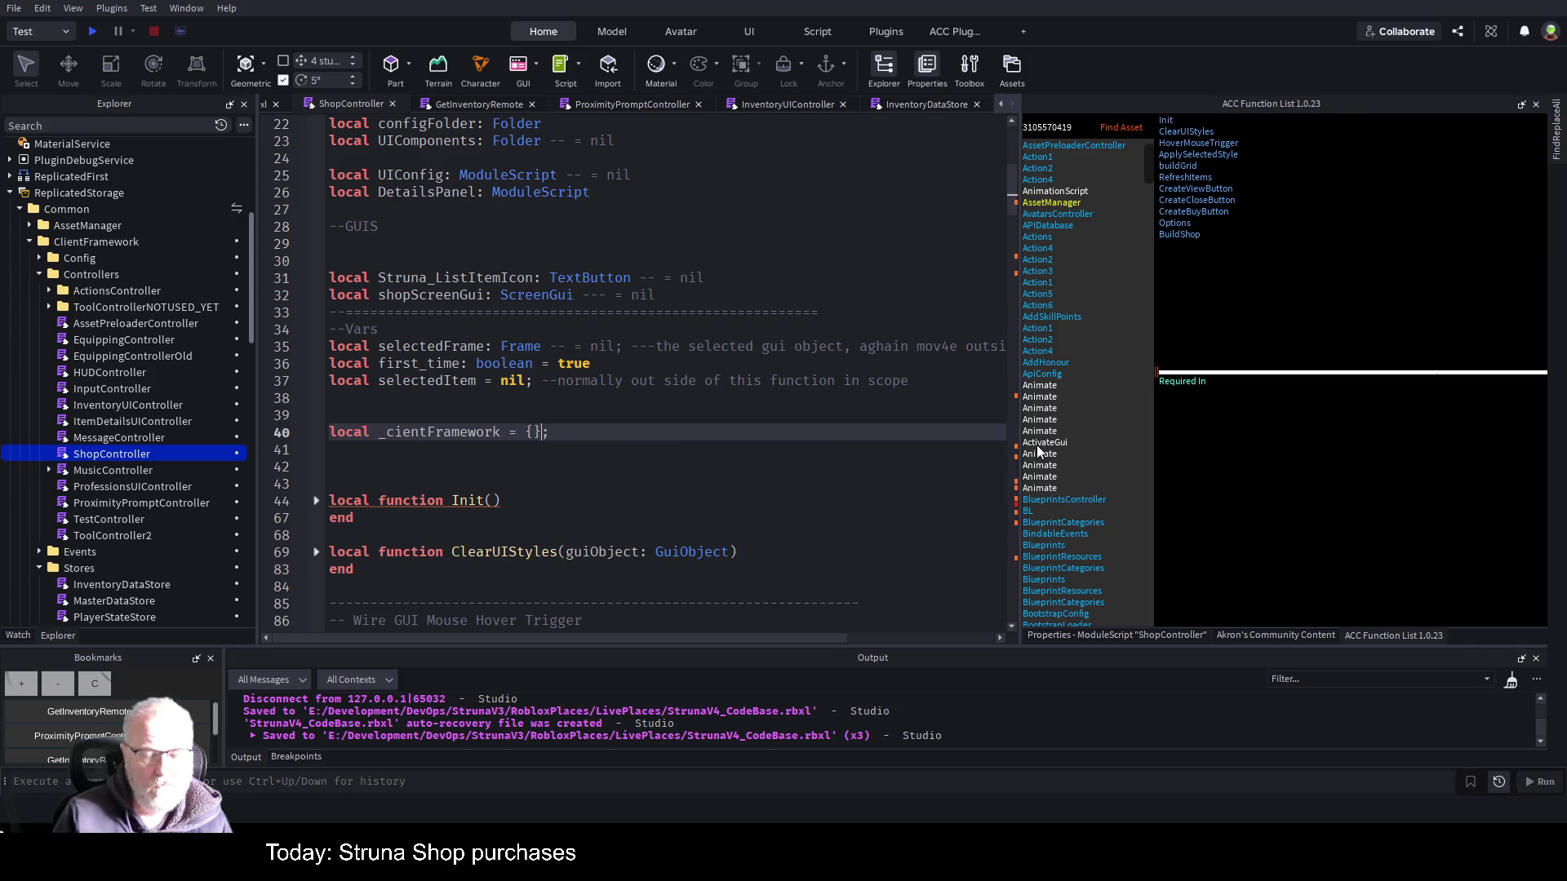
key("ctrl+s")
key("ctrl+End")
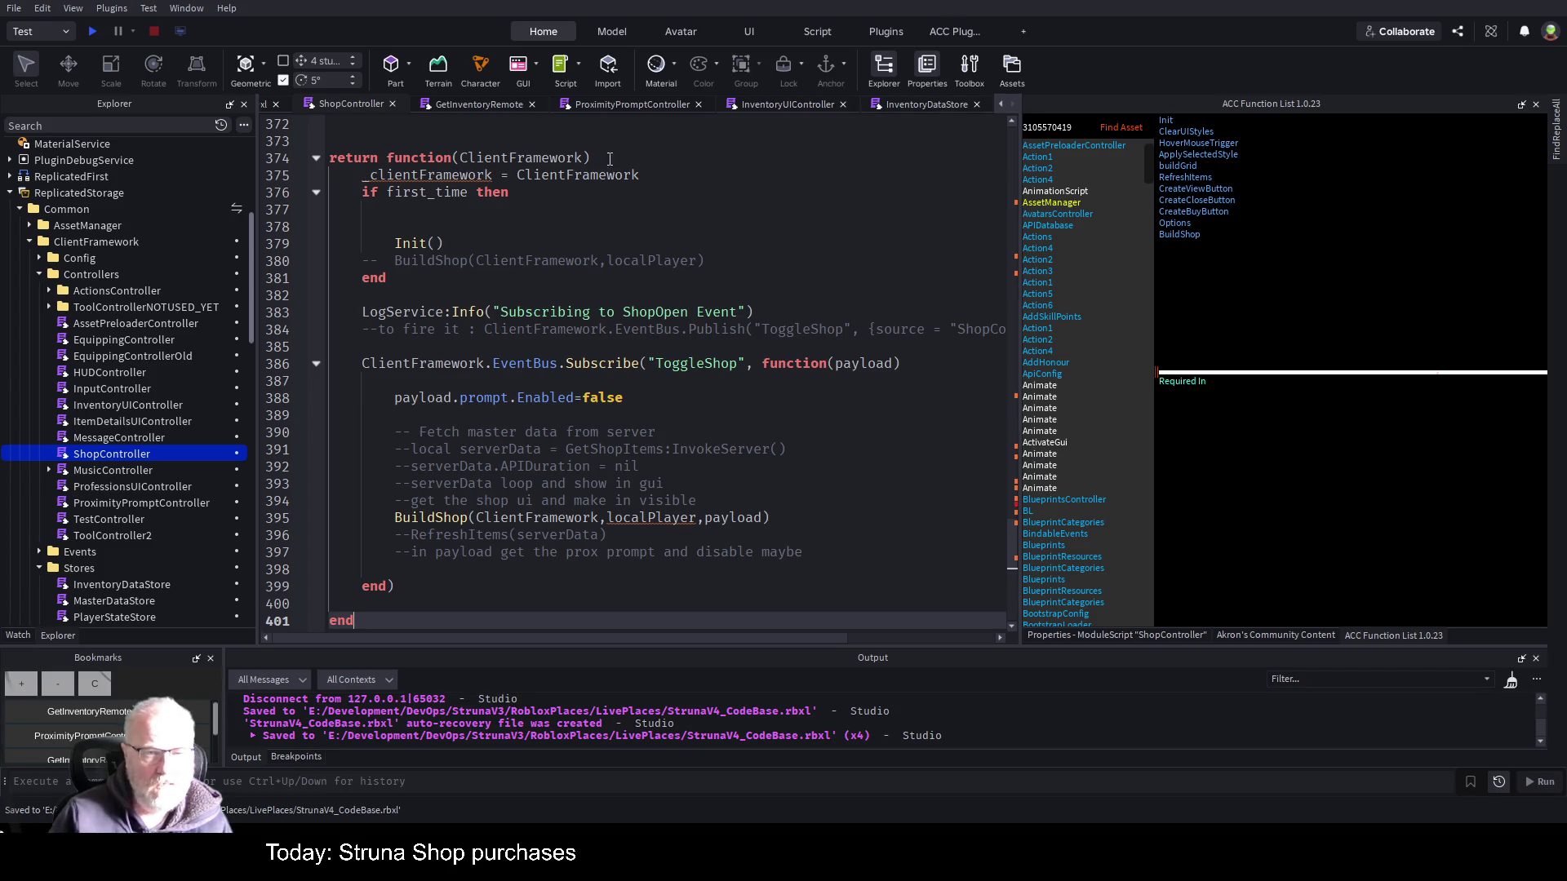
key("ctrl+Home")
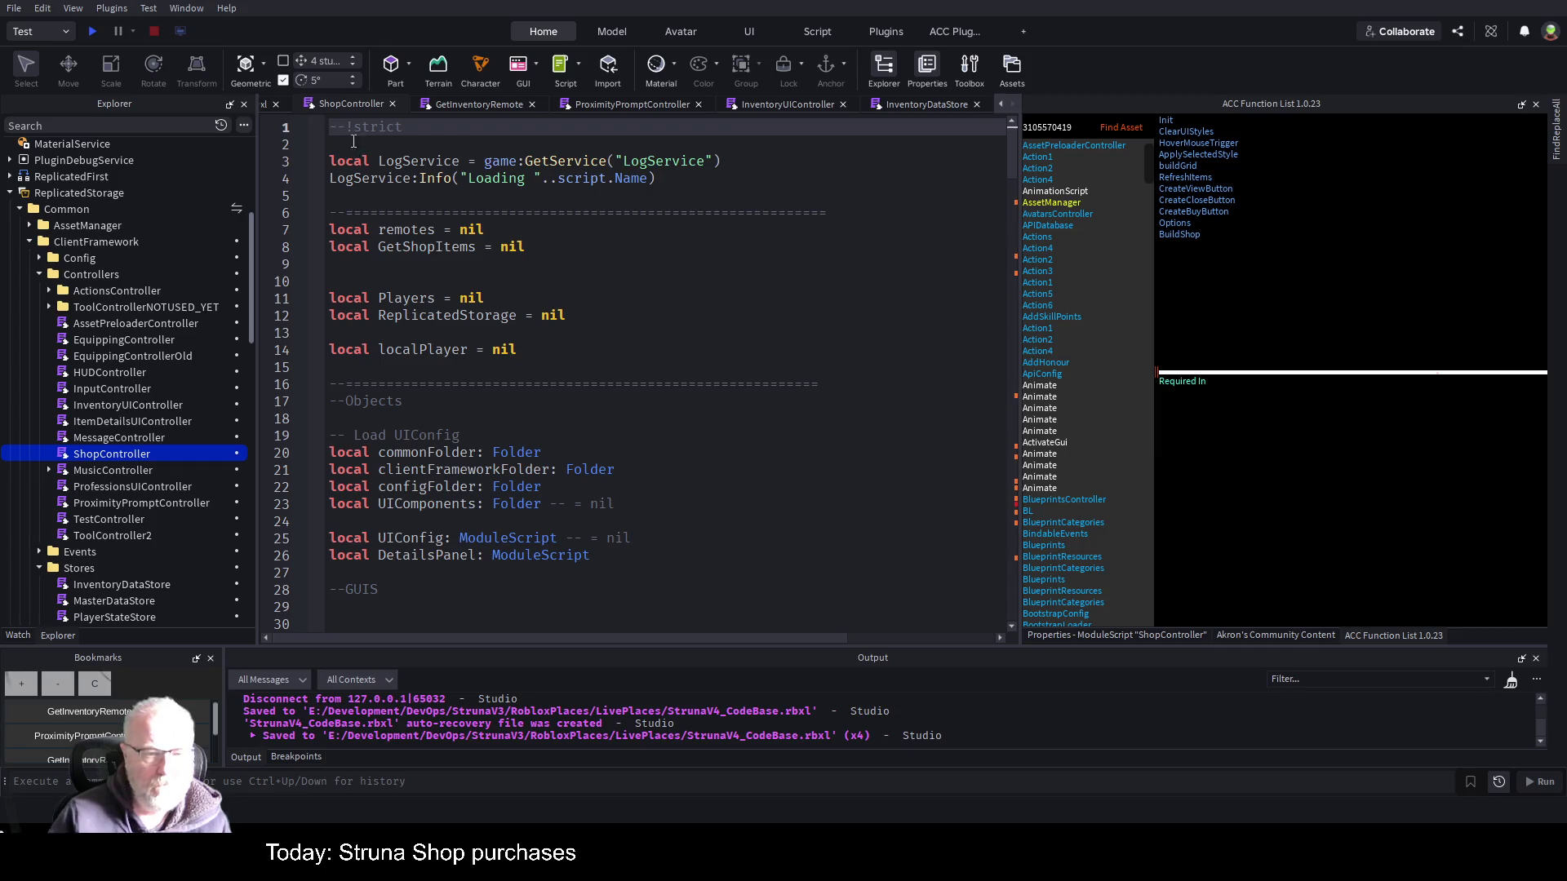
- Start a type annotation after _cientFramework, trying setmetatable and Table before discarding them
scroll(656, 473, "down", 6)
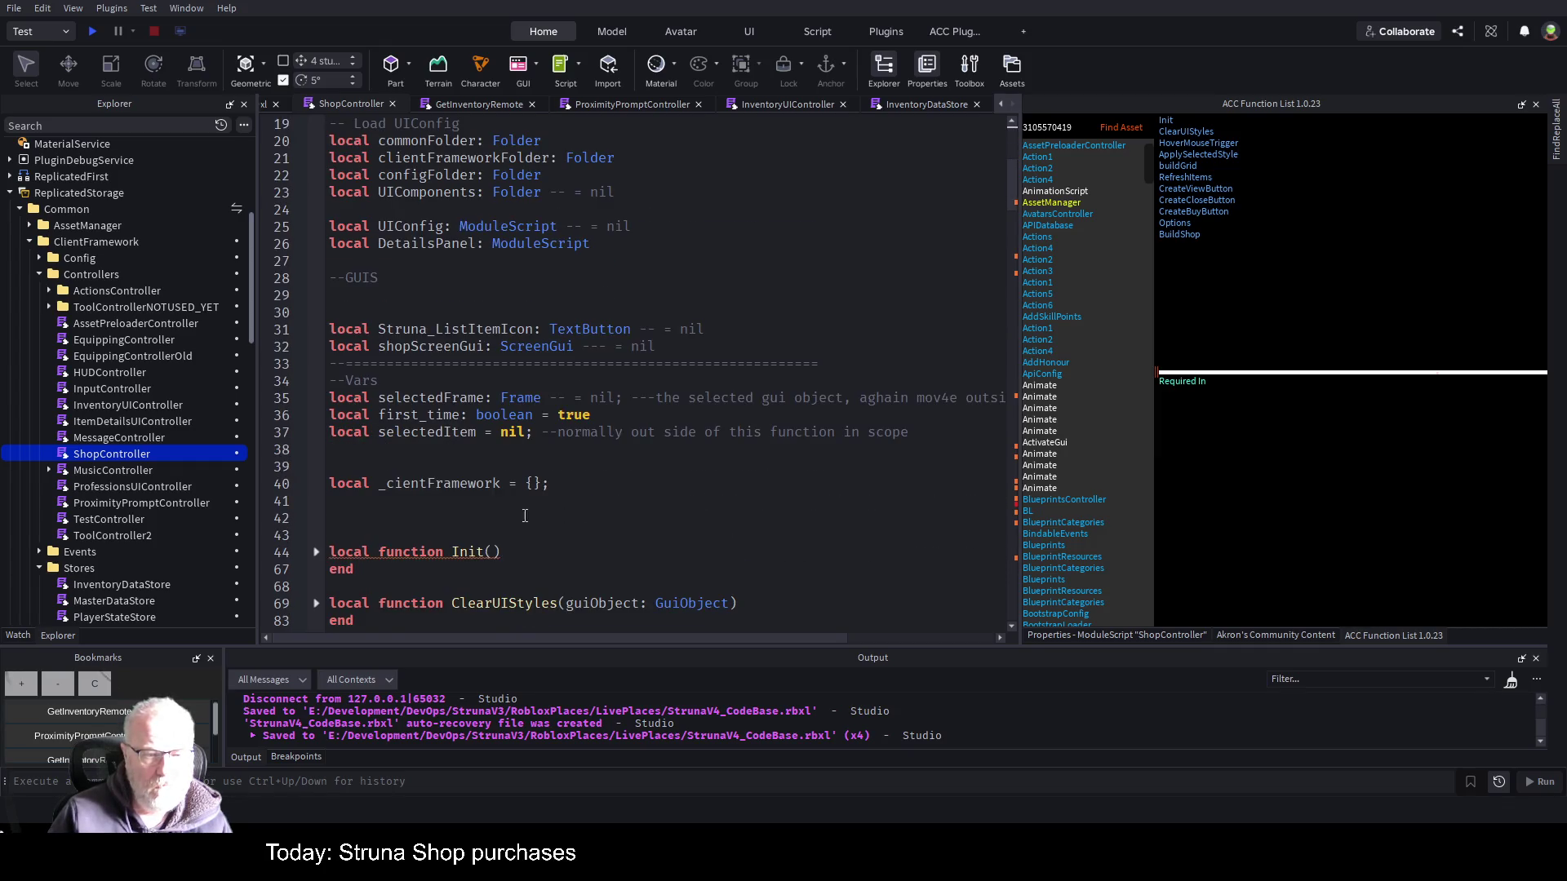
left_click(501, 483)
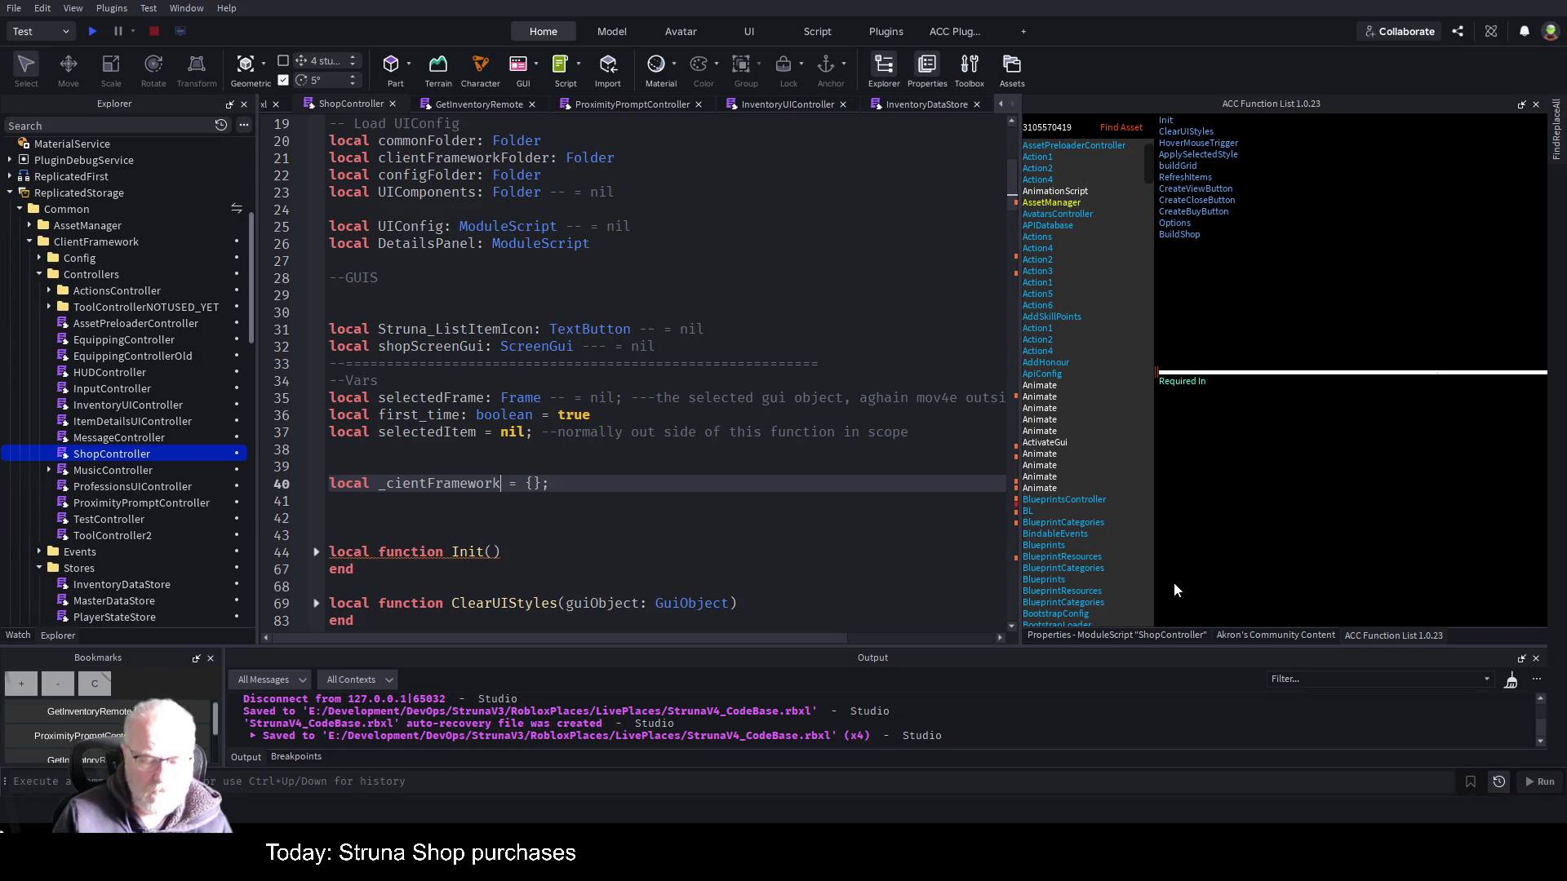
type(":Tab")
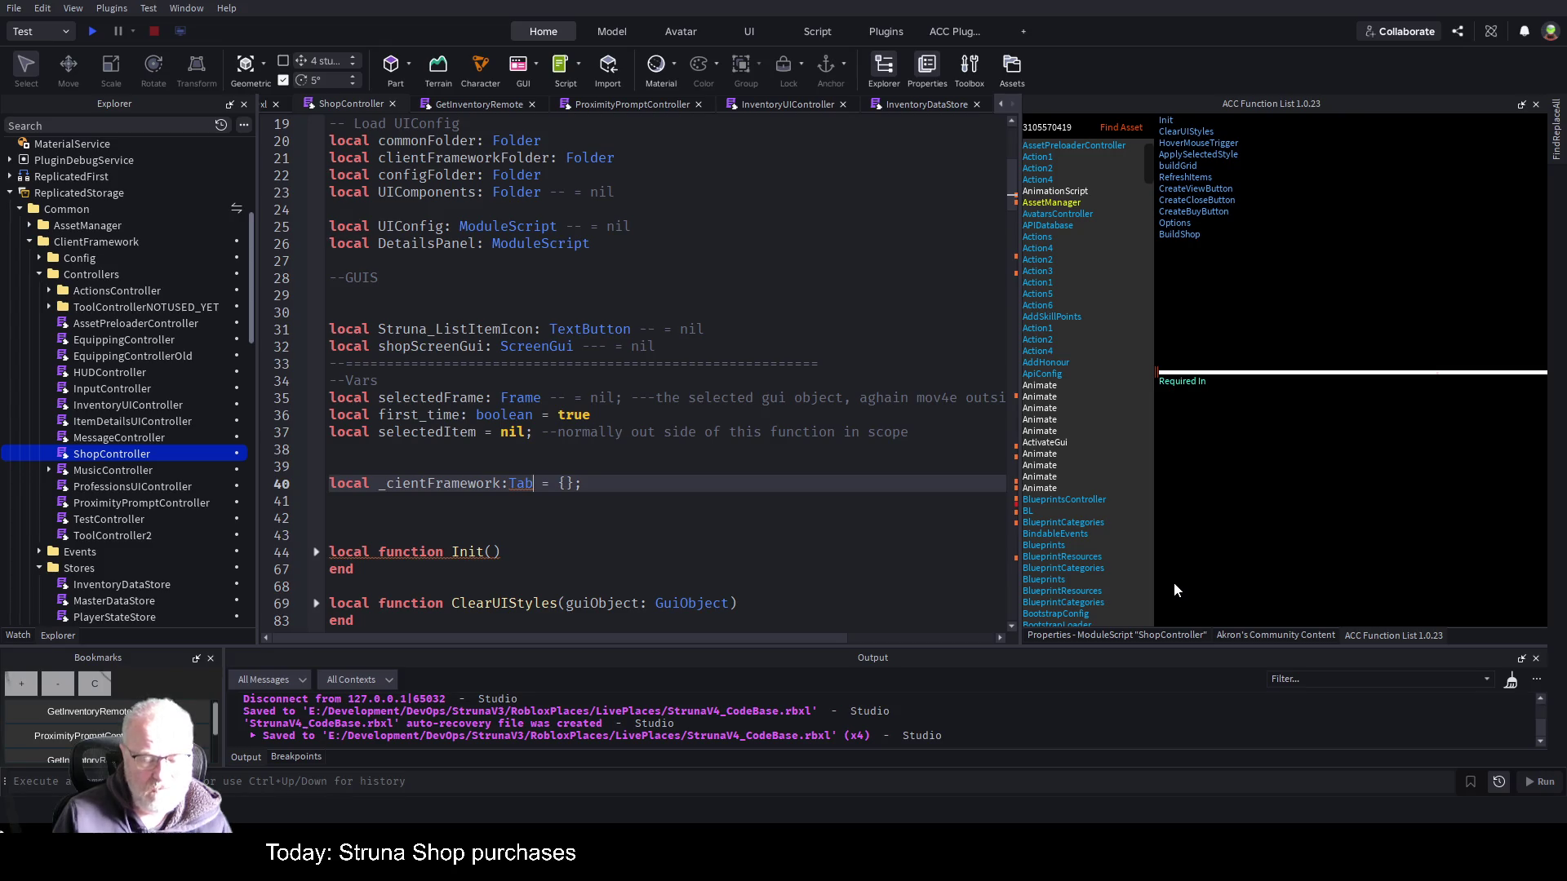
key("BackSpace")
key("BackSpace")
key("BackSpace")
type("setmetatable")
key("BackSpace")
key("BackSpace")
key("BackSpace")
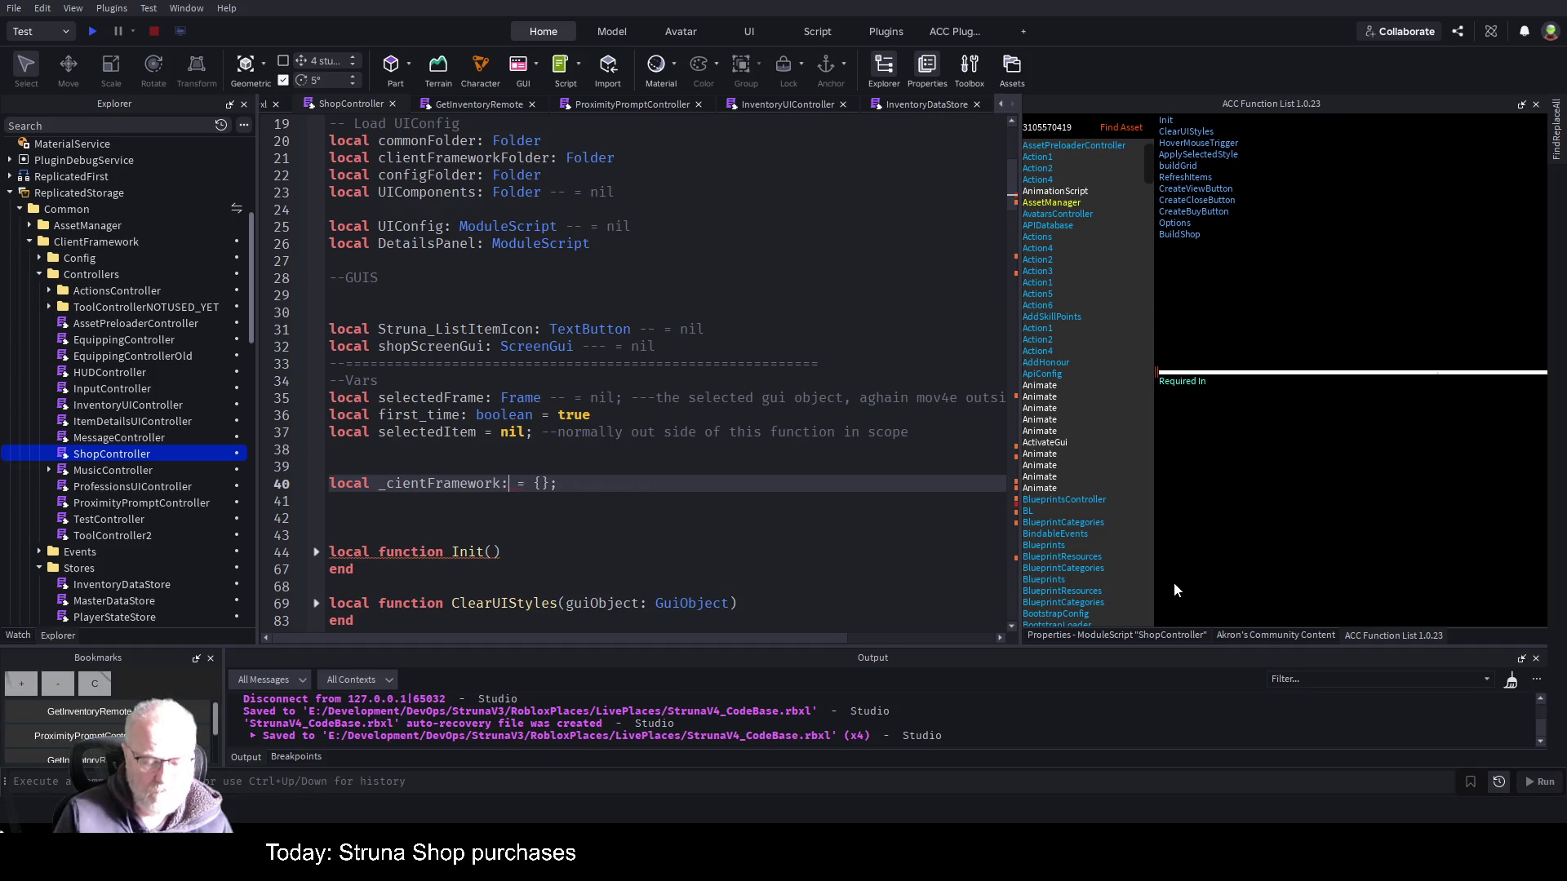
type("Tabvle")
key("BackSpace")
key("BackSpace")
key("BackSpace")
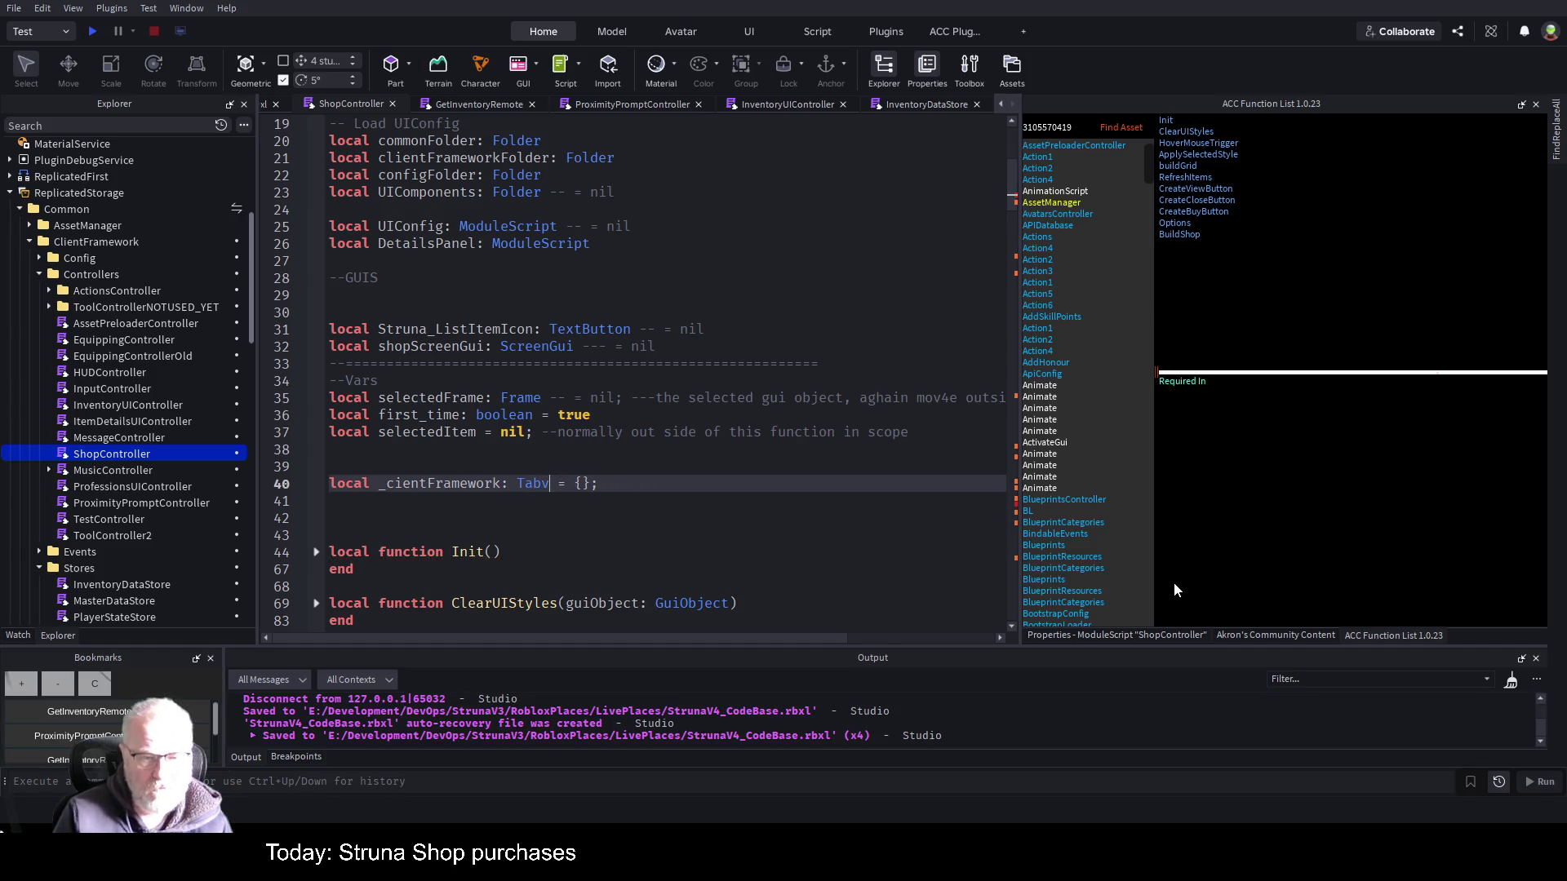
type("le")
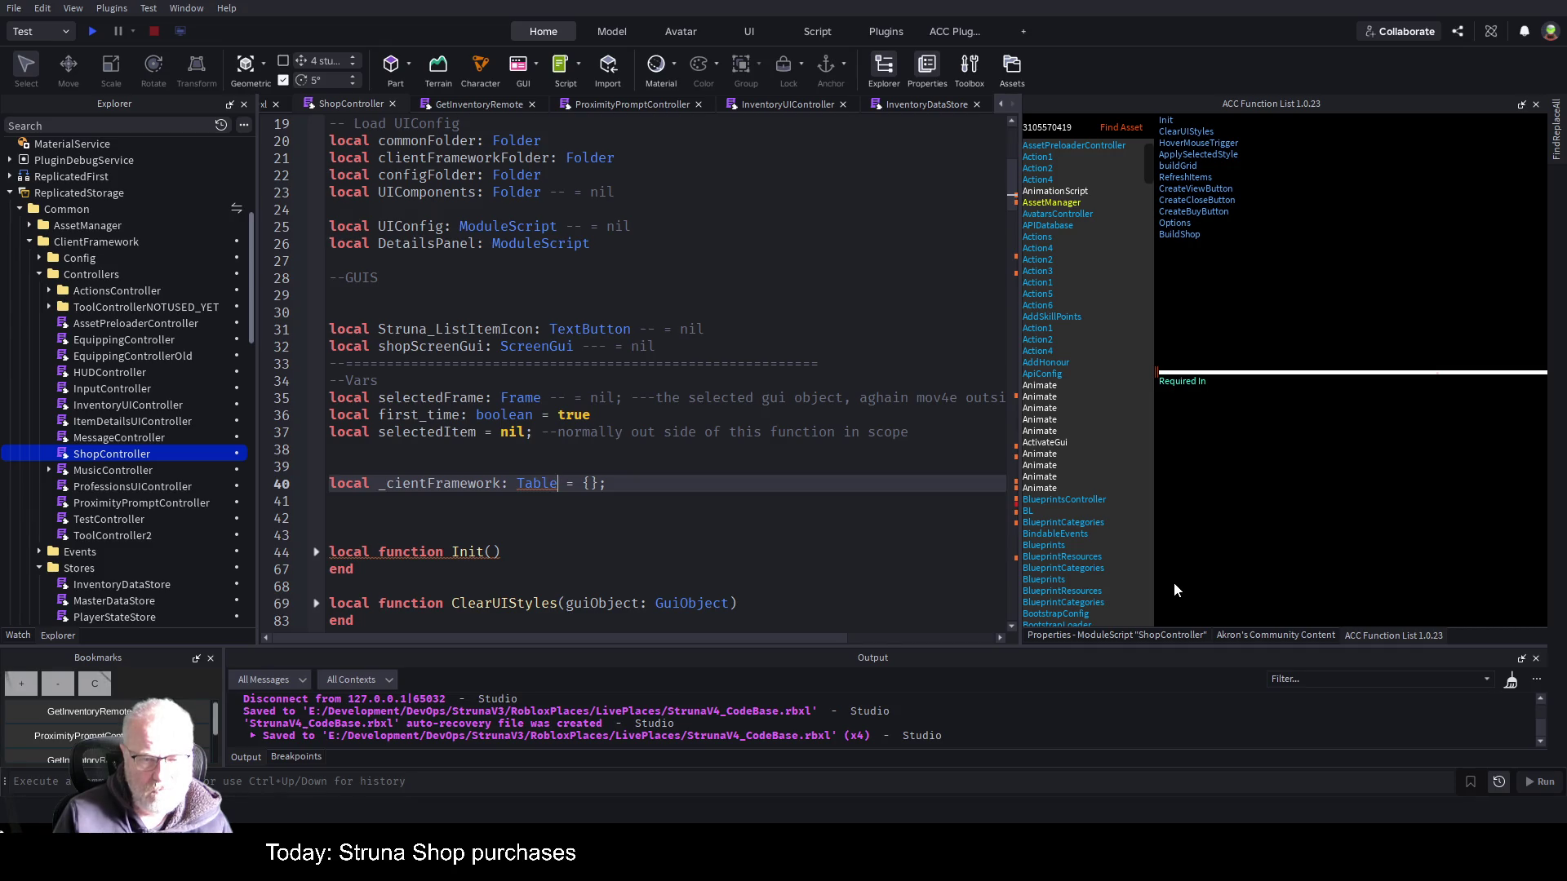
key("BackSpace")
key("BackSpace")
key("BackSpace")
type("in")
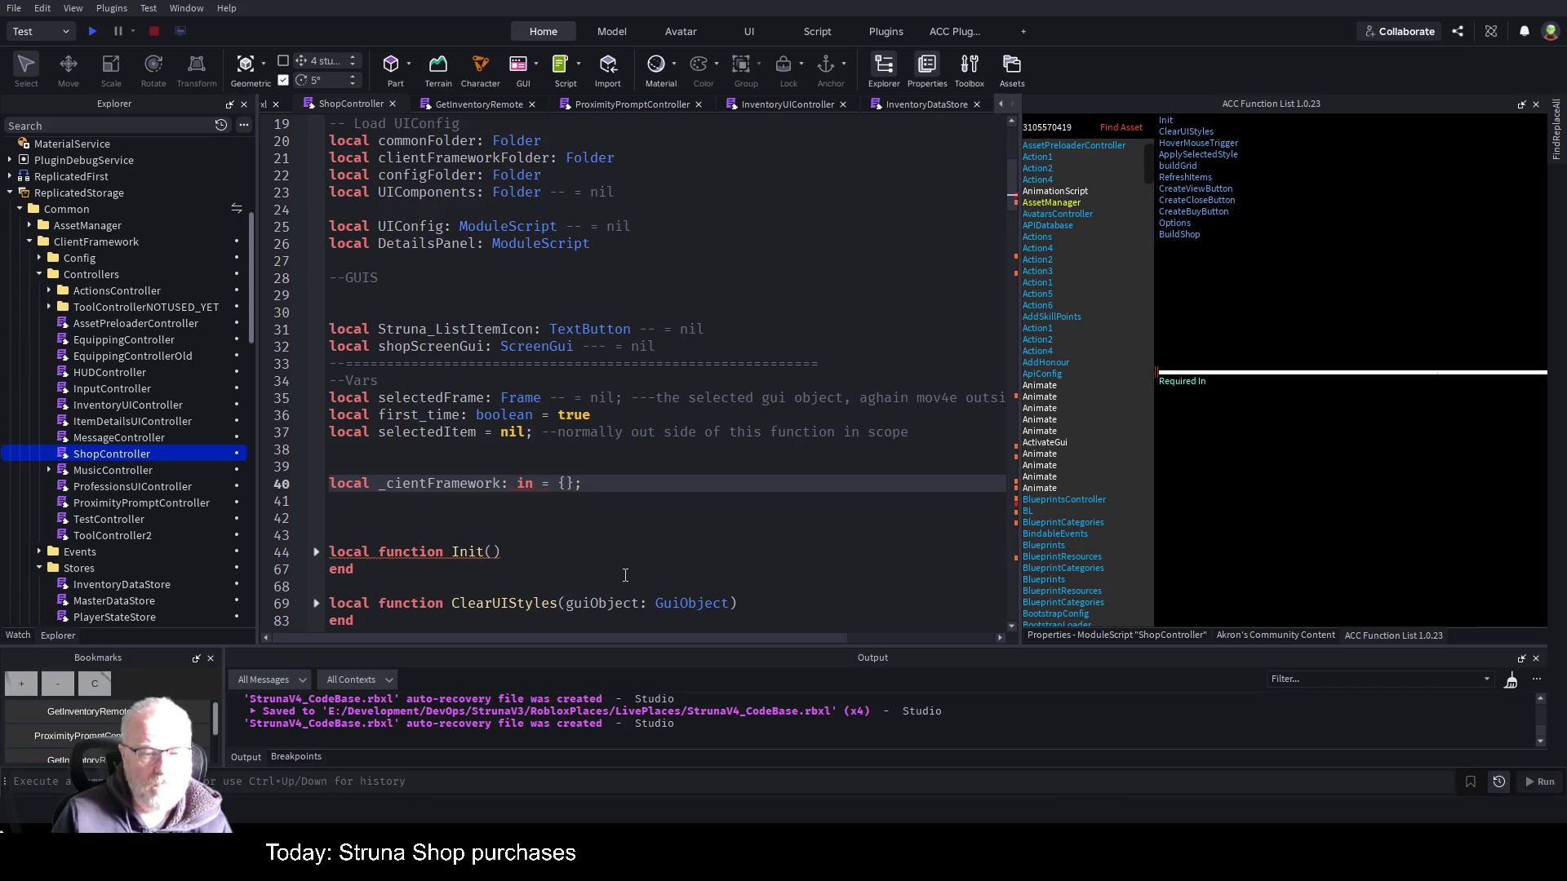
key("BackSpace")
key("BackSpace")
- Type _cientFramework as {[string]: any}, then accept the suggested PlayerData type block on a new line
type("{[string]: any}")
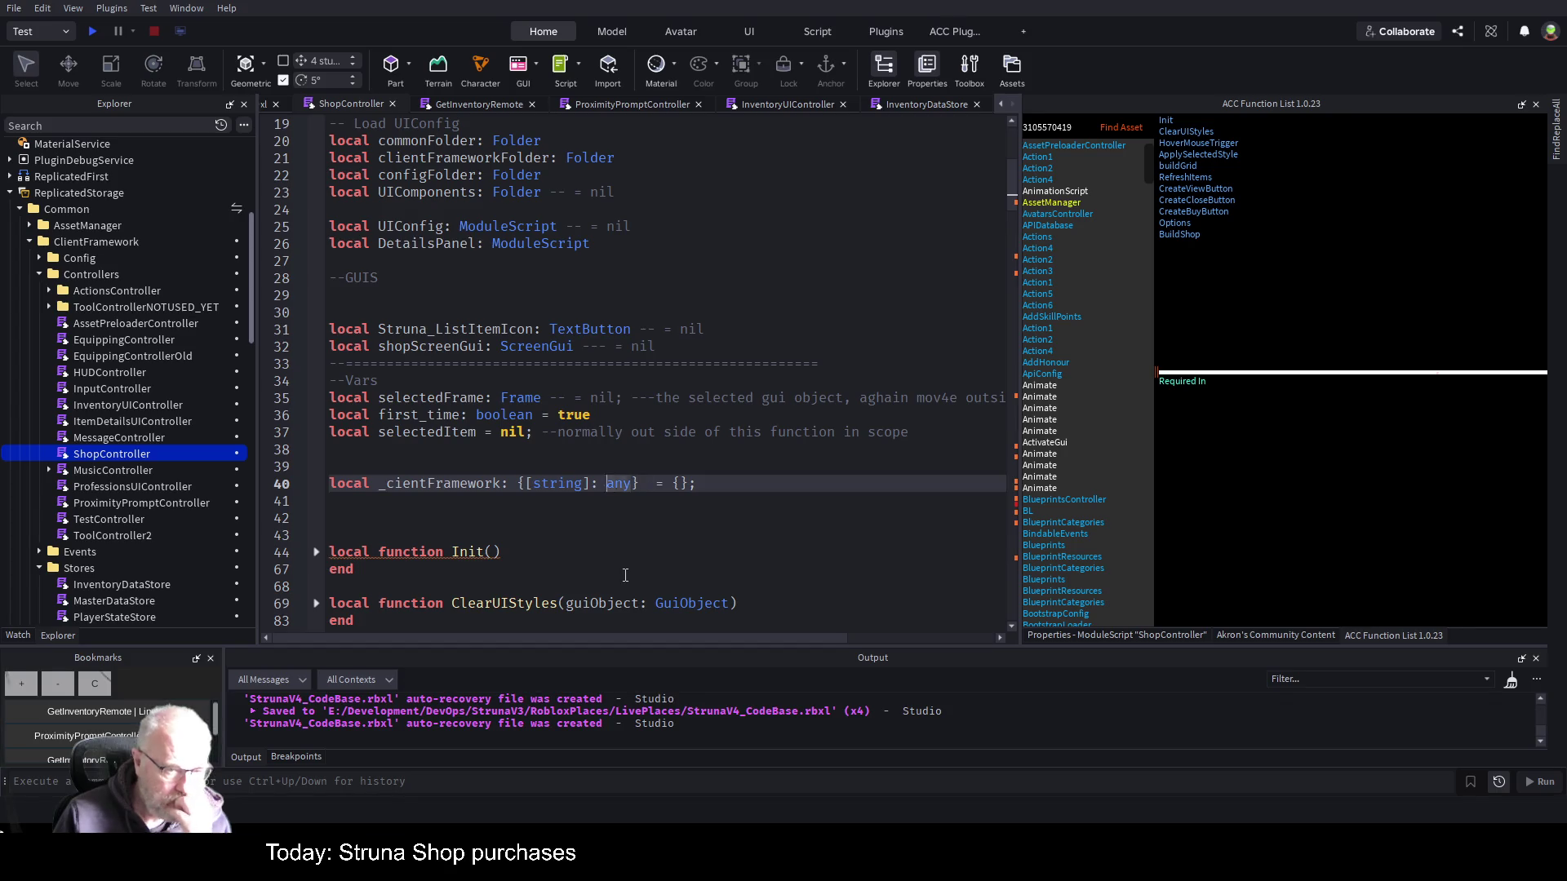
key("Down")
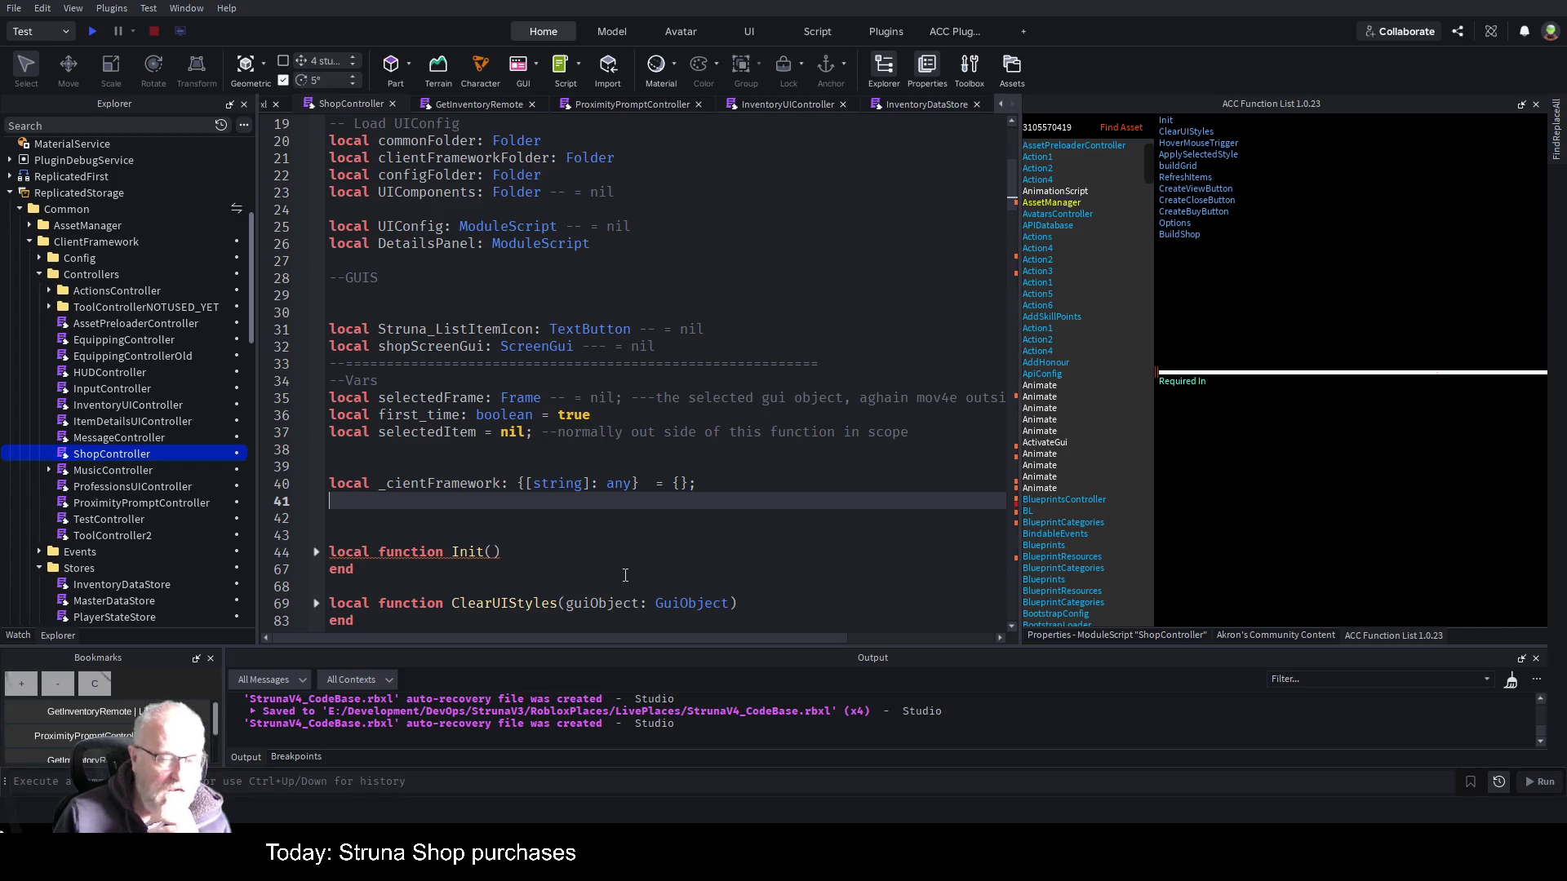
key("Up")
key("Left")
key("Left")
key("Left")
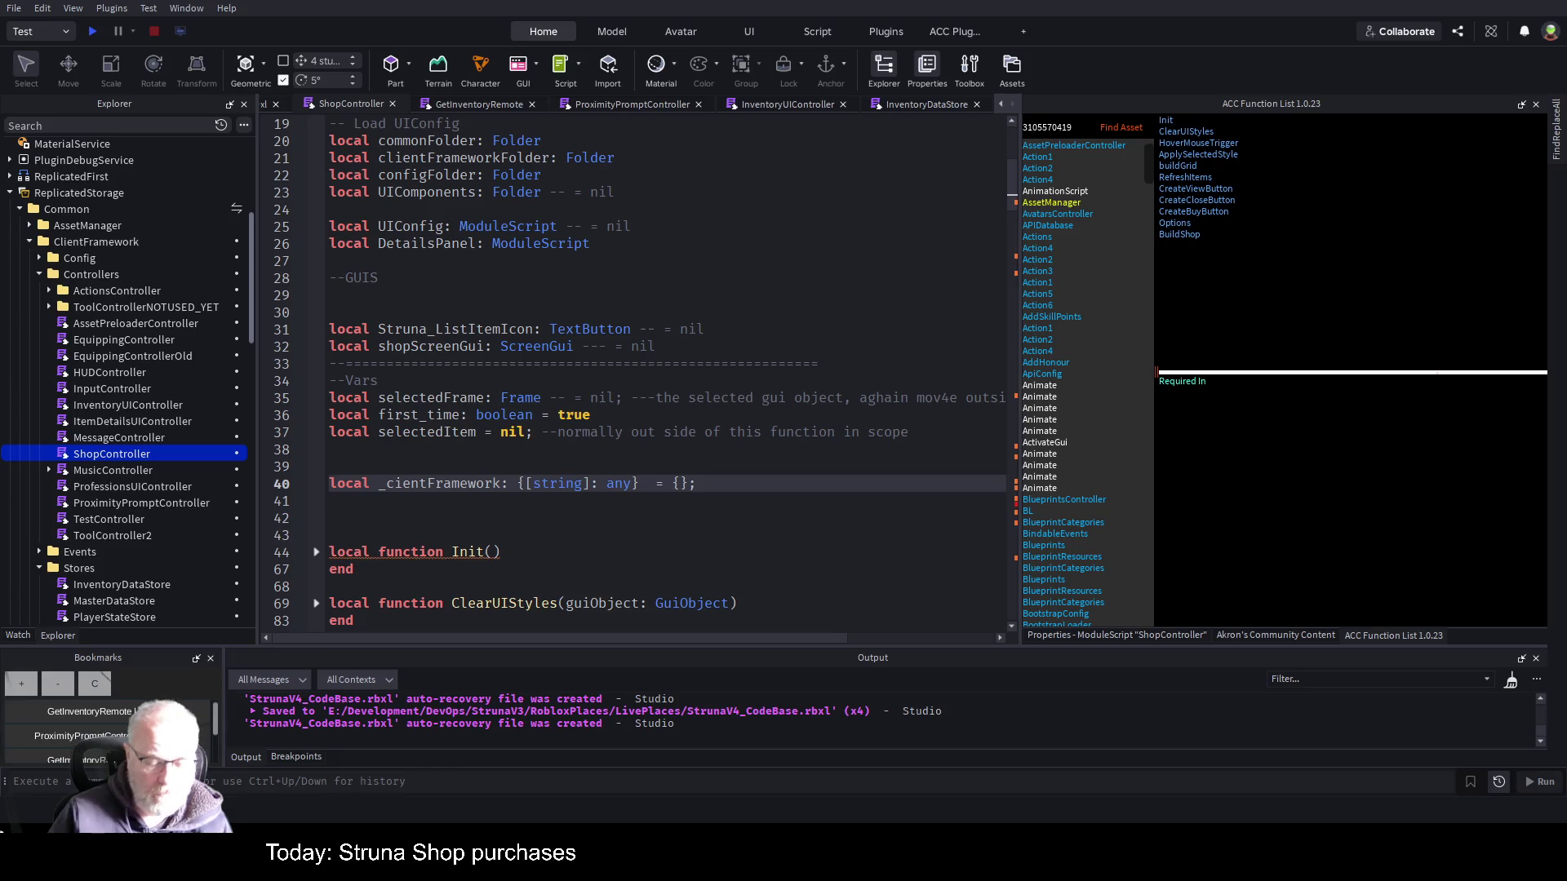
key("Return")
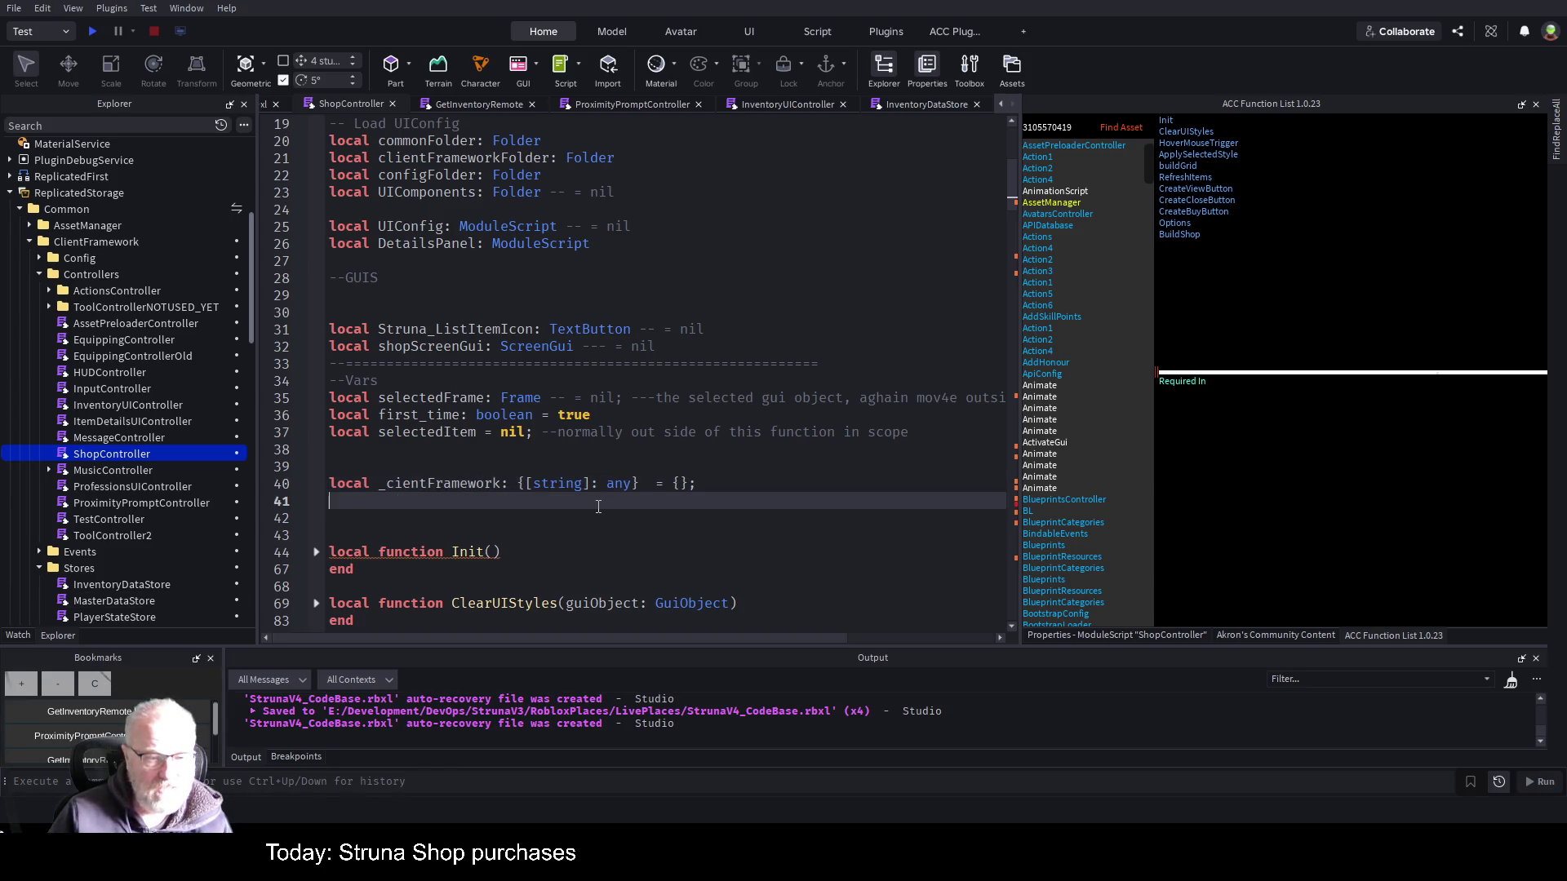
key("Tab")
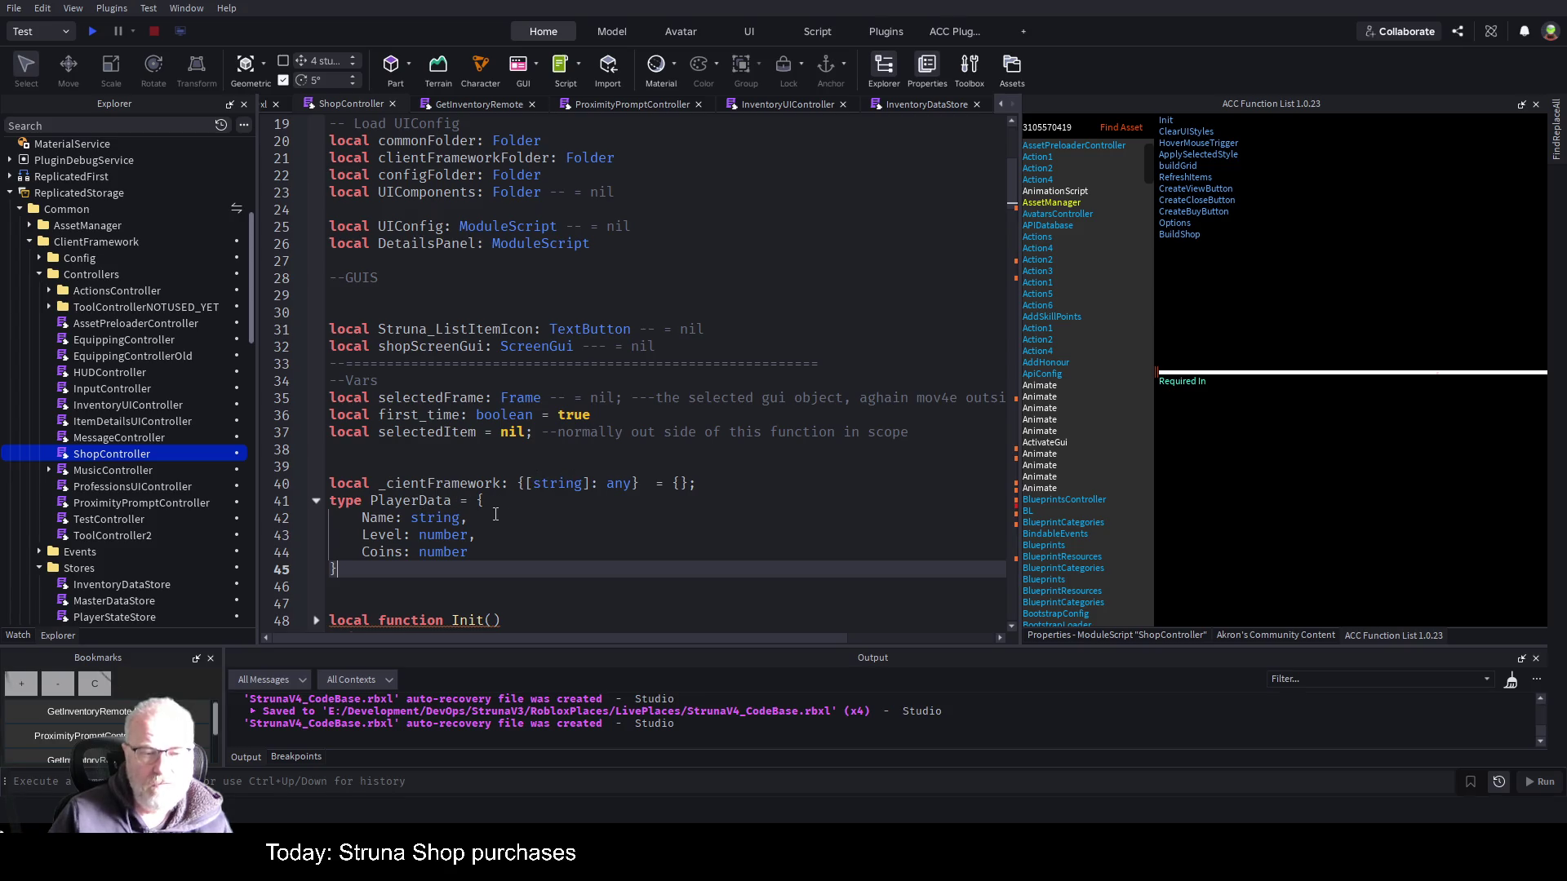
- Delete the PlayerData type on lines 41–45 and save the place
mouse_move(349, 575)
left_mouse_down()
mouse_move(489, 500)
mouse_move(328, 483)
mouse_move(329, 500)
left_mouse_up()
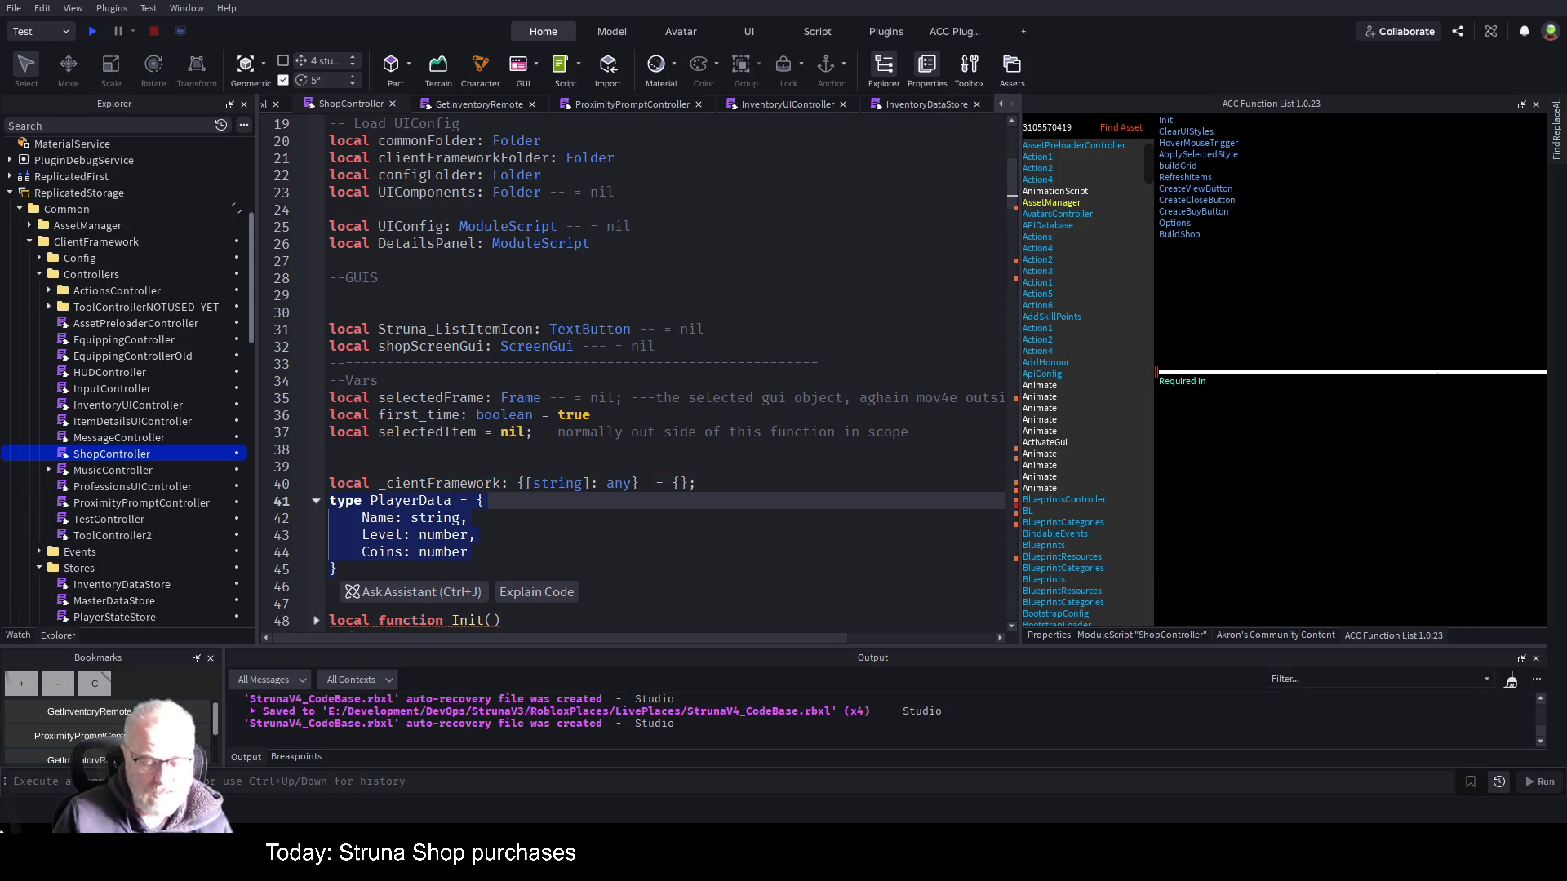
key("Delete")
key("ctrl+s")
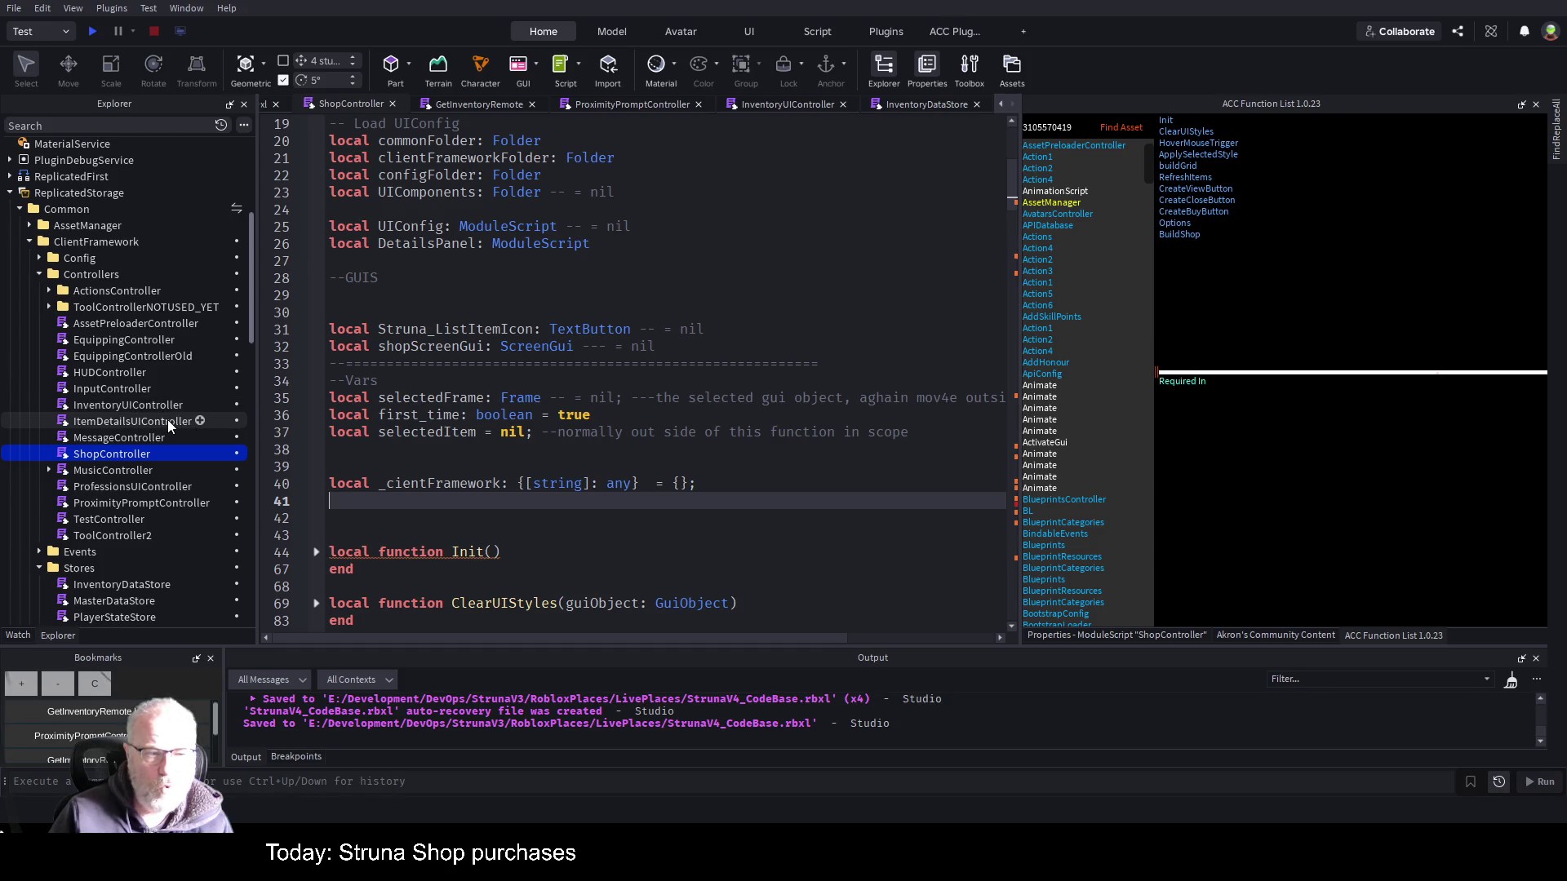
scroll(127, 502, "down", 2)
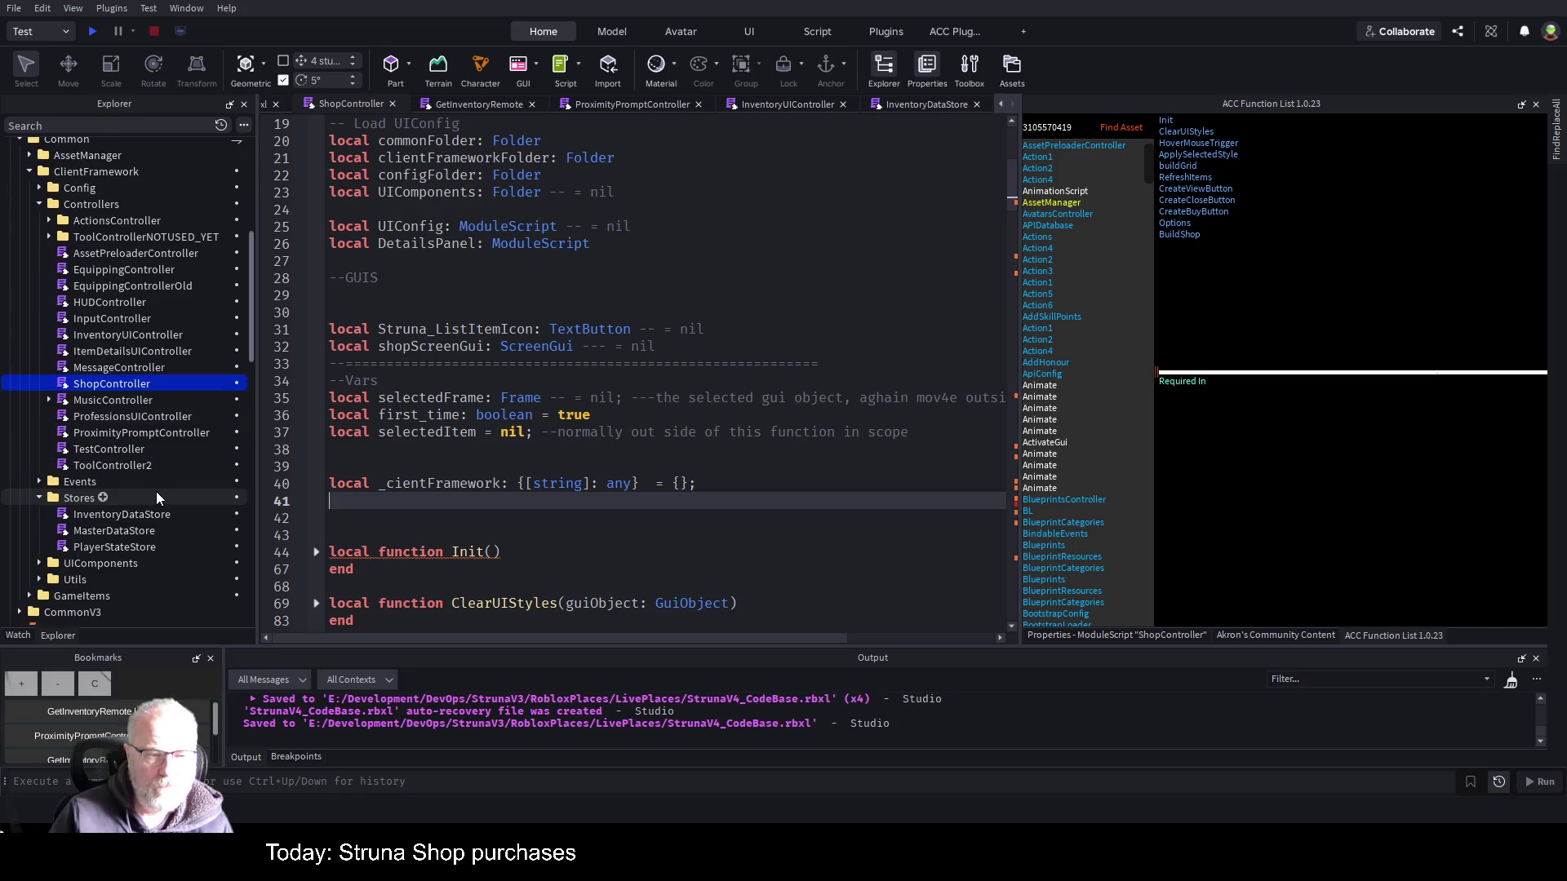
scroll(155, 491, "down", 5)
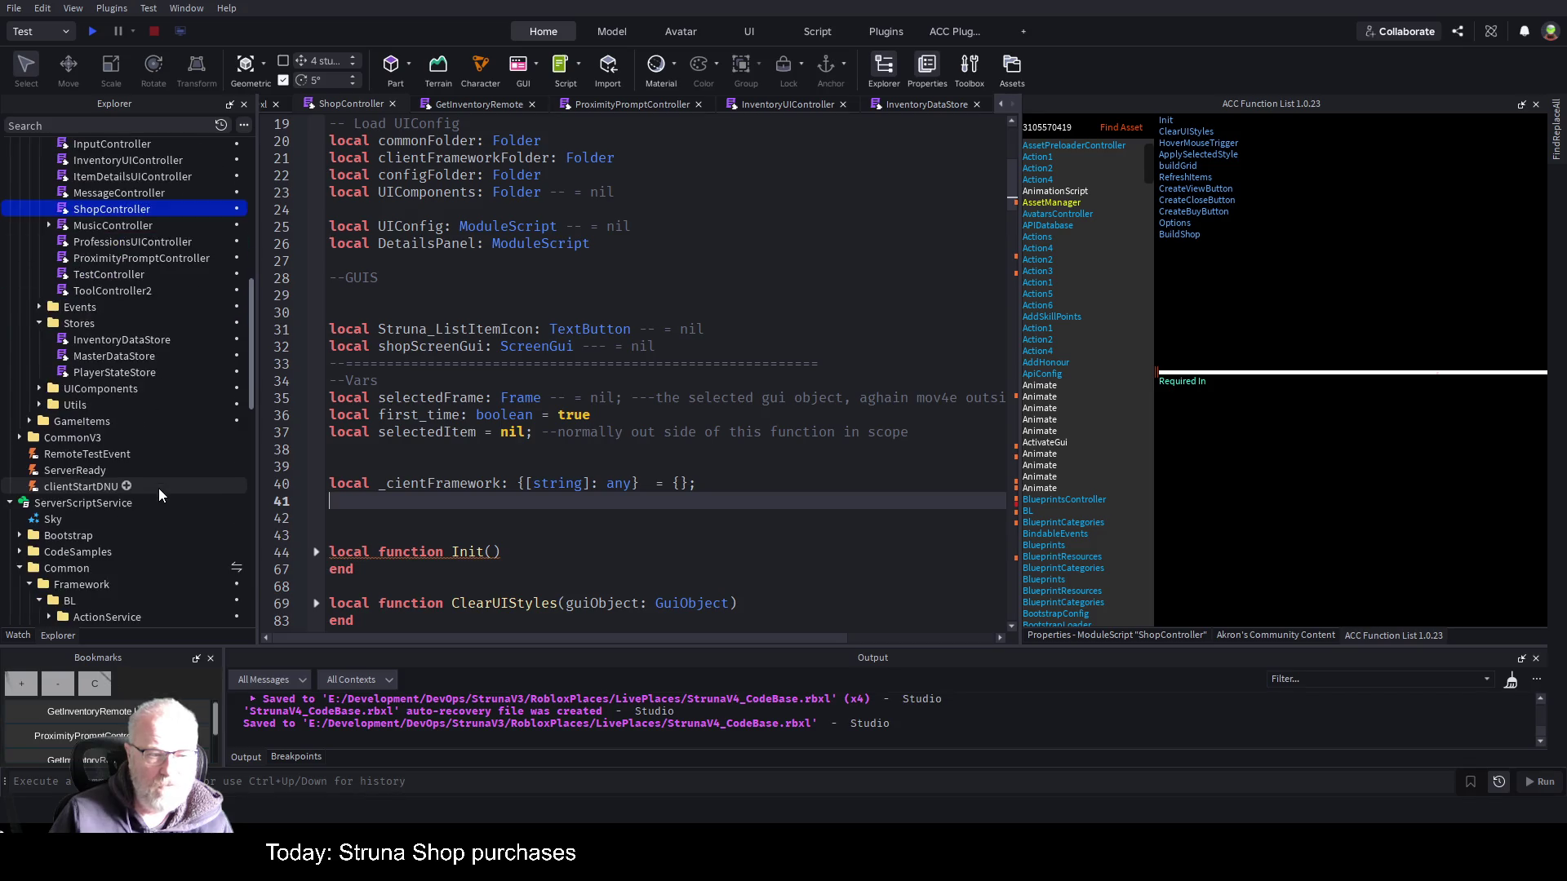
scroll(153, 491, "down", 4)
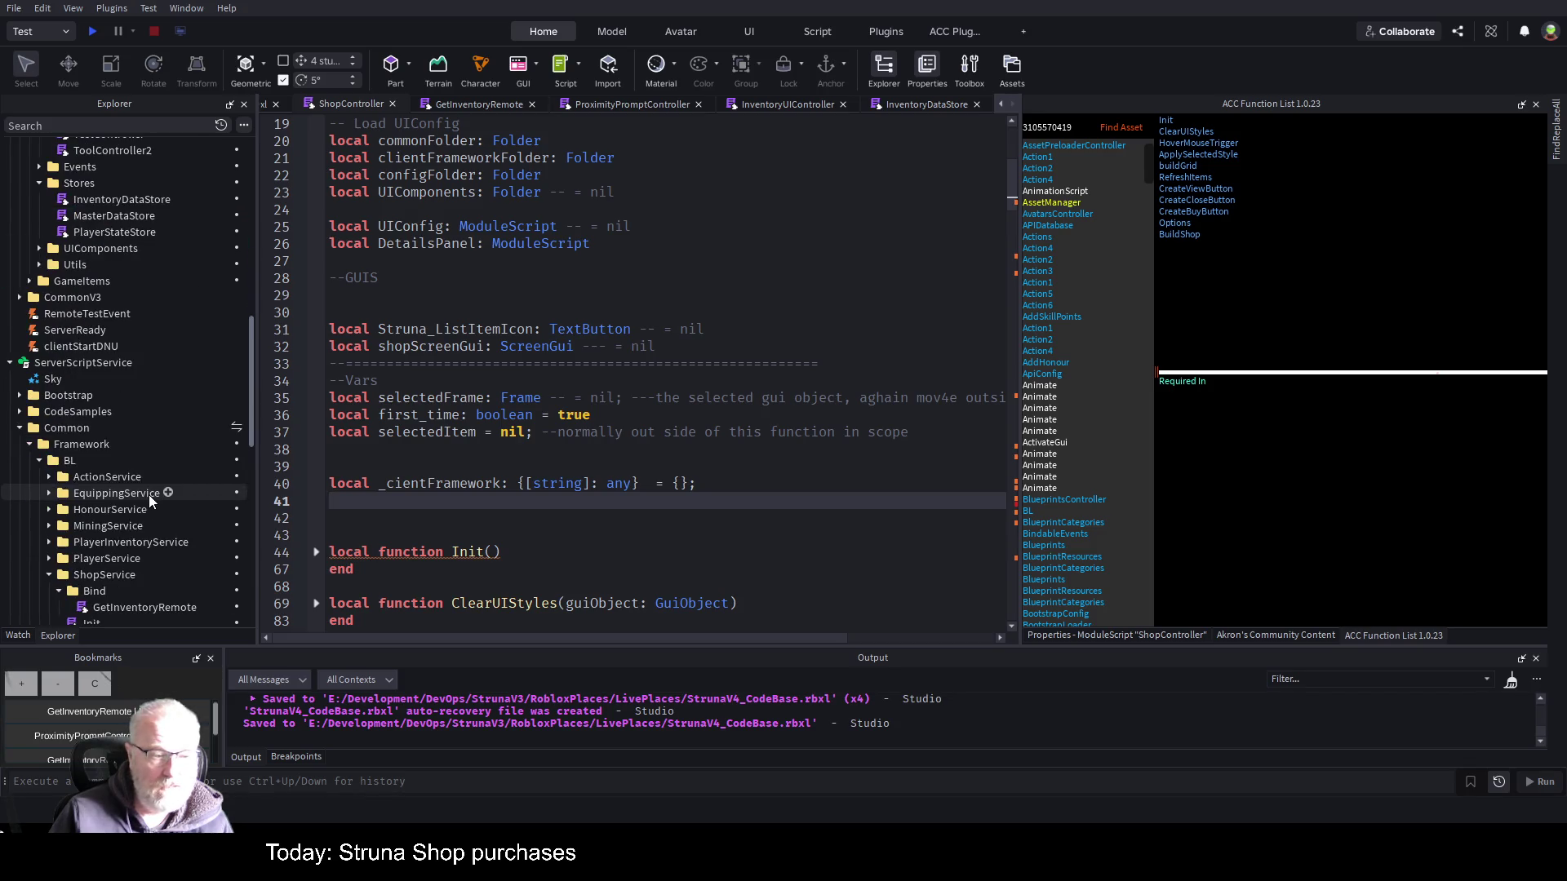
scroll(149, 495, "down", 10)
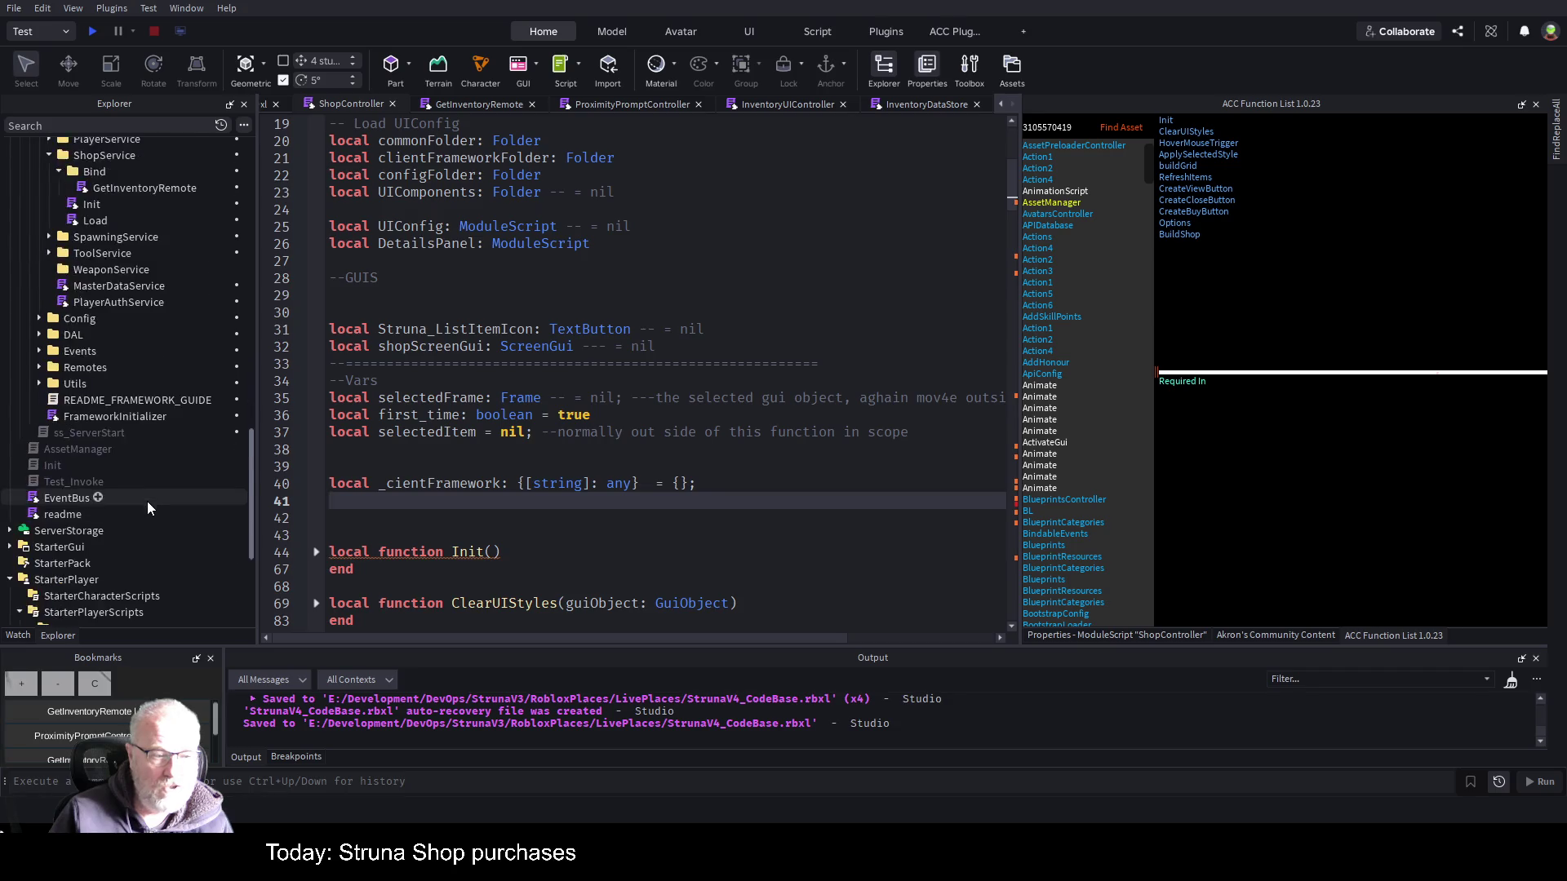
double_click(156, 440)
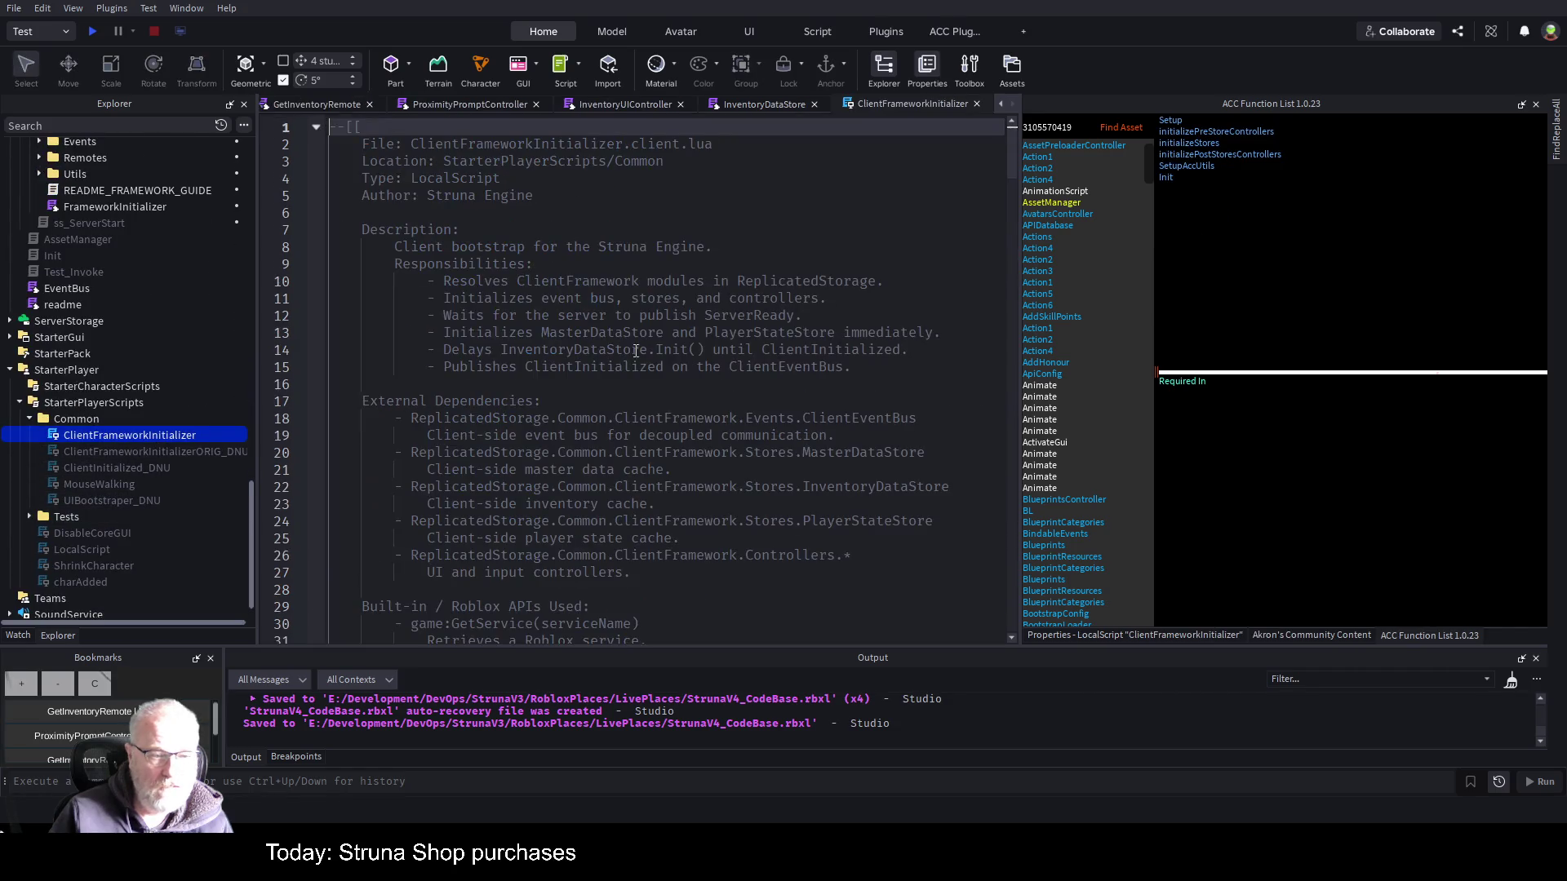
scroll(607, 505, "down", 20)
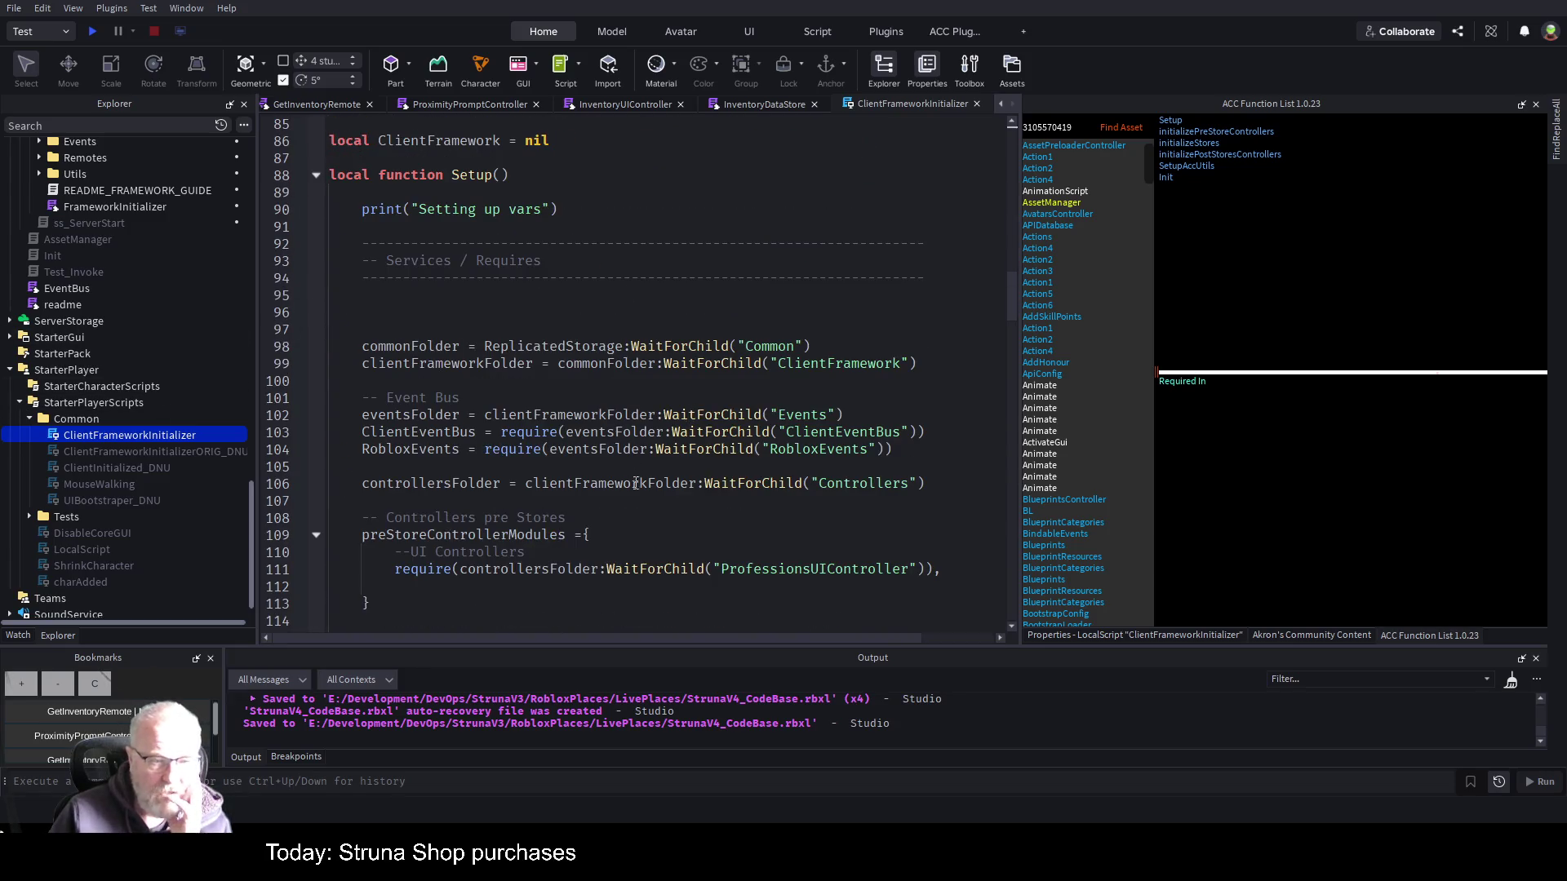
scroll(678, 479, "down", 5)
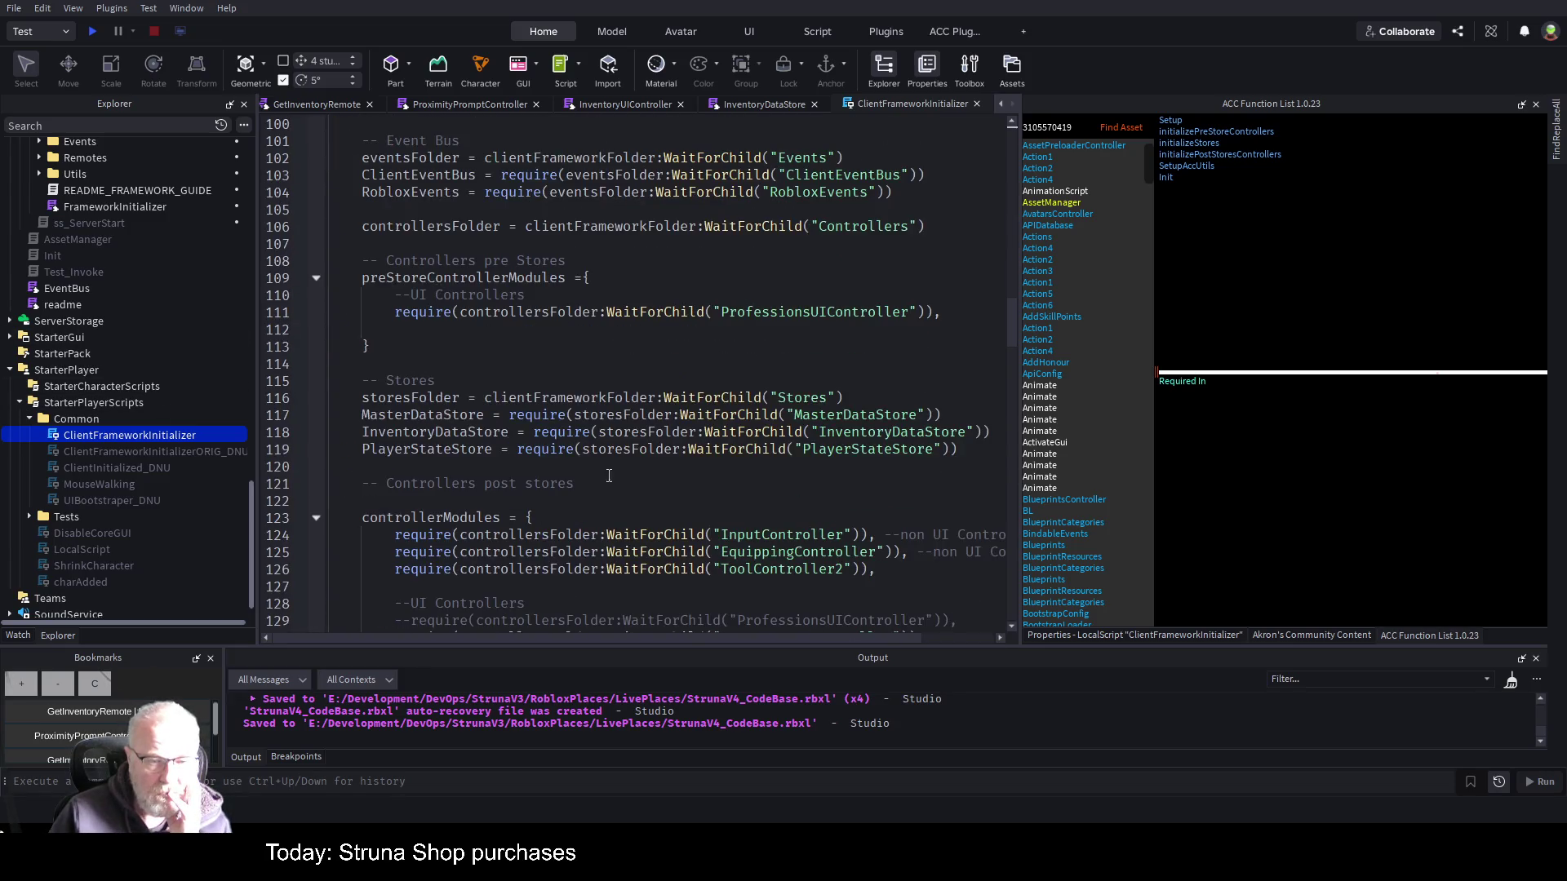
double_click(469, 280)
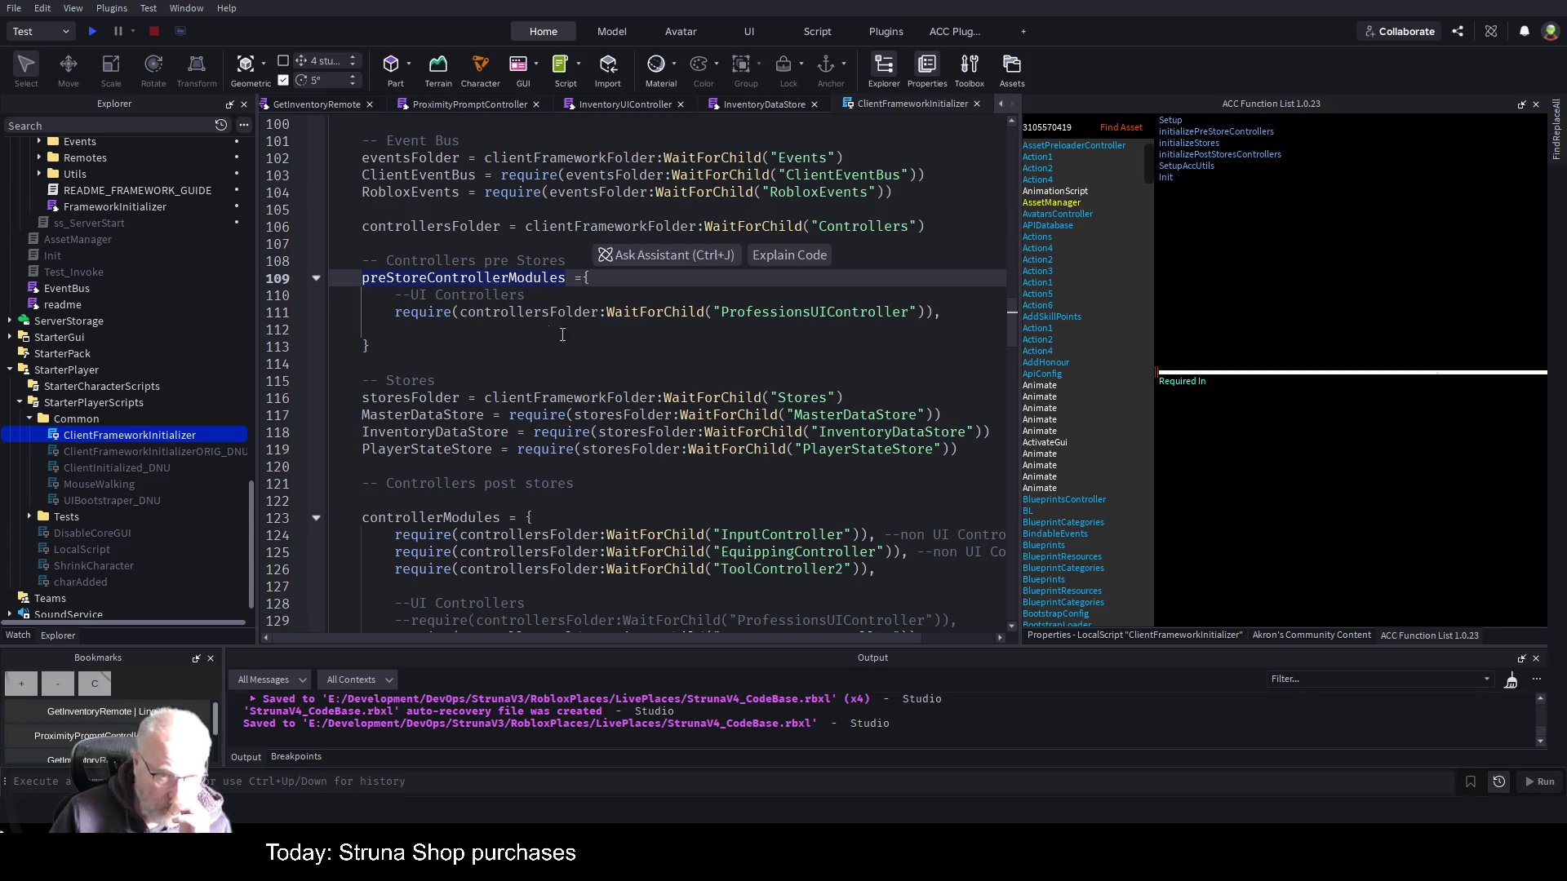
scroll(575, 344, "down", 2)
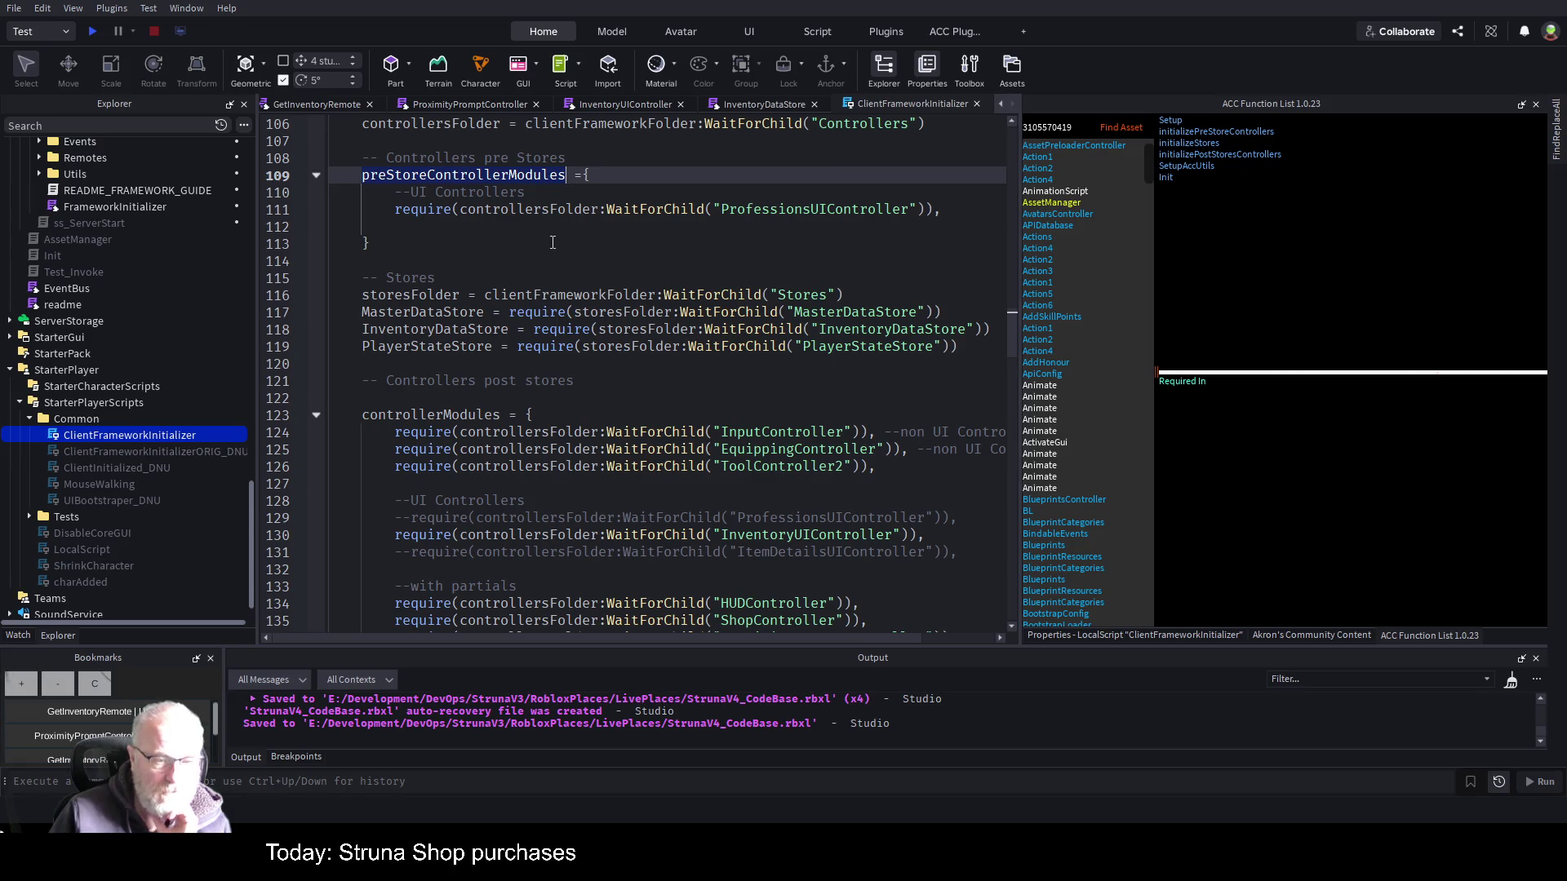
scroll(555, 391, "down", 11)
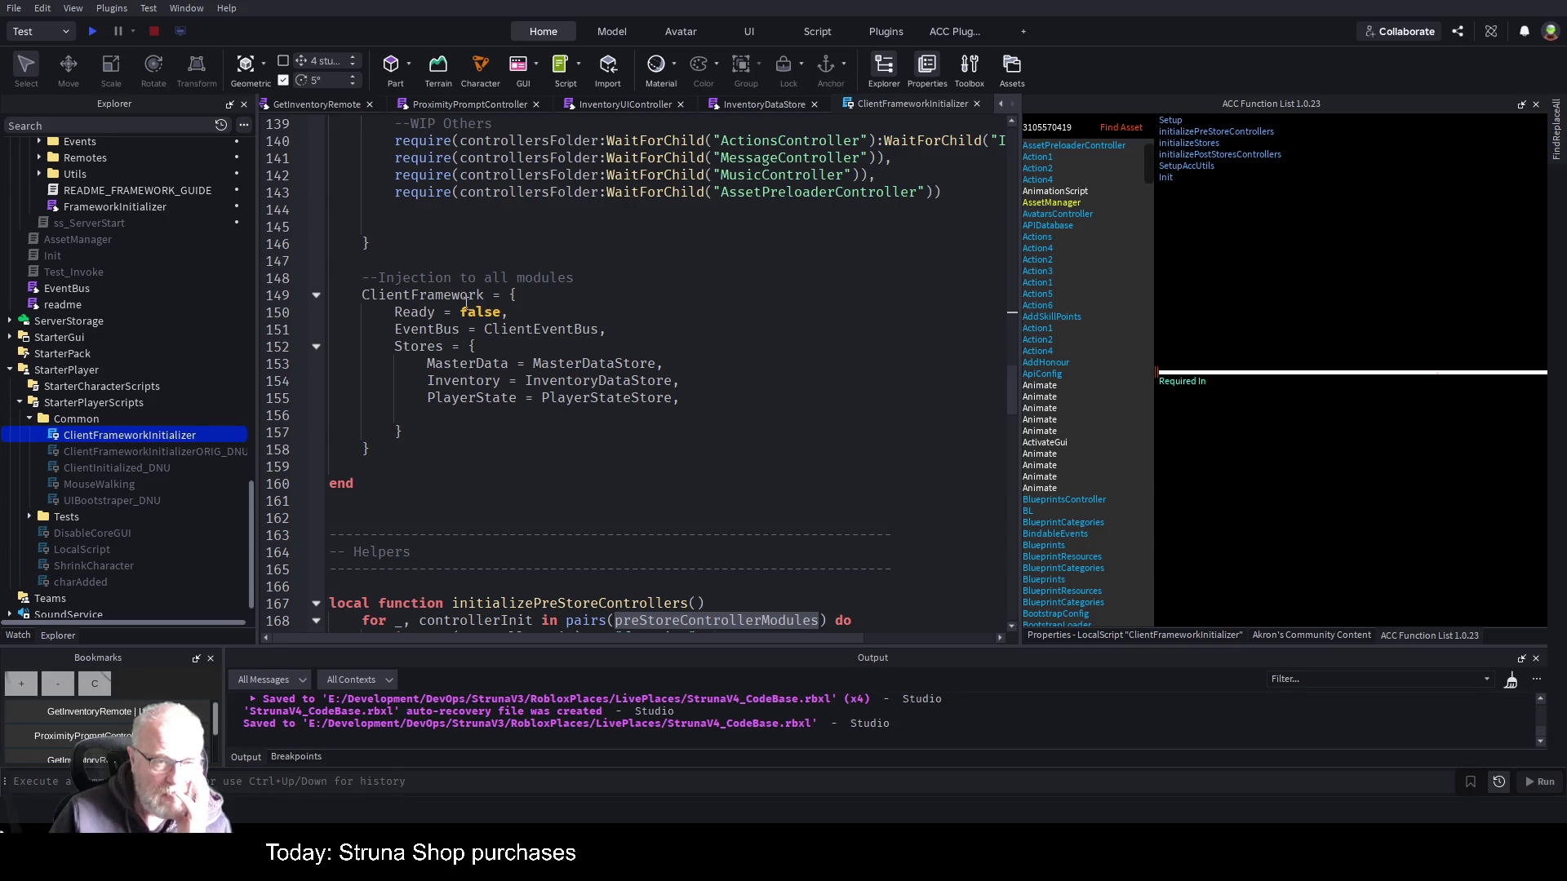
scroll(544, 358, "down", 2)
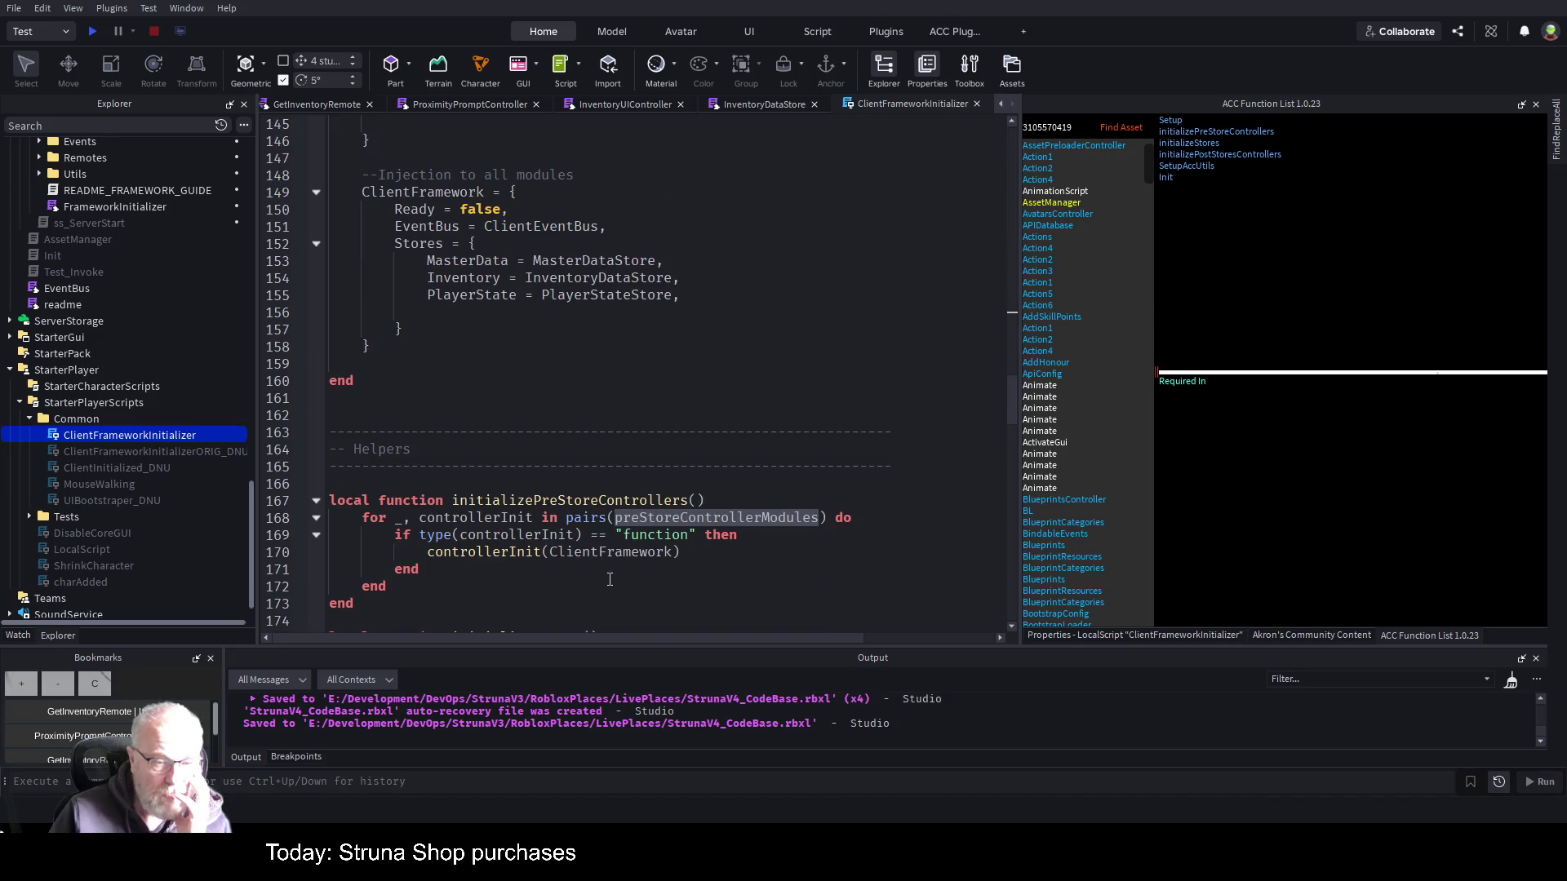
double_click(644, 553)
scroll(658, 485, "down", 4)
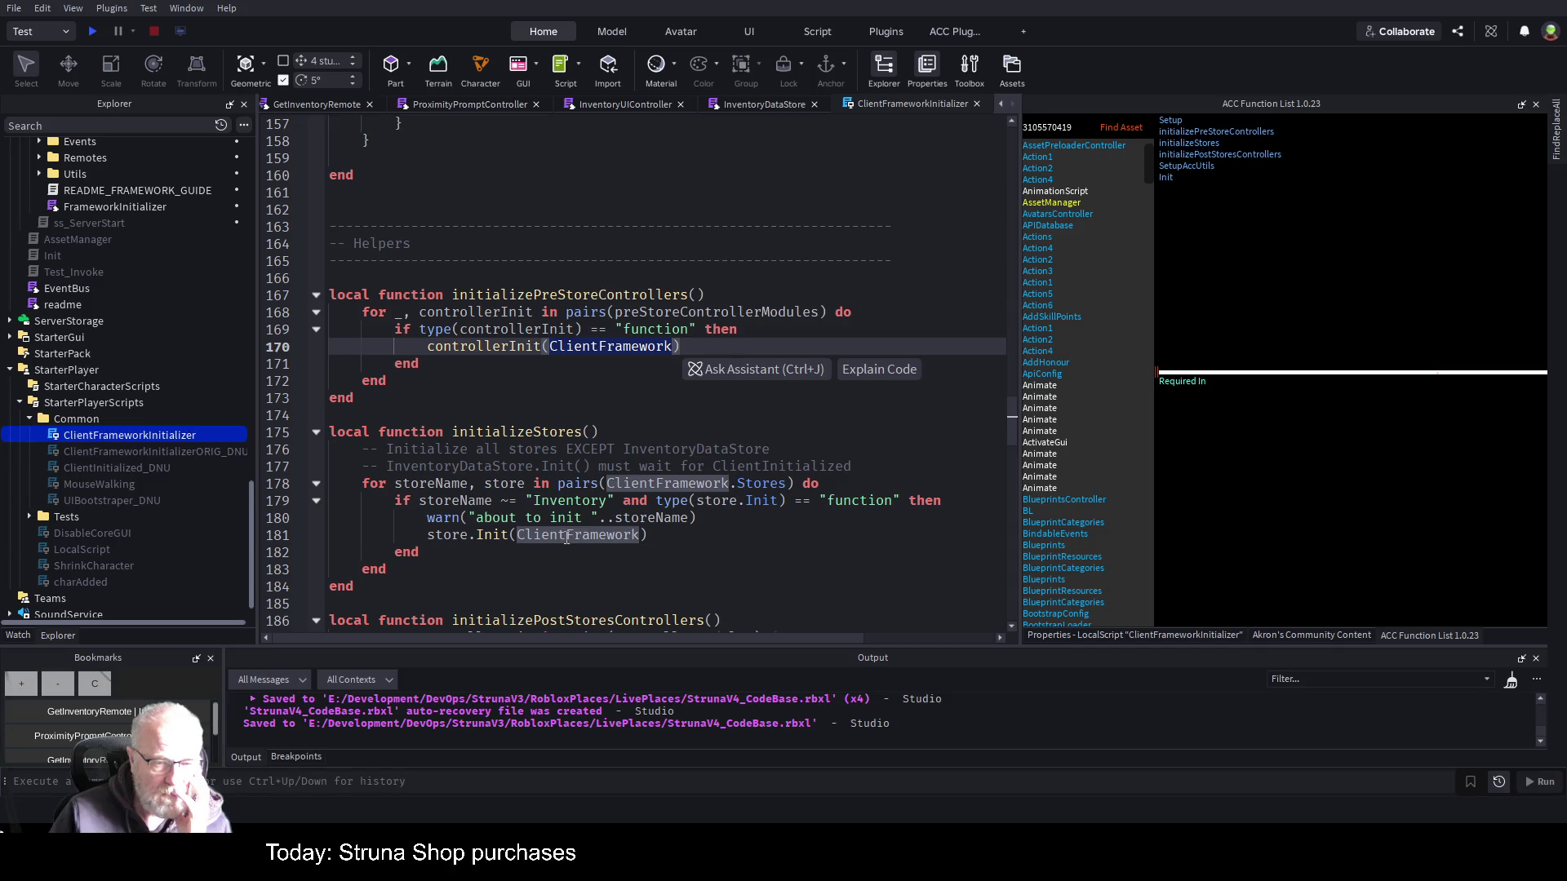
scroll(866, 603, "down", 2)
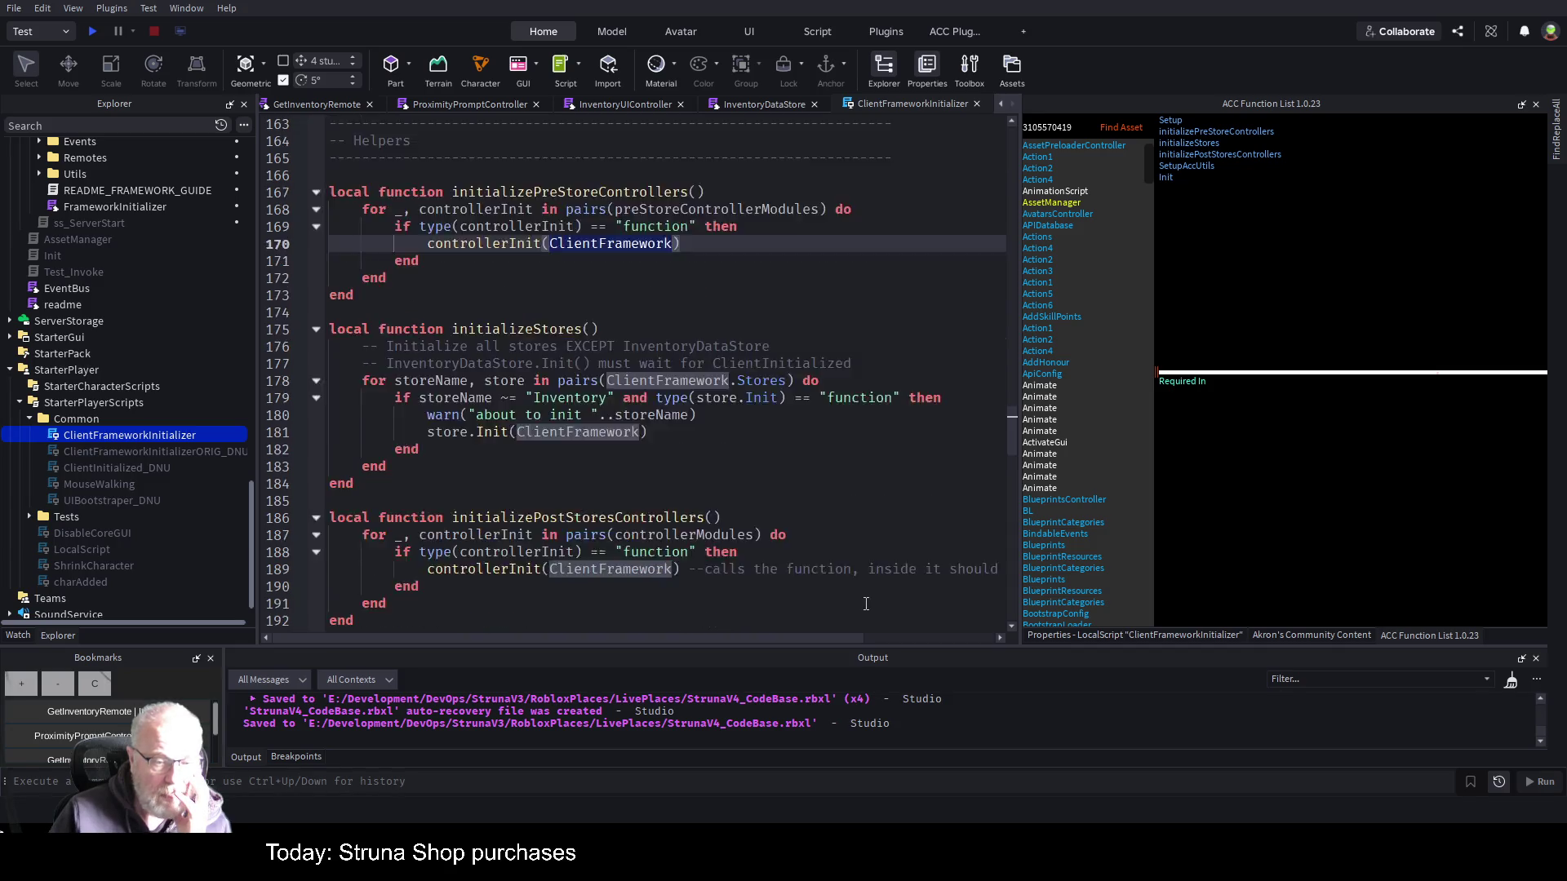
scroll(866, 603, "down", 1)
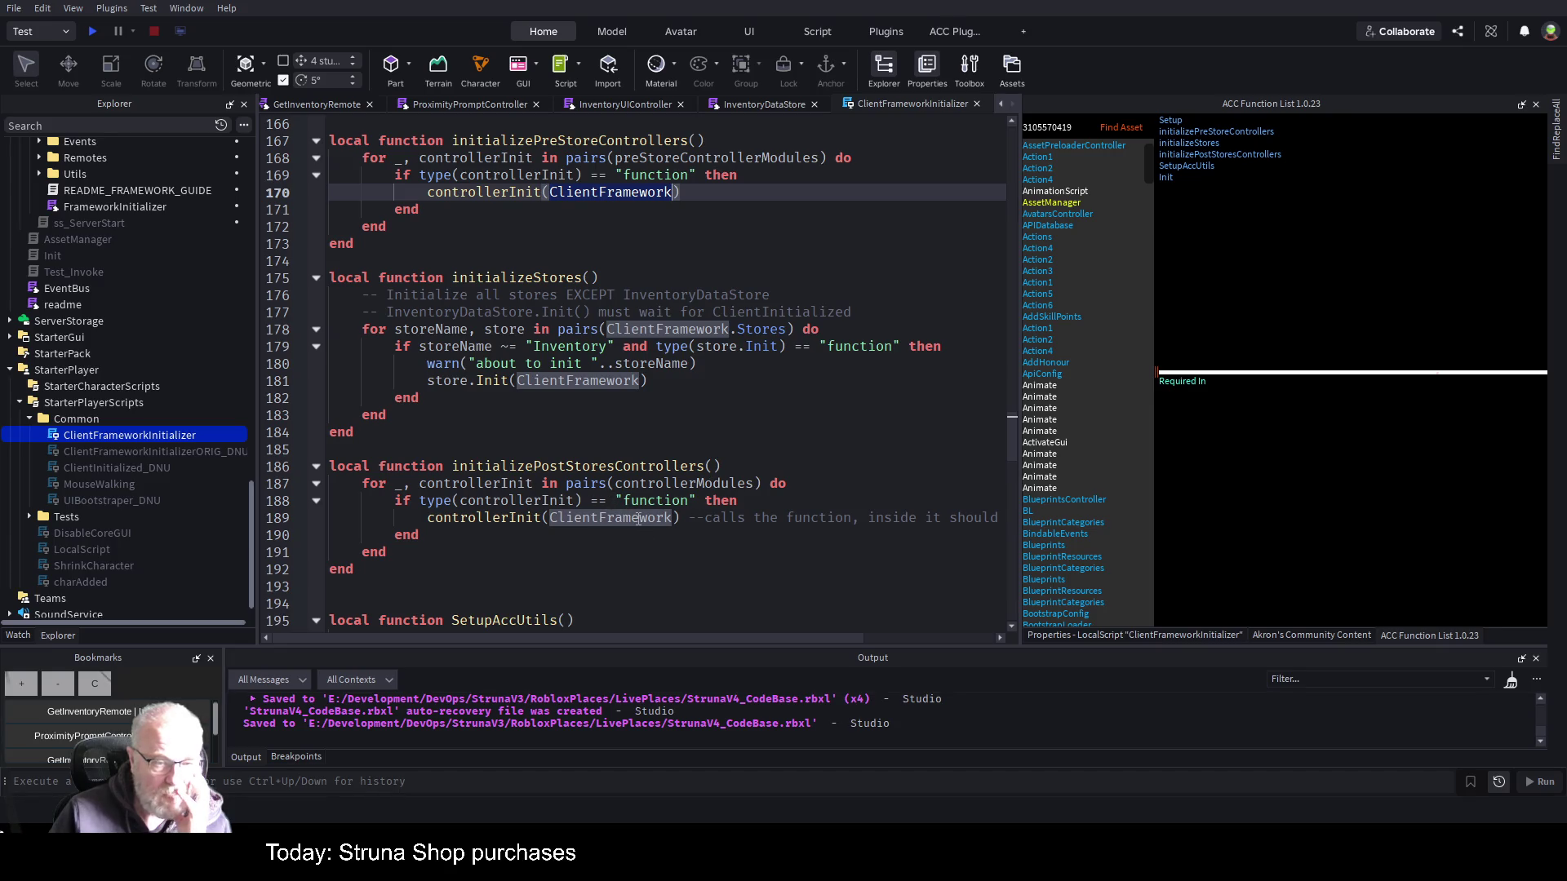
scroll(636, 519, "up", 10)
left_click_drag(635, 519, 361, 329)
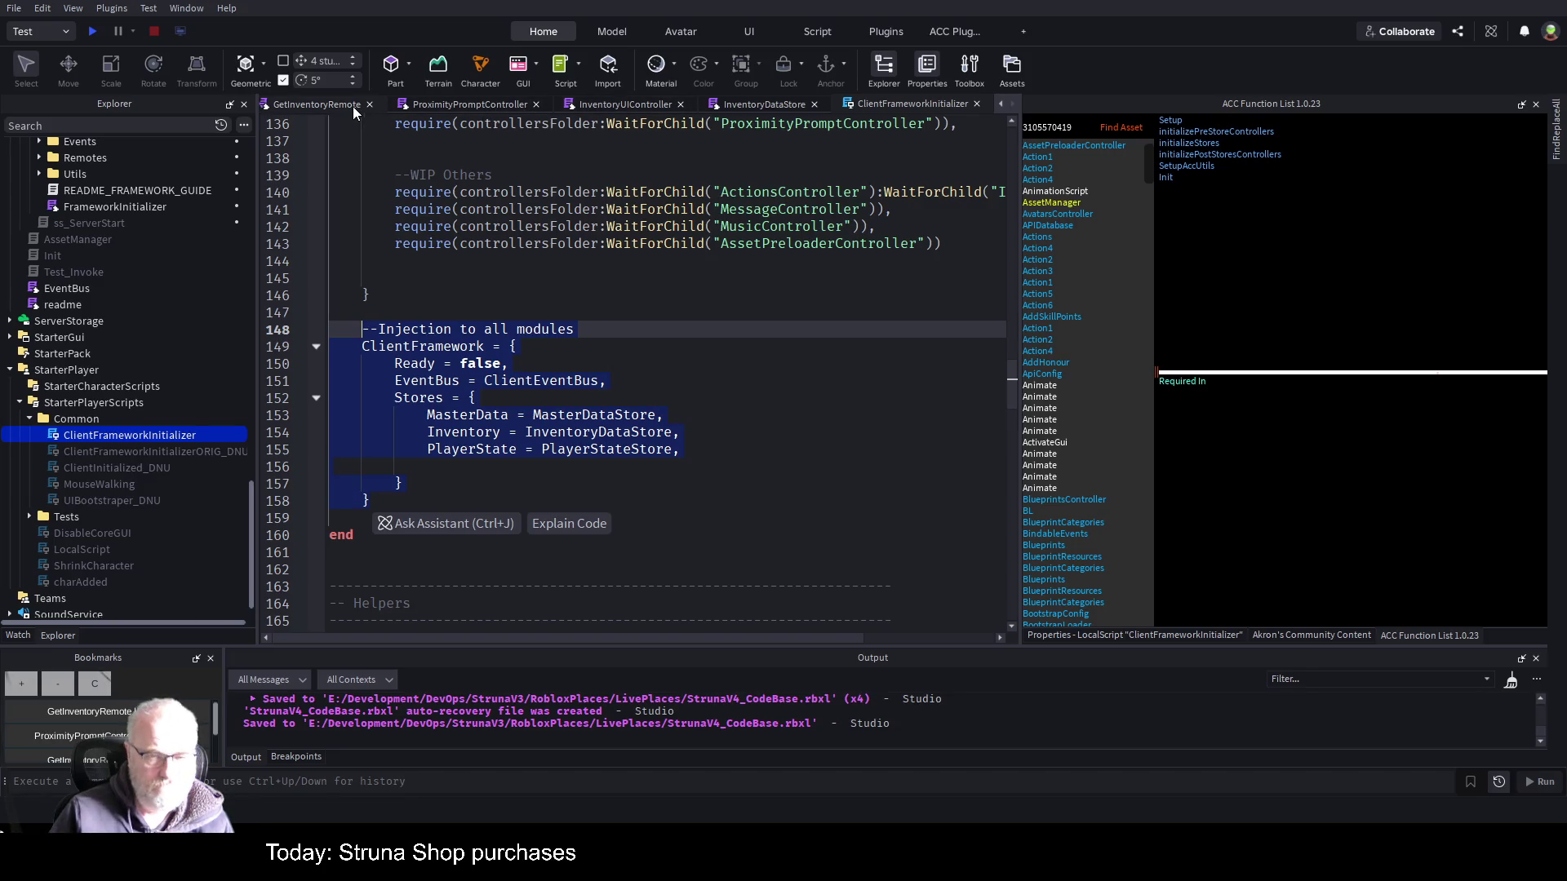
left_click(325, 105)
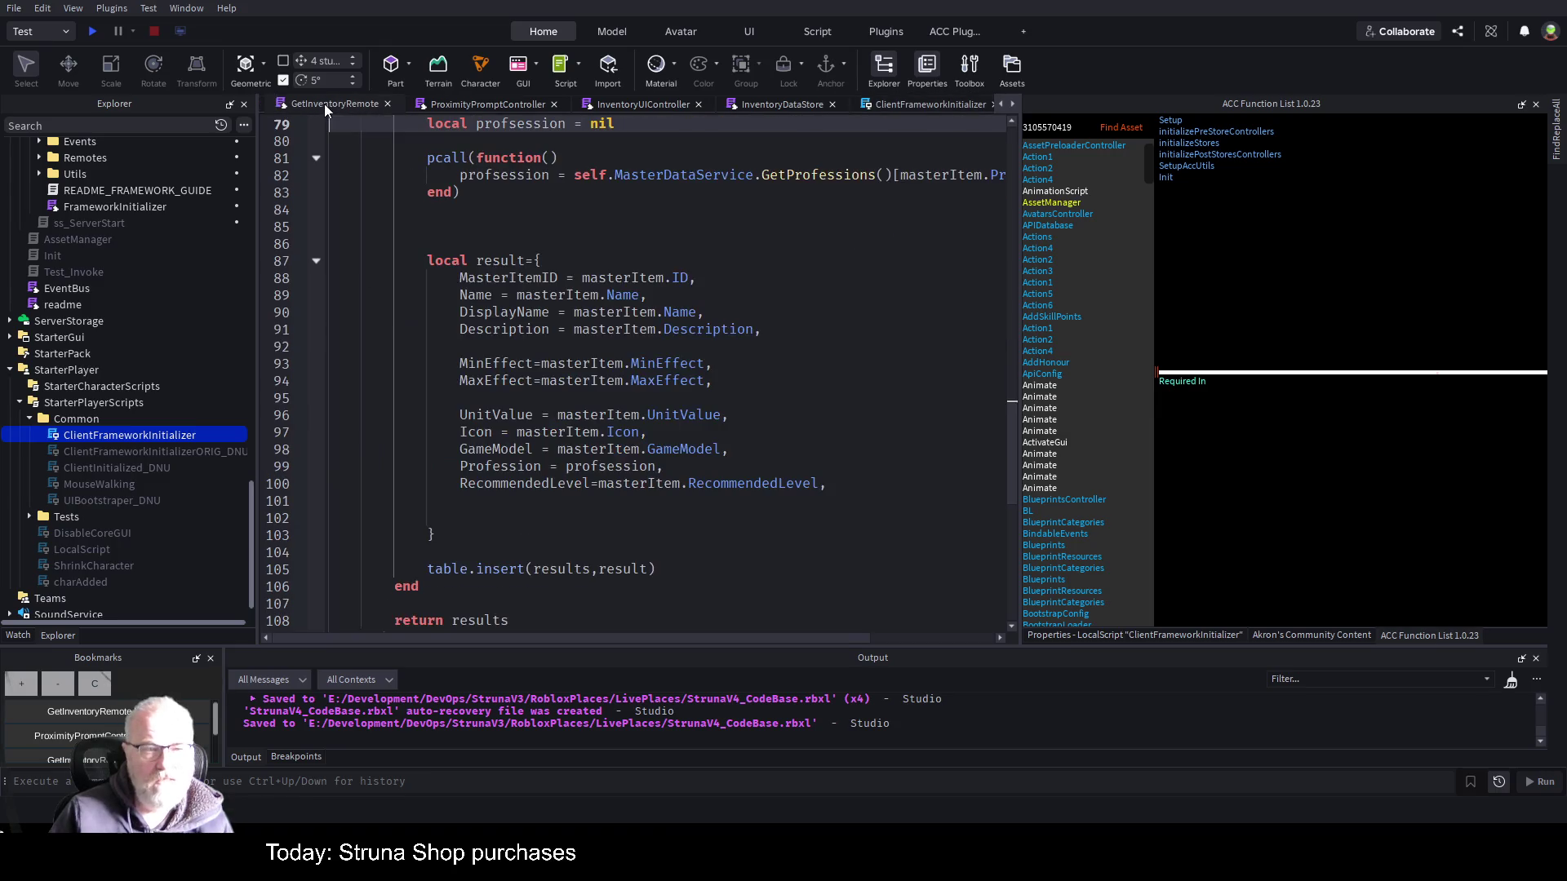
left_click(504, 108)
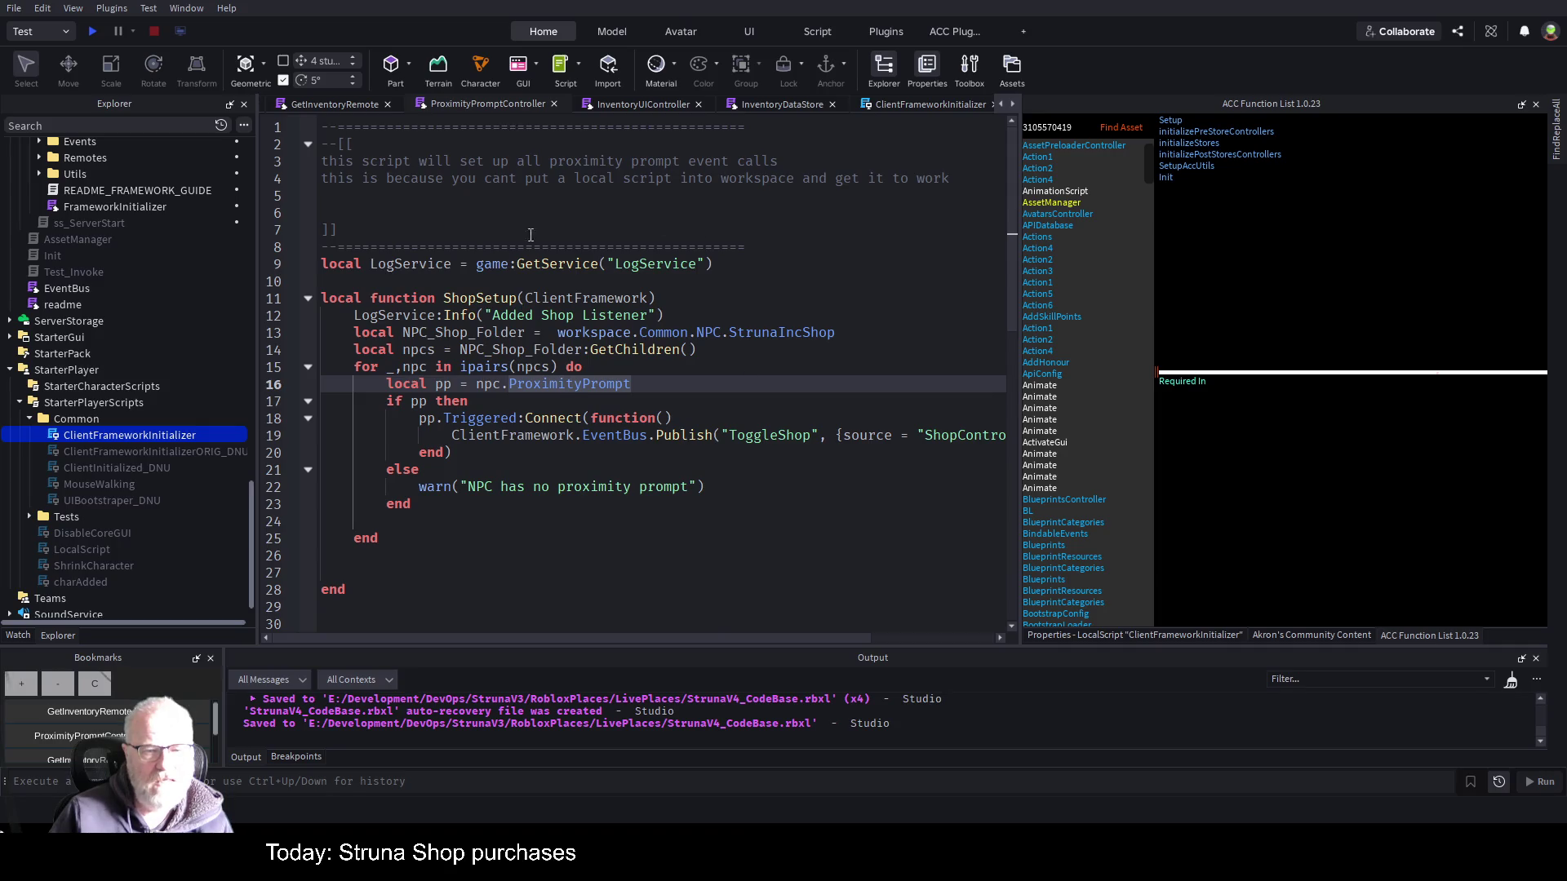
left_click(780, 106)
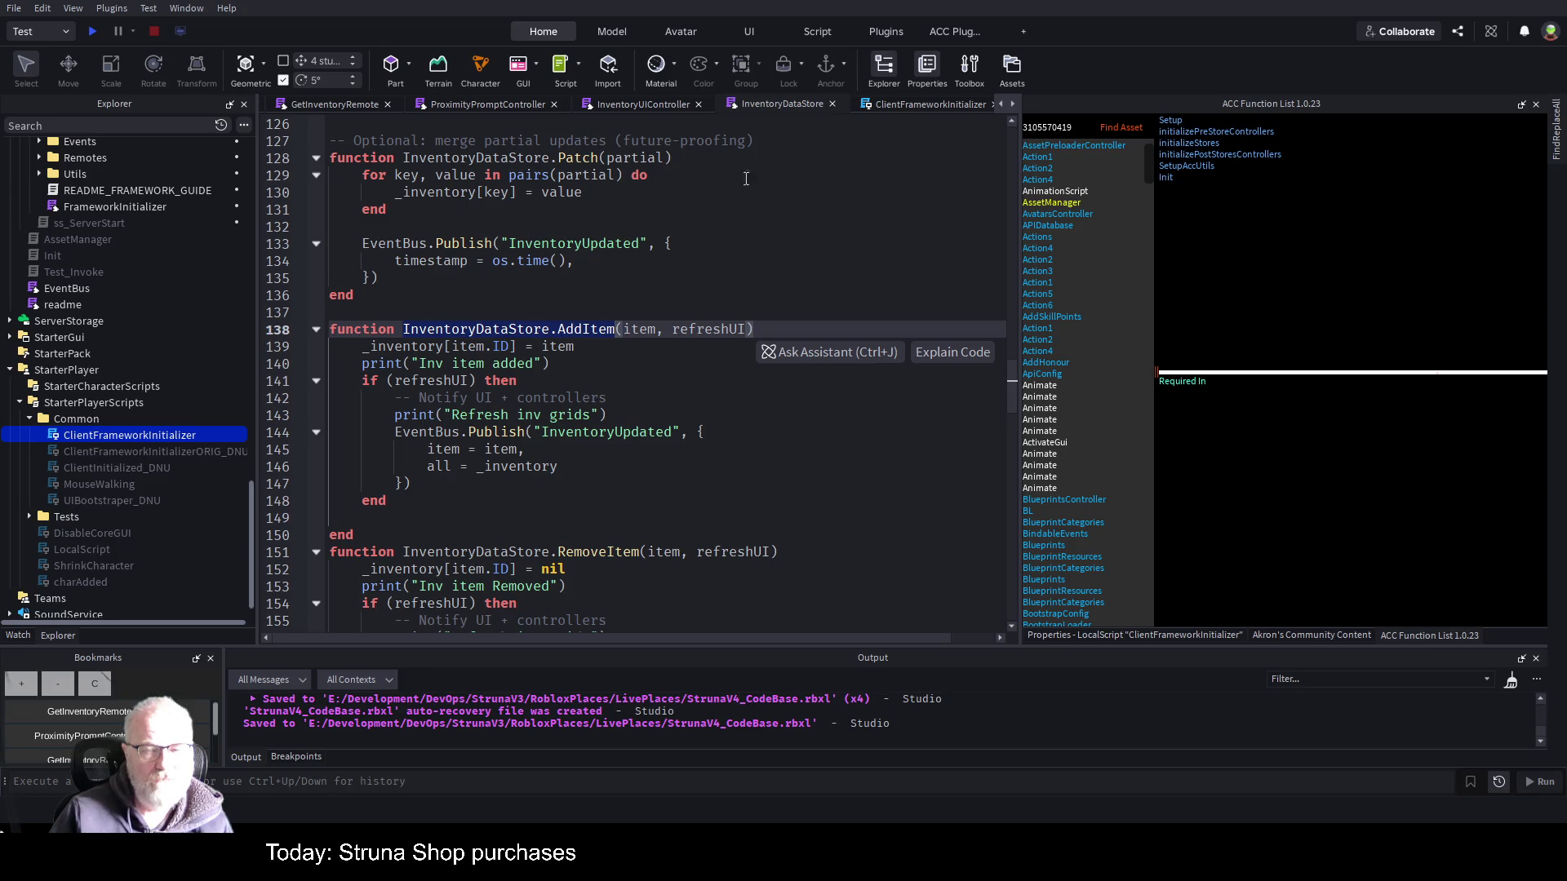
left_click(963, 107)
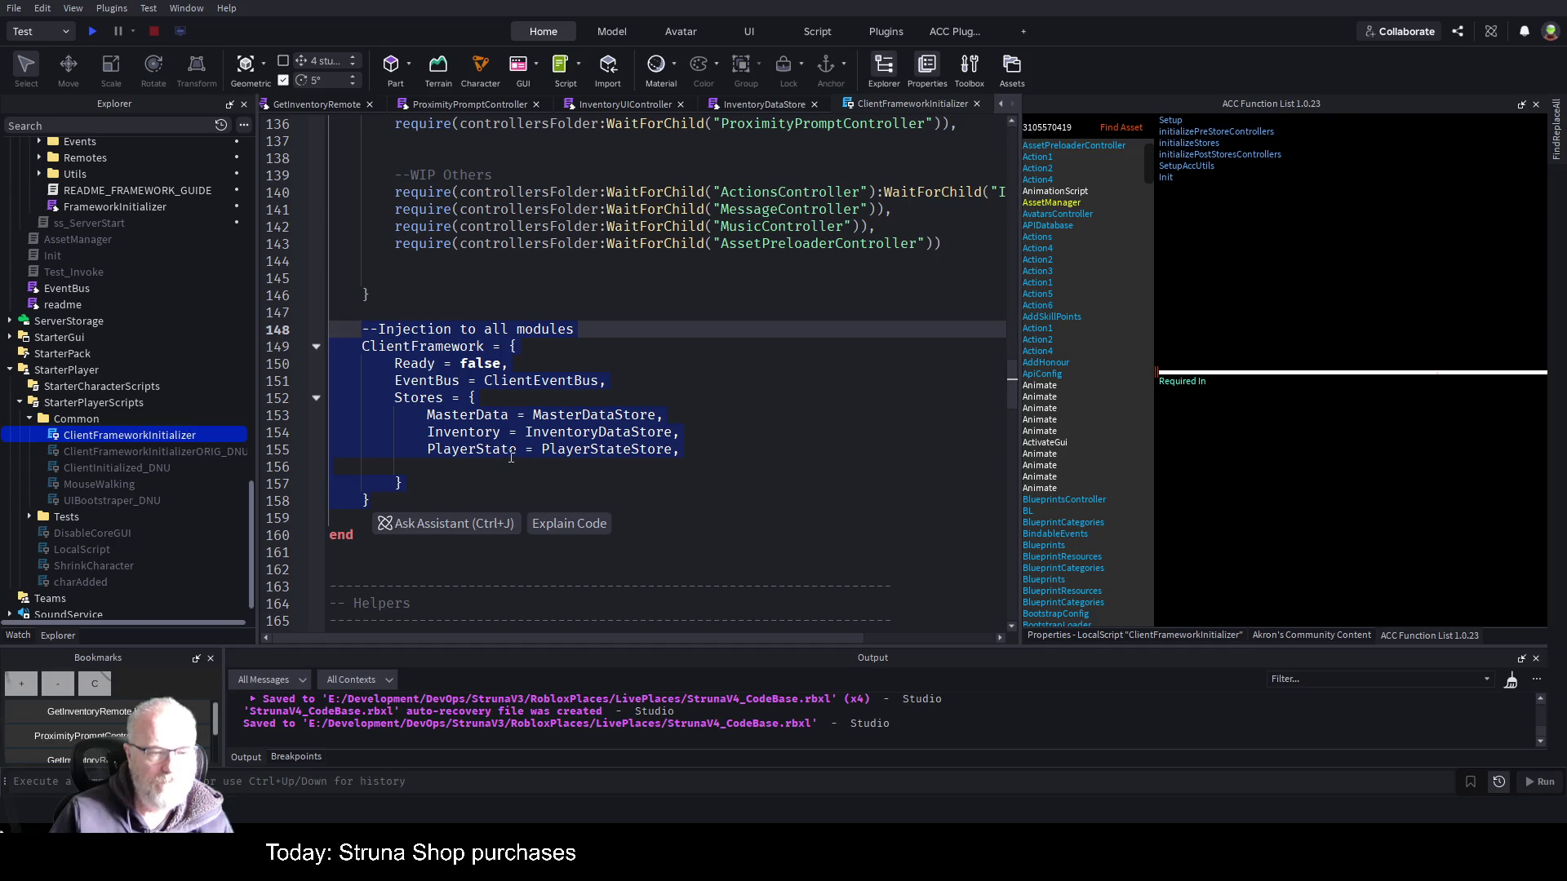
key("Up")
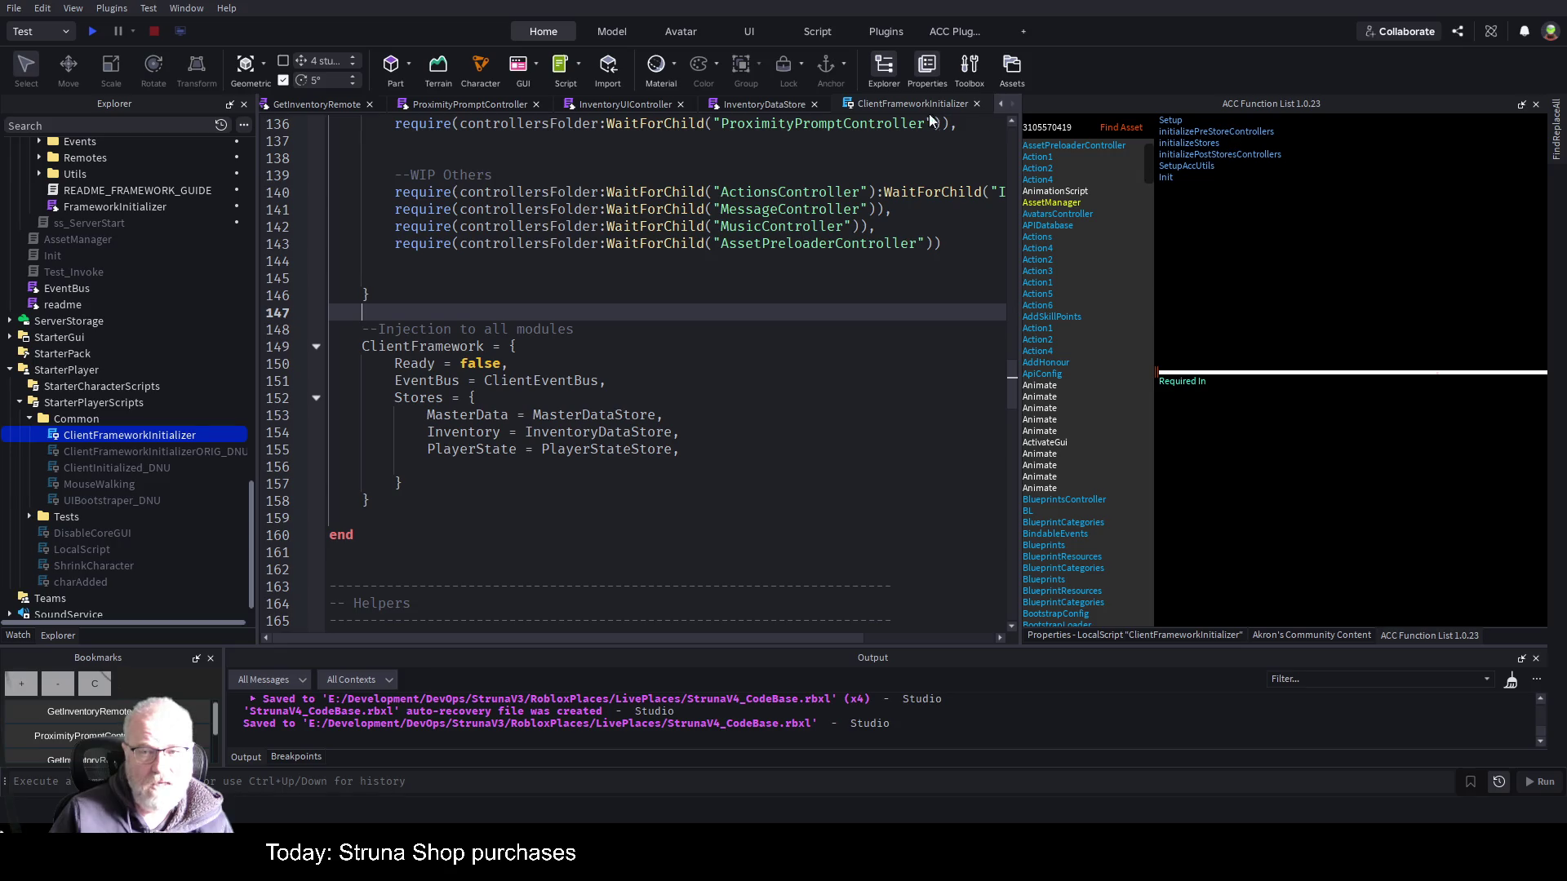
- Scroll the Explorer to ClientFramework > Controllers and select ShopController
scroll(134, 341, "up", 4)
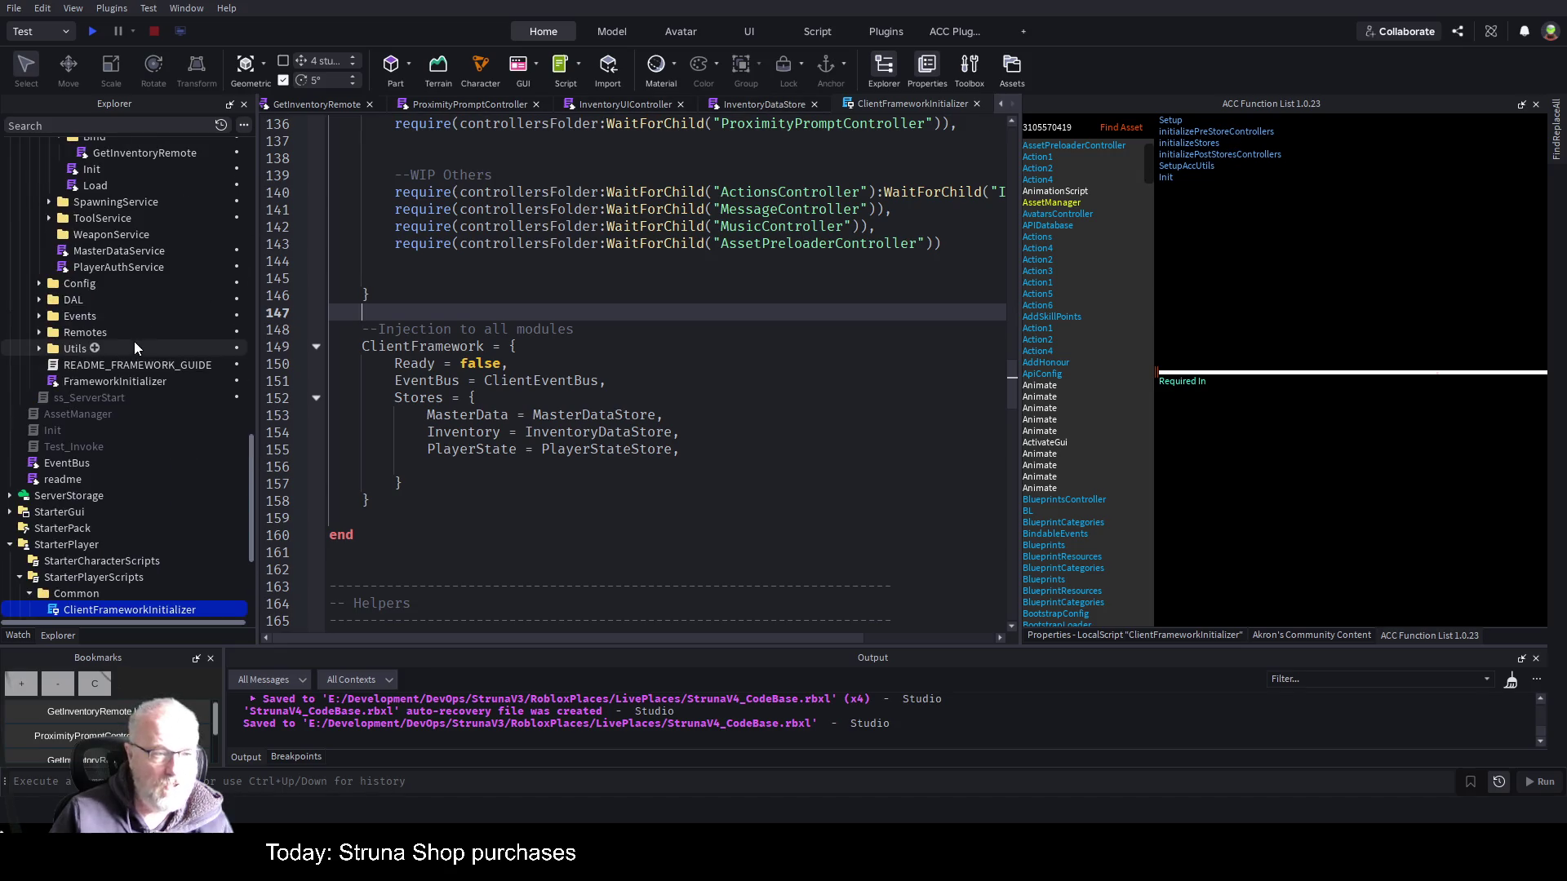
scroll(134, 341, "up", 4)
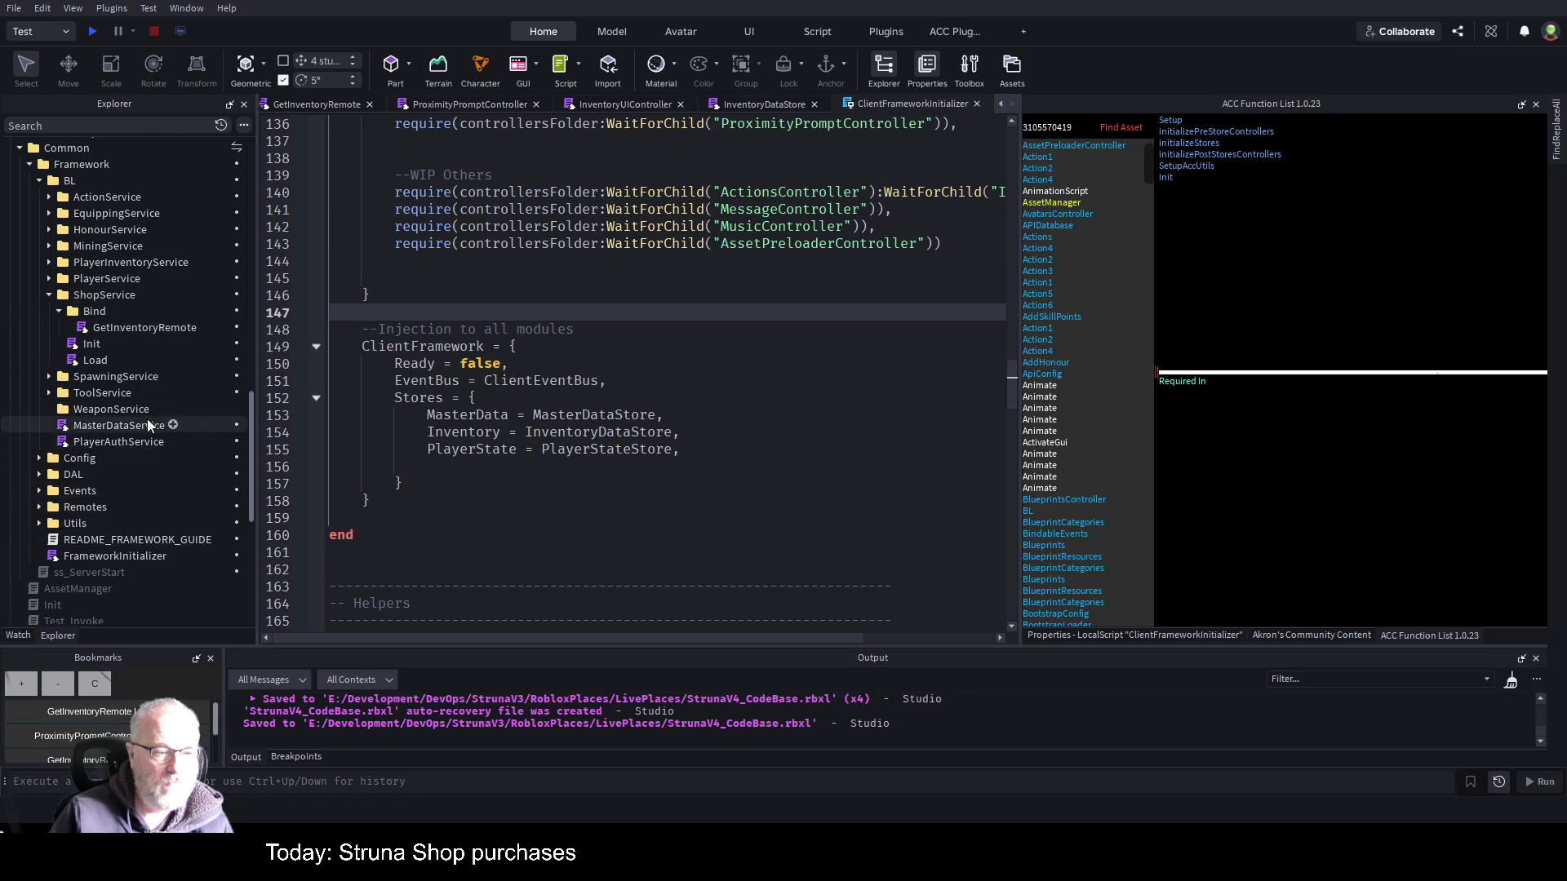
scroll(145, 416, "down", 10)
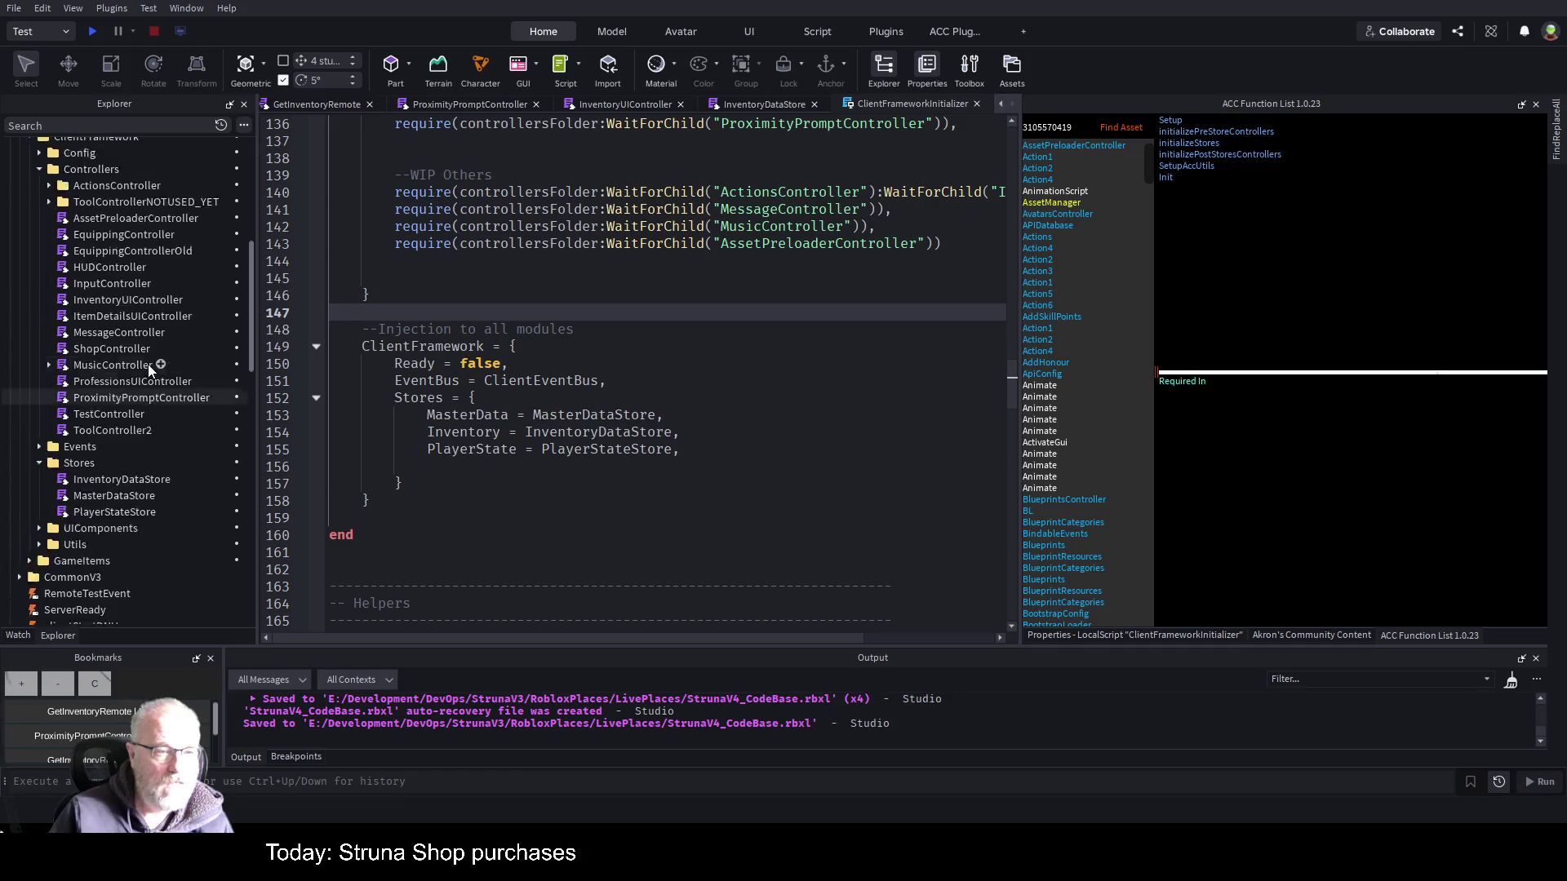
scroll(149, 364, "up", 2)
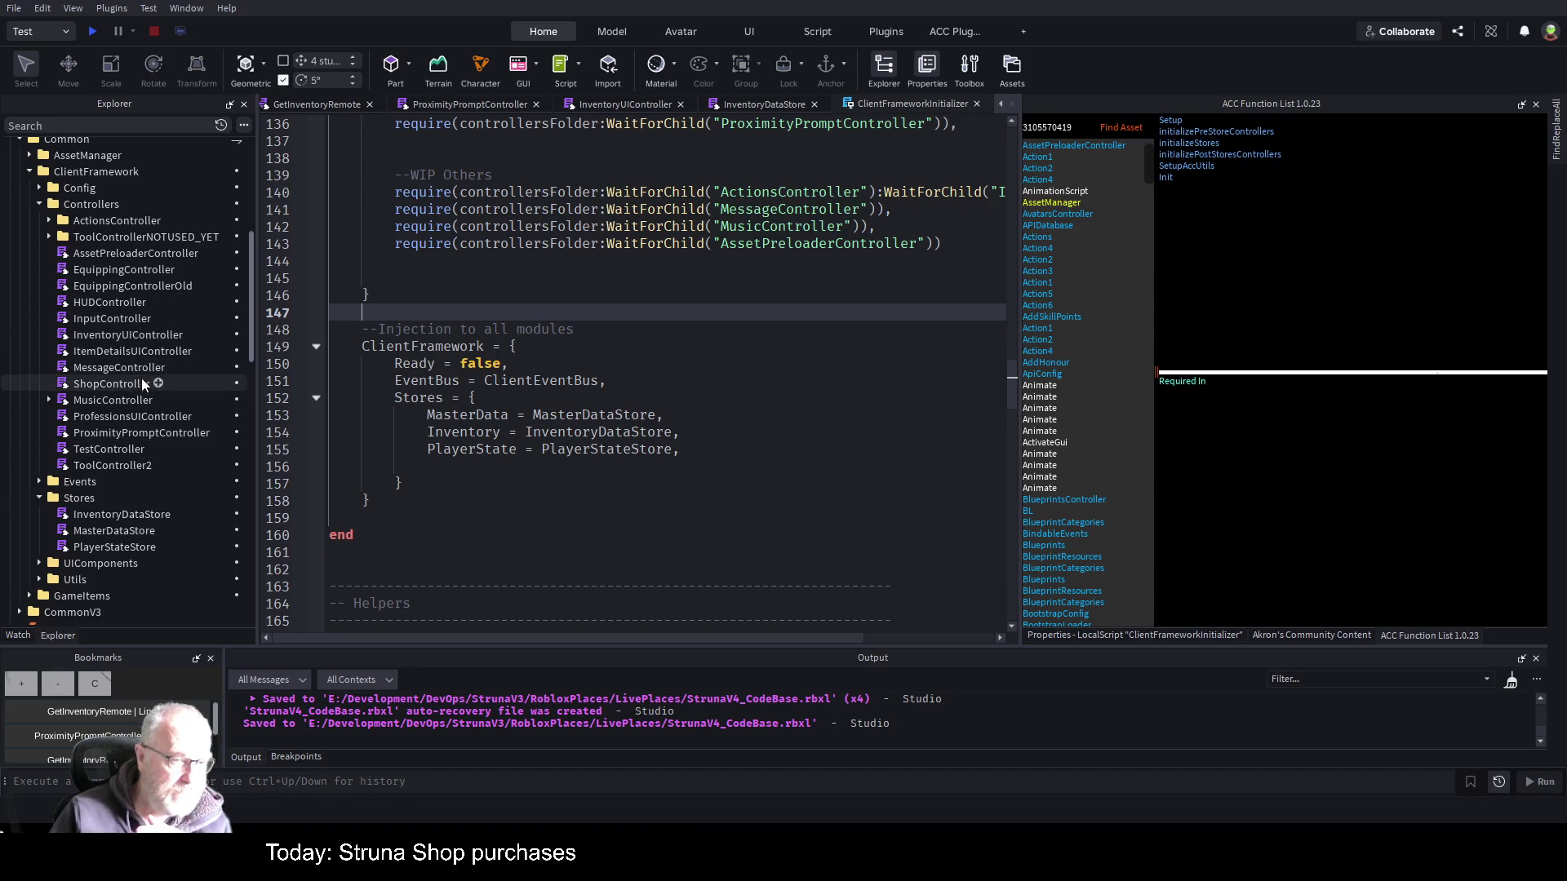
left_click(112, 383)
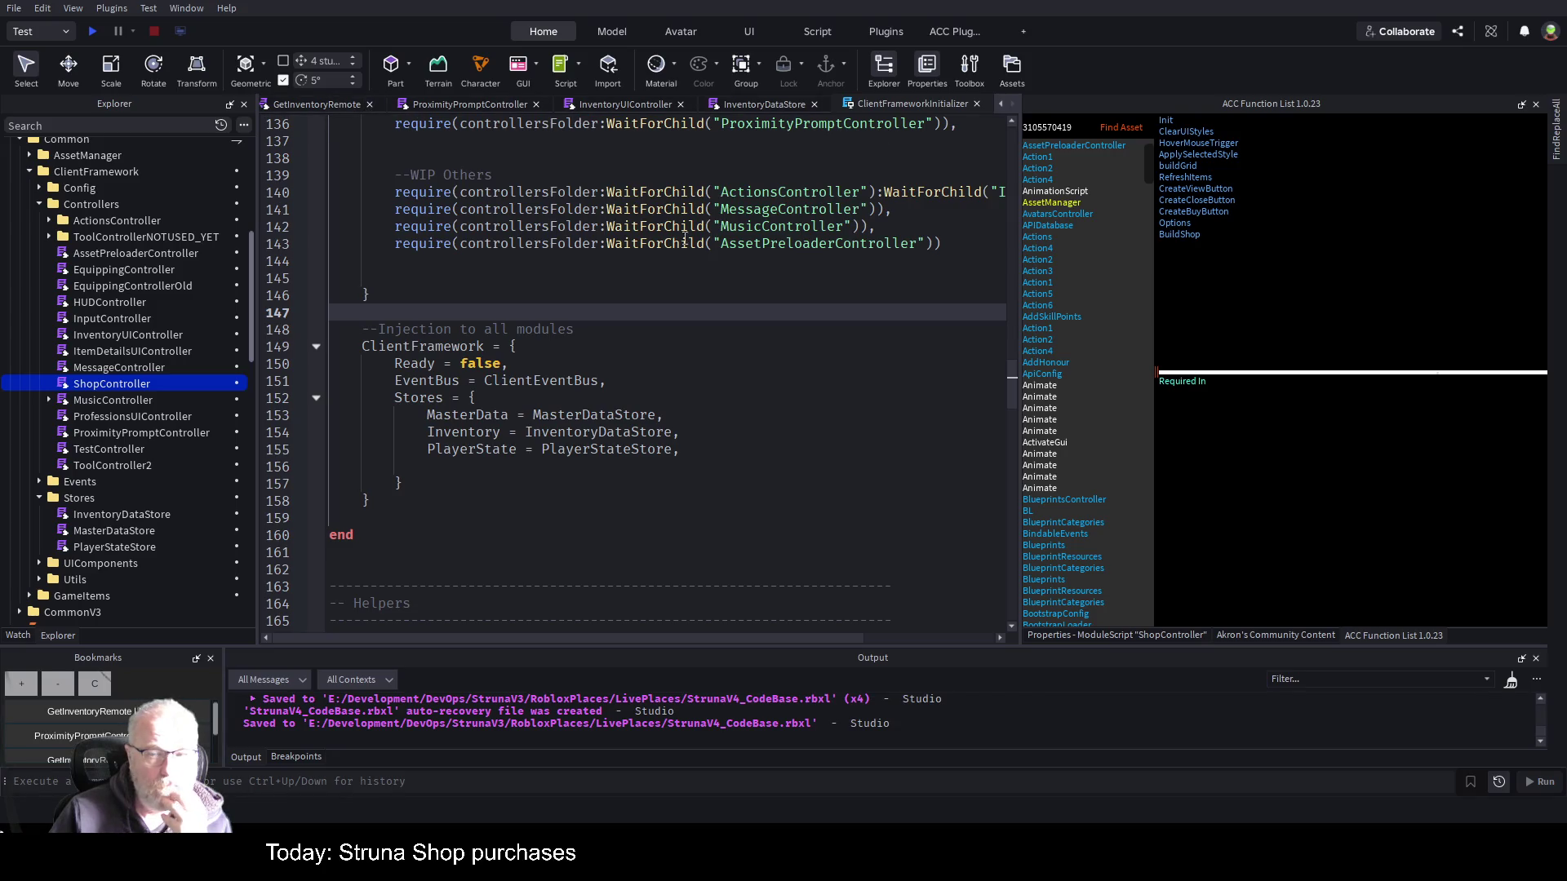
- Jump to CreateBuyButton, unfold it, and highlight InventoryDataStore on line 307 of the Buy handler
left_click(1194, 214)
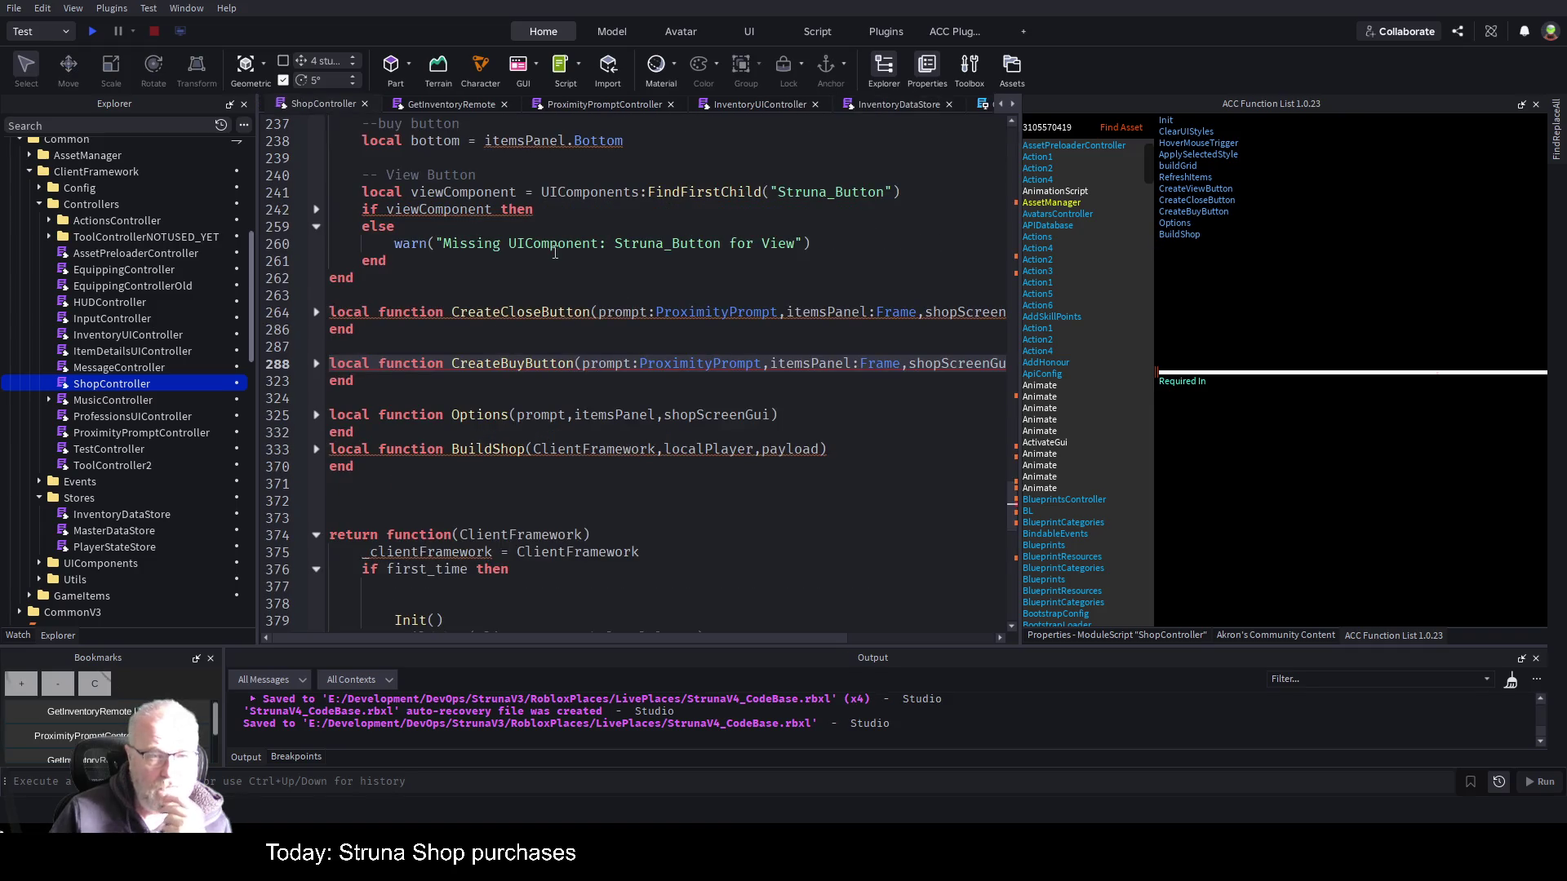
left_click(316, 364)
scroll(523, 359, "down", 15)
scroll(523, 359, "down", 2)
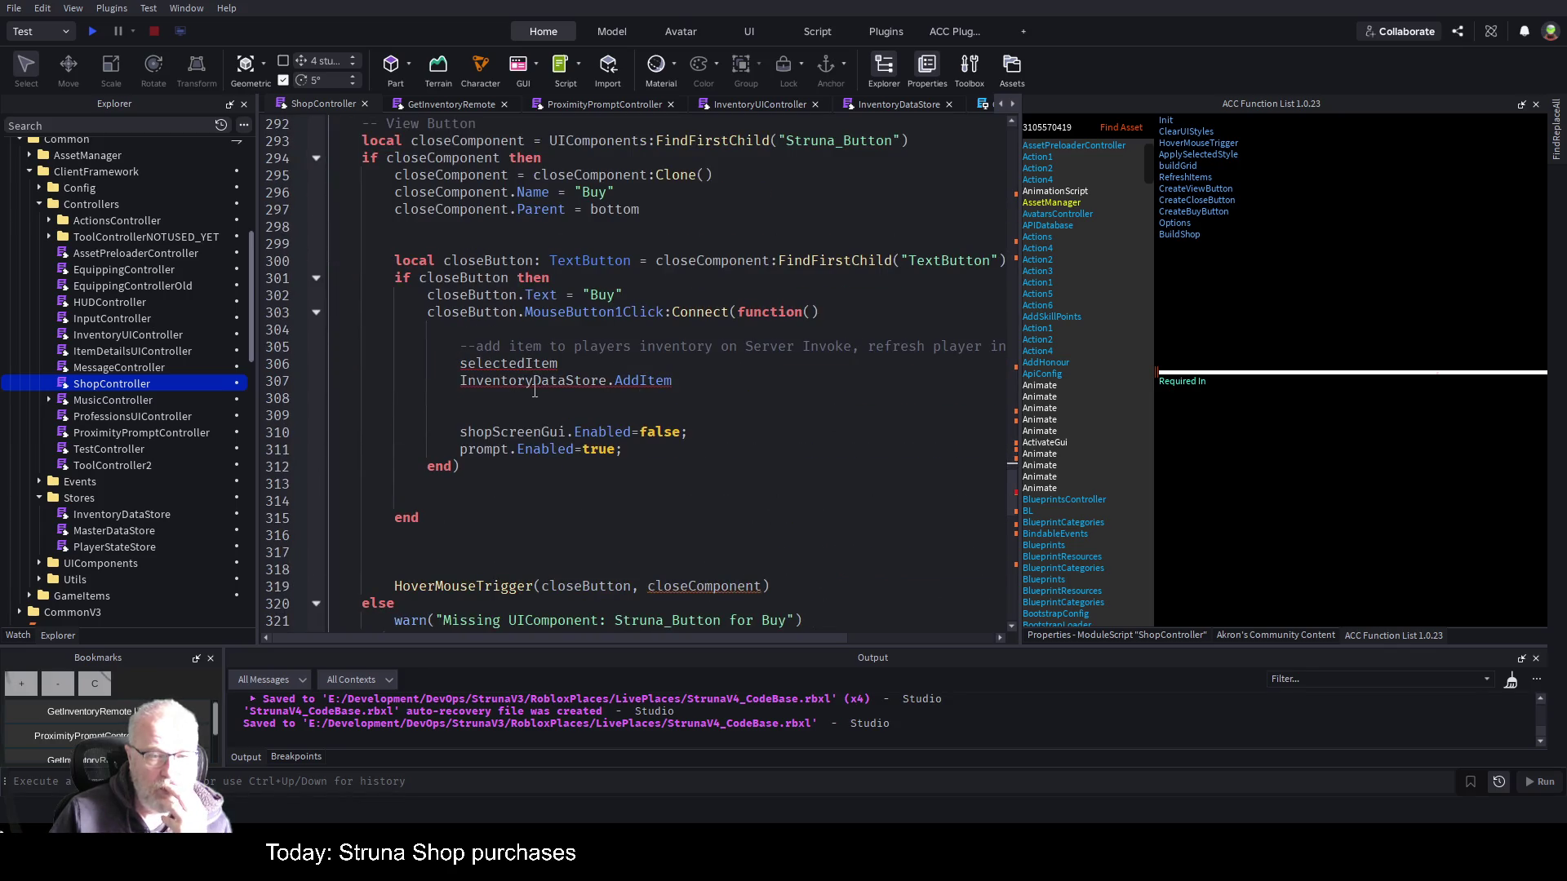
double_click(535, 387)
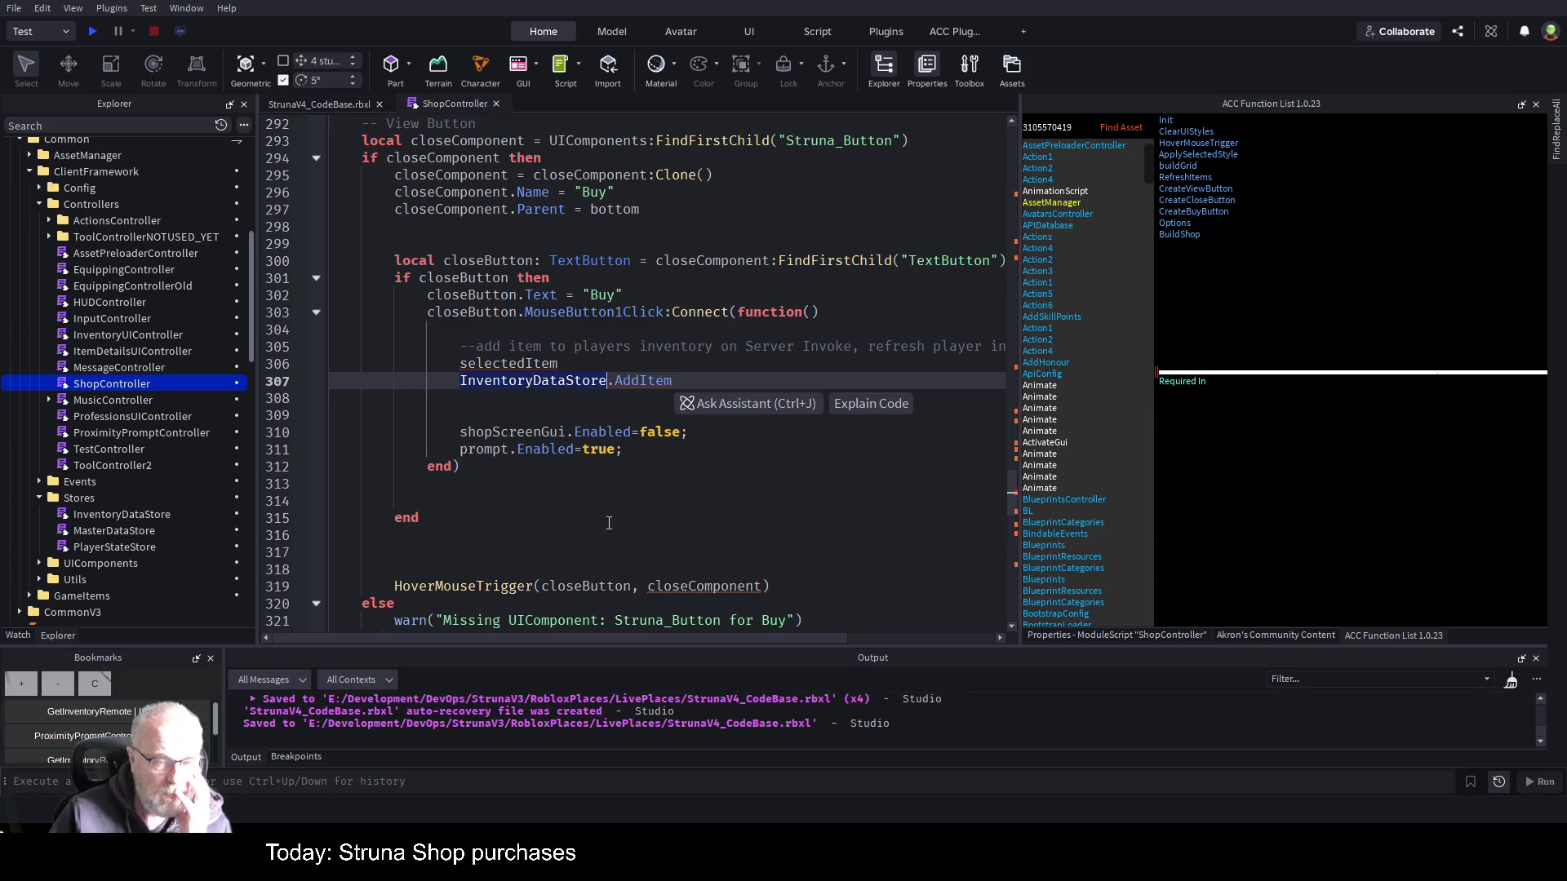
key("Down")
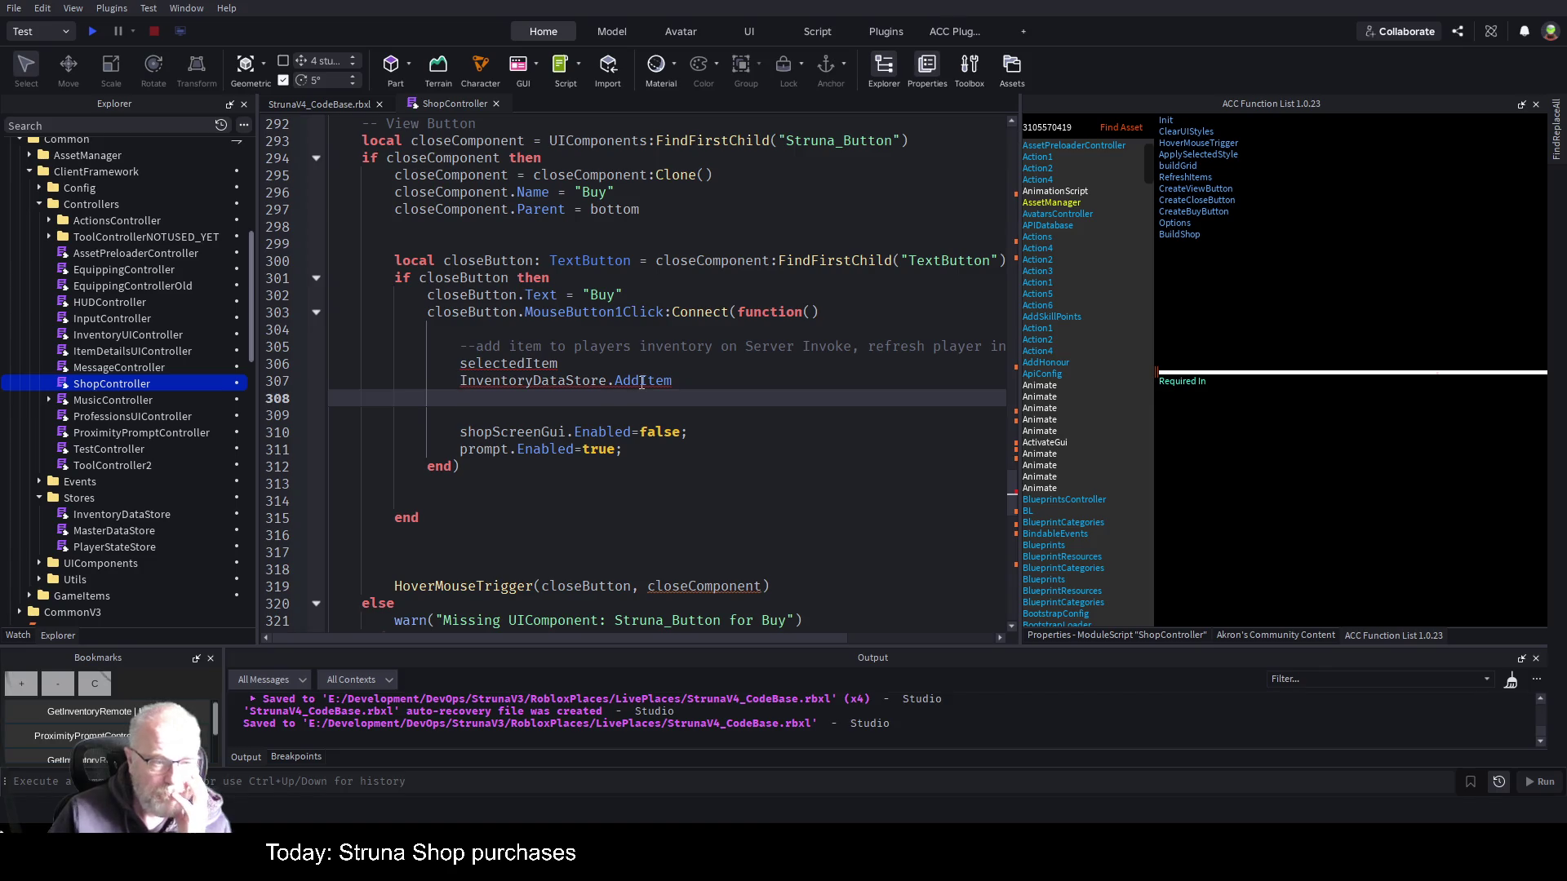
double_click(547, 381)
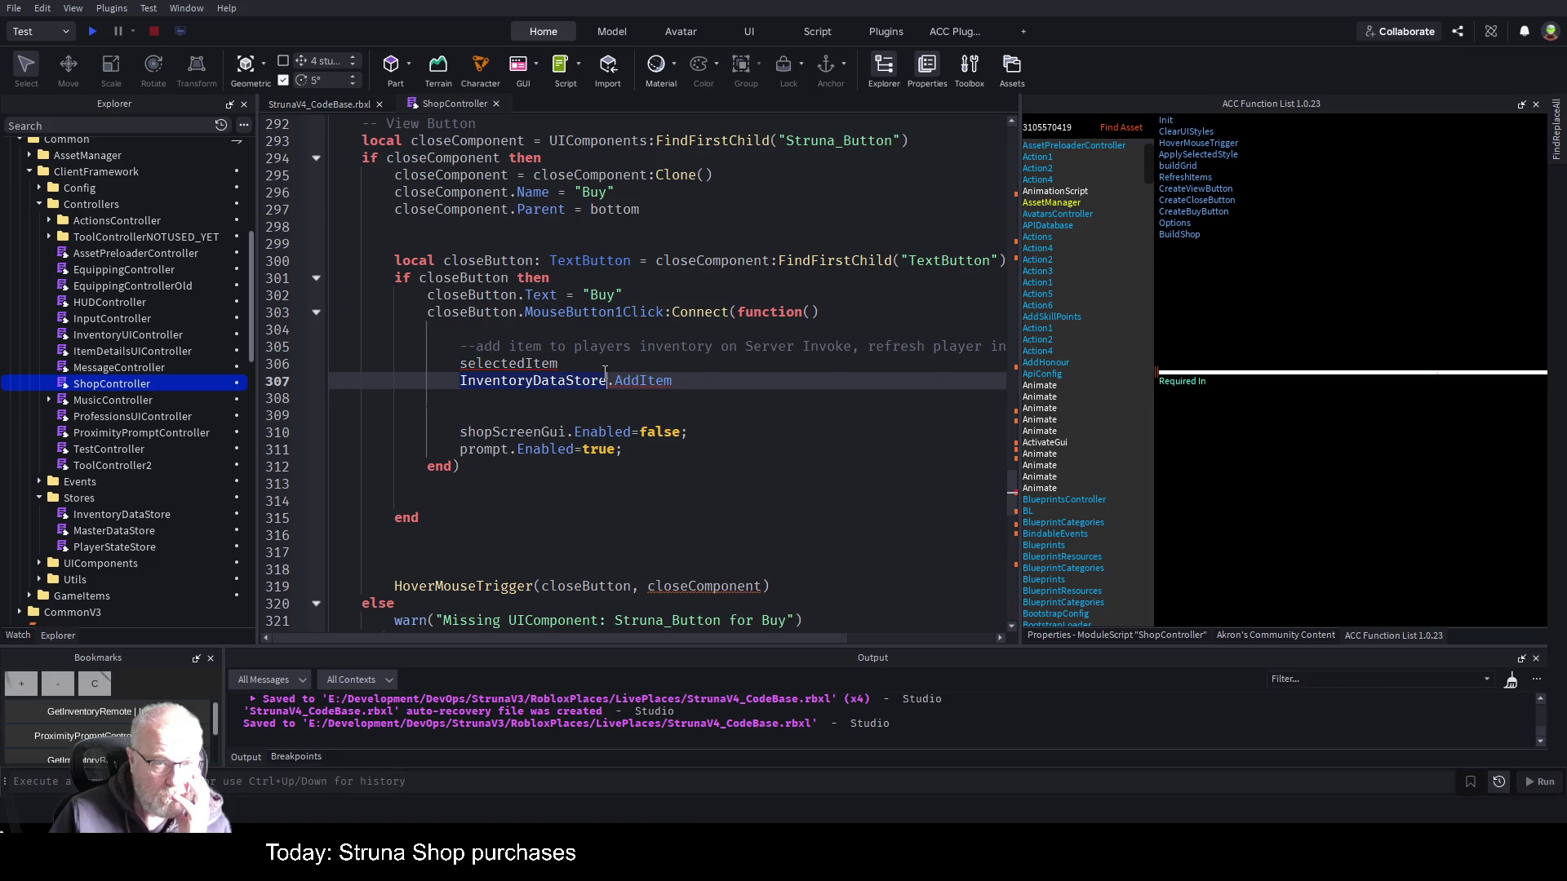
scroll(605, 372, "up", 4)
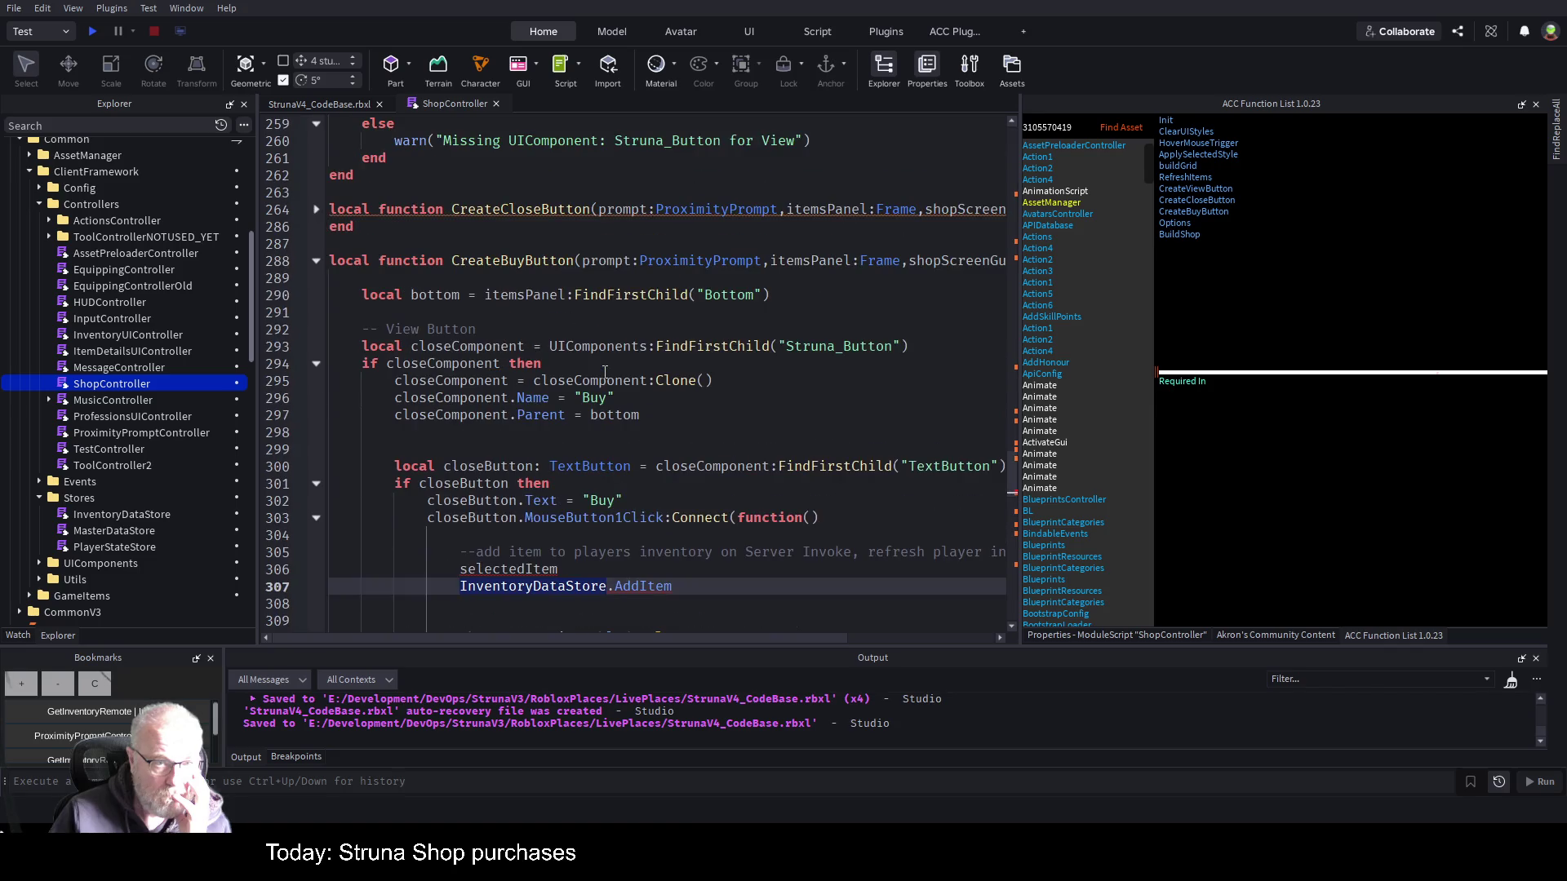
left_click(581, 262)
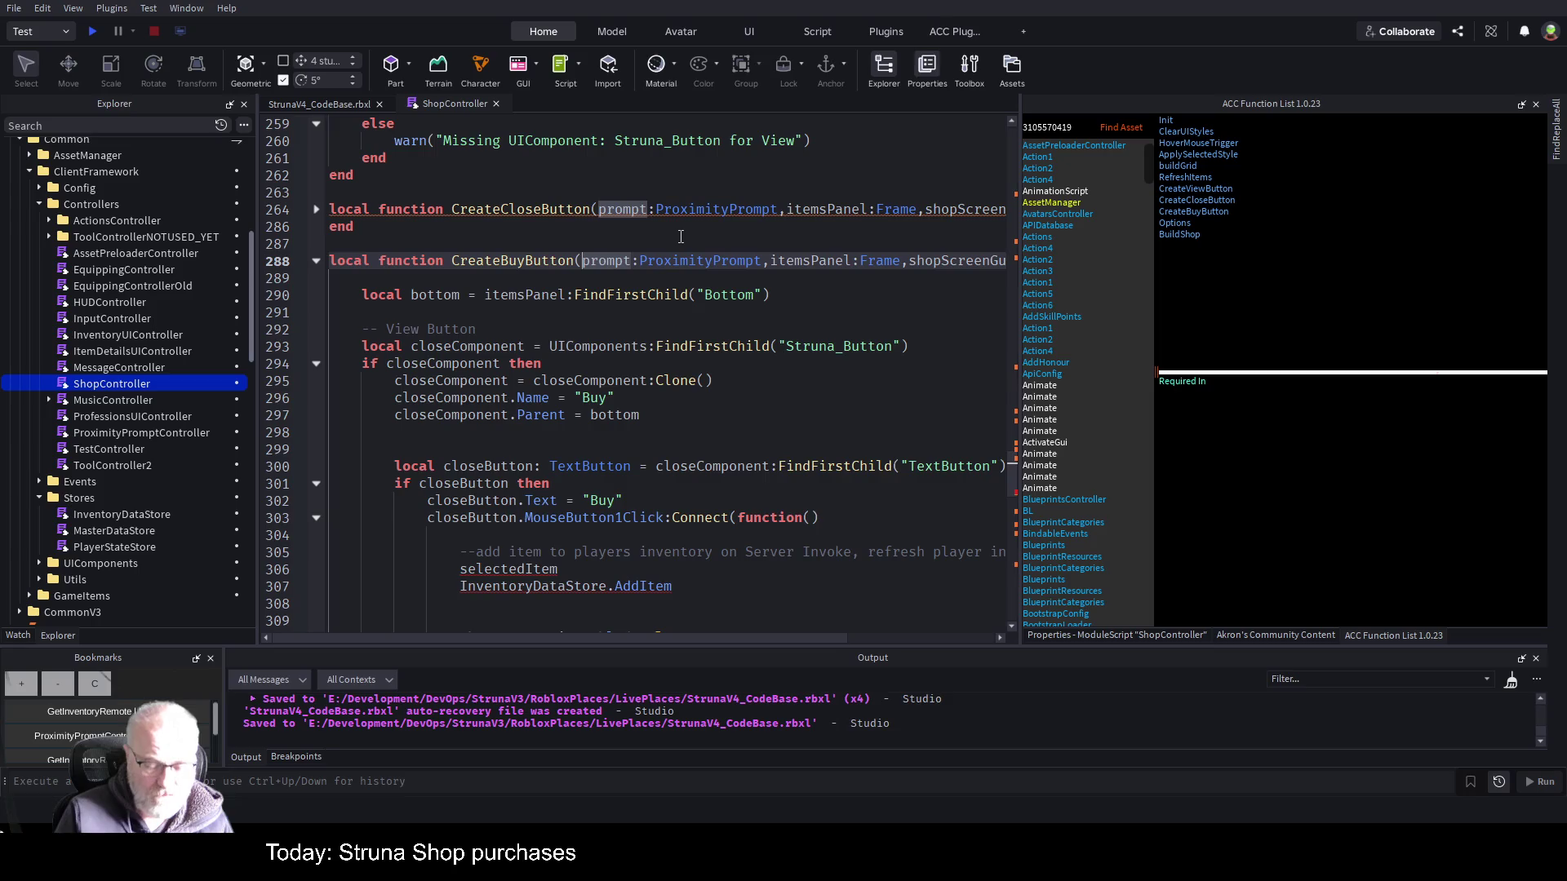
- Add inventoryDataStore as CreateBuyButton's first parameter and clientFramework as Options' first parameter
type("inventoryDataS")
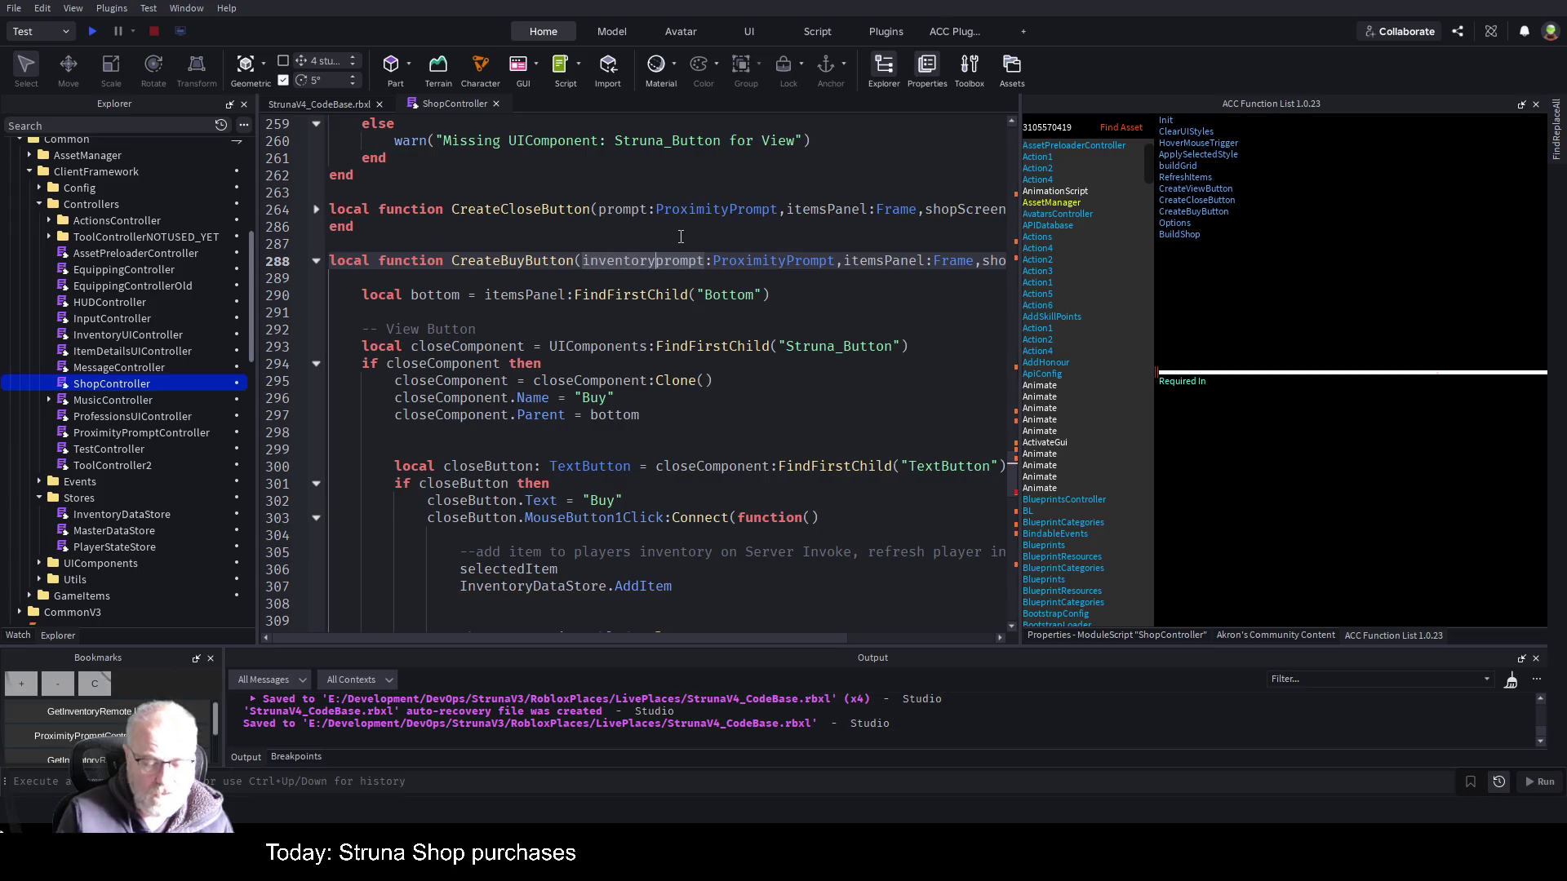
type("tore,")
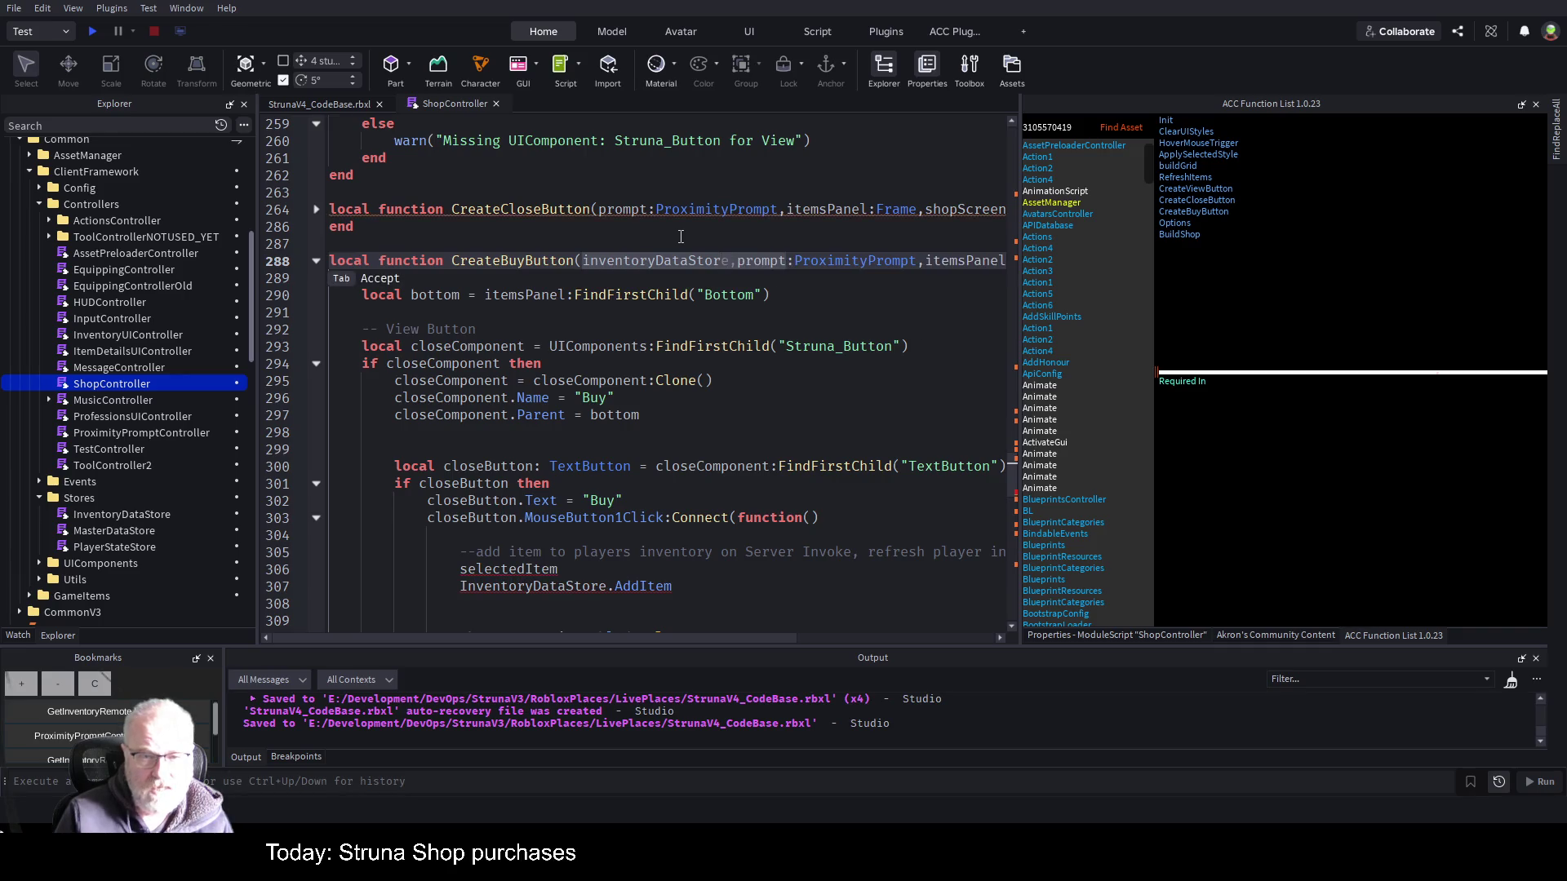
left_click(669, 279)
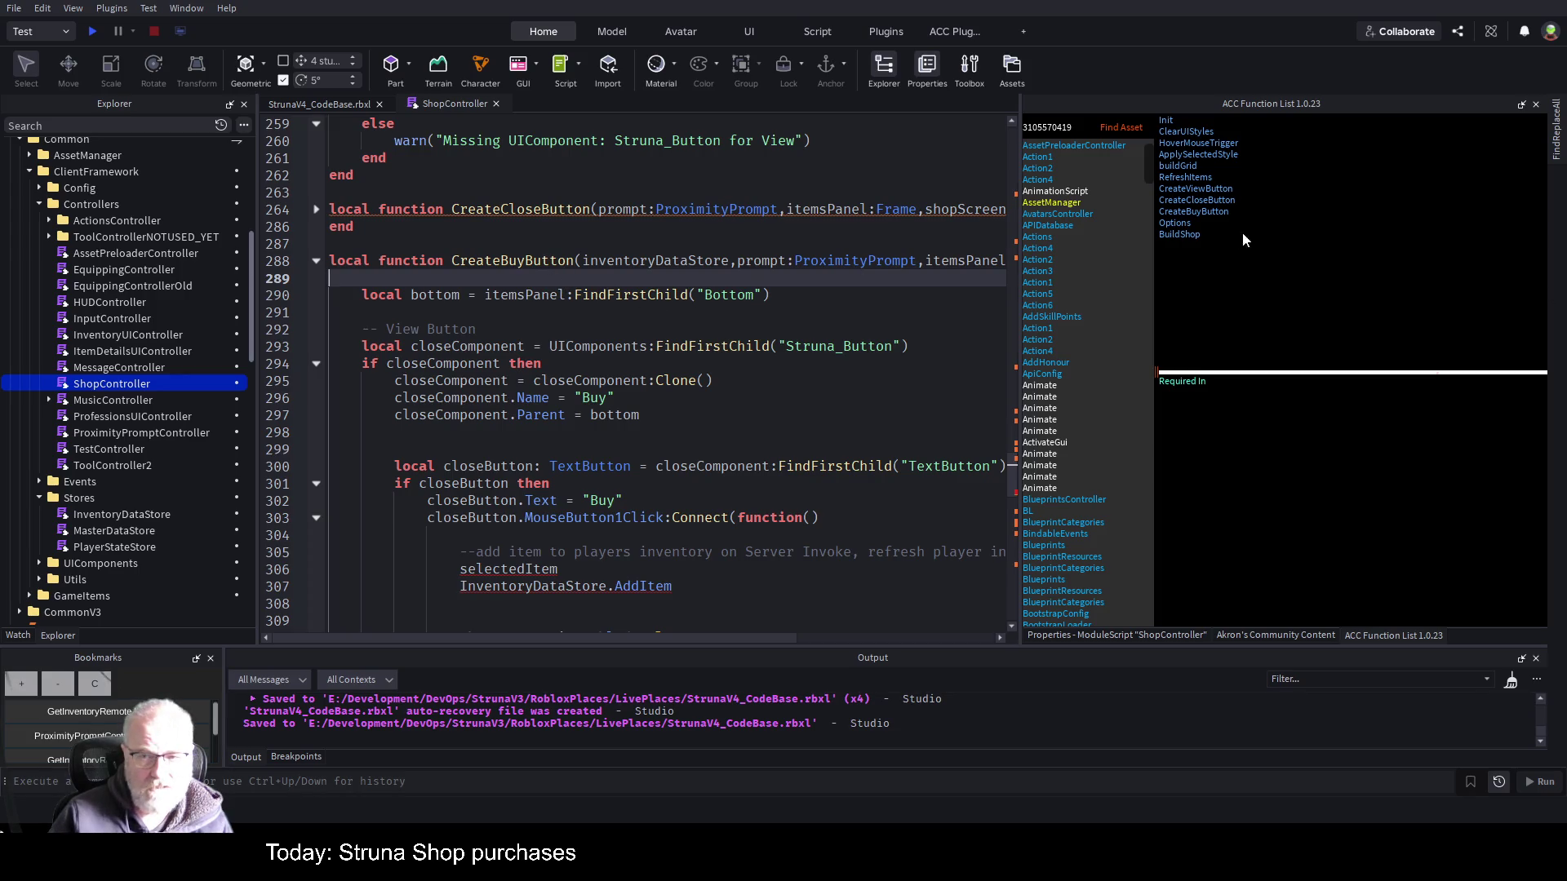
left_click(1176, 224)
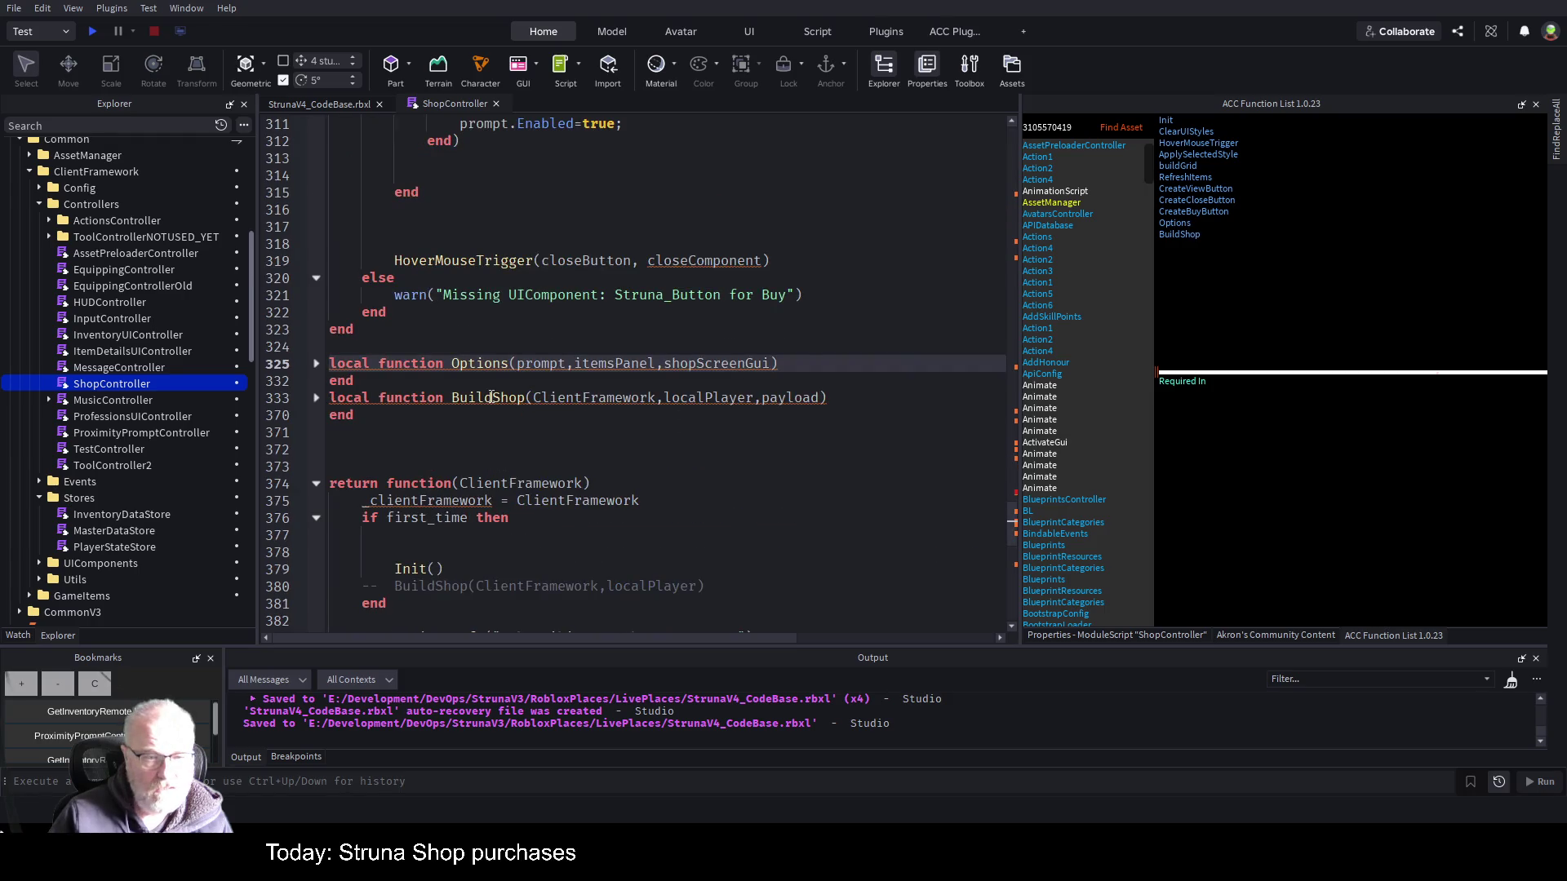
left_click(316, 363)
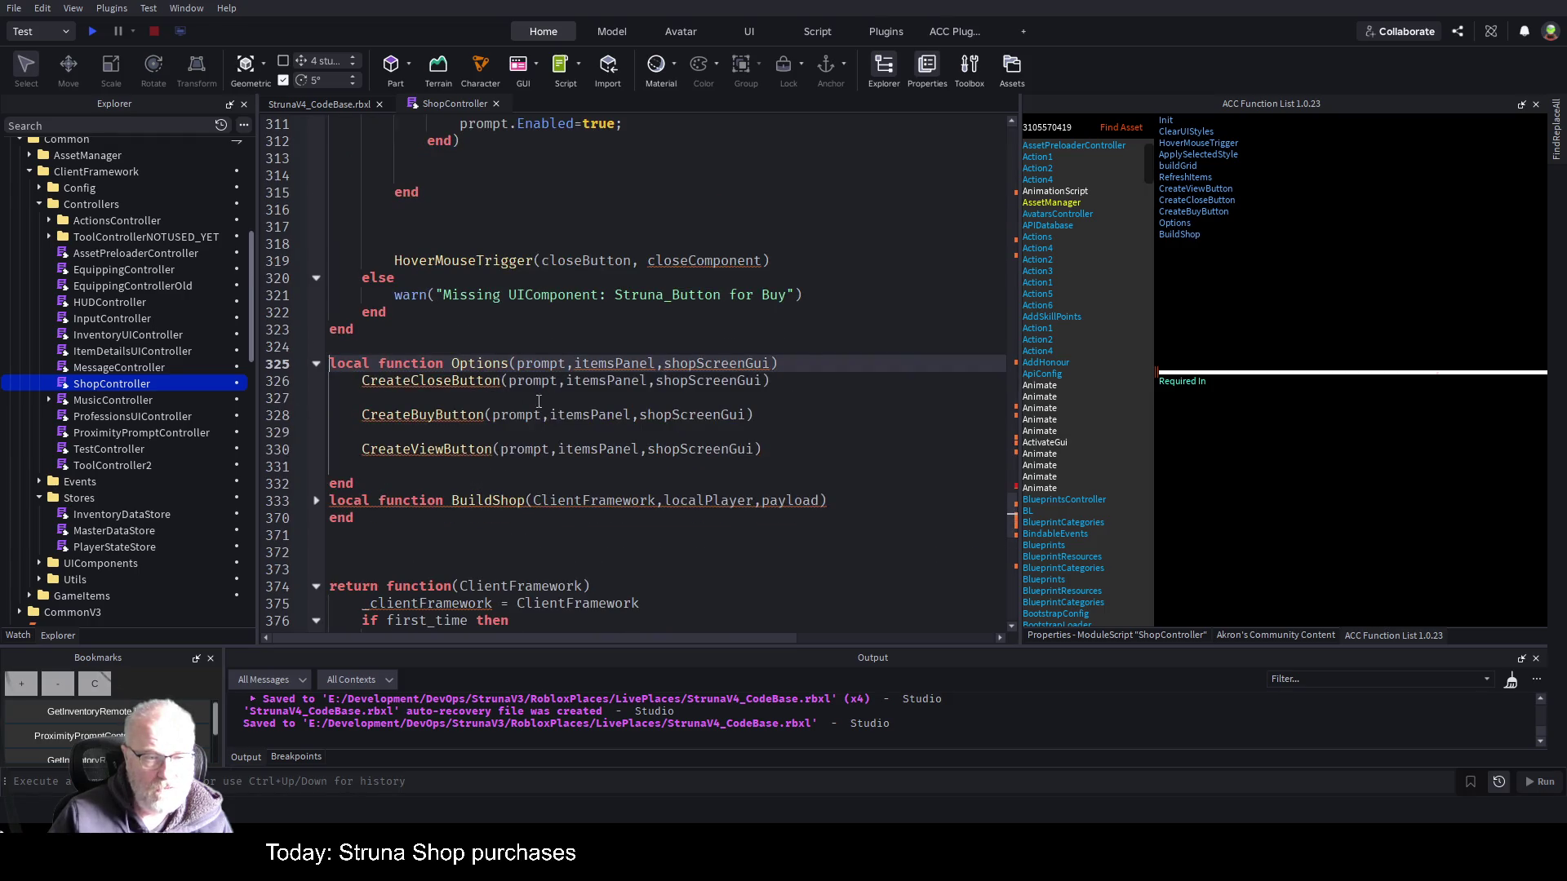
left_click(528, 367)
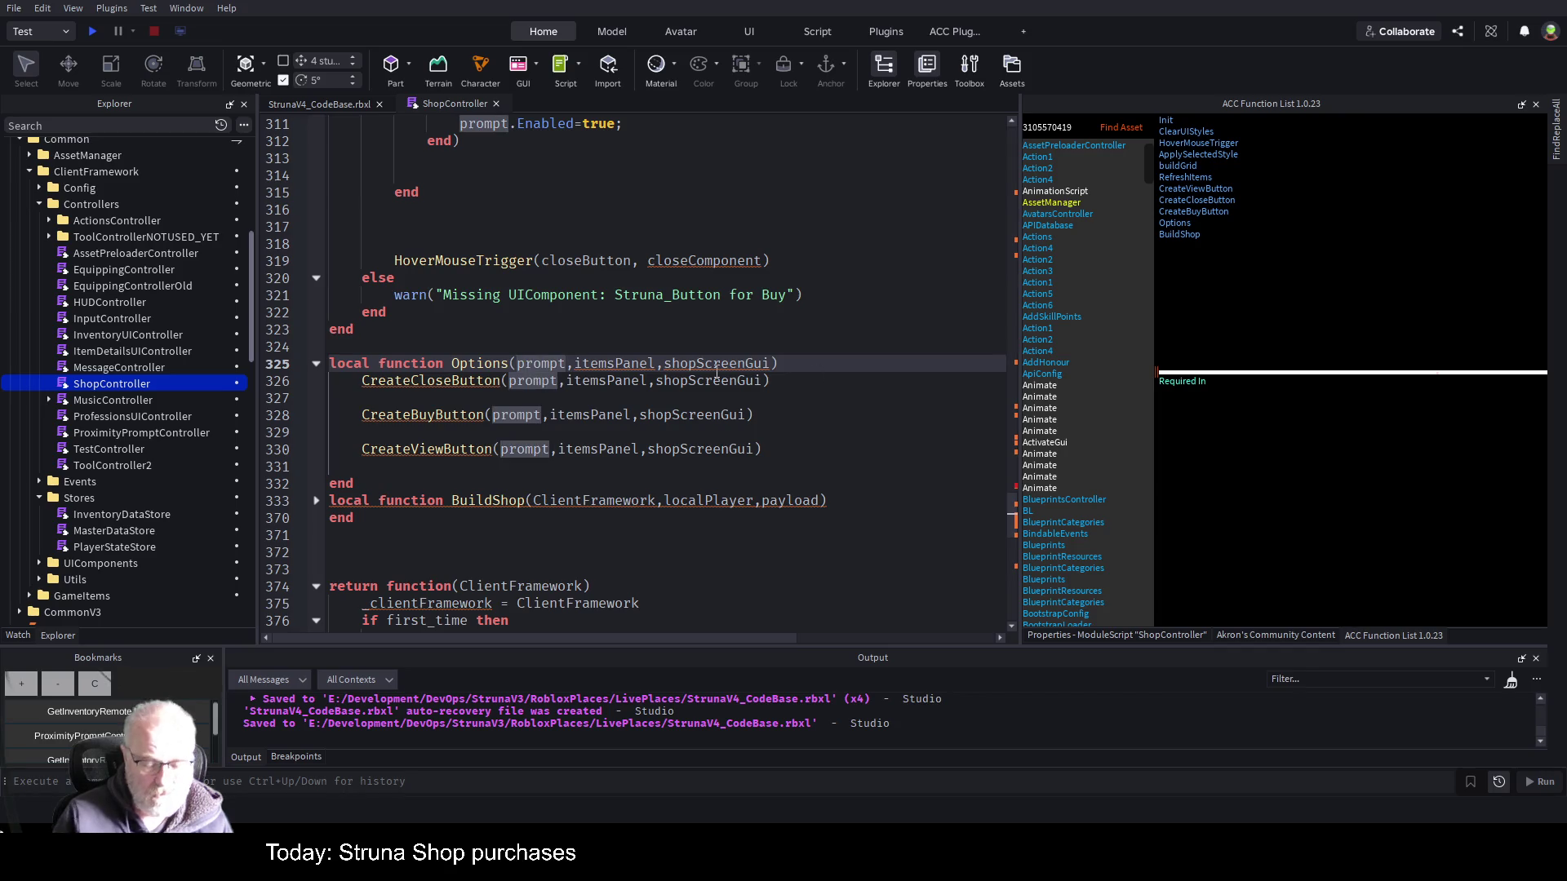
type("cl")
key("BackSpace")
key("BackSpace")
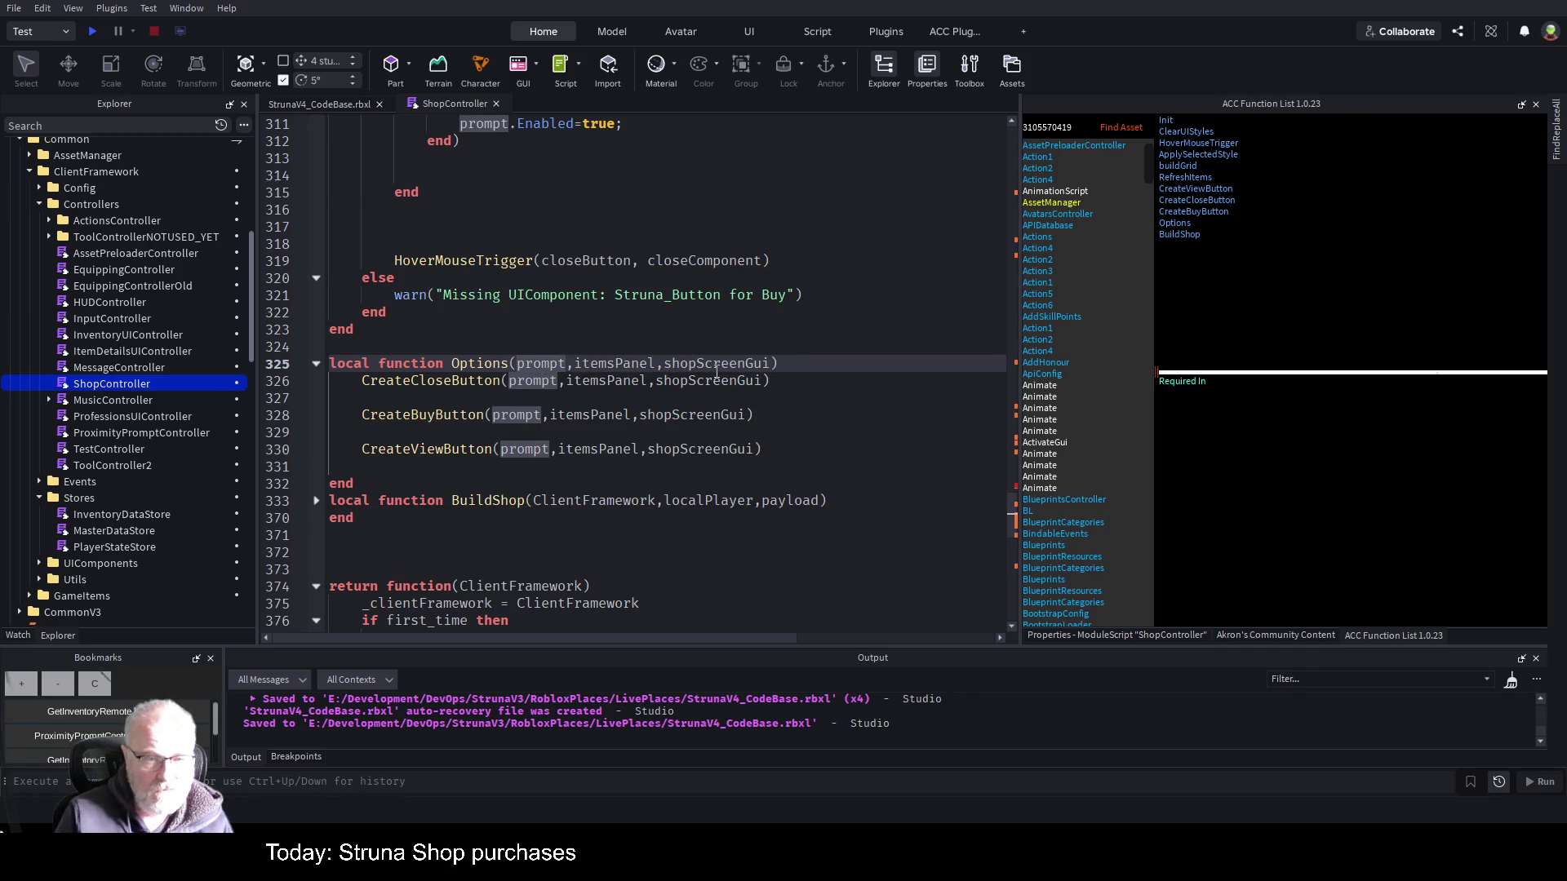
type("clientFr")
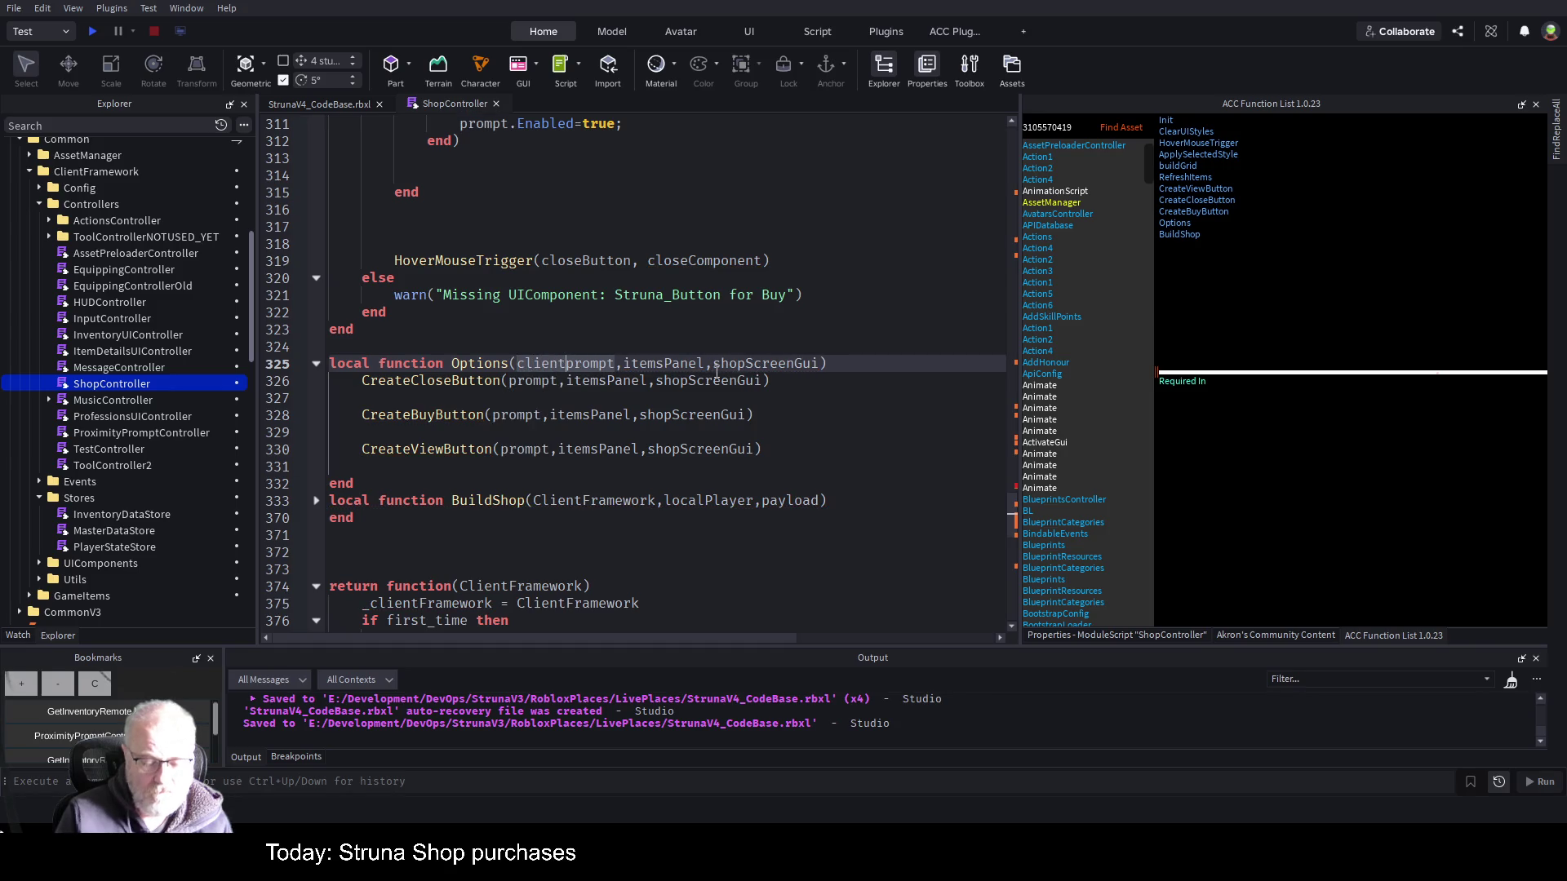
type("amewo")
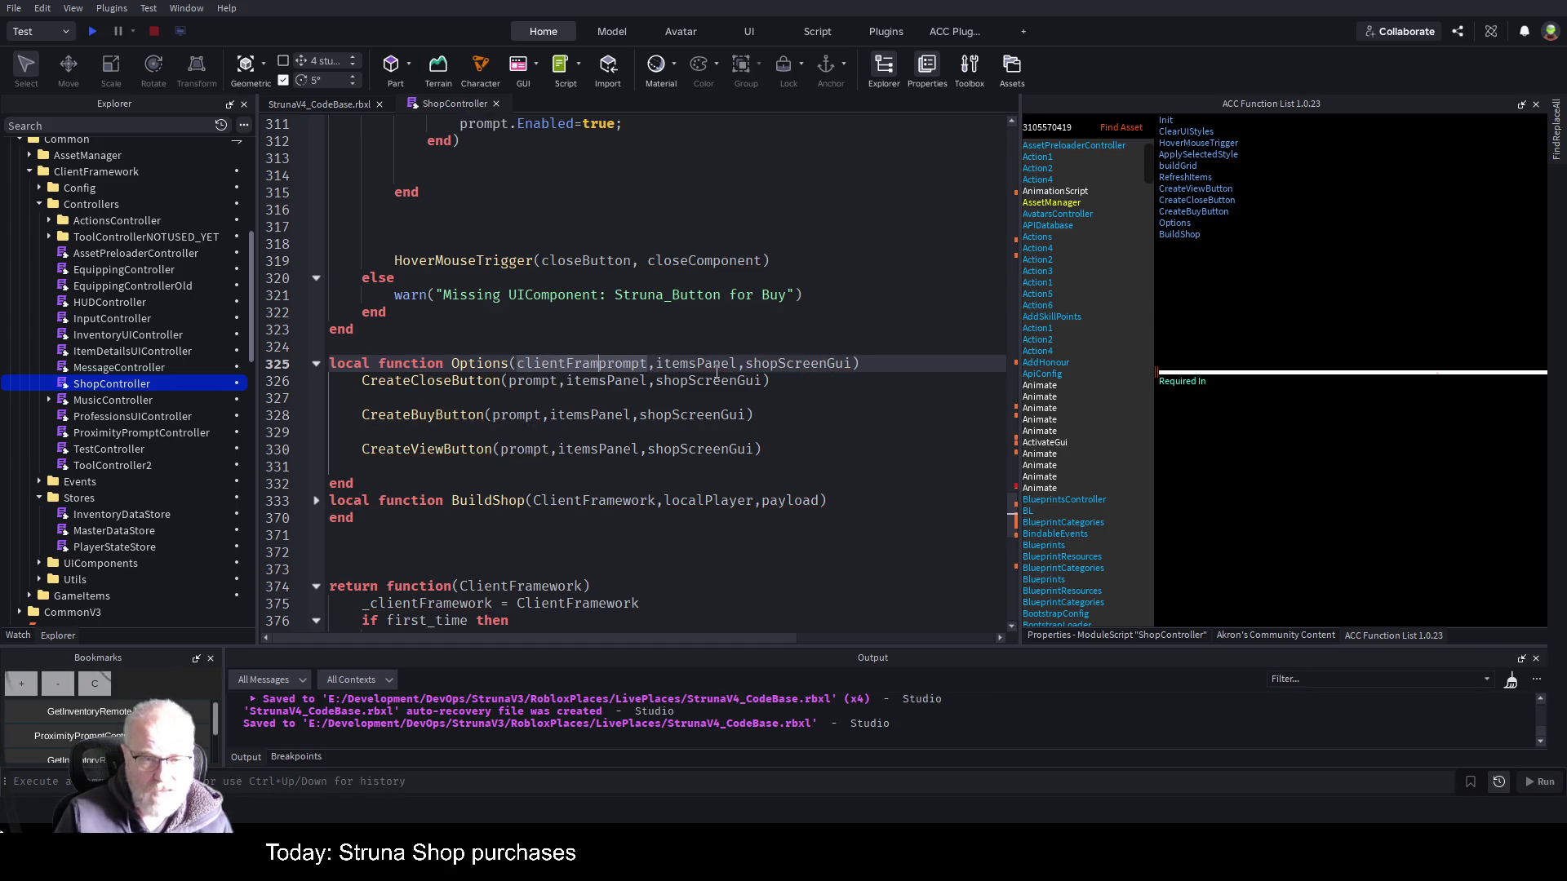
type("rk,")
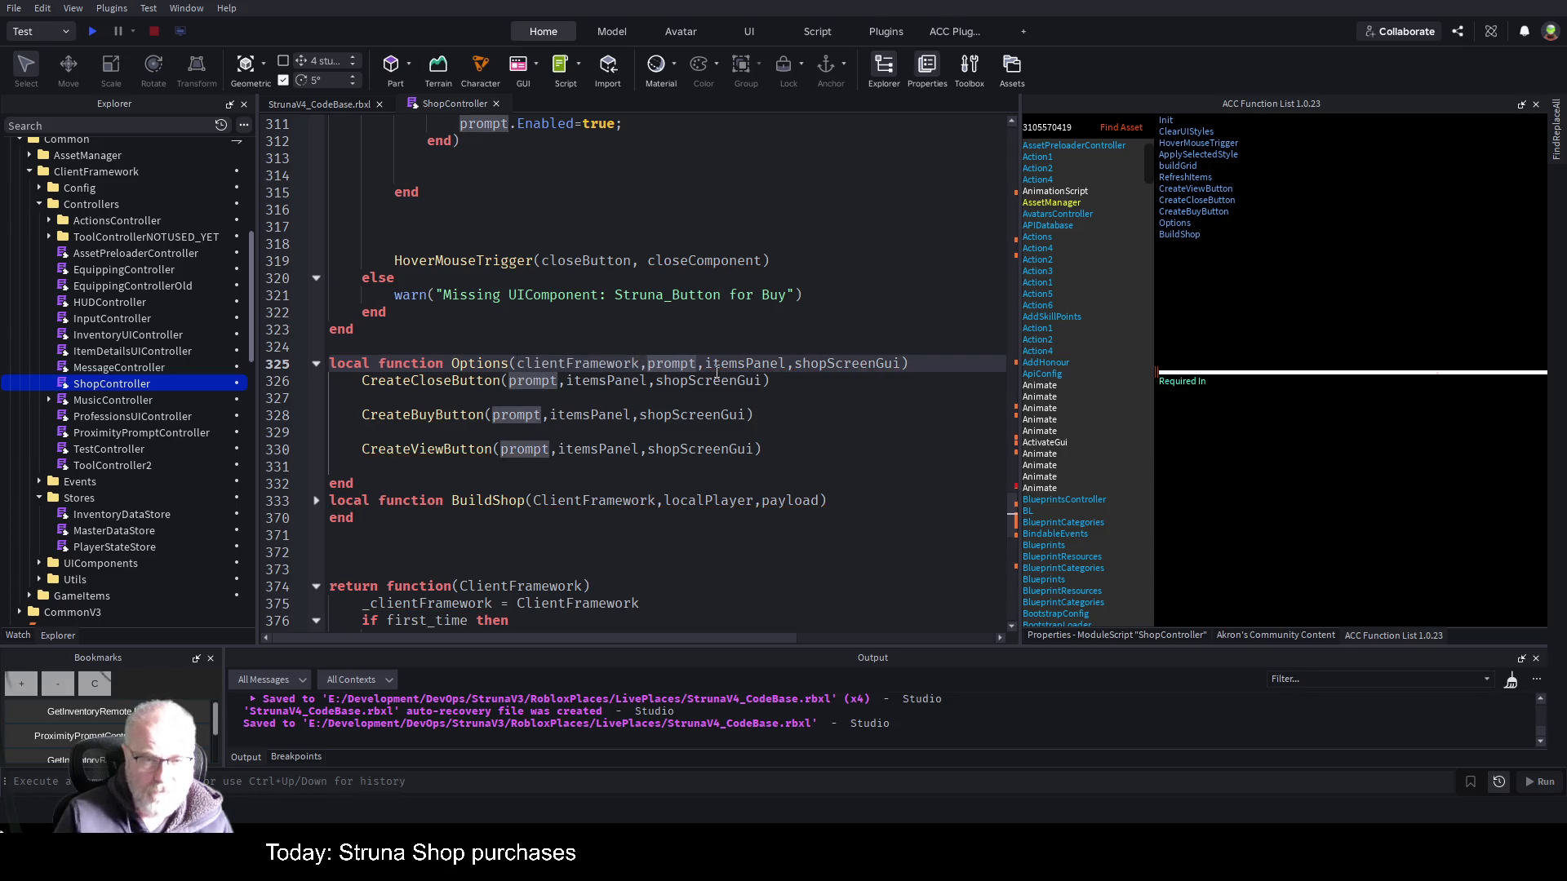
- Pass clientFramework.InventoryDataStore as the first CreateBuyButton argument in Options and save
double_click(565, 362)
key("ctrl+c")
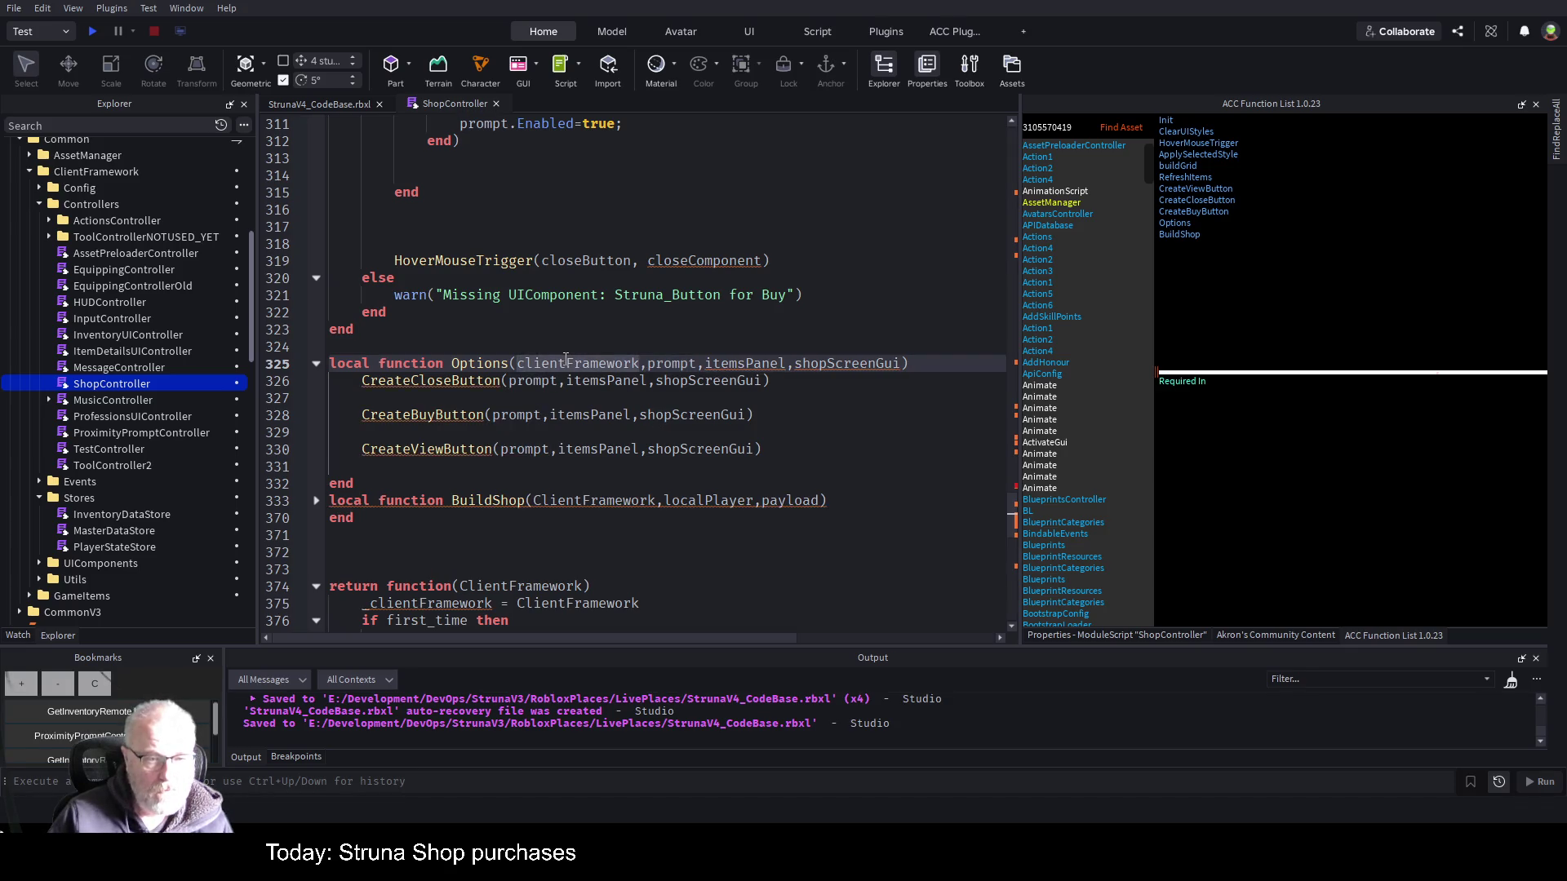
left_click(495, 416)
key("ctrl+v")
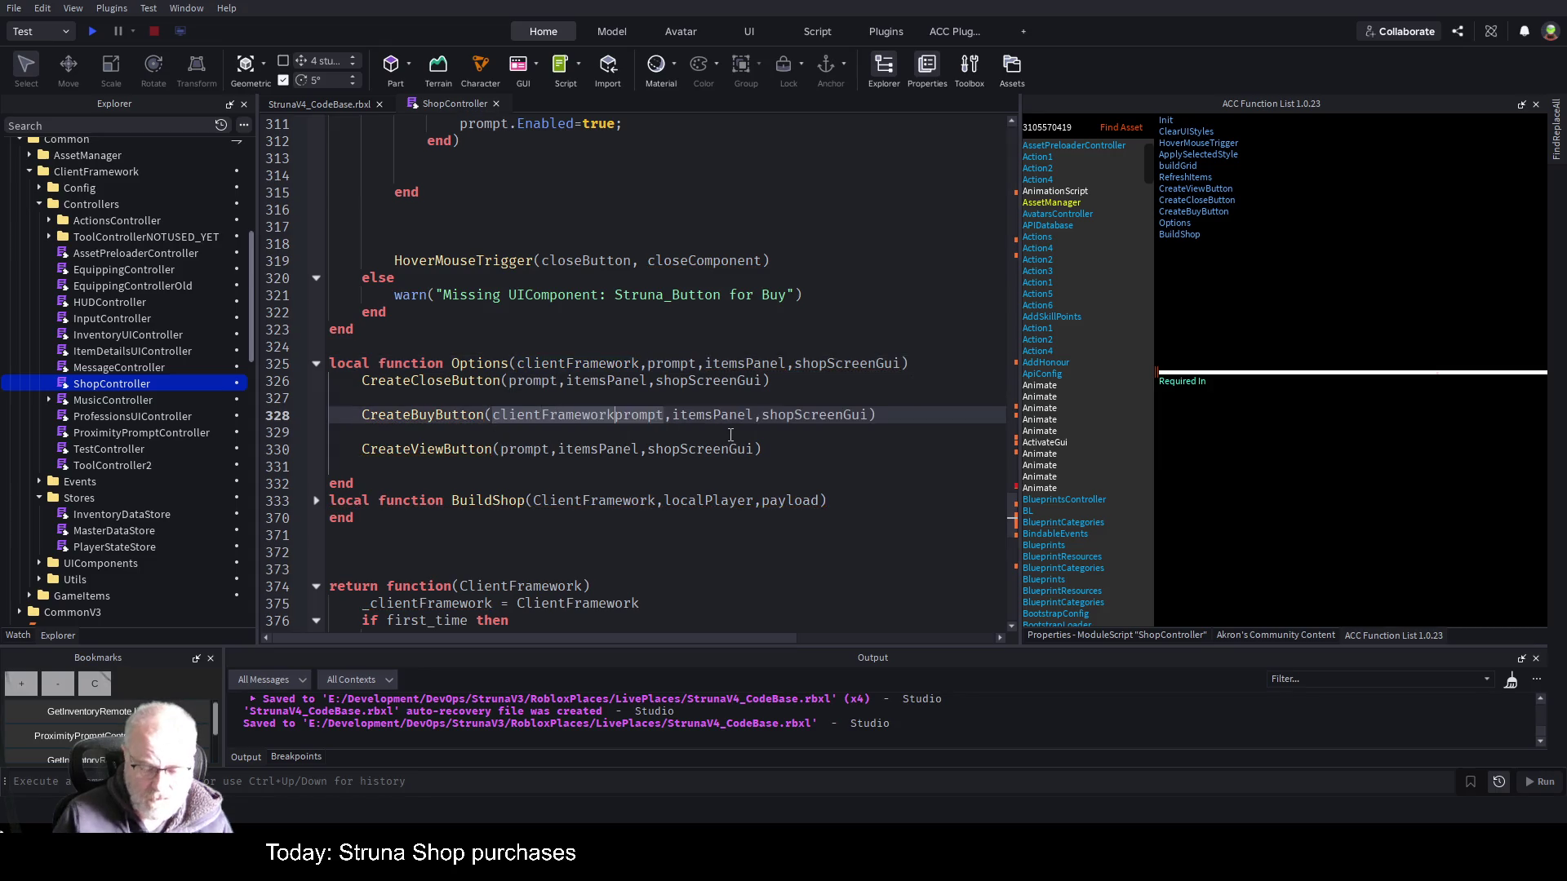
type(".Inventory")
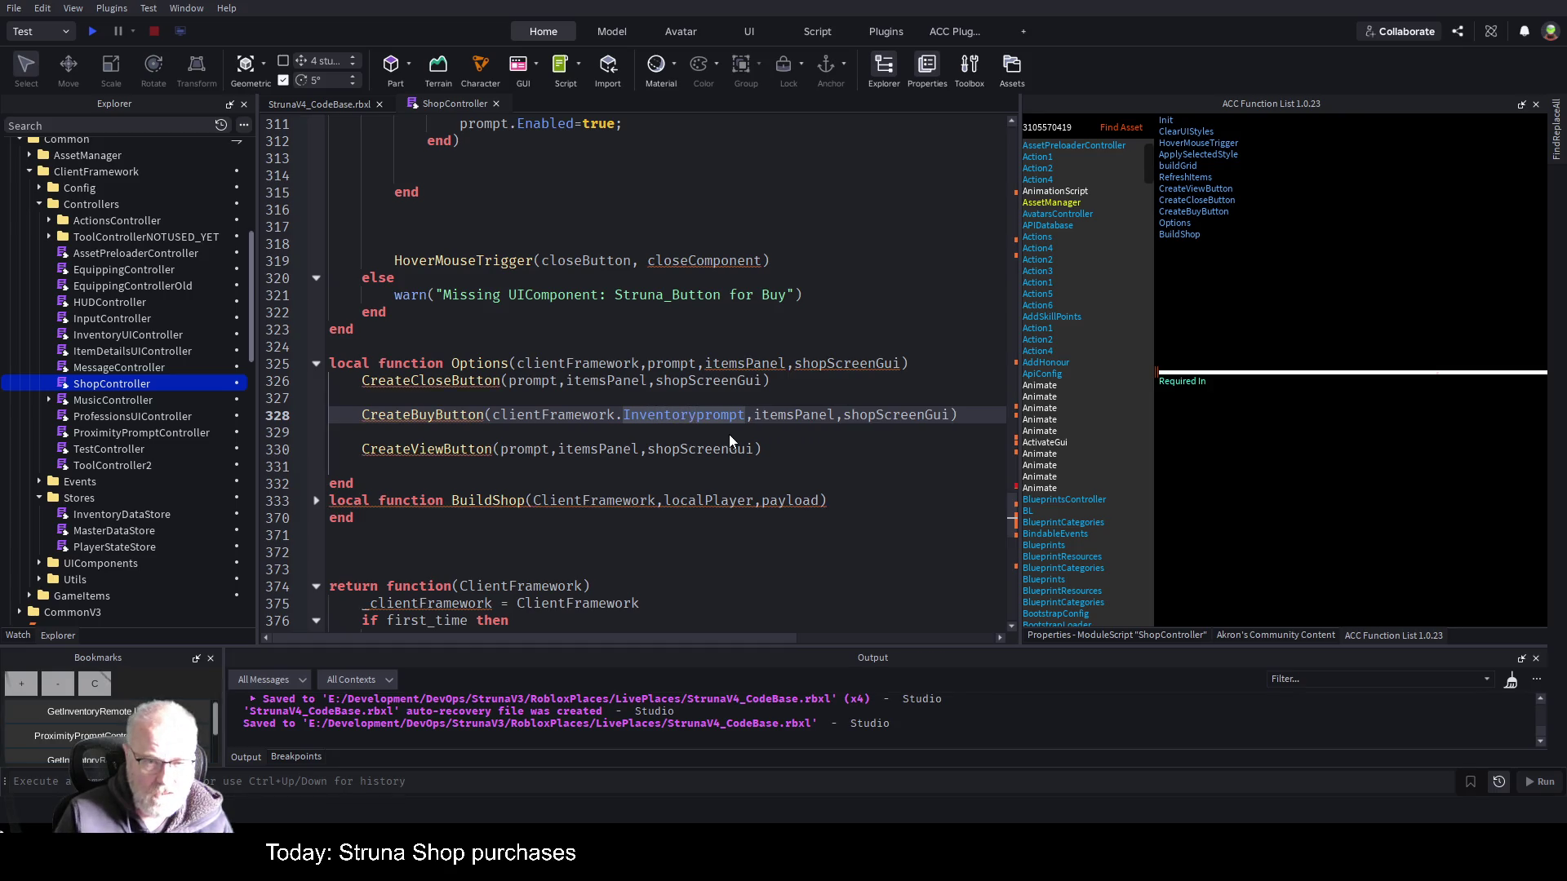
type("DataStore,")
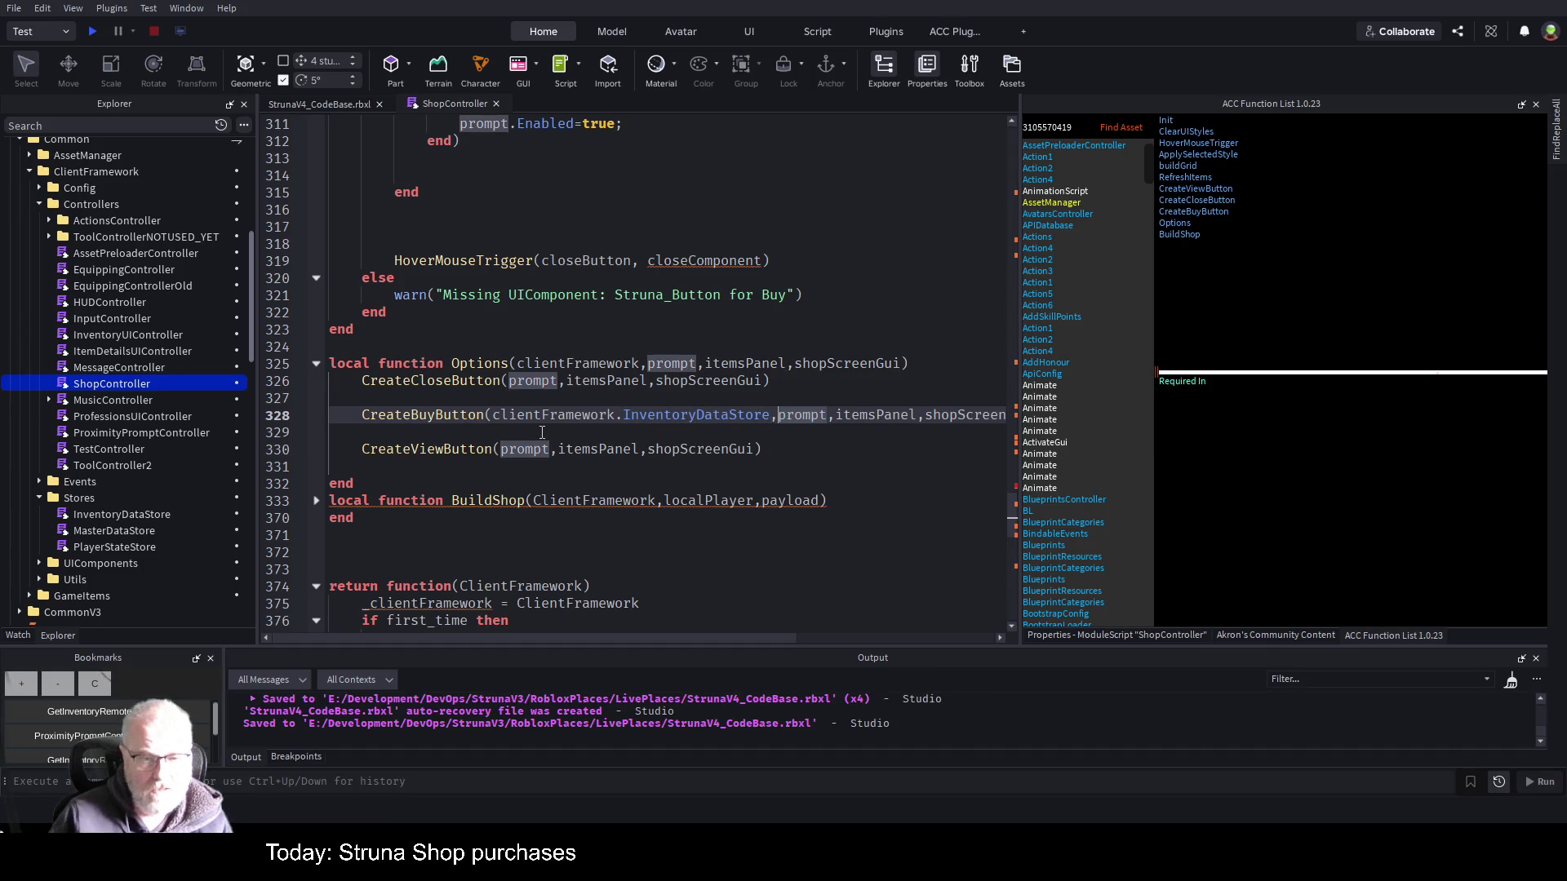
left_click(701, 433)
key("ctrl+s")
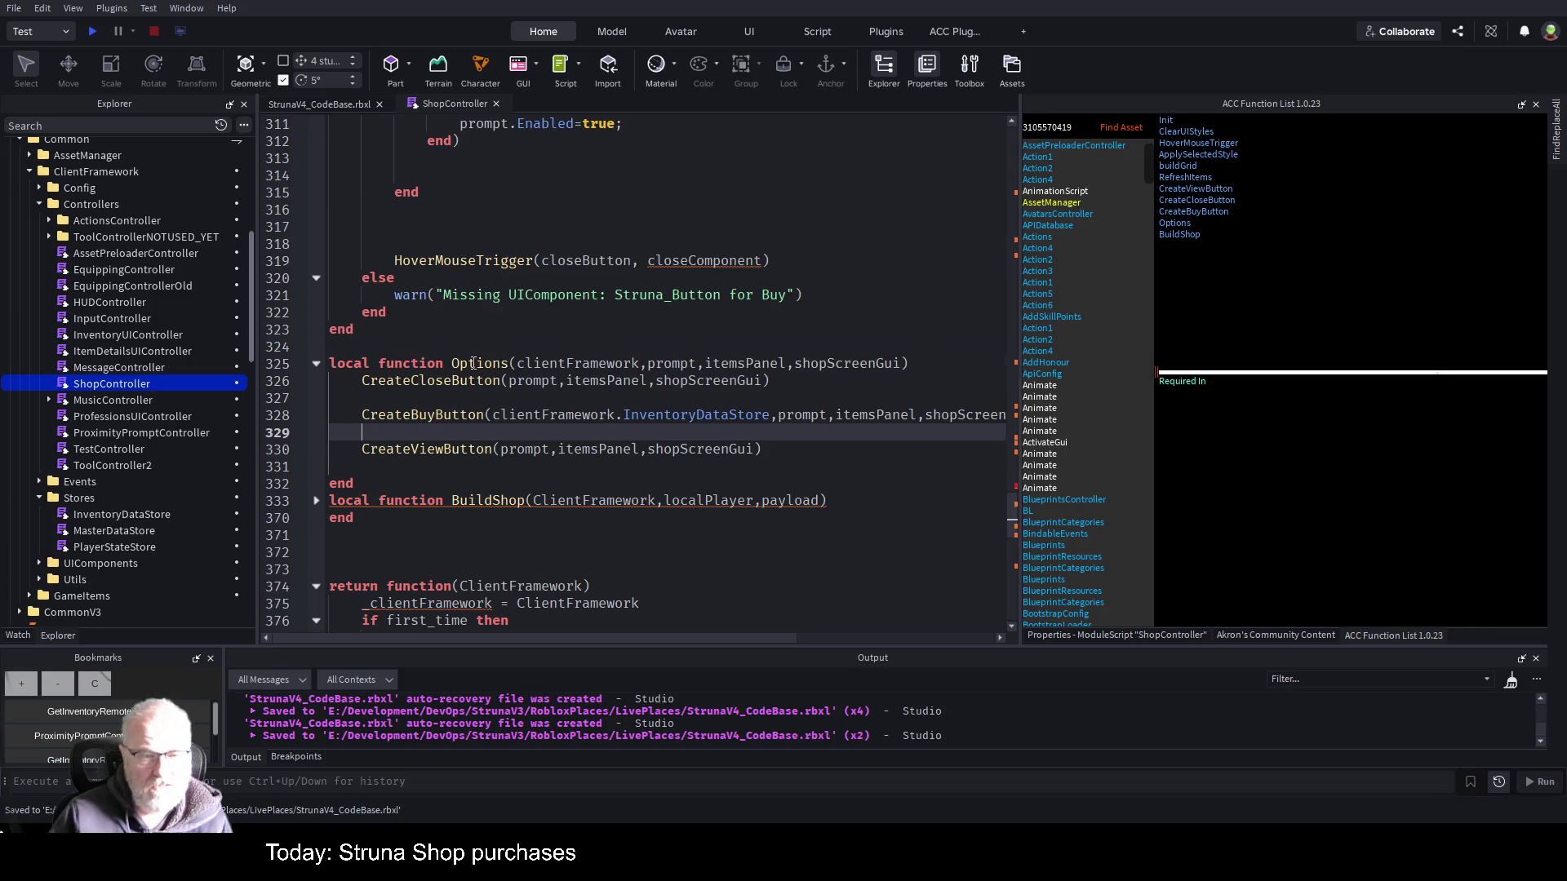
double_click(480, 363)
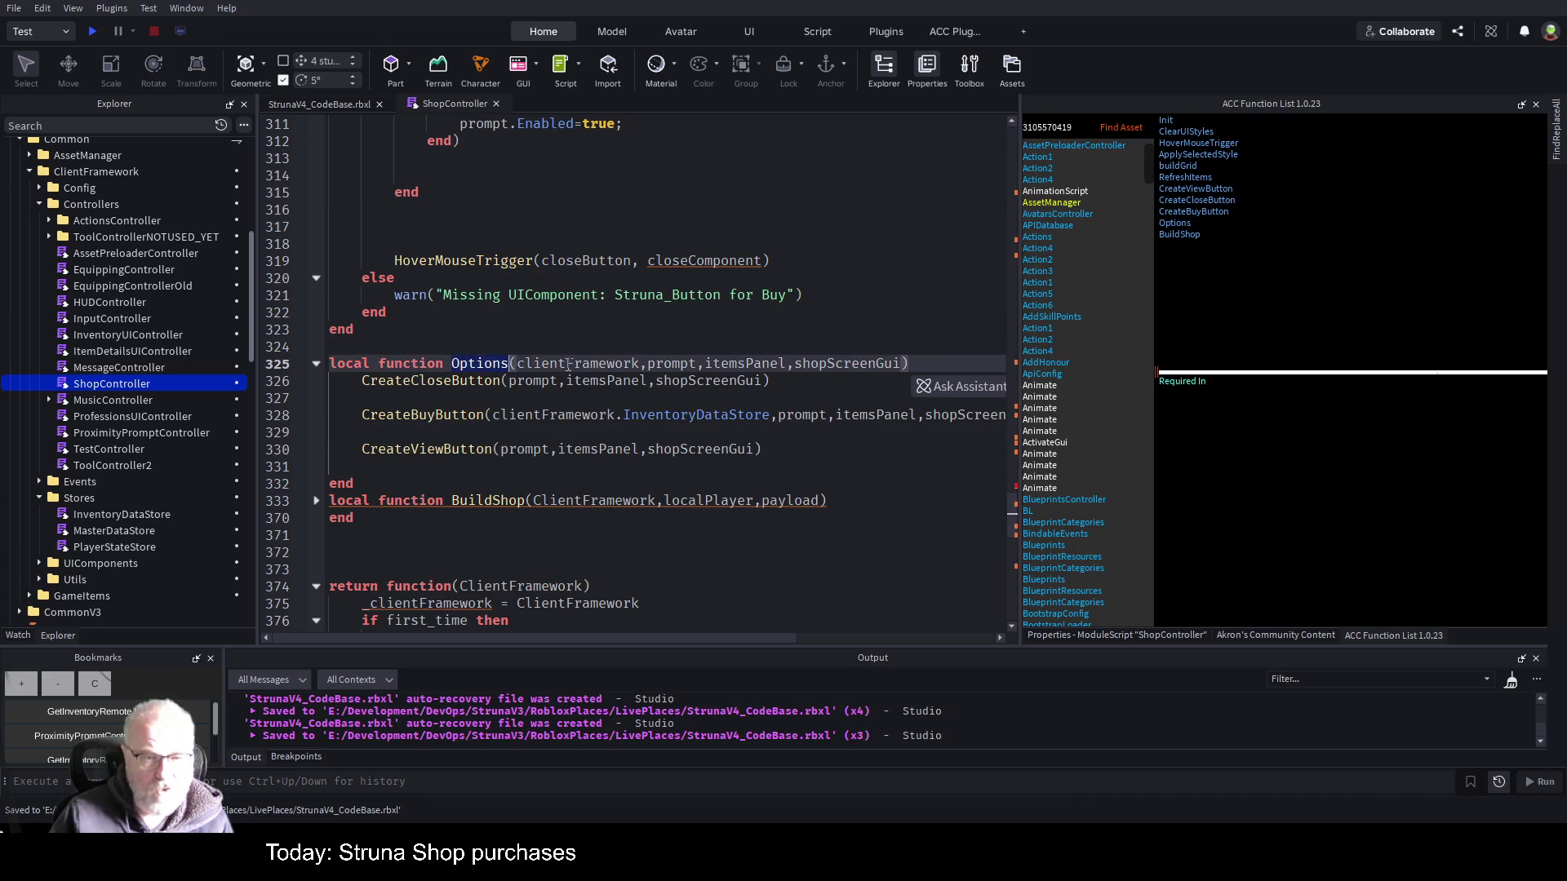
- Highlight every use of ClientFramework and select the _clientFramework variable on line 375
scroll(569, 365, "down", 8)
scroll(600, 427, "down", 4)
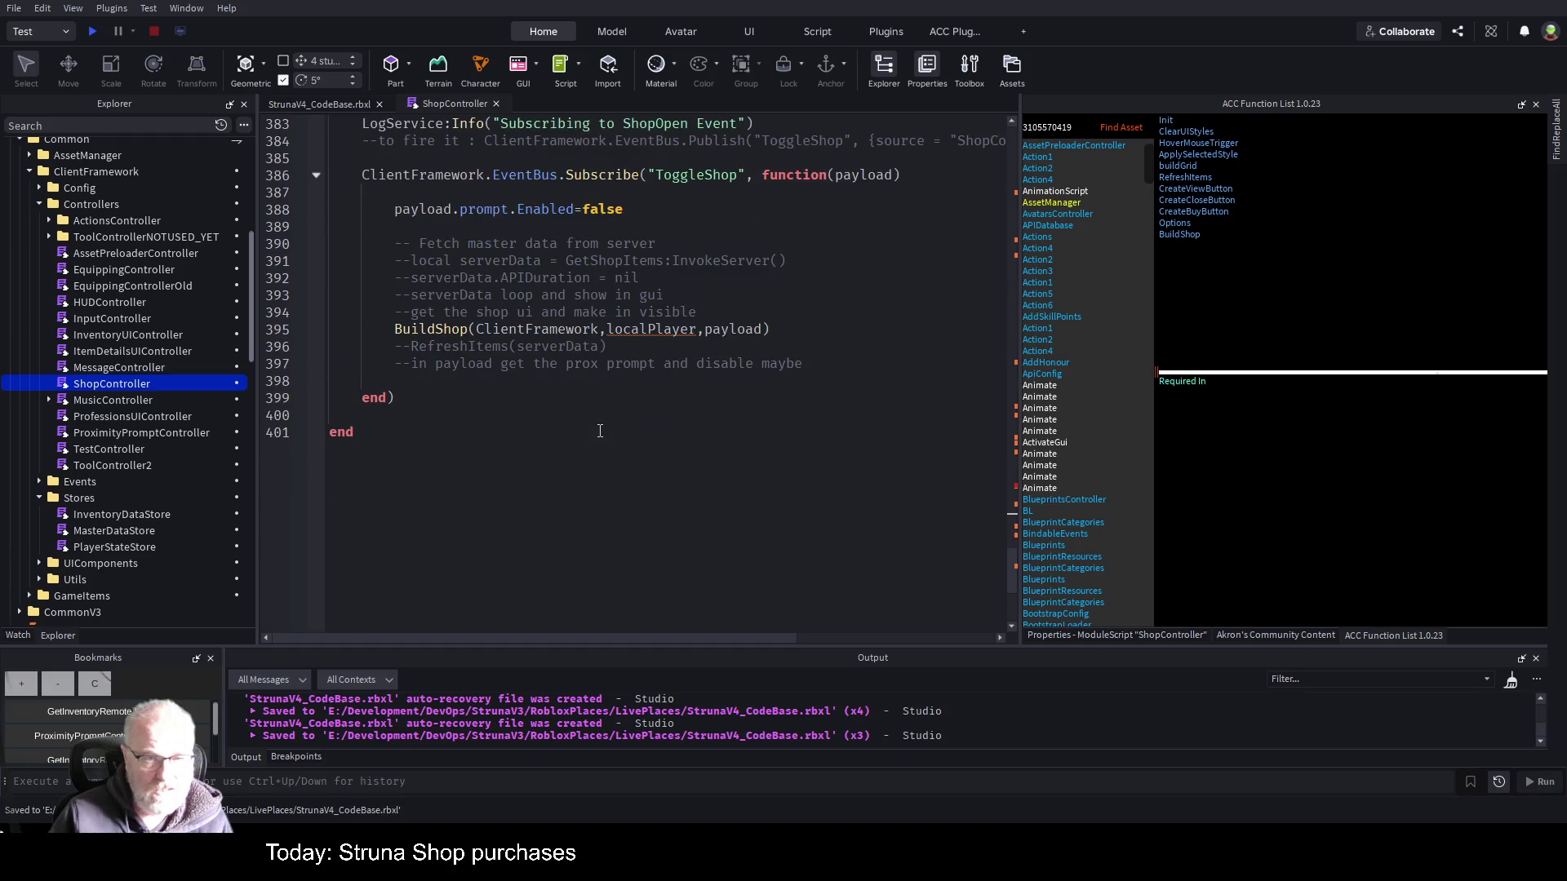
scroll(595, 436, "up", 2)
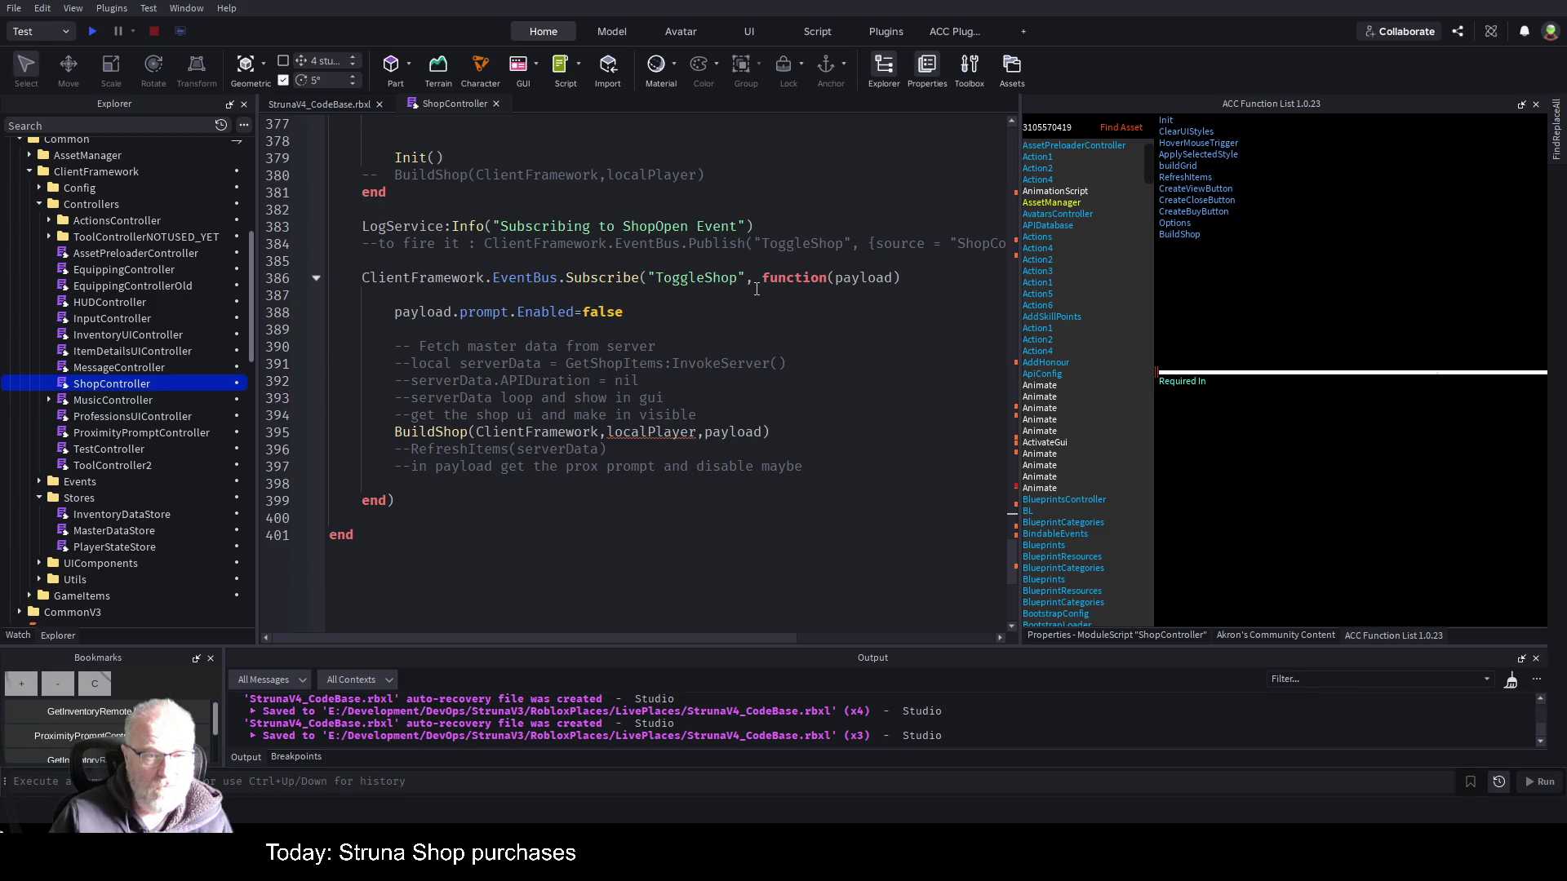
scroll(756, 288, "up", 2)
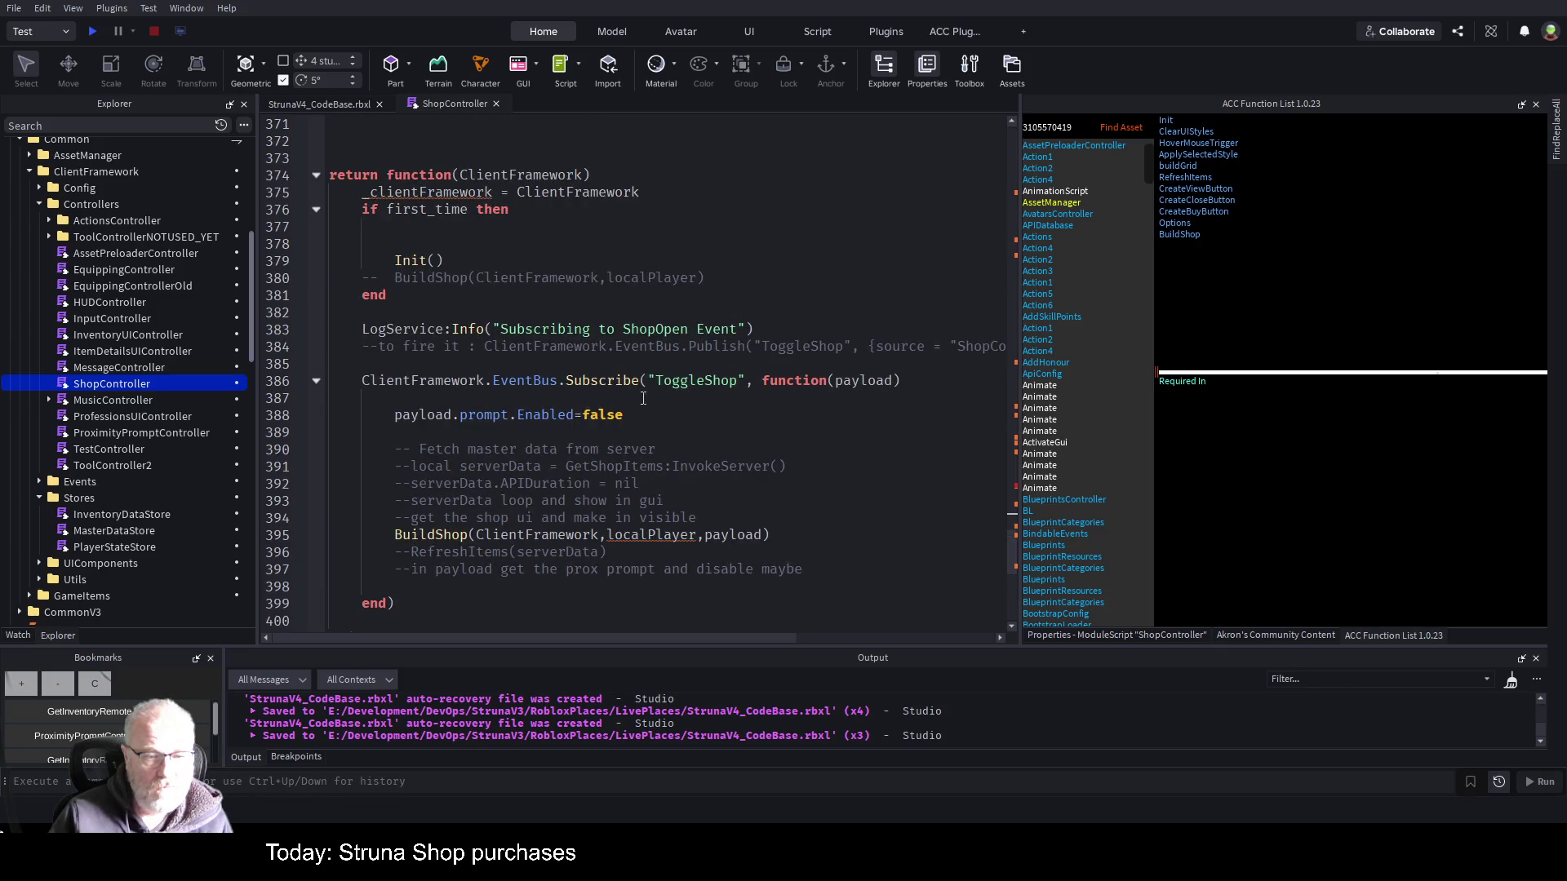
double_click(556, 535)
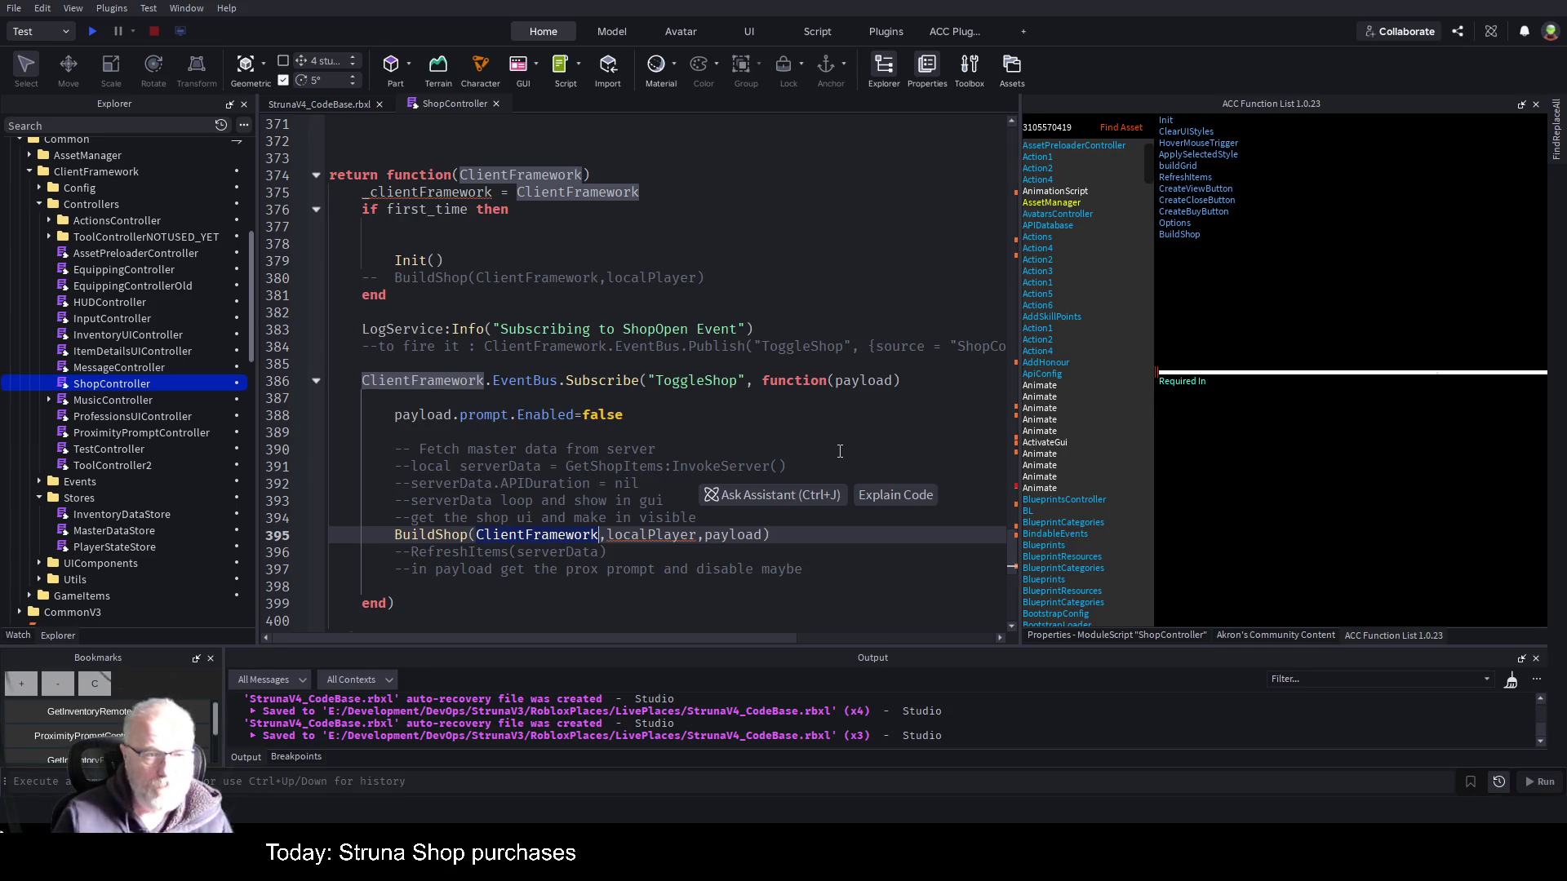
left_click(413, 196)
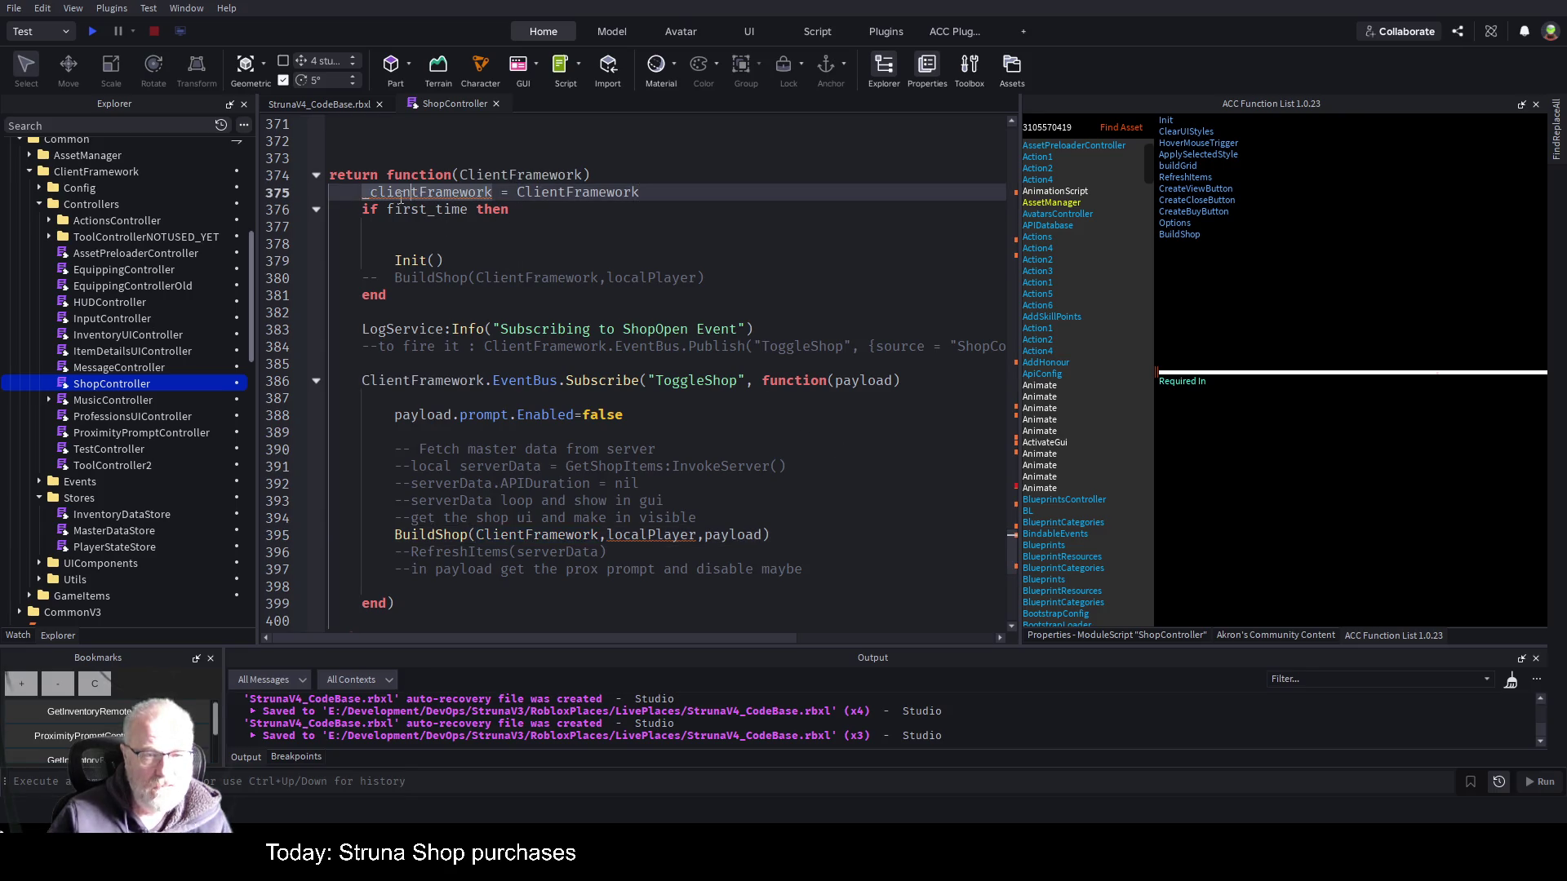
double_click(401, 197)
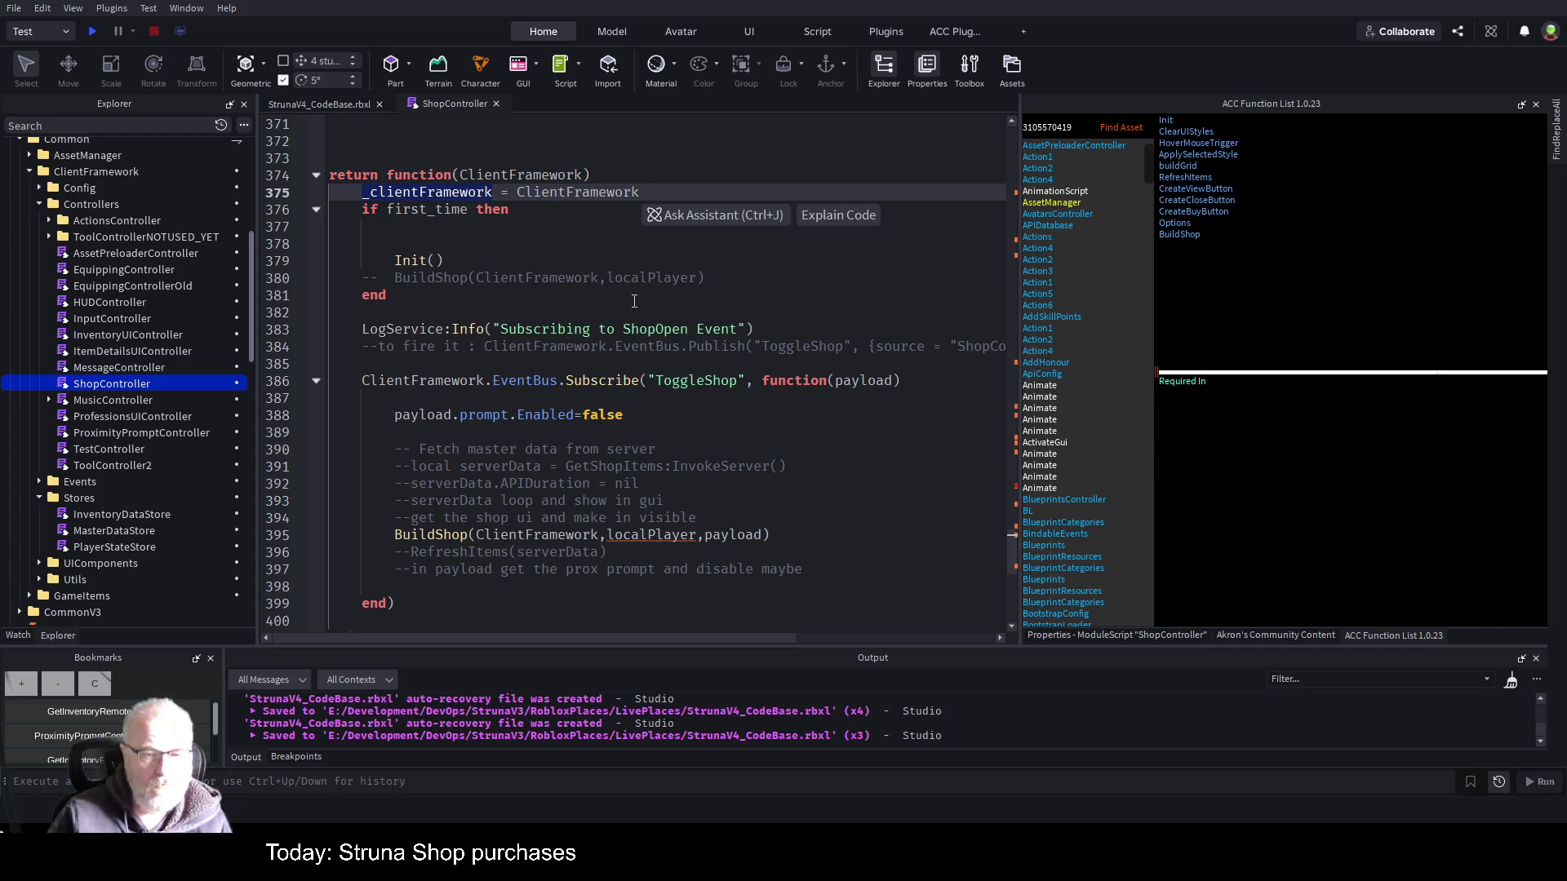
left_click(712, 450)
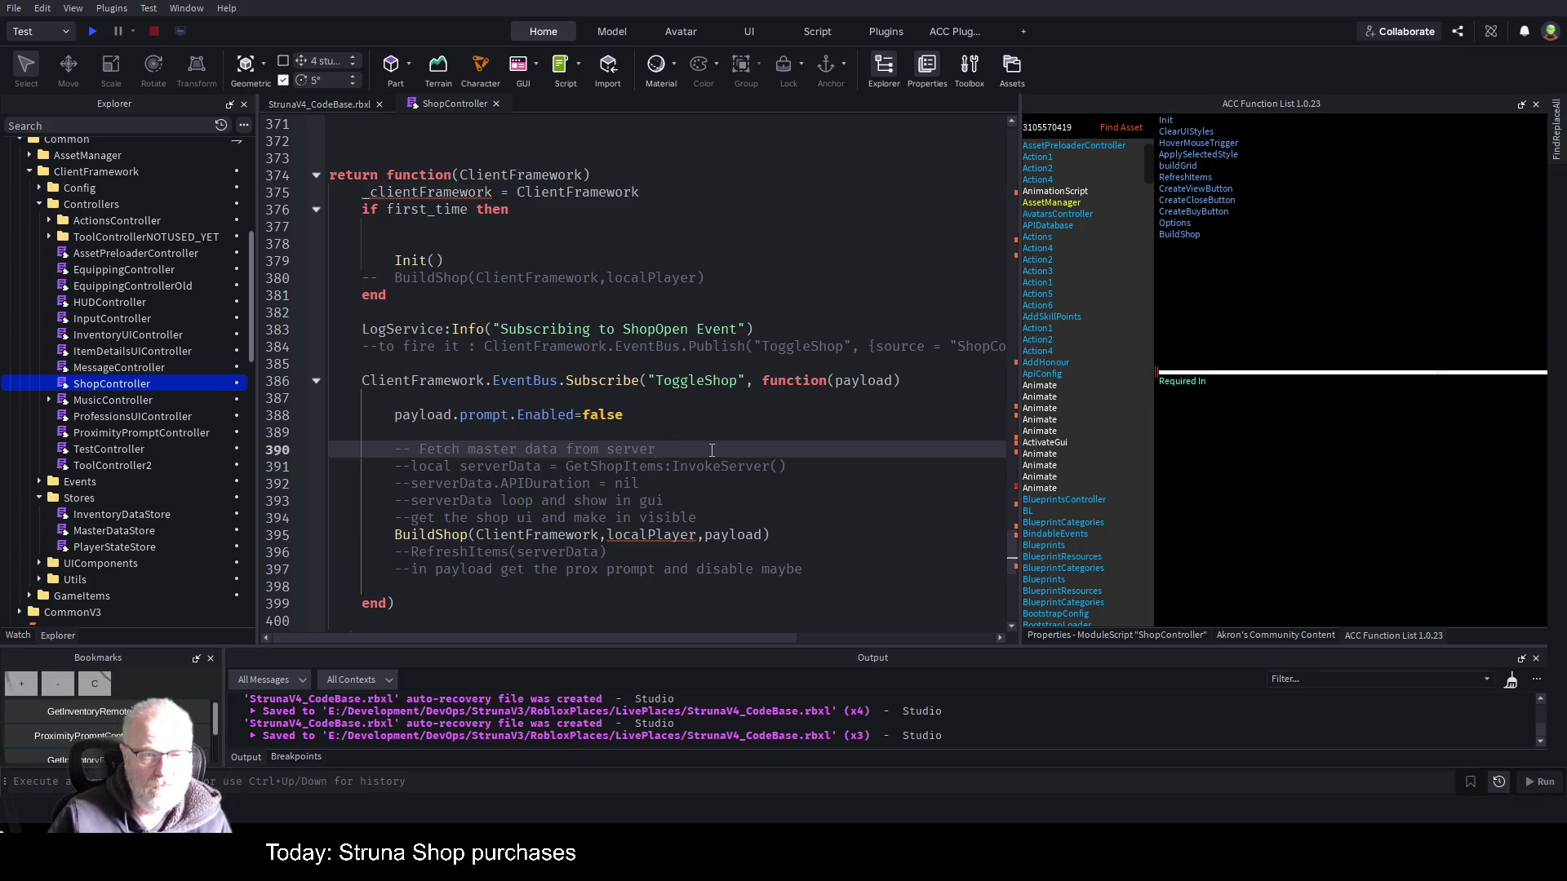
- Insert a blank line after the _clientFramework = ClientFramework assignment
scroll(711, 450, "up", 4)
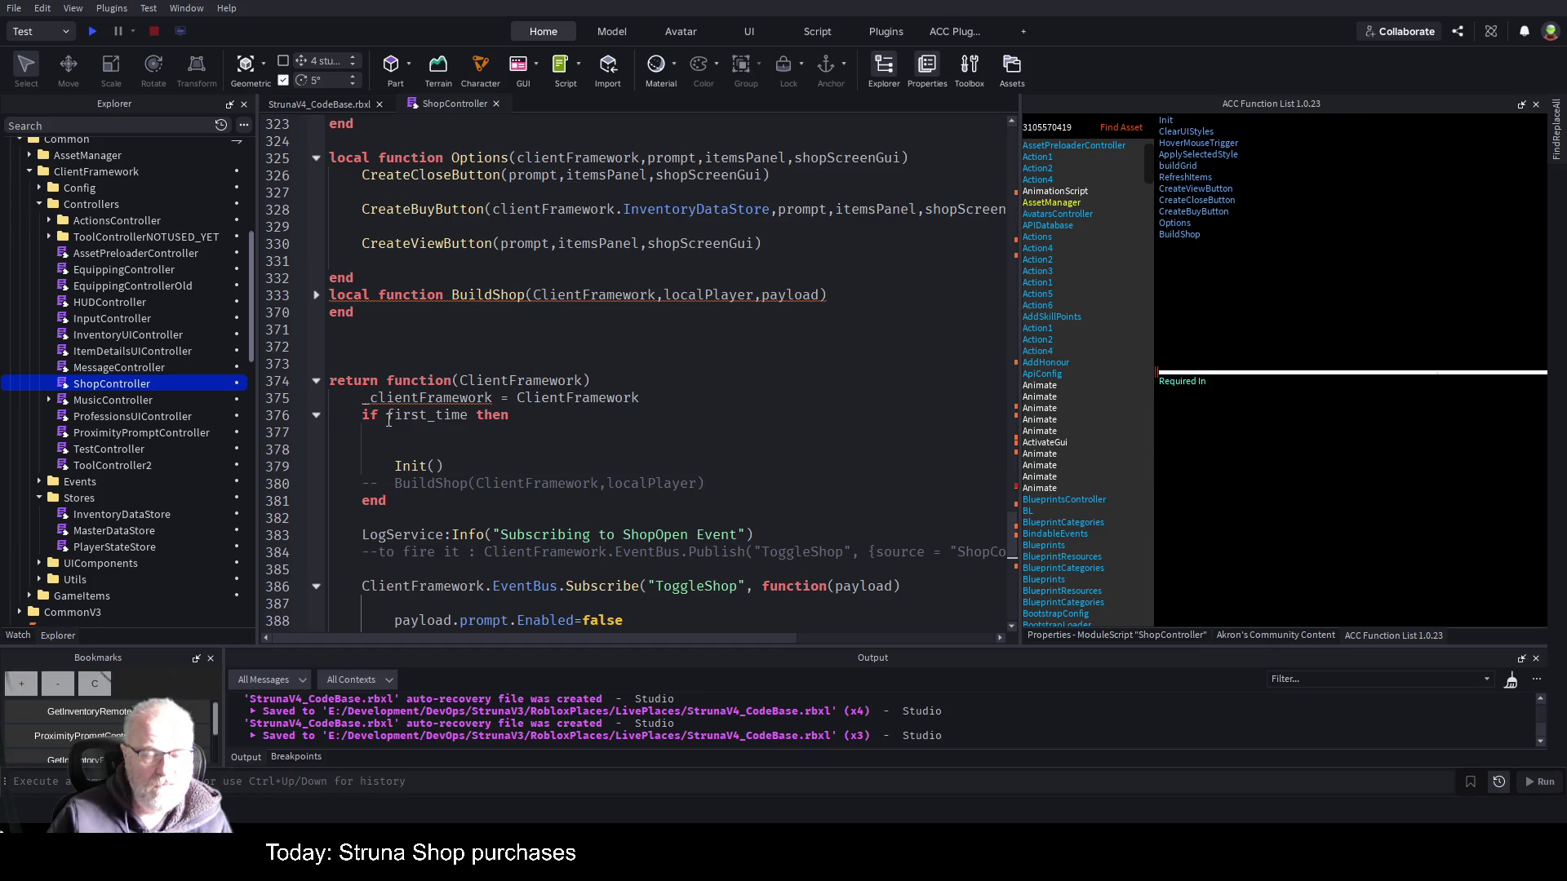
left_click(671, 399)
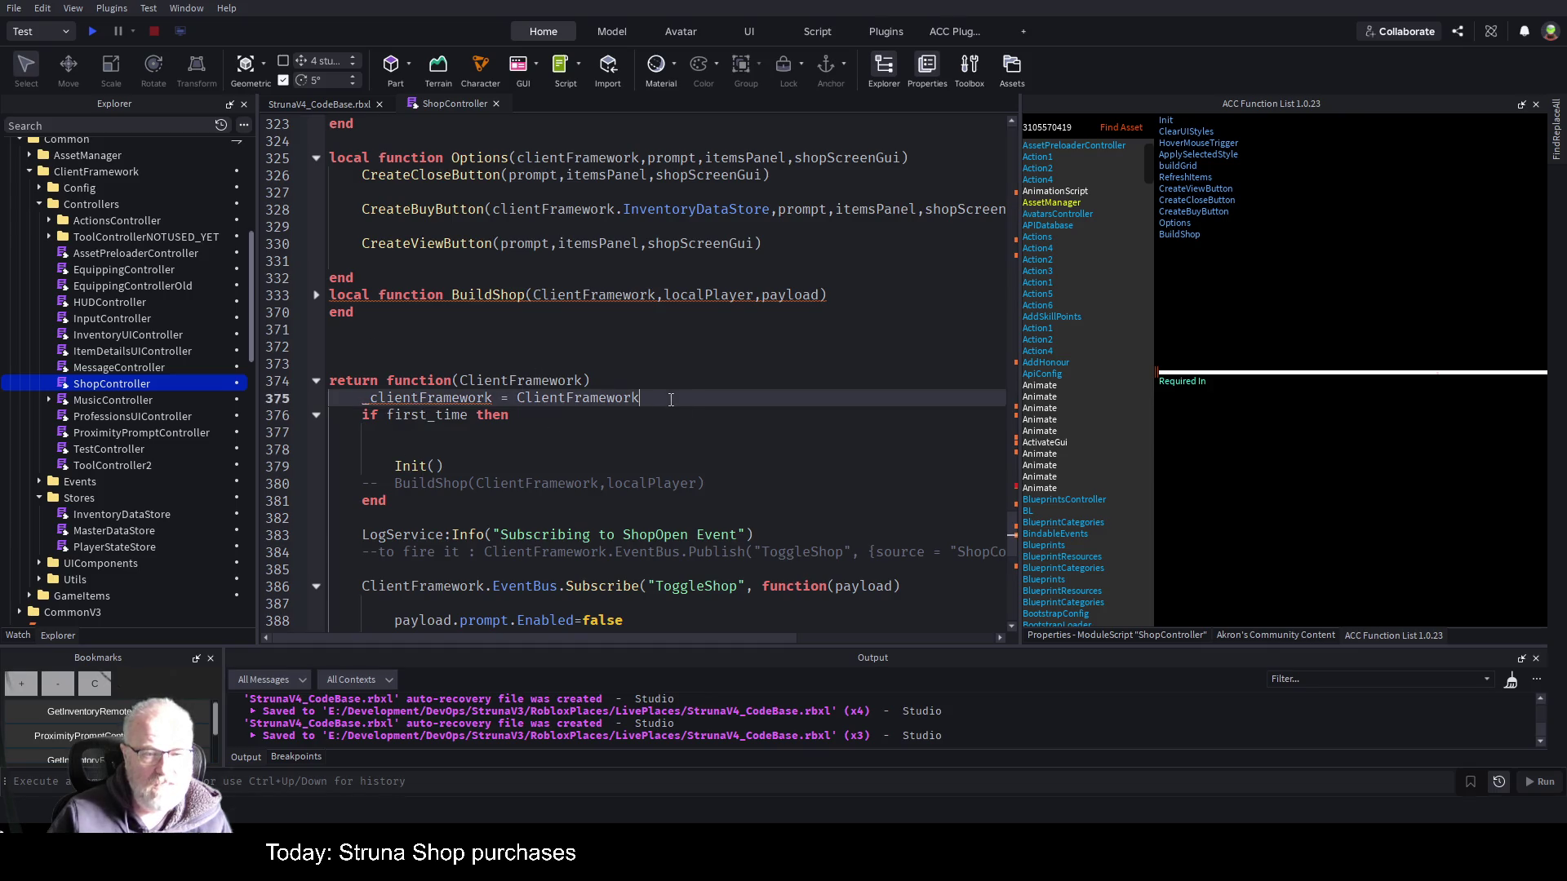
key("Return")
key("Return")
key("Up")
key("Up")
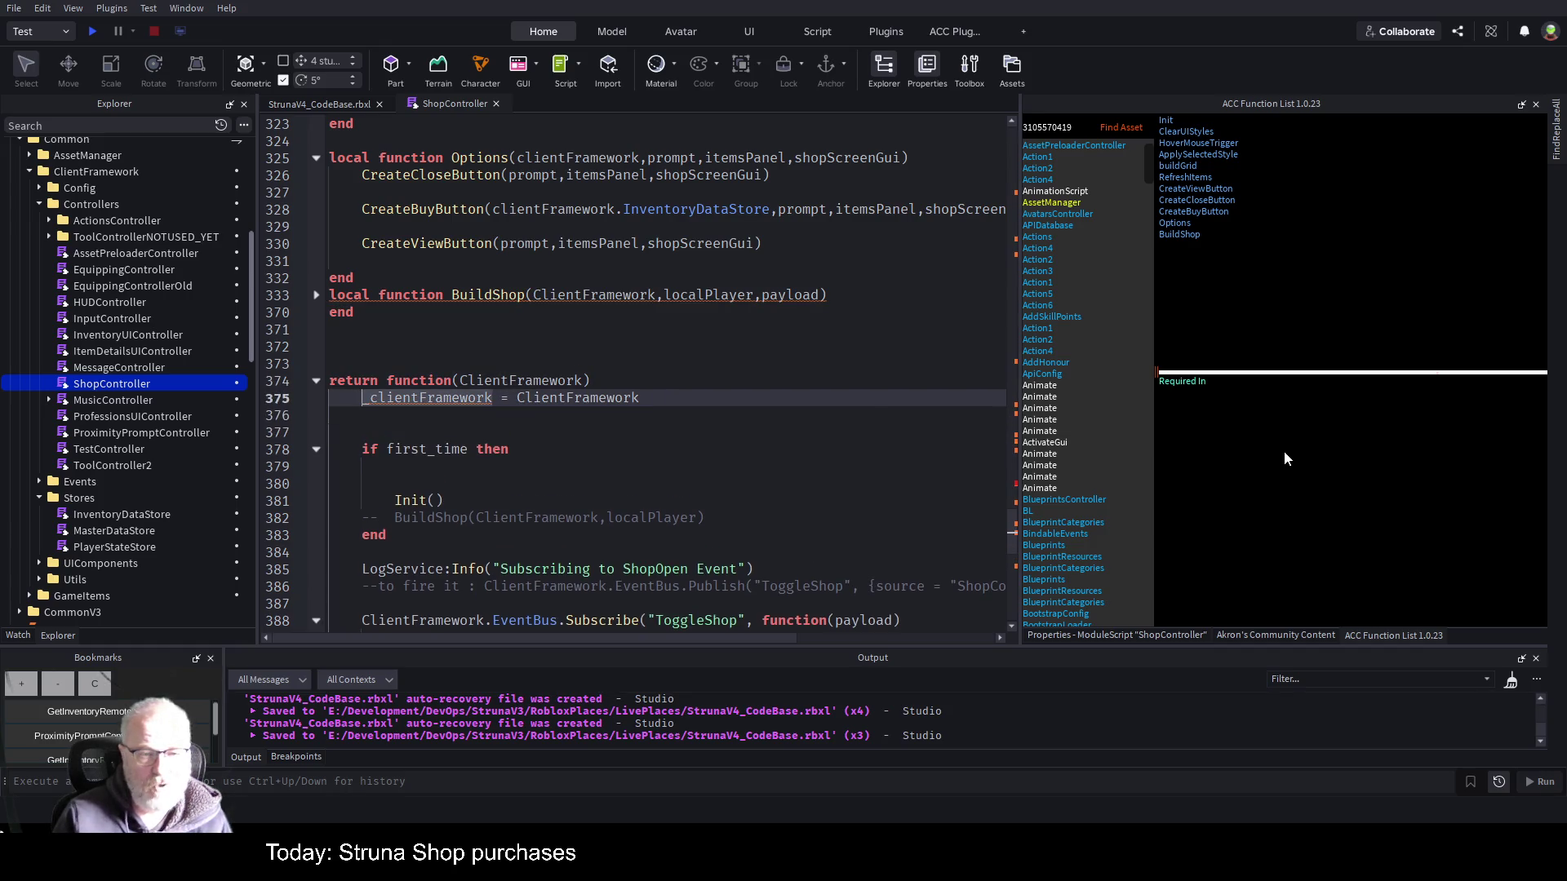
key("shift+Right")
key("shift+Right")
key("shift+Right")
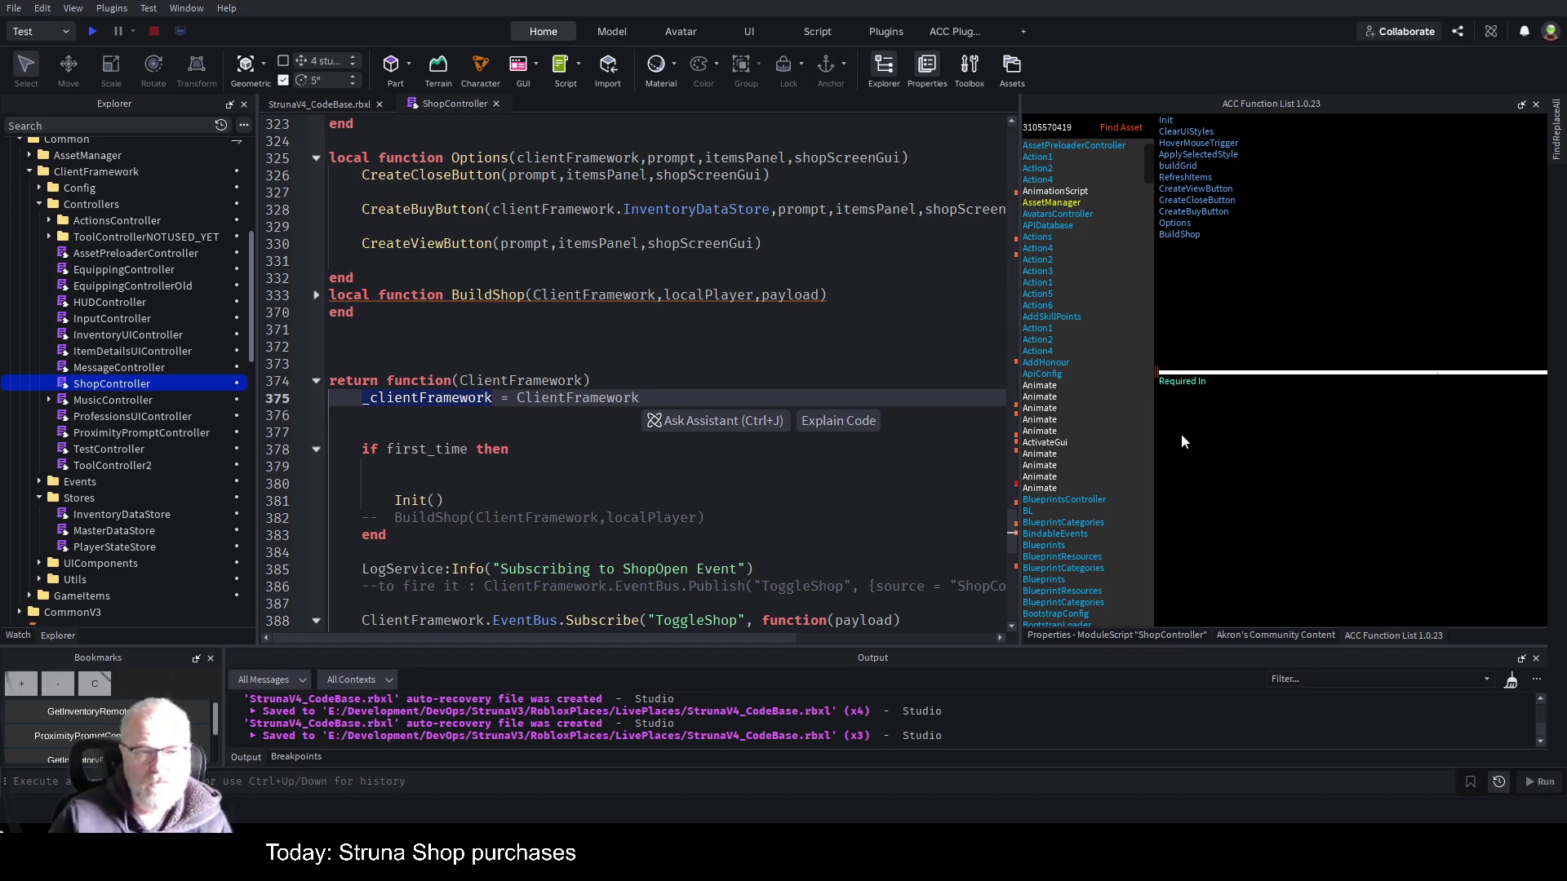
scroll(650, 373, "up", 20)
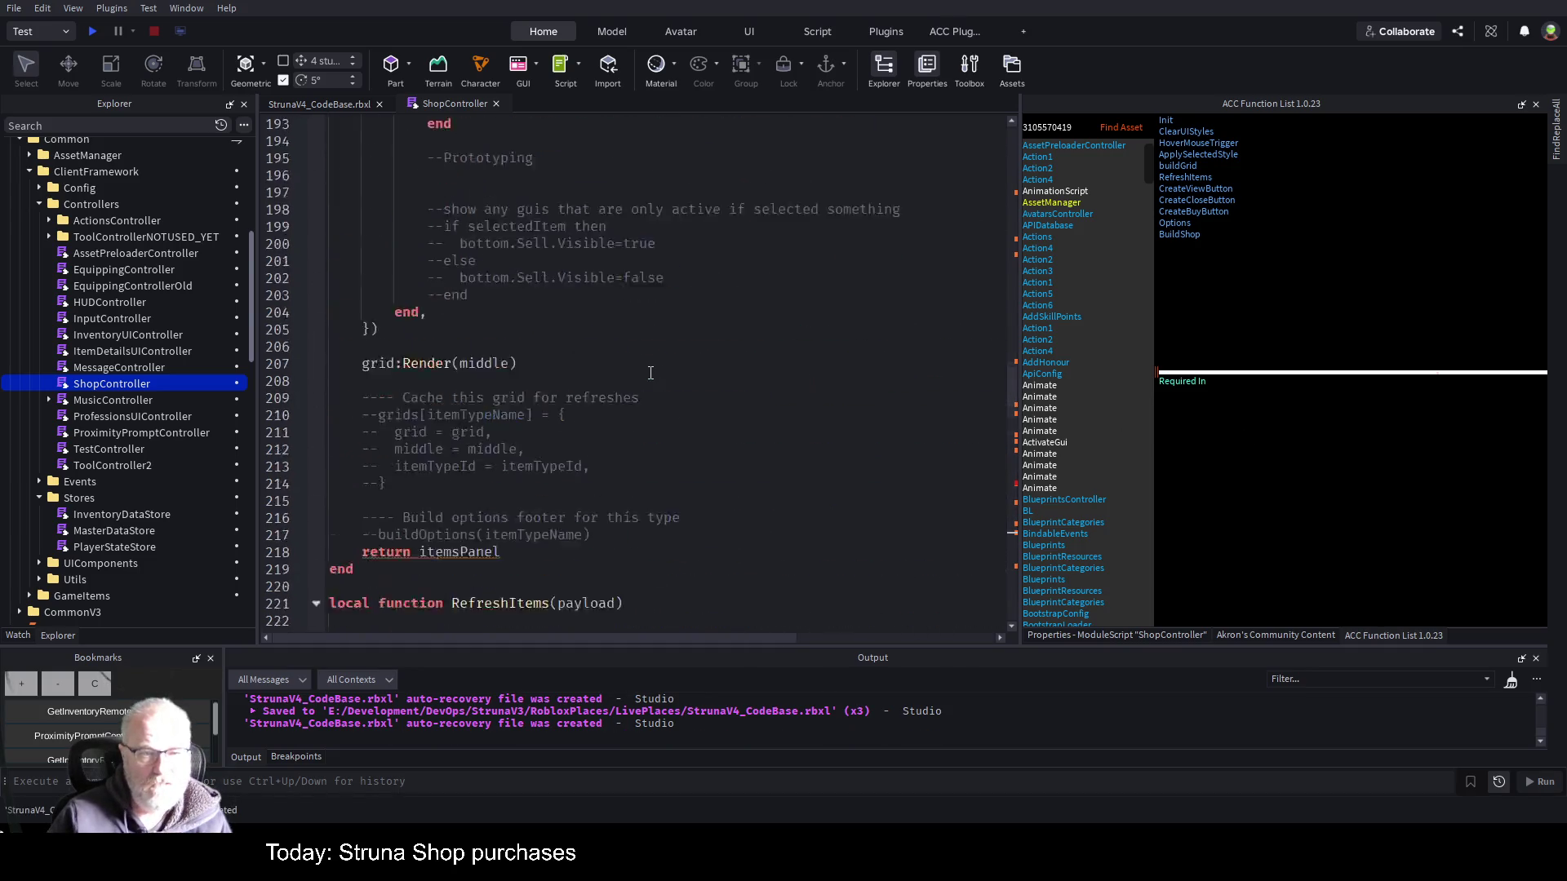
- Check the _cientFramework declaration on line 40 at the top of ShopController
scroll(650, 373, "up", 10)
key("ctrl+Home")
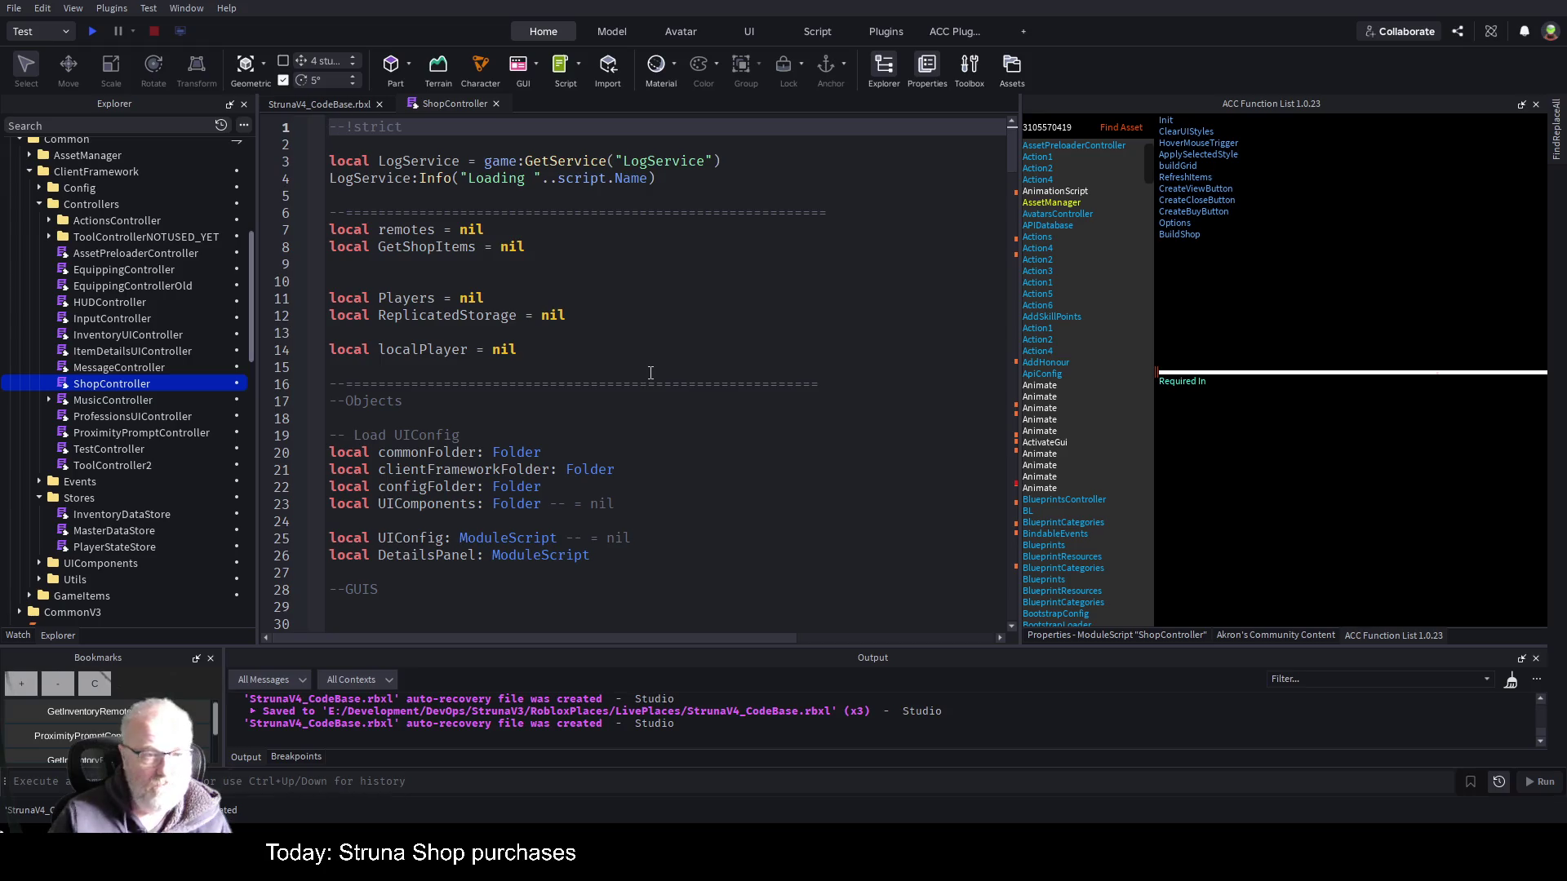
scroll(651, 373, "down", 9)
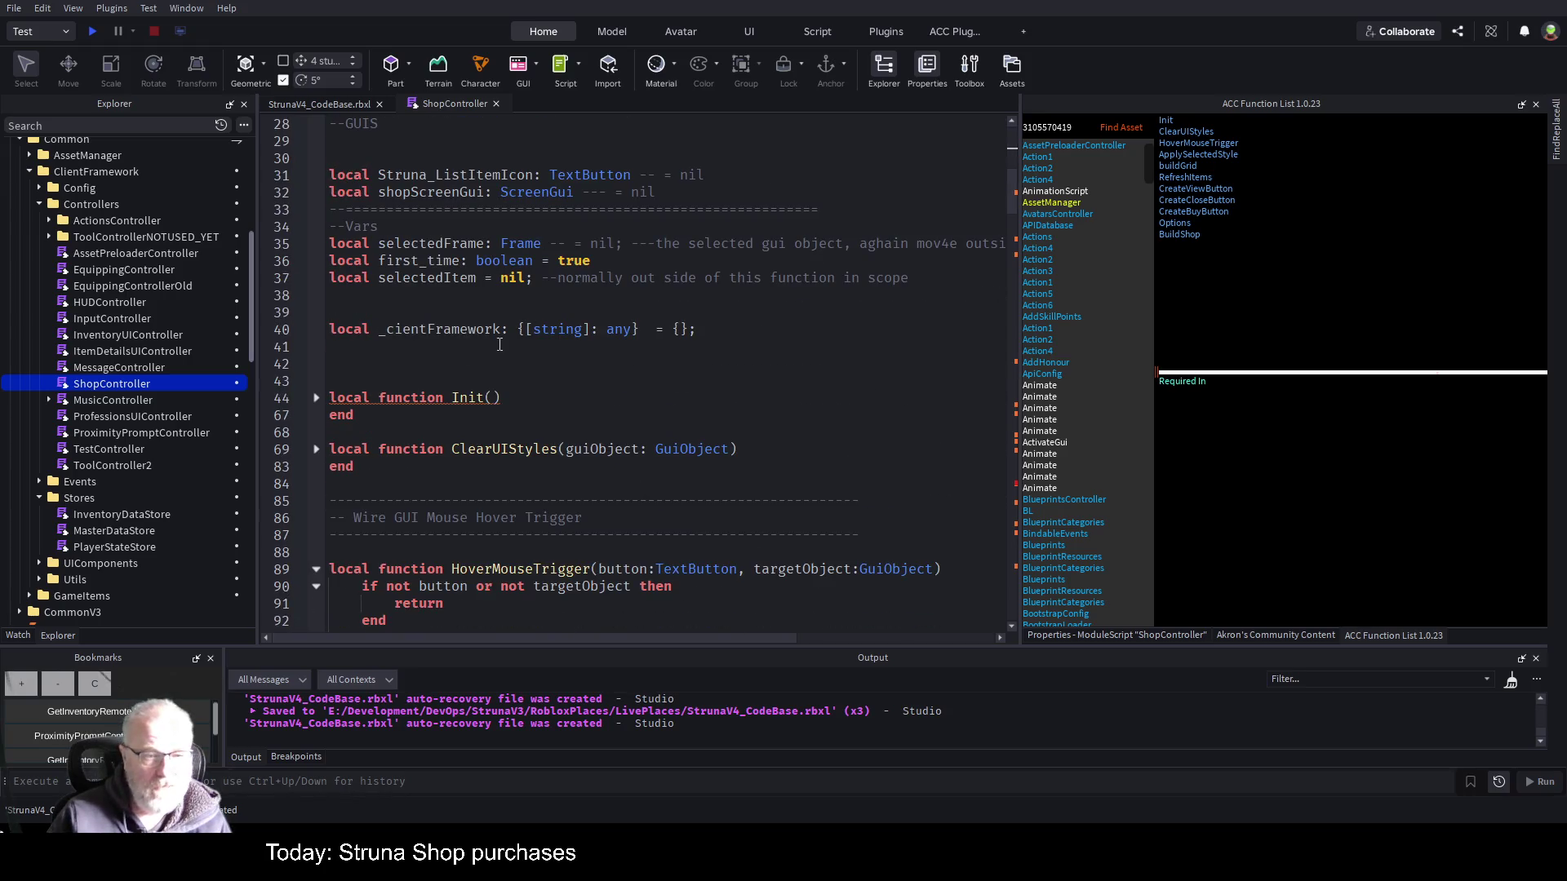
double_click(453, 331)
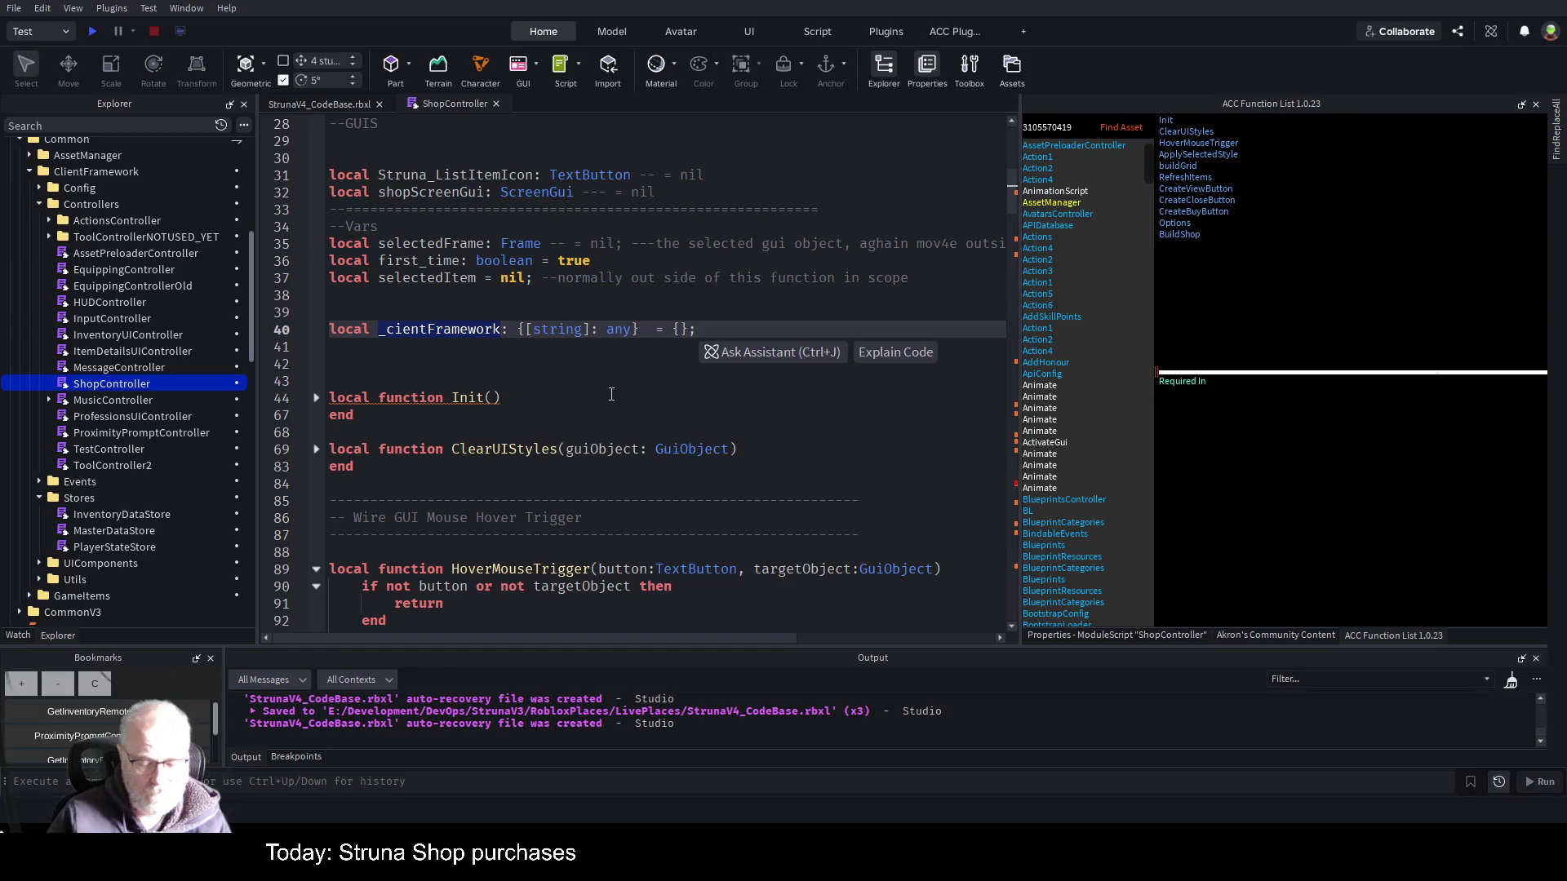
scroll(611, 395, "down", 5)
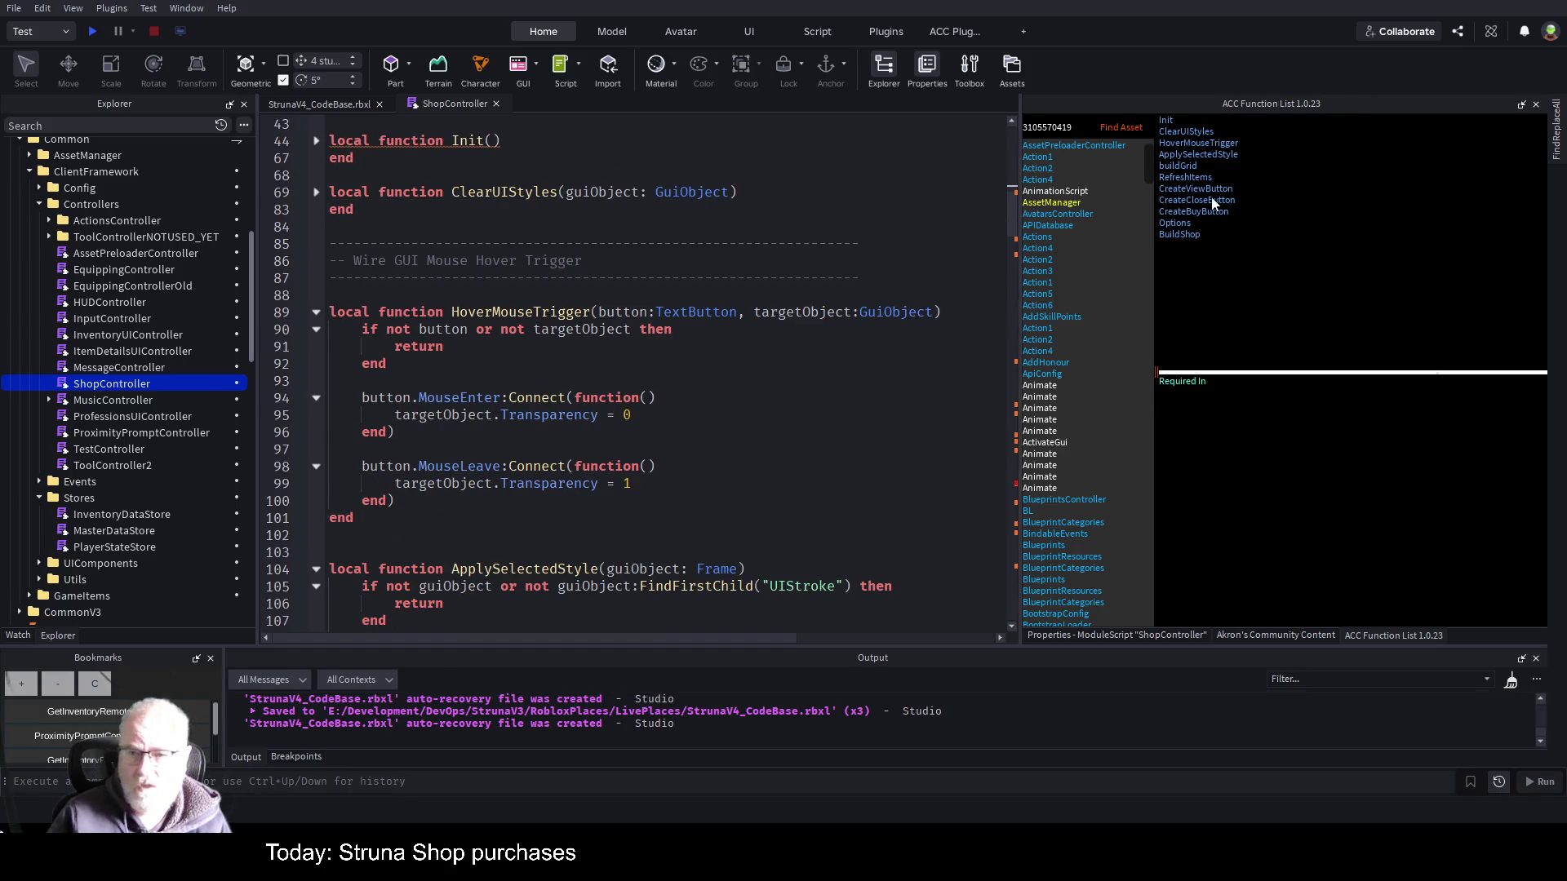
- Remove the inventoryDataStore parameter from the CreateBuyButton function
left_click(1184, 213)
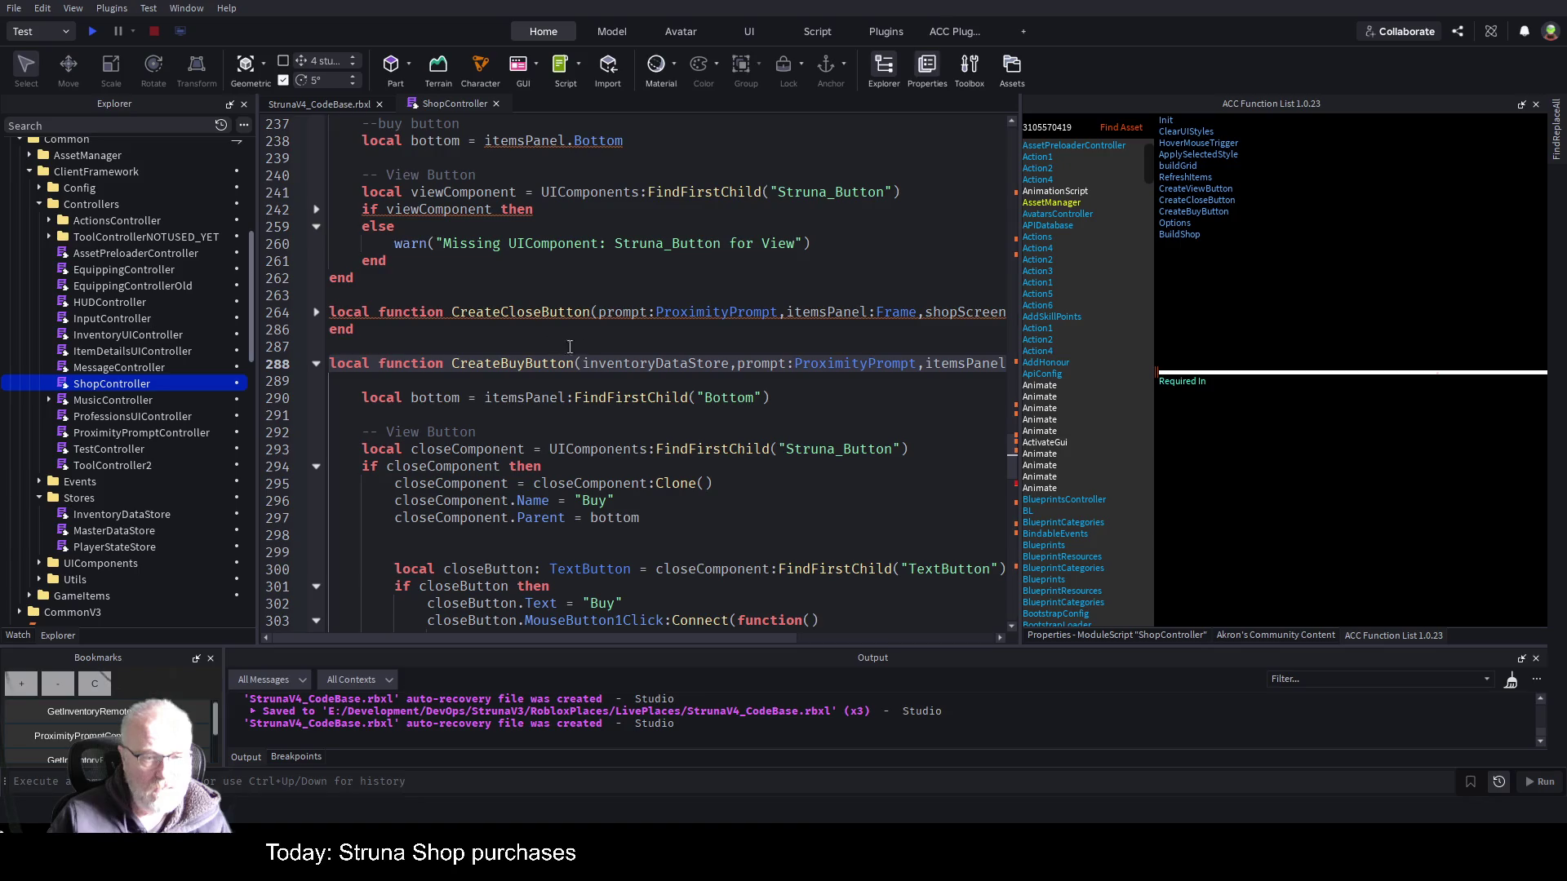
double_click(610, 363)
key("Delete")
key("Delete")
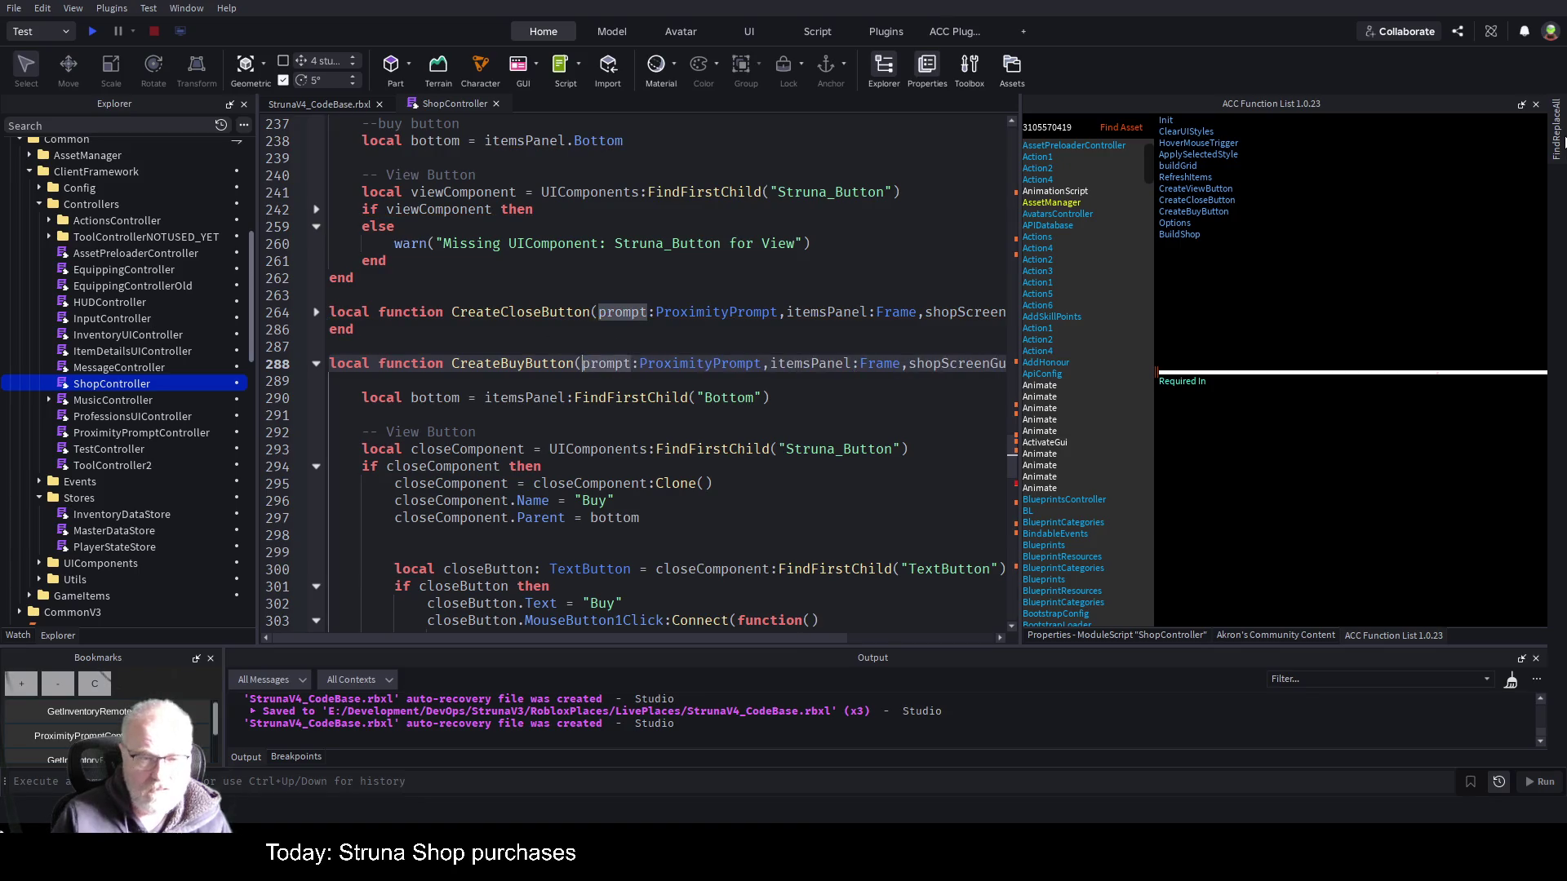
- Prefix line 307's InventoryDataStore.AddItem call with the client framework and comment out selectedItem with --
scroll(542, 423, "down", 3)
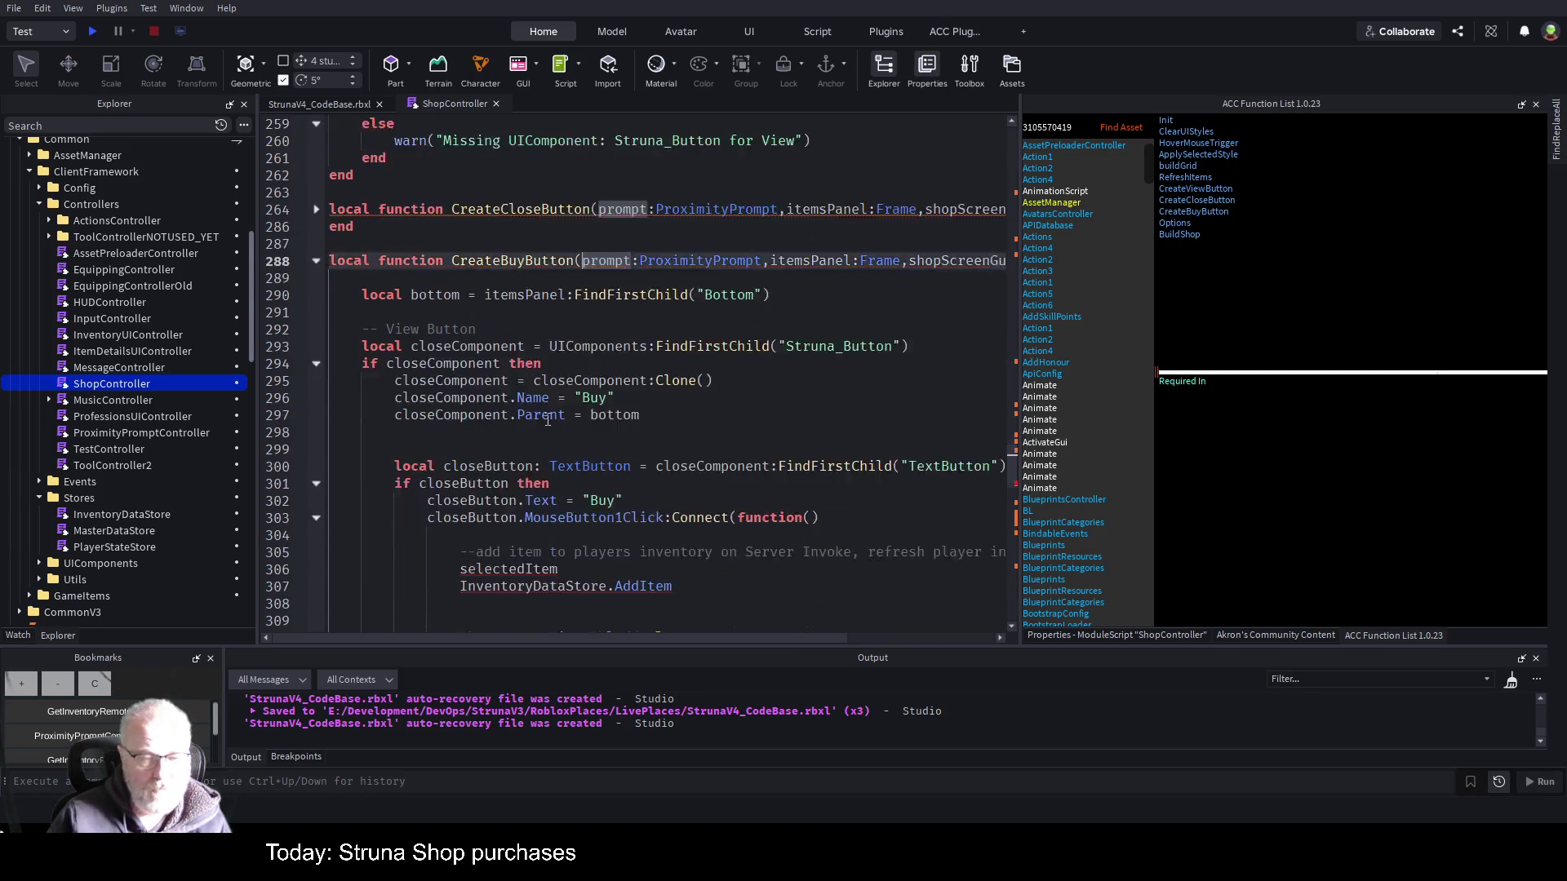
scroll(604, 461, "down", 1)
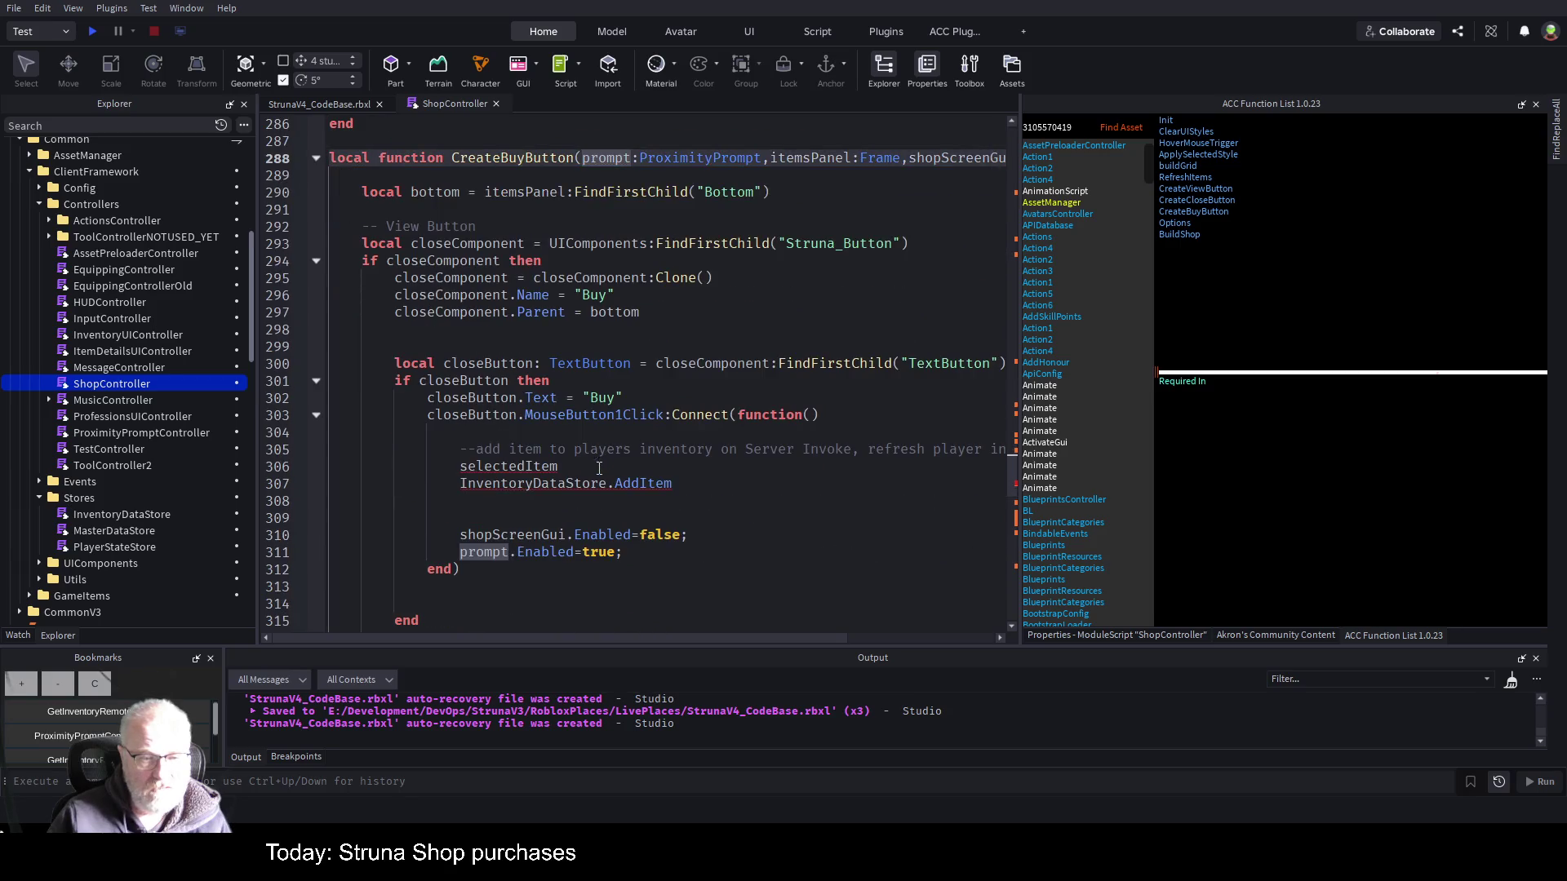
left_click(460, 490)
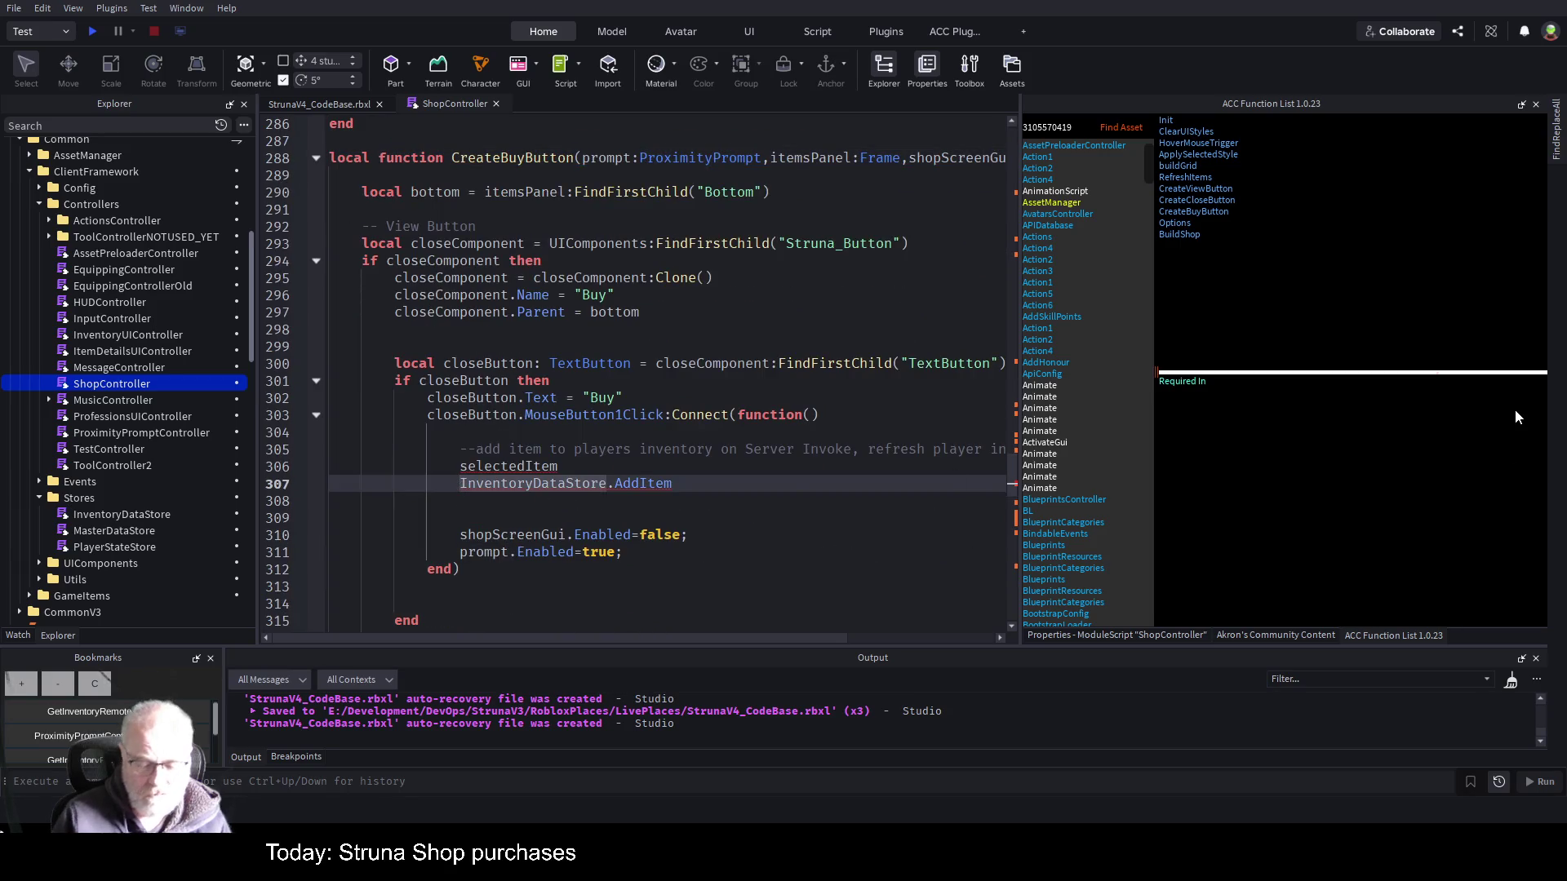
type("ClientFramework.")
key("Up")
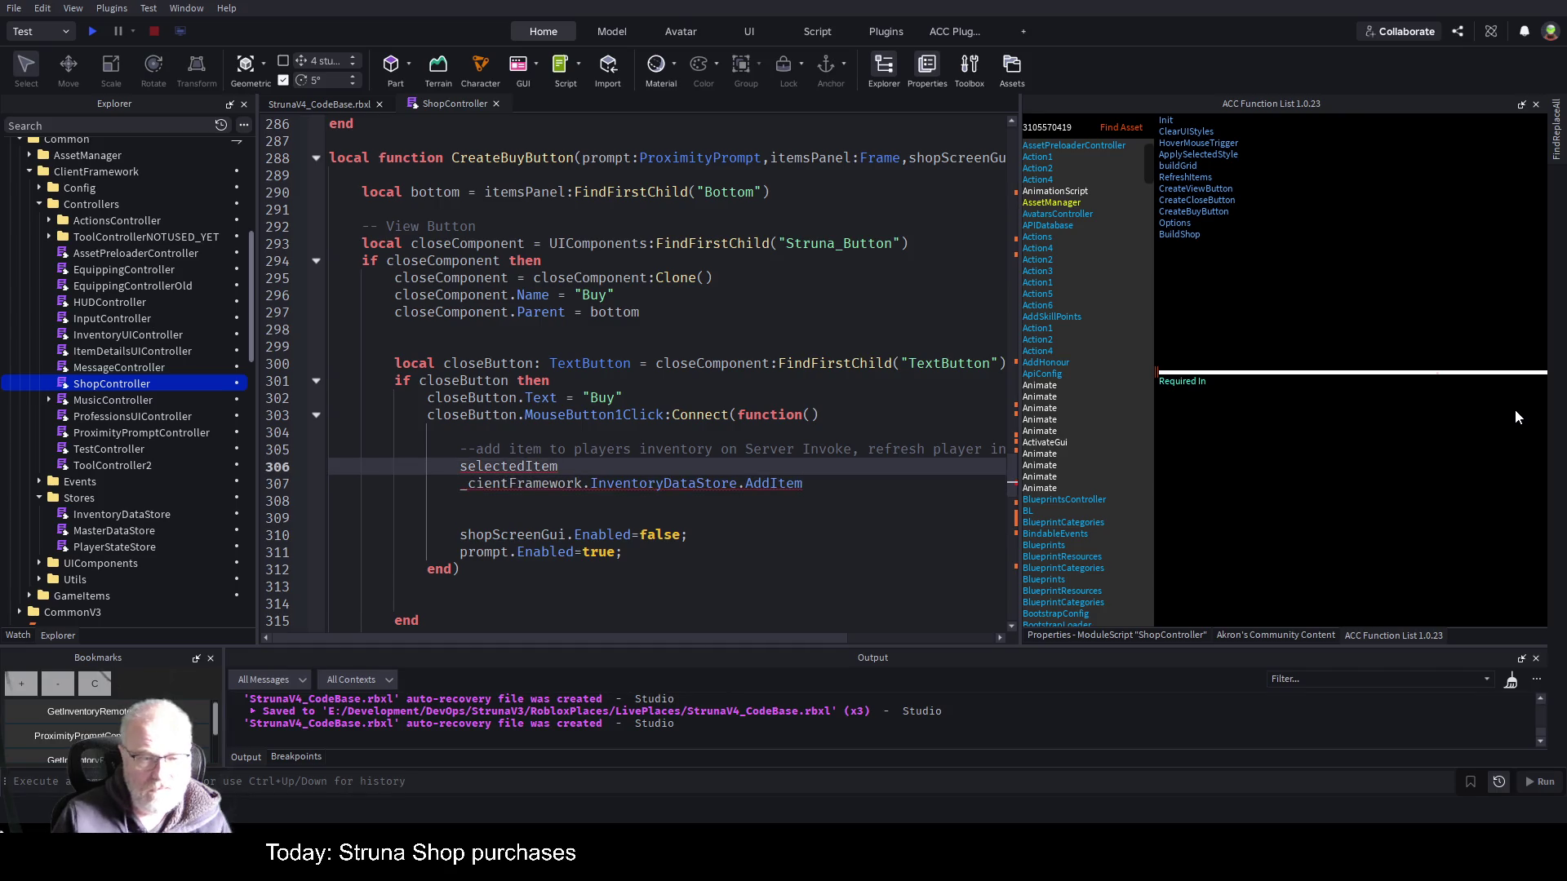
type("--")
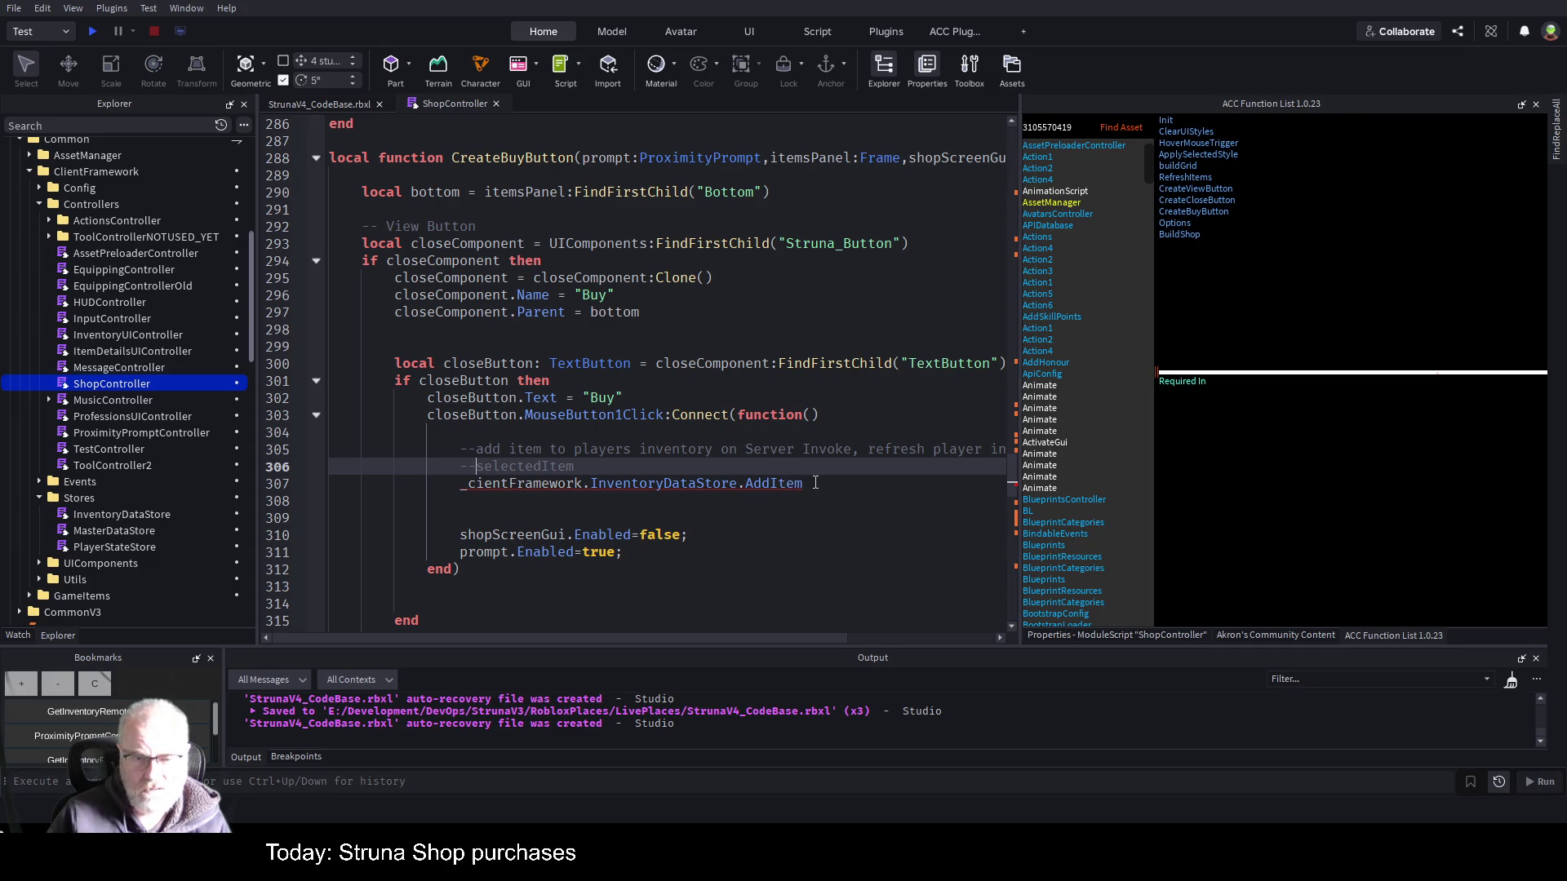
left_click(816, 483)
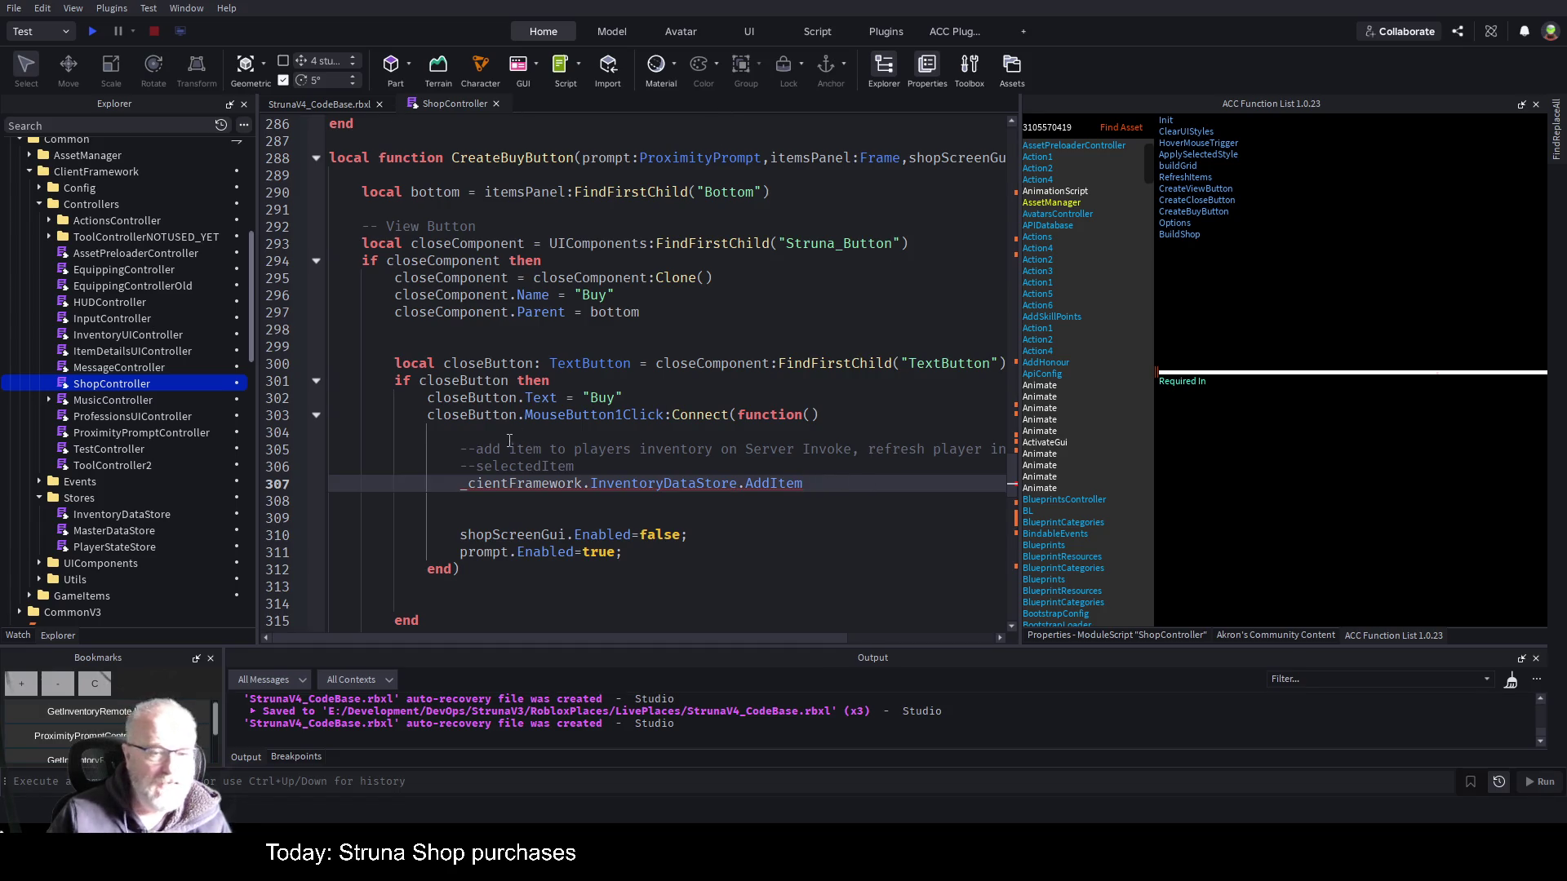
- In InventoryDataStore, find Add and annotate AddItem's refreshUI parameter with ': boolean'
double_click(140, 517)
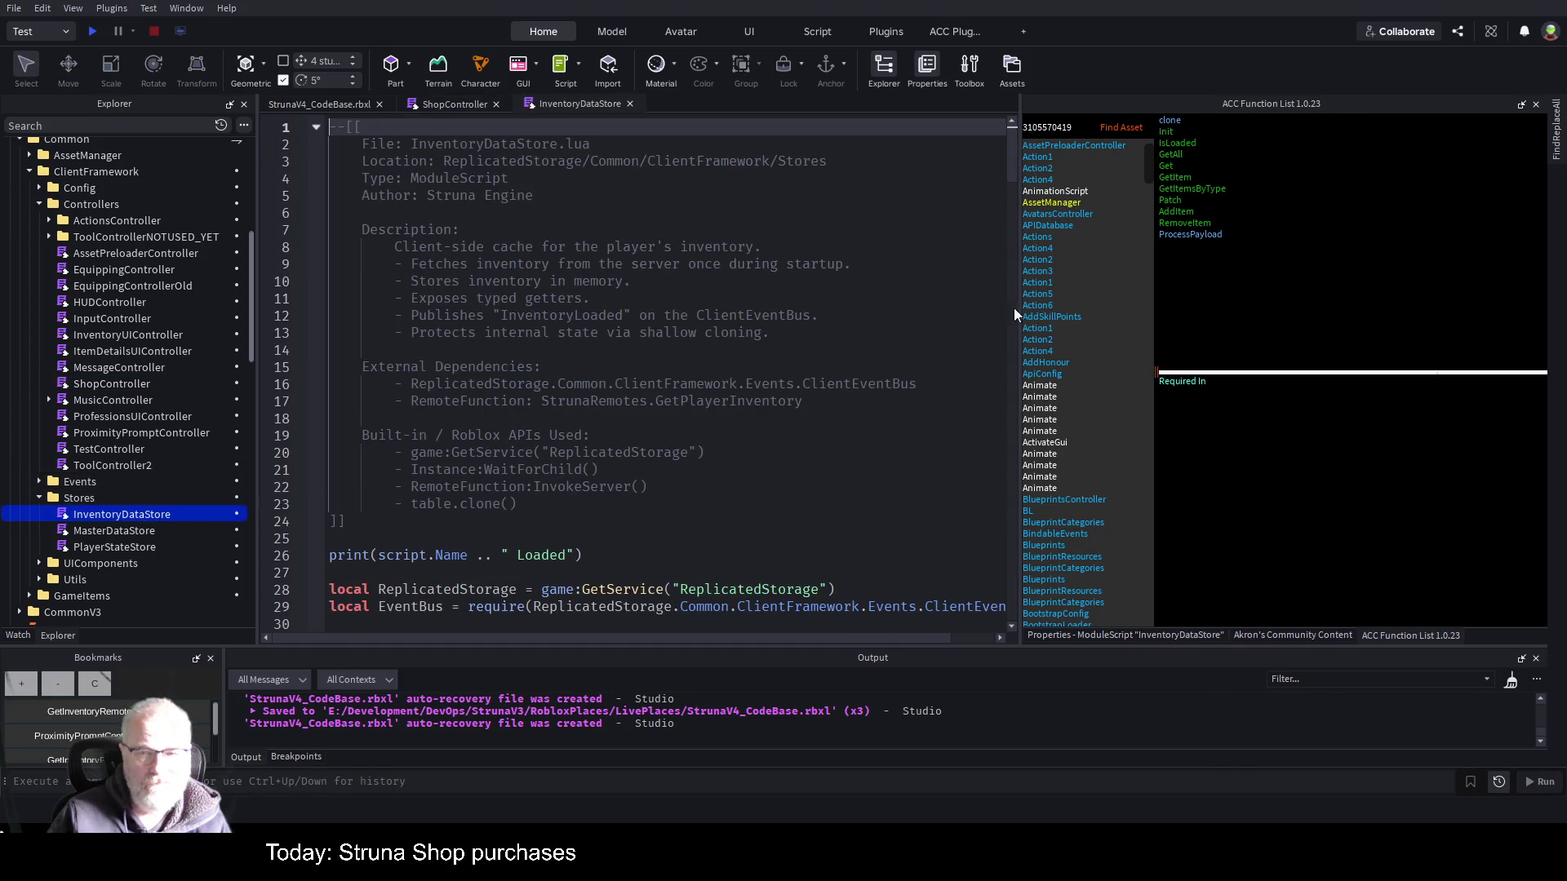
left_click(682, 486)
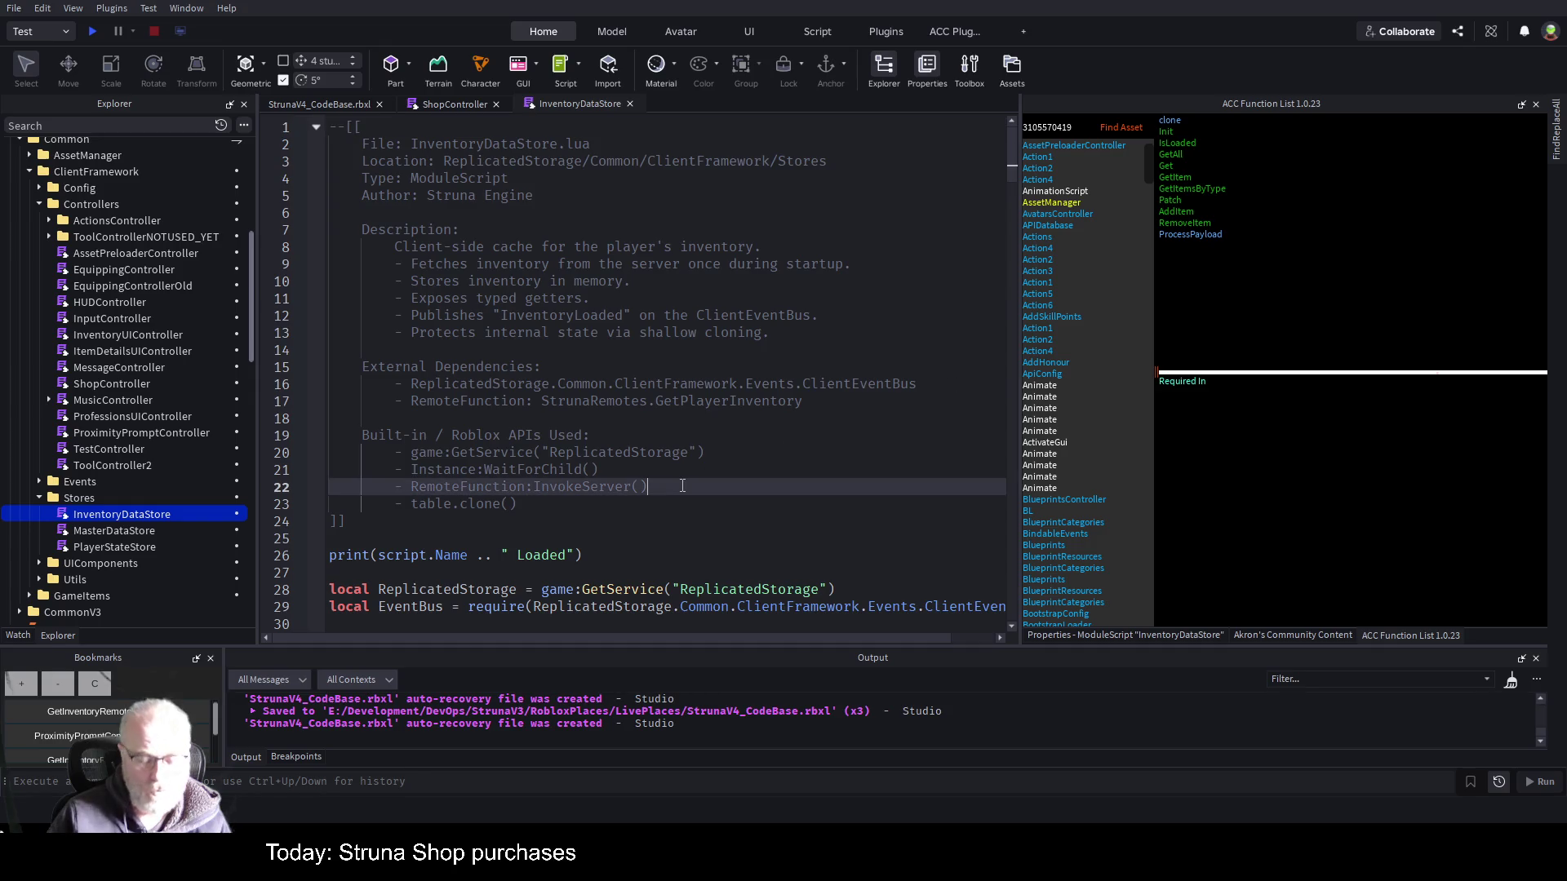
key("ctrl+f")
type("Add")
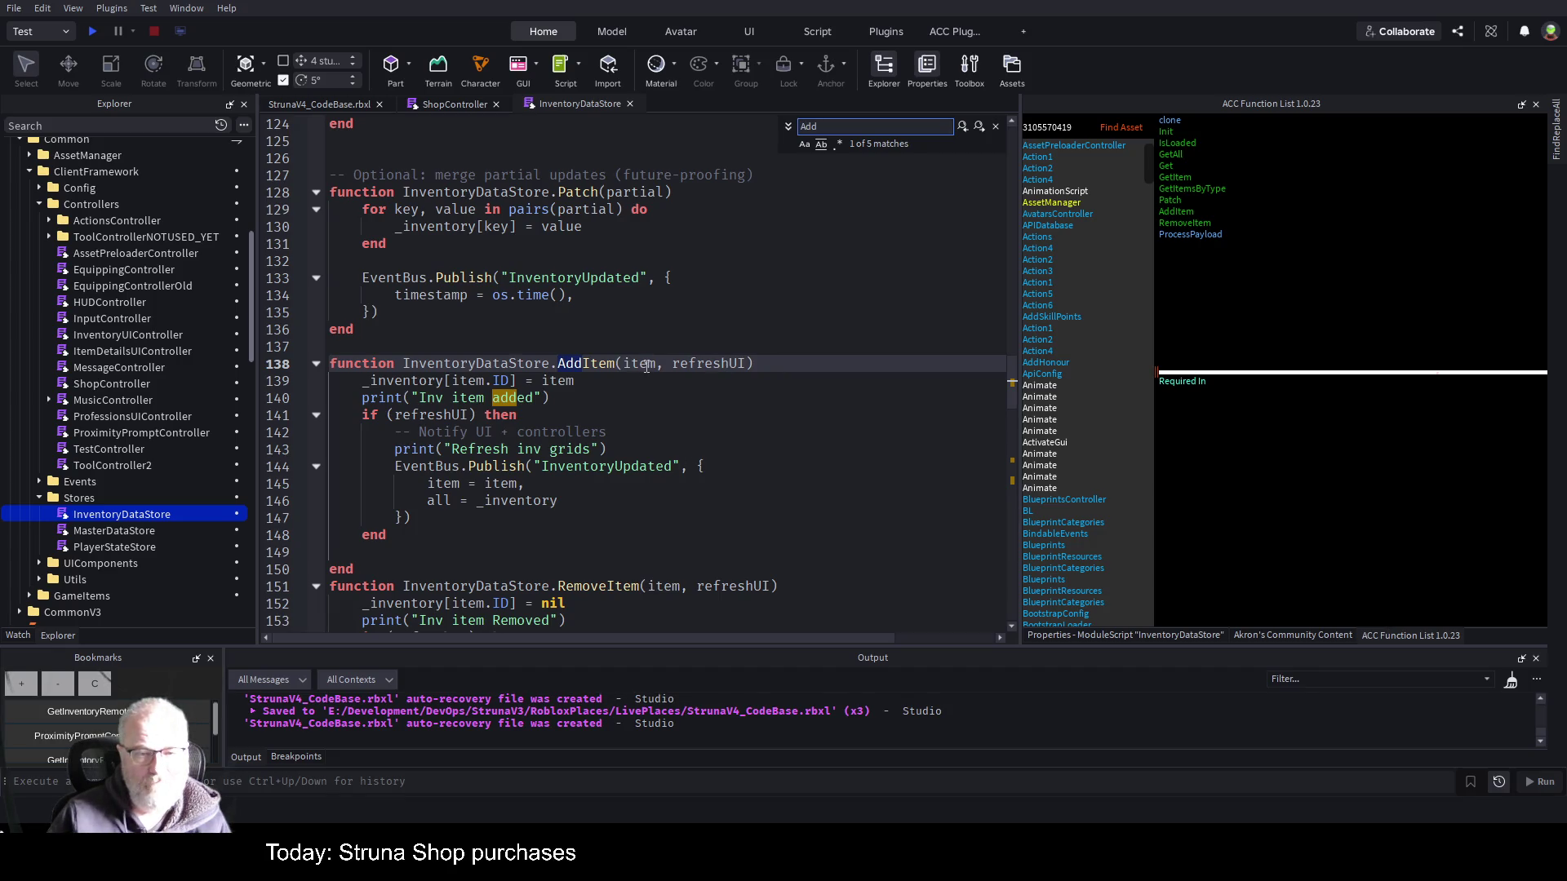
left_click(751, 363)
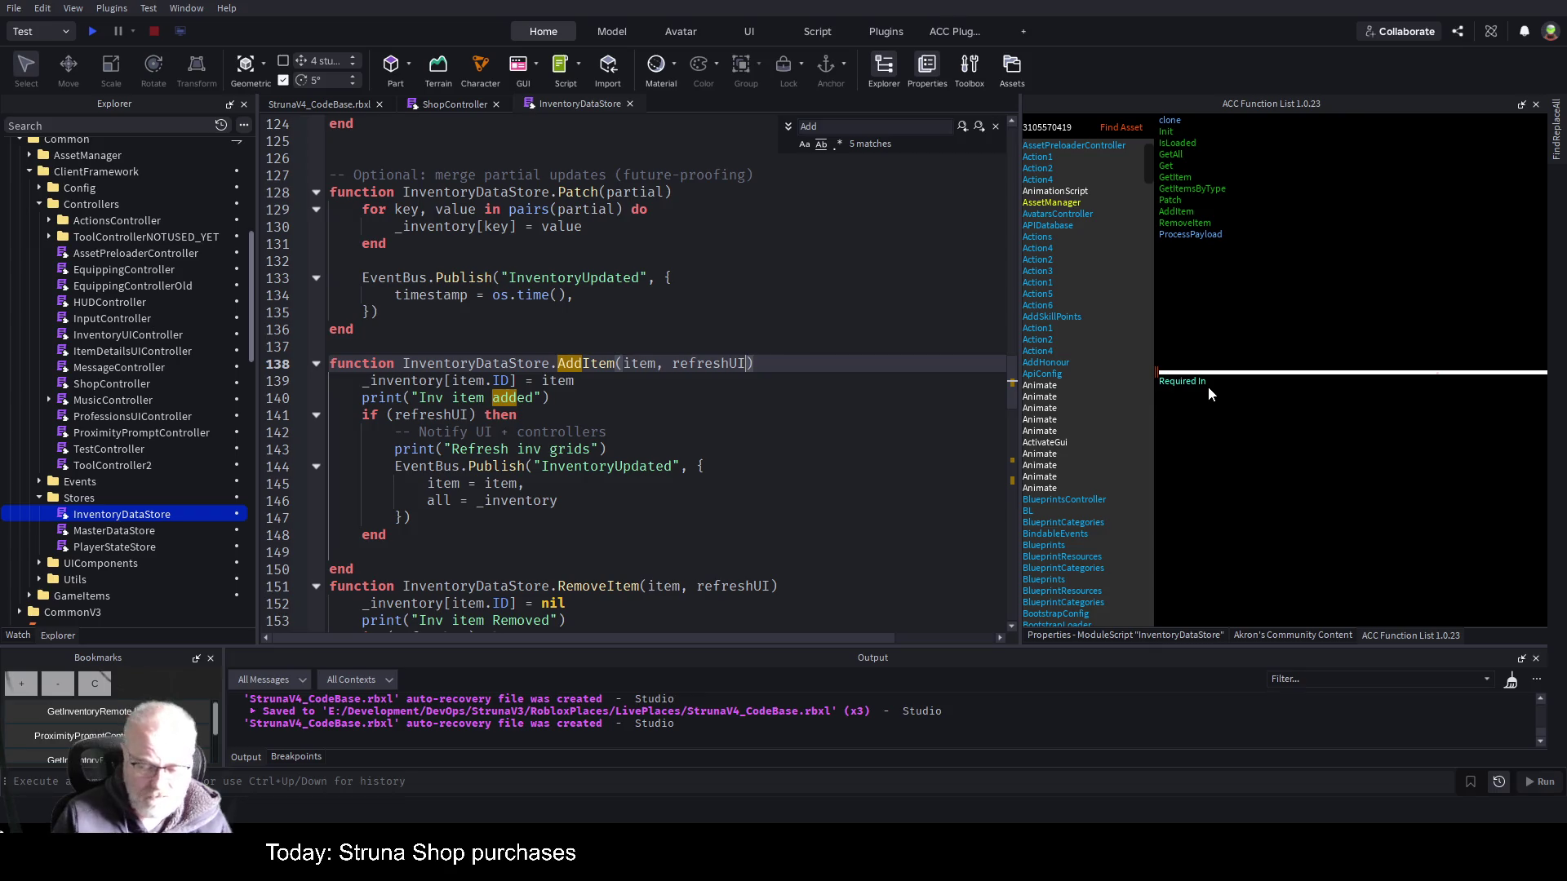
type(": boolean")
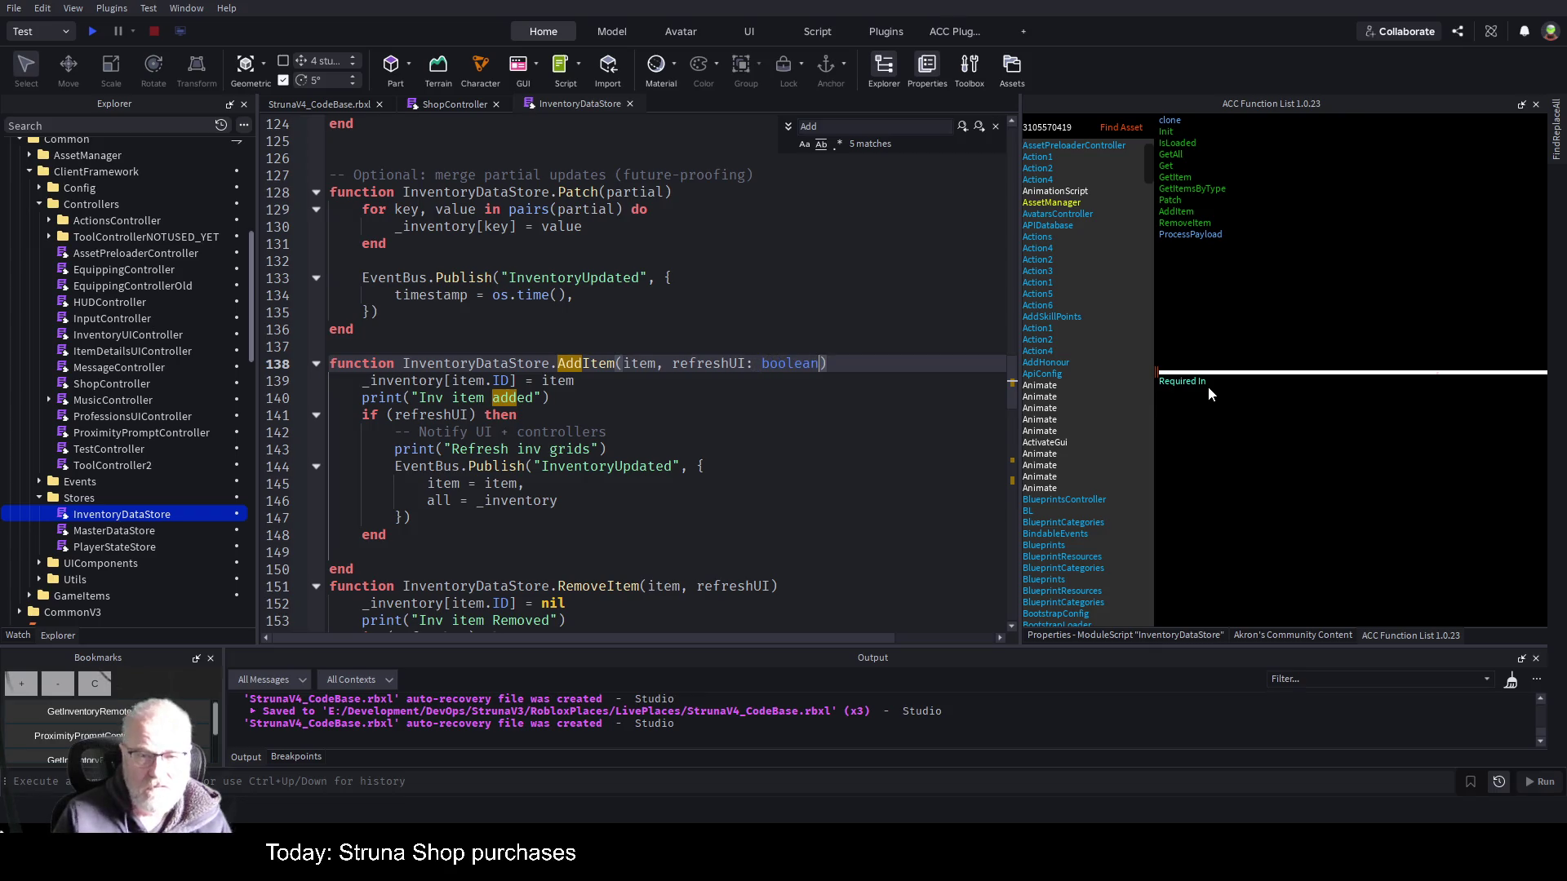
- Save the place, clear the old bookmarks and bookmark the InventoryDataStore script
key("Down")
key("Up")
key("ctrl+s")
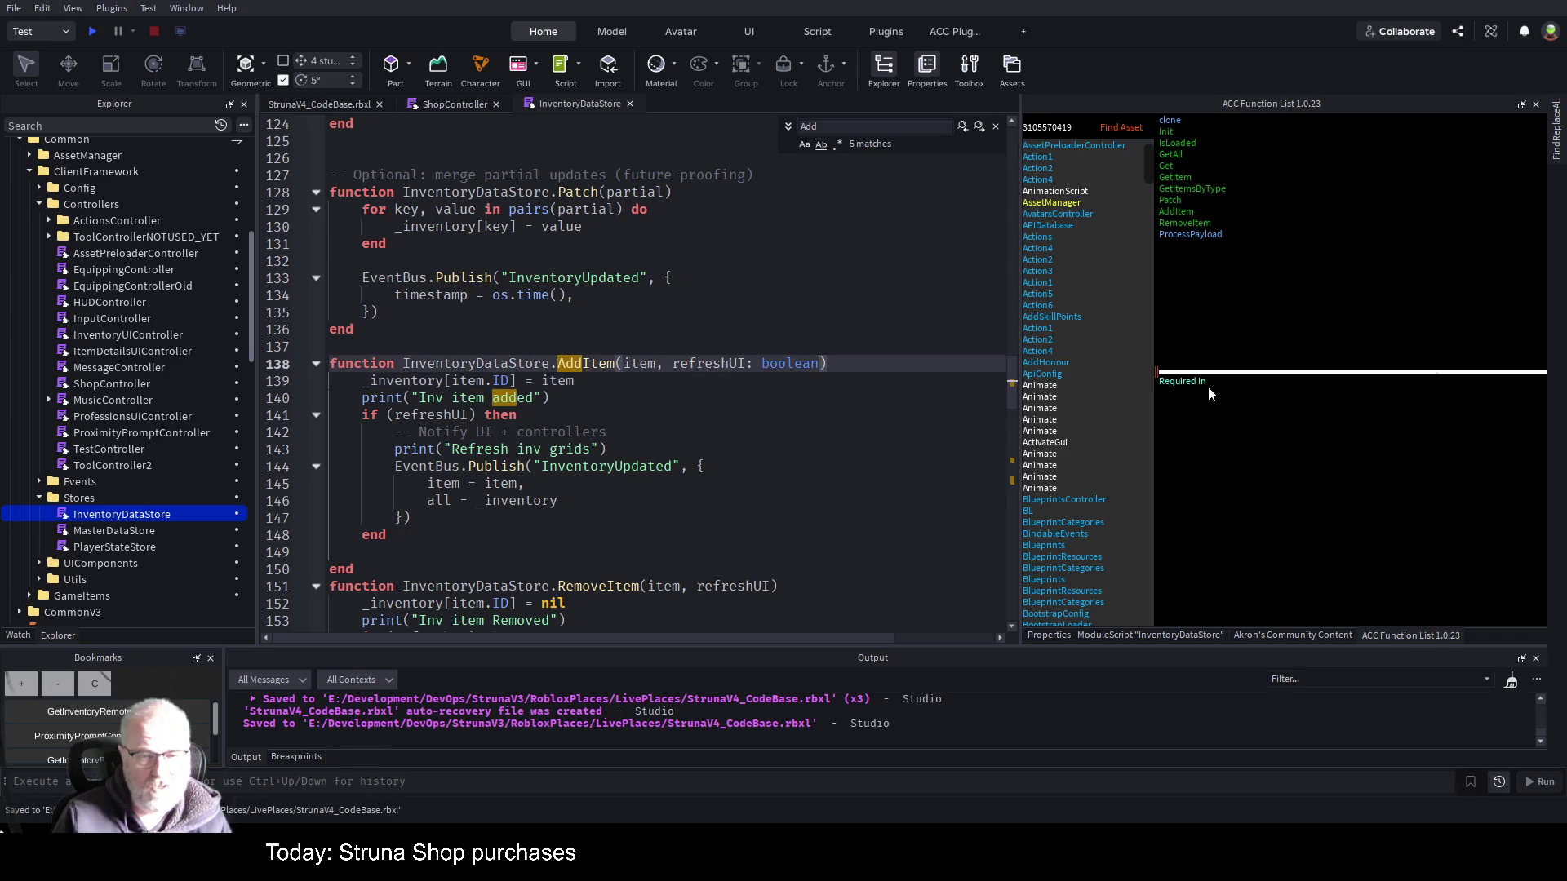
key("ctrl+Left")
key("ctrl+Left")
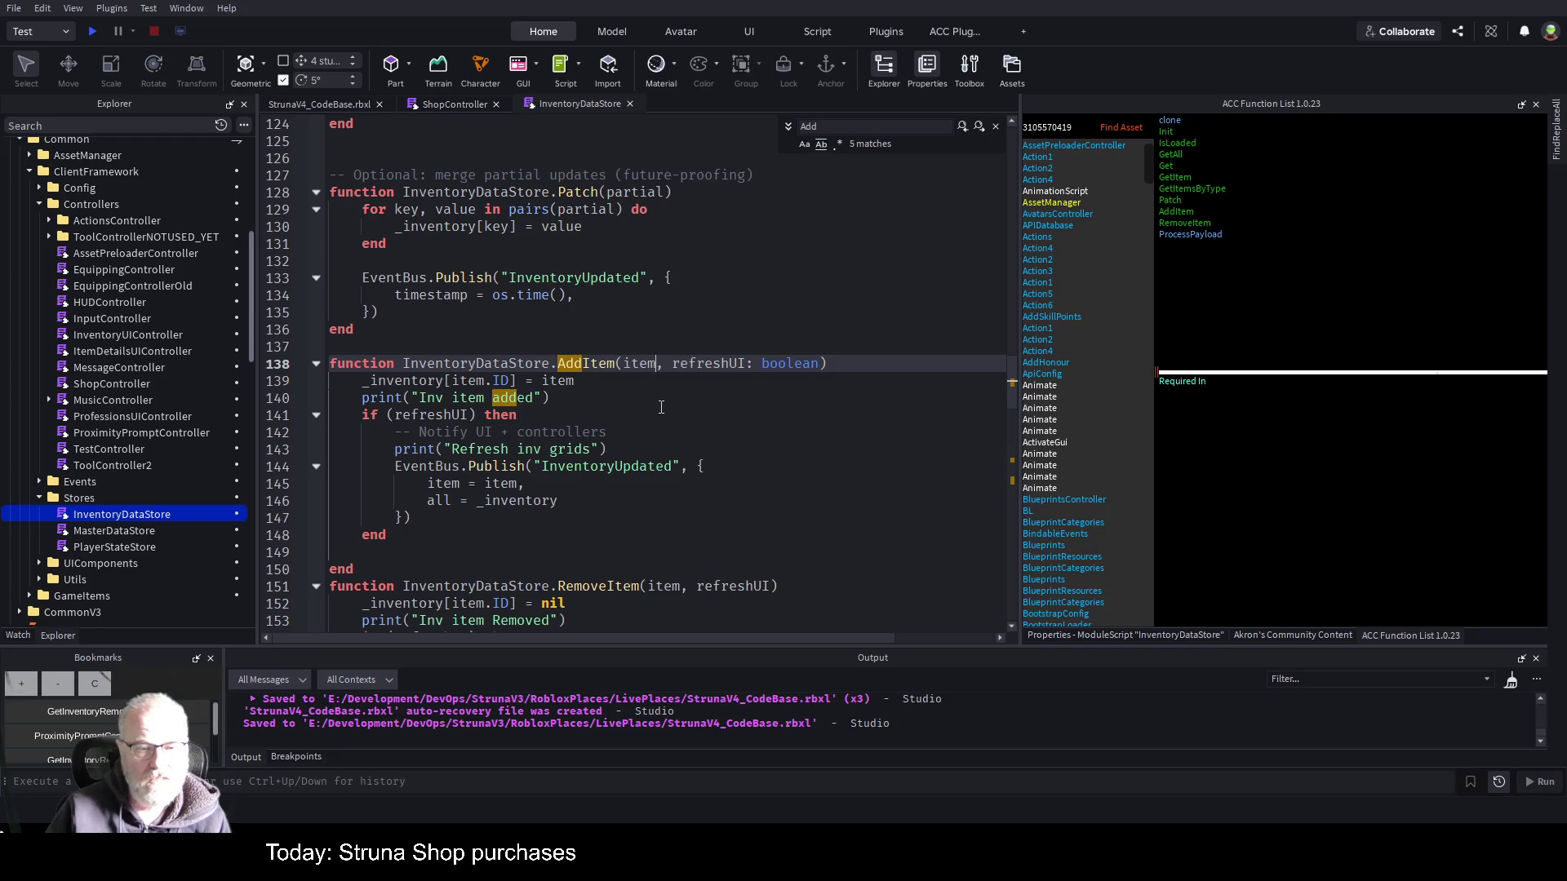
left_click(661, 407)
key("ctrl+s")
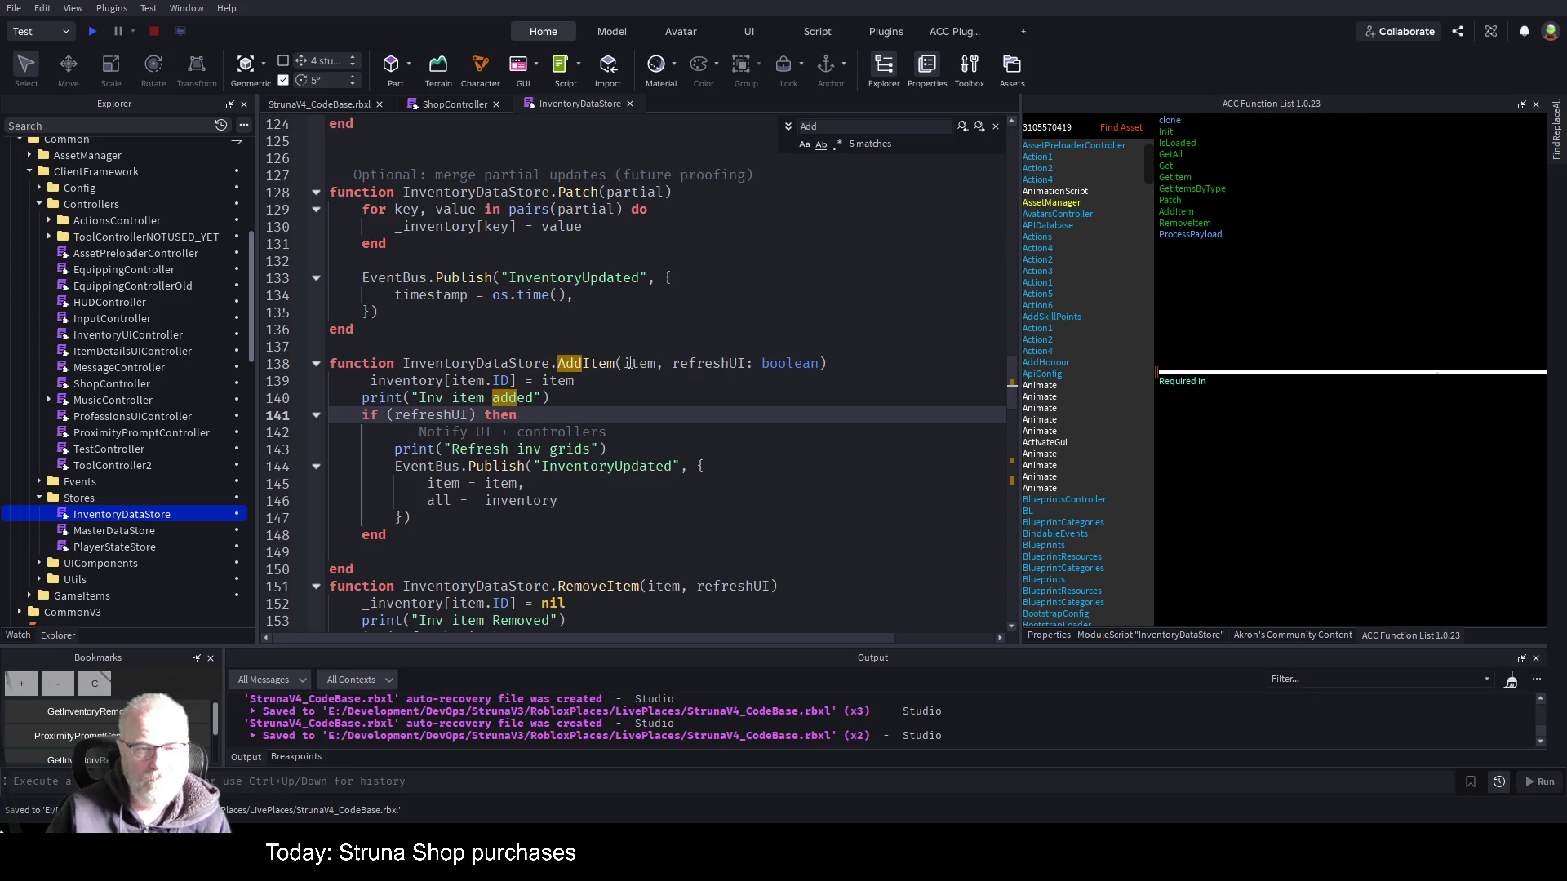
left_click(103, 686)
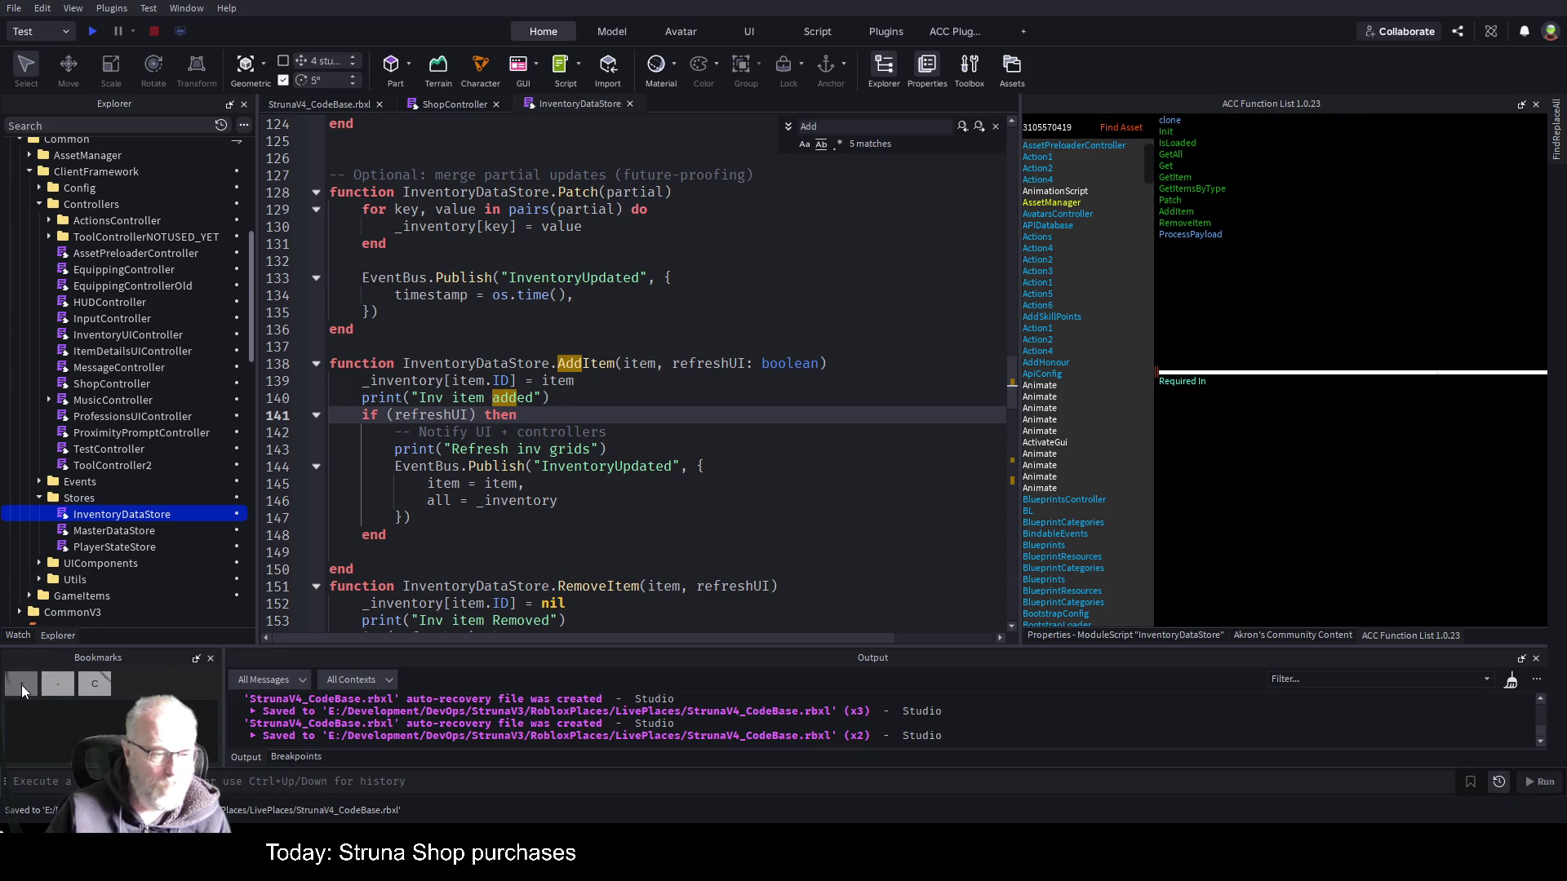
left_click(21, 684)
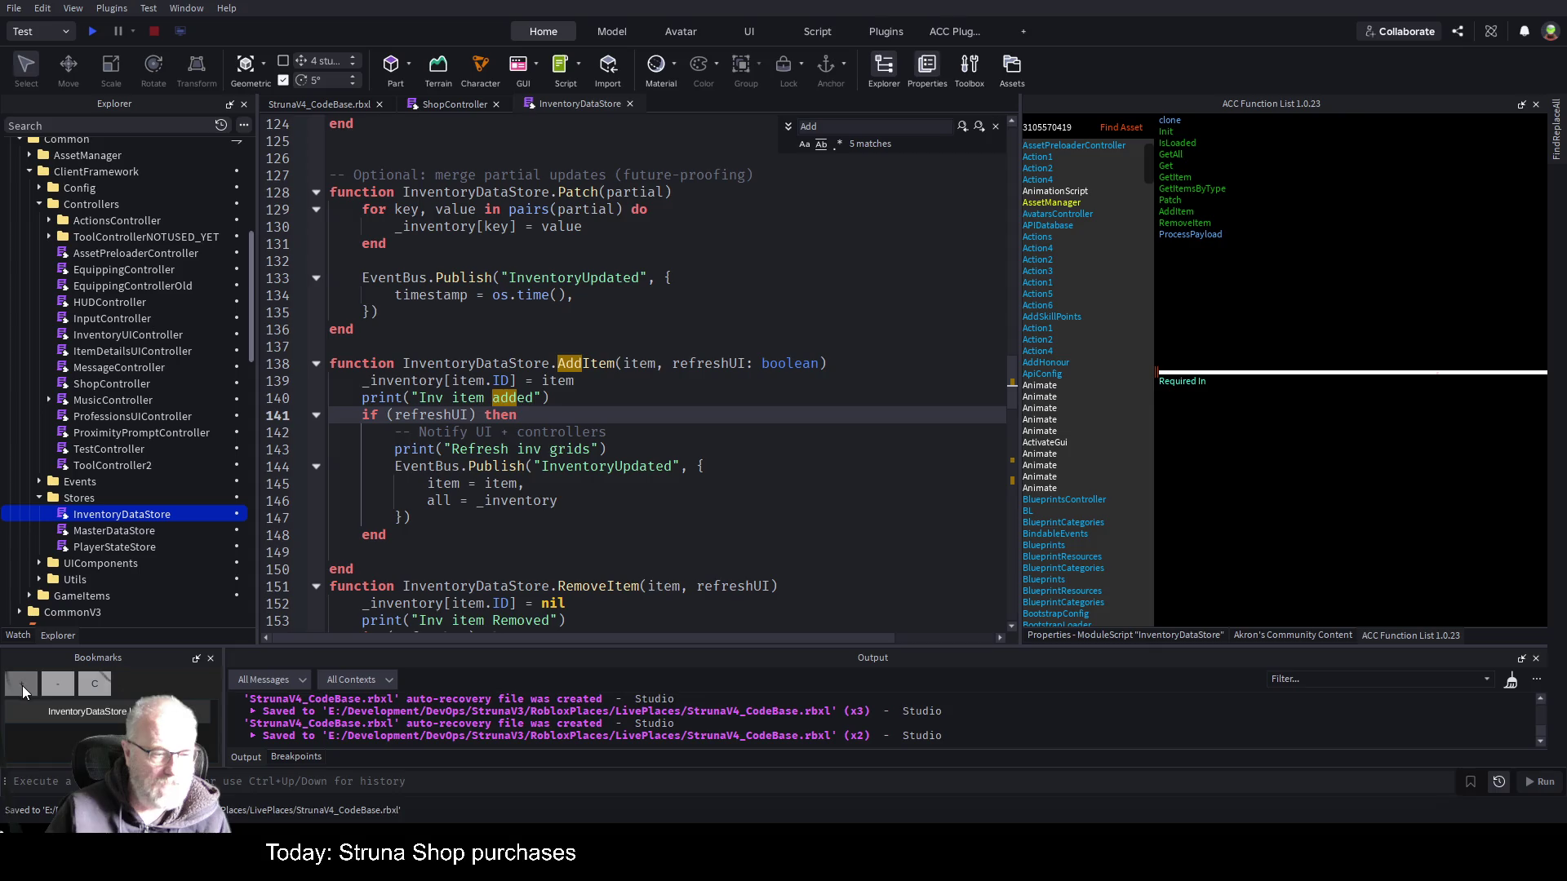
- In ShopController, complete the call as AddItem(newItem,true) with 'local newItem=selectedItem' above it
left_click(457, 104)
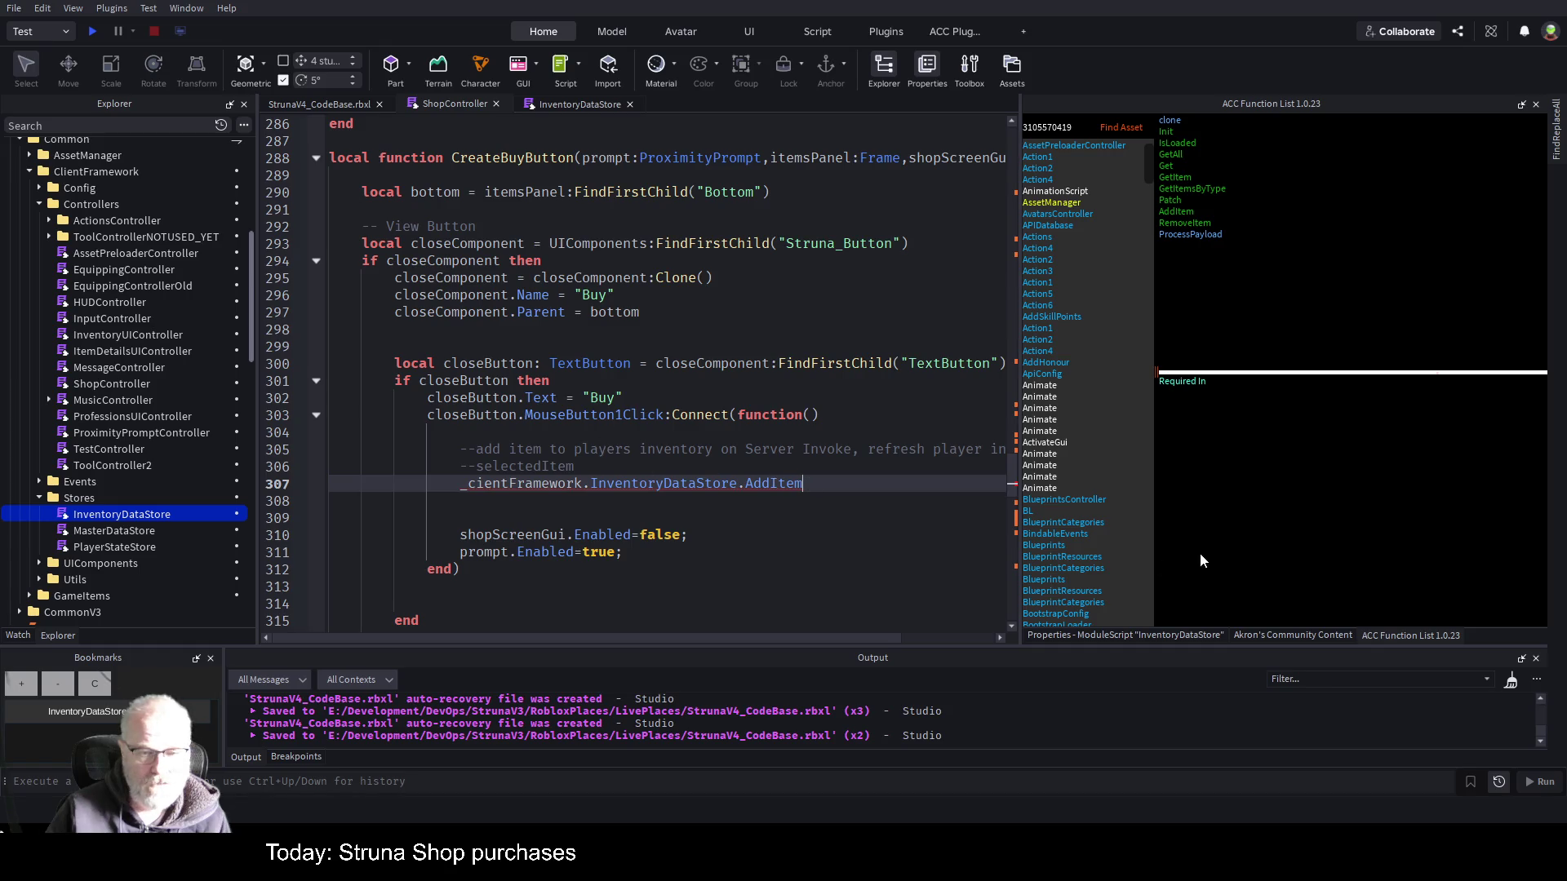
type("(")
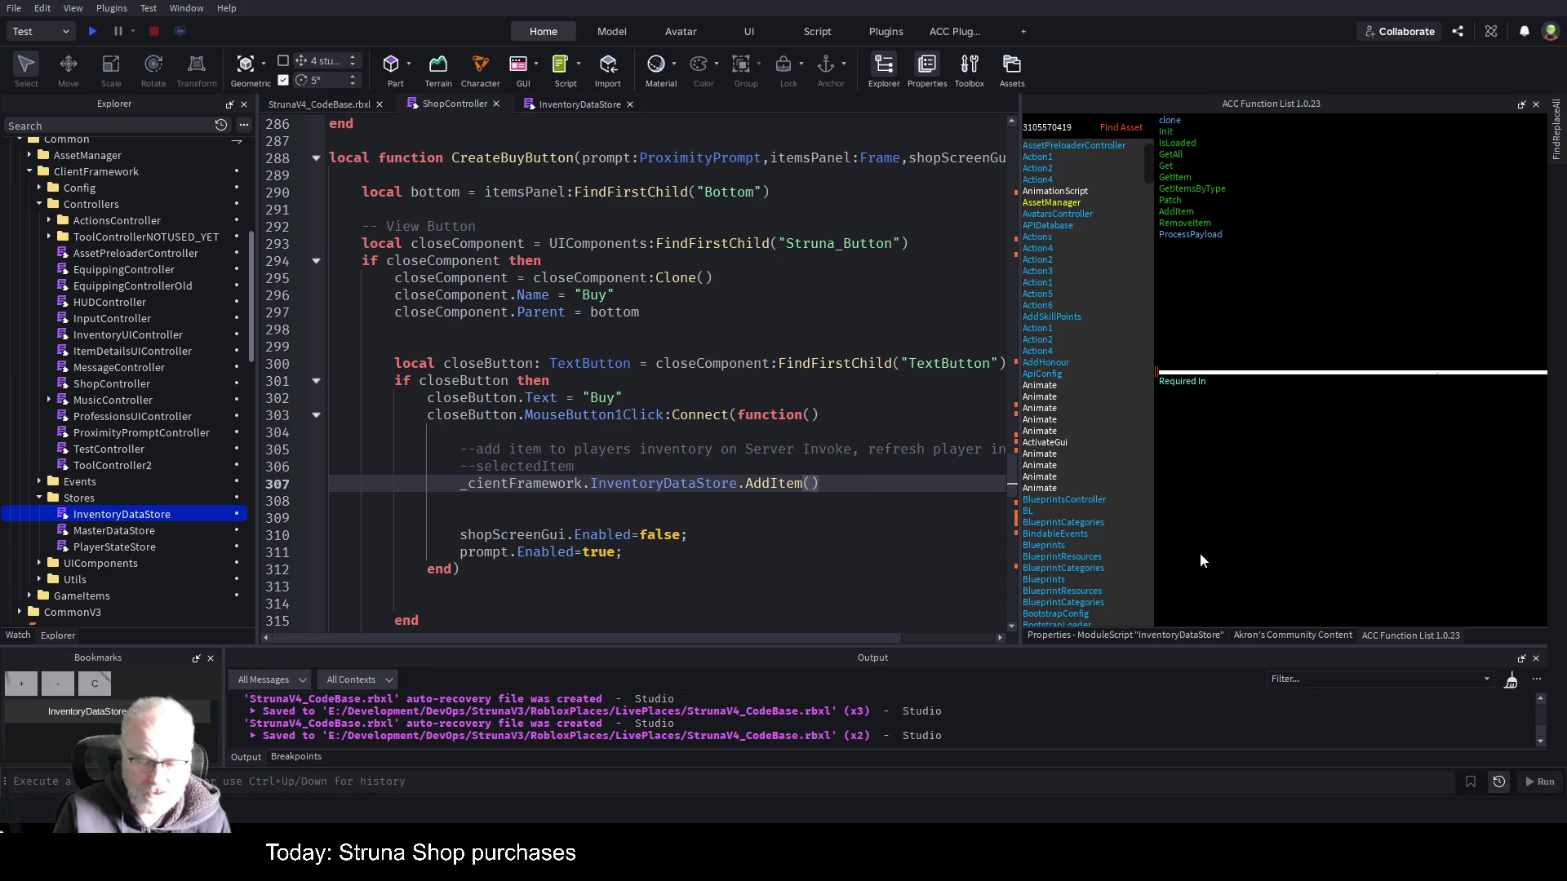
type("newItem")
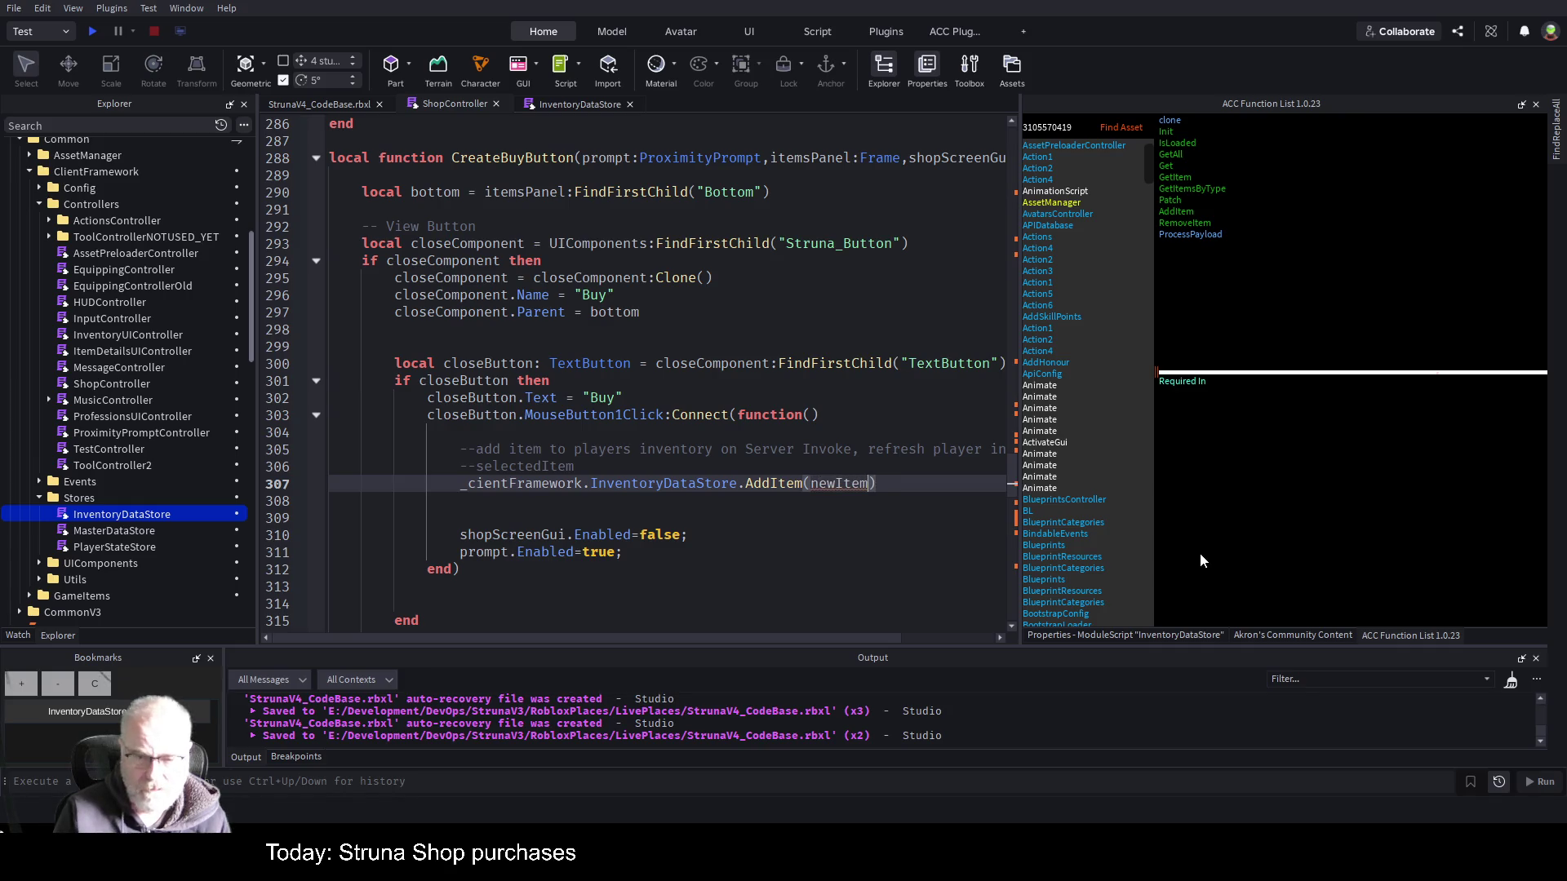
type(",")
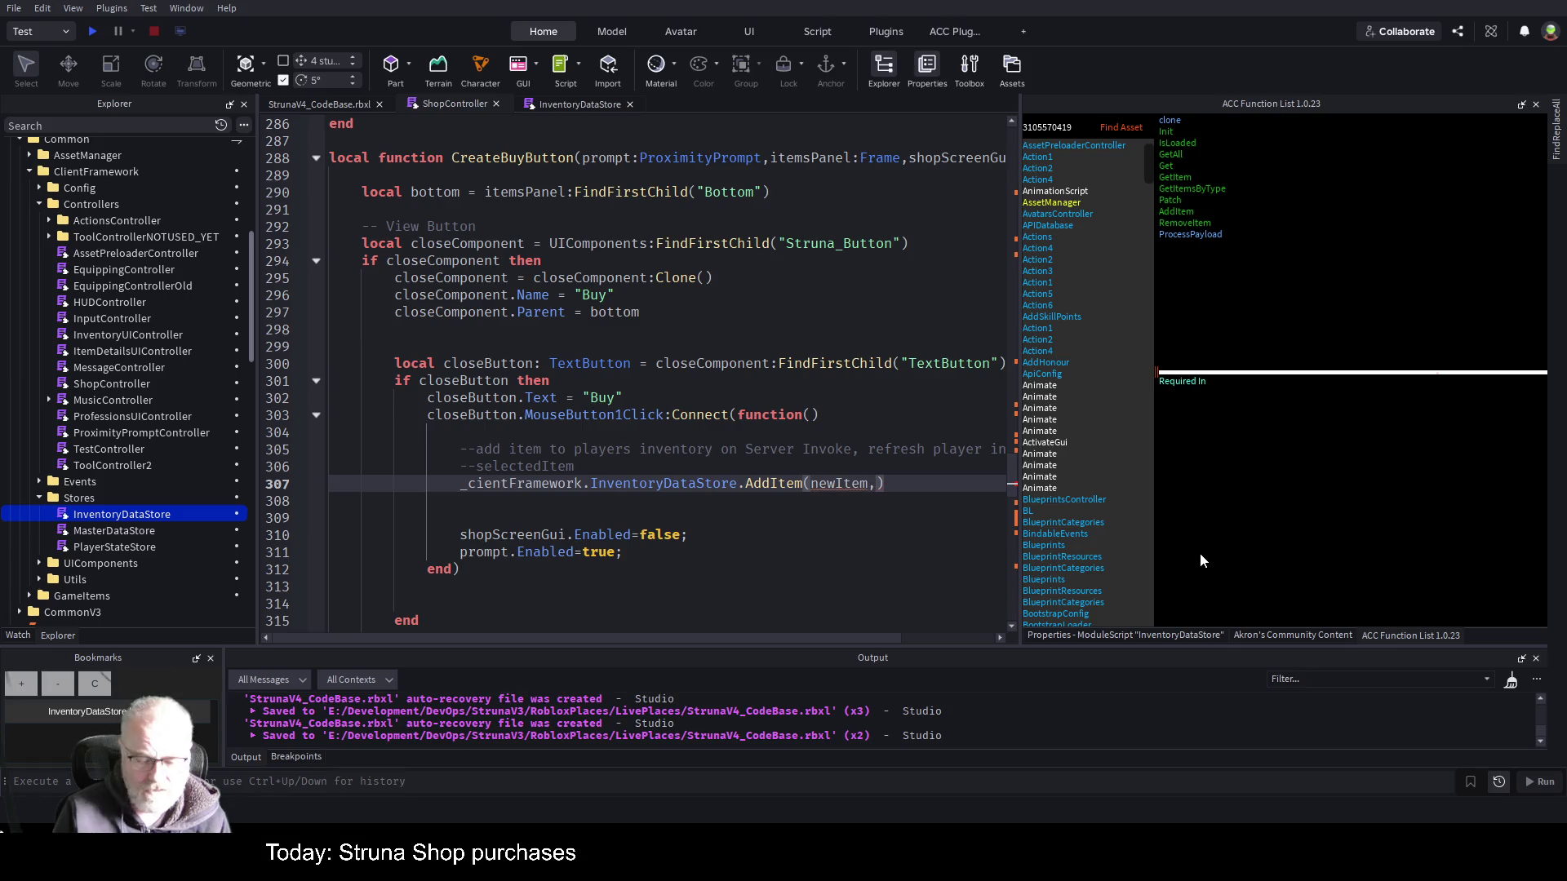
type("true")
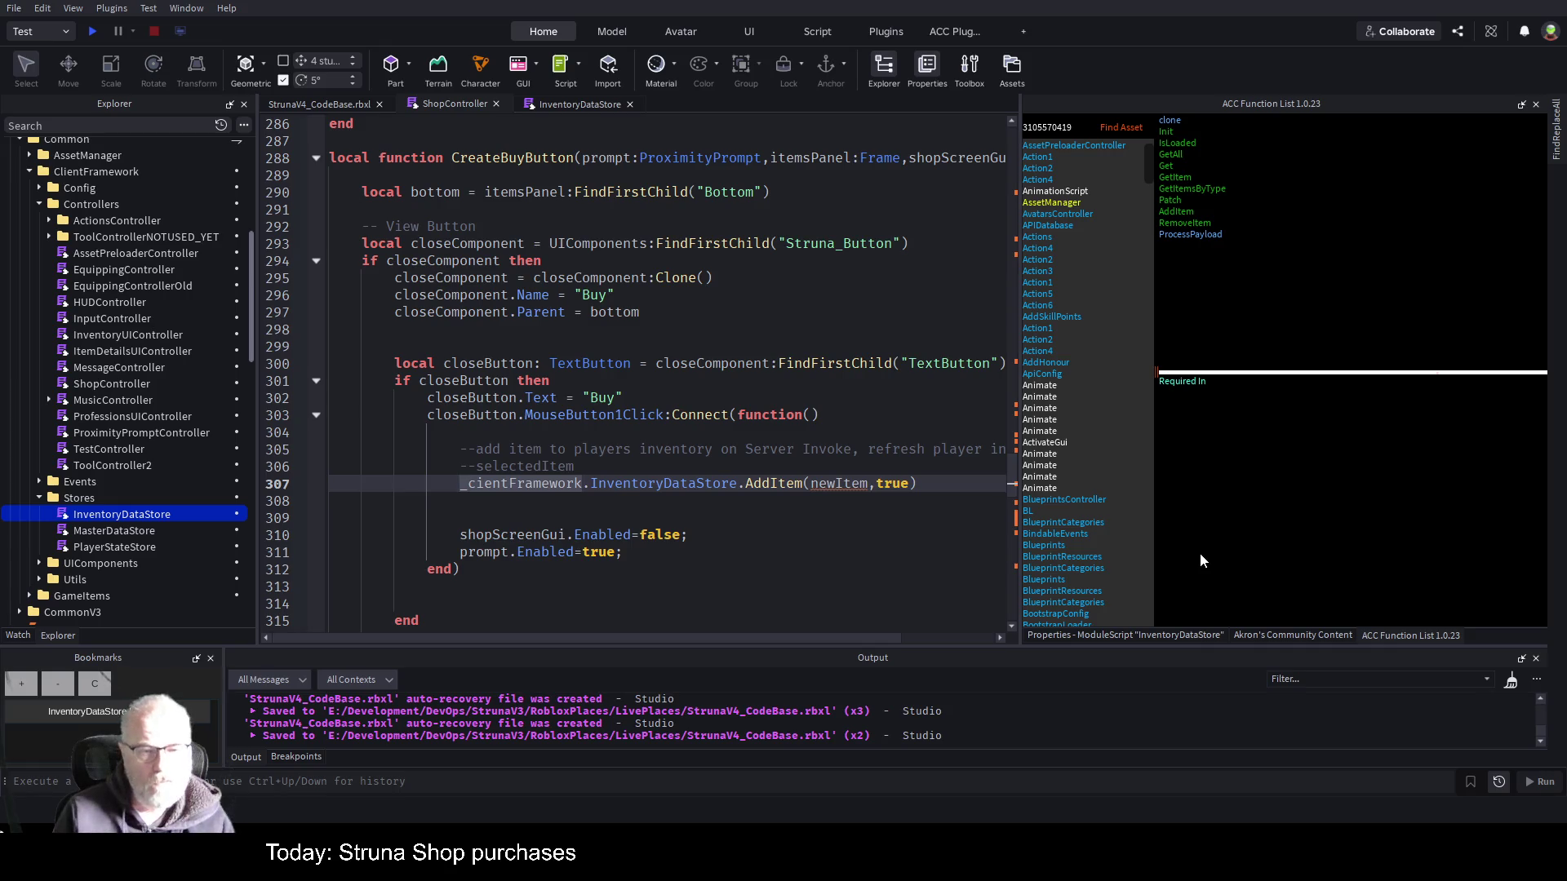
key("Home")
key("Return")
key("Up")
type("local newItem=")
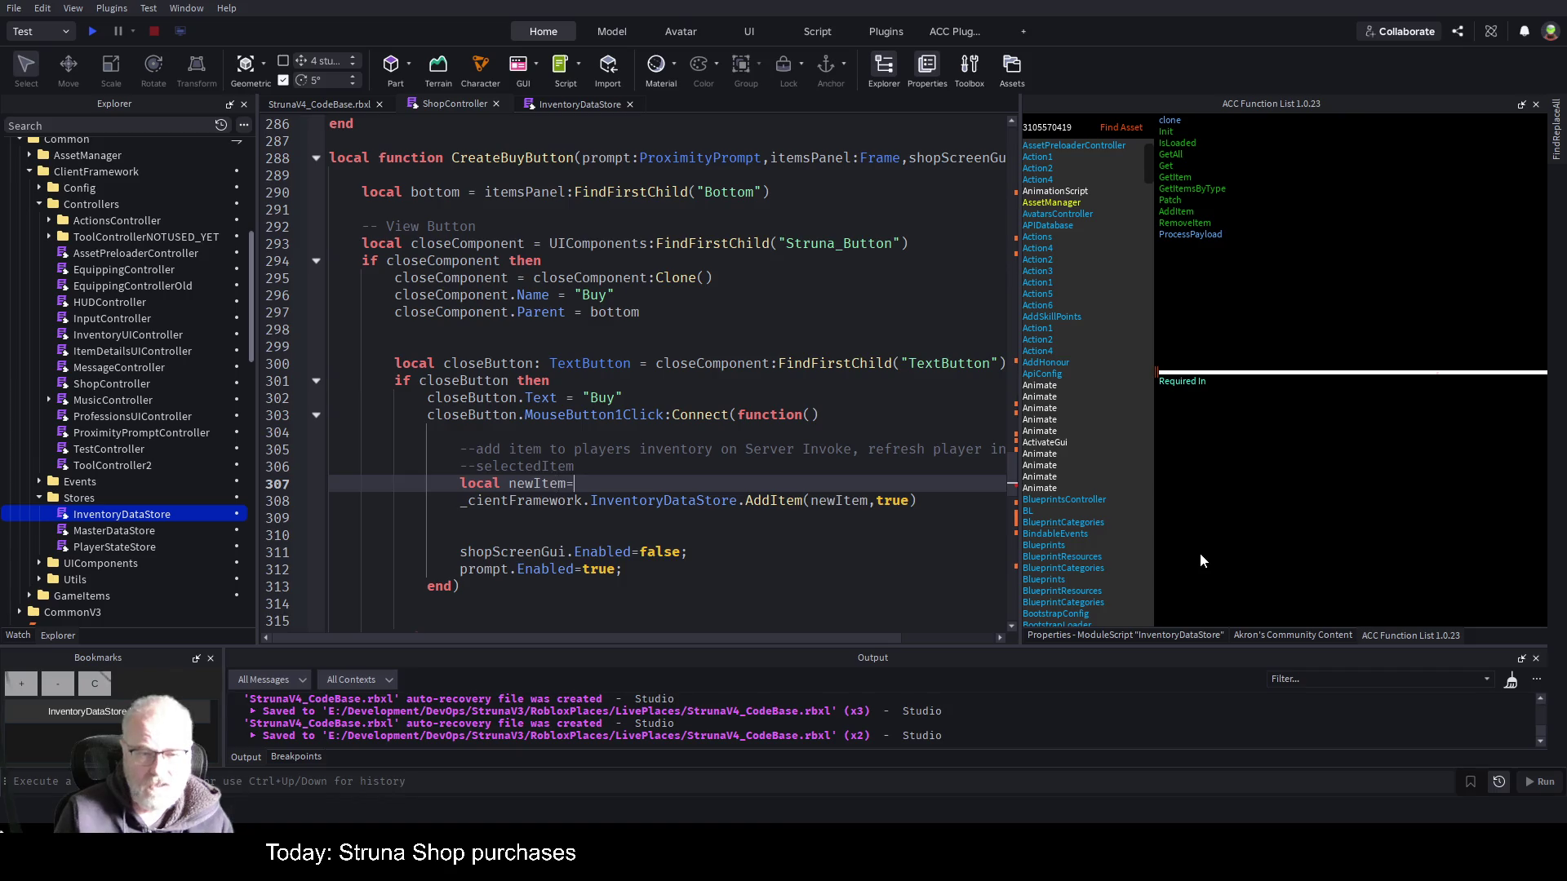
type("sel")
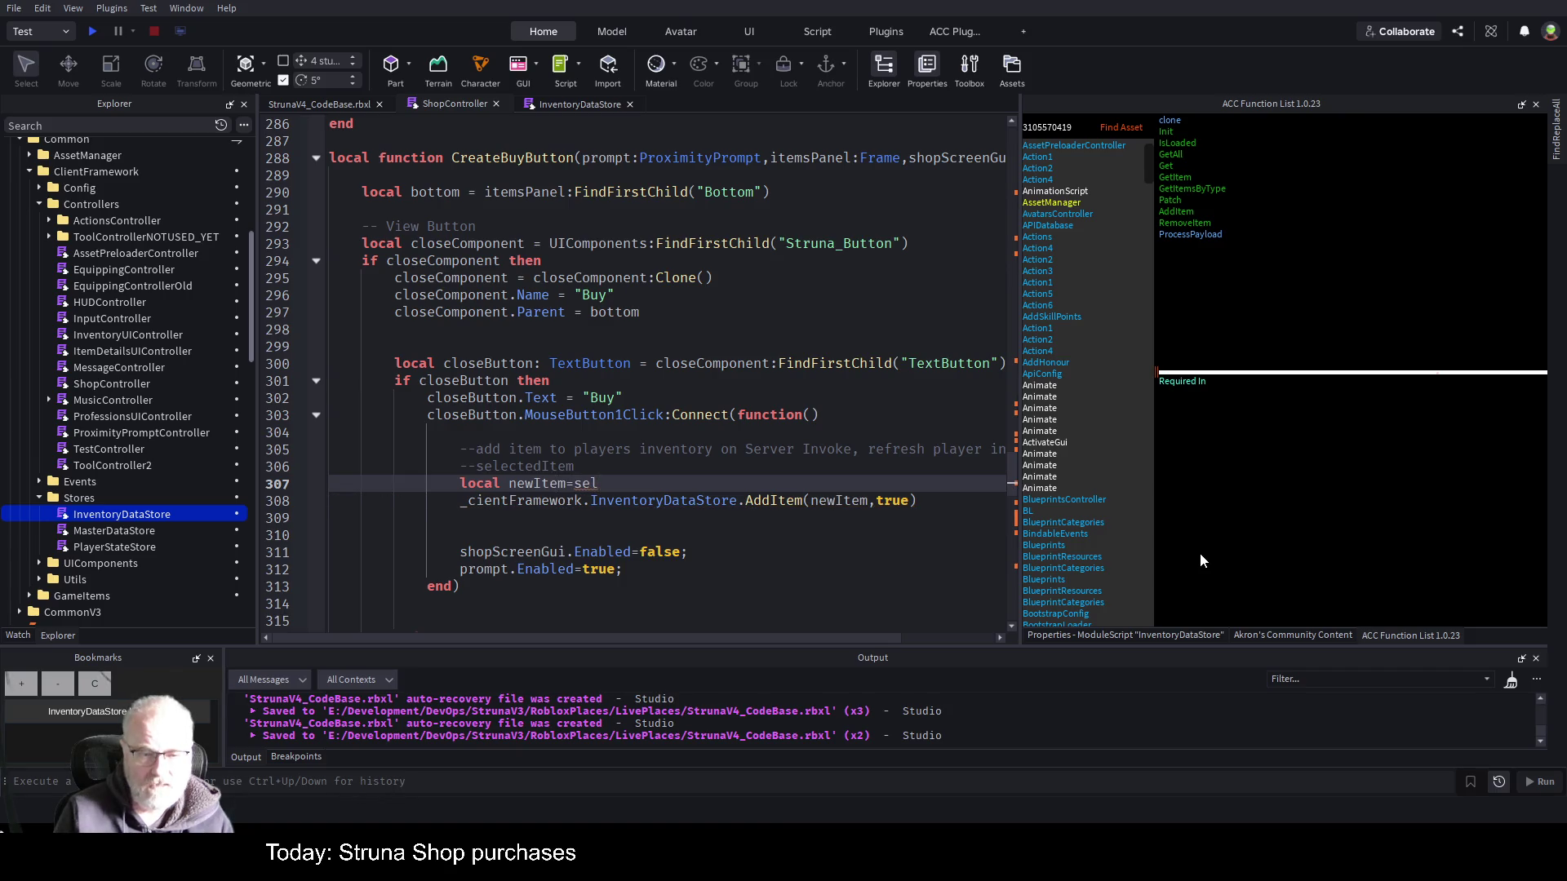
type("ectedItem")
key("Down")
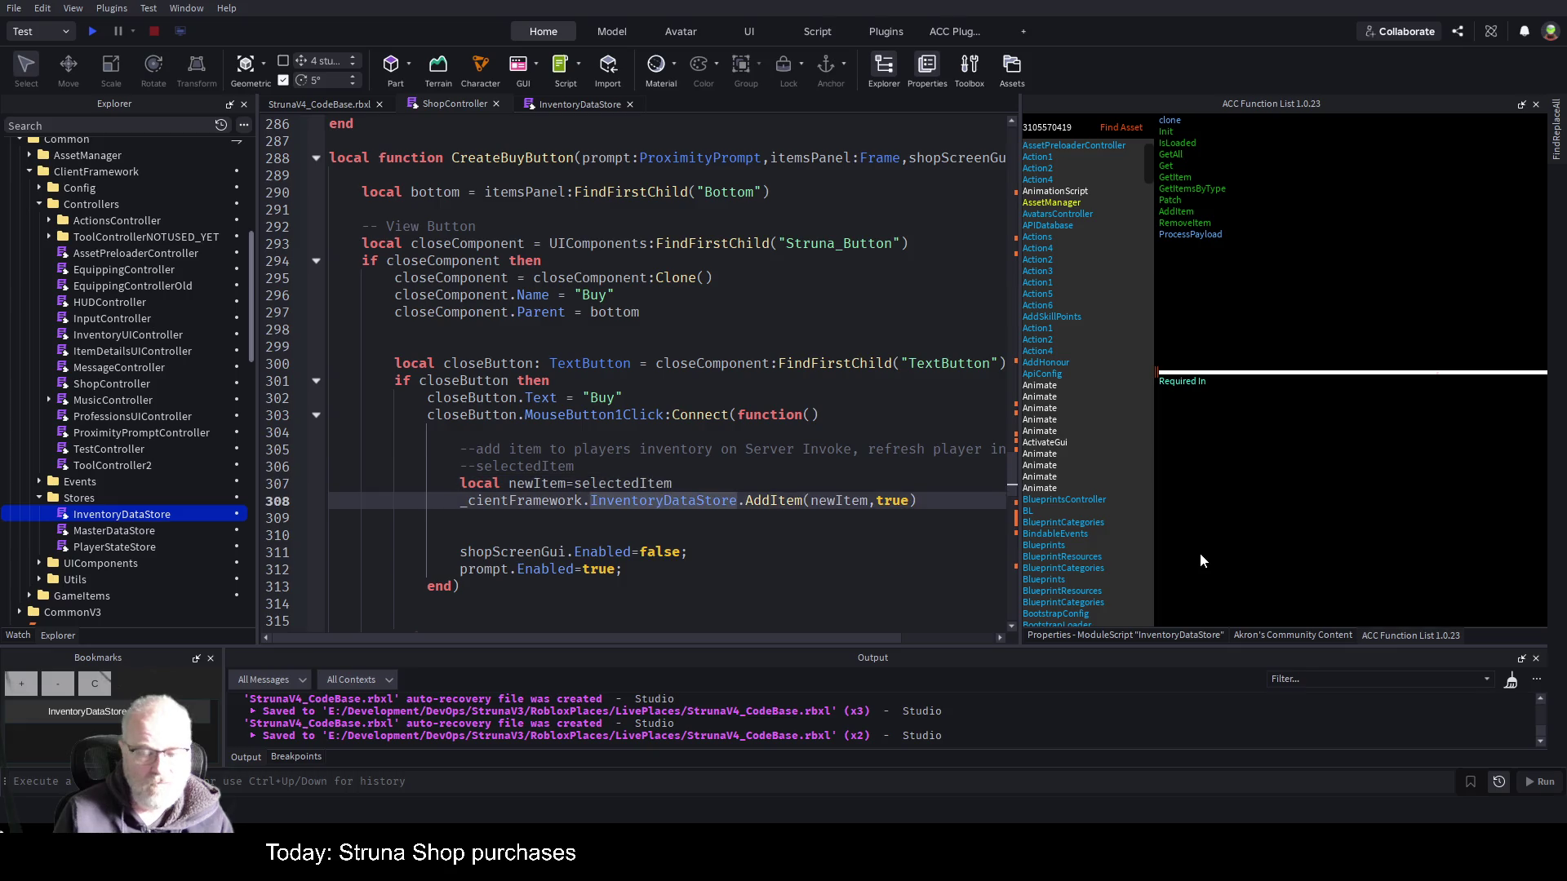
- Save, set a breakpoint on the newItem line, and start a playtest
key("ctrl+s")
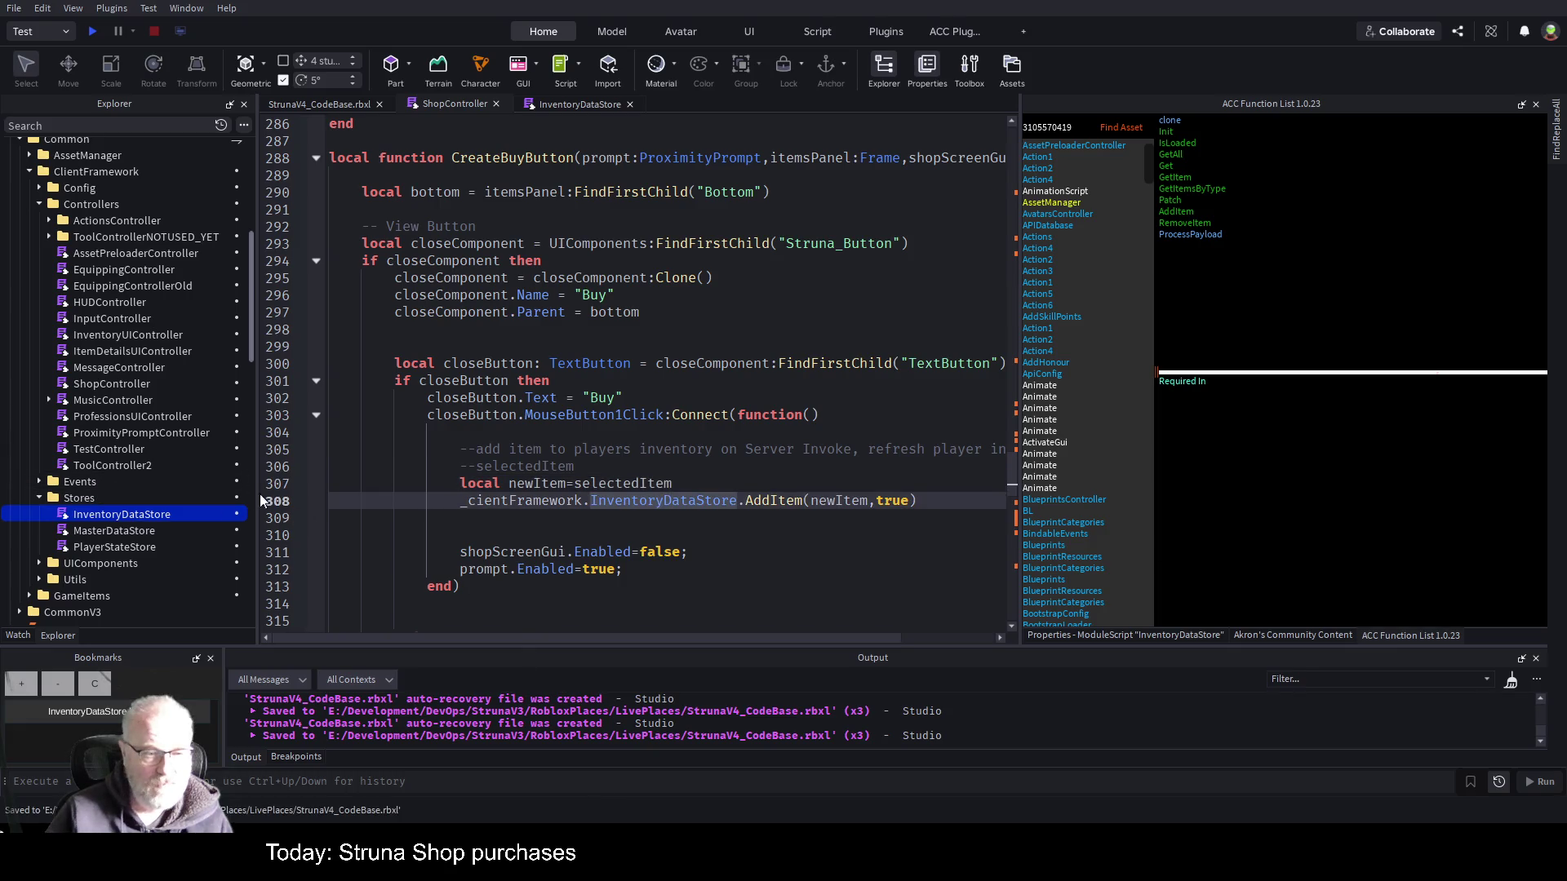
left_click(299, 484)
left_click(92, 31)
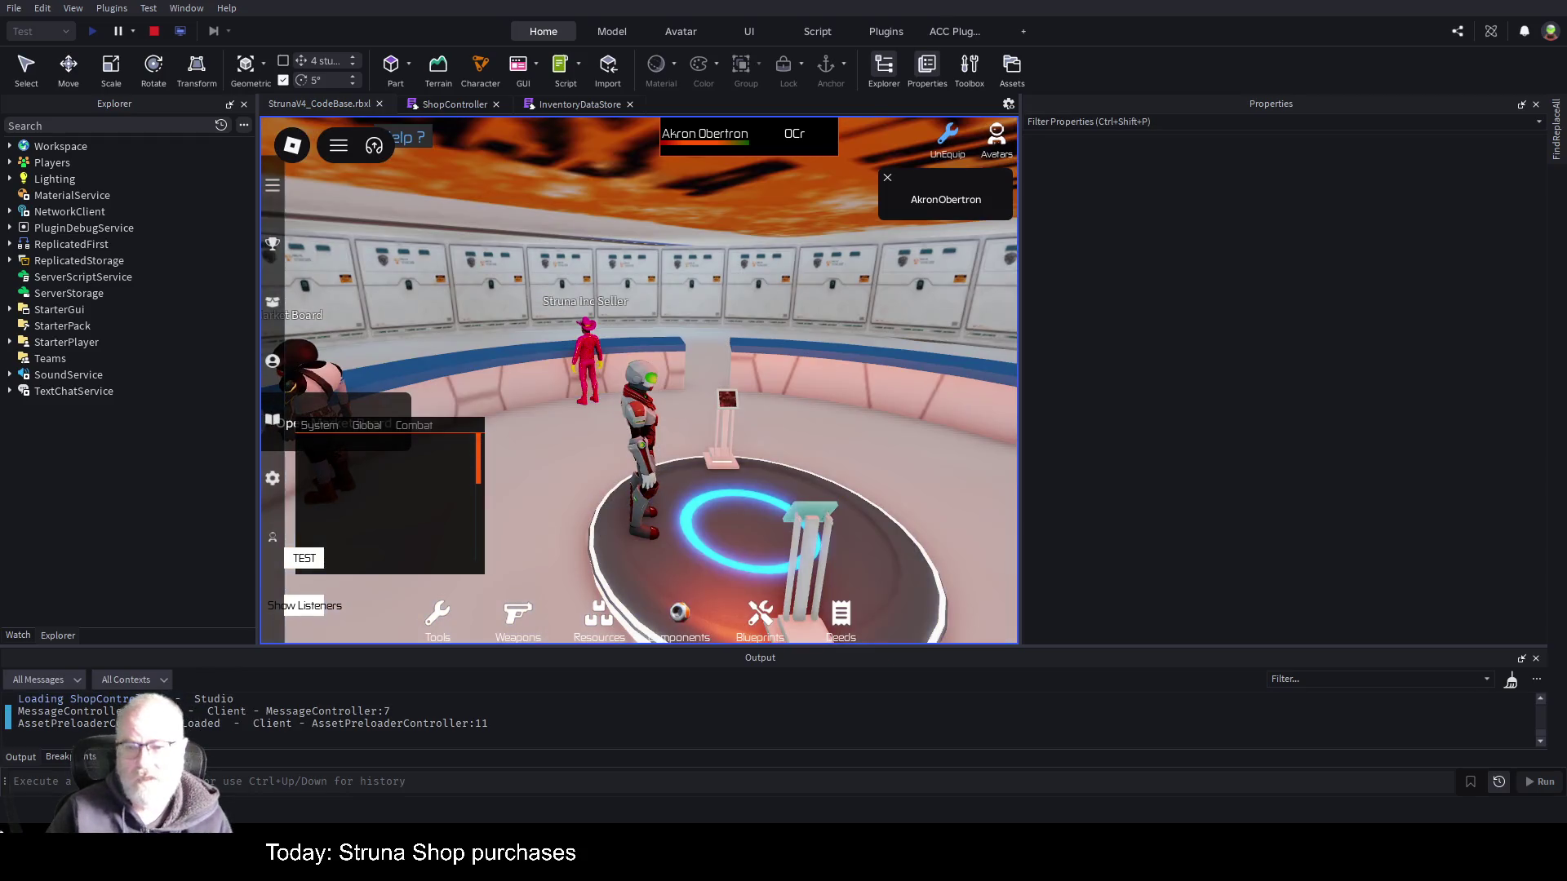
- Widen the game view and walk the character along the walkway to the circular platform's outer edge
left_click_drag(1020, 349, 1332, 350)
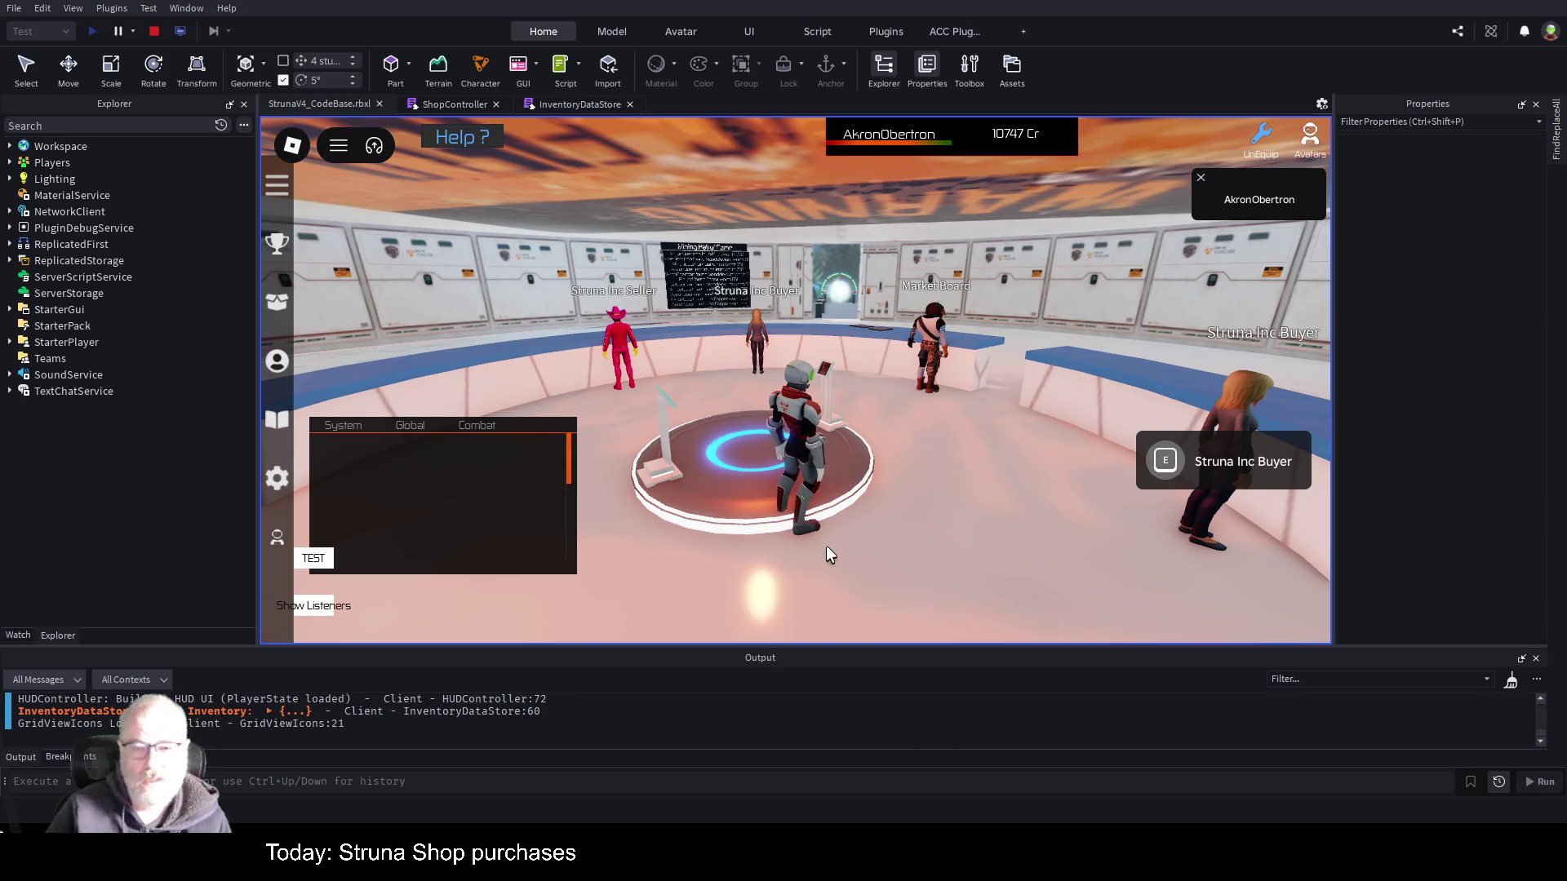
key("w")
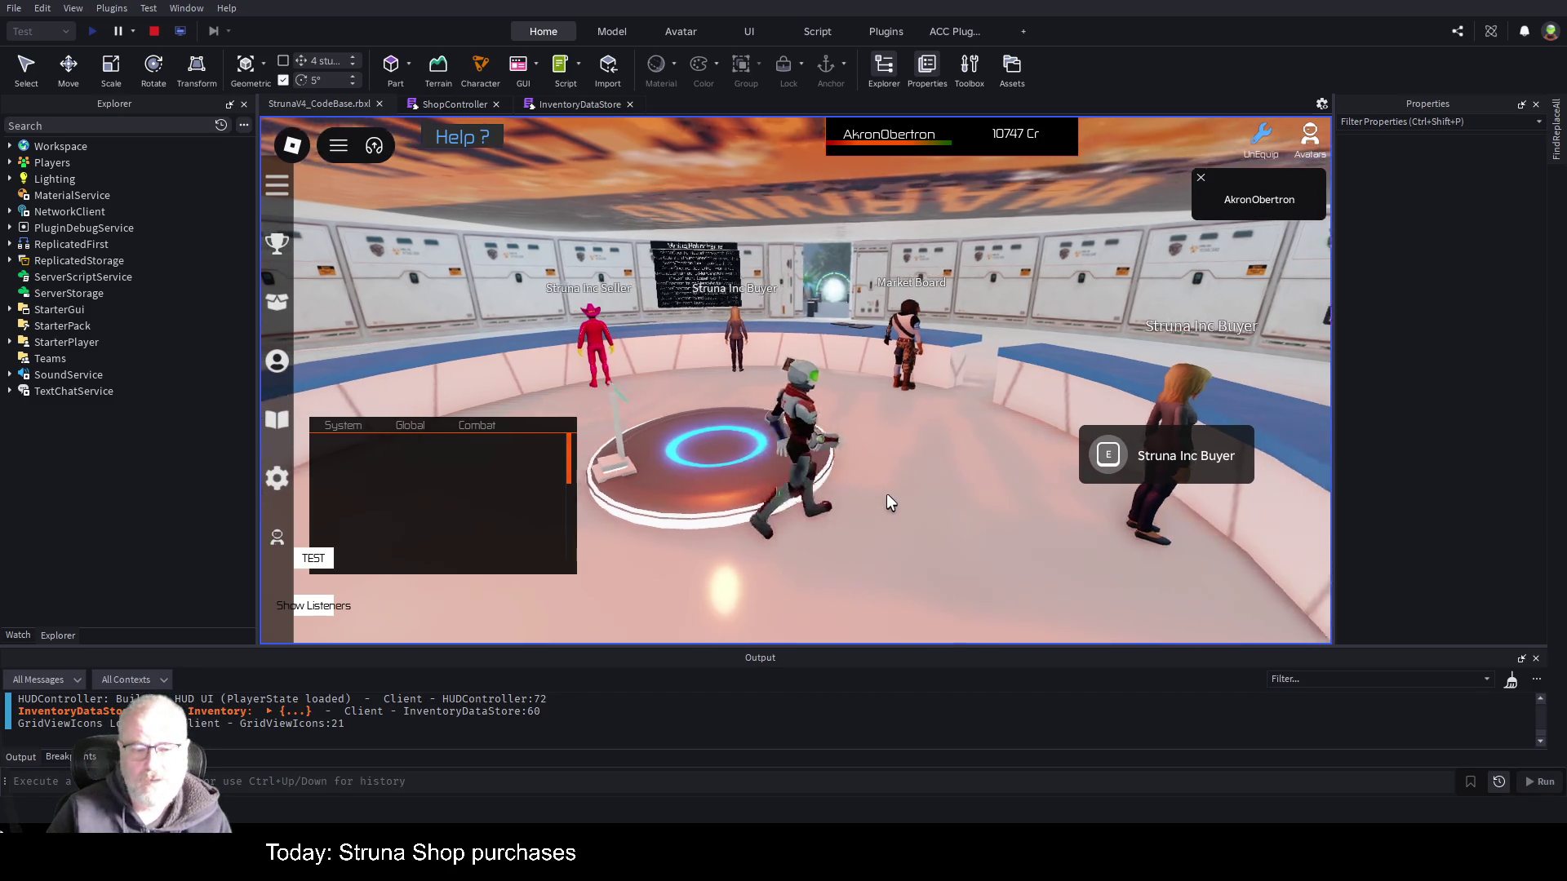
key("a")
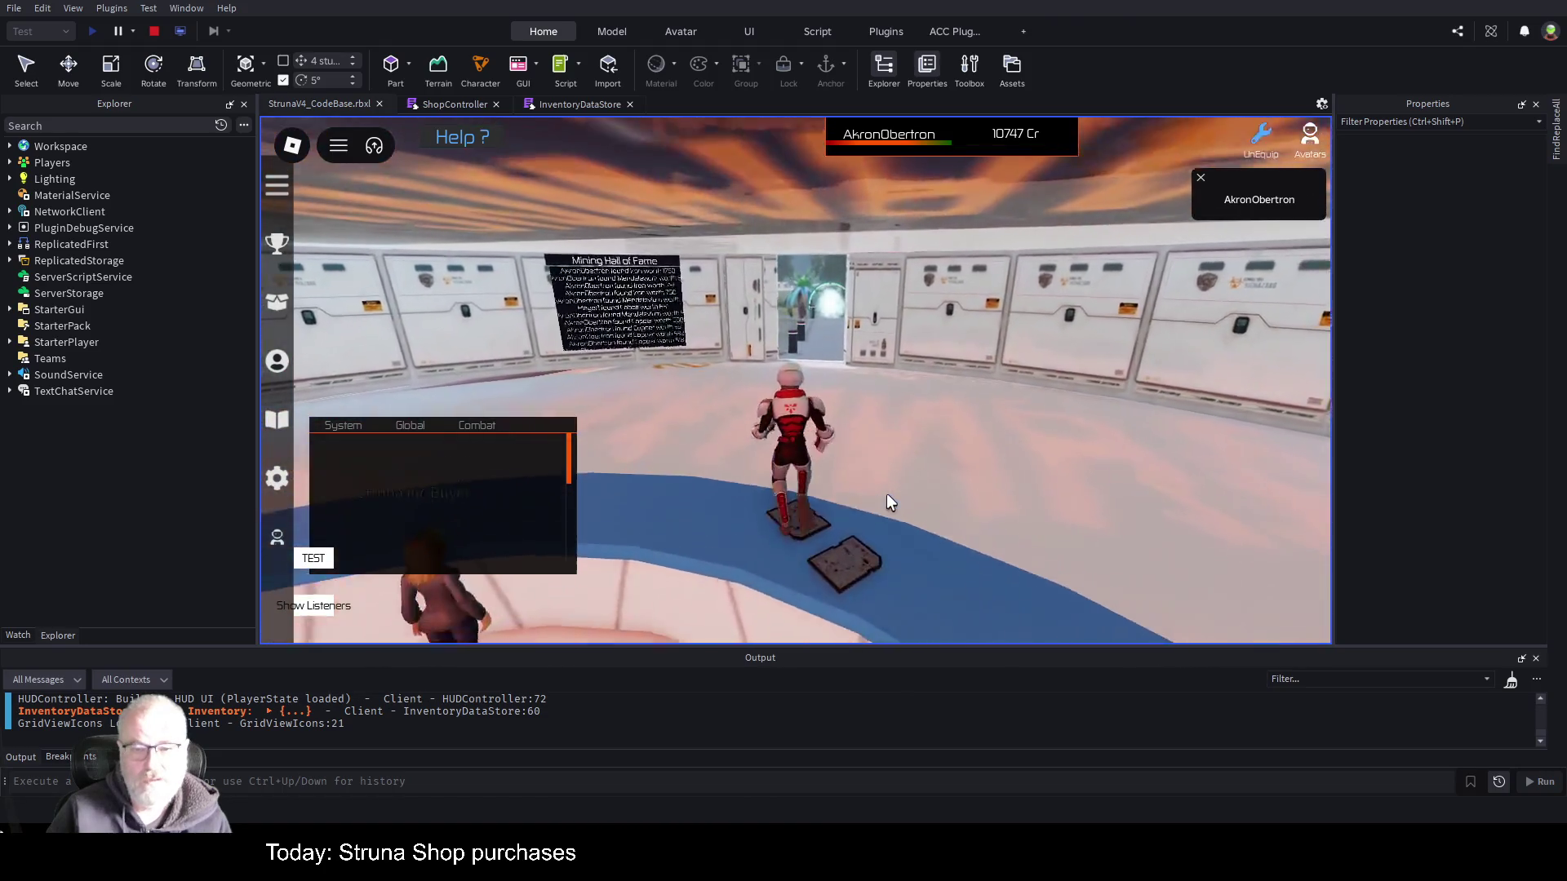
key("space")
key("w")
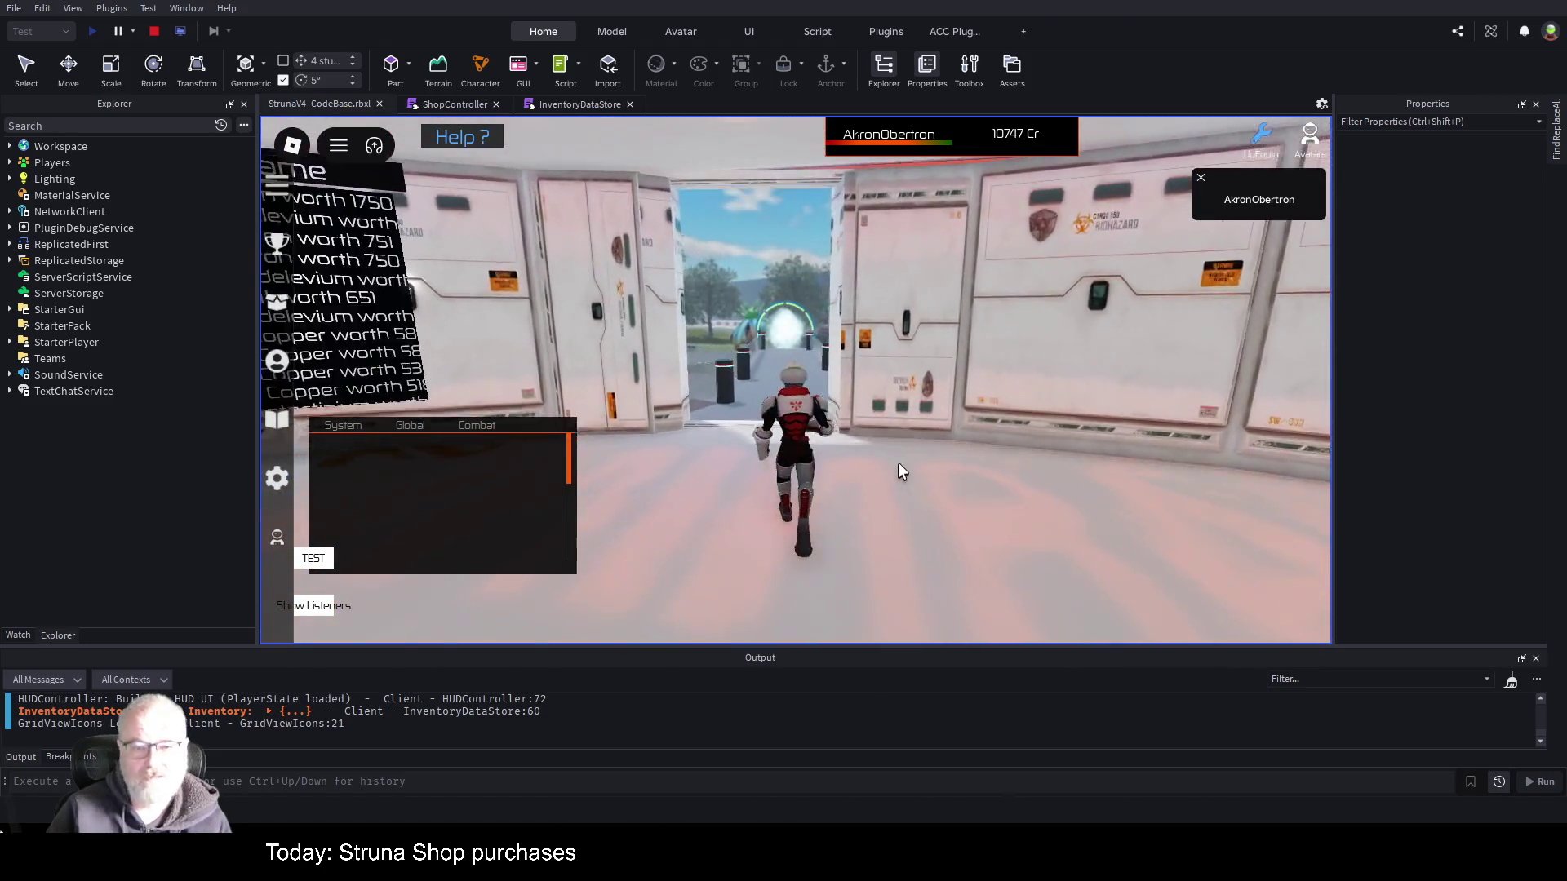
key("w")
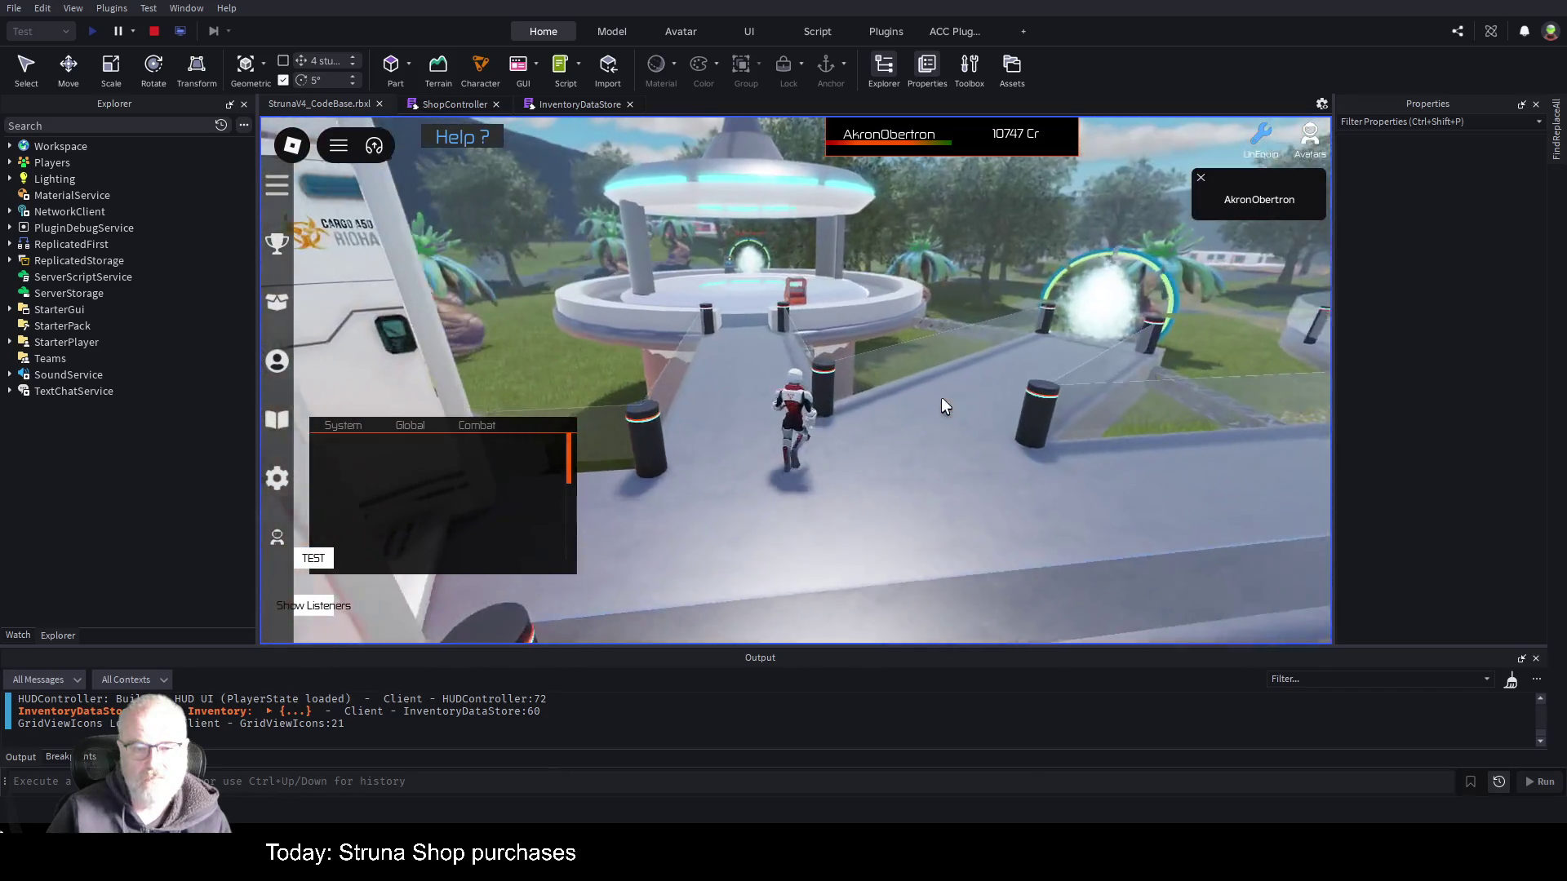
key("w")
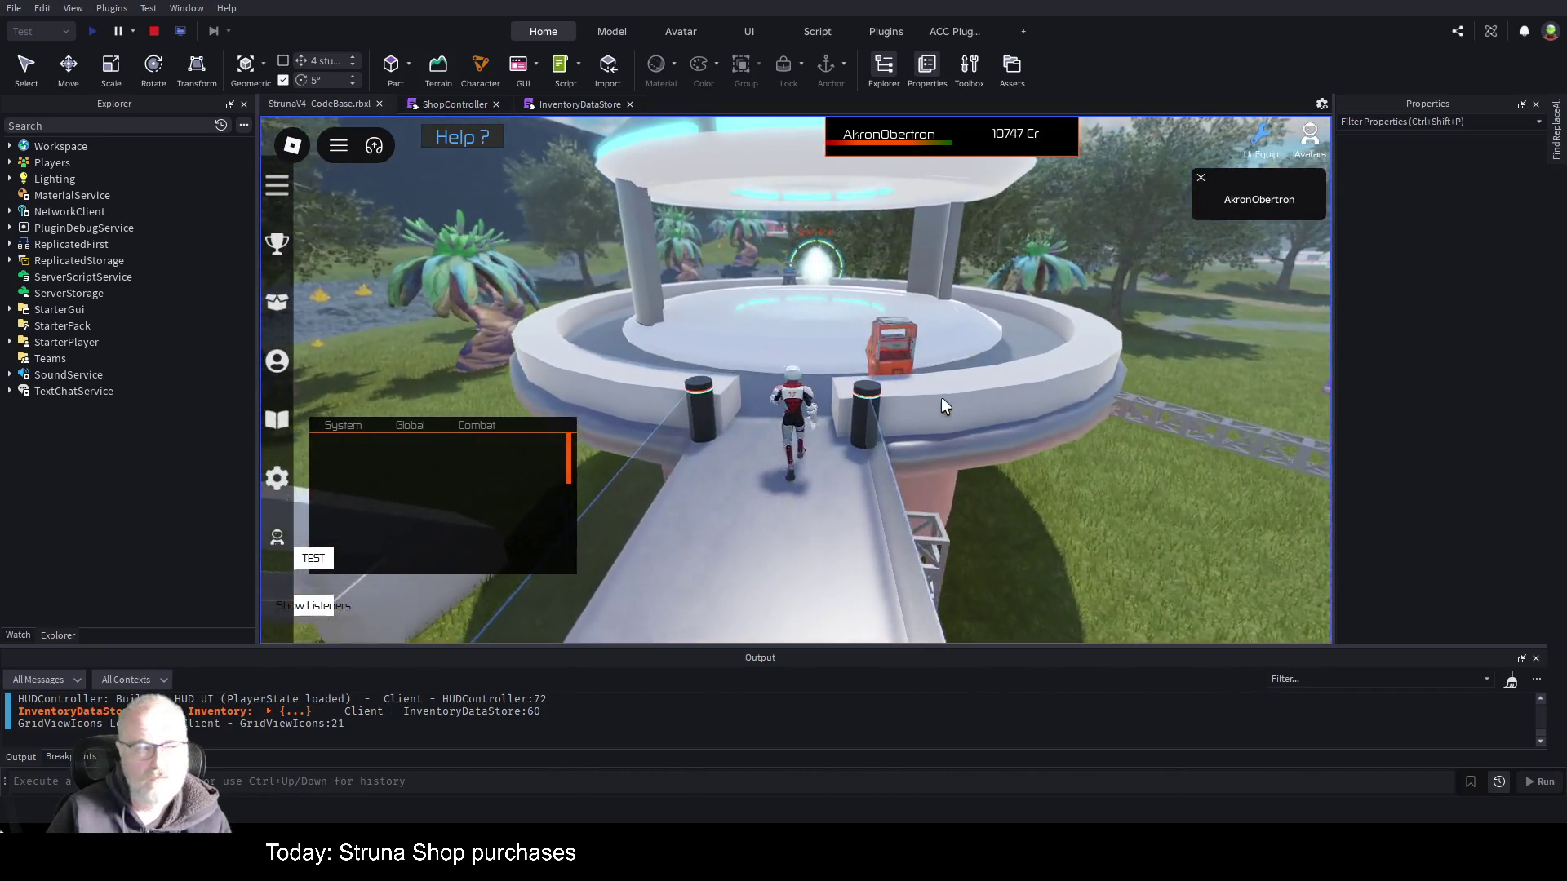
key("w")
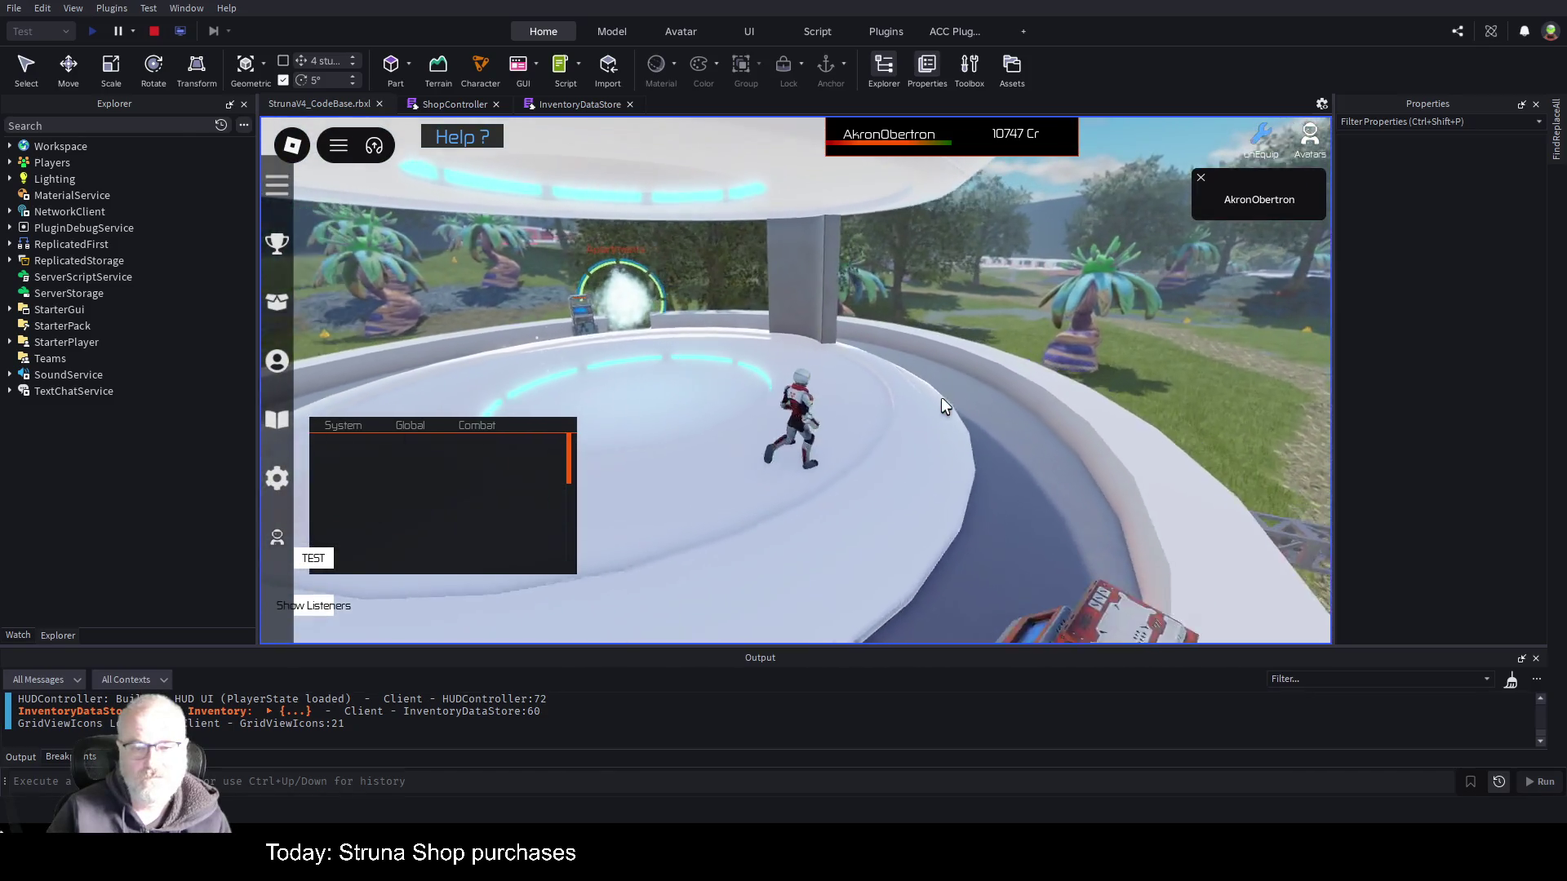
key("w")
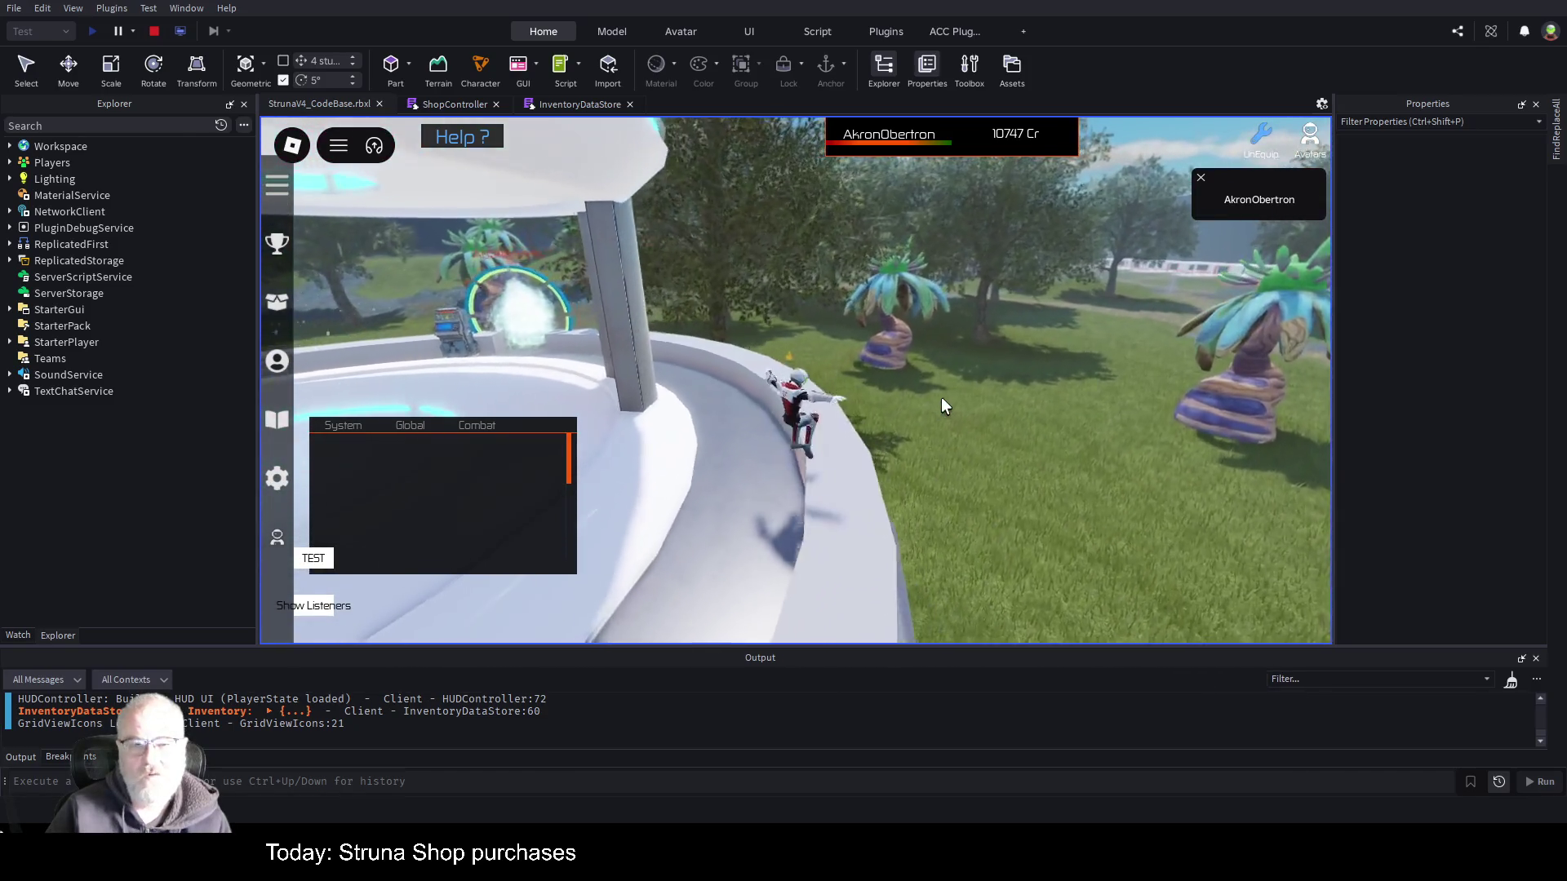
- Equip the OOF001 tool from the Tools inventory and use its ability on the grass
key("i")
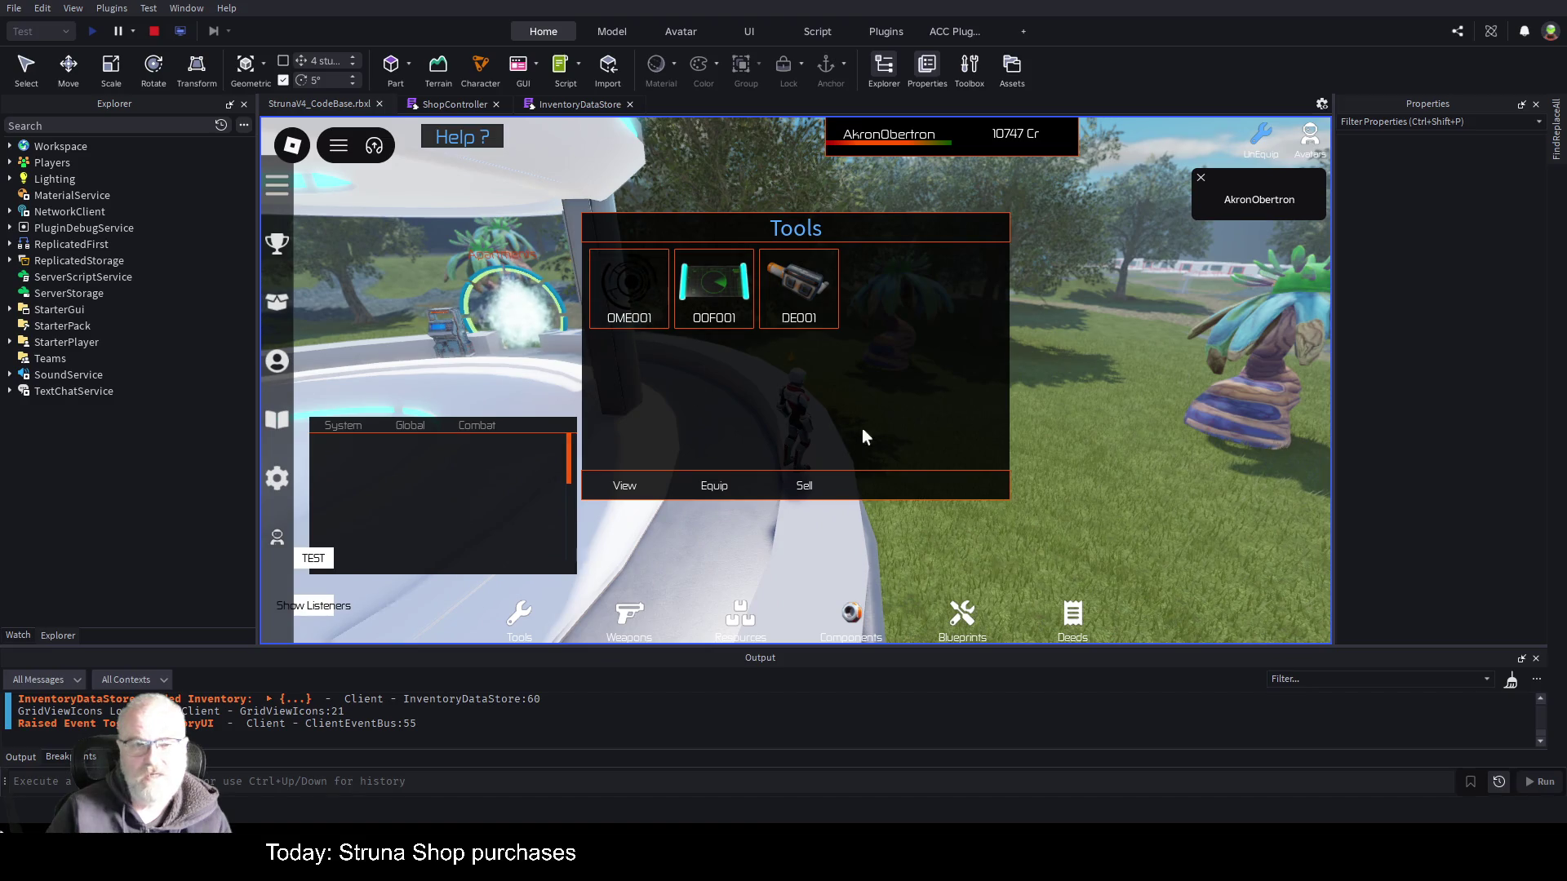
left_click(713, 286)
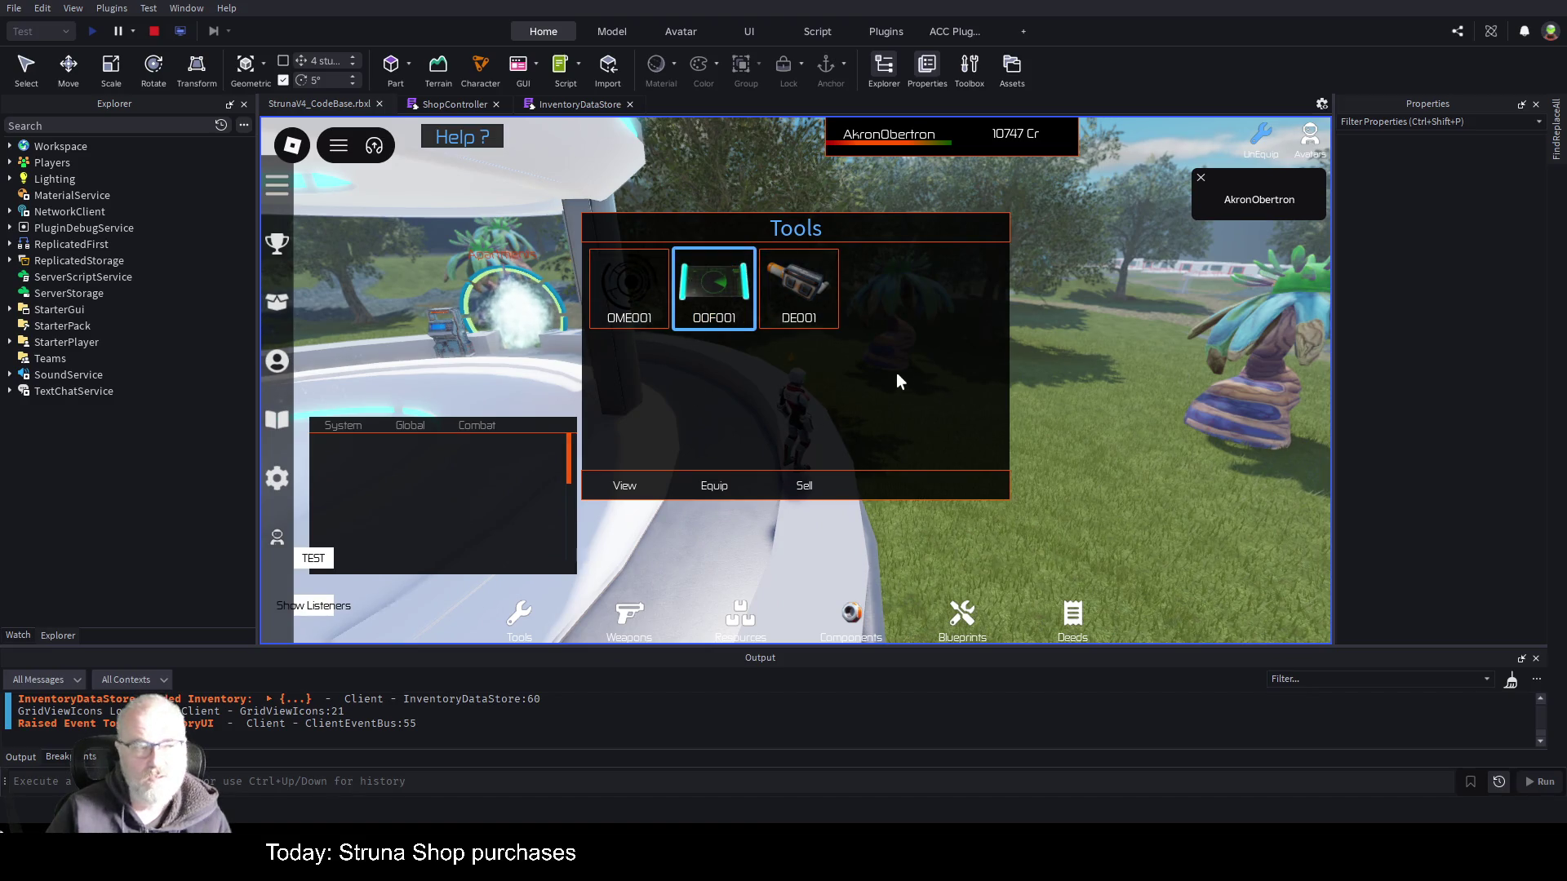
left_click(714, 486)
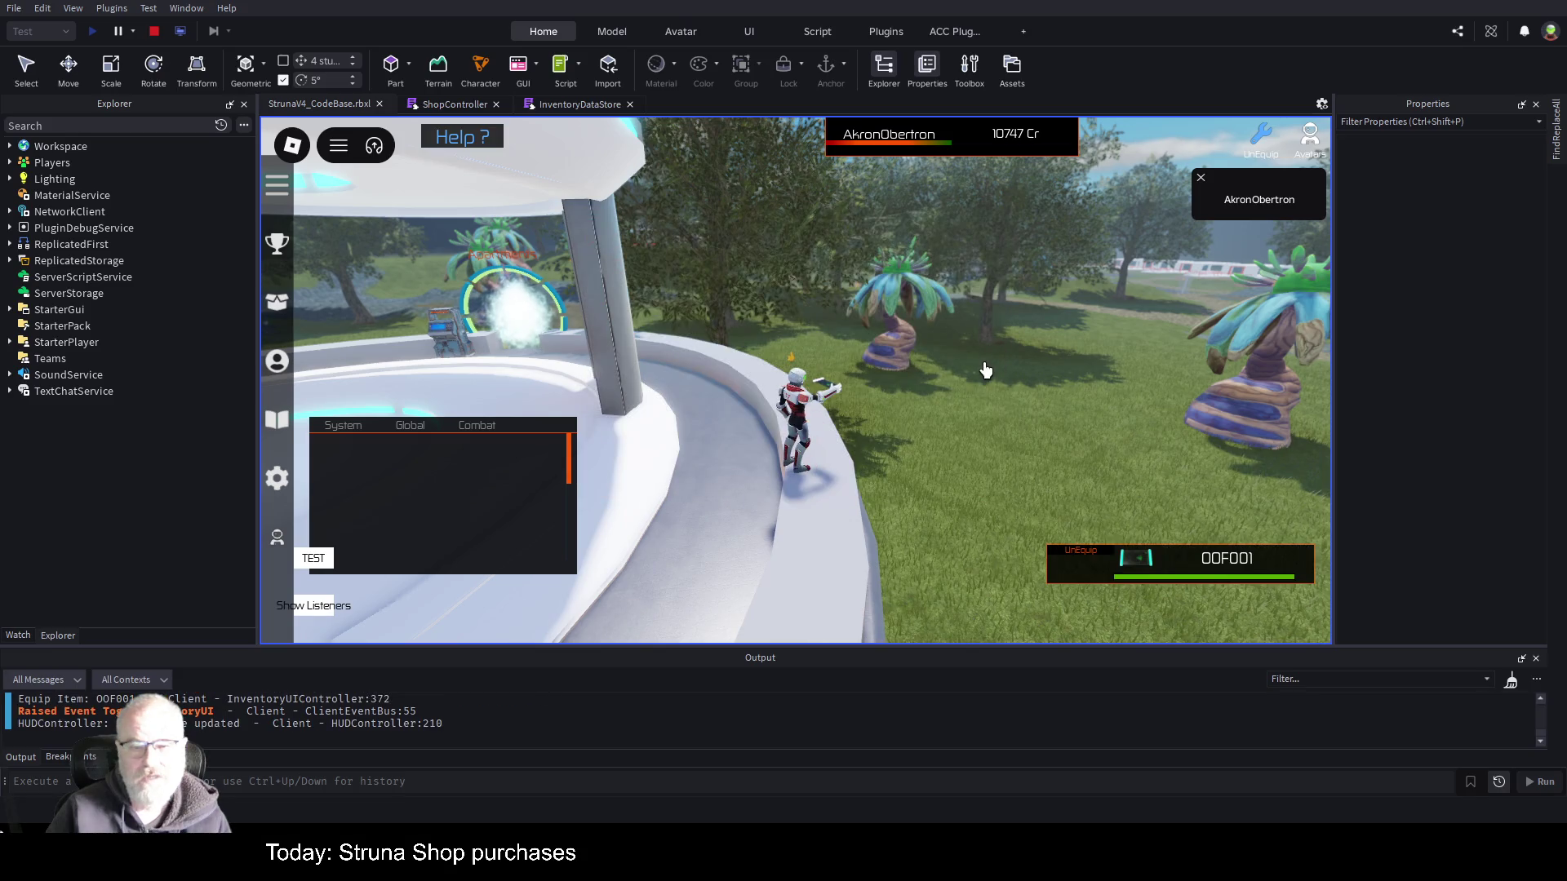
key("d")
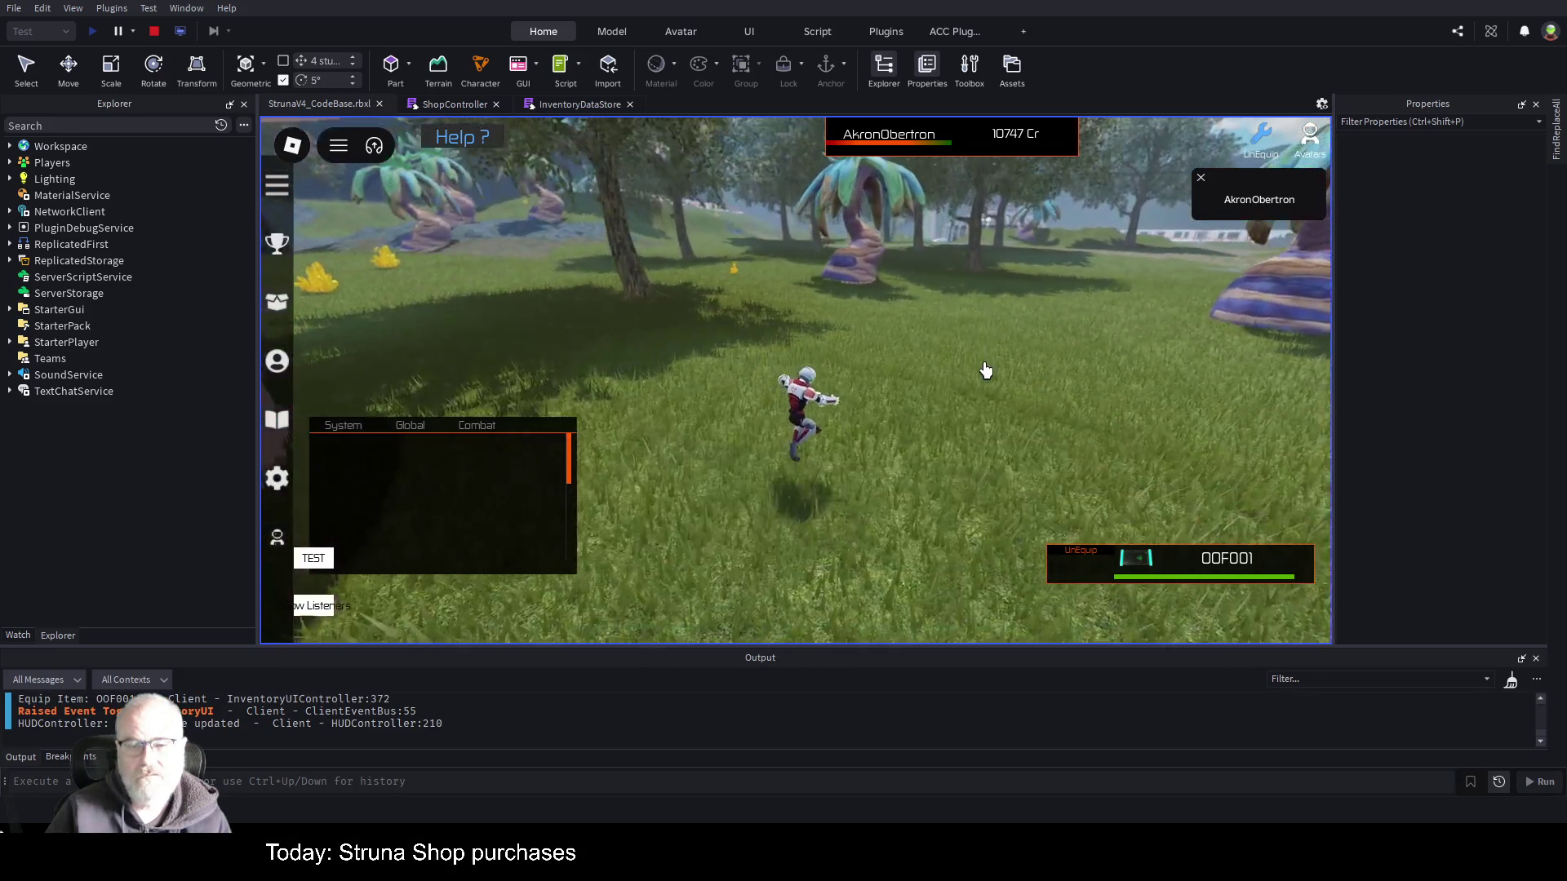
left_click(1015, 422)
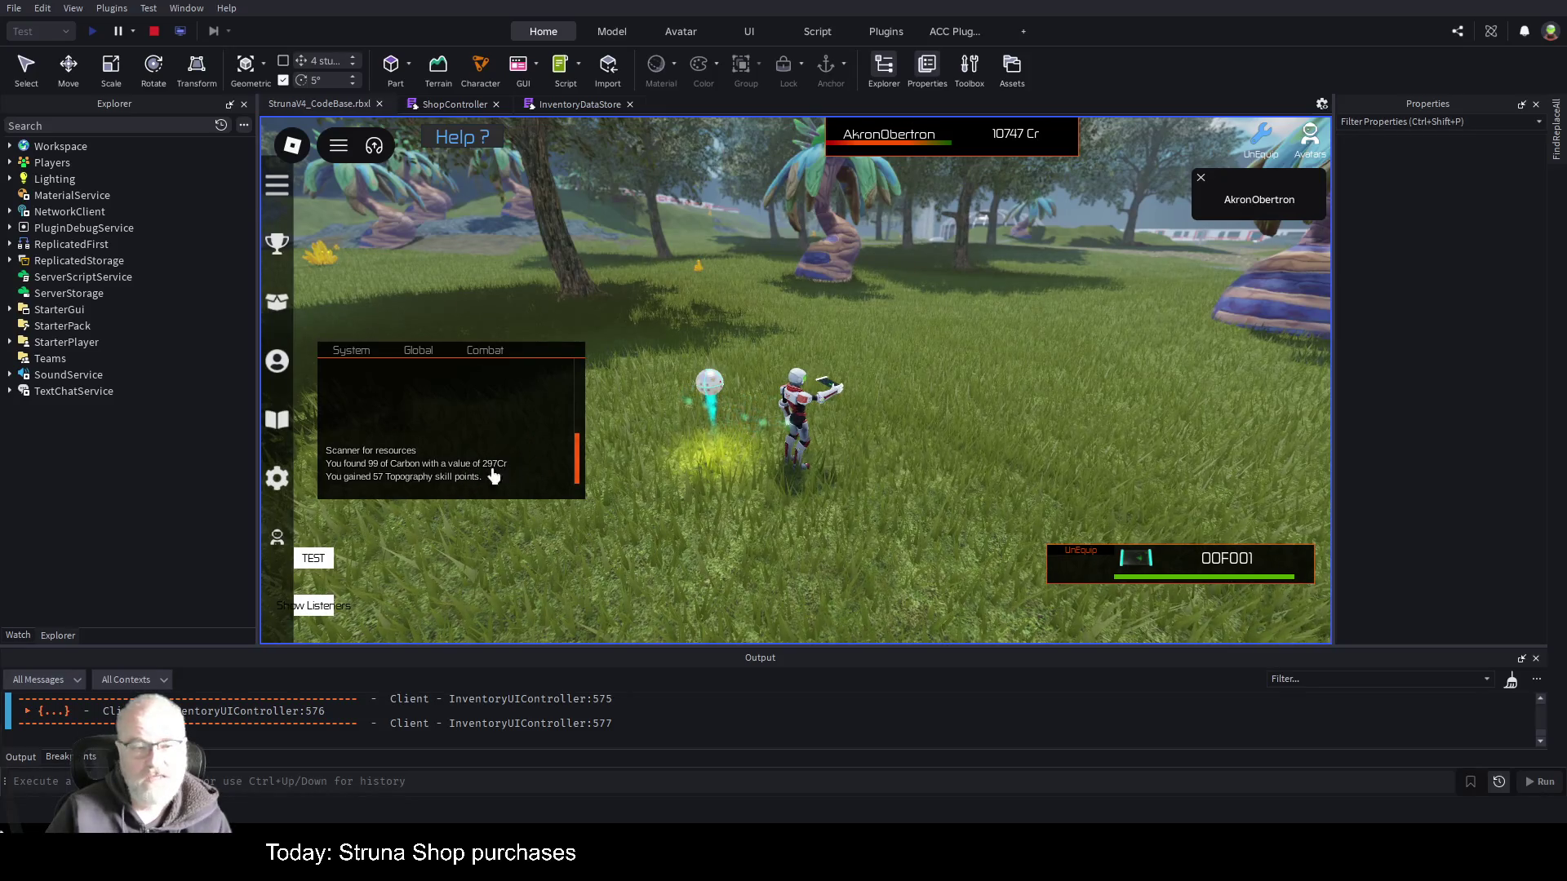
- Open and close the professions levels and points list
key("i")
key("i")
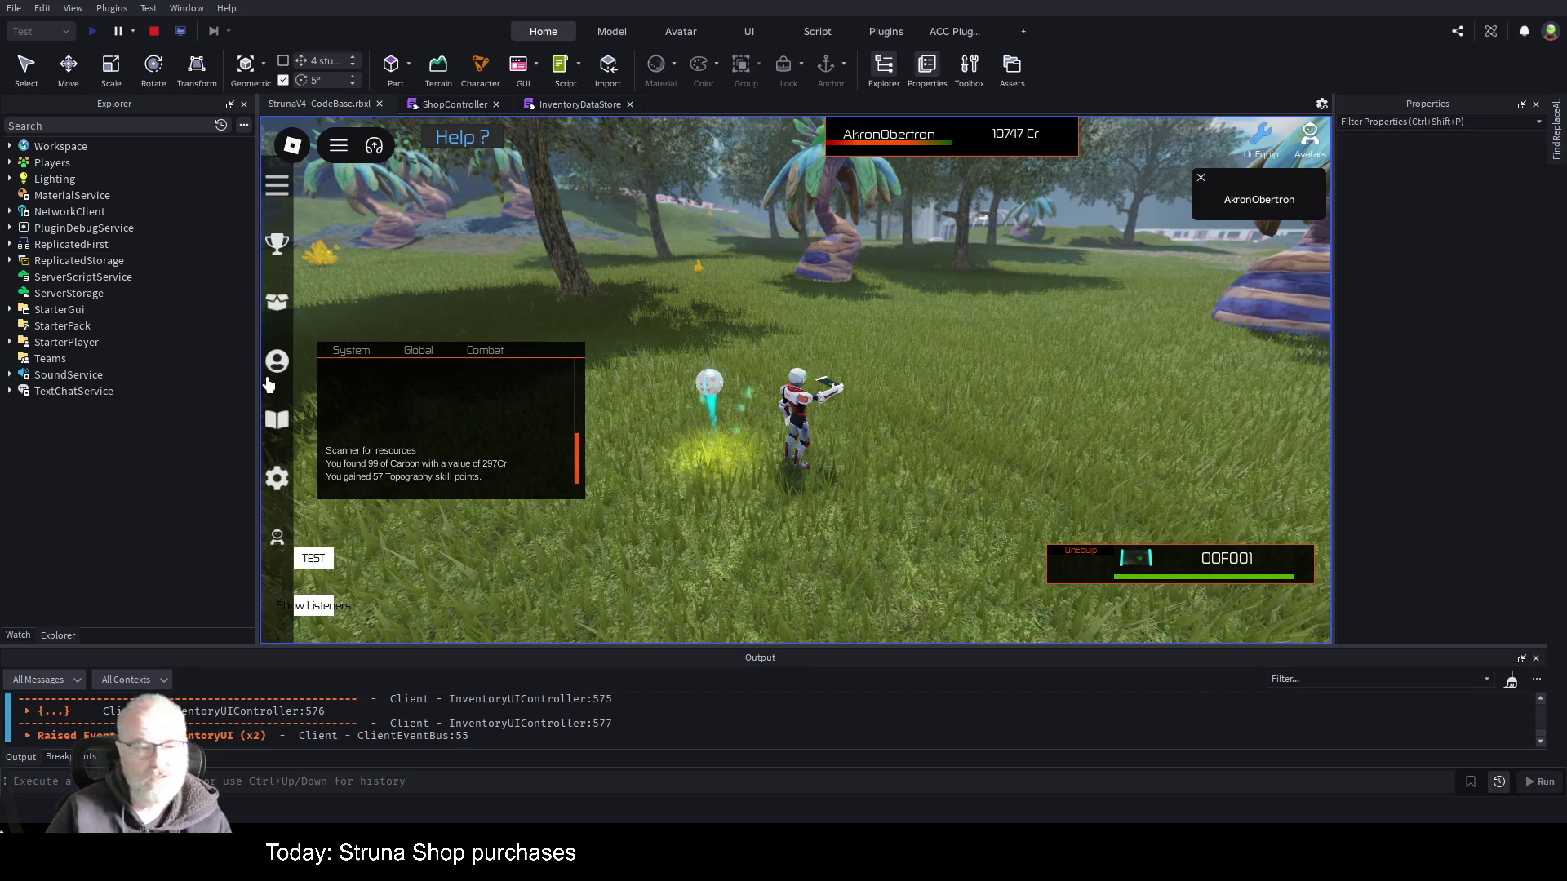
left_click(271, 371)
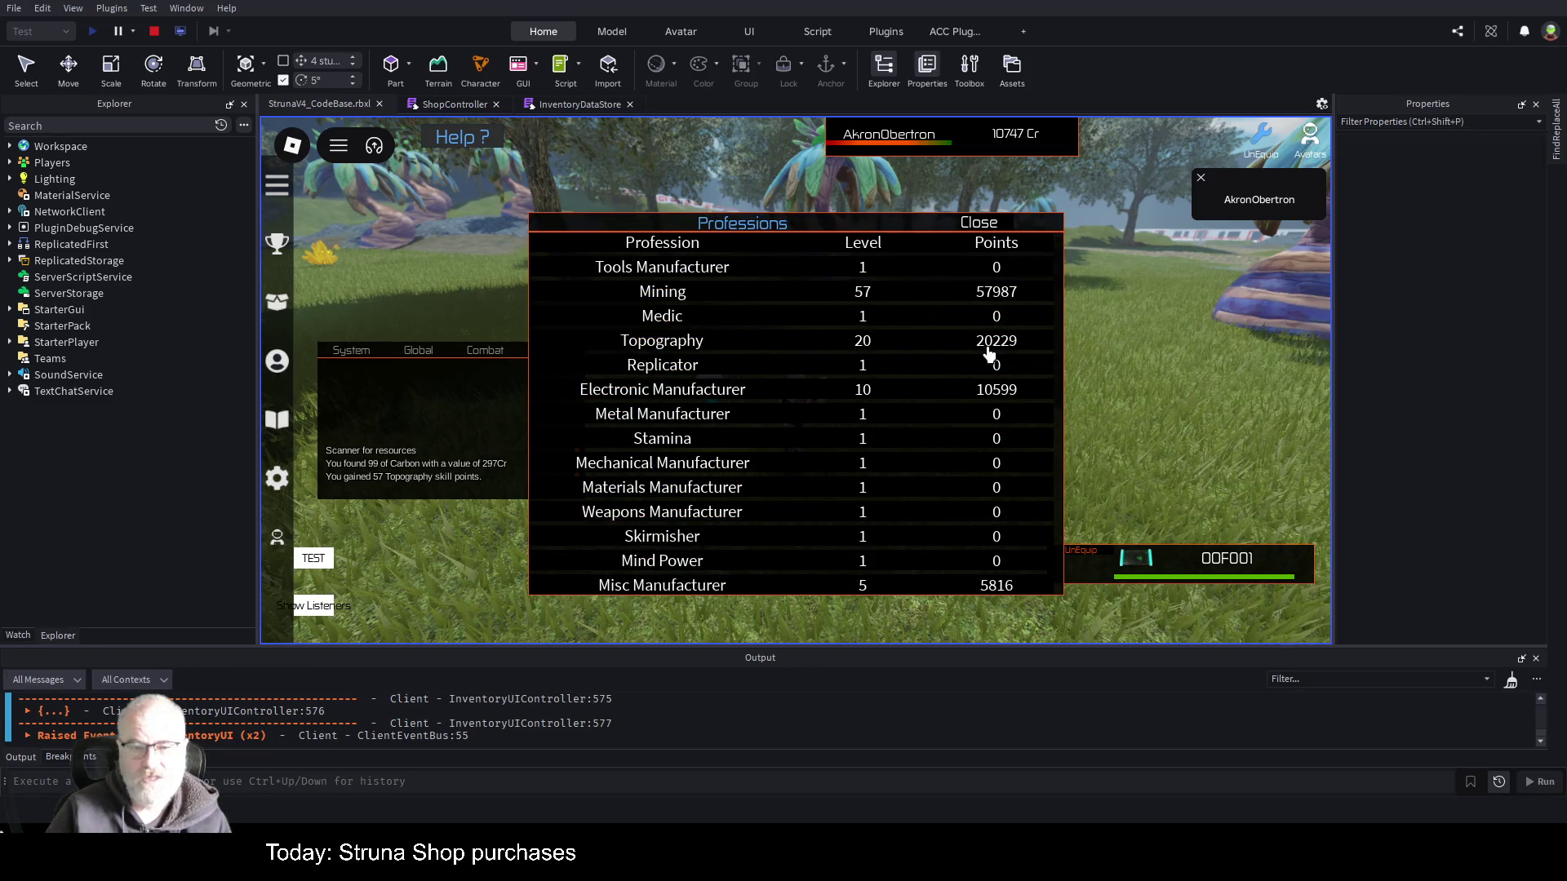
left_click(979, 223)
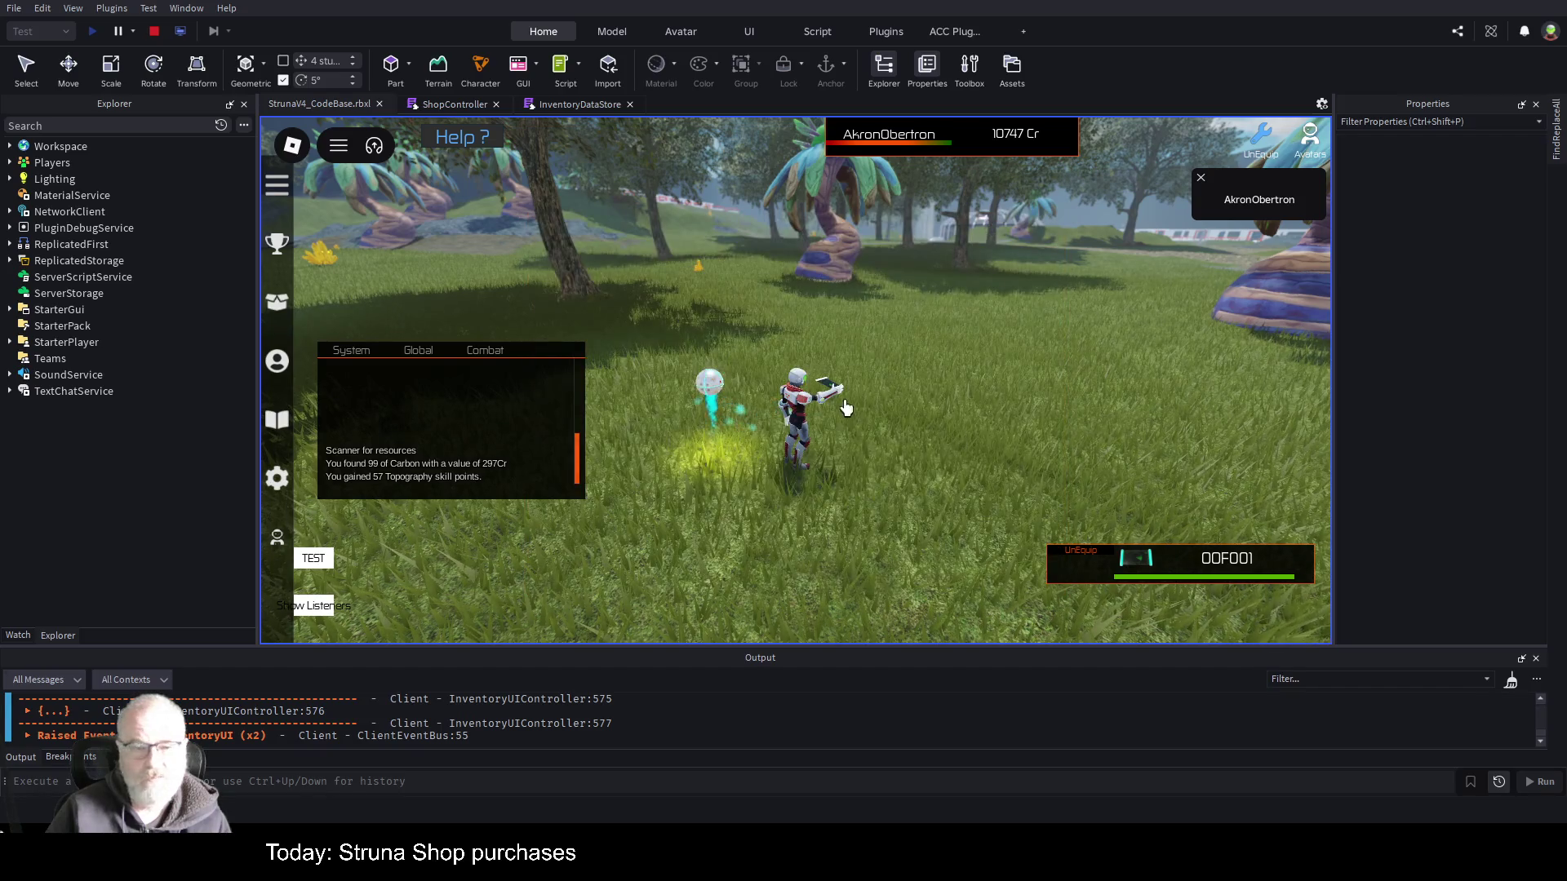
- View the OOF001 tool's stats, then close the stats panel and the Tools inventory
key("a")
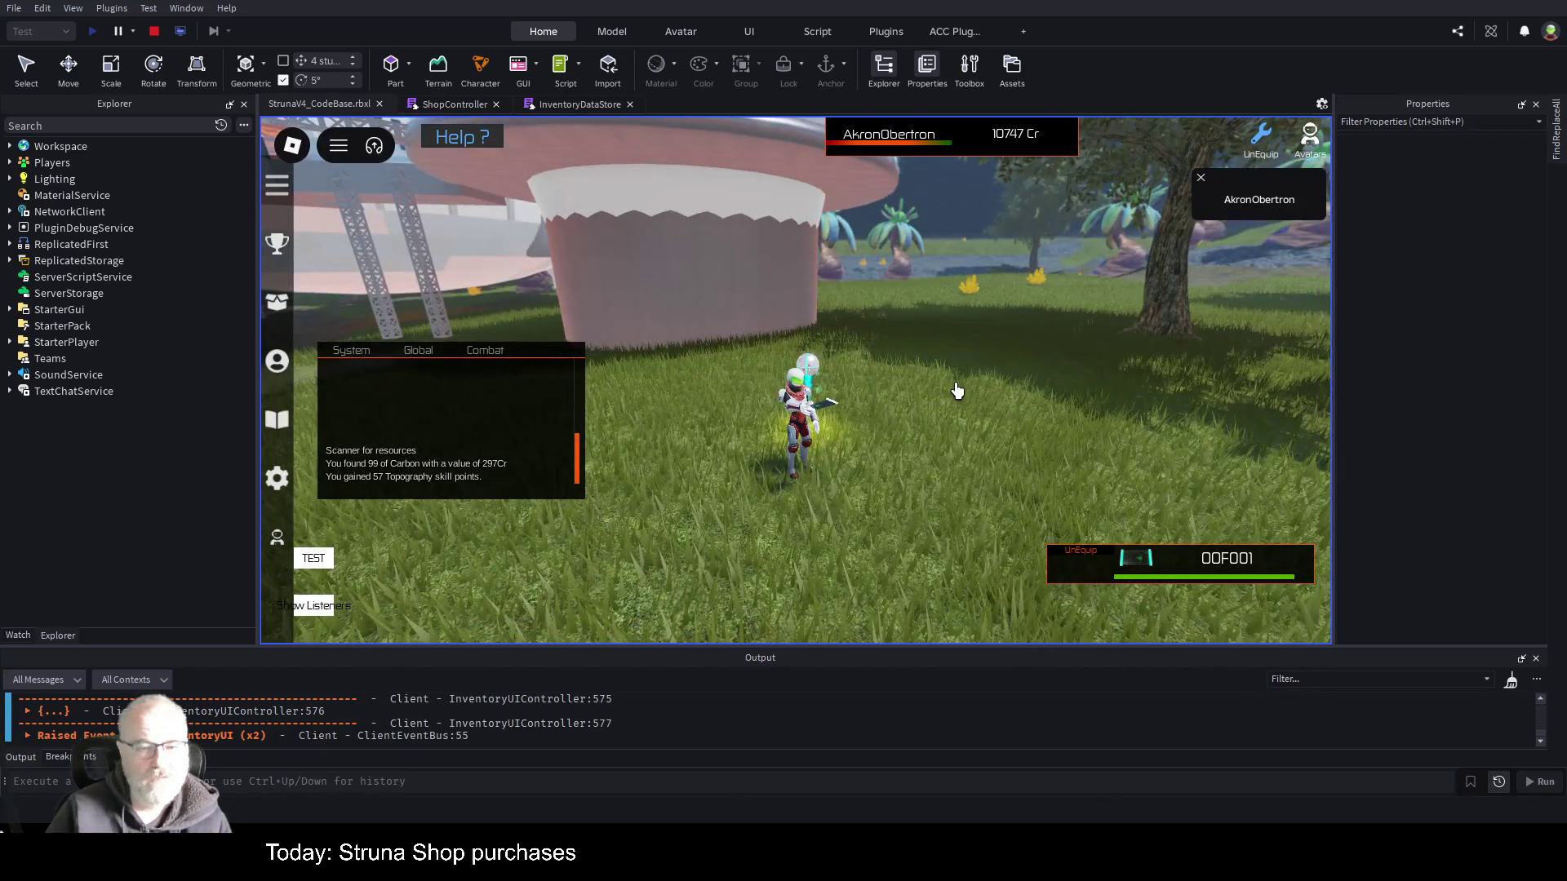
key("i")
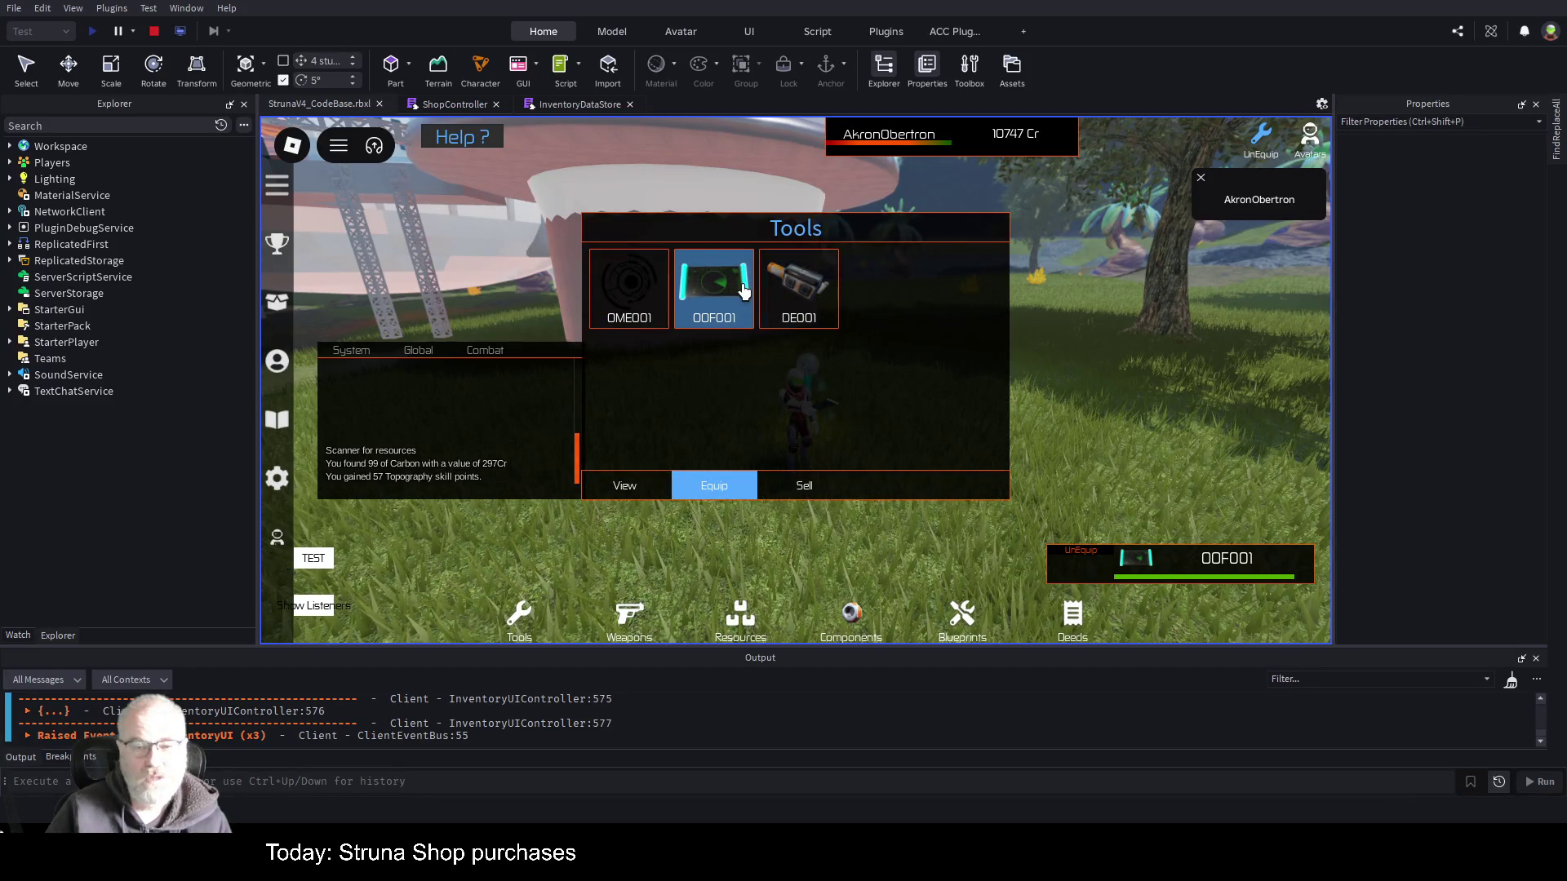
left_click(741, 291)
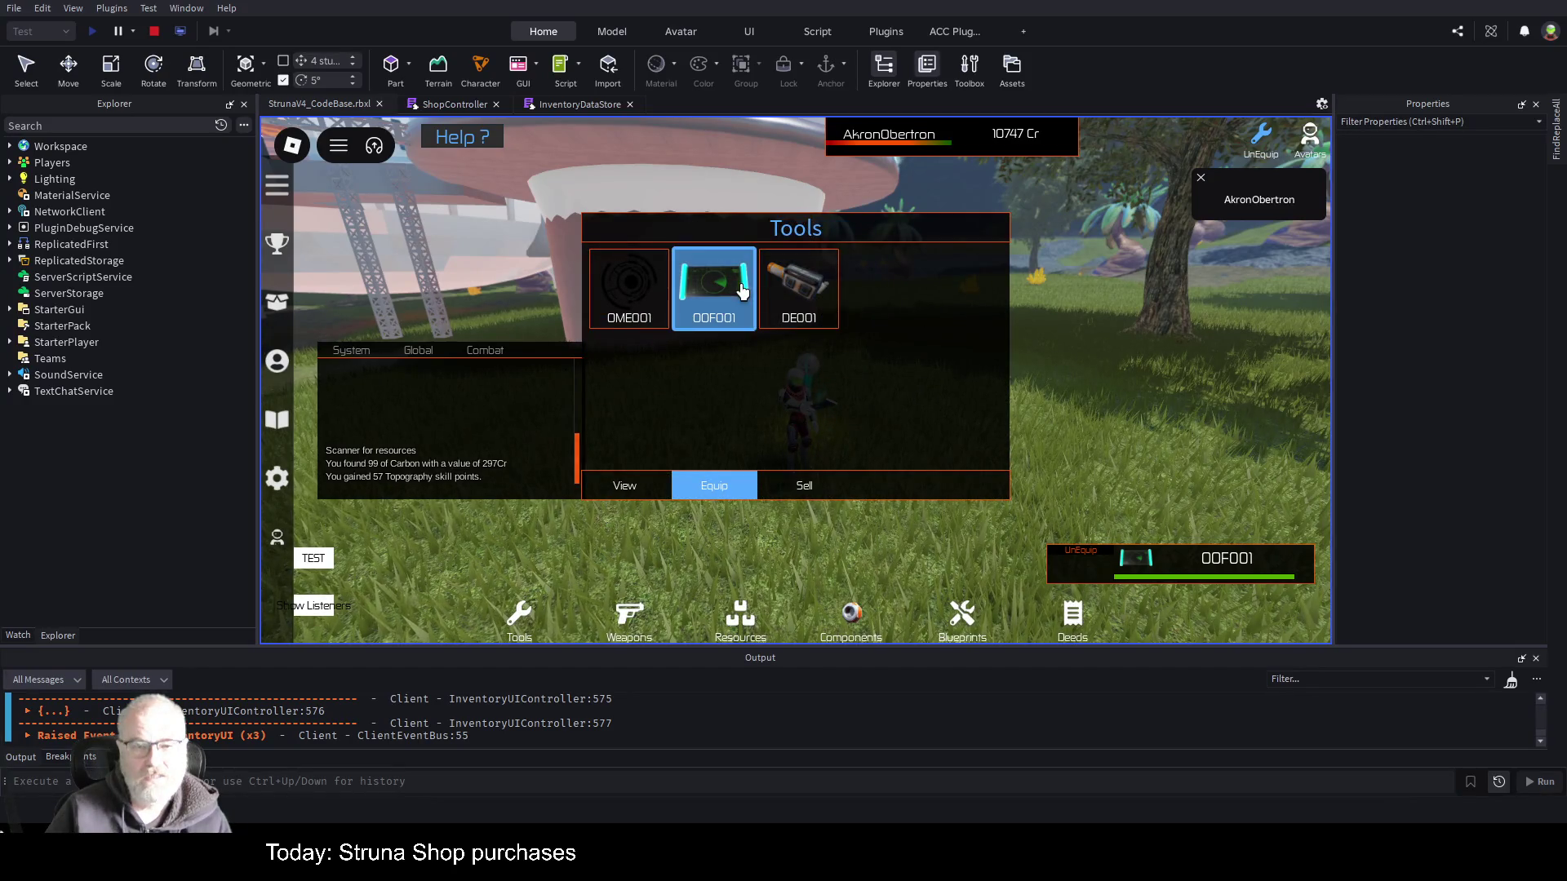
left_click(636, 493)
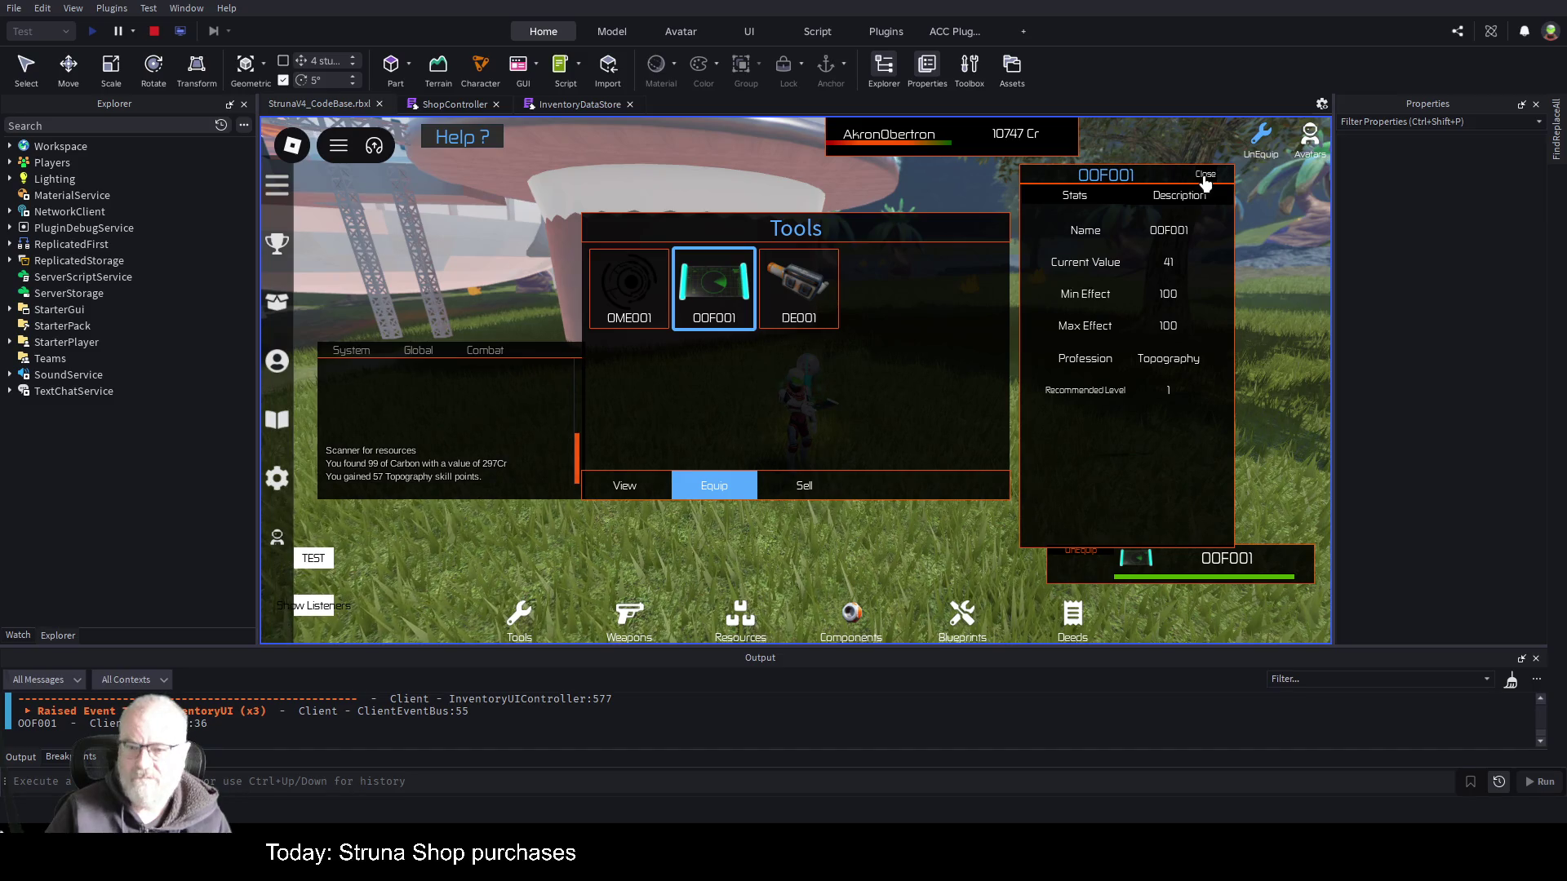
left_click(1205, 179)
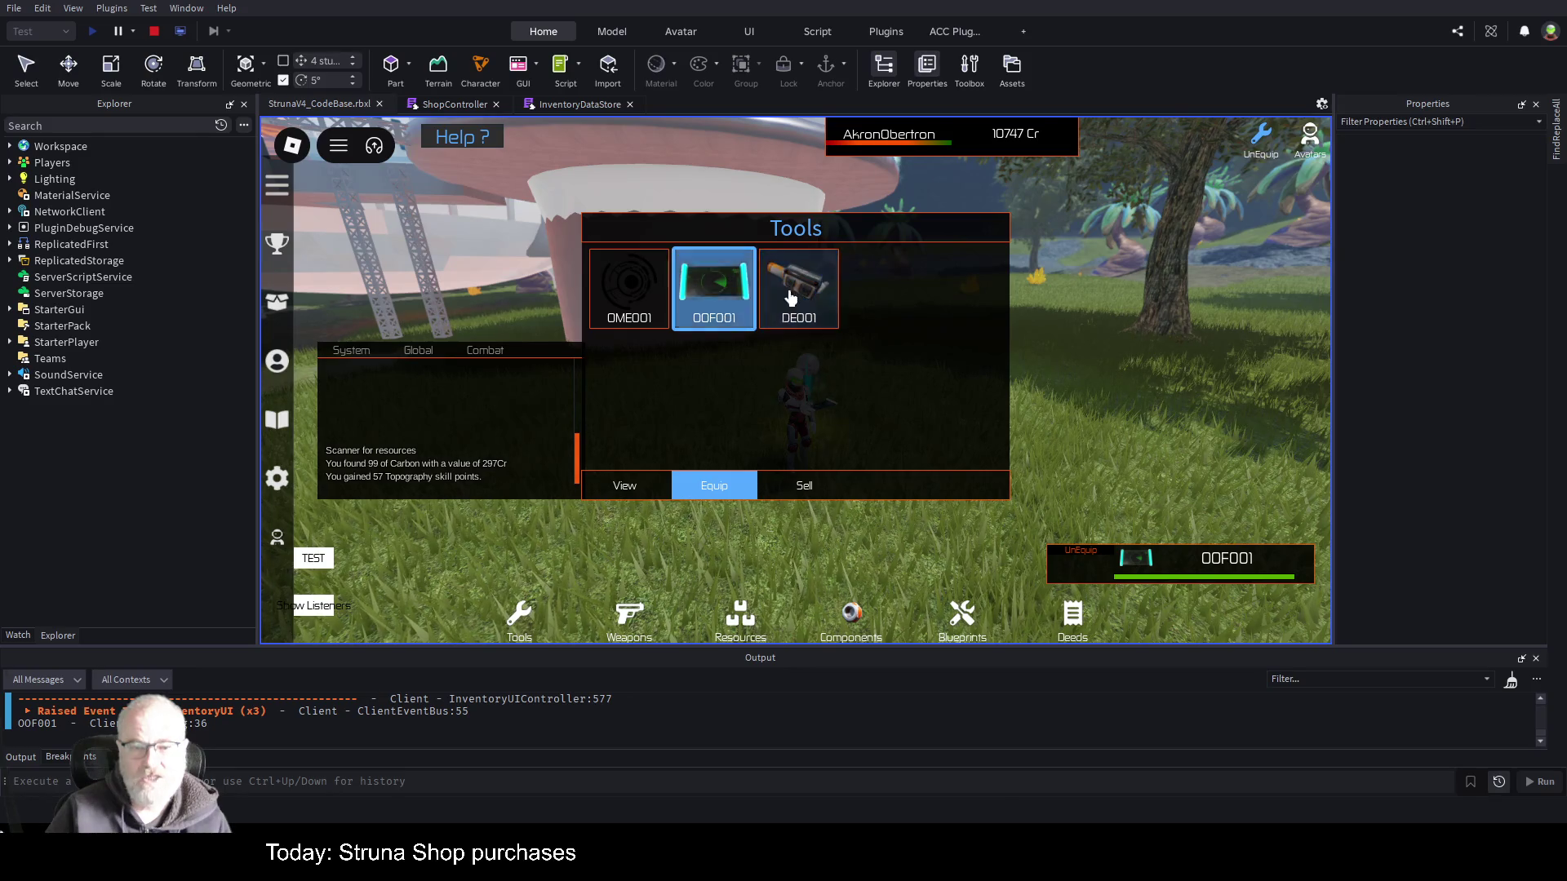
left_click(905, 383)
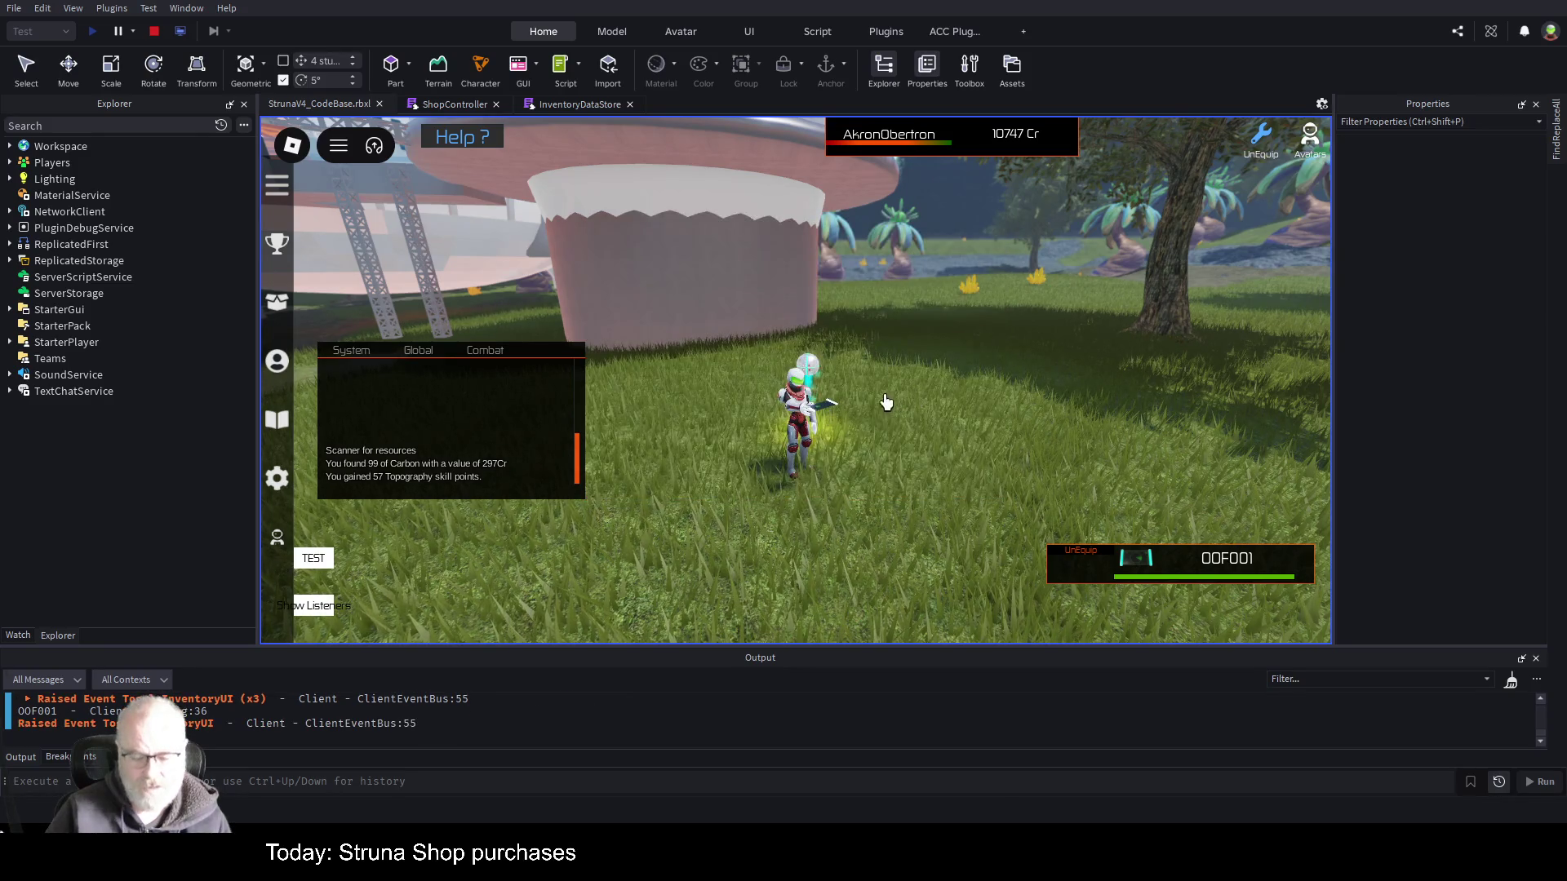
- Walk to the Struna Inc Shop, trigger it with E, enlarge Output, and follow the 'Bottom' error to line 266
key("w")
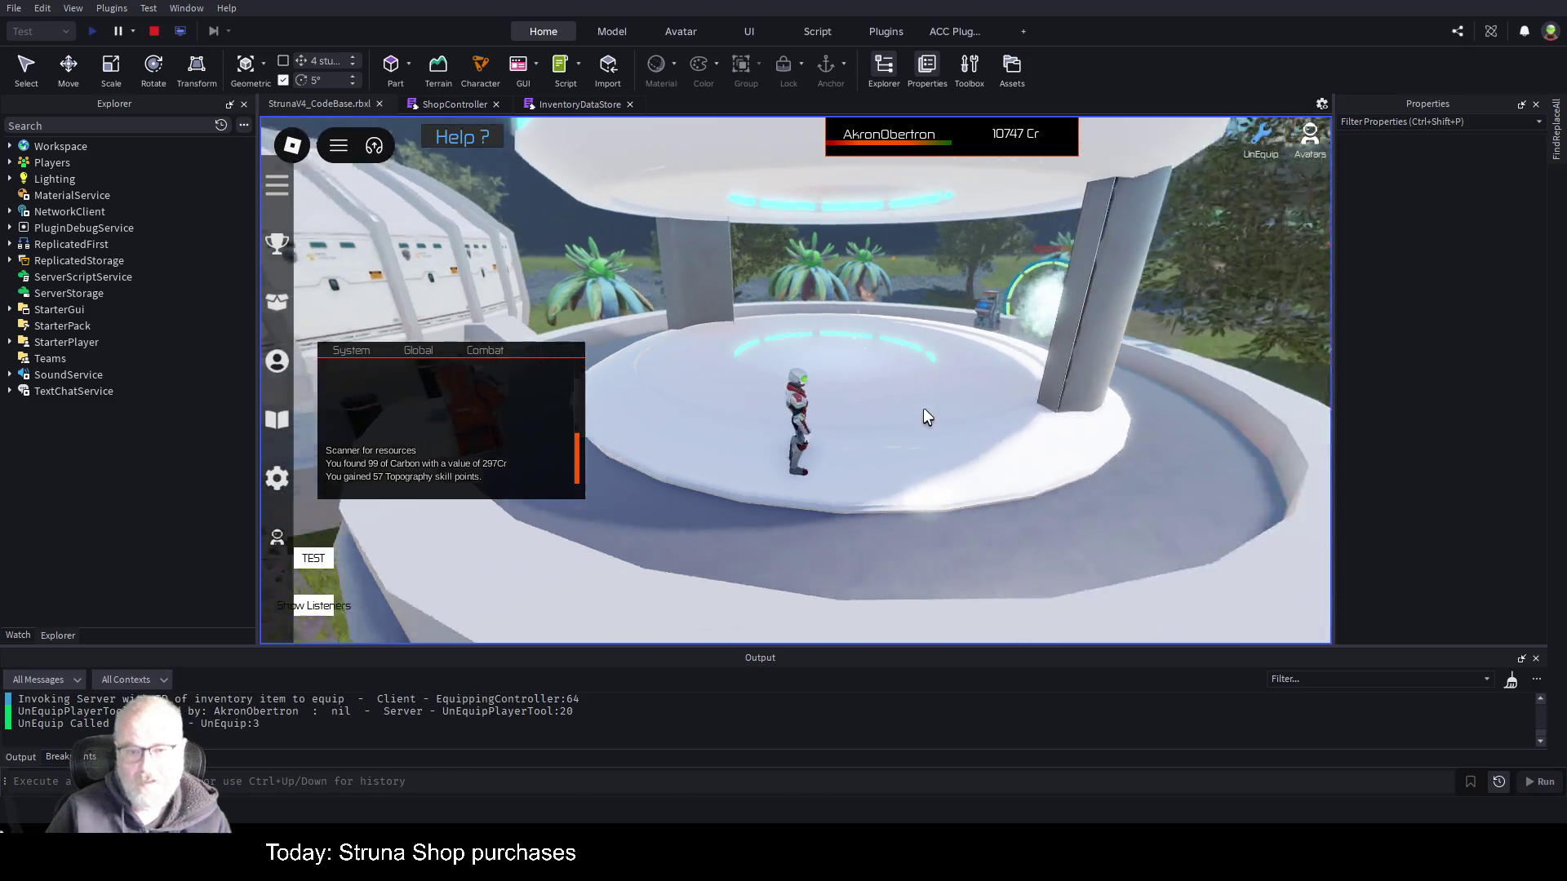
key("w")
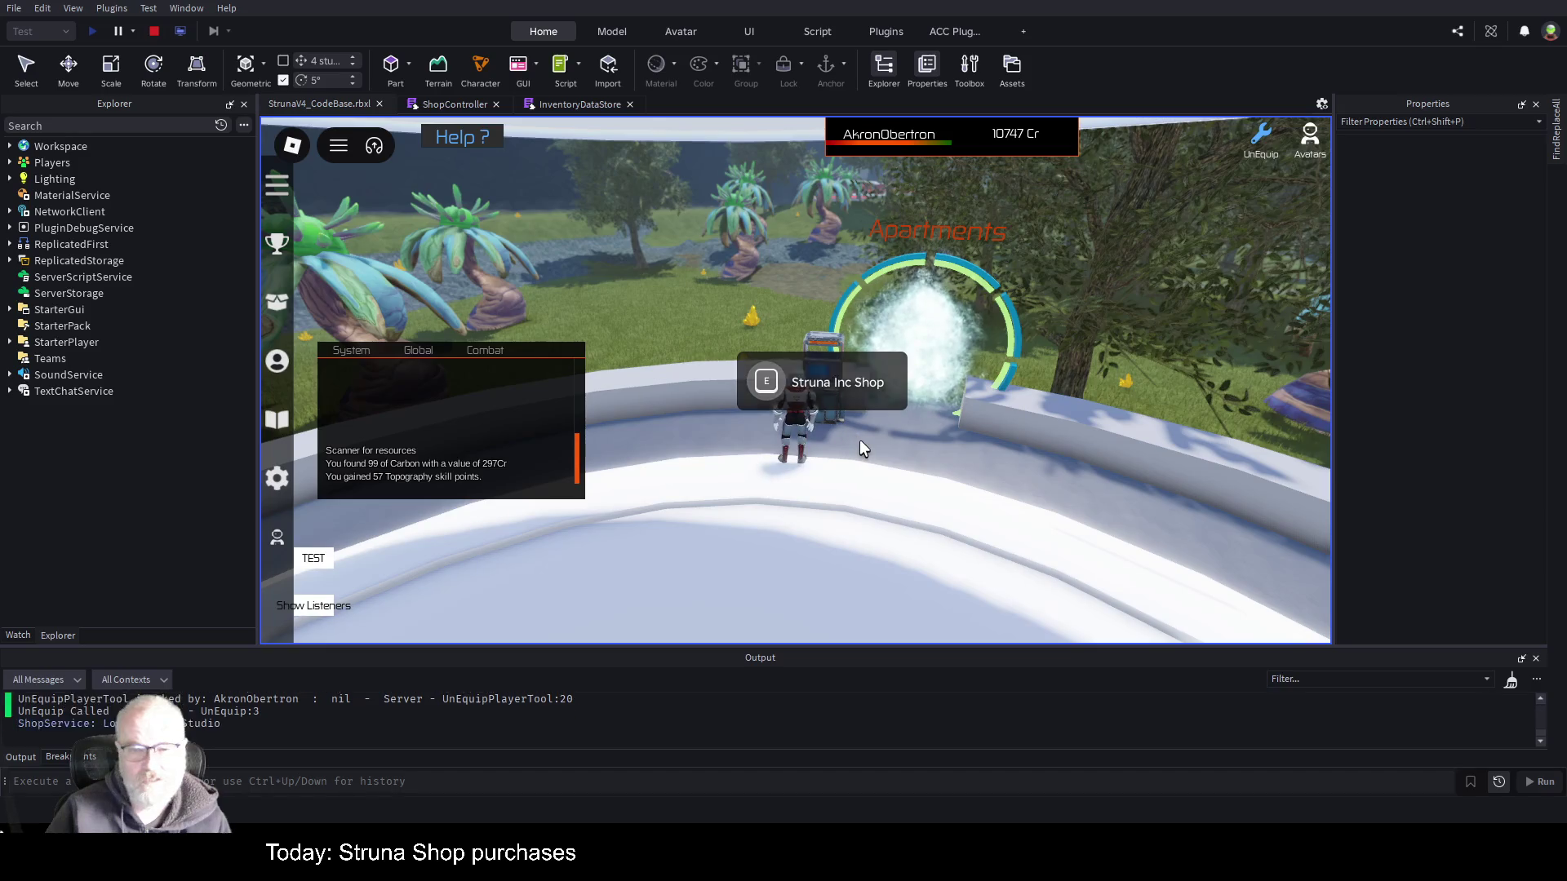
key("e")
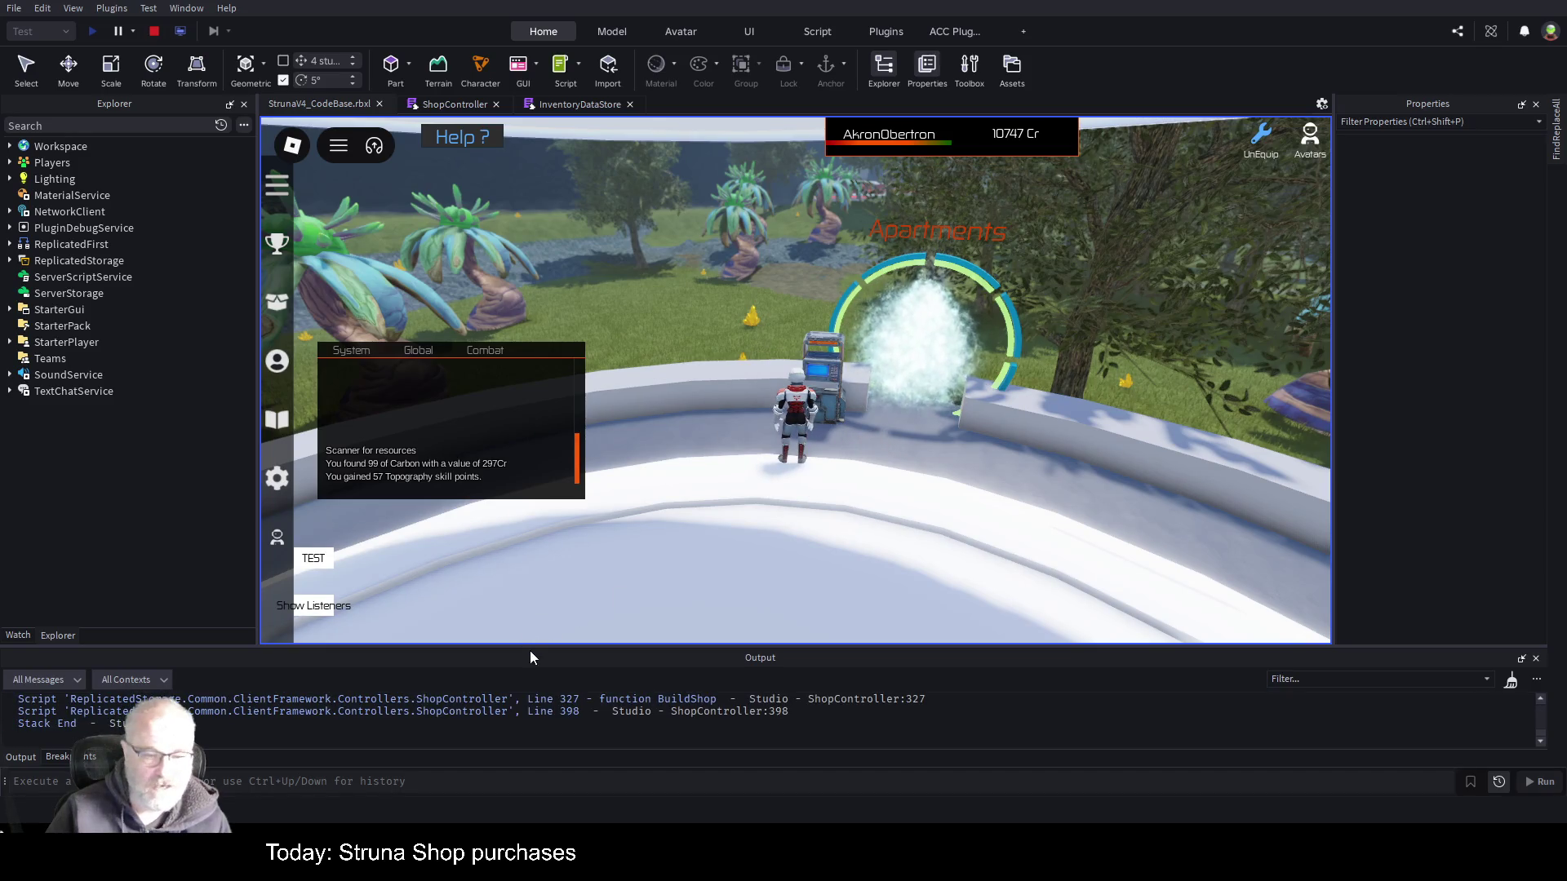
left_click_drag(531, 649, 563, 436)
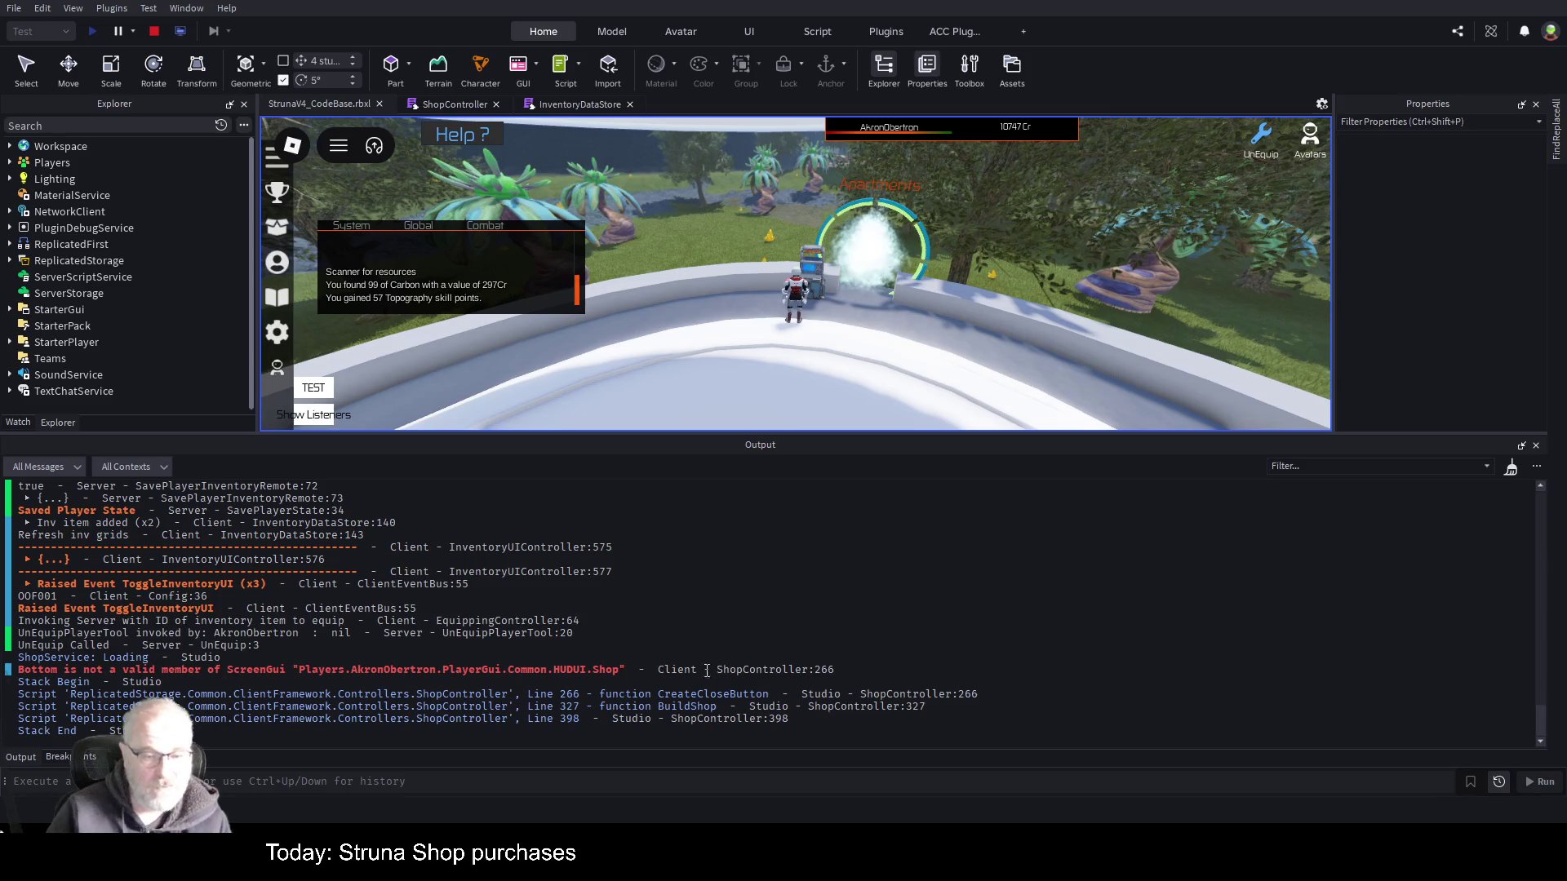
left_click(573, 677)
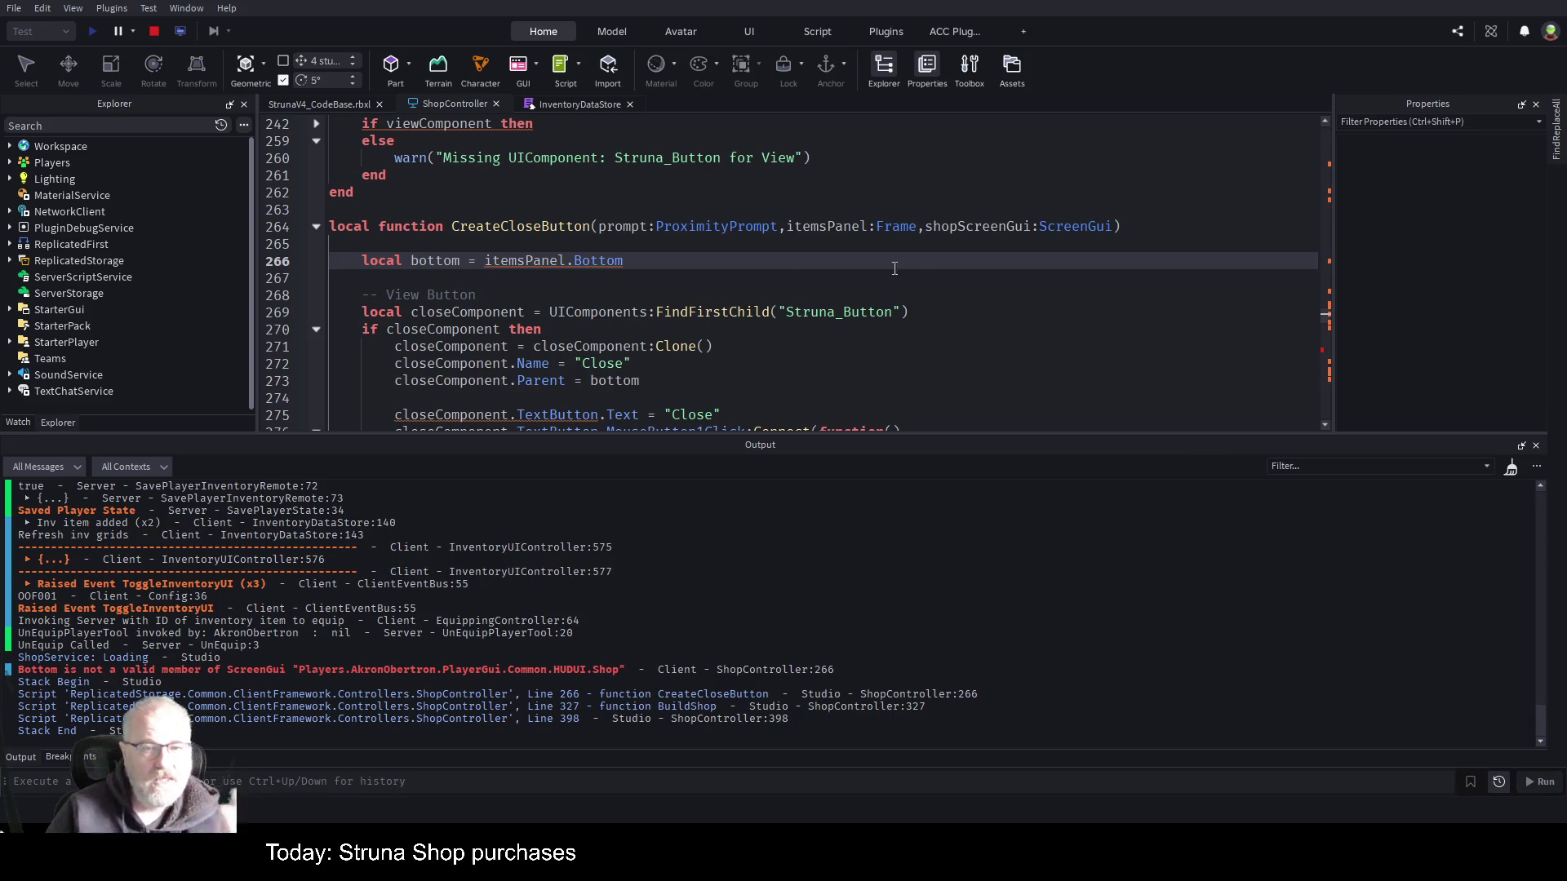
left_click(720, 244)
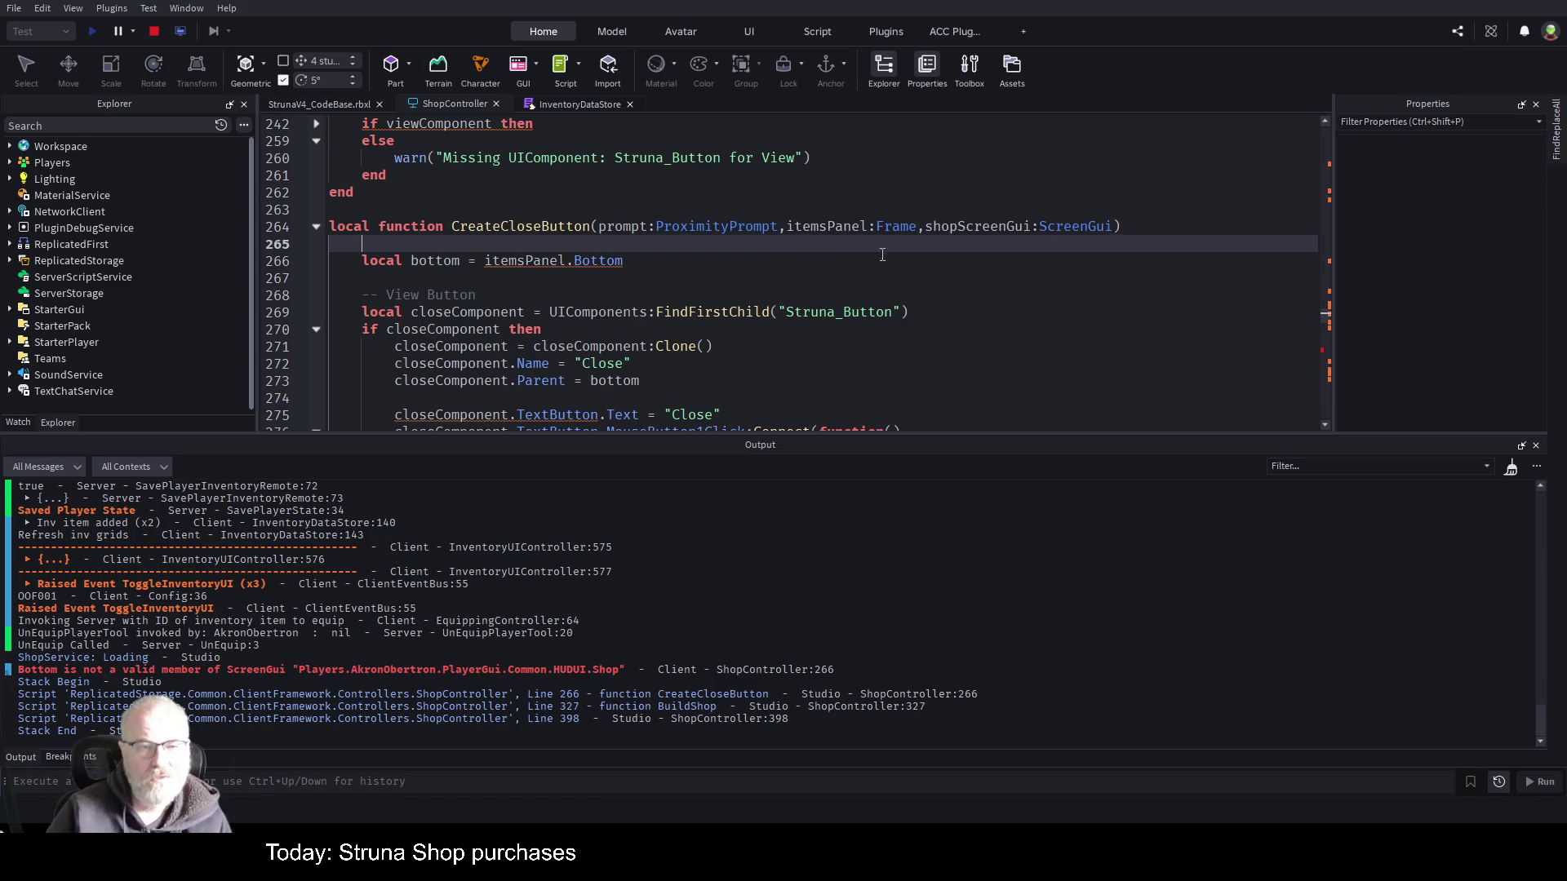
- Find where CreateCloseButton is called and check the uses of shopScreenGui and clientFramework
left_click(926, 277)
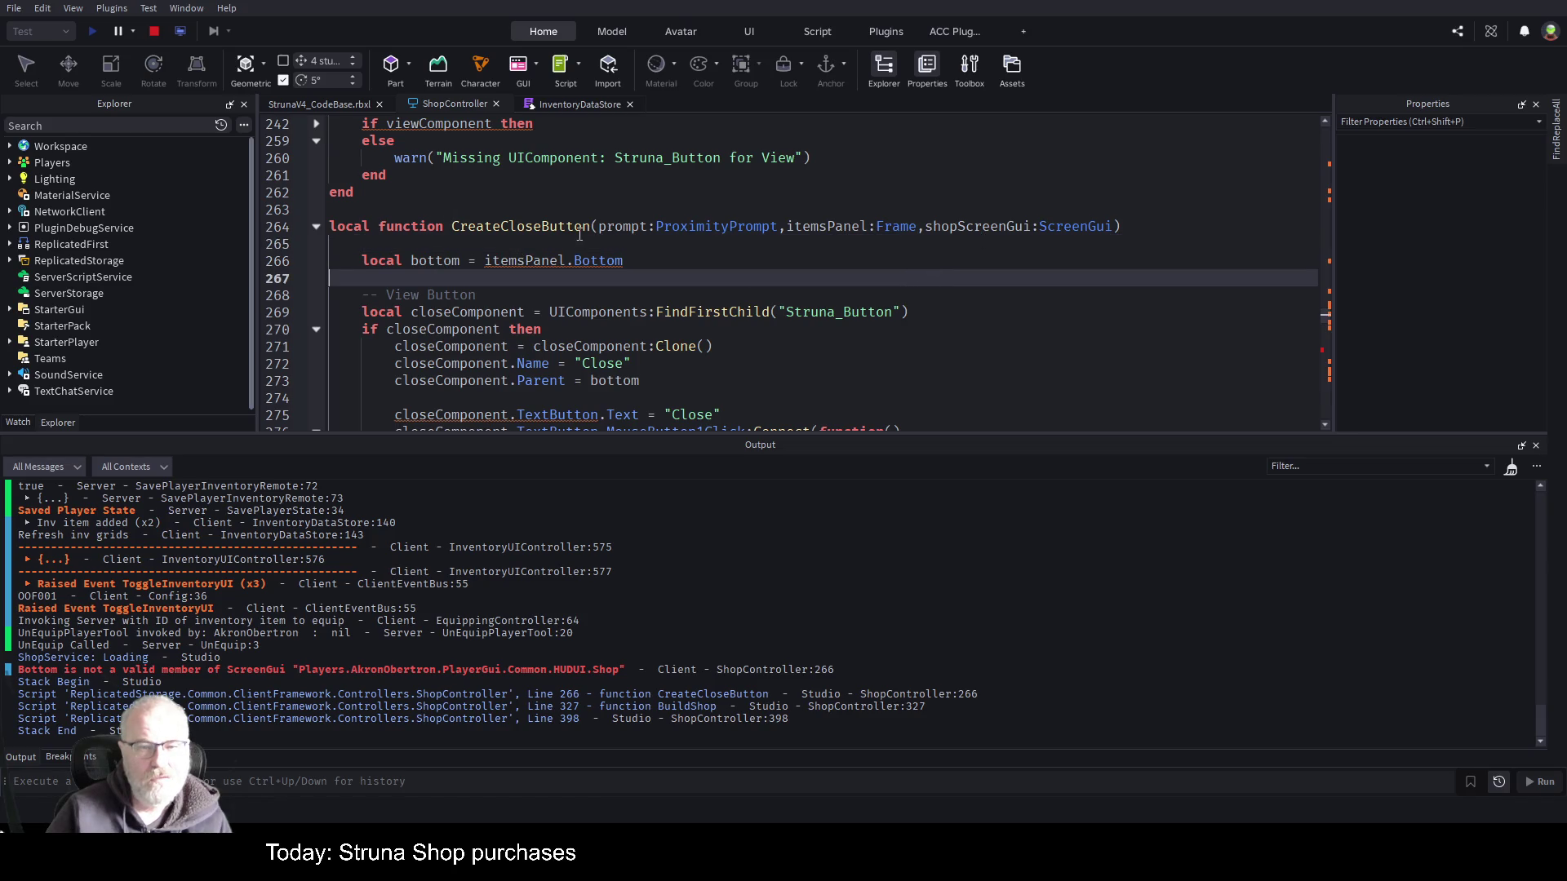
double_click(546, 226)
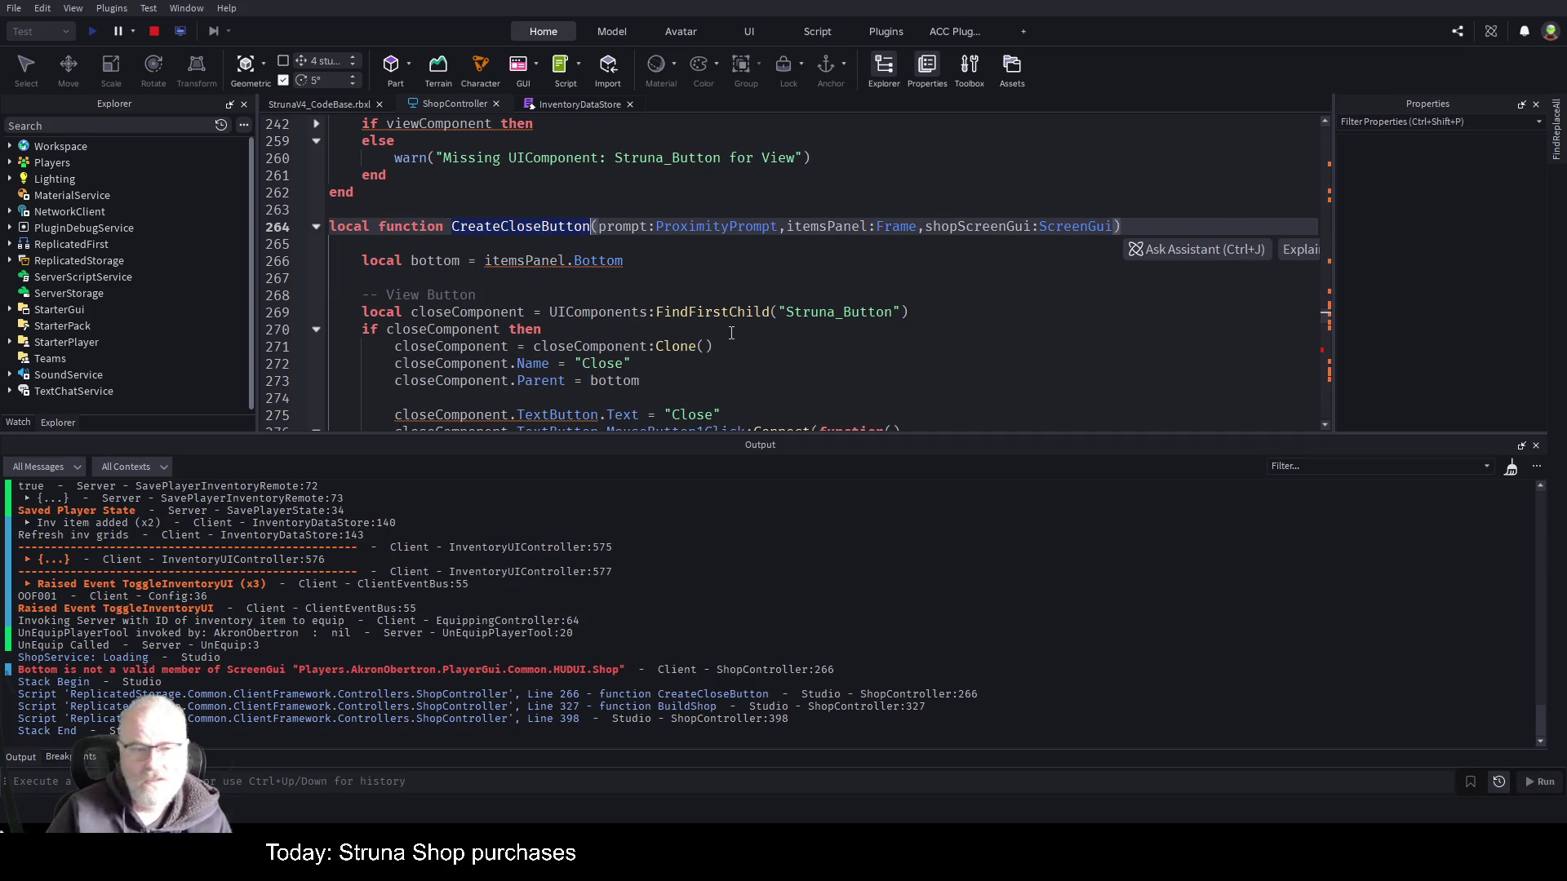
key("ctrl+f")
key("Return")
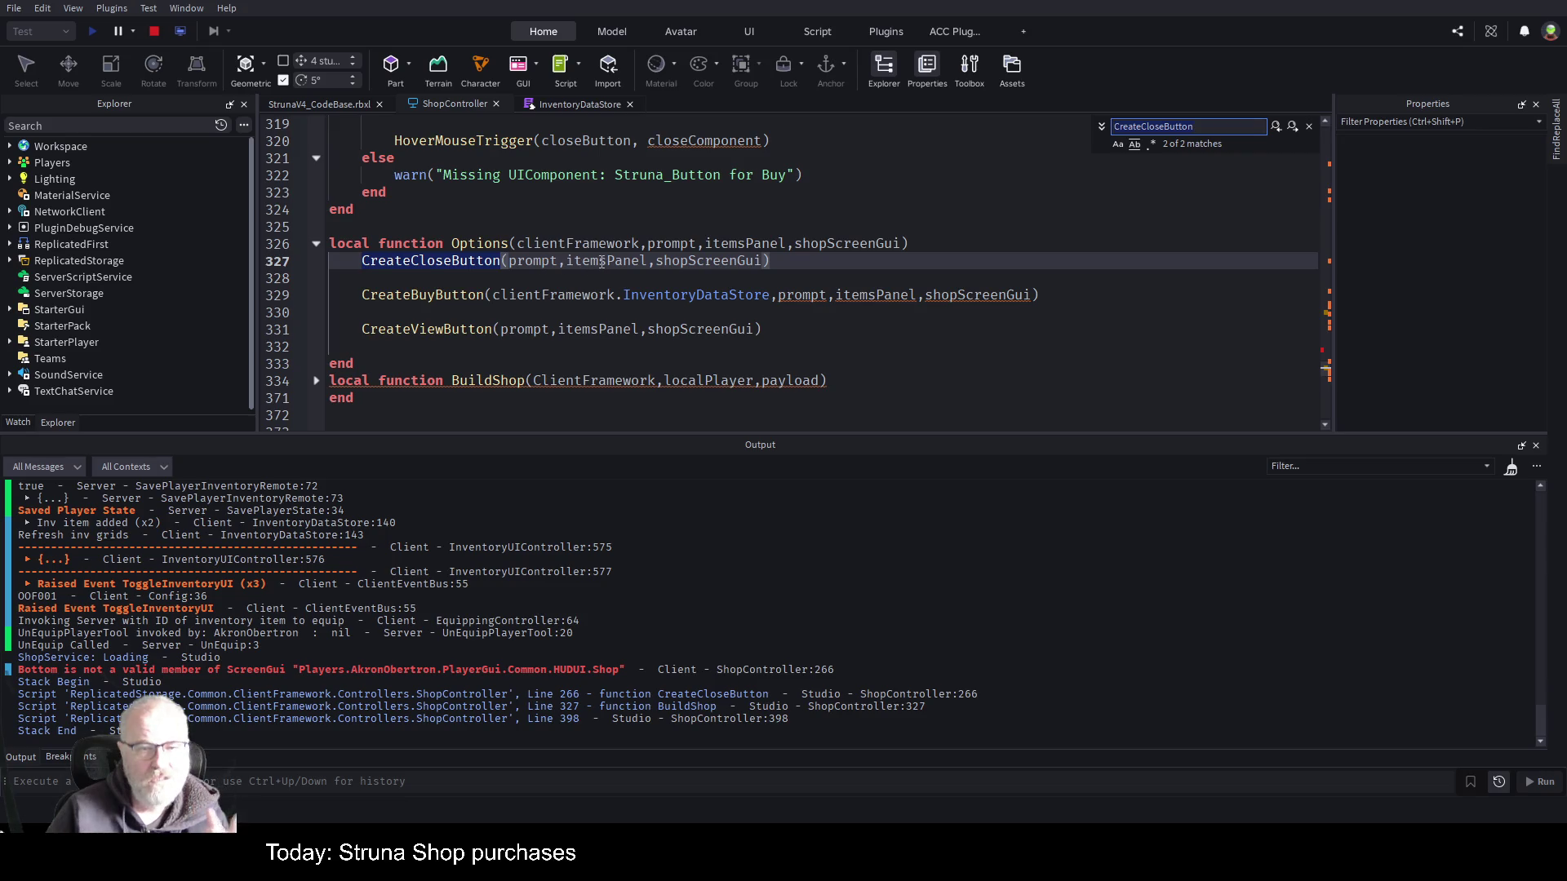
double_click(707, 261)
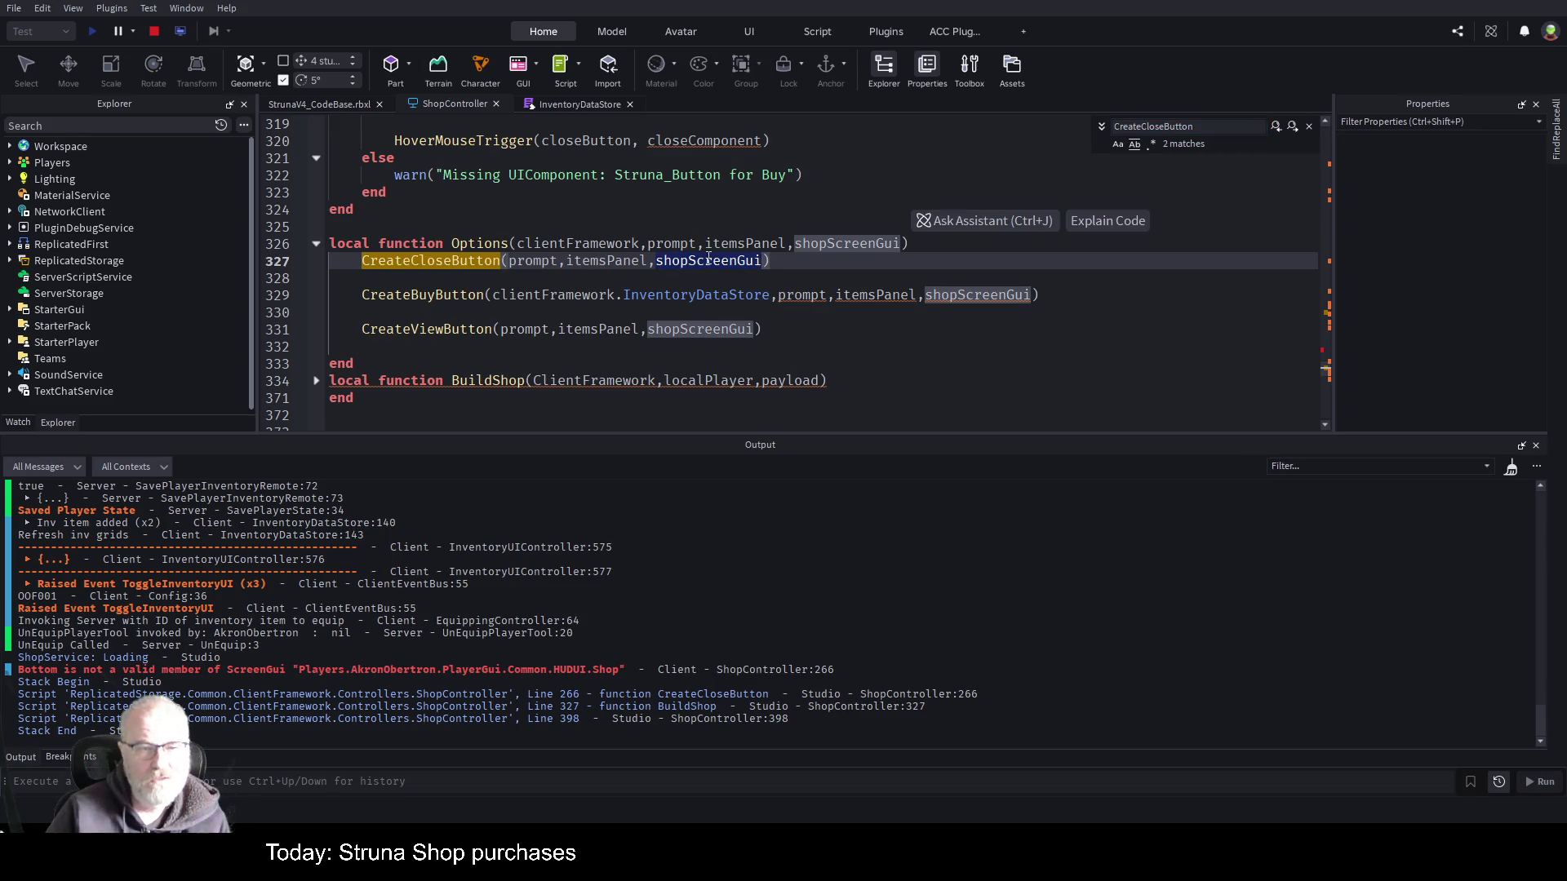
double_click(597, 243)
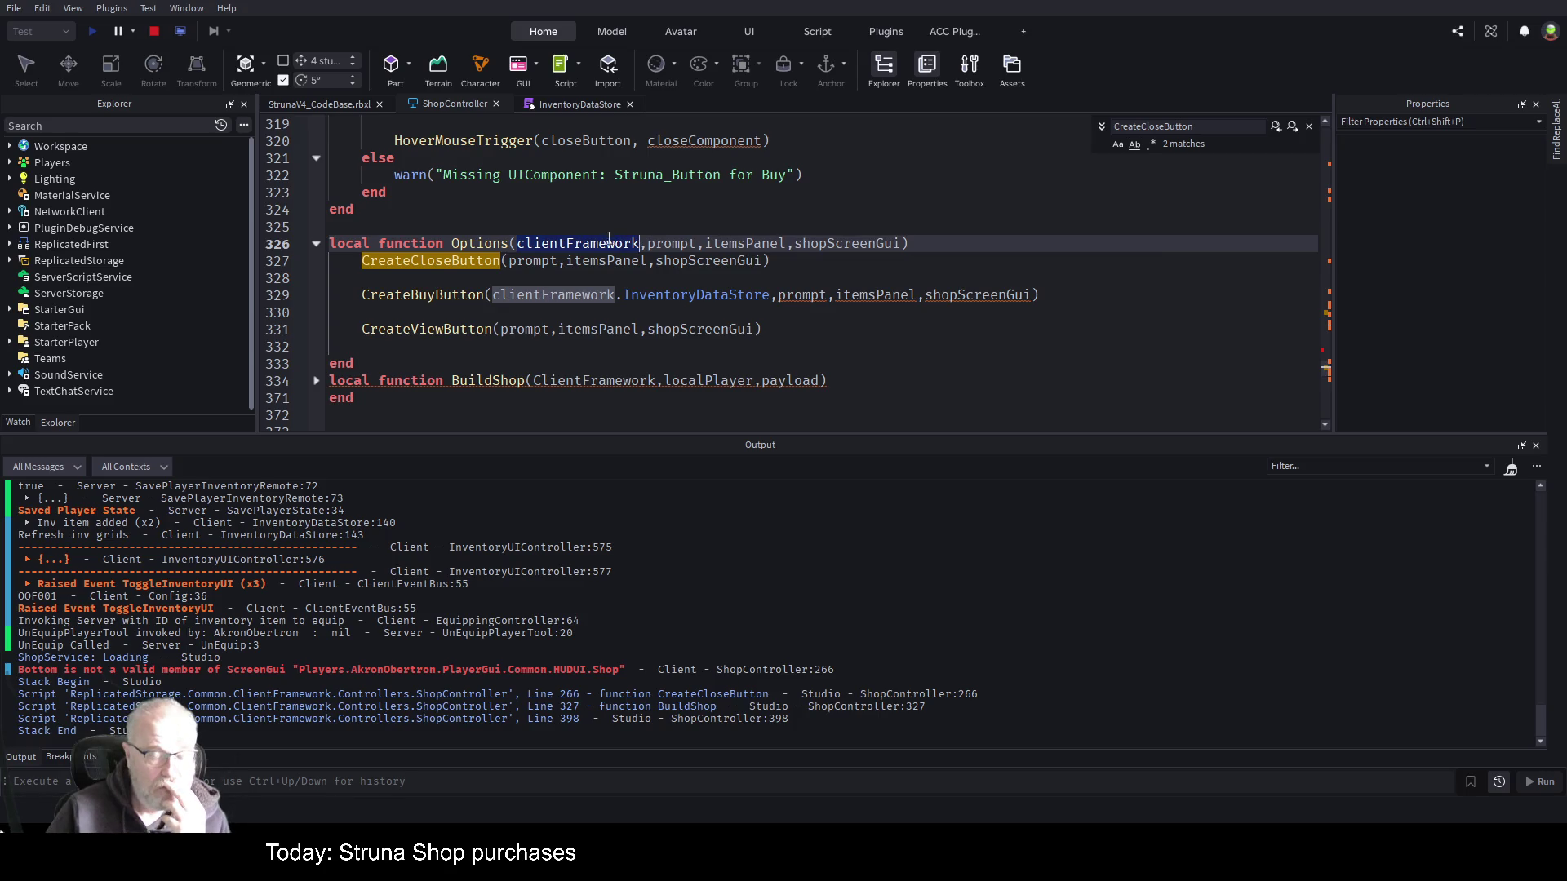
- Drop clientFramework from the Options parameters and the CreateBuyButton InventoryDataStore argument, then expand BuildShop
left_click(769, 313)
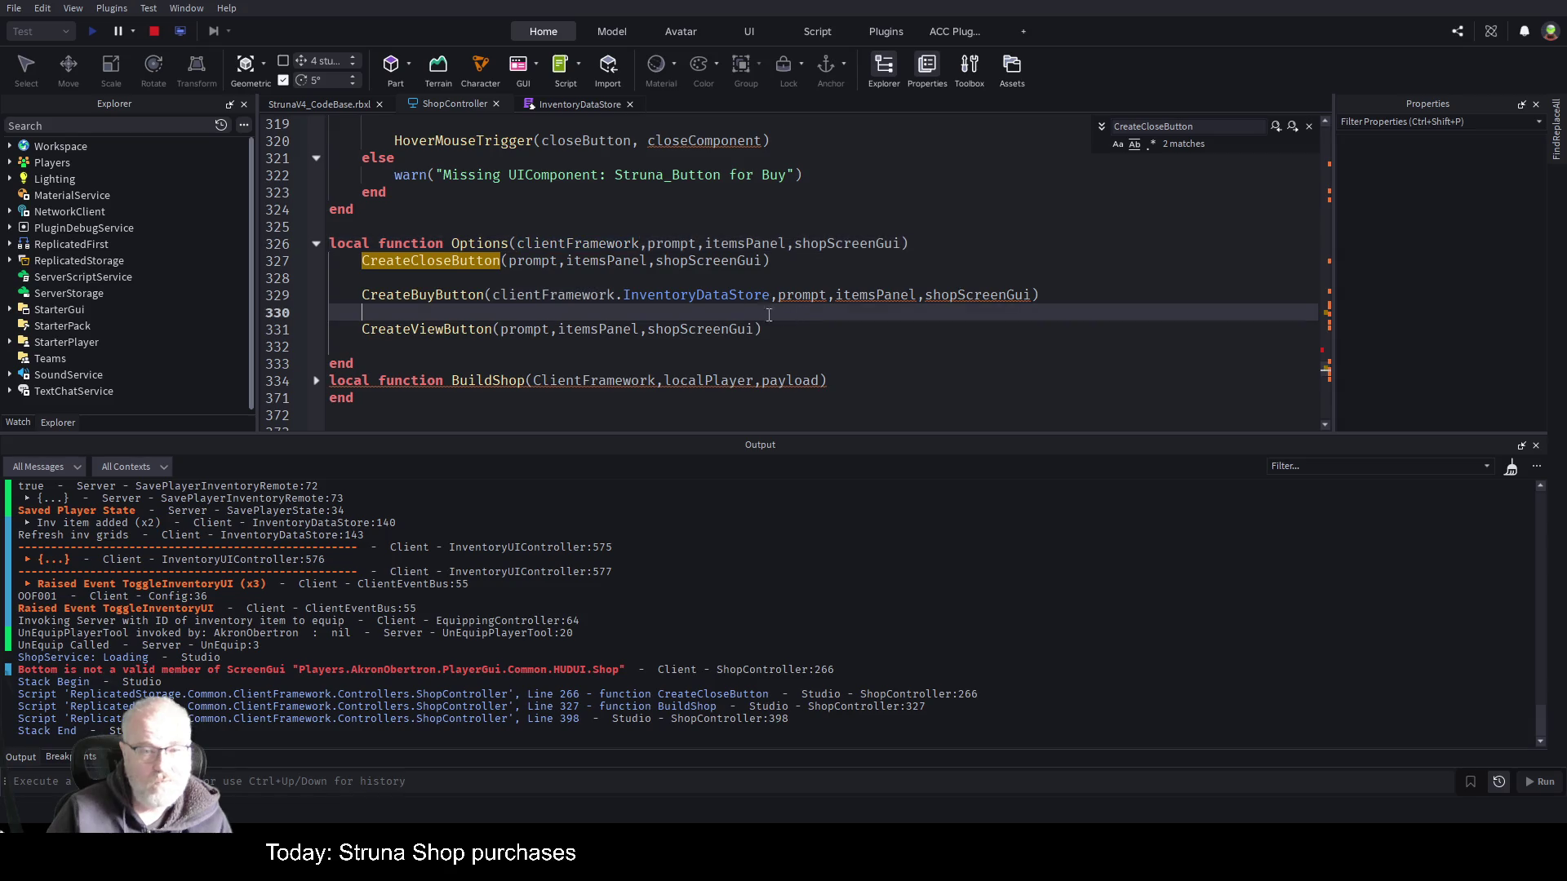
double_click(577, 245)
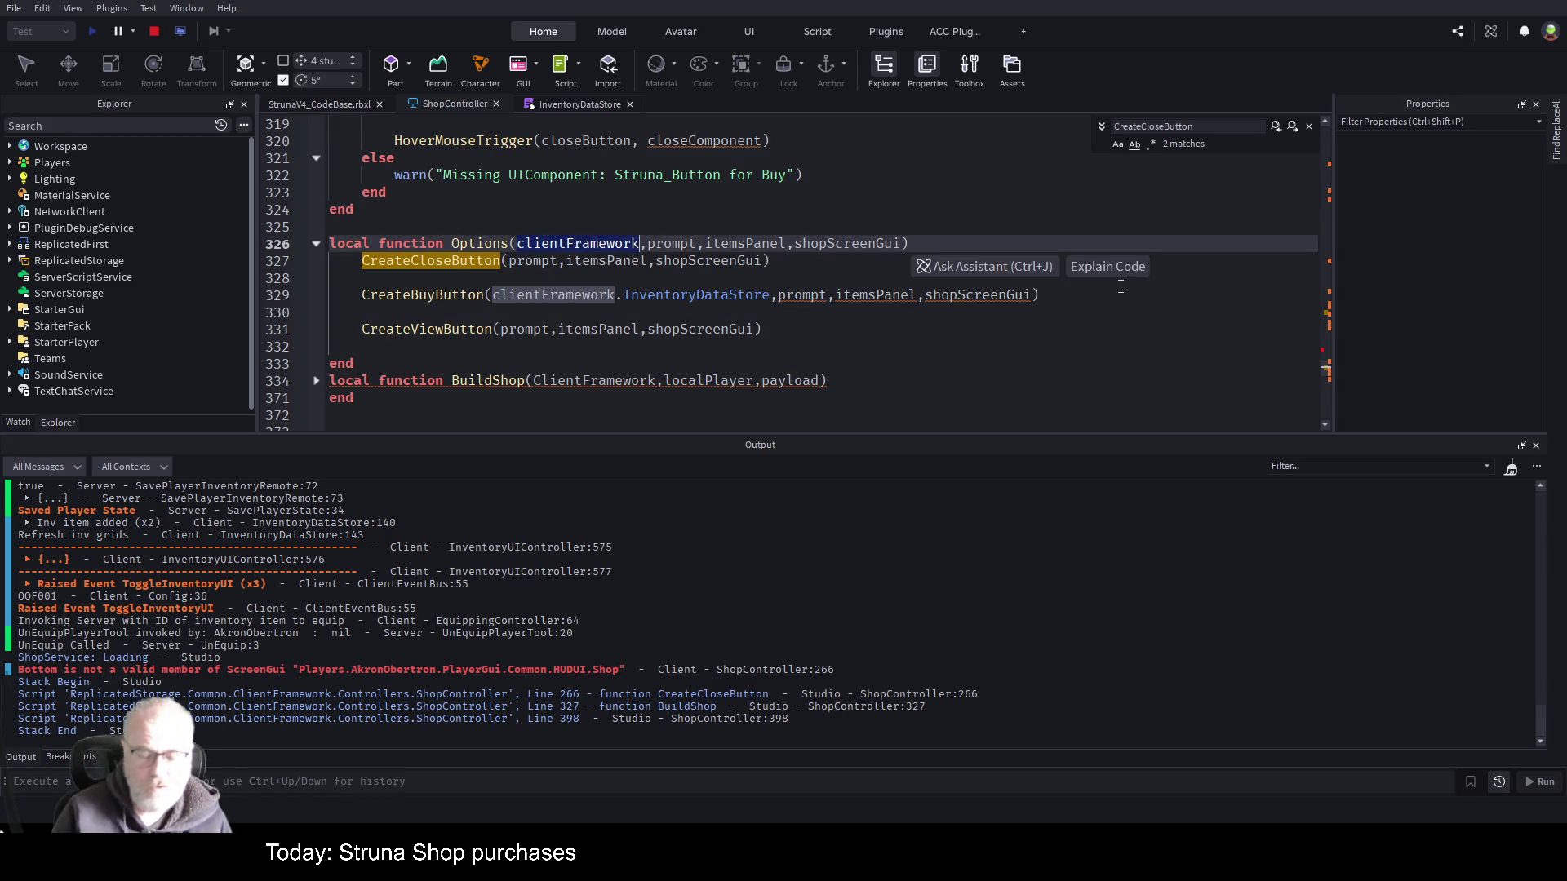
key("Delete")
key("Delete")
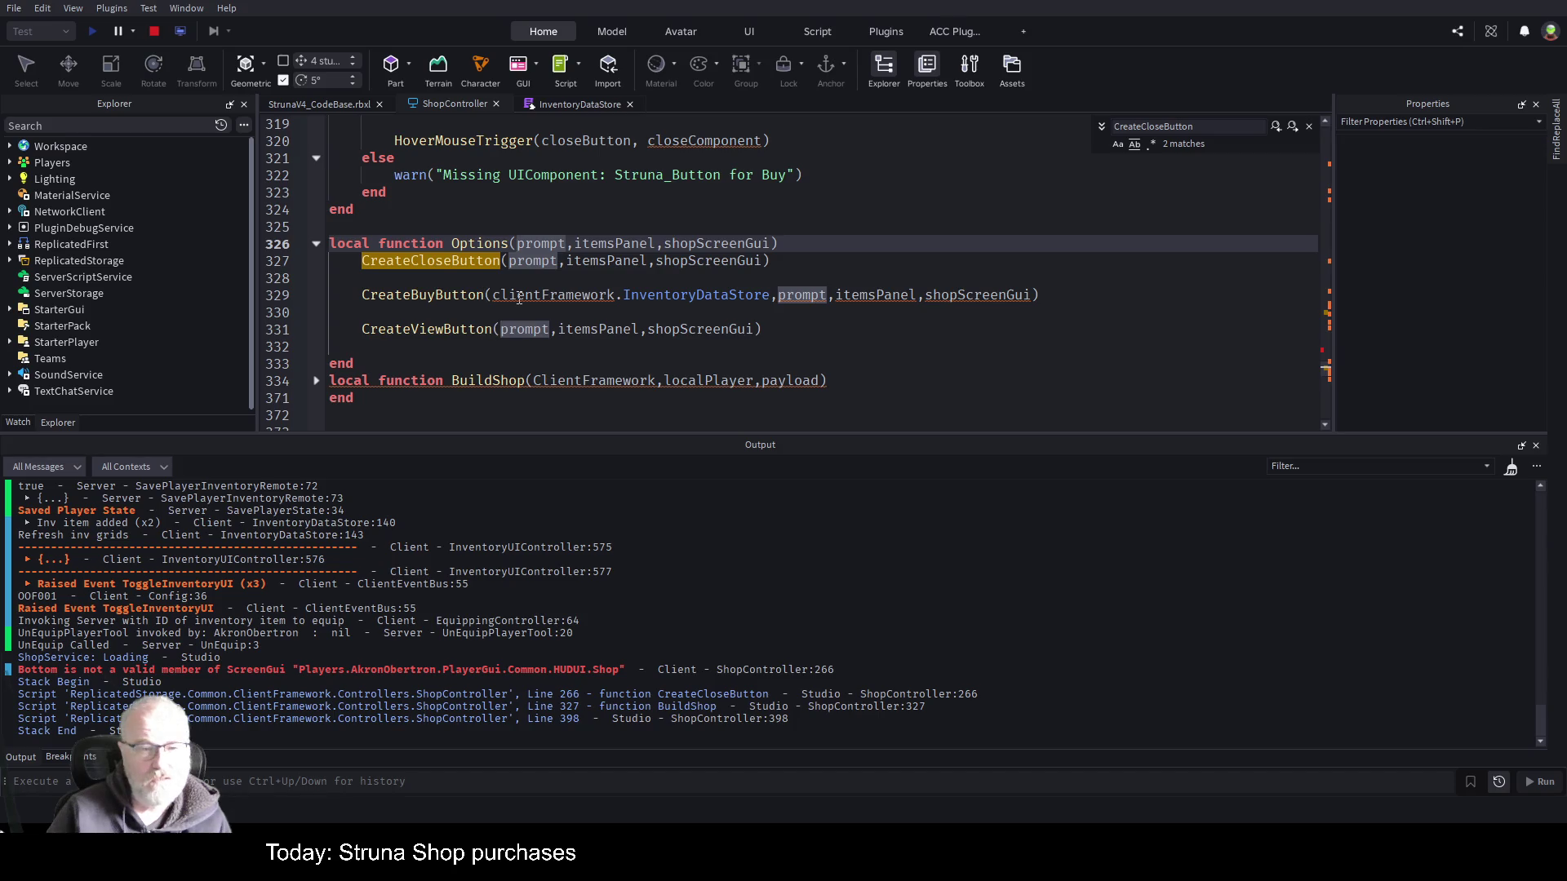
left_click(483, 295)
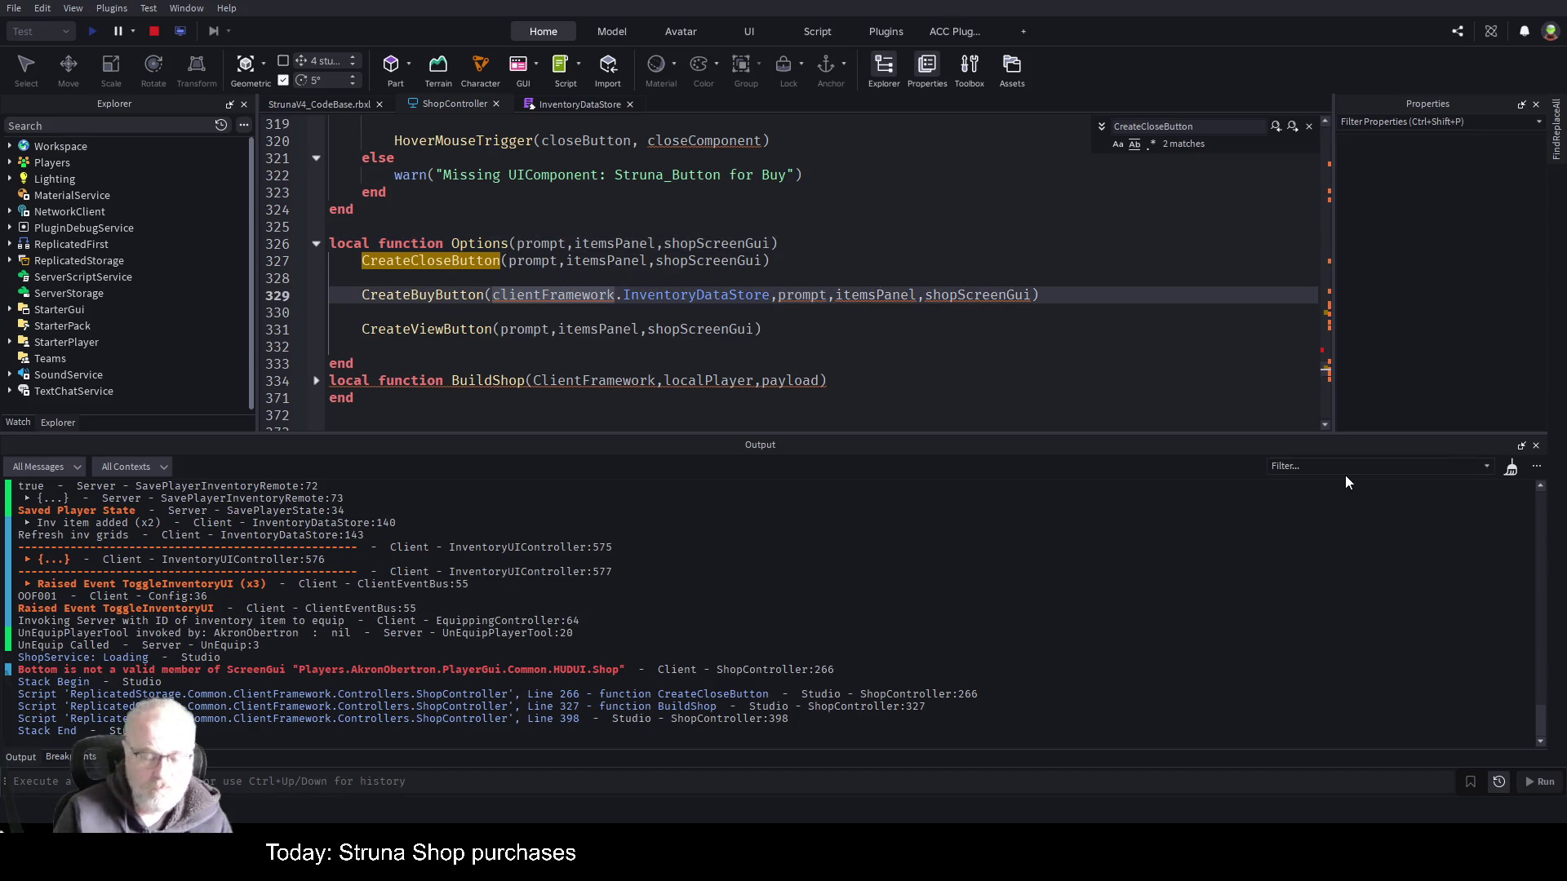
key("Delete")
key("Delete")
key("Delete")
key("Delete")
key("Delete")
key("Delete")
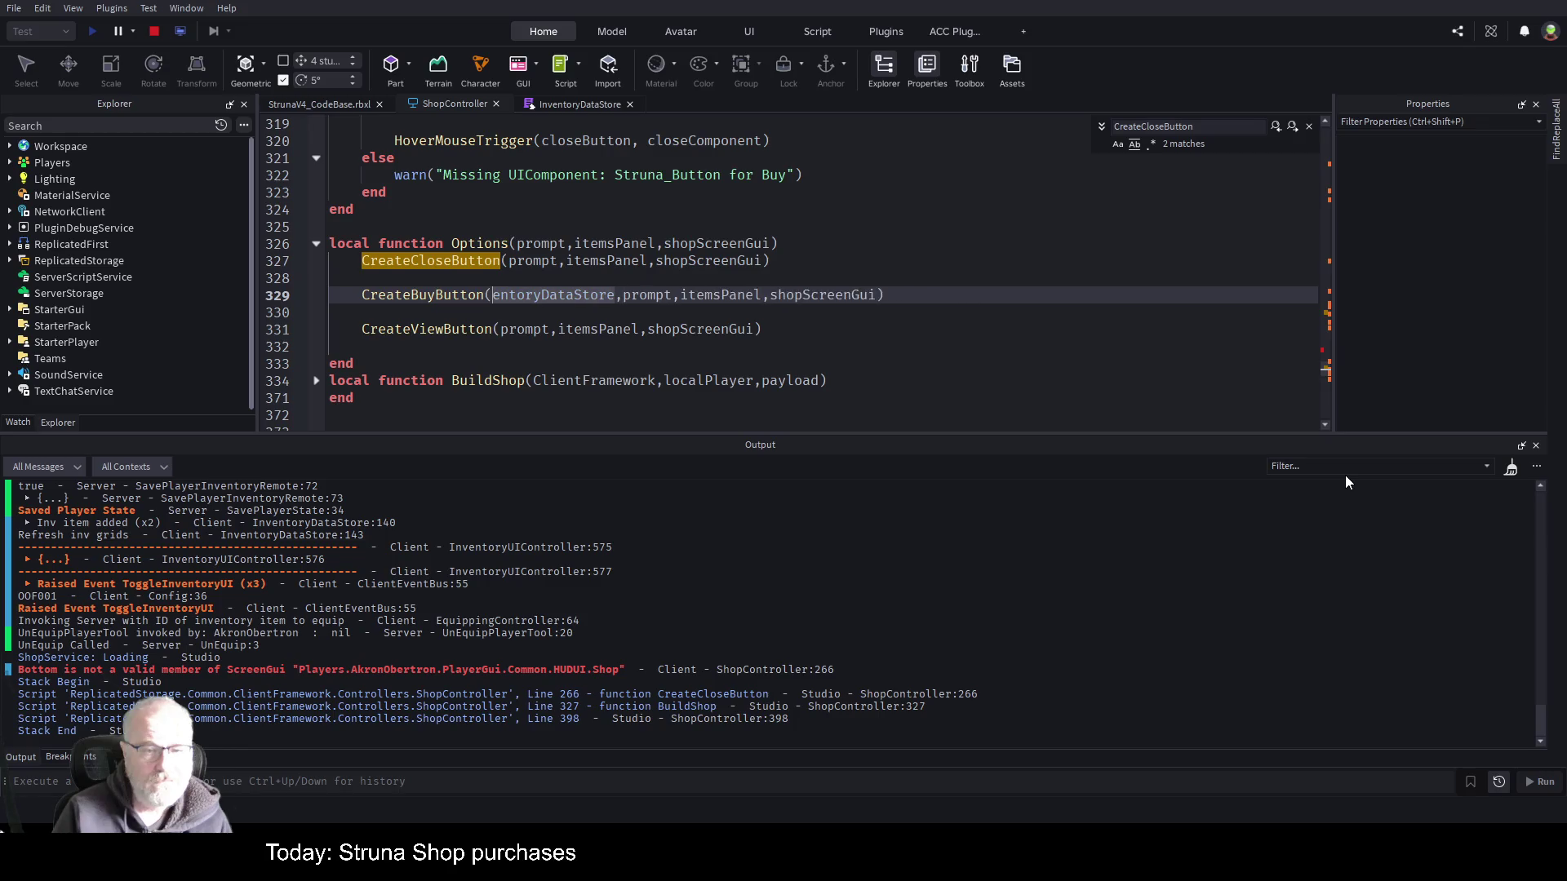
key("Delete")
key("Delete")
key("Delete")
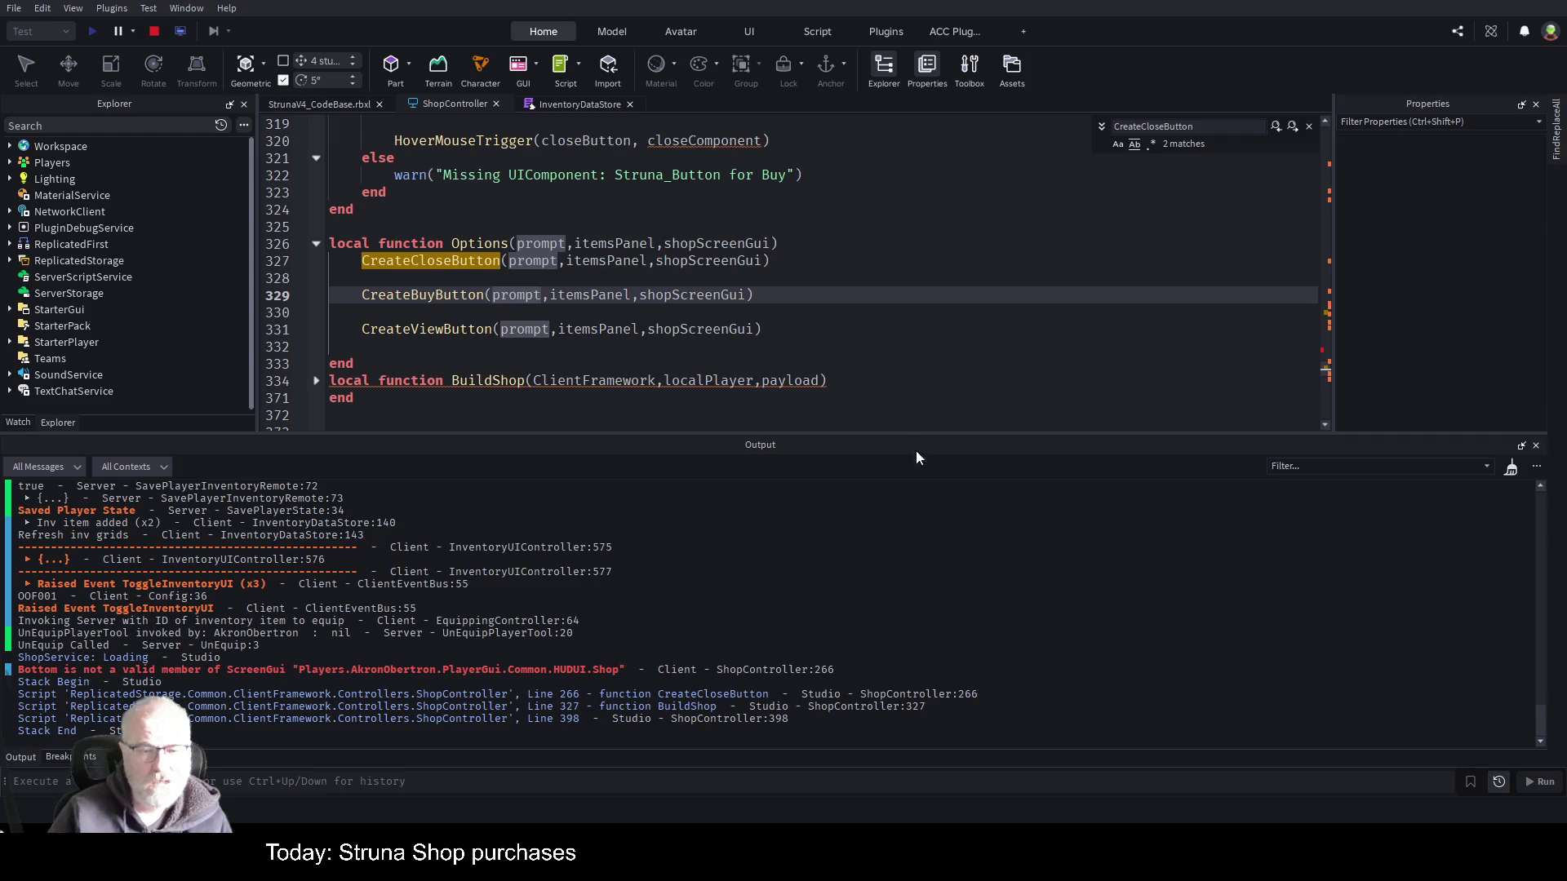
left_click(640, 352)
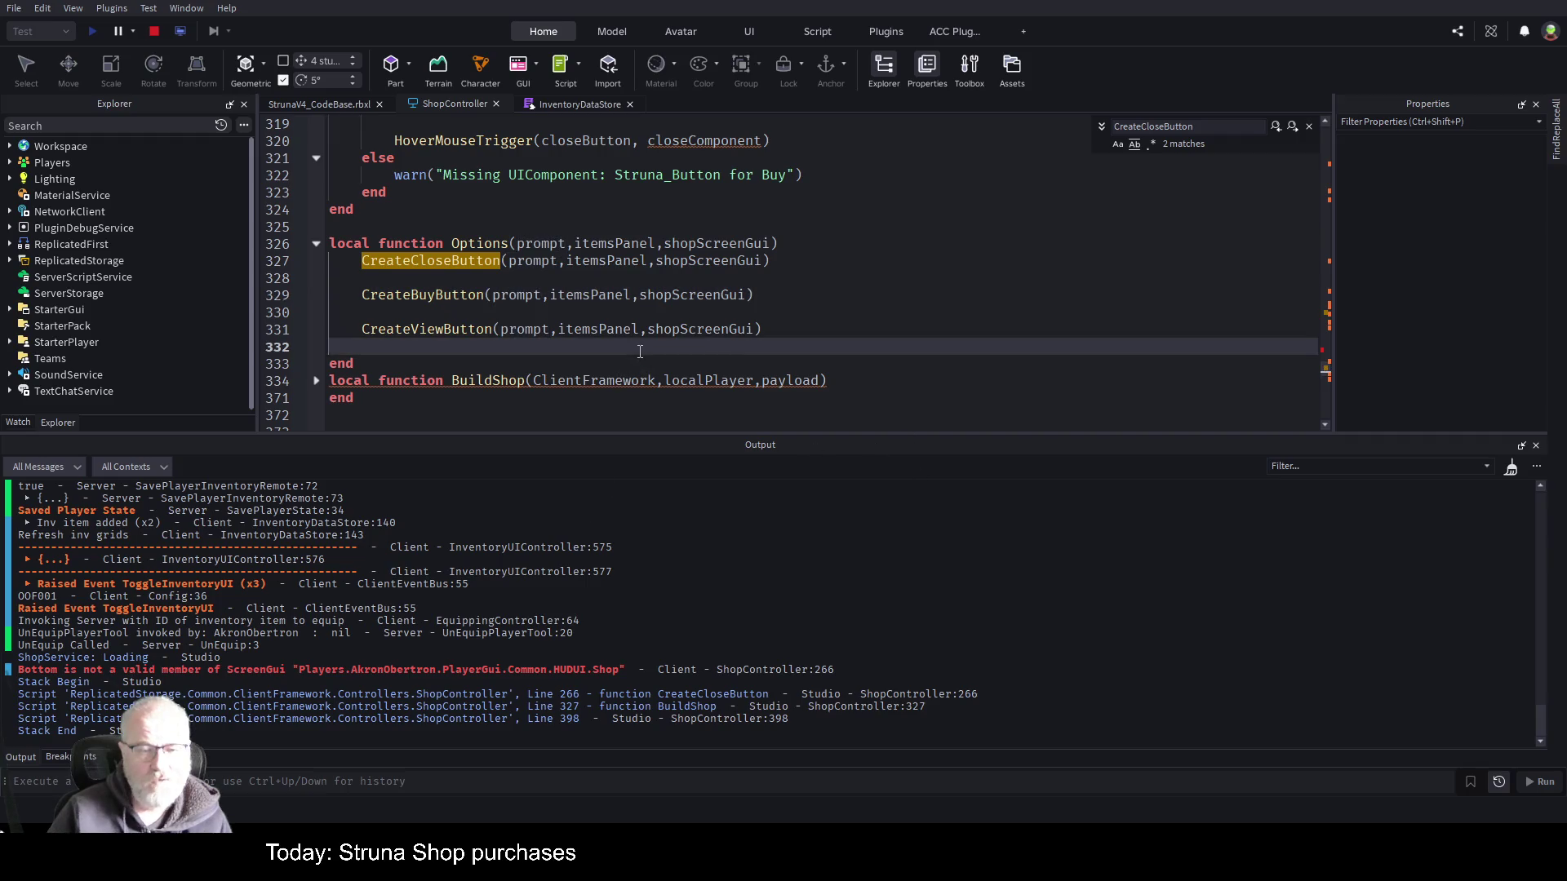
left_click(316, 382)
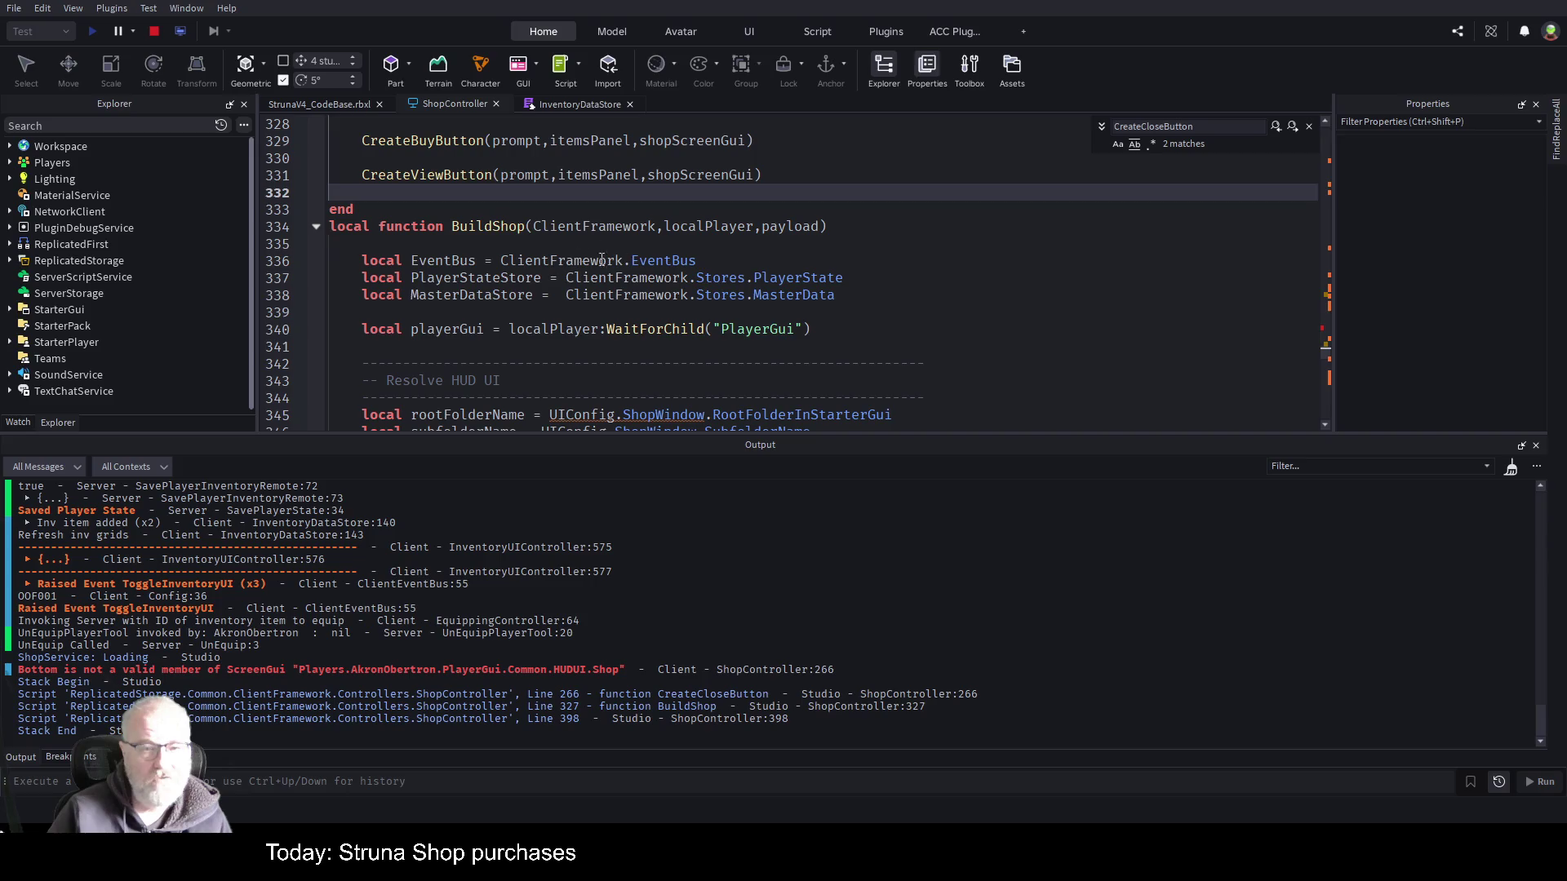
- Delete BuildShop's ClientFramework parameter and paste _clientFramework in place of ClientFramework on line 336
double_click(589, 232)
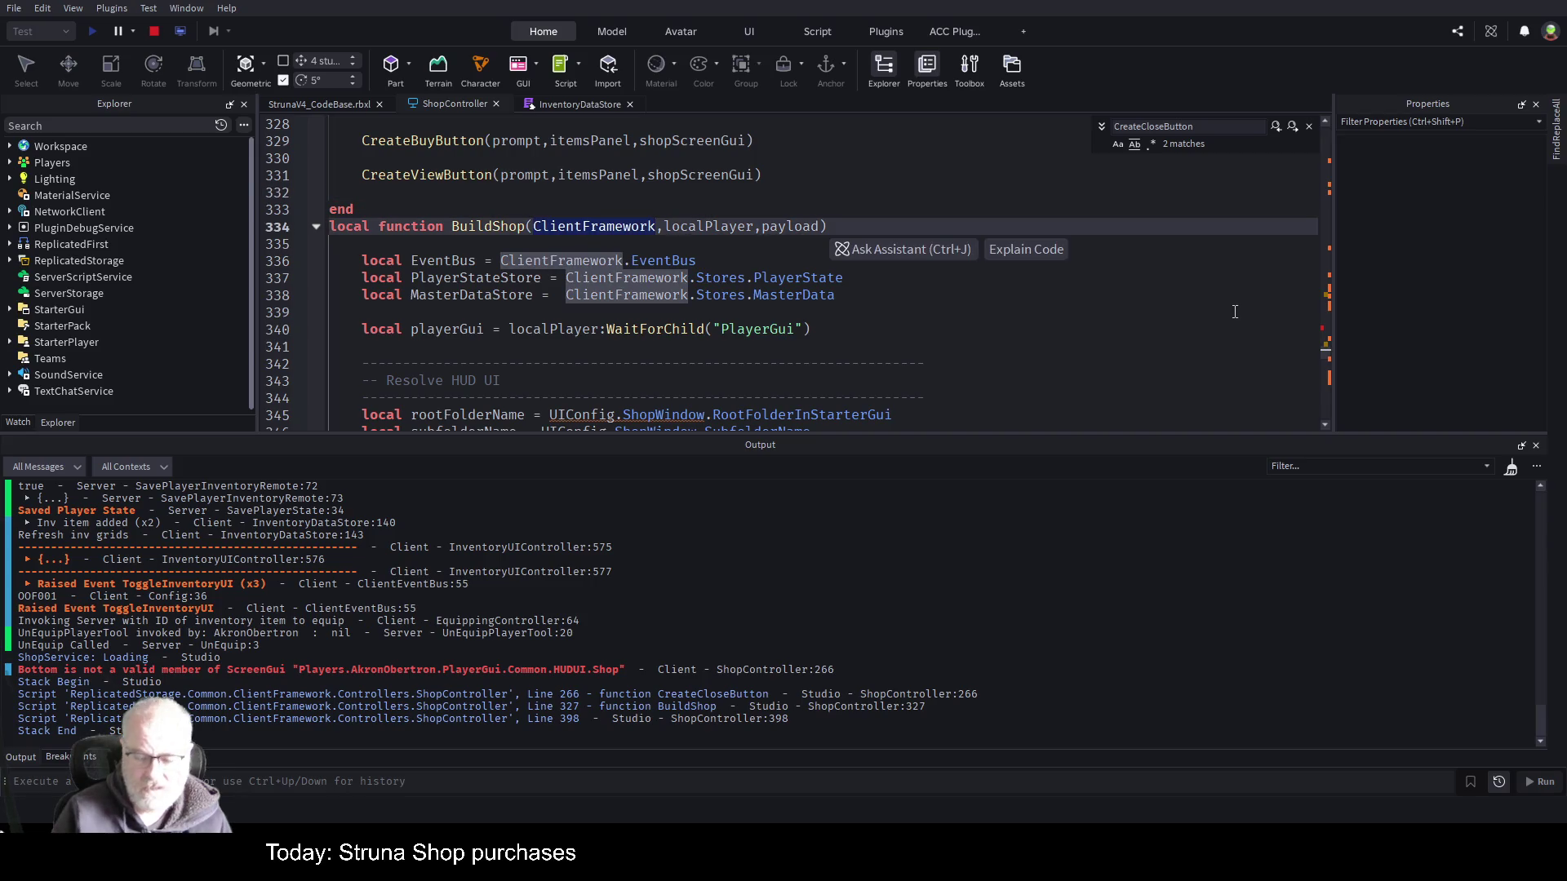
key("Delete")
key("Delete")
key("Down")
key("Down")
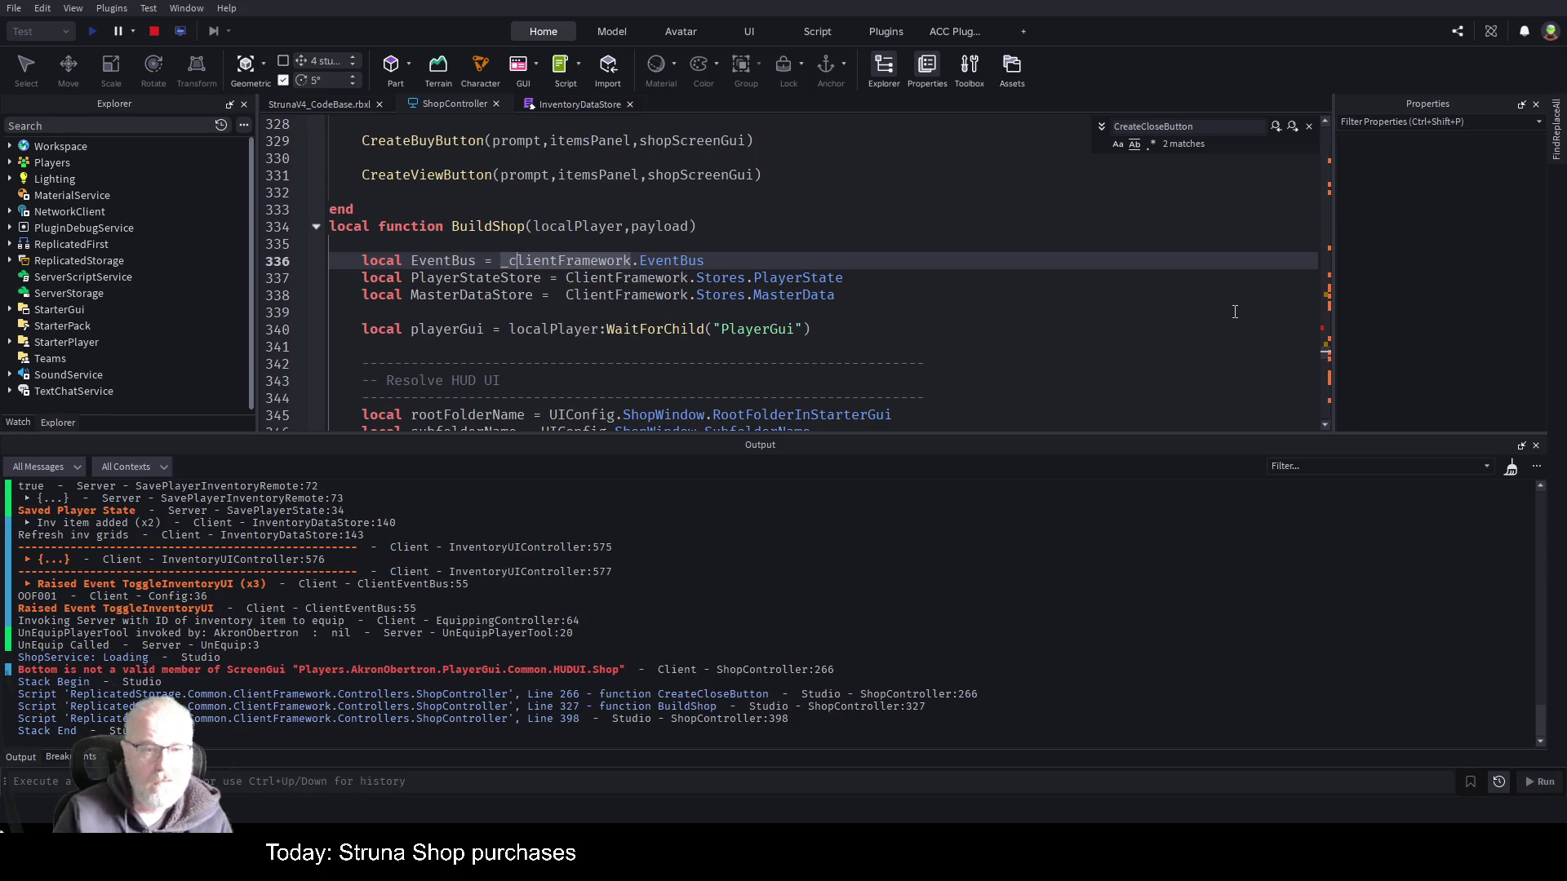
key("Escape")
key("ctrl+v")
key("Down")
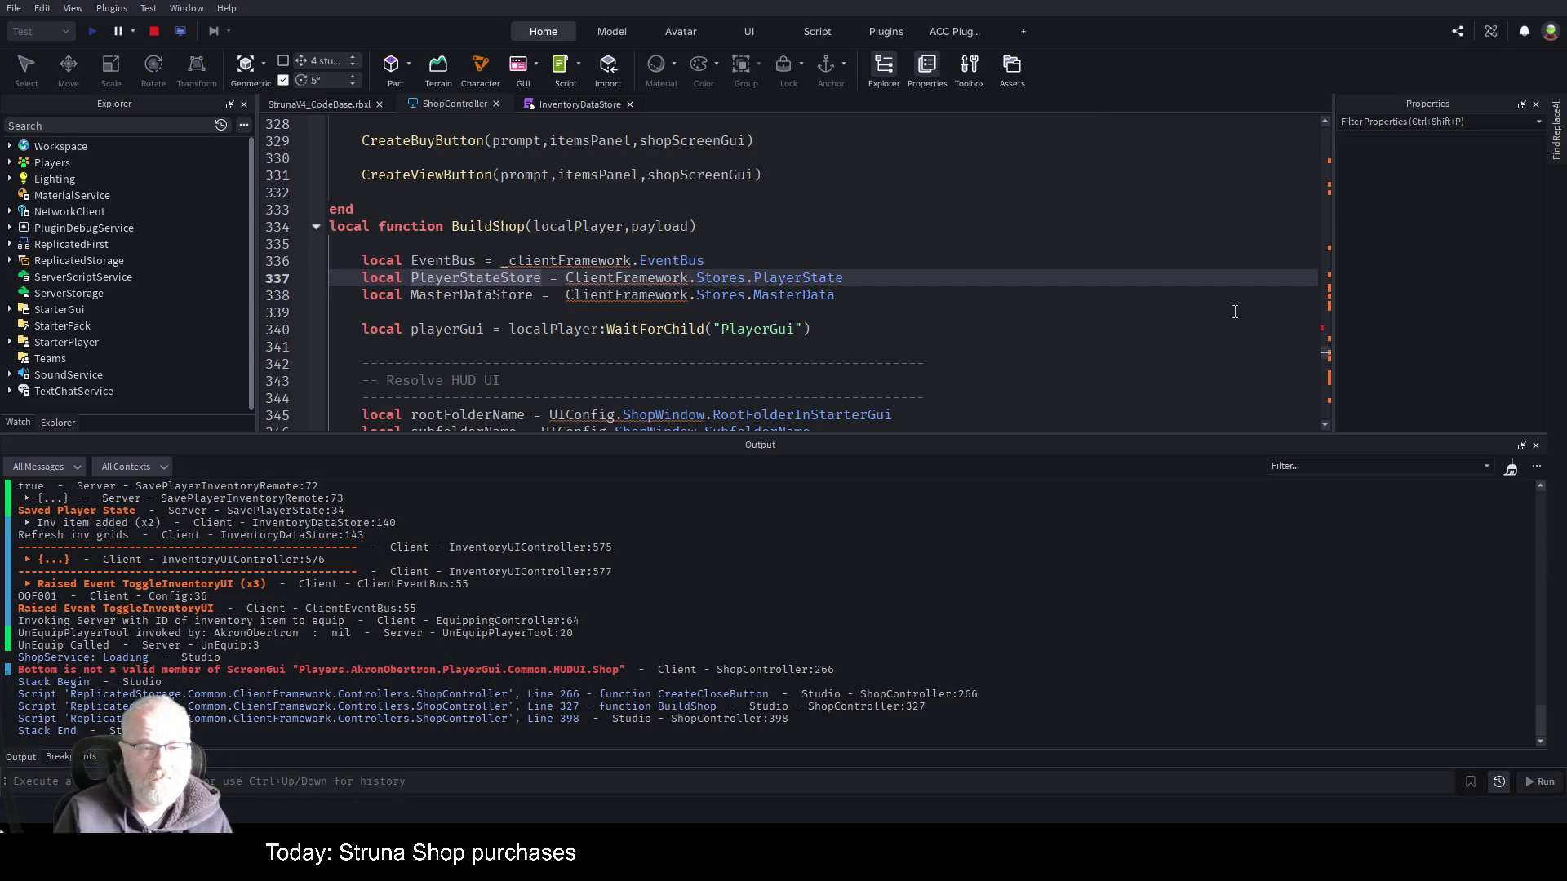
- Replace ClientFramework with _clientFramework on lines 337 and 338
key("ctrl+Right")
key("ctrl+Right")
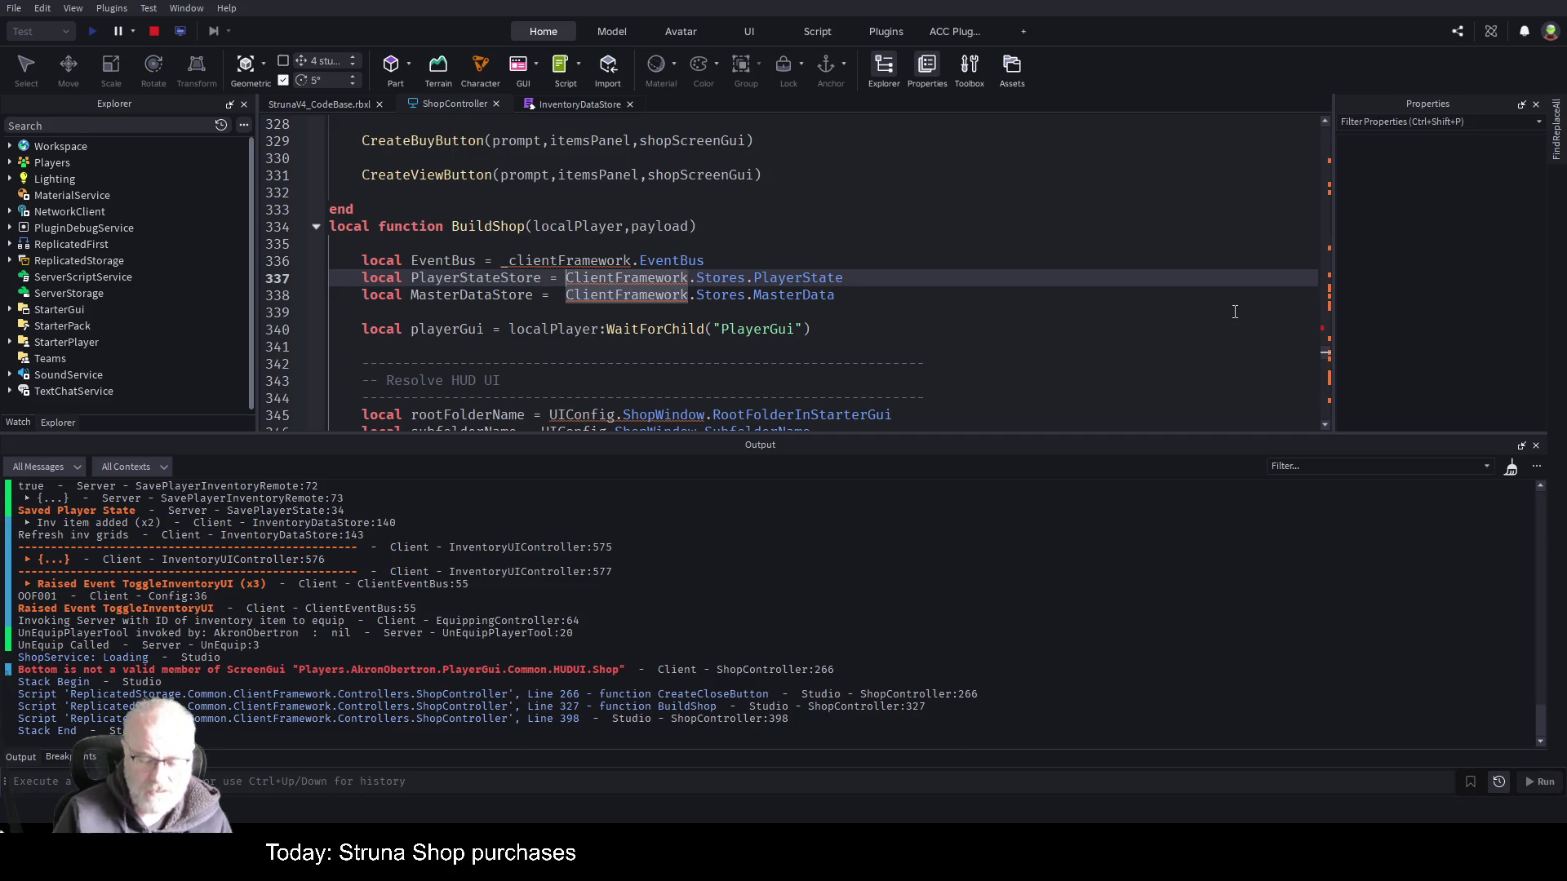
key("ctrl+shift+Right")
type("_clientFramework")
key("Down")
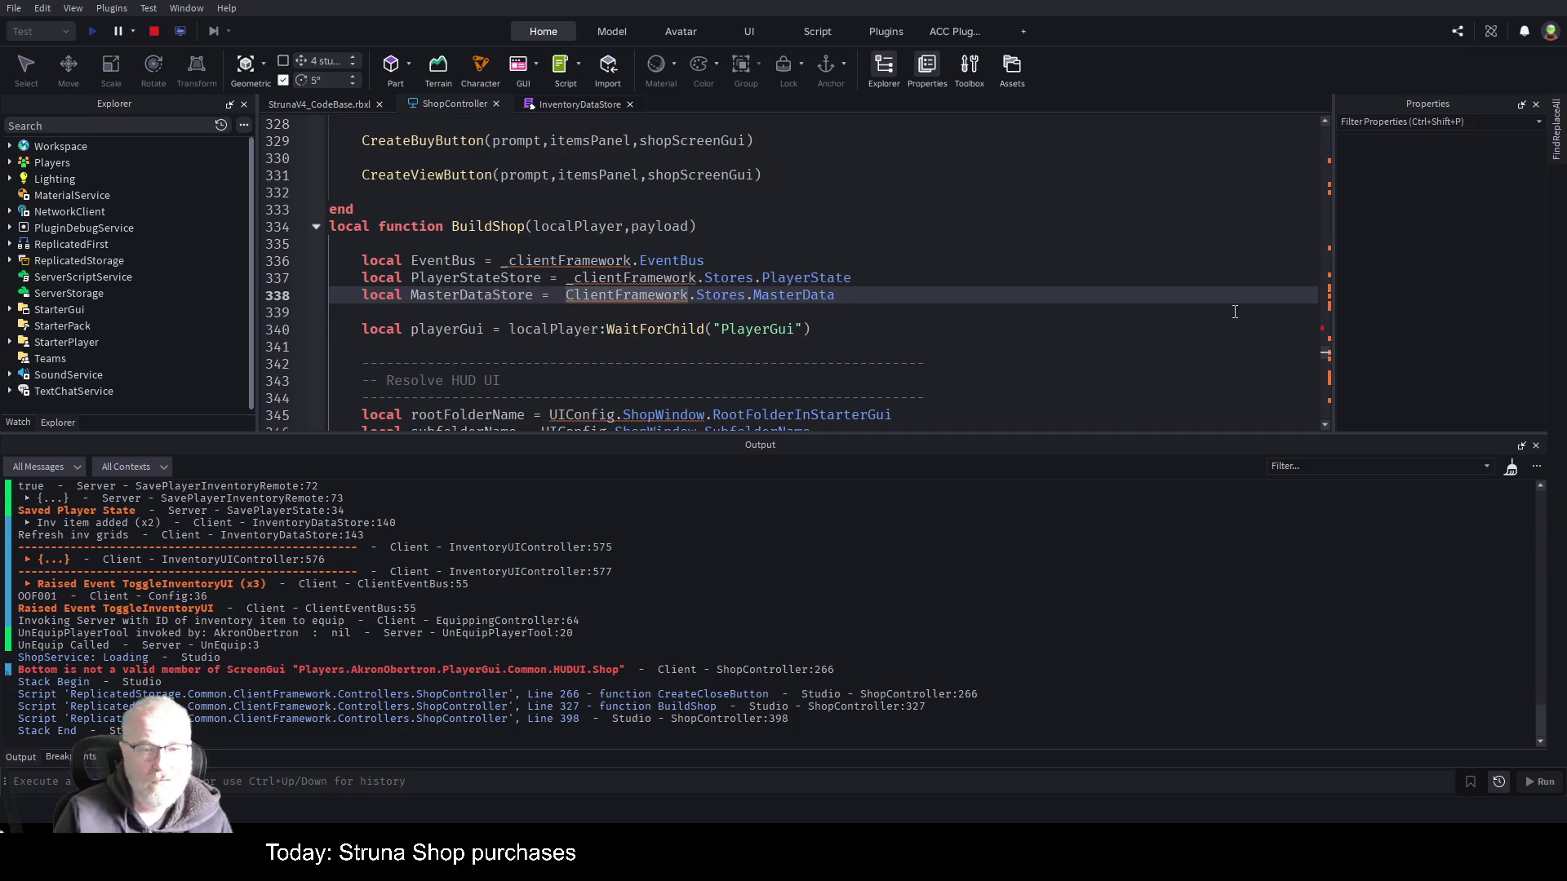
key("ctrl+shift+Right")
type("_clientFramework")
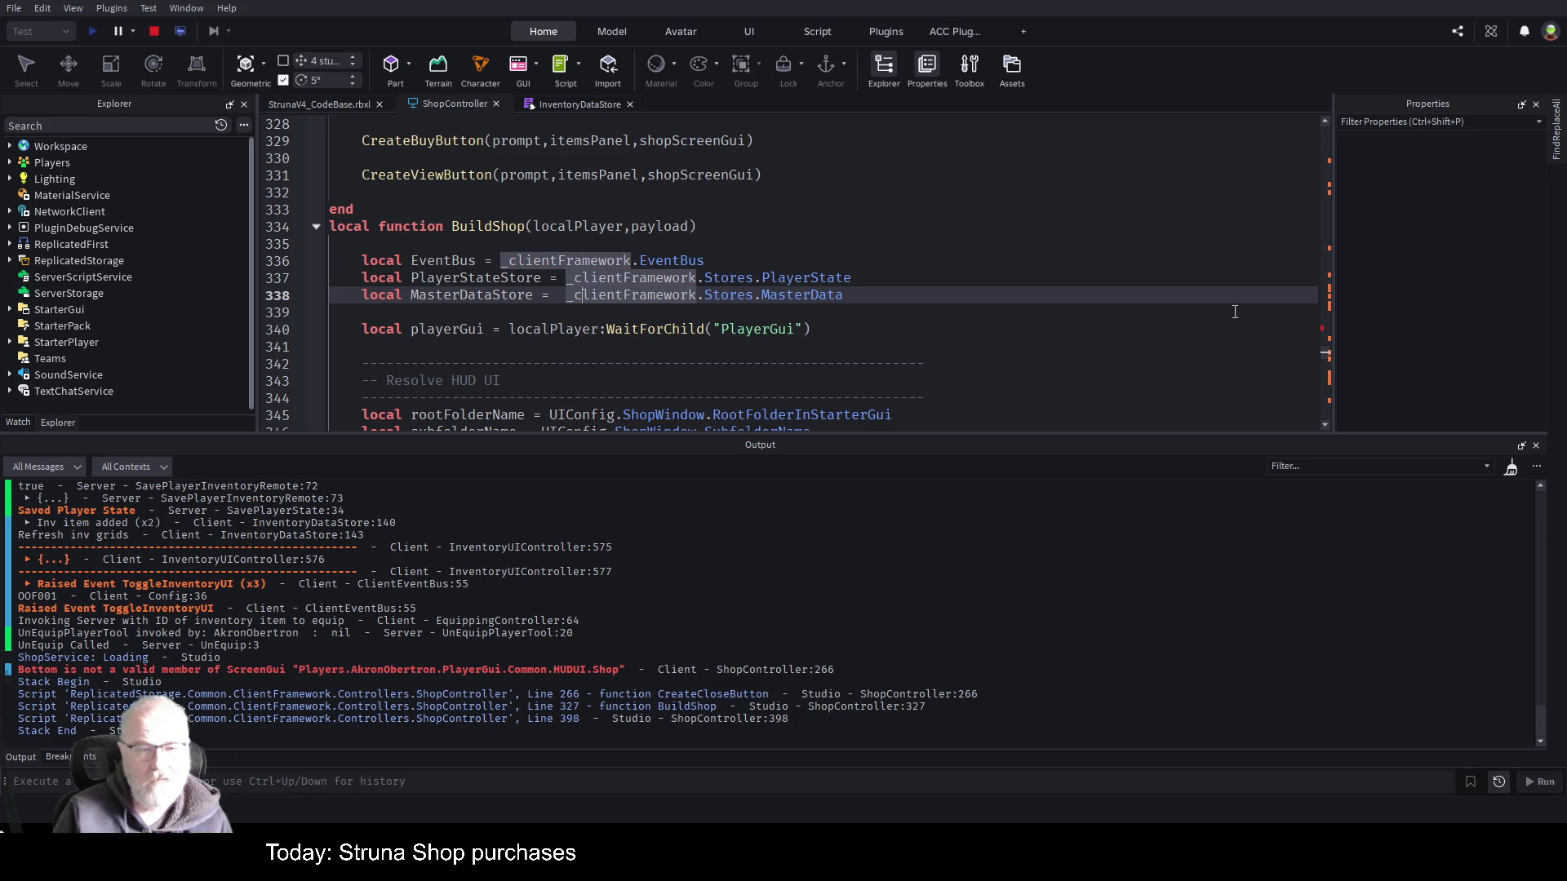
key("Up")
key("Up")
key("Up")
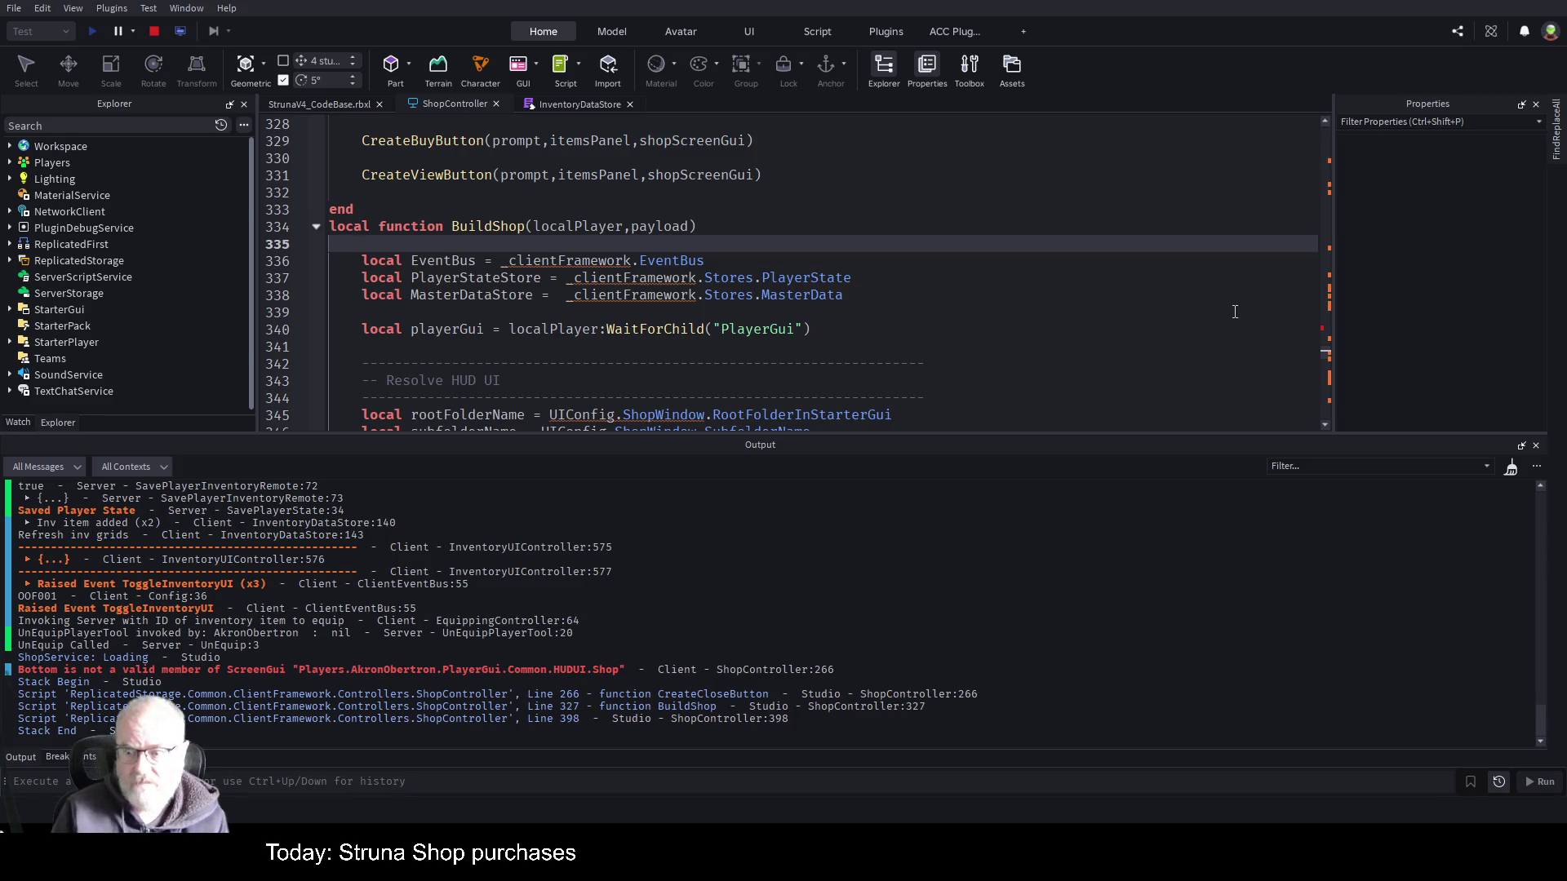
left_click(739, 209)
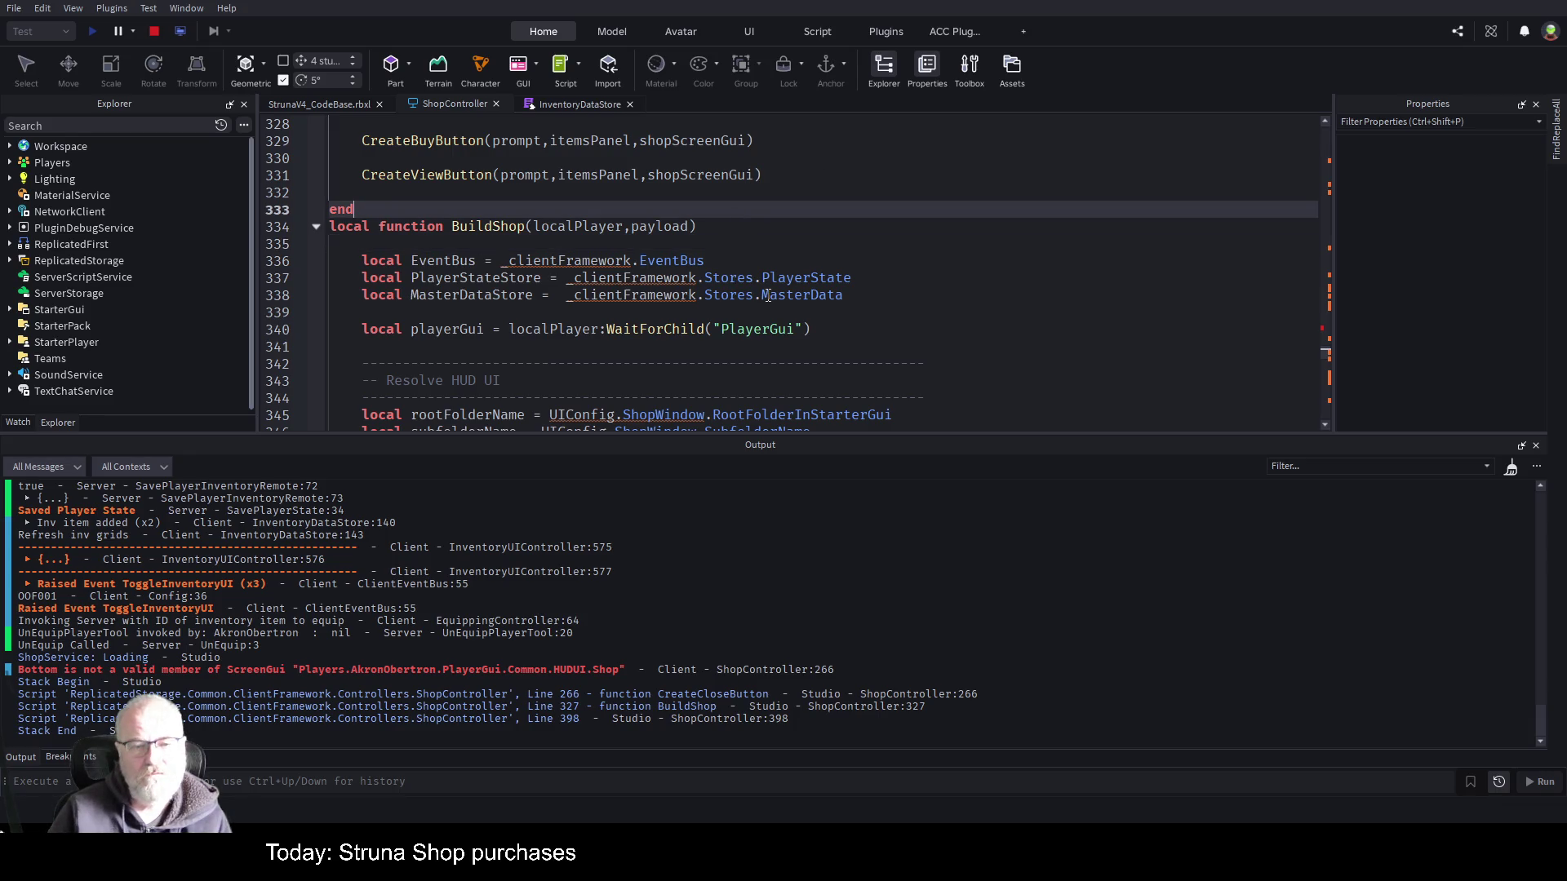
left_click(1026, 309)
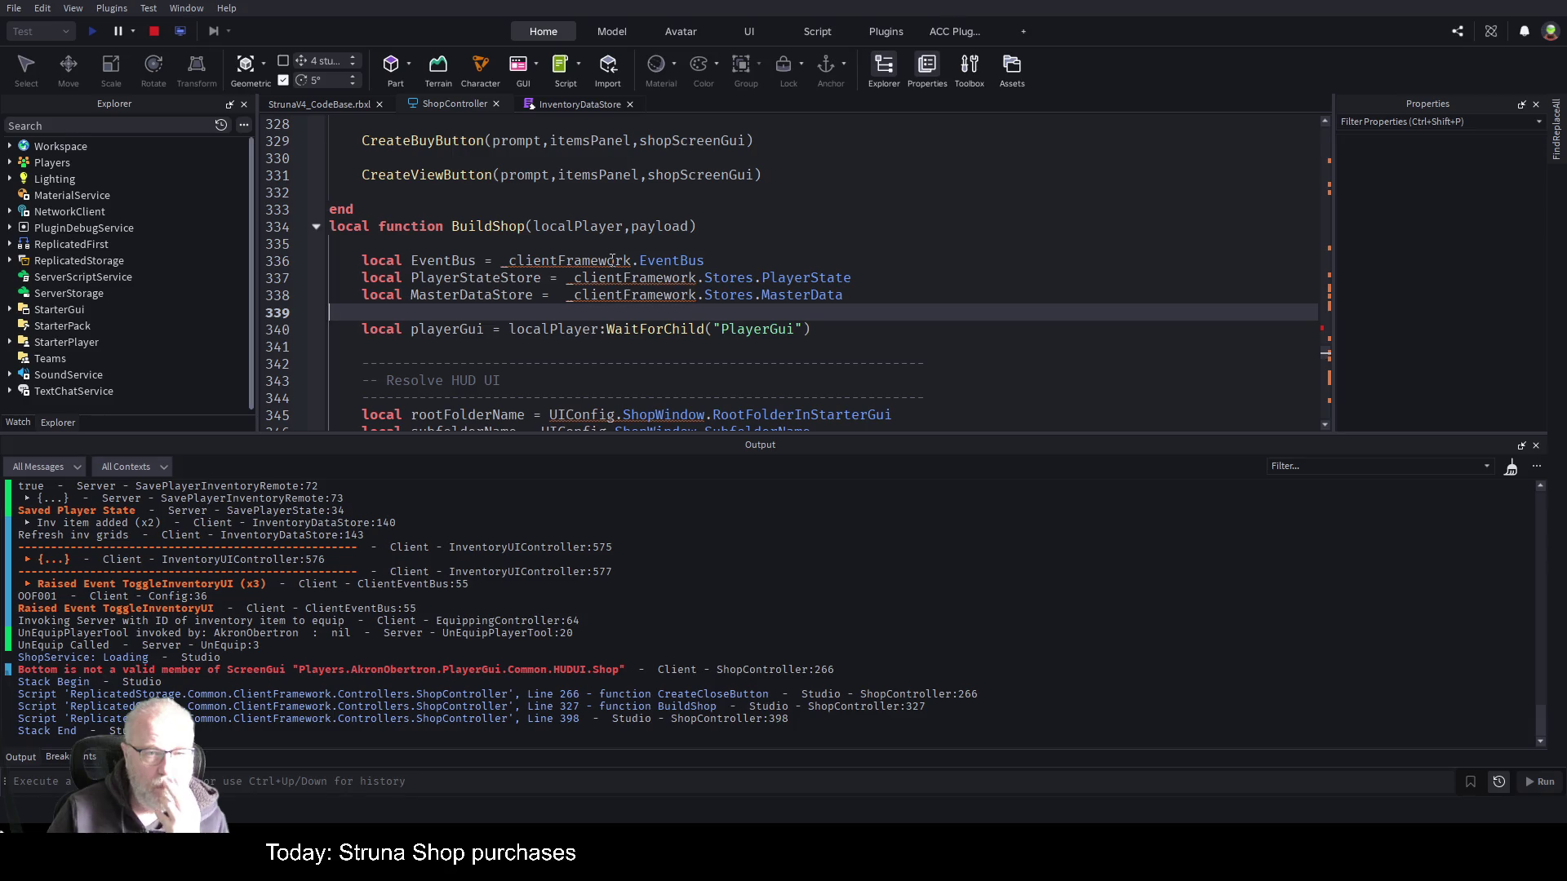
- Search for _clientFramework and correct the misspelt _cientFramework declaration on line 40
double_click(612, 260)
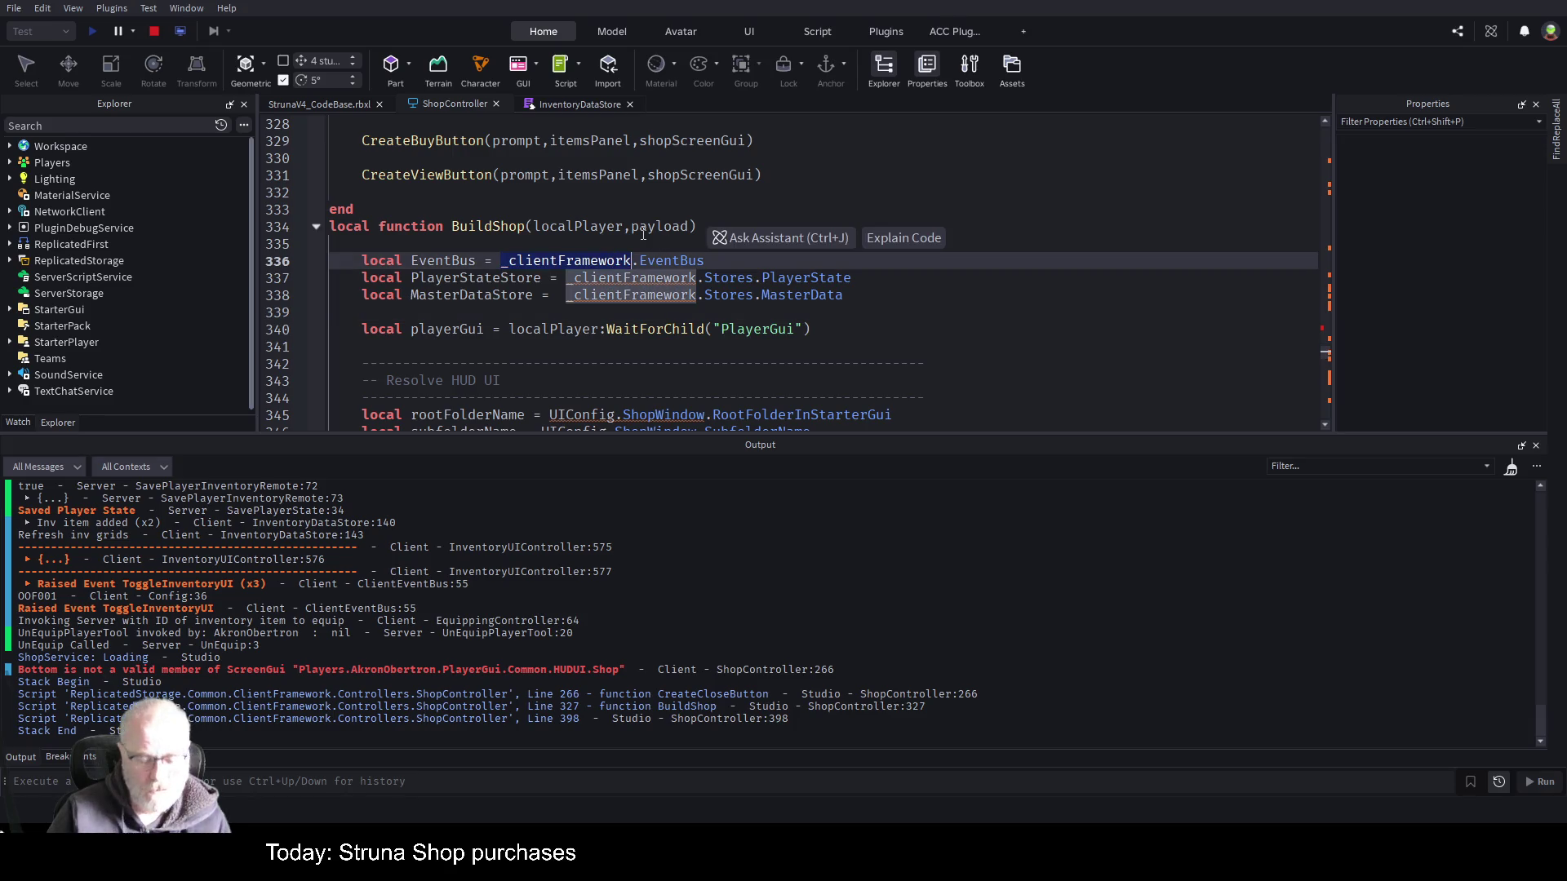
key("ctrl+f")
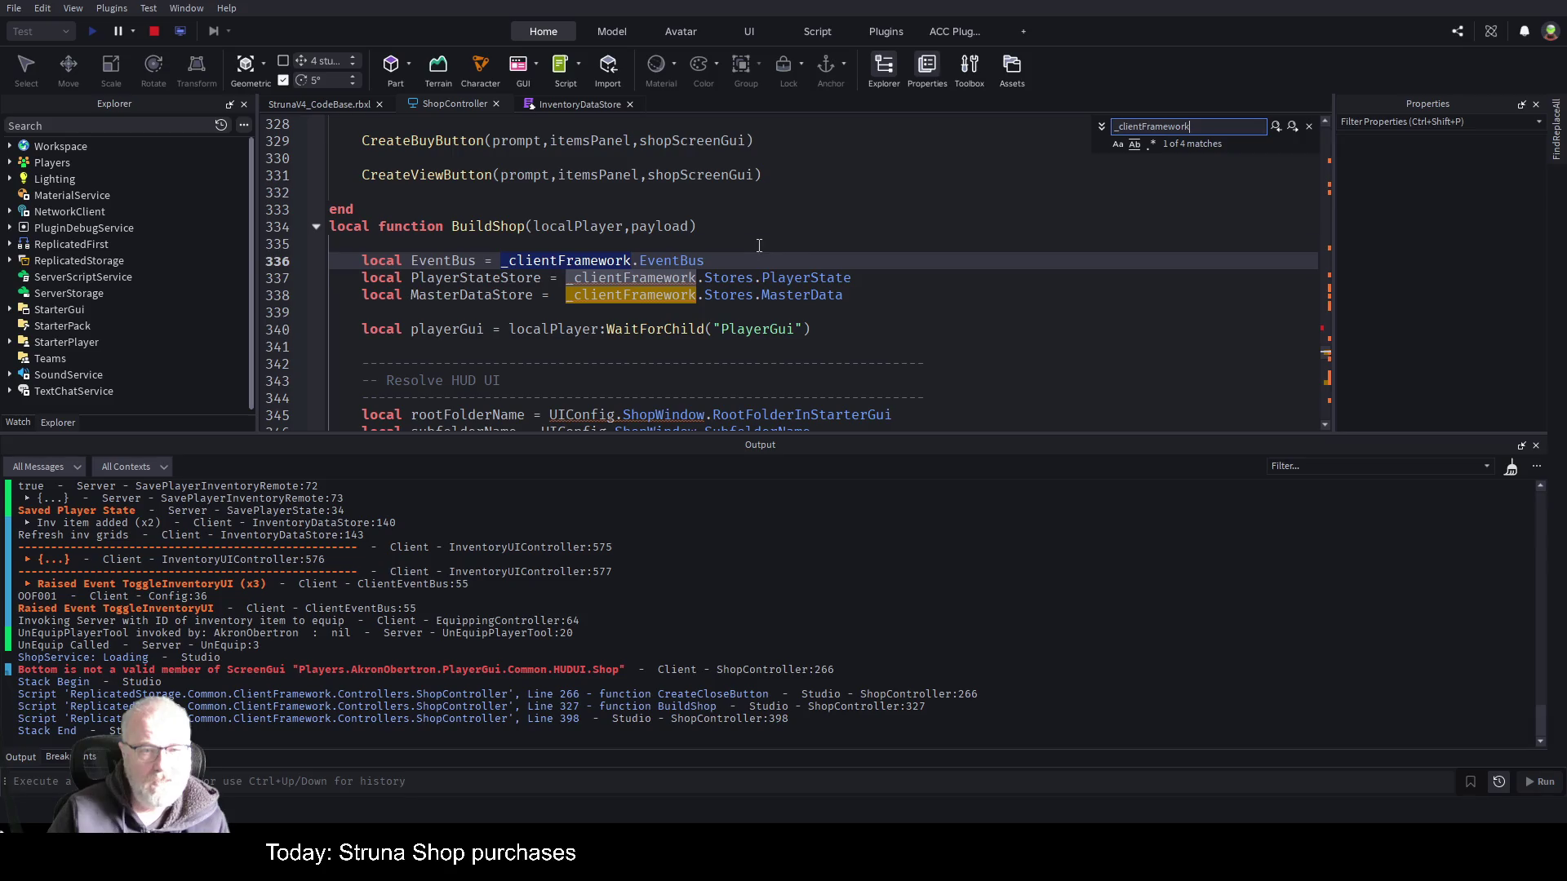
left_click(759, 246)
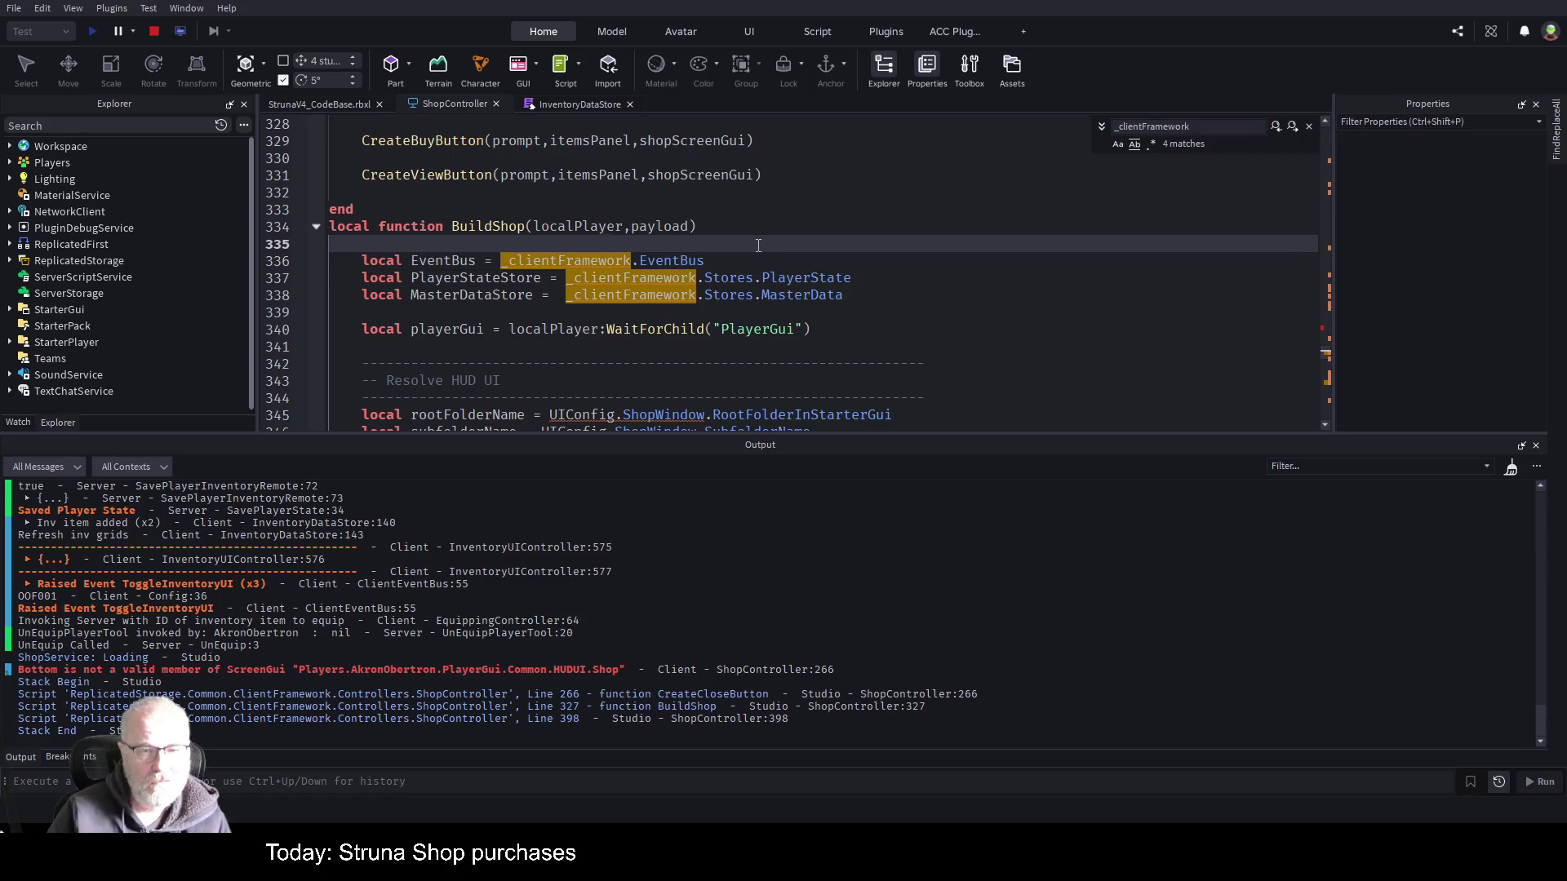
key("ctrl+Home")
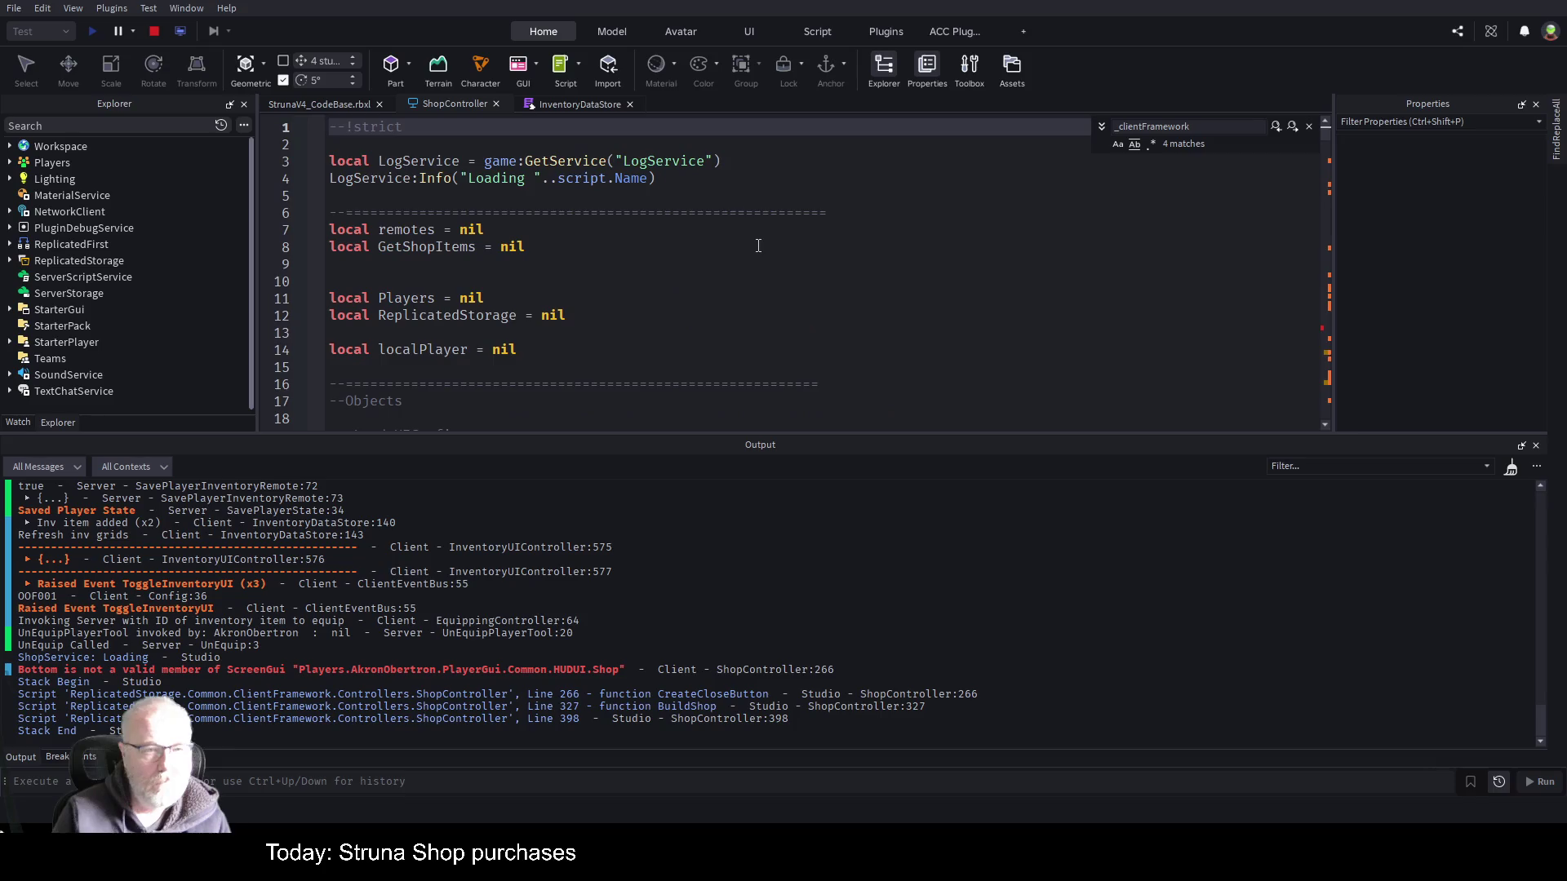
scroll(524, 240, "down", 8)
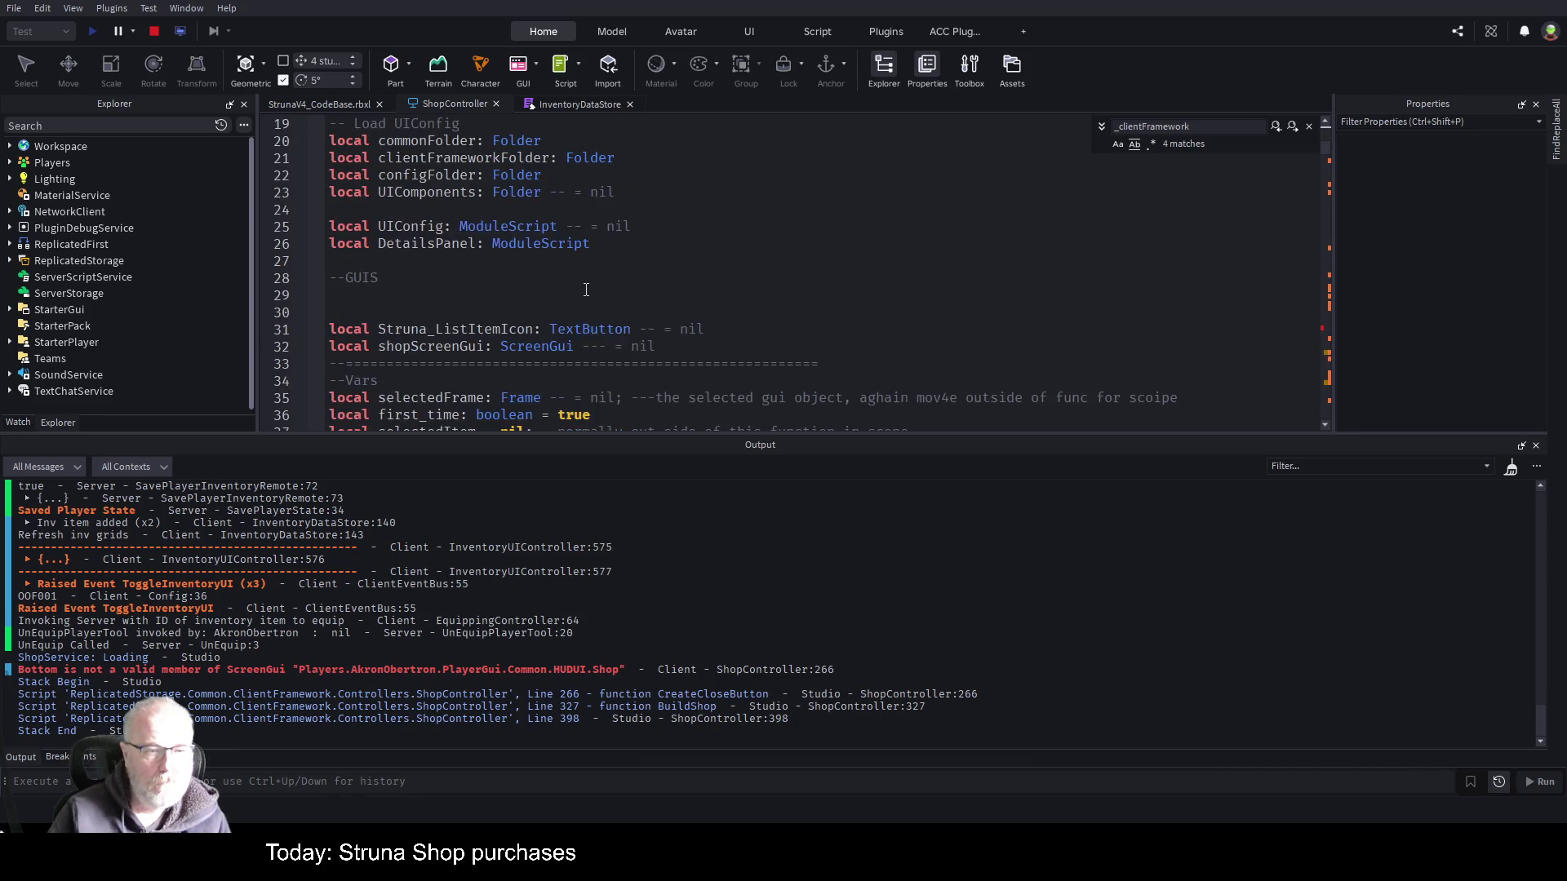
scroll(578, 293, "down", 1)
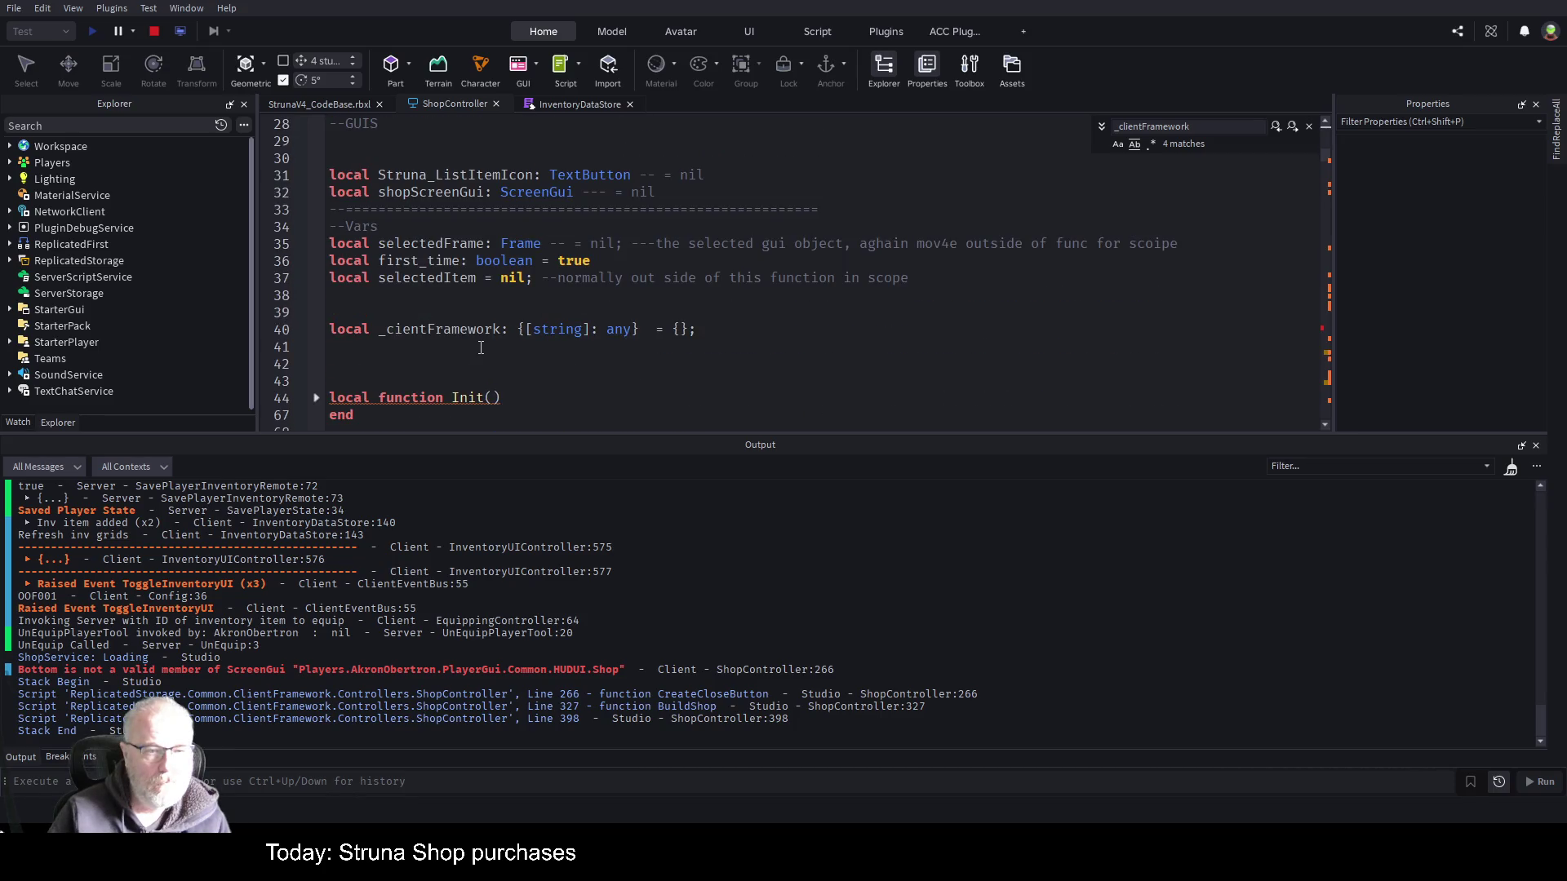
double_click(422, 329)
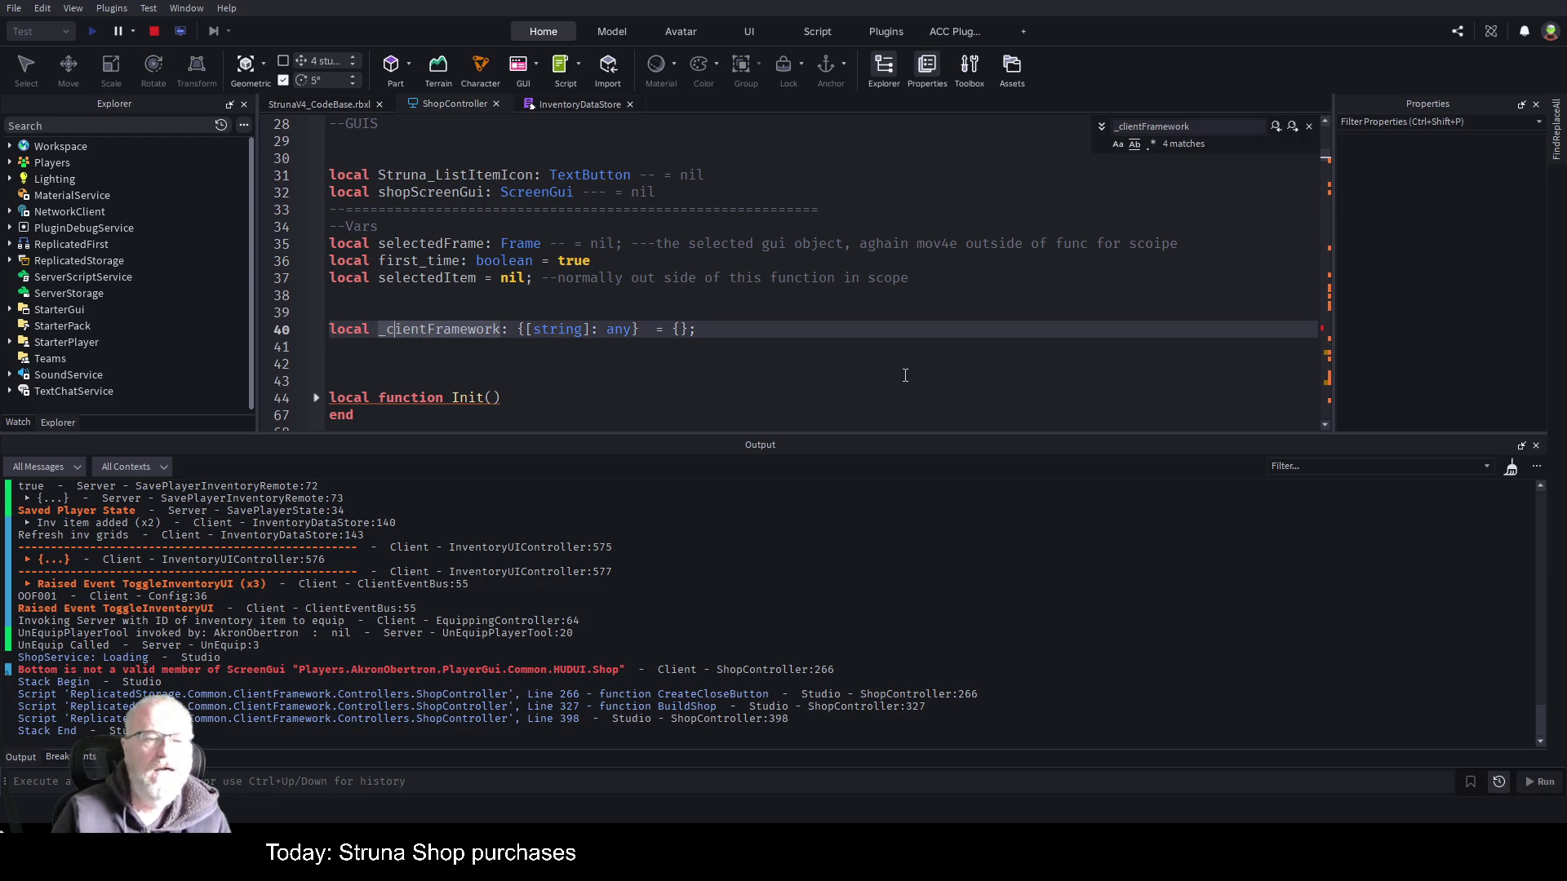
type("l")
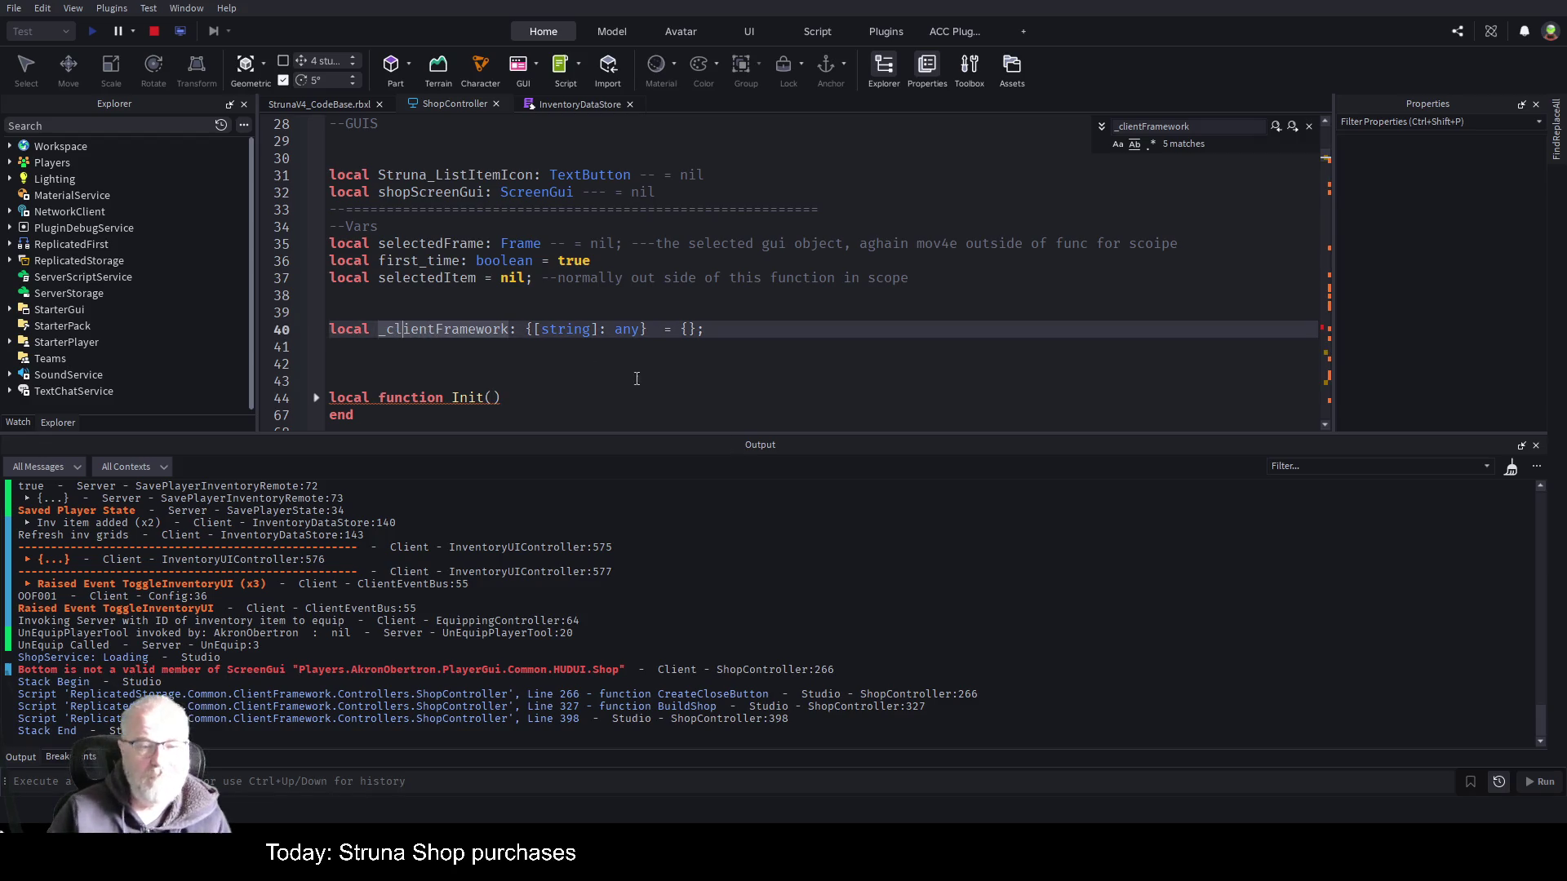
left_click(646, 359)
- Stop the running playtest
scroll(702, 318, "down", 15)
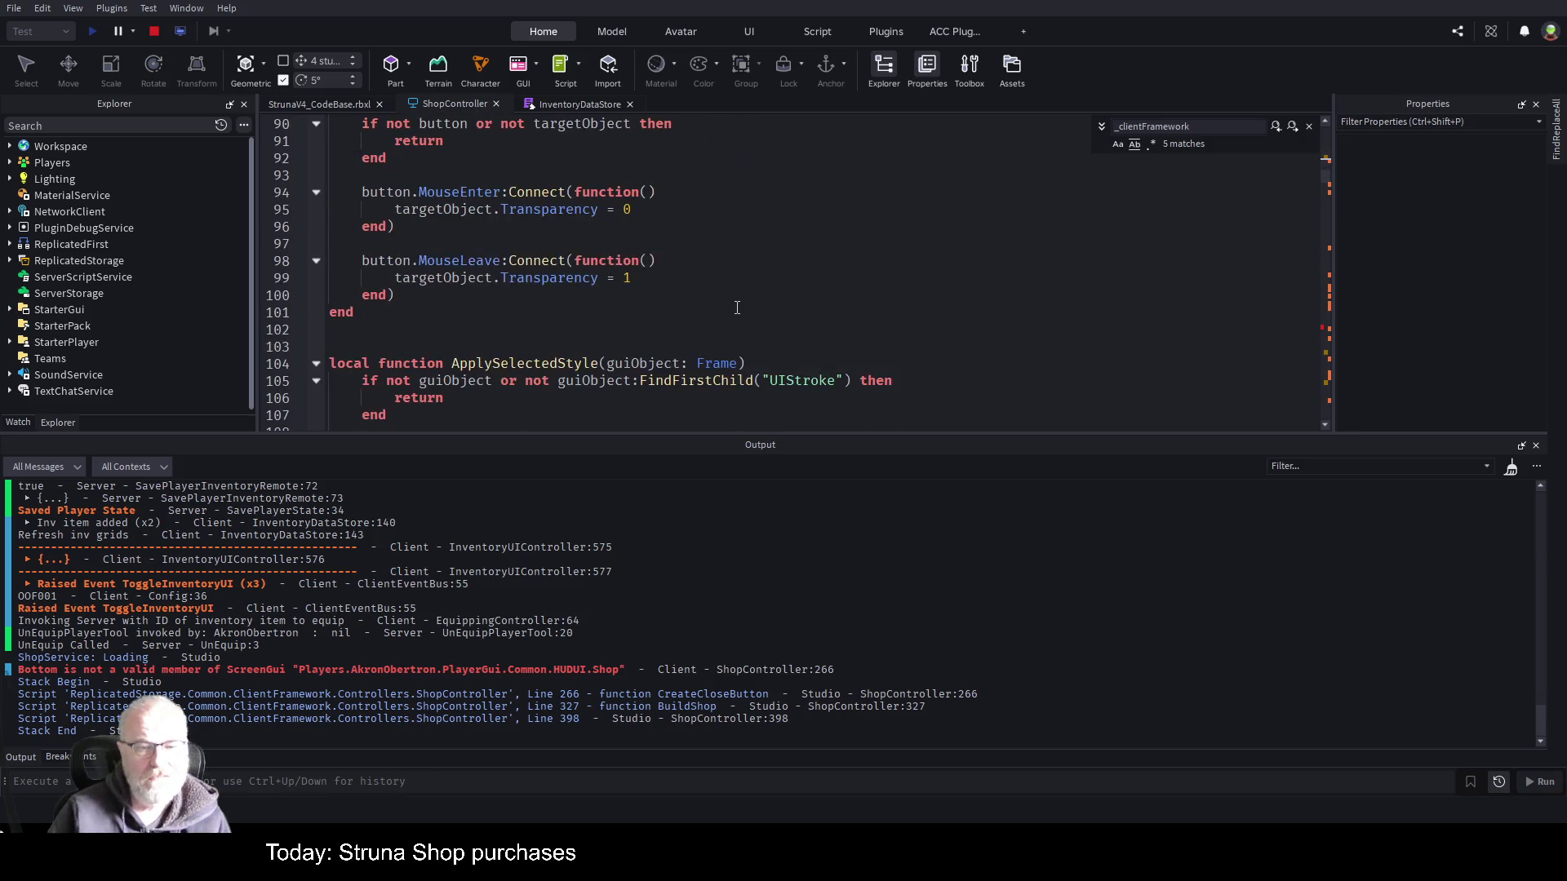
scroll(737, 301, "down", 5)
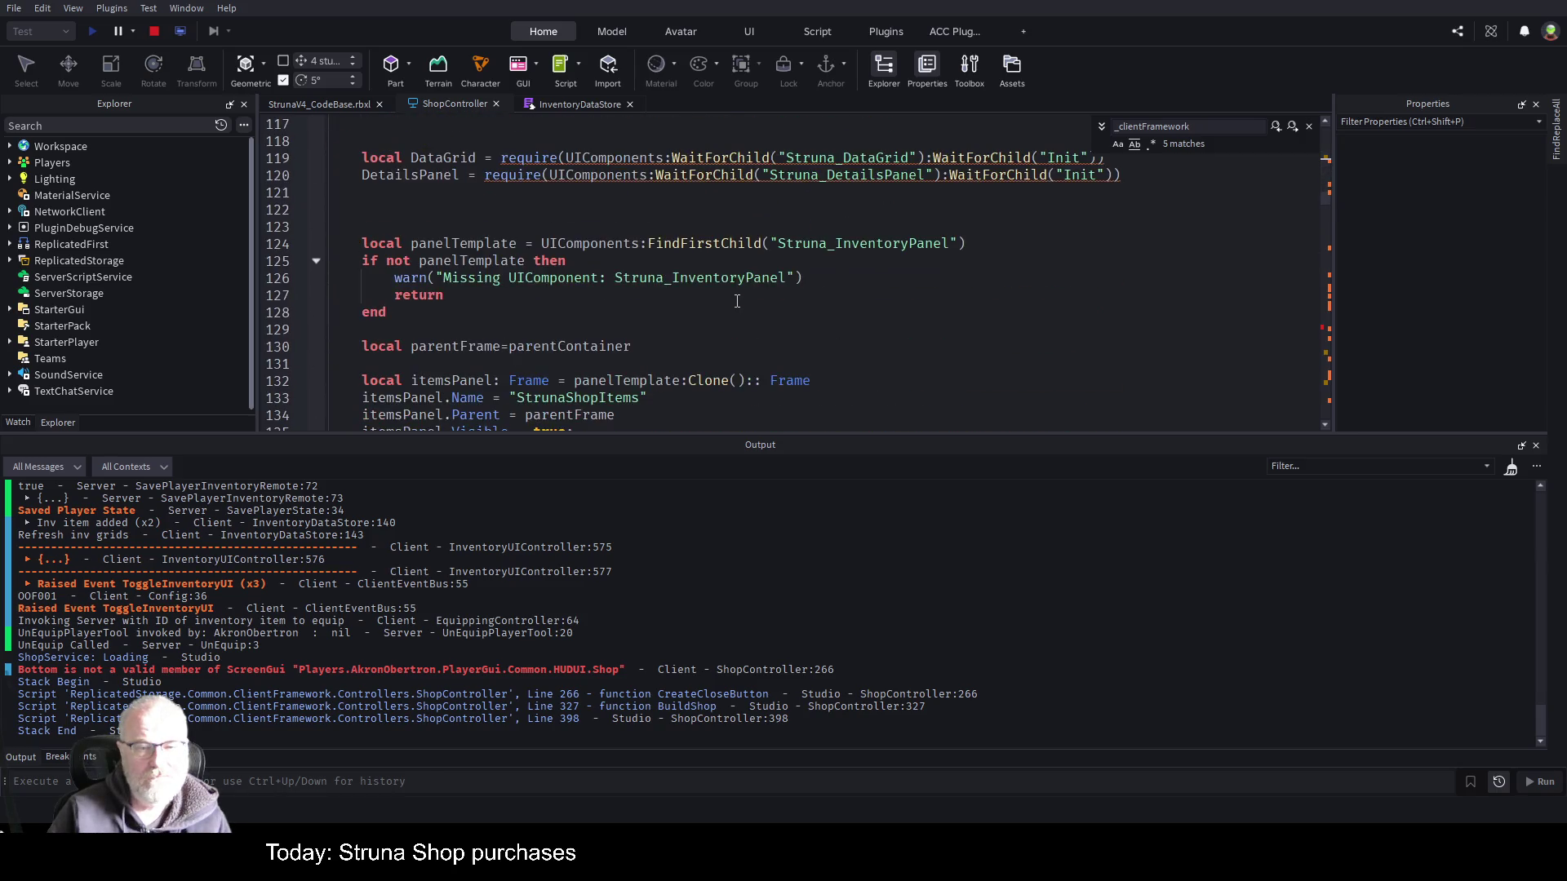
left_click(160, 30)
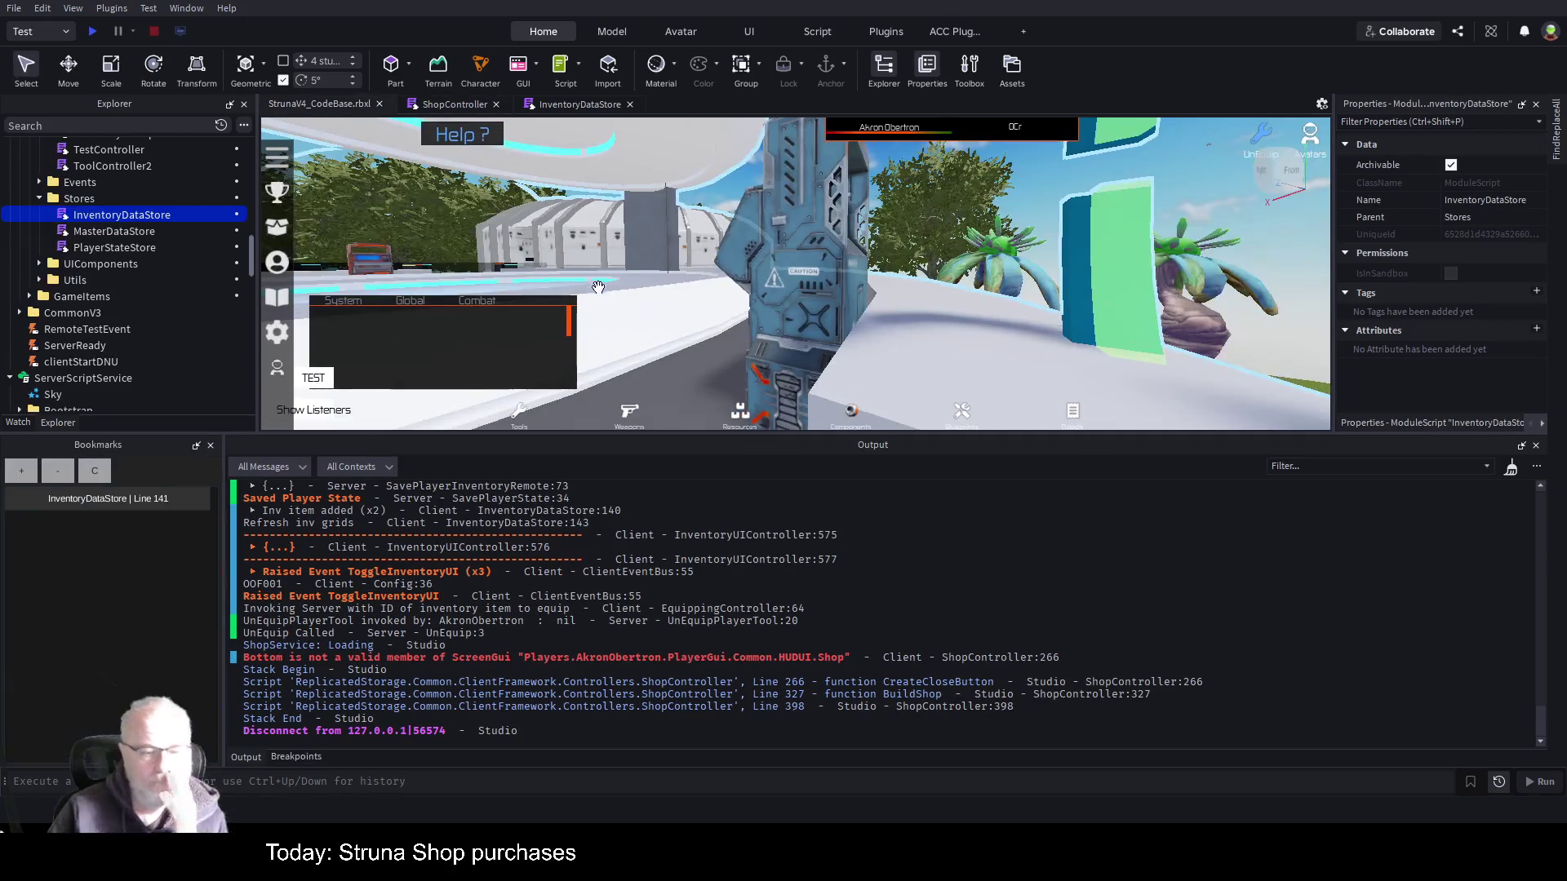
- Start a new playtest and inspect the AssetPreloaderController PreloadAsync call on line 39
left_click(90, 33)
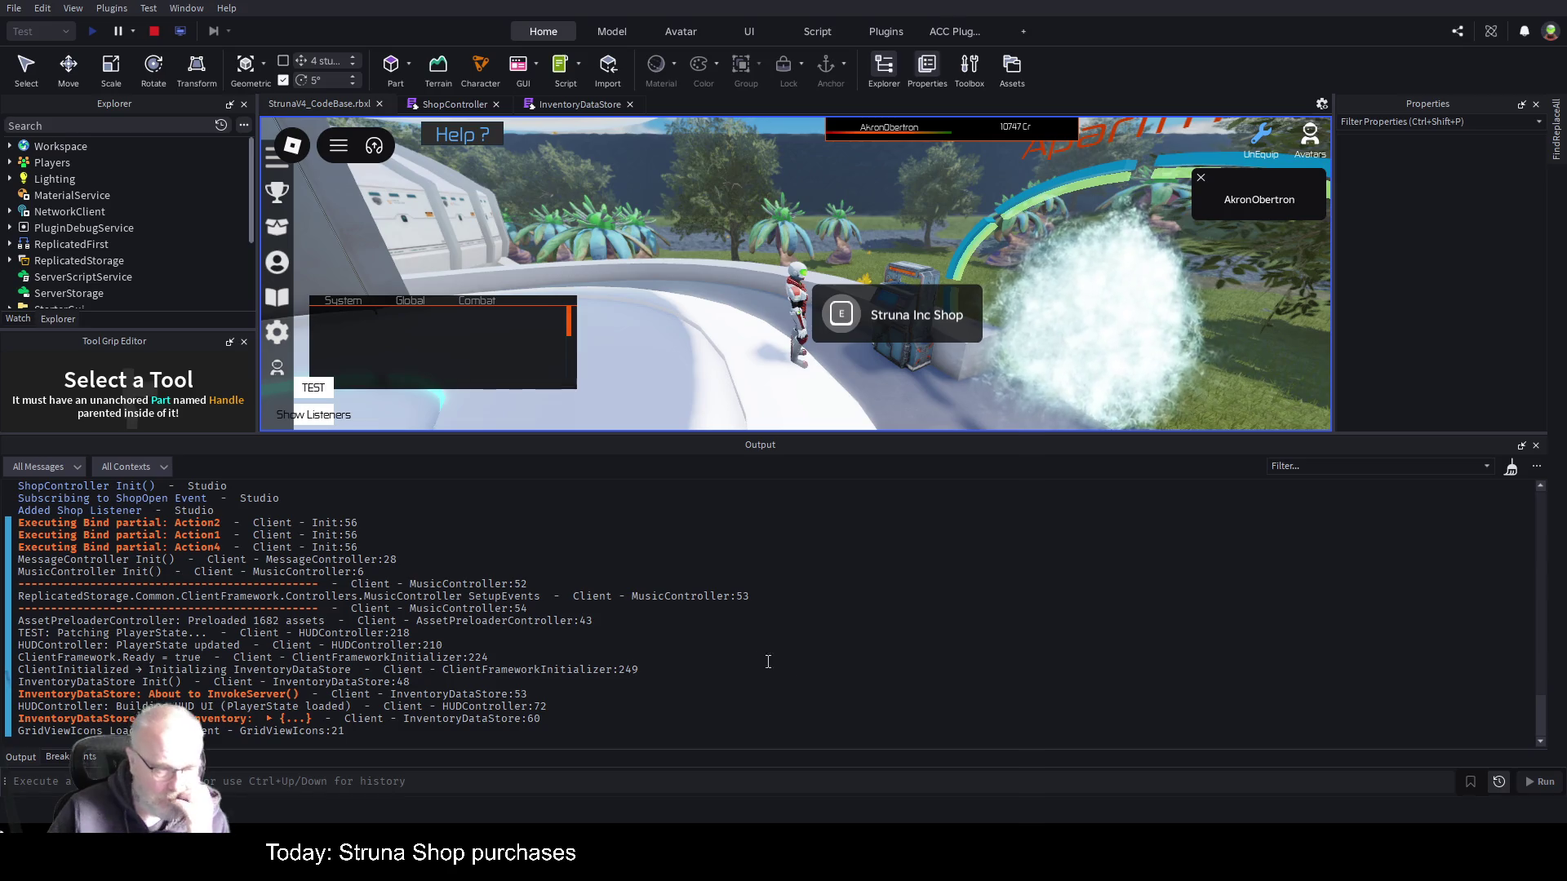
left_click(171, 630)
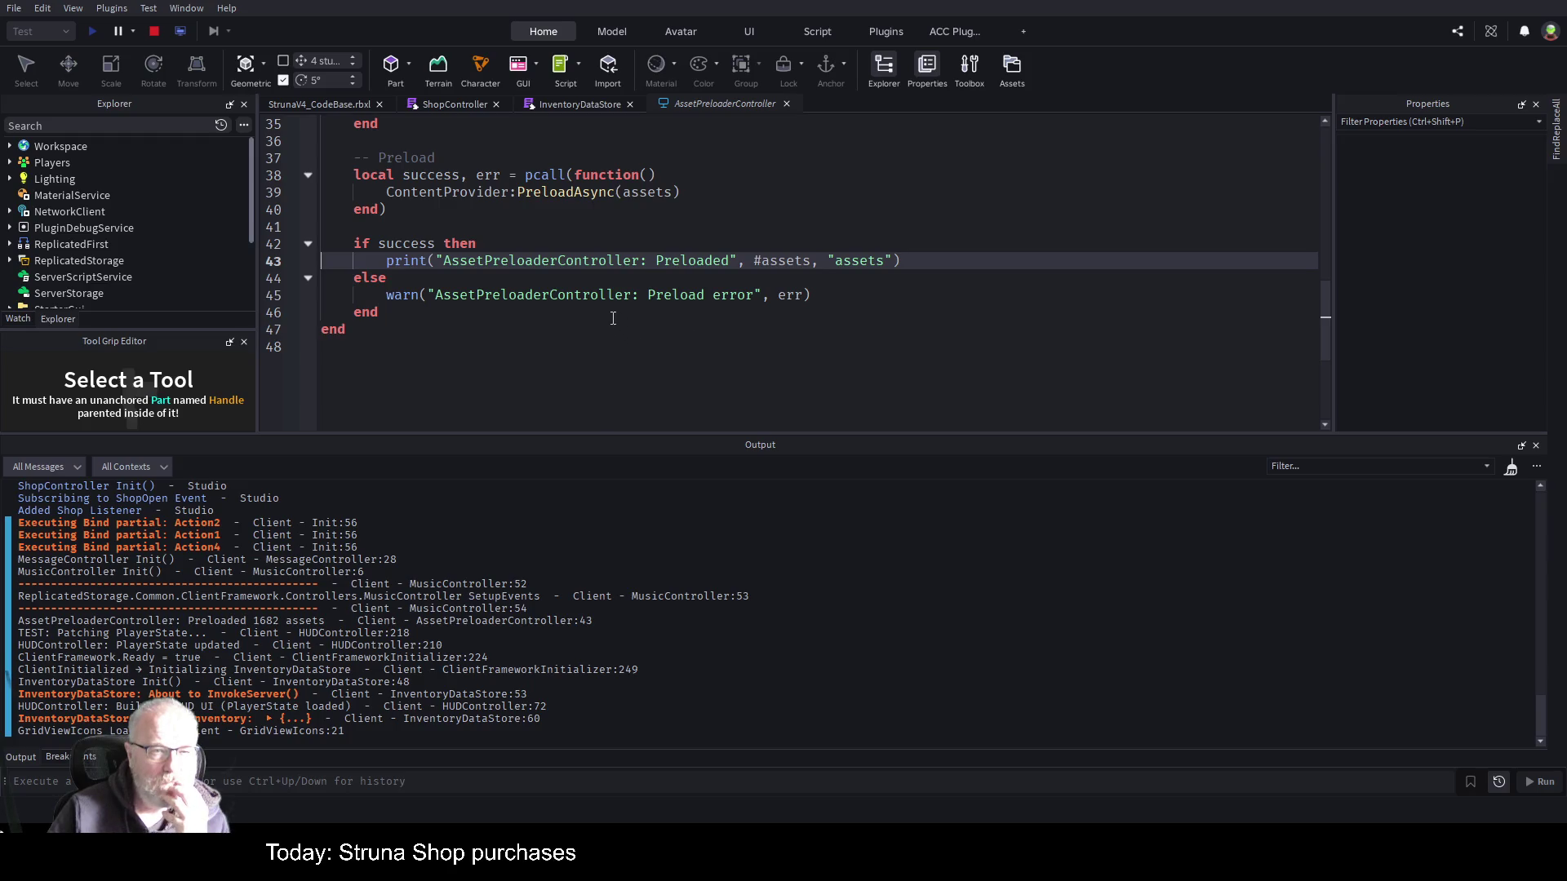
left_click(581, 192)
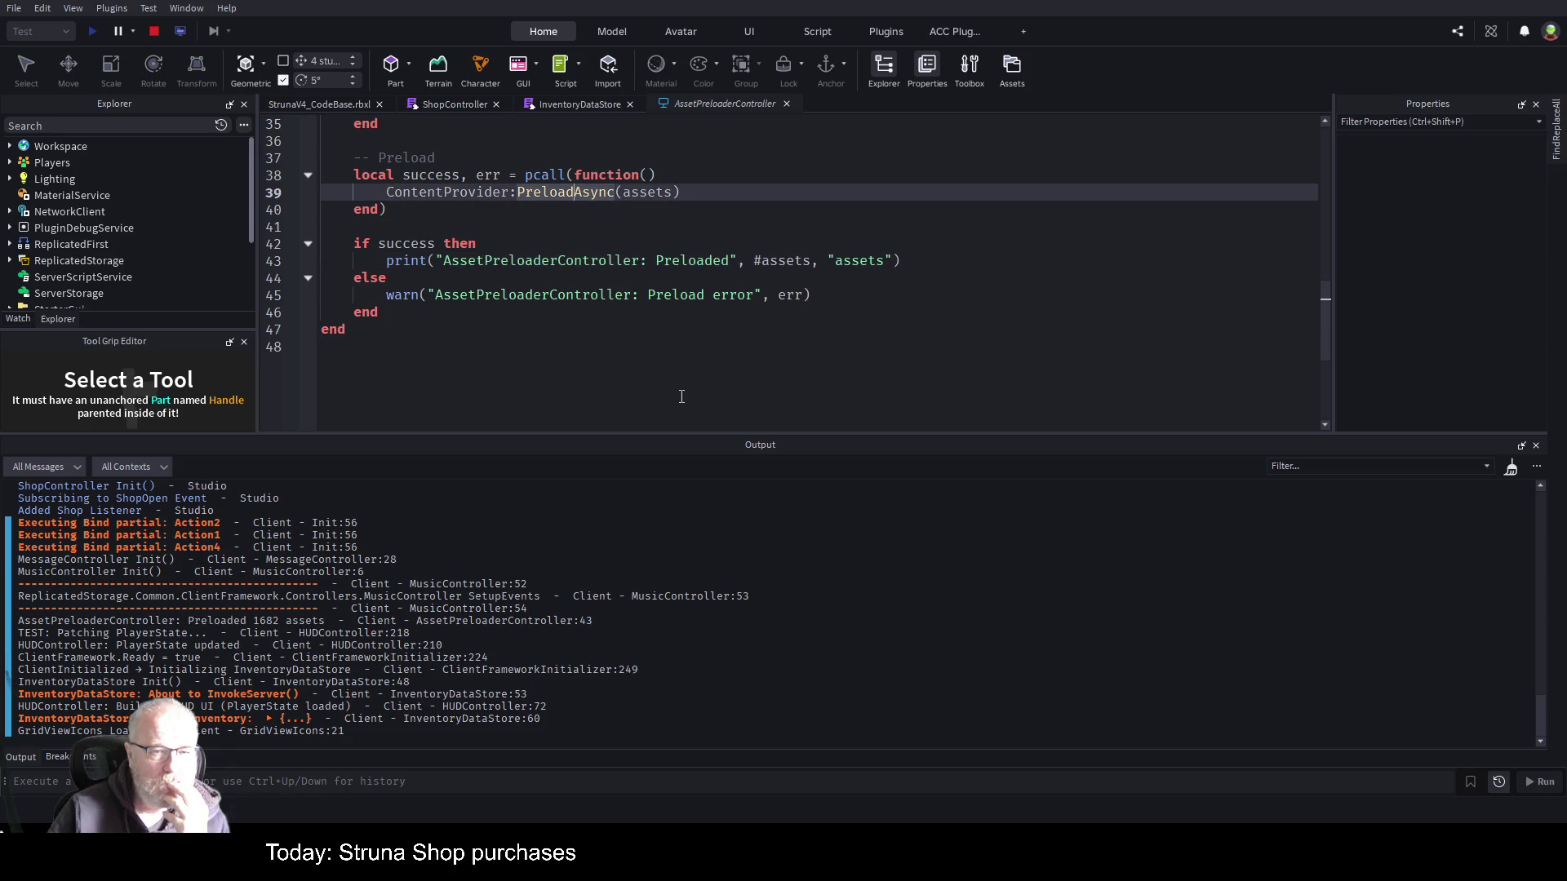
left_click(616, 340)
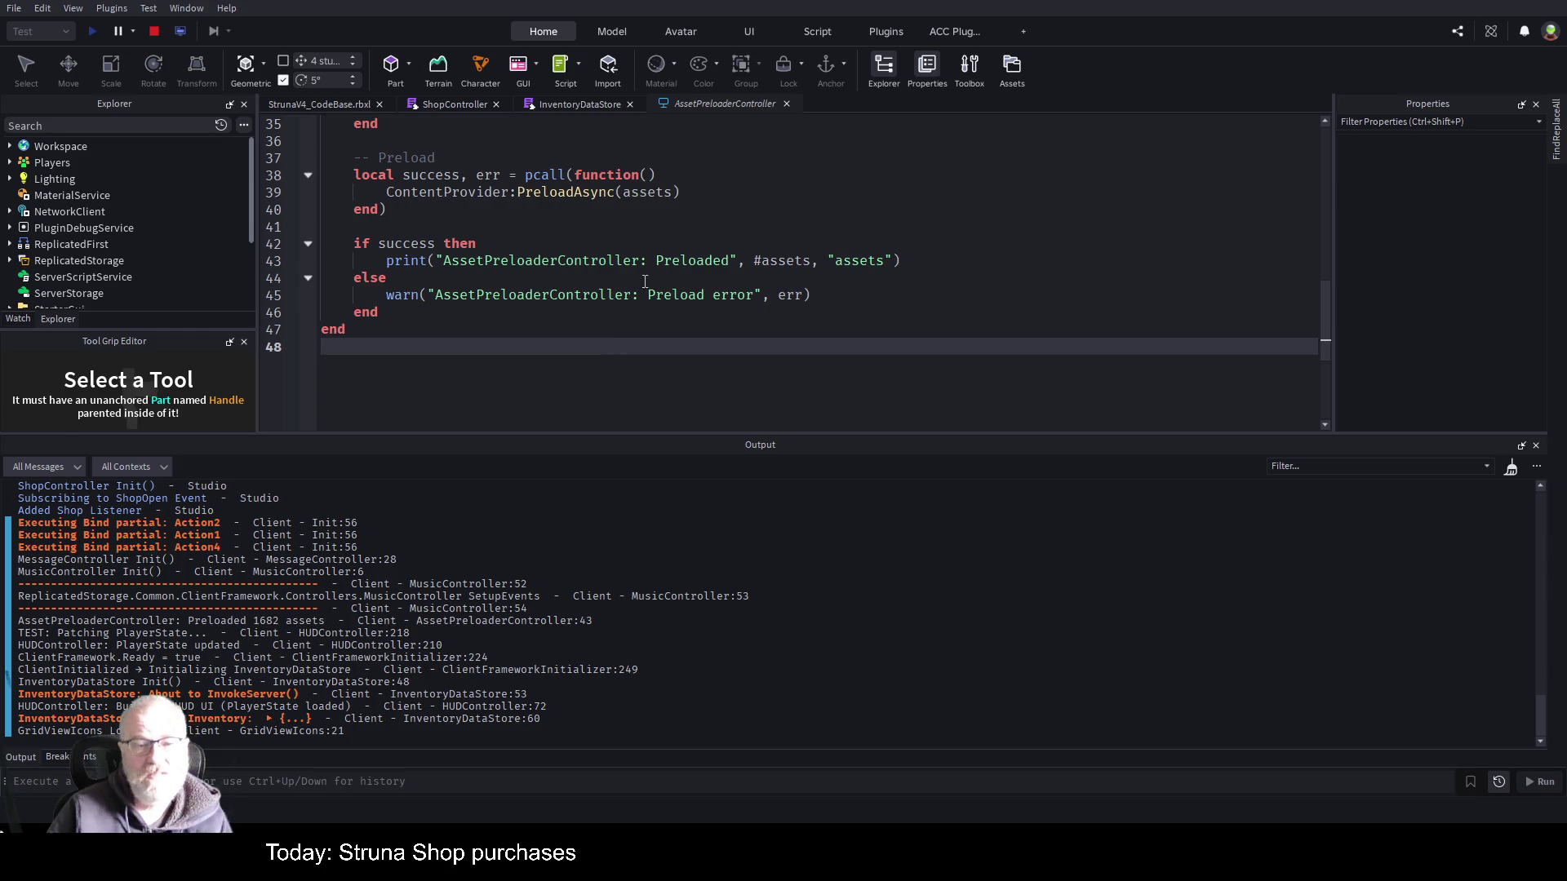
- Open the Struna Inc Shop in-game, follow the ShopController line 340 error, then stop the playtest
left_click(360, 108)
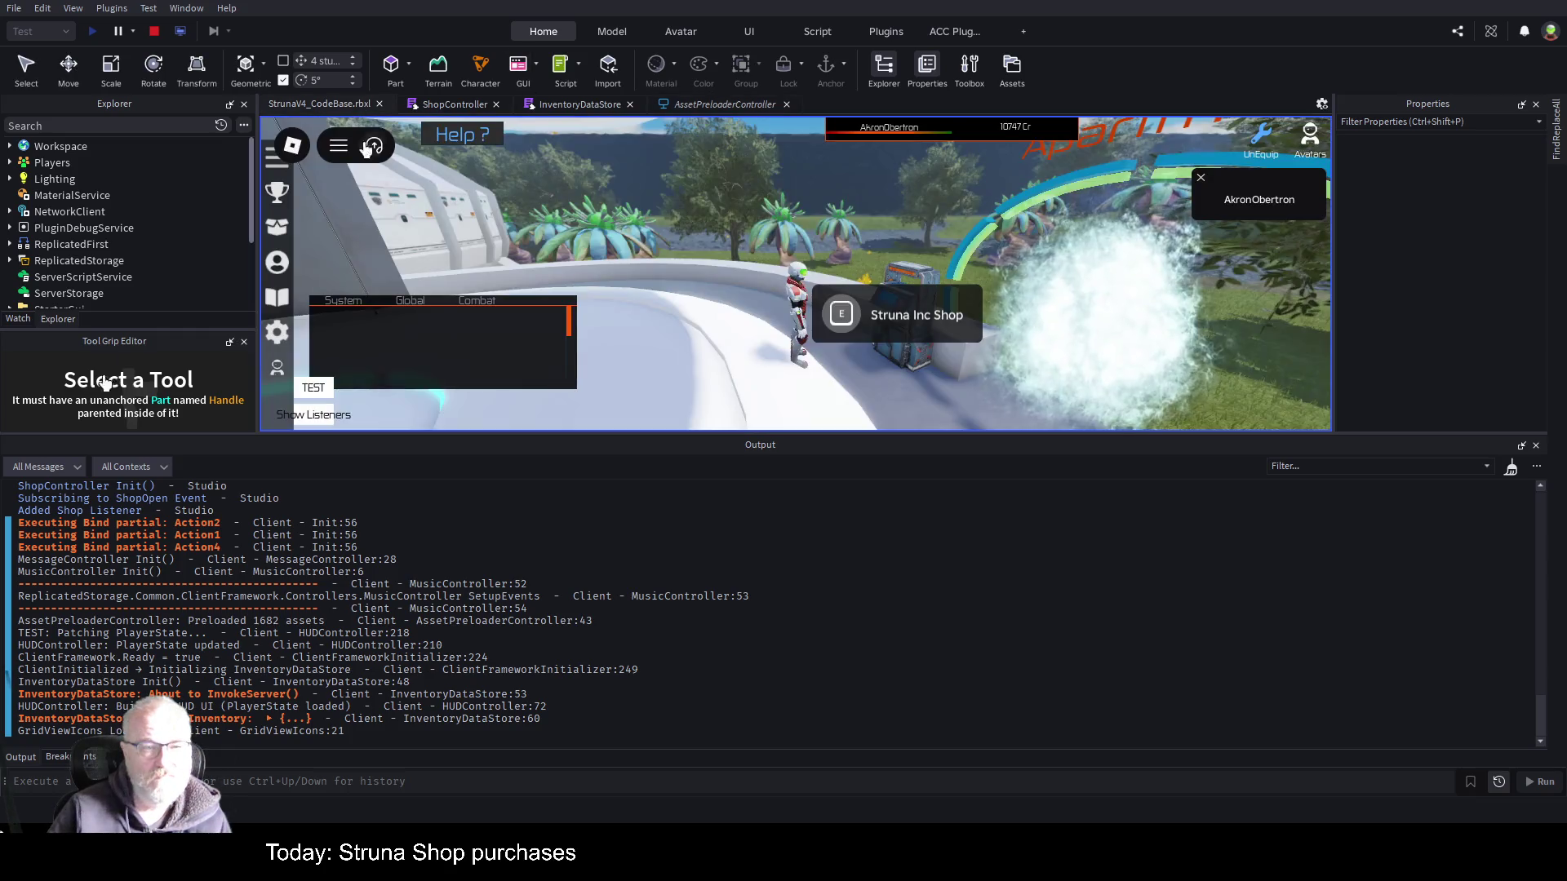
left_click(841, 312)
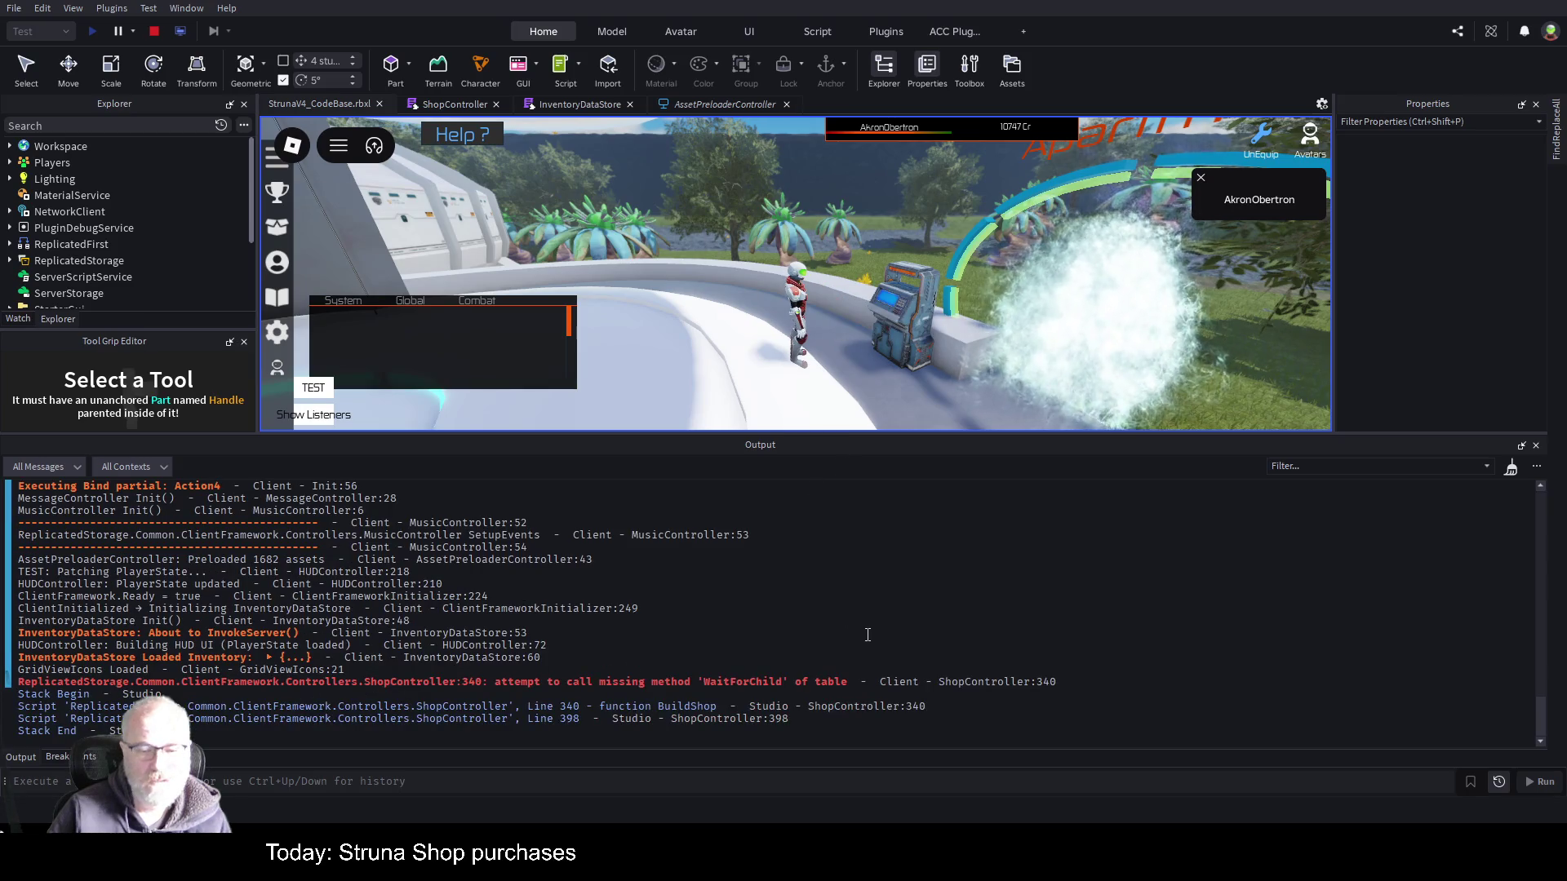
left_click(751, 688)
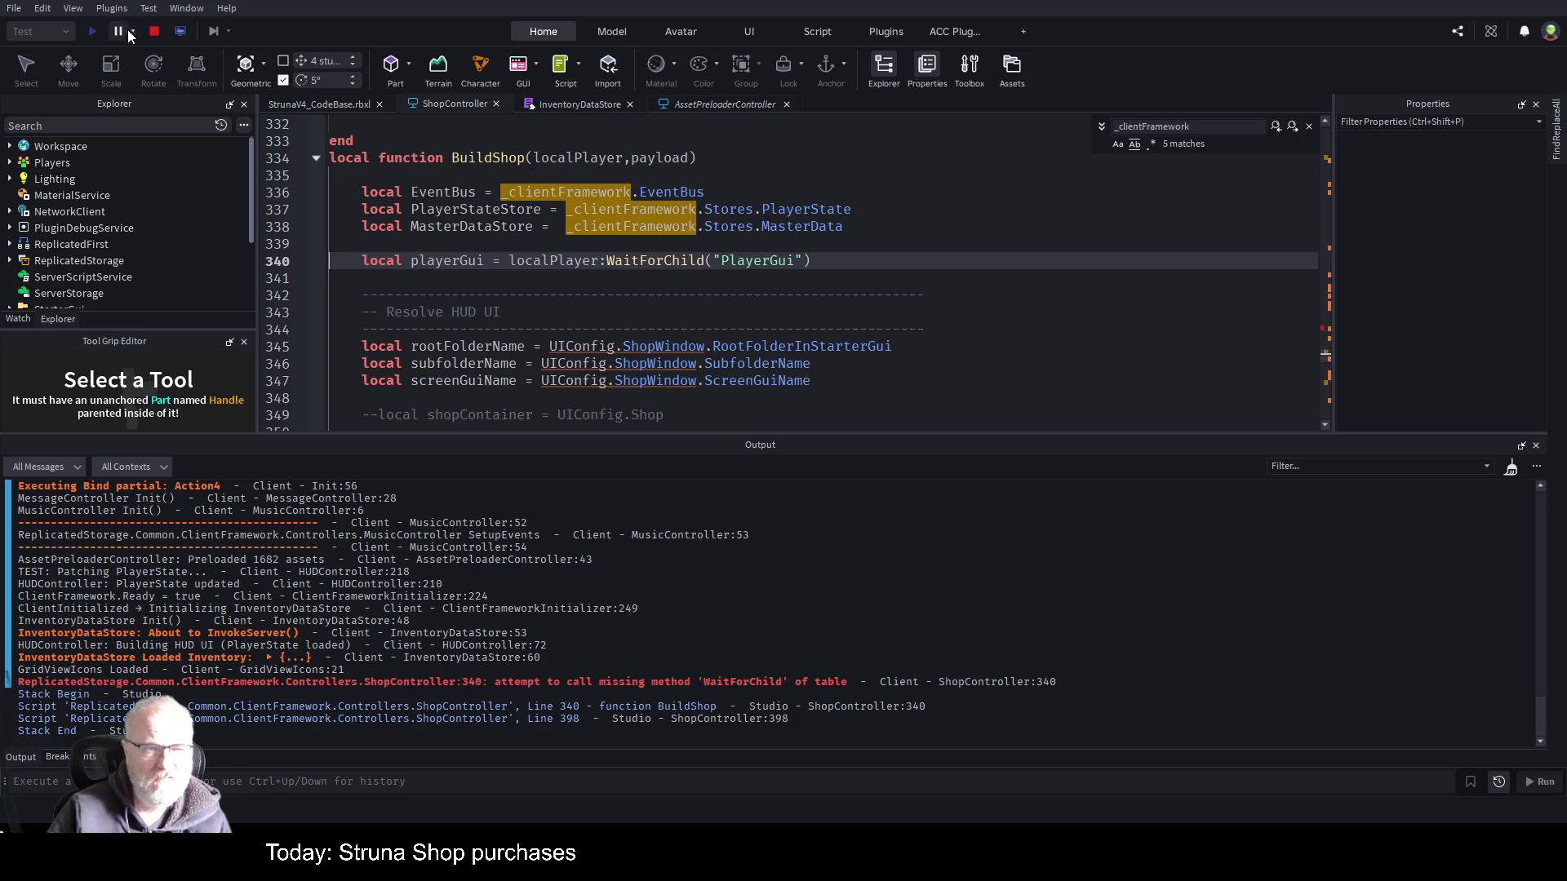
left_click(155, 31)
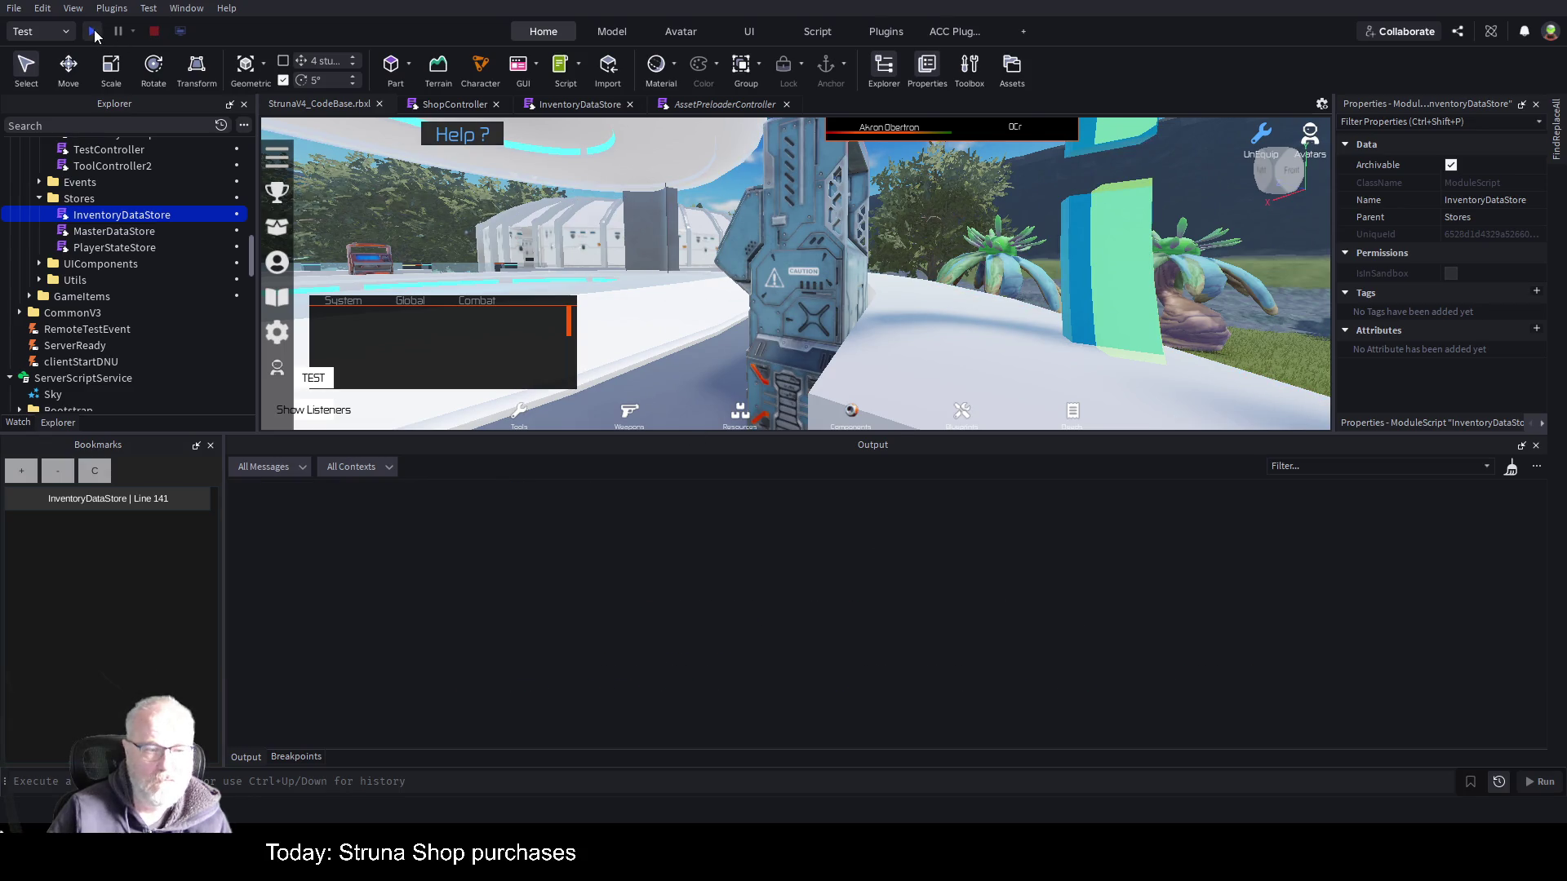
- Start a playtest, close AssetPreloaderController, clear Output, and follow the ShopController:340 WaitForChild error
left_click(95, 32)
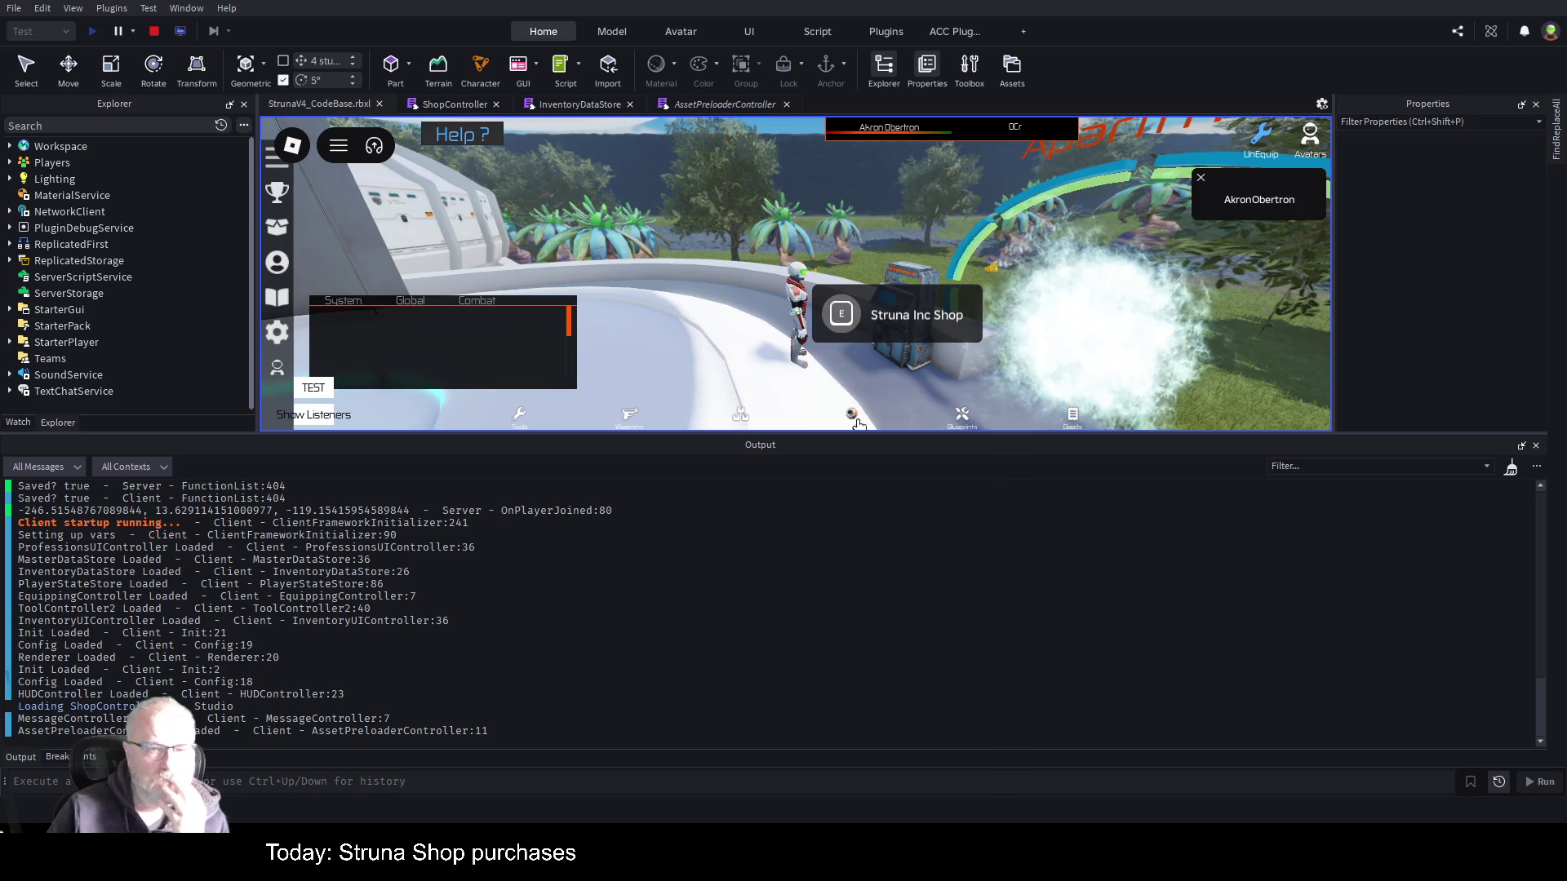
left_click(787, 106)
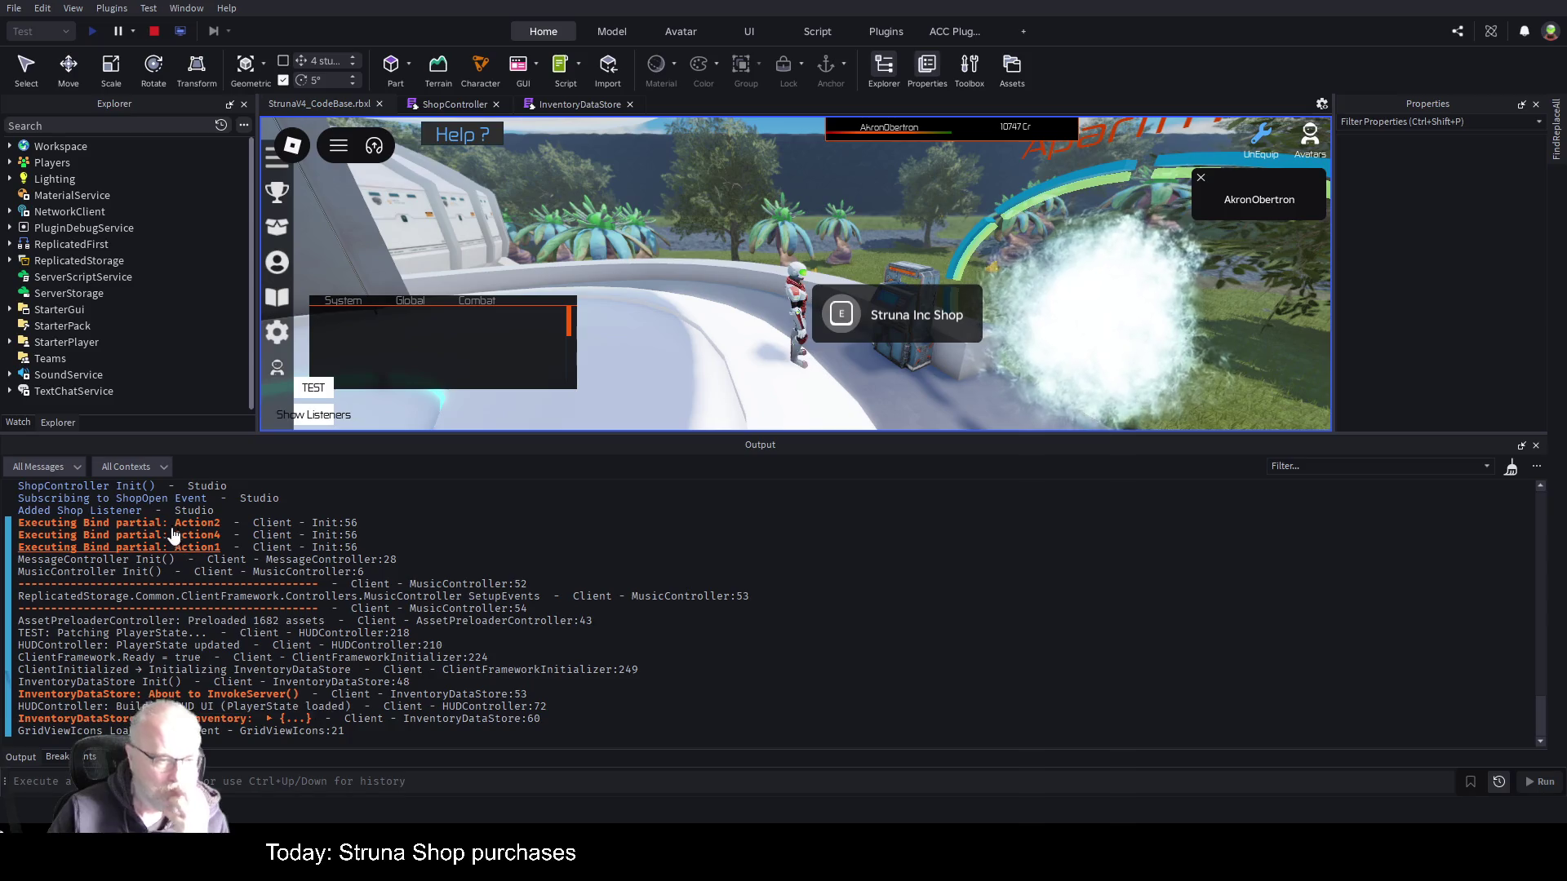
scroll(535, 647, "up", 3)
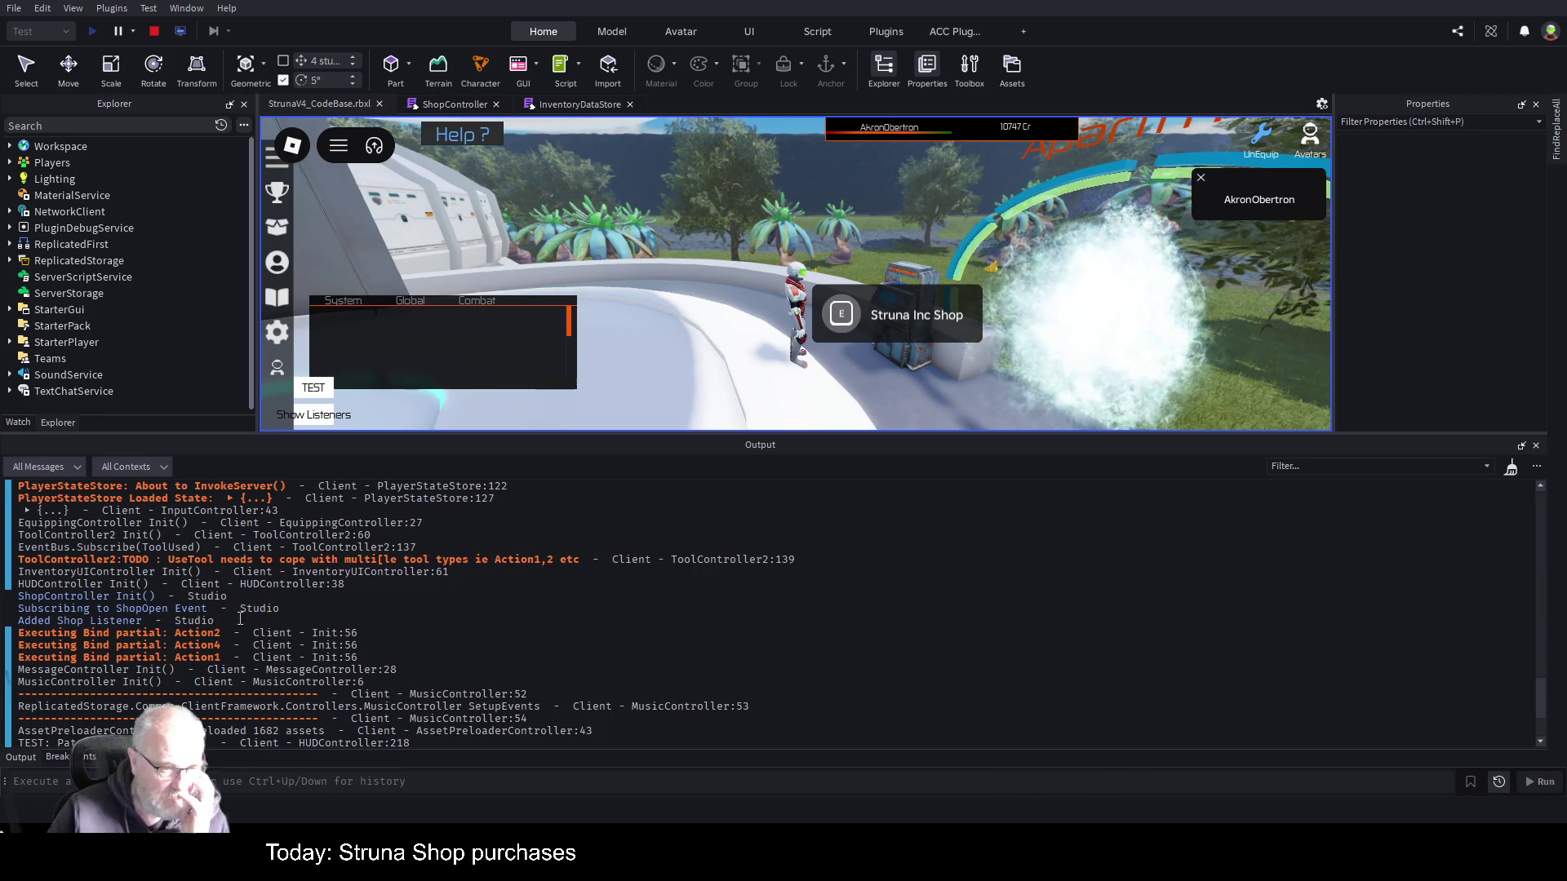
scroll(947, 616, "down", 3)
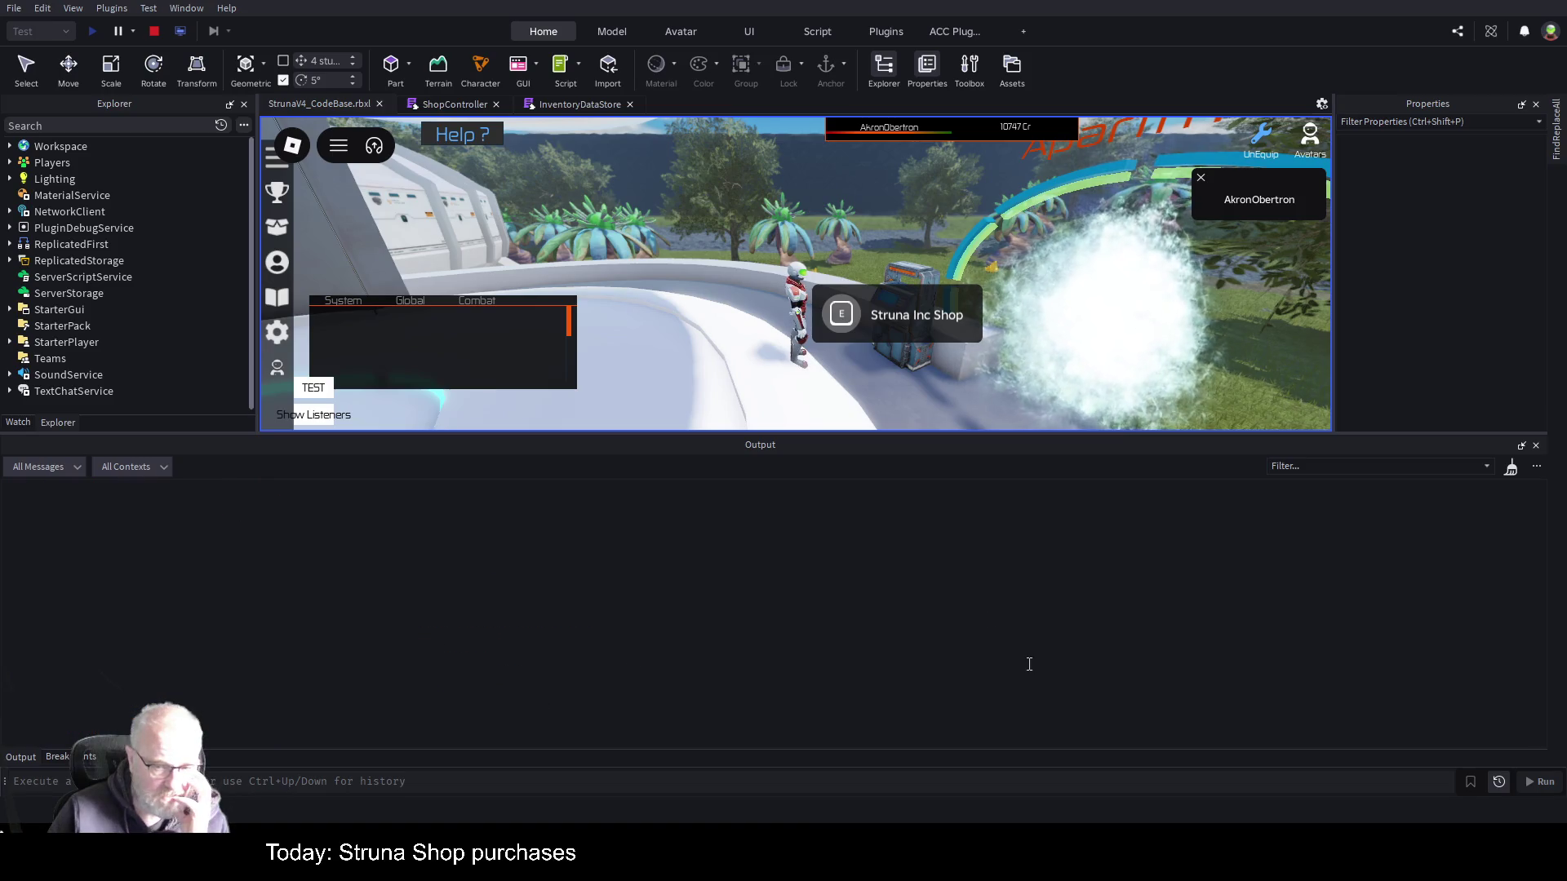
left_click(841, 315)
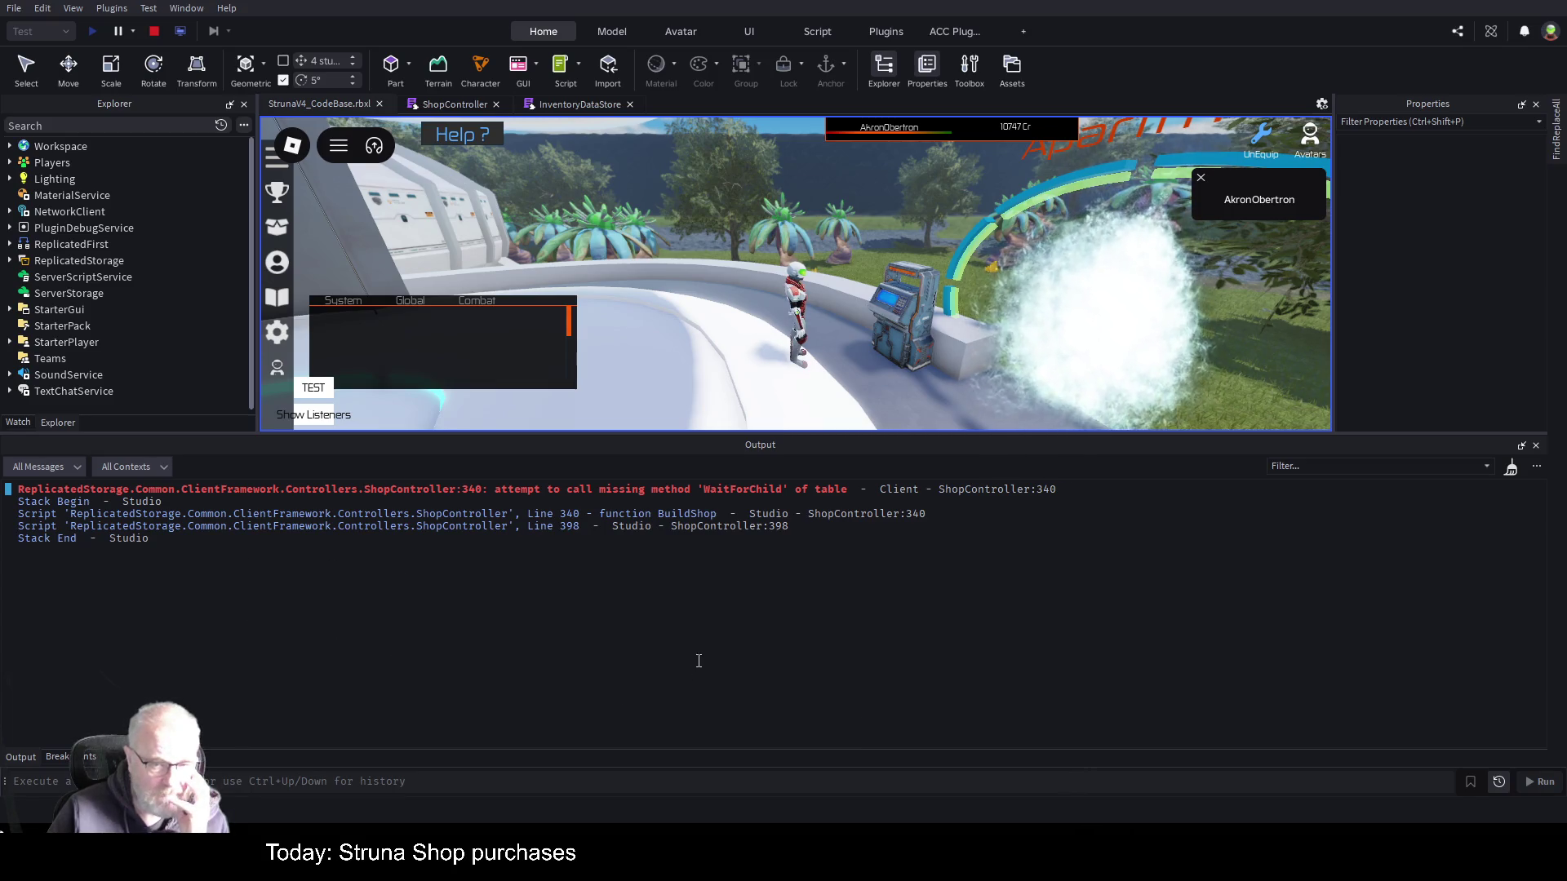
left_click(816, 492)
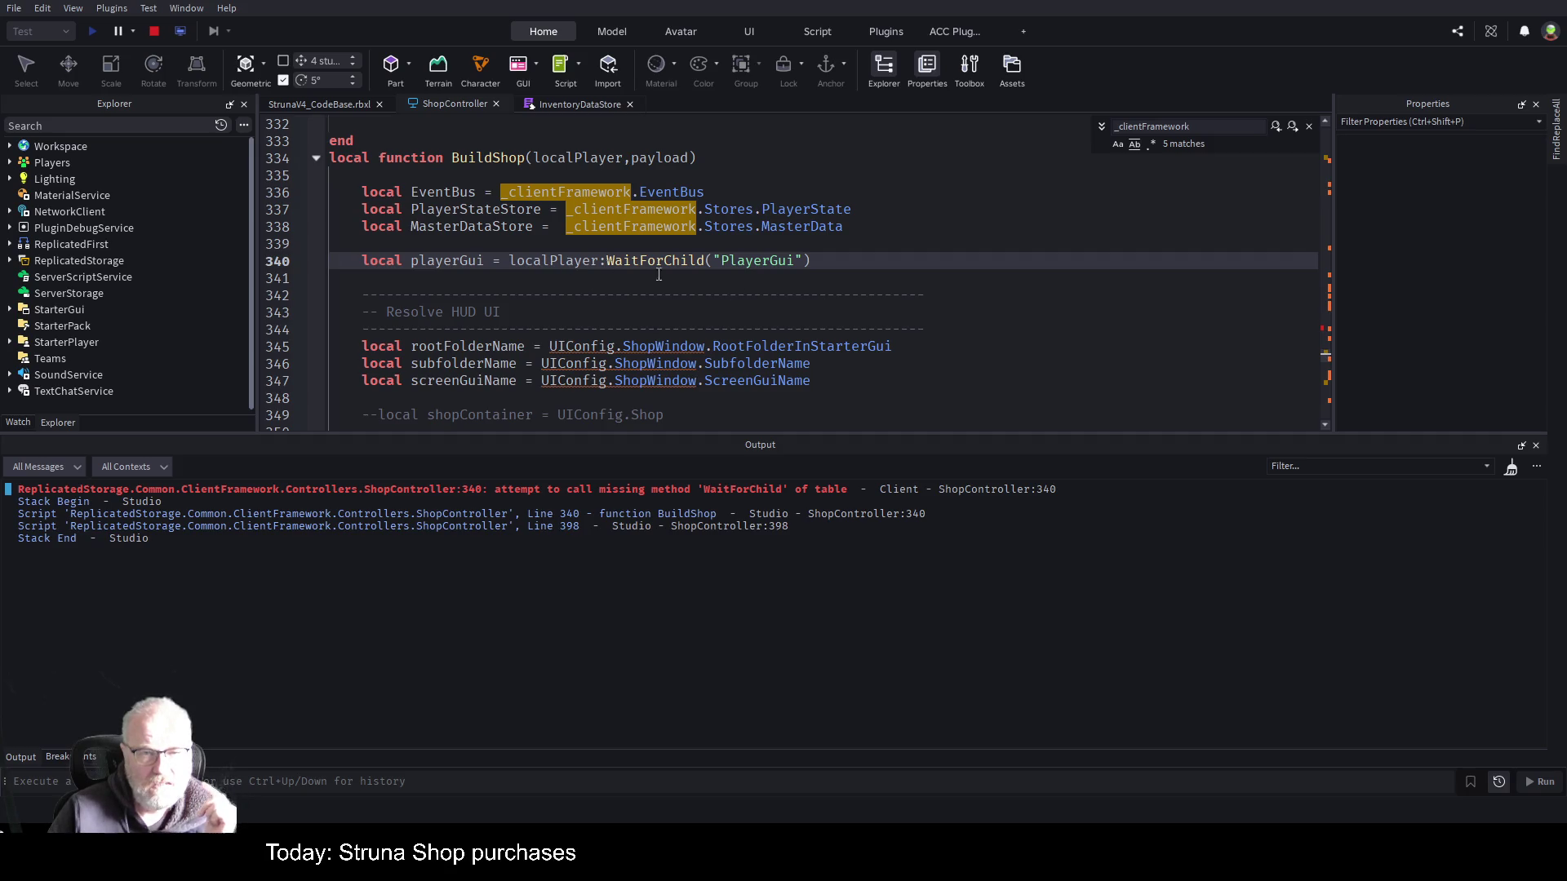
left_click(993, 288)
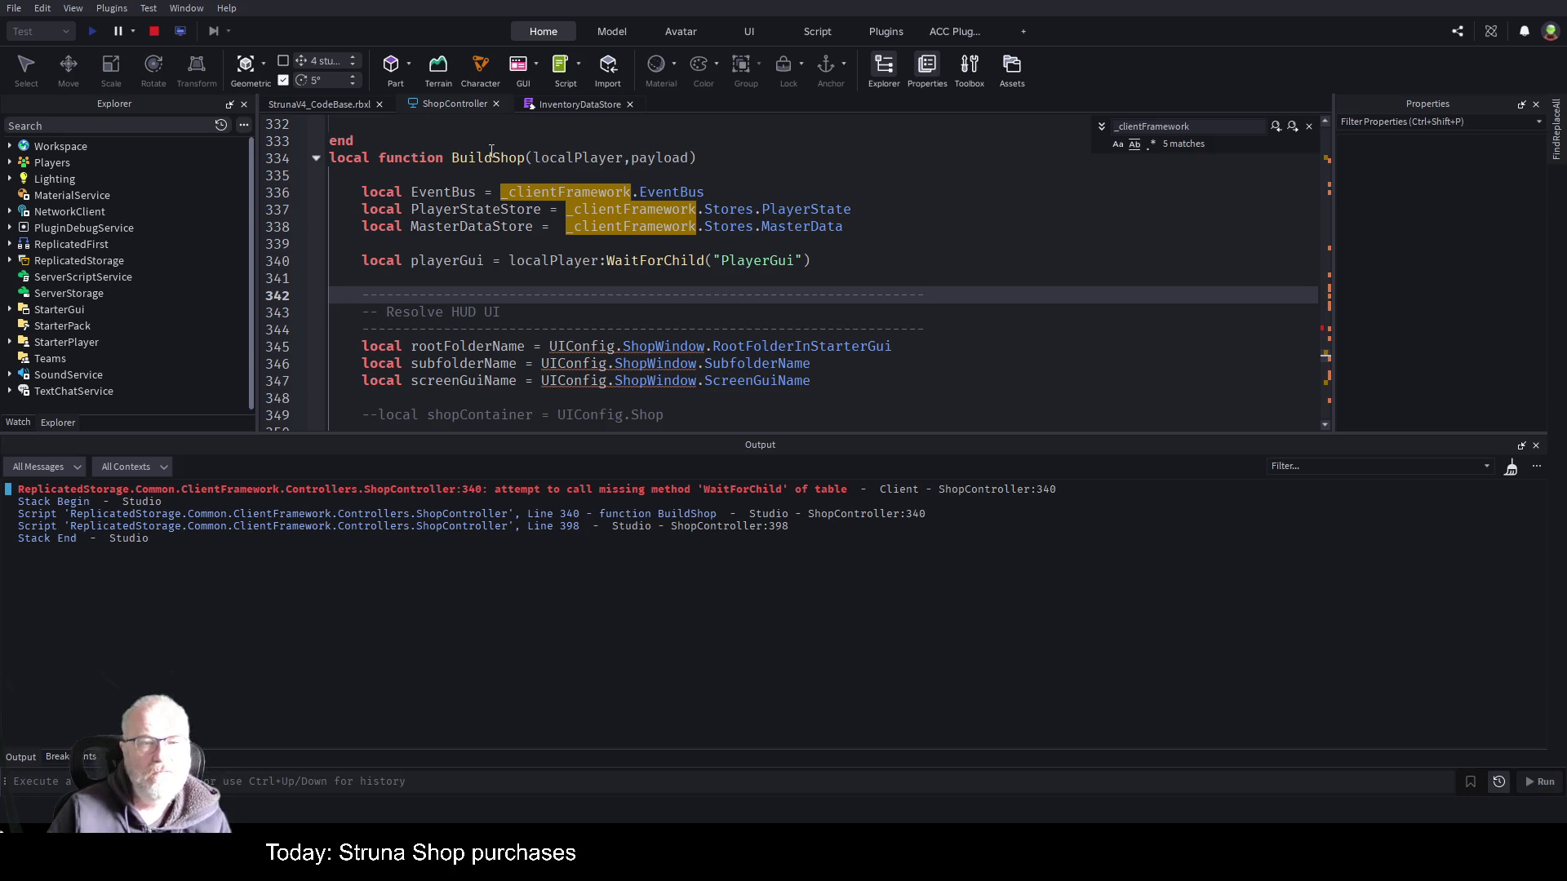
- Search for BuildShop and jump to its call on line 398
double_click(491, 151)
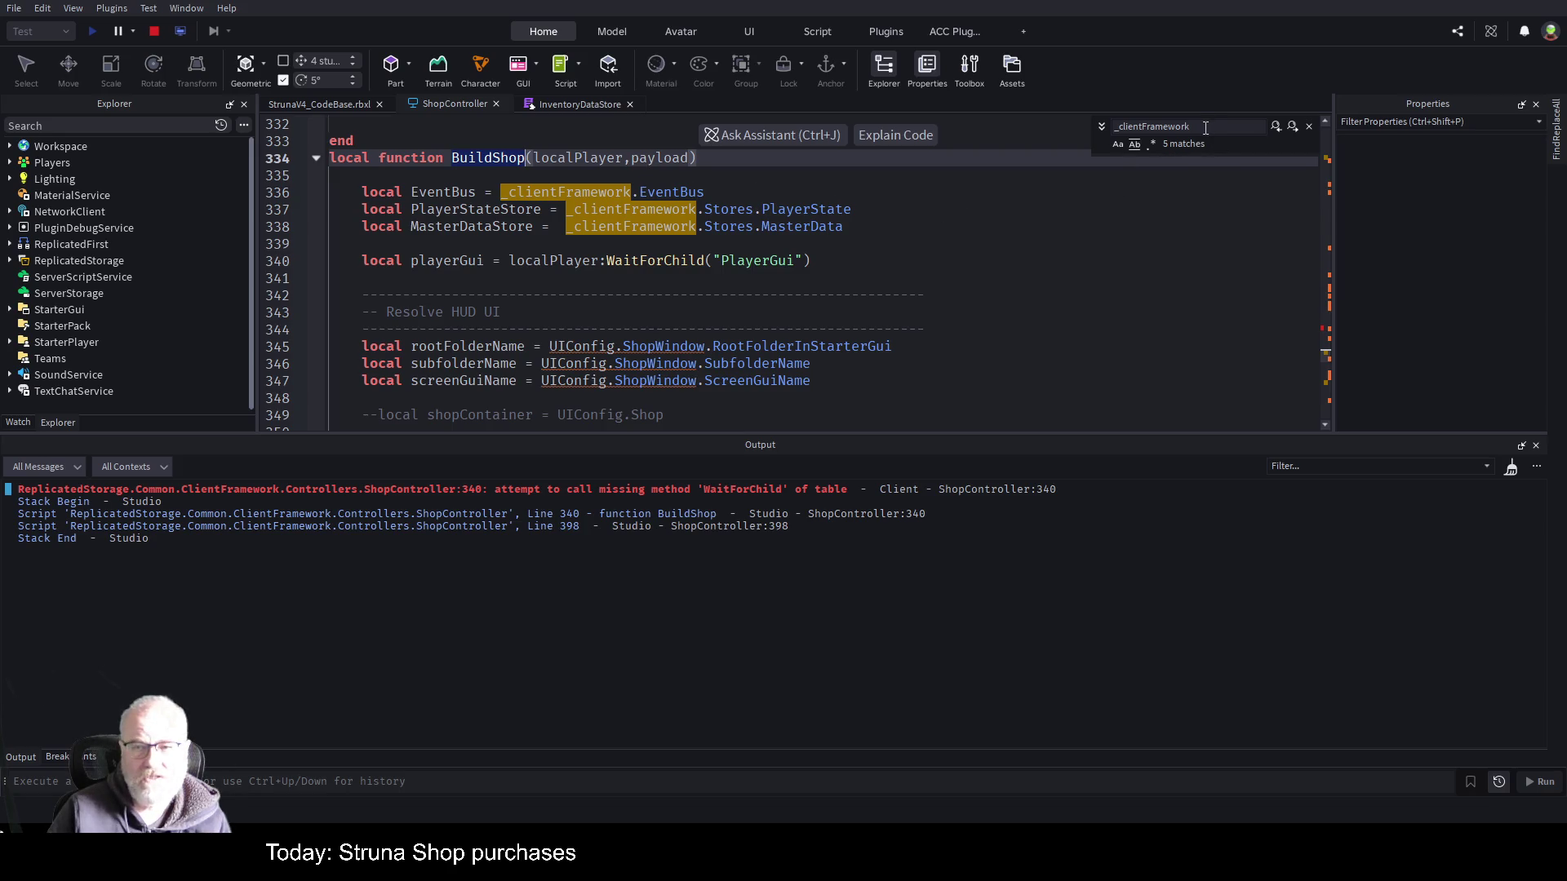
key("ctrl+f")
key("ctrl+f")
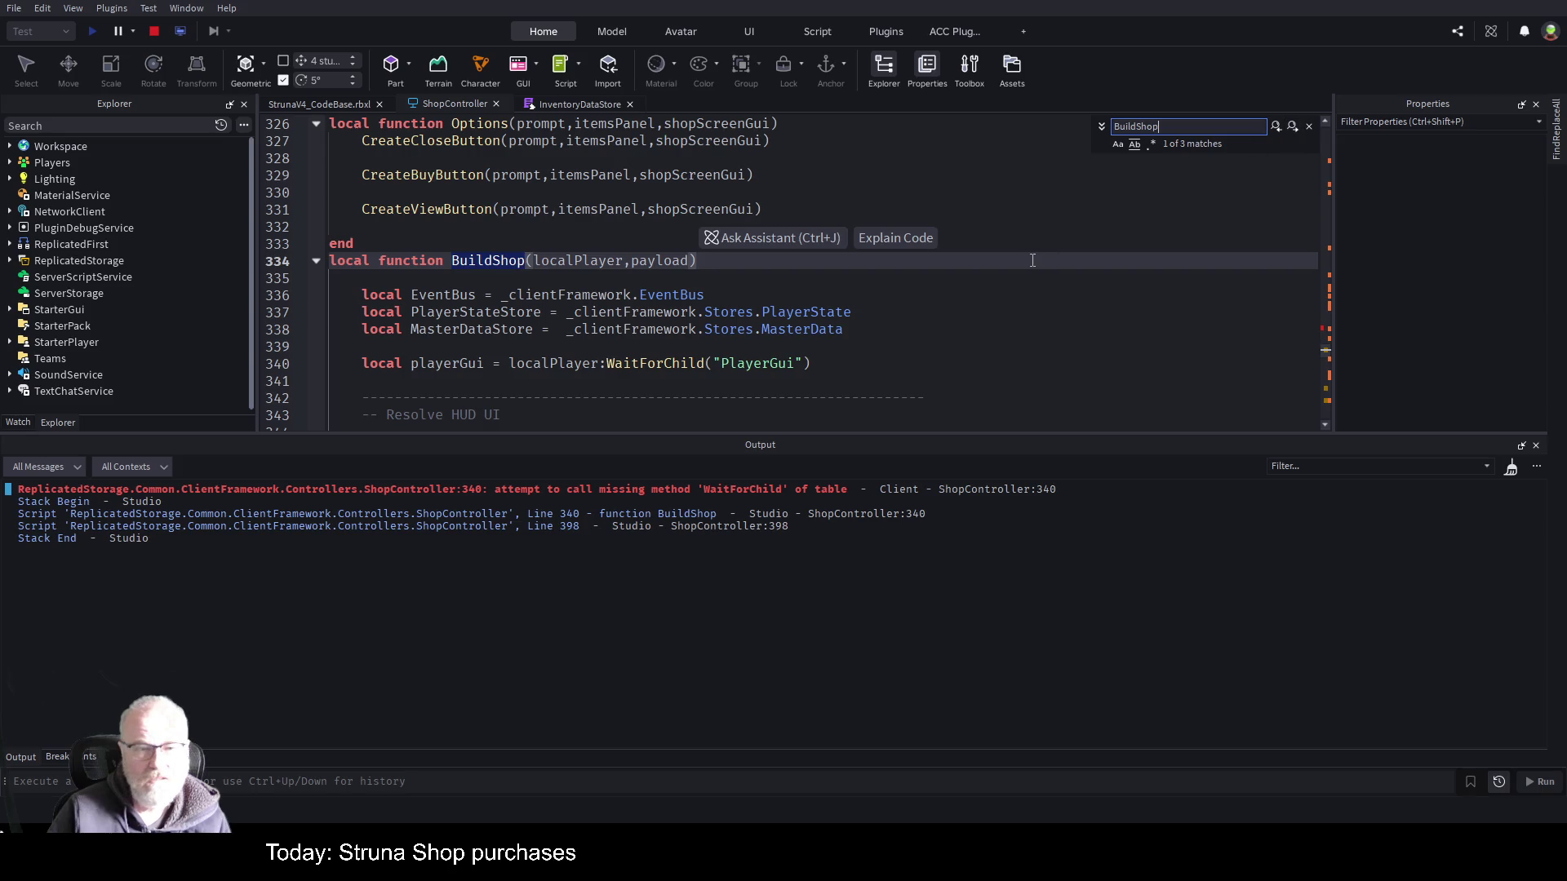
left_click(1295, 128)
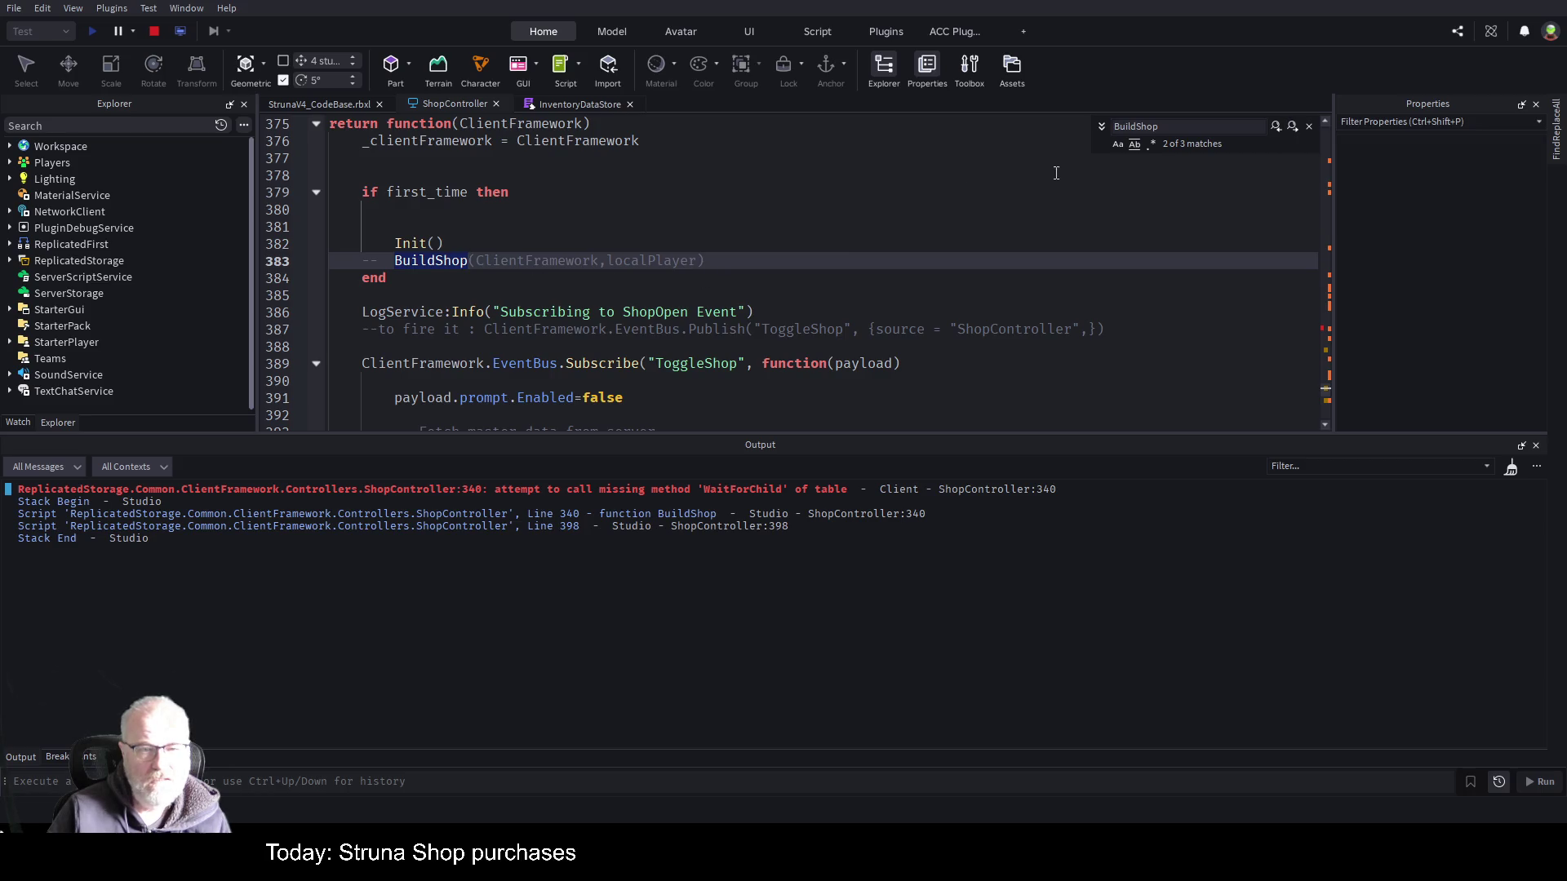
left_click(1293, 127)
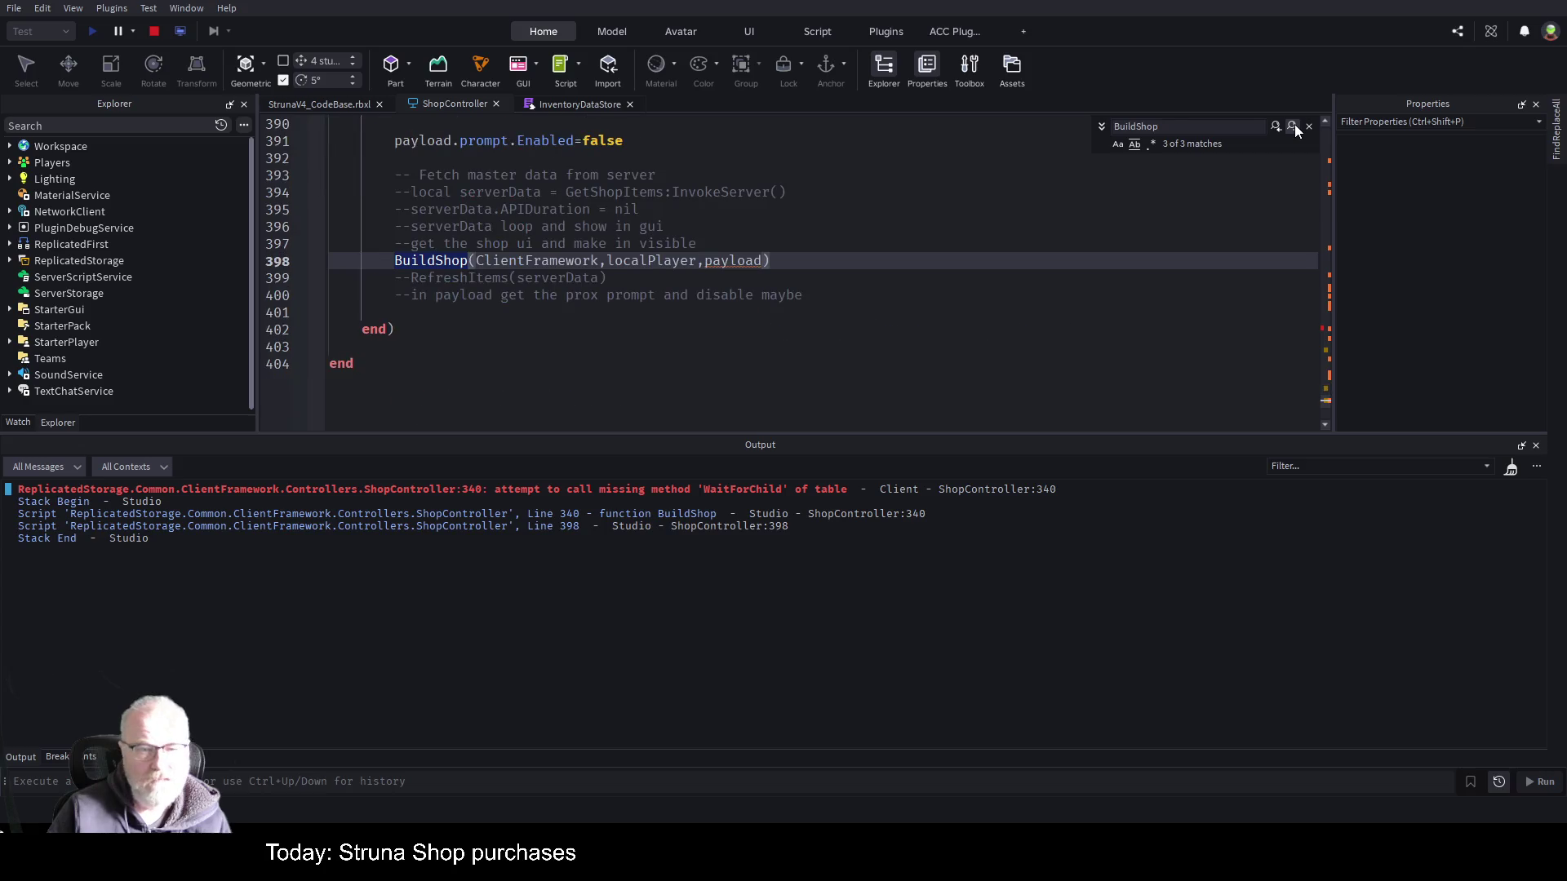
- Delete the 'ClientFramework,' argument from the BuildShop call and restart the playtest
double_click(545, 260)
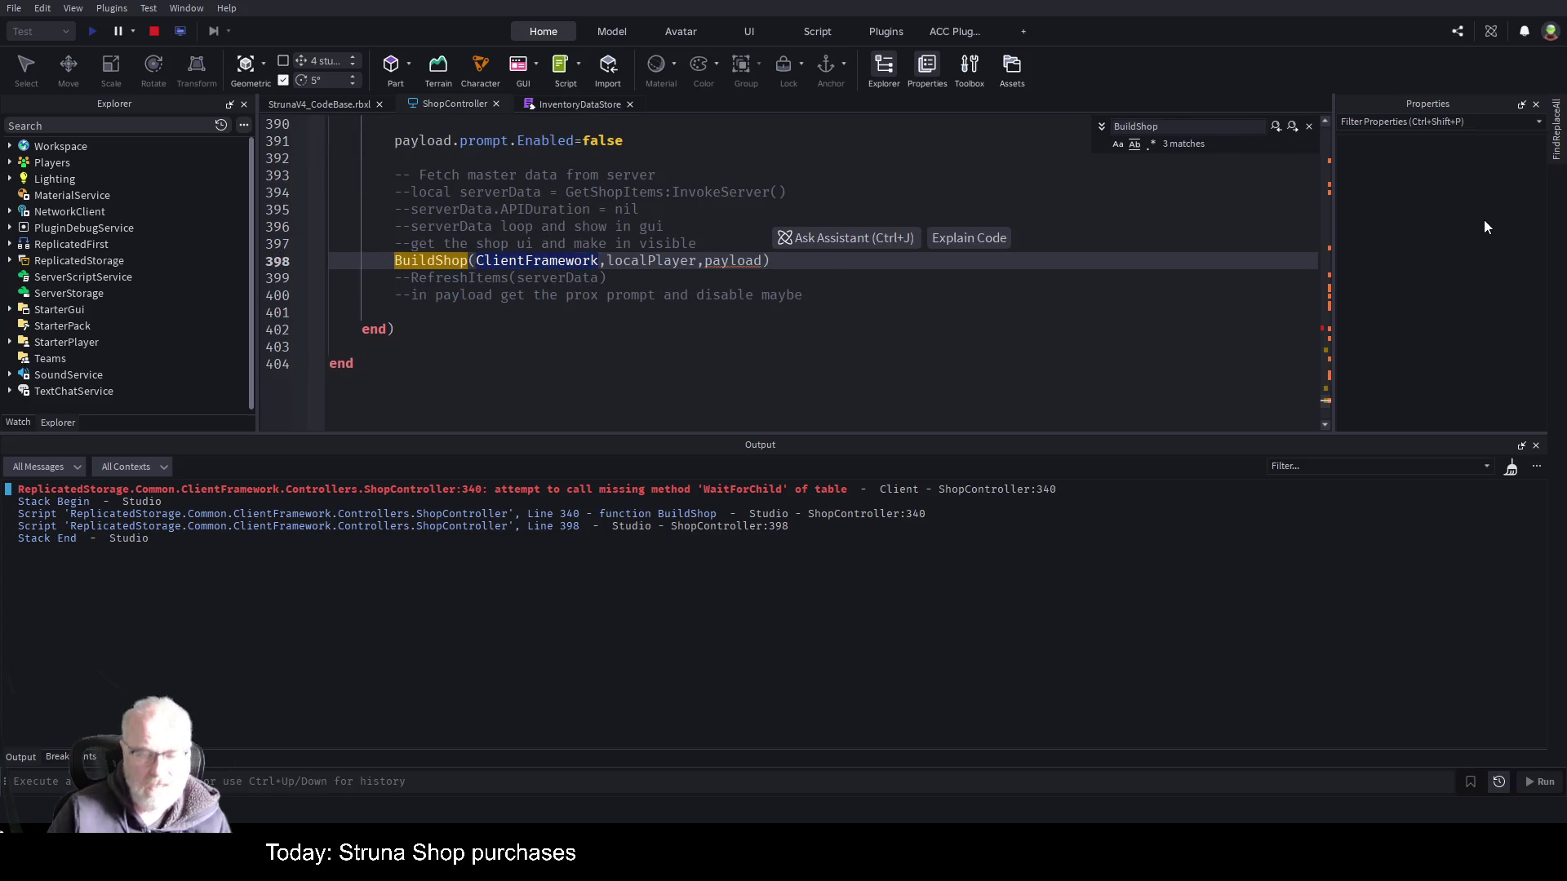
key("Delete")
key("Delete")
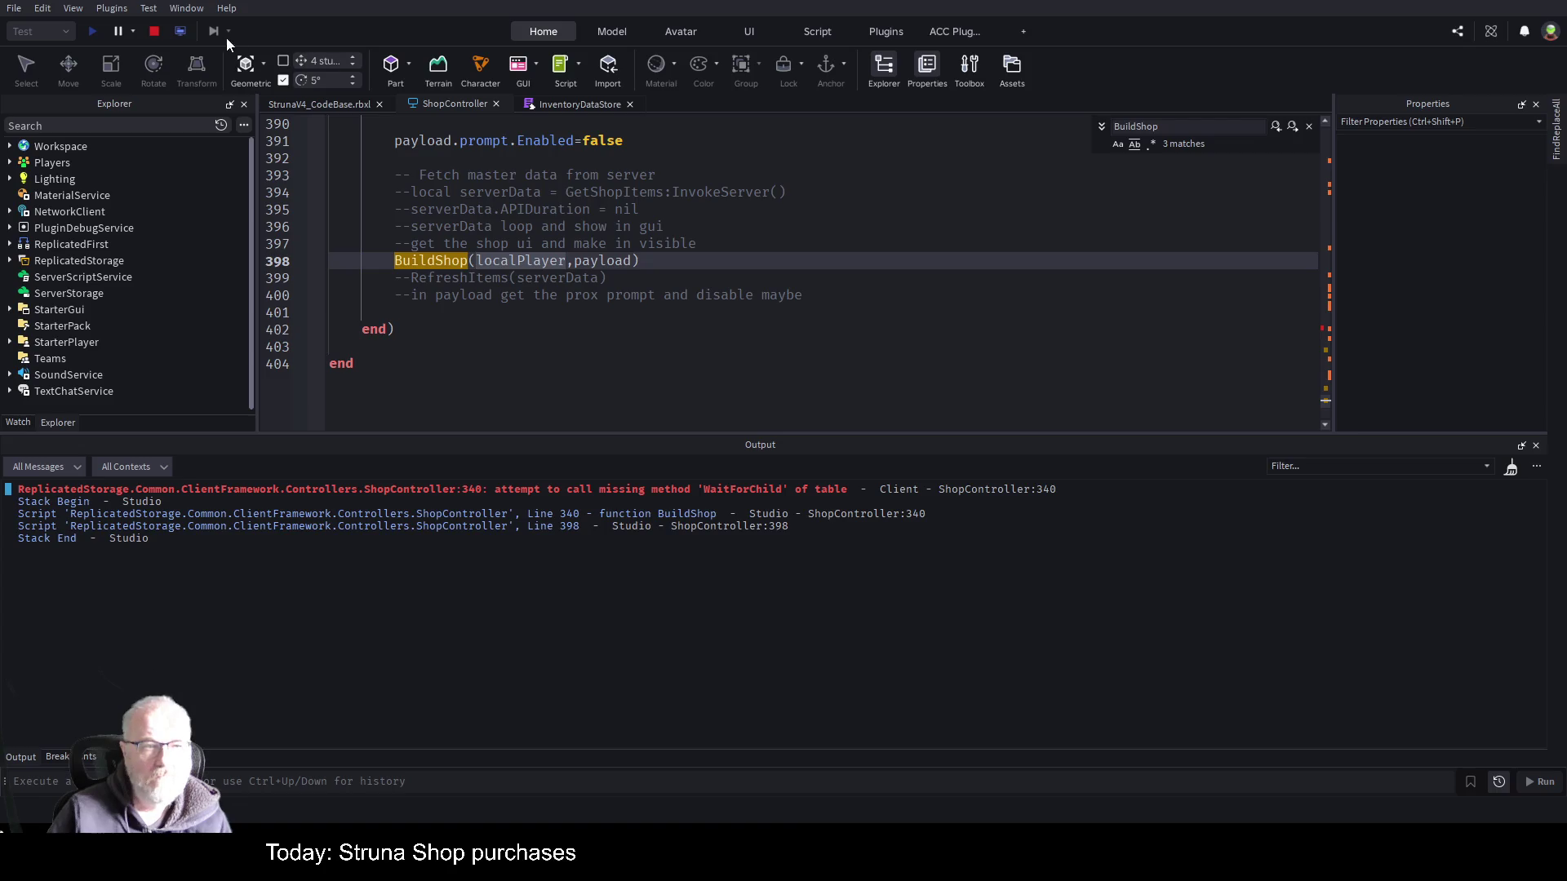
left_click(155, 31)
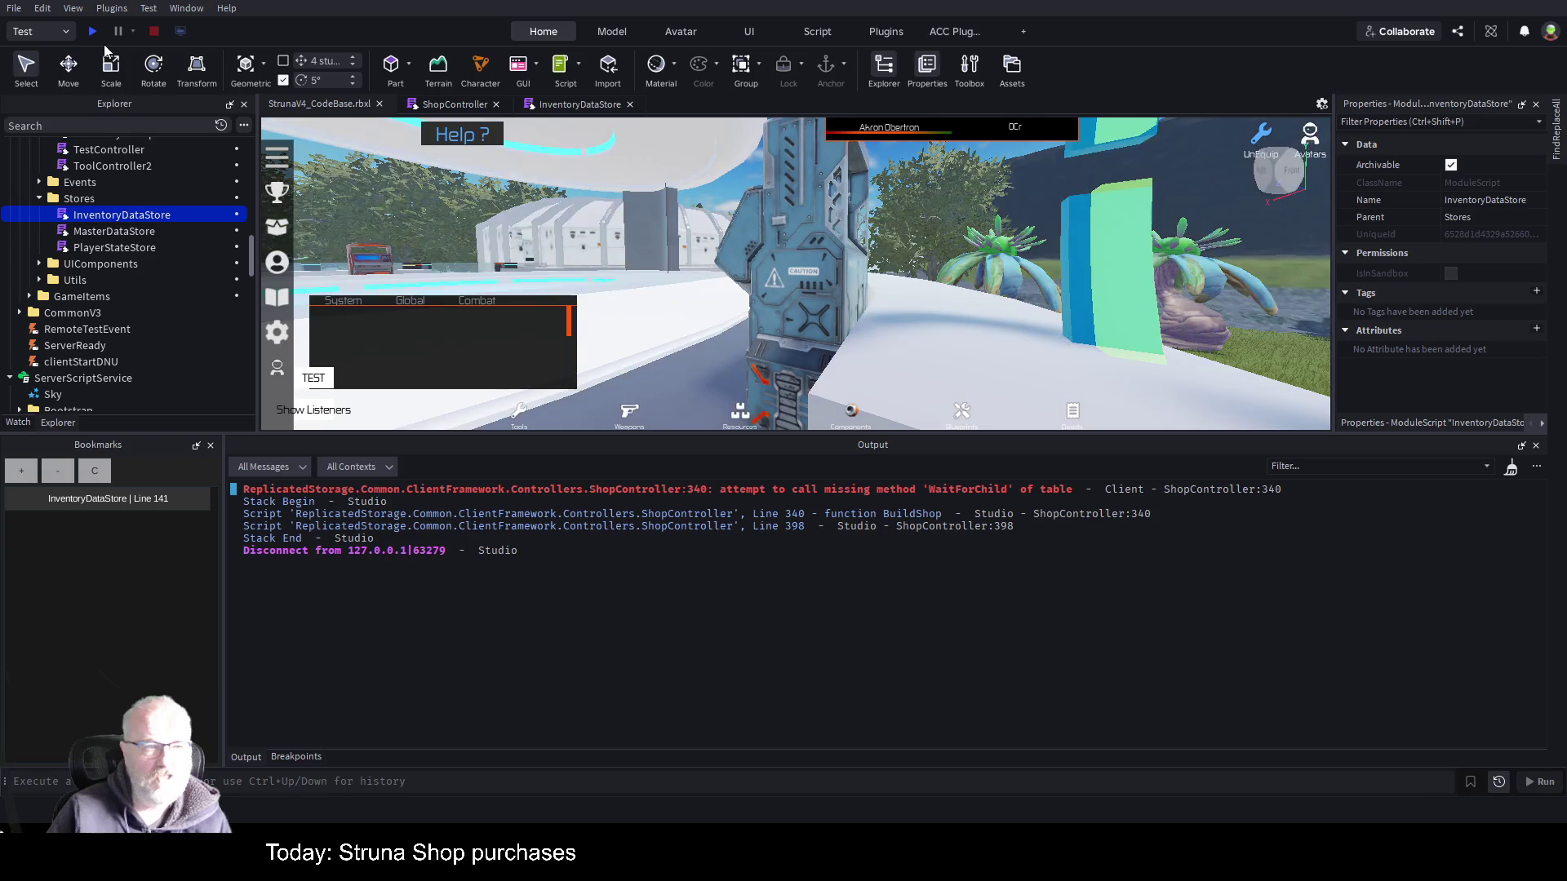
left_click(95, 31)
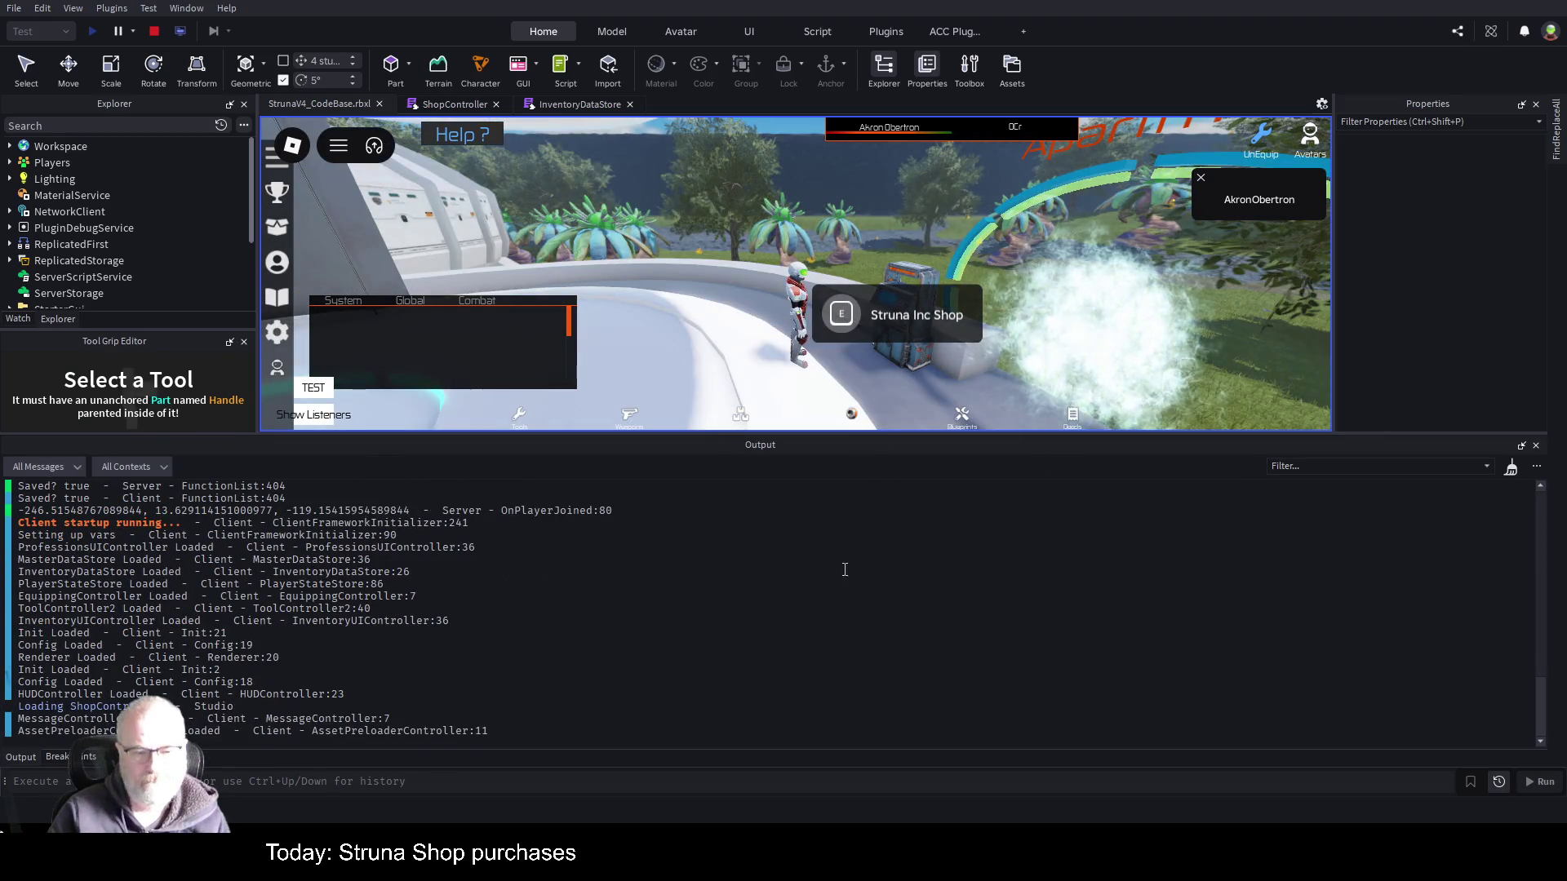
- Enlarge the game view, open the Struna Shop window with its four items, then return to ShopController
mouse_move(919, 438)
left_mouse_down()
mouse_move(947, 472)
mouse_move(960, 555)
left_mouse_up()
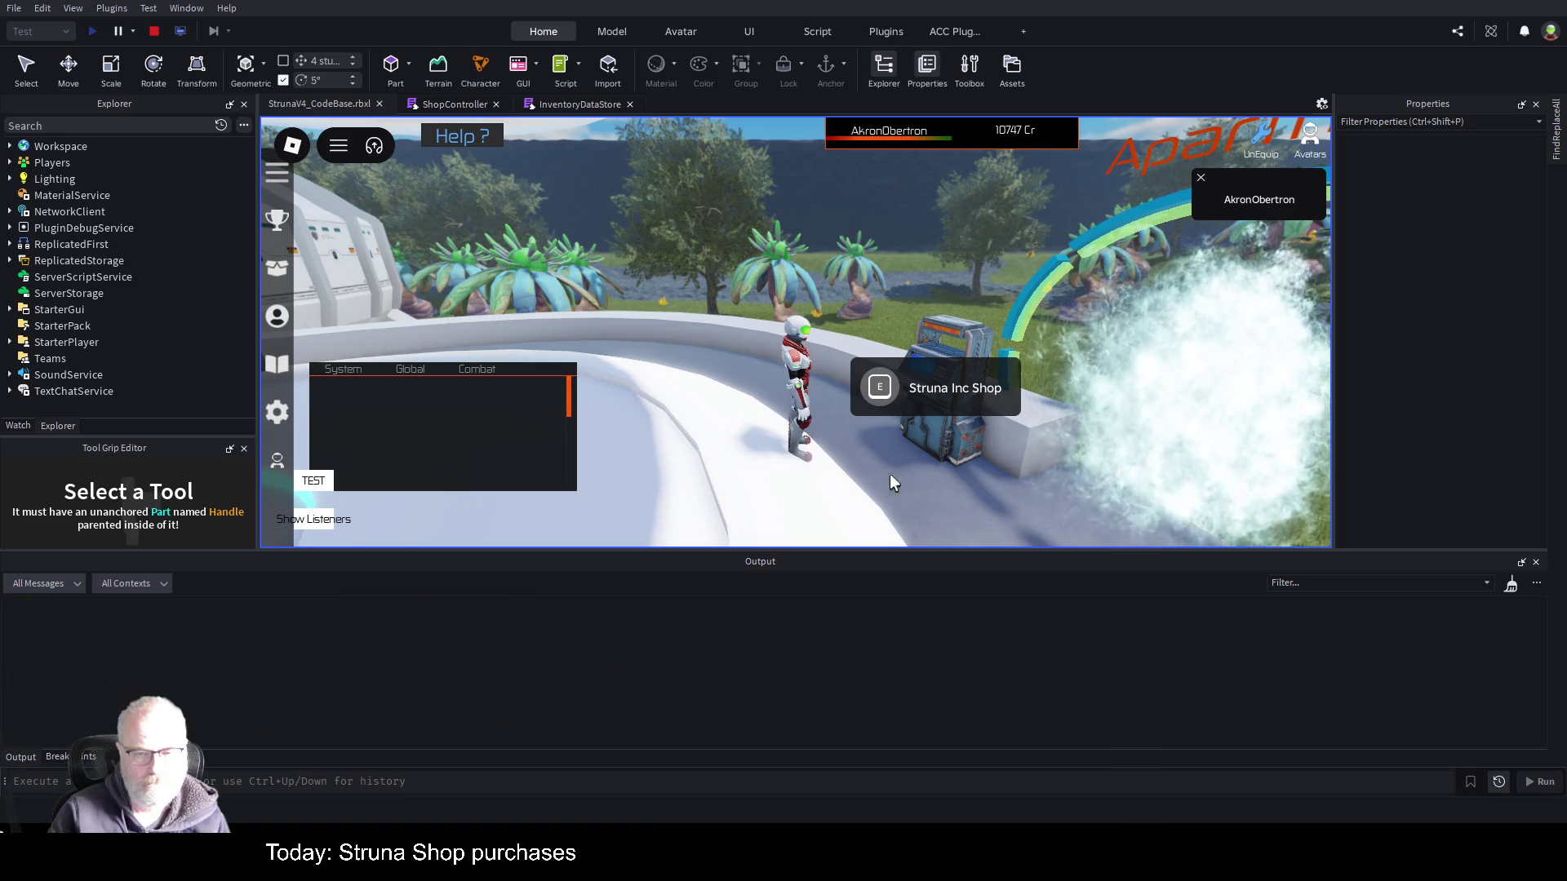
left_click(865, 394)
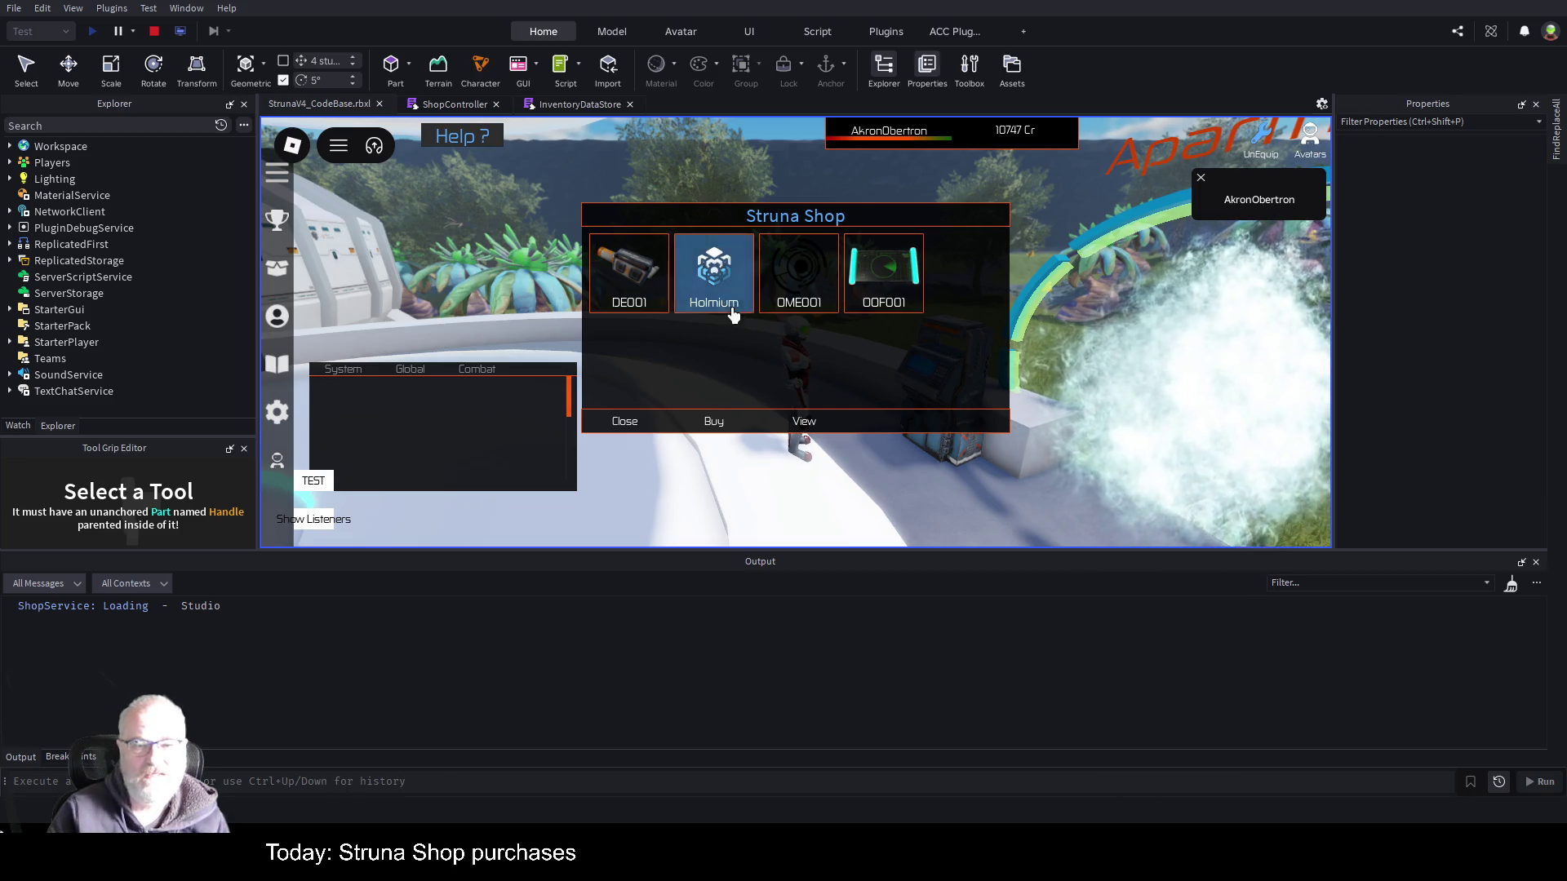
left_click(443, 102)
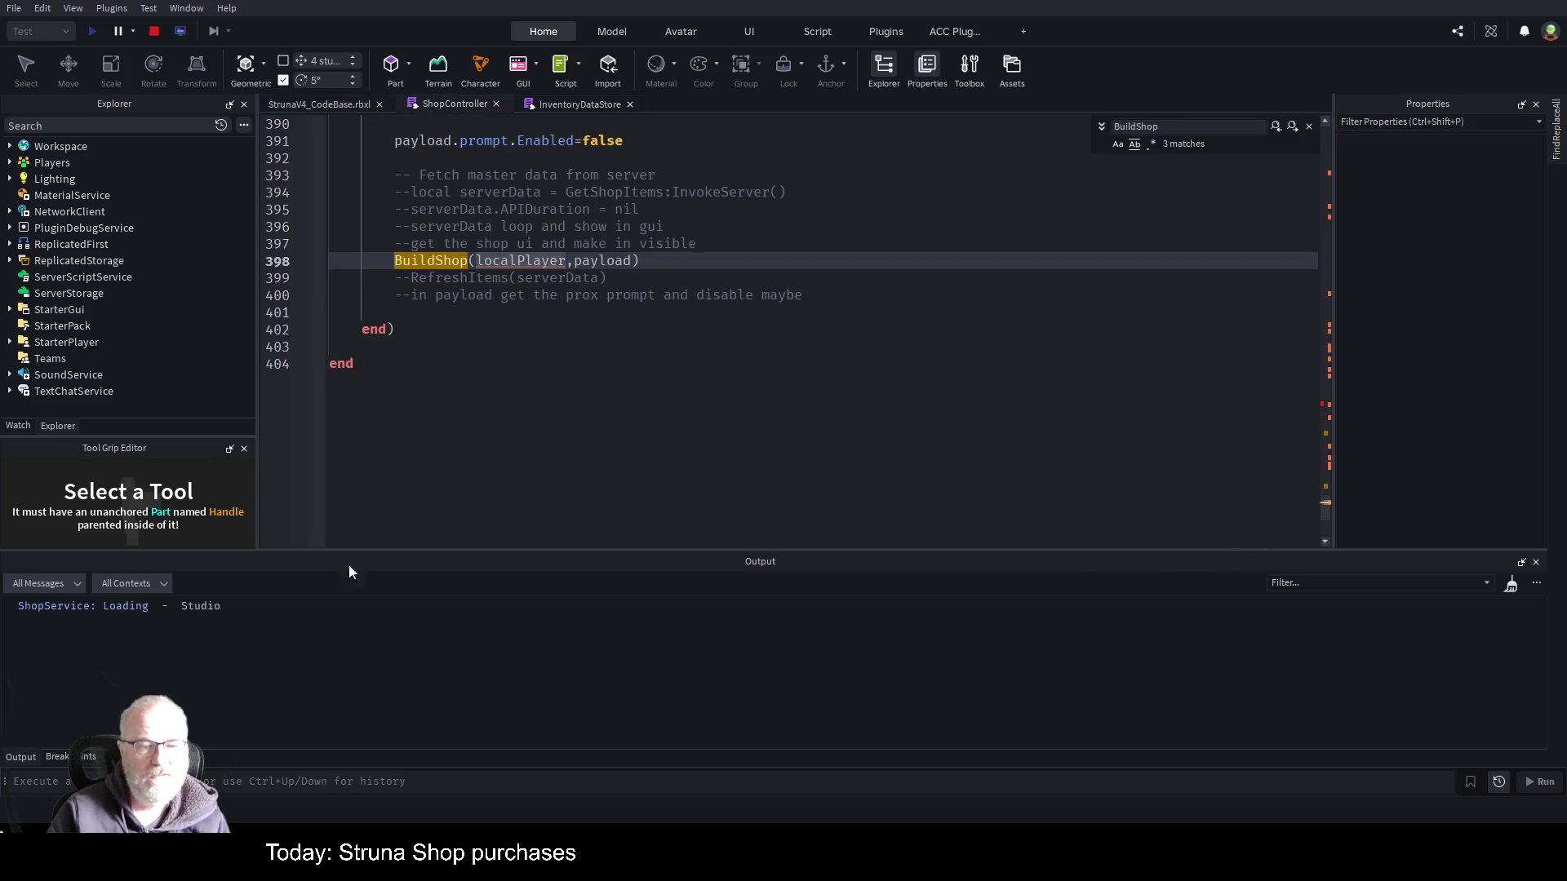
- Buy OOF001 in the shop to hit the line 307 breakpoint, then step to line 308
left_click(59, 757)
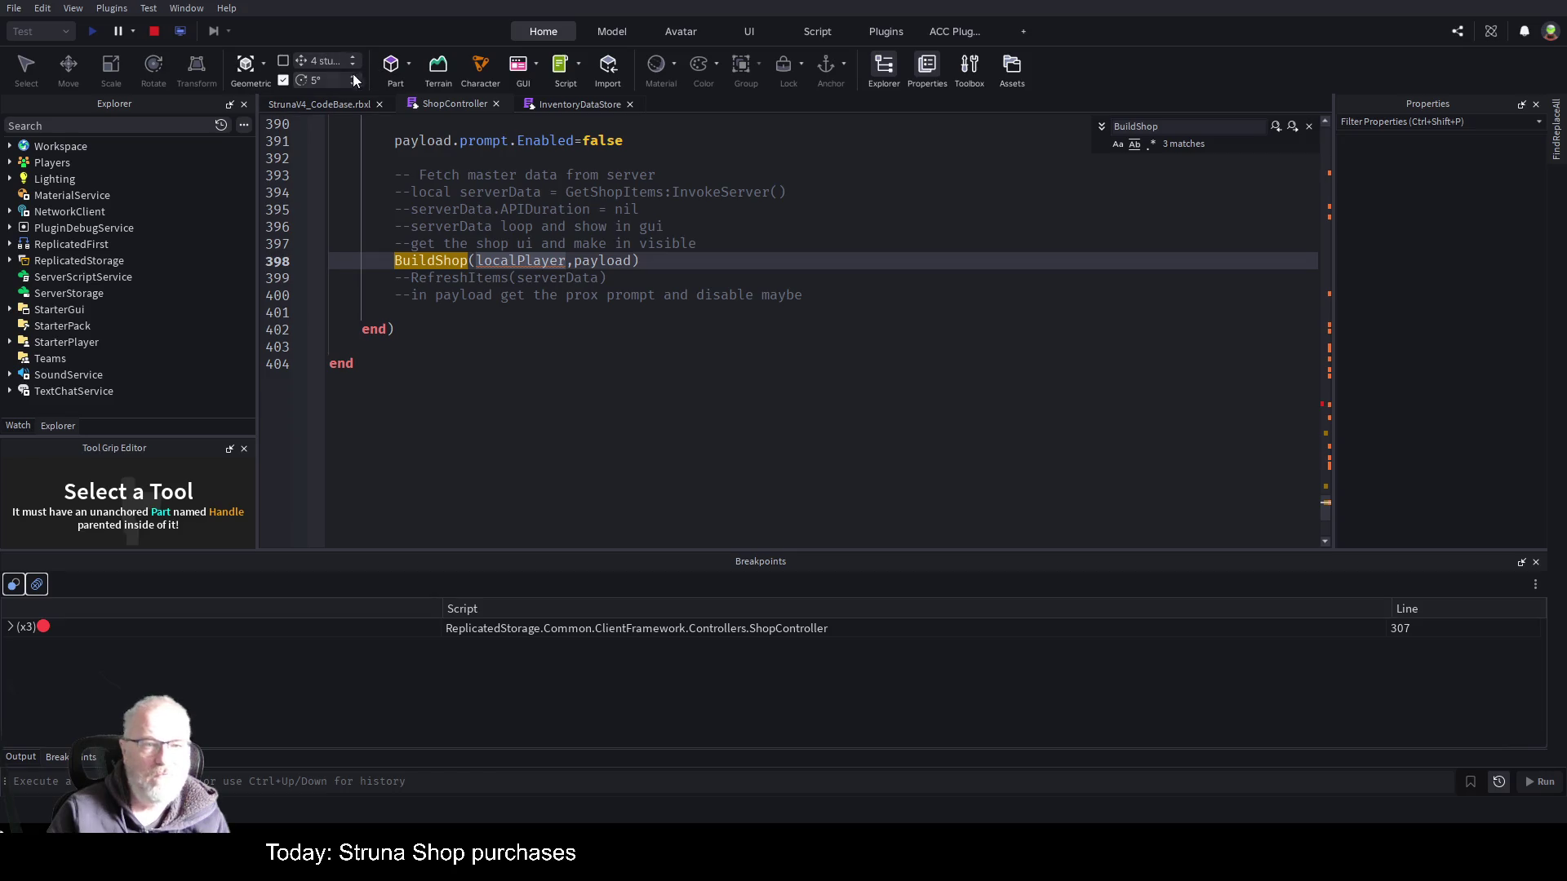
left_click(320, 104)
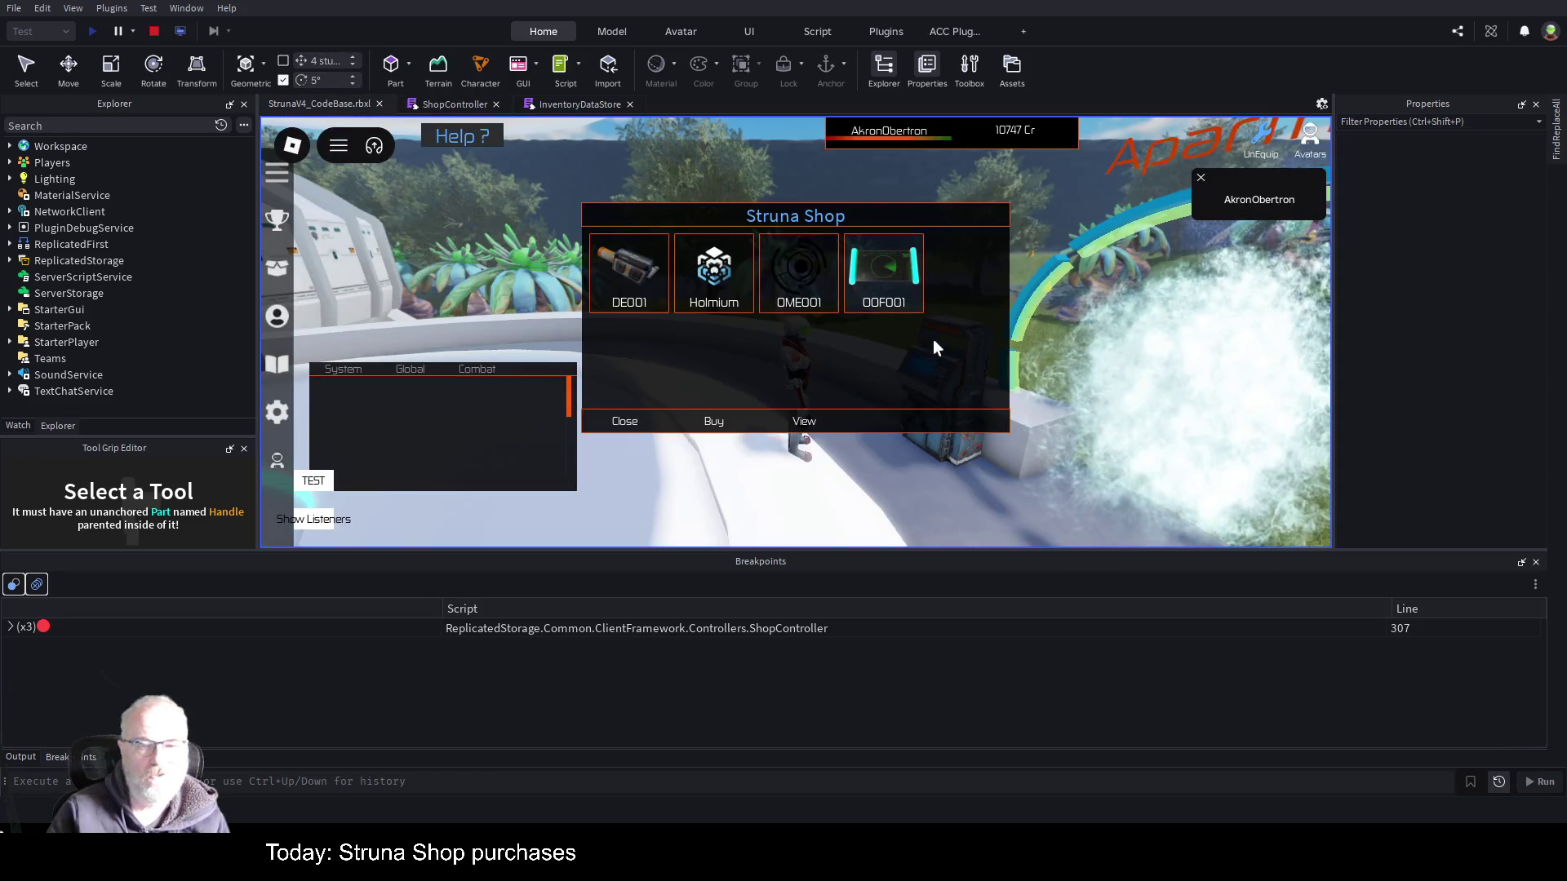
left_click(897, 281)
left_click(734, 428)
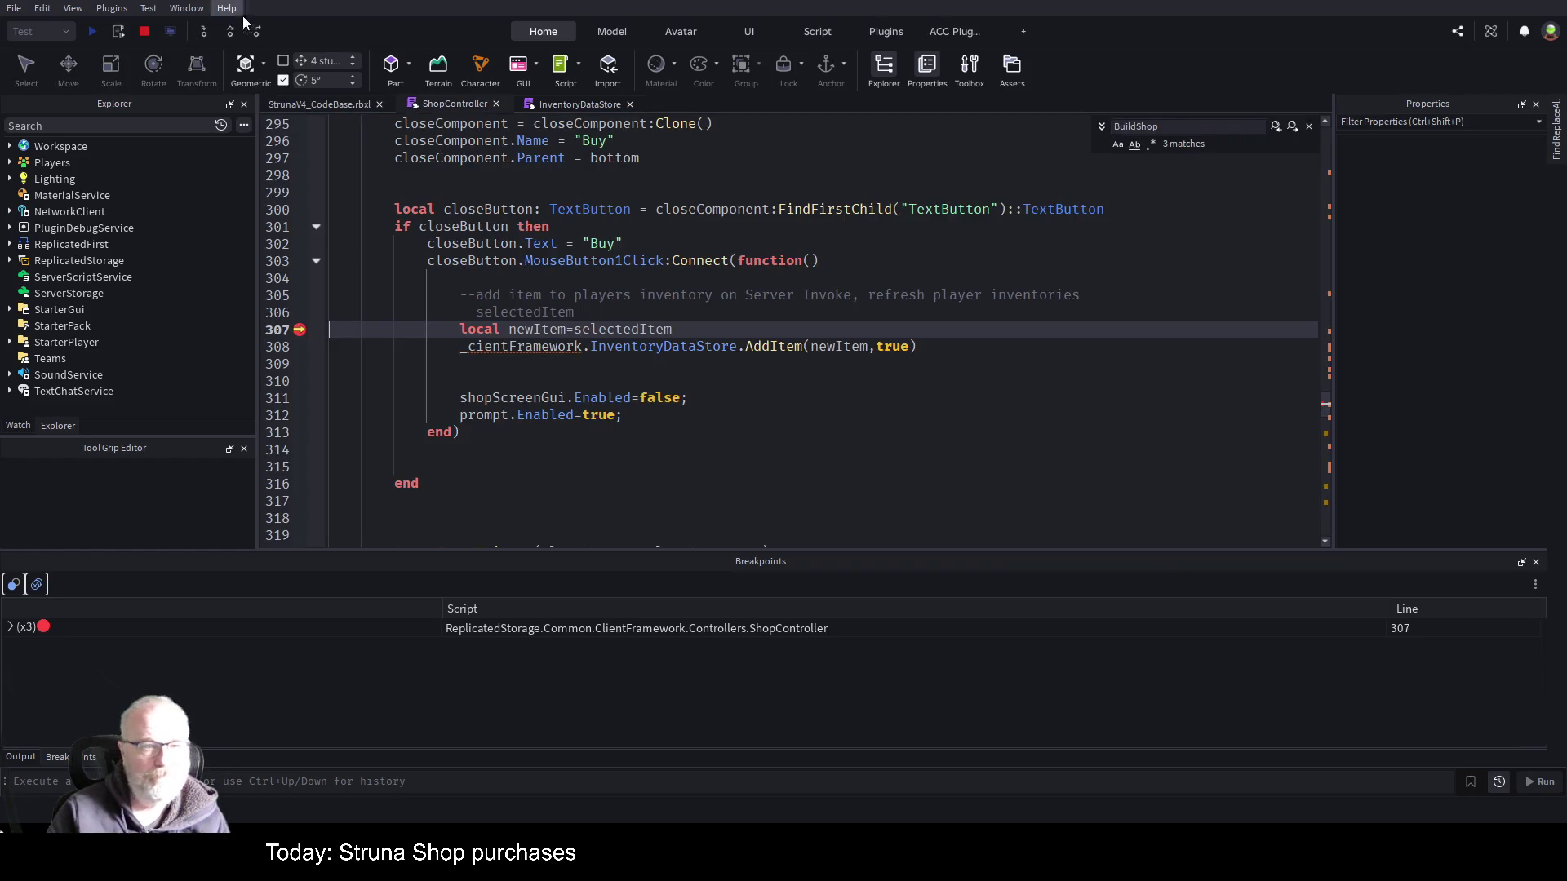
left_click(229, 32)
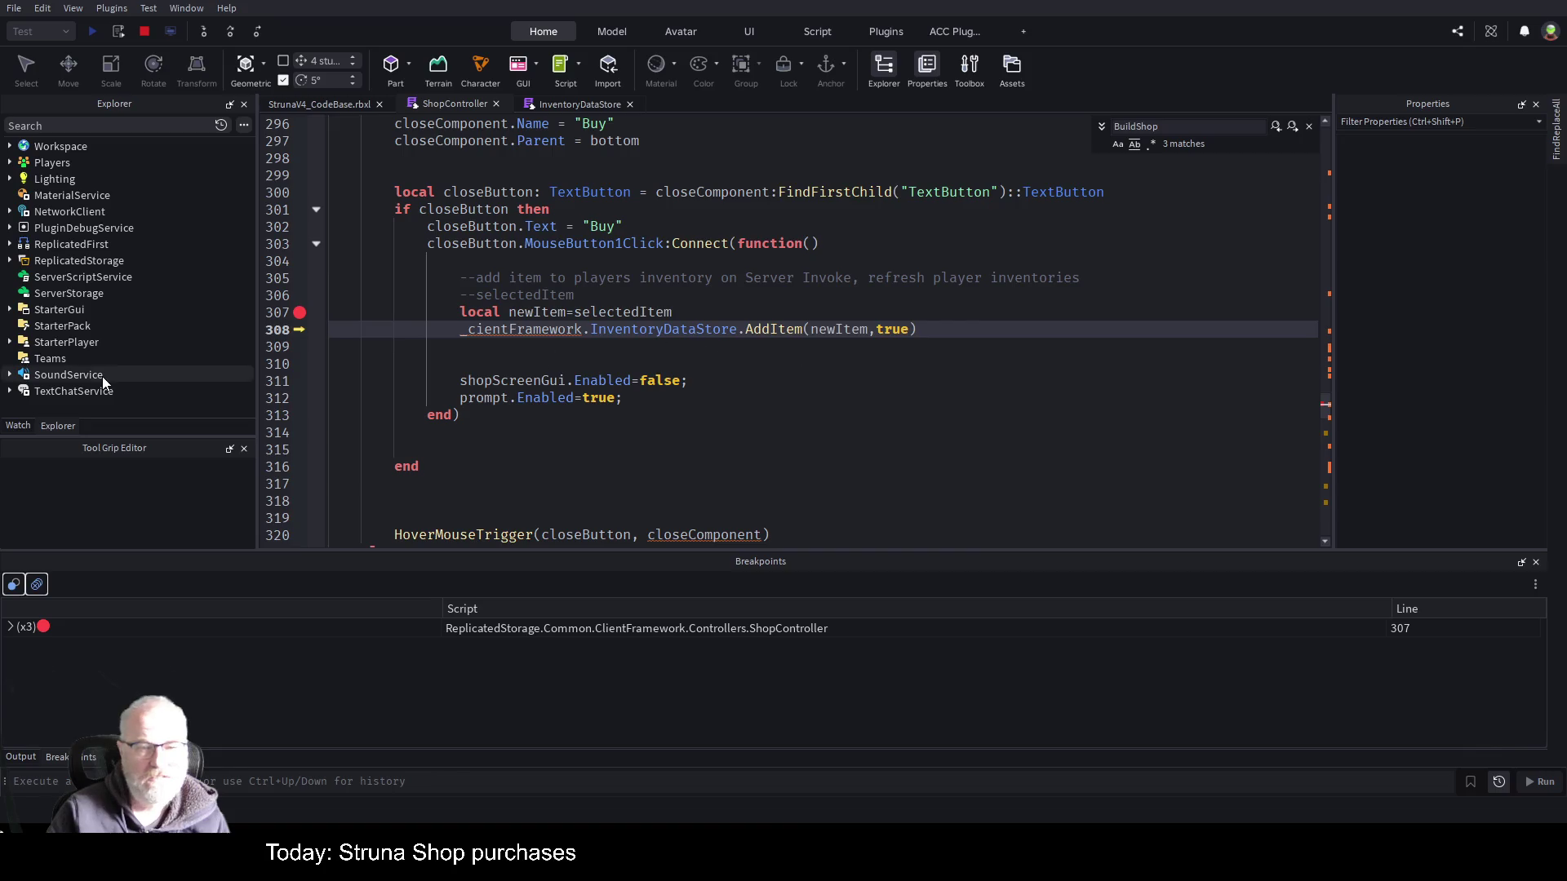
- Inspect the debugger variables, collapsing selectedItem and expanding newItem's OOF001 fields
left_click(18, 426)
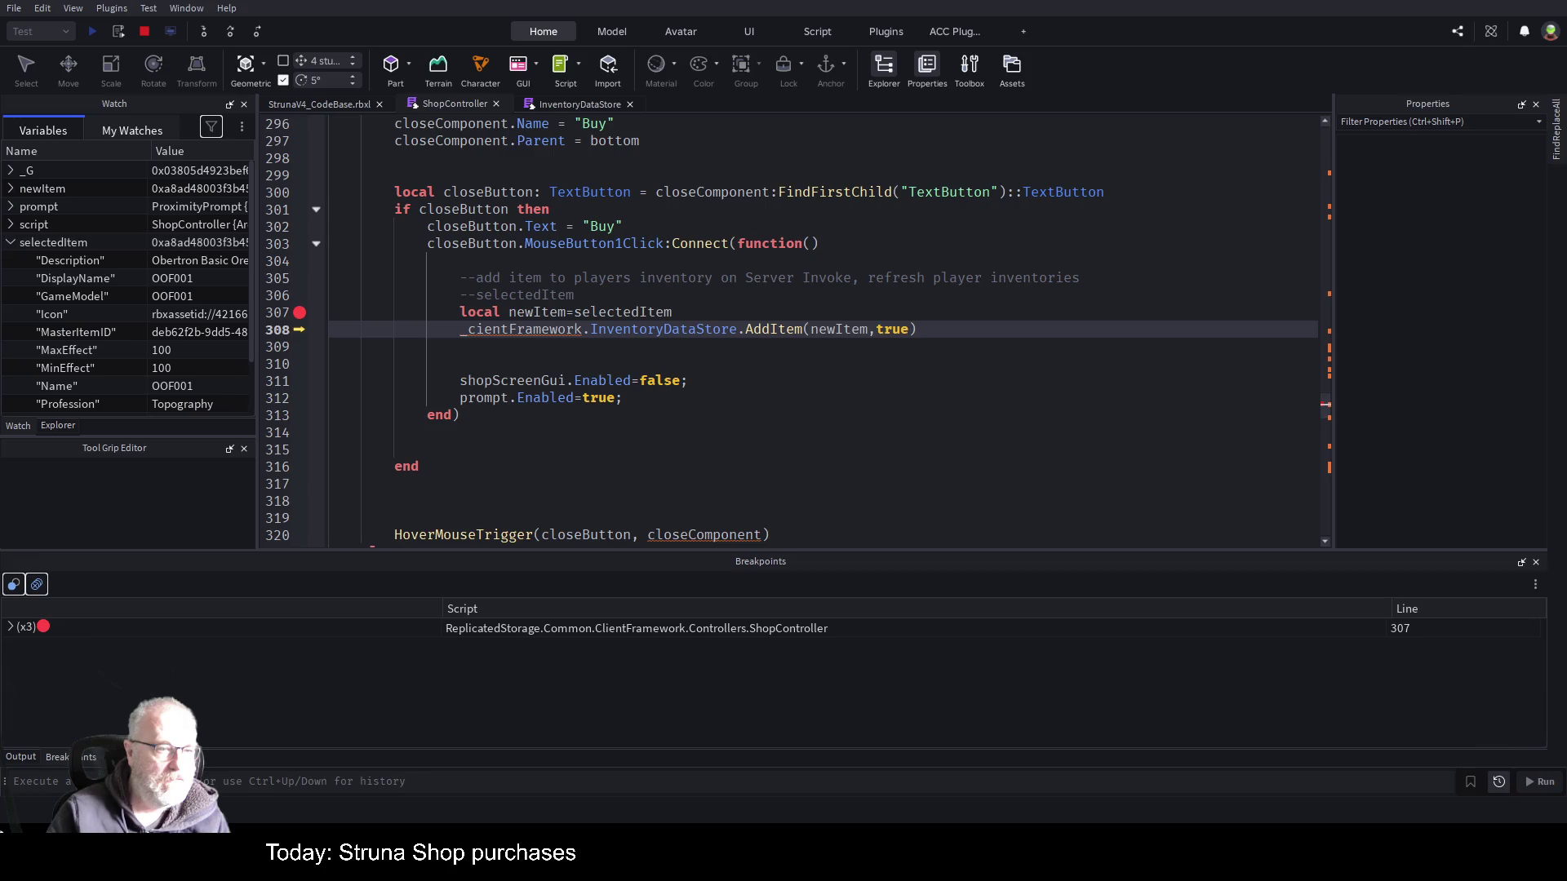
left_click(11, 243)
left_click(11, 243)
left_click(11, 244)
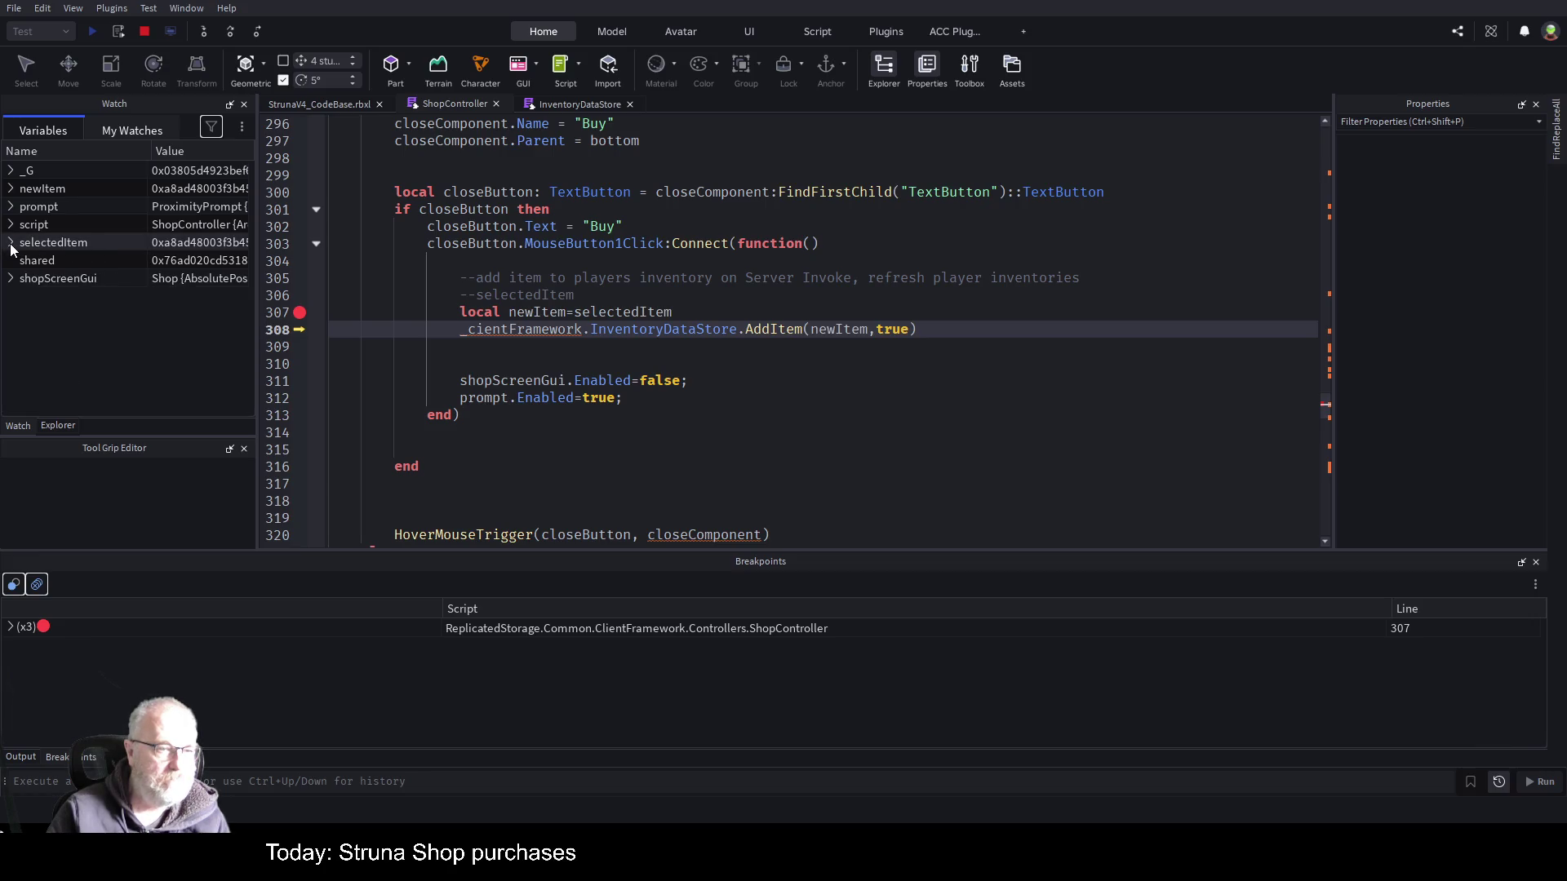
left_click(11, 189)
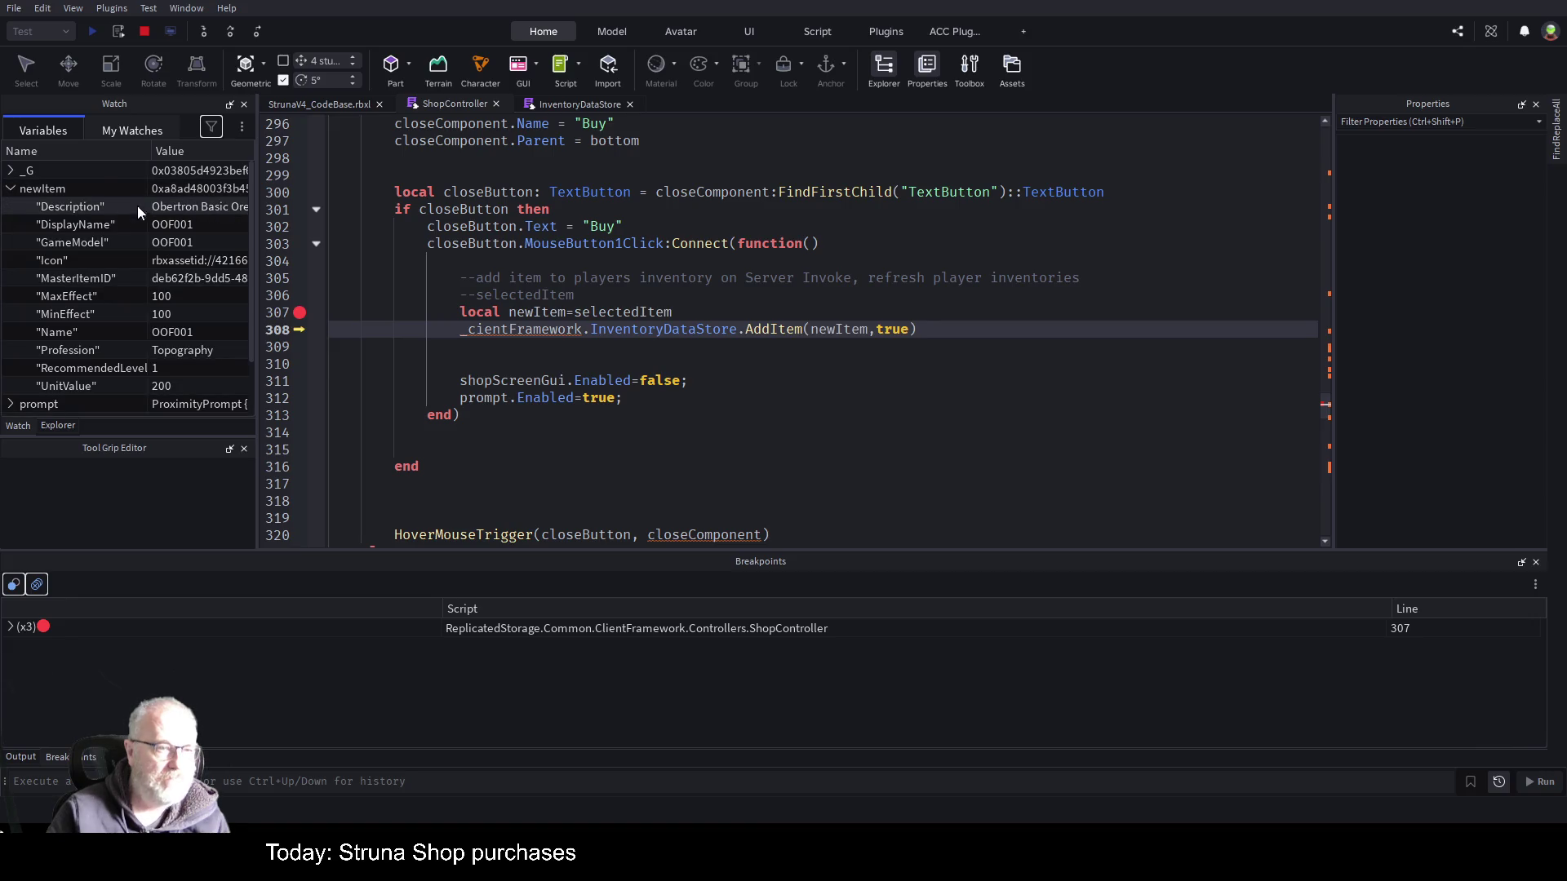
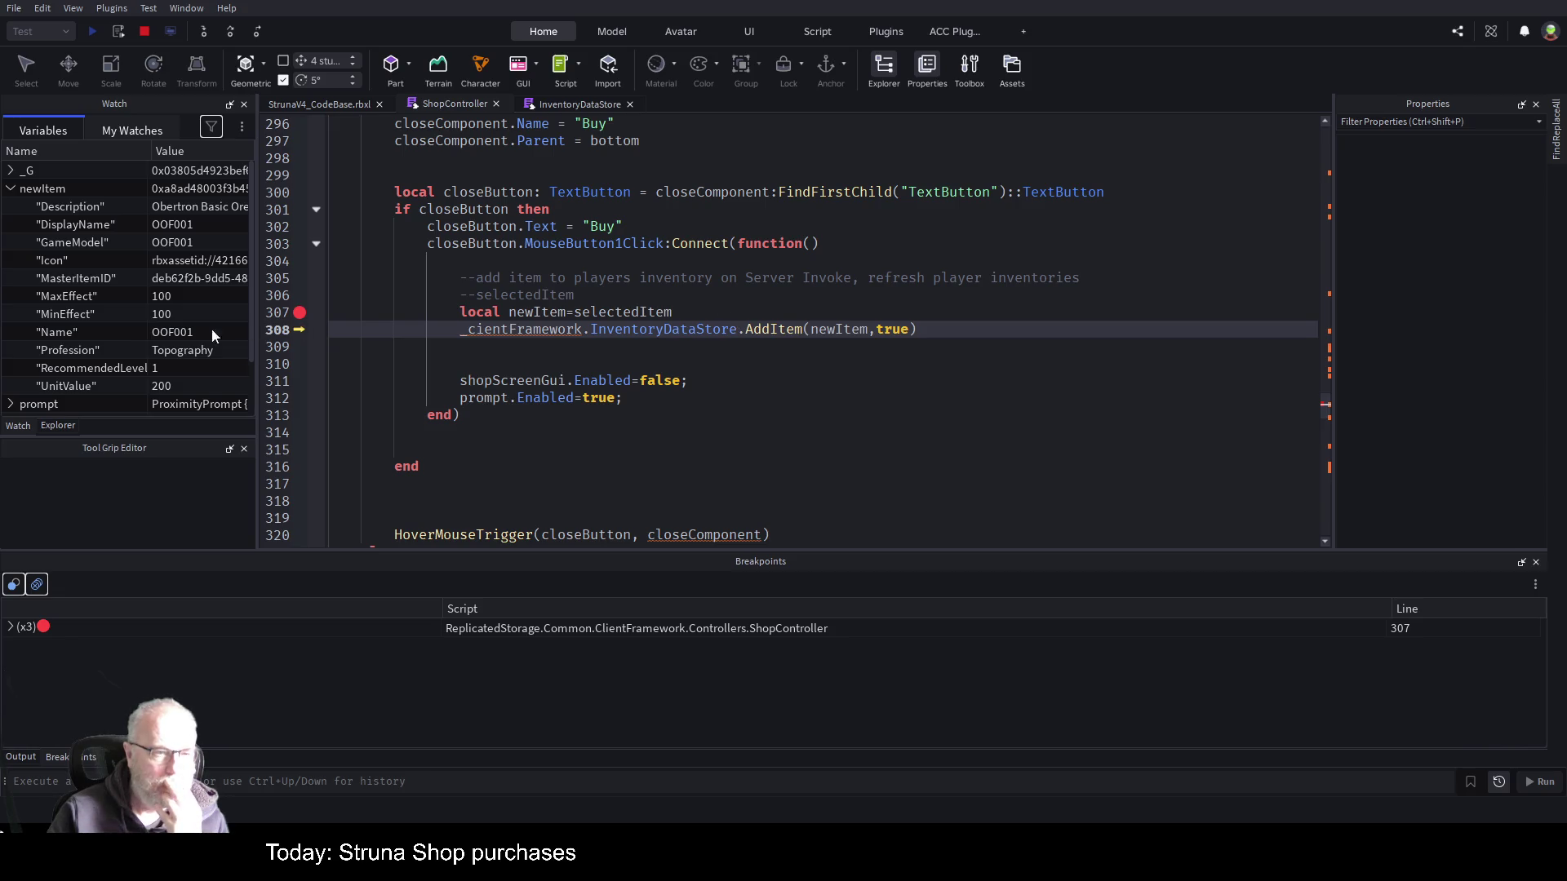
- Recheck the newItem and selectedItem fields in Watch, then step past the AddItem call on line 308
left_click(11, 189)
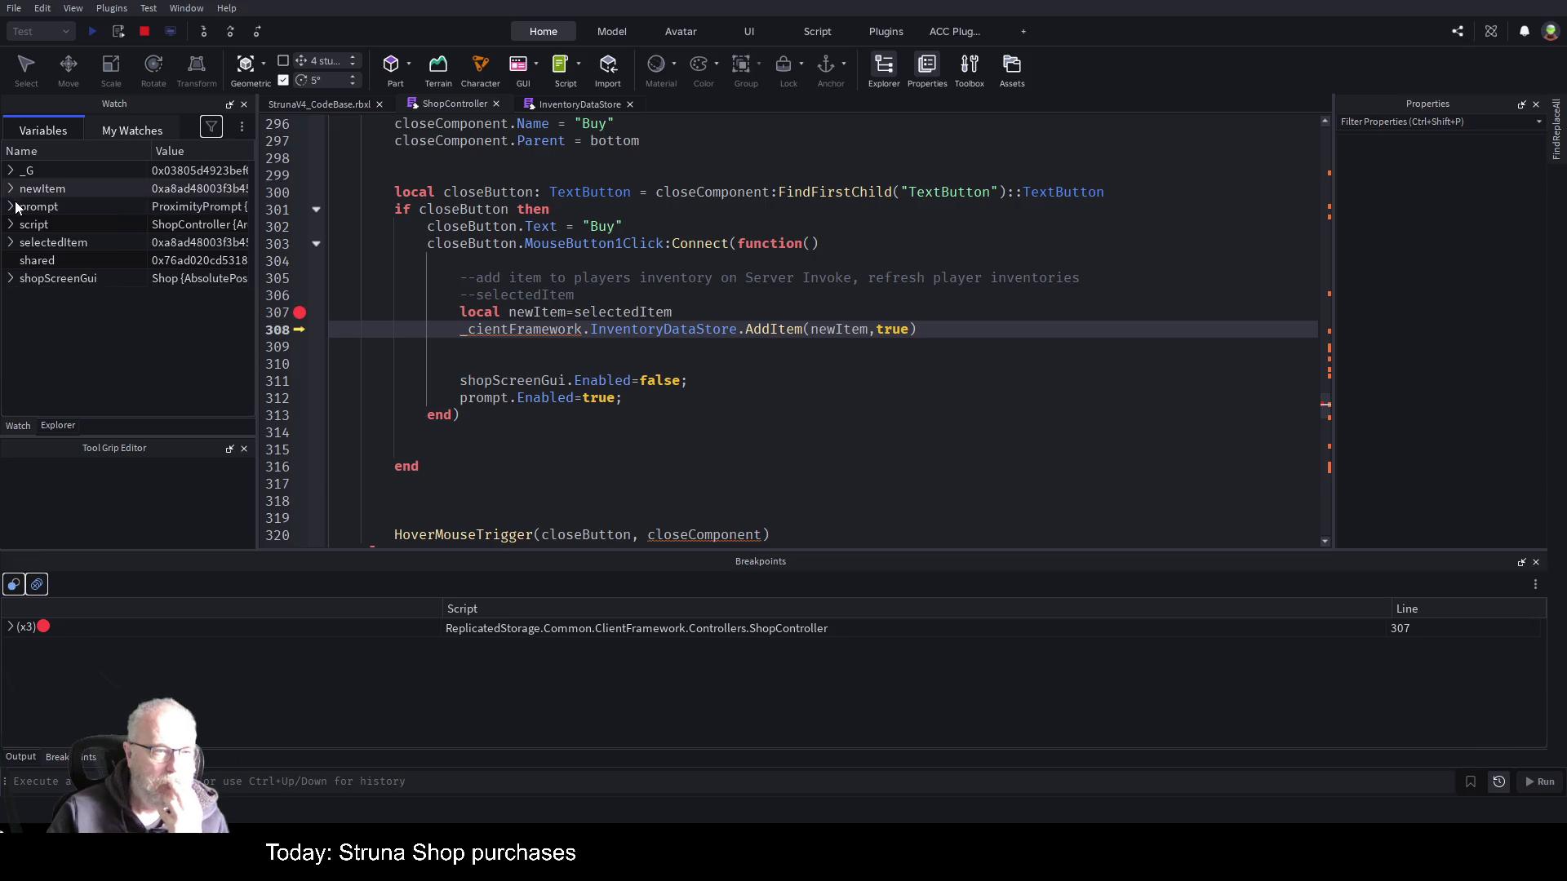
left_click(10, 243)
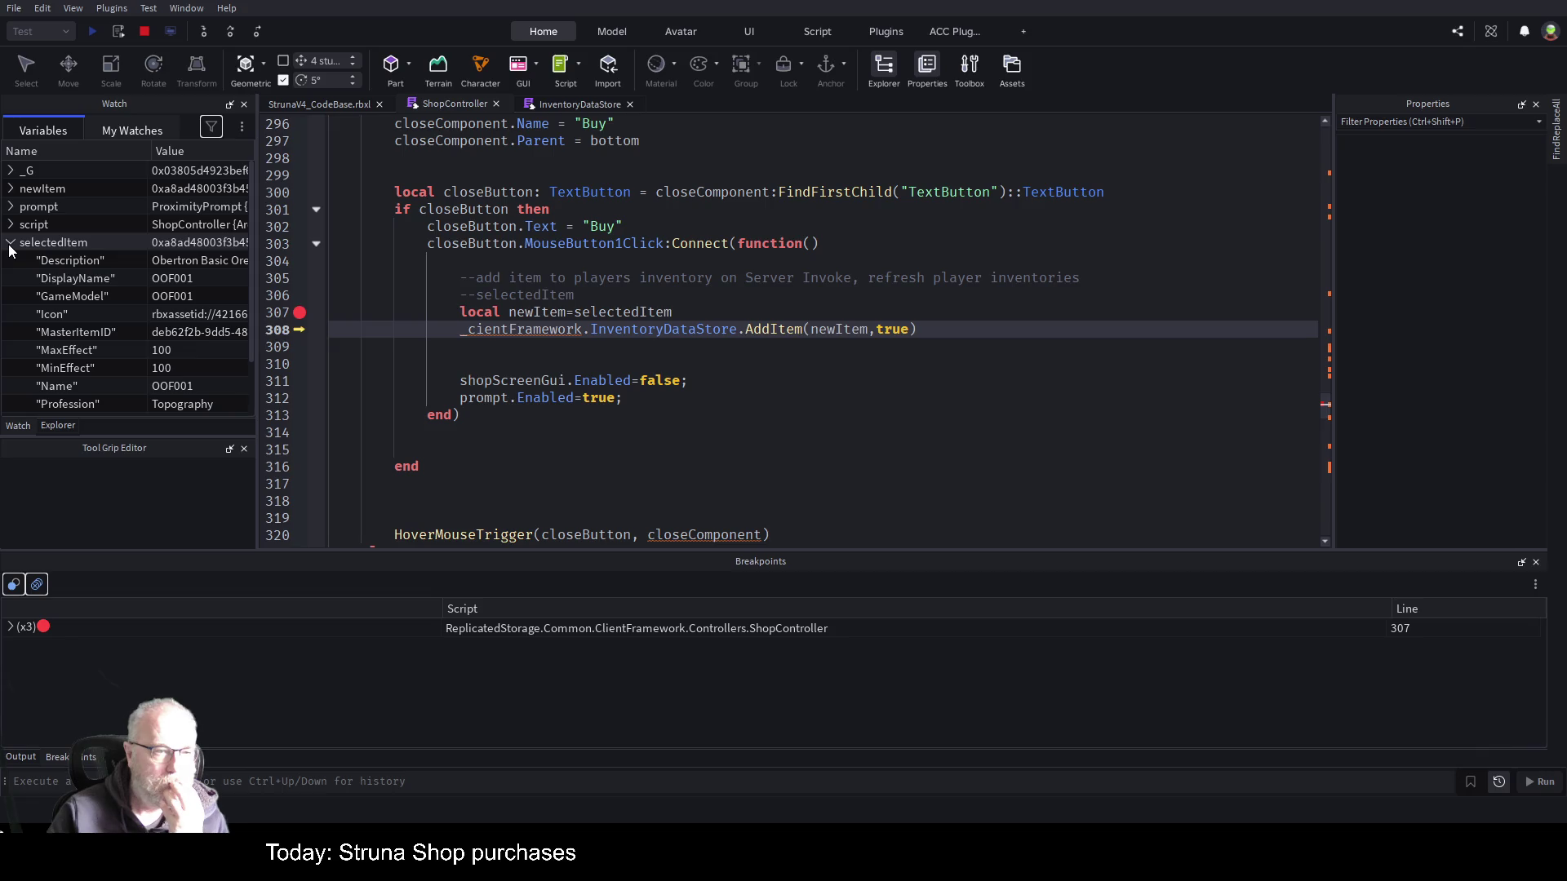
left_click(11, 245)
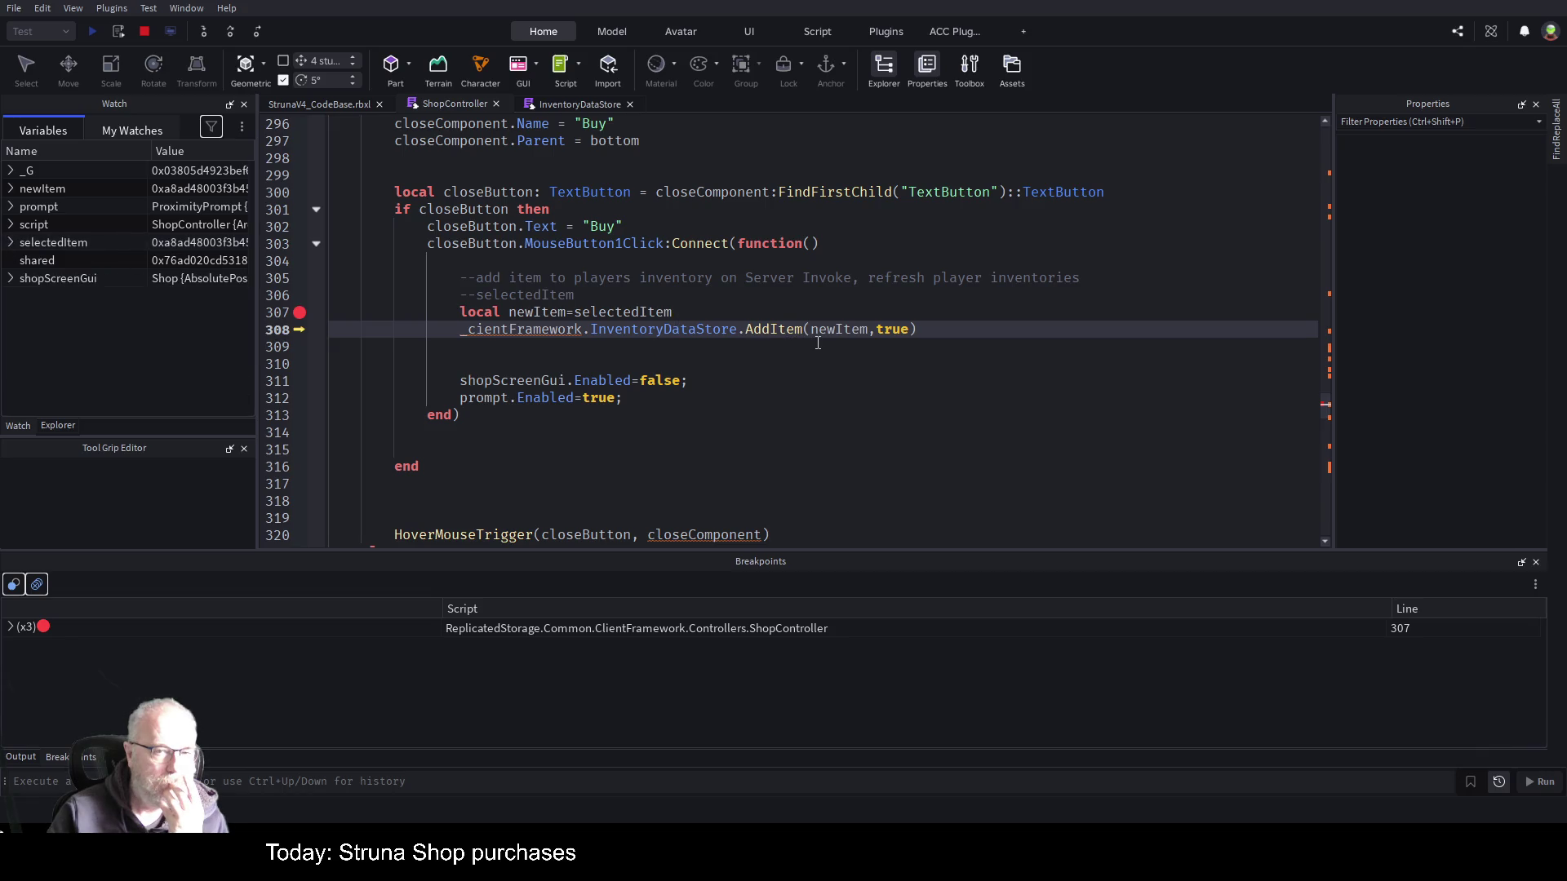
left_click(10, 244)
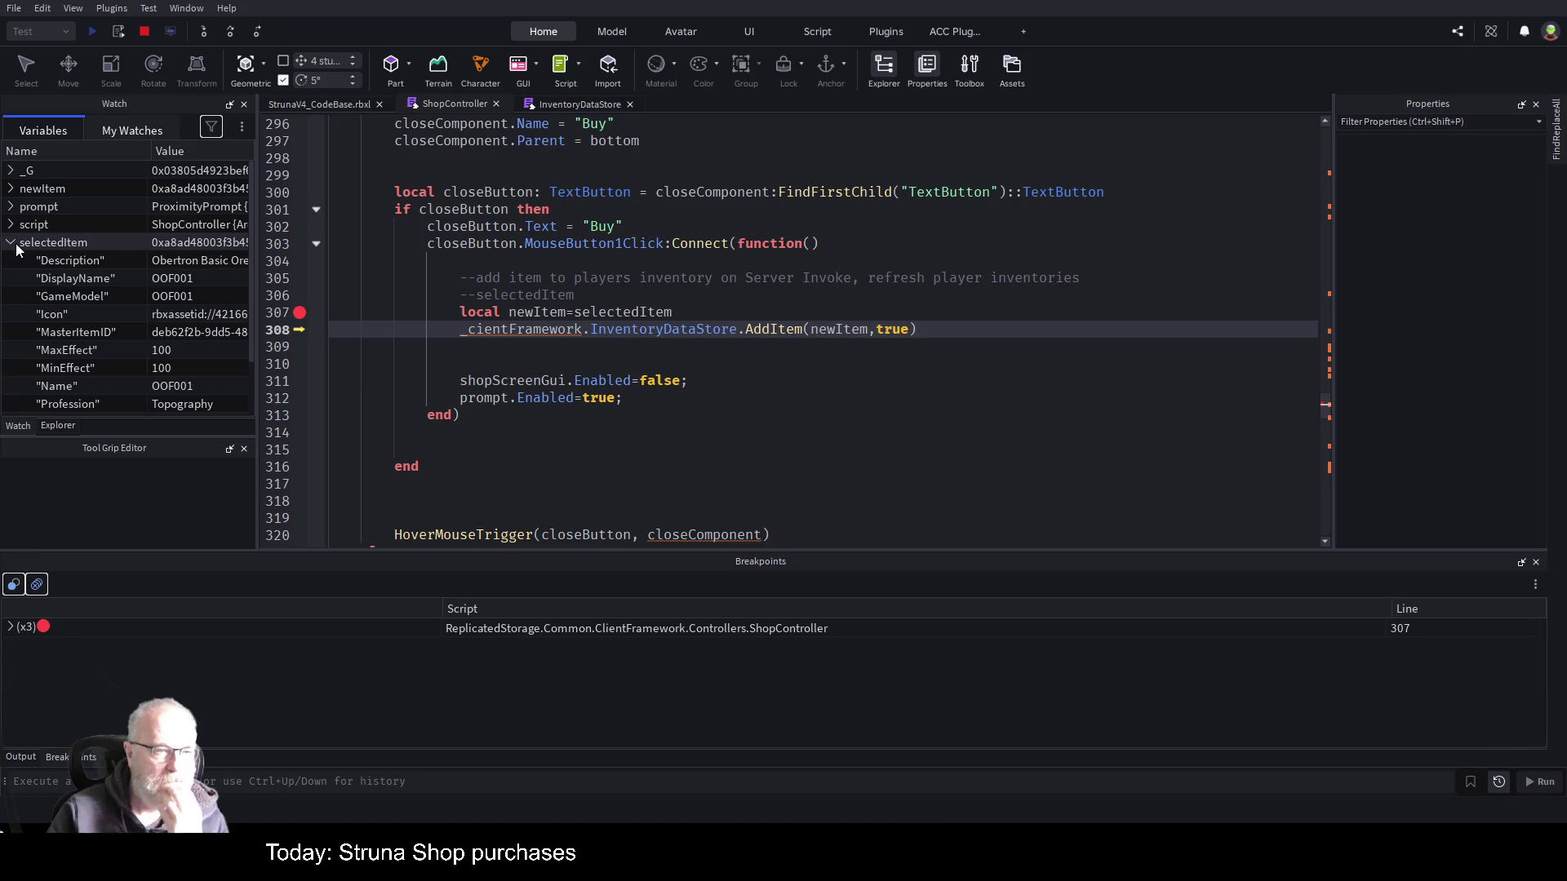
left_click(12, 244)
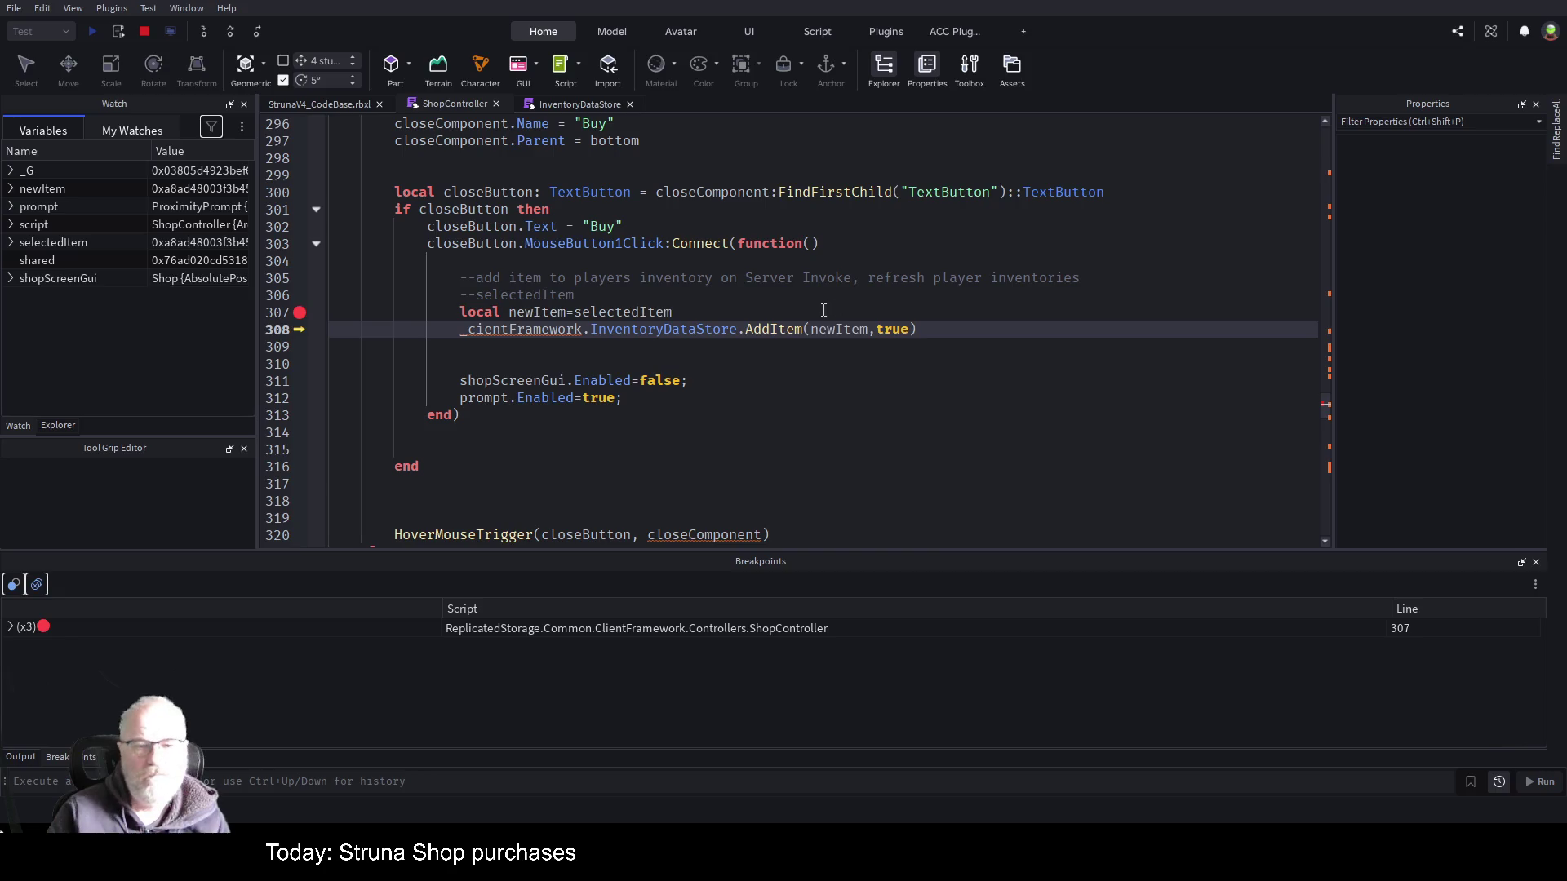
key("F5")
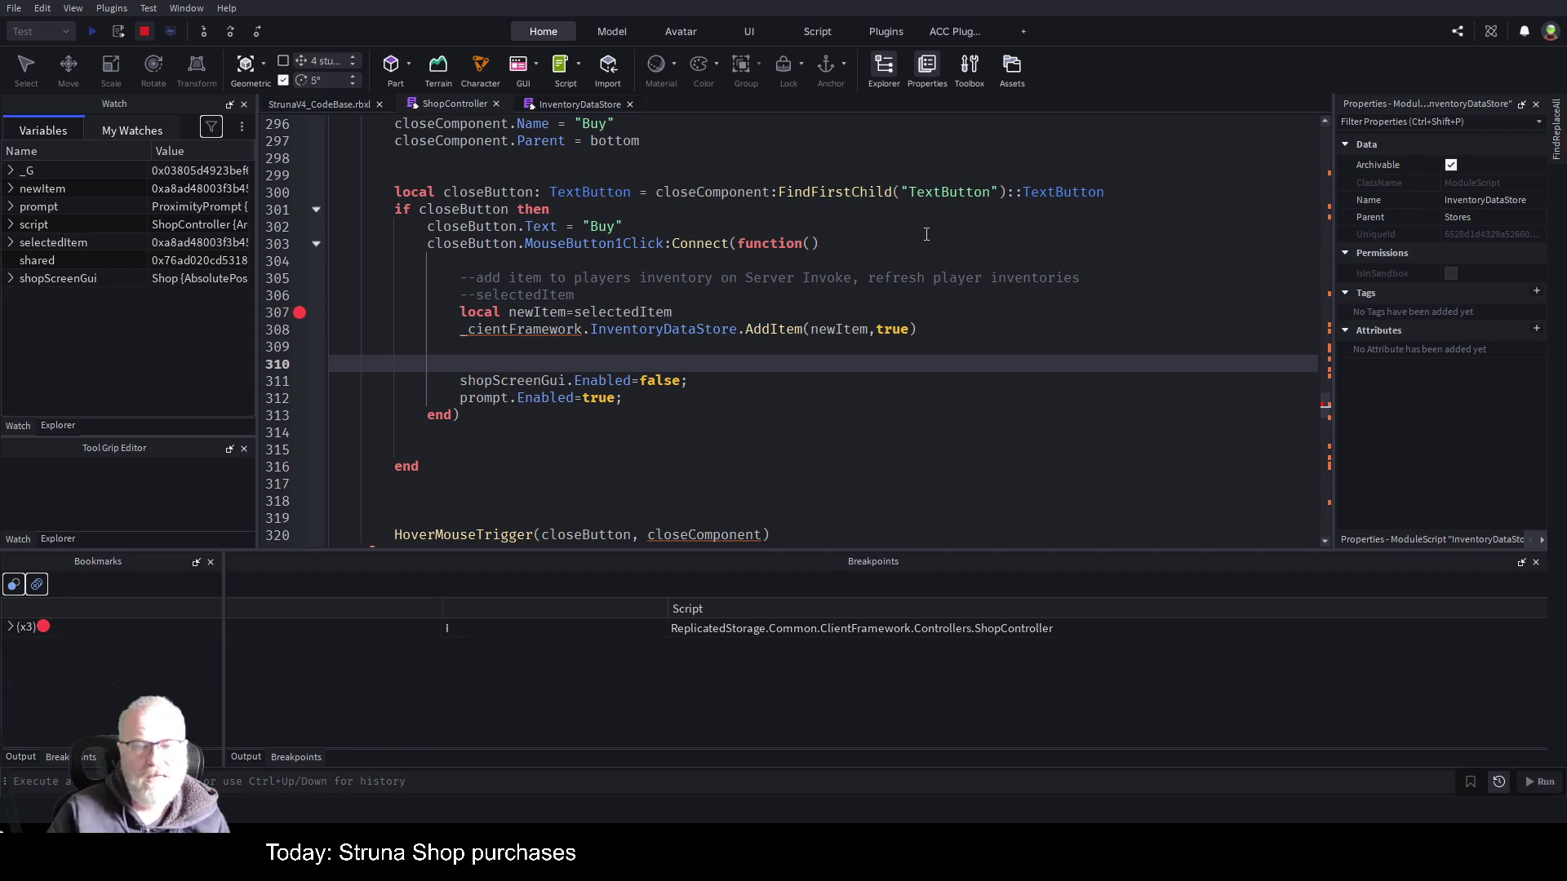
- Stop the playtest and search 'CreateInv' to reach the CreateInventoryItem definition on line 217 in Action1
key("shift+F5")
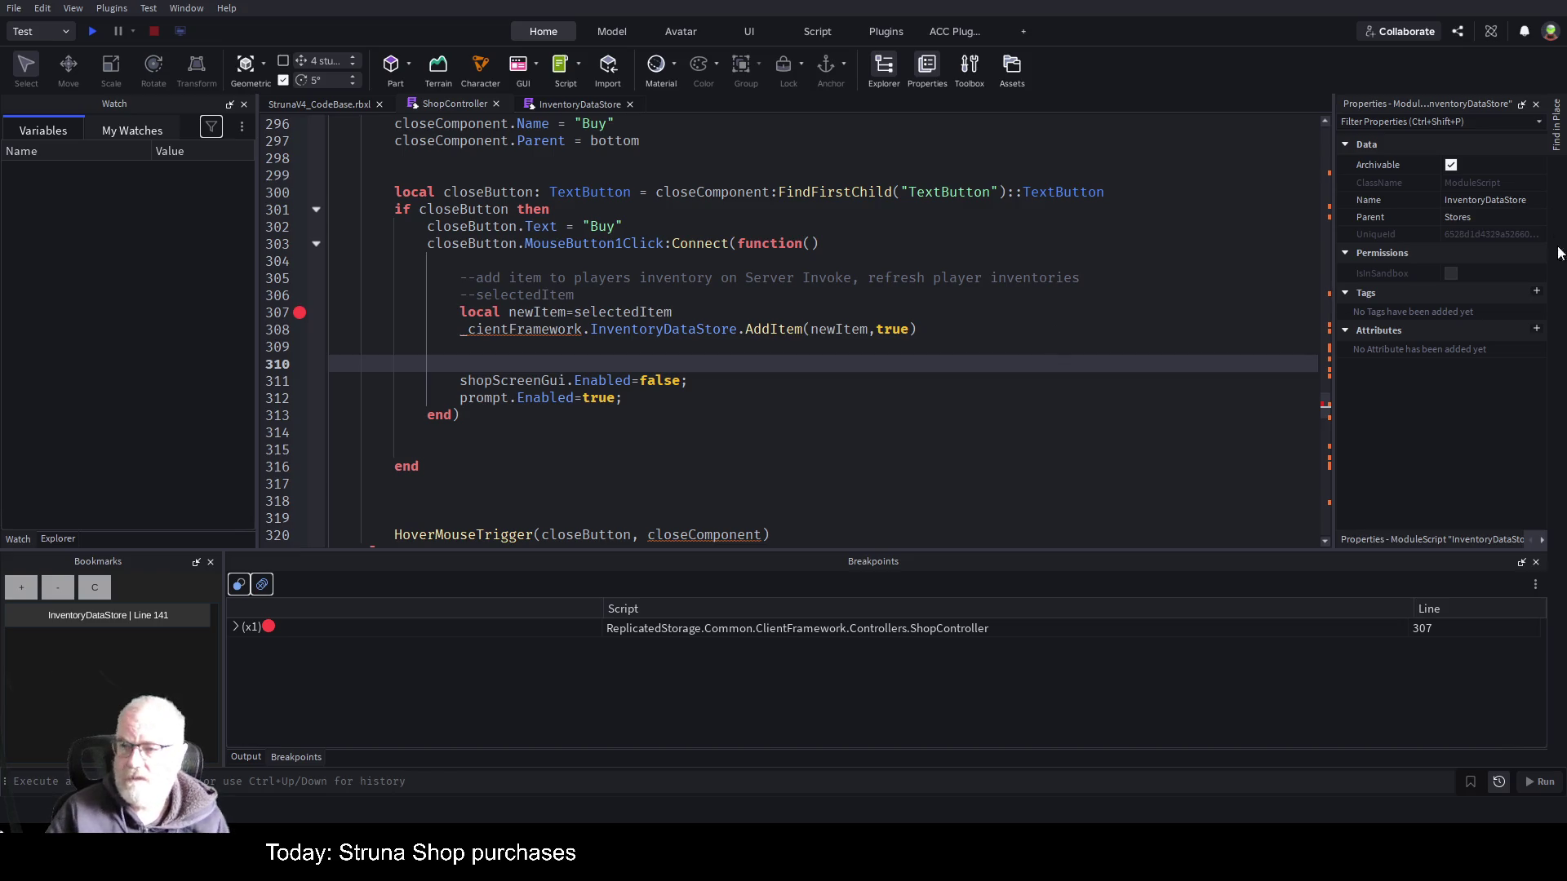
left_click(1556, 133)
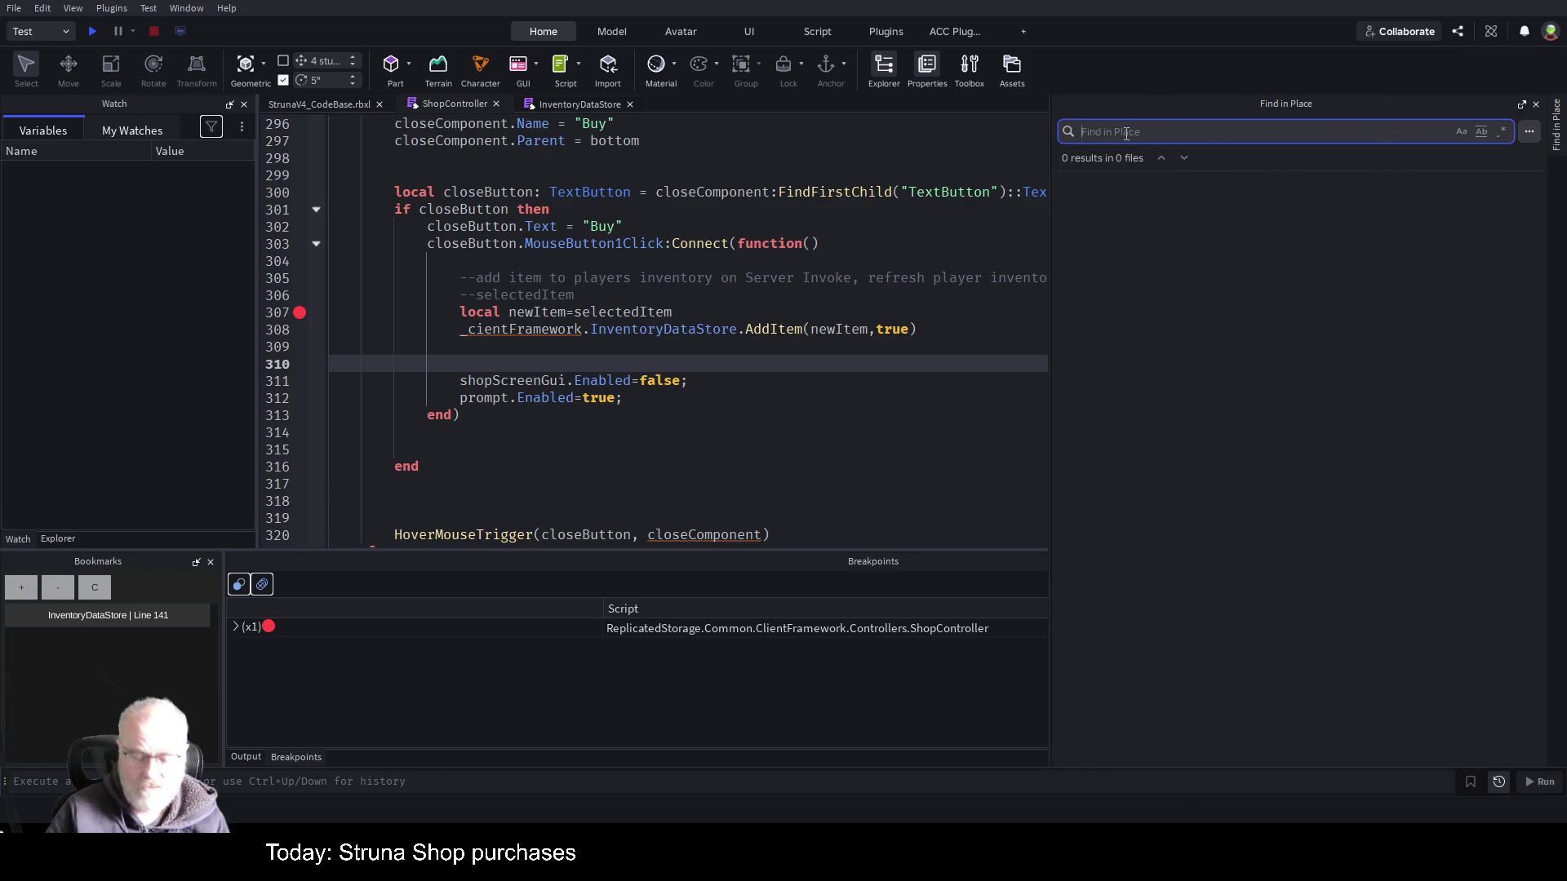
type("CreateInv")
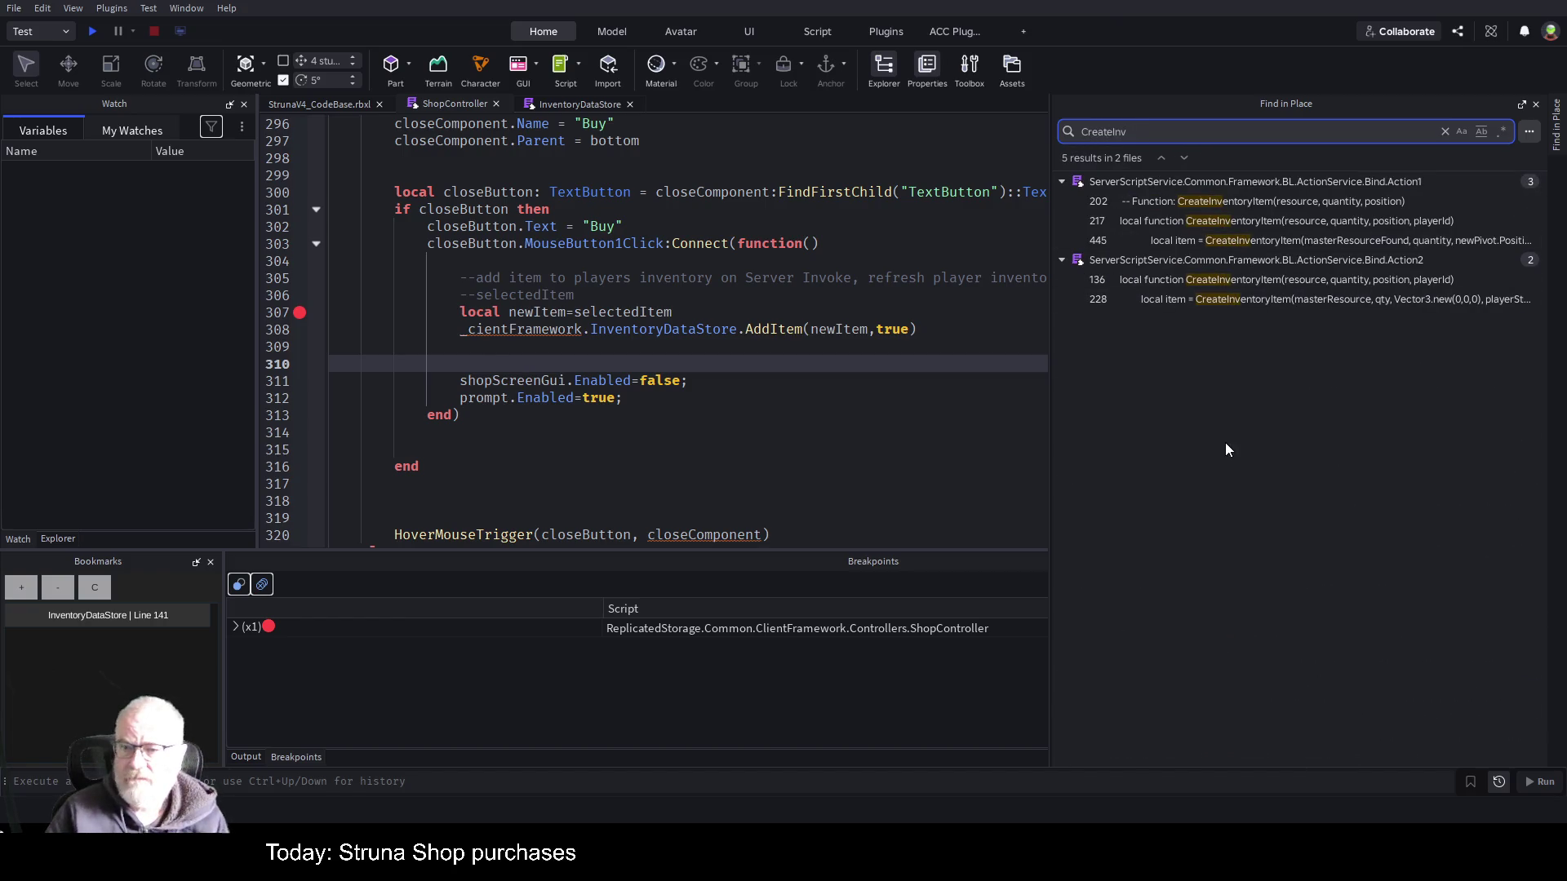
left_click(1275, 203)
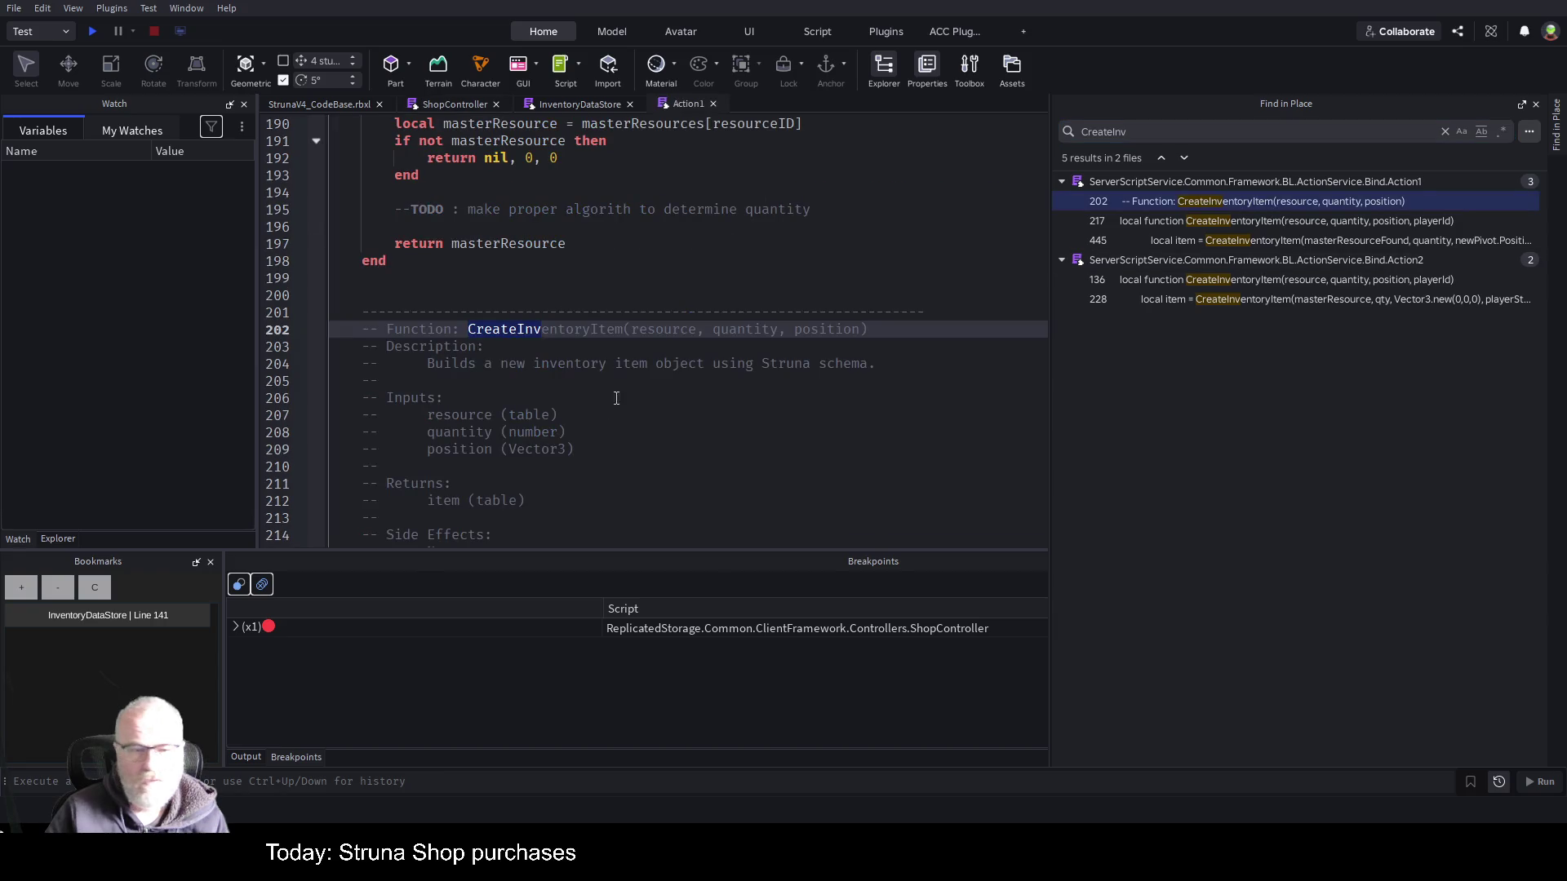
scroll(620, 392, "down", 3)
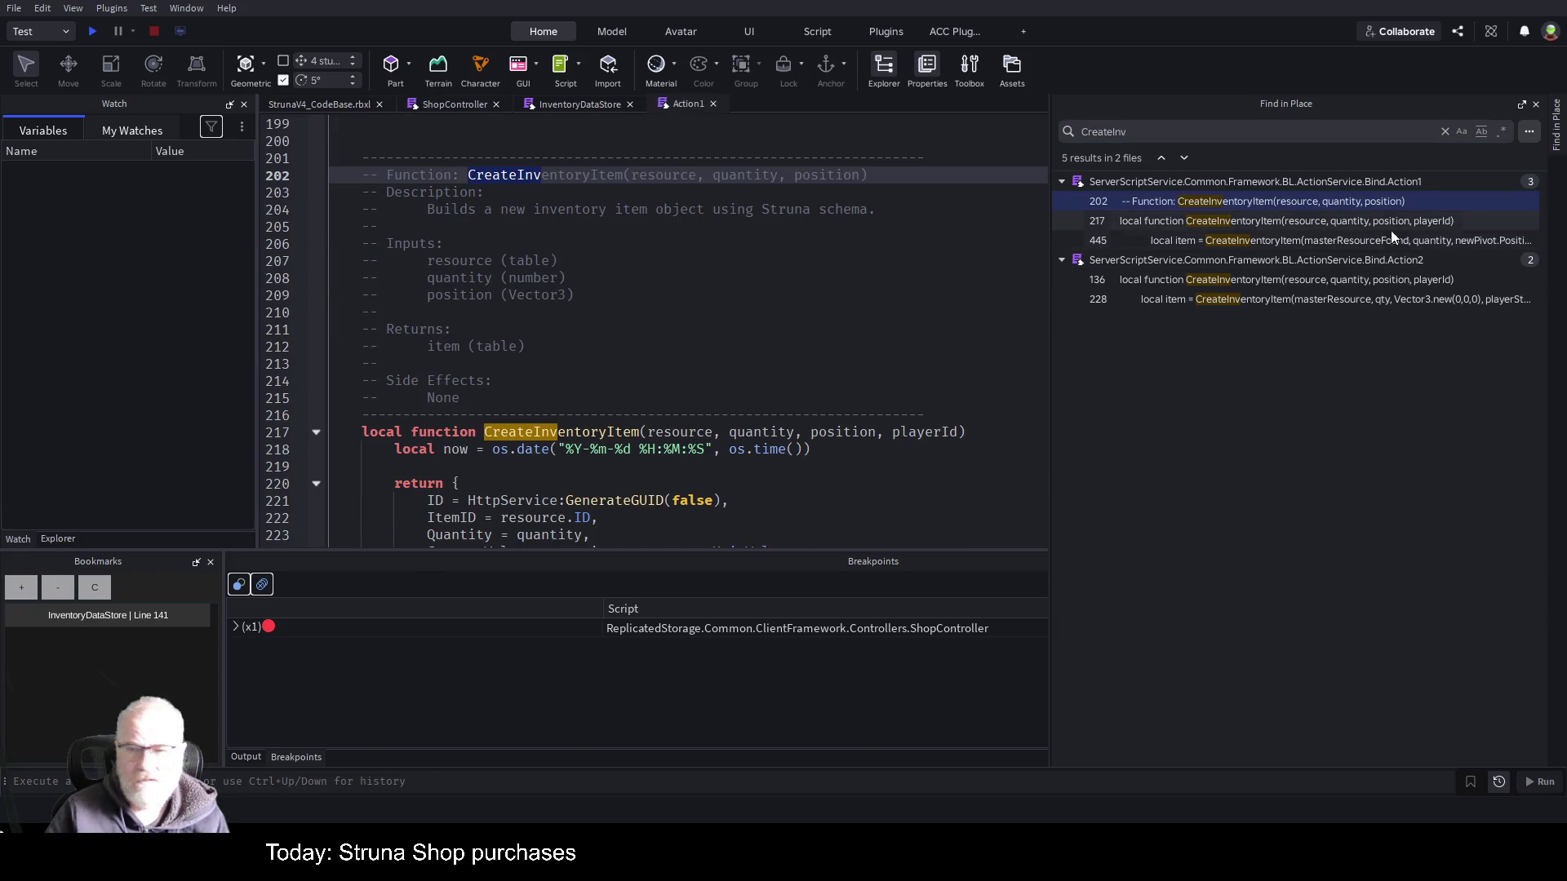
left_click(1237, 241)
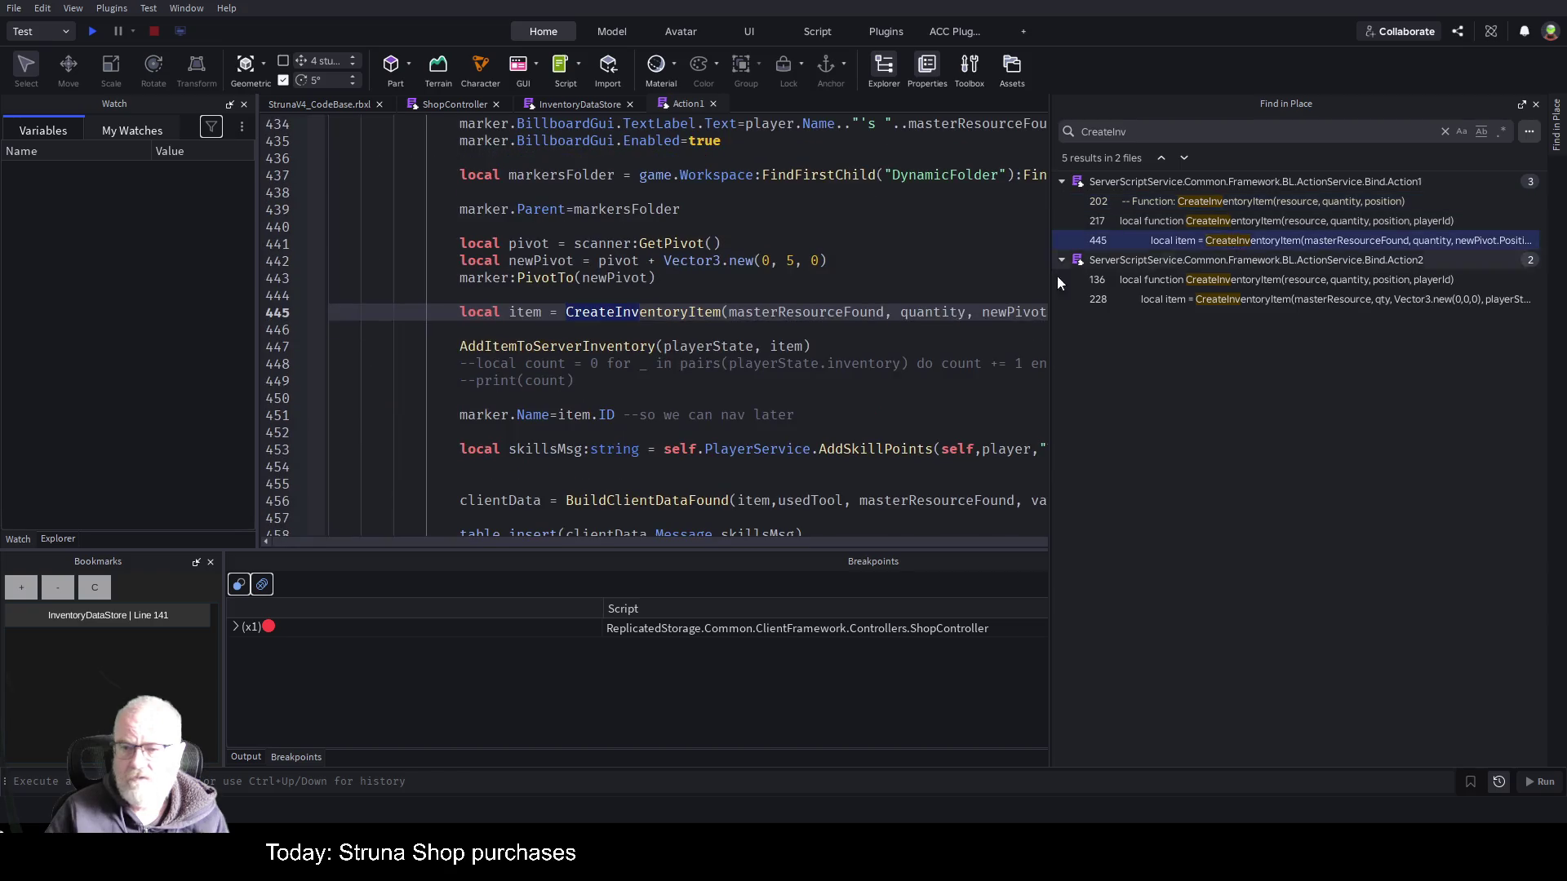
left_click(702, 312, "ctrl")
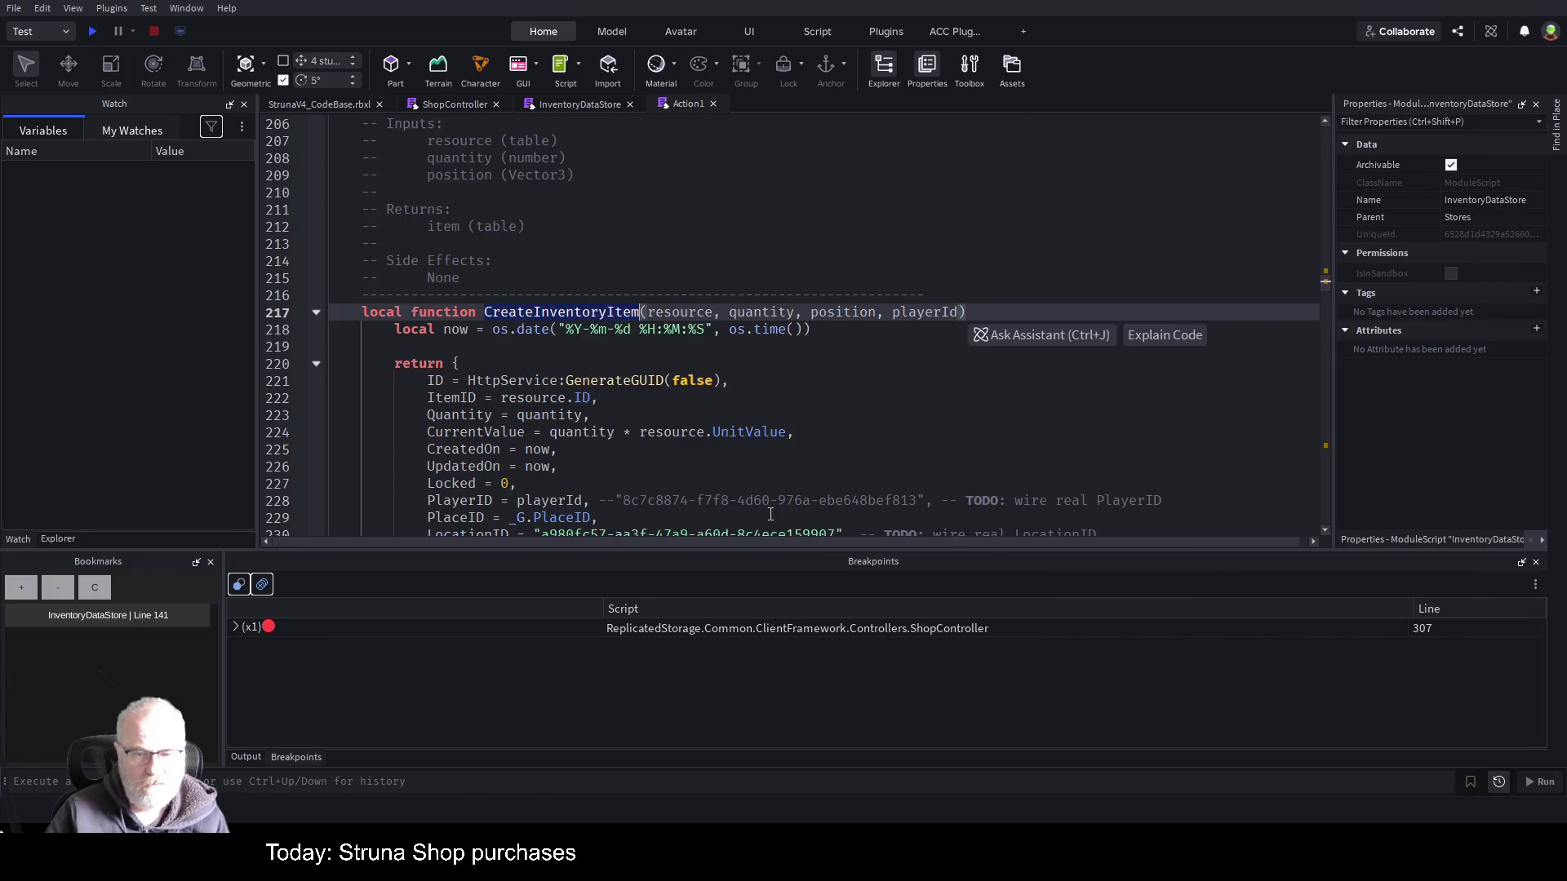
- Enlarge the editor, select the whole CreateInventoryItem function, and search InventoryDataStore for 'Add'
scroll(732, 432, "down", 2)
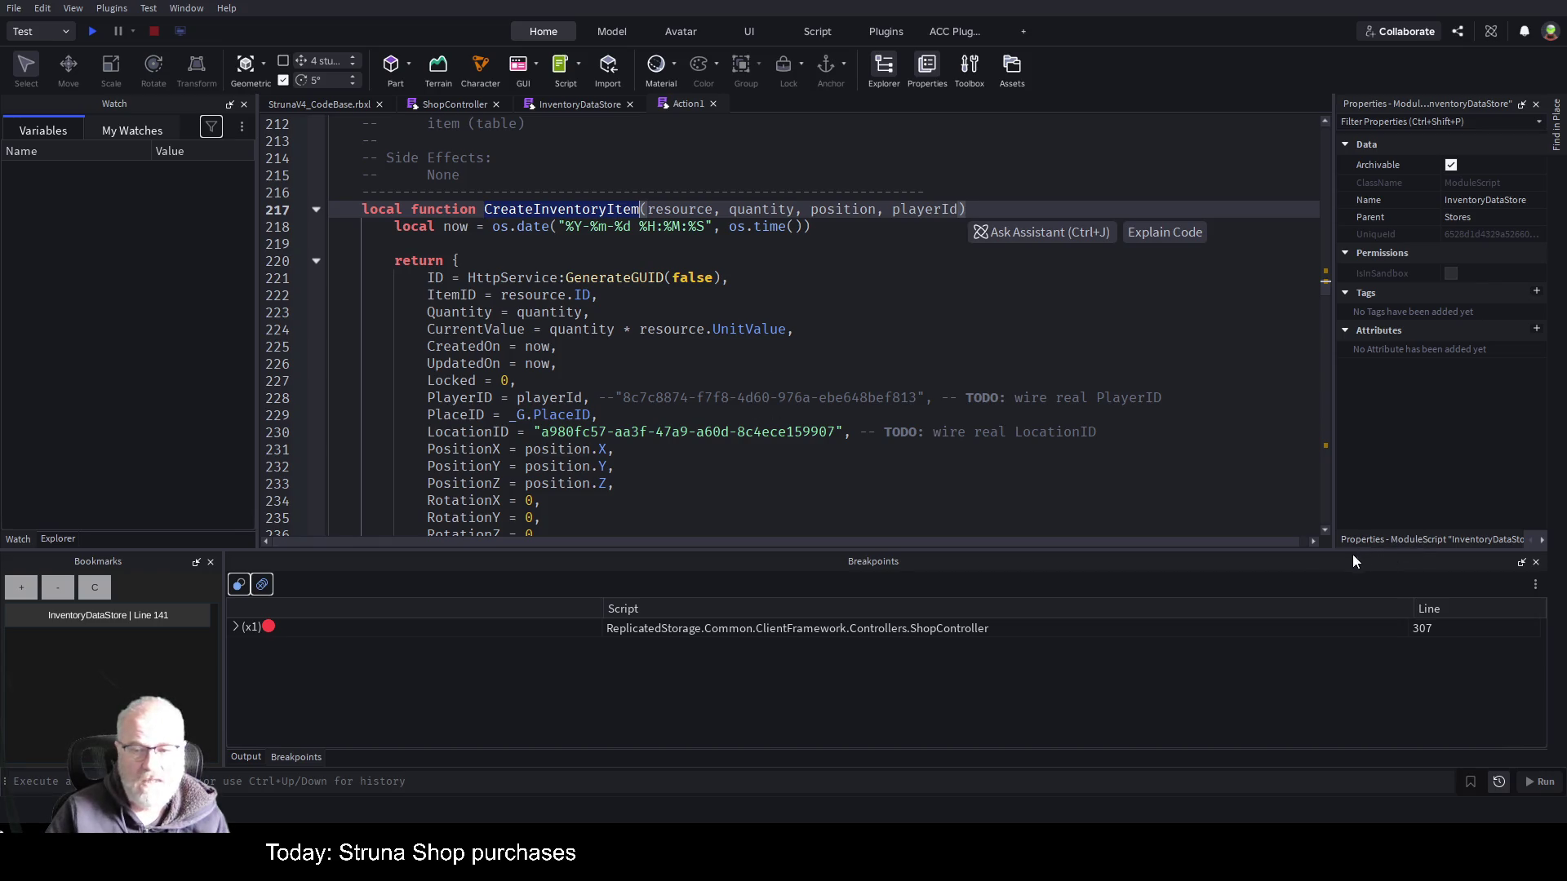
left_click_drag(1331, 553, 1350, 648)
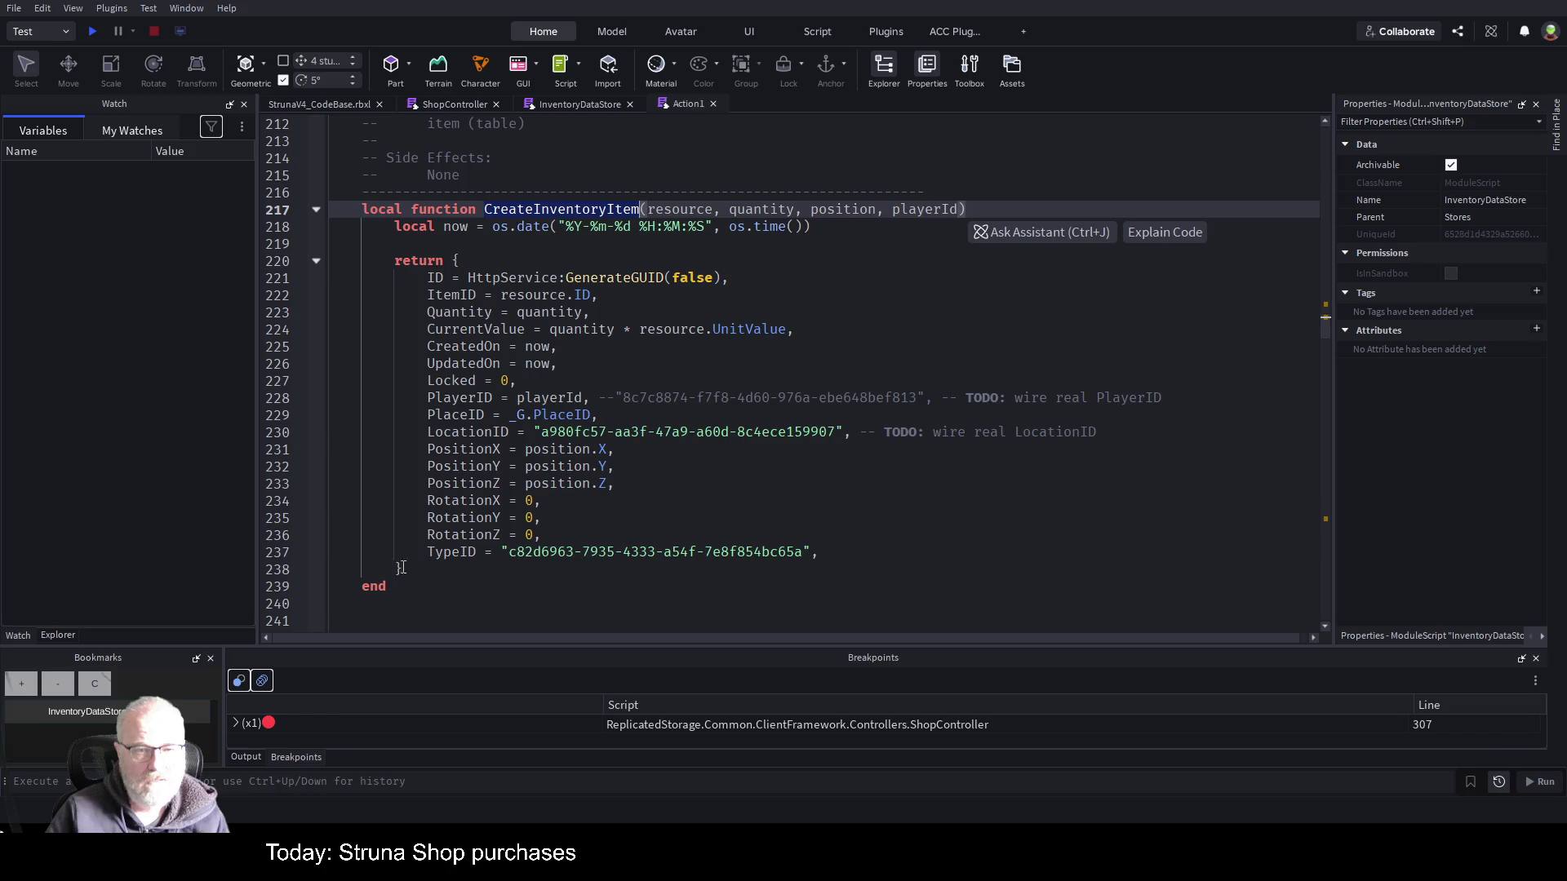
mouse_move(353, 210)
left_mouse_down()
mouse_move(395, 243)
mouse_move(411, 583)
left_mouse_up()
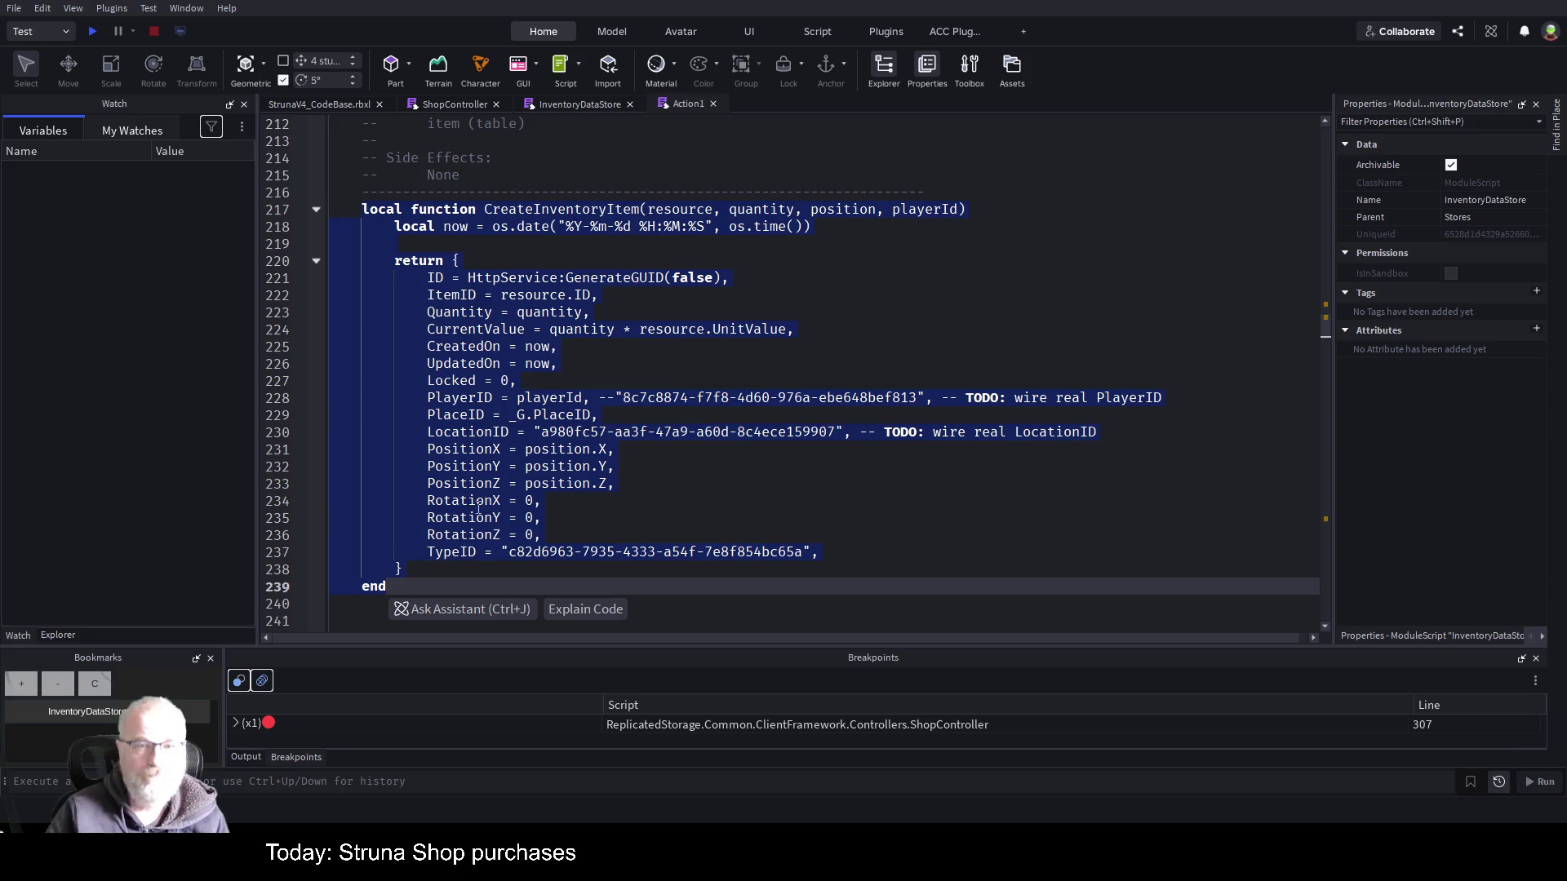
key("ctrl+f")
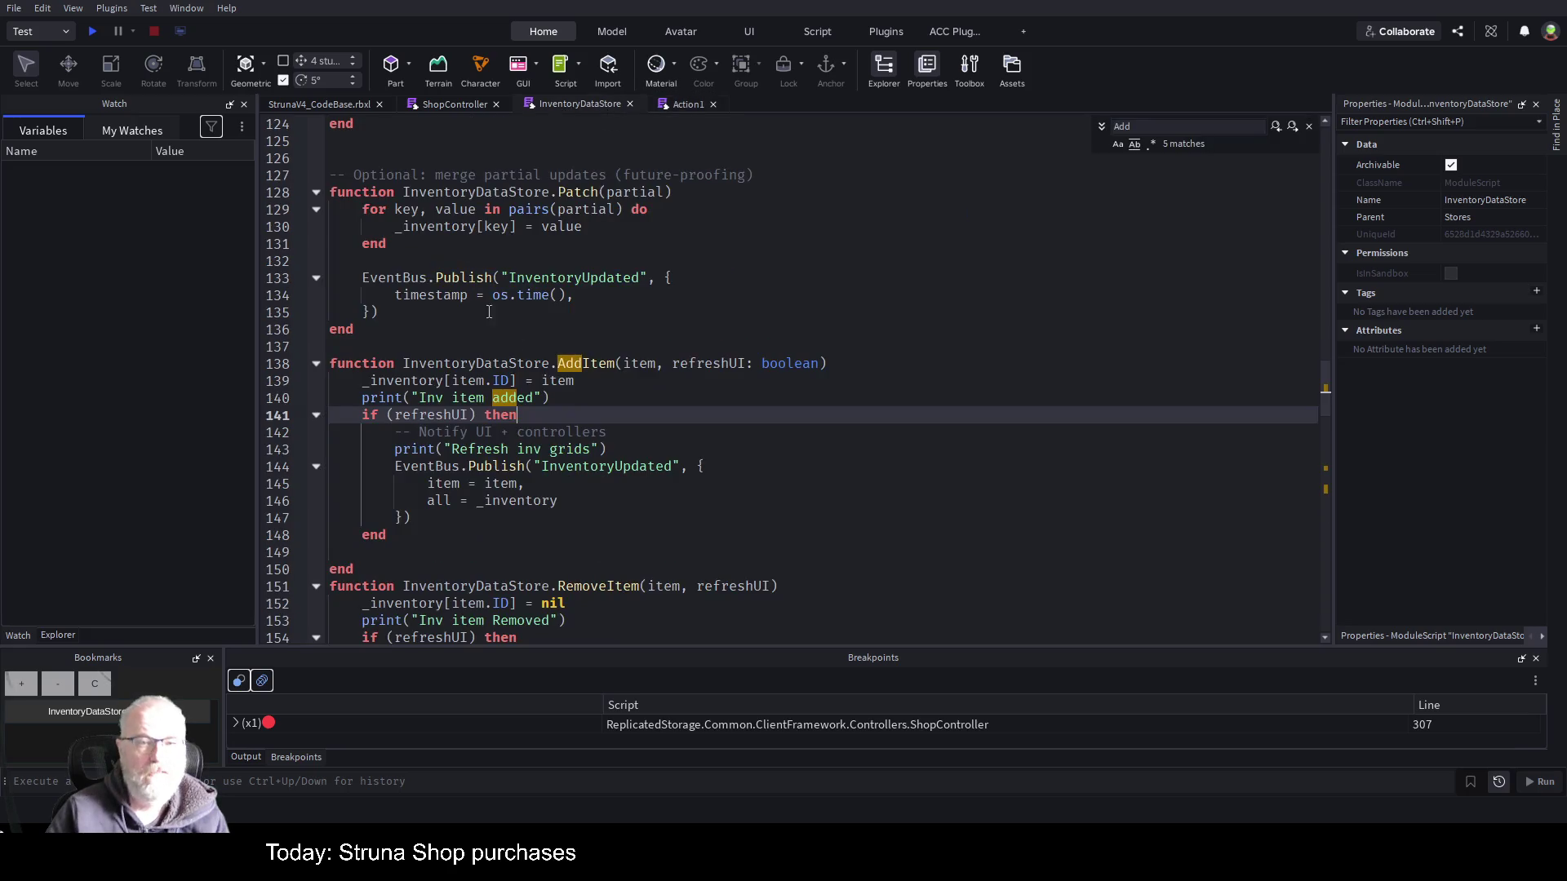
- Fold the RemoveItem and GetItemsByType functions in InventoryDataStore and scroll up to Init
left_click(1053, 351)
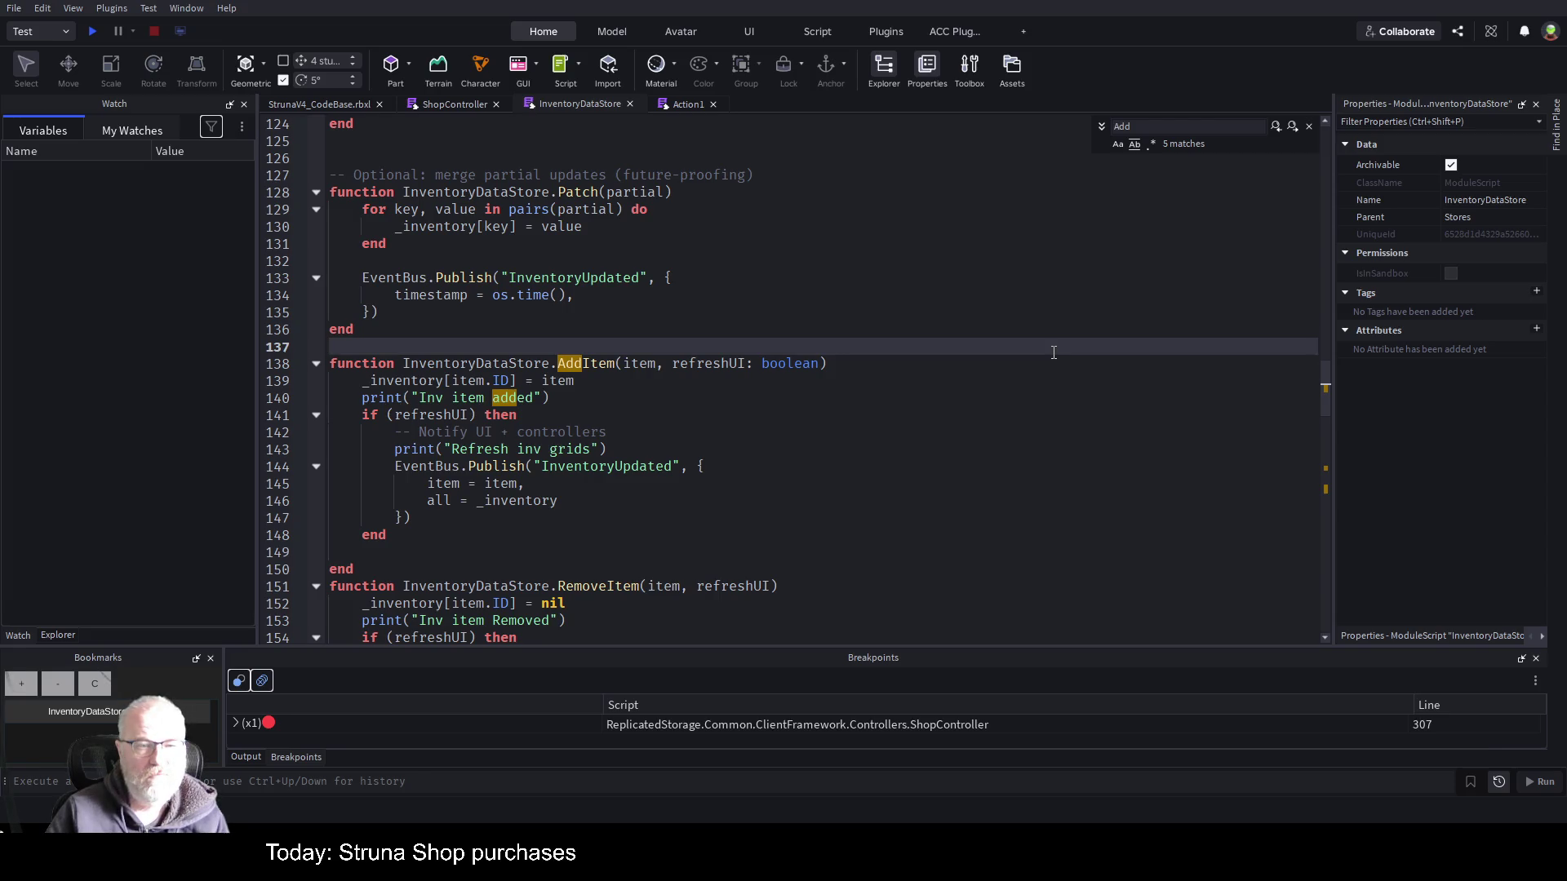
left_click(315, 586)
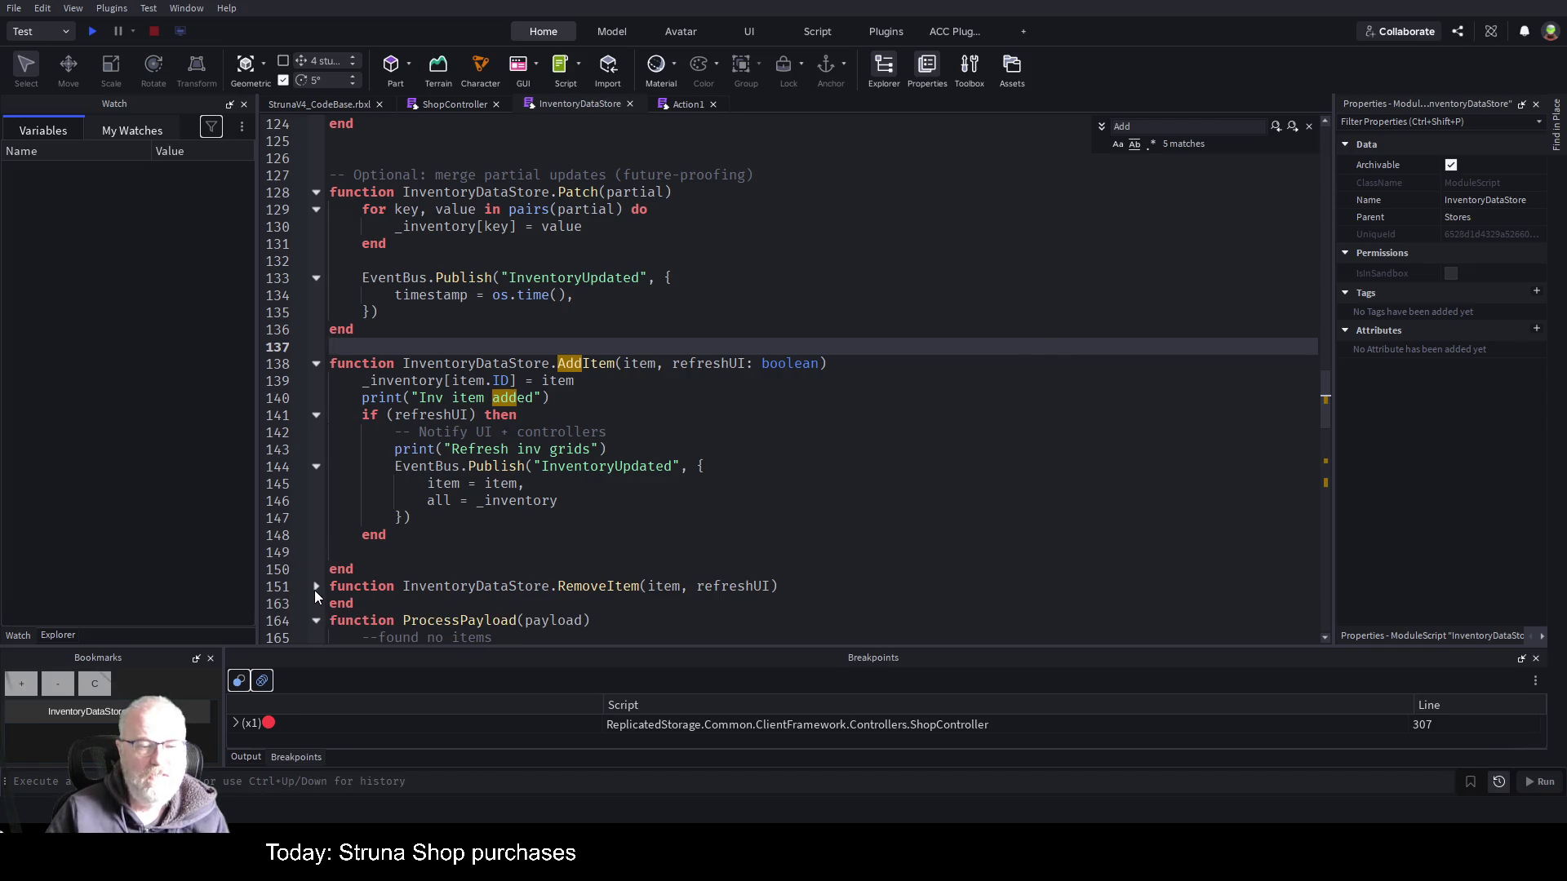
scroll(462, 286, "up", 9)
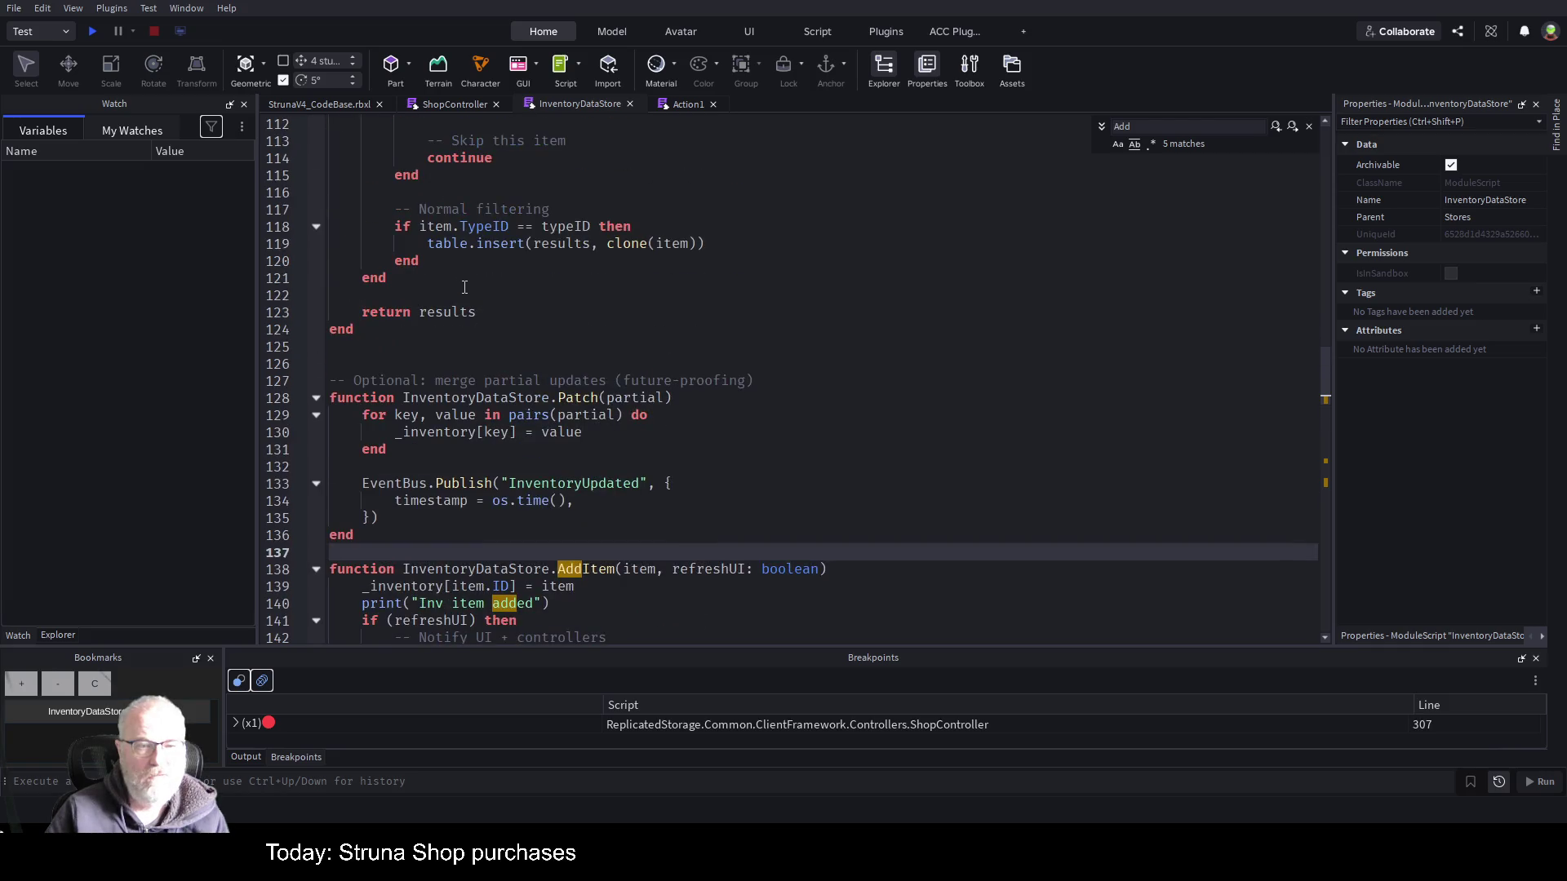
scroll(469, 286, "up", 6)
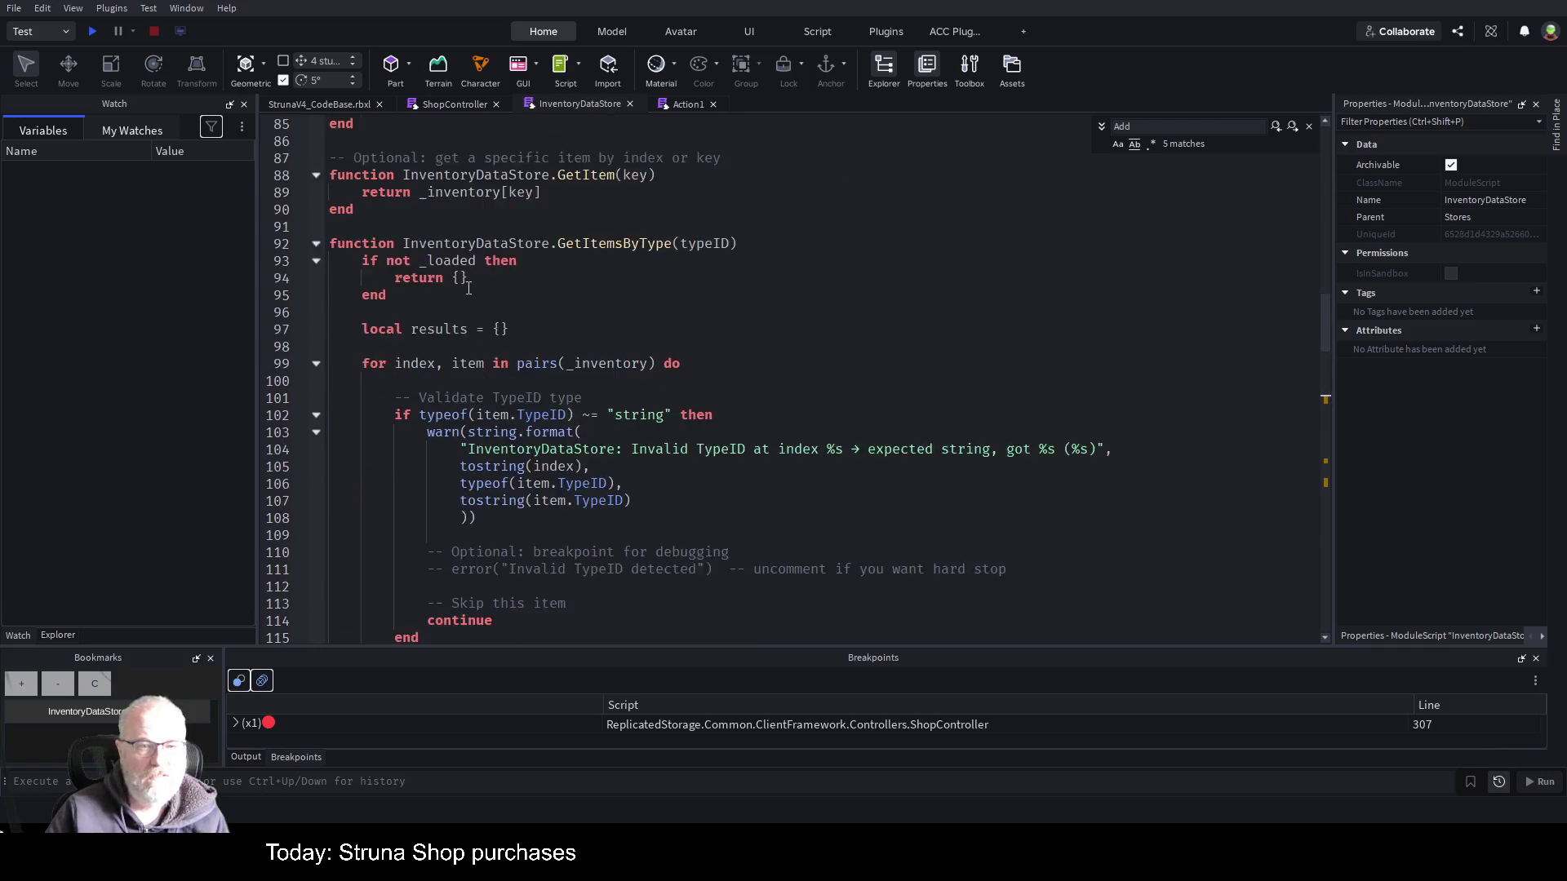
left_click(320, 343)
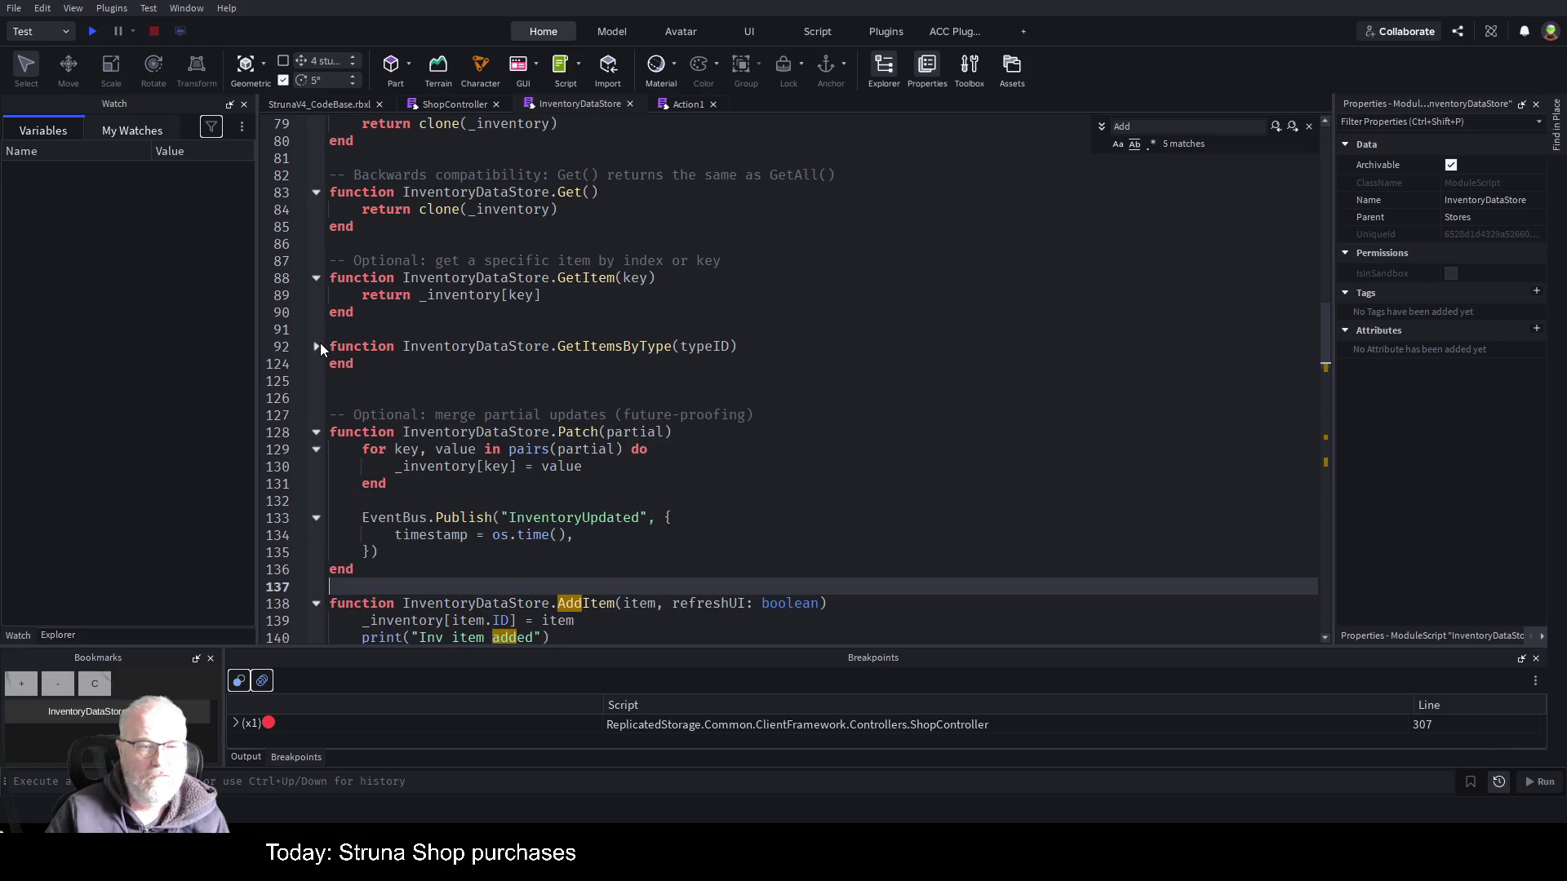
scroll(575, 156, "up", 4)
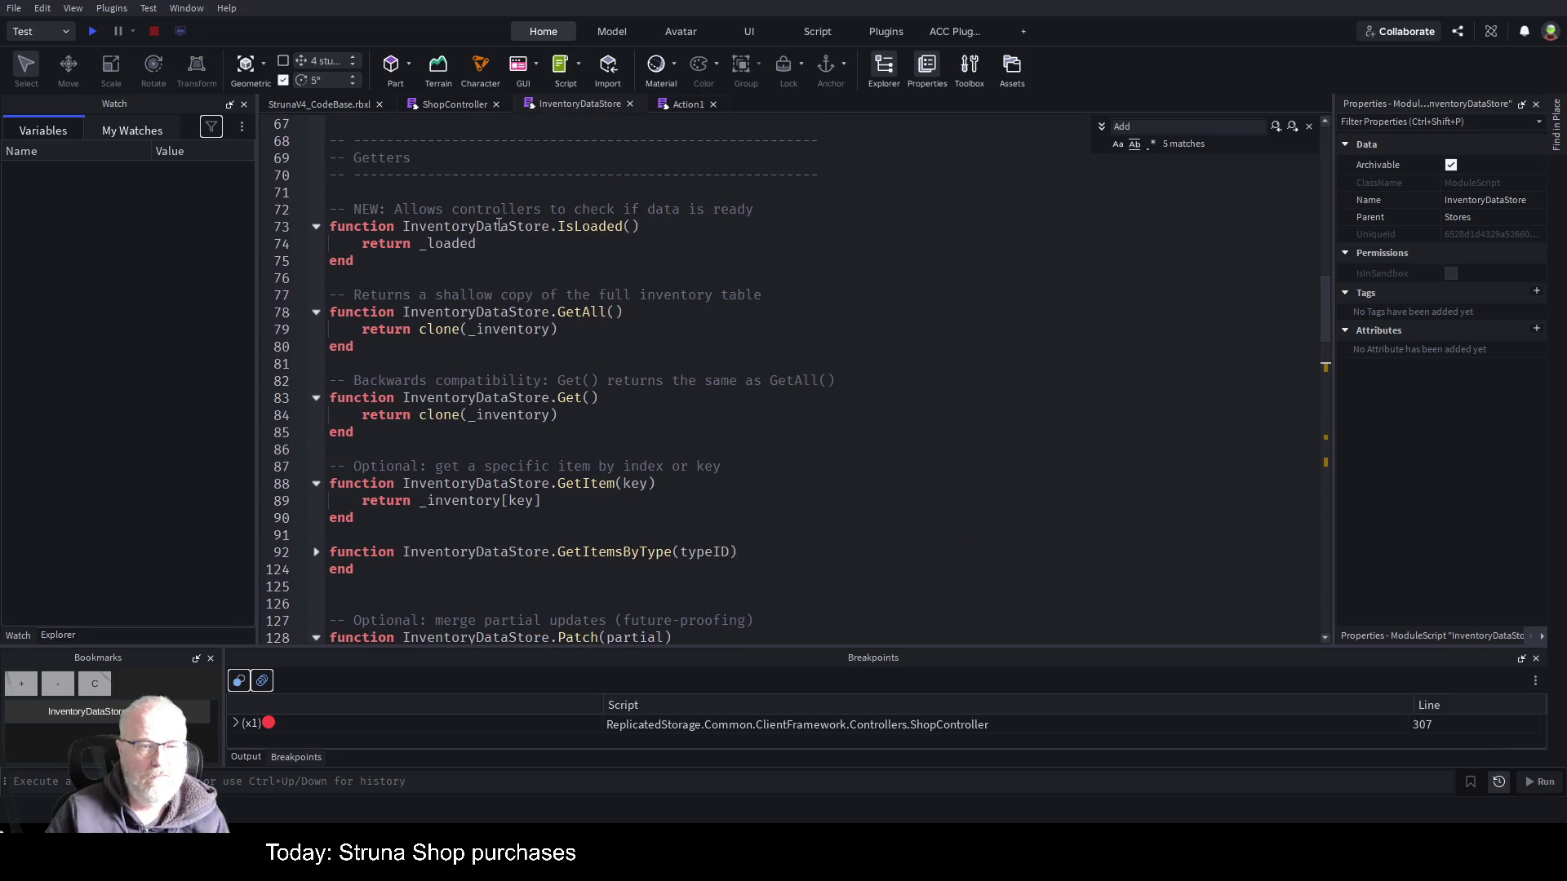
scroll(498, 225, "up", 8)
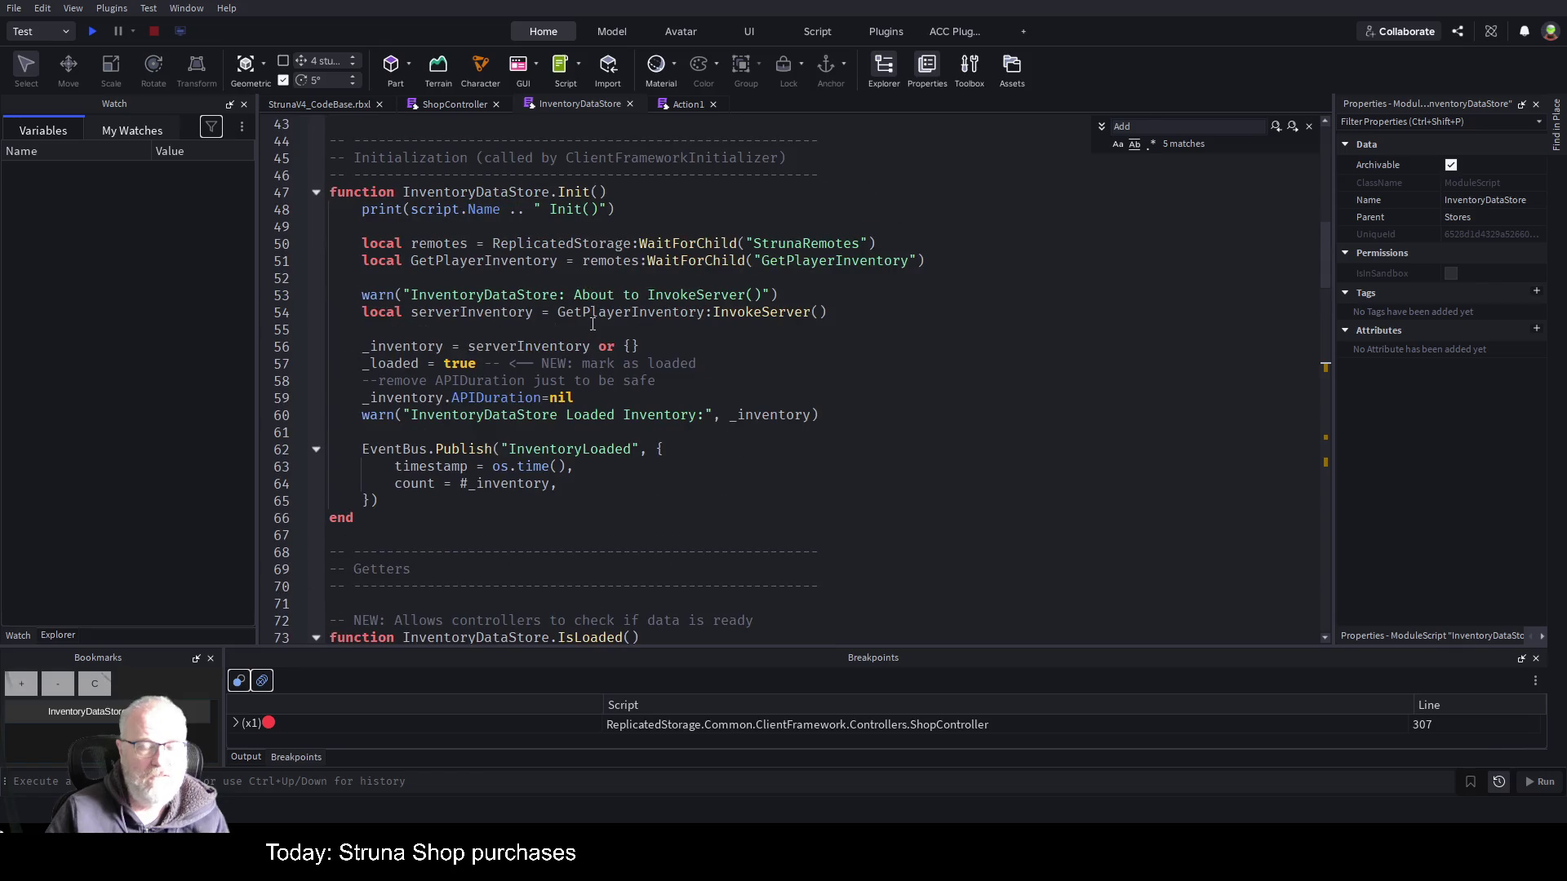
- Add a '--Creators' comment on line 67 and paste the CreateInventoryItem function below it
left_click(490, 535)
type("-")
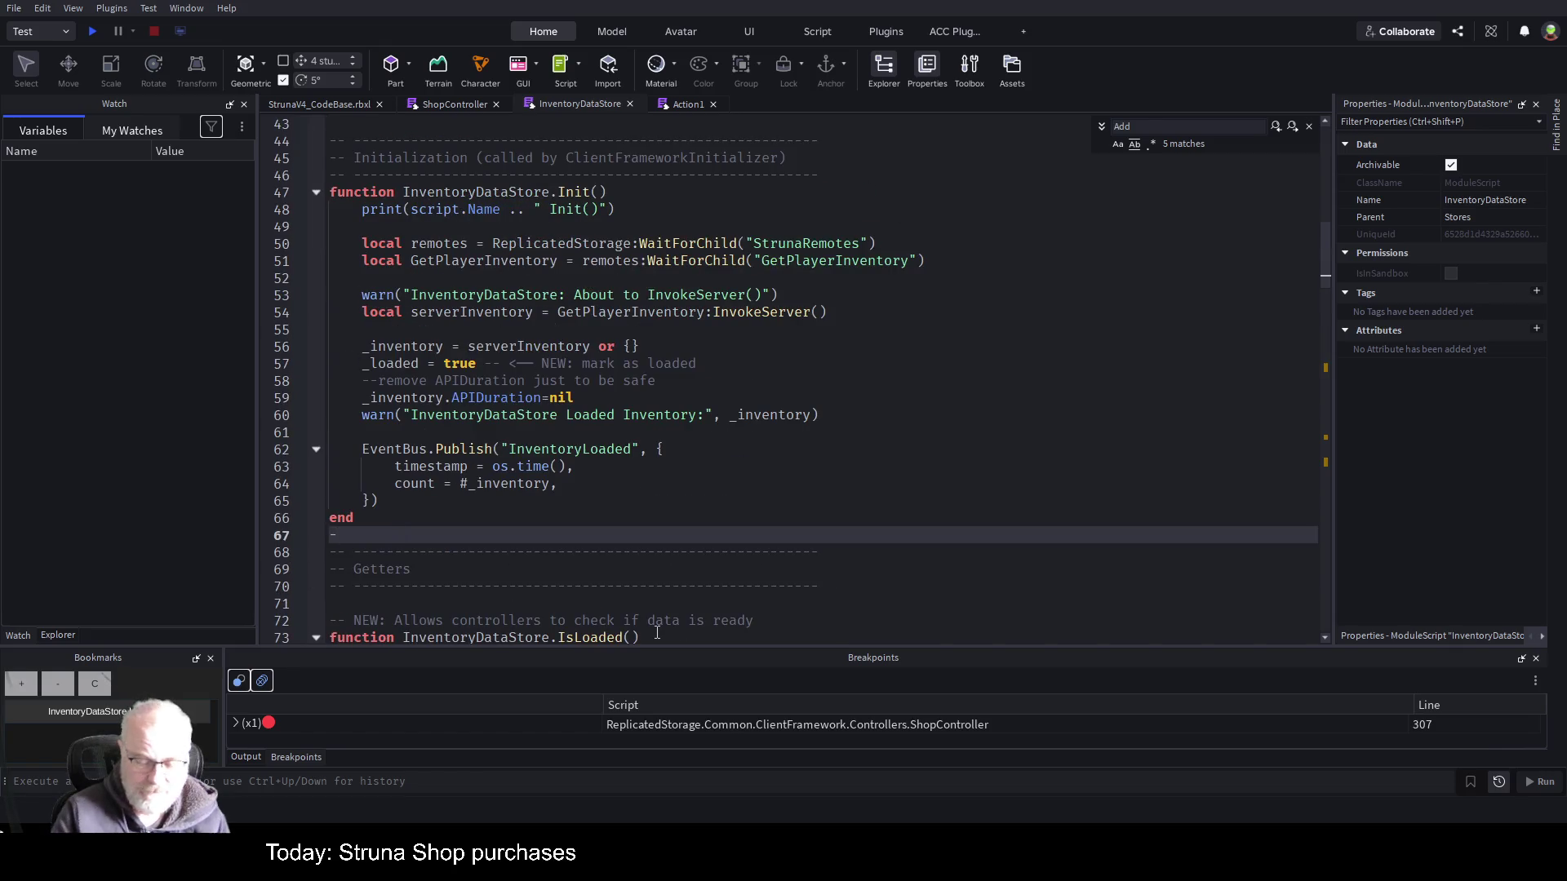
type("-Creators")
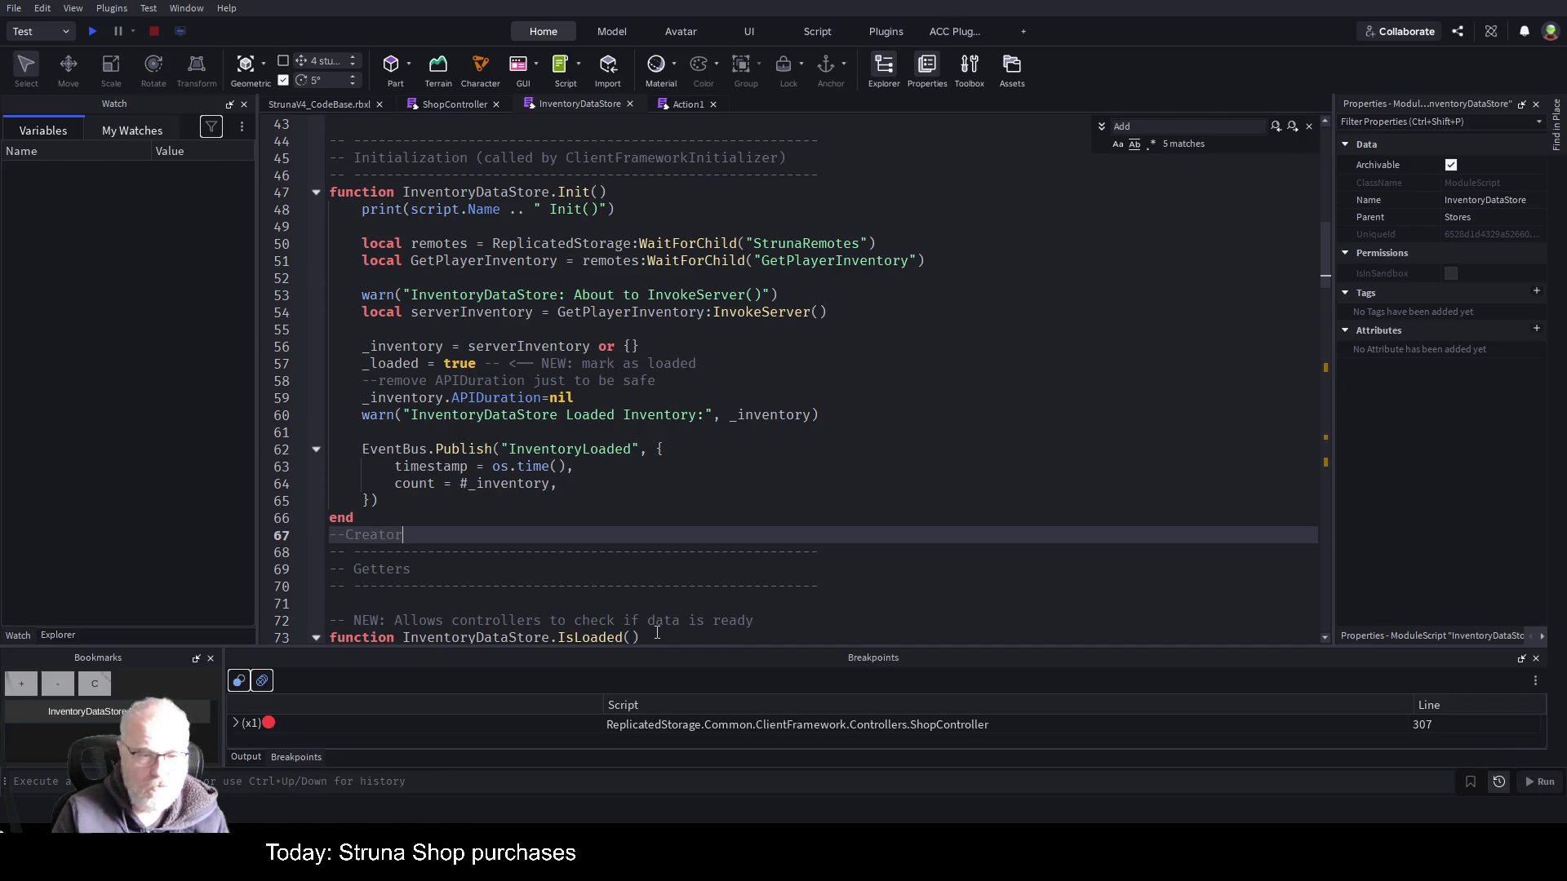
key("Return")
key("ctrl+v")
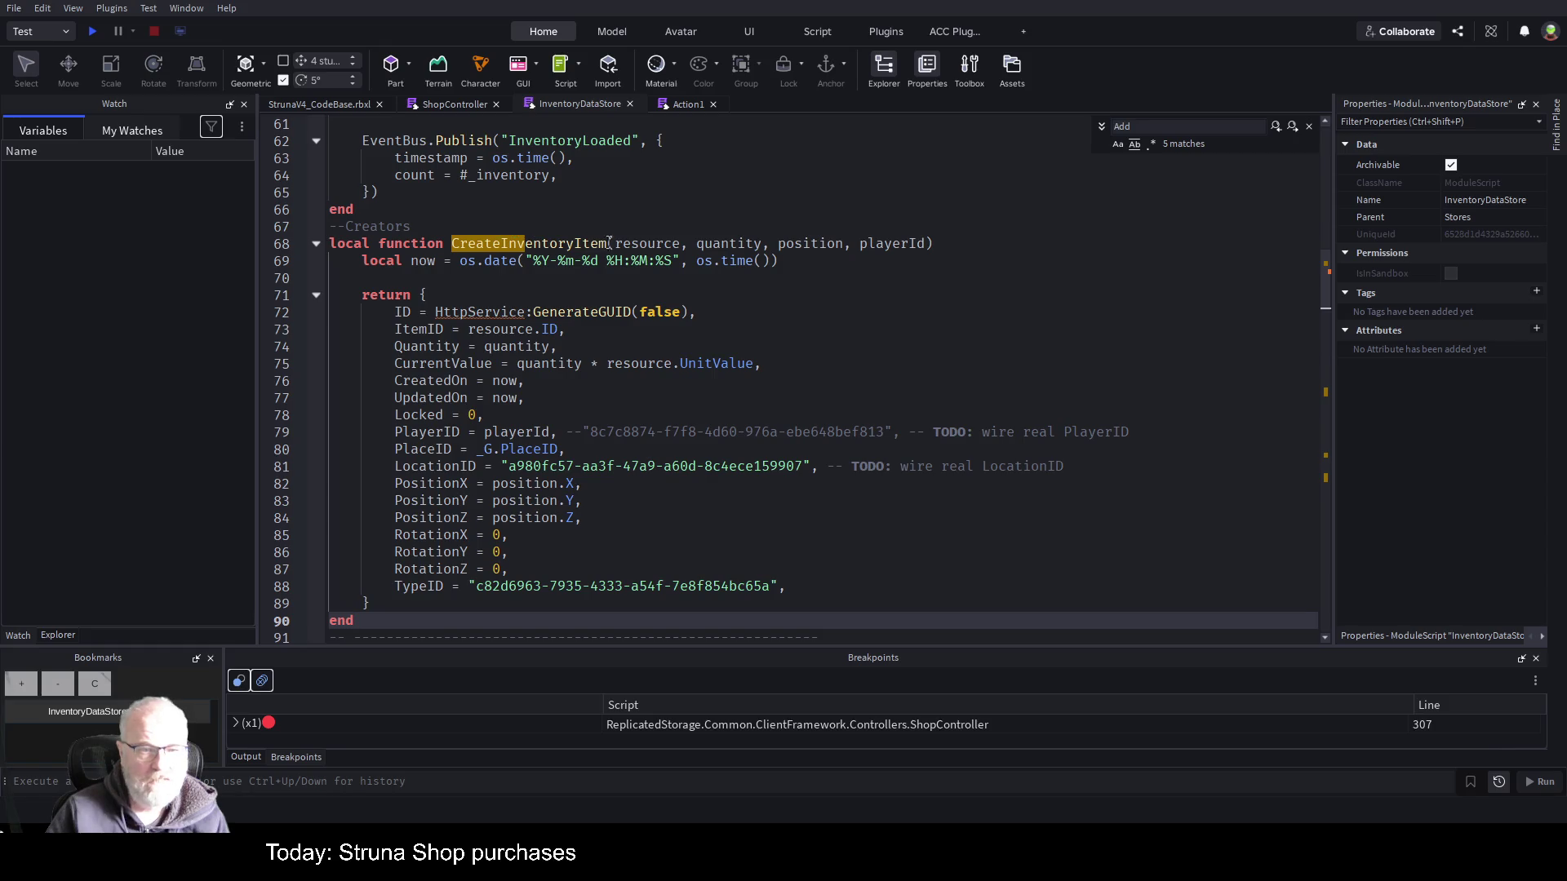
left_click(619, 284)
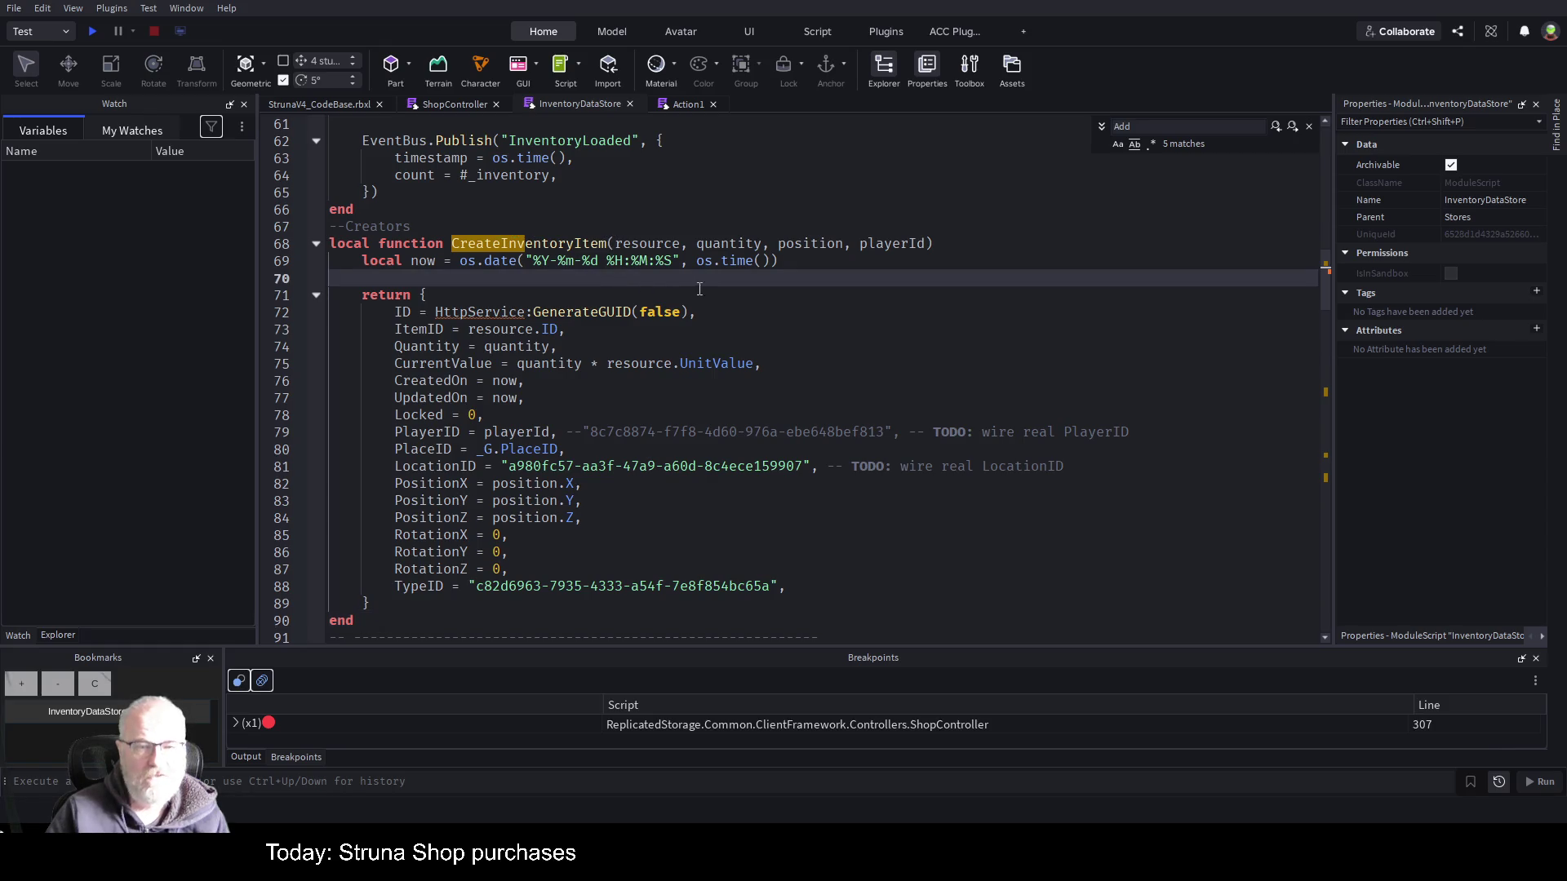
- Replace the bare HttpService reference with game:GetService("HttpService") and save
left_click(437, 312)
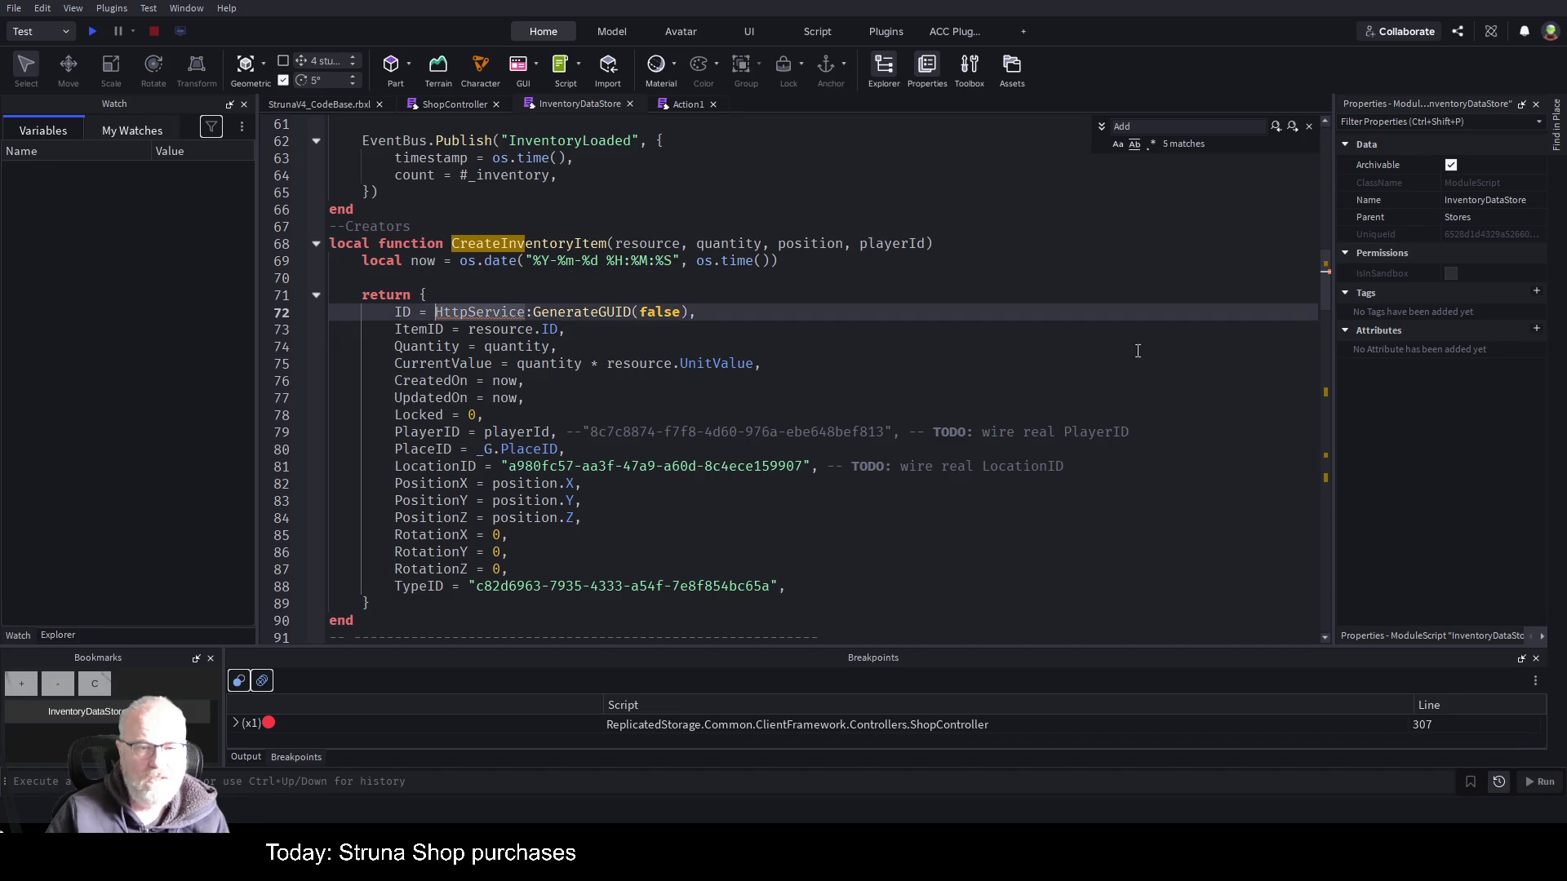
type("game:GetService(\"H\")")
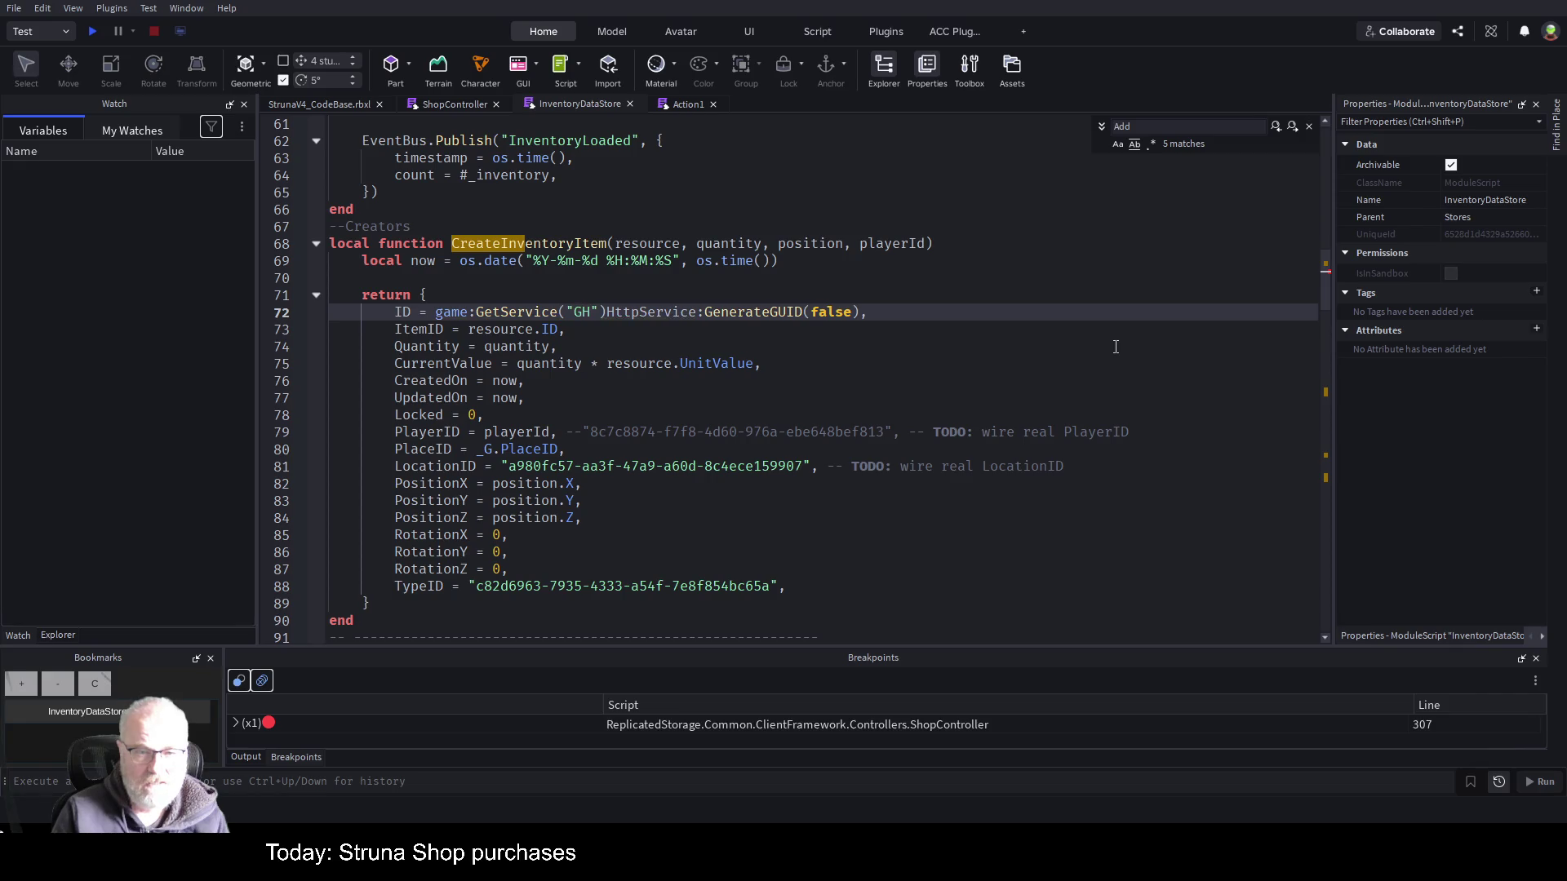
type("H")
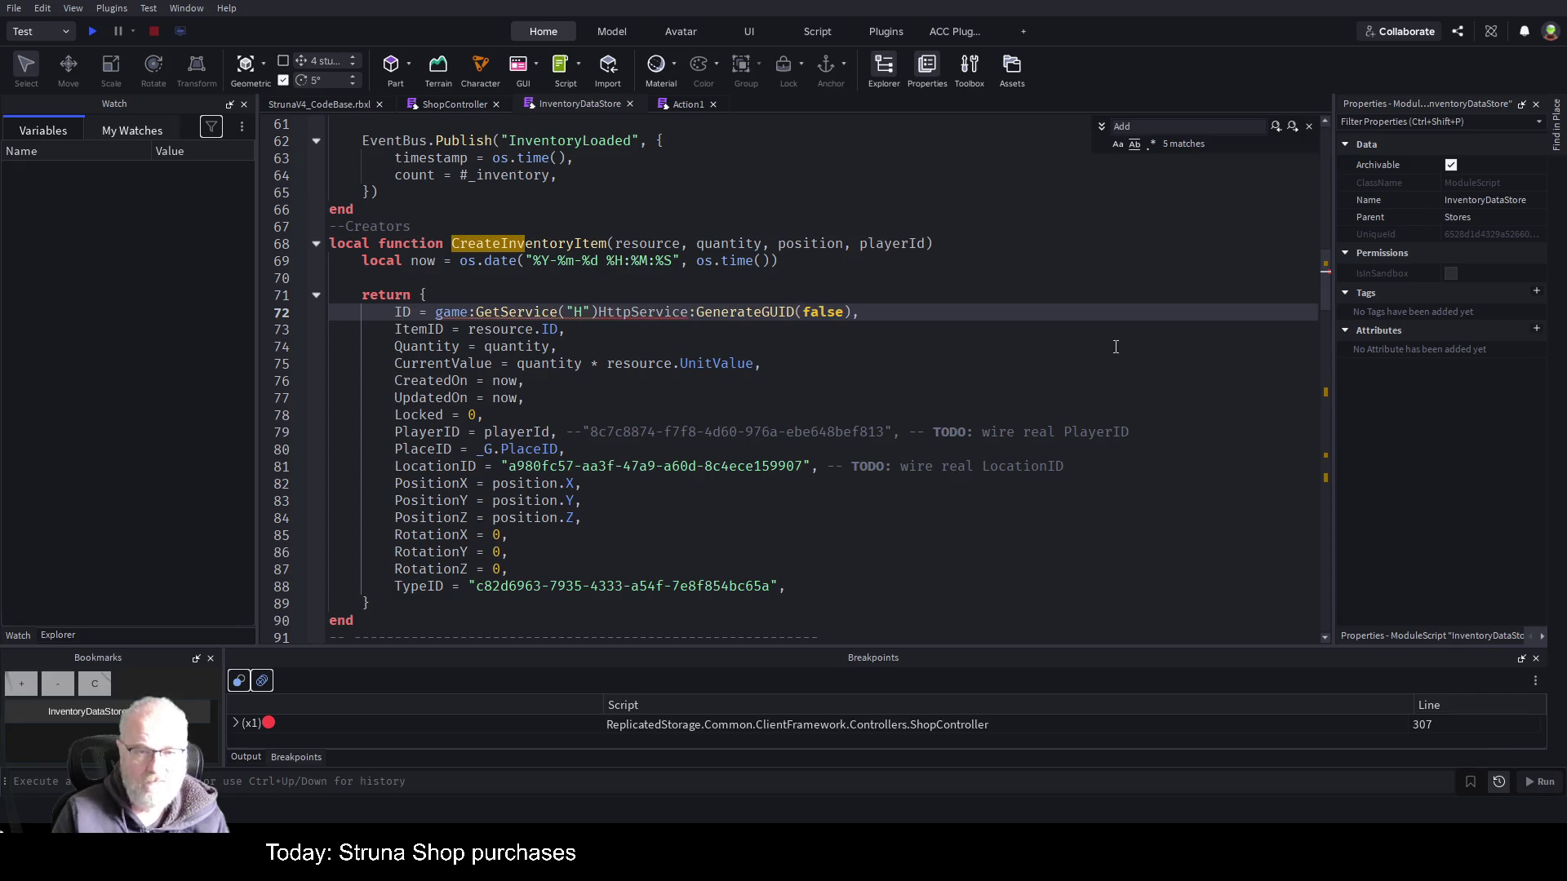
key("Tab")
key("Right")
key("Right")
key("Delete")
key("Delete")
key("Delete")
key("Delete")
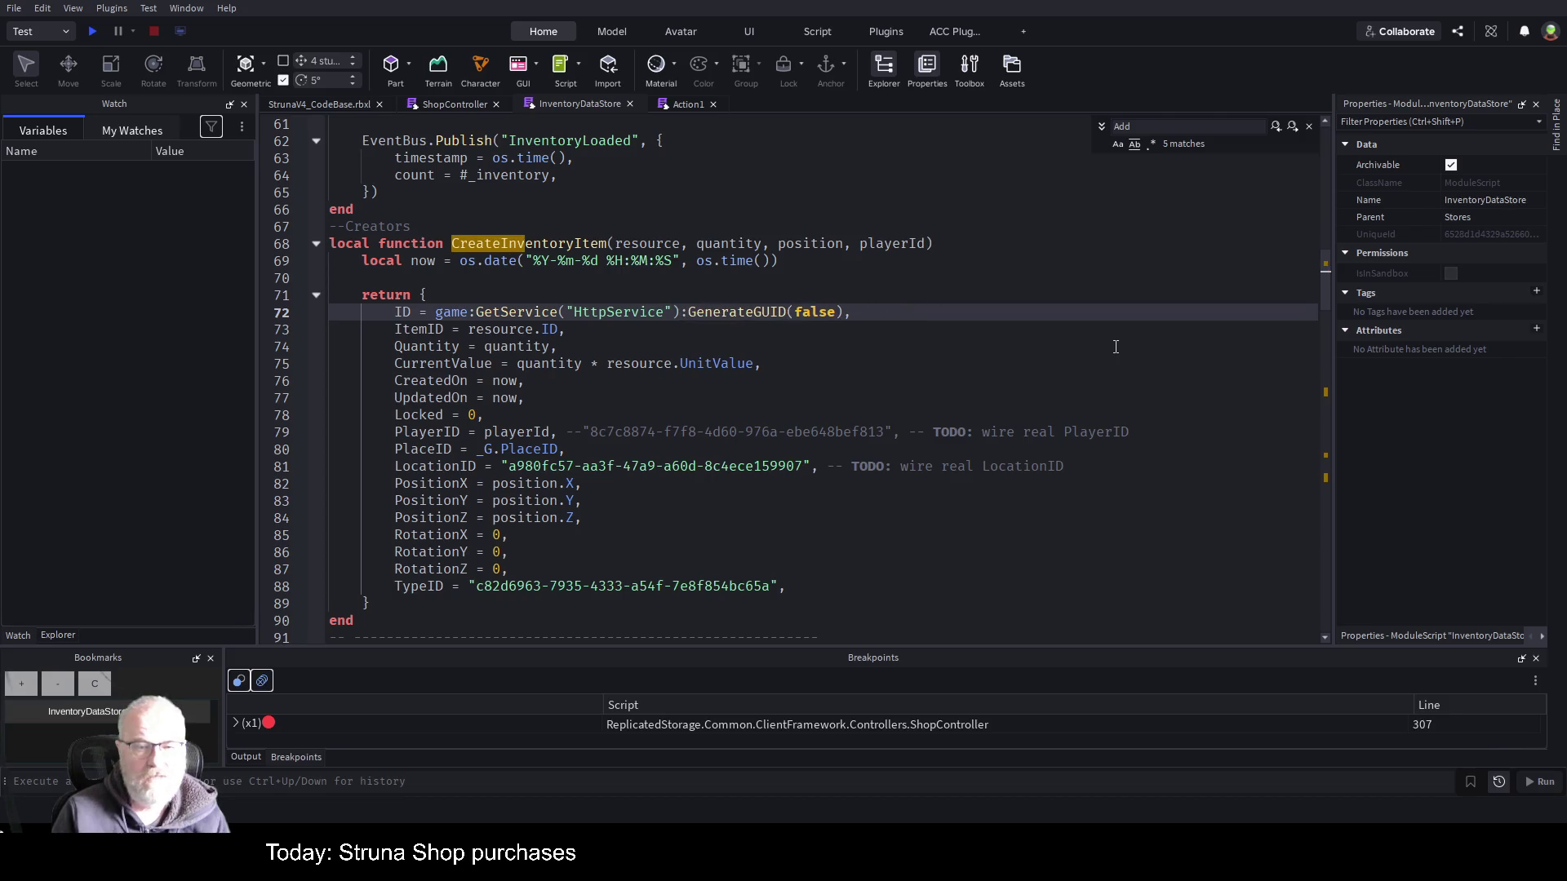
key("ctrl+s")
- Rename the resource parameter to itemId and set ItemID to itemId
key("Down")
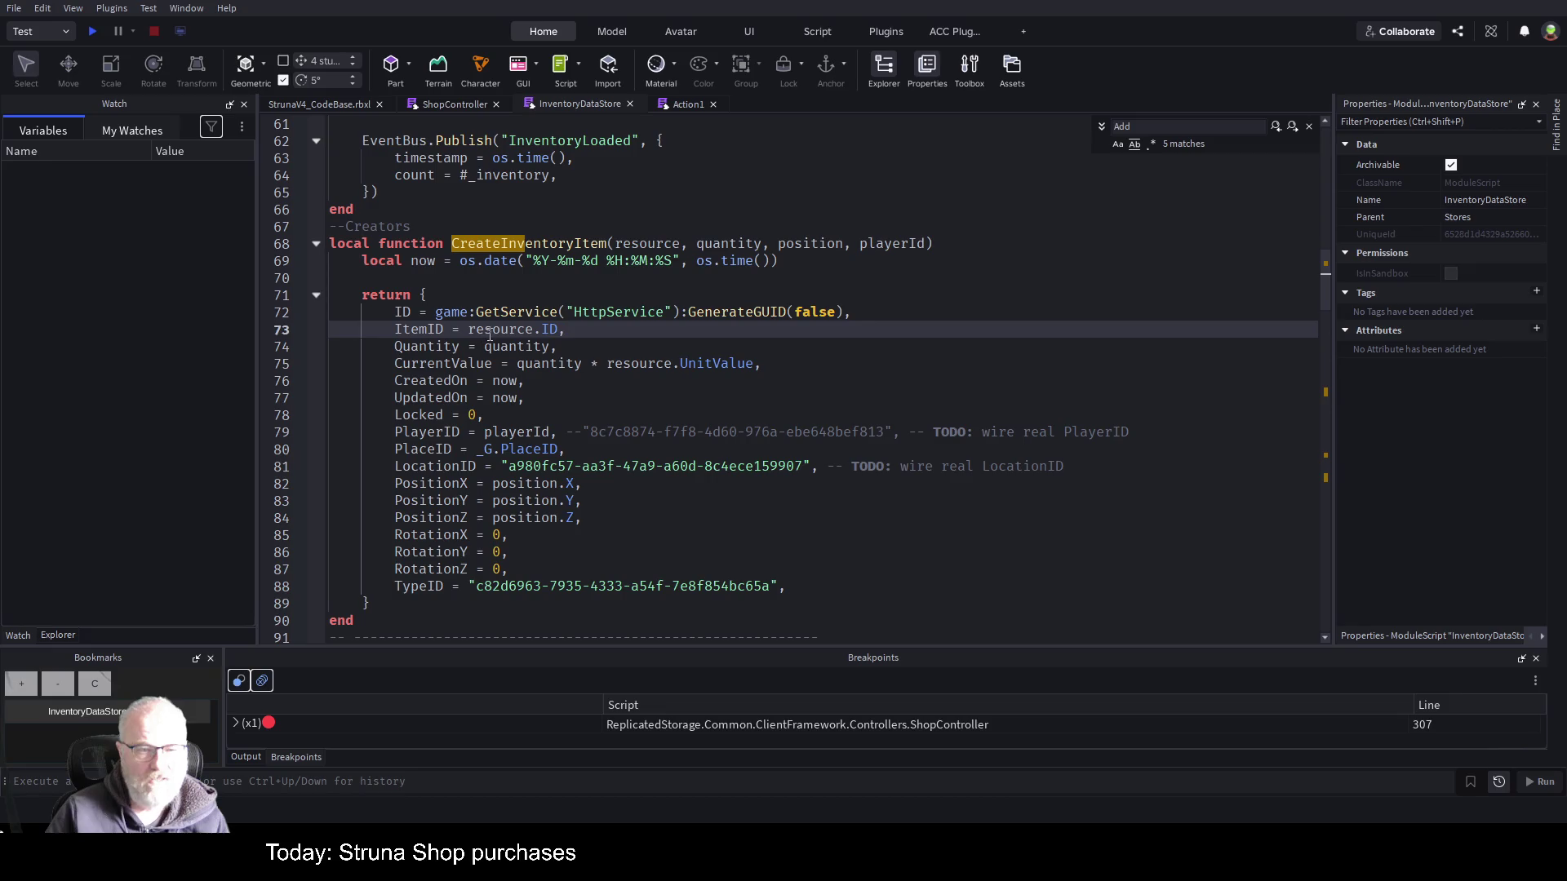
double_click(657, 243)
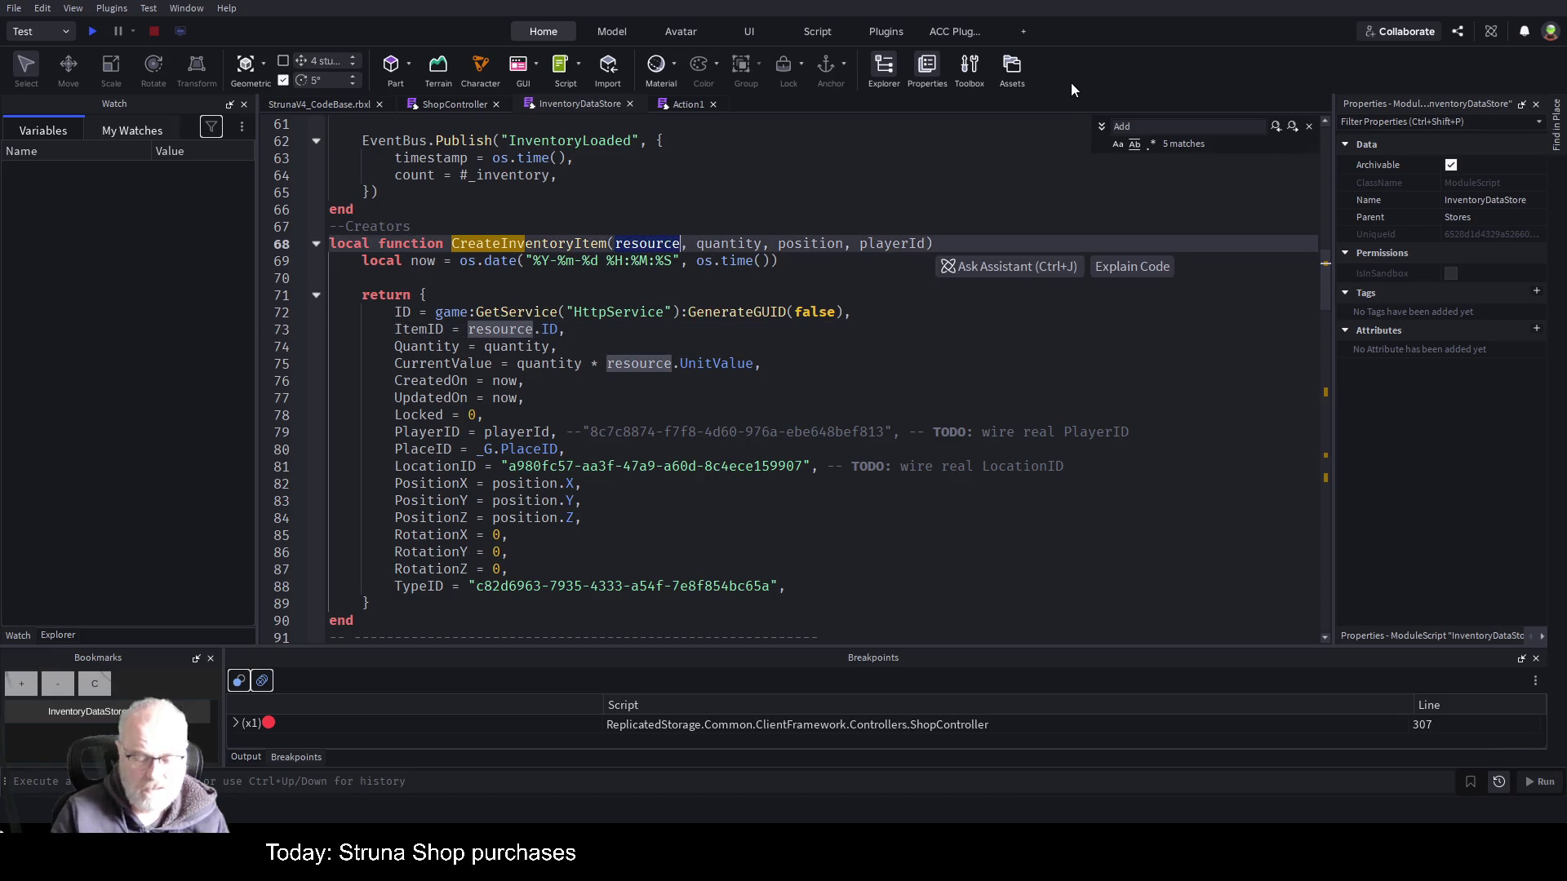
type("itemId")
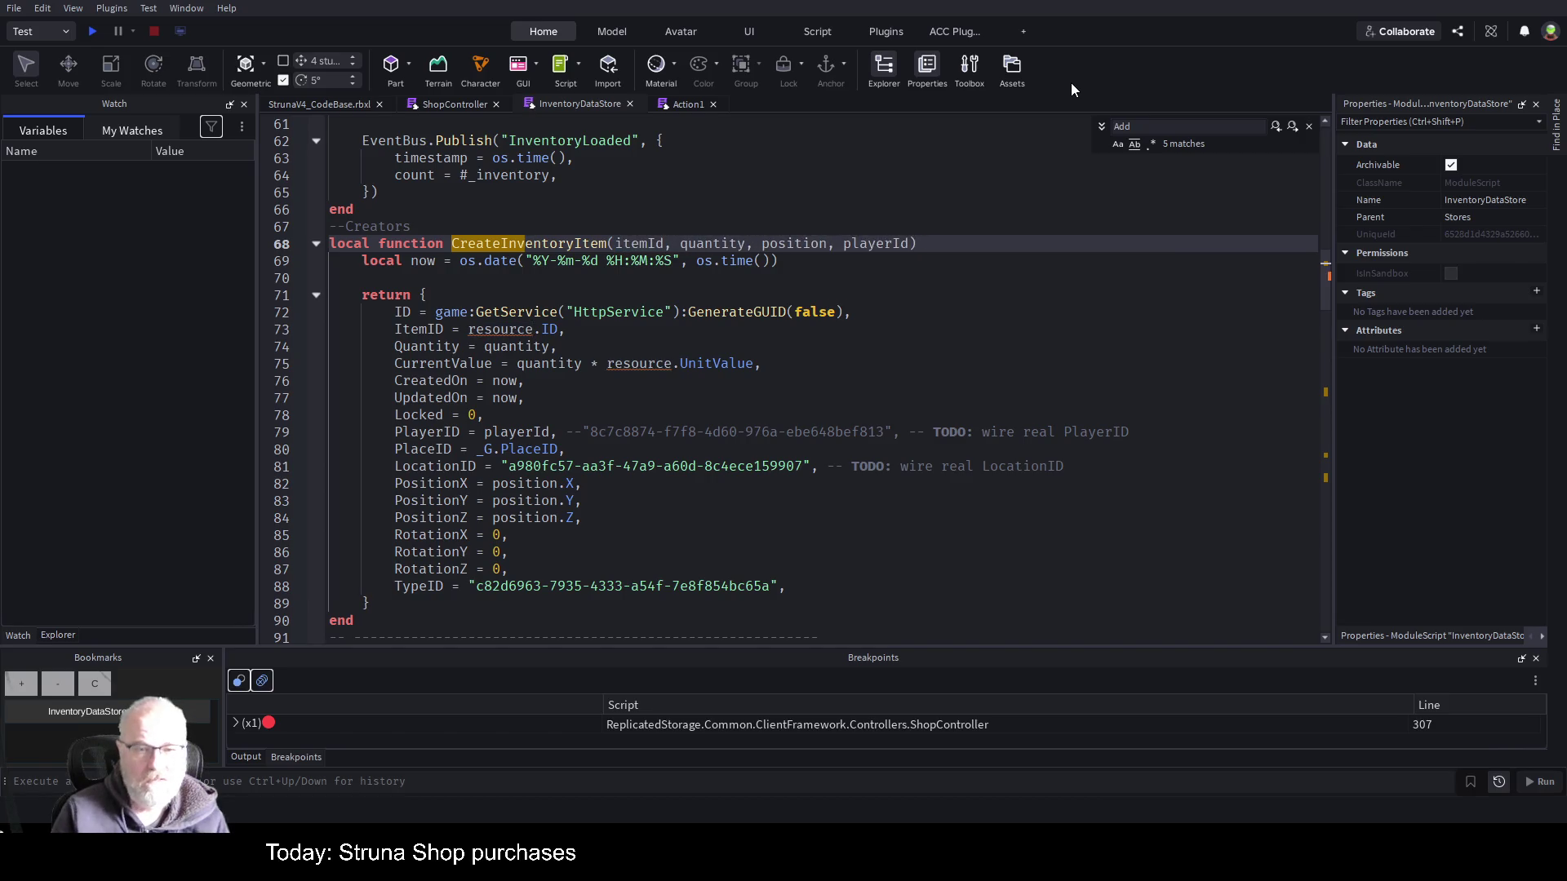
key("Down")
key("Down")
key("Down")
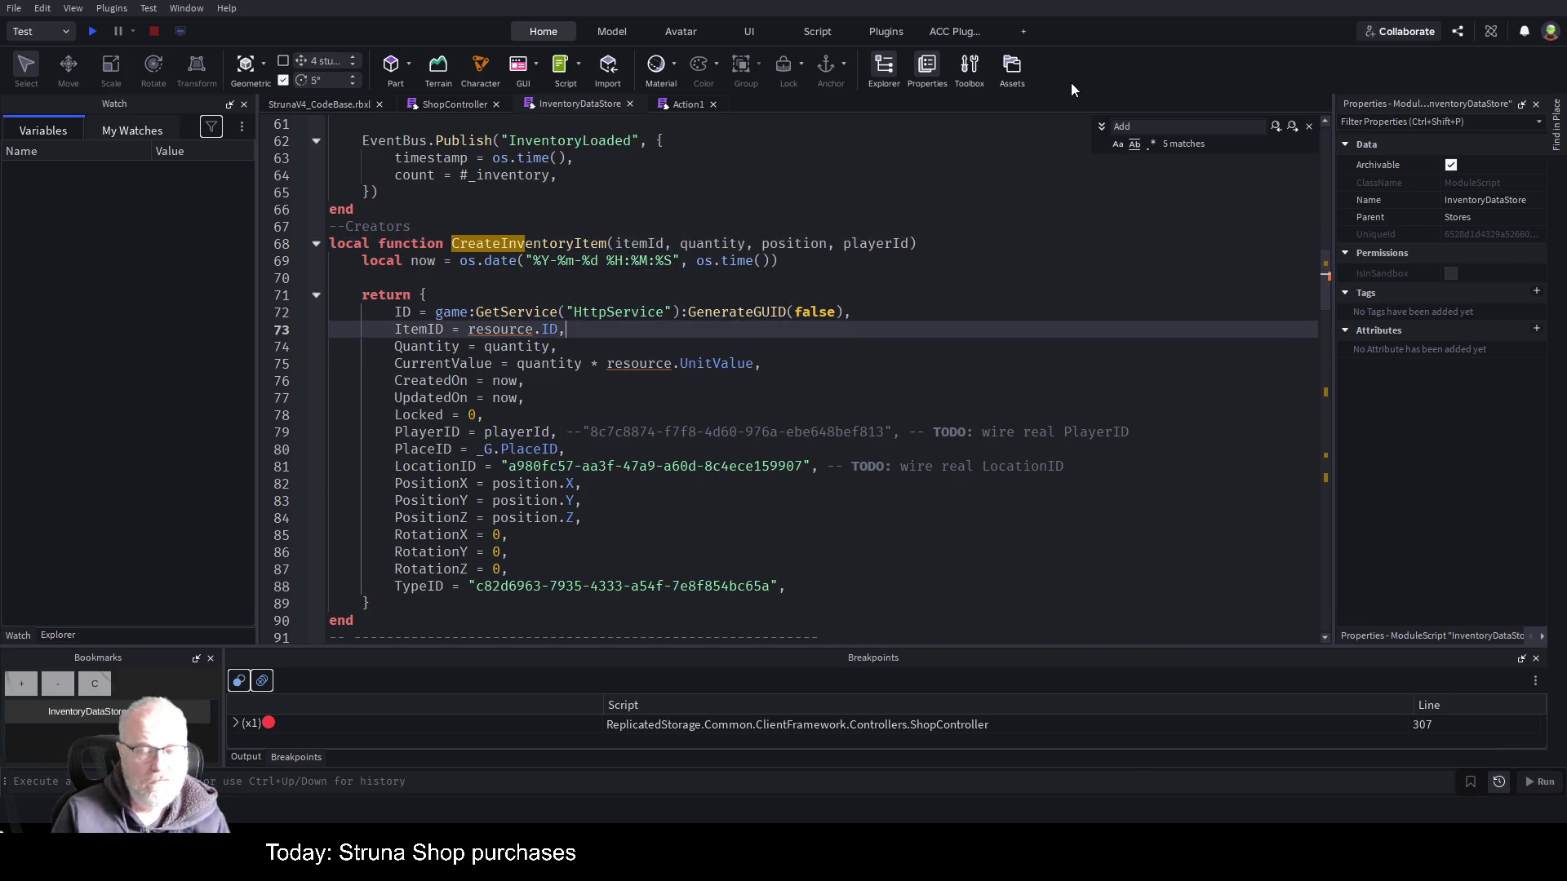
key("Left")
key("BackSpace")
key("BackSpace")
key("BackSpace")
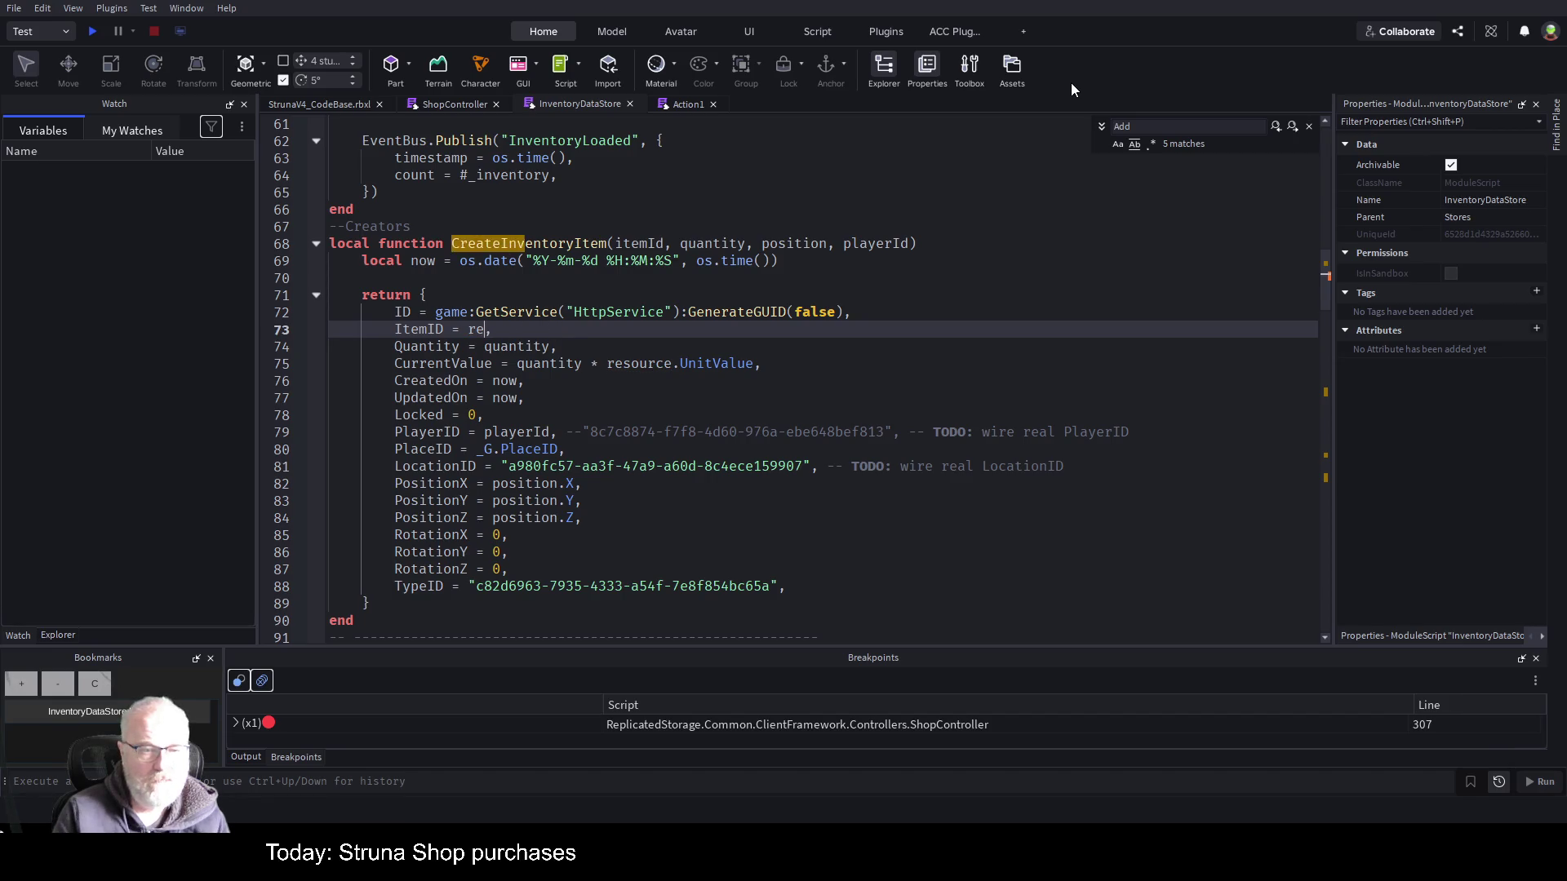
key("BackSpace")
key("BackSpace")
type("itemI")
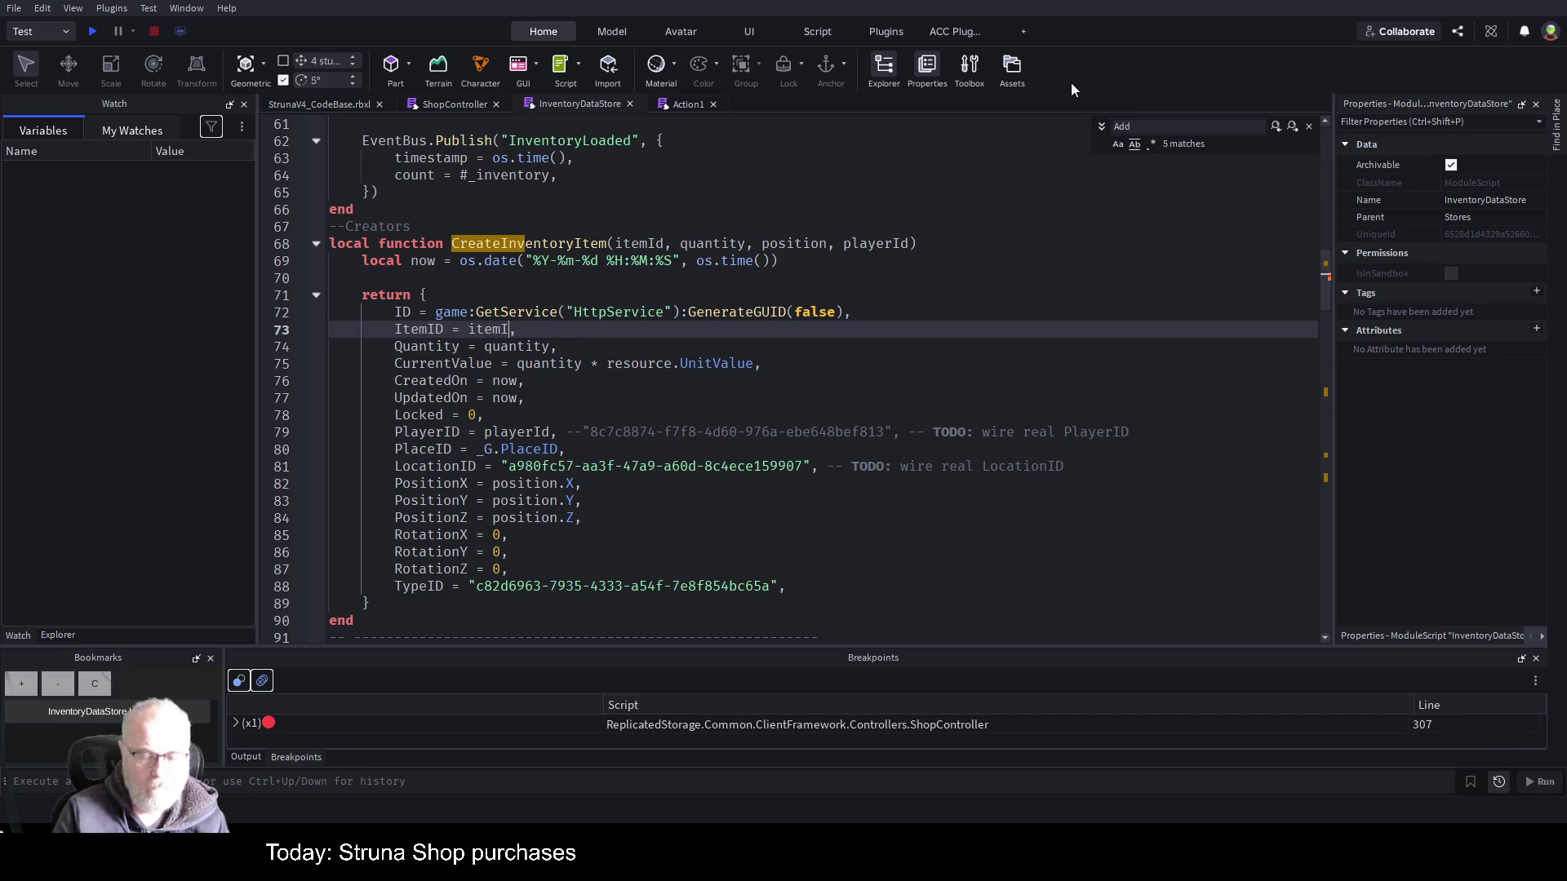
type("d")
key("Escape")
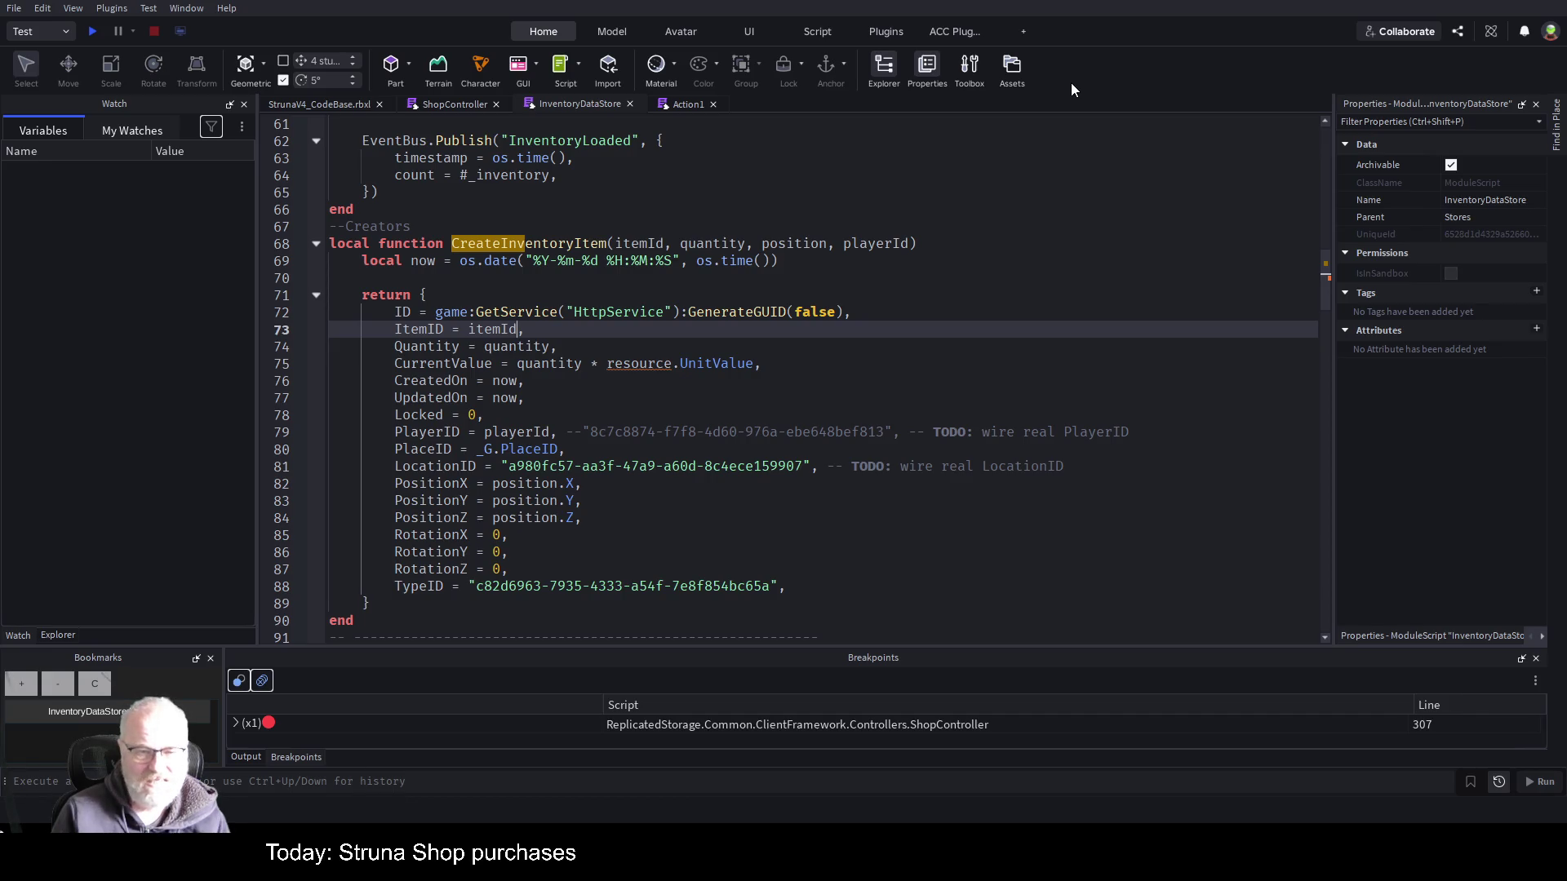
- Set PositionX, PositionY and PositionZ to 0
key("Down")
key("Down")
key("Down")
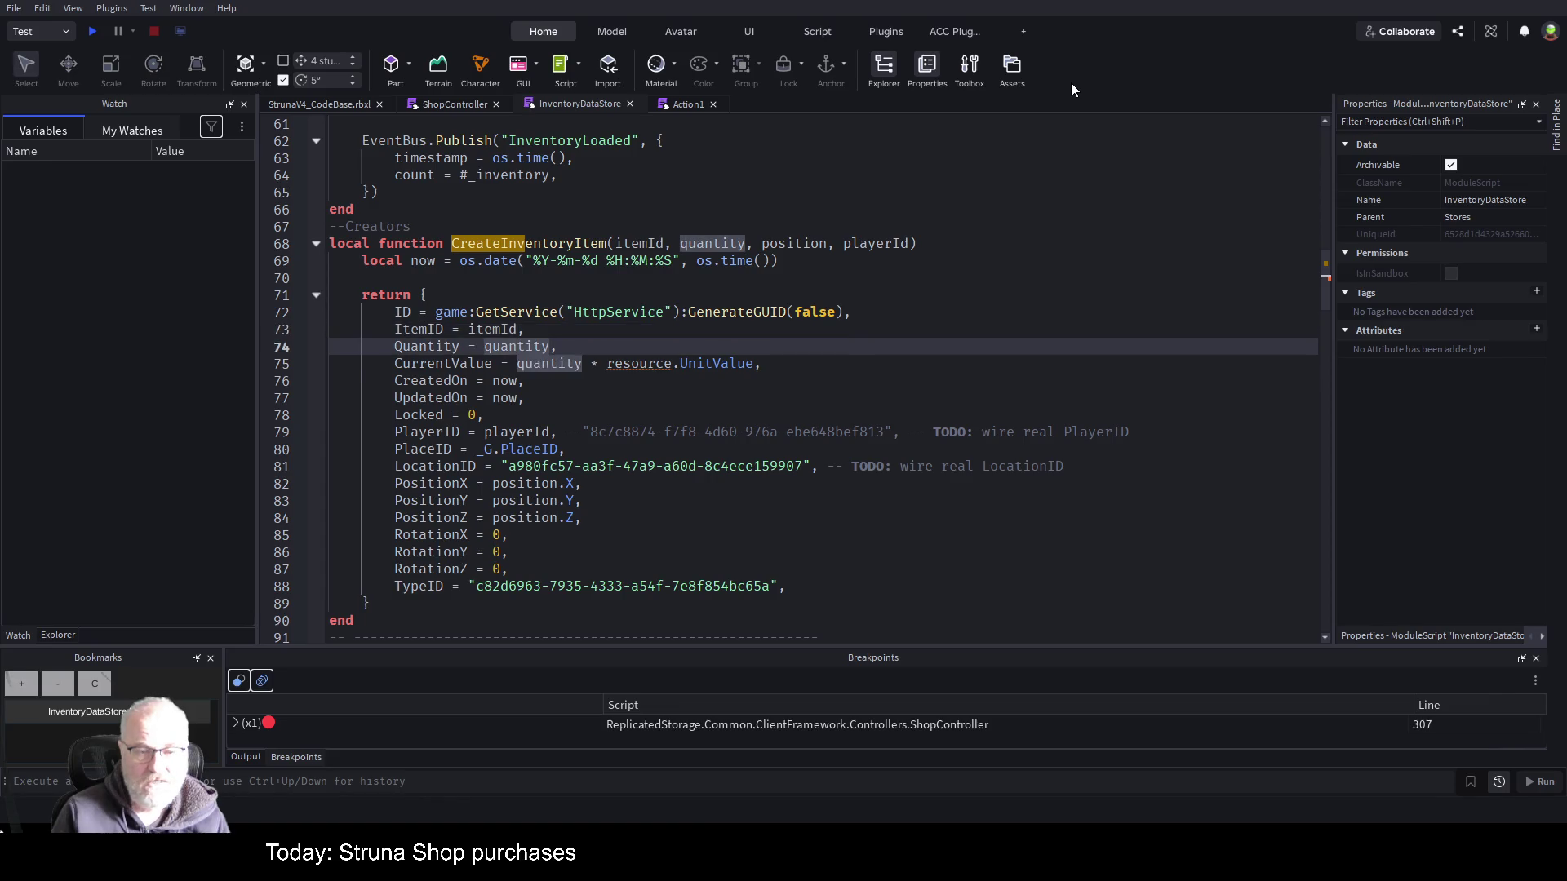
key("Up")
key("Up")
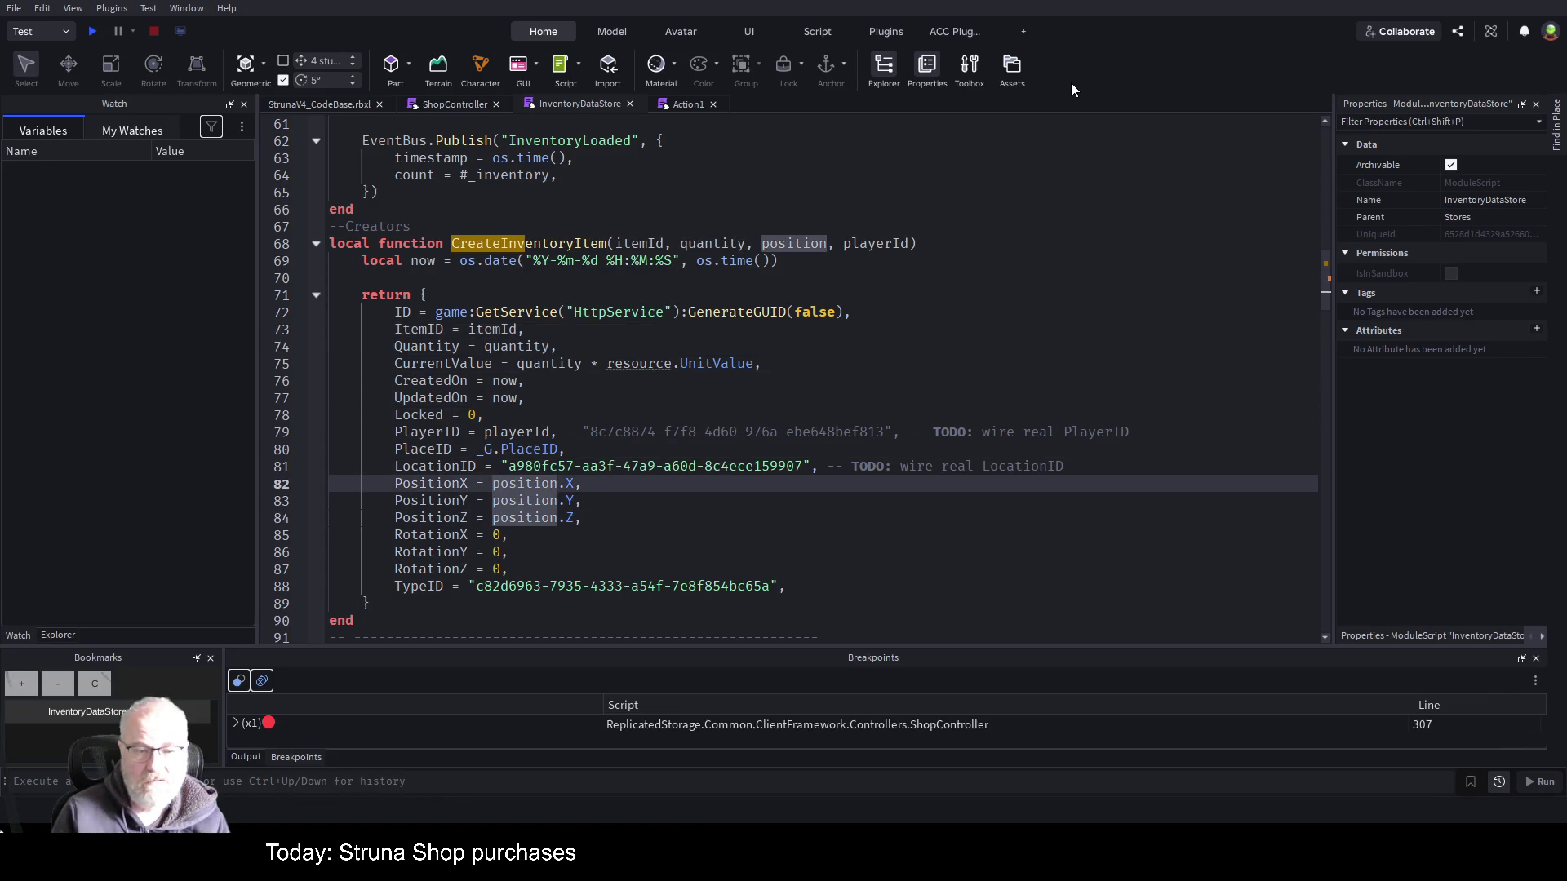
key("ctrl+shift+Left")
key("ctrl+shift+Left")
key("ctrl+shift+Left")
type("0,")
key("Down")
key("ctrl+shift+Left")
key("ctrl+shift+Left")
key("ctrl+shift+Left")
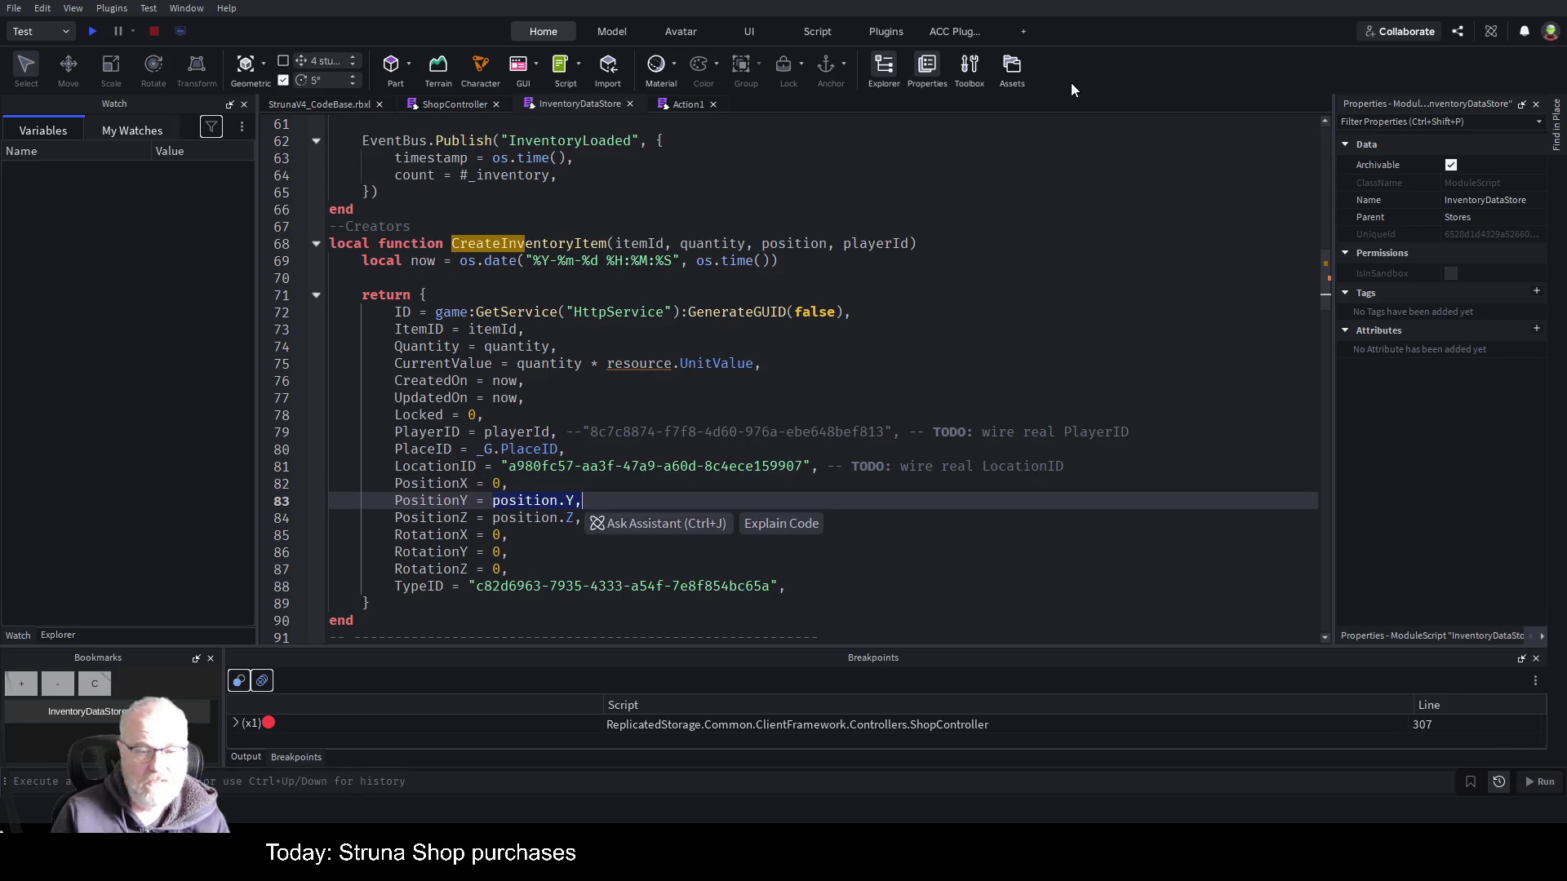
type("0,")
key("Down")
key("ctrl+shift+Left")
key("ctrl+shift+Left")
key("ctrl+shift+Left")
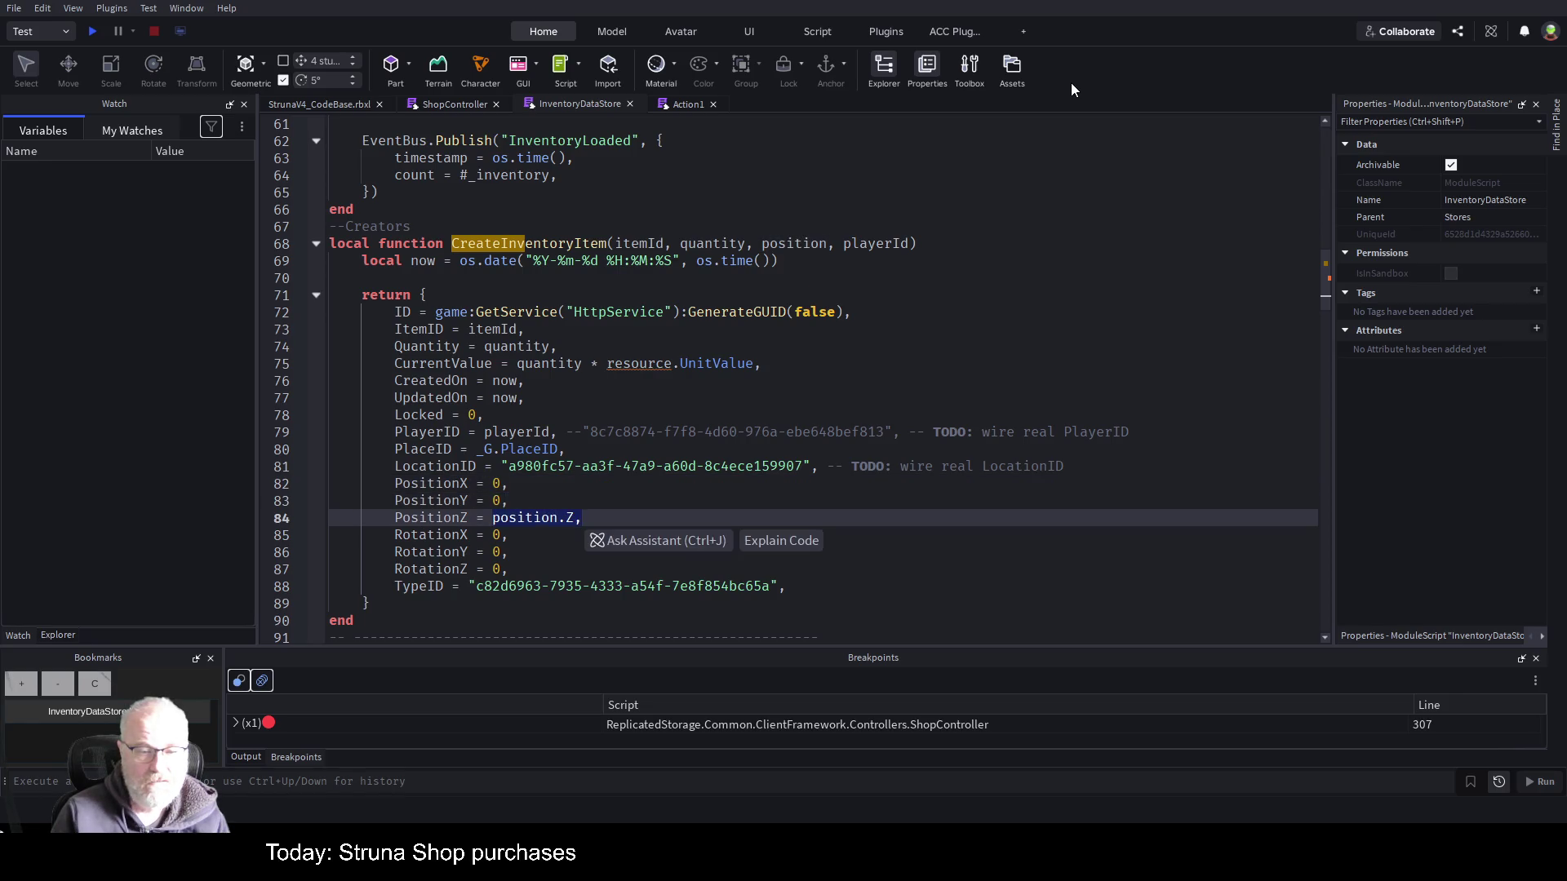
type("0,")
- Remove the position parameter from the signature and review the remaining resource references
key("Up")
key("Up")
key("Up")
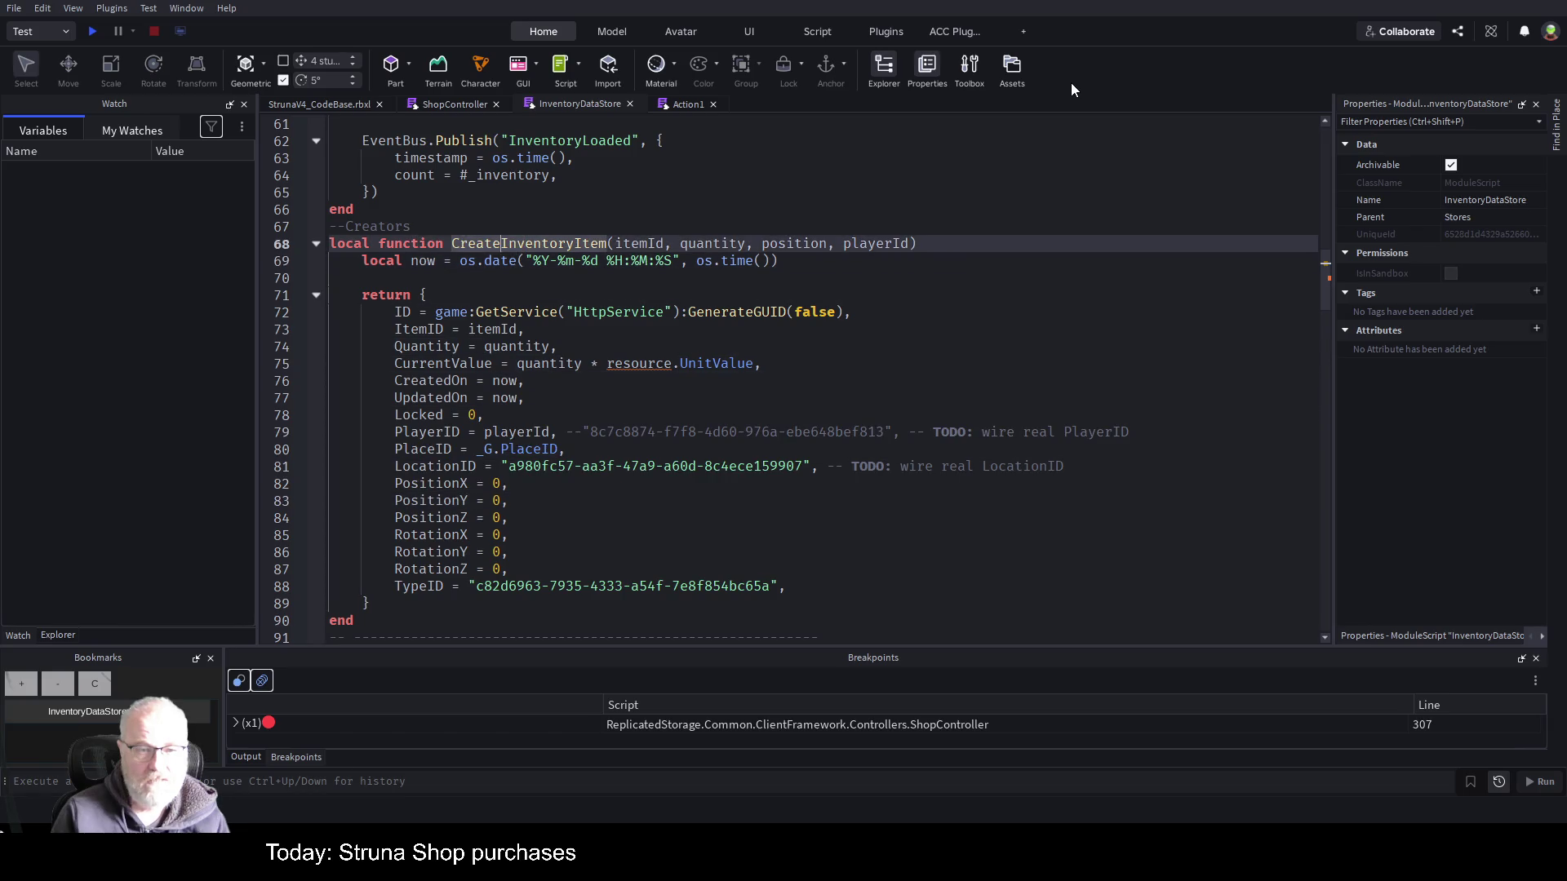
key("ctrl+Right")
key("ctrl+Right")
key("ctrl+Right")
key("ctrl+shift+Right")
key("ctrl+shift+Right")
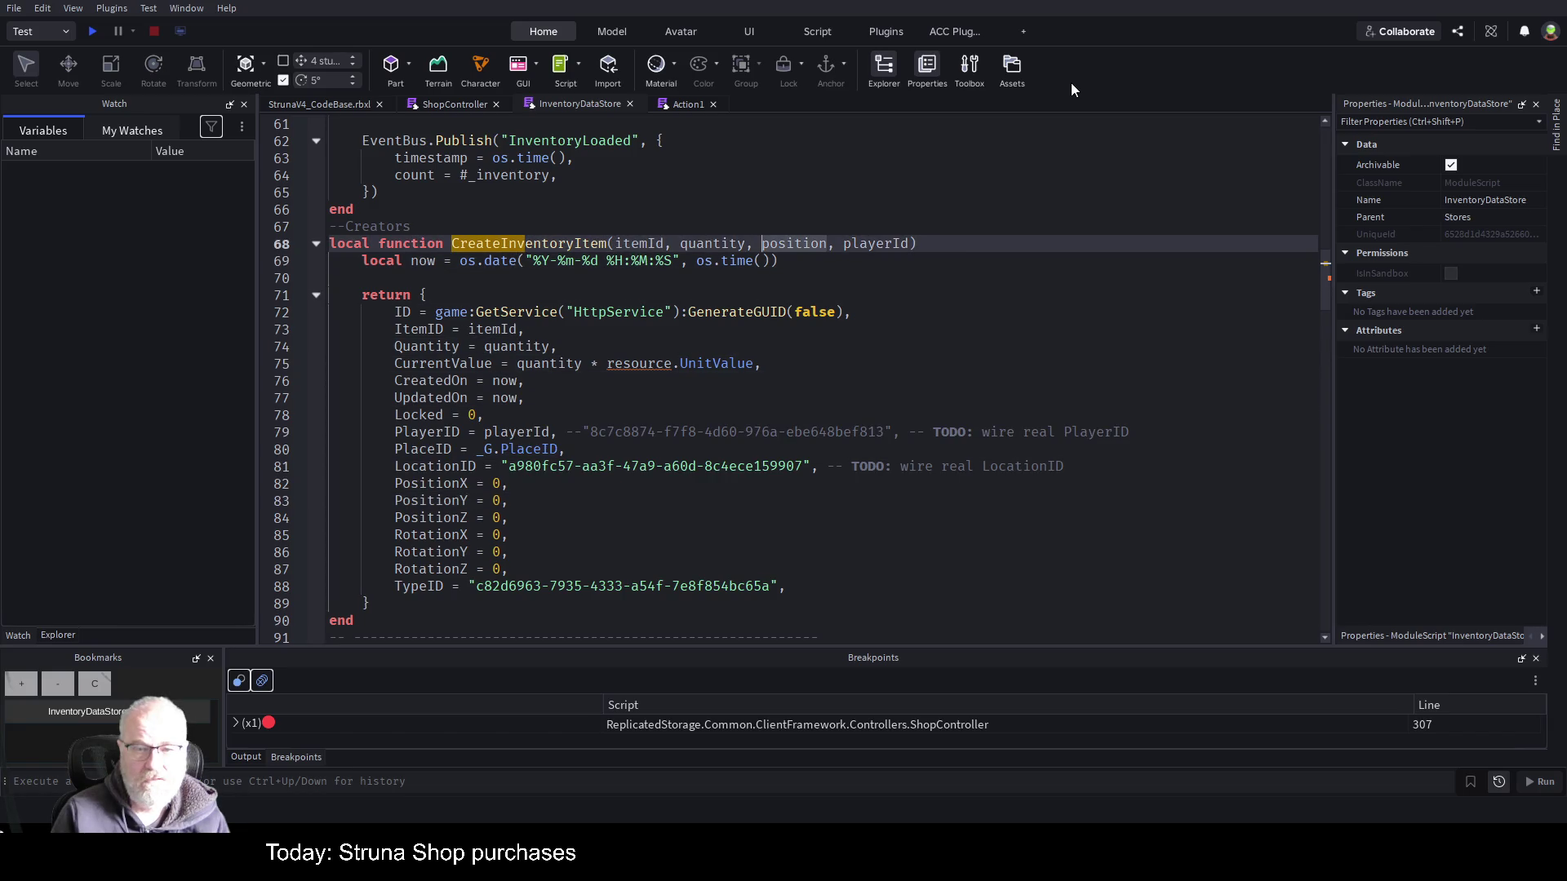
key("Delete")
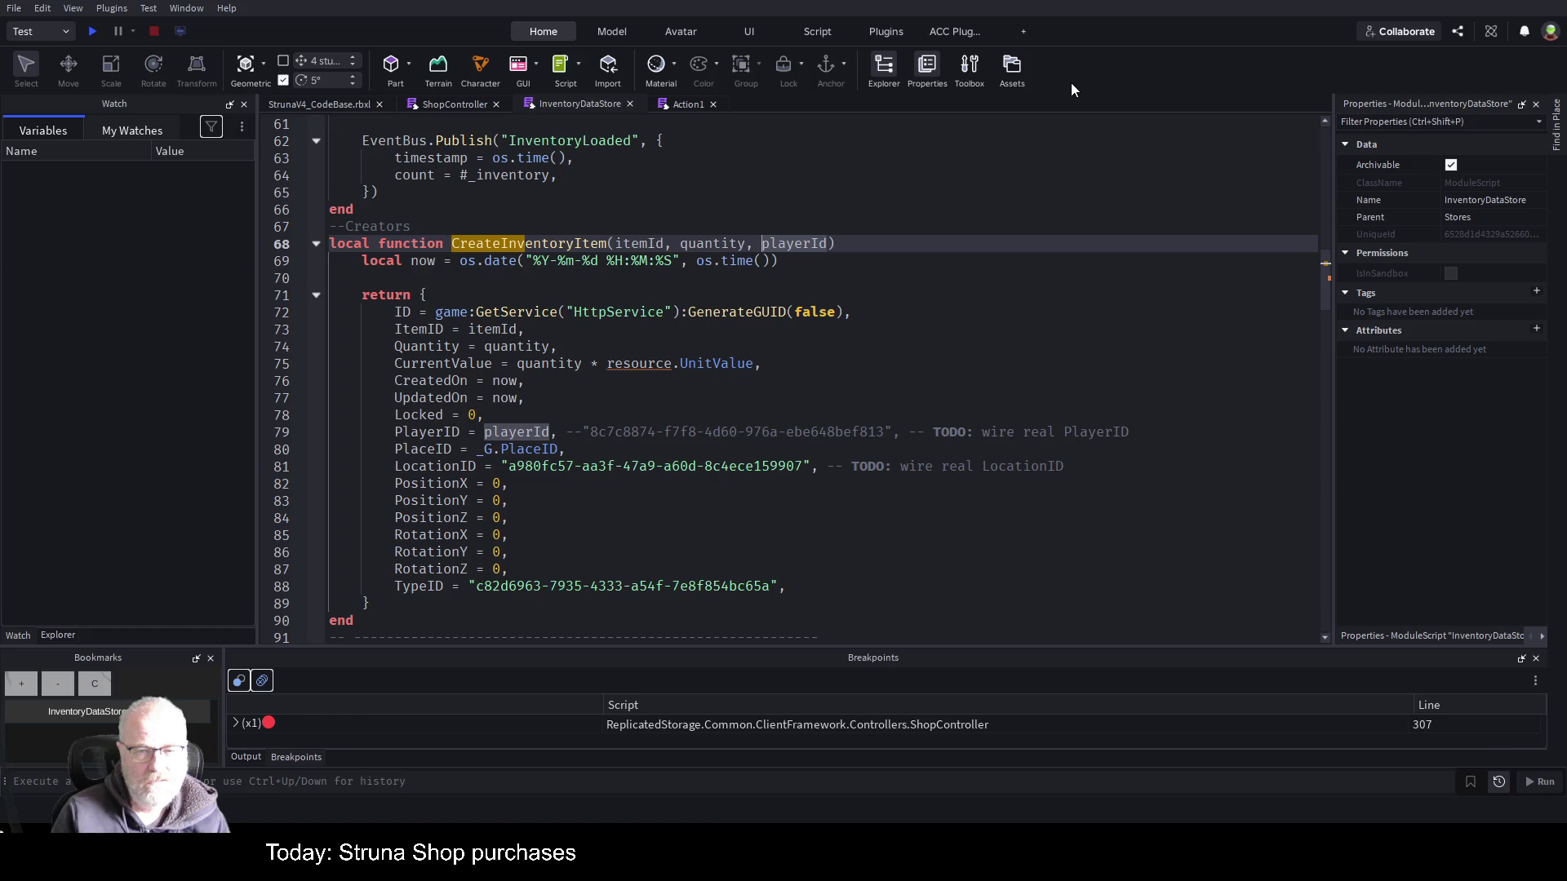
key("Down")
key("Down")
key("Down")
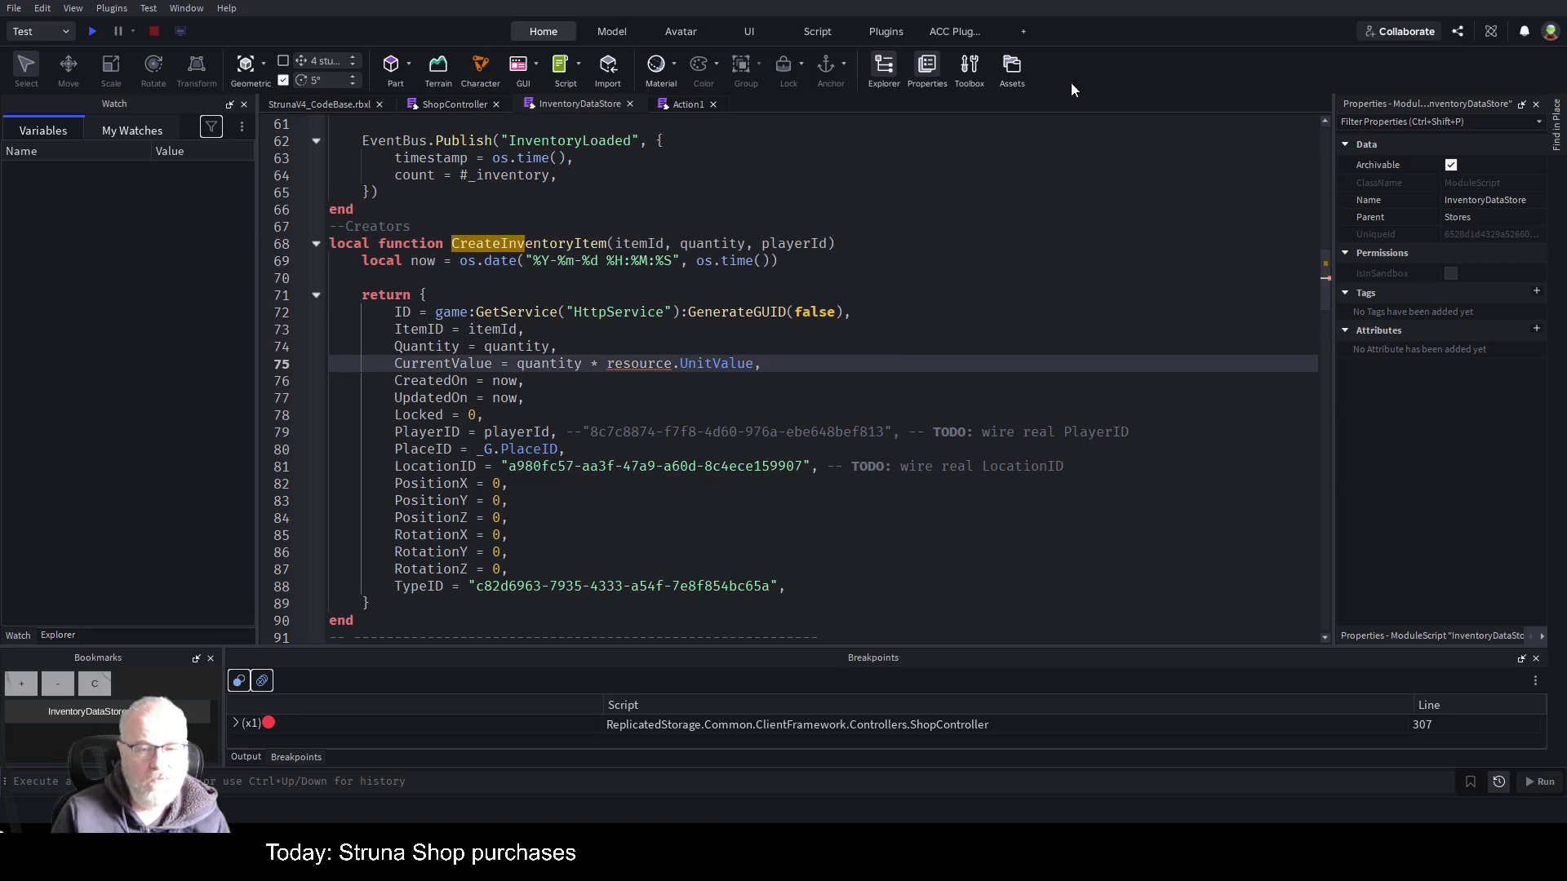
key("Left")
key("Left")
key("Left")
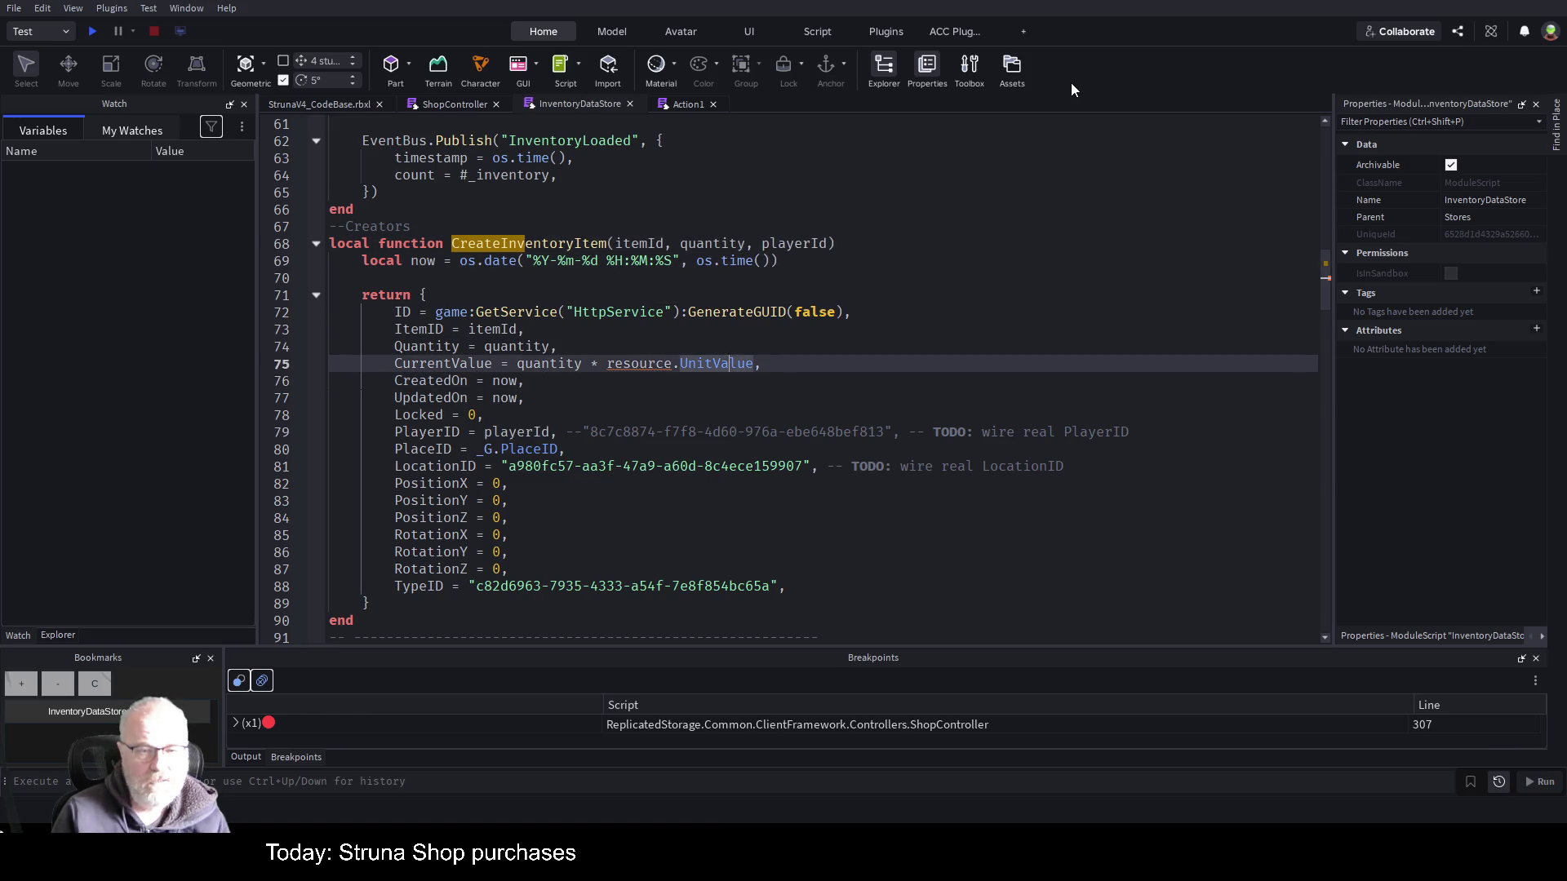
key("Left")
key("Left")
key("Left")
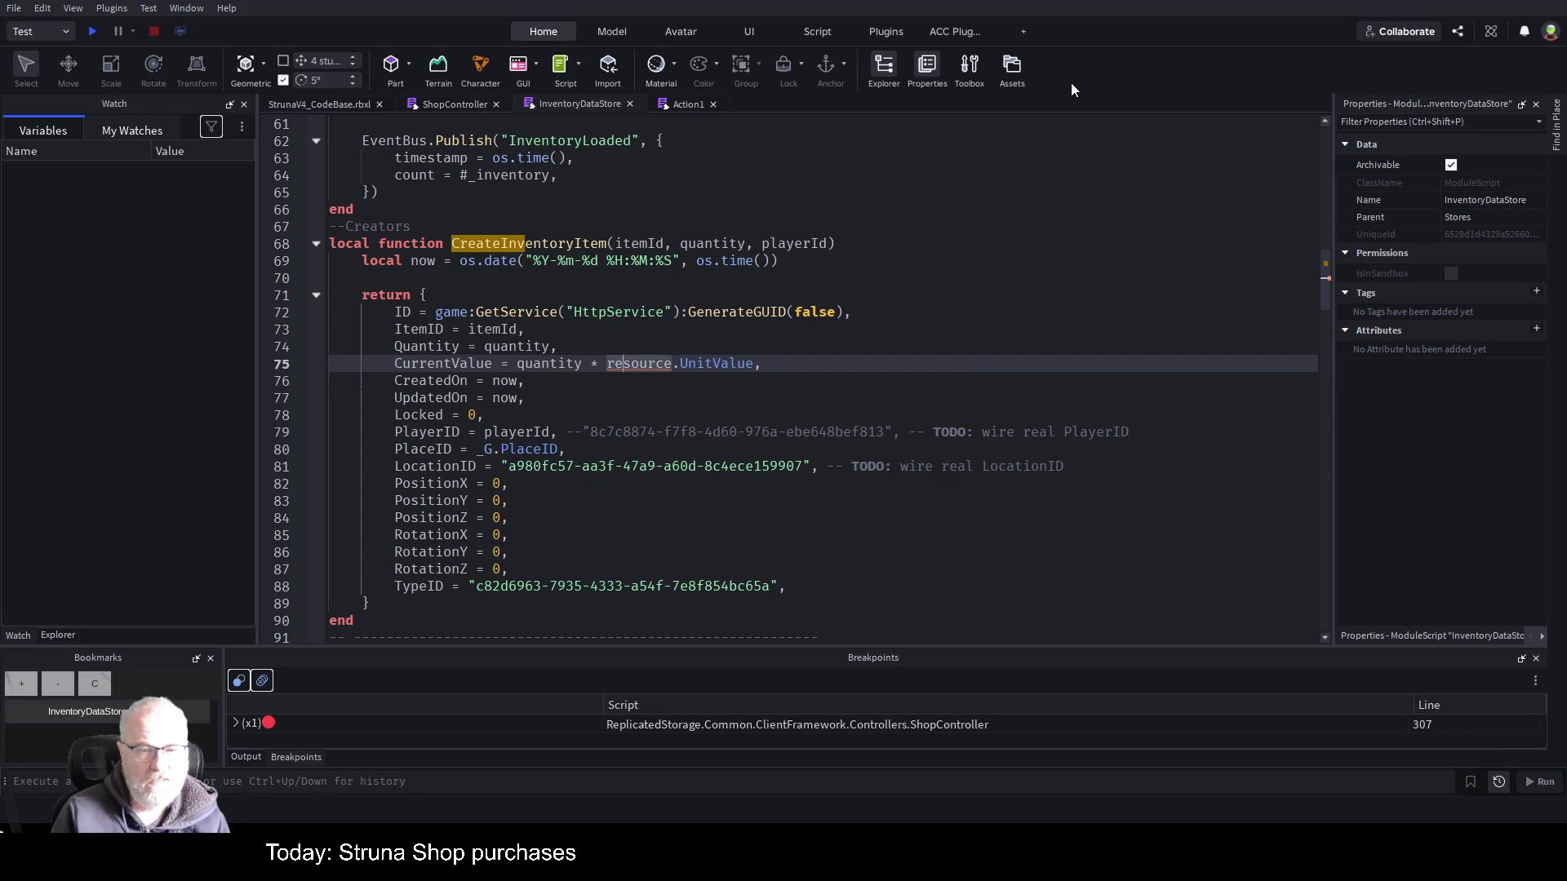
key("Up")
key("Up")
key("Up")
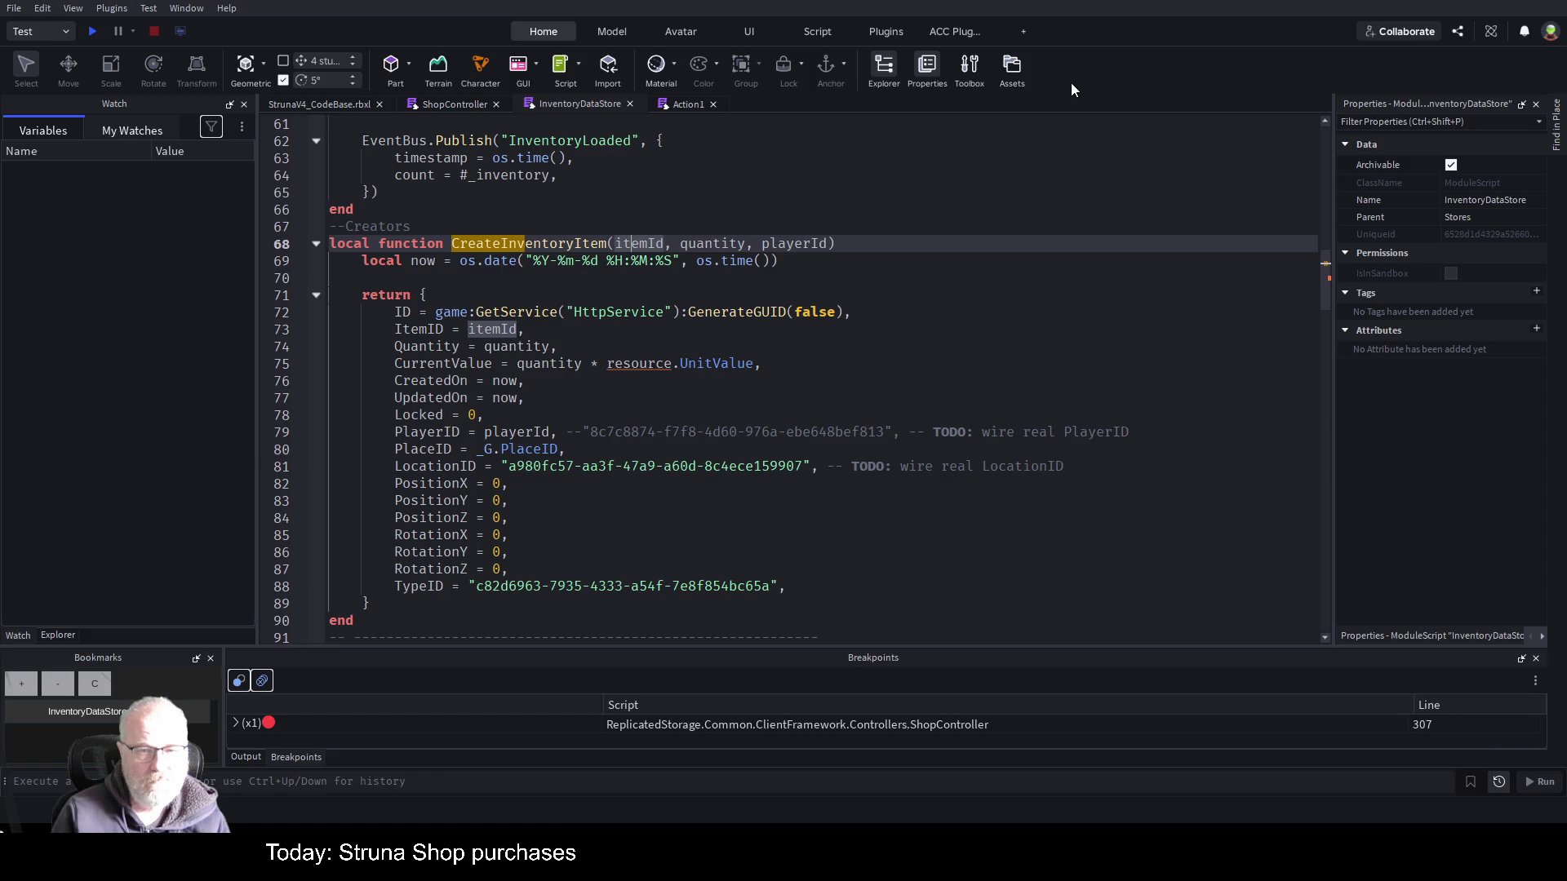
key("Right")
key("Right")
key("Right")
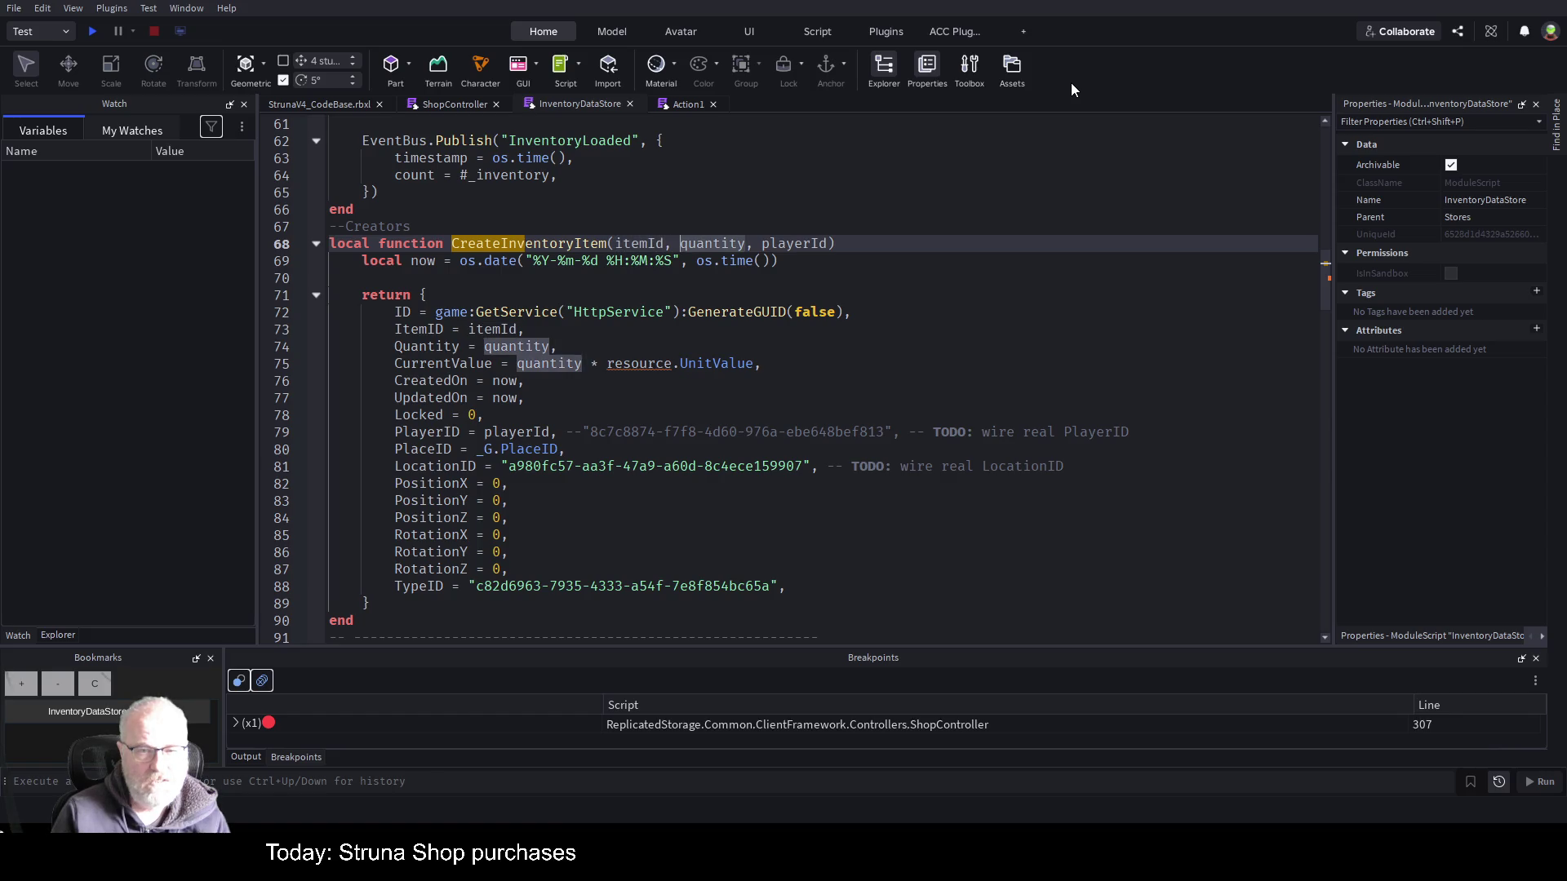
key("Right")
key("Right")
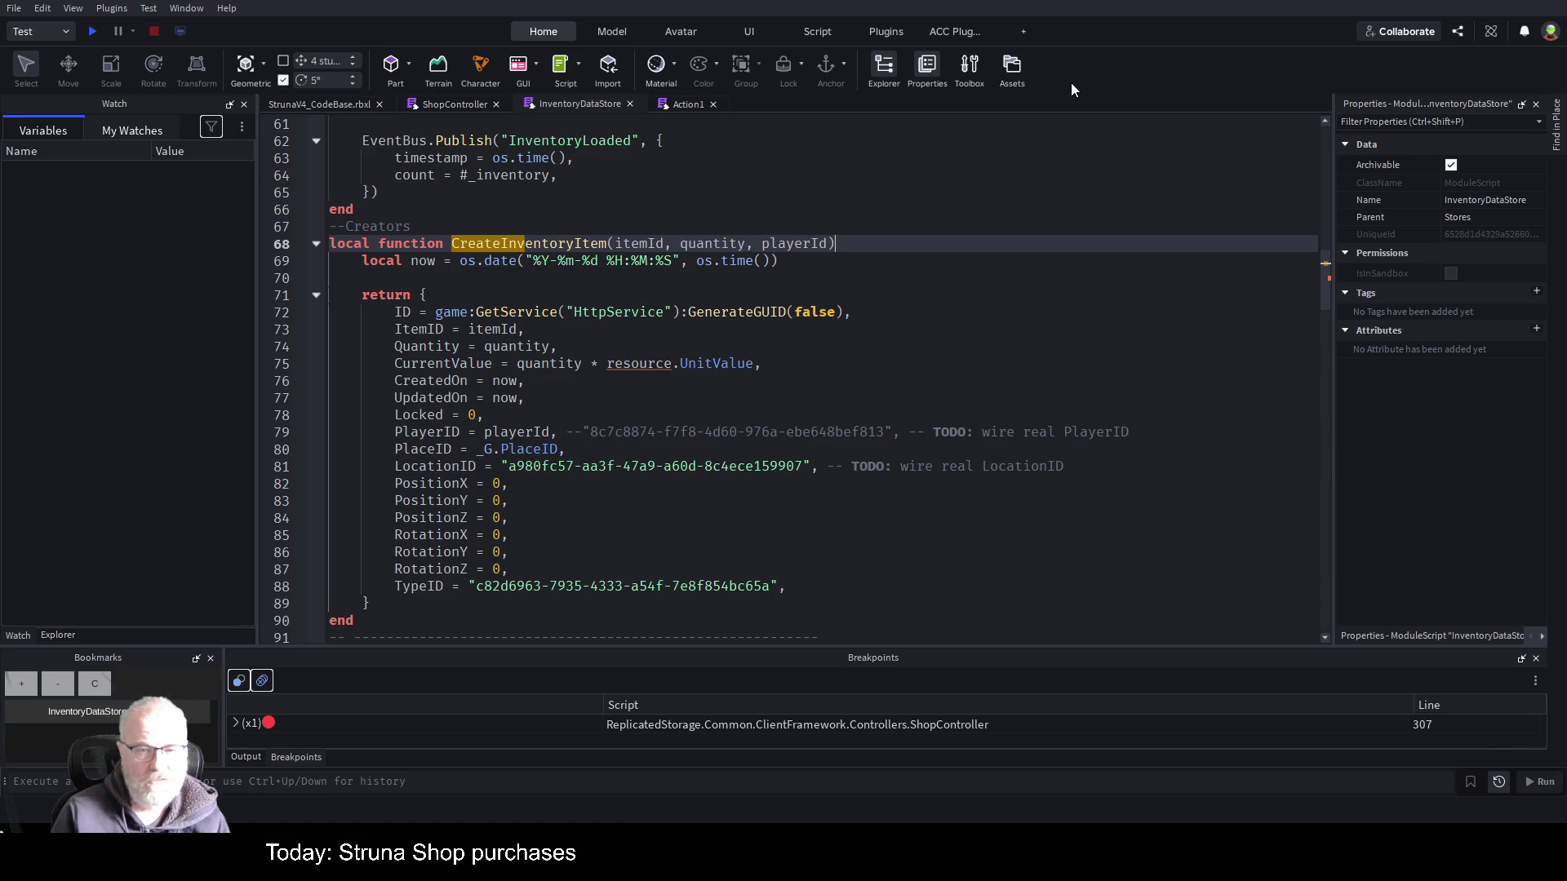
- Add a new last parameter to CreateInventoryItem and name it unitvalue
type(",mas")
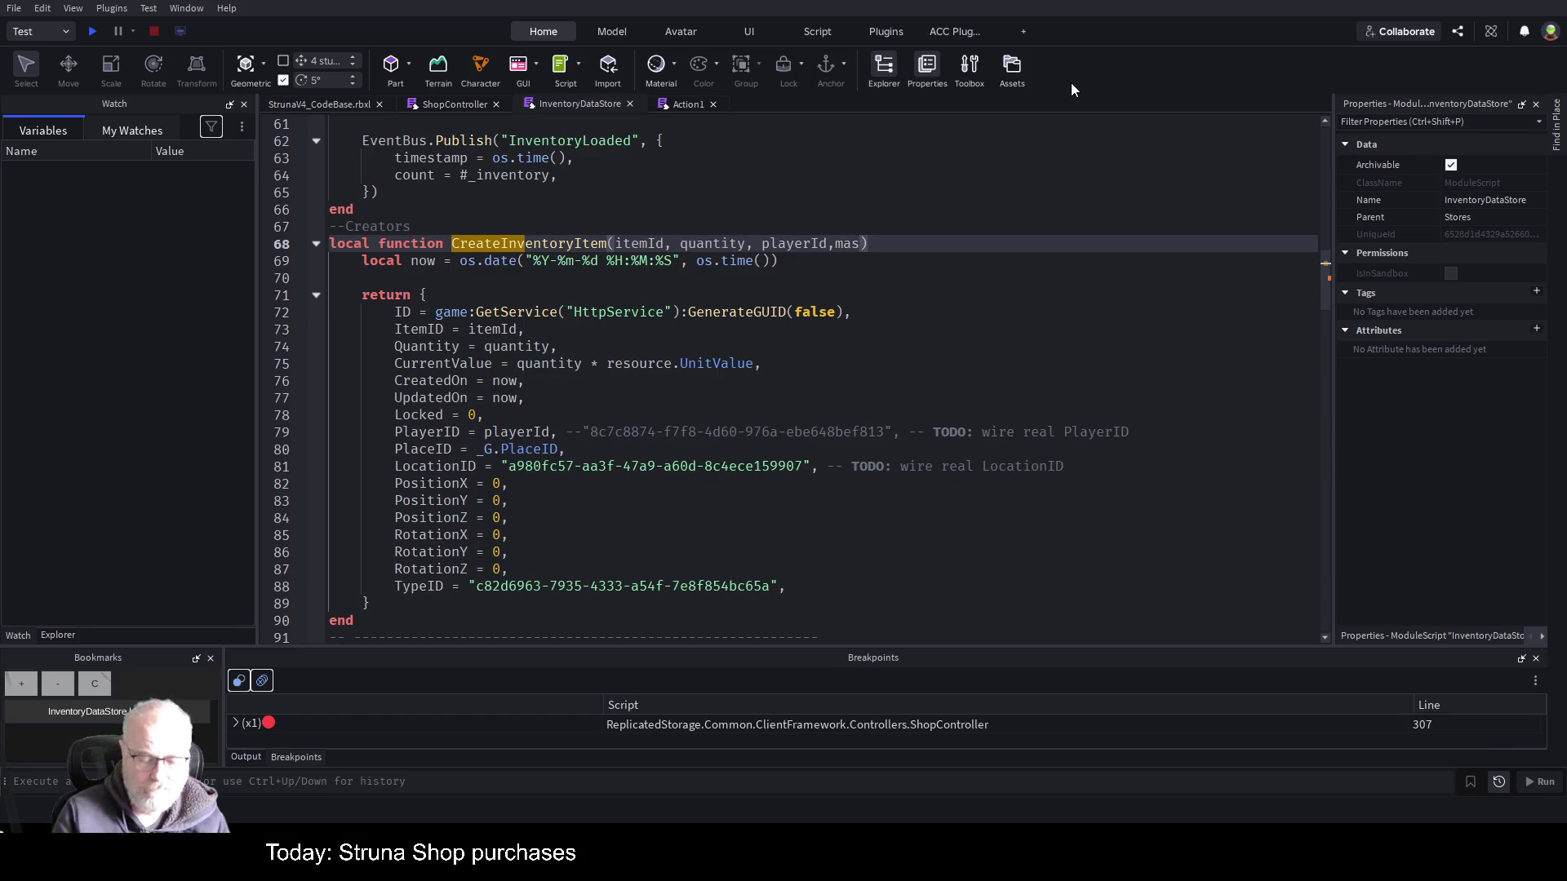
type("terItem")
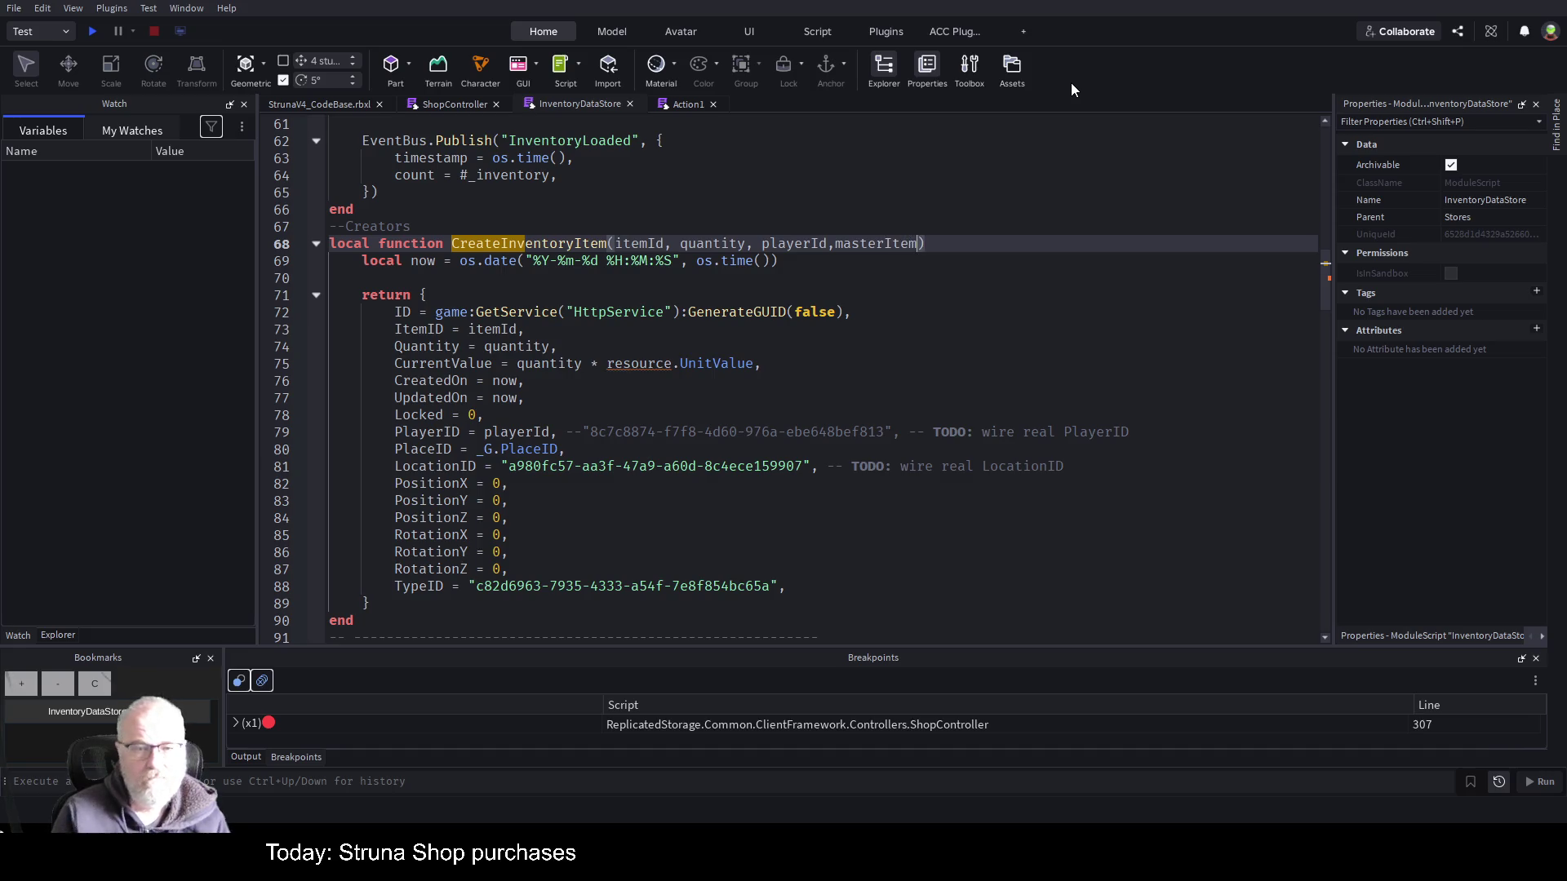
key("ctrl+Left")
key("ctrl+Left")
key("ctrl+Left")
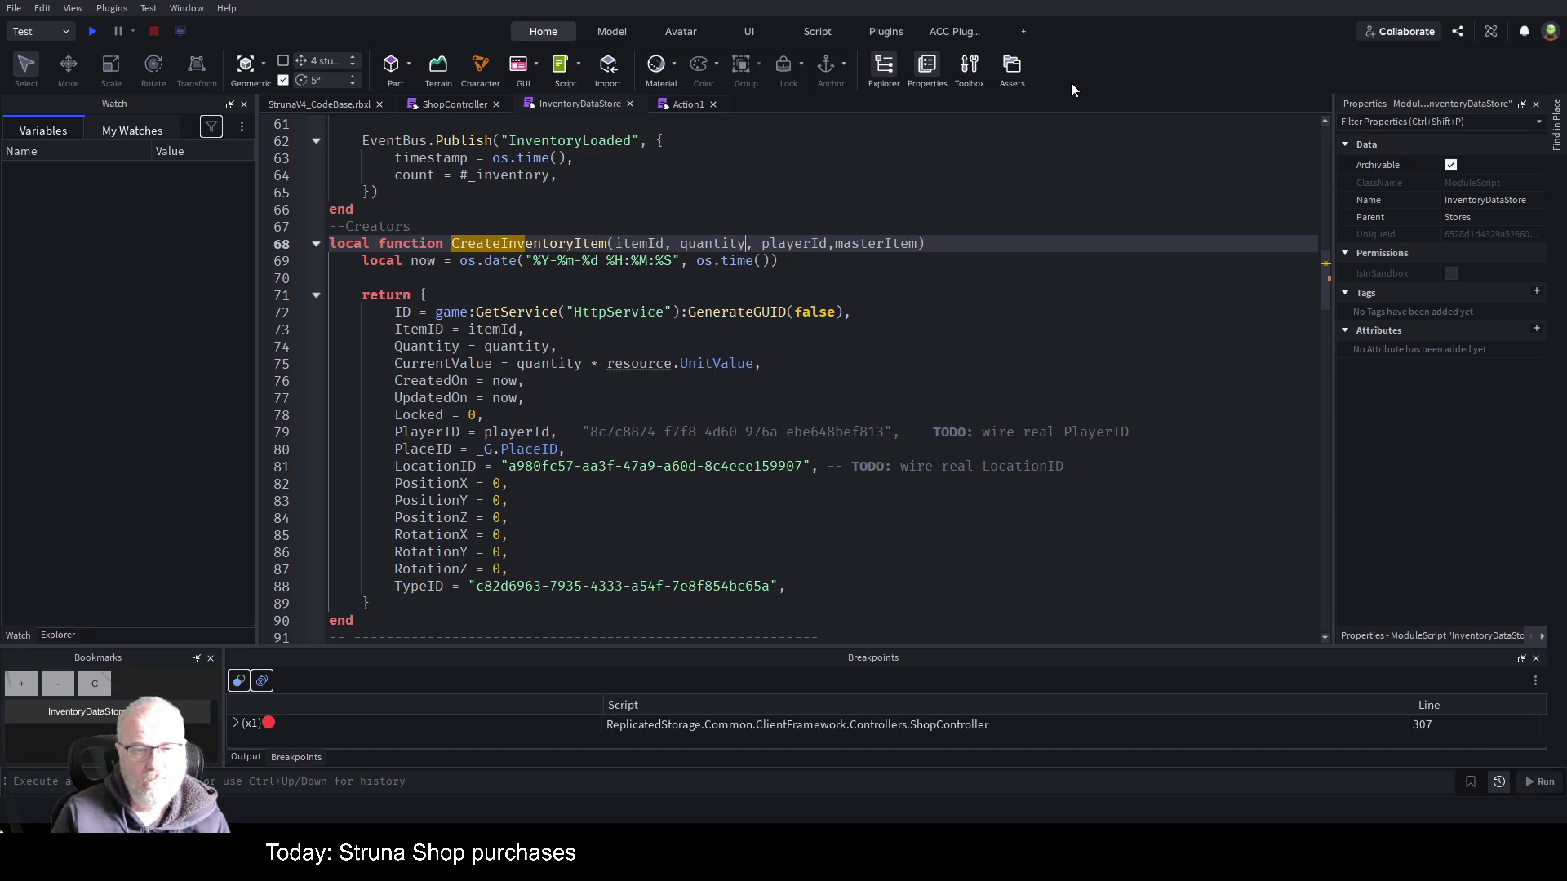
key("Down")
key("Down")
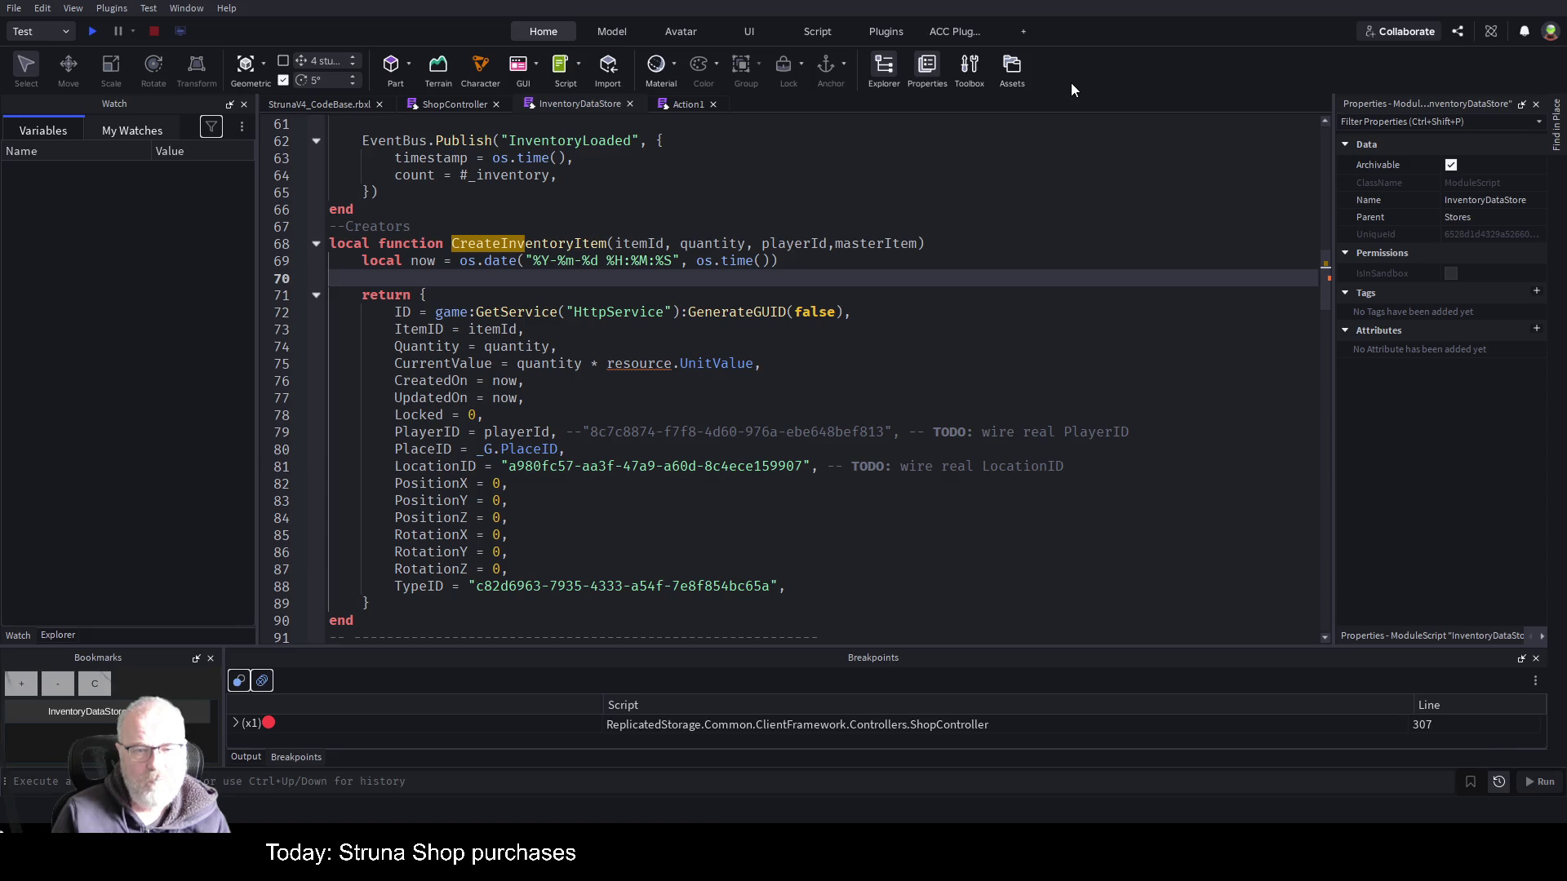
key("Down")
key("Down")
key("Down")
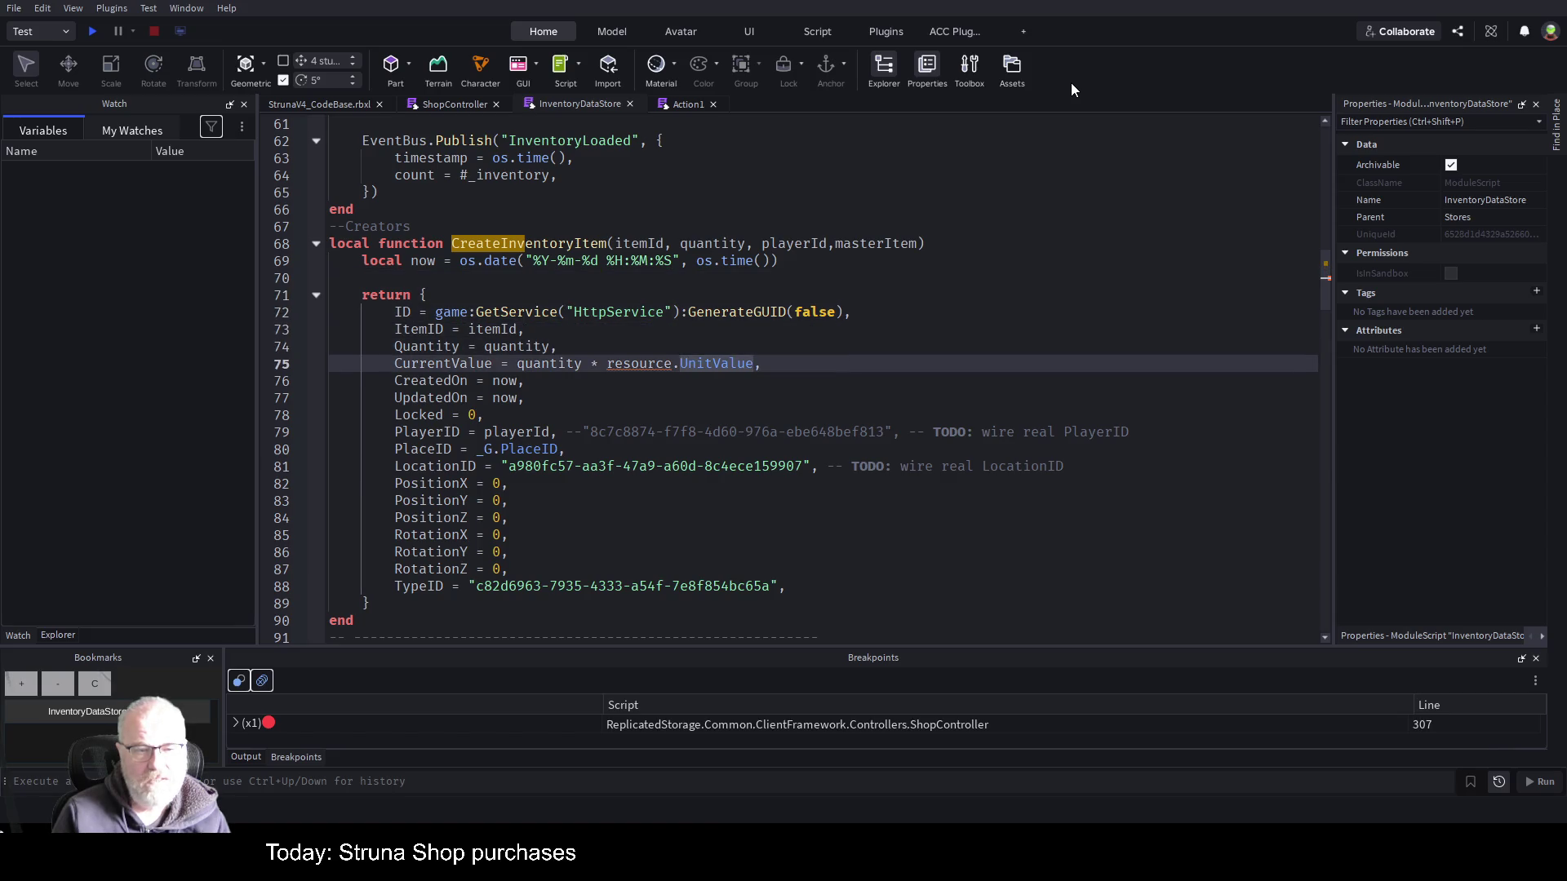
key("Up")
key("Up")
key("Up")
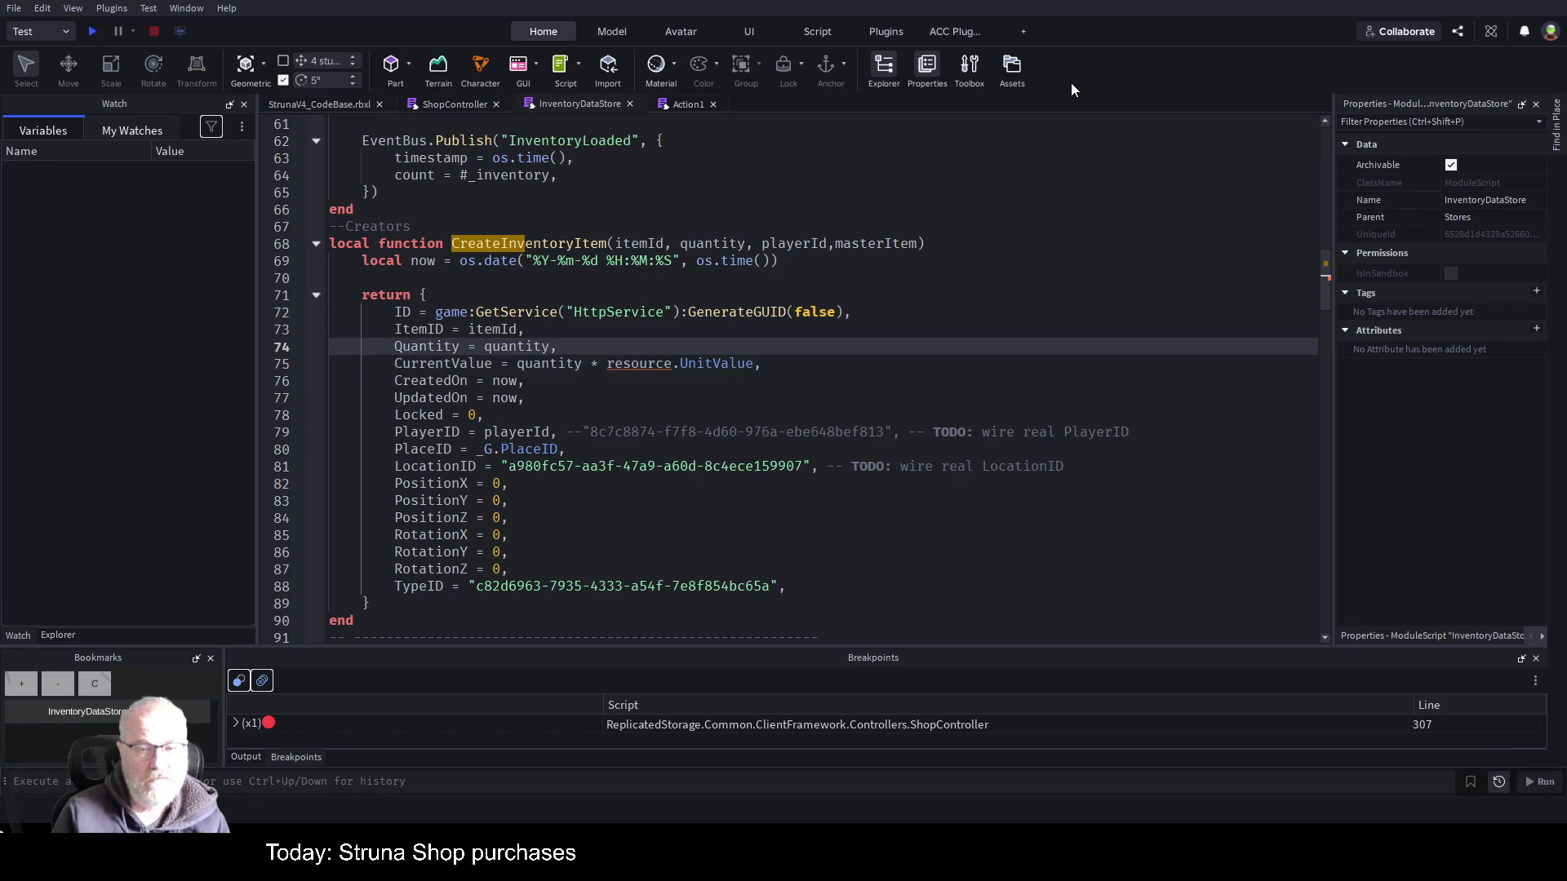
key("ctrl+Right")
key("ctrl+Right")
key("ctrl+Right")
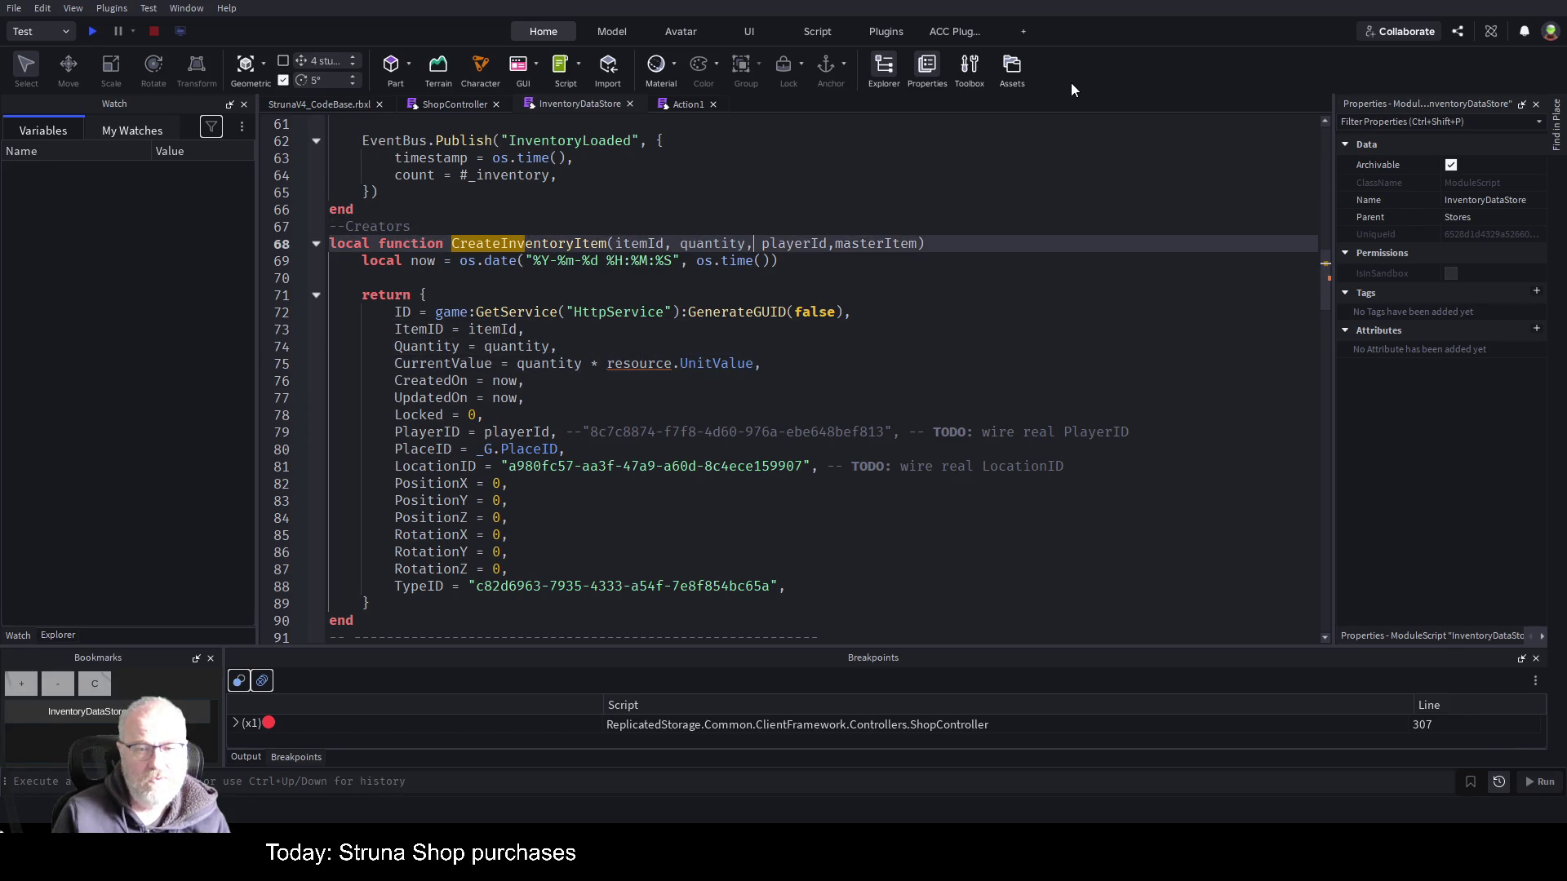
key("ctrl+shift+Right")
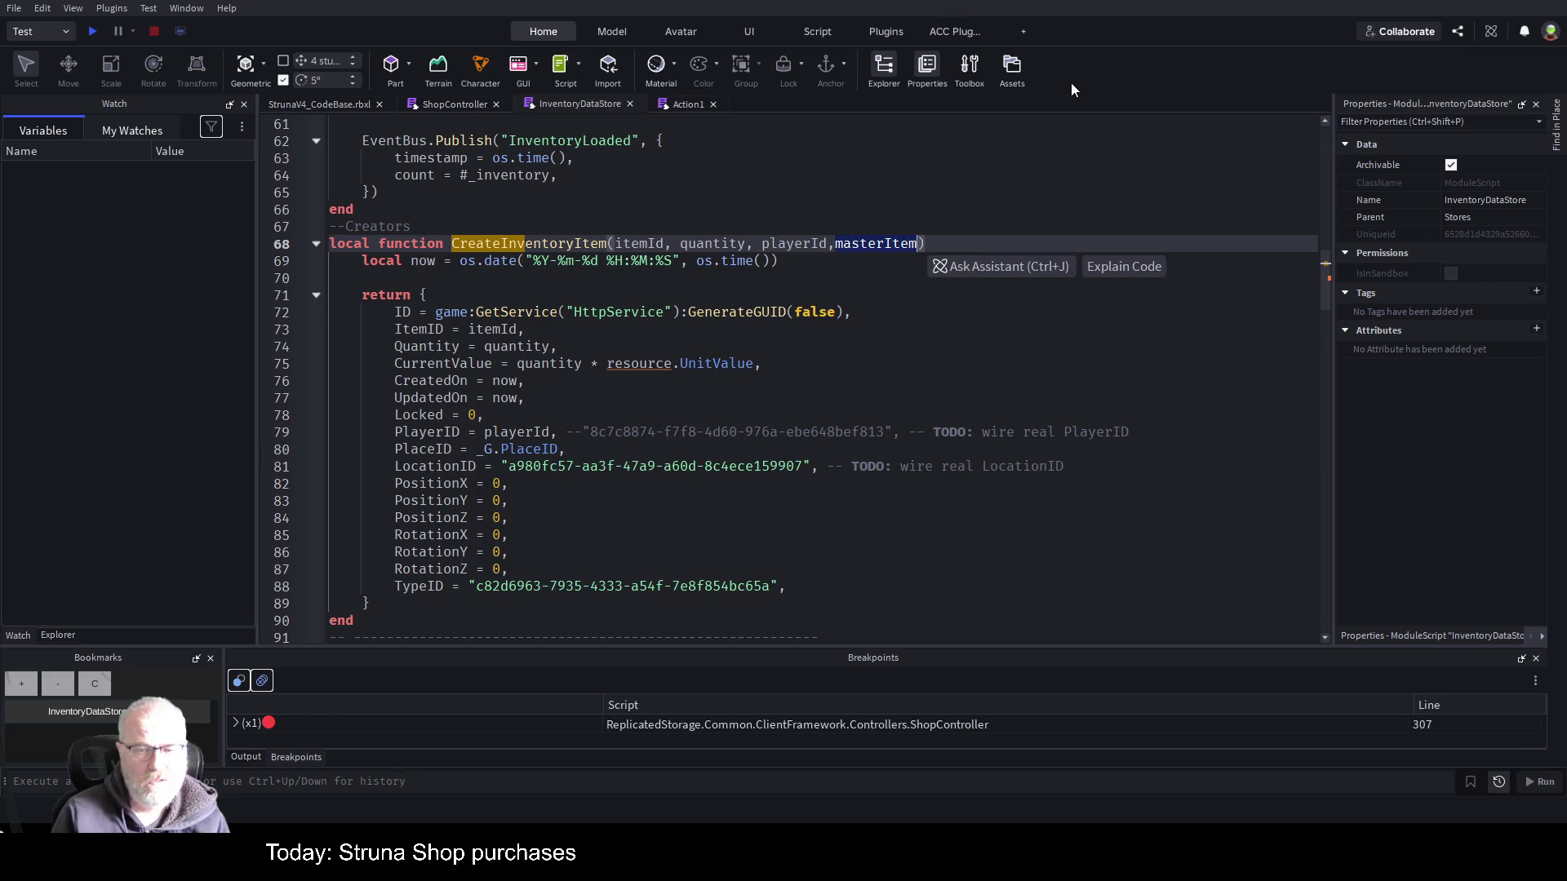
type("currentvcalue")
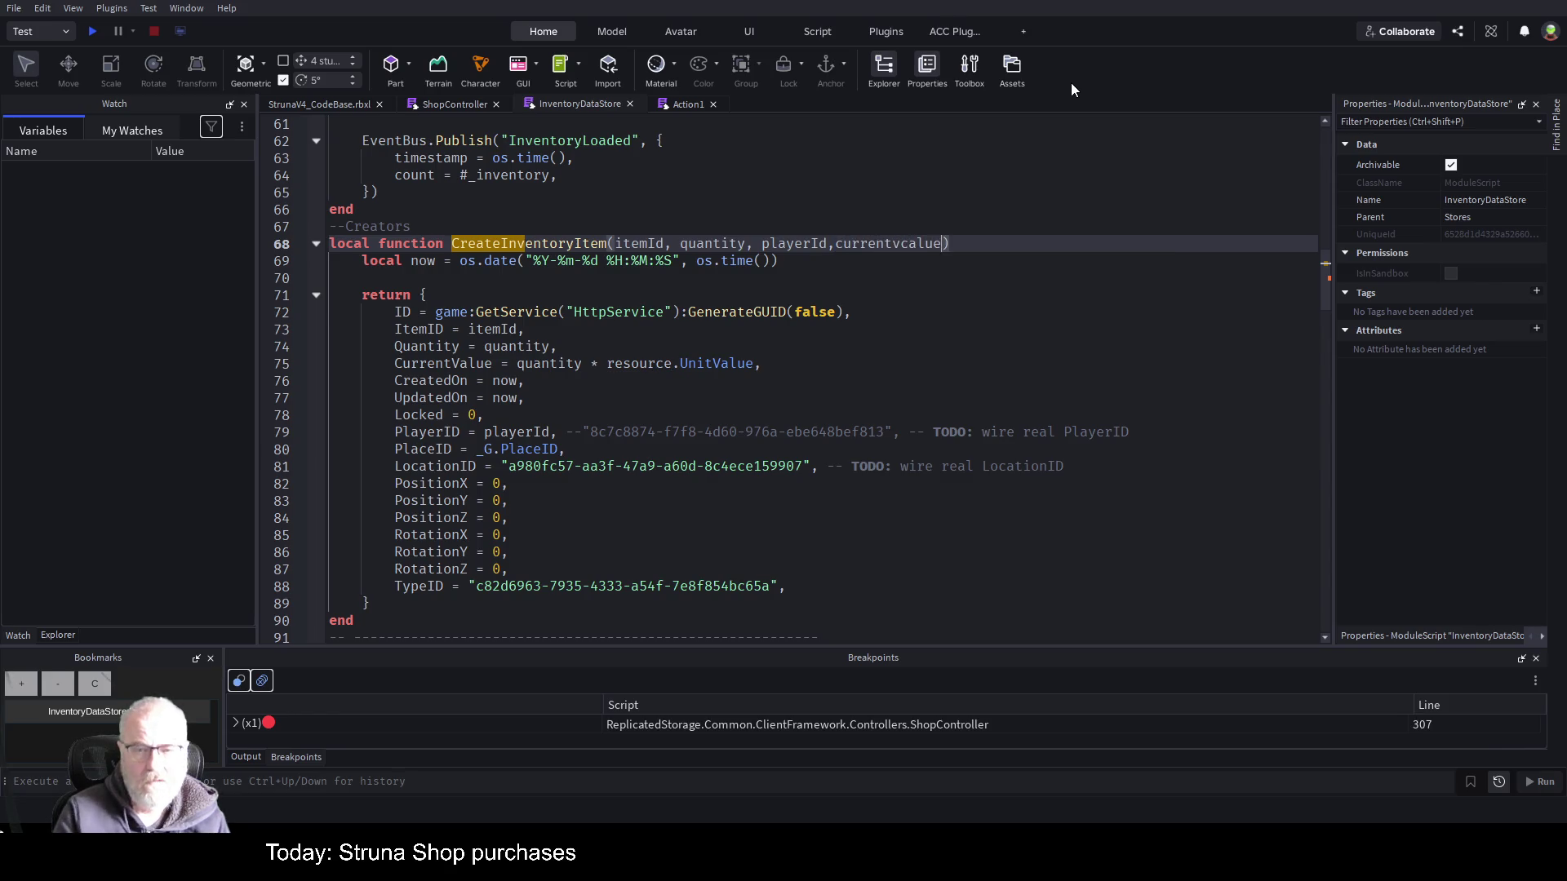
key("BackSpace")
key("BackSpace")
key("BackSpace")
type("Val")
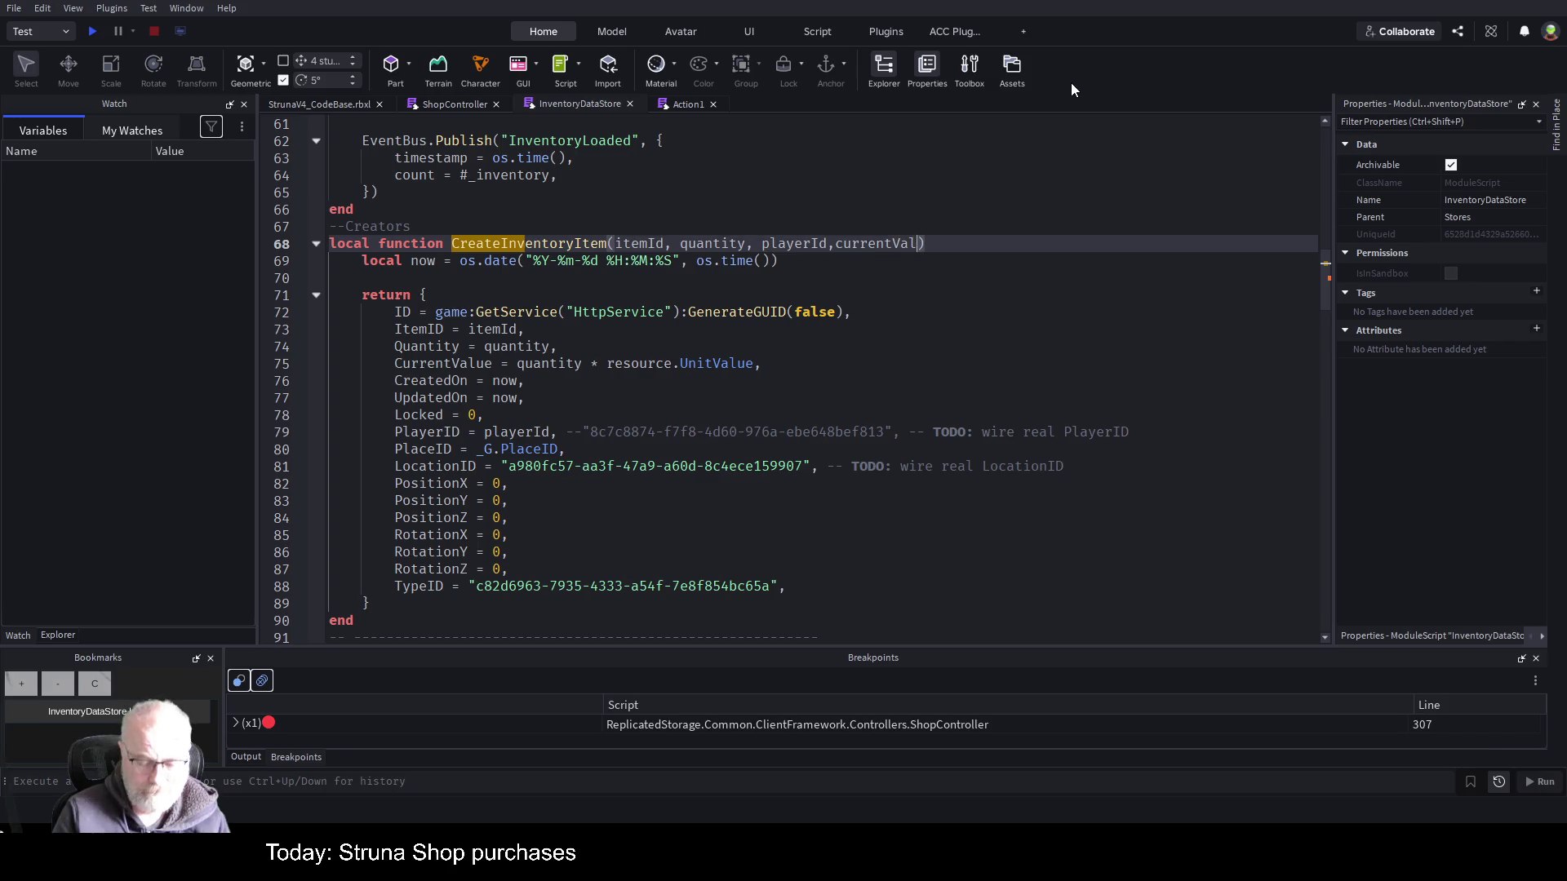
type("ue")
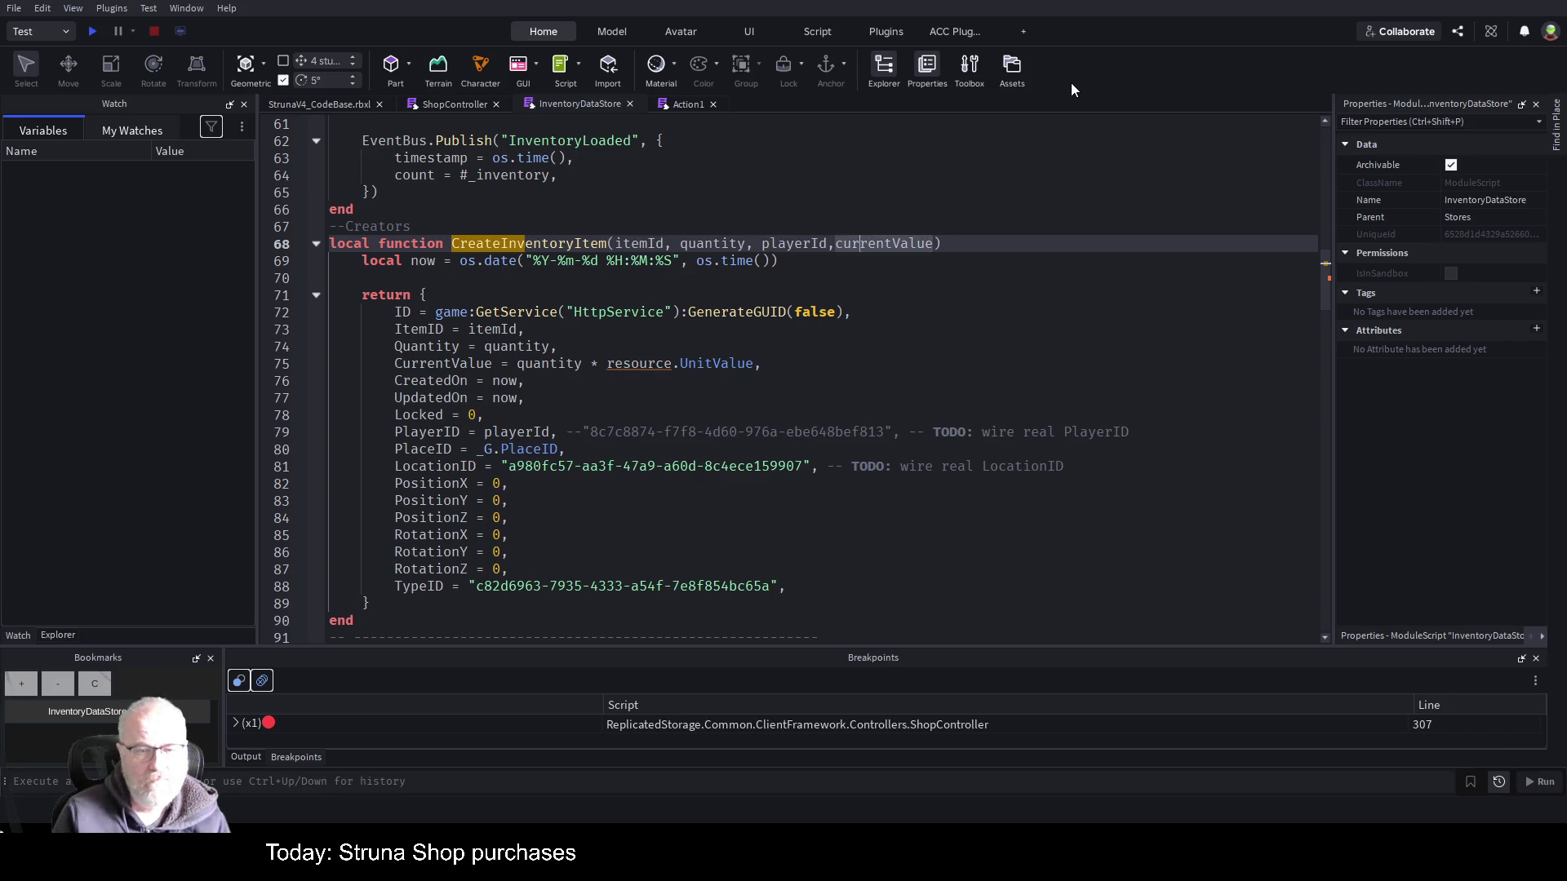
key("ctrl+shift+Left")
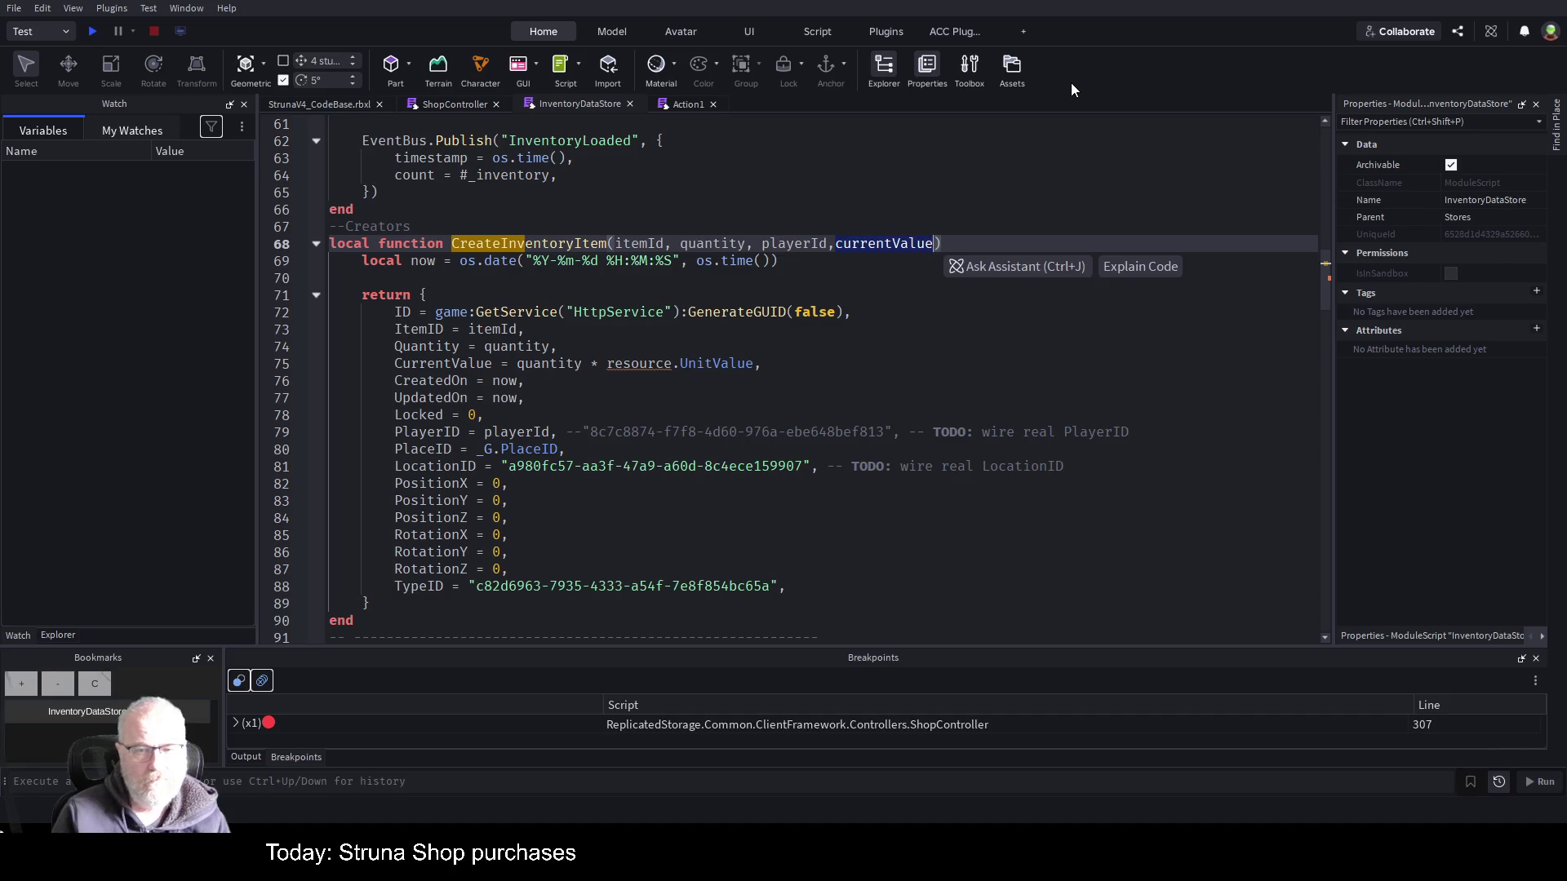
type("unitvalue")
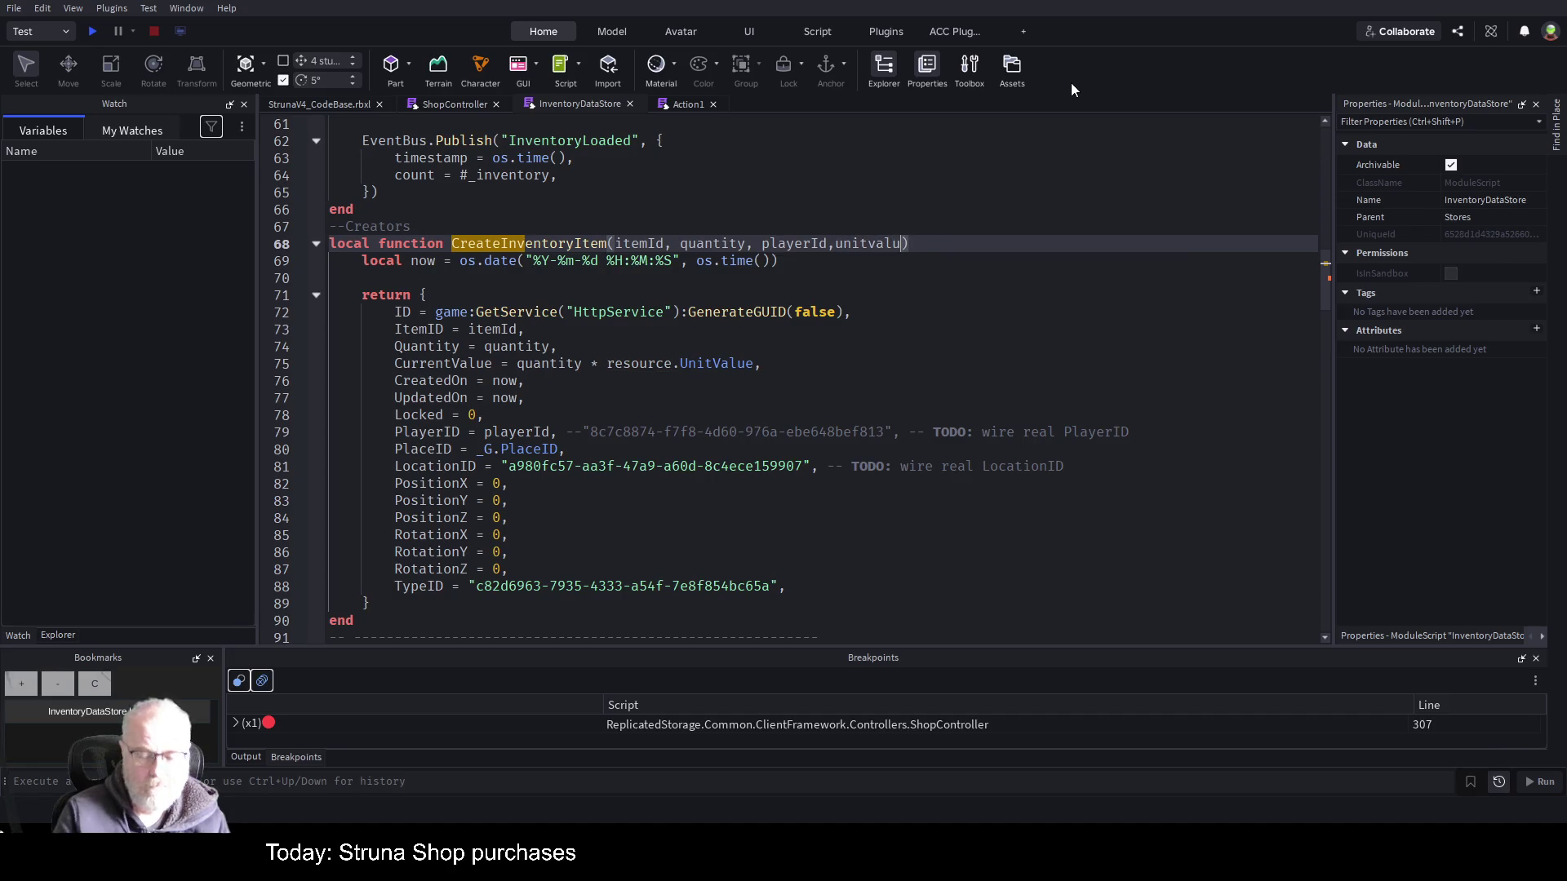
key("Down")
key("Down")
key("Down")
key("Down")
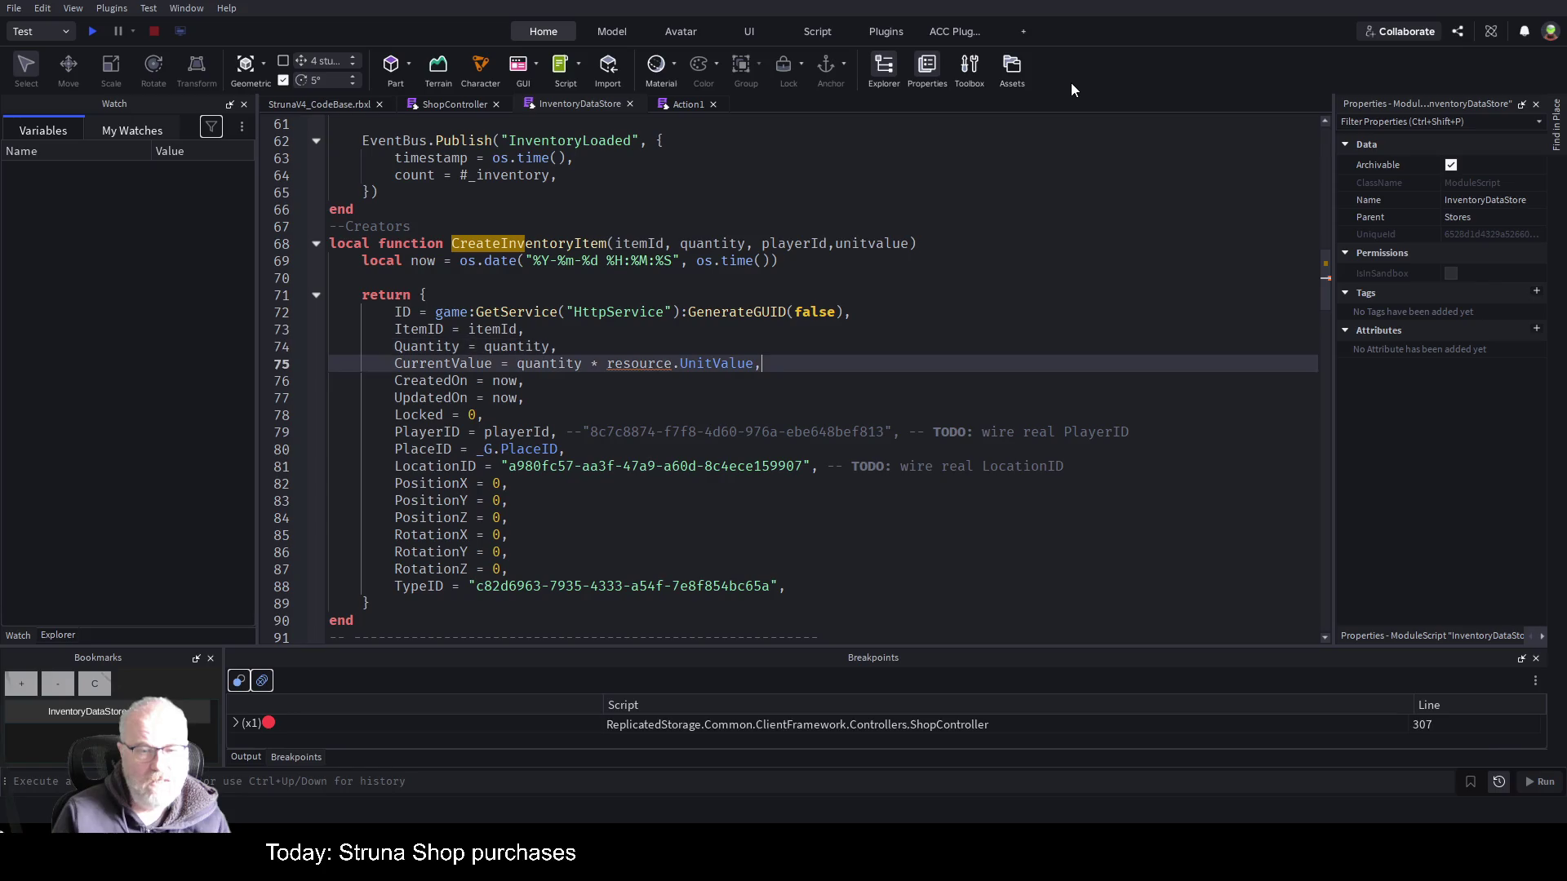
- Change CurrentValue from resource.UnitValue to quantity * unitvalue
key("ctrl+Left")
key("ctrl+Left")
key("ctrl+Left")
key("ctrl+Delete")
key("ctrl+Delete")
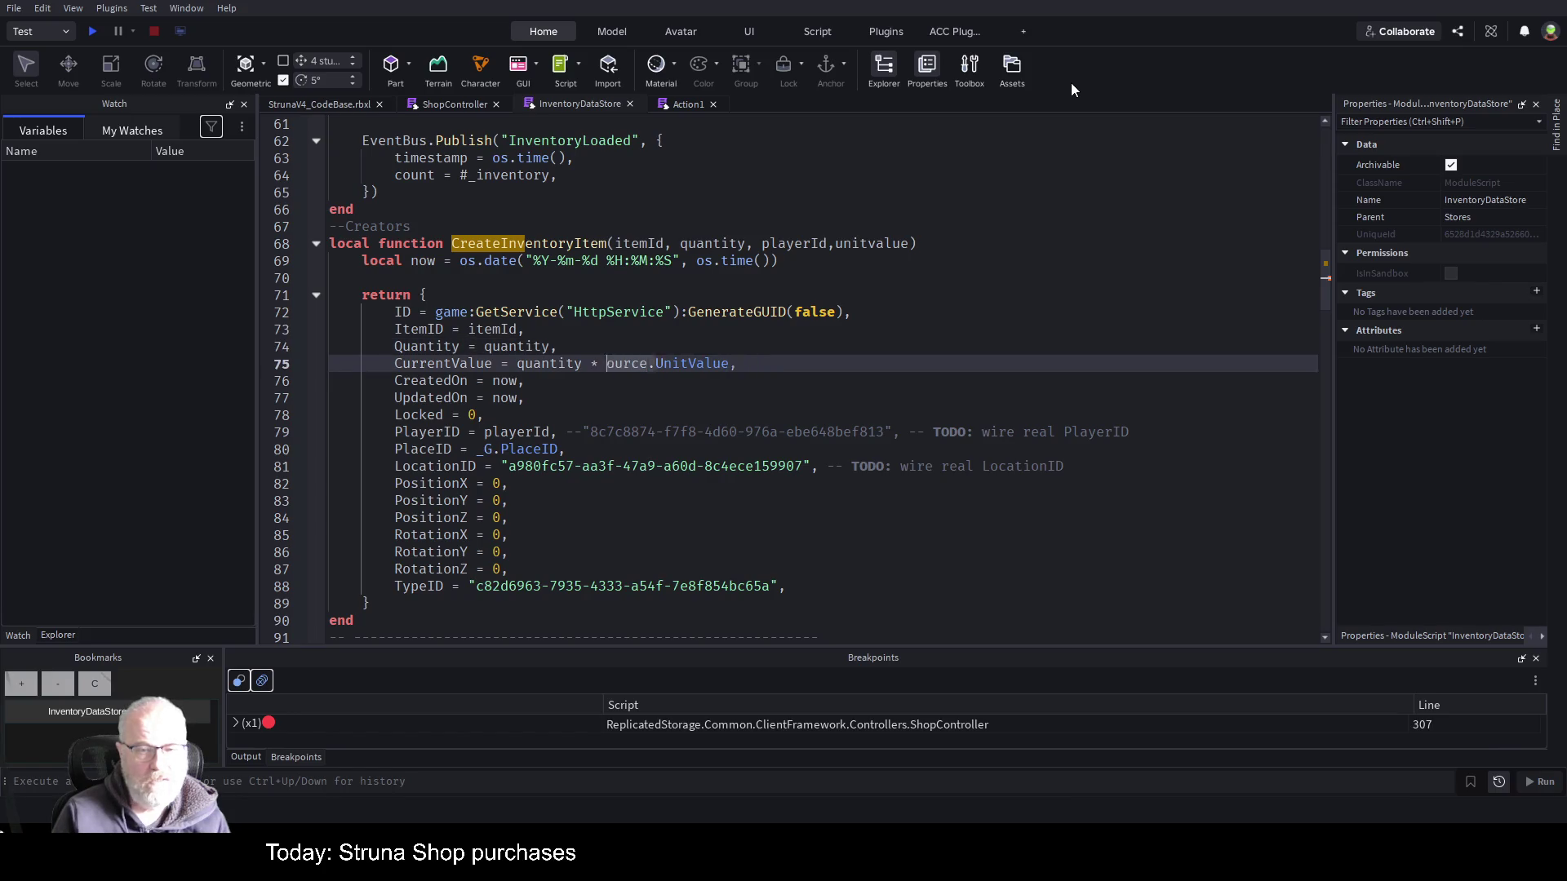
key("ctrl+Delete")
type("unitalue")
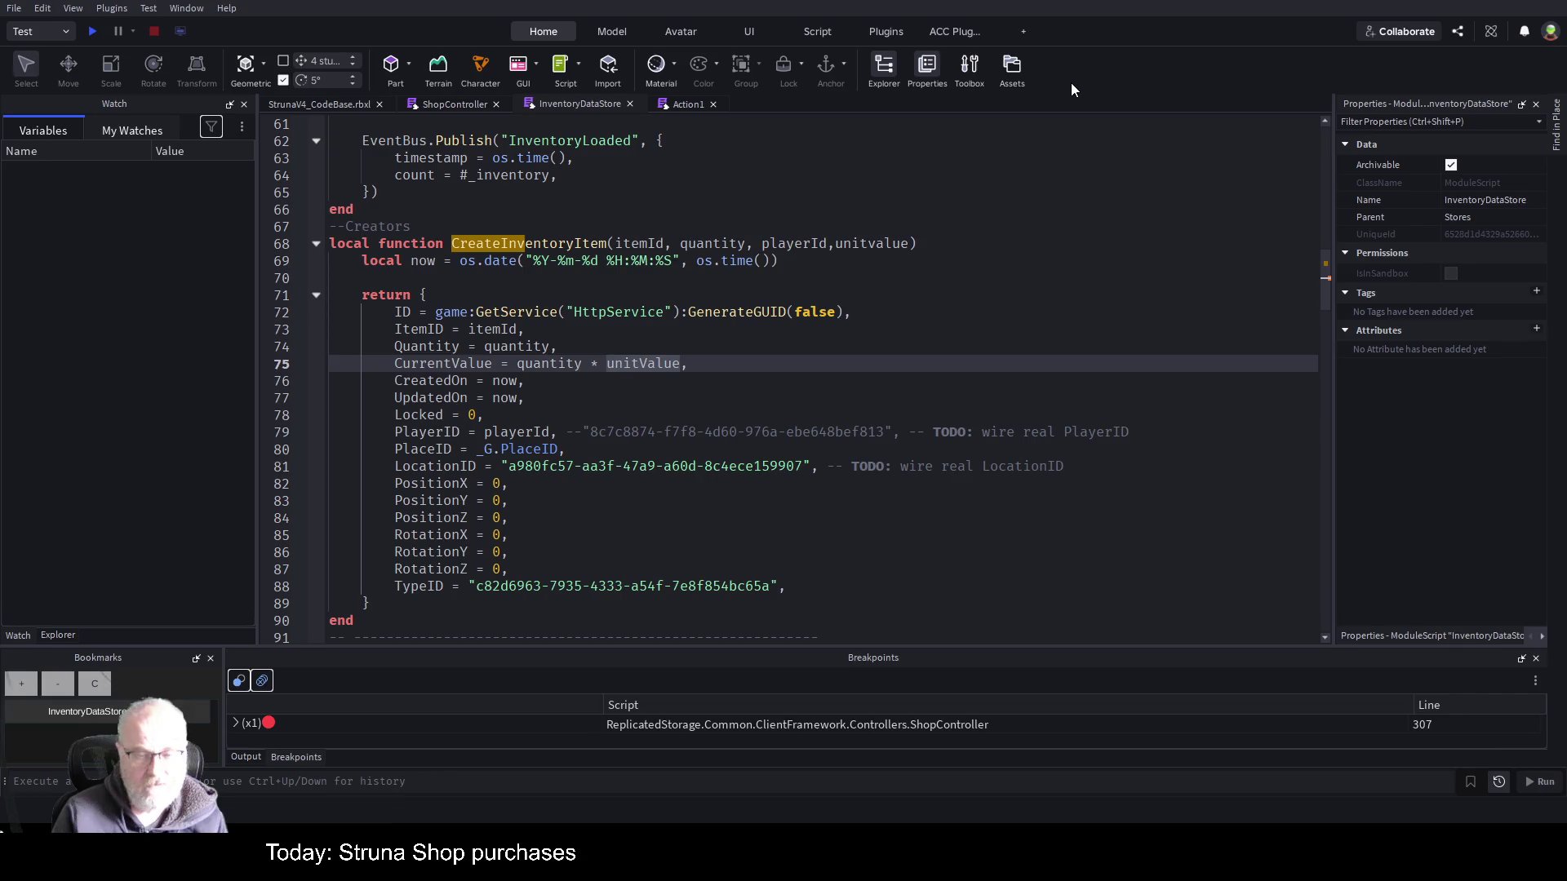
key("Left")
key("Left")
key("Left")
type("v")
key("Up")
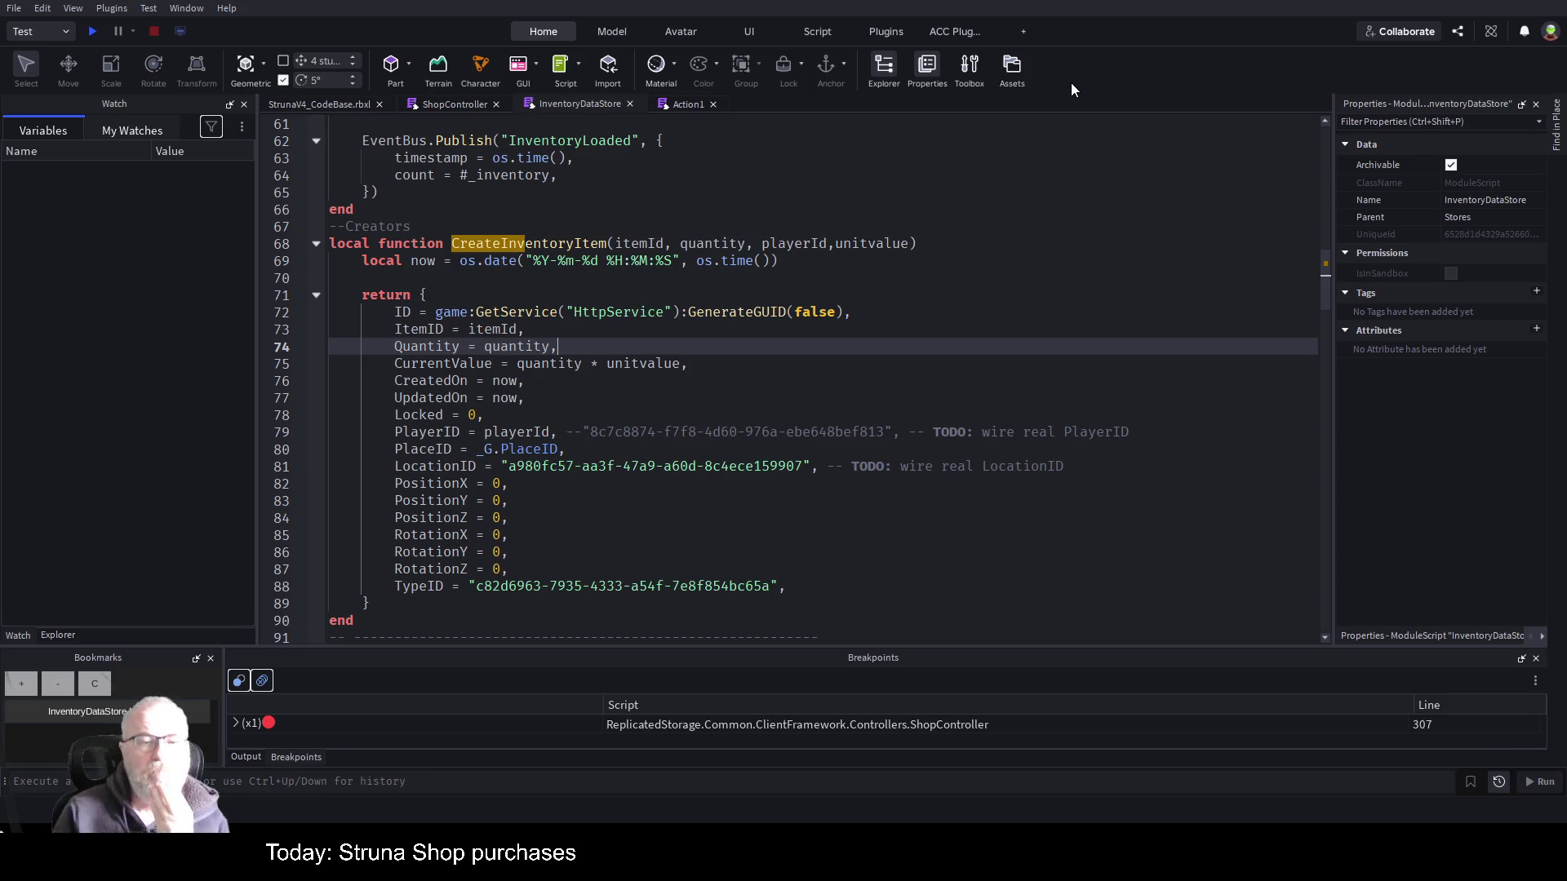
- Review the Locked, PlayerID, PlaceID, LocationID and TypeID fields of CreateInventoryItem
key("Down")
key("Down")
key("Down")
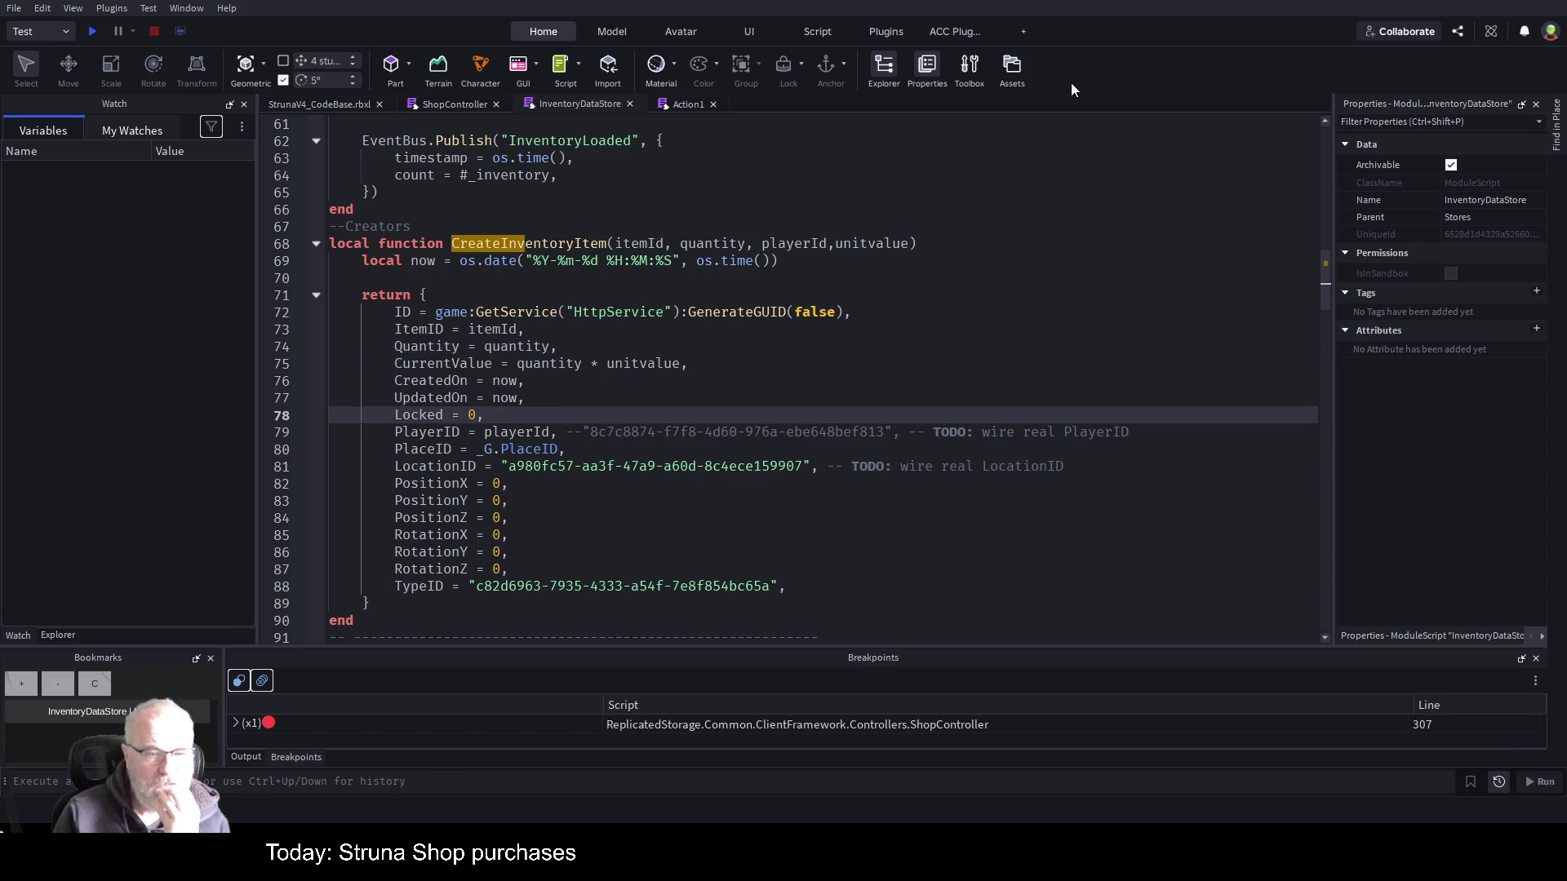
key("Down")
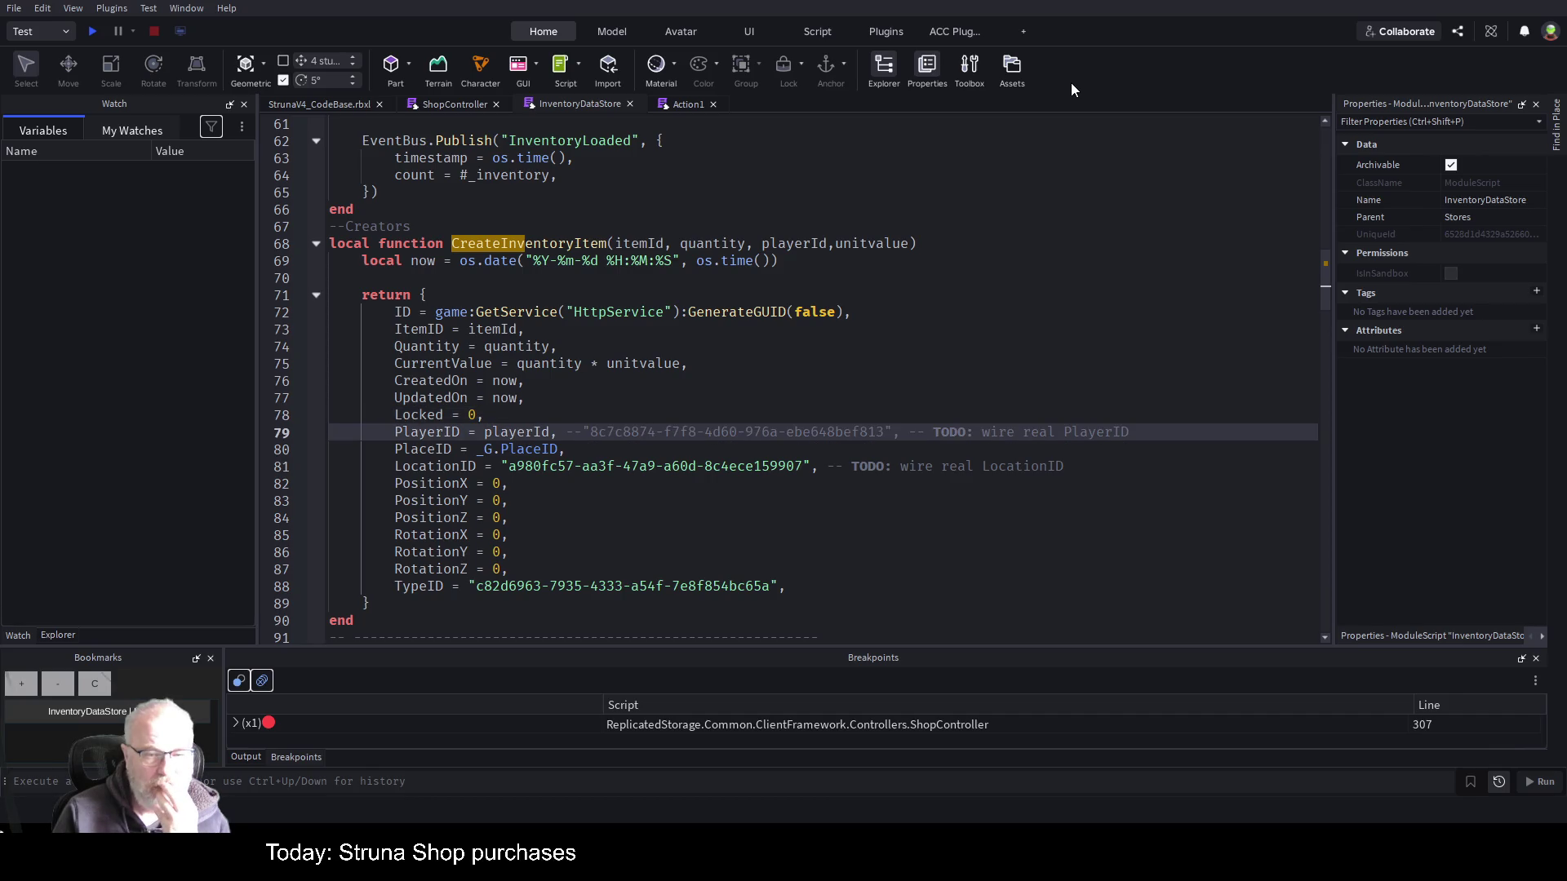
key("Down")
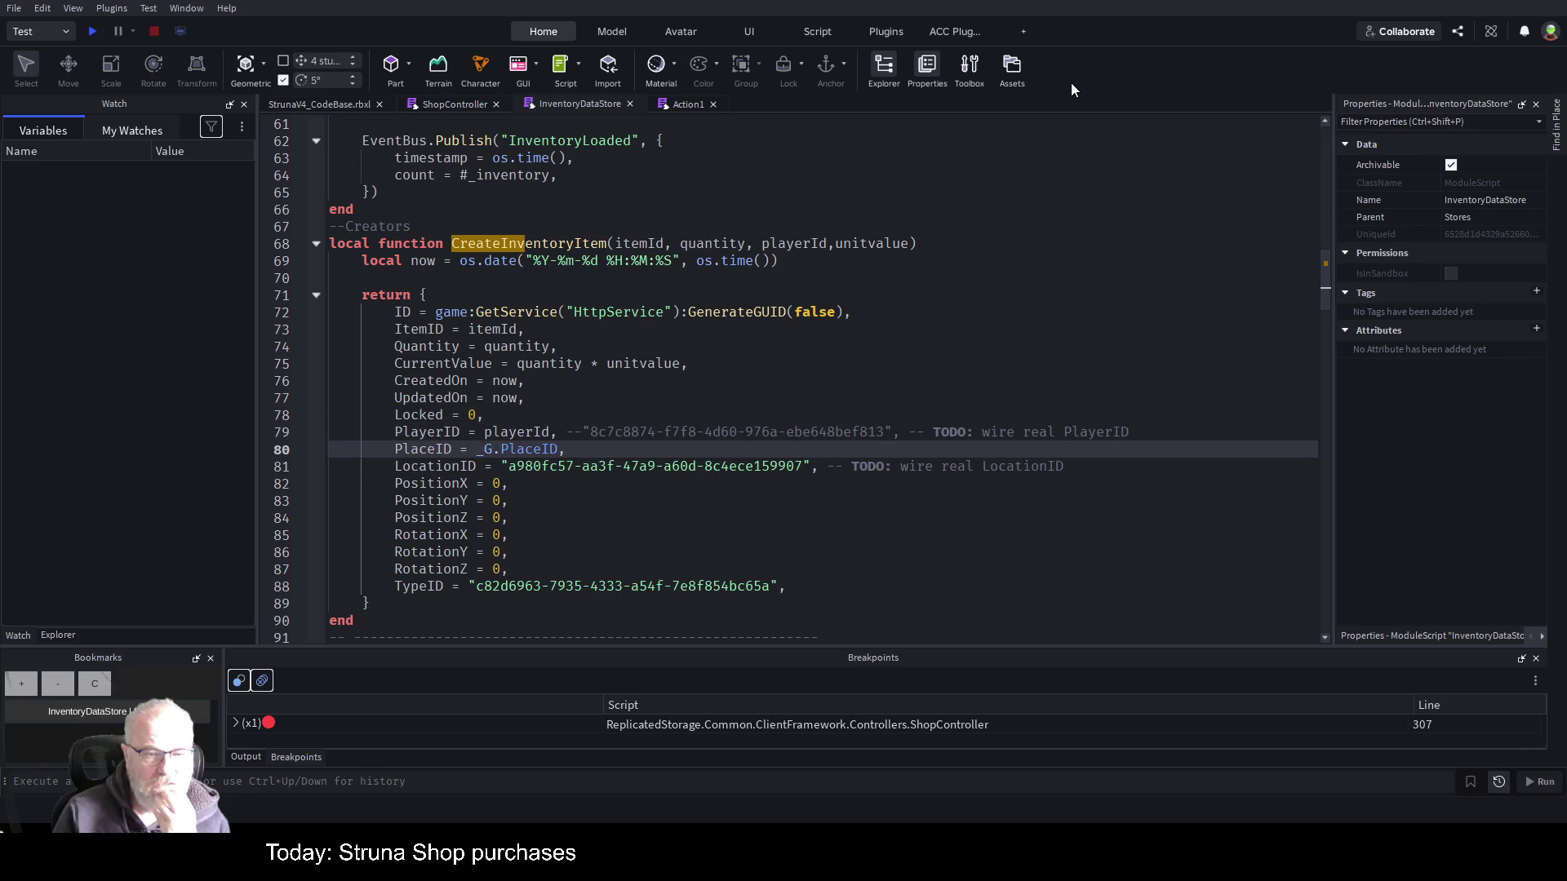
key("Down")
key("Right")
key("Right")
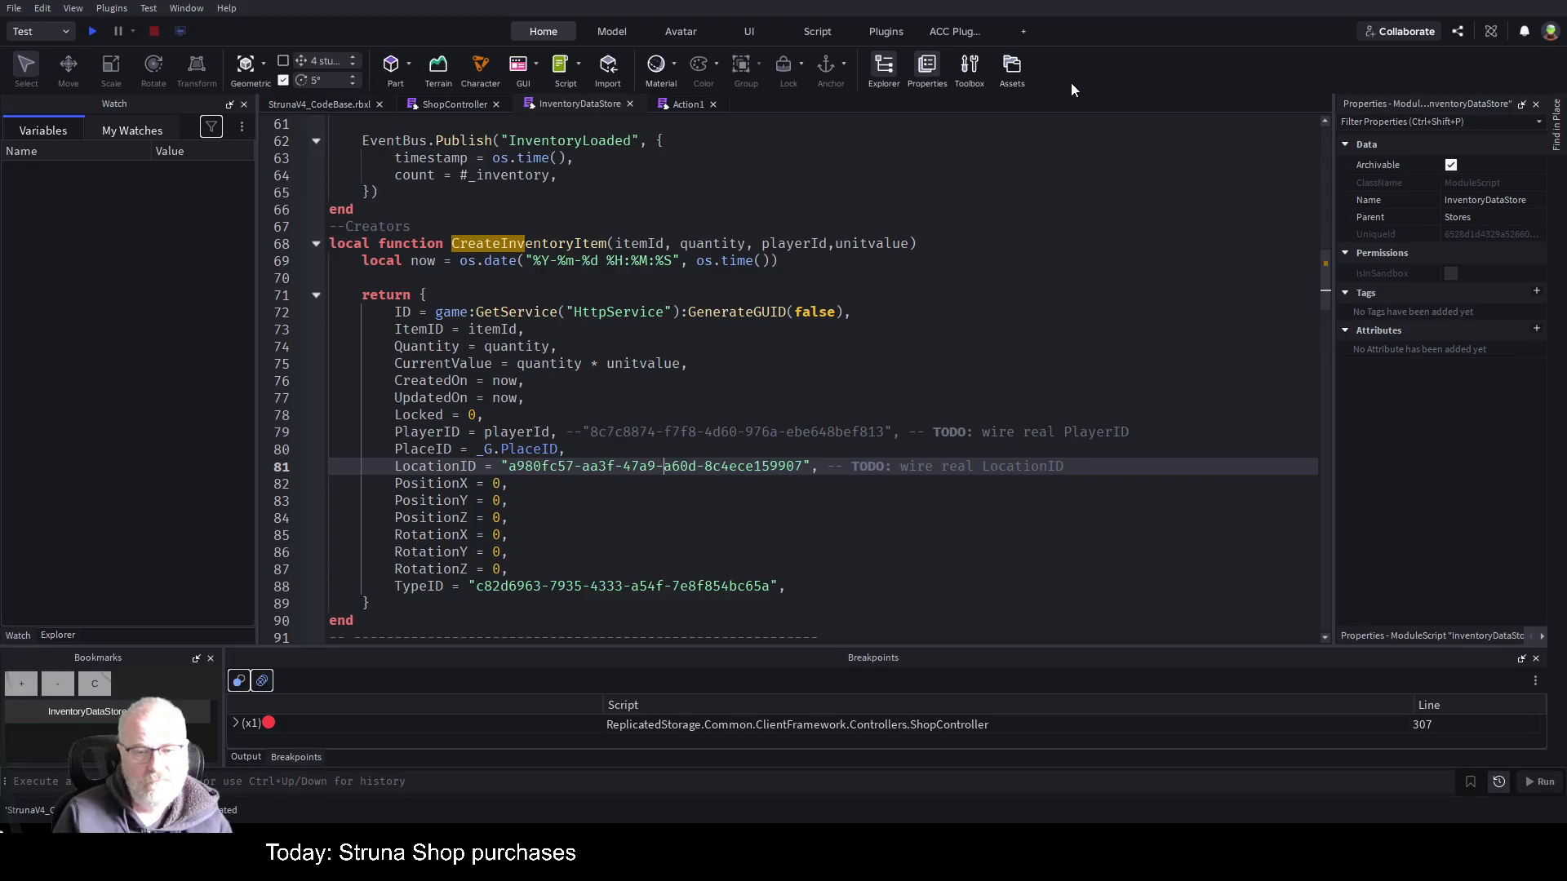
key("Down")
key("Down")
key("Down")
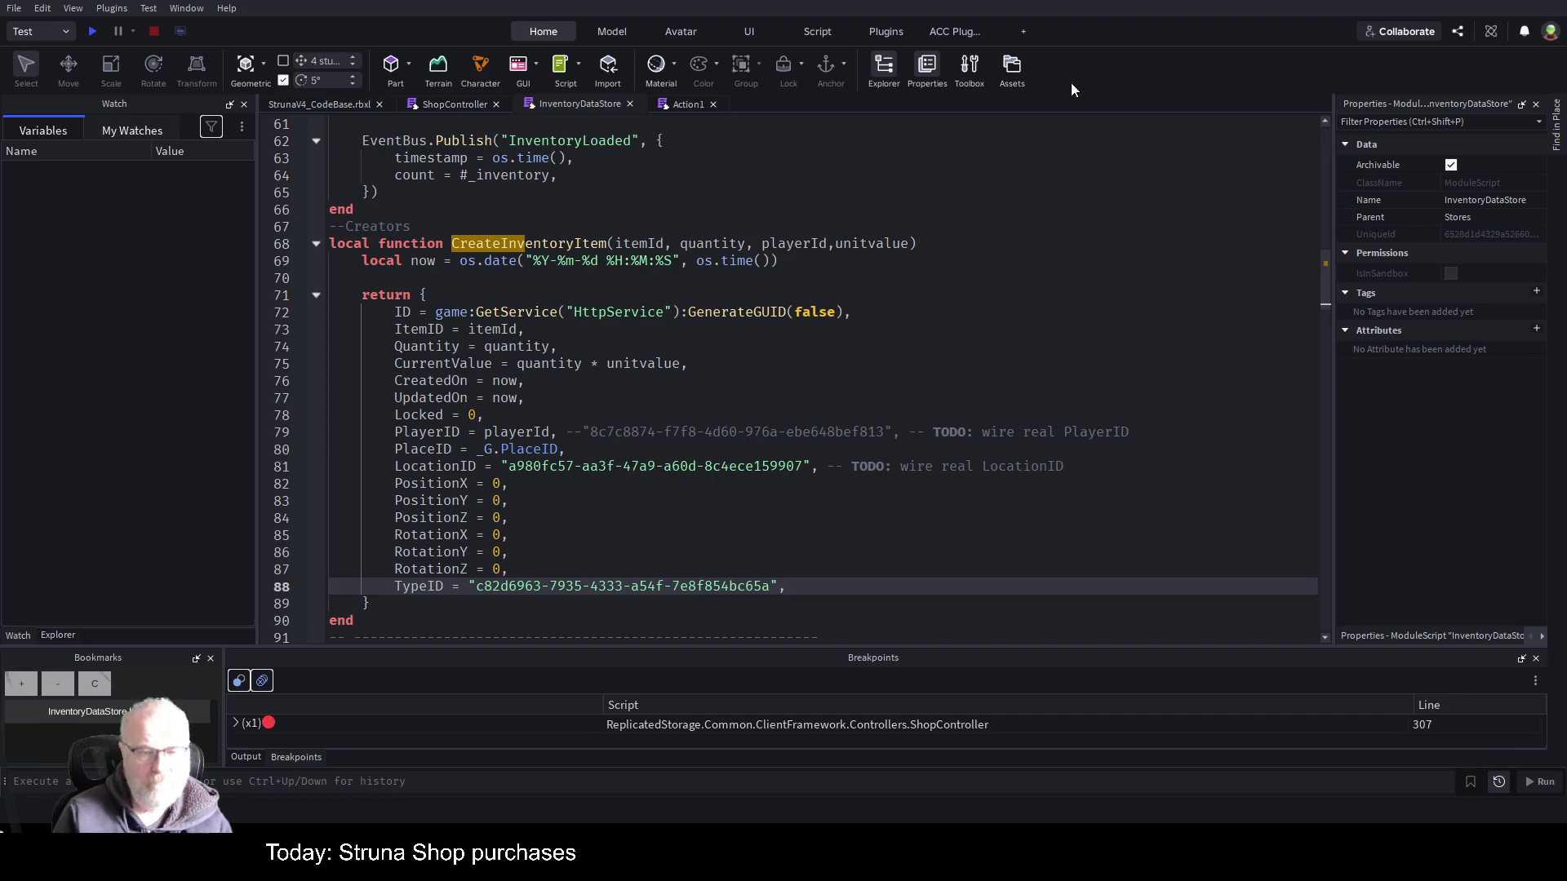
key("Up")
key("Up")
key("Up")
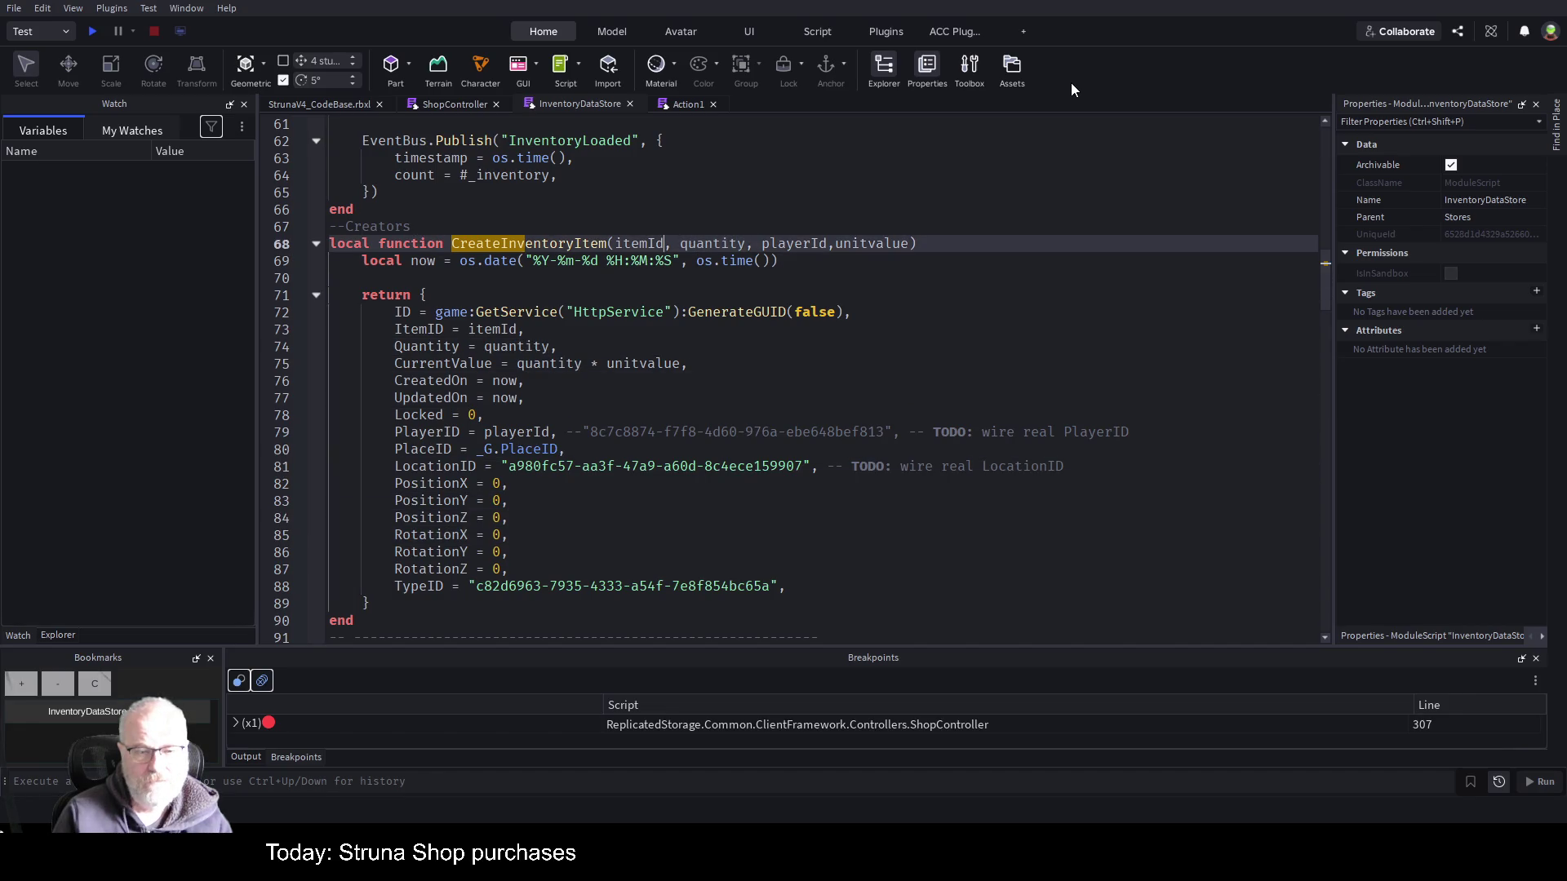
- Insert typeId and playerId after itemId, delete the duplicate playerId, save, and select the header
type(",typeId")
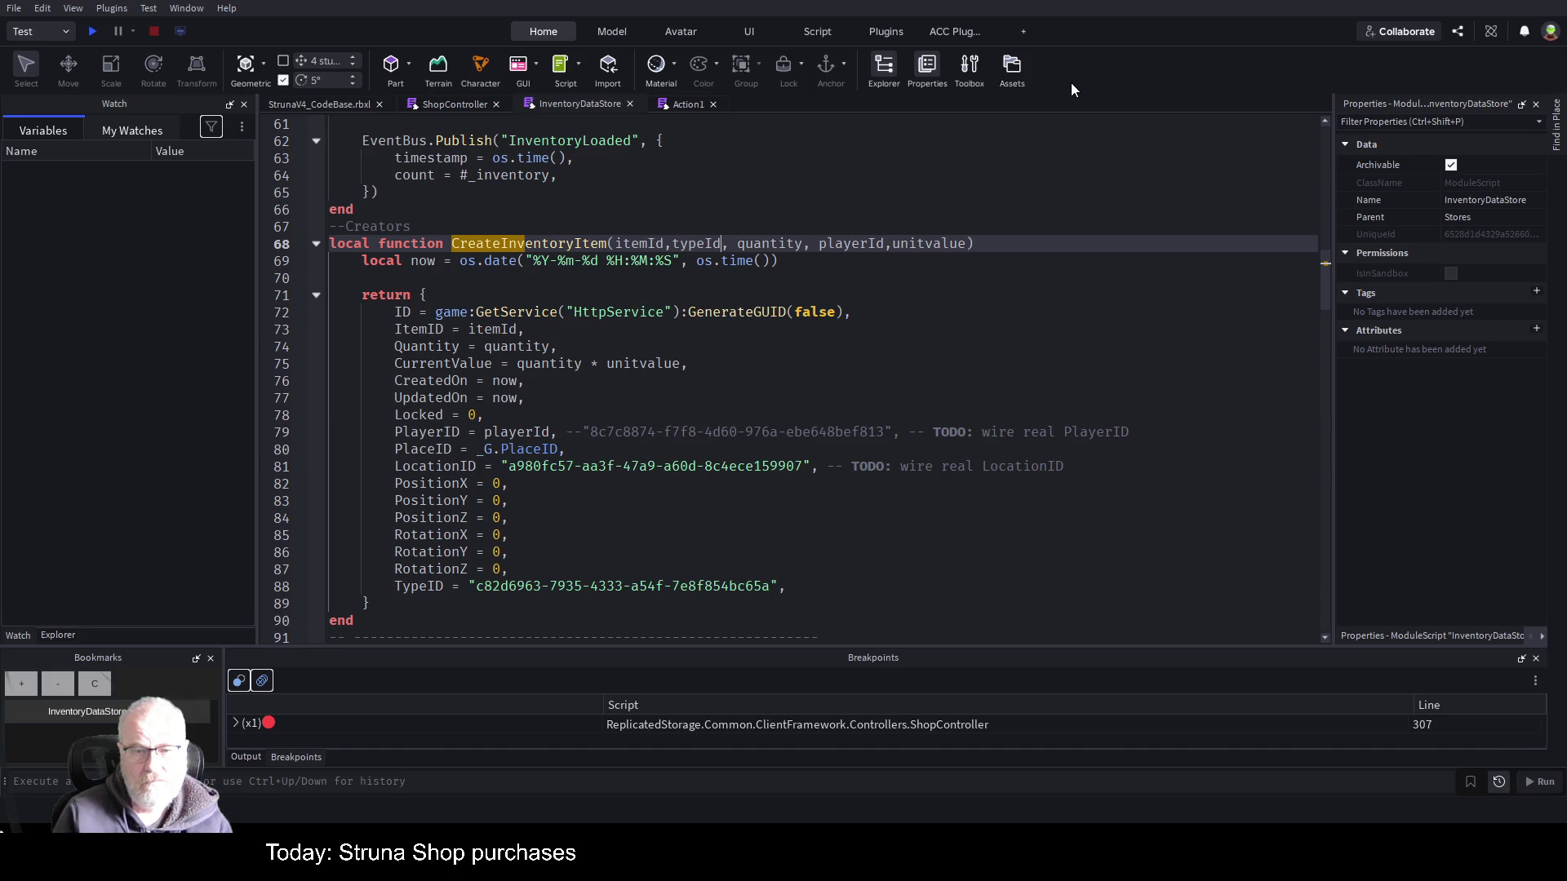
type(",playerId")
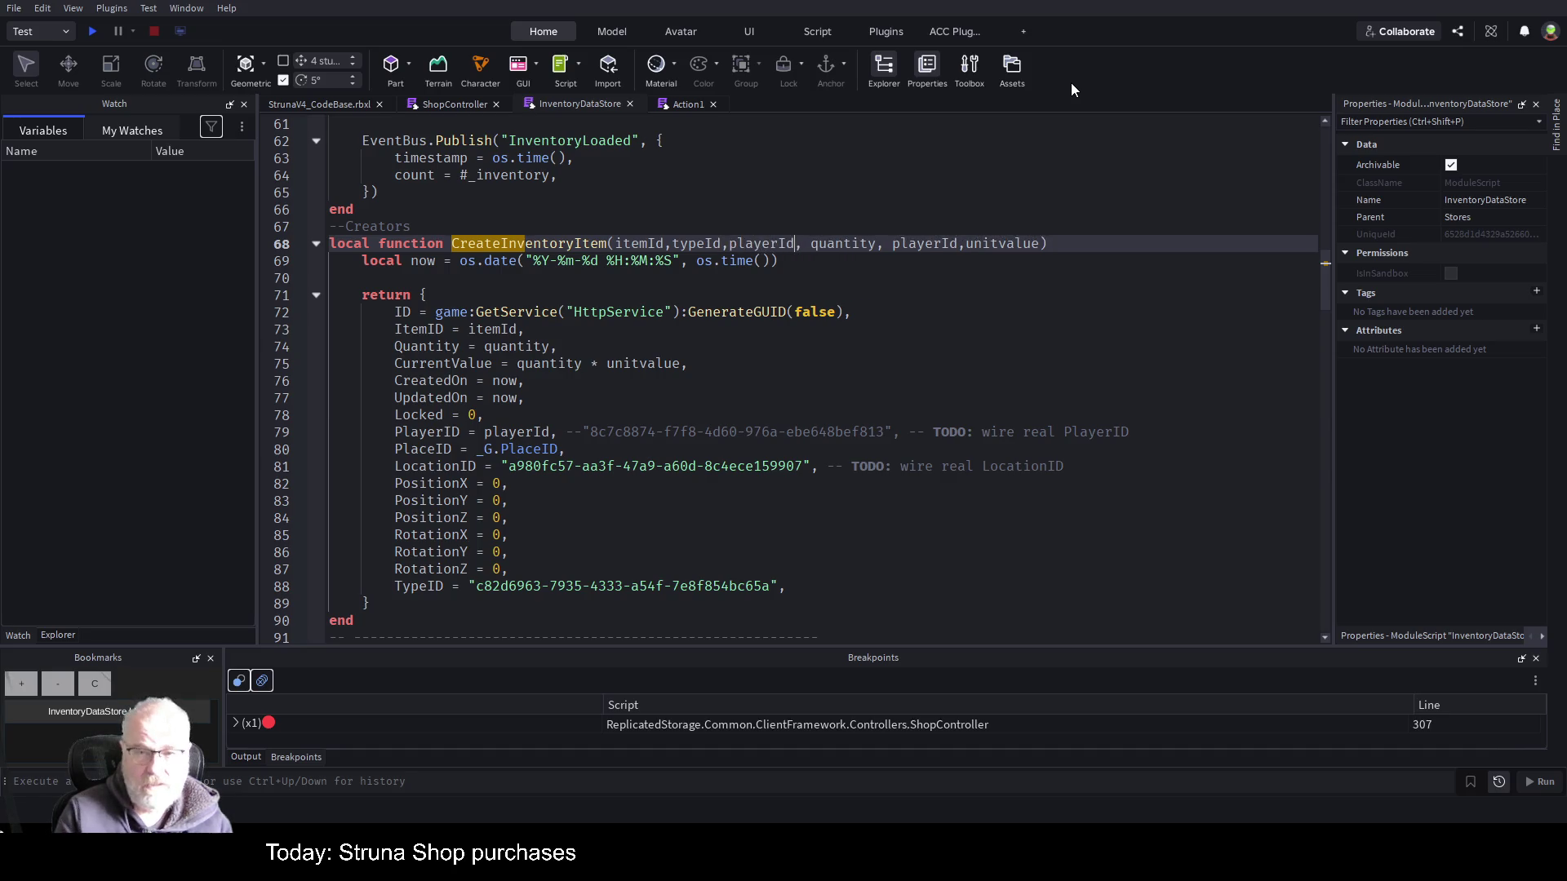
key("ctrl+Right")
key("ctrl+Right")
key("ctrl+Right")
key("Left")
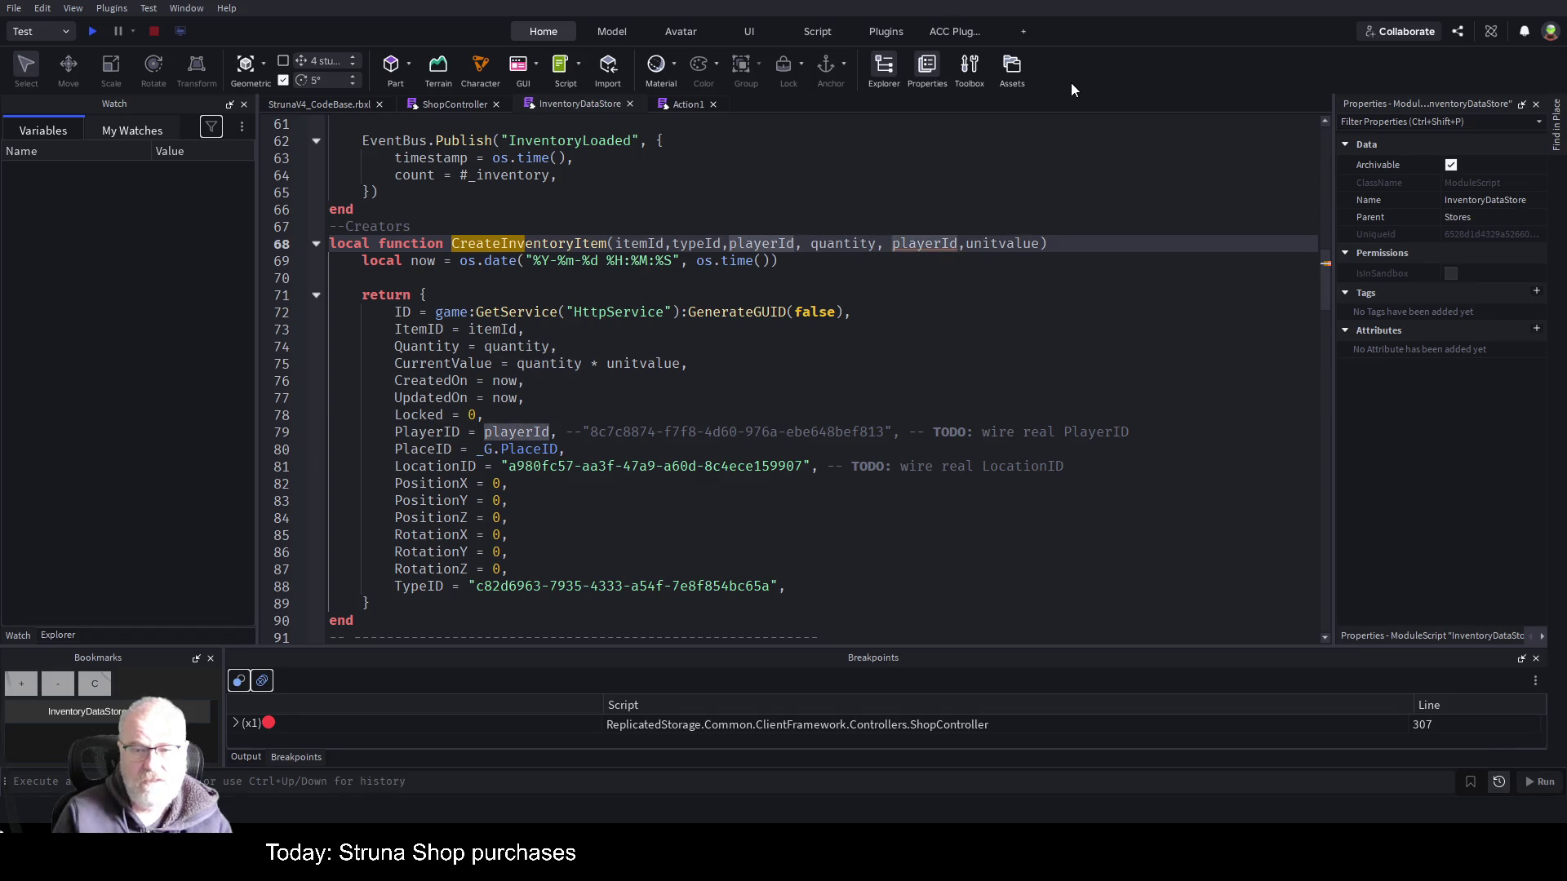
key("BackSpace")
key("BackSpace")
key("BackSpace")
key("Delete")
key("Delete")
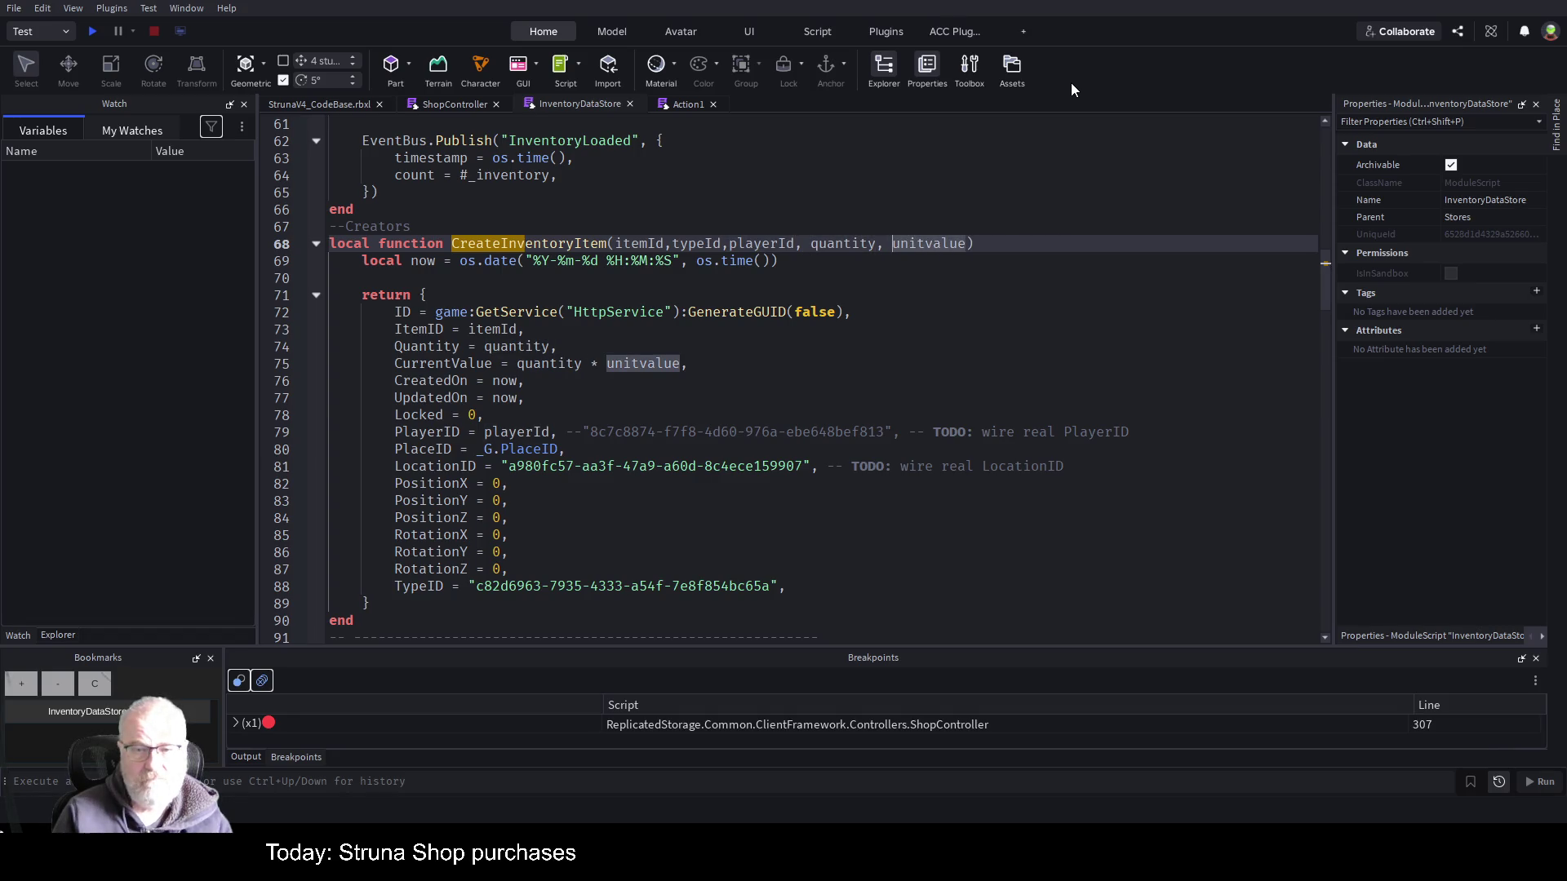
key("ctrl+s")
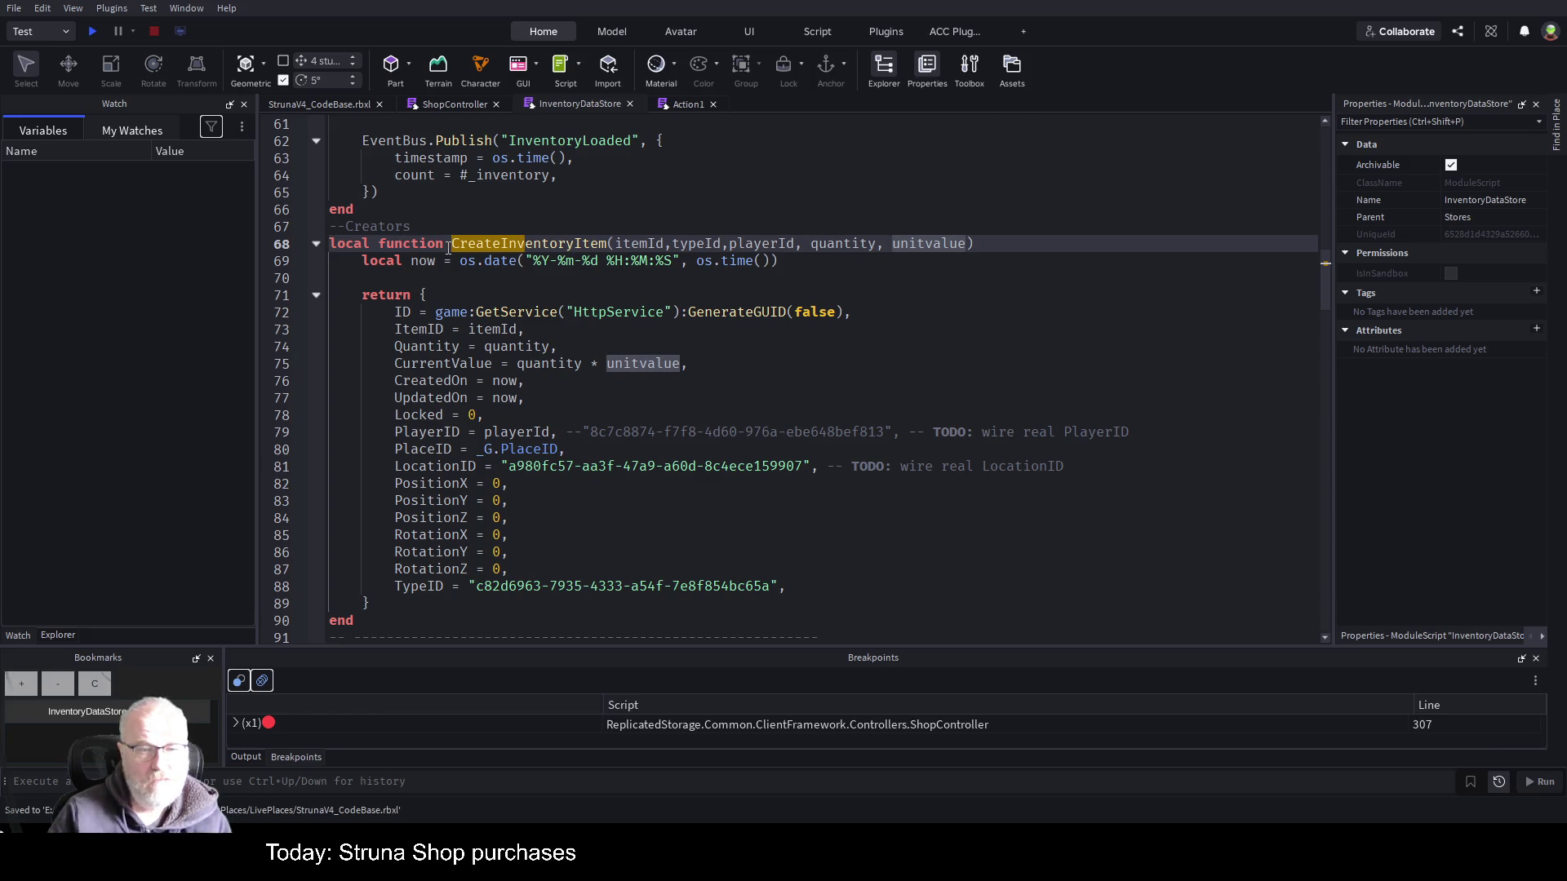
left_click_drag(329, 243, 975, 244)
key("ctrl+c")
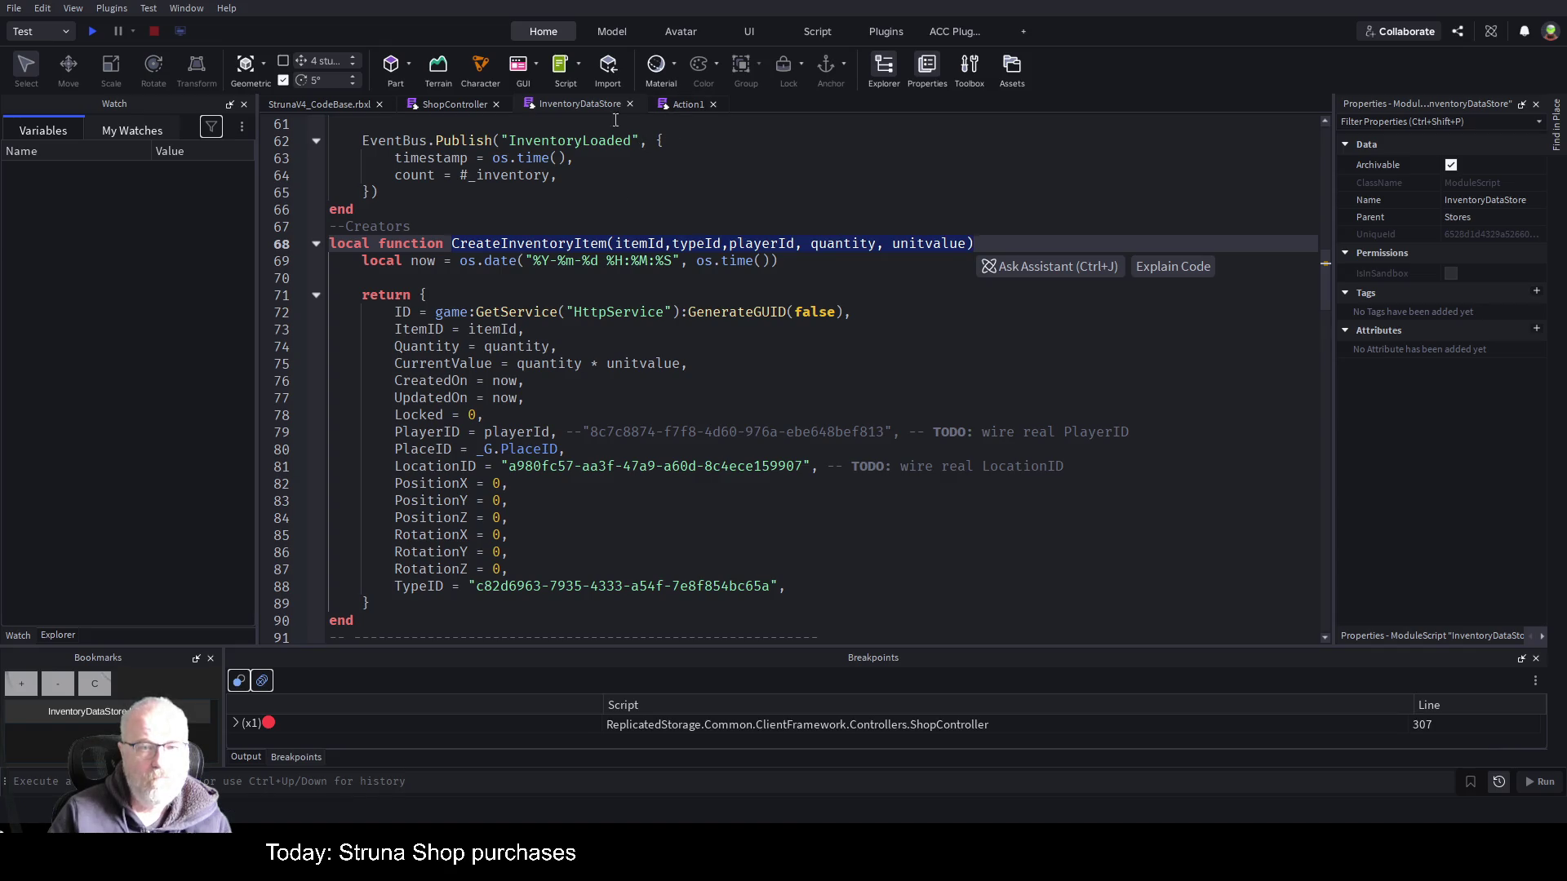
- In ShopController, assign local newItem to InventoryDataStore's CreateInventoryItem call
left_click(457, 109)
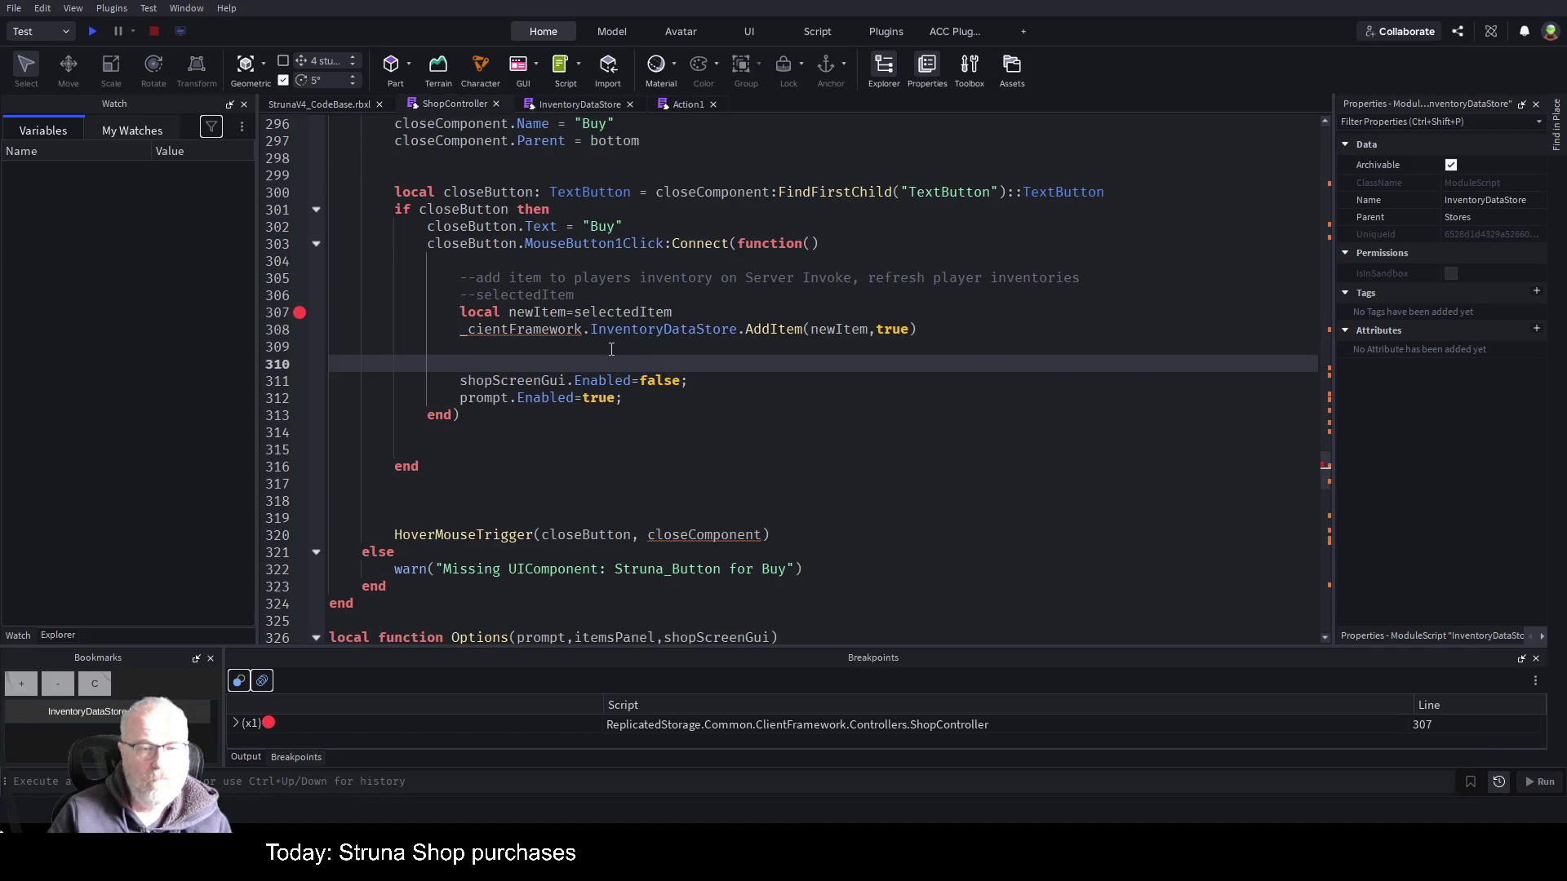
type("local ")
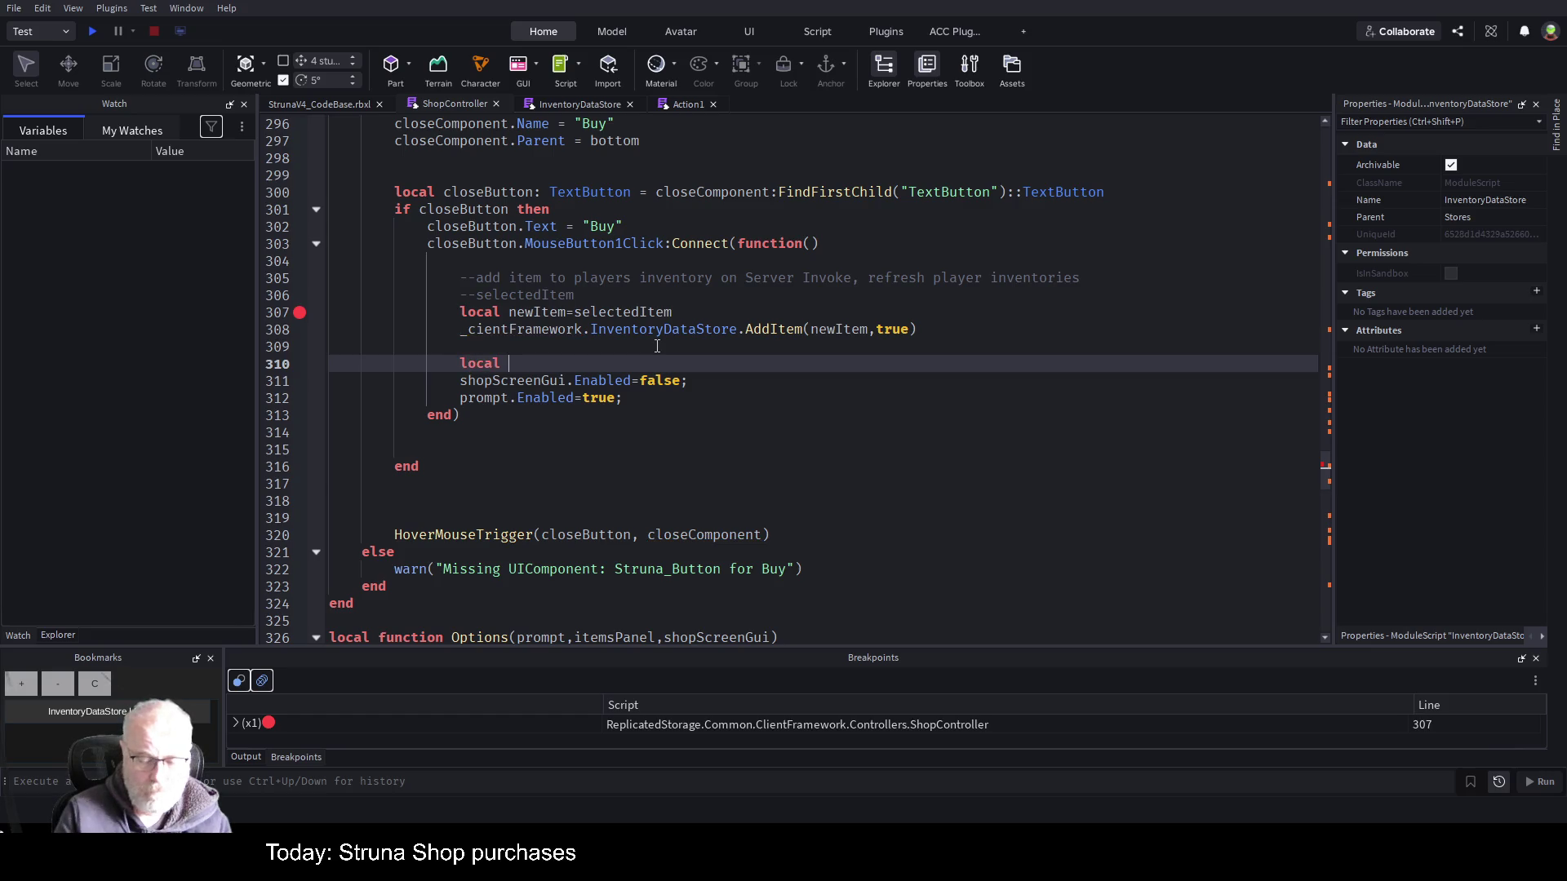
type("newItem=")
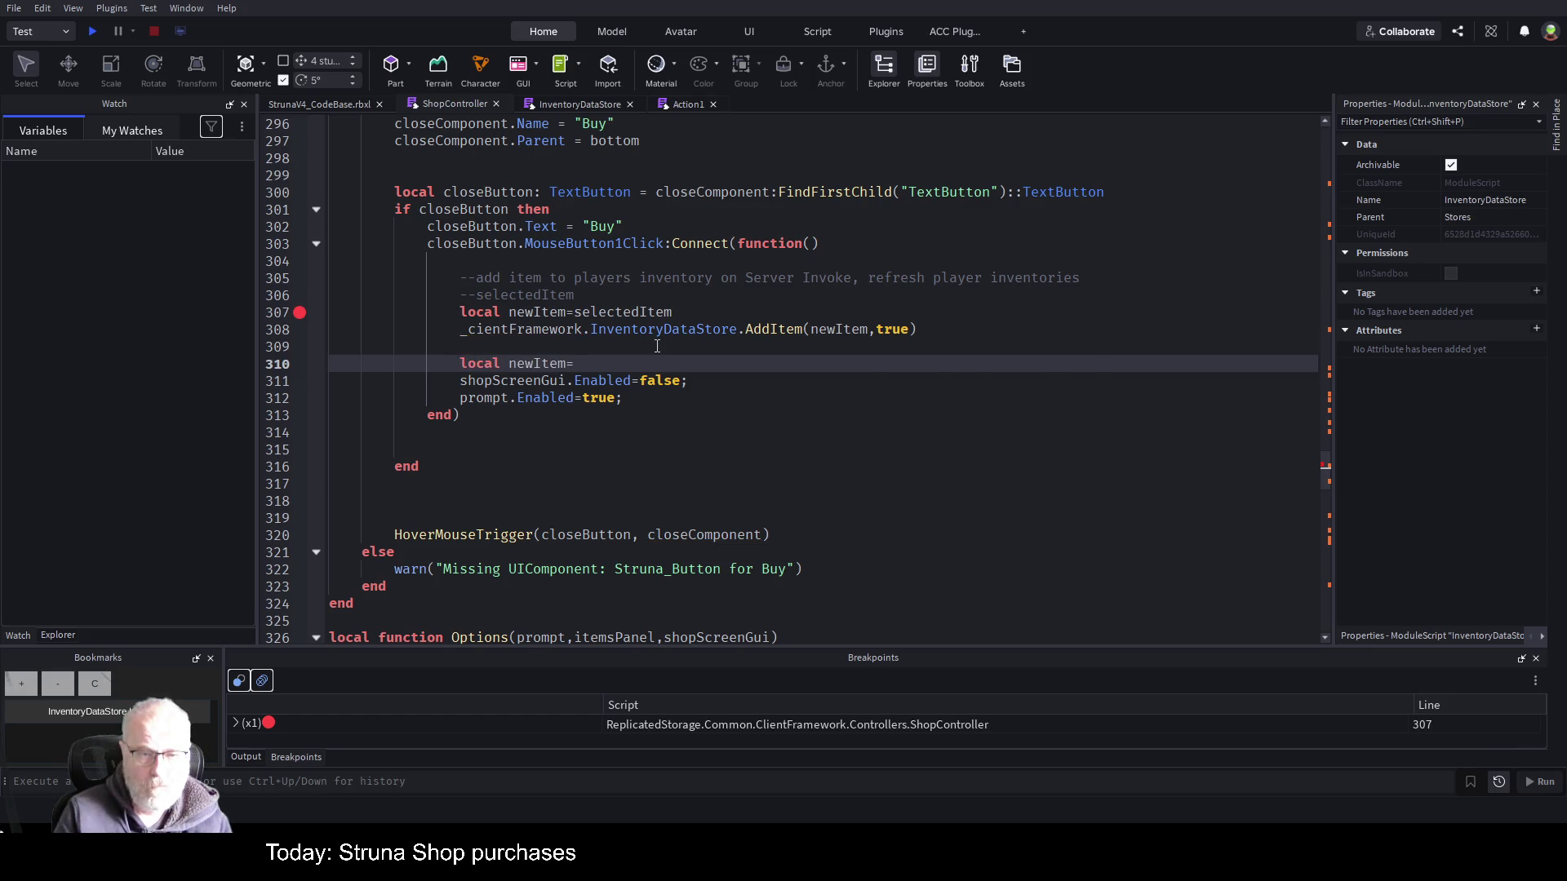
key("ctrl+v")
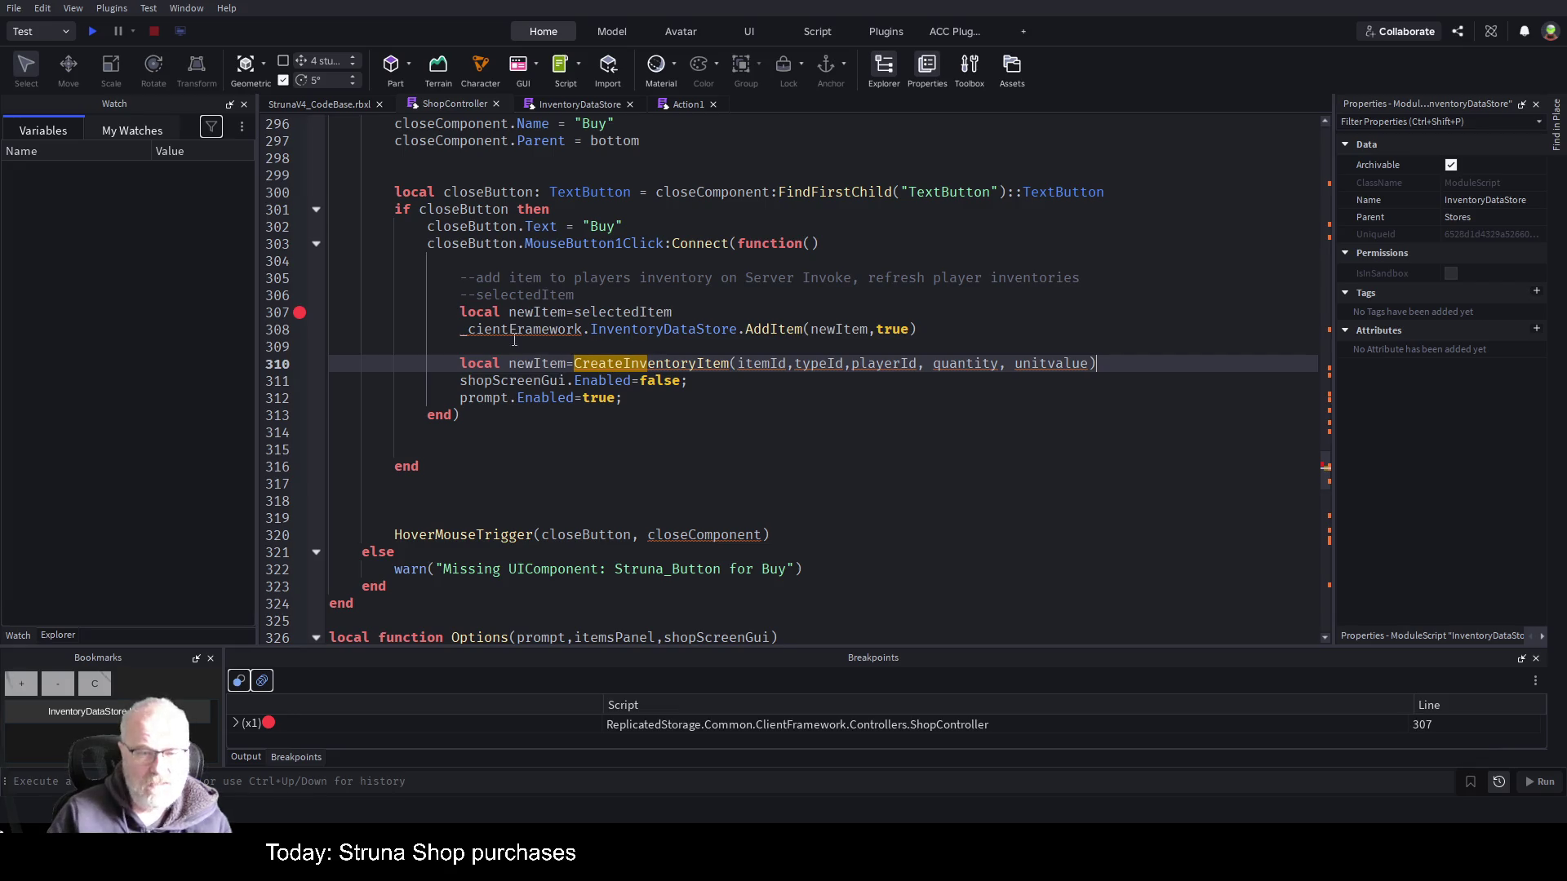
left_click_drag(460, 329, 737, 330)
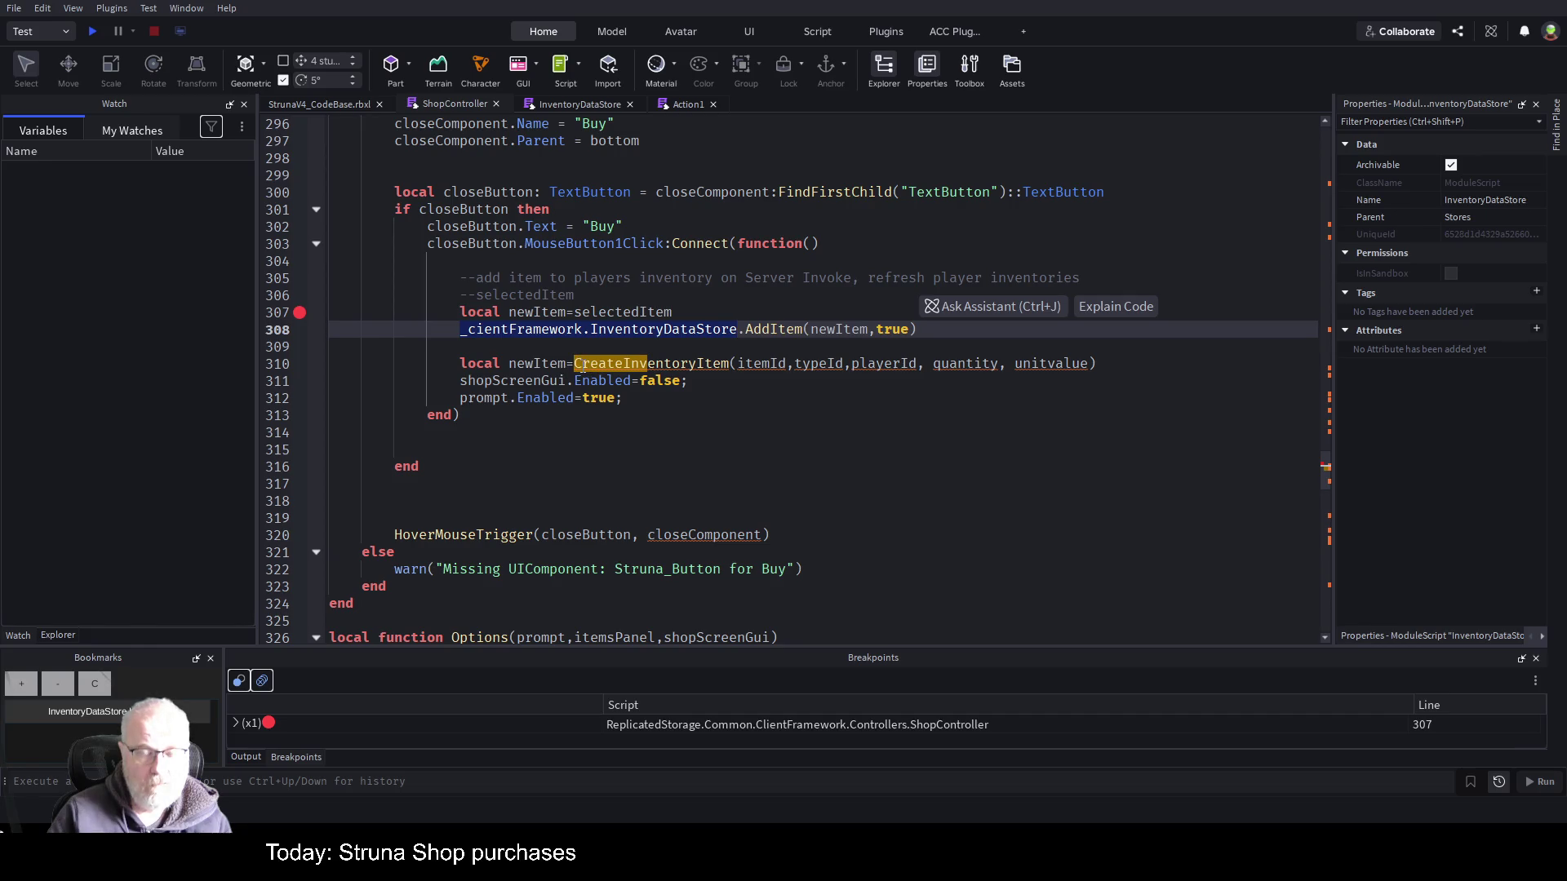
key("ctrl+c")
left_click(575, 363)
key("ctrl+v")
- Move the AddItem line below the CreateInventoryItem call
key("Up")
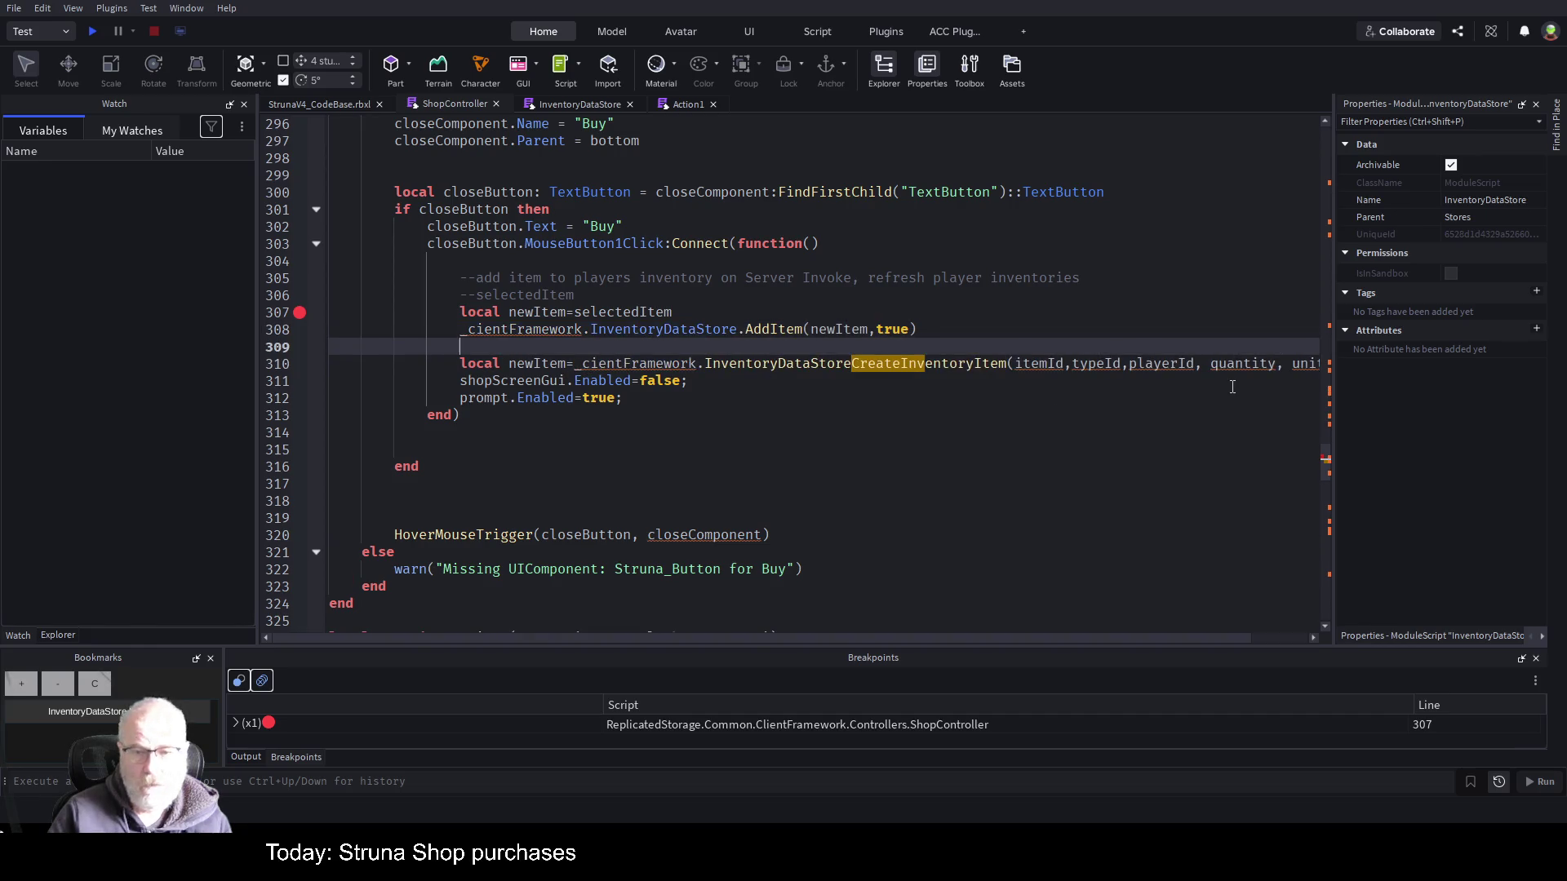
key("Up")
key("shift+End")
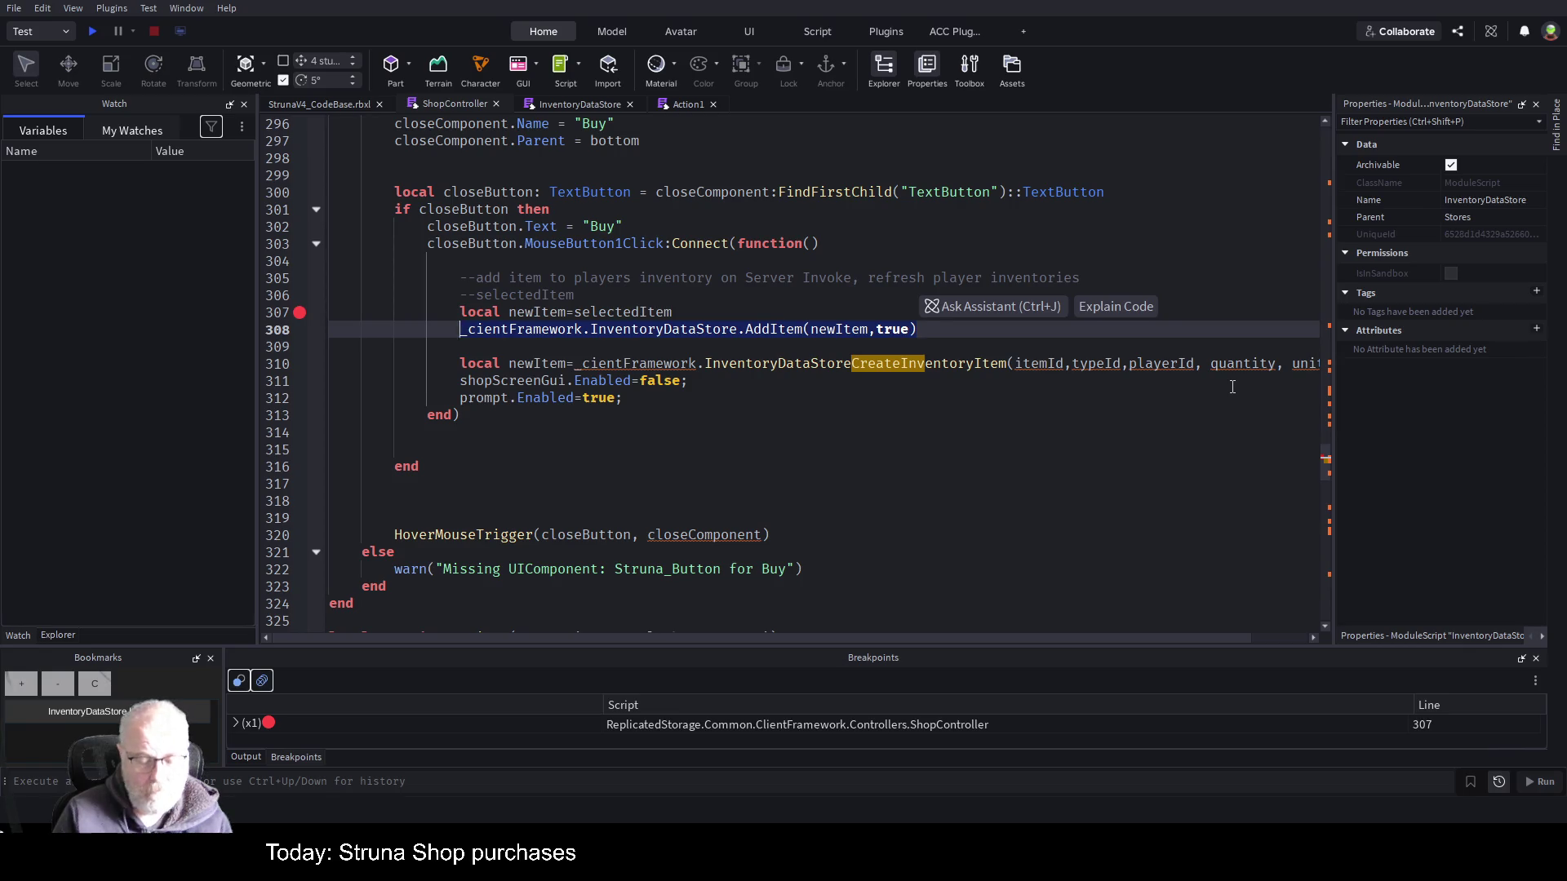
key("BackSpace")
key("Down")
key("Down")
key("Return")
key("Return")
key("Up")
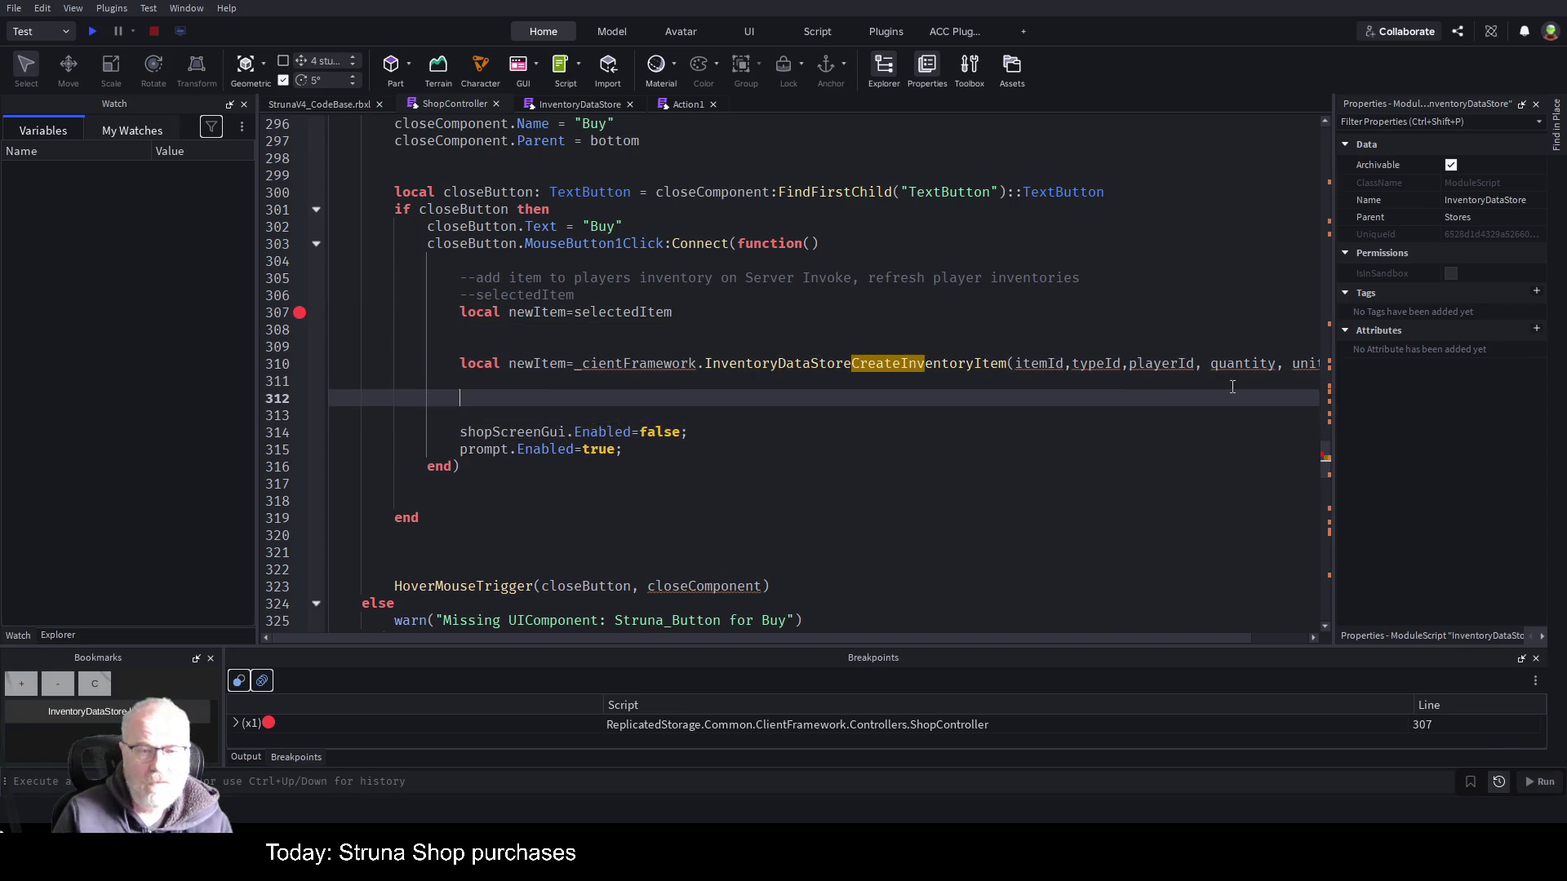
key("ctrl+v")
- Replace the itemId argument with selectedItem.MasterItemId
left_click(1094, 312)
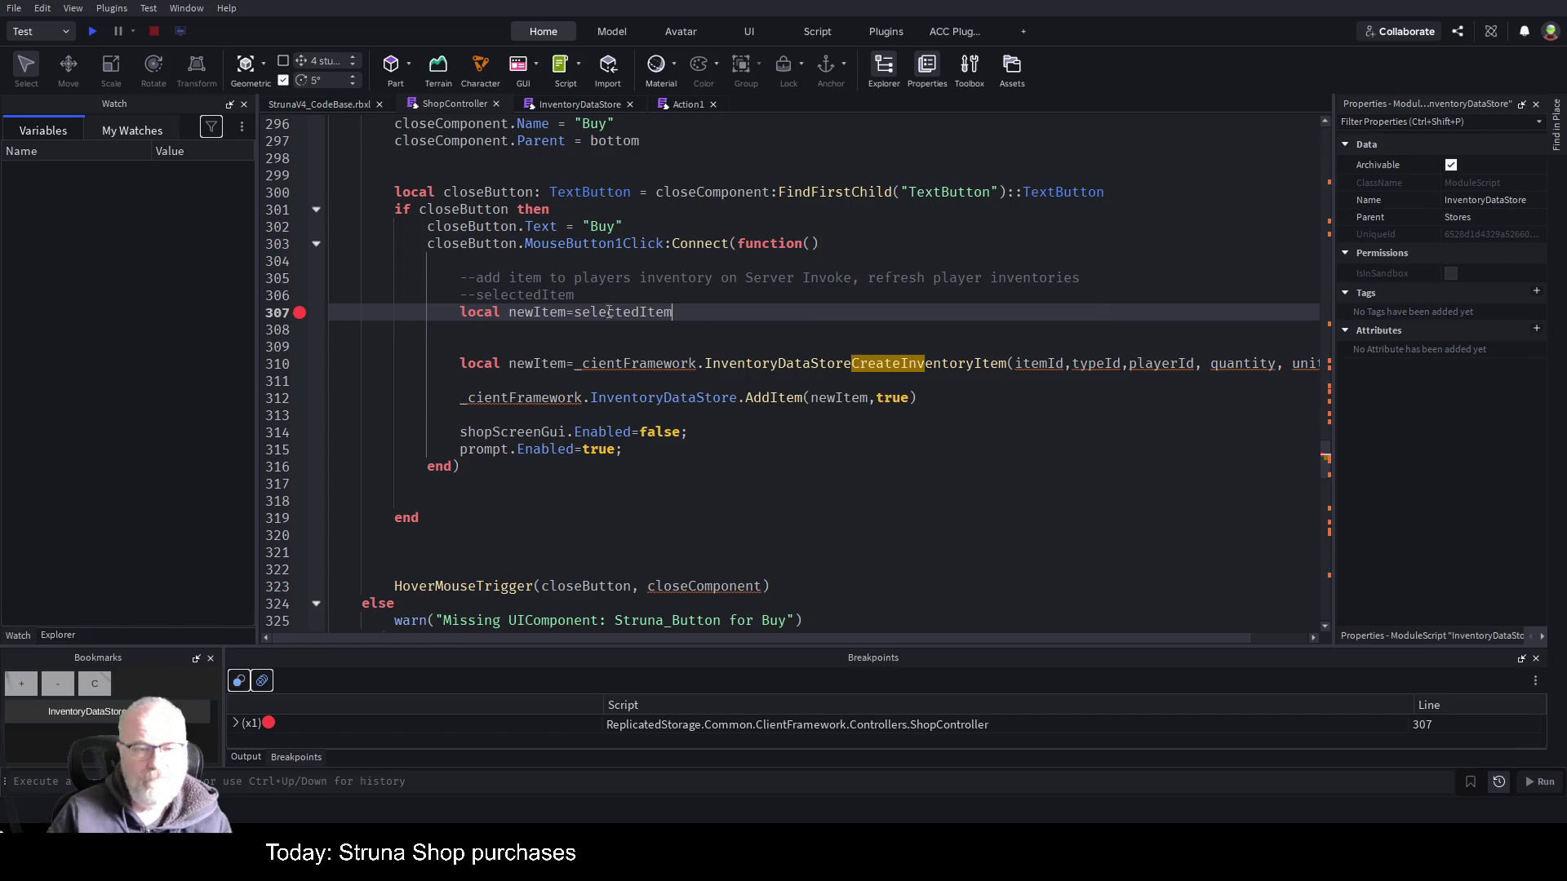
double_click(1039, 364)
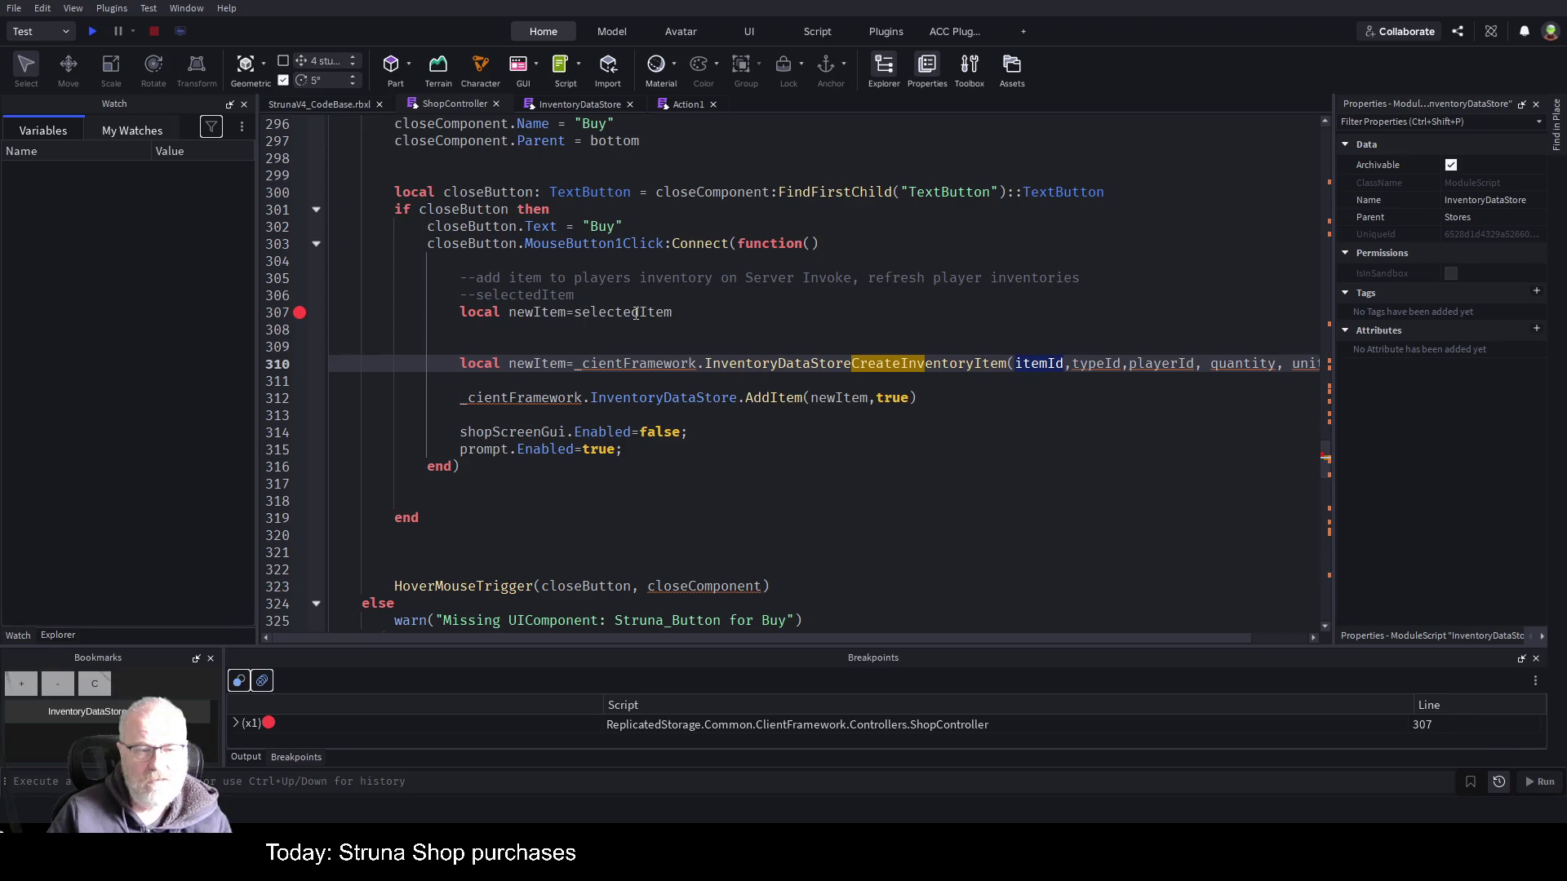
left_click(124, 132)
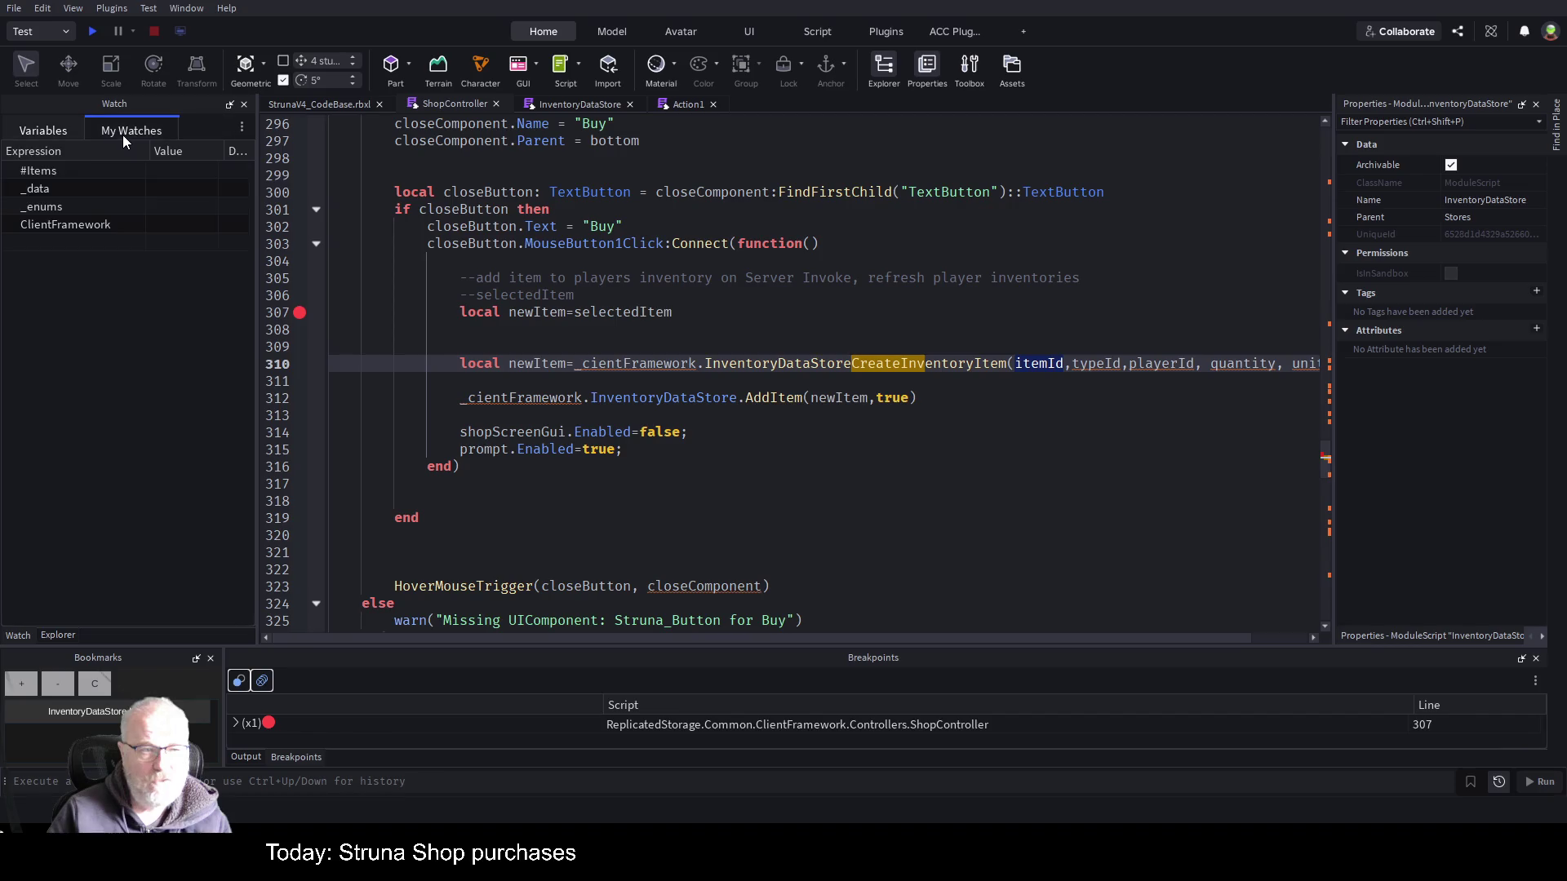
double_click(625, 313)
key("ctrl+c")
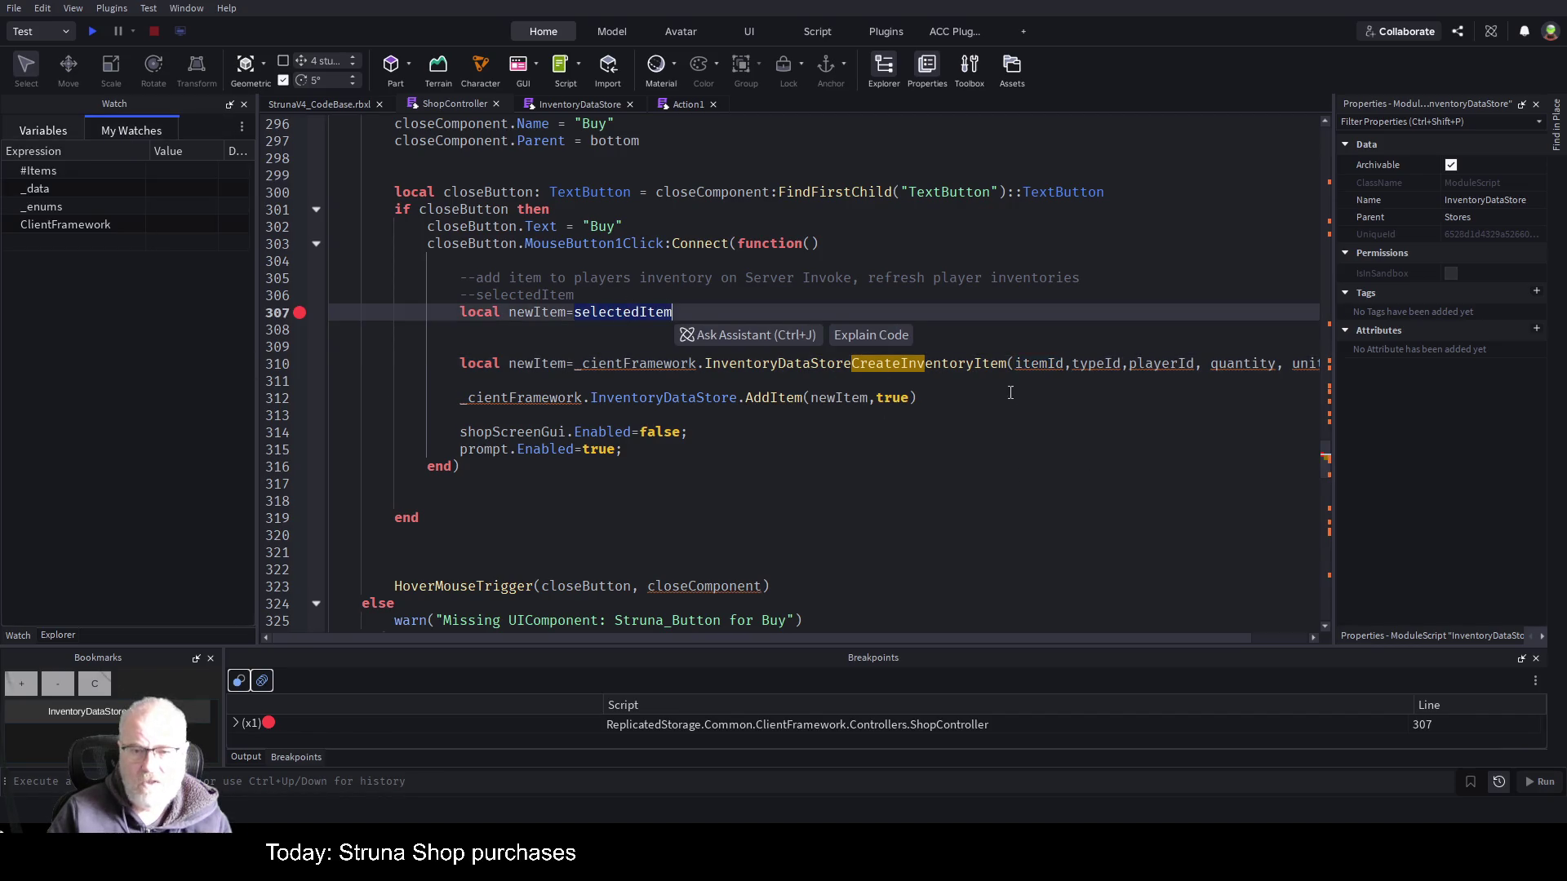
left_click(1038, 364)
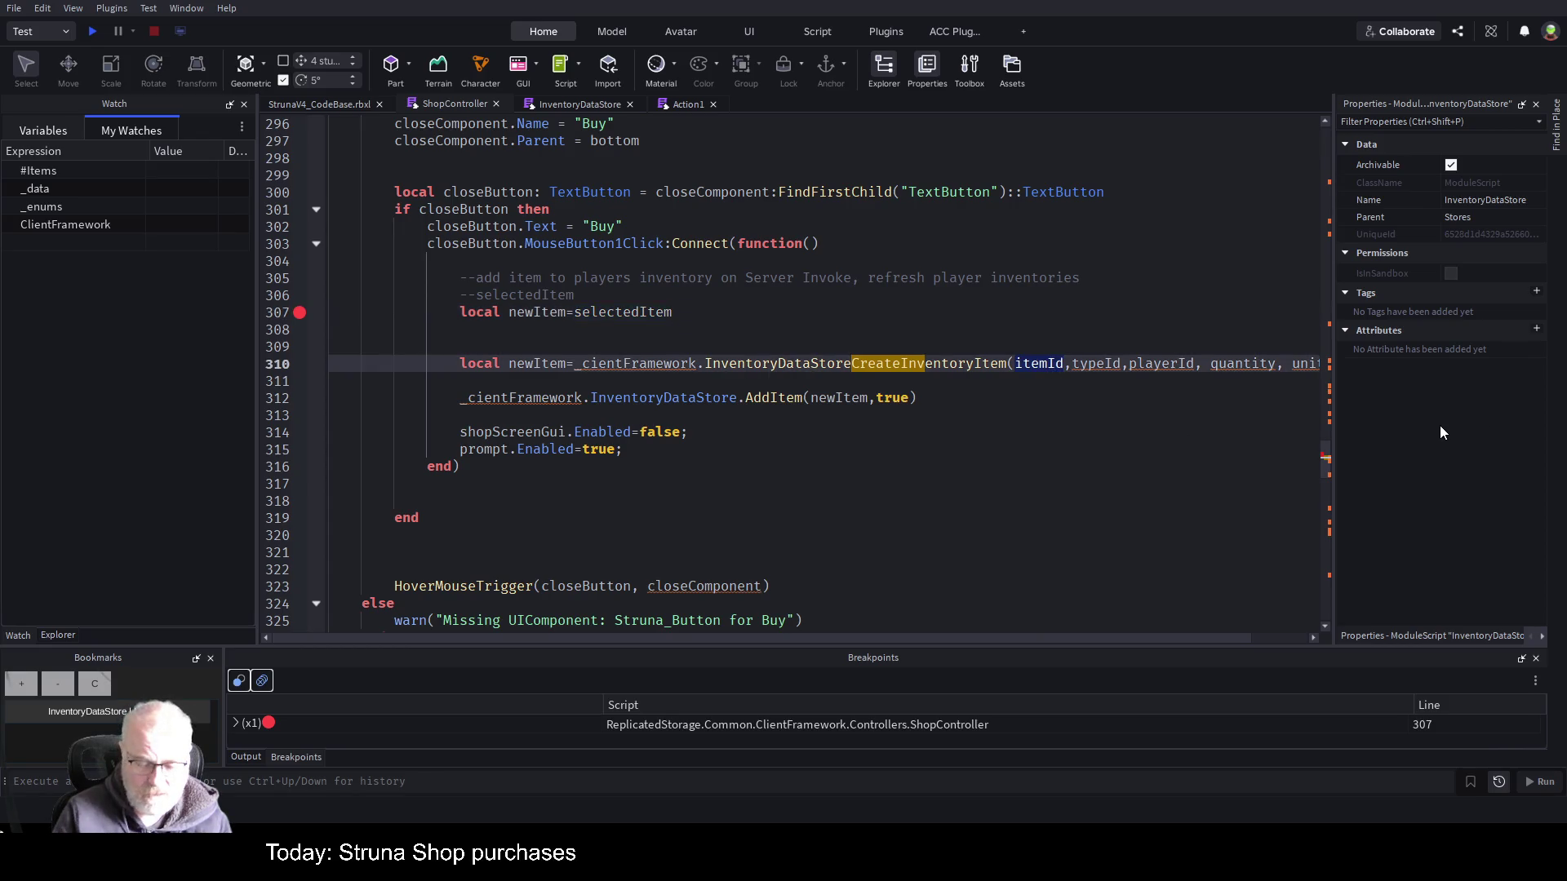
key("ctrl+v")
type(".M")
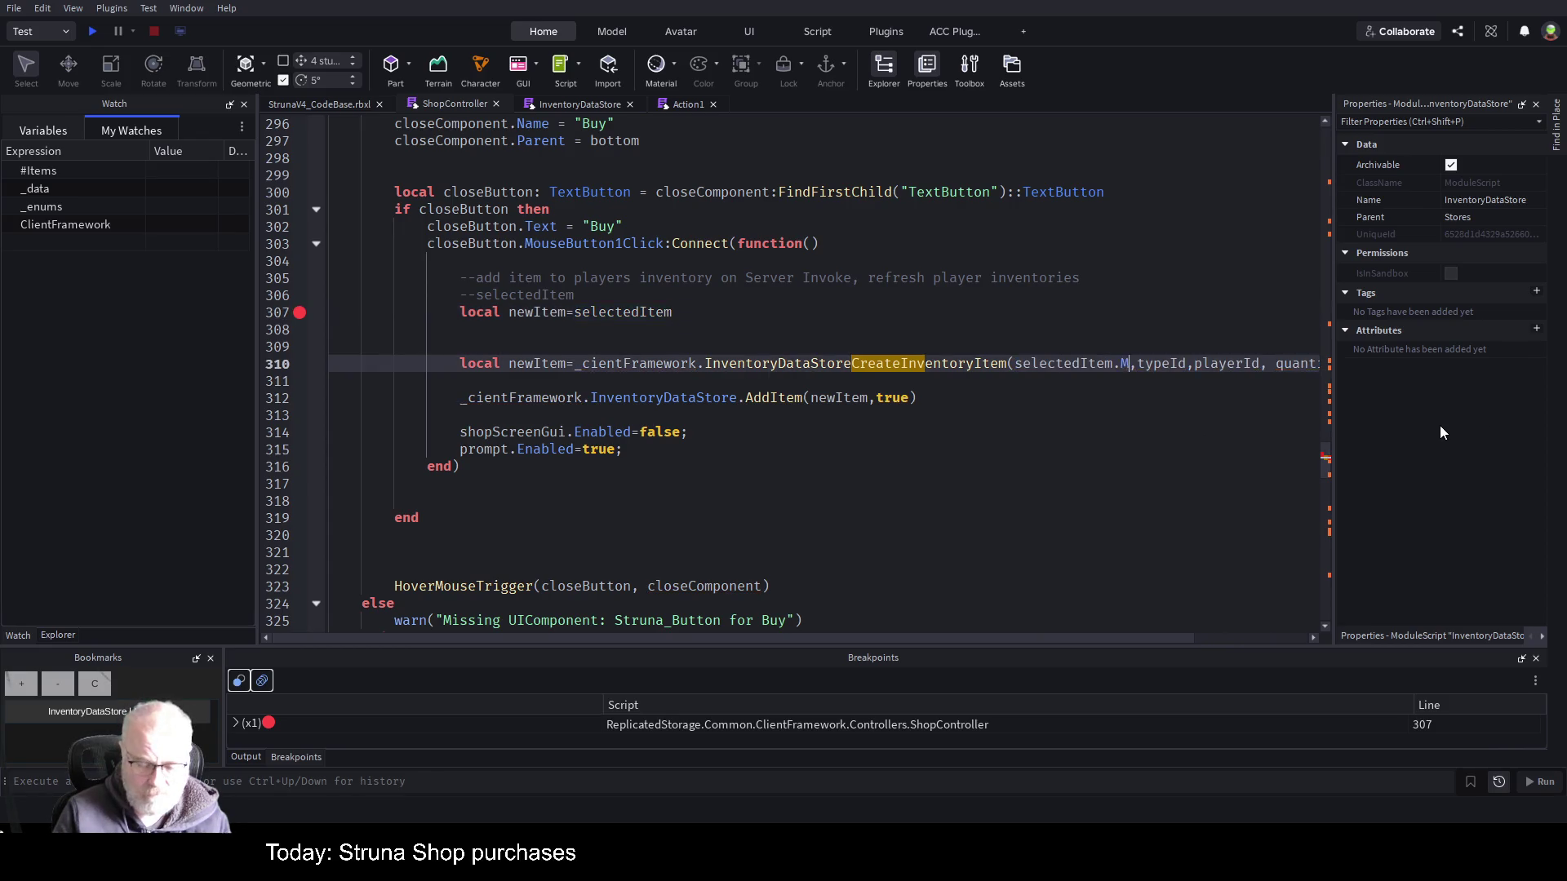
type("asterIt")
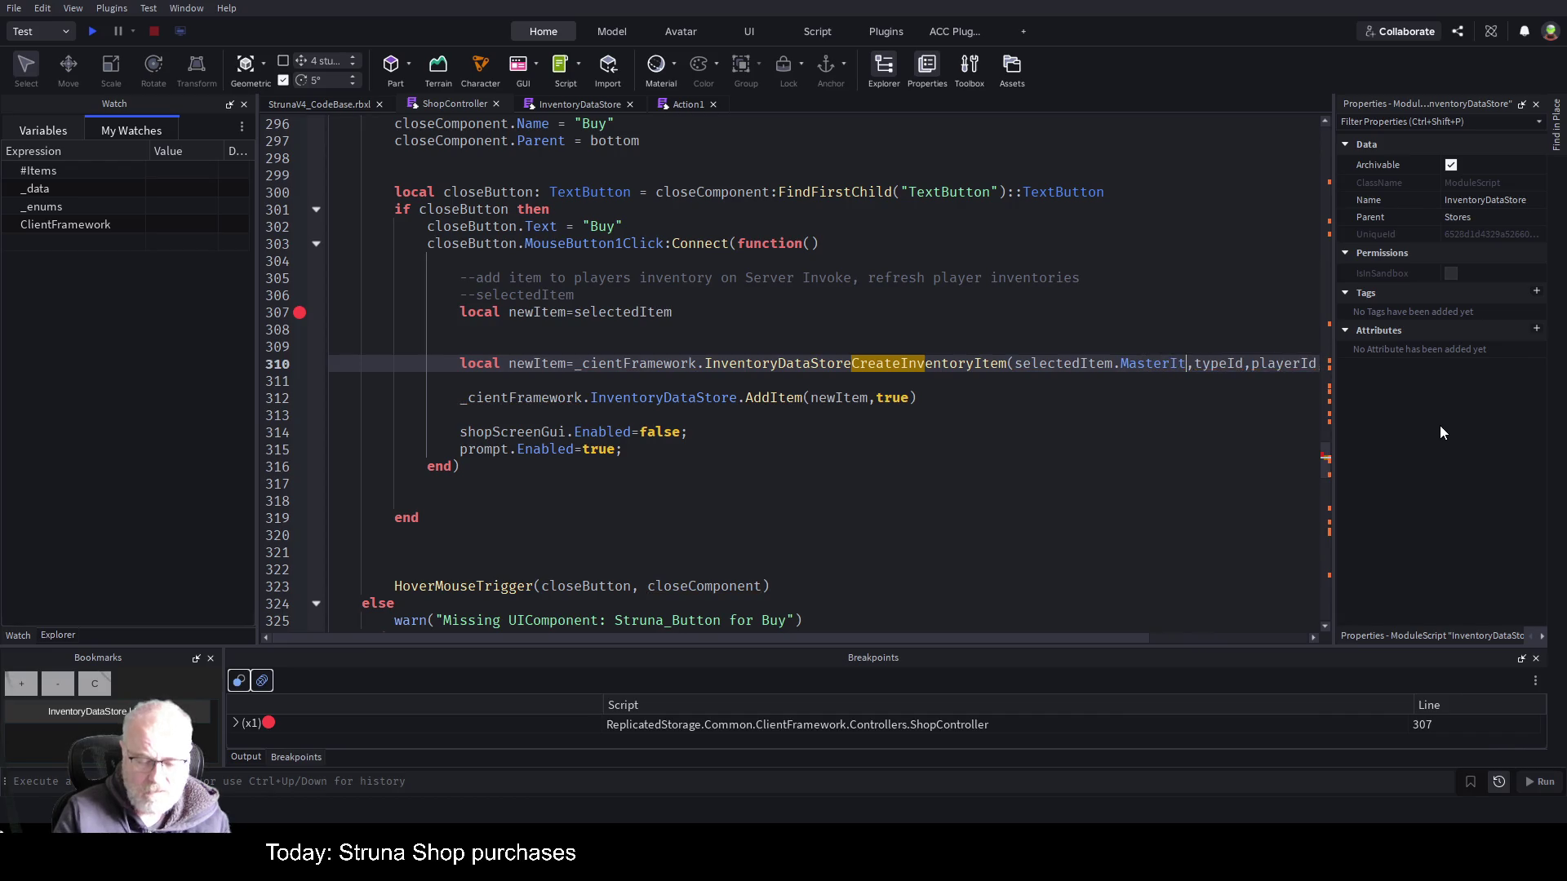
type("emId")
key("Right")
- Split the create call's arguments onto separate lines, save, and start a playtest
key("Return")
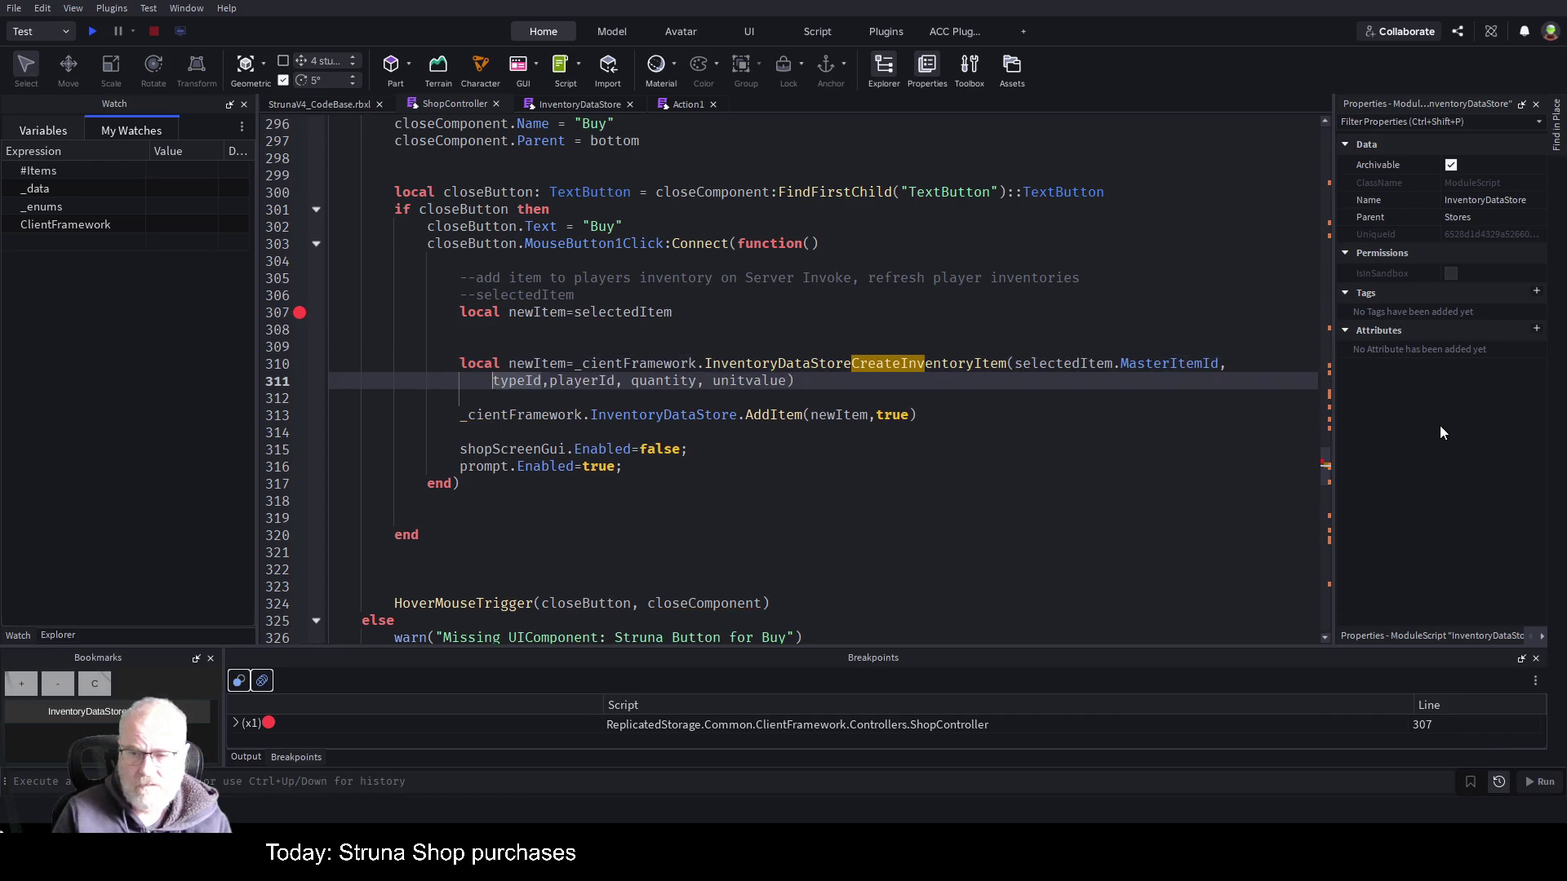
key("Up")
key("ctrl+Left")
key("ctrl+Left")
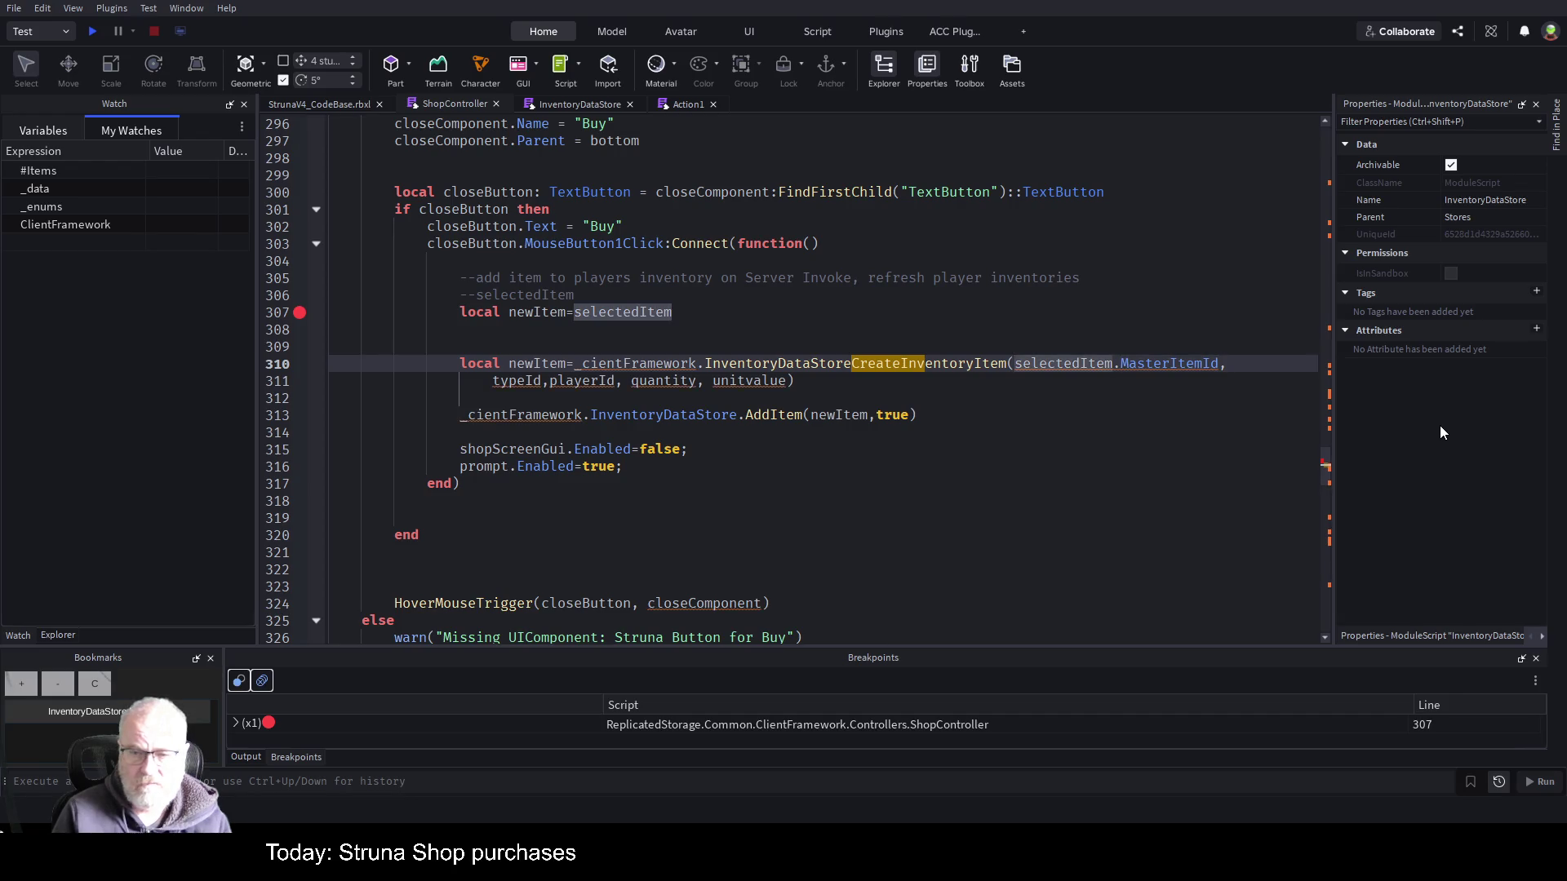
key("Return")
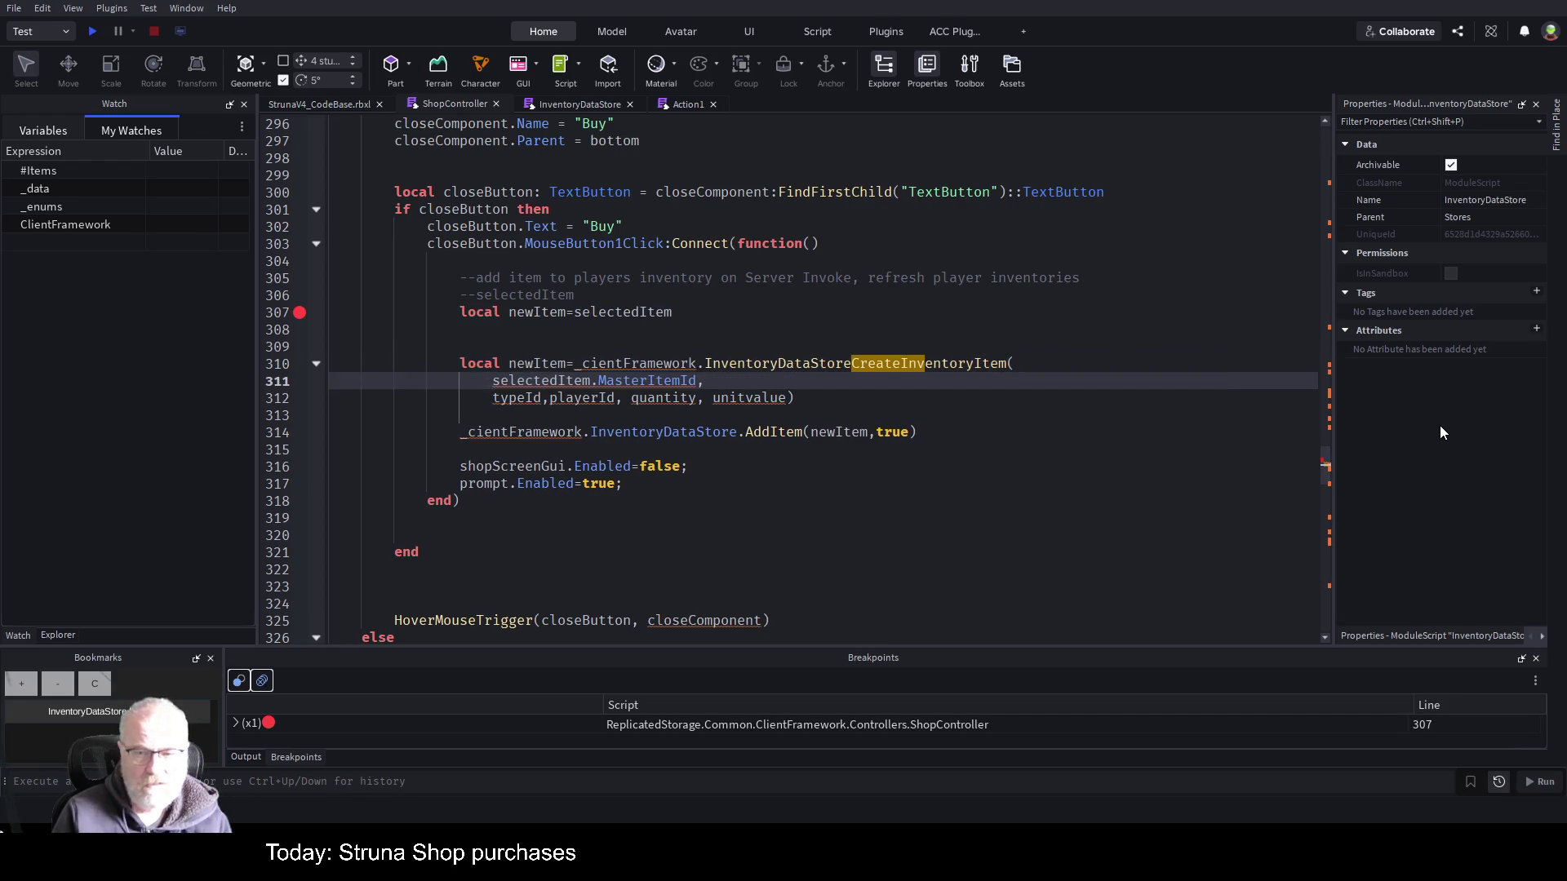
key("Down")
key("ctrl+Left")
key("ctrl+Left")
key("ctrl+Left")
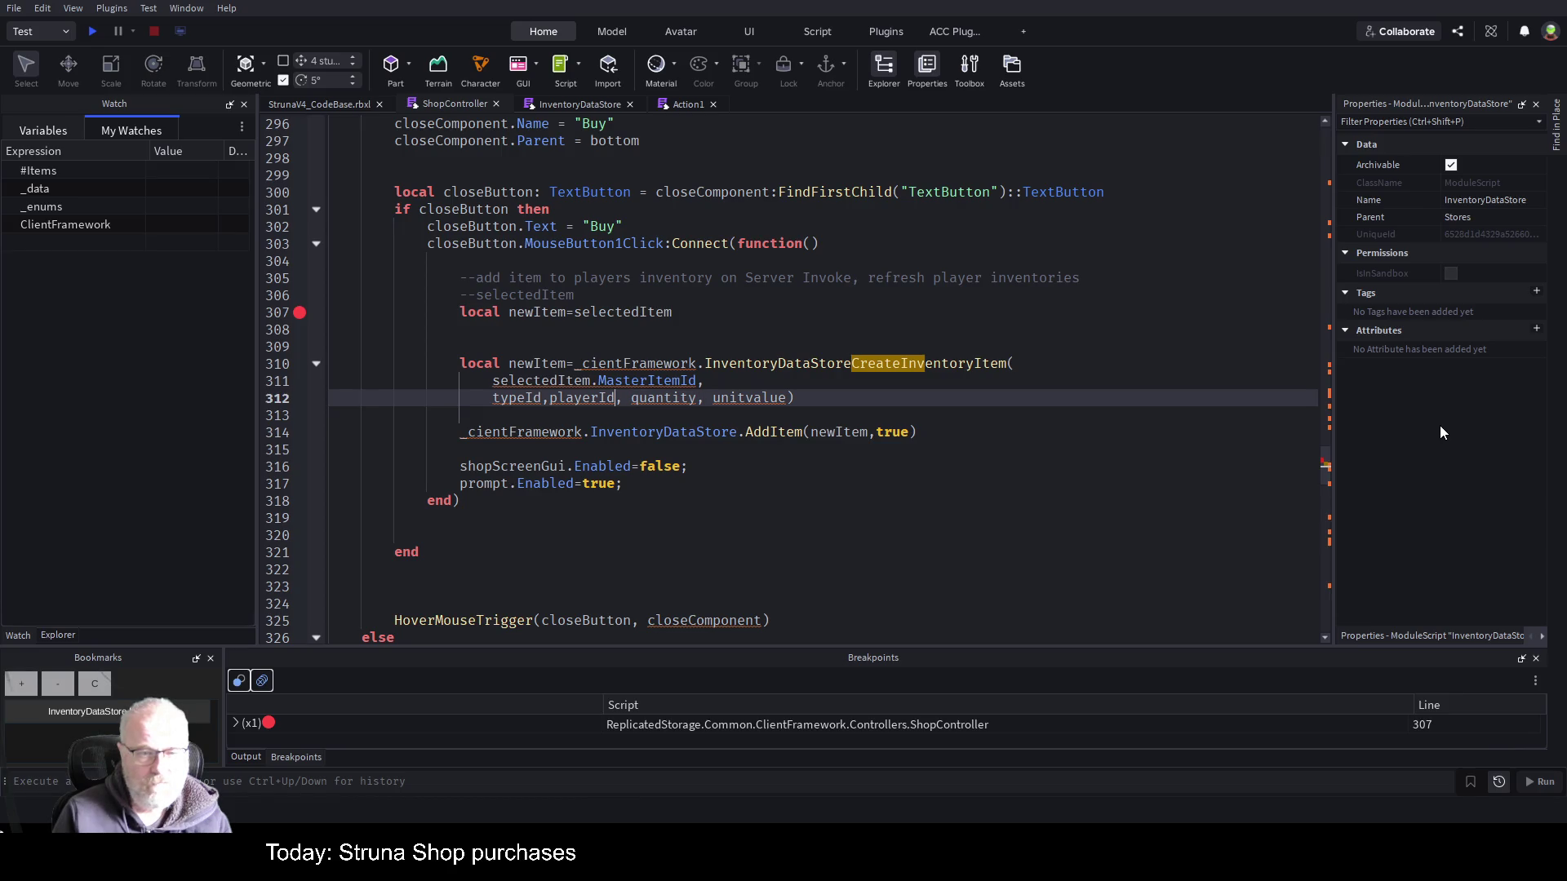
key("Up")
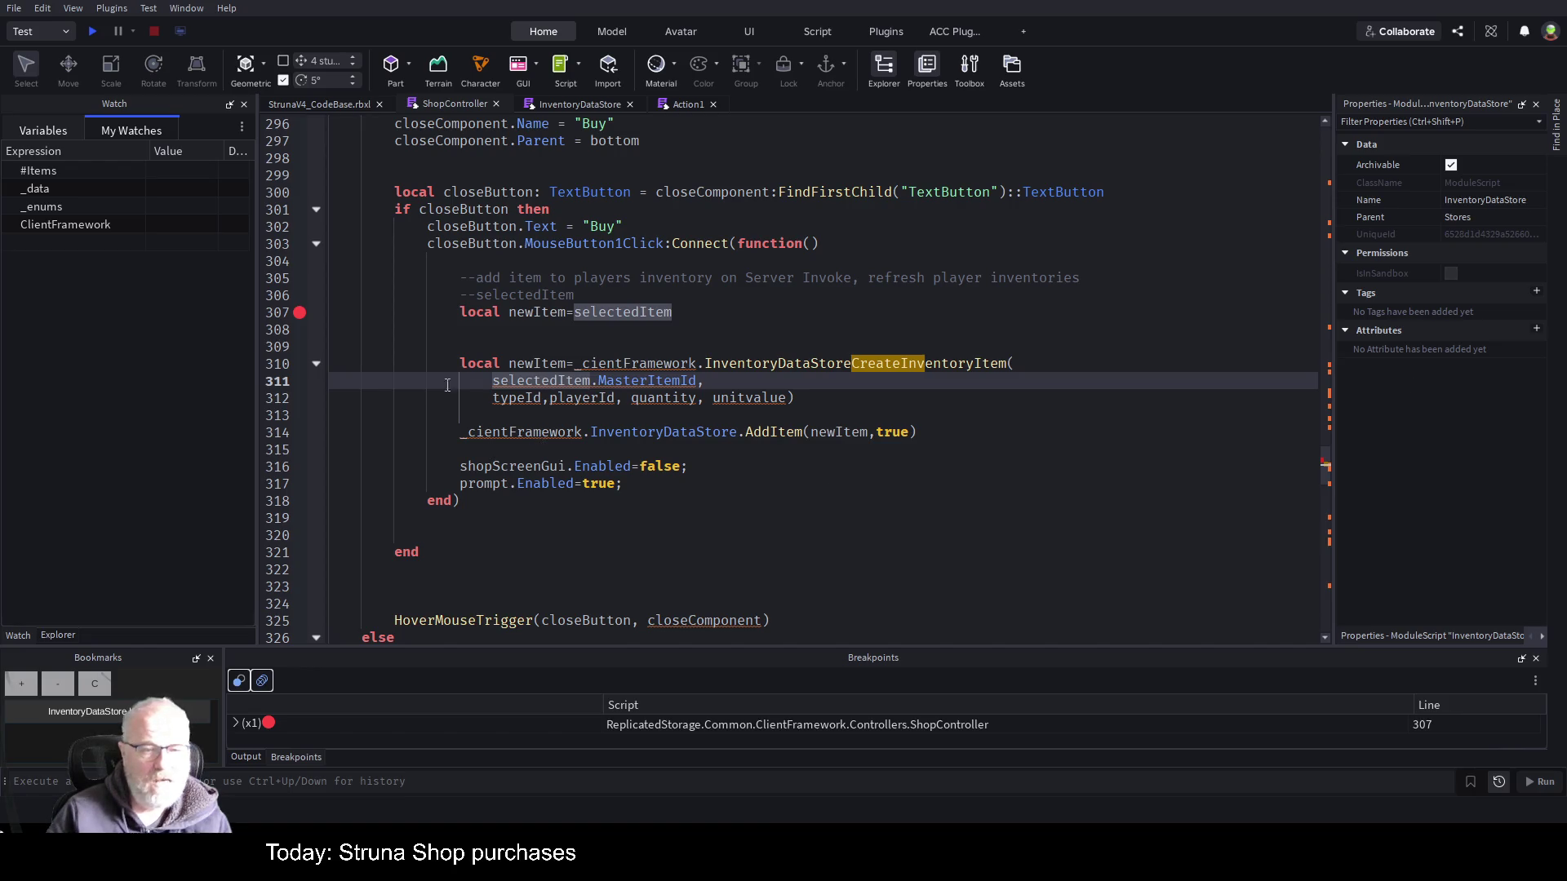
key("ctrl+s")
left_click(91, 35)
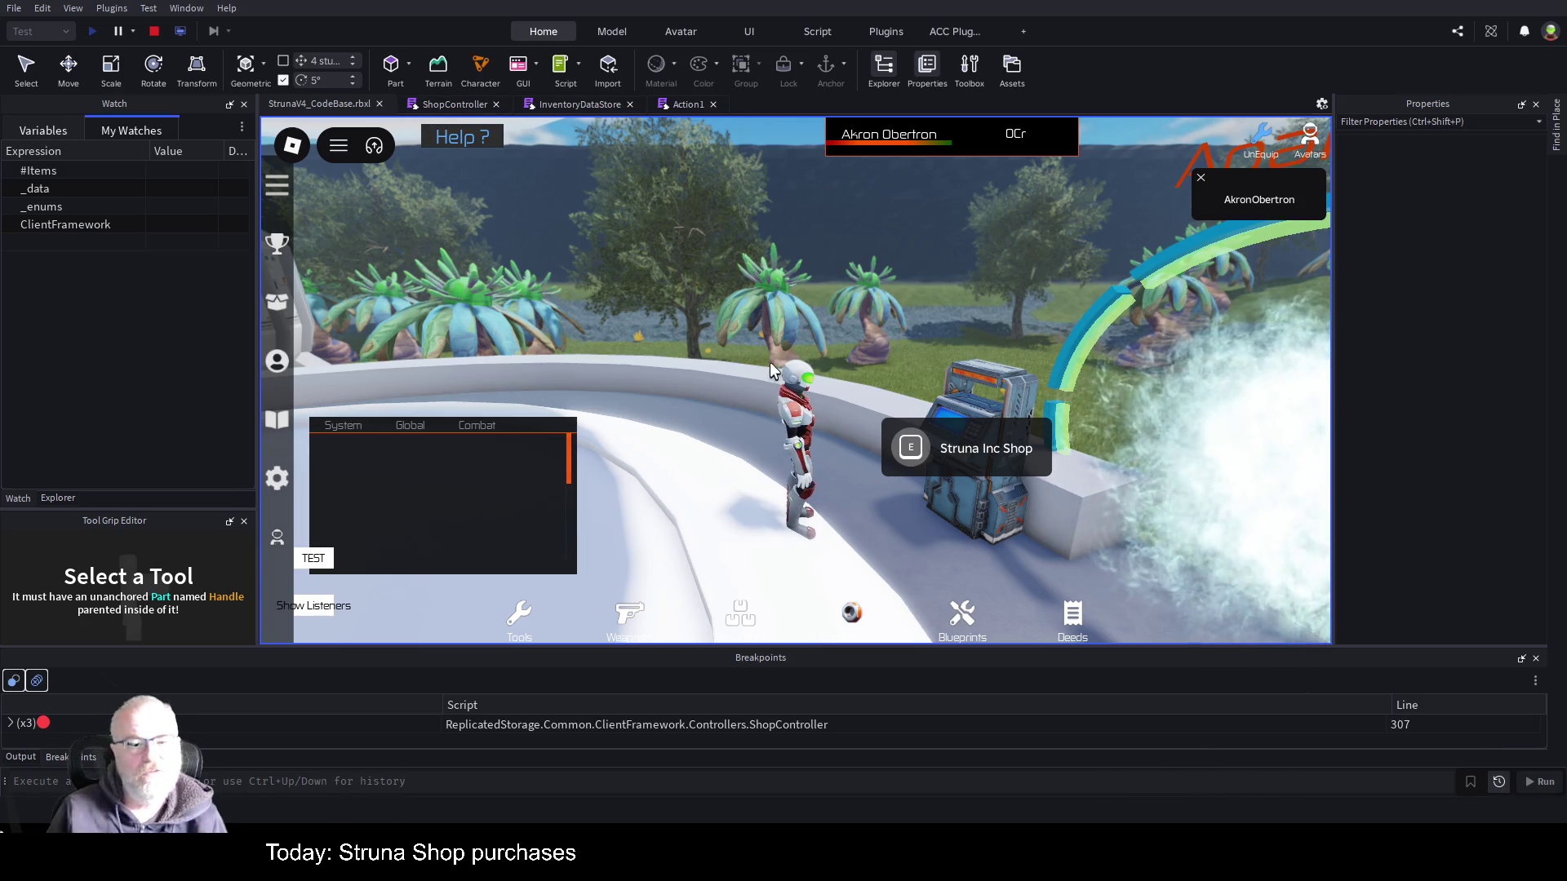
- Show the Output log, open the Struna Inc Shop, and buy OOF001 to hit the breakpoint
left_click(23, 755)
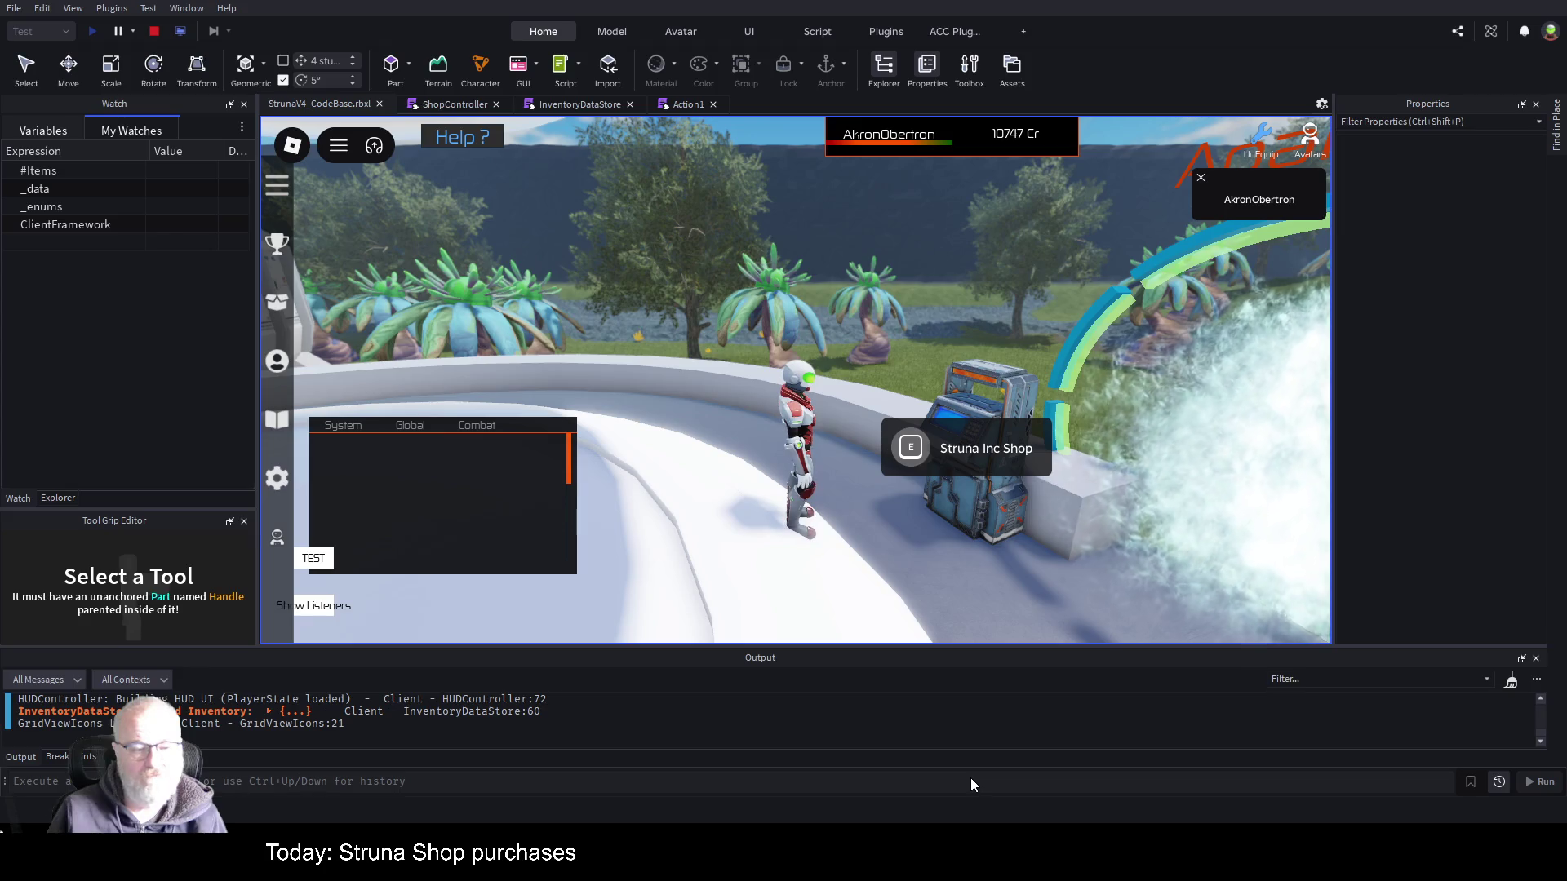
left_click(894, 435)
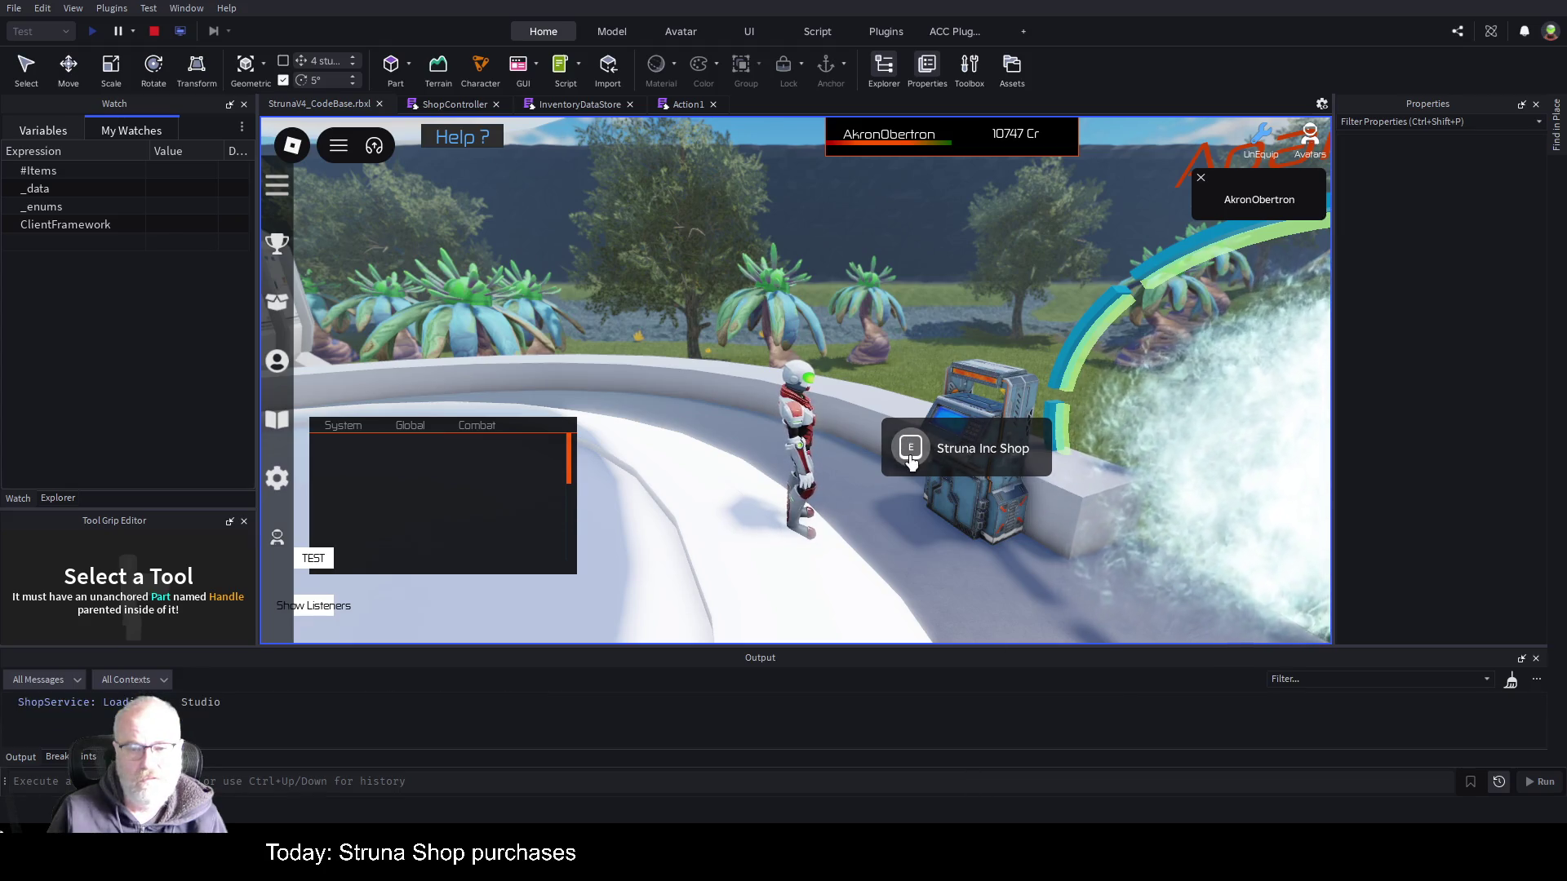
left_click(884, 290)
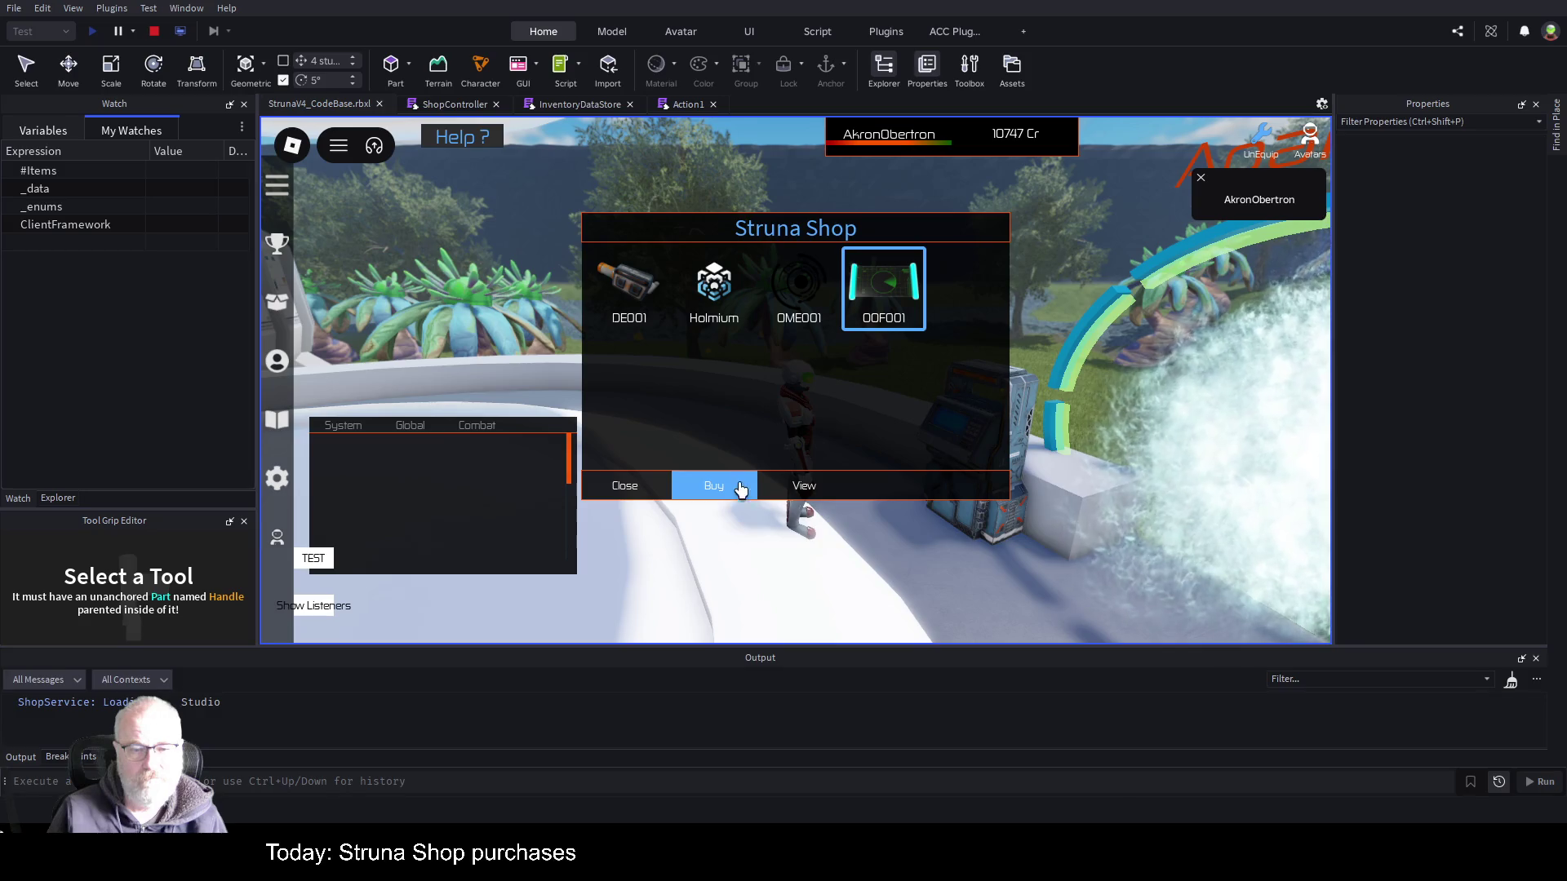
left_click(718, 486)
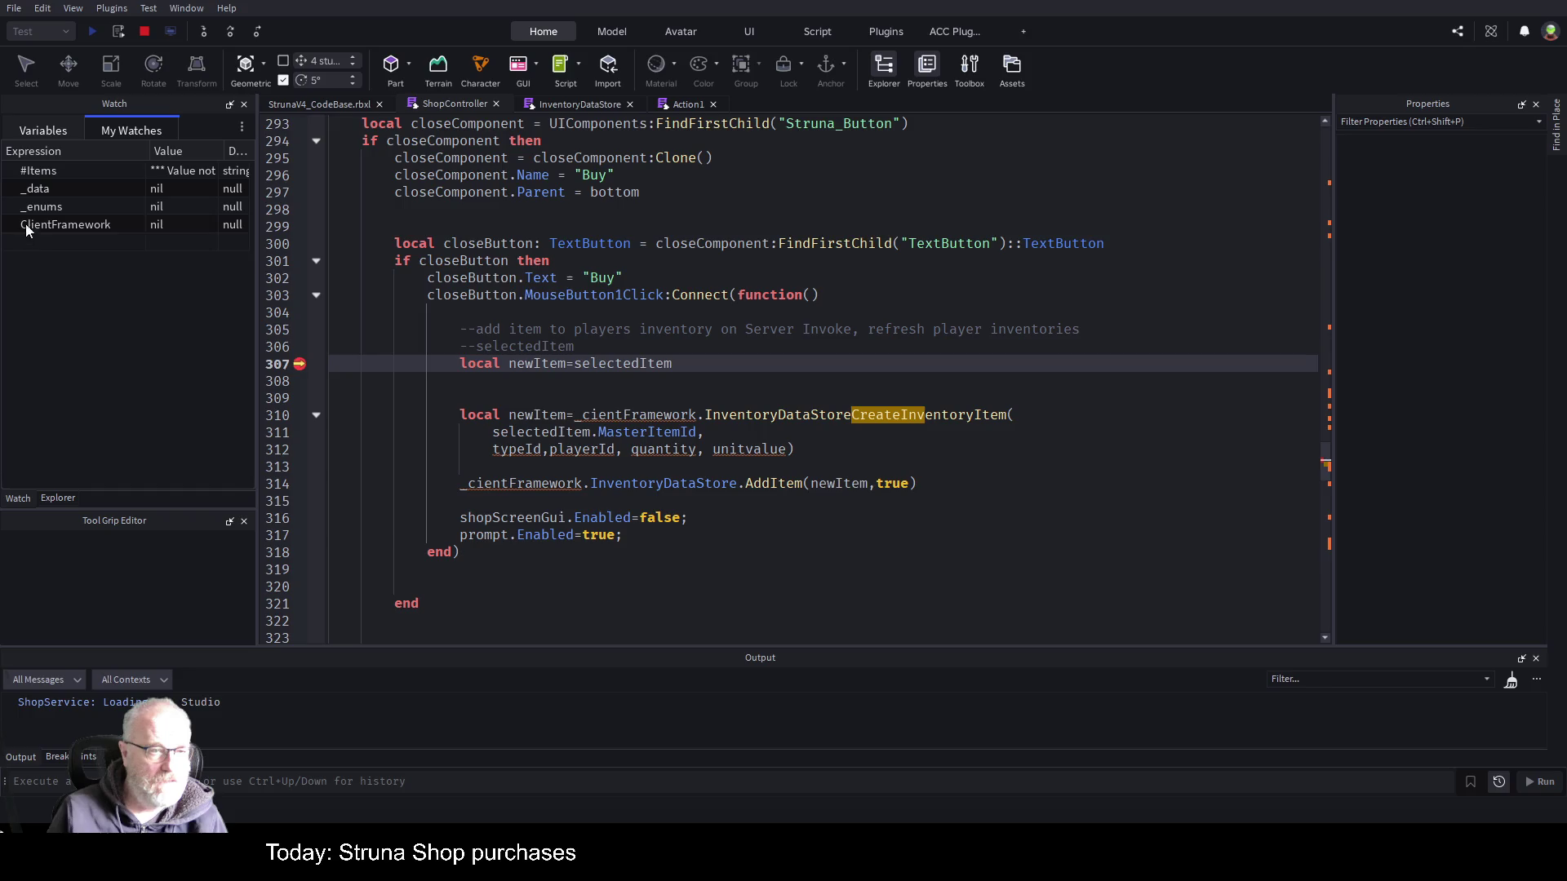
- Inspect selectedItem in Variables and change MasterItemId to MasterItemID on line 311
left_click(46, 132)
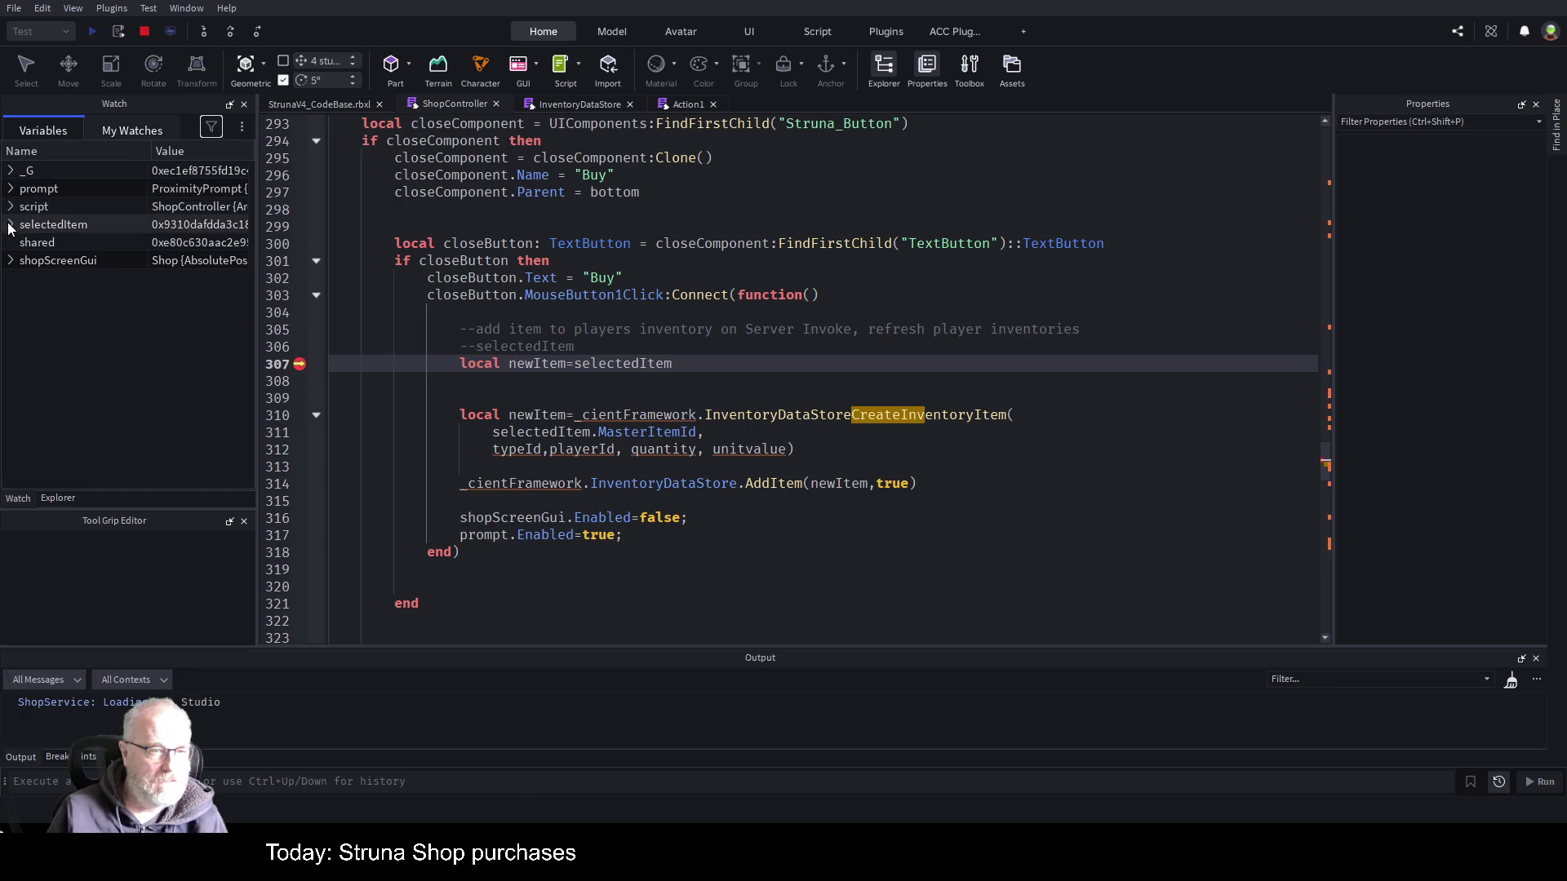
left_click(10, 224)
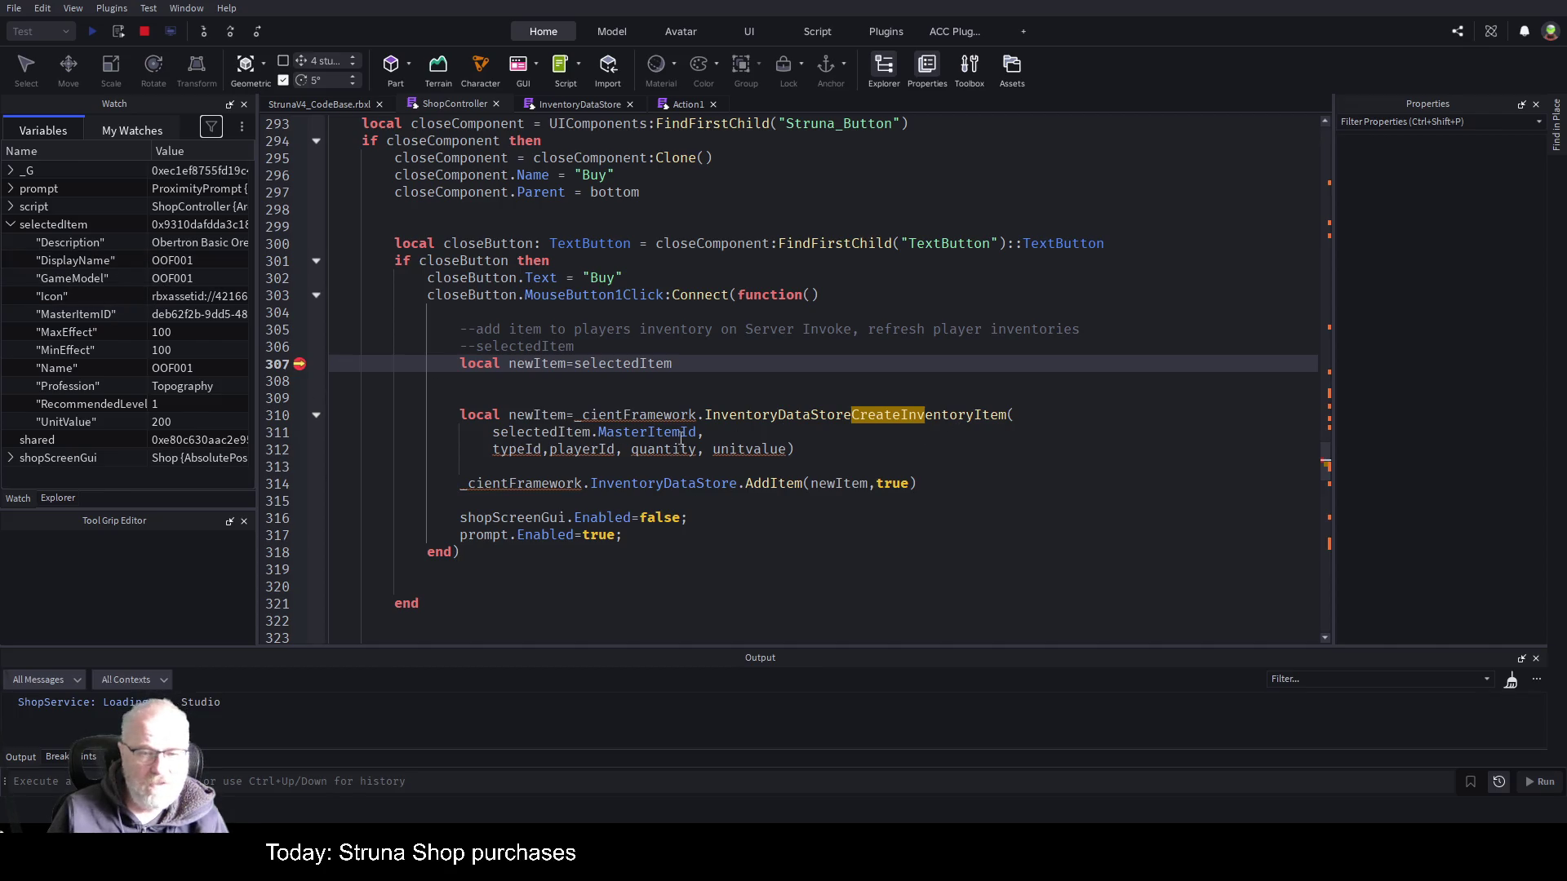
left_click(681, 437)
key("Delete")
type("D")
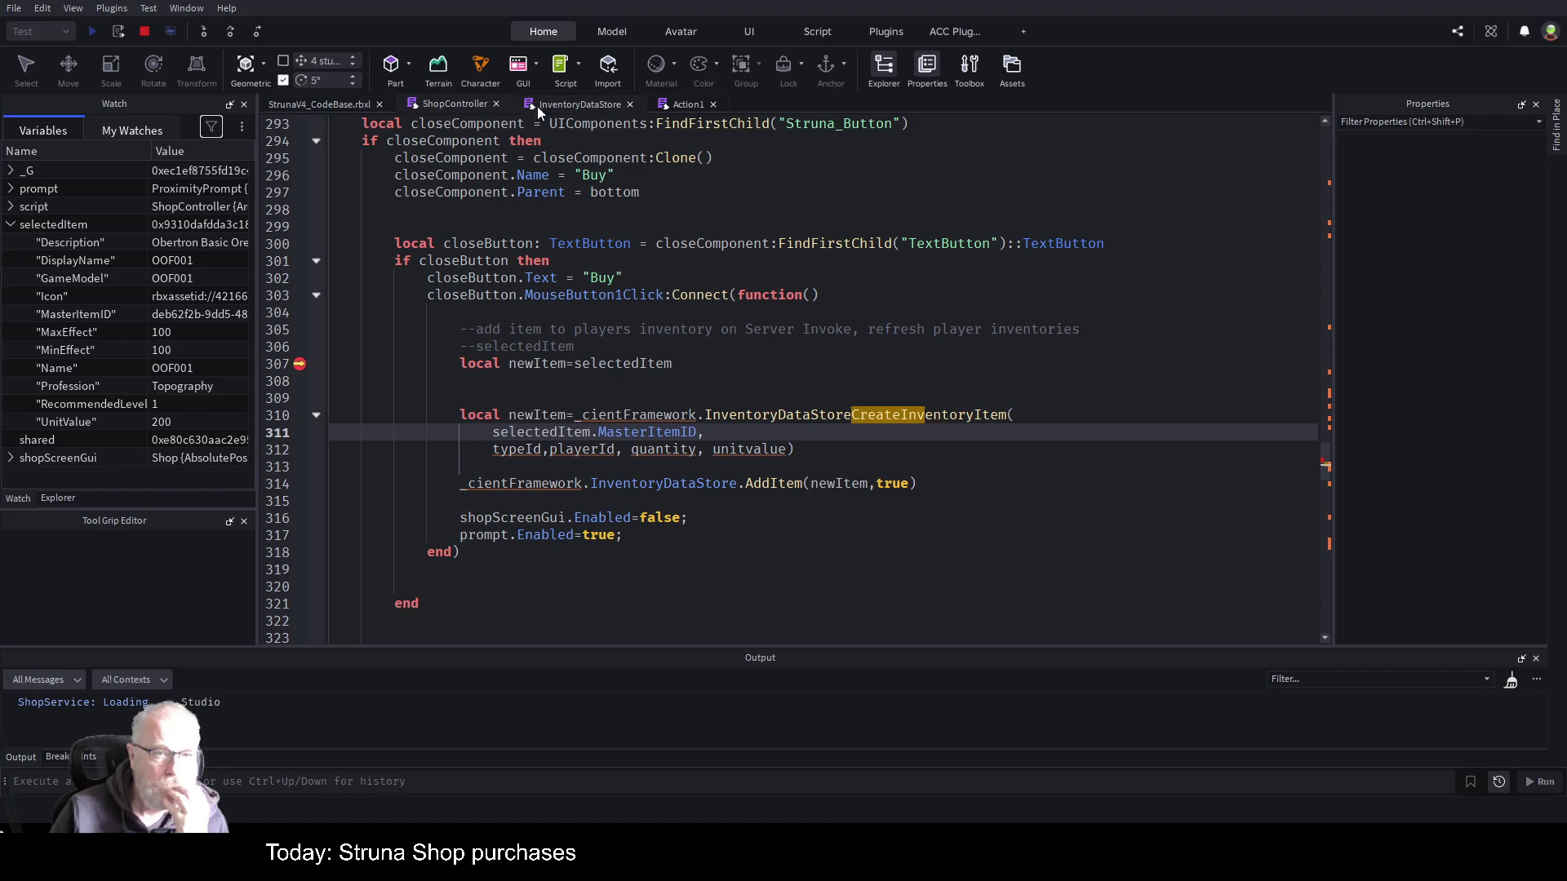
left_click(602, 106)
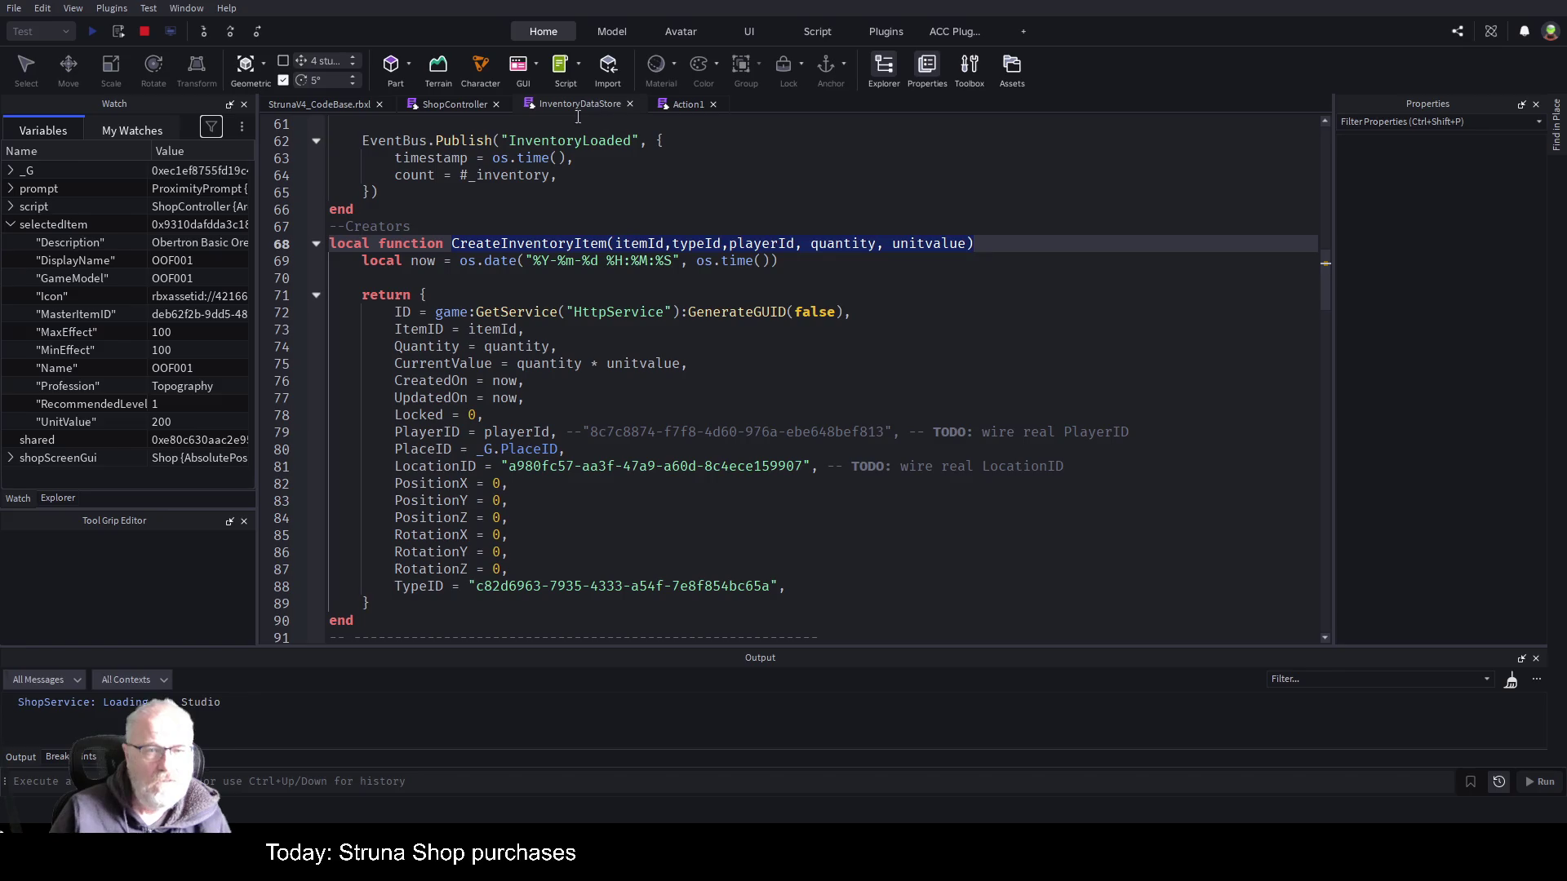
- In ShopController, change CreateInventoryItem's quantity argument on line 312 to 1
left_click(454, 104)
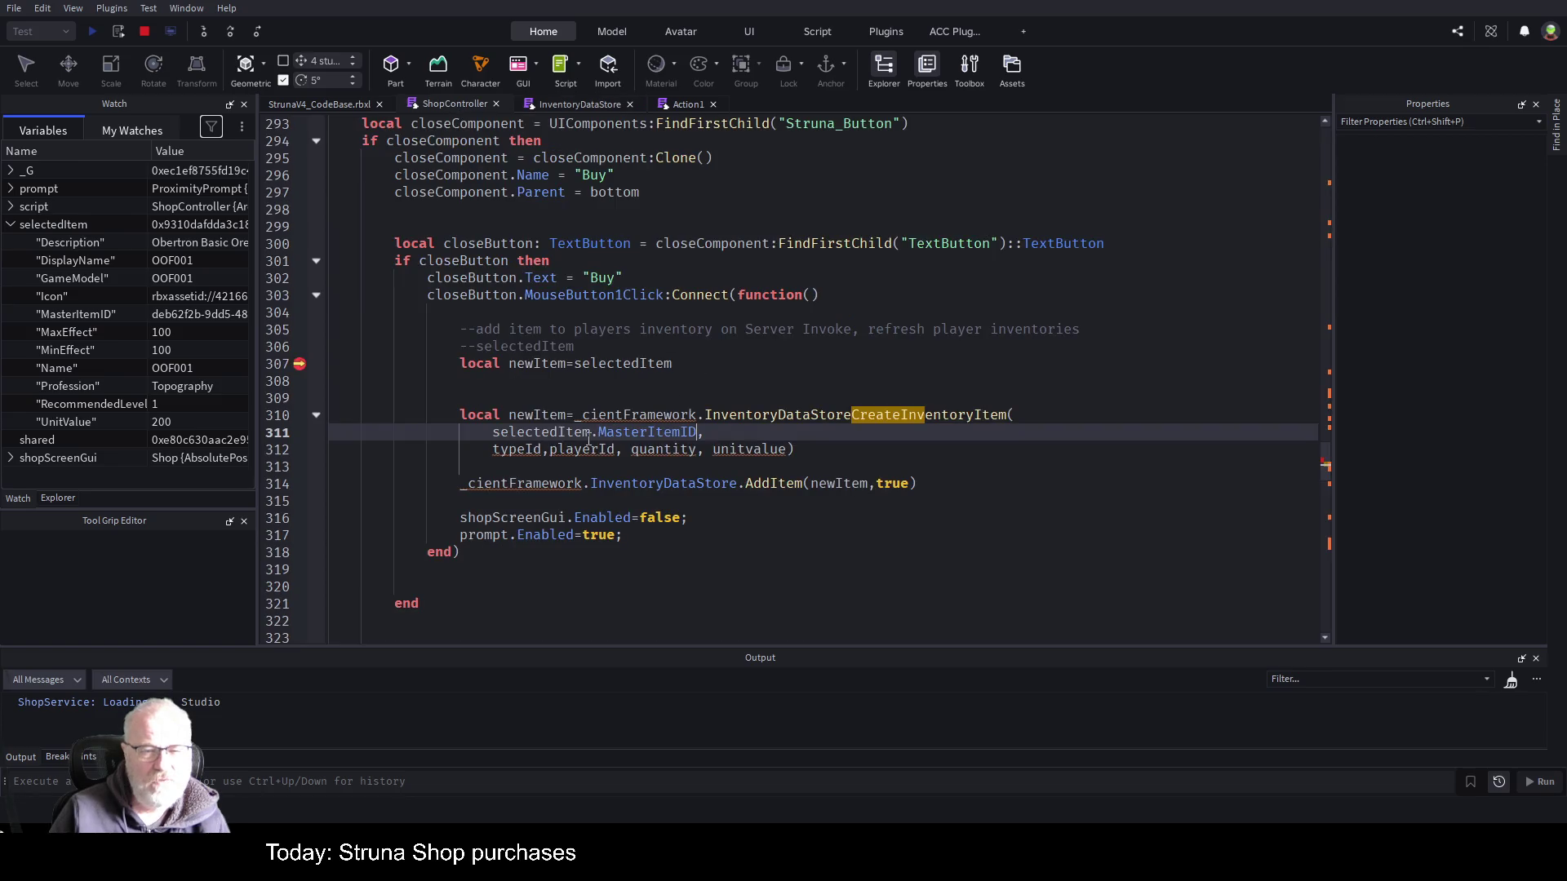
double_click(663, 450)
type("1")
left_click(750, 348)
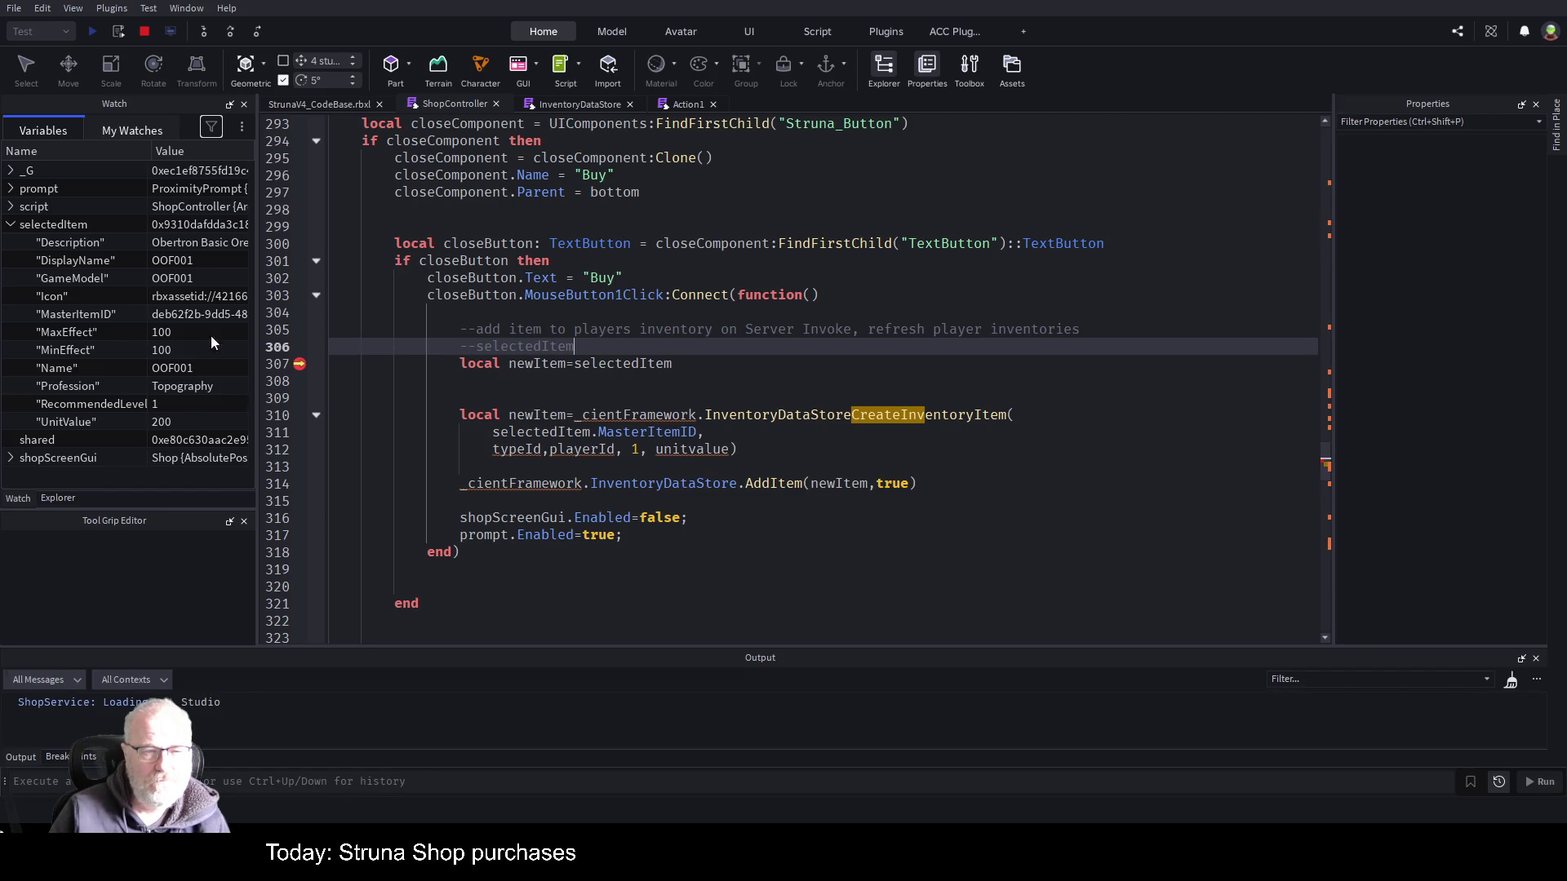
- Collapse selectedItem in the Watch panel and stop the playtest
left_click(12, 229)
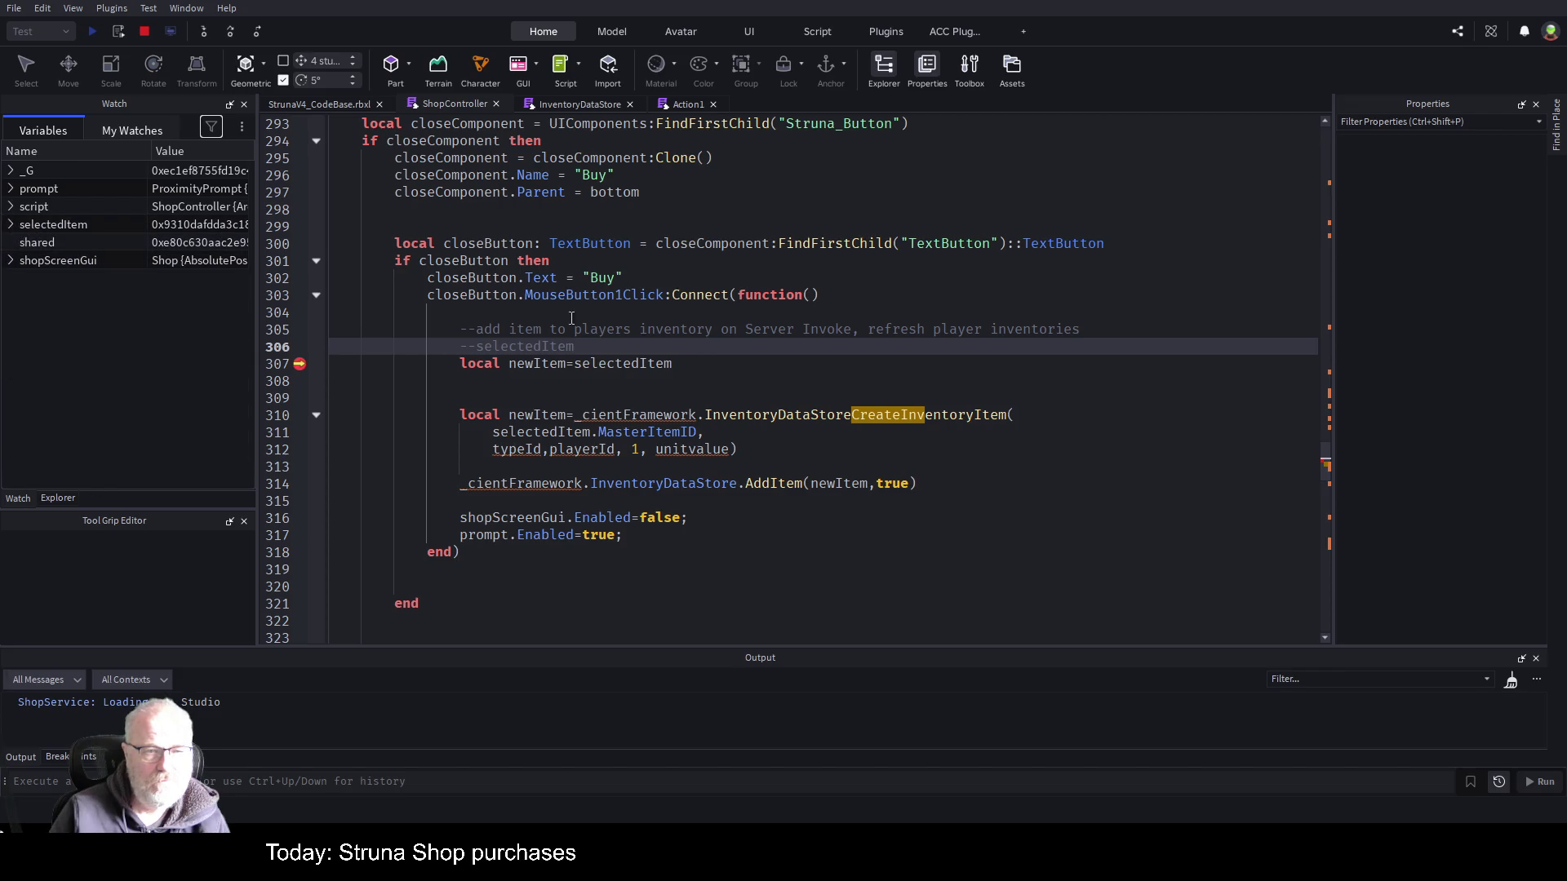
scroll(687, 261, "up", 2)
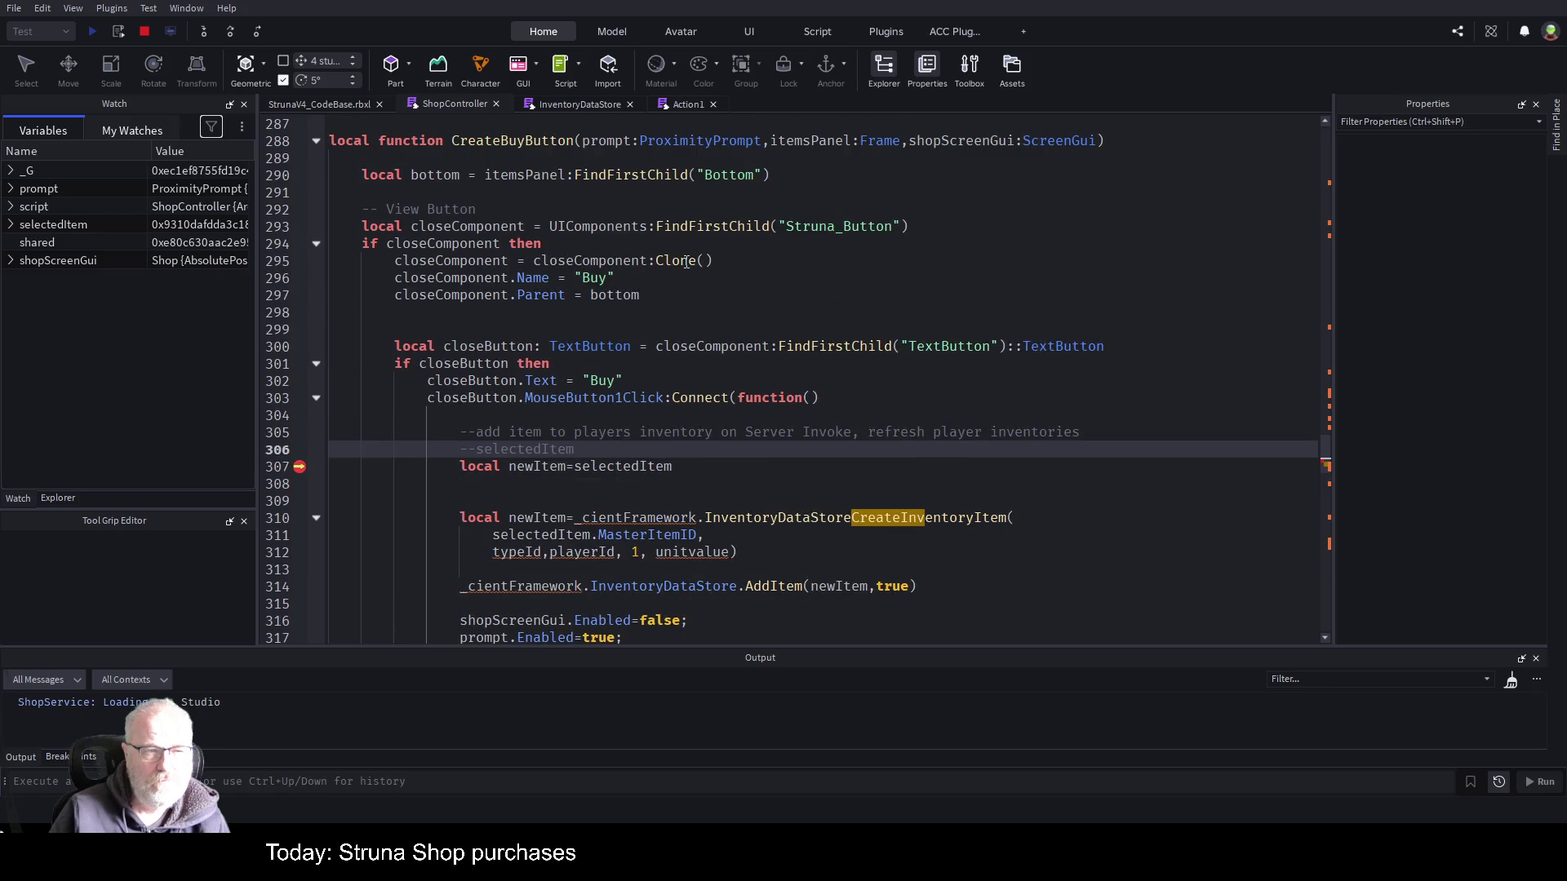
scroll(686, 261, "up", 2)
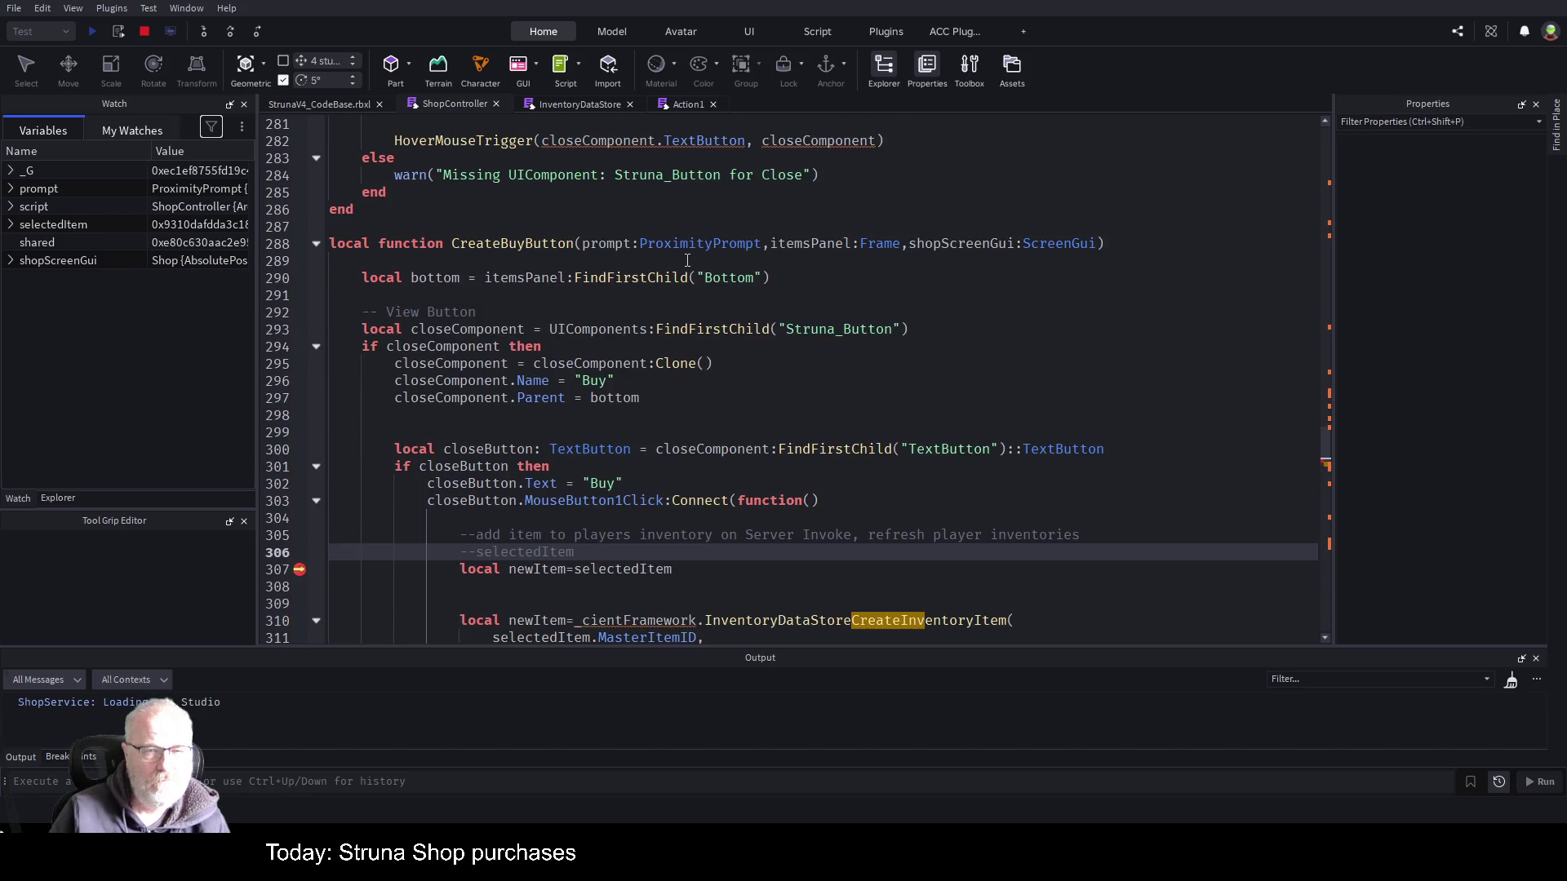
left_click(144, 33)
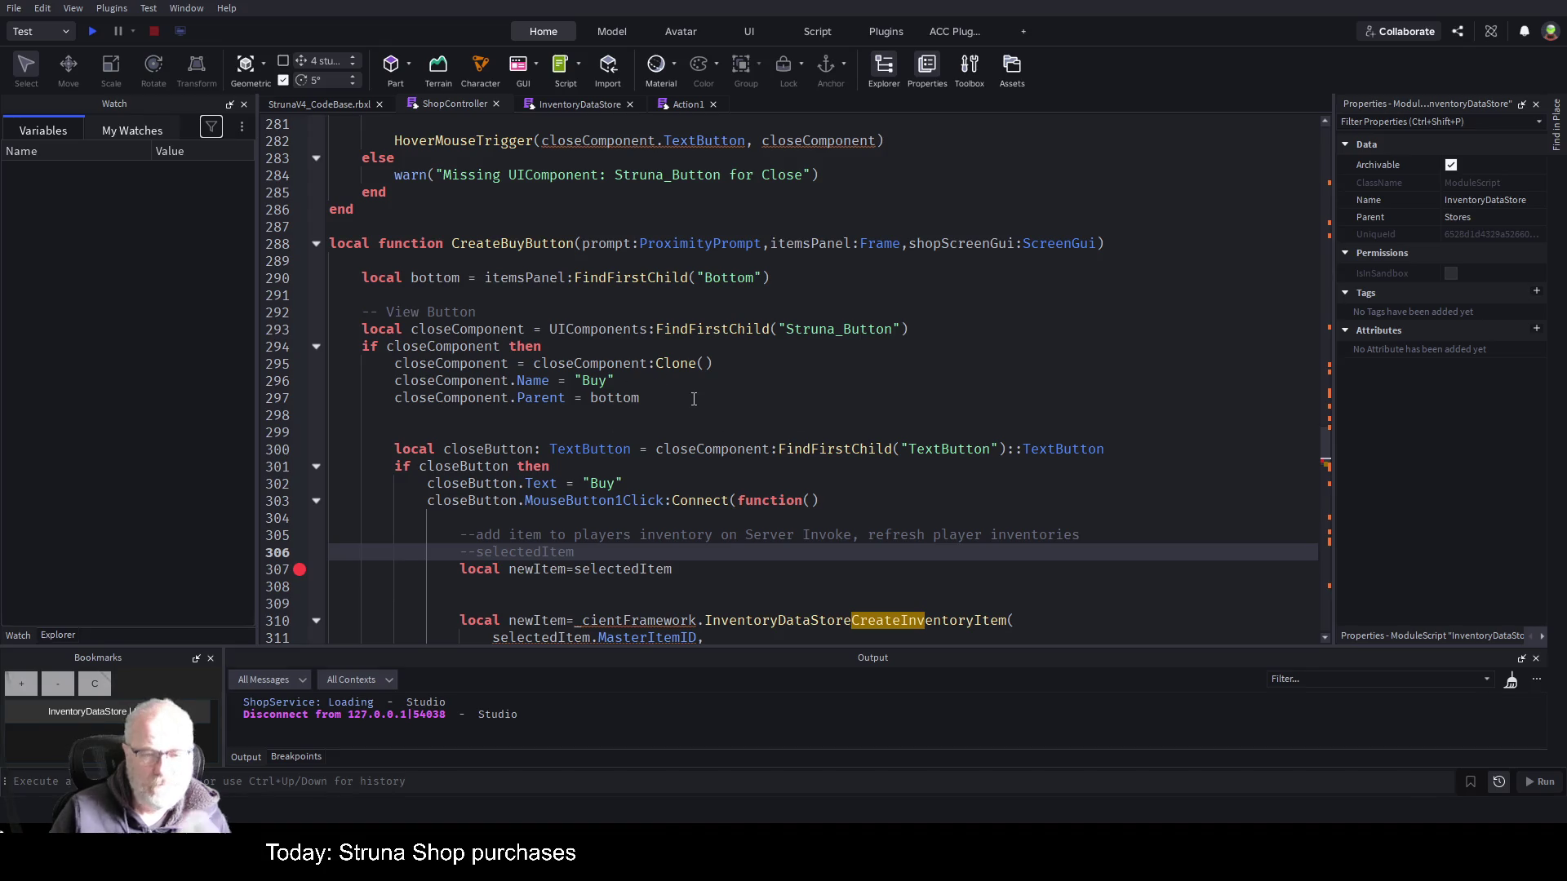
- Select MasterDataStore under Stores, open the ACC Function List, and view Action1's CreateInventoryItem
scroll(711, 394, "down", 3)
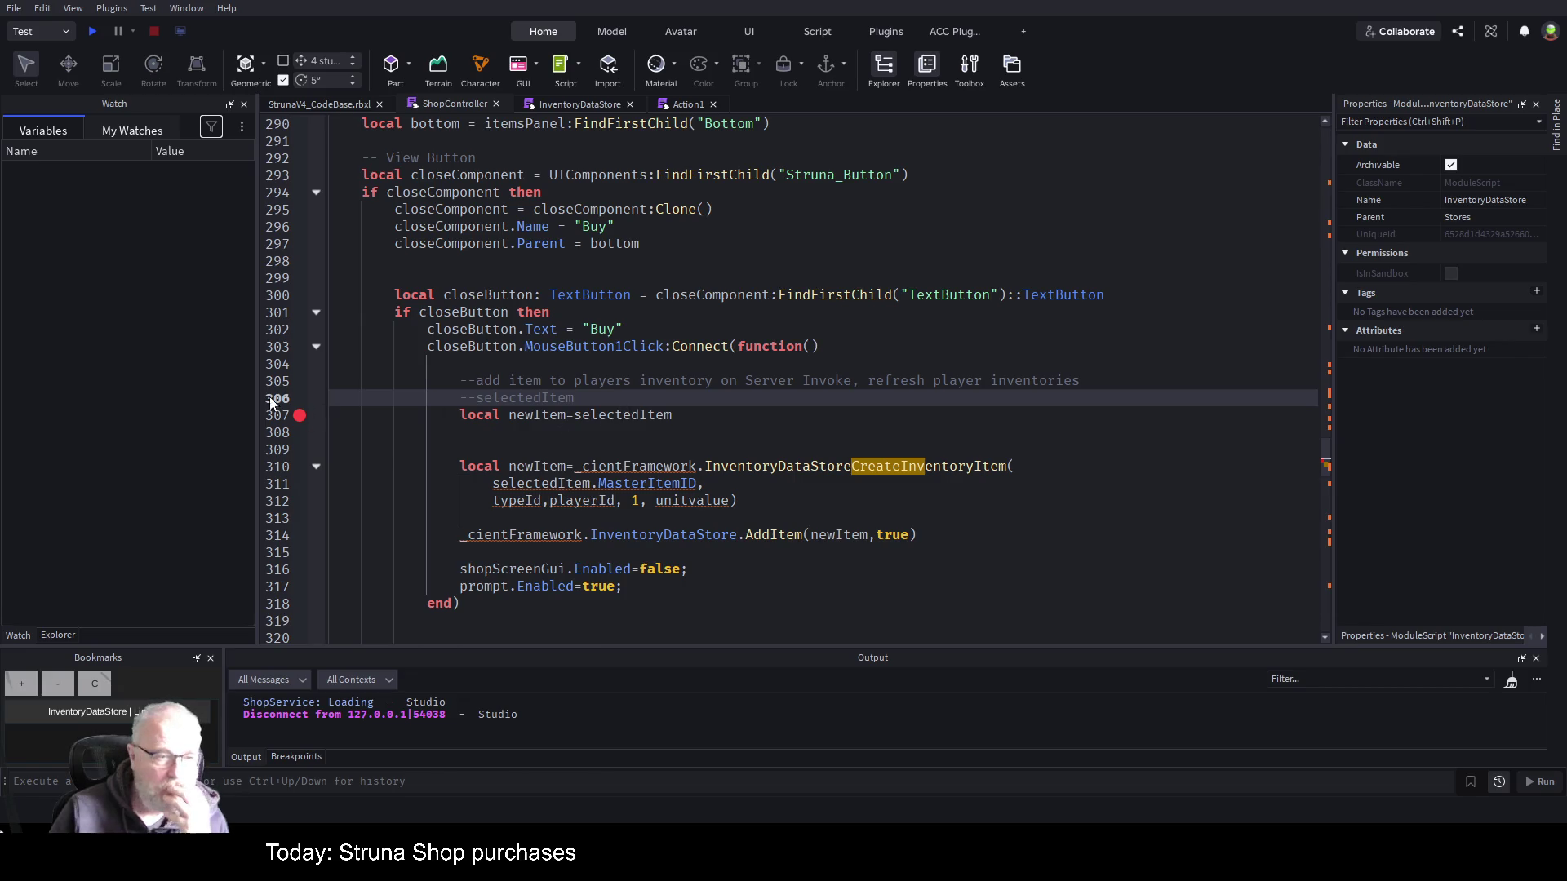
left_click(49, 635)
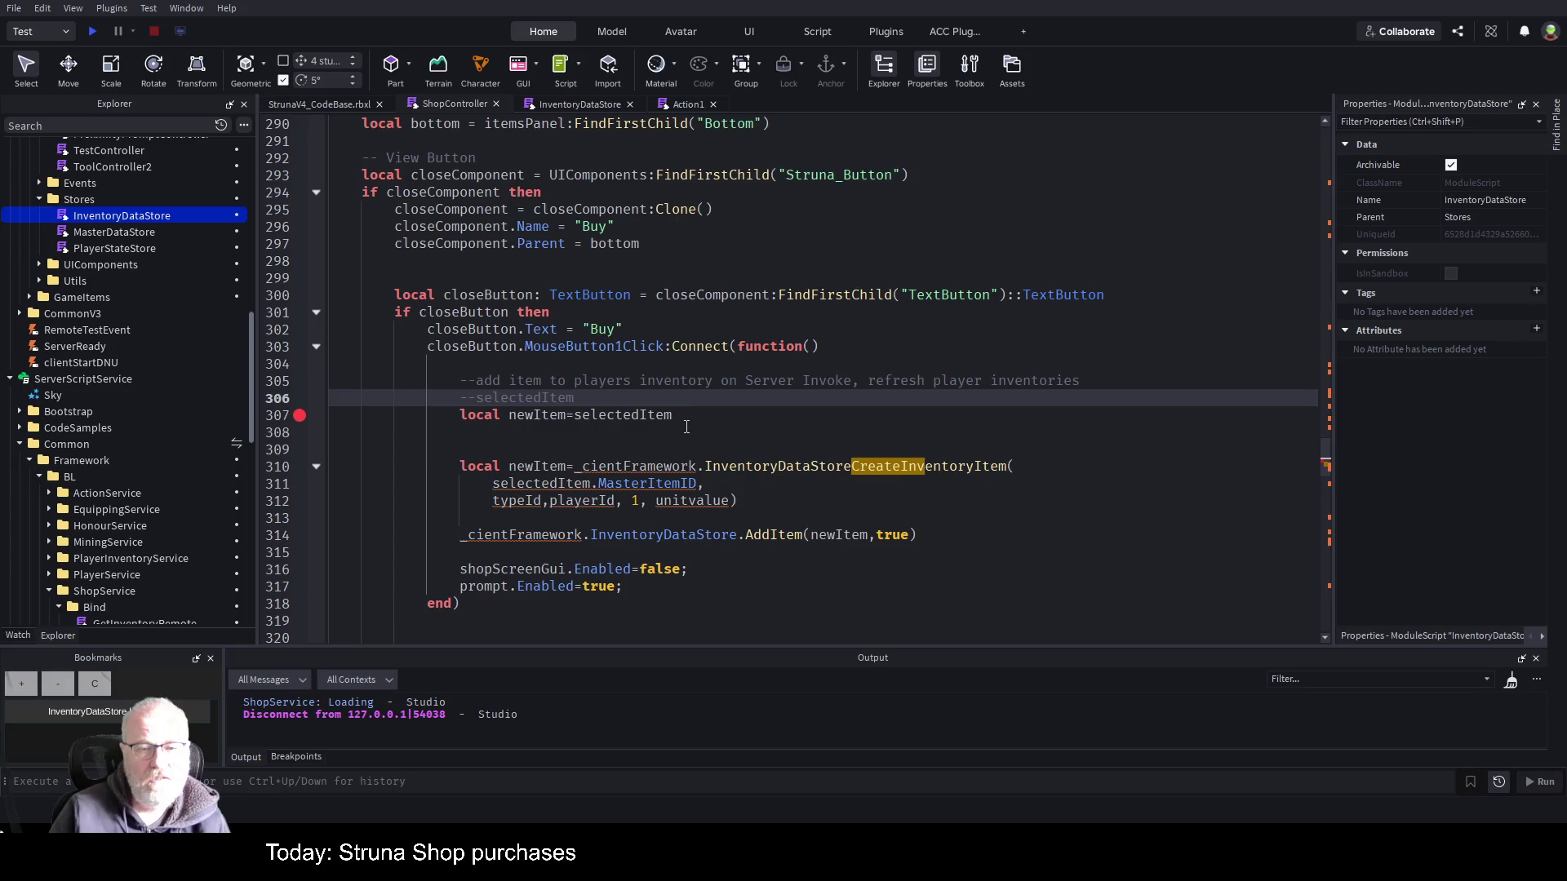
left_click(125, 232)
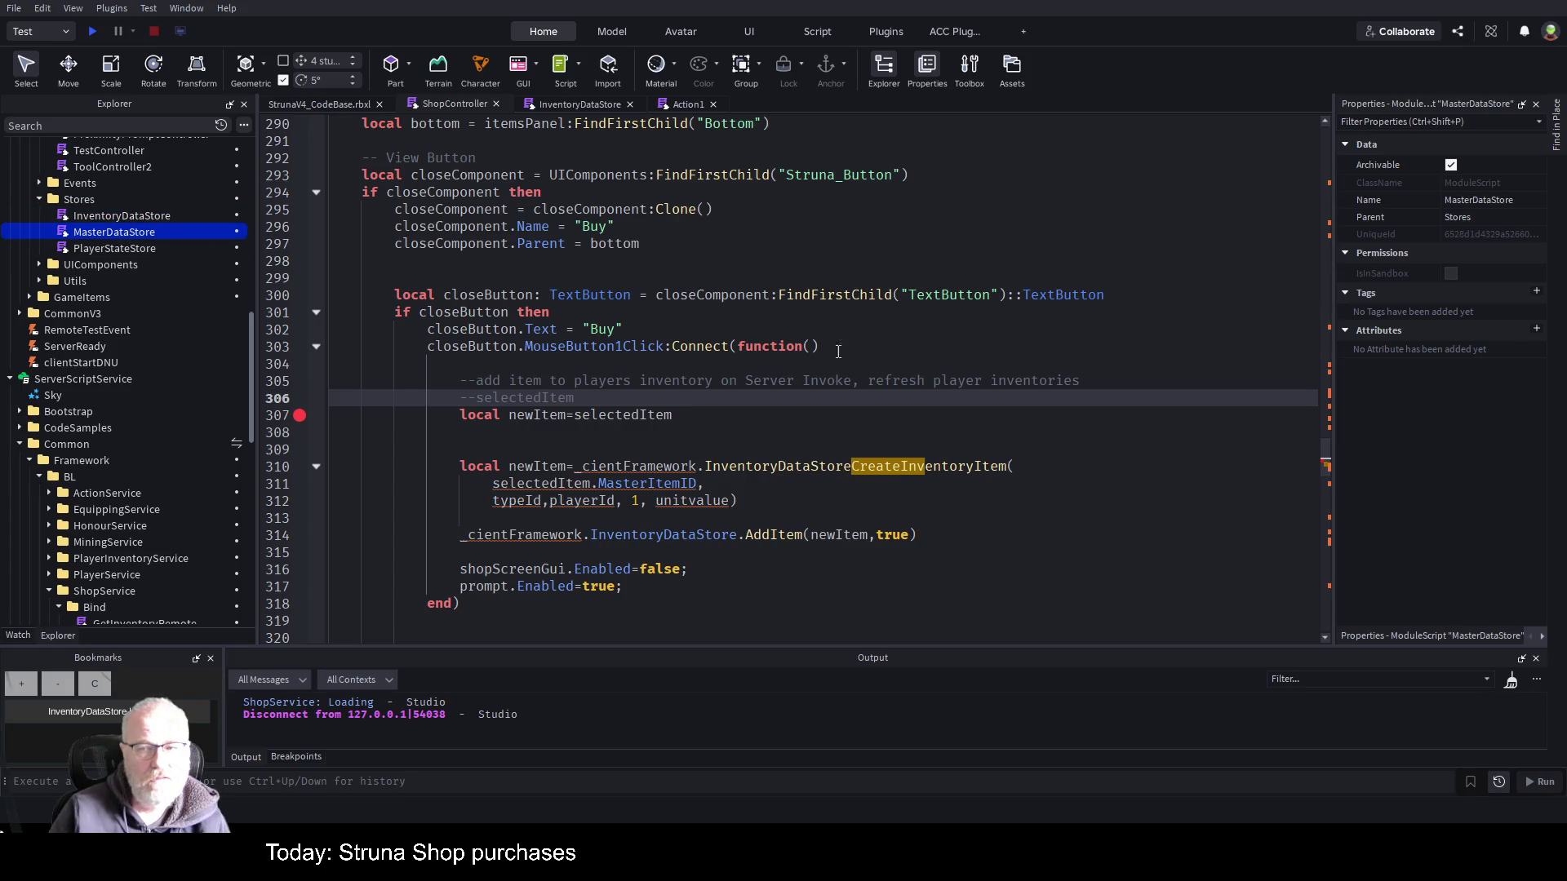
left_click(1542, 636)
left_click(1451, 640)
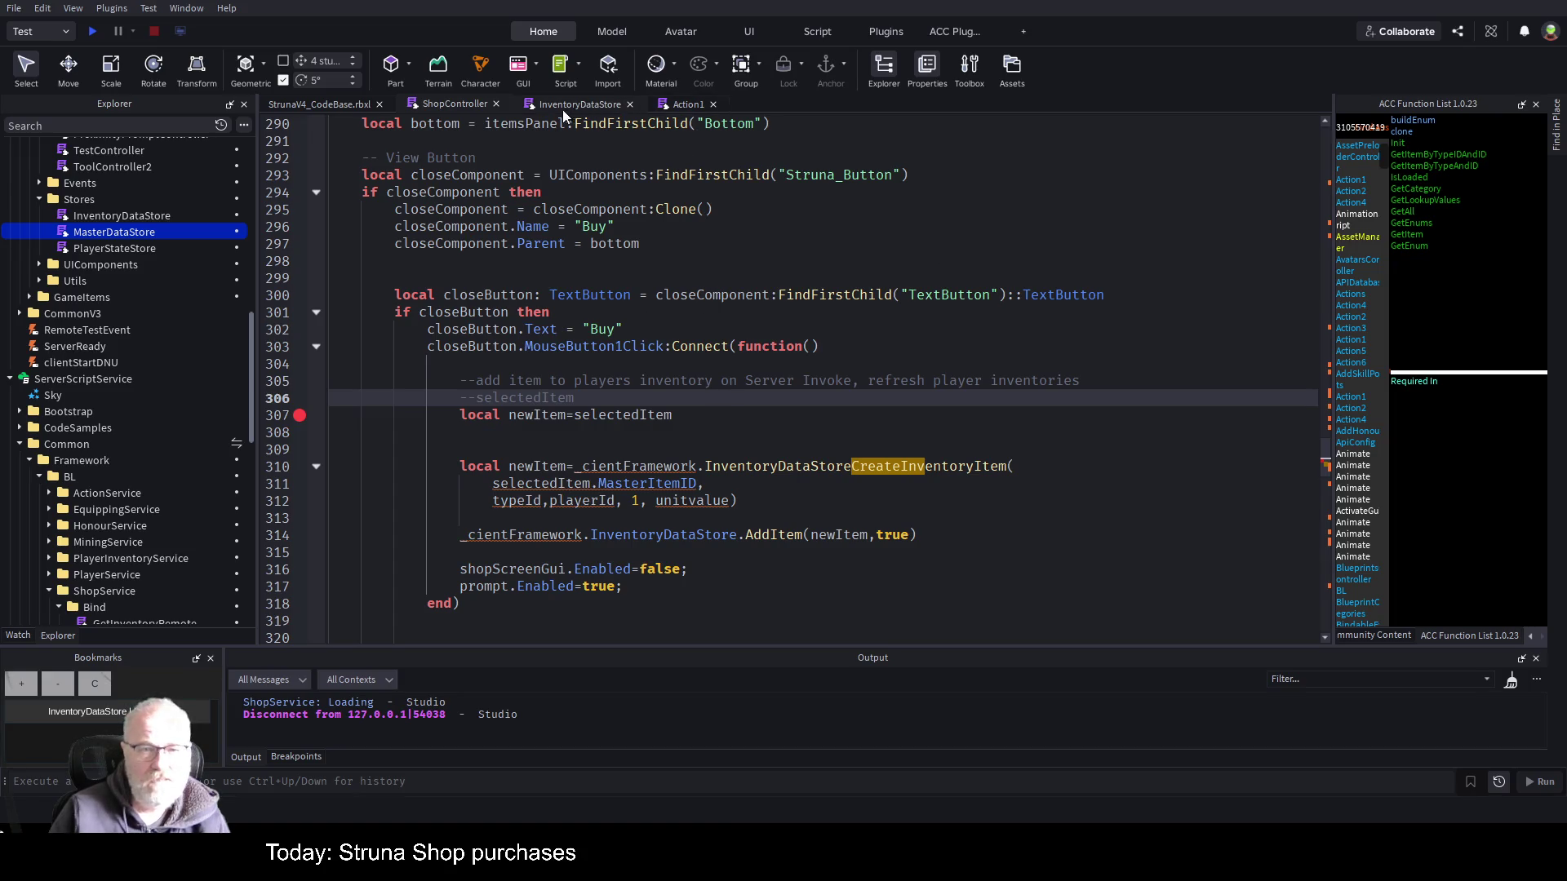
left_click(669, 104)
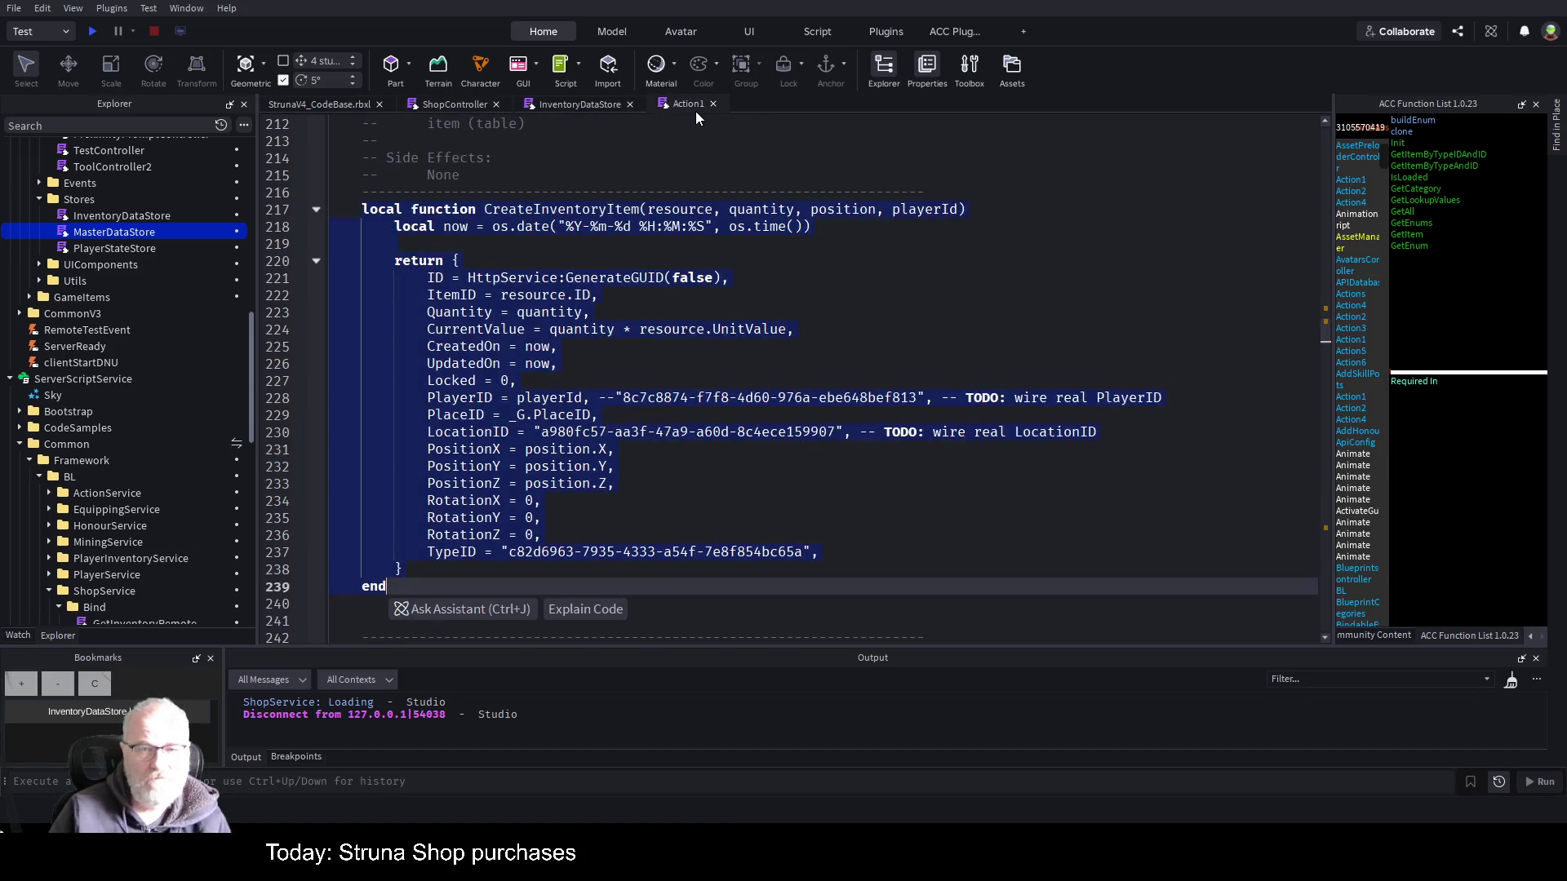
- Close the Action1 script and scroll through the ShopController code
left_click(713, 104)
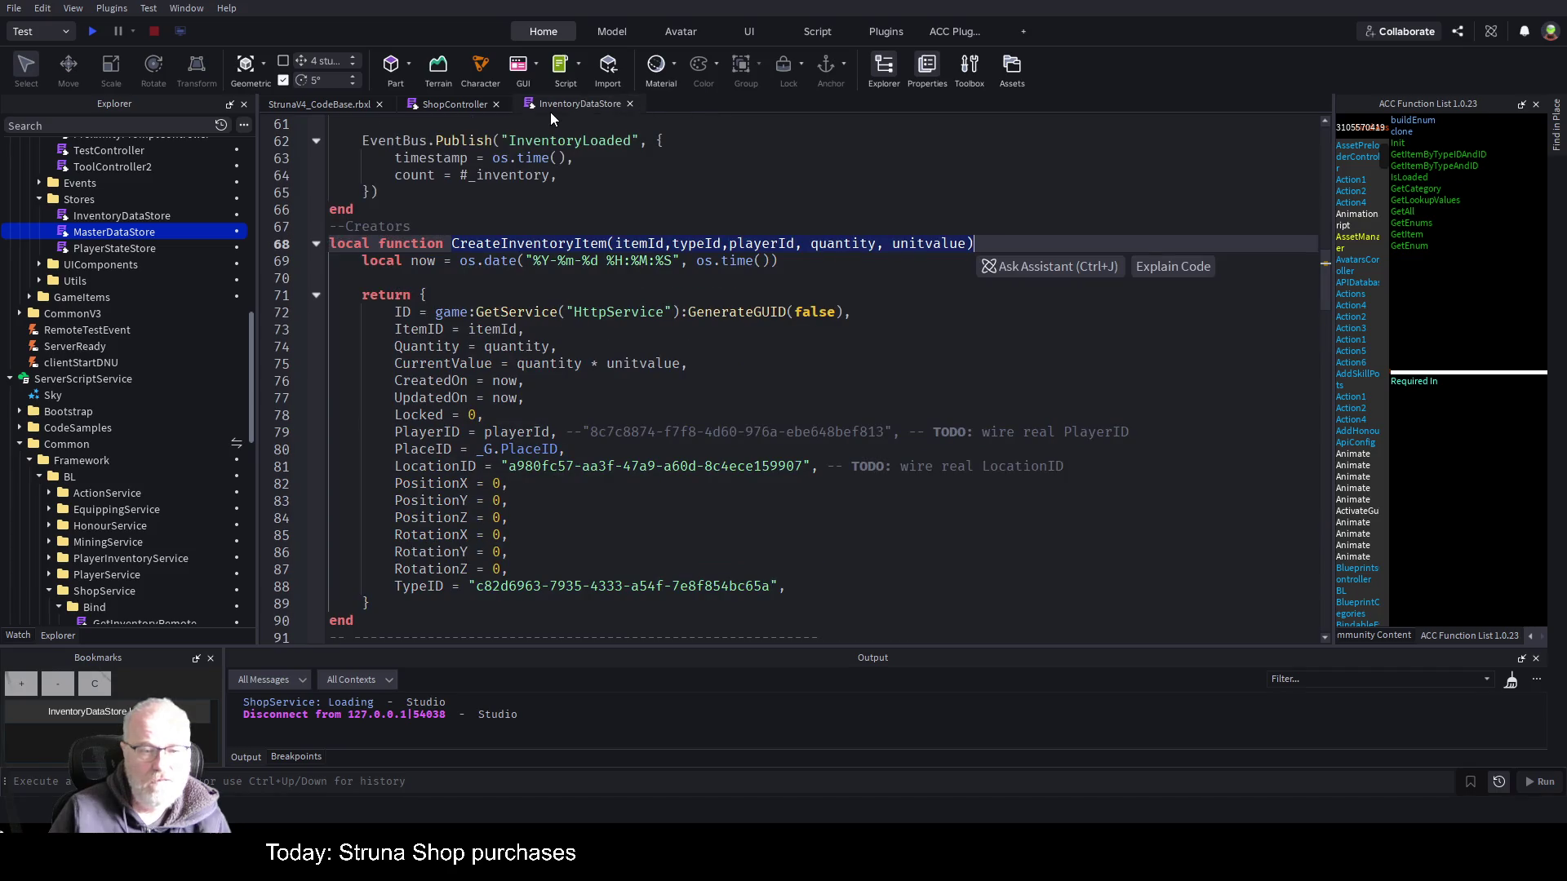
left_click(453, 107)
scroll(699, 418, "down", 2)
scroll(699, 419, "down", 3)
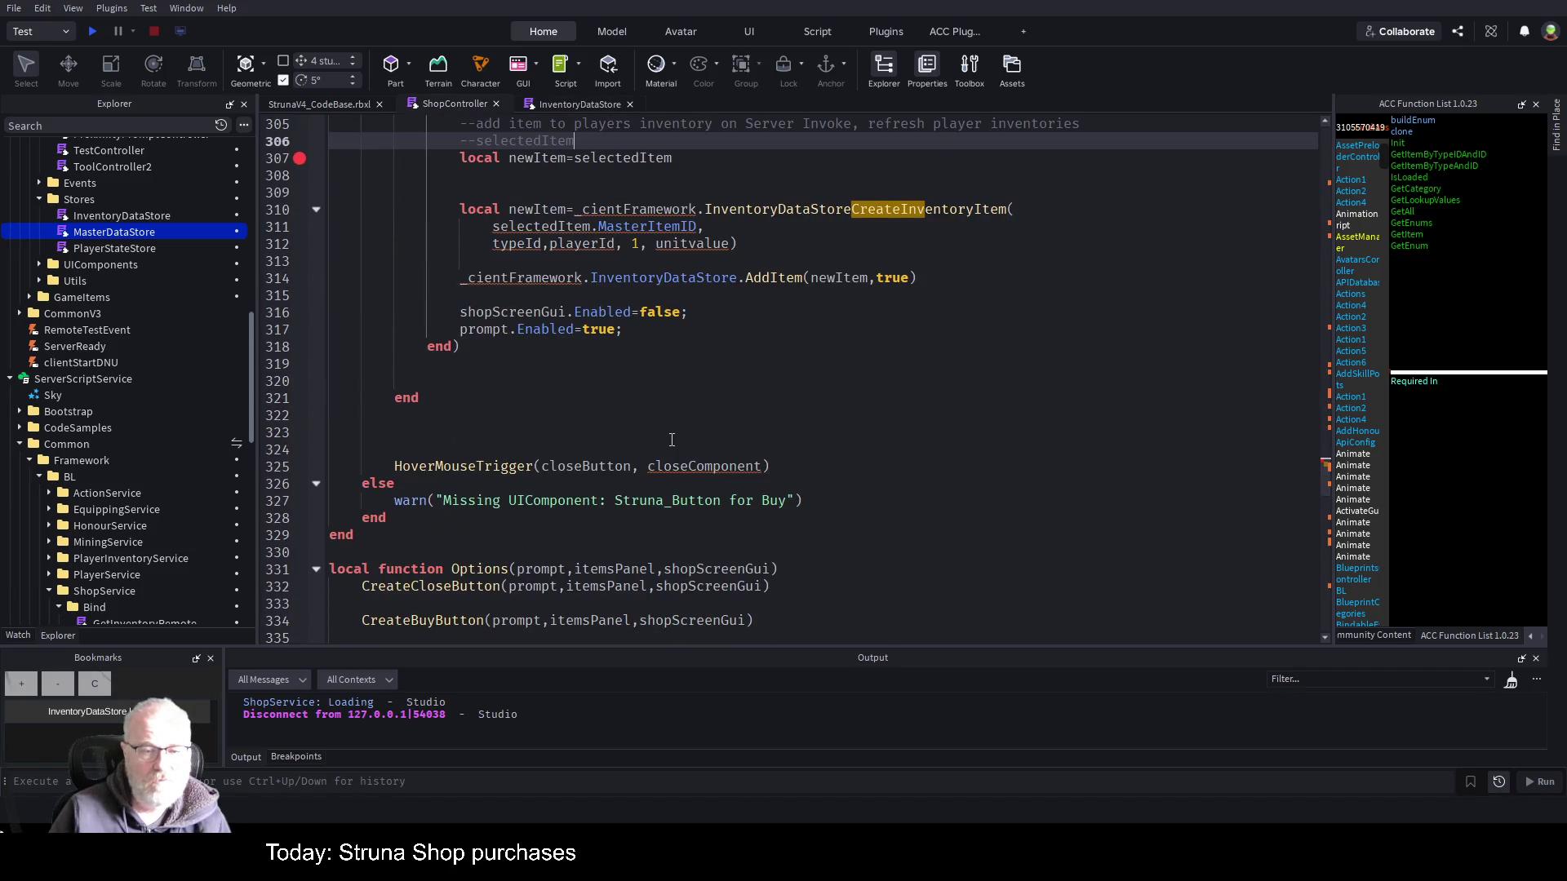
scroll(672, 440, "down", 15)
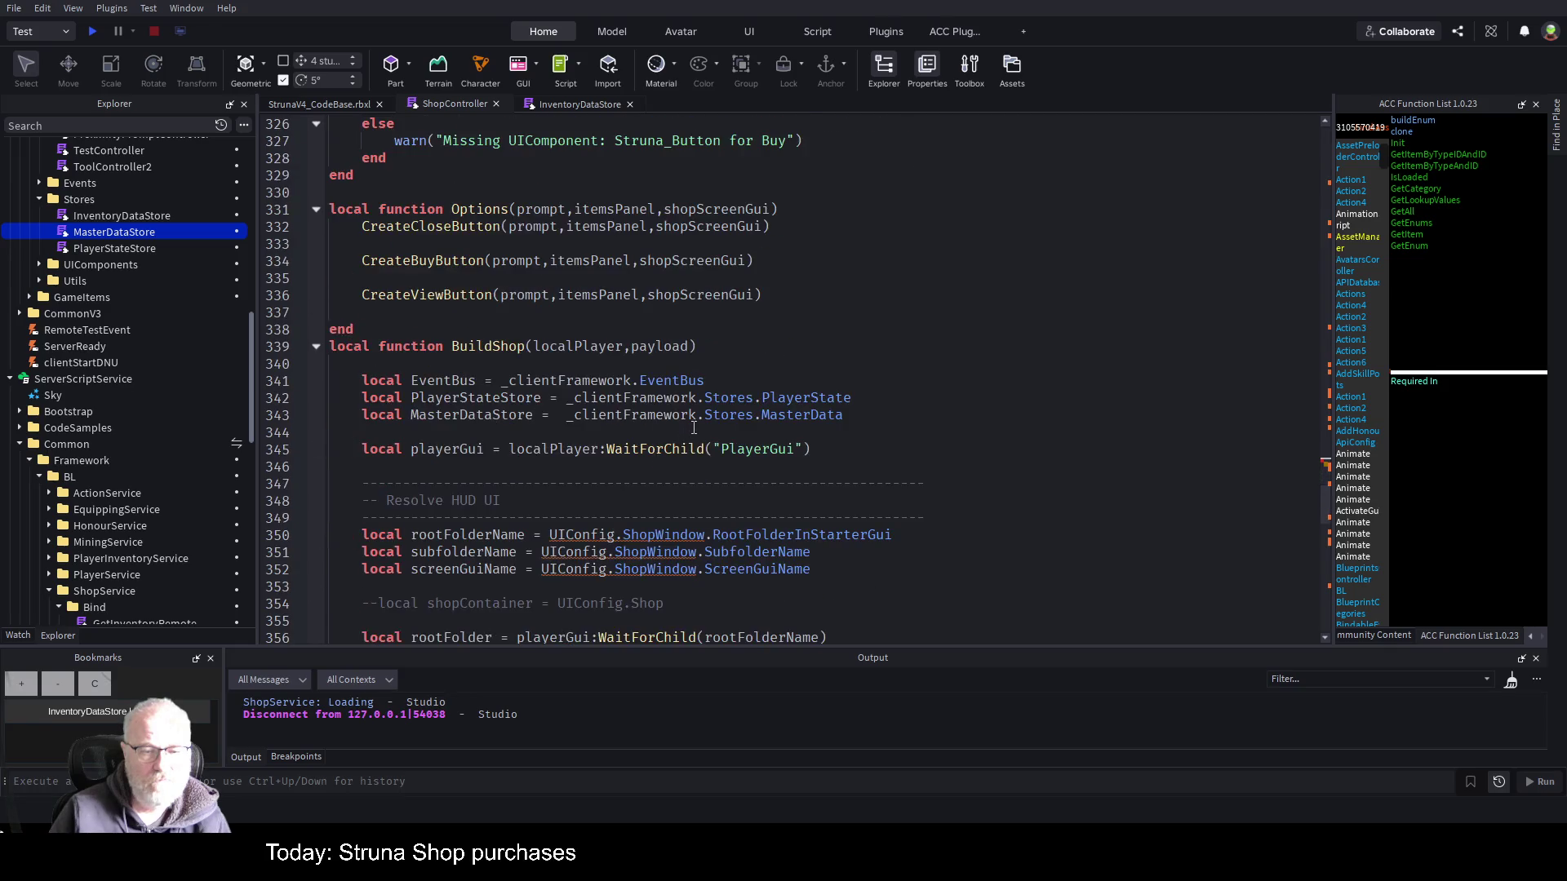
scroll(702, 437, "down", 20)
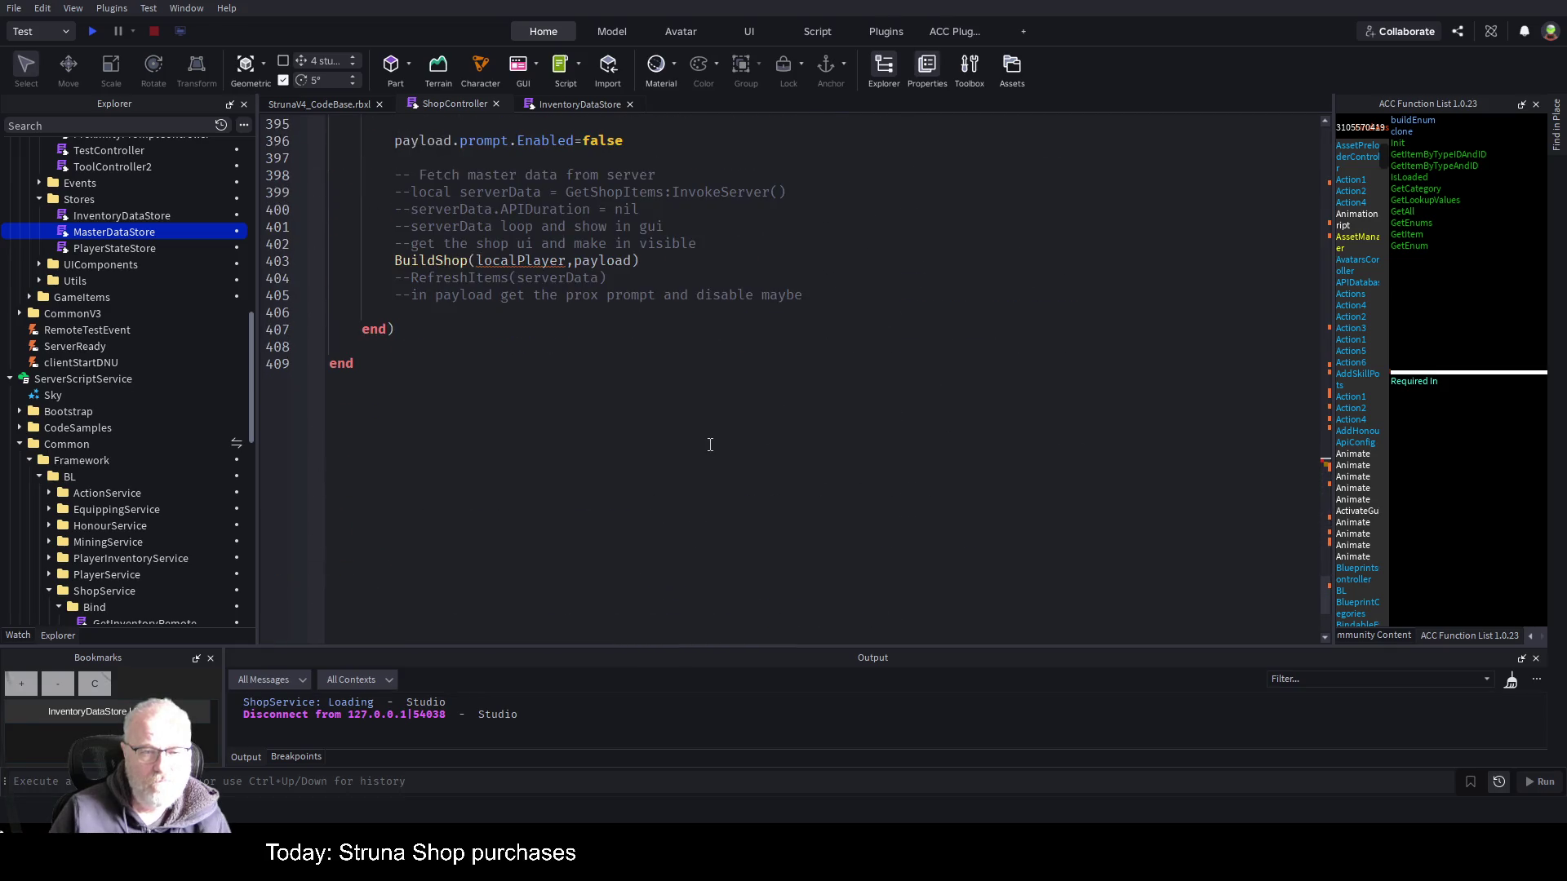
scroll(711, 450, "up", 20)
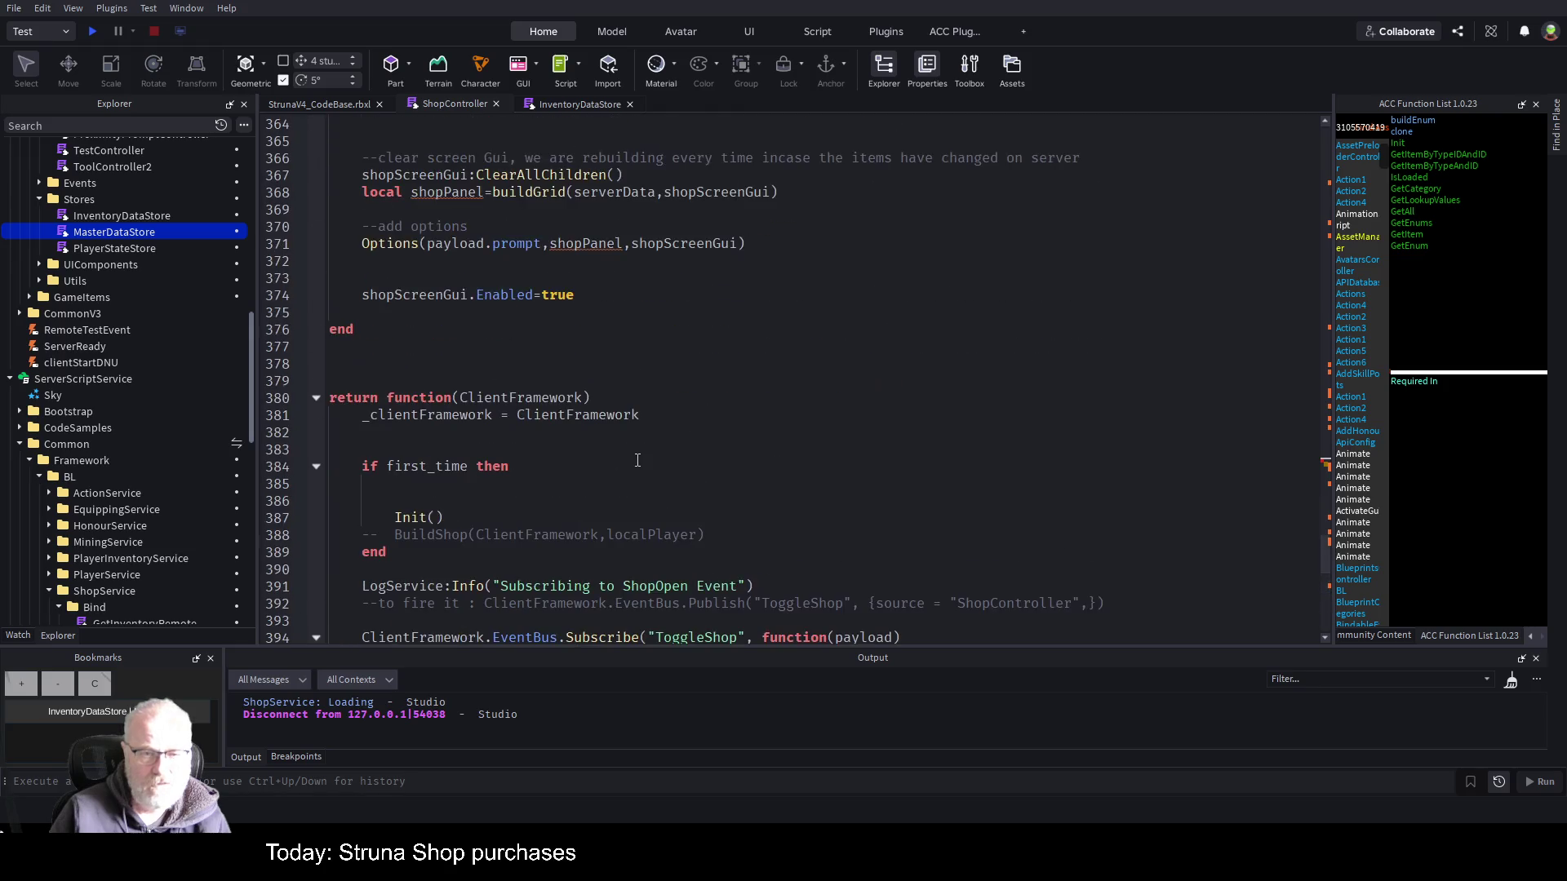
scroll(645, 462, "up", 20)
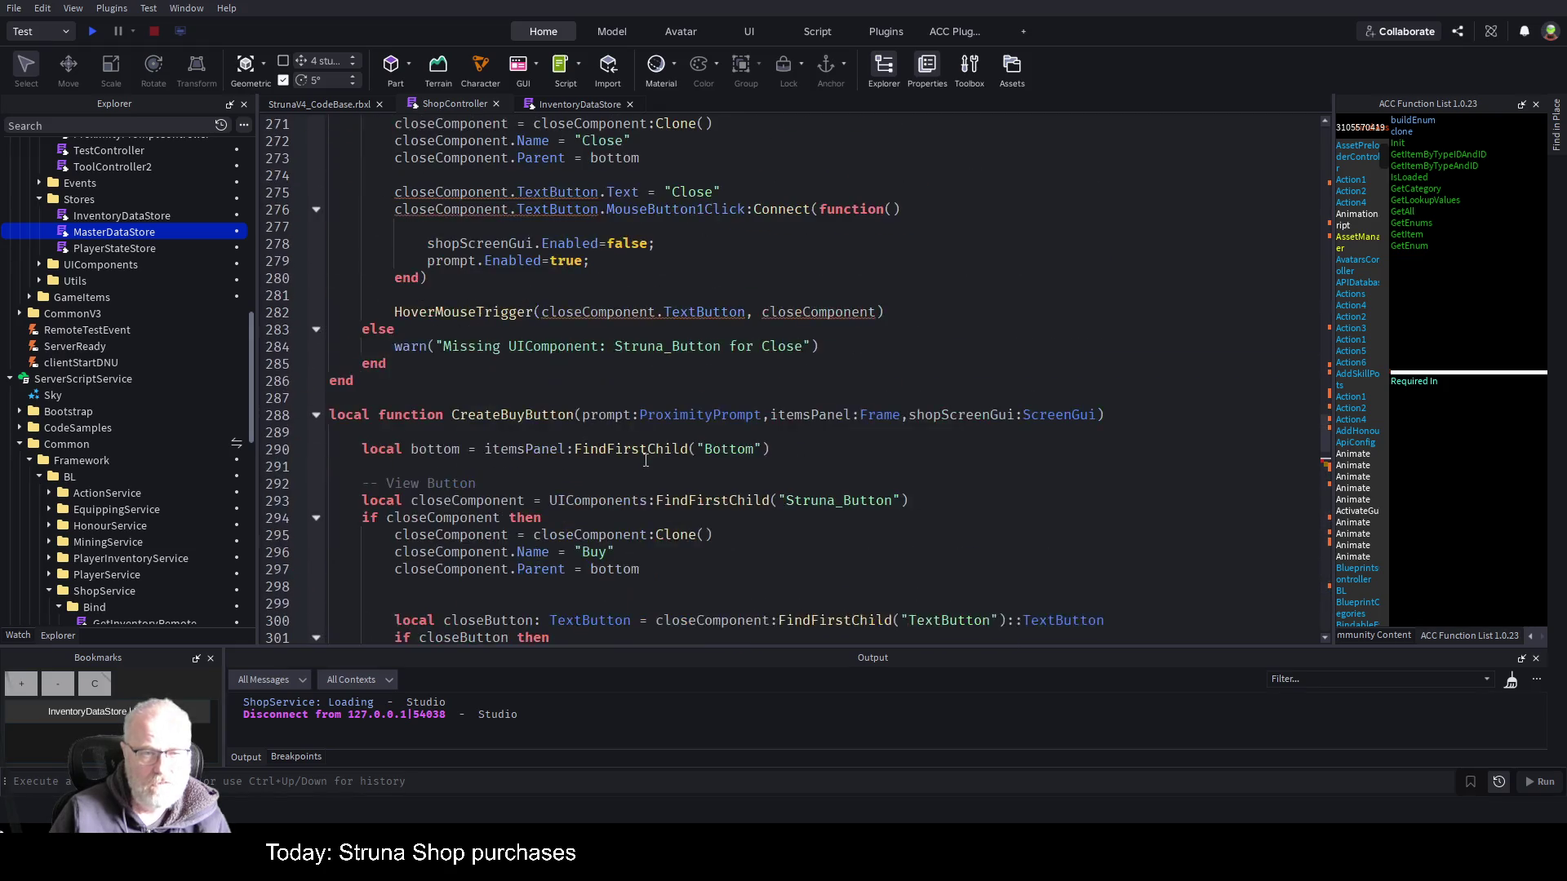
scroll(646, 462, "up", 20)
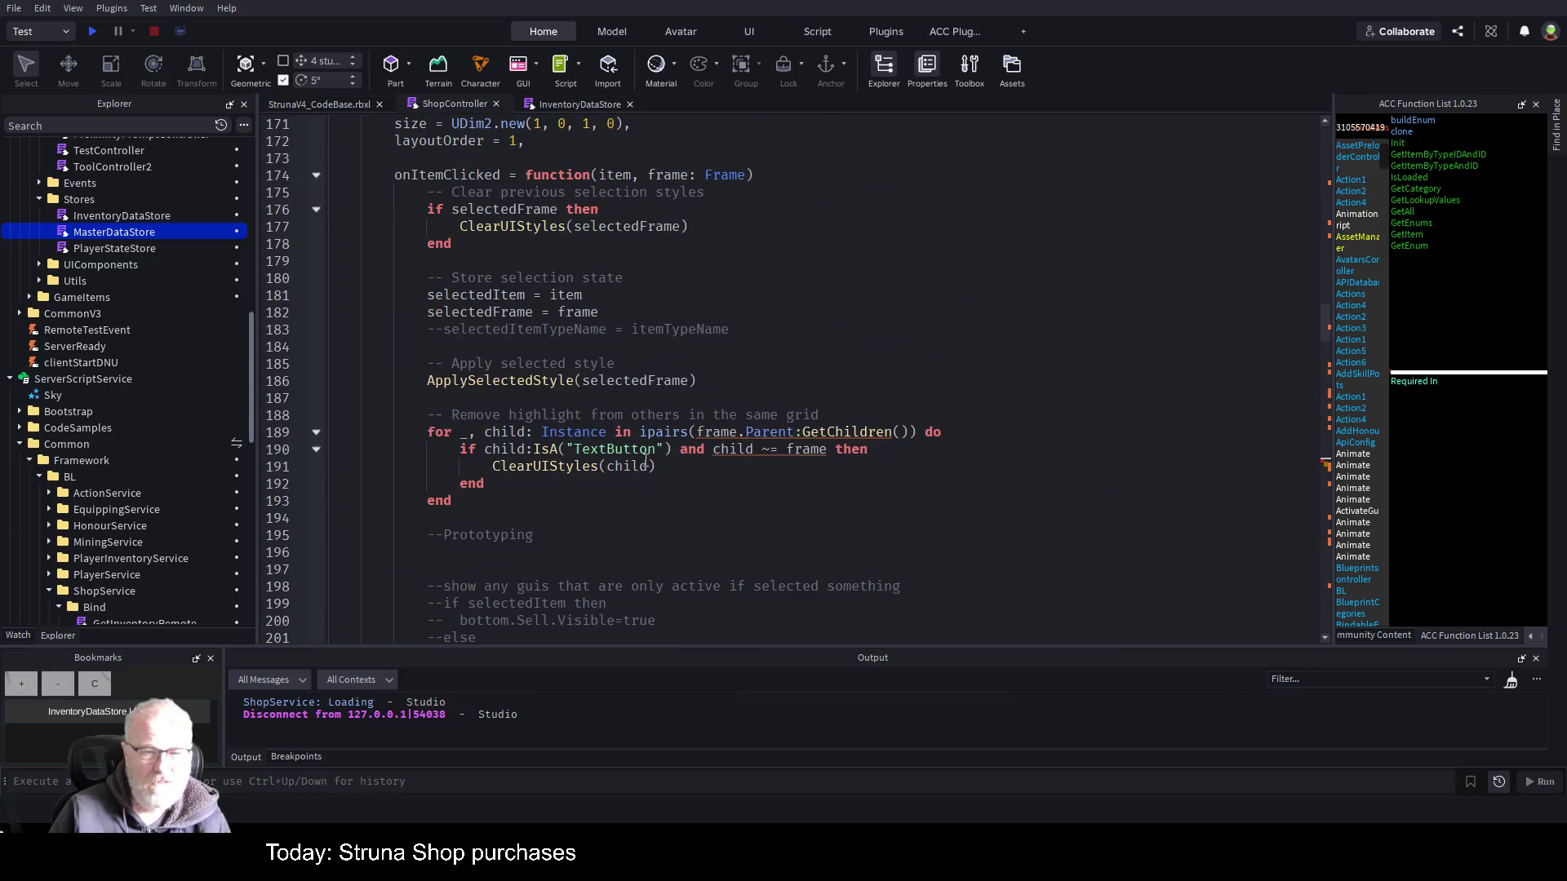
scroll(645, 462, "up", 5)
scroll(564, 454, "down", 2)
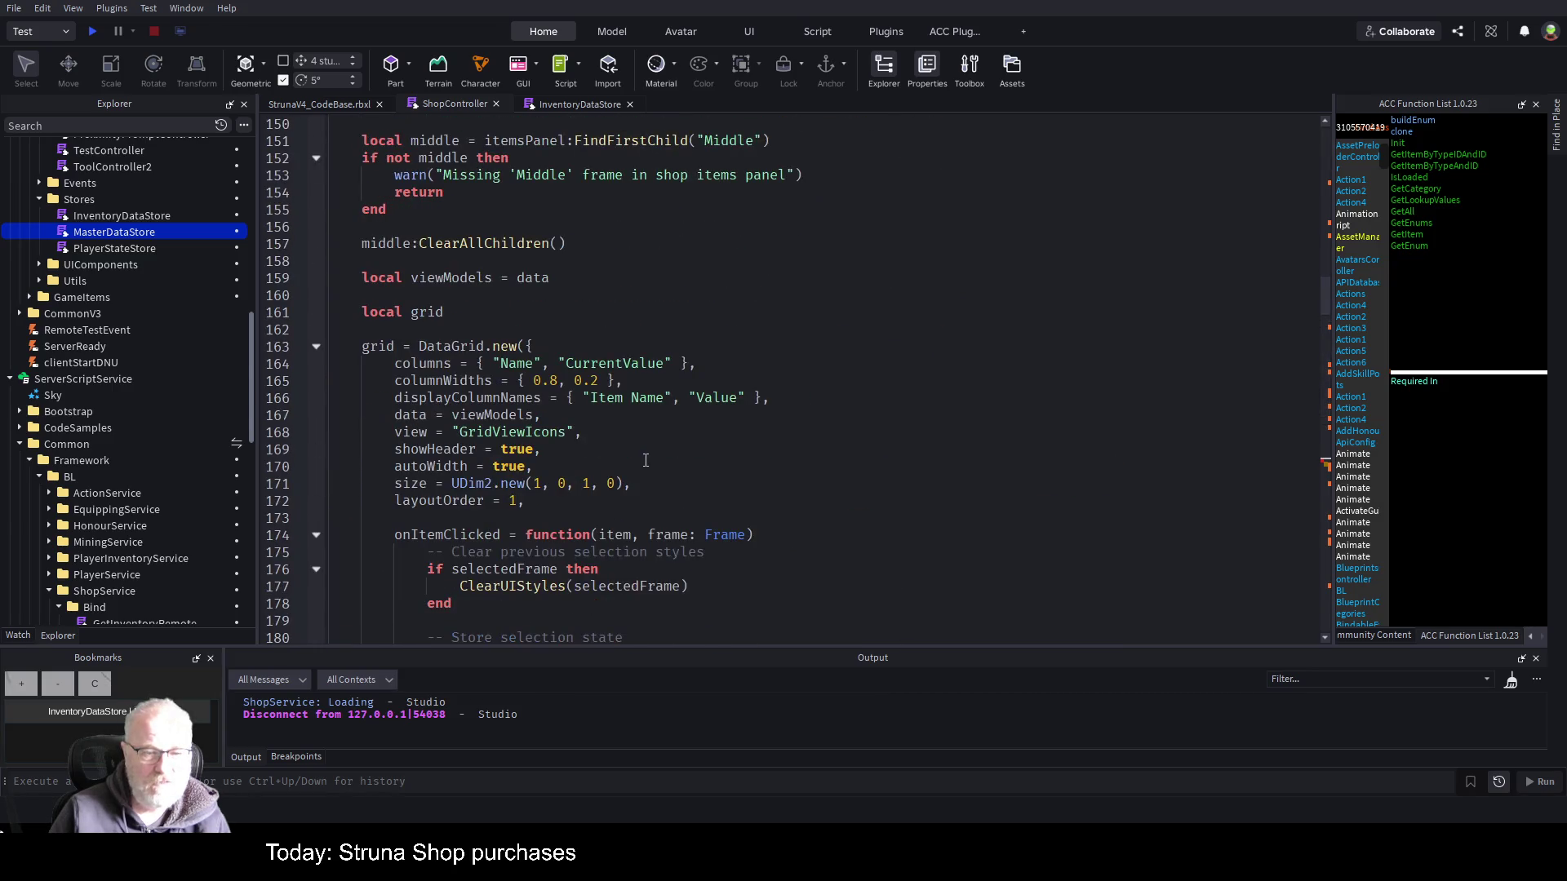
- Select viewModels on line 167, then expand and collapse the Init function at line 44
double_click(492, 415)
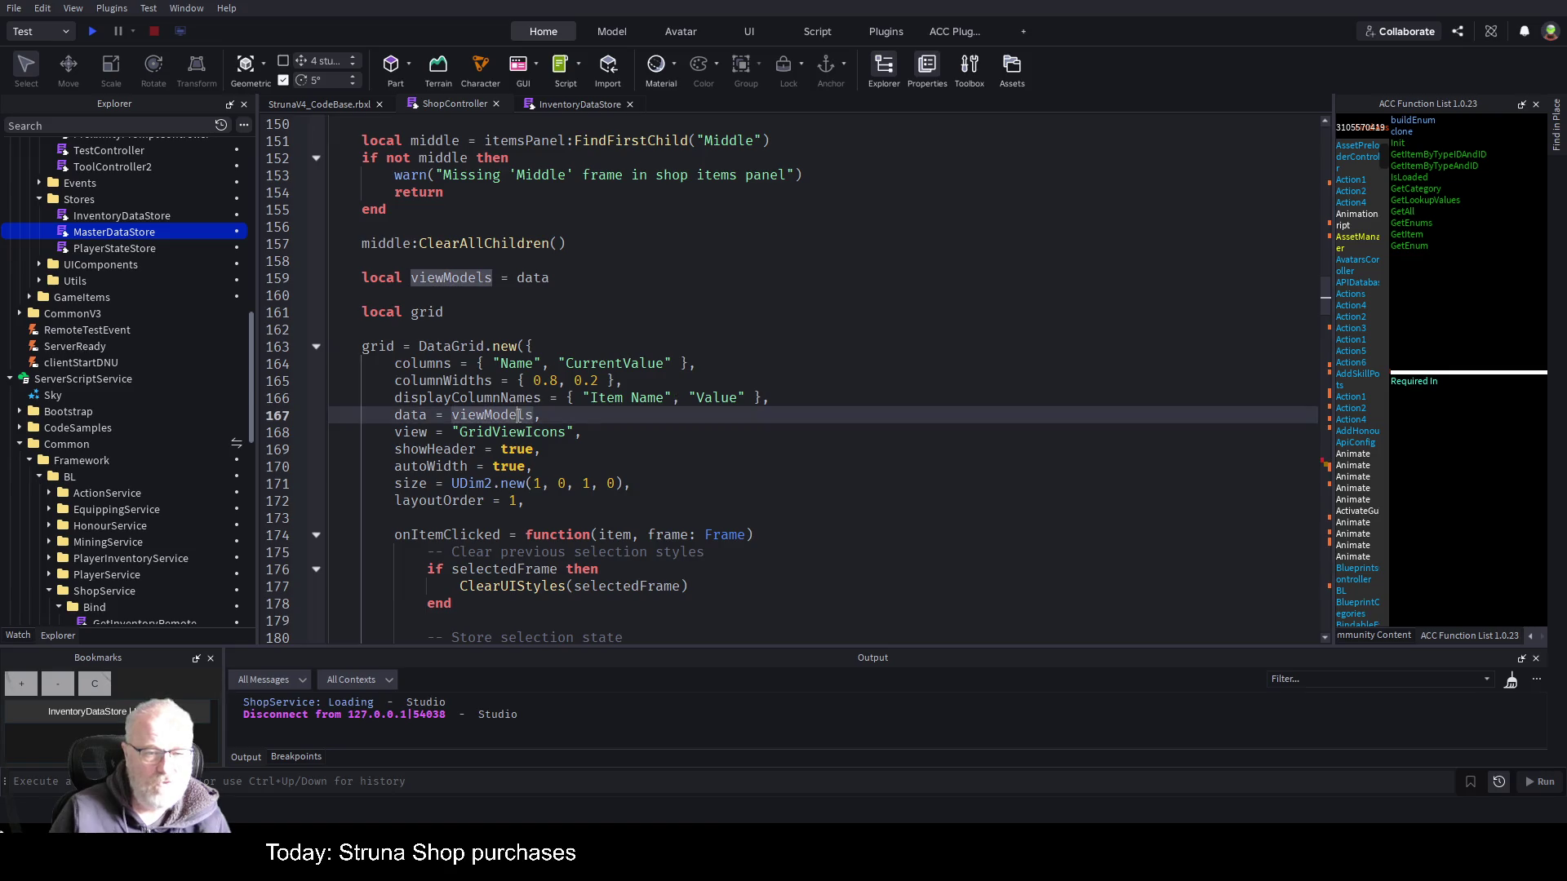
scroll(764, 425, "up", 4)
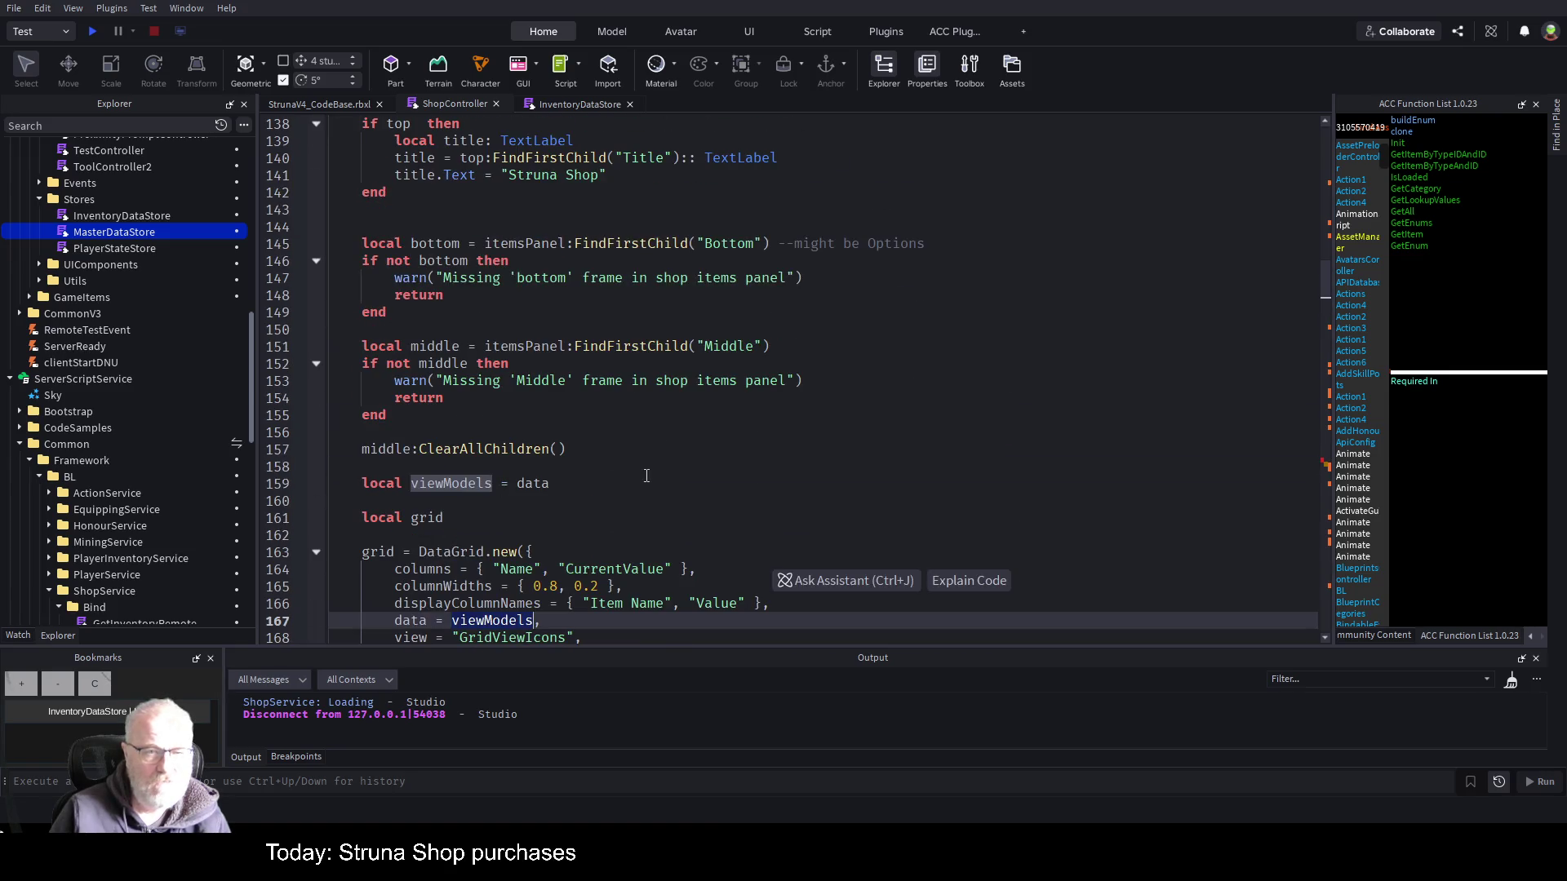
scroll(647, 476, "up", 10)
scroll(643, 475, "up", 3)
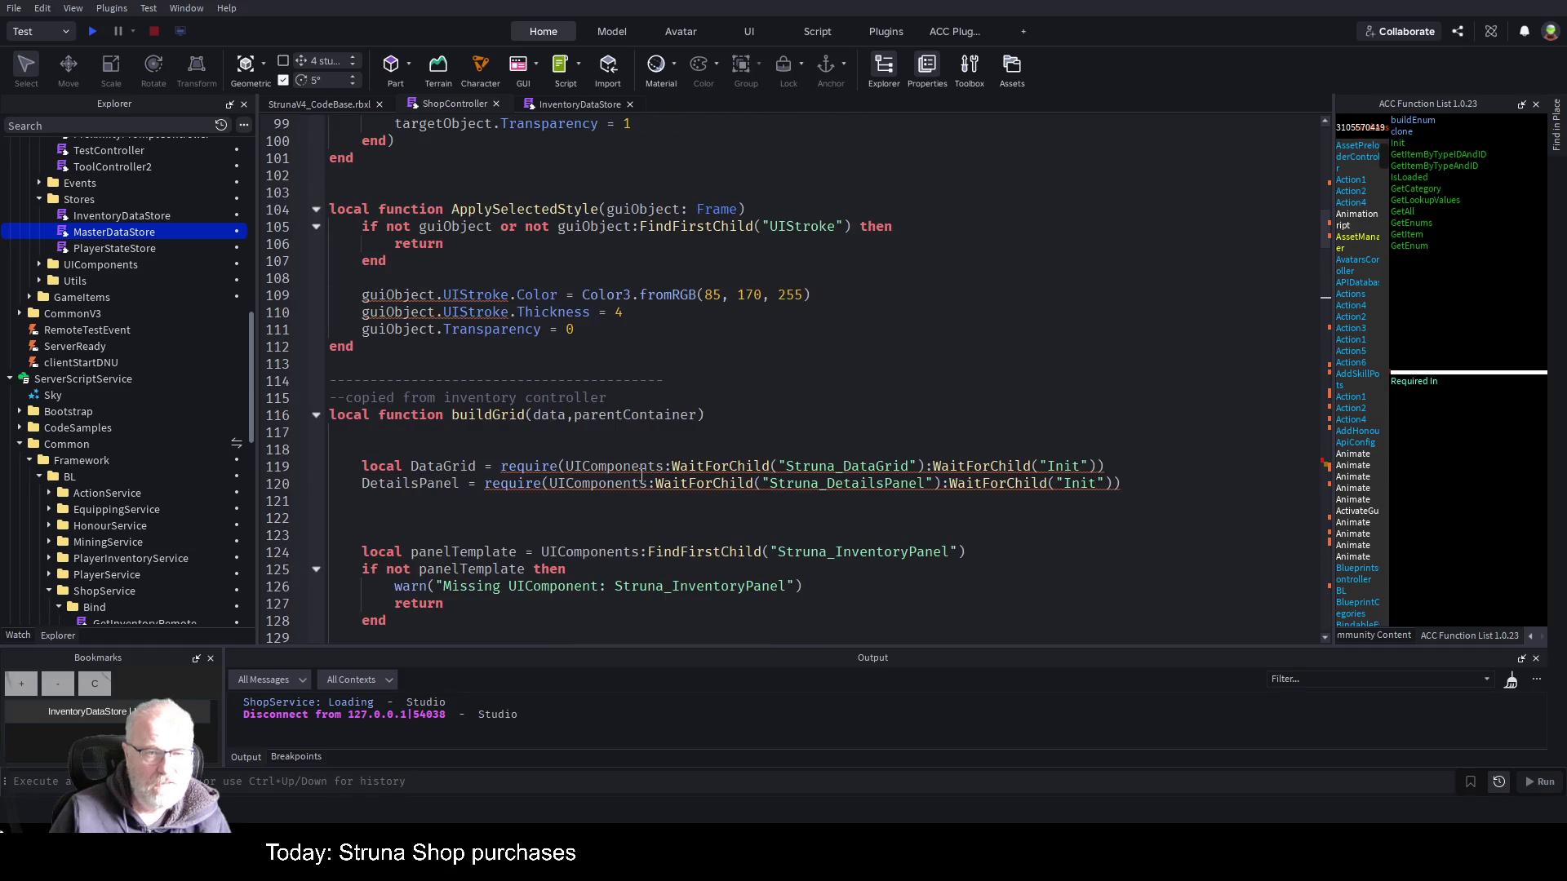
scroll(641, 475, "up", 20)
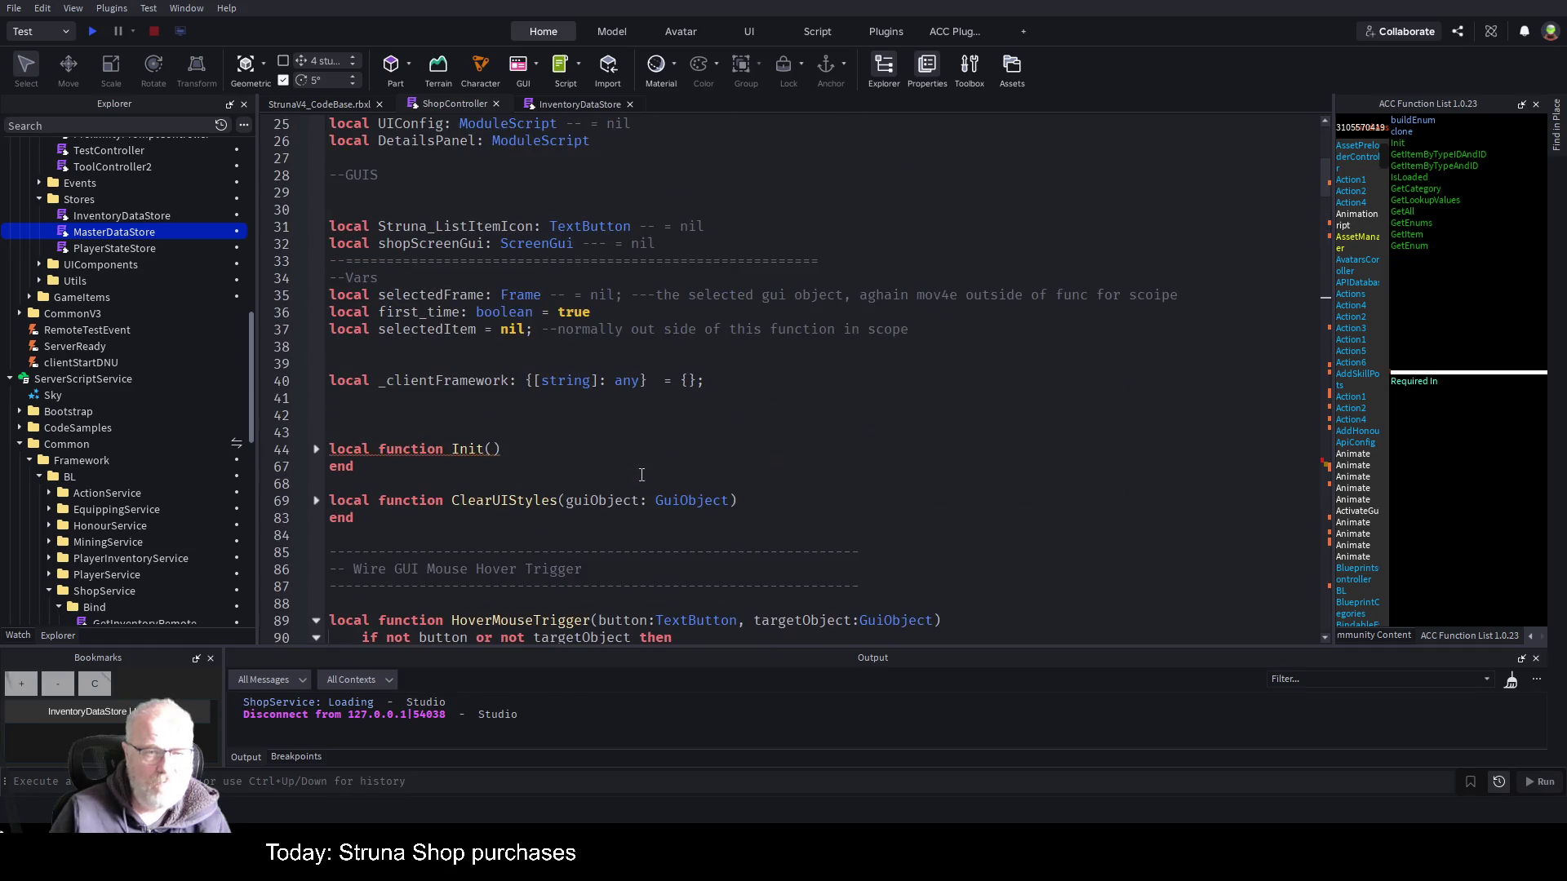
scroll(642, 476, "up", 4)
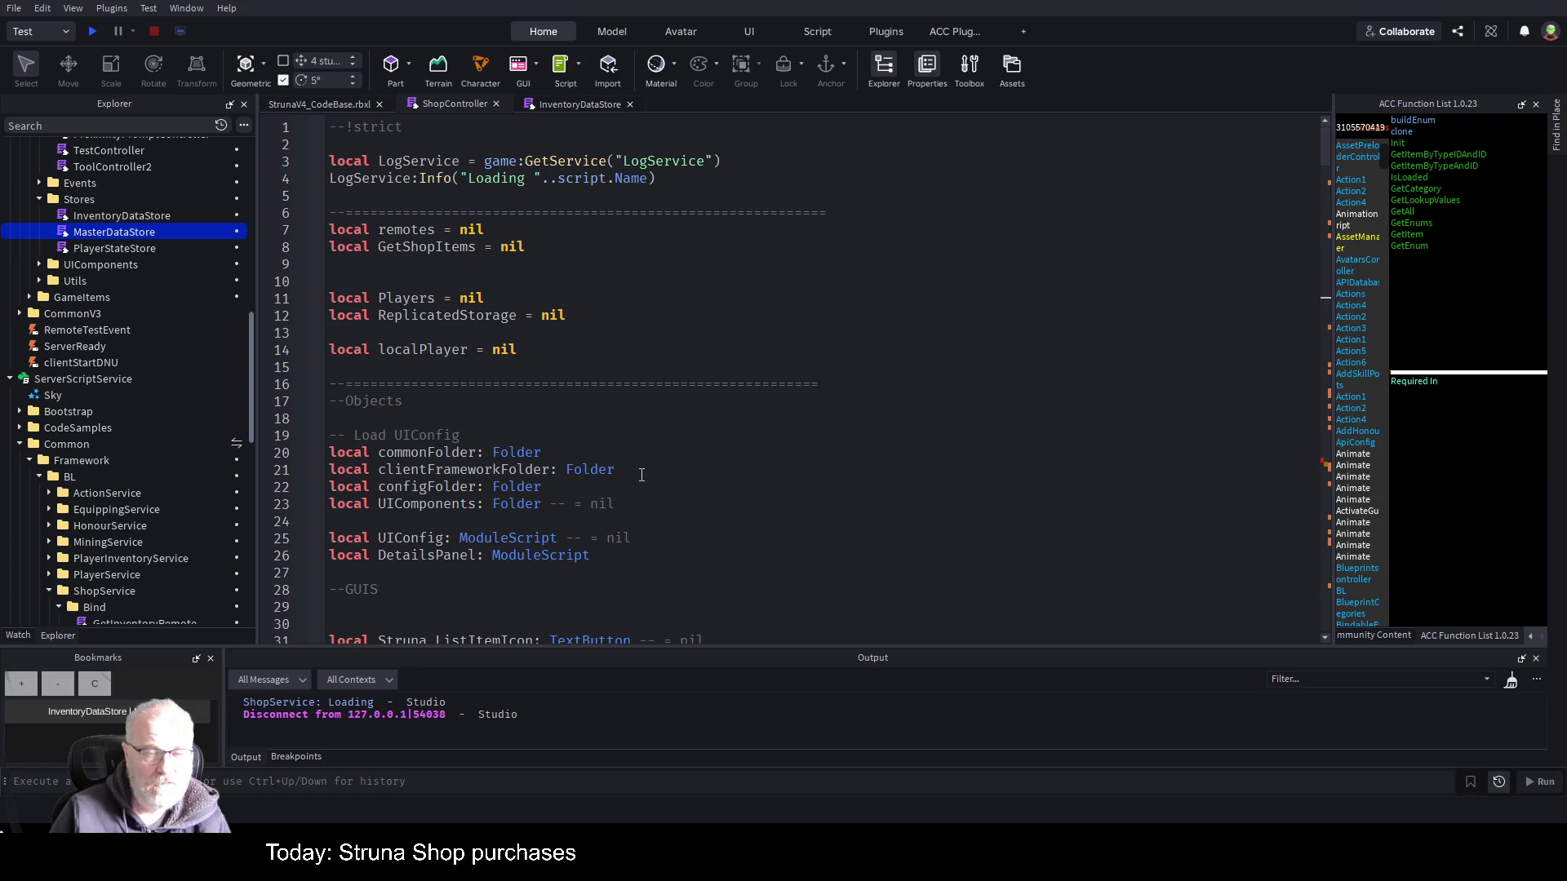
scroll(610, 507, "down", 4)
scroll(610, 507, "down", 6)
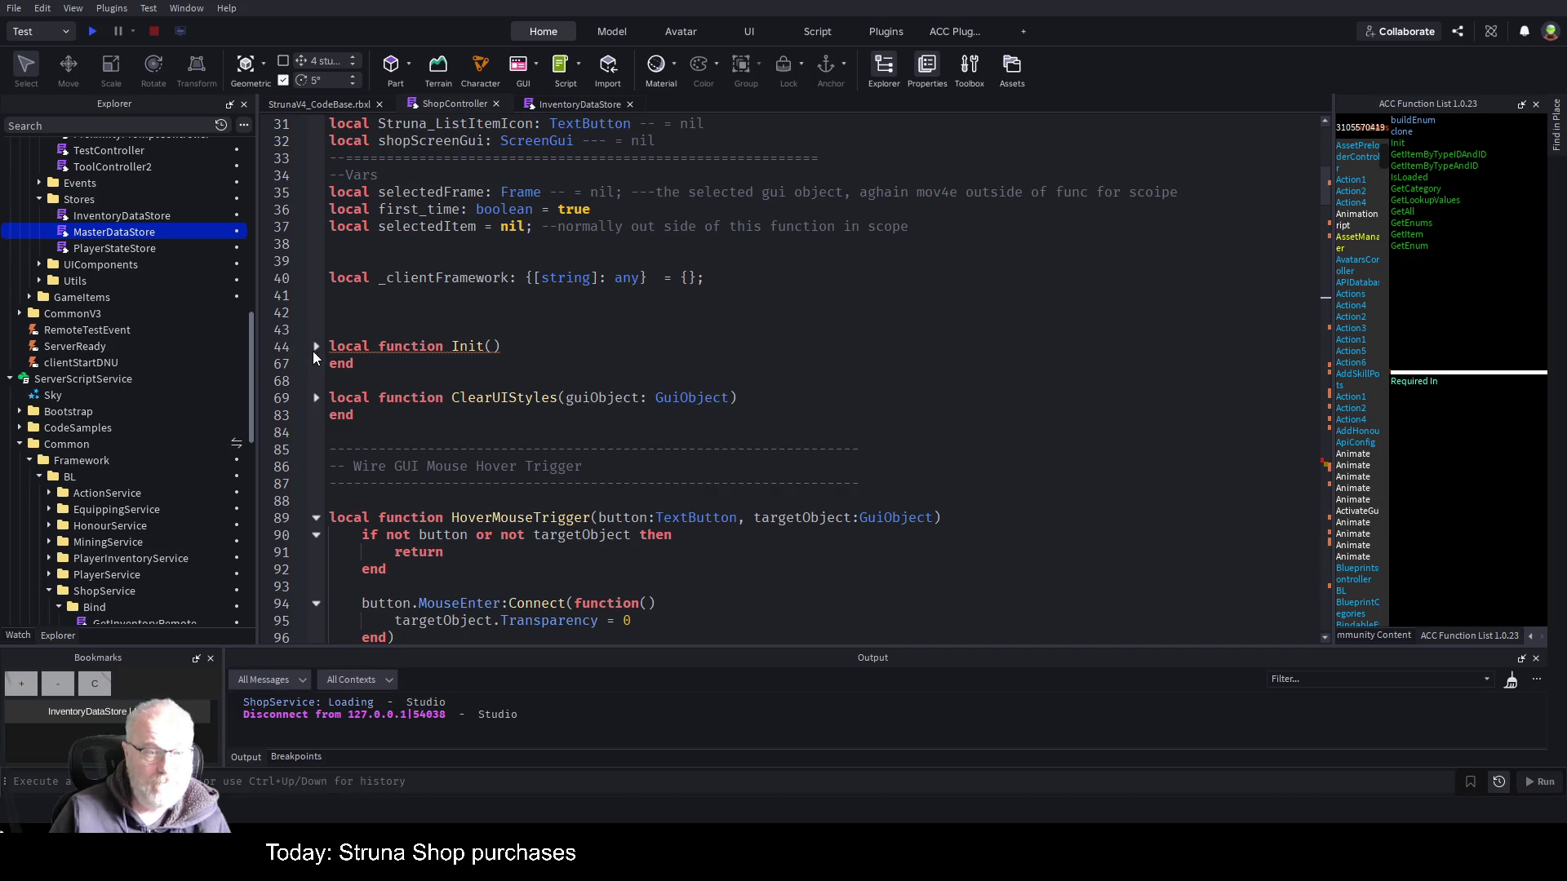
left_click(316, 347)
scroll(570, 399, "down", 3)
scroll(462, 434, "down", 1)
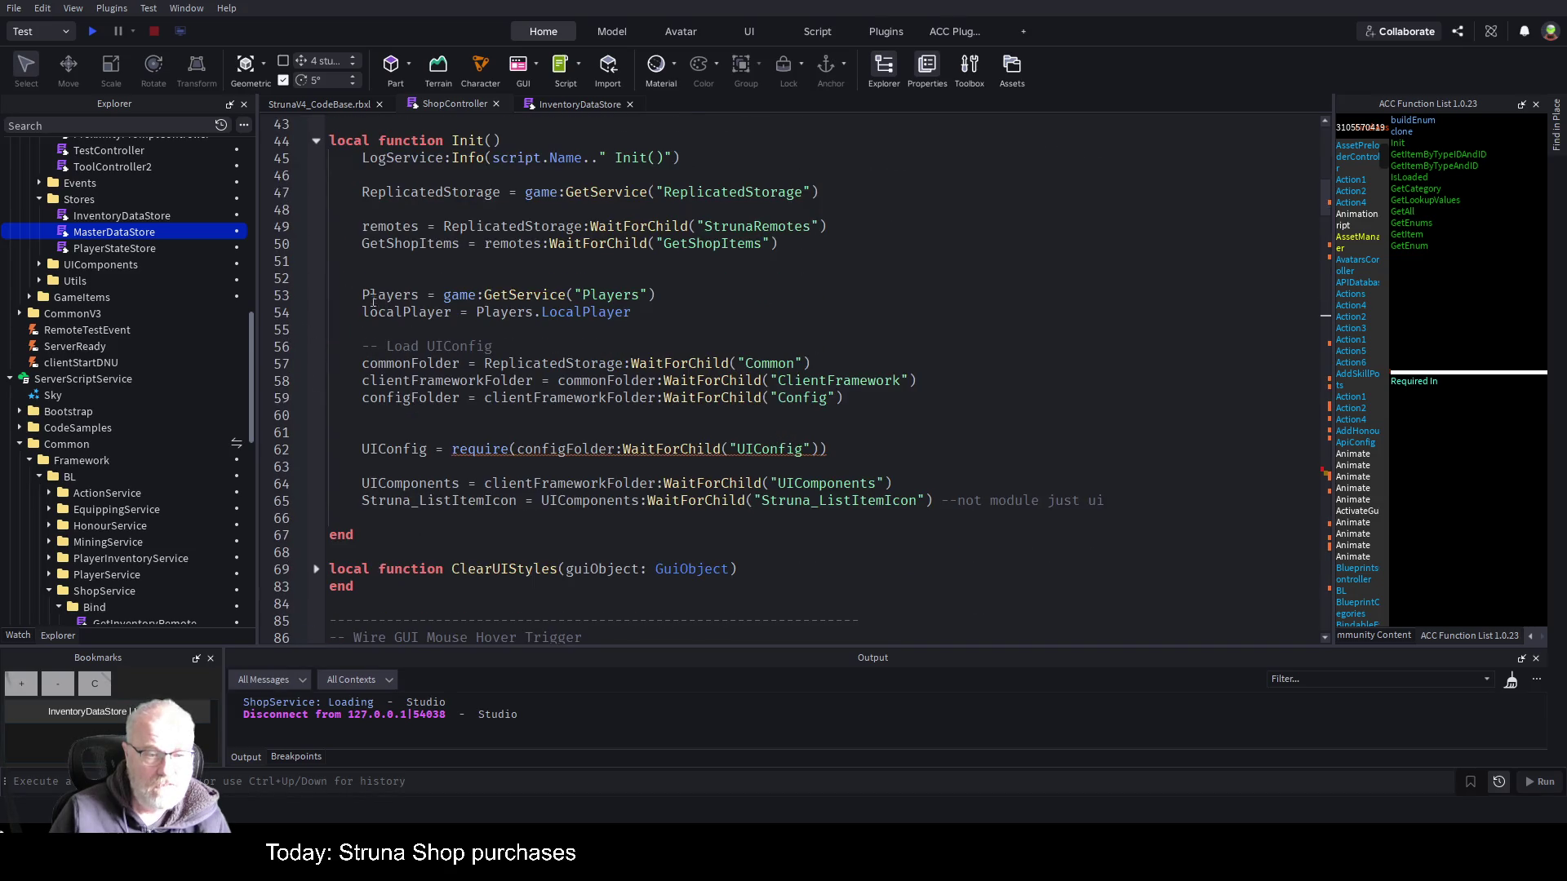
left_click(315, 141)
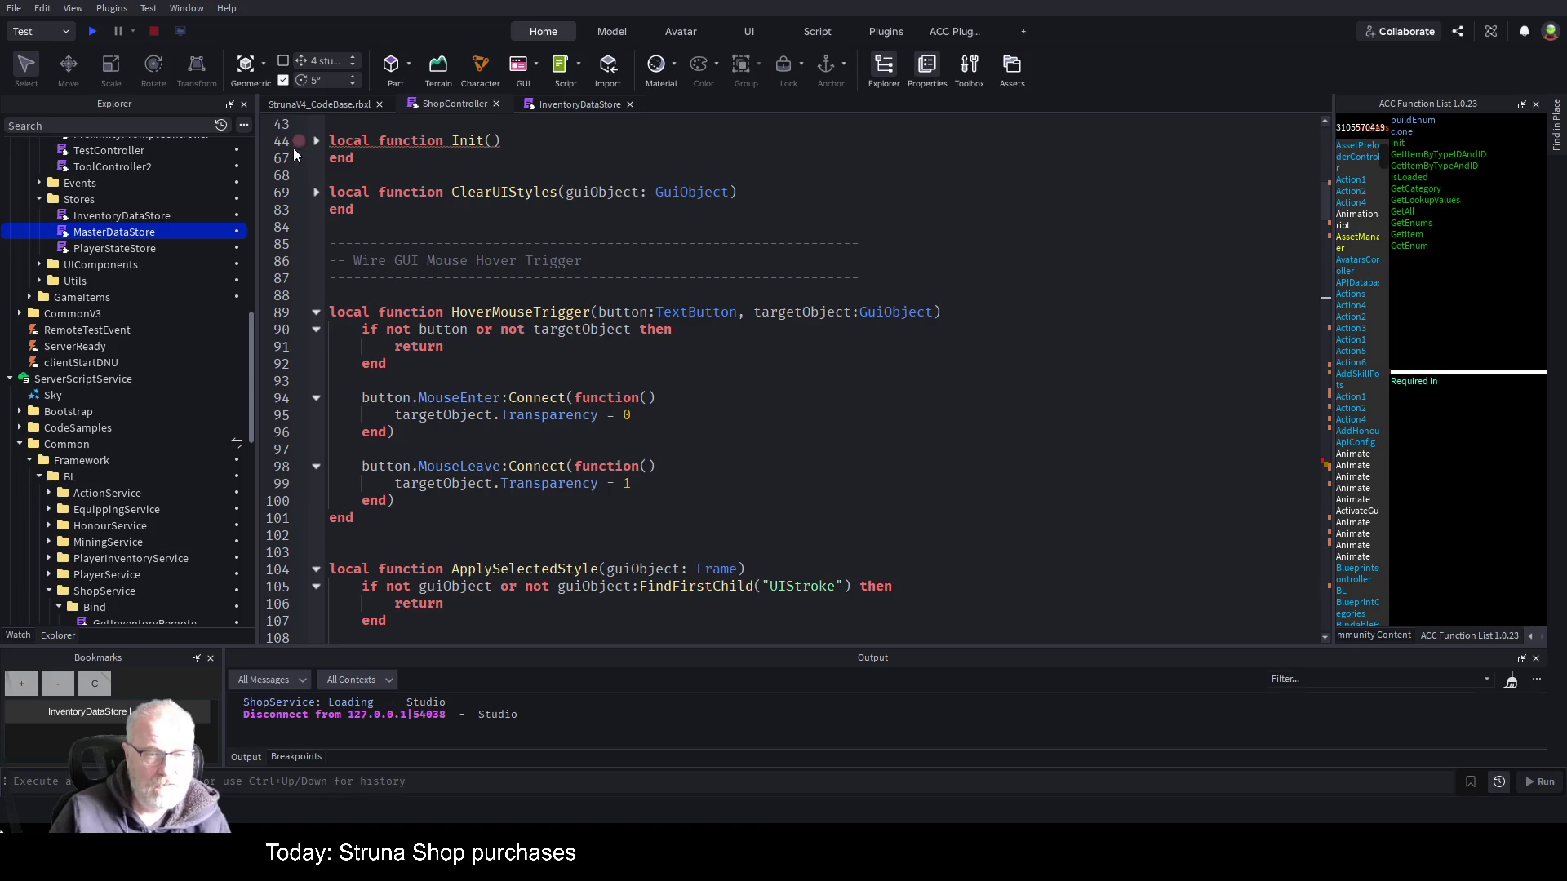
- Highlight the uses of data in buildGrid, then start a script search from line 151
scroll(581, 379, "down", 6)
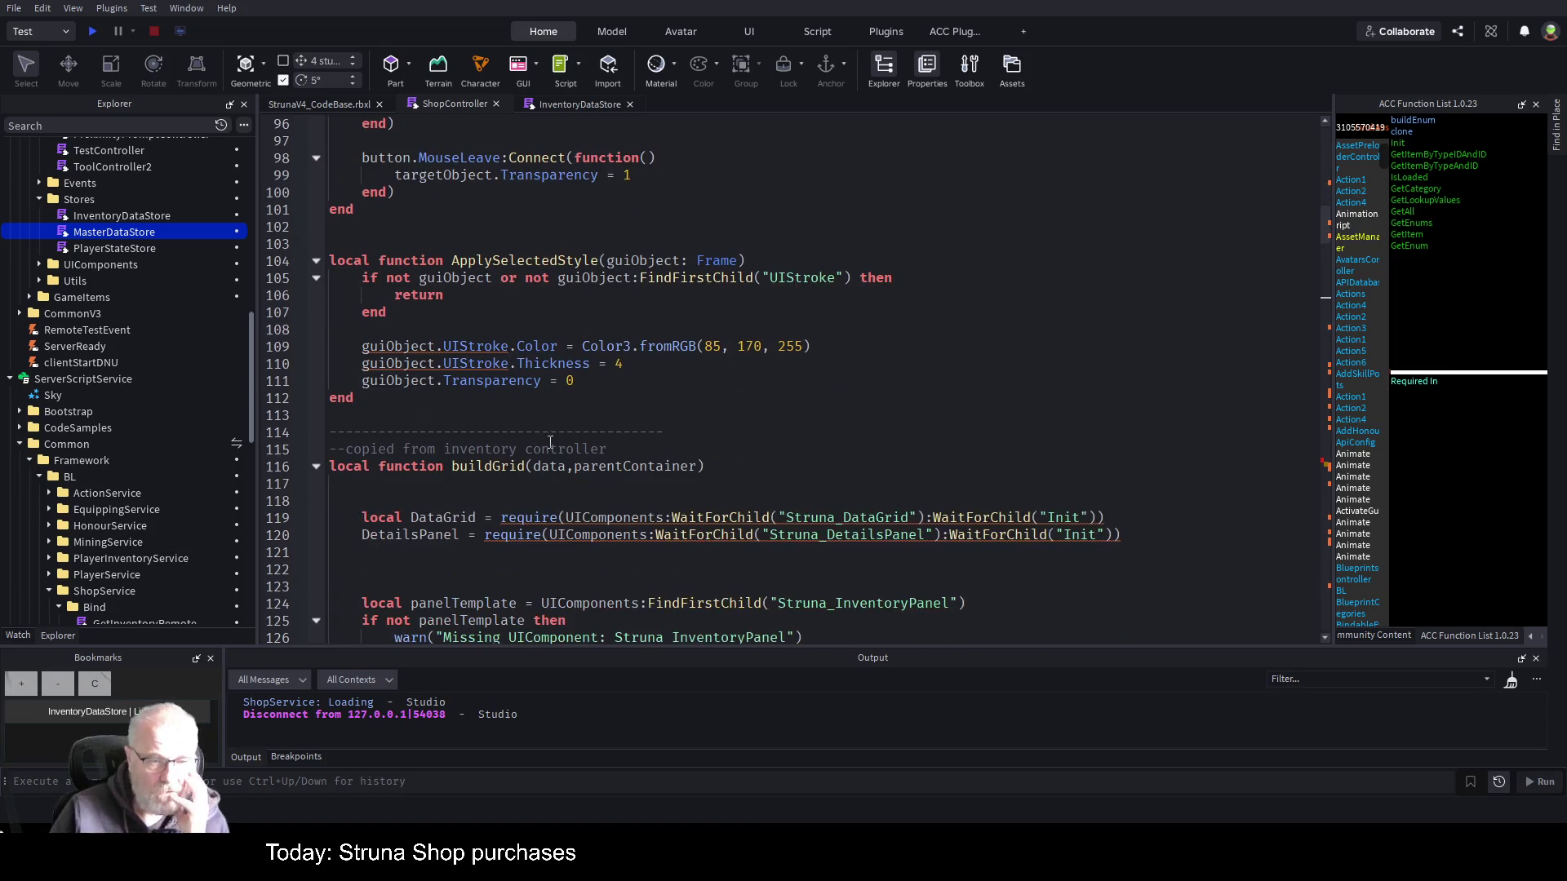
scroll(571, 416, "down", 3)
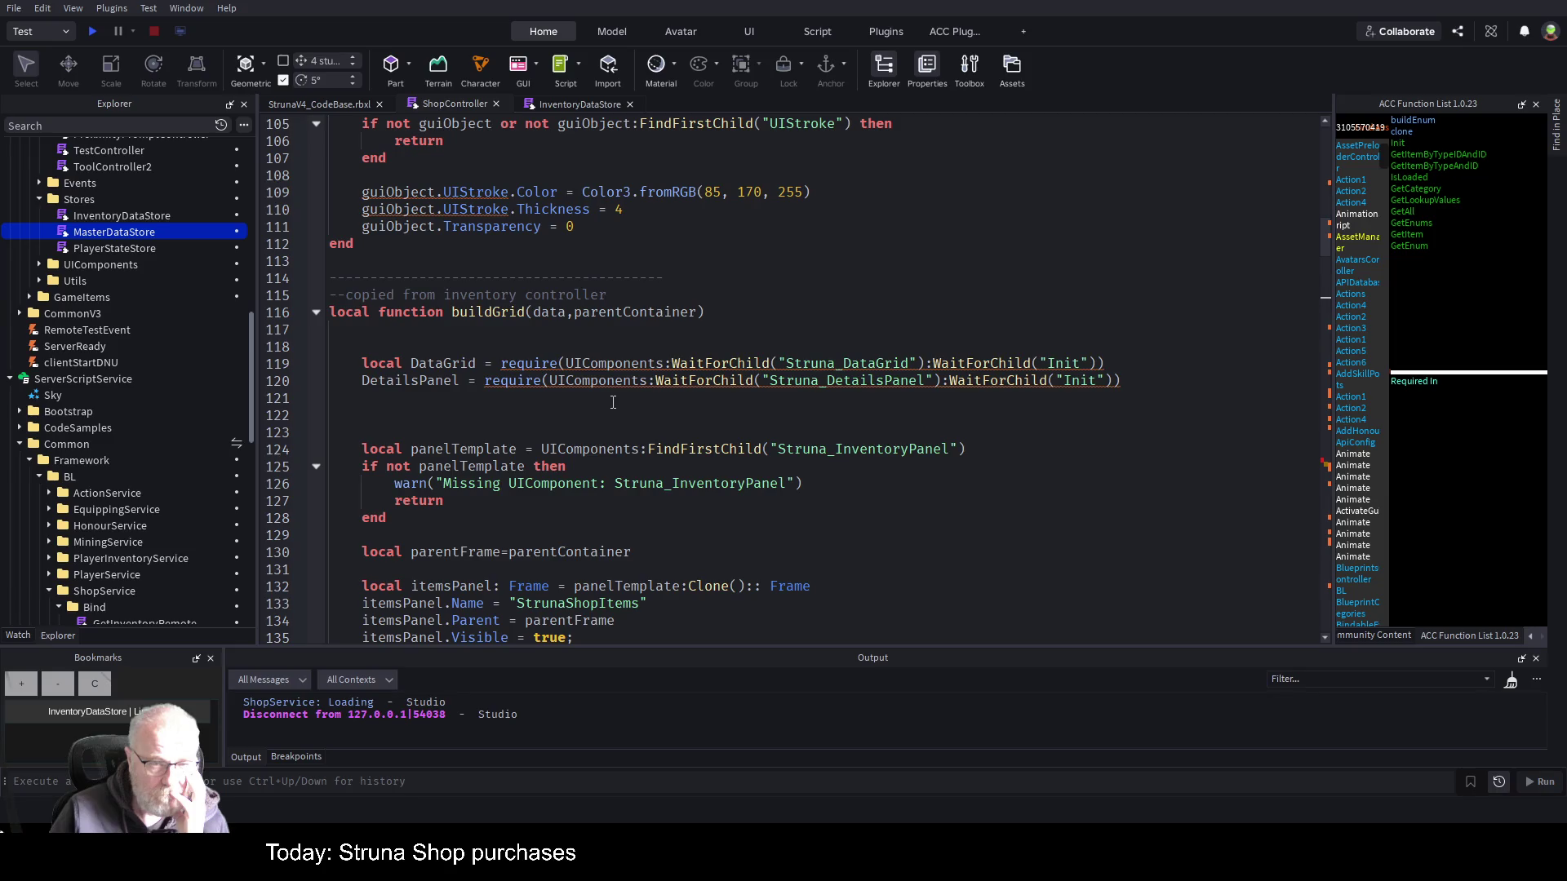
scroll(616, 396, "down", 3)
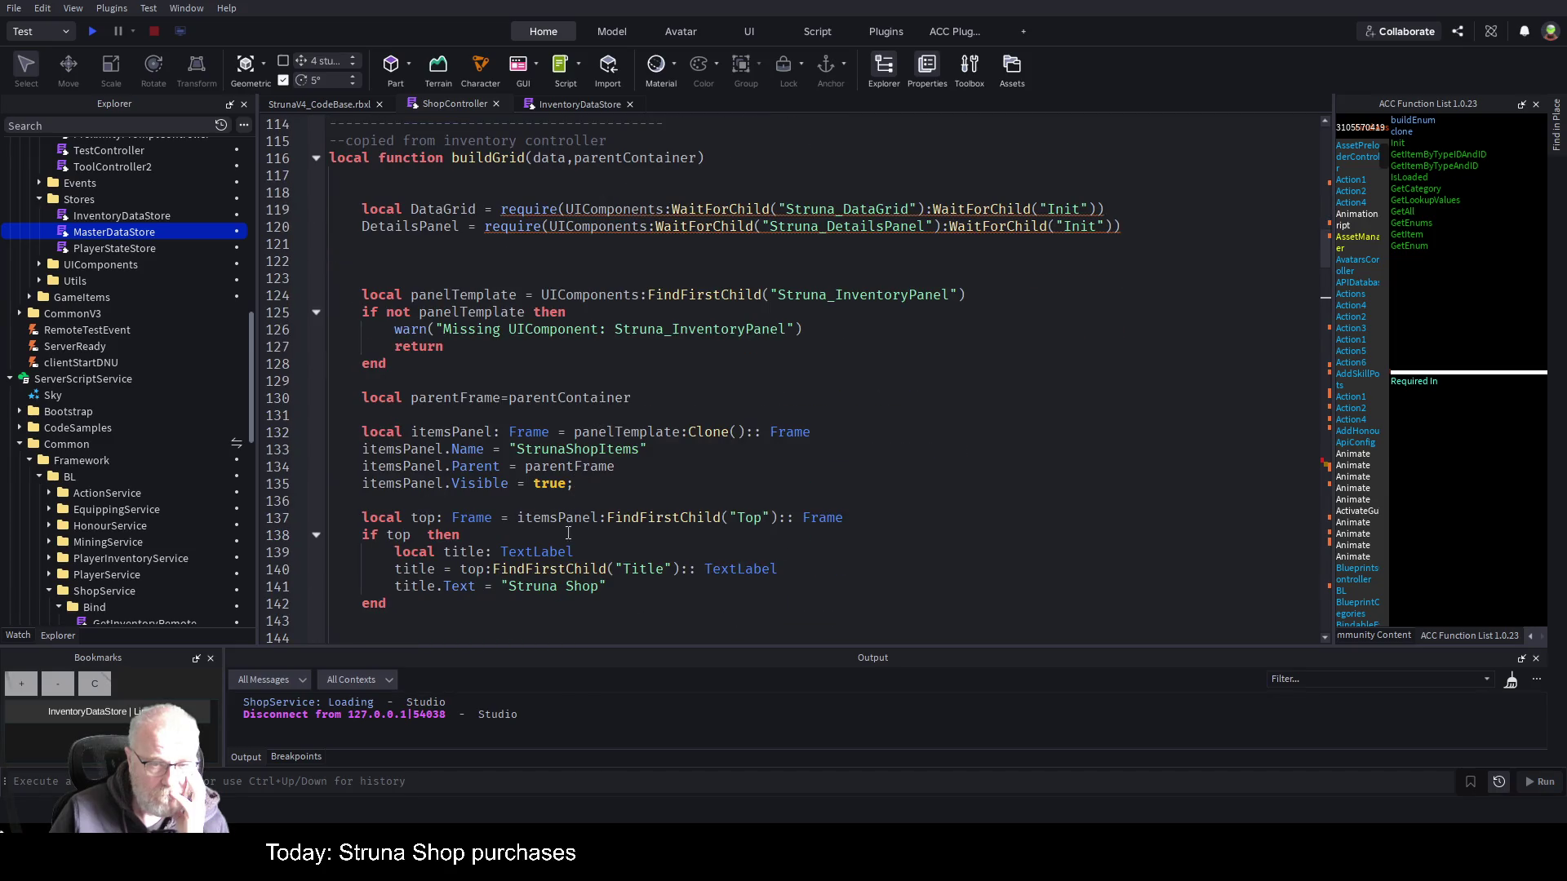
scroll(555, 543, "down", 3)
scroll(586, 532, "down", 5)
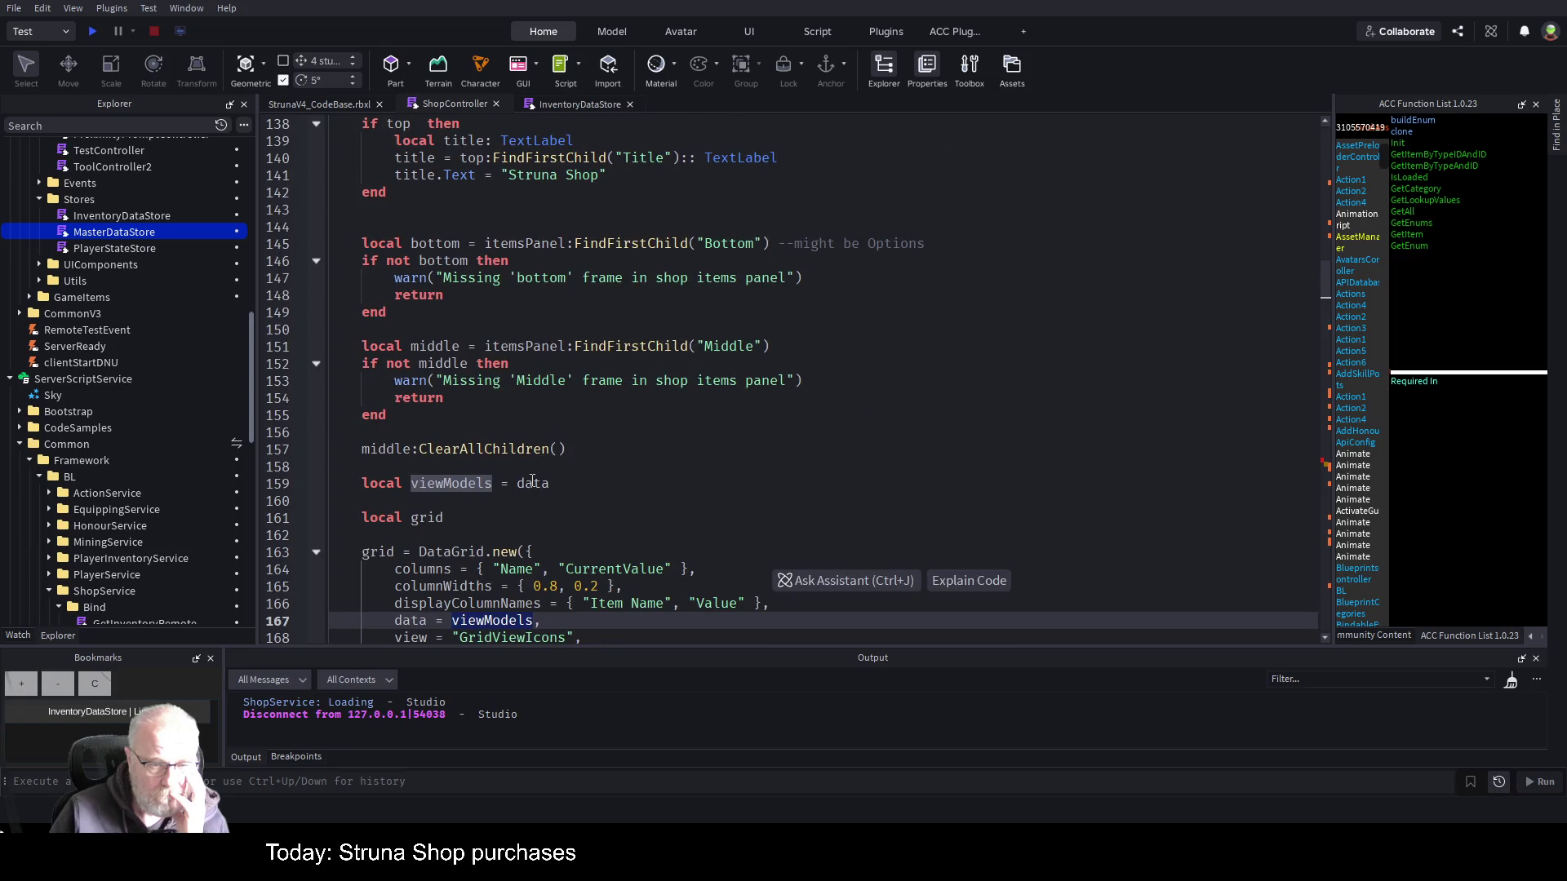
left_click(532, 481)
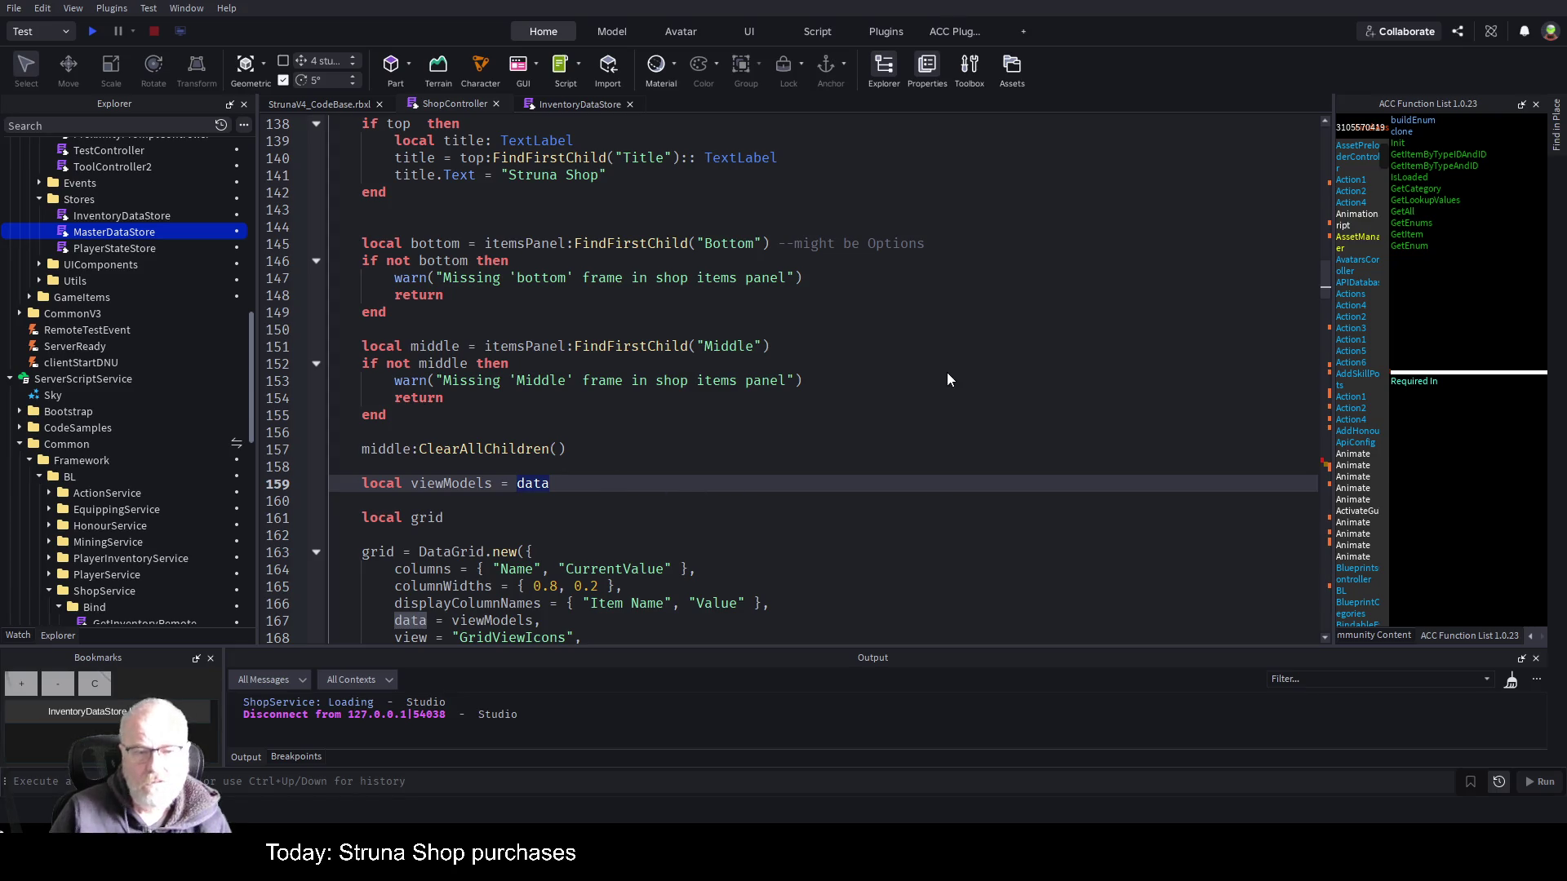
left_click(990, 351)
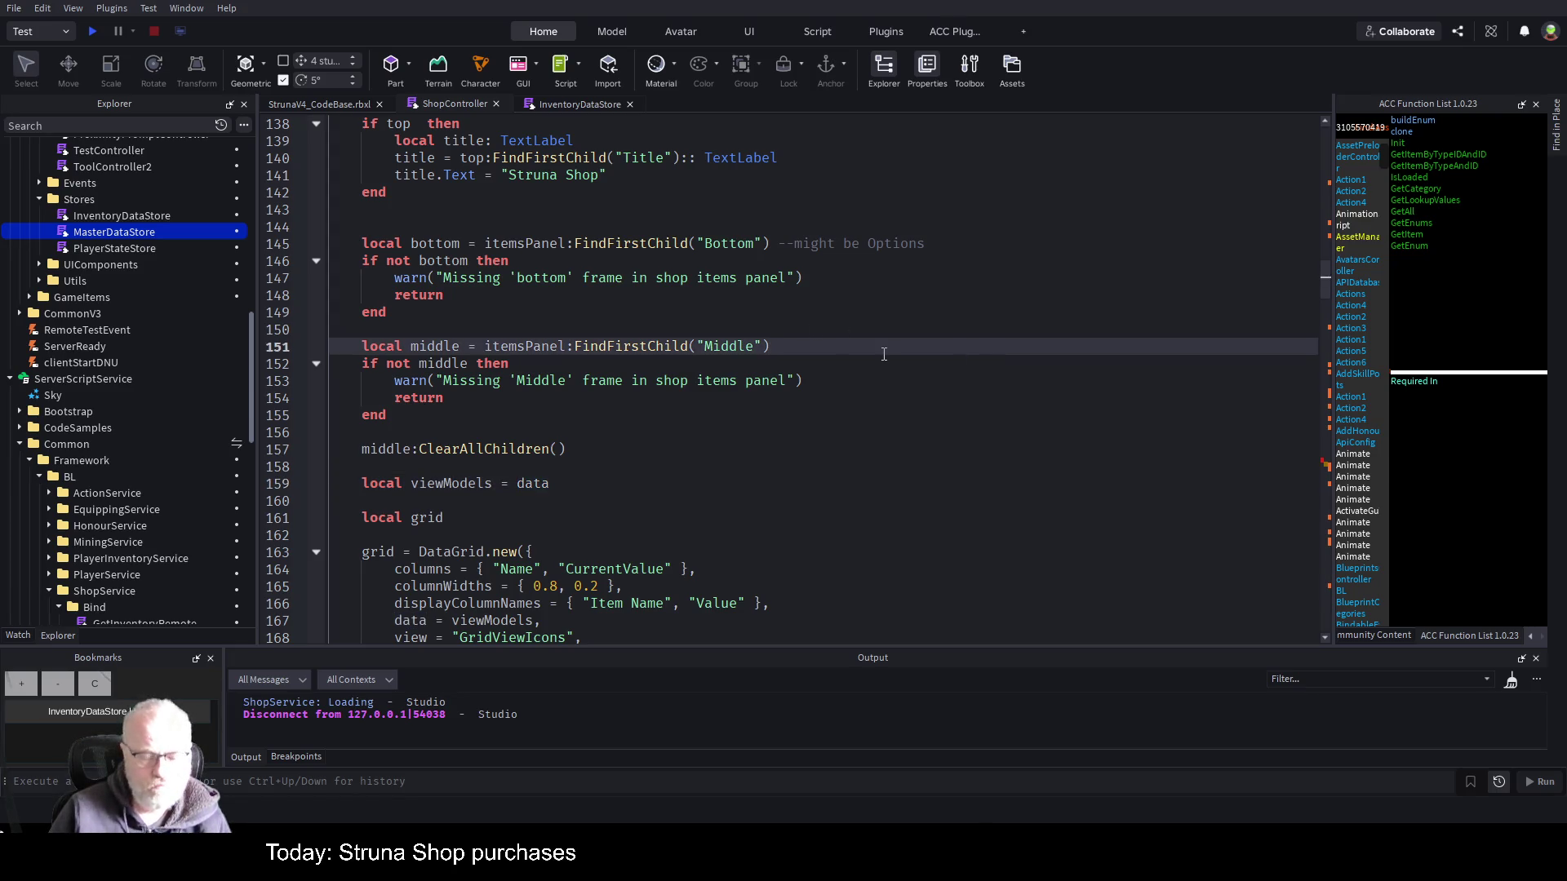
key("ctrl+f")
- Search the script for 'data' and locate the MasterDataStore local in BuildShop
type("daata")
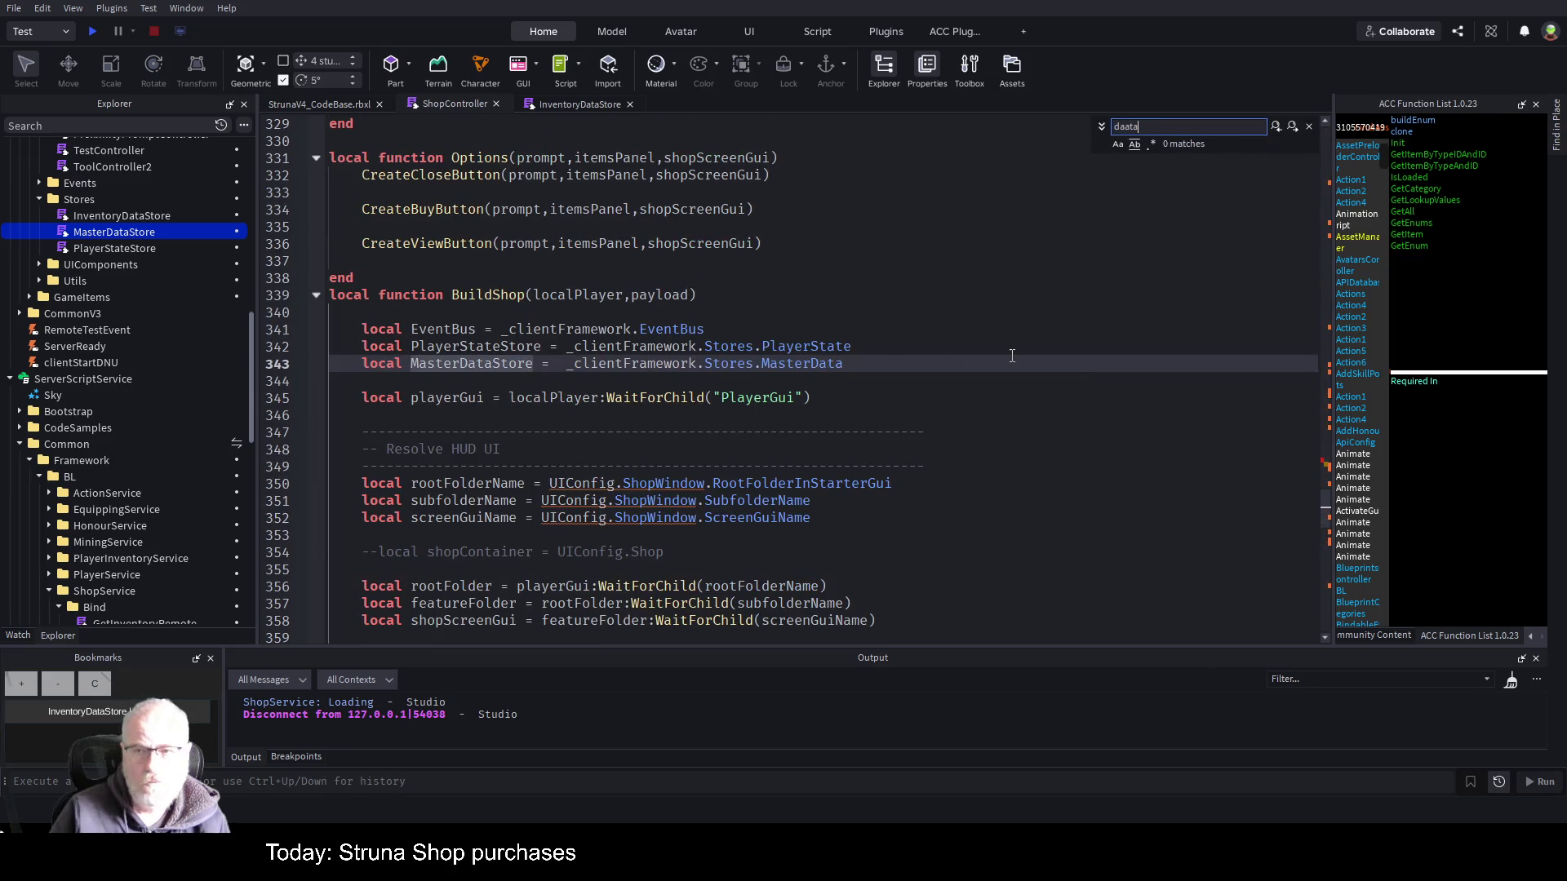
key("BackSpace")
key("BackSpace")
key("BackSpace")
type("ta")
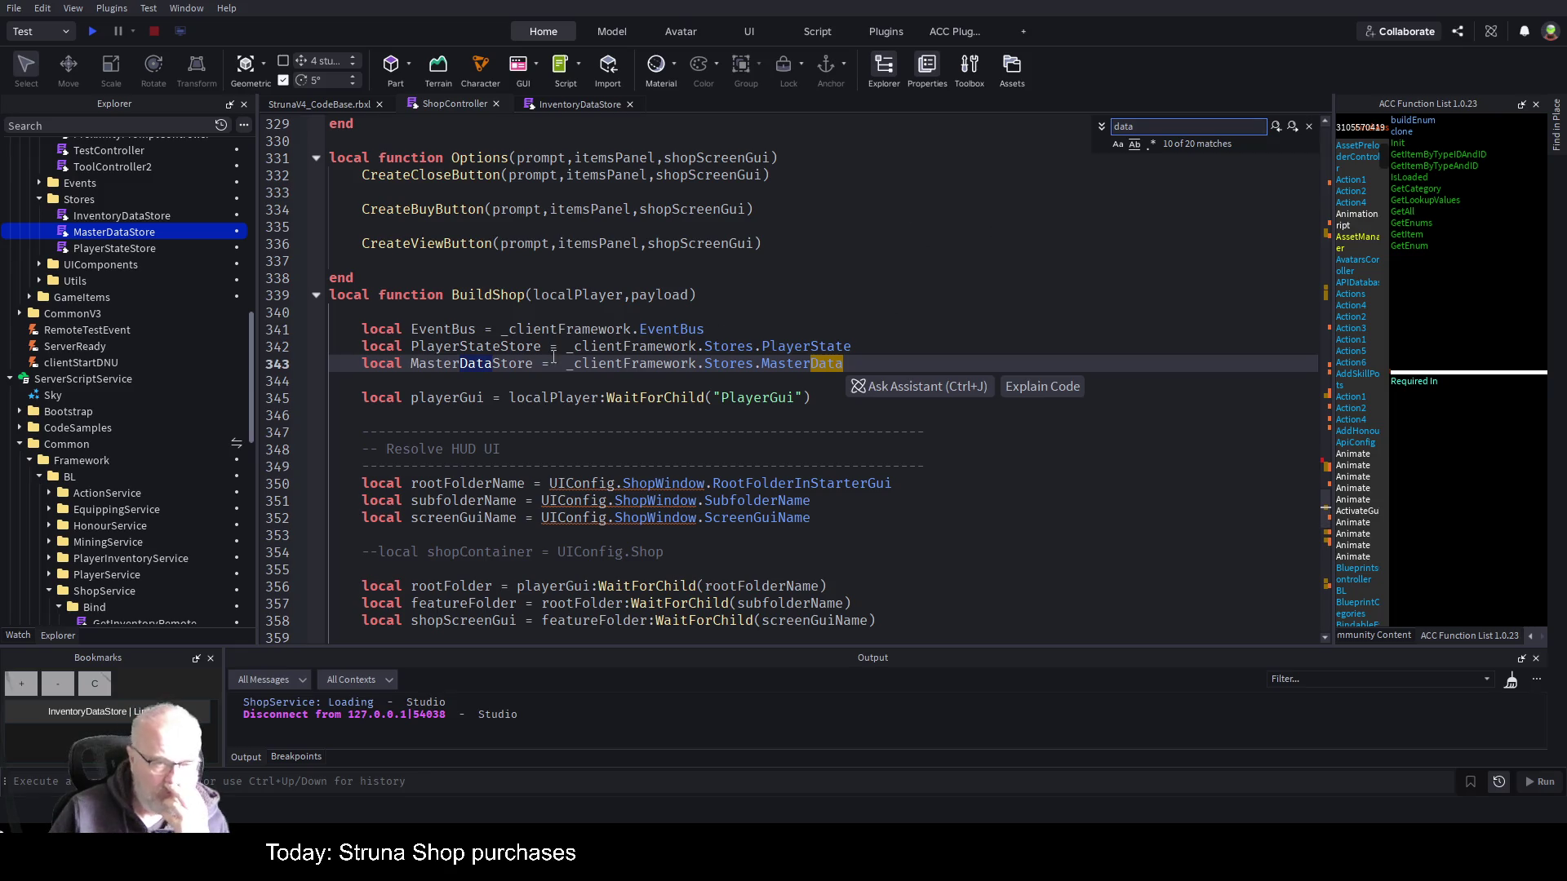
double_click(500, 364)
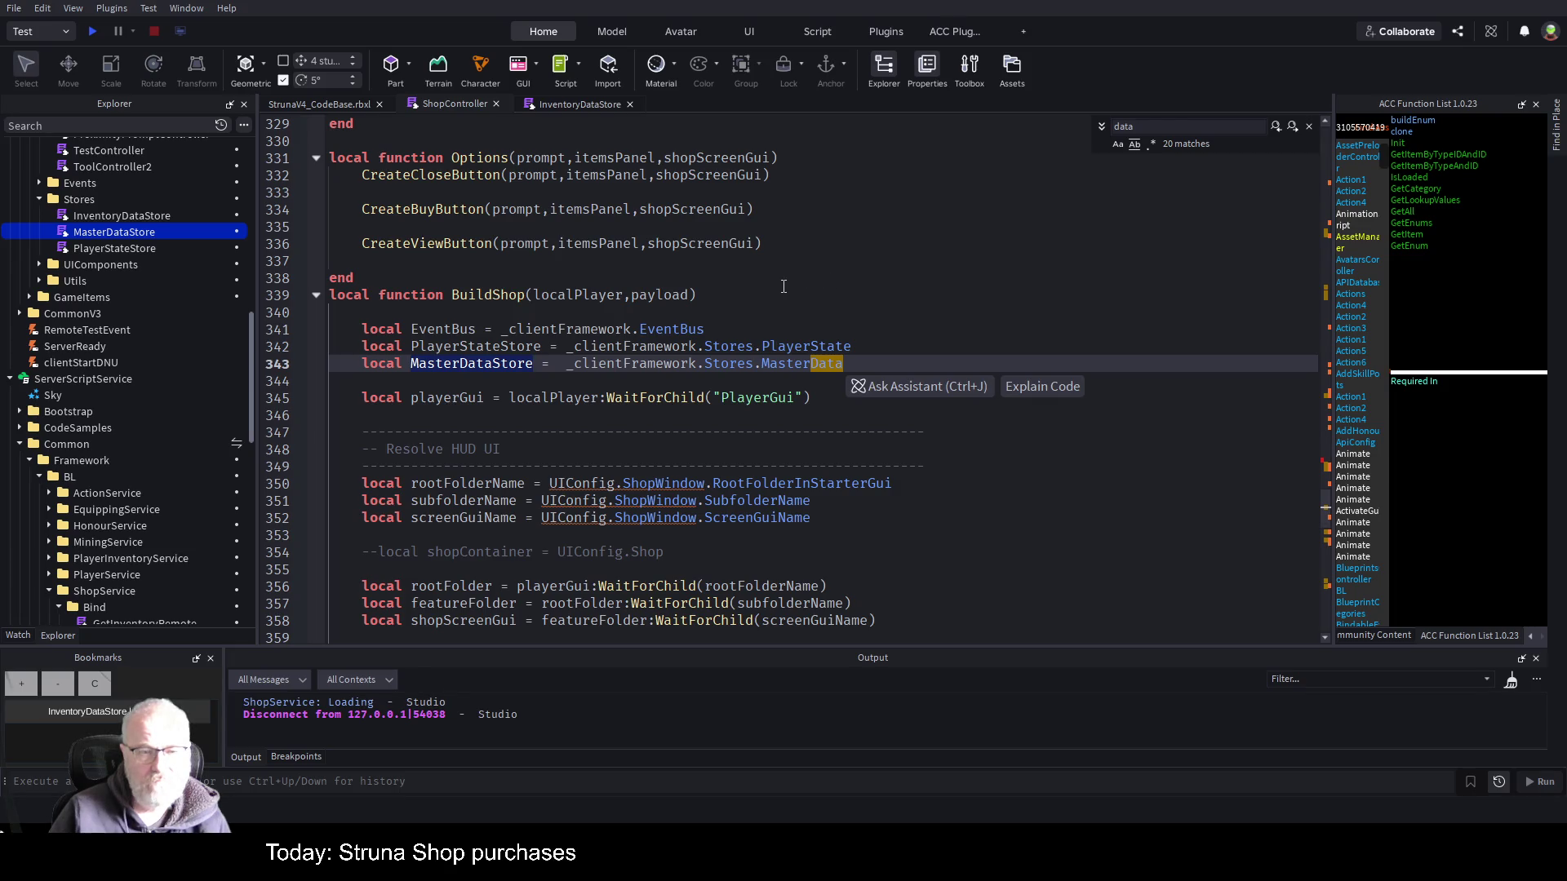
left_click(499, 297)
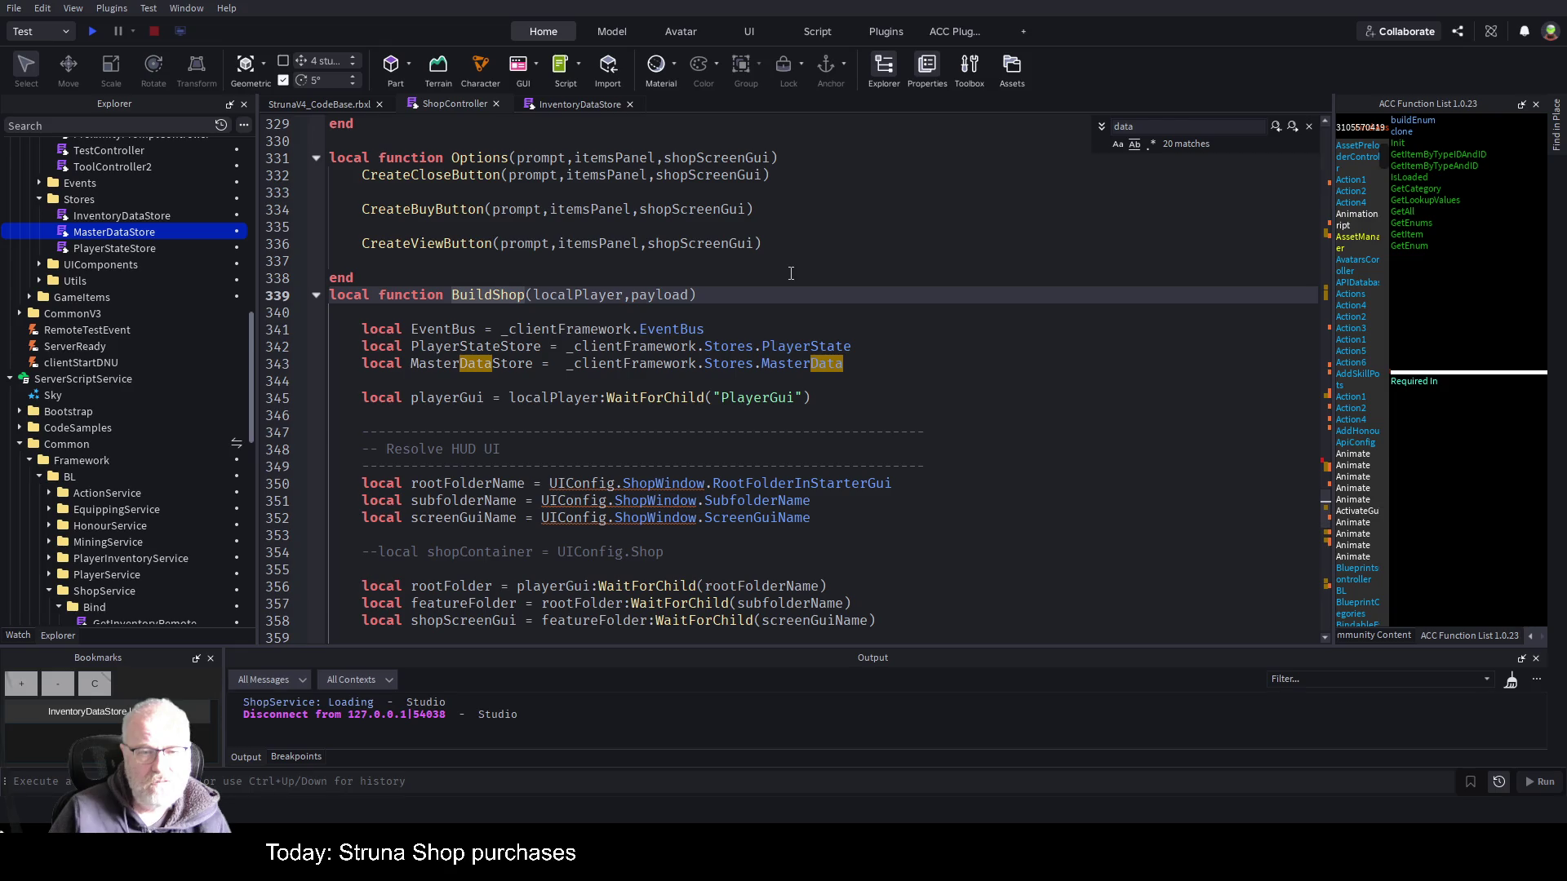
scroll(791, 273, "up", 1)
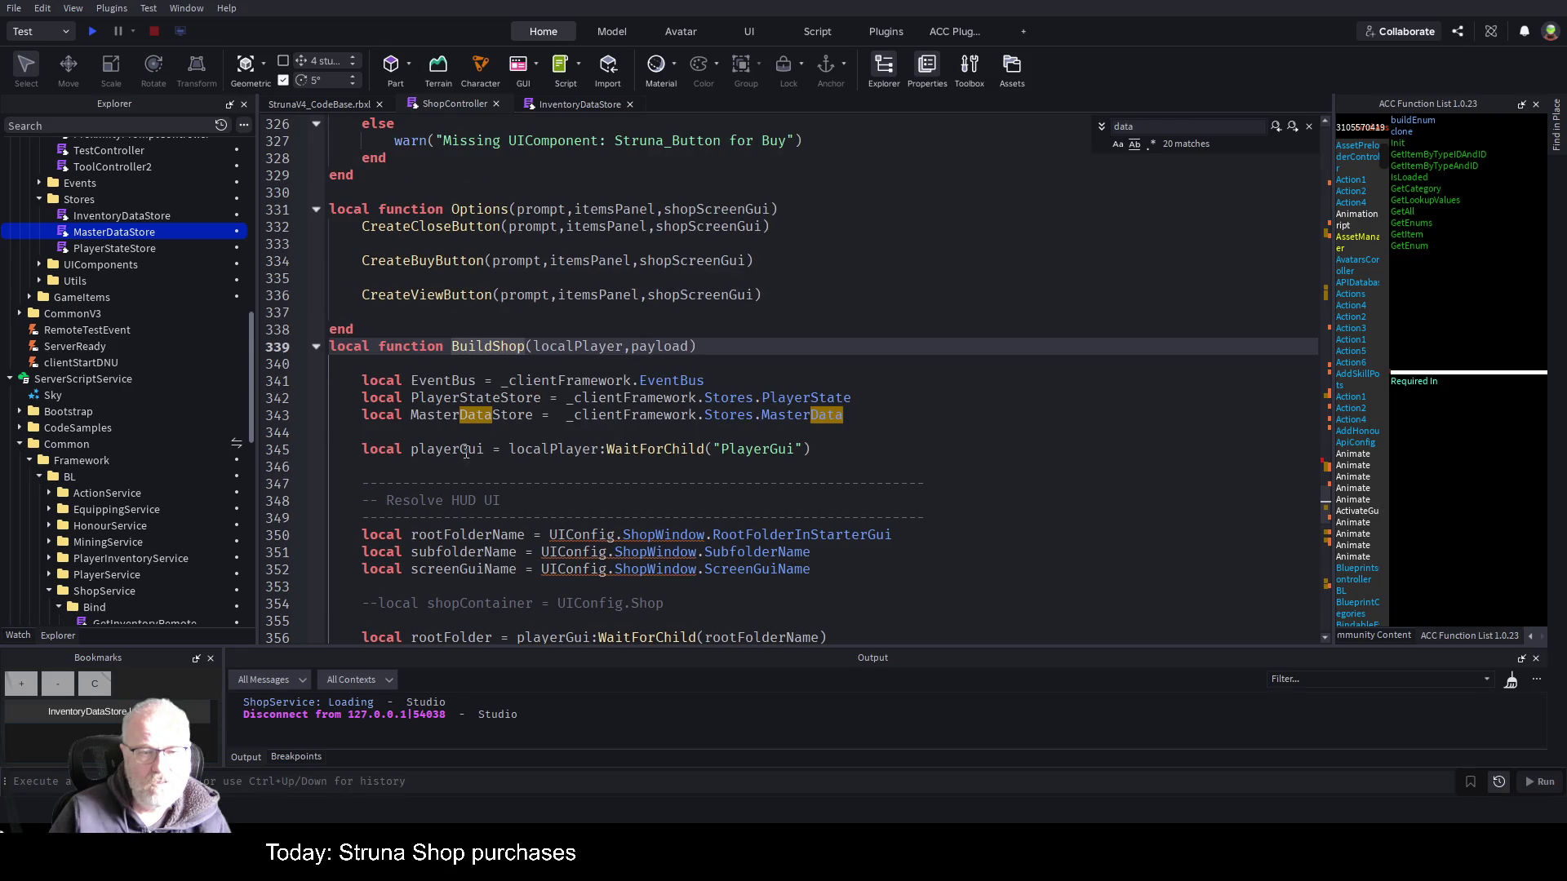
- Cut the EventBus, PlayerStateStore and MasterDataStore locals out of BuildShop
left_click_drag(376, 431, 331, 380)
key("ctrl+c")
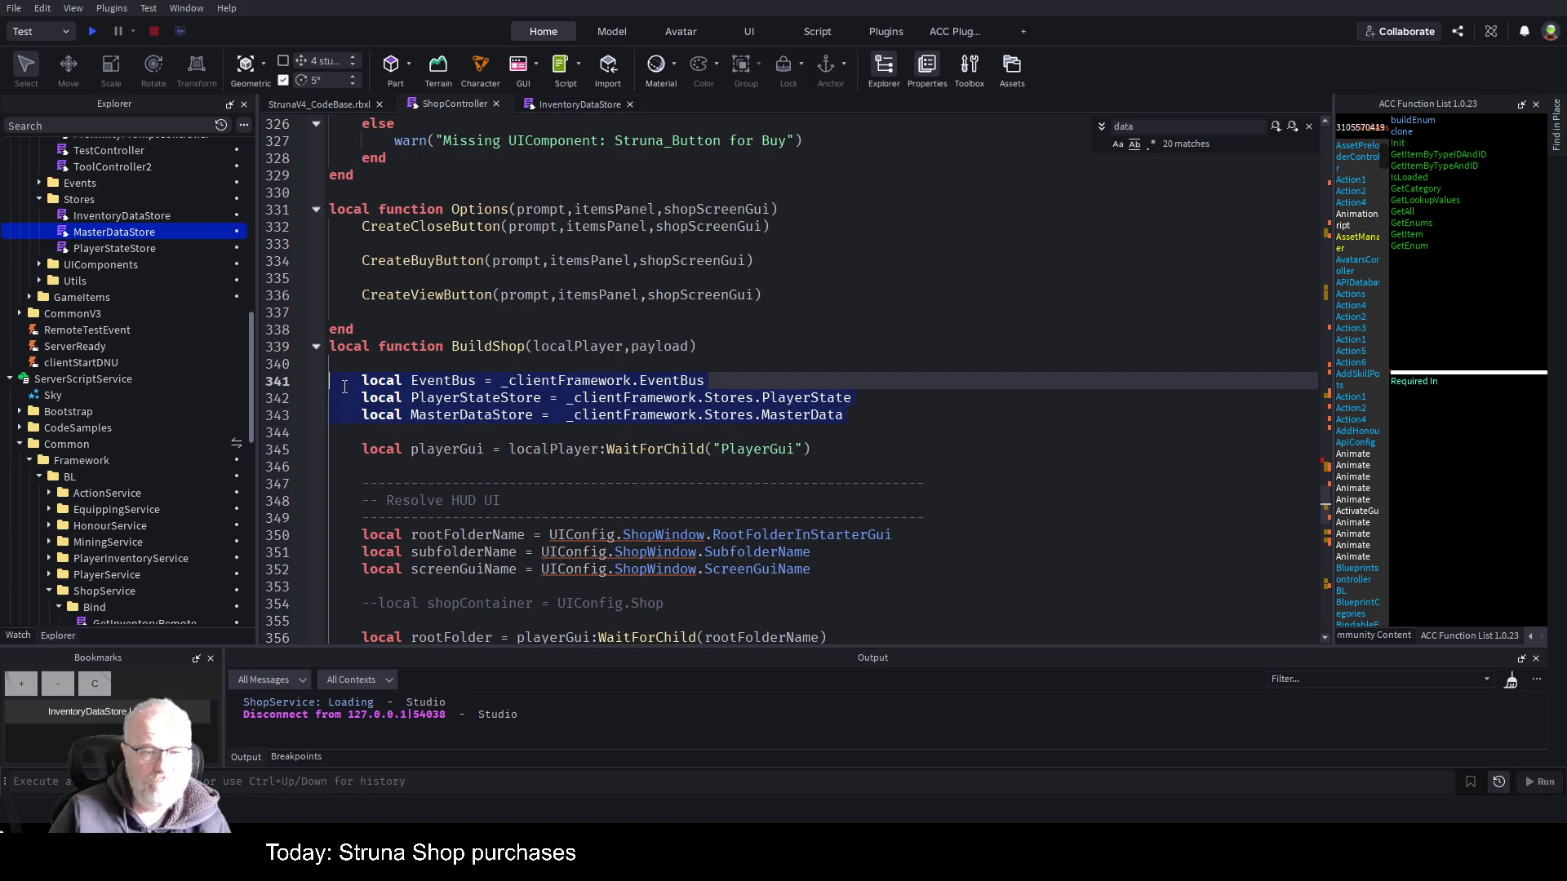
key("BackSpace")
scroll(610, 282, "up", 20)
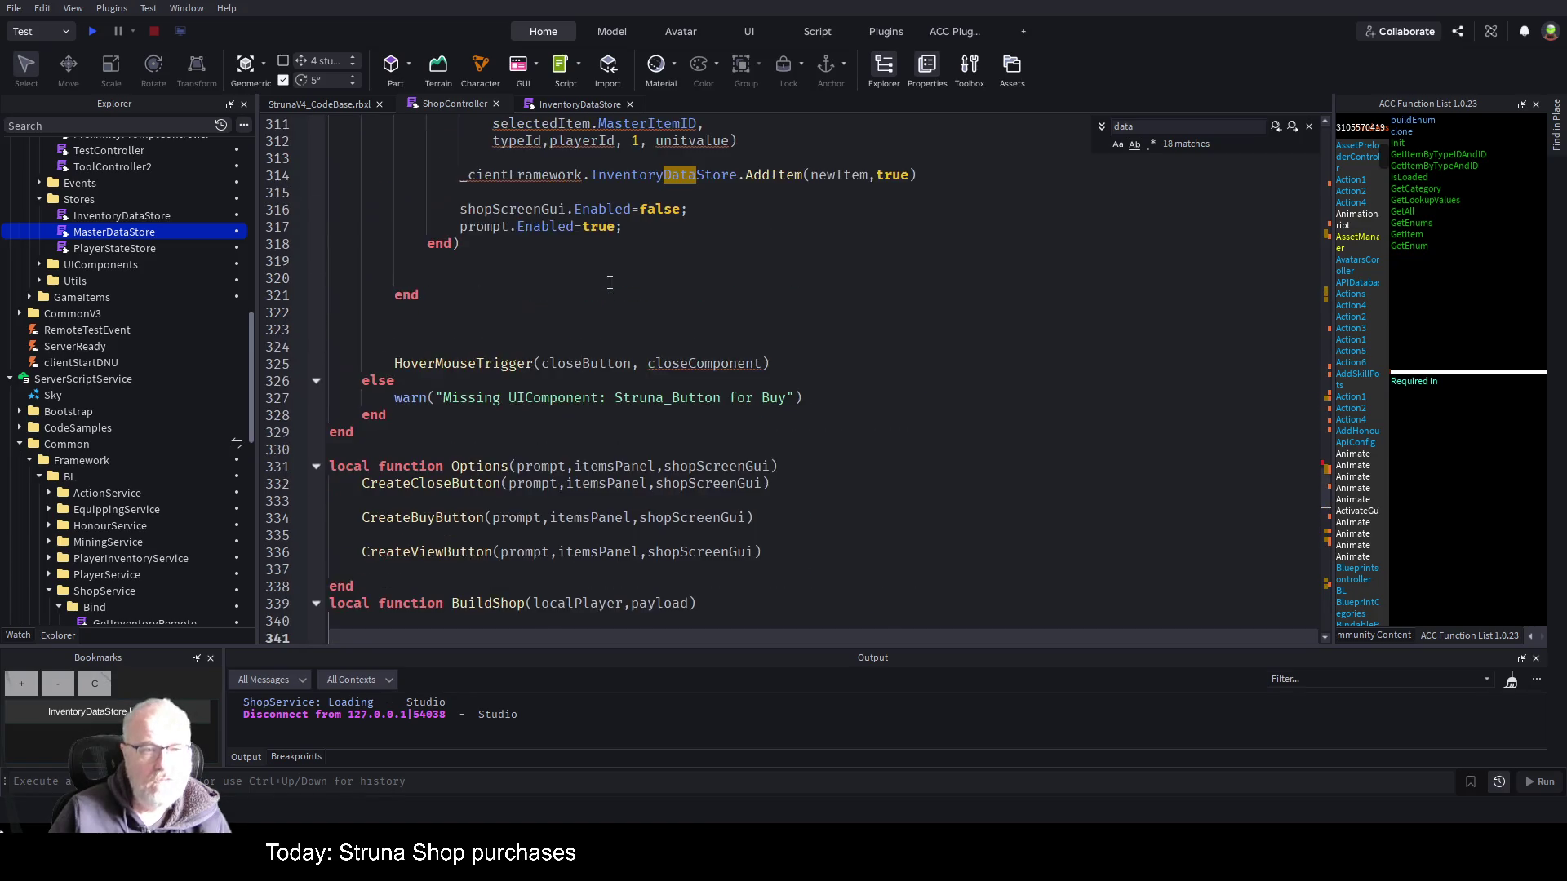
scroll(608, 277, "up", 20)
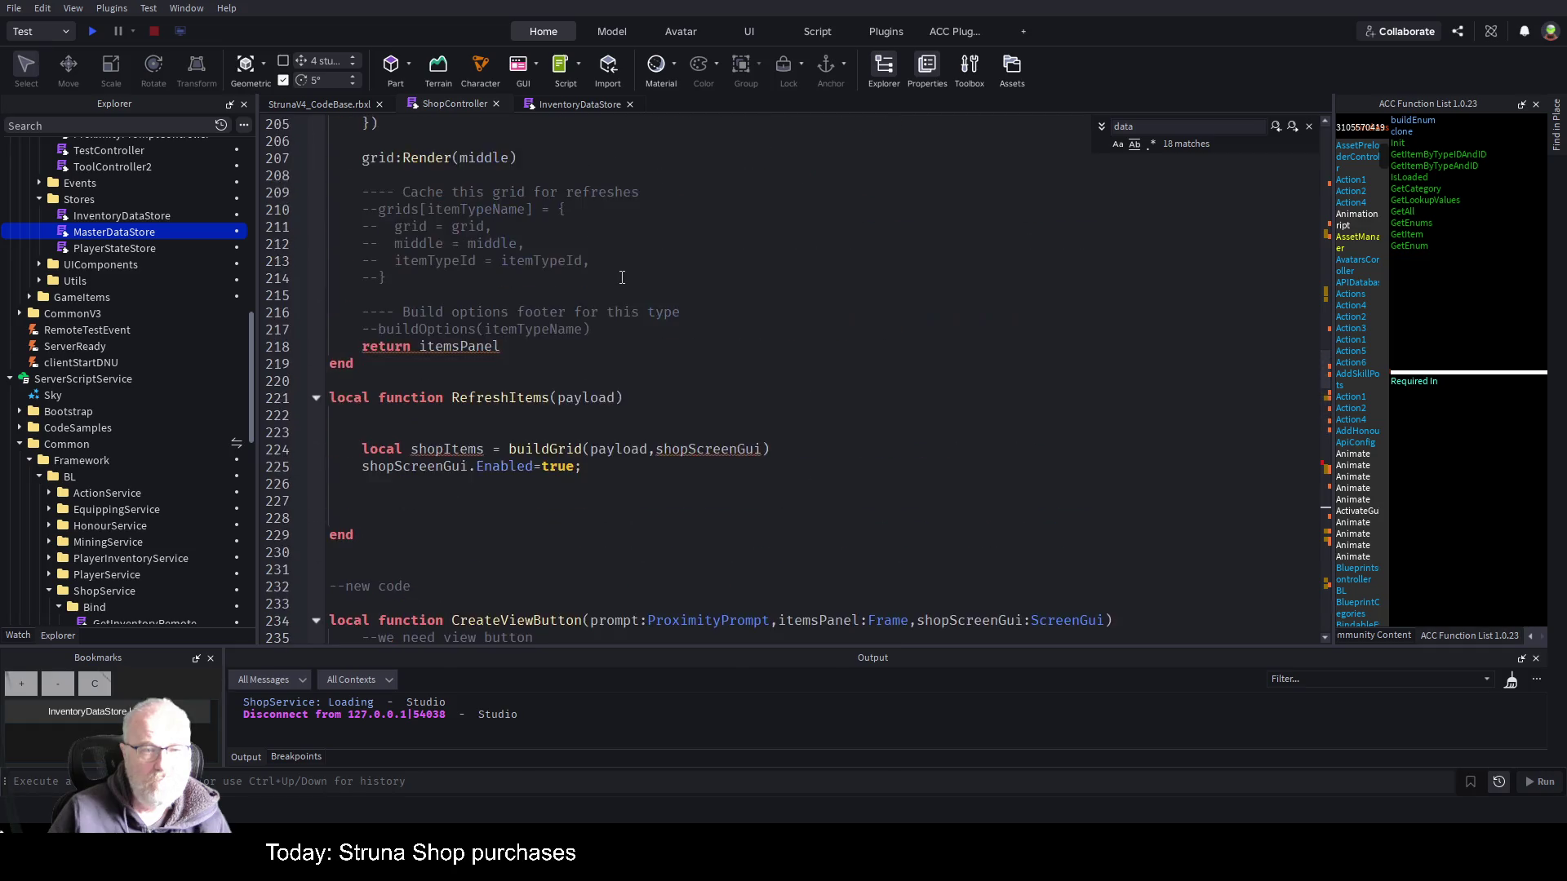
scroll(613, 270, "up", 20)
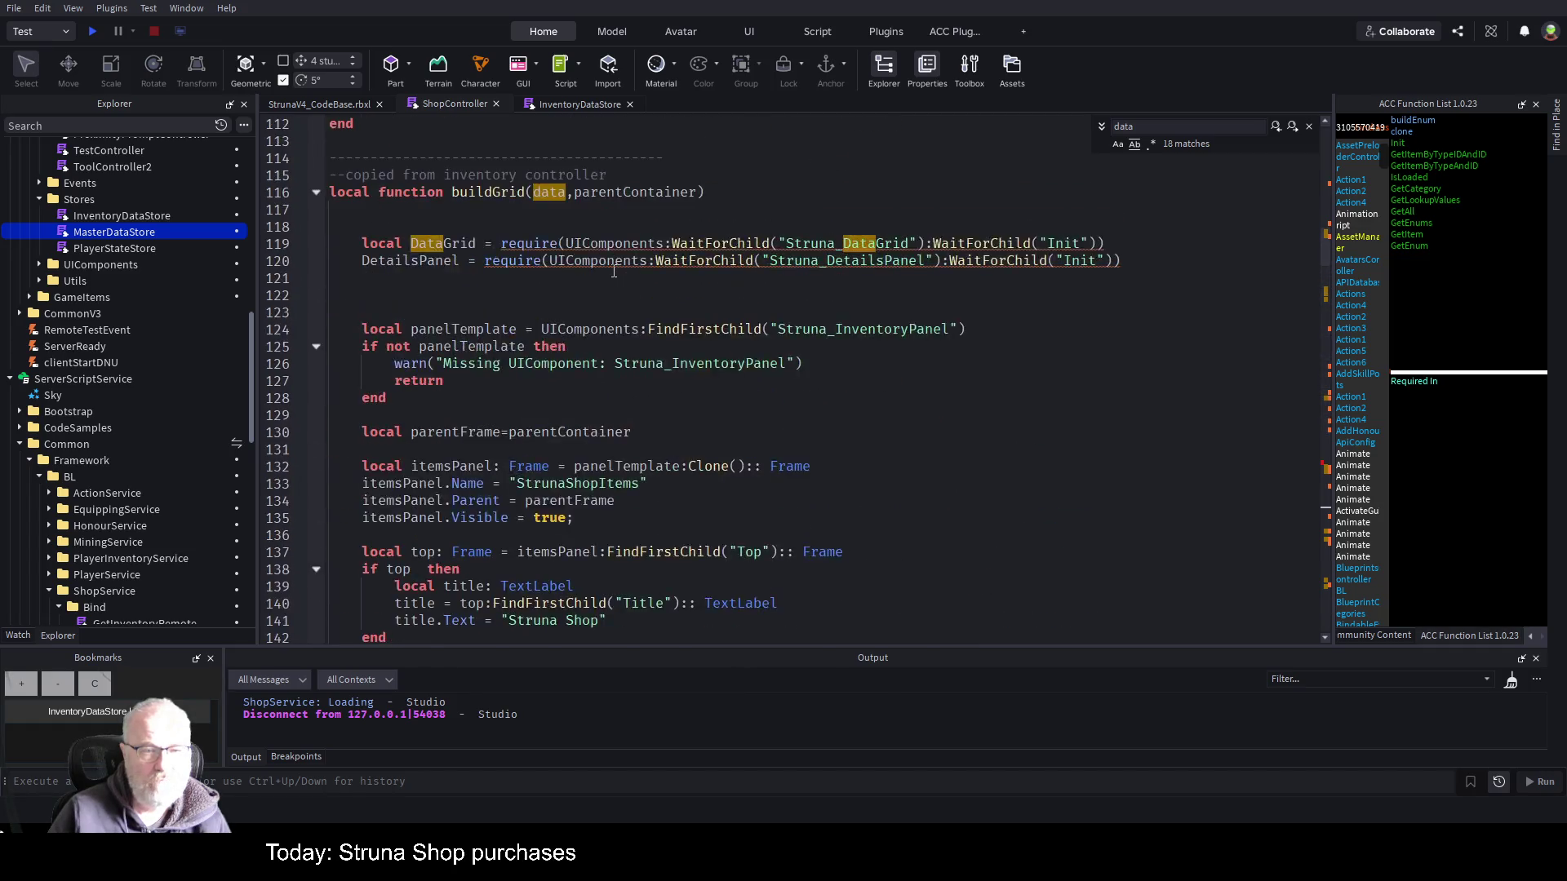
scroll(600, 268, "up", 1)
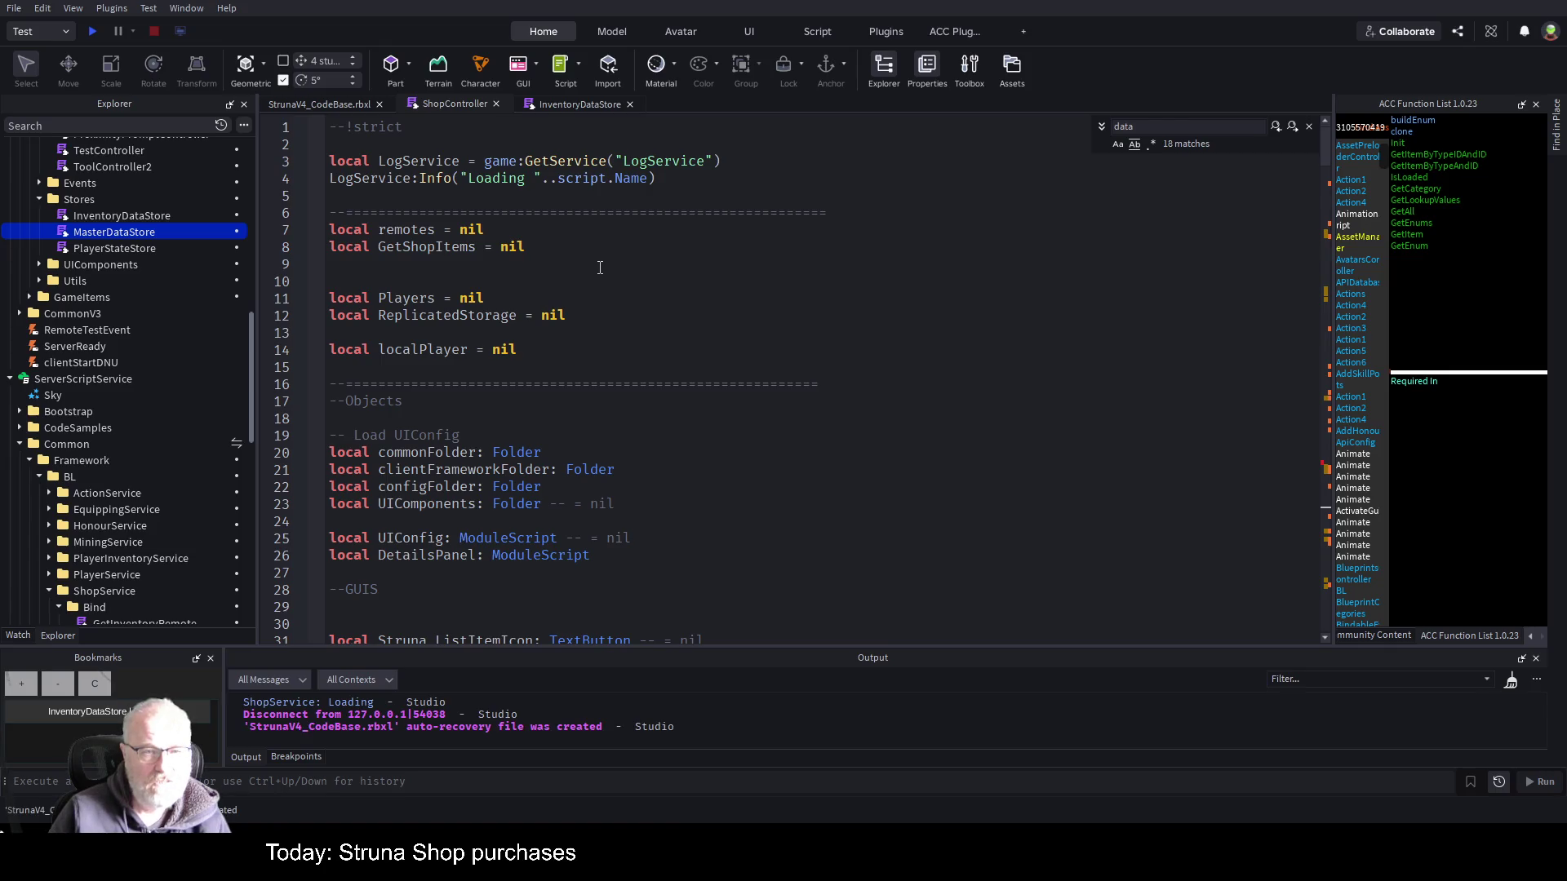
scroll(601, 266, "down", 3)
scroll(603, 265, "down", 5)
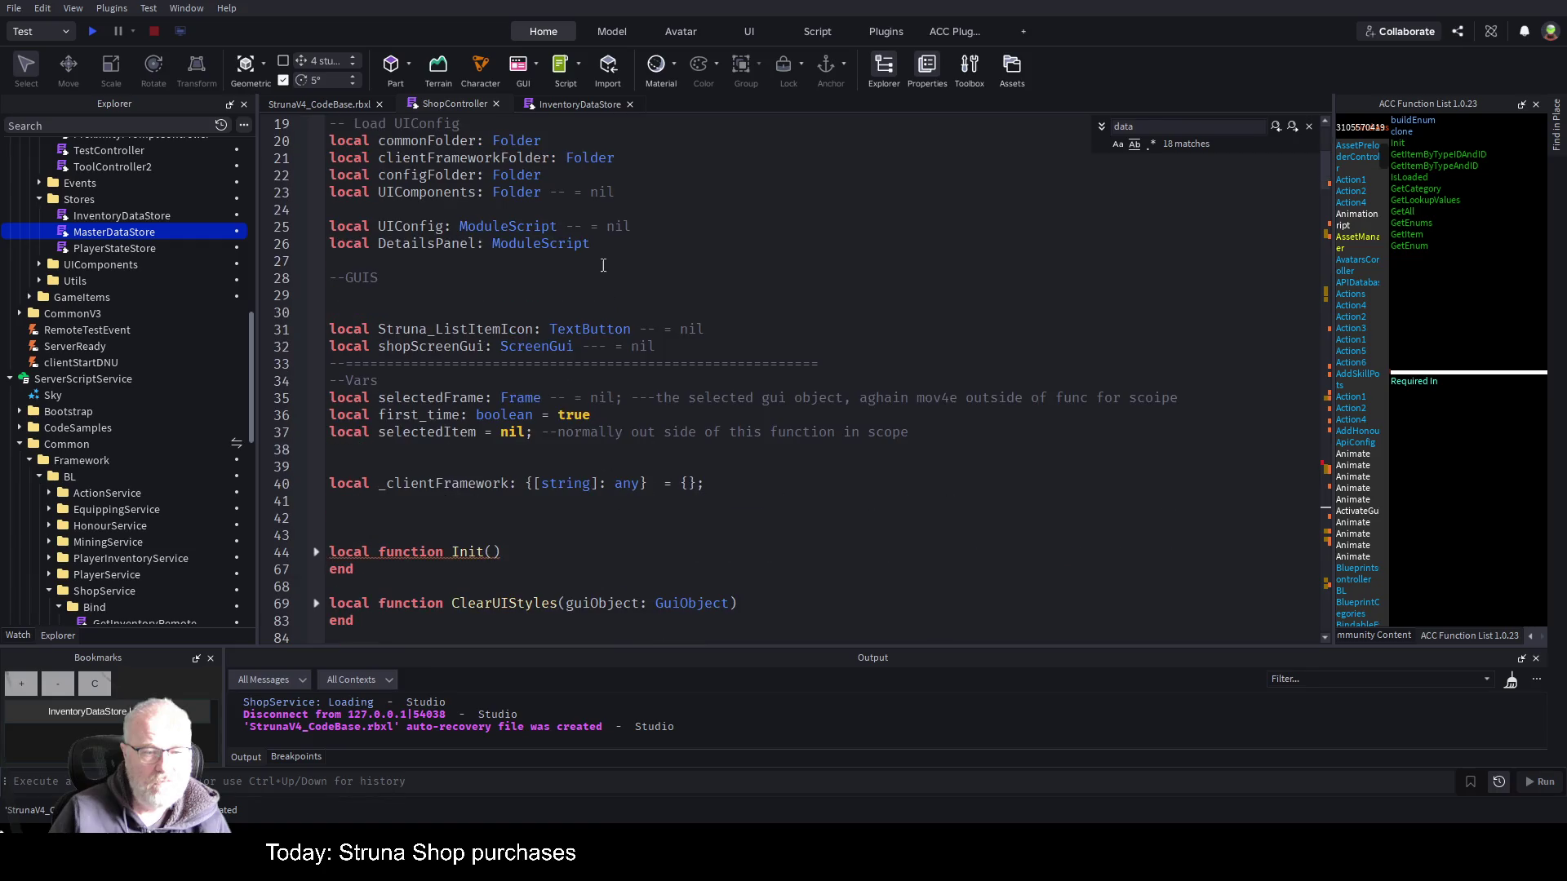
- Paste the three store locals below _clientFramework and set EventBus to nil
left_click(516, 405)
key("ctrl+v")
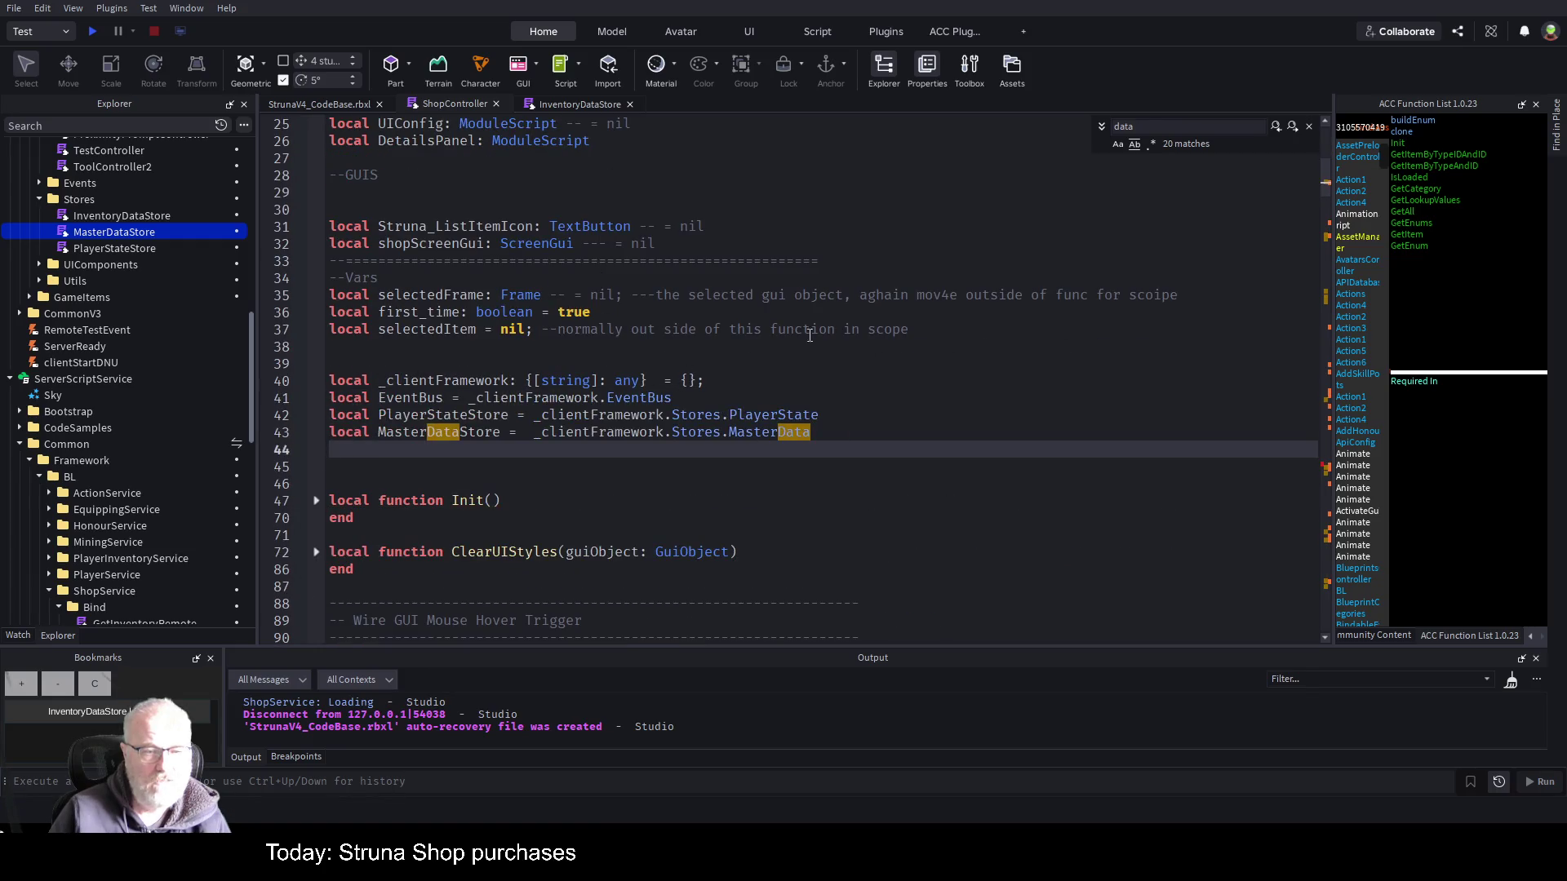
key("Up")
key("Up")
key("Up")
key("Down")
key("Down")
key("Down")
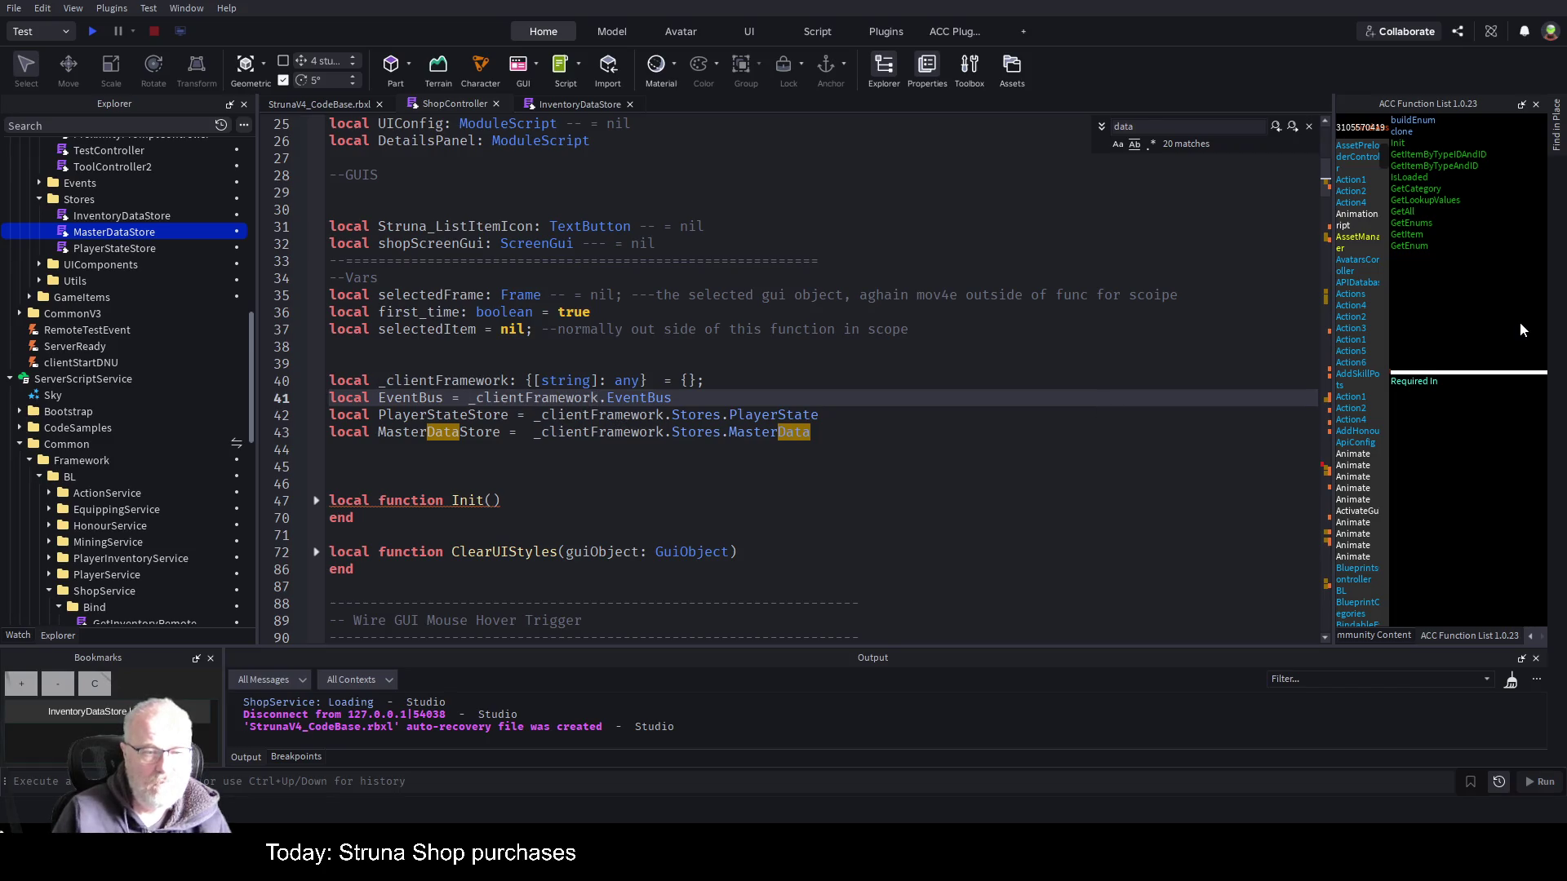
key("Down")
key("Down")
key("Up")
key("Up")
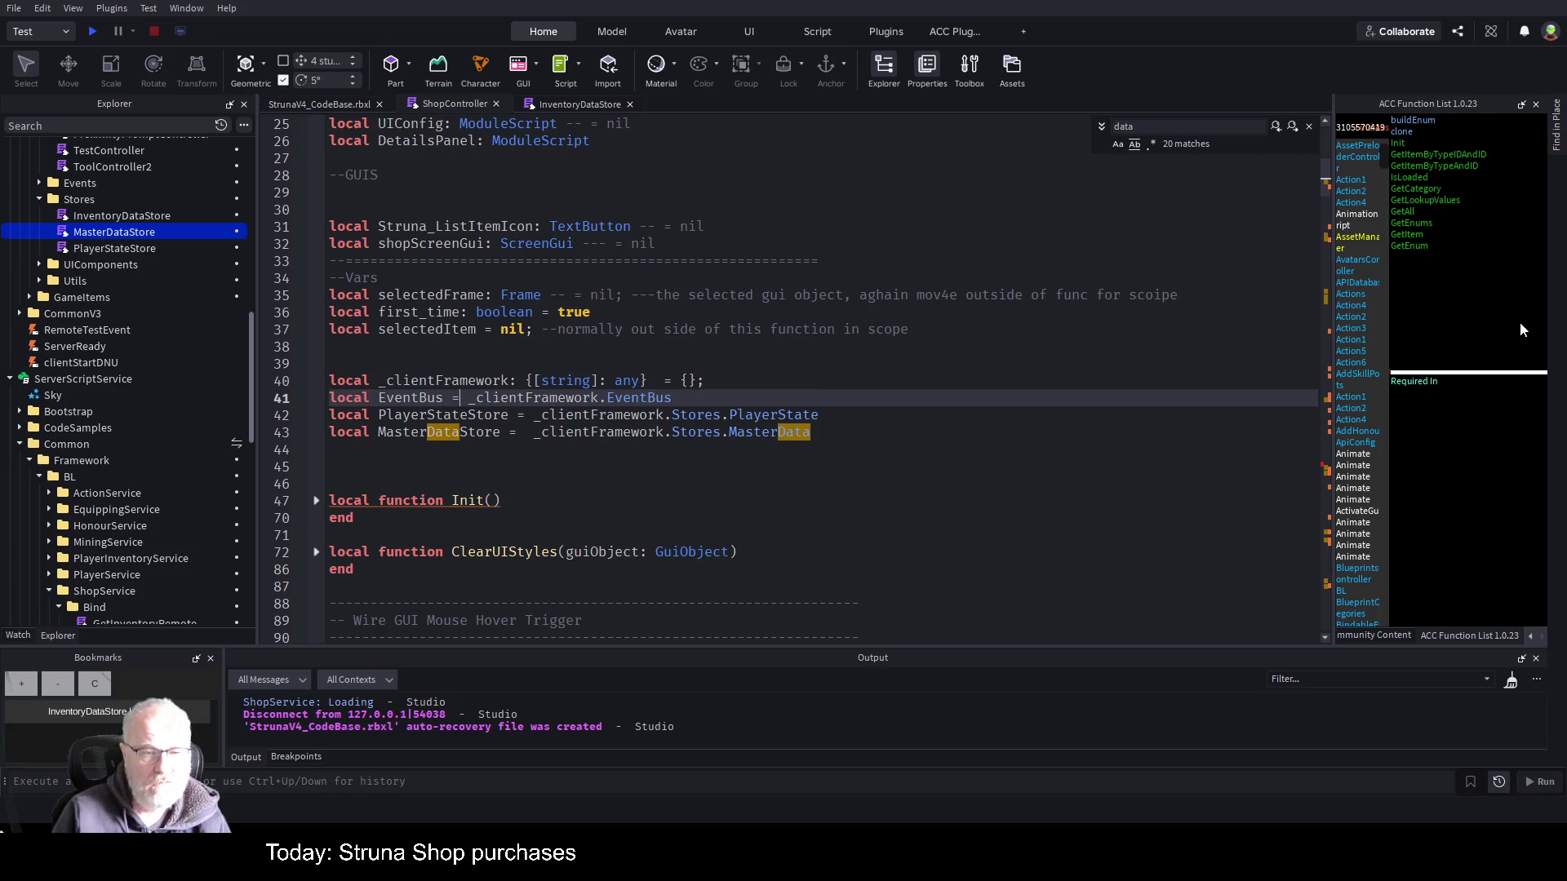
key("shift+End")
key("Delete")
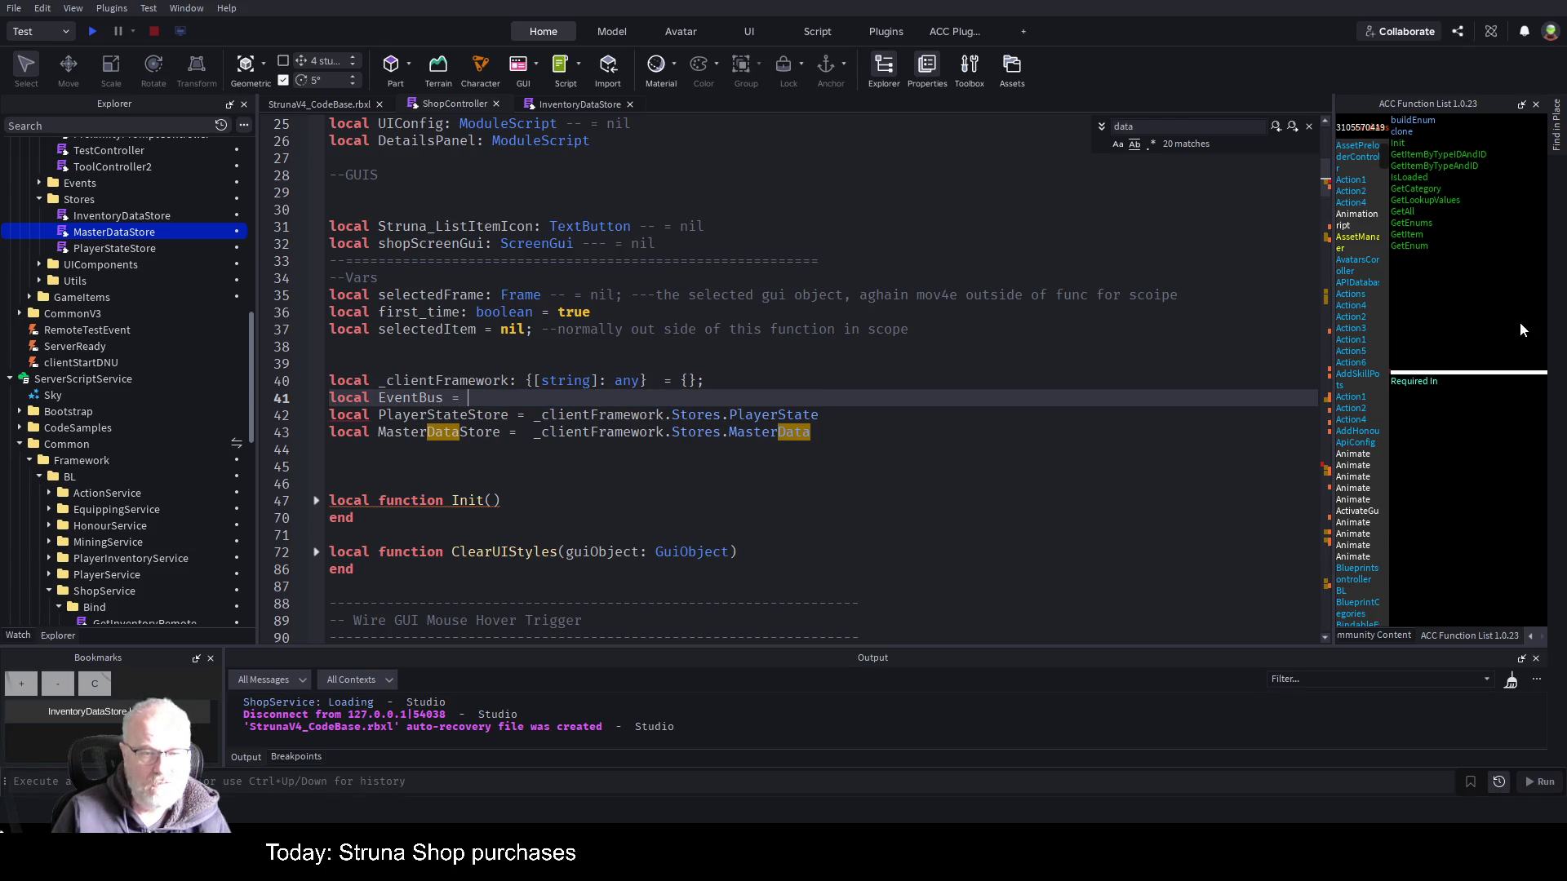
type("nil;")
- Set PlayerStateStore and MasterDataStore to nil and save the place
key("Down")
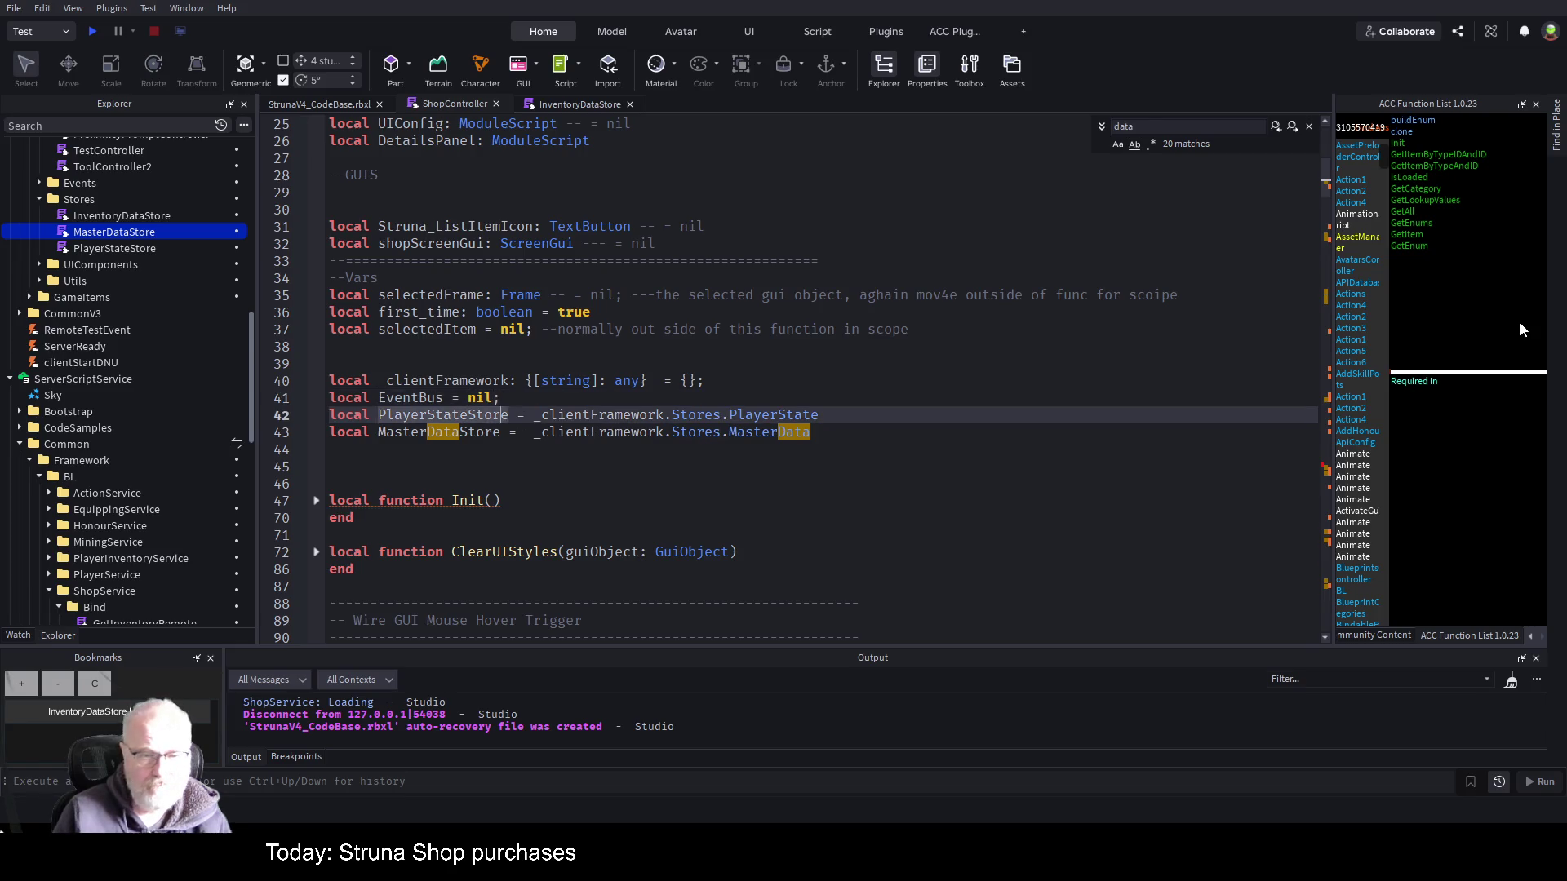
key("ctrl+Right")
key("ctrl+Right")
key("shift+End")
type("ni")
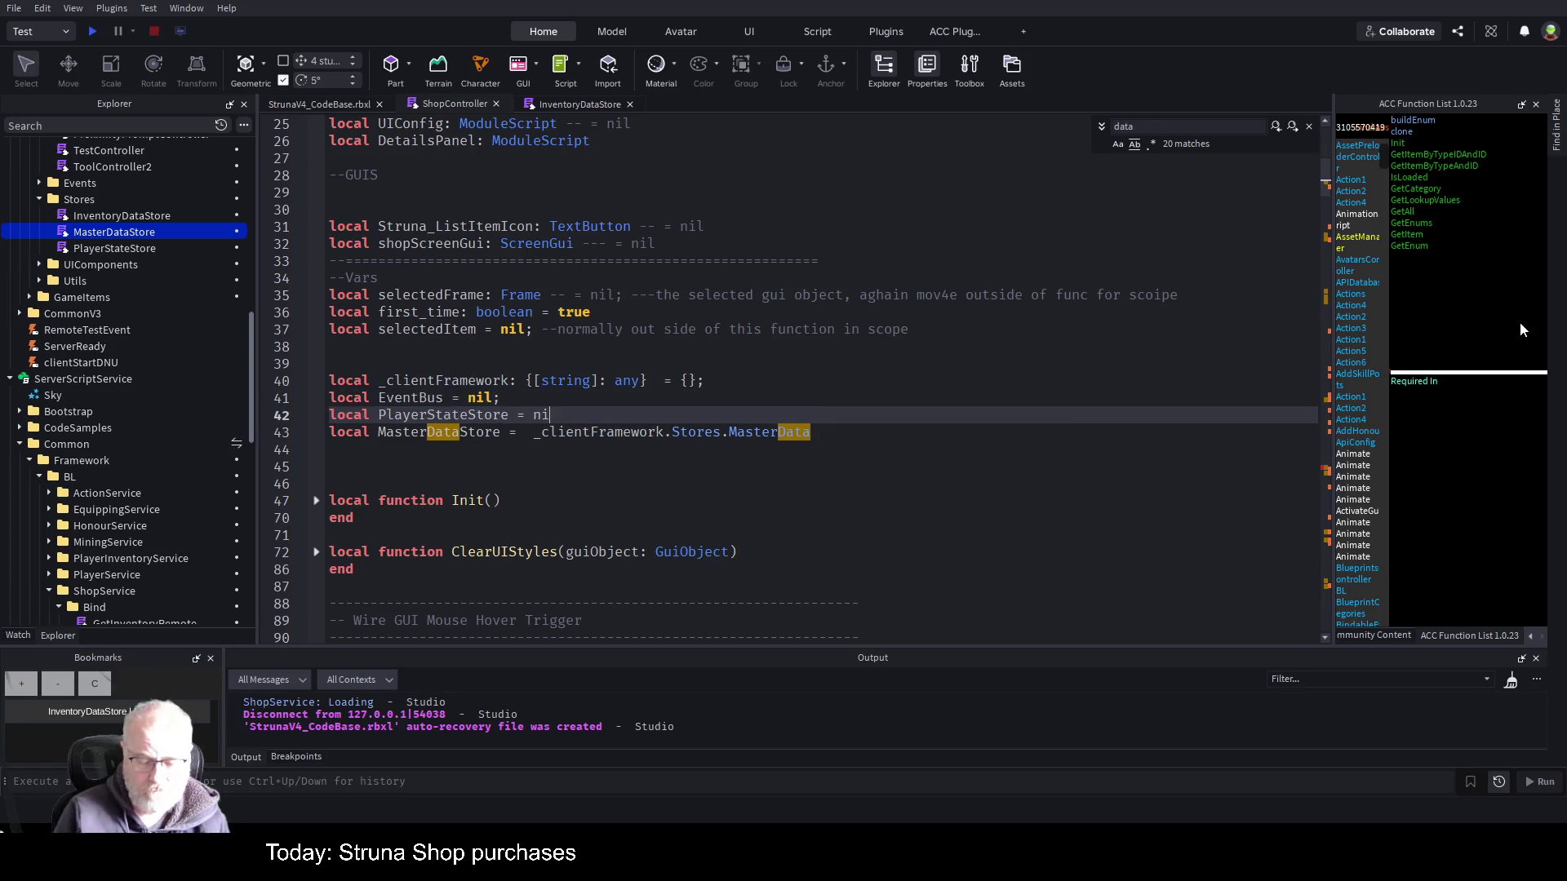
type("l;")
key("Down")
key("shift+End")
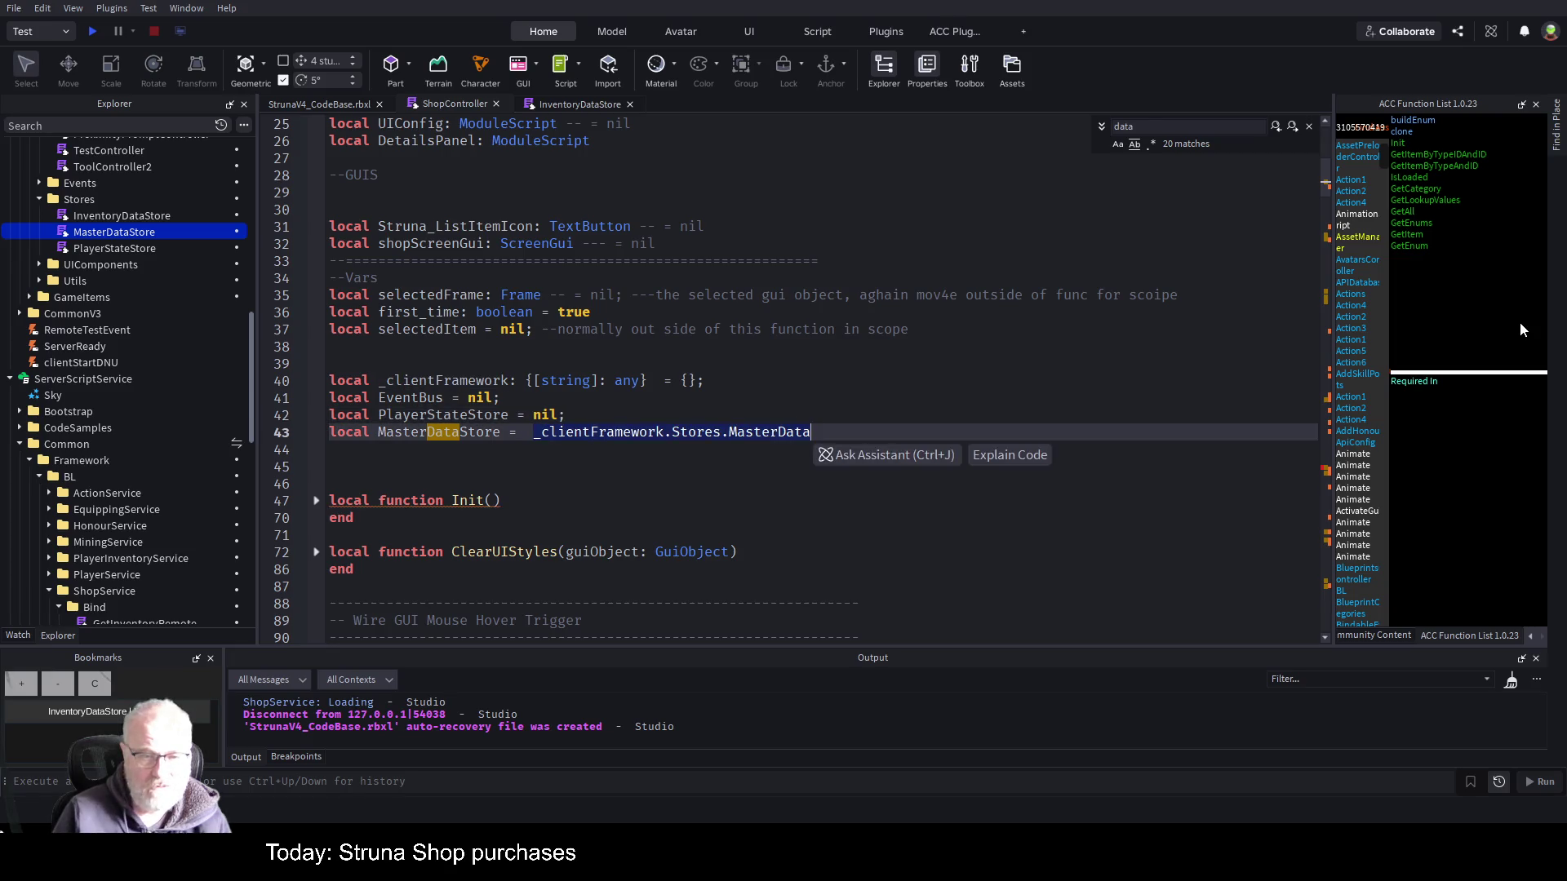
type("nil;")
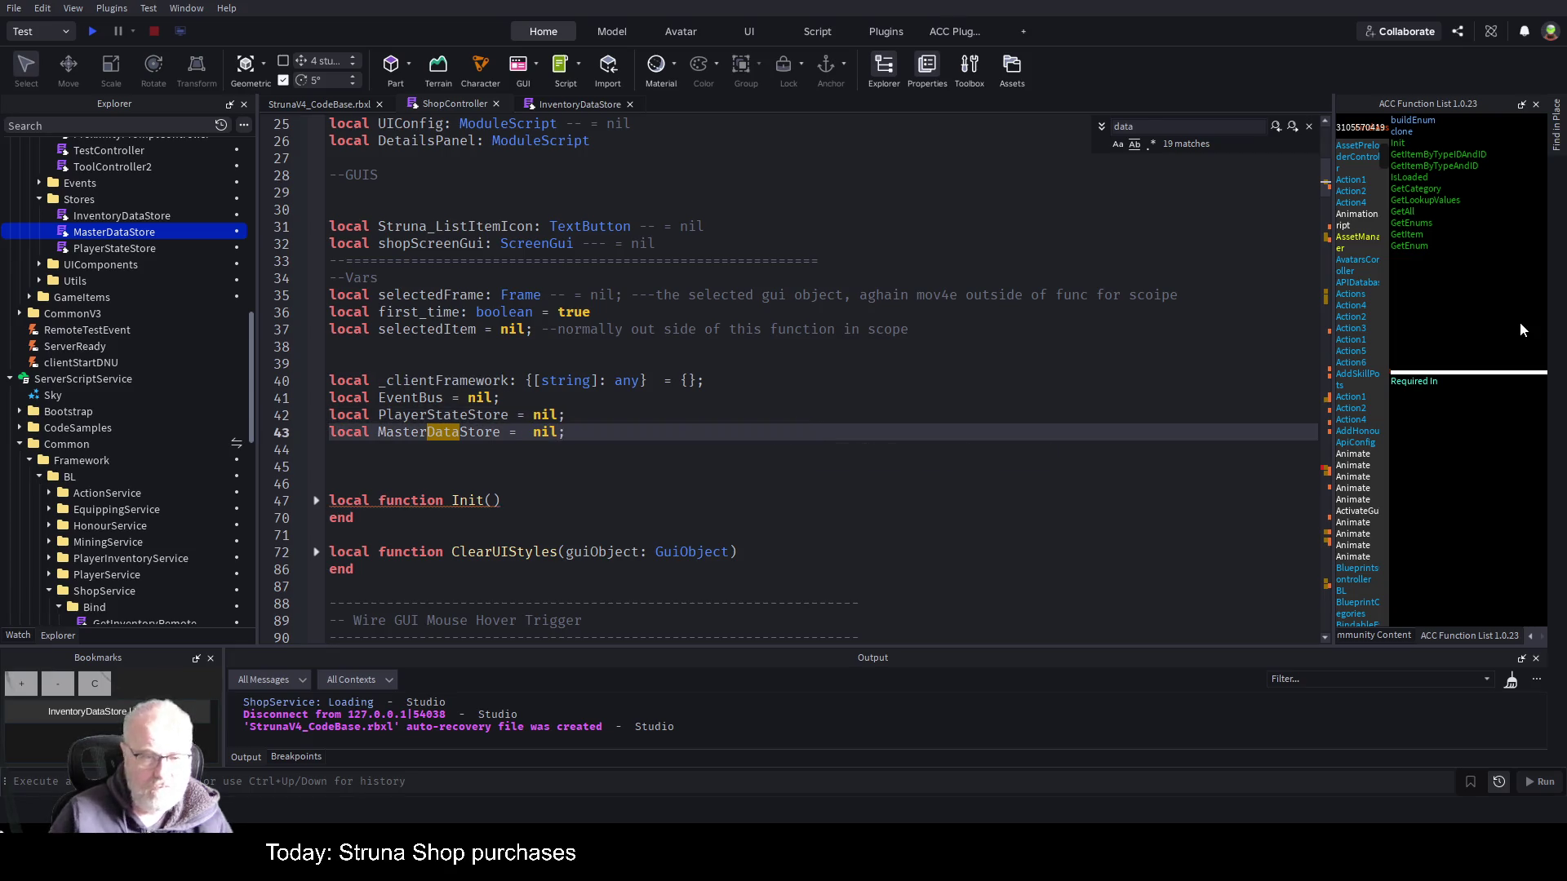
key("ctrl+s")
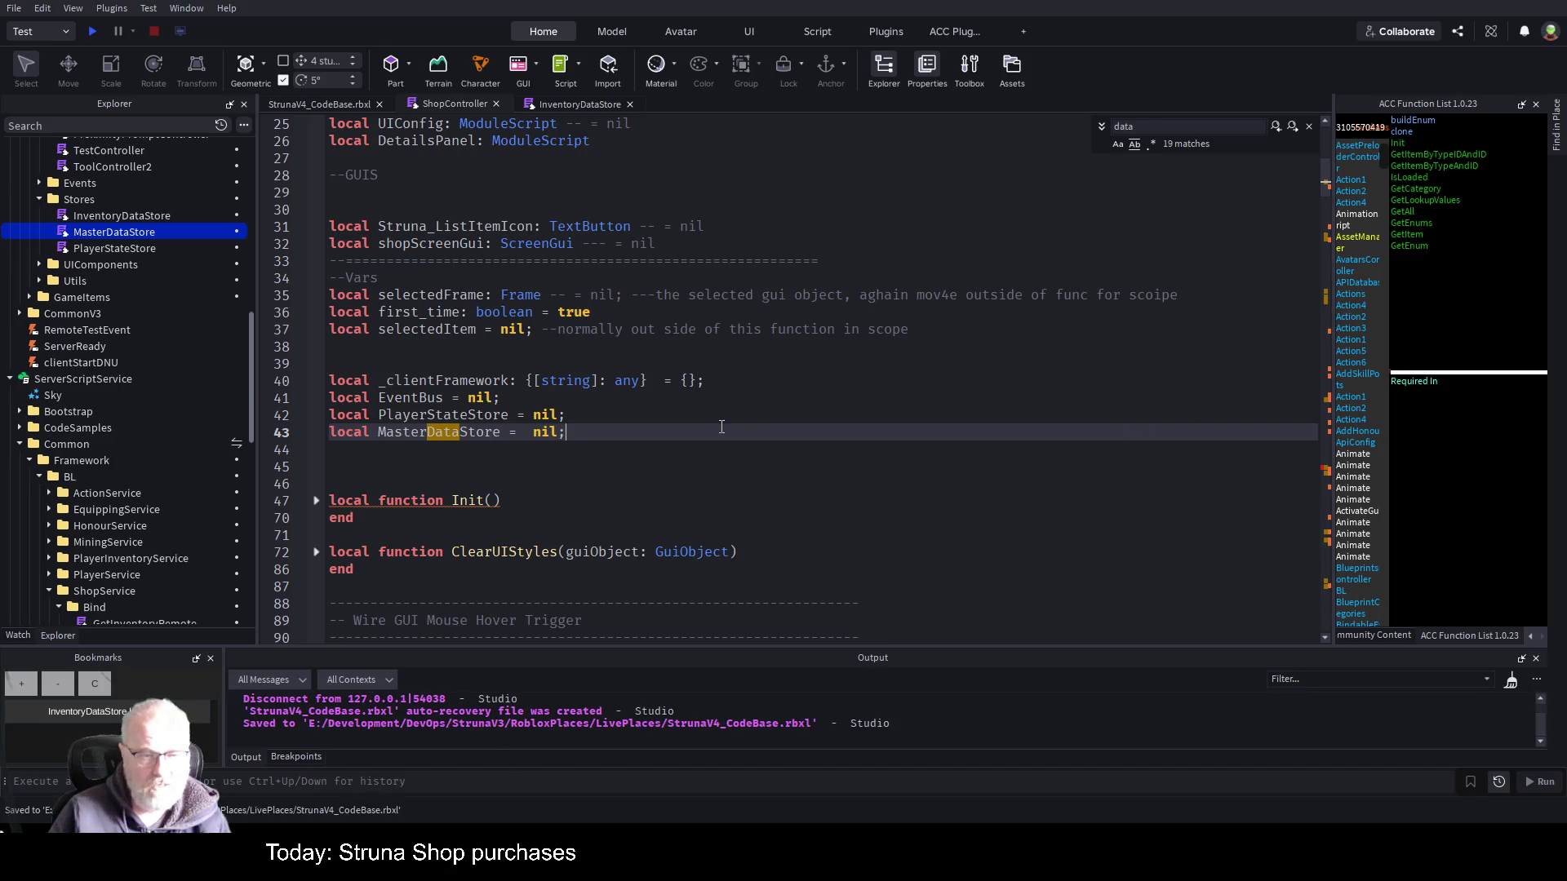
key("ctrl+End")
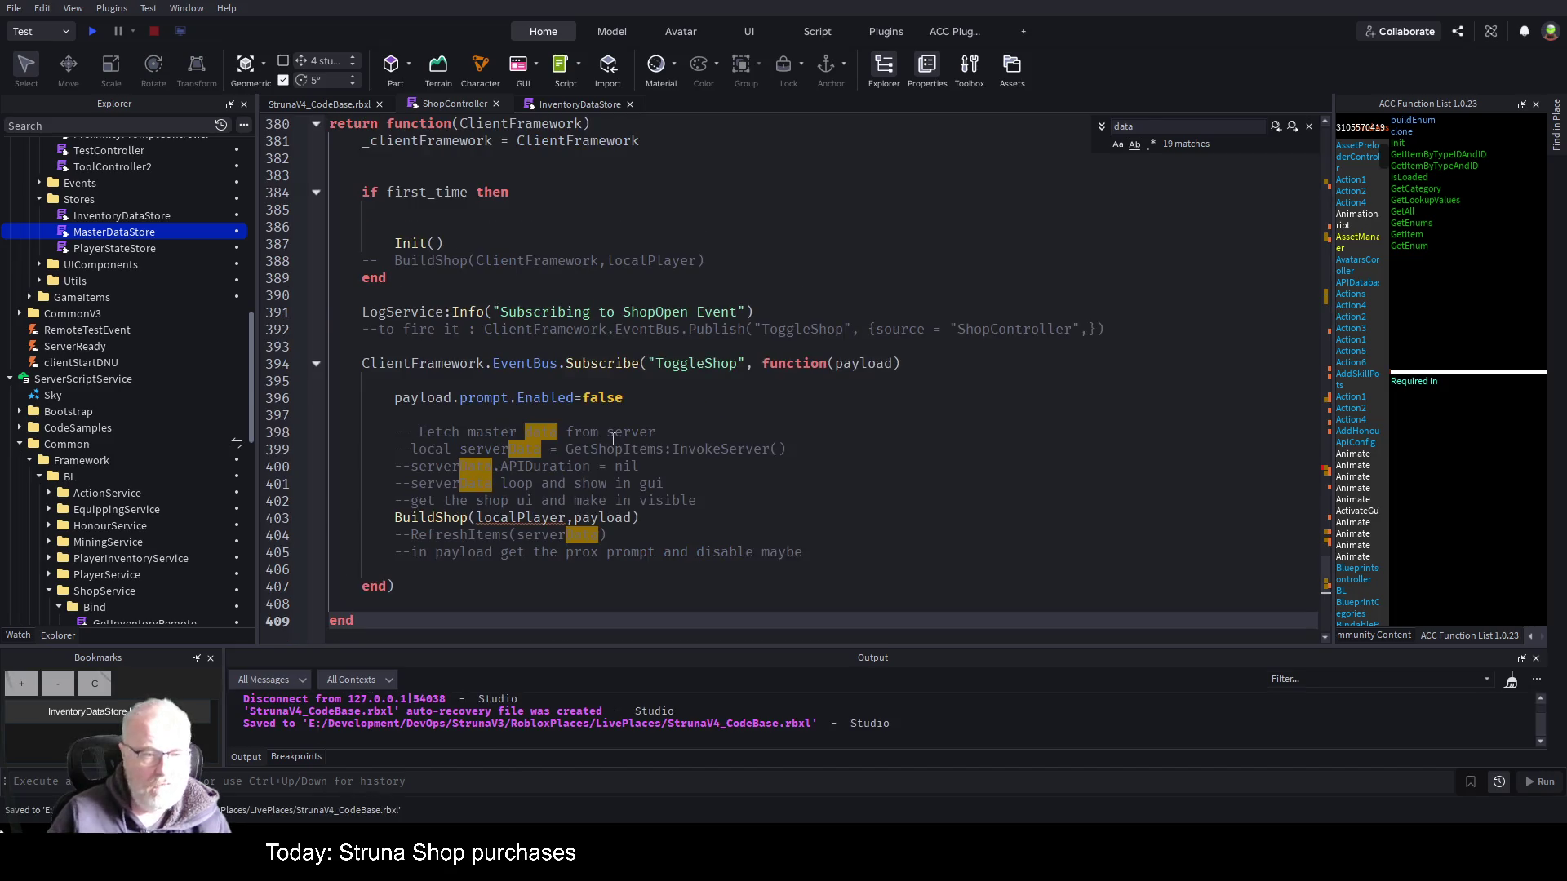
scroll(583, 311, "up", 1)
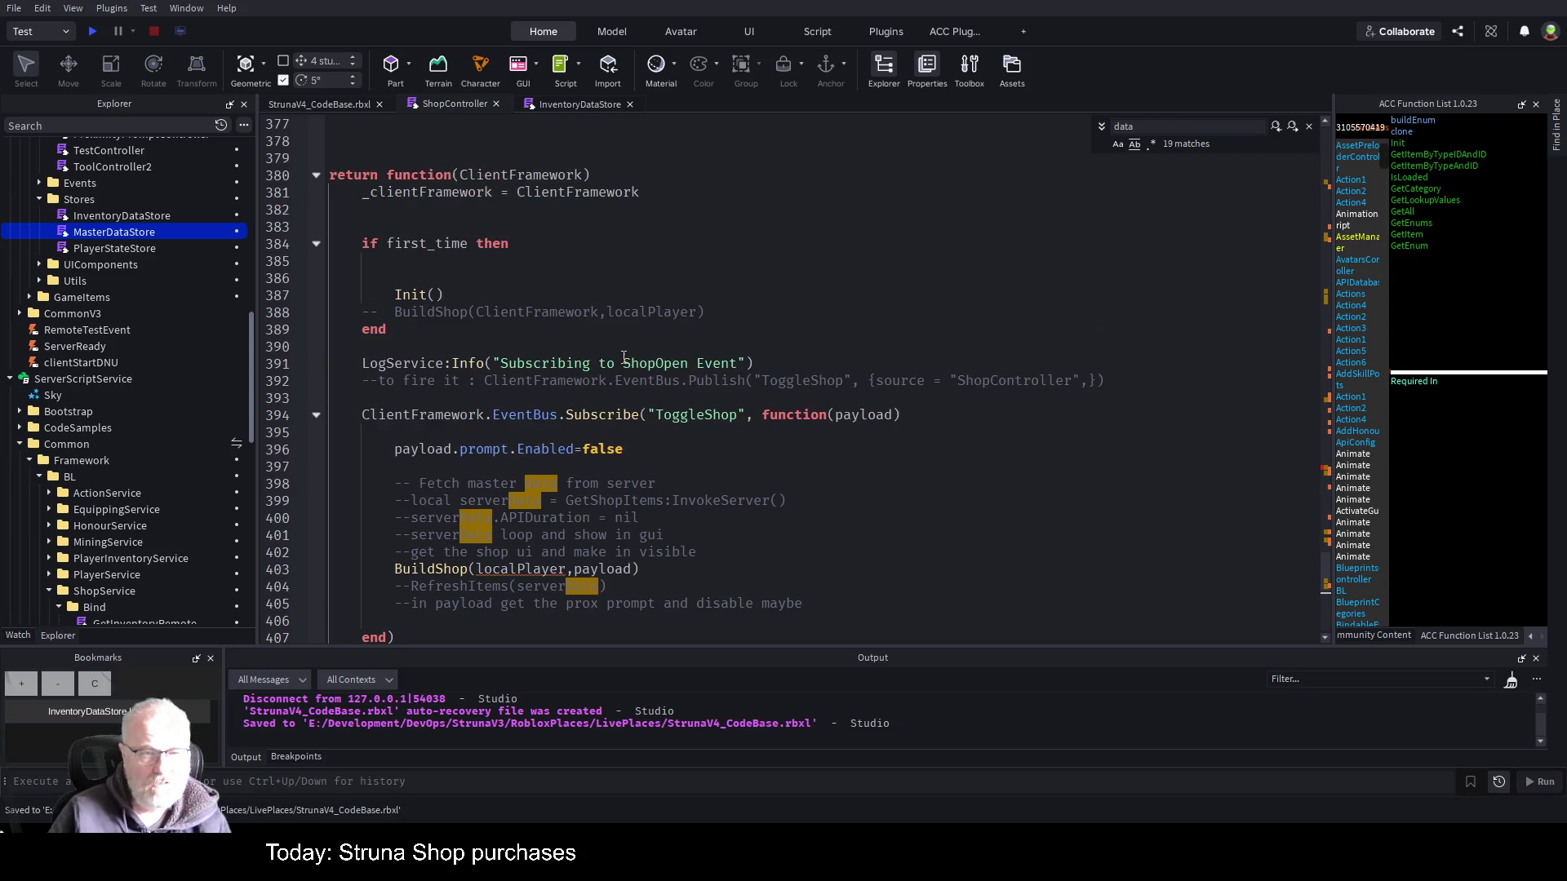
- Paste the three store lines after the _clientFramework assignment and drop local from MasterDataStore
left_click(675, 193)
key("Return")
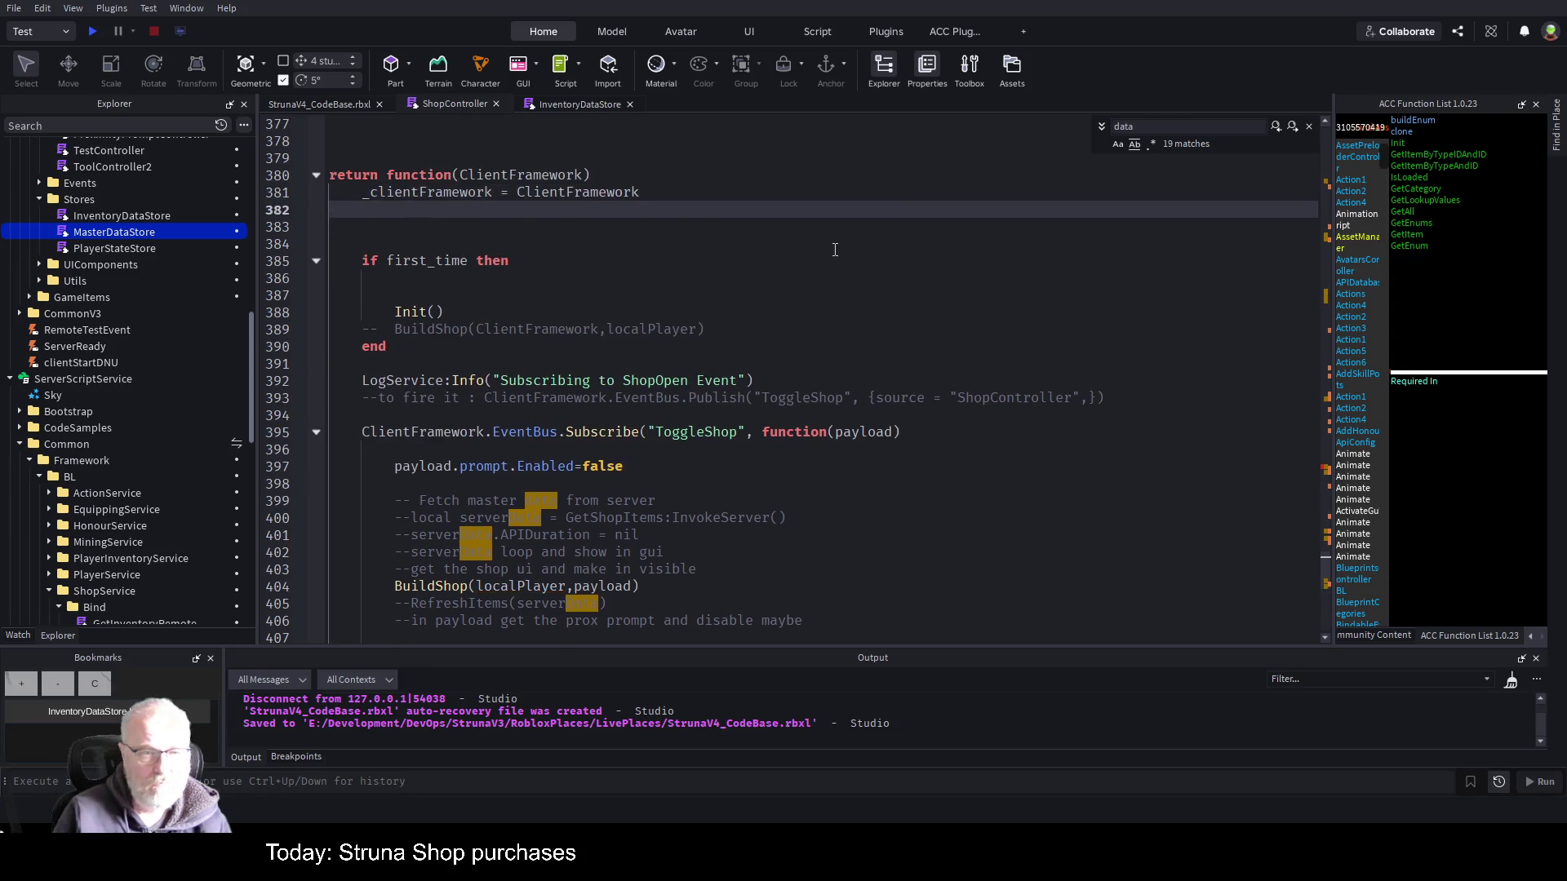
key("ctrl+v")
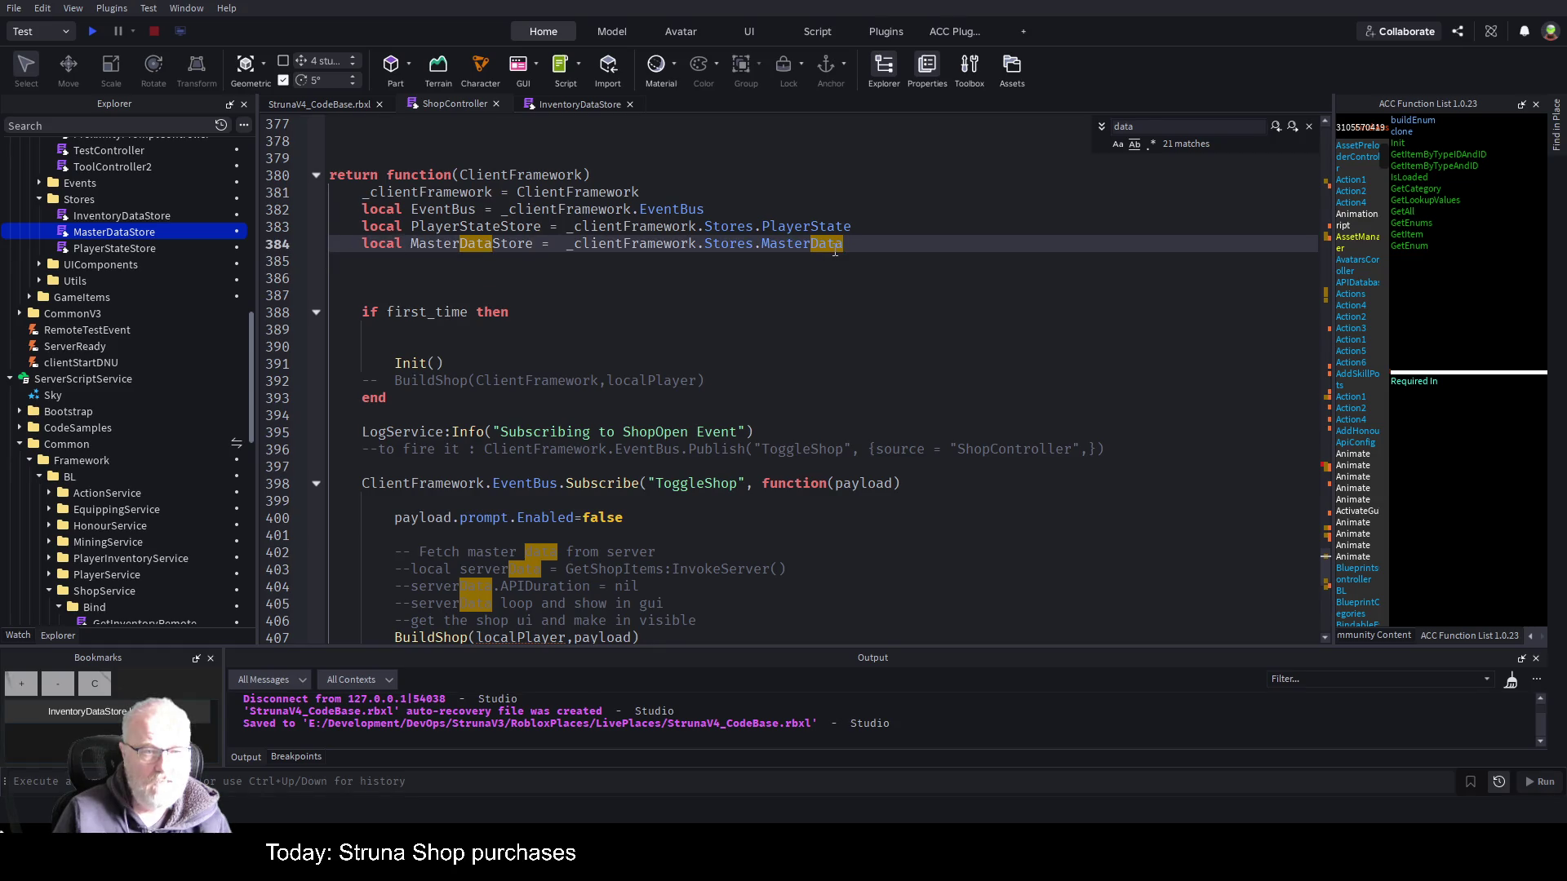
key("Home")
key("ctrl+shift+Right")
key("Delete")
- Drop local from the PlayerStateStore and EventBus lines and save the place
key("Up")
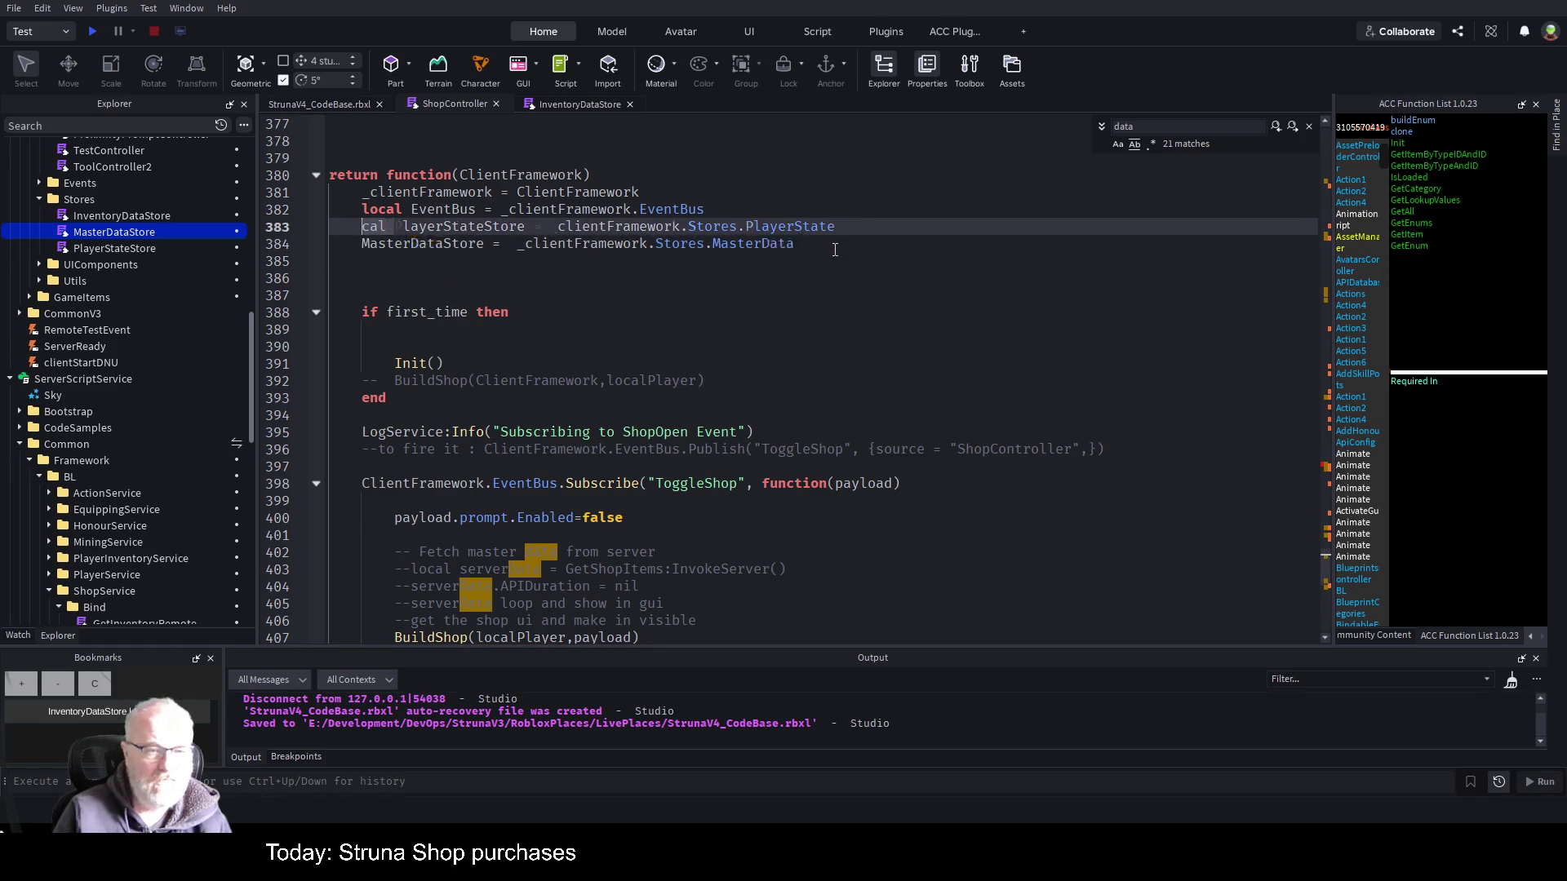
key("ctrl+shift+Right")
key("Delete")
key("Up")
key("ctrl+shift+Right")
key("Delete")
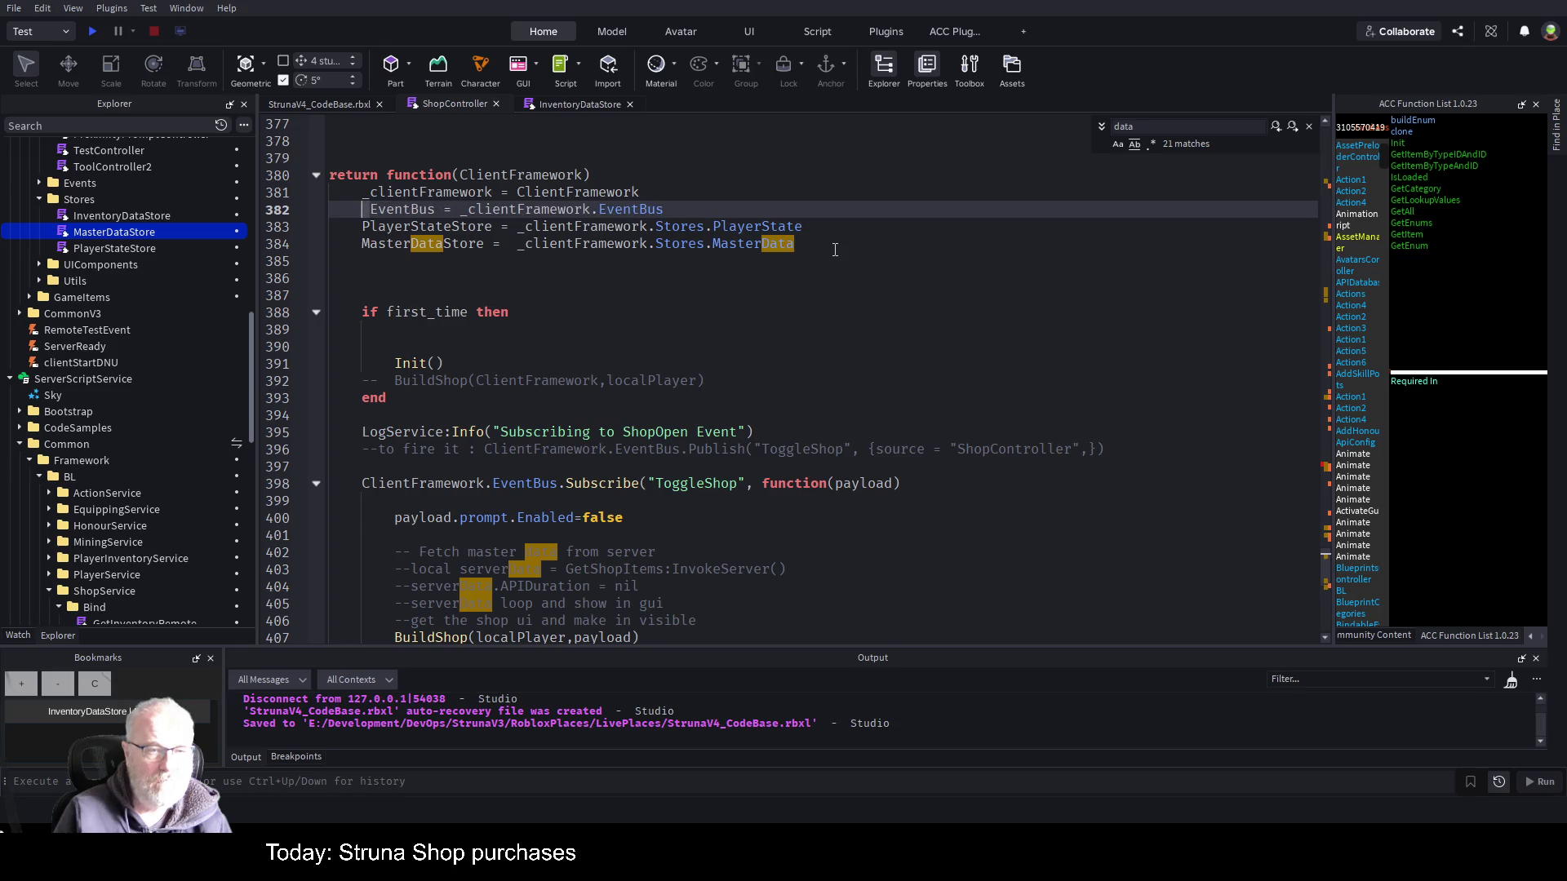
key("Delete")
key("ctrl+s")
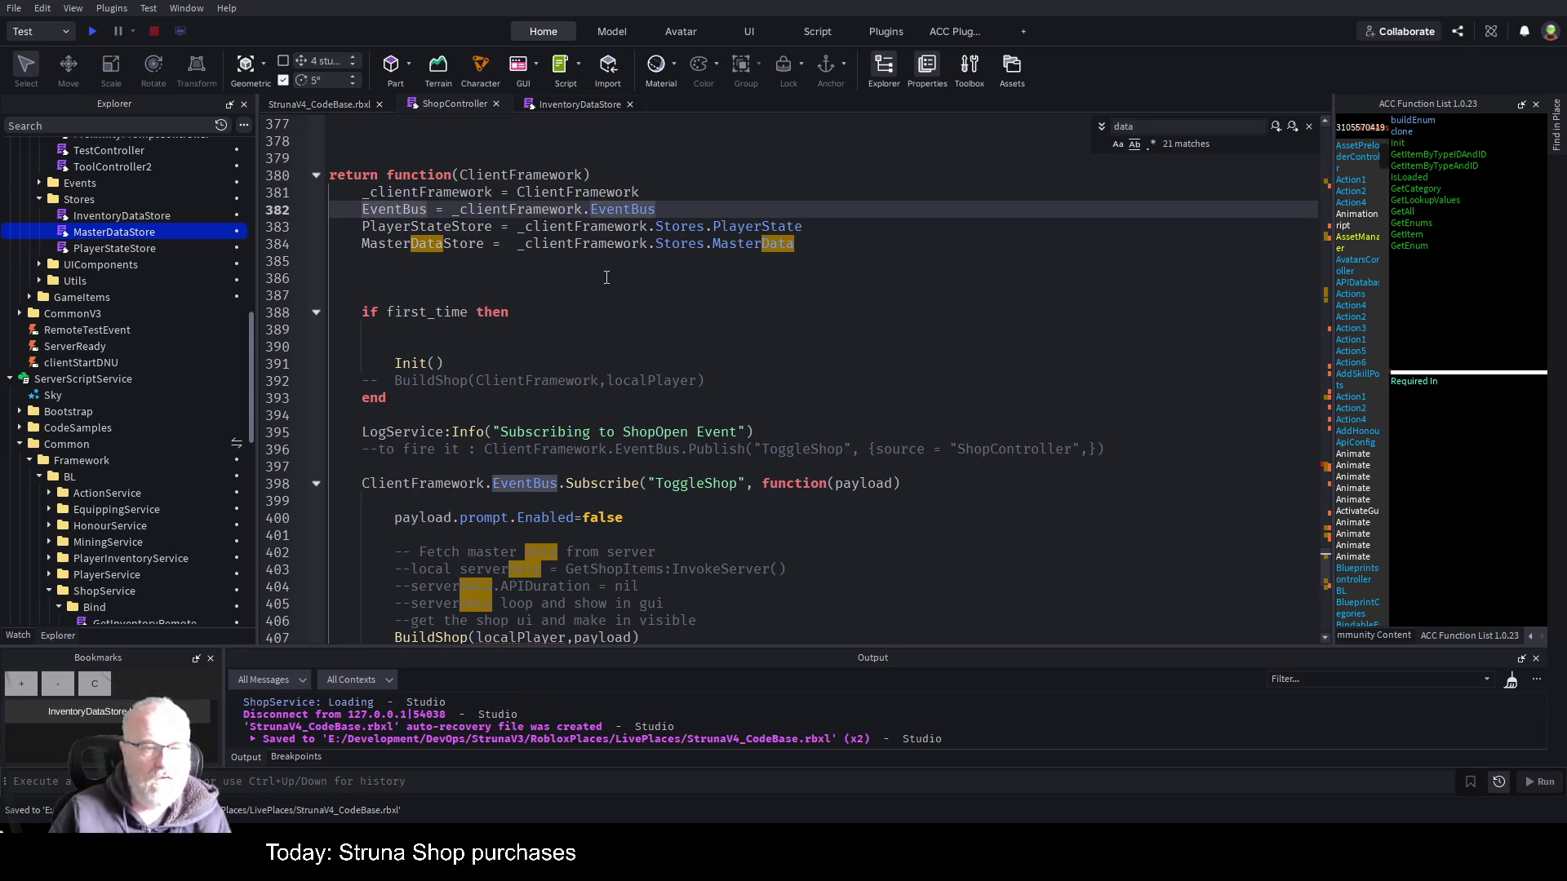
- Review the Stores references in the new assignments, selecting MasterDataStore on line 384
left_click(546, 295)
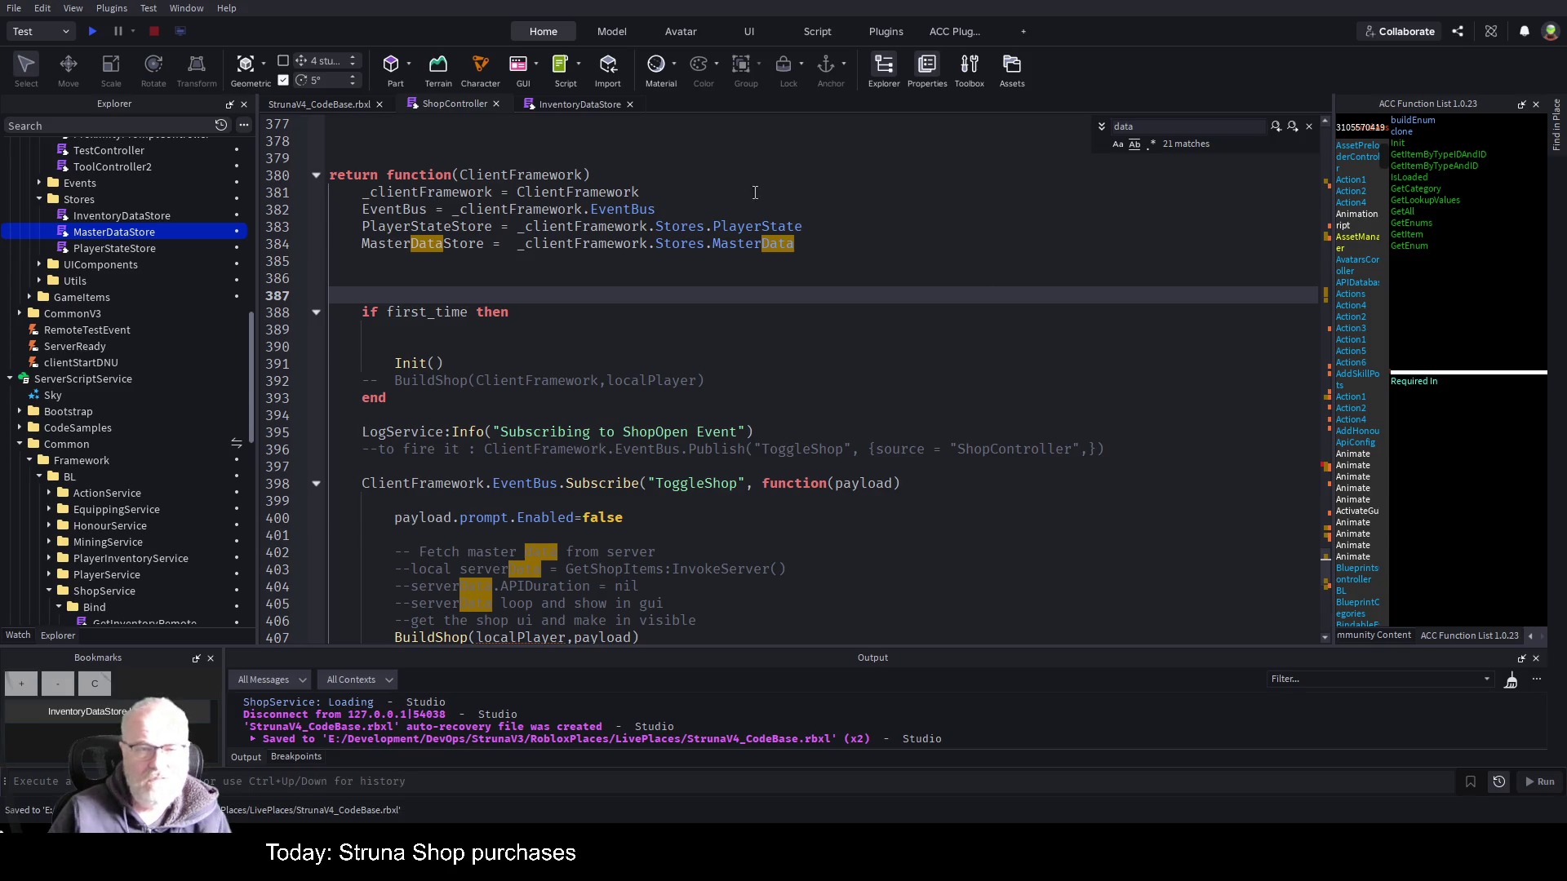
left_click(689, 227)
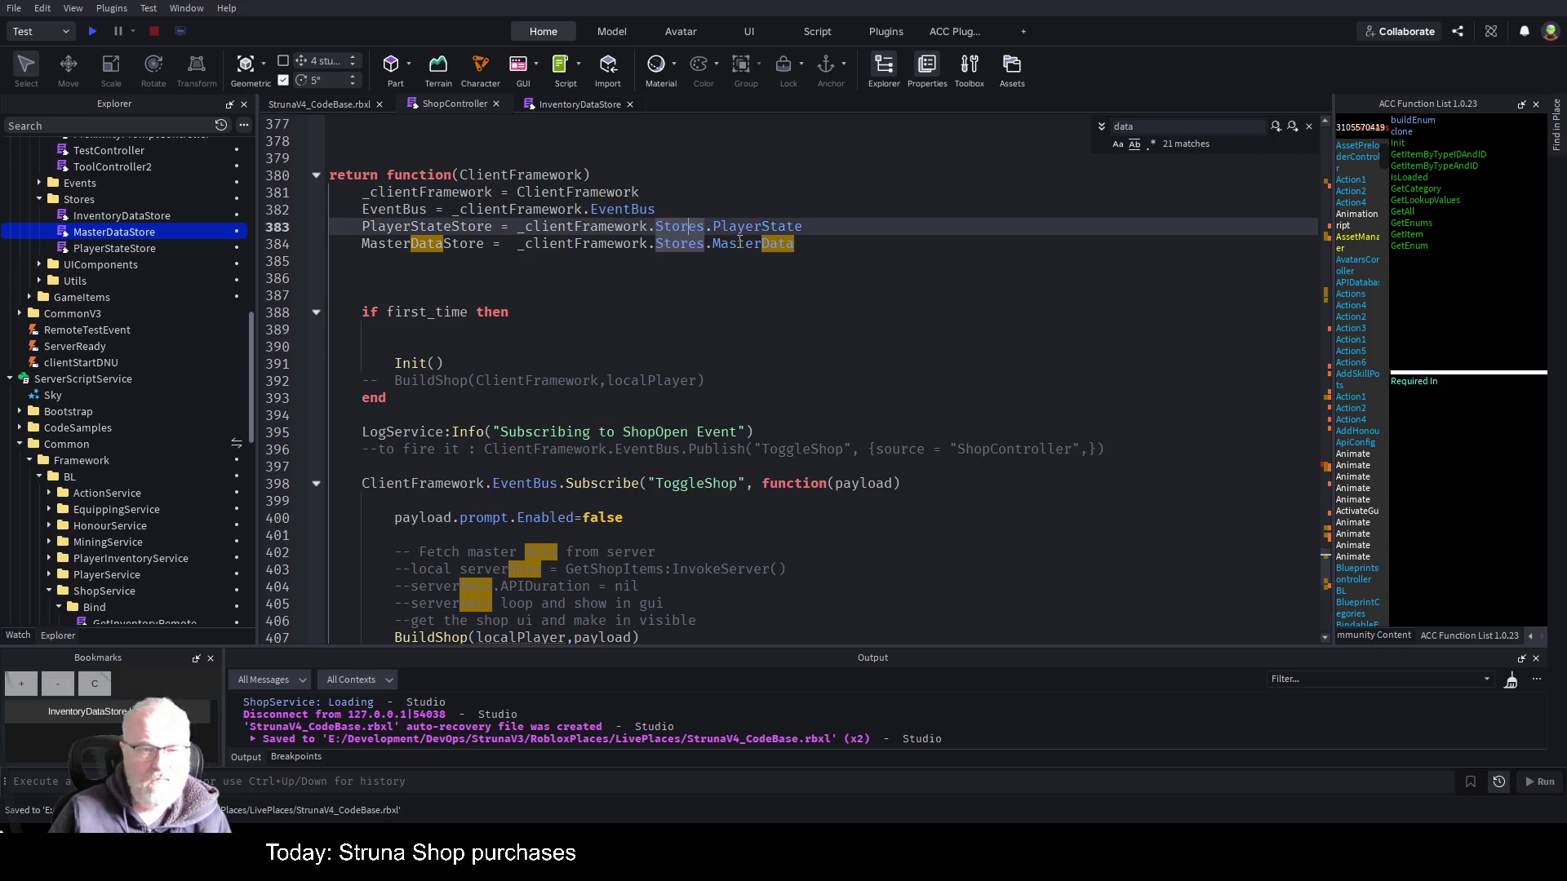
double_click(463, 244)
key("ctrl+c")
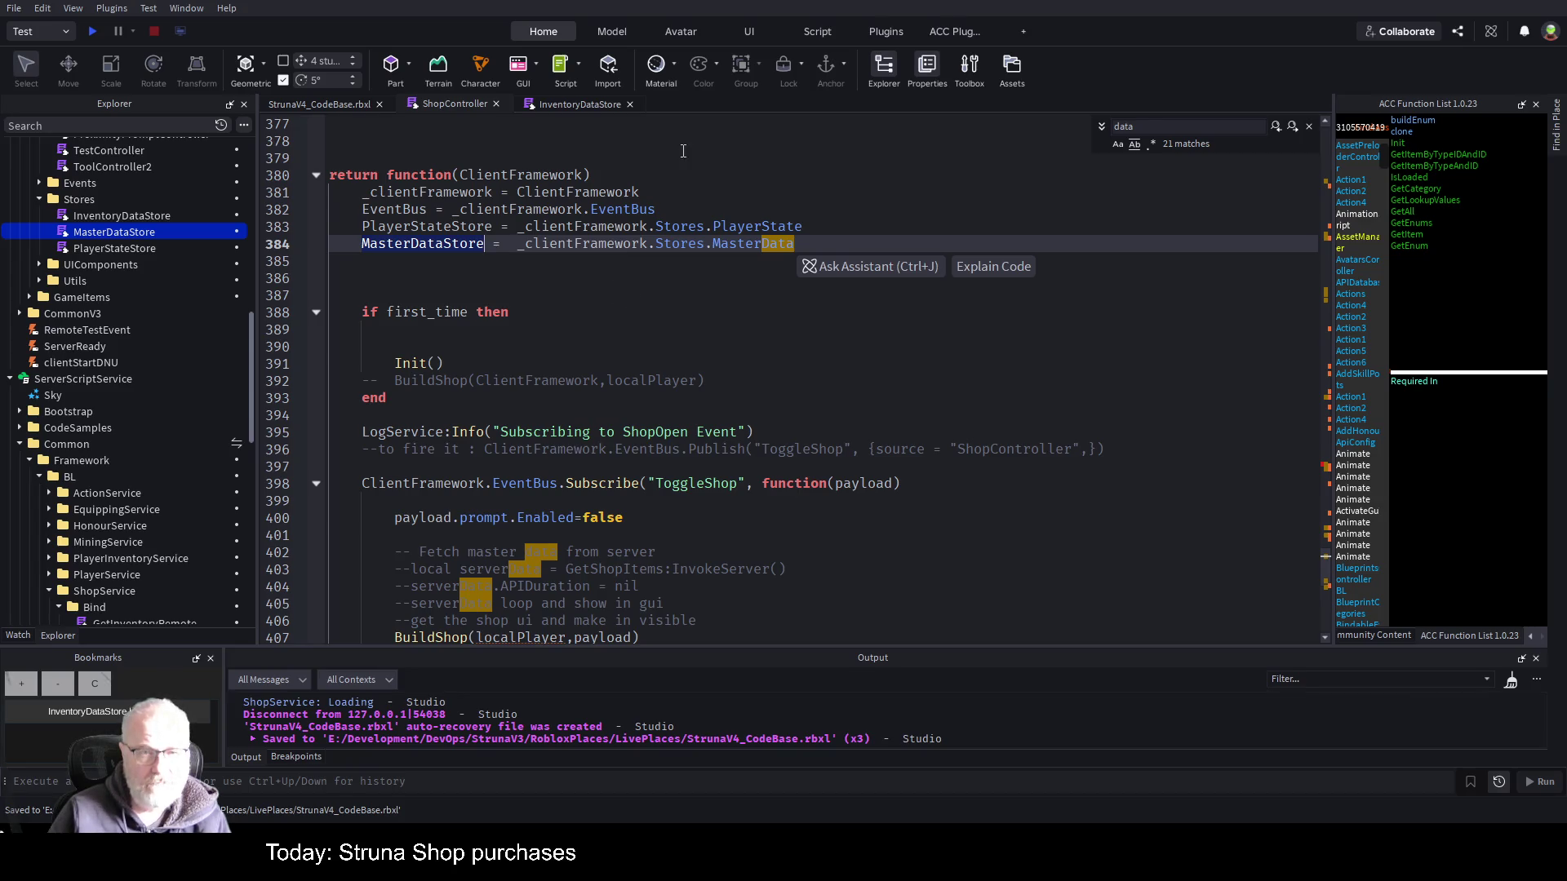
scroll(812, 428, "down", 4)
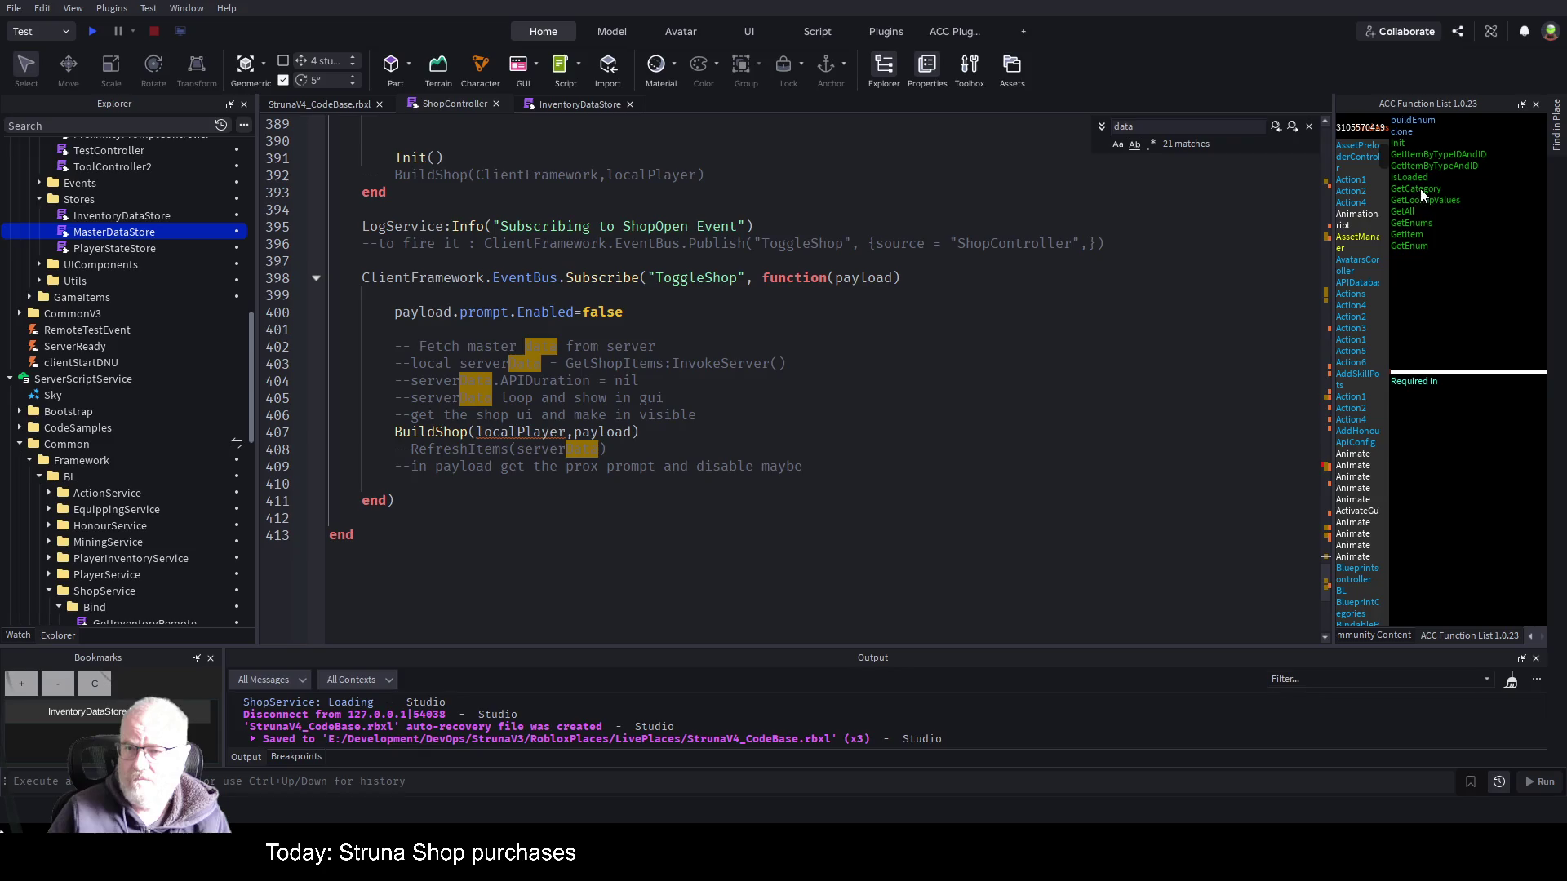
- Type 'MasterDataStore.' on line 311 of CreateBuyButton, then open the MasterDataStore module
left_click(523, 167)
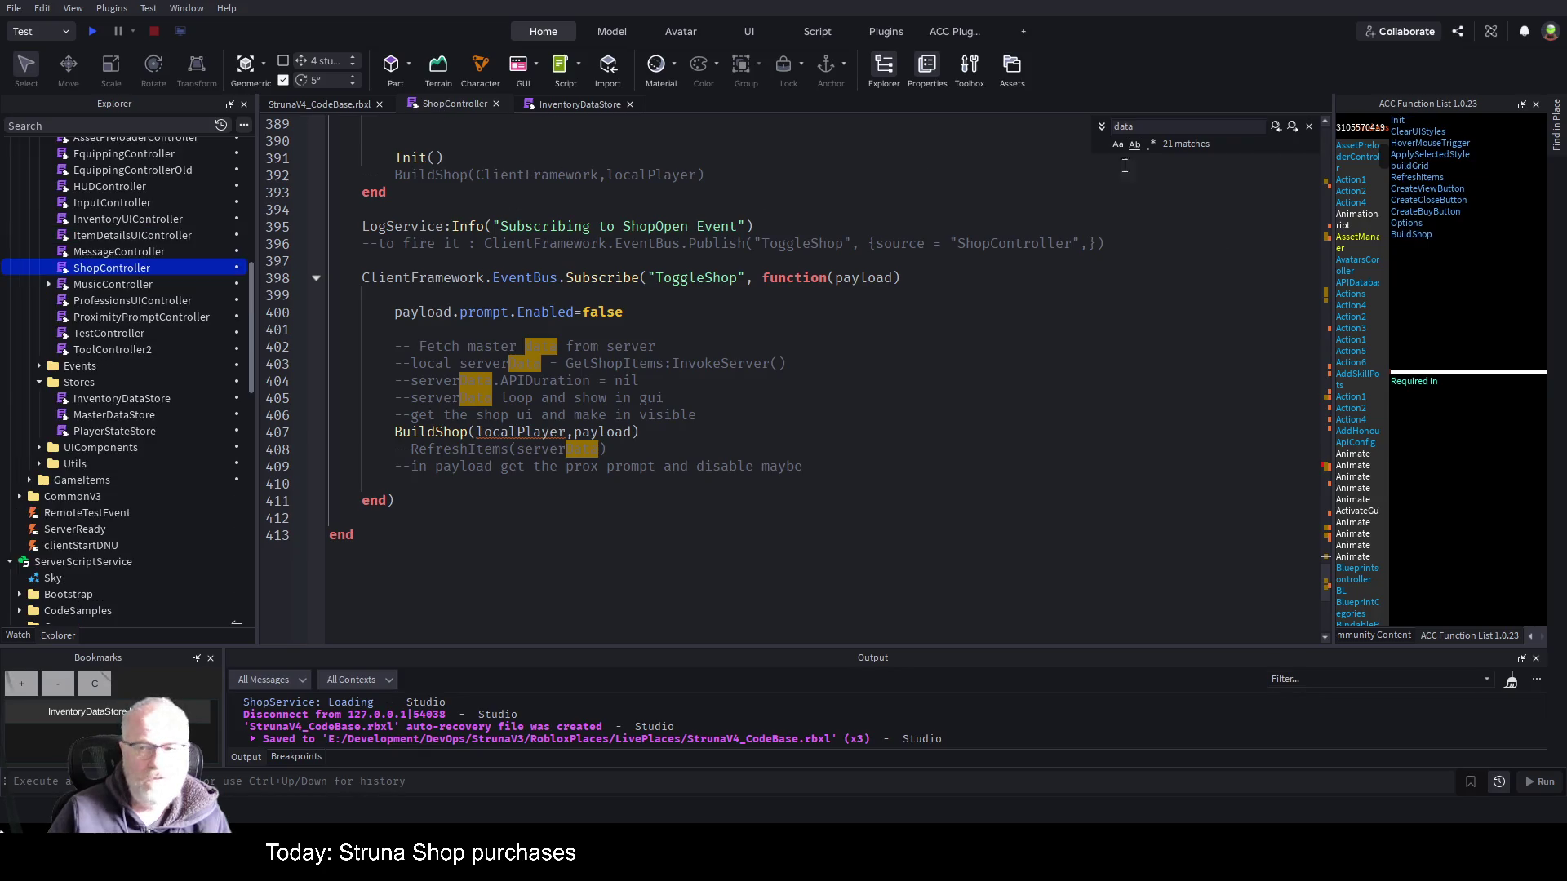
left_click(1428, 212)
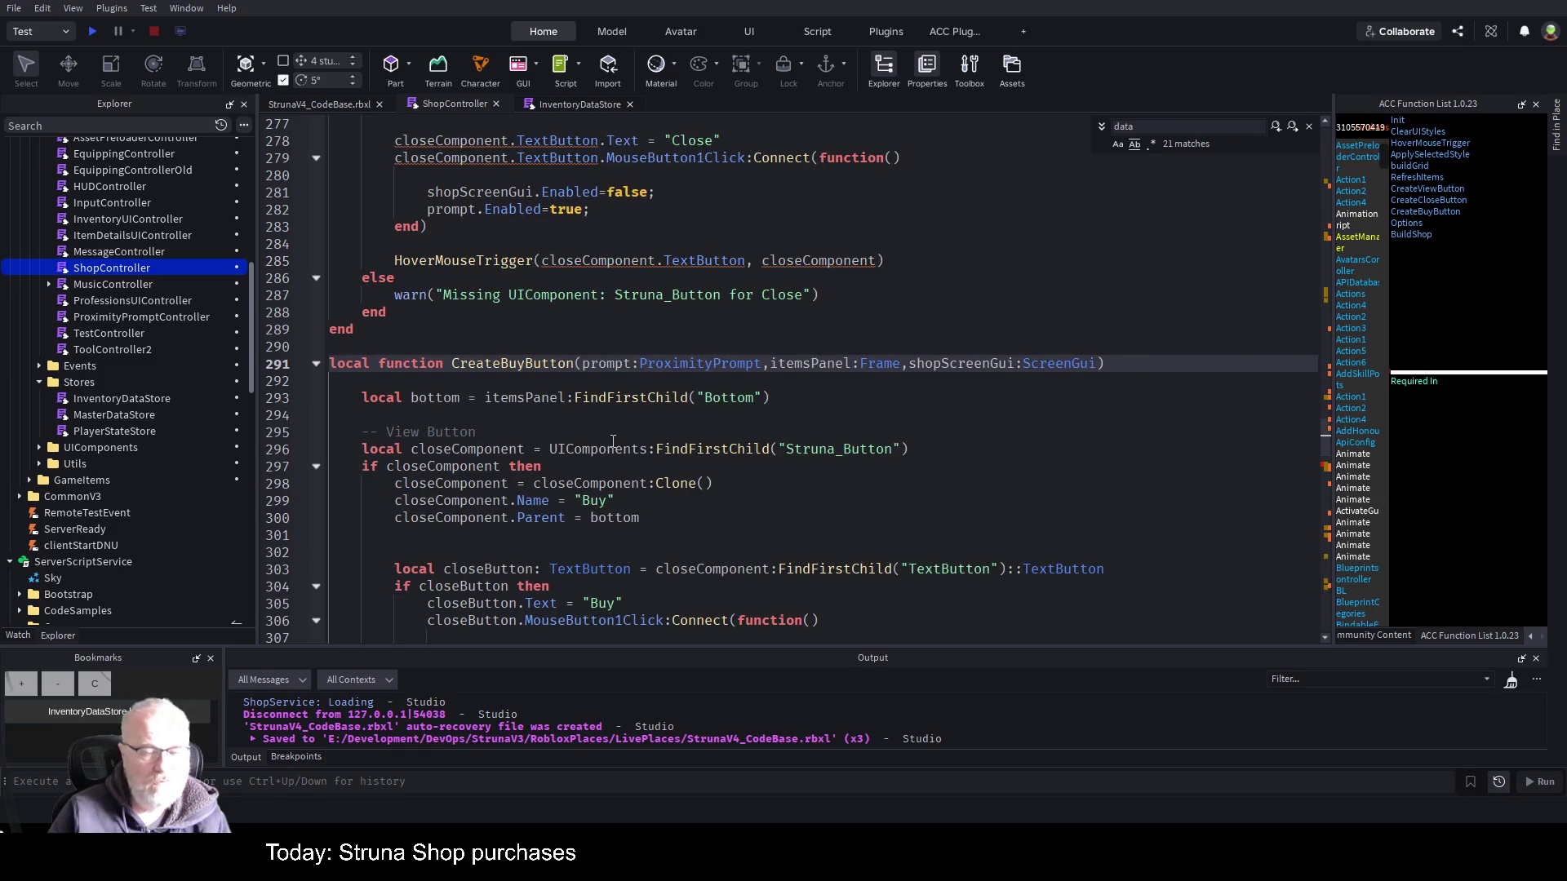
scroll(618, 425, "down", 8)
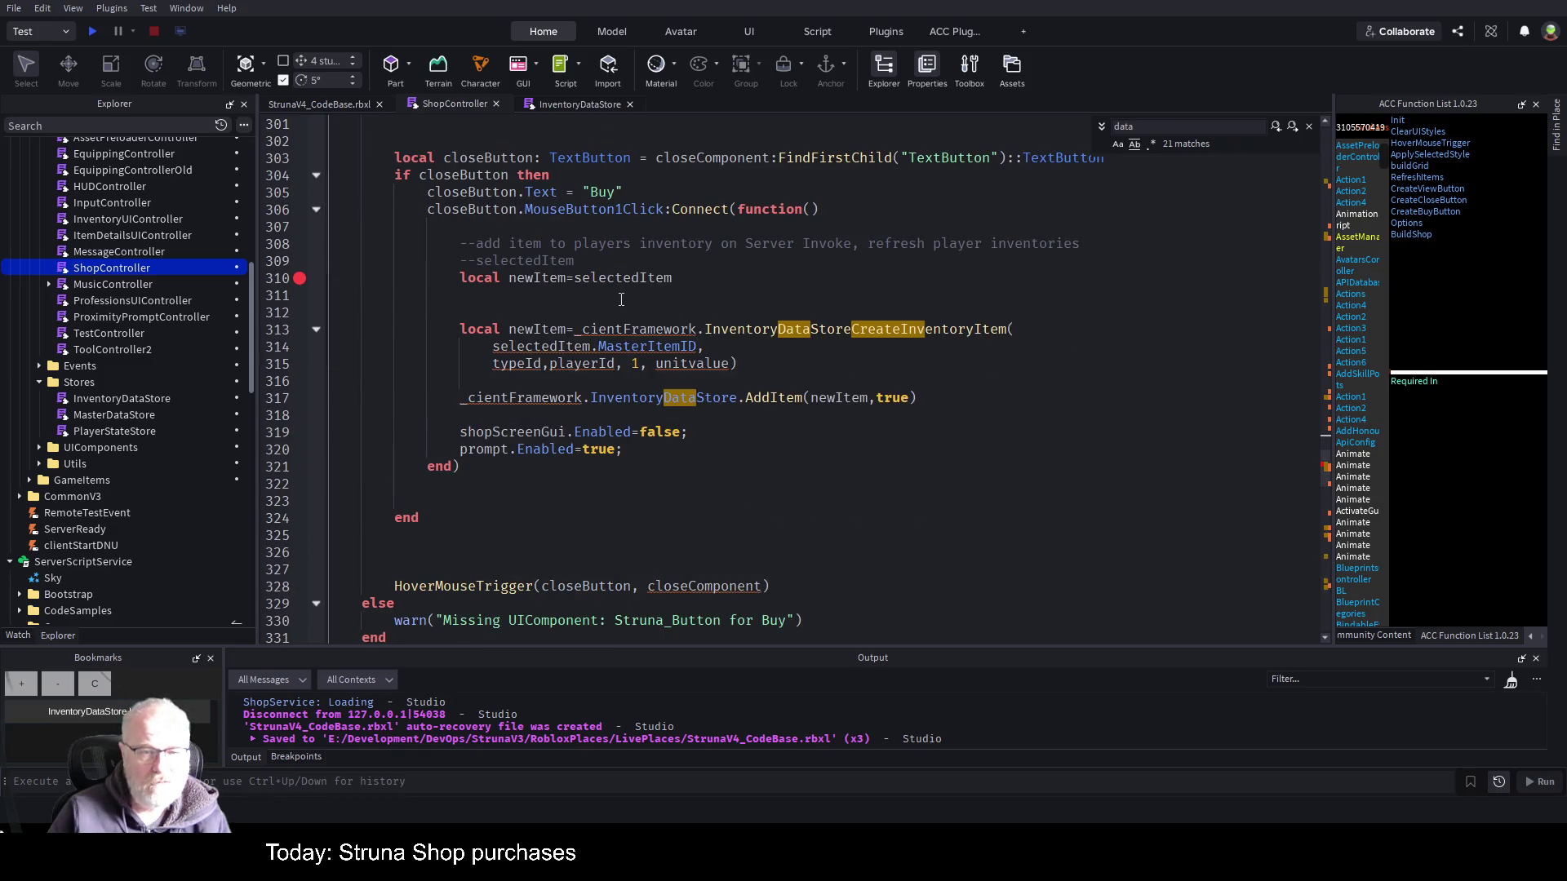
left_click(621, 299)
key("ctrl+v")
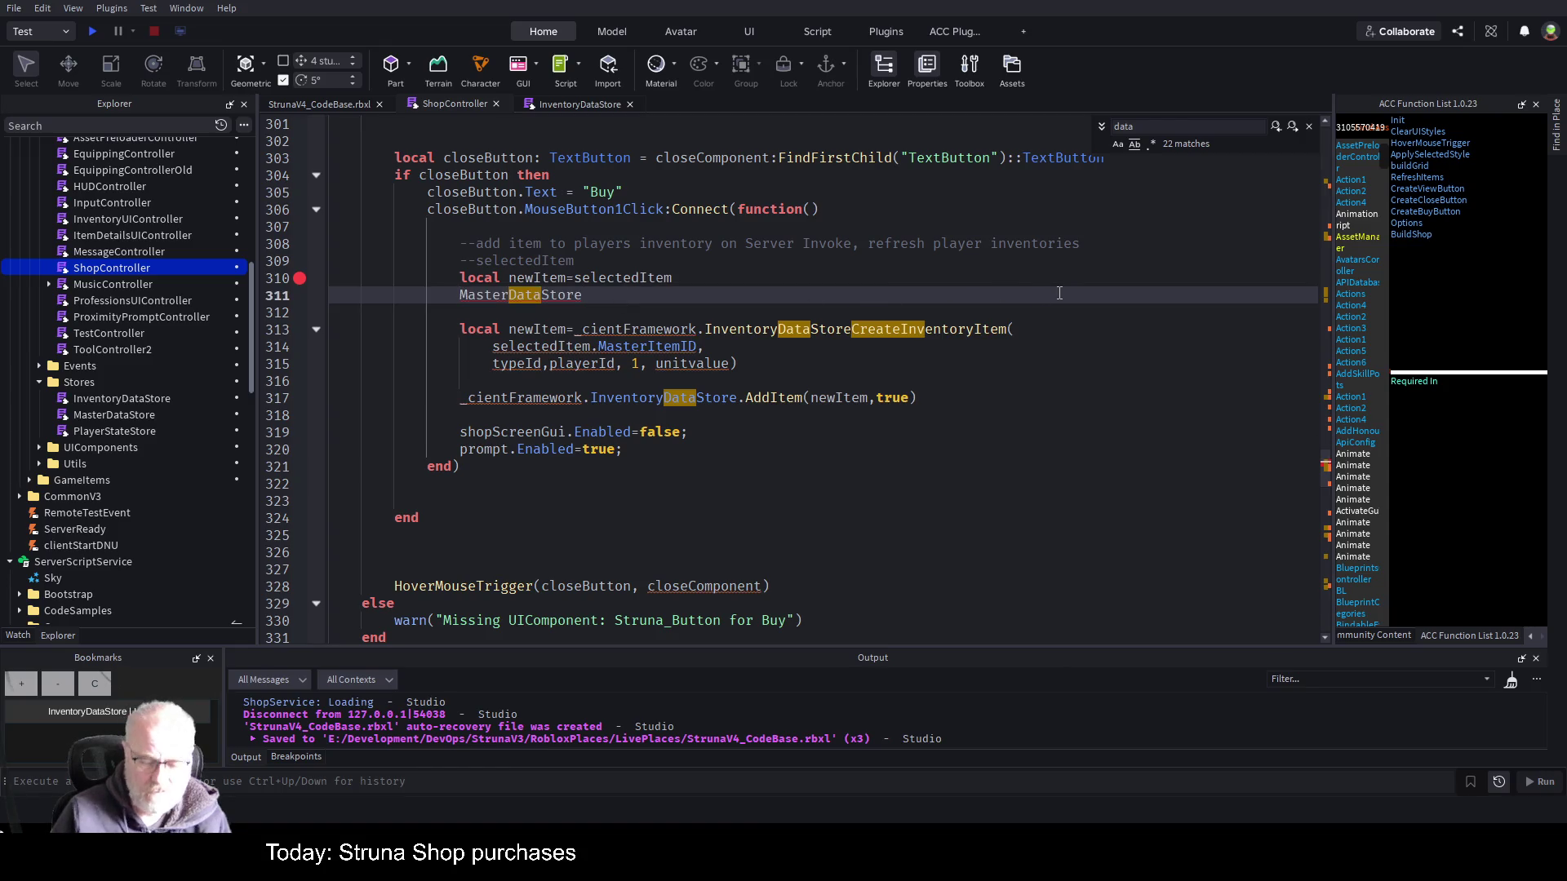
type(".")
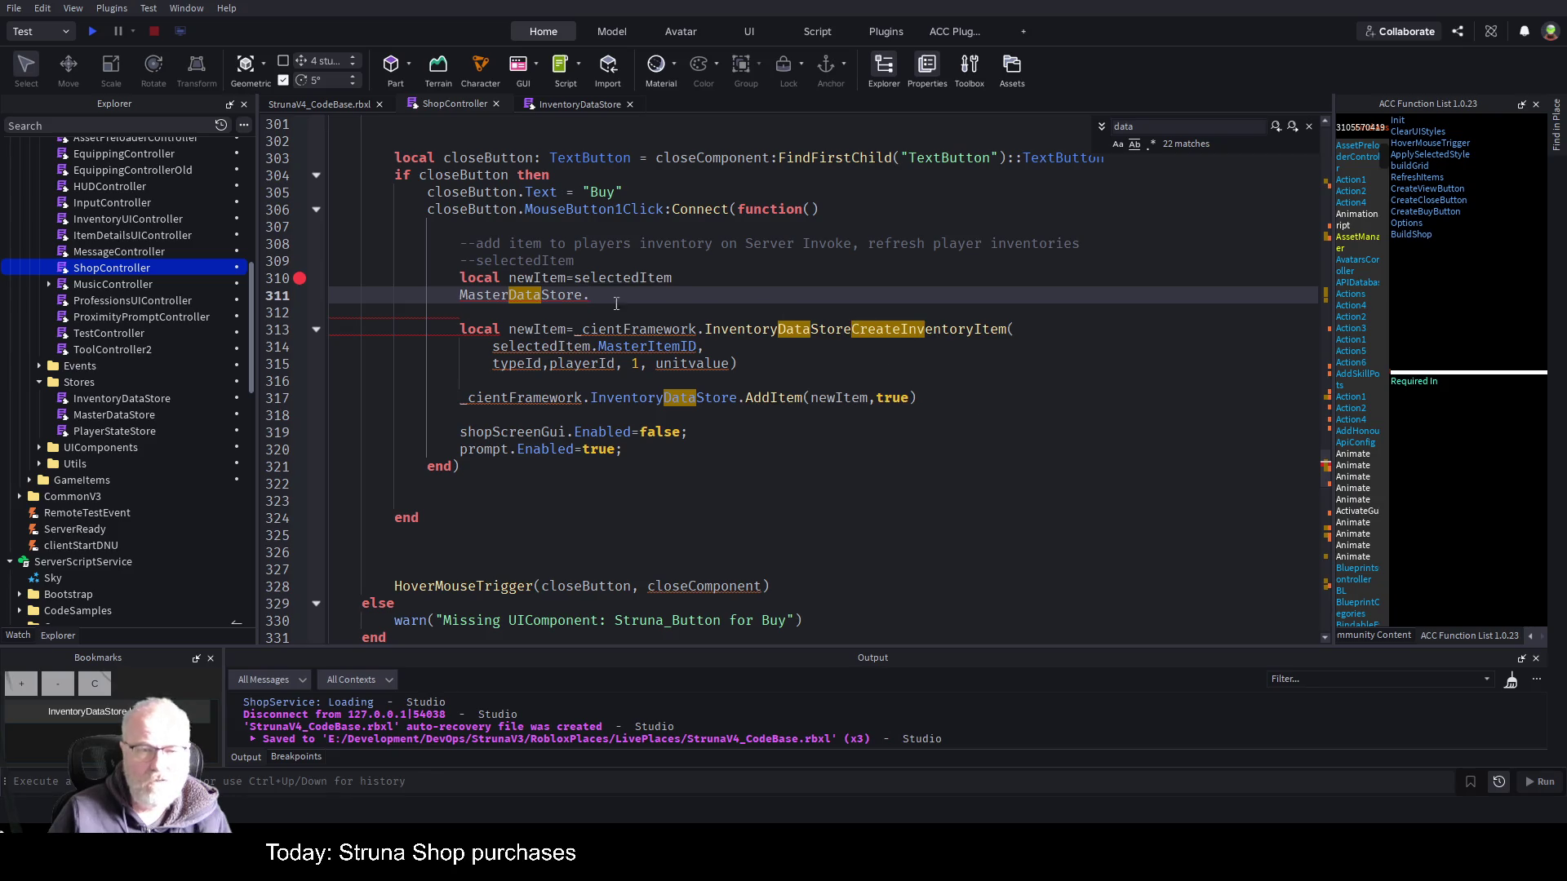
left_click(148, 419)
double_click(149, 419)
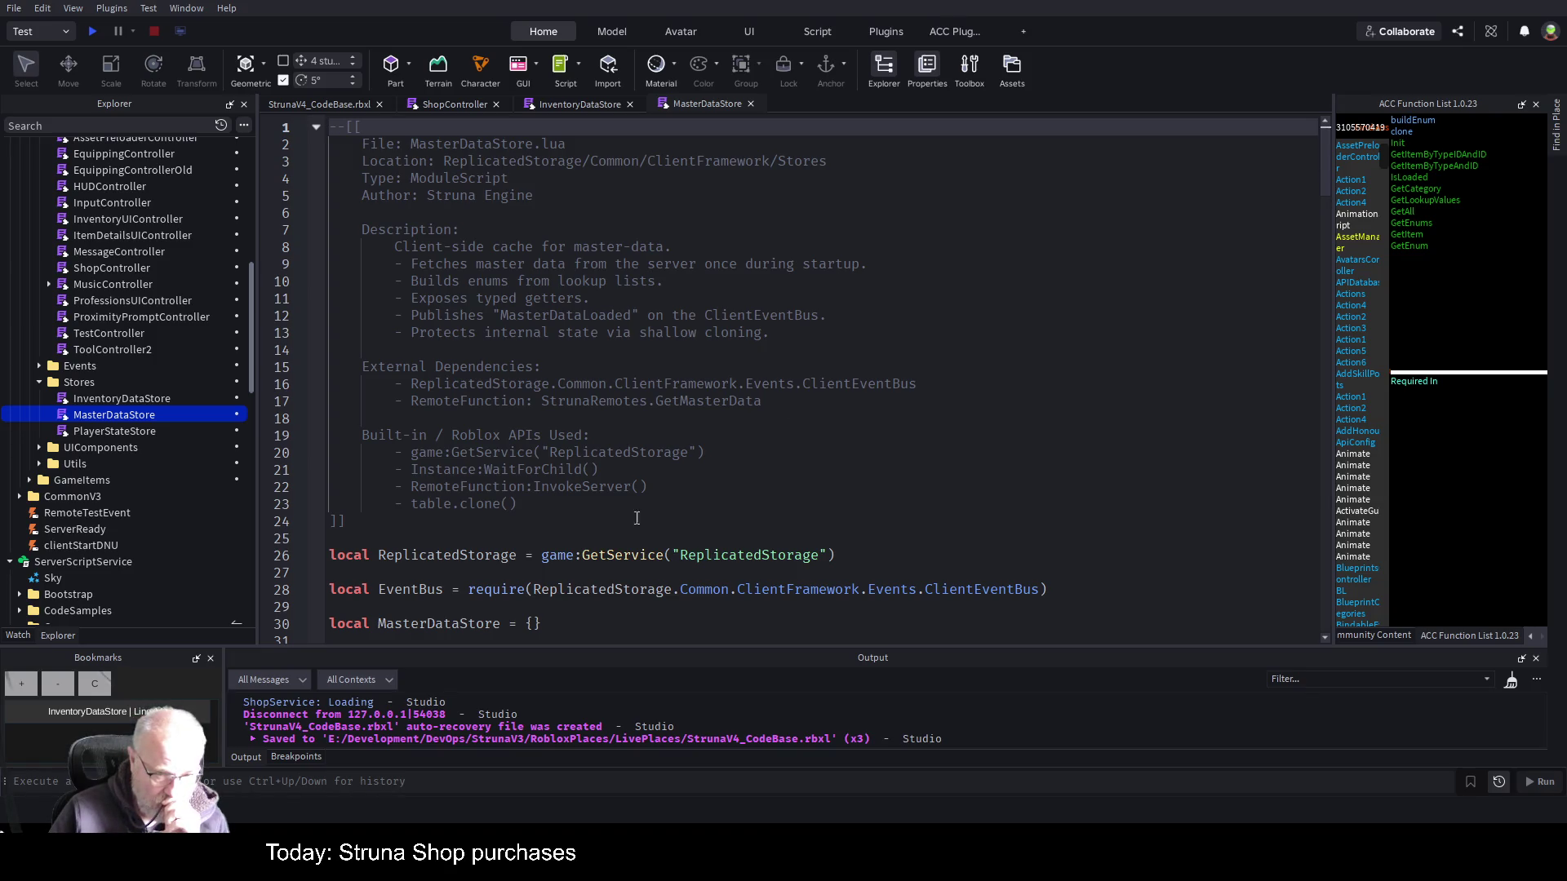
- Check InventoryDataStore's CreateInventoryItem, then select selectedItem on ShopController line 310
scroll(636, 518, "down", 3)
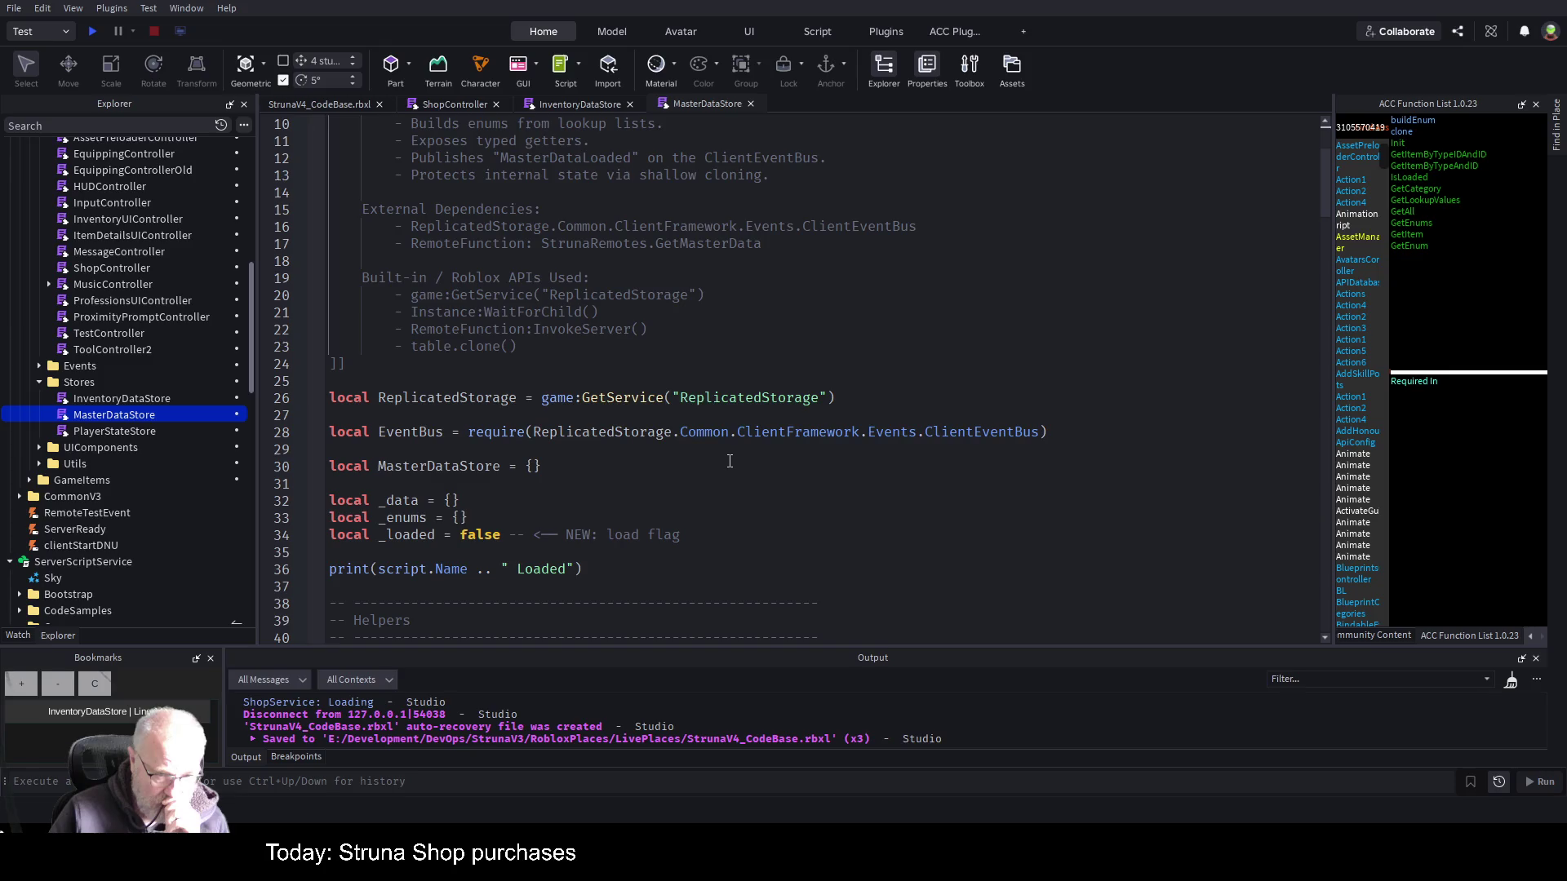
left_click(575, 105)
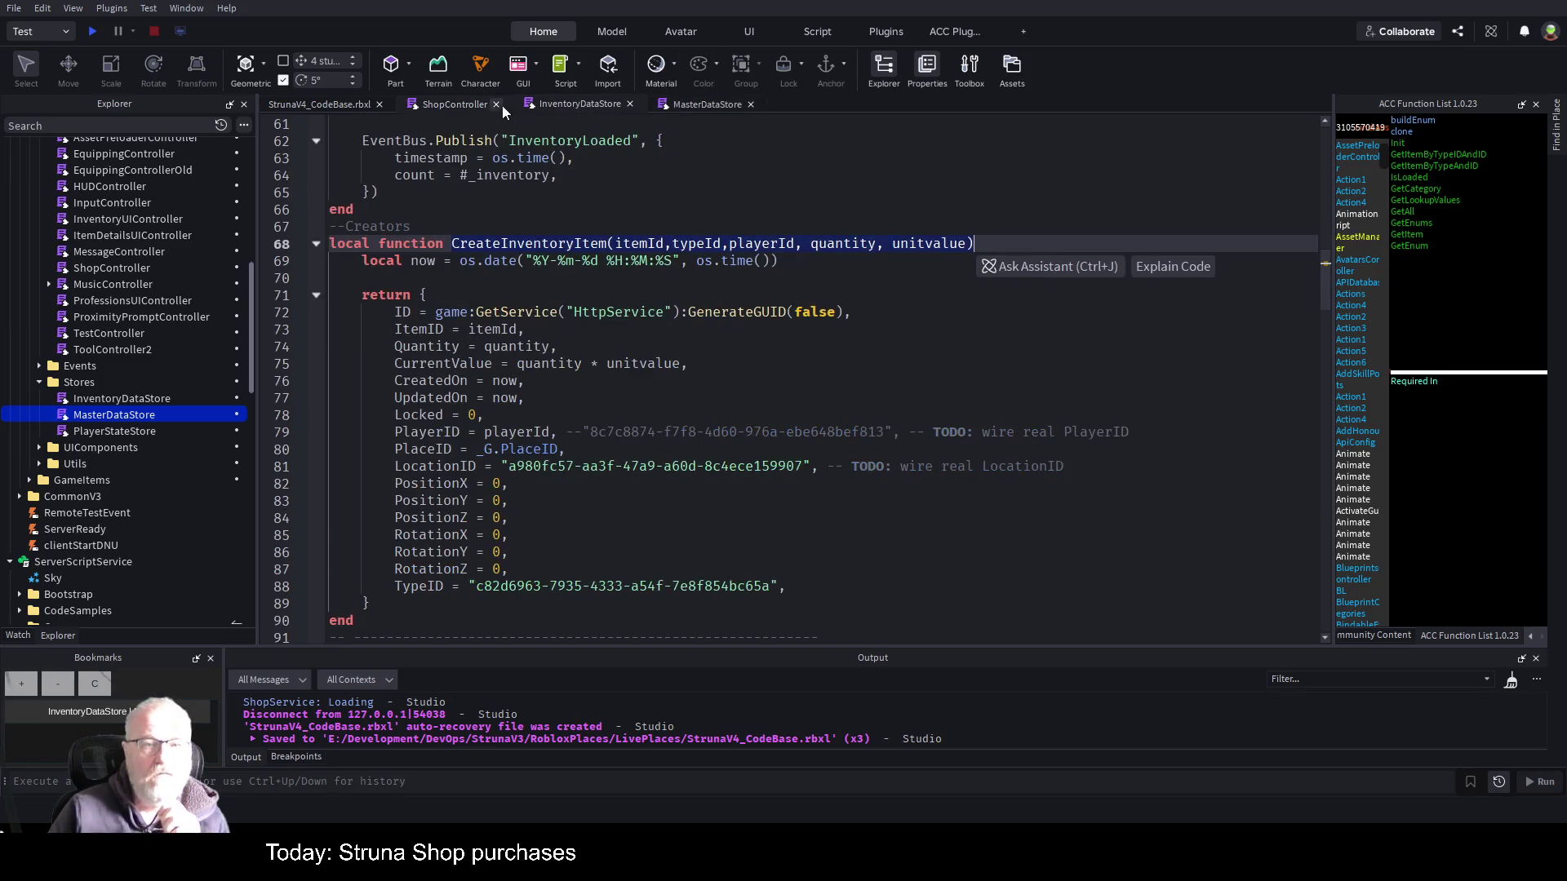
left_click(445, 106)
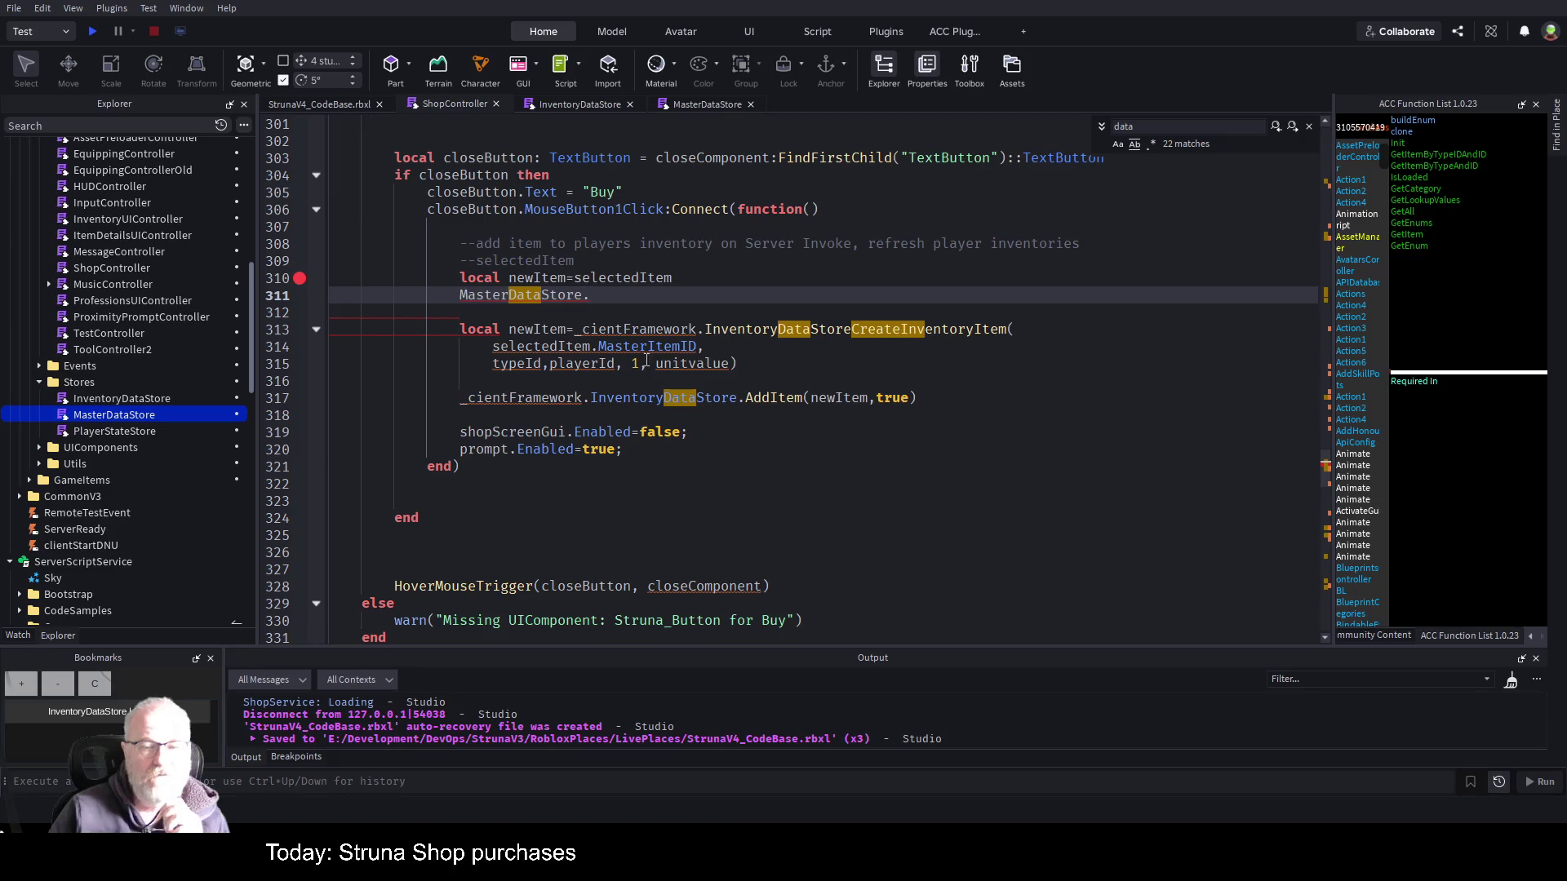
double_click(644, 279)
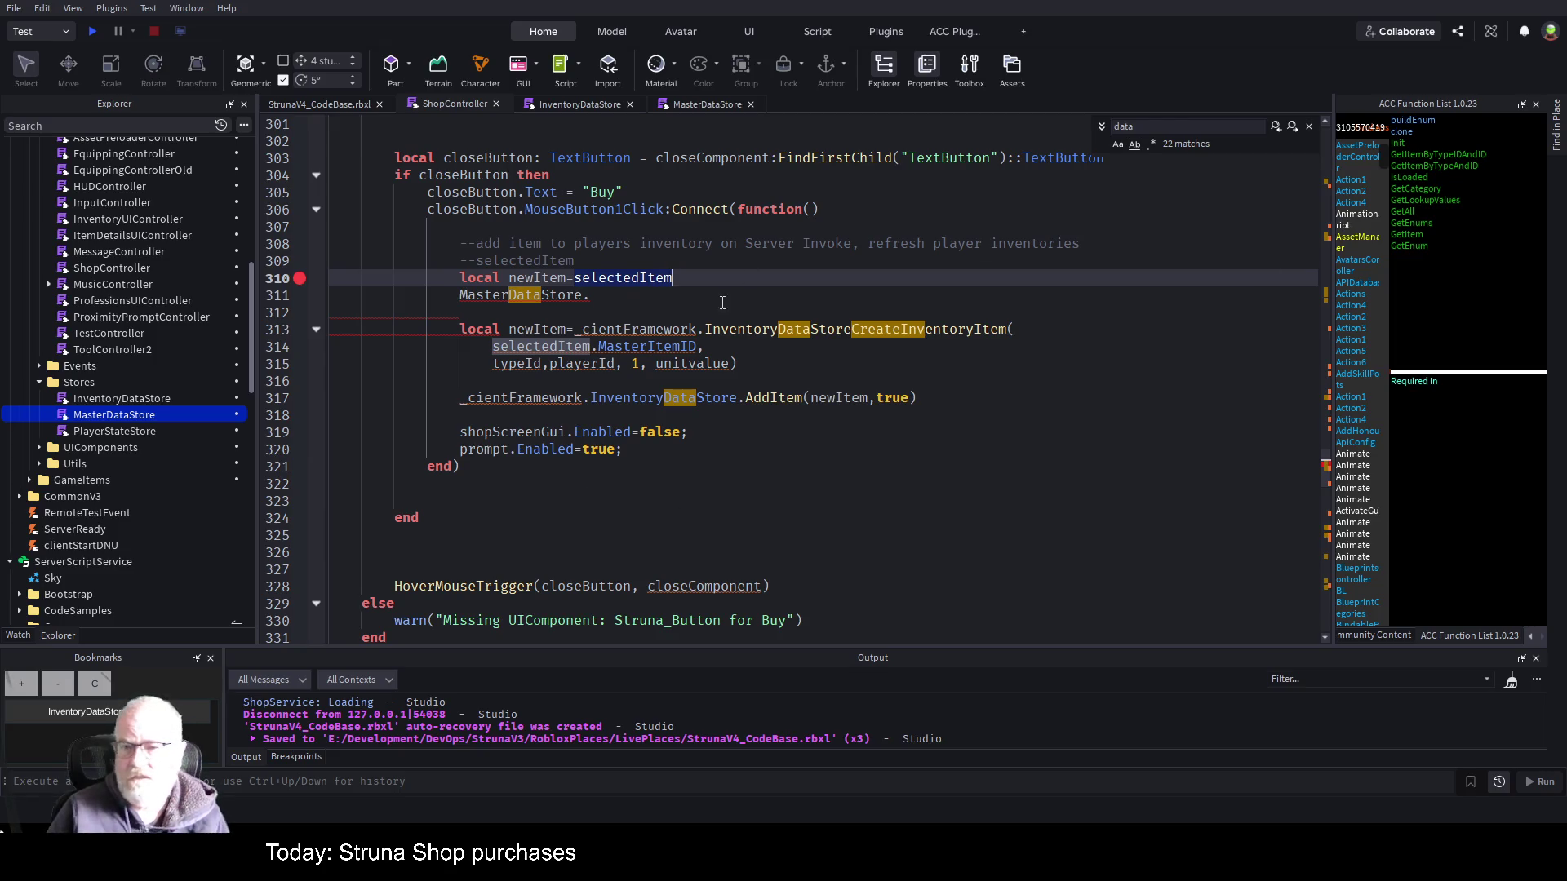
- Reselect the ShopController script and jump to its top
scroll(747, 436, "down", 1)
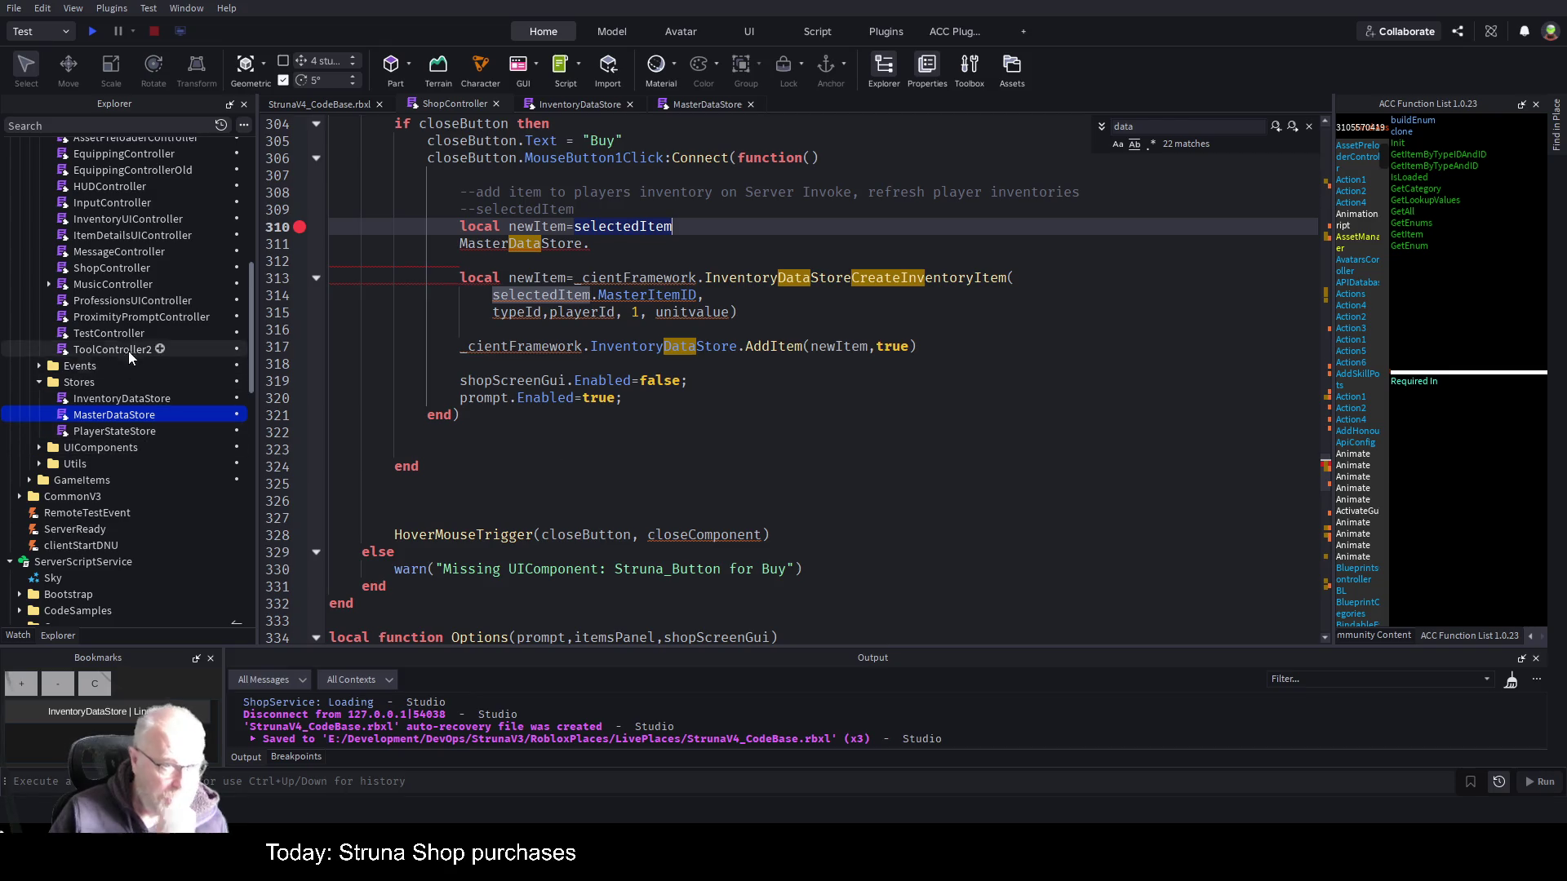
left_click(126, 269)
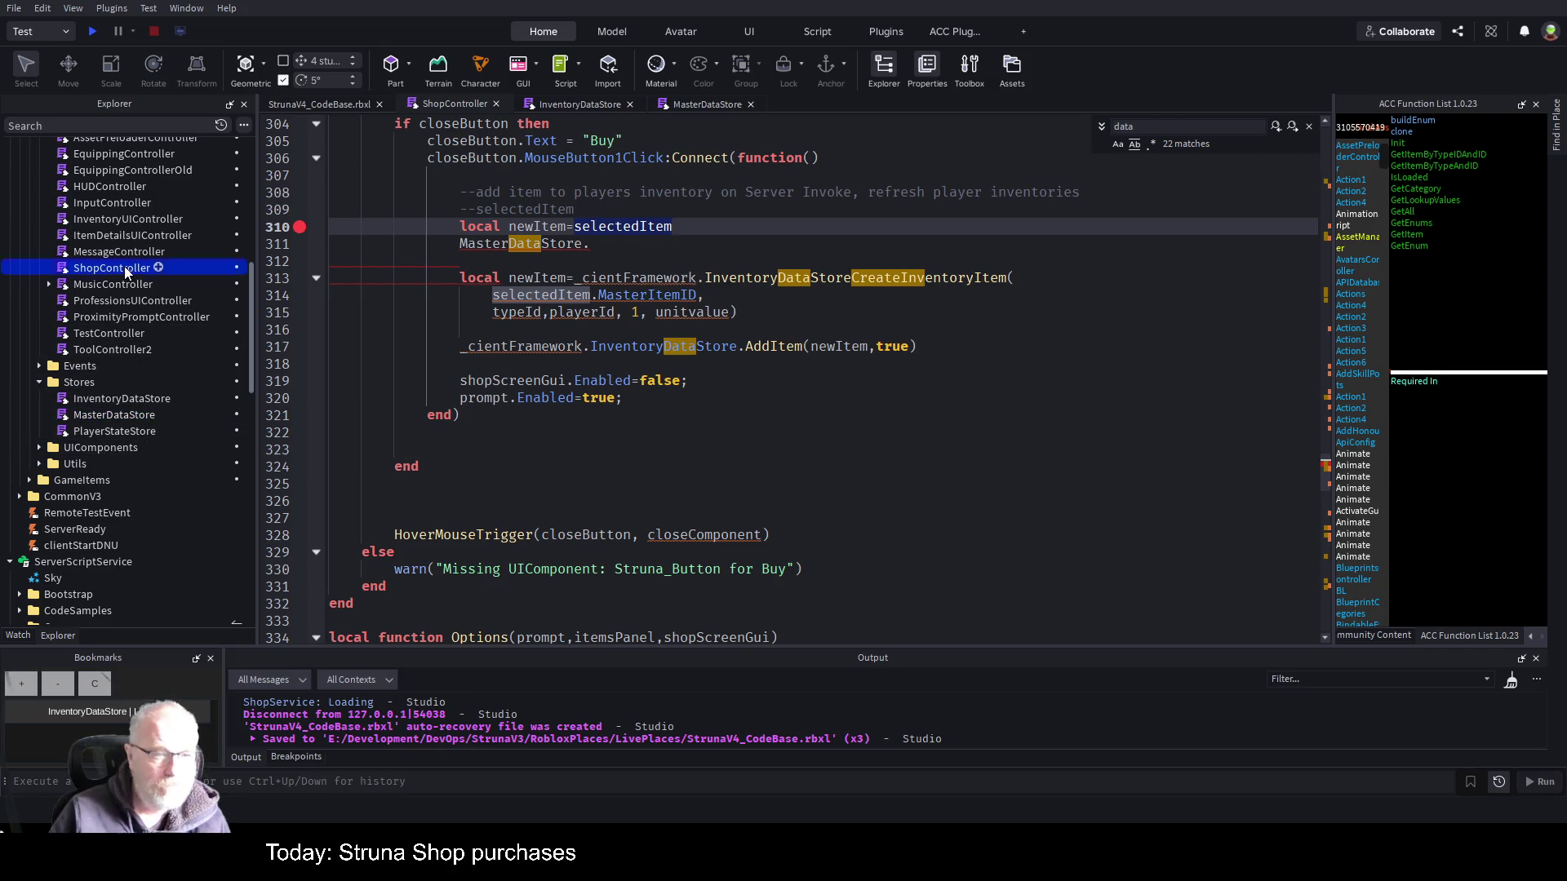
left_click(740, 427)
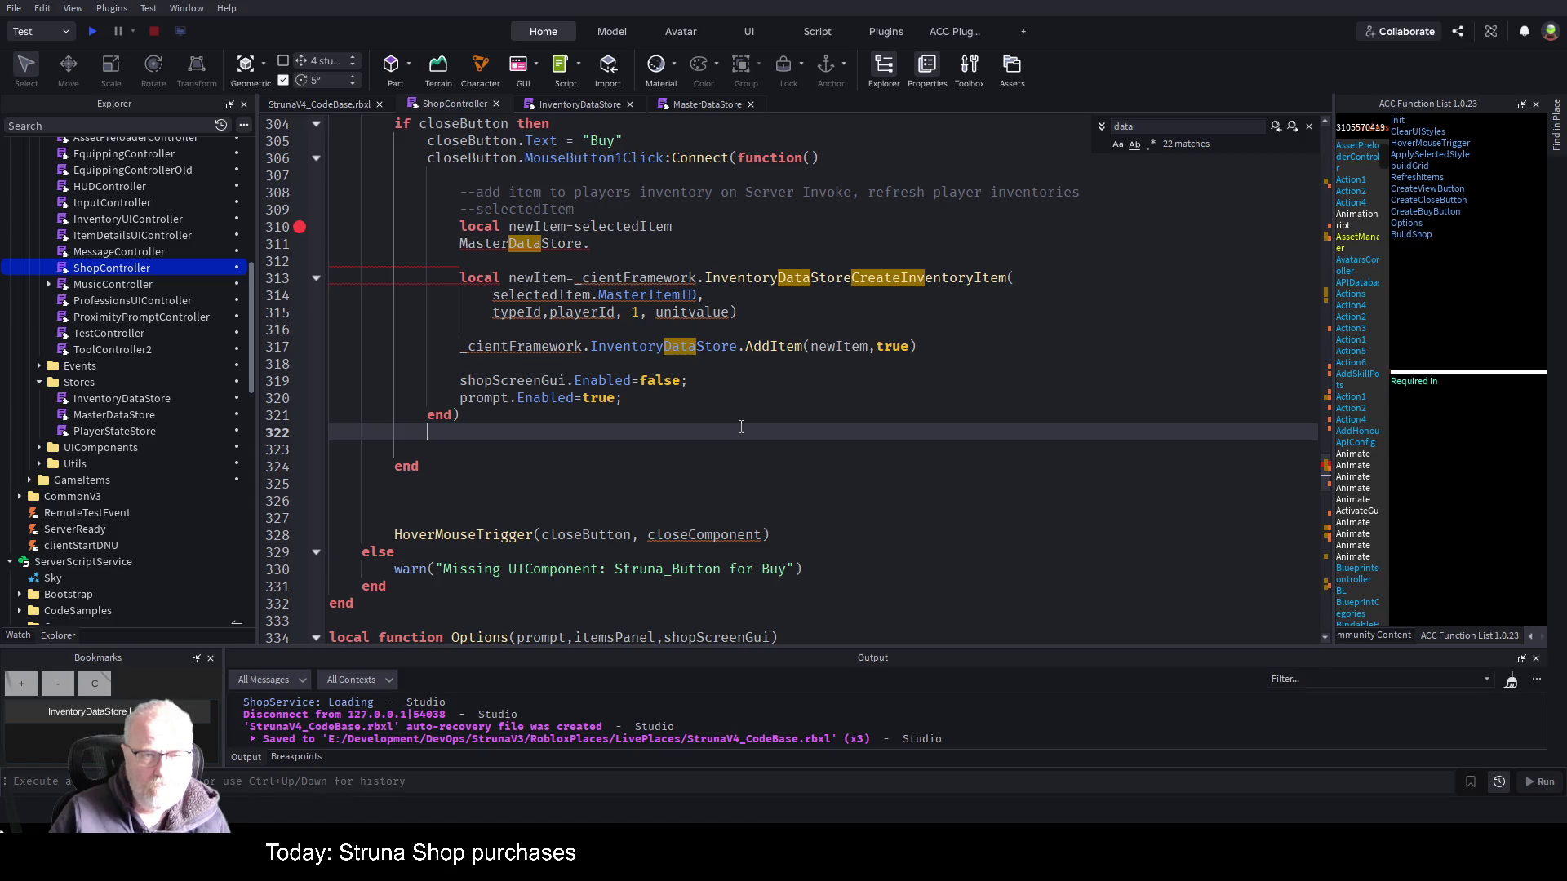
key("ctrl+Home")
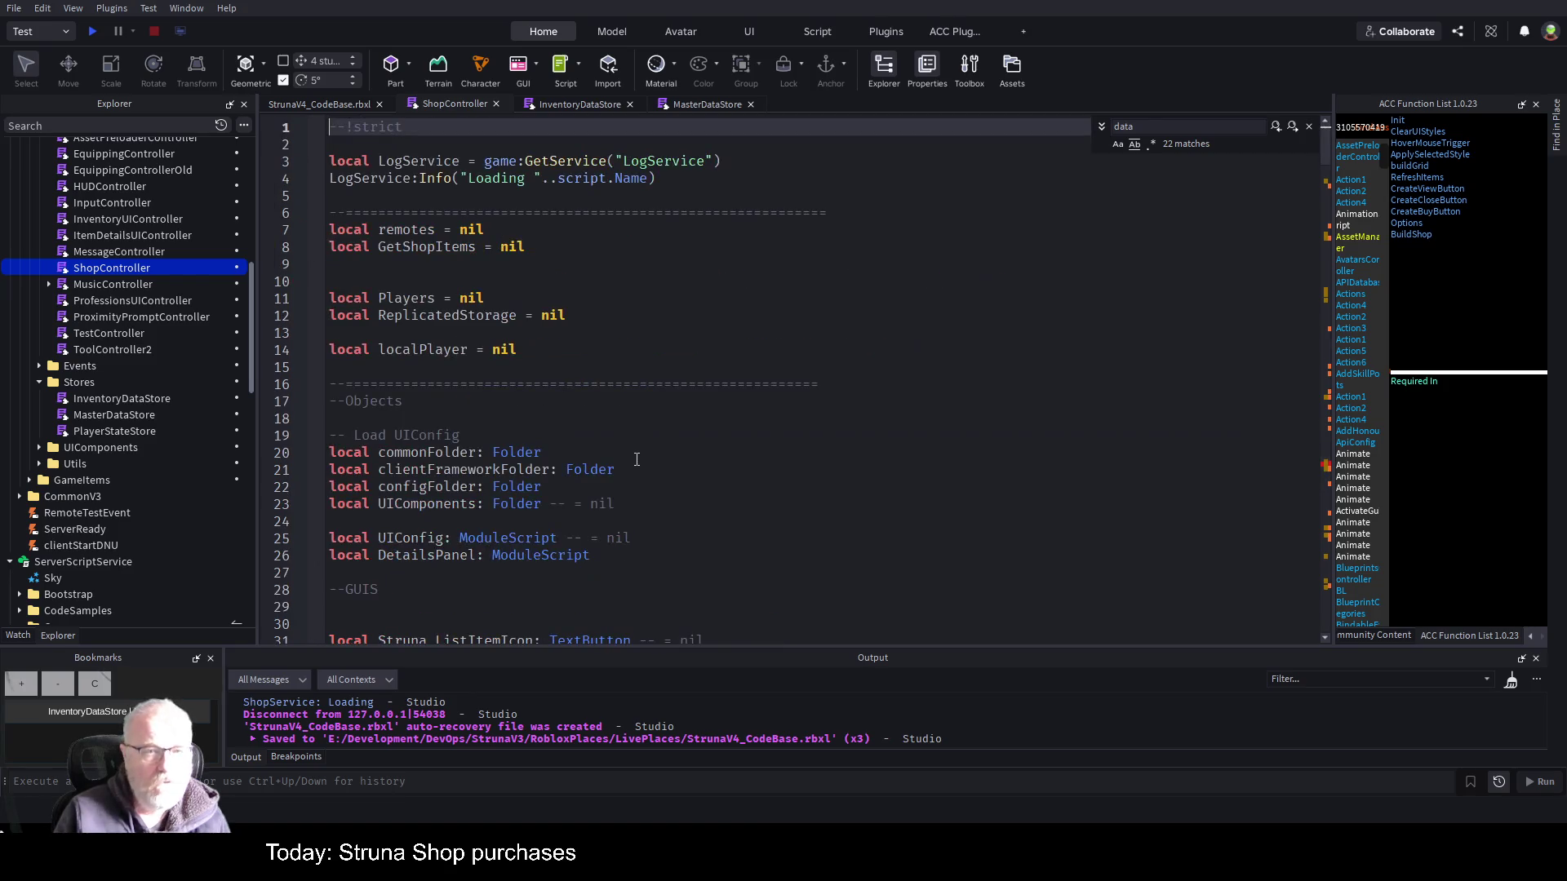
scroll(648, 420, "down", 10)
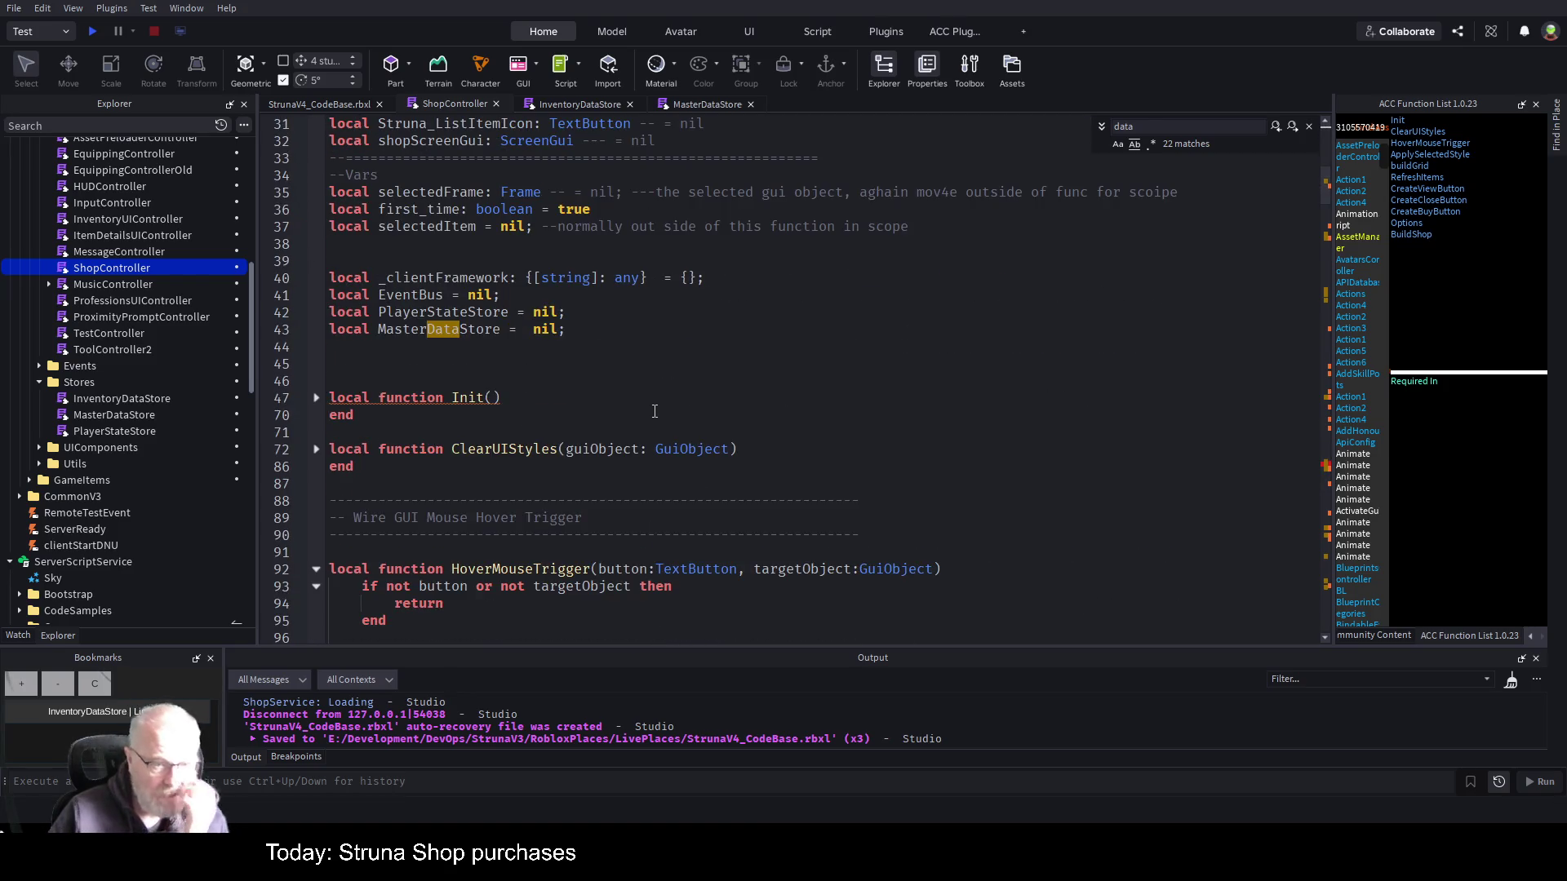
left_click(316, 397)
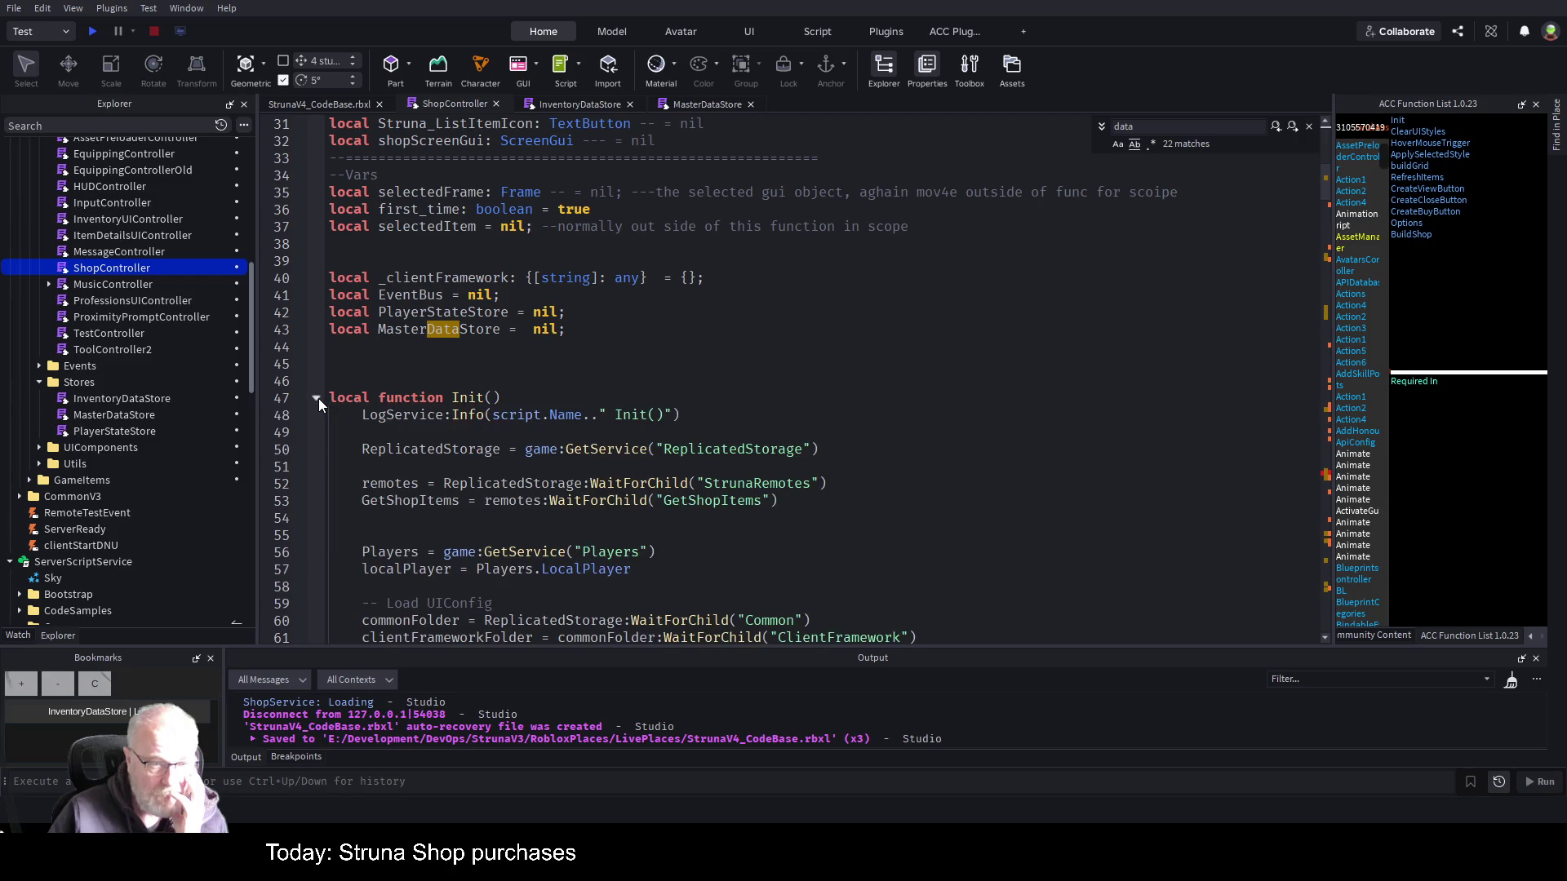
scroll(586, 421, "down", 3)
scroll(586, 420, "down", 2)
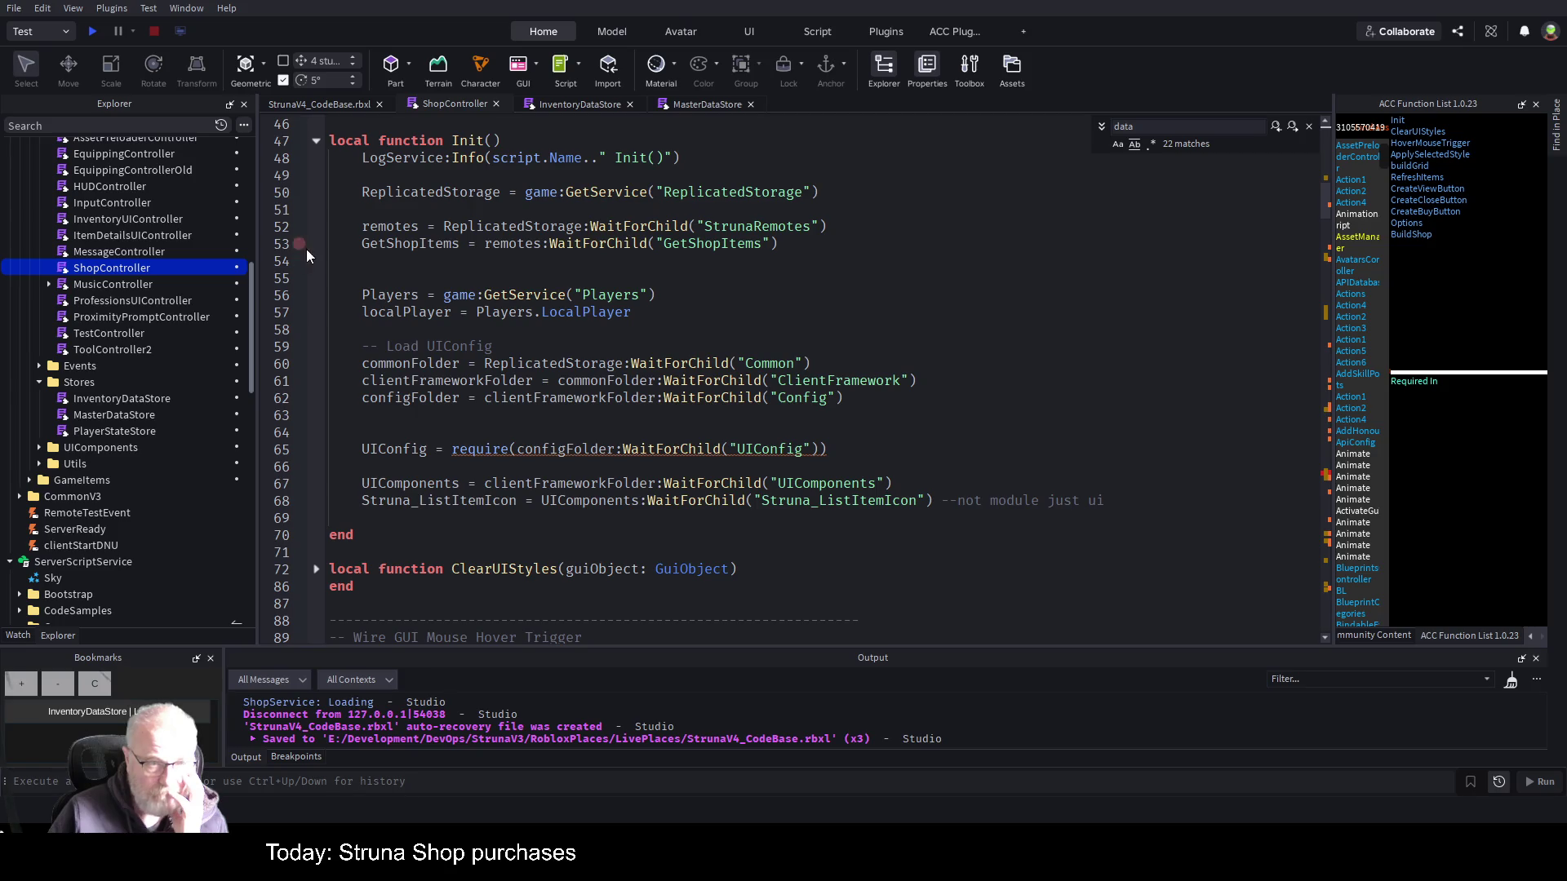
scroll(365, 267, "up", 1)
left_click(317, 193)
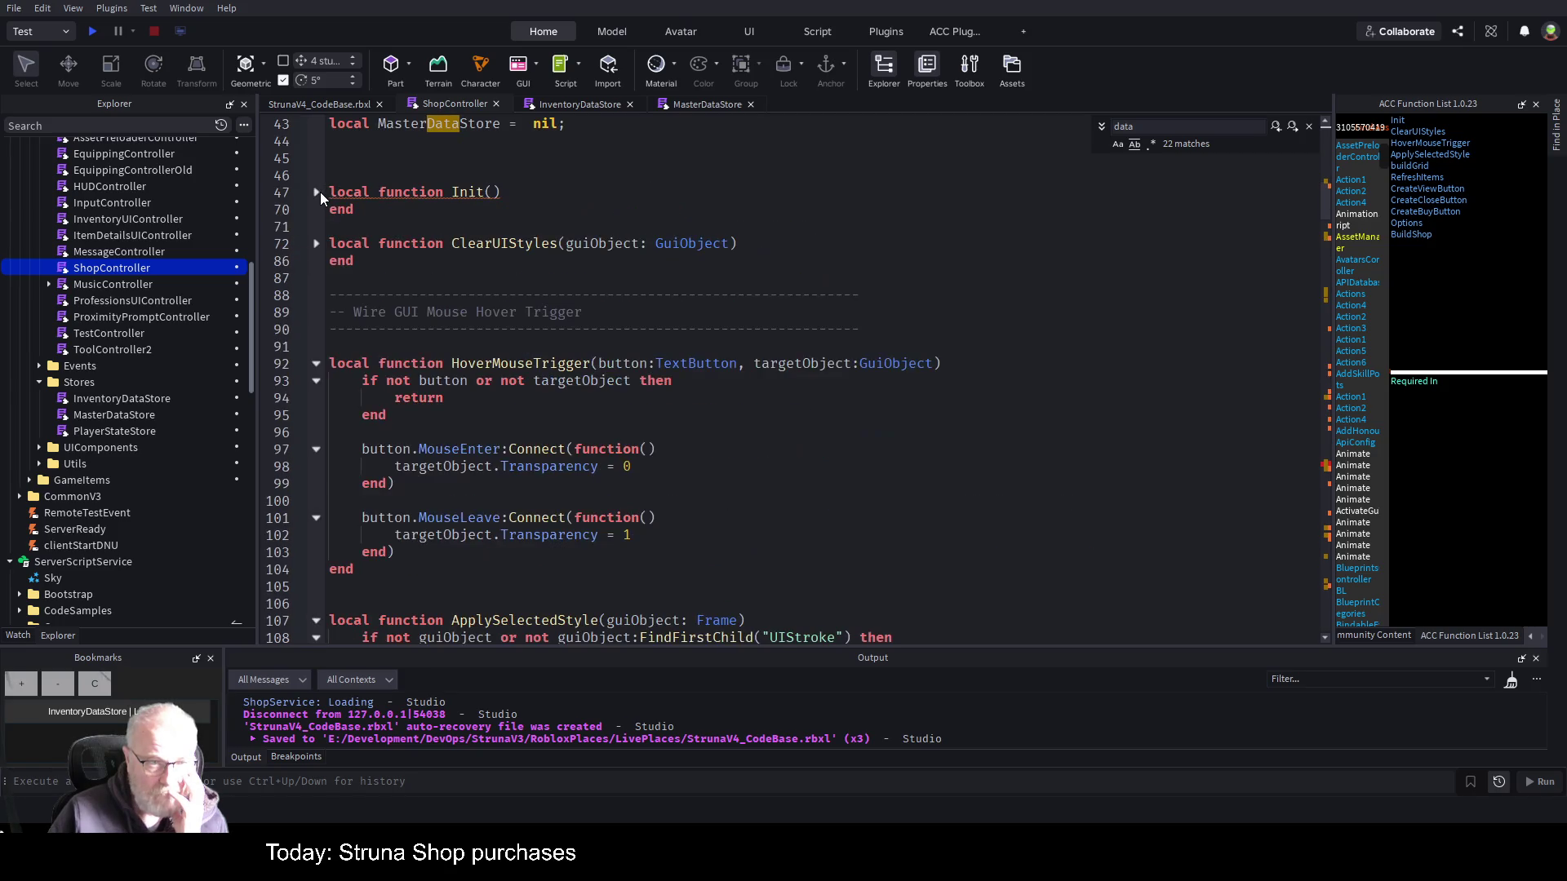
scroll(595, 376, "down", 3)
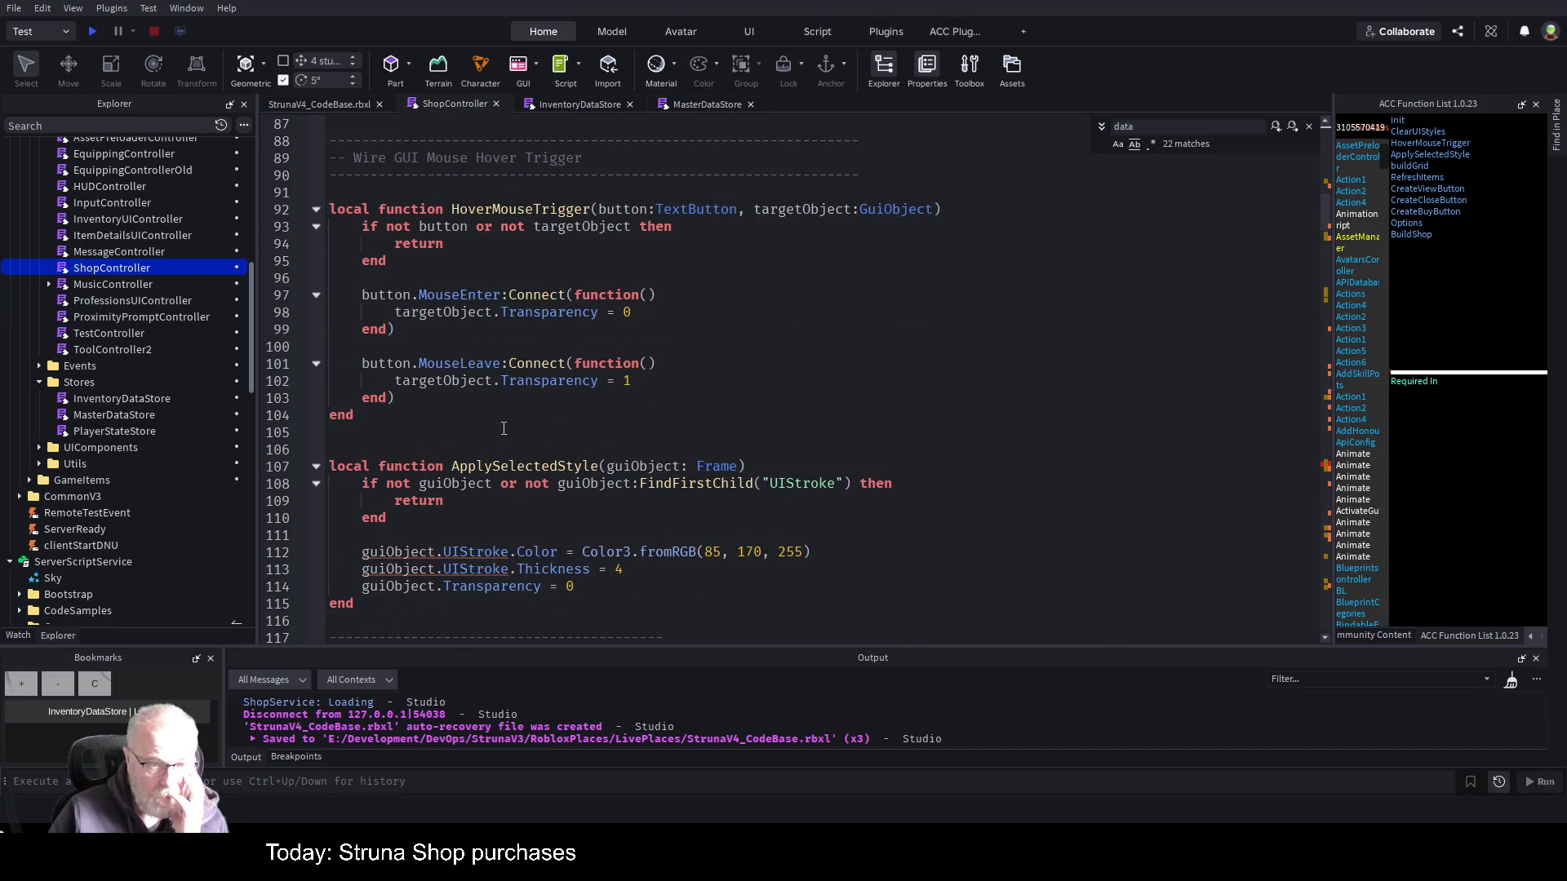
scroll(504, 429, "down", 5)
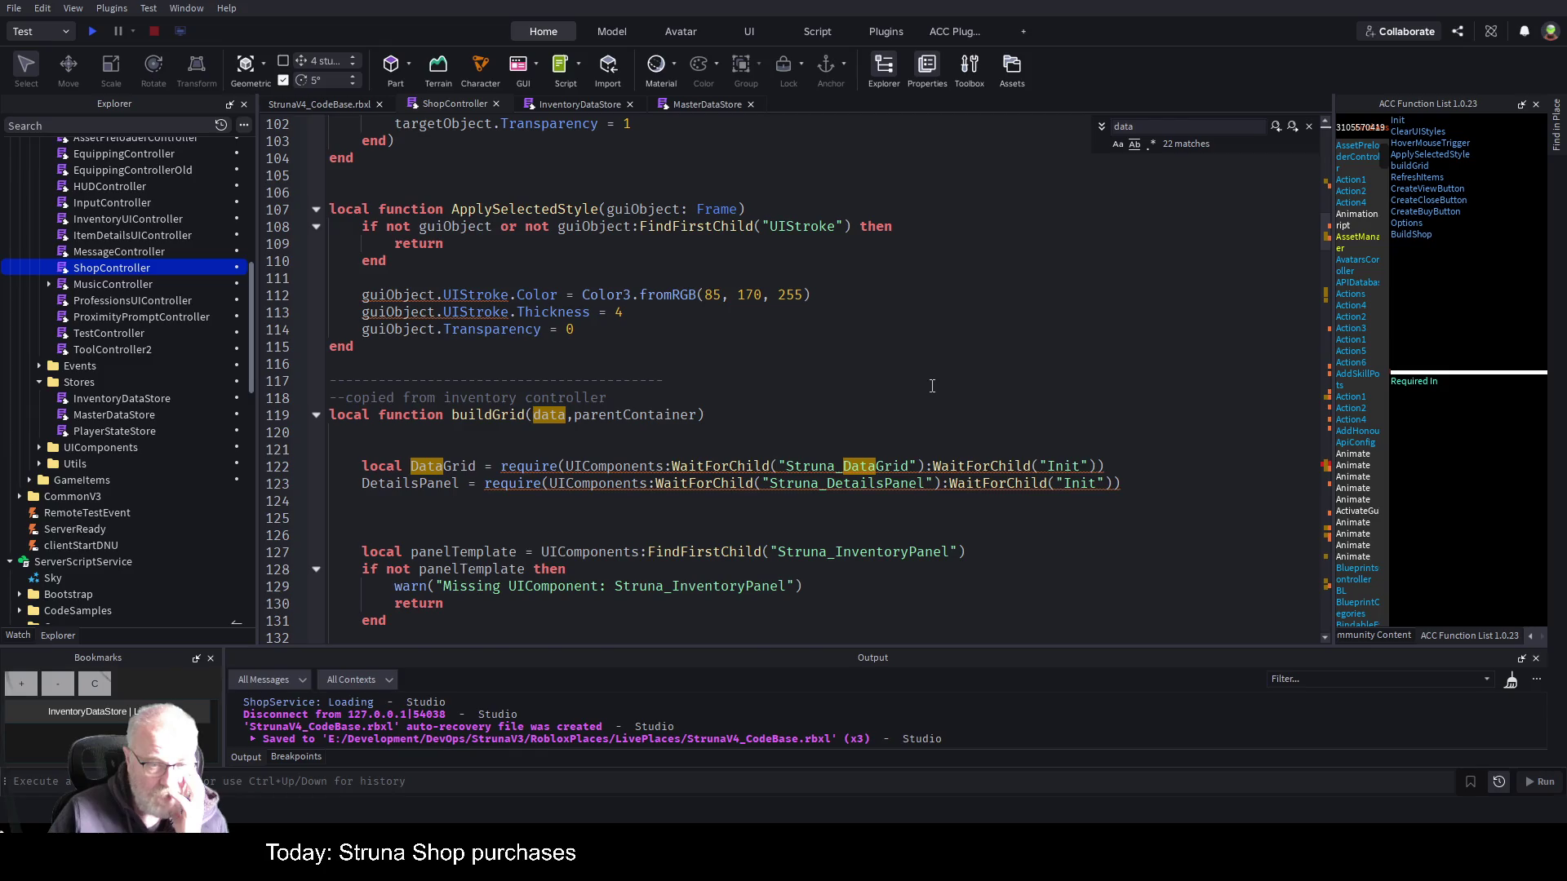
scroll(930, 386, "down", 2)
scroll(904, 422, "down", 1)
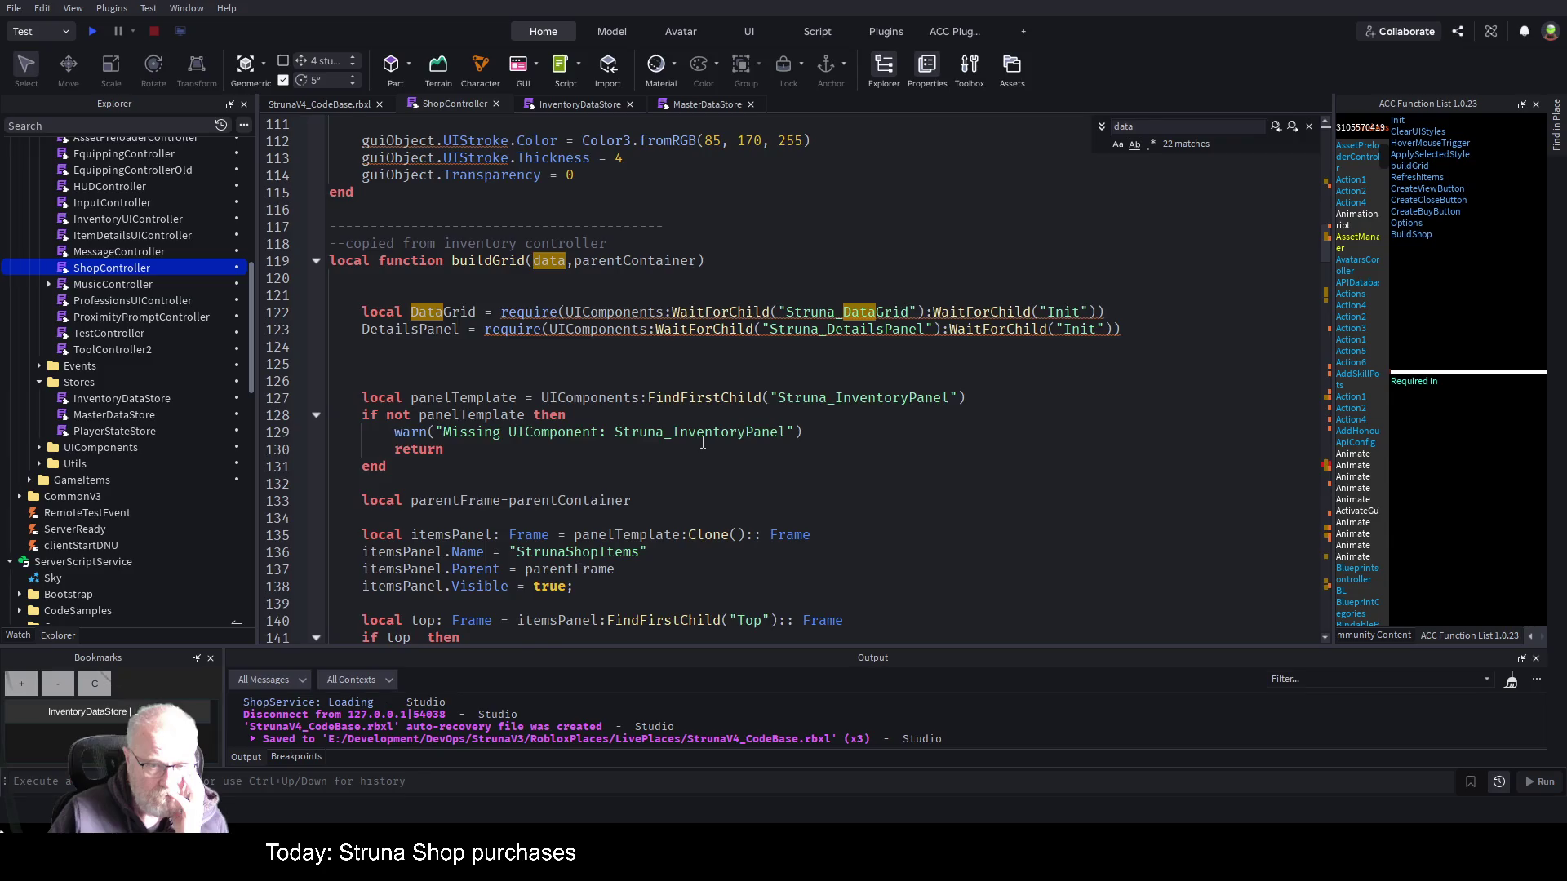
scroll(703, 441, "down", 6)
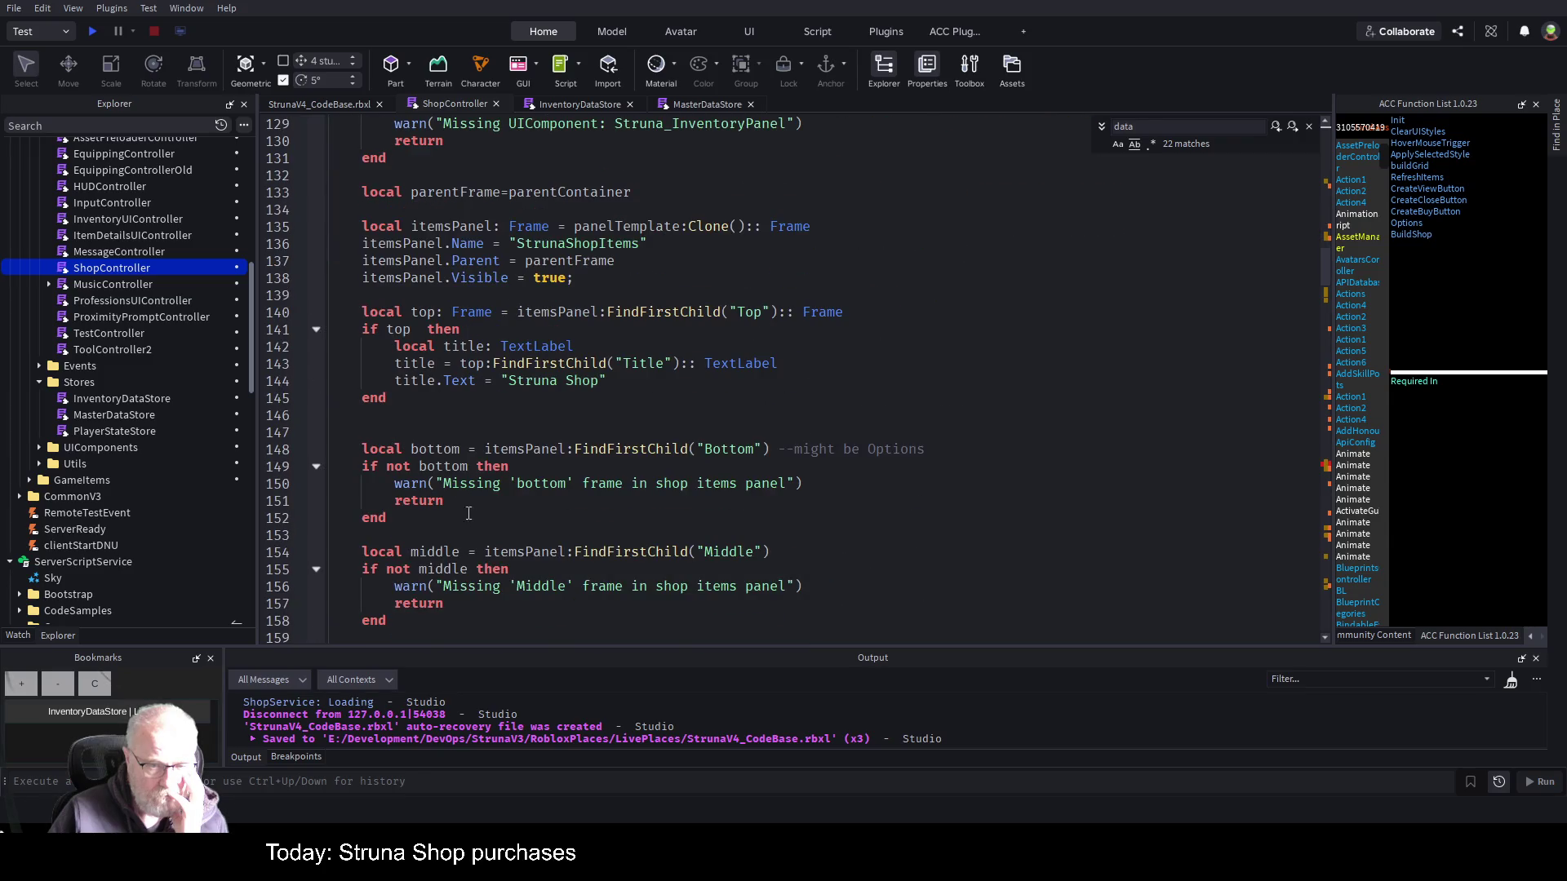
scroll(469, 513, "down", 6)
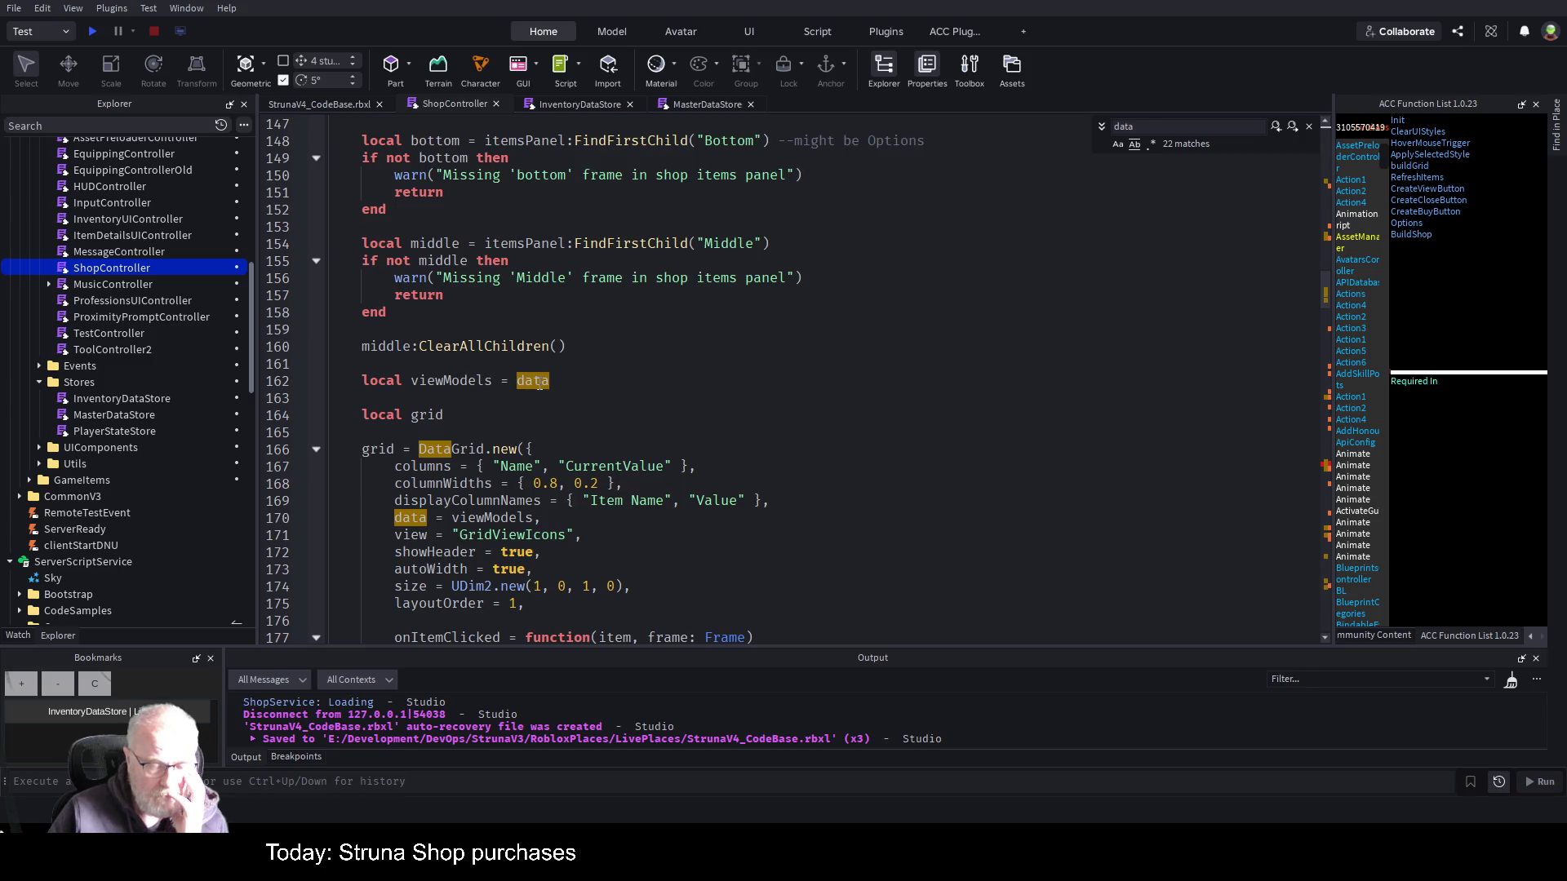
left_click(316, 449)
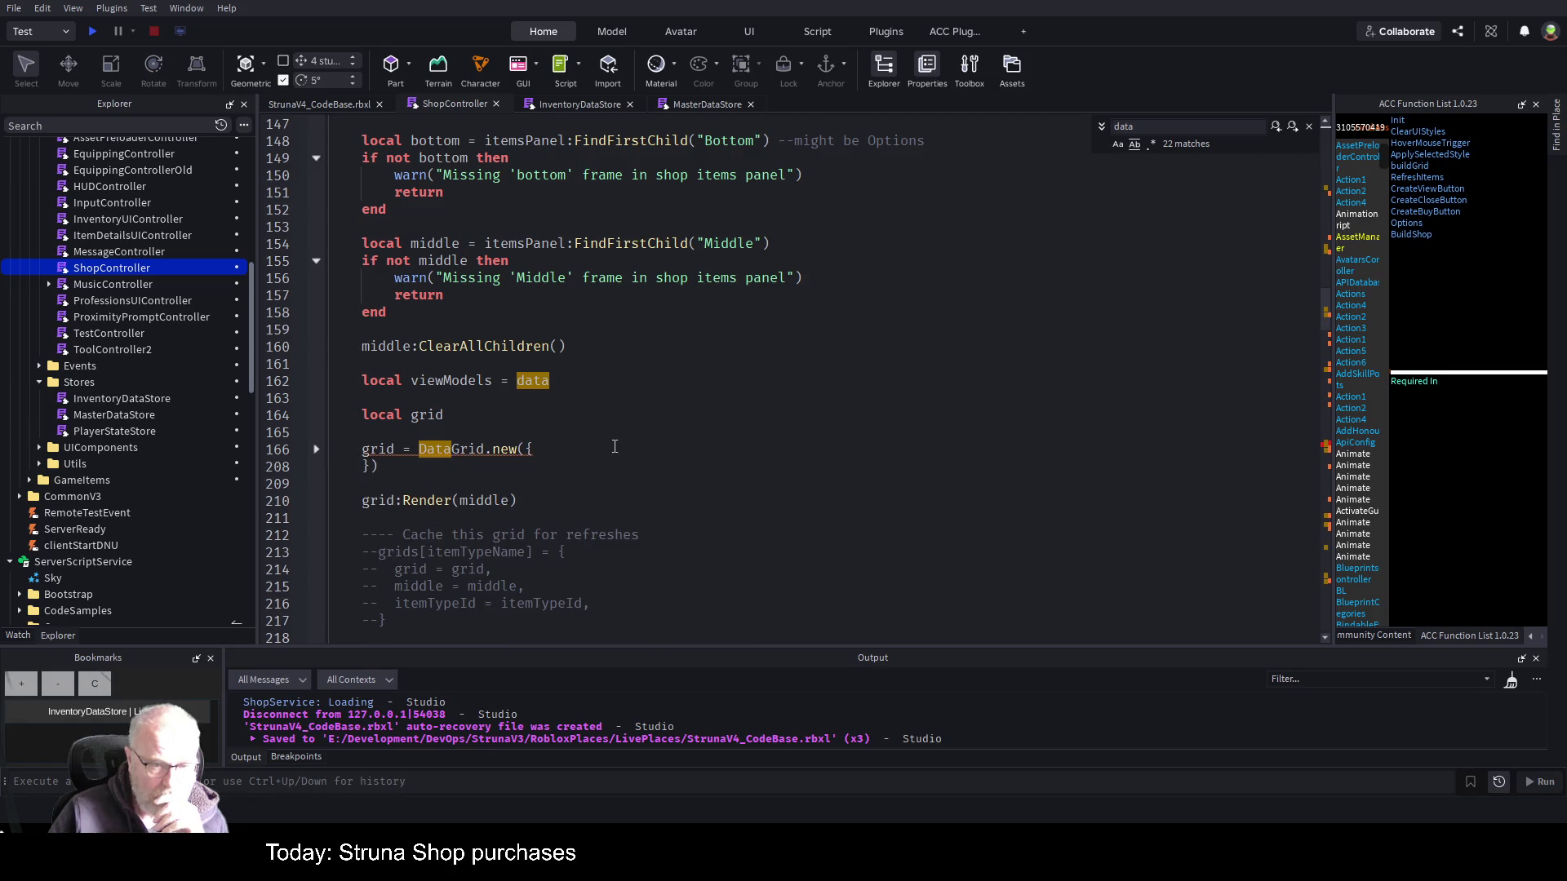
scroll(620, 445, "down", 3)
scroll(613, 449, "up", 5)
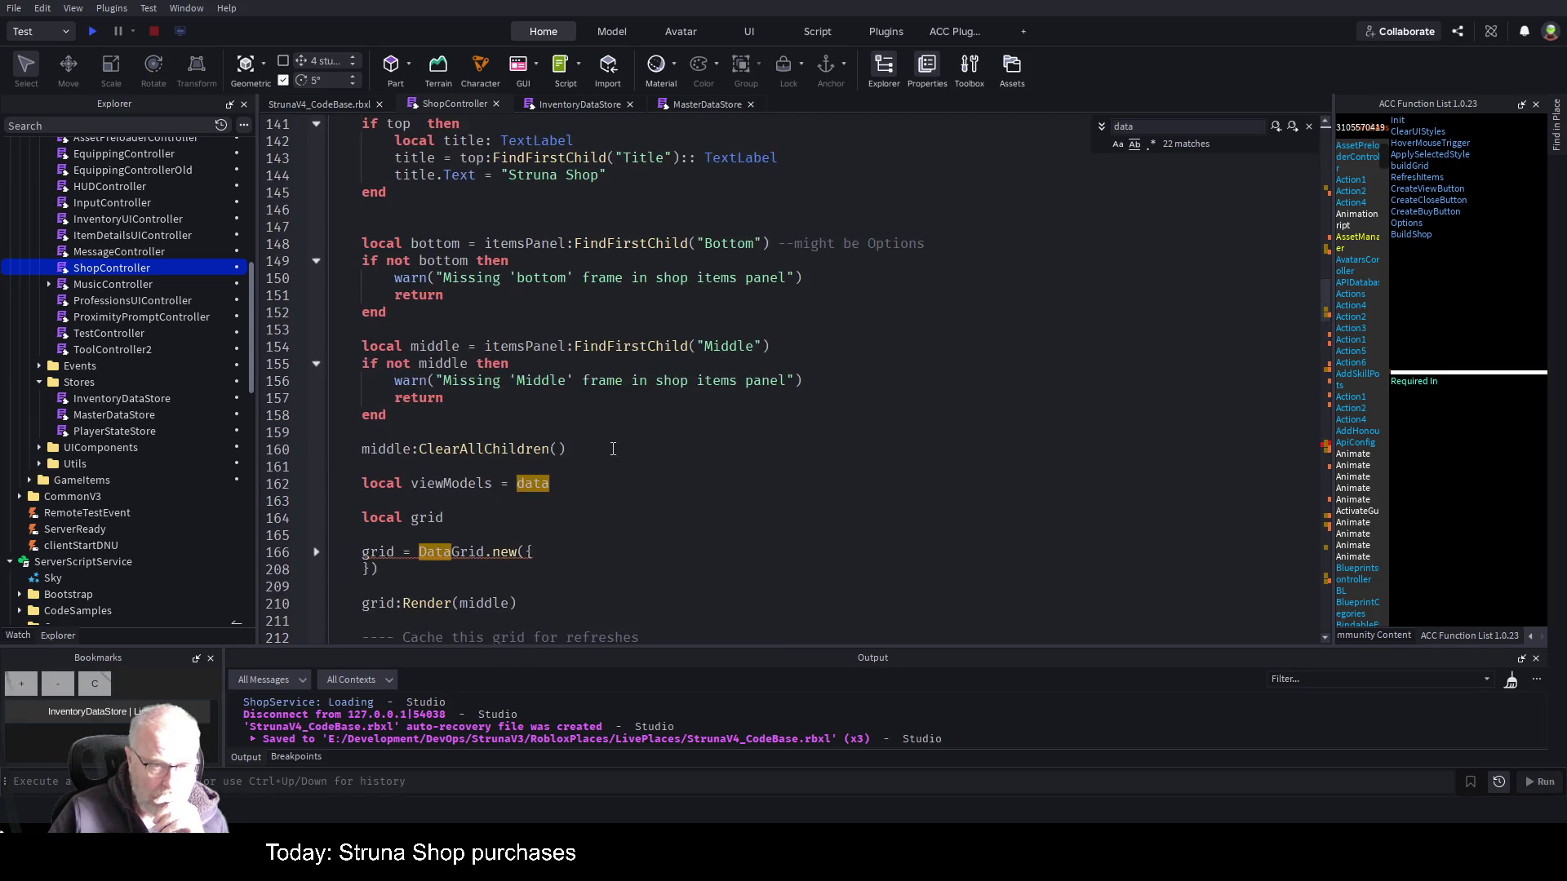
scroll(613, 449, "up", 10)
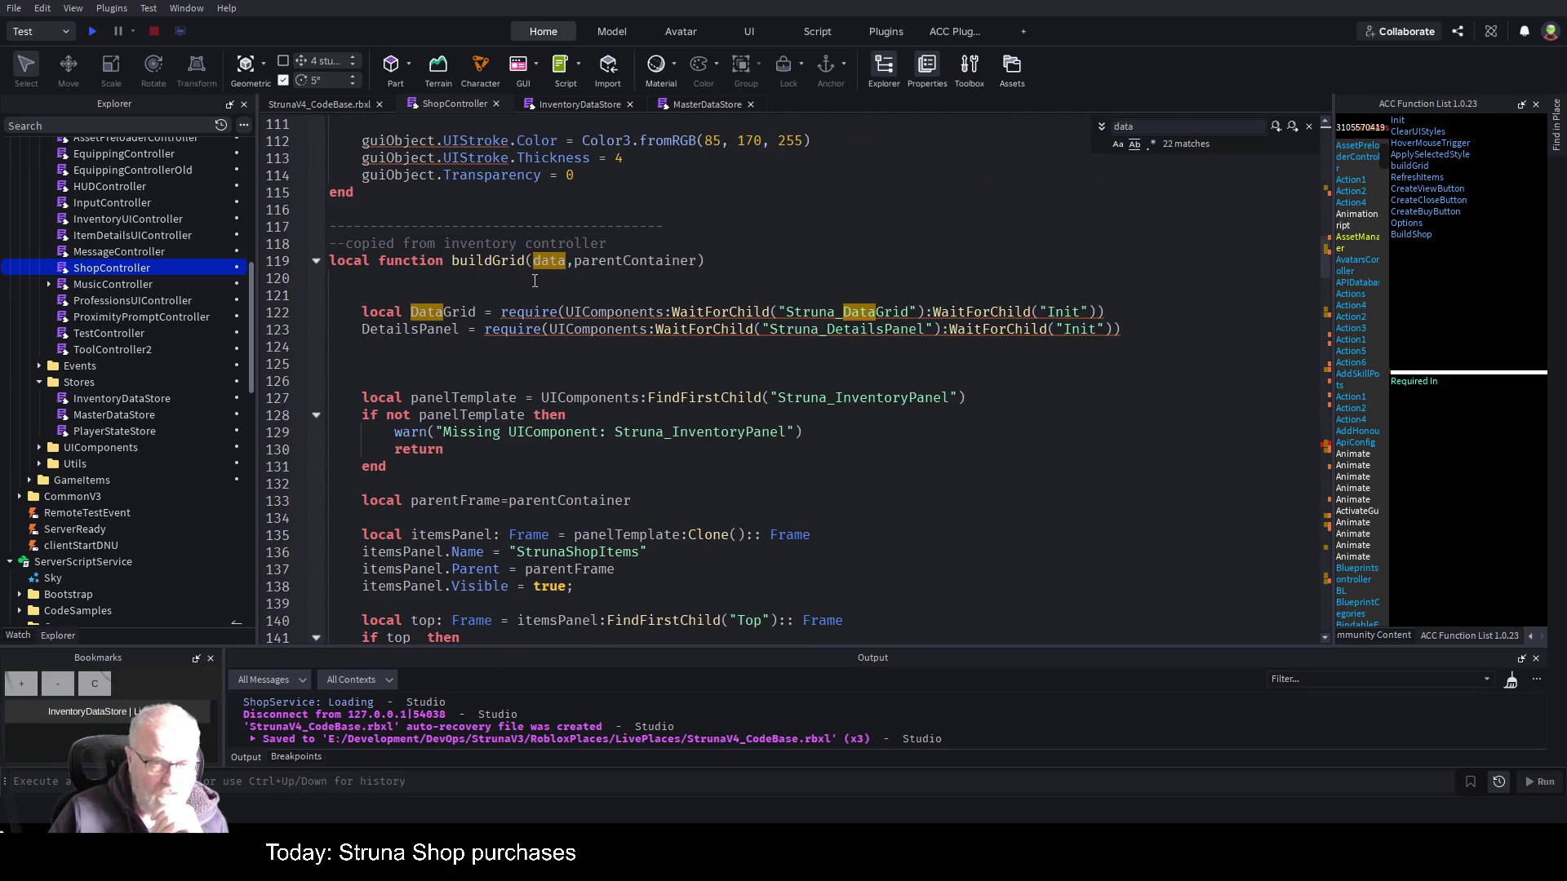
left_click(498, 260)
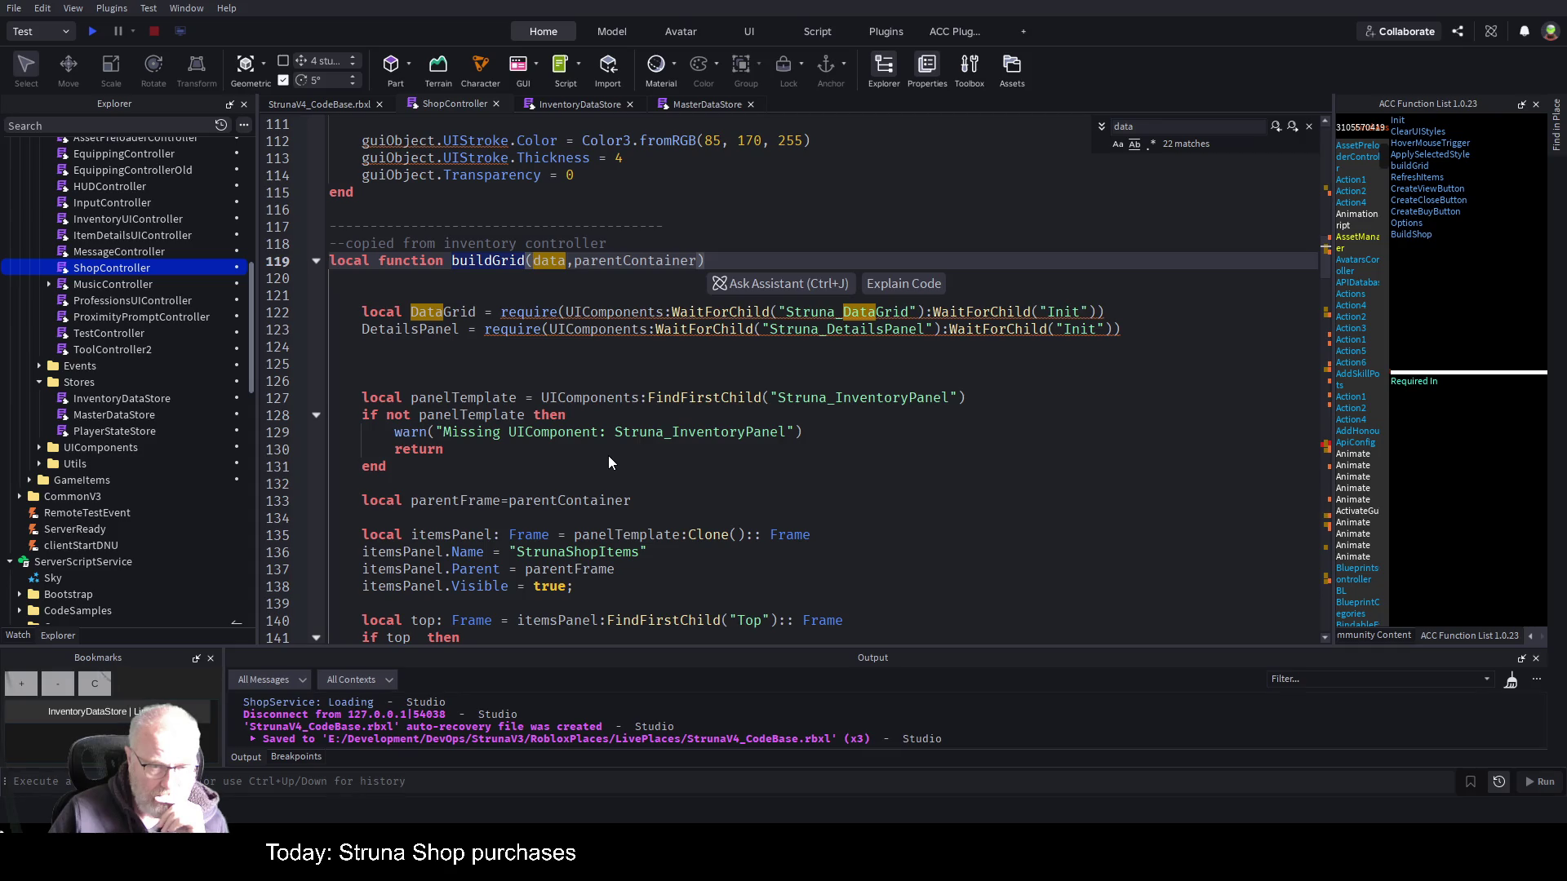
- Jump to RefreshItems and scroll down through ShopController to BuildShop
scroll(609, 457, "up", 2)
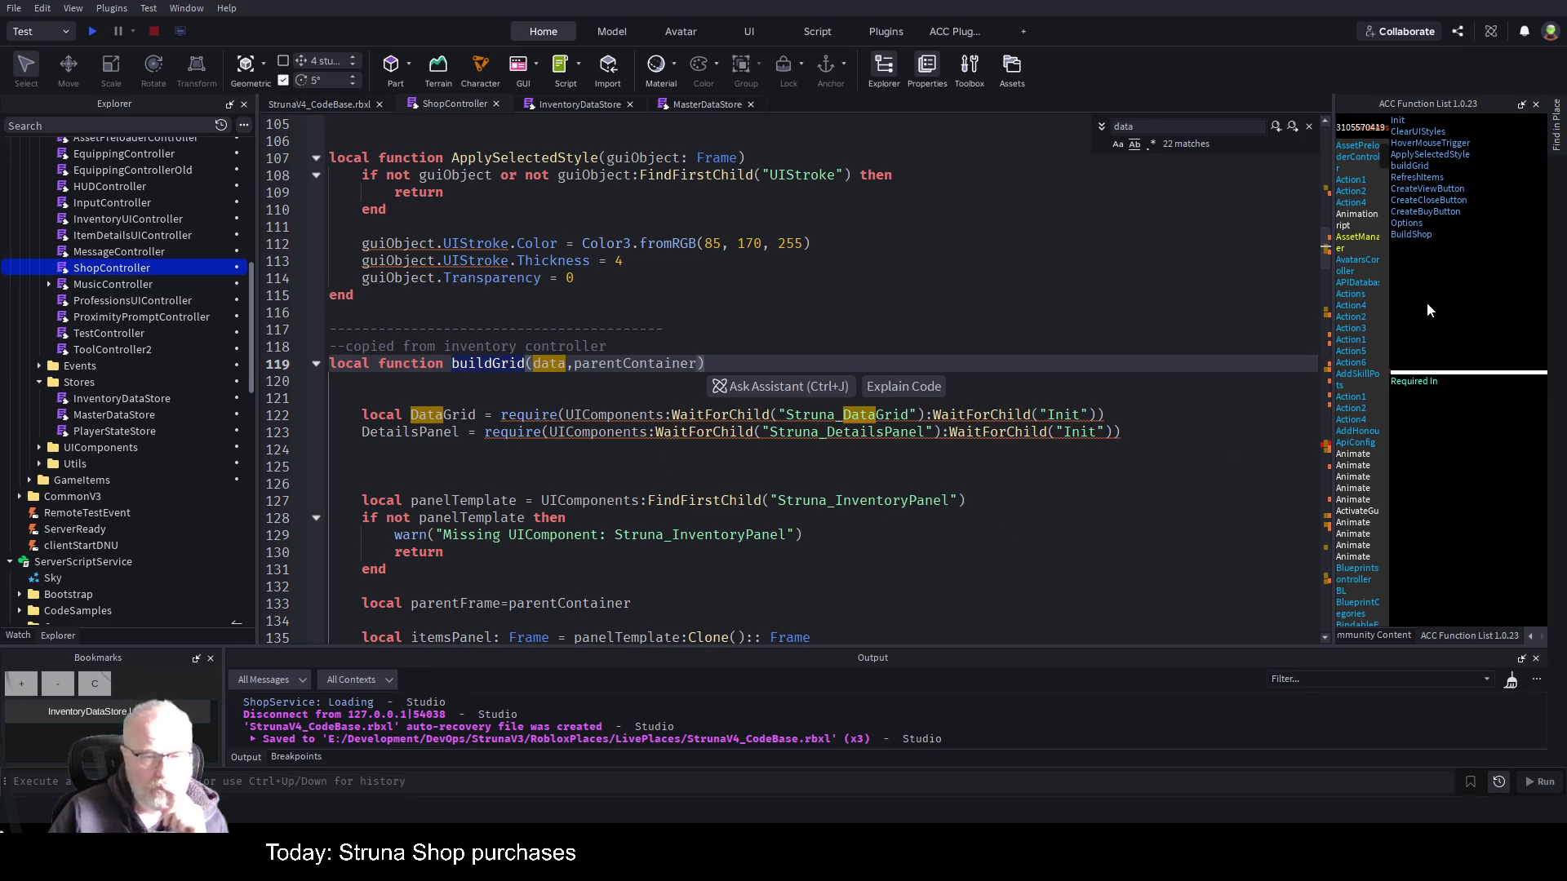
left_click(1427, 177)
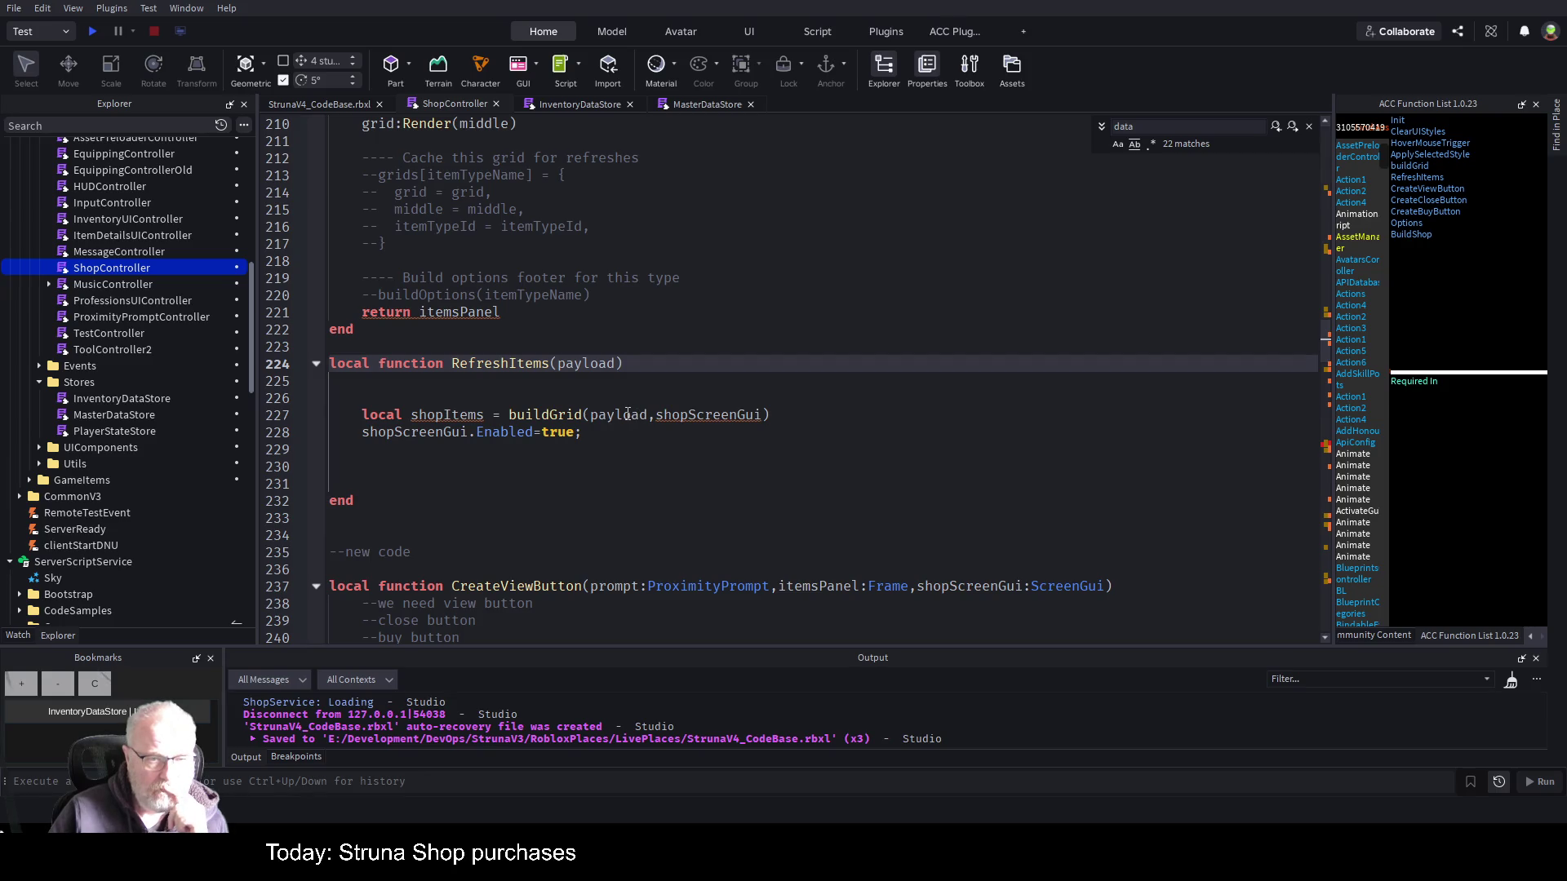
scroll(656, 485, "down", 4)
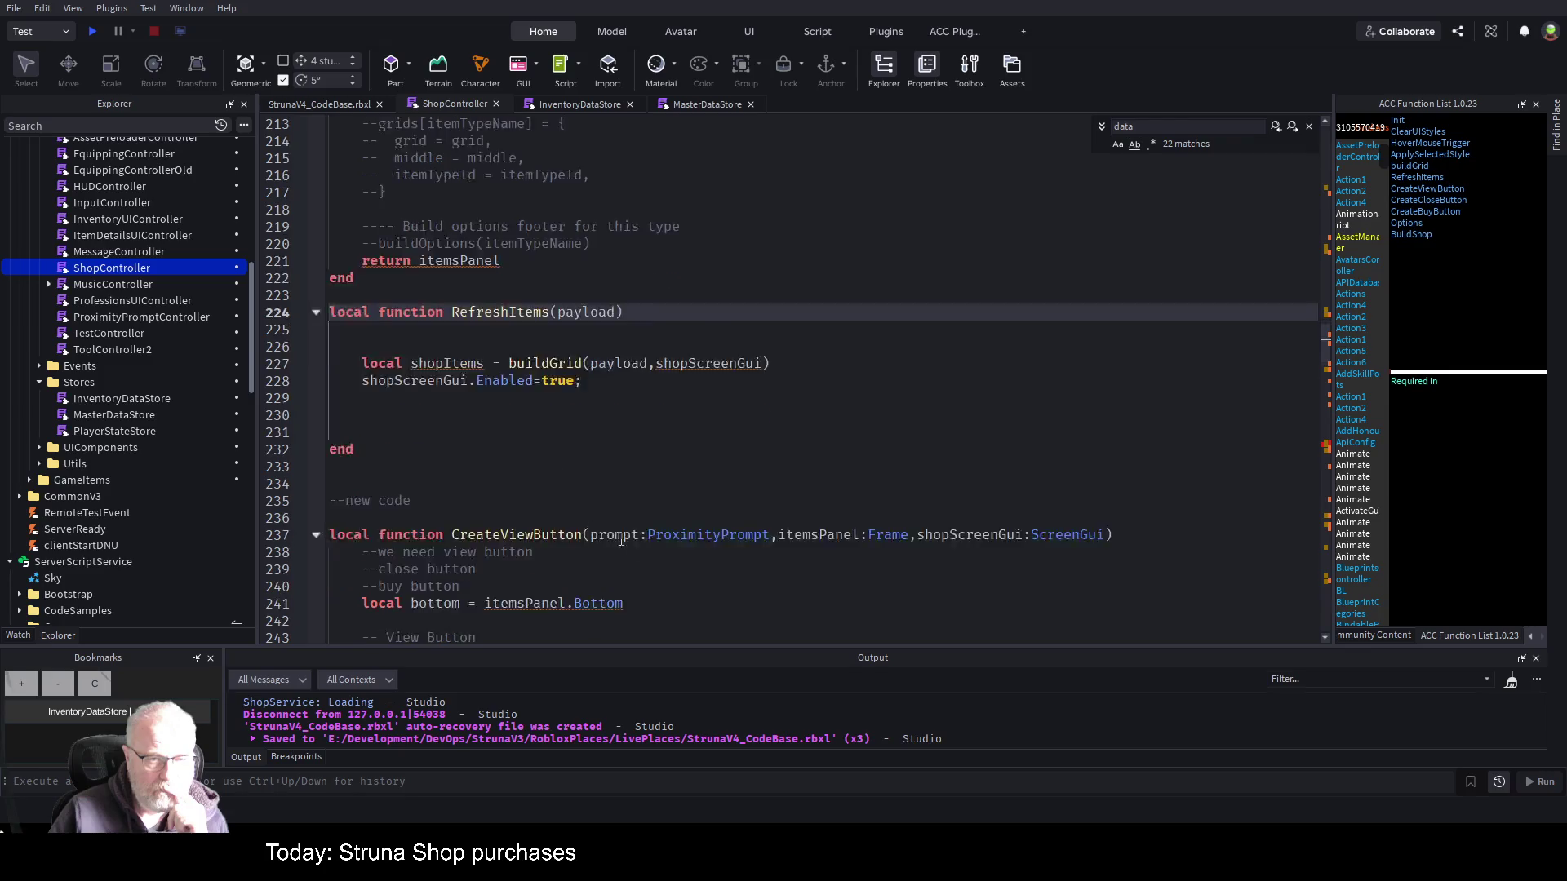
scroll(655, 484, "down", 5)
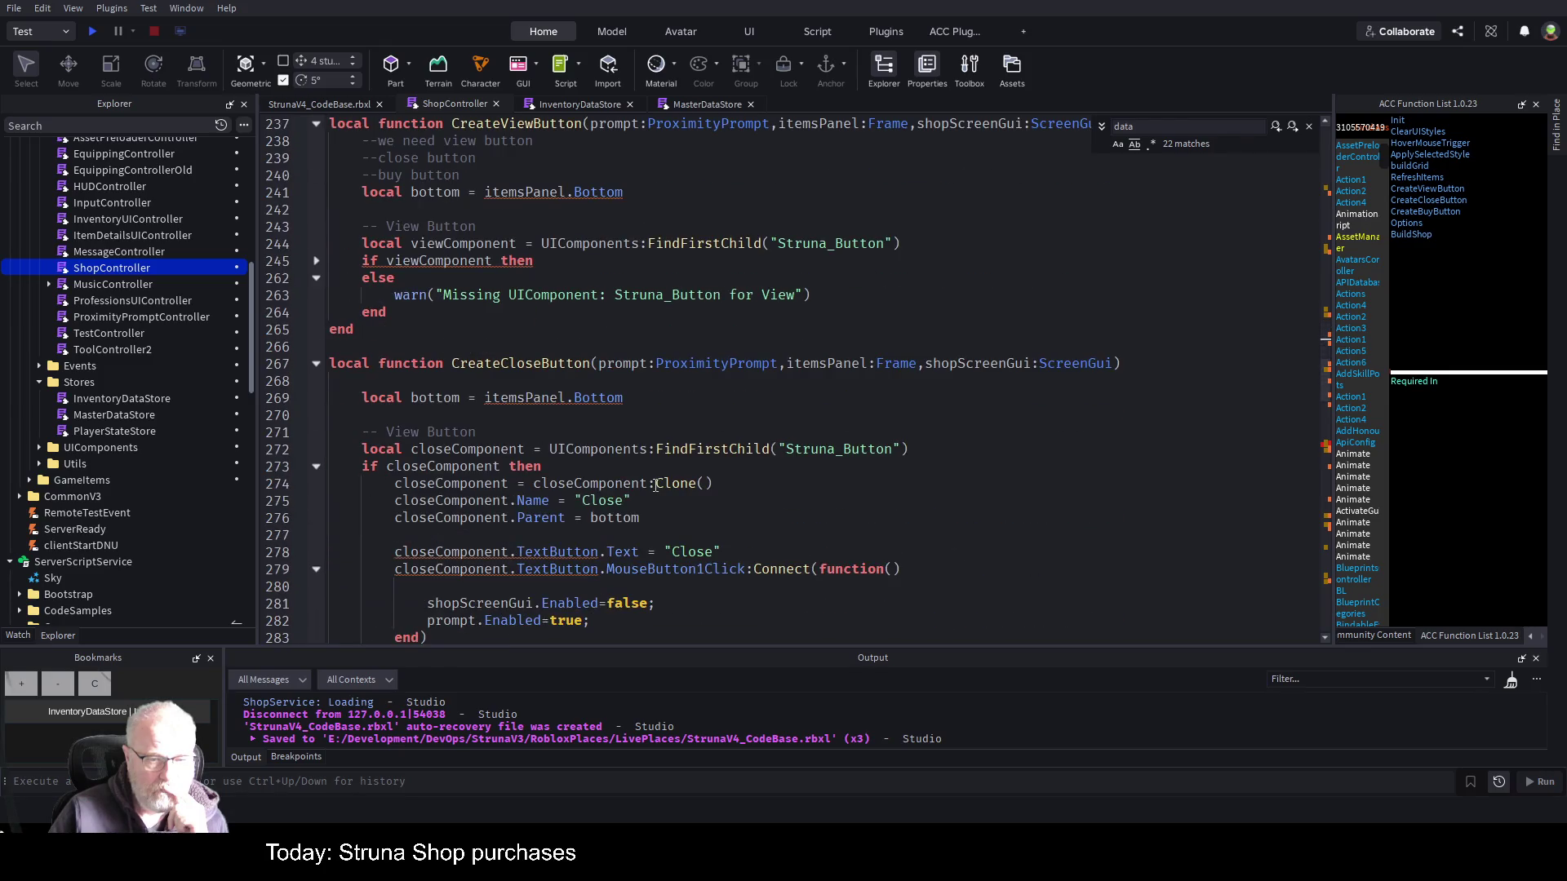
scroll(735, 472, "down", 7)
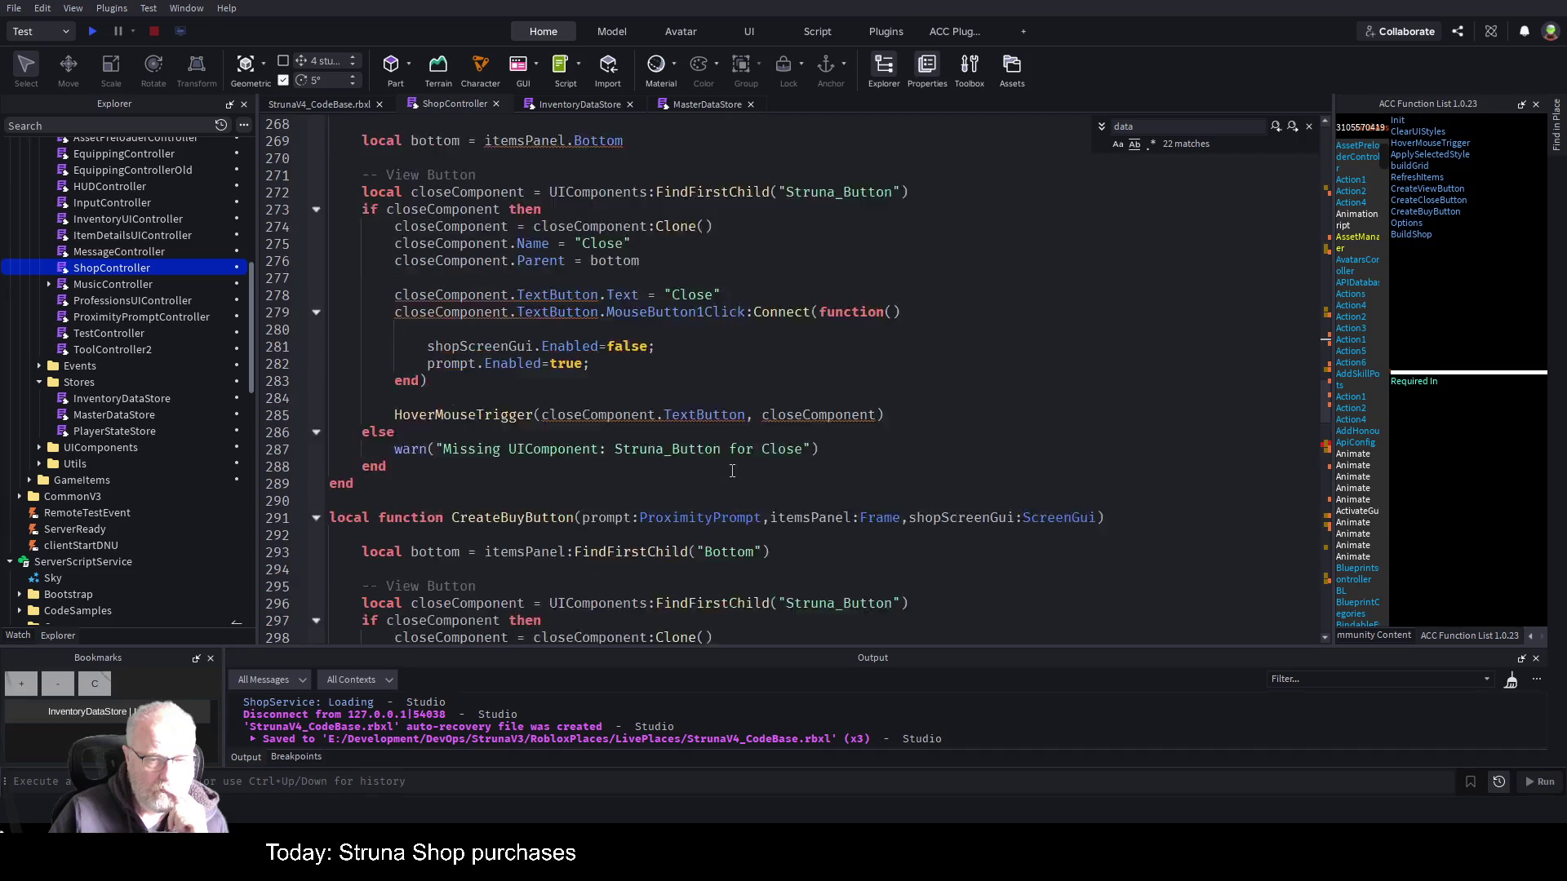
scroll(788, 490, "down", 3)
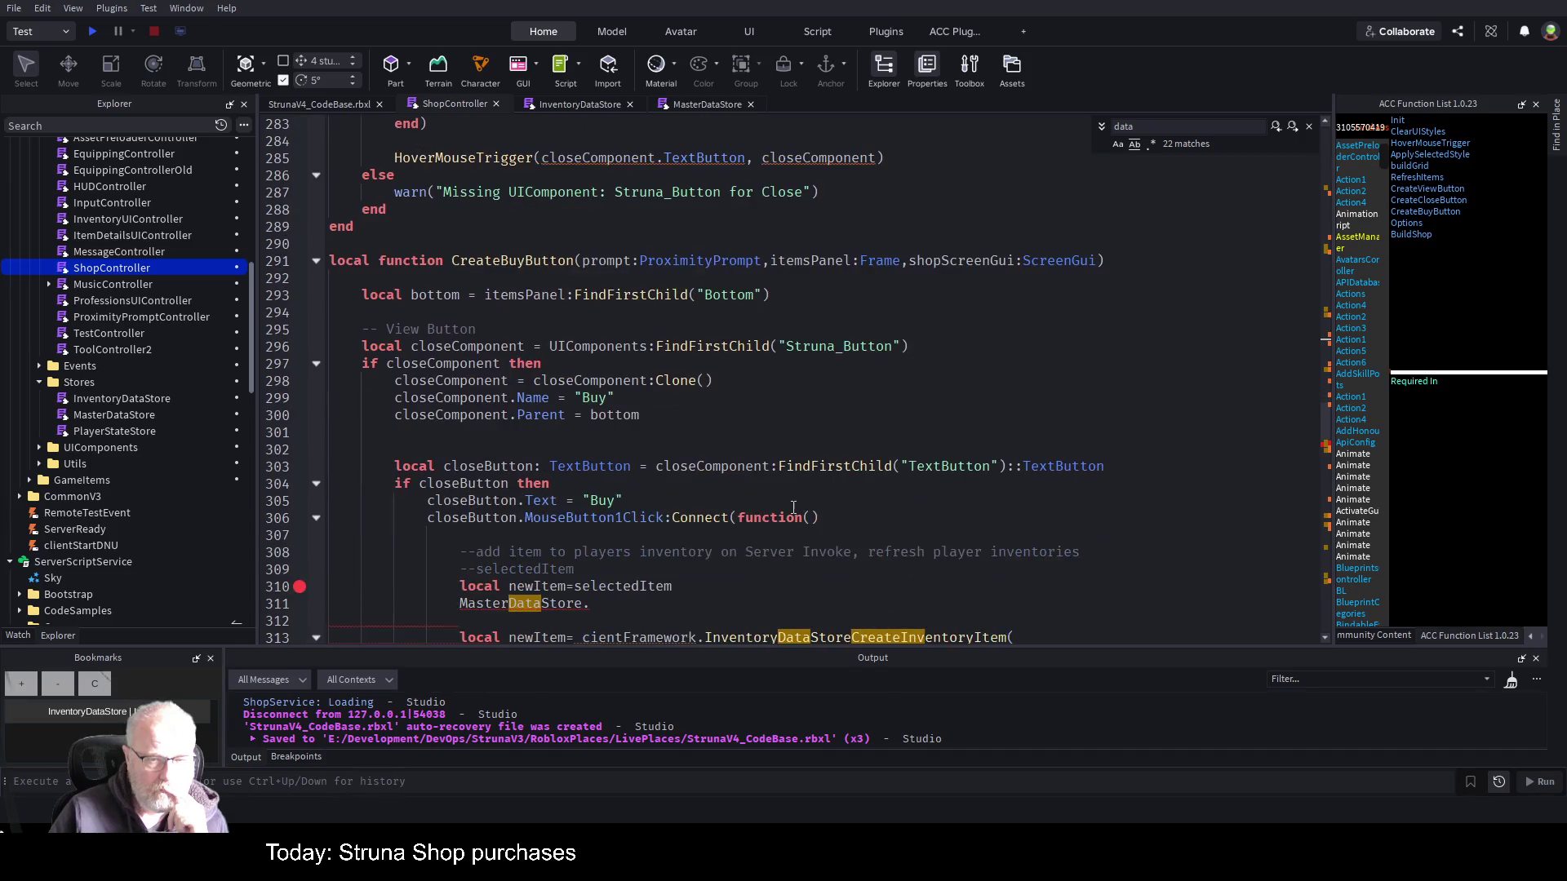
scroll(793, 507, "down", 4)
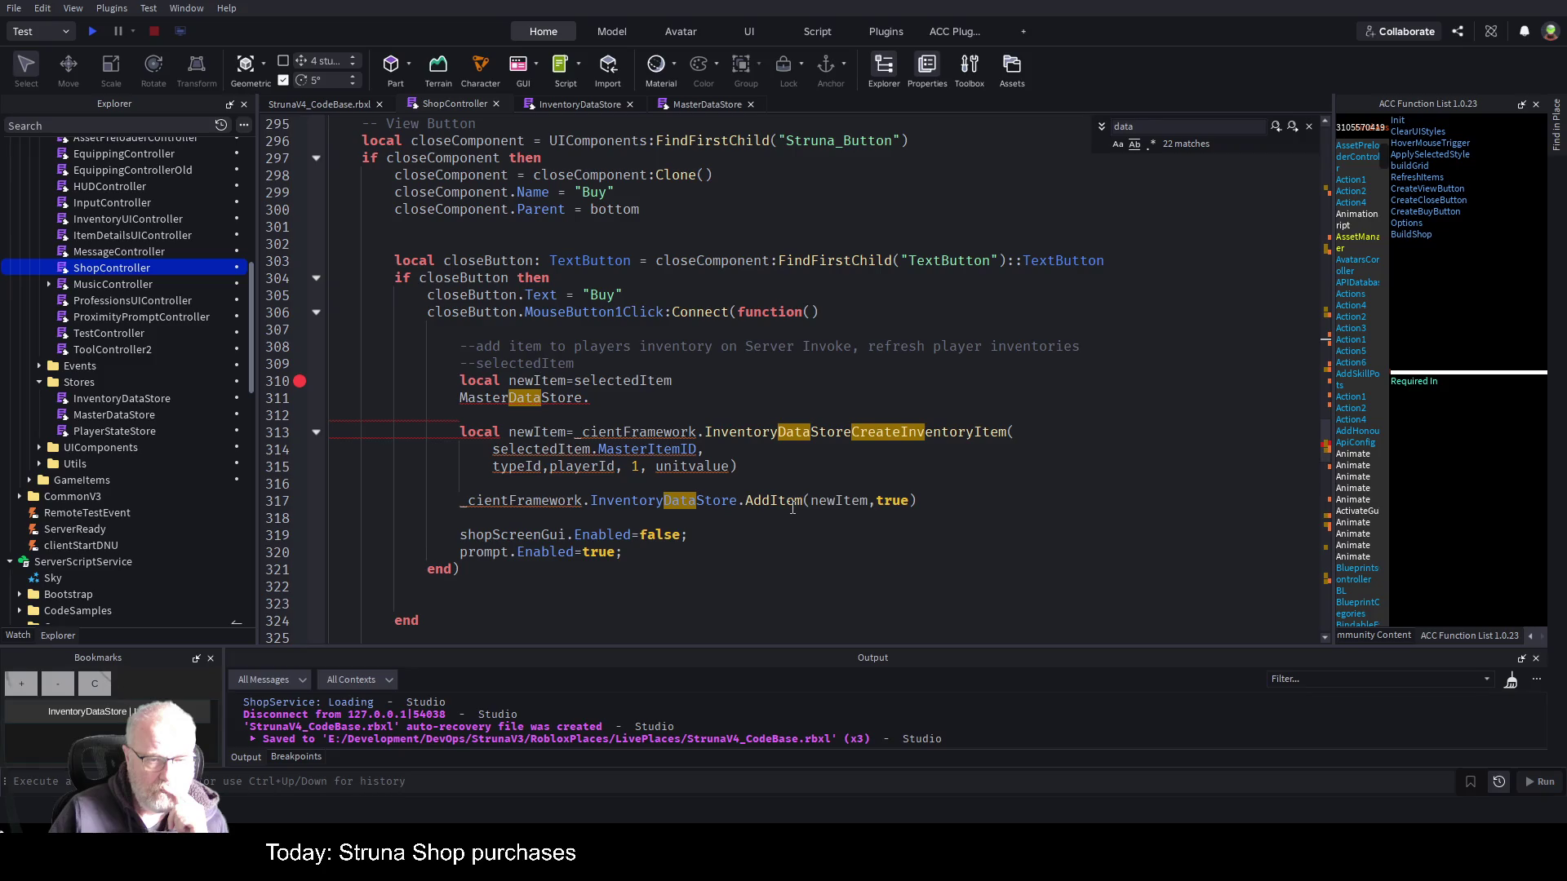
scroll(791, 519, "down", 4)
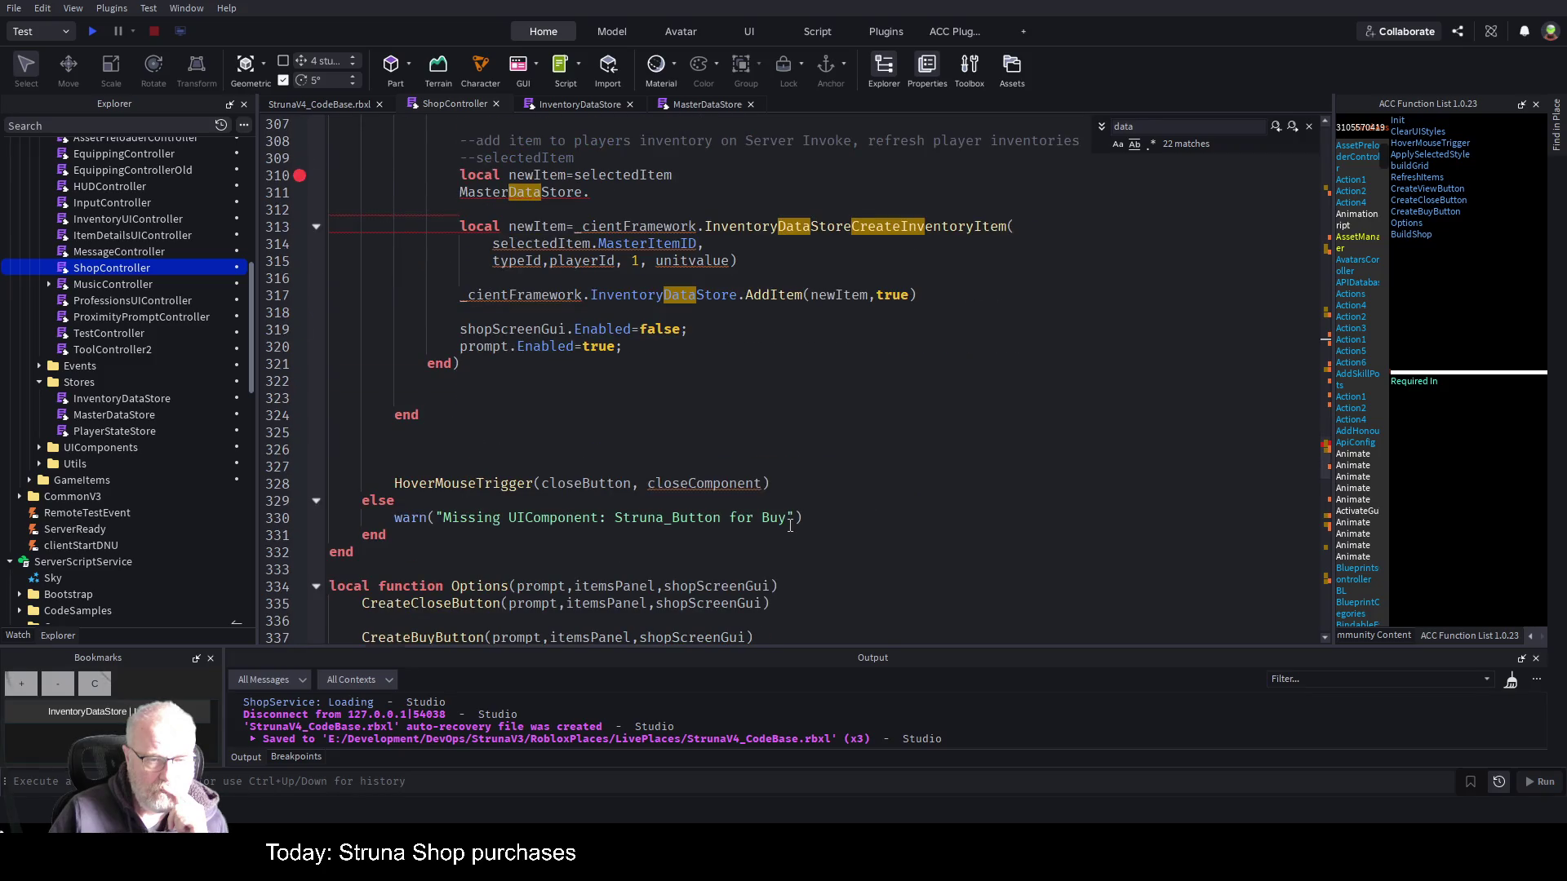
scroll(790, 525, "down", 4)
scroll(790, 525, "down", 8)
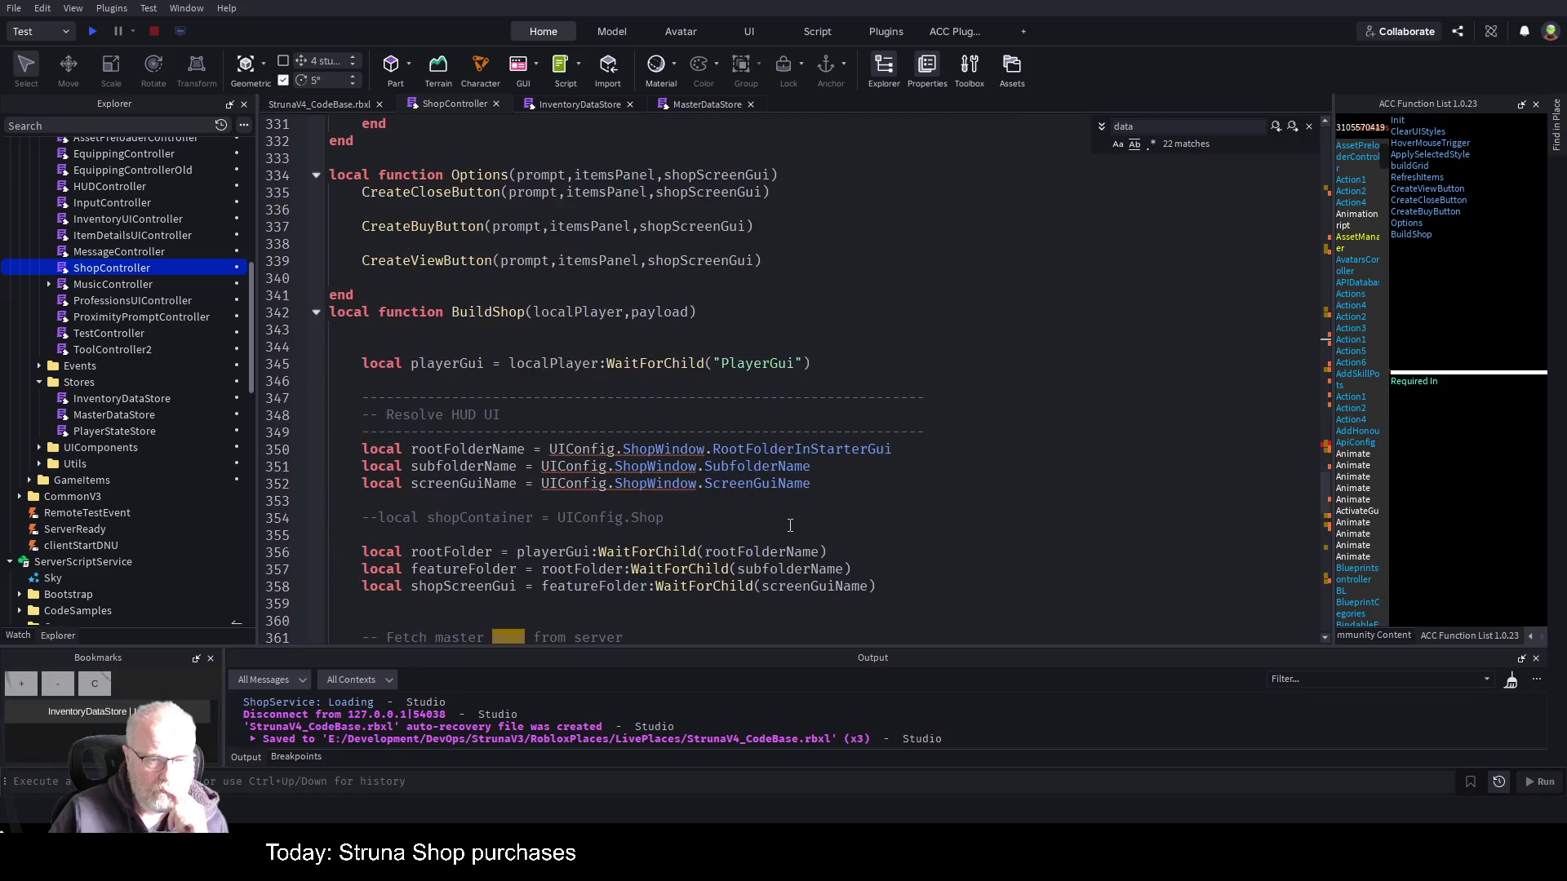
- Select BuildShop's GetShopItems:InvokeServer call, then scroll toward ShopService's Bind folder
double_click(715, 449)
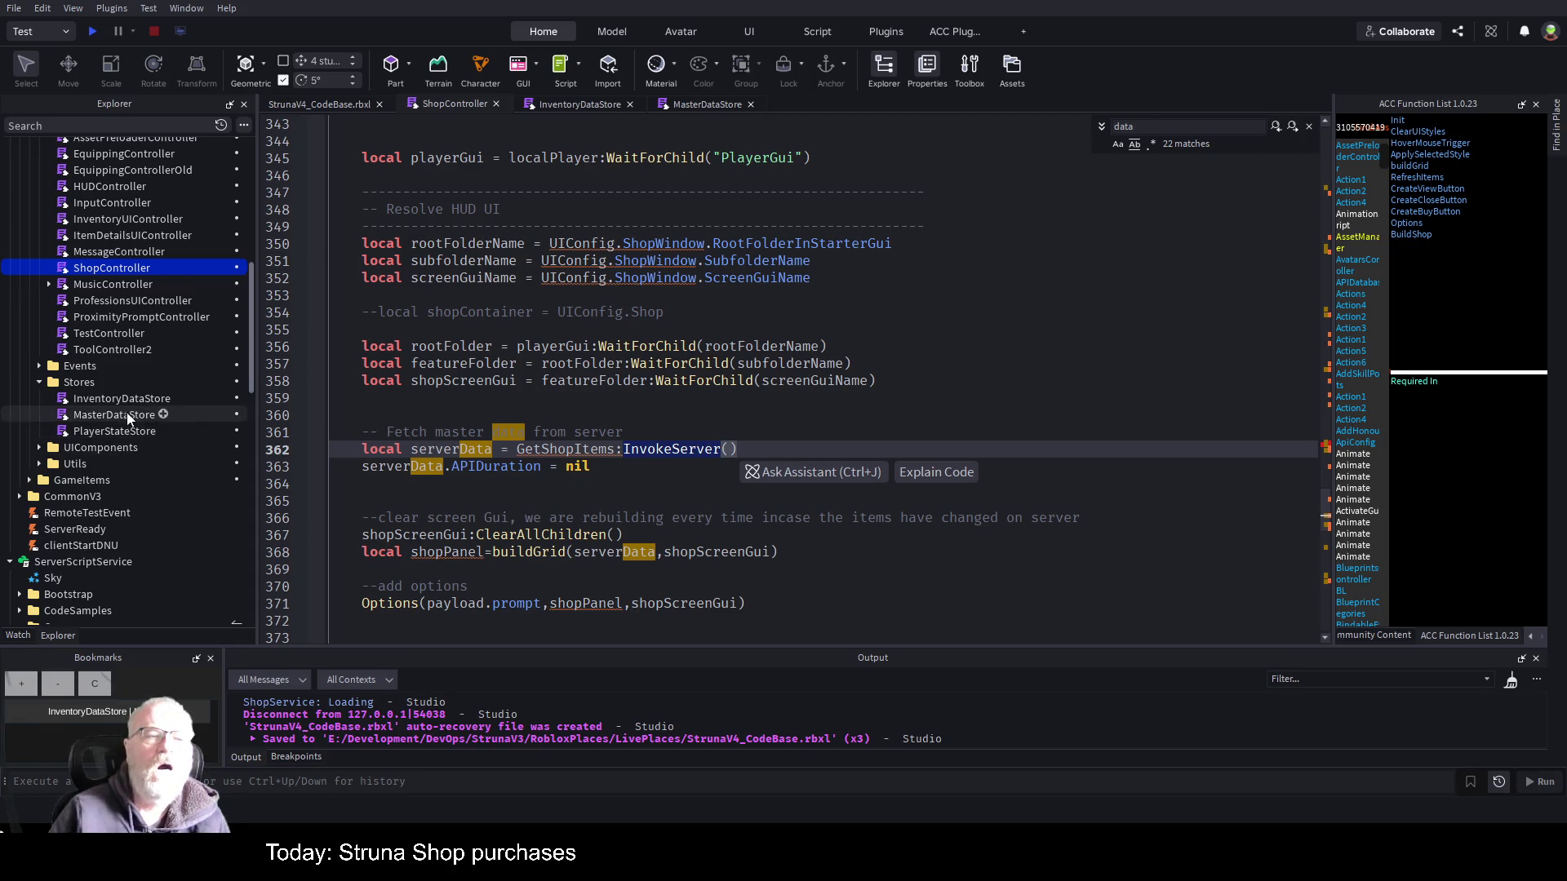
scroll(126, 411, "down", 3)
scroll(130, 433, "down", 12)
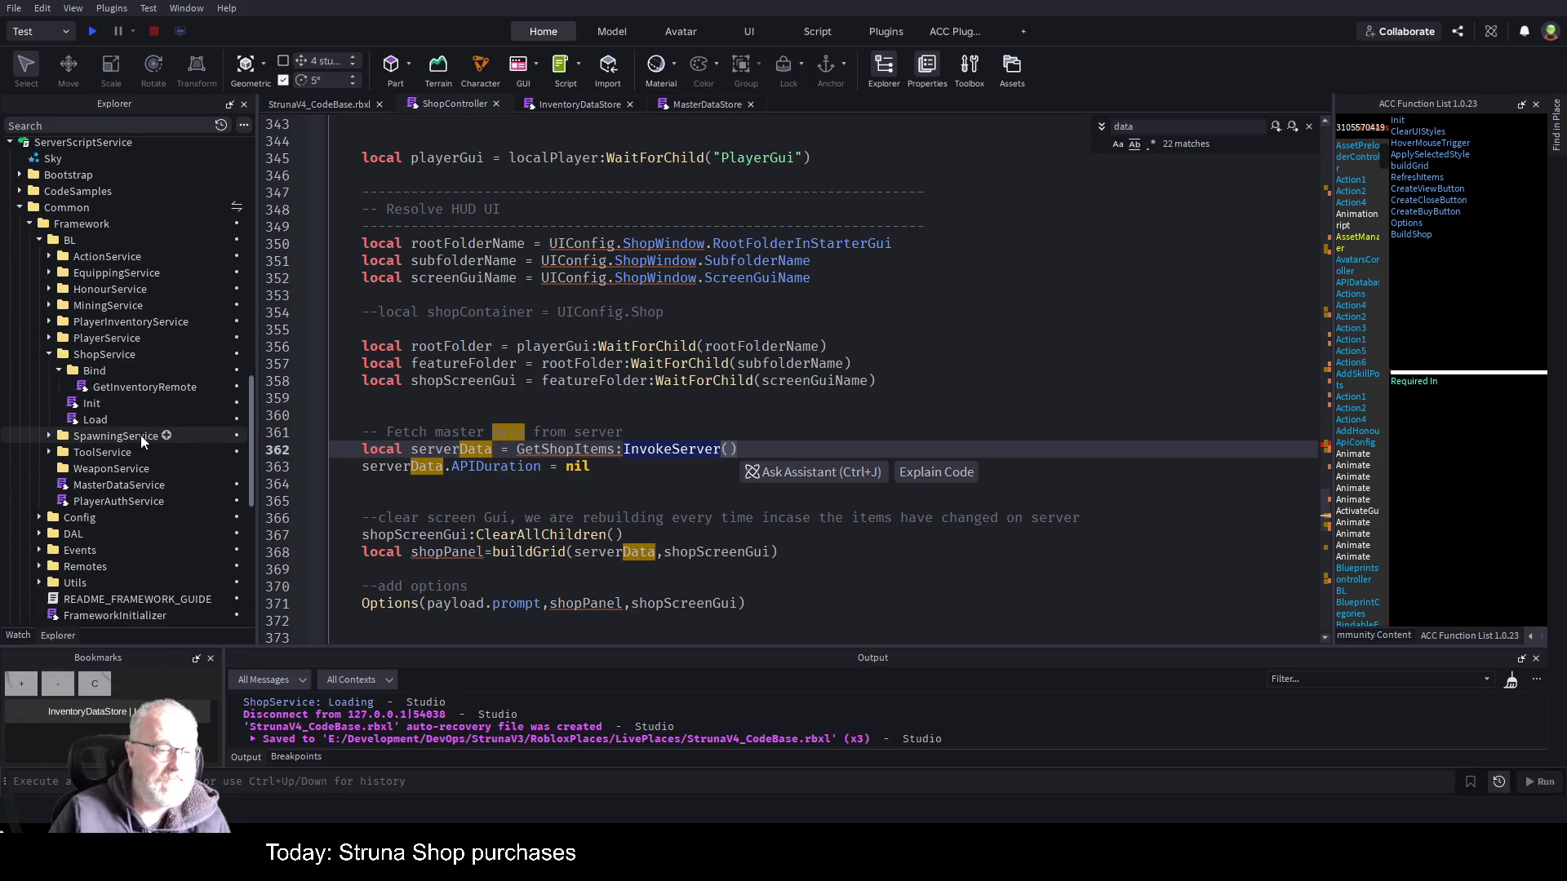
scroll(135, 457, "up", 5)
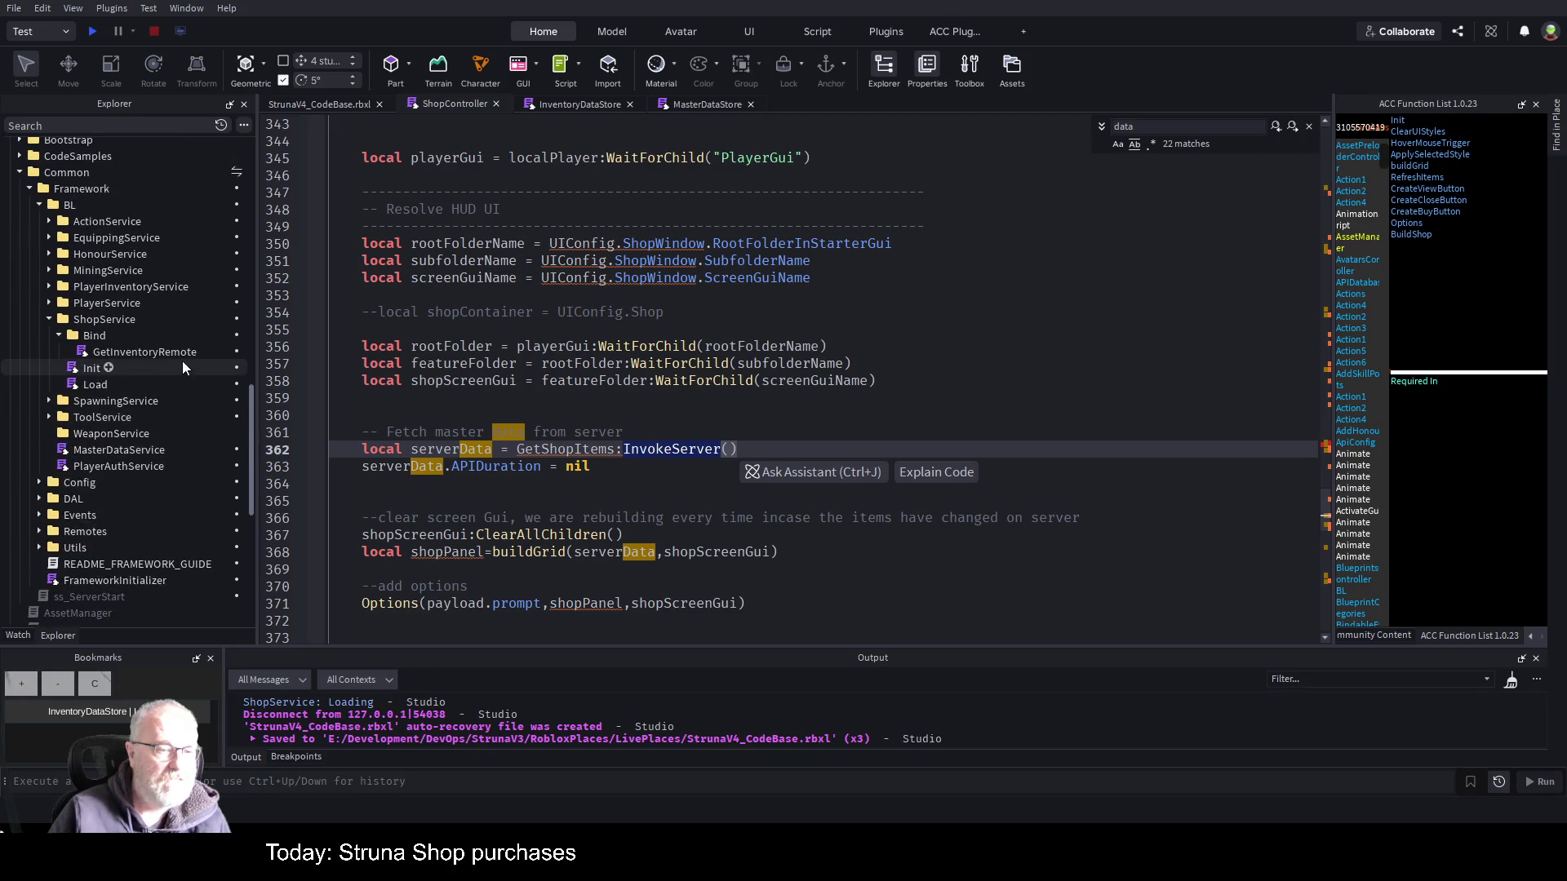
- Open ShopService's GetInventoryRemote script and inspect its result table around line 92
left_click(159, 353)
double_click(159, 353)
scroll(759, 433, "down", 15)
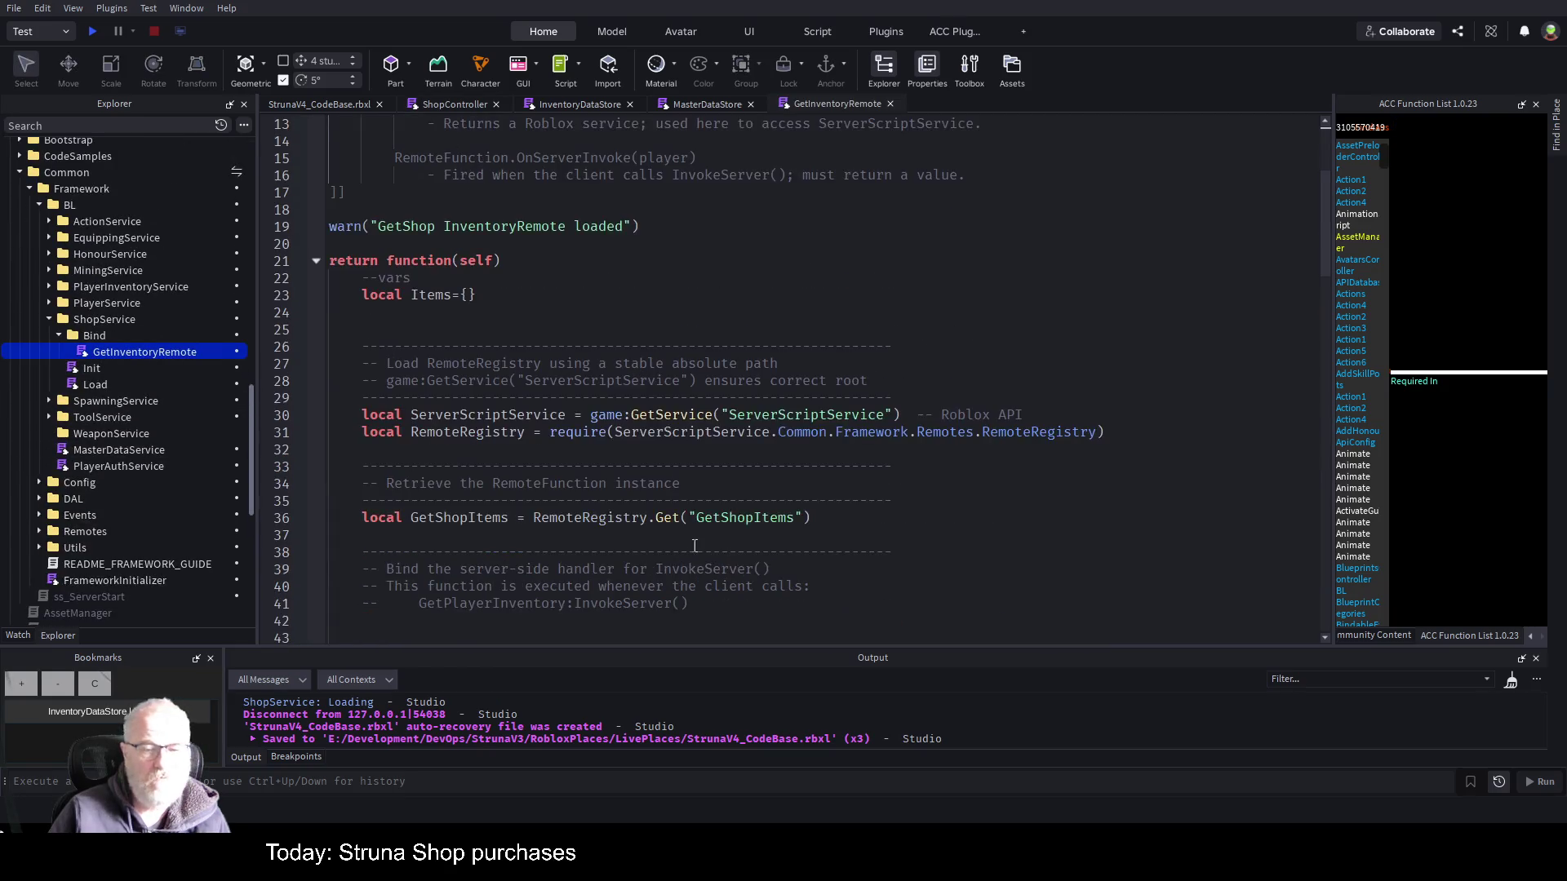
scroll(759, 433, "down", 11)
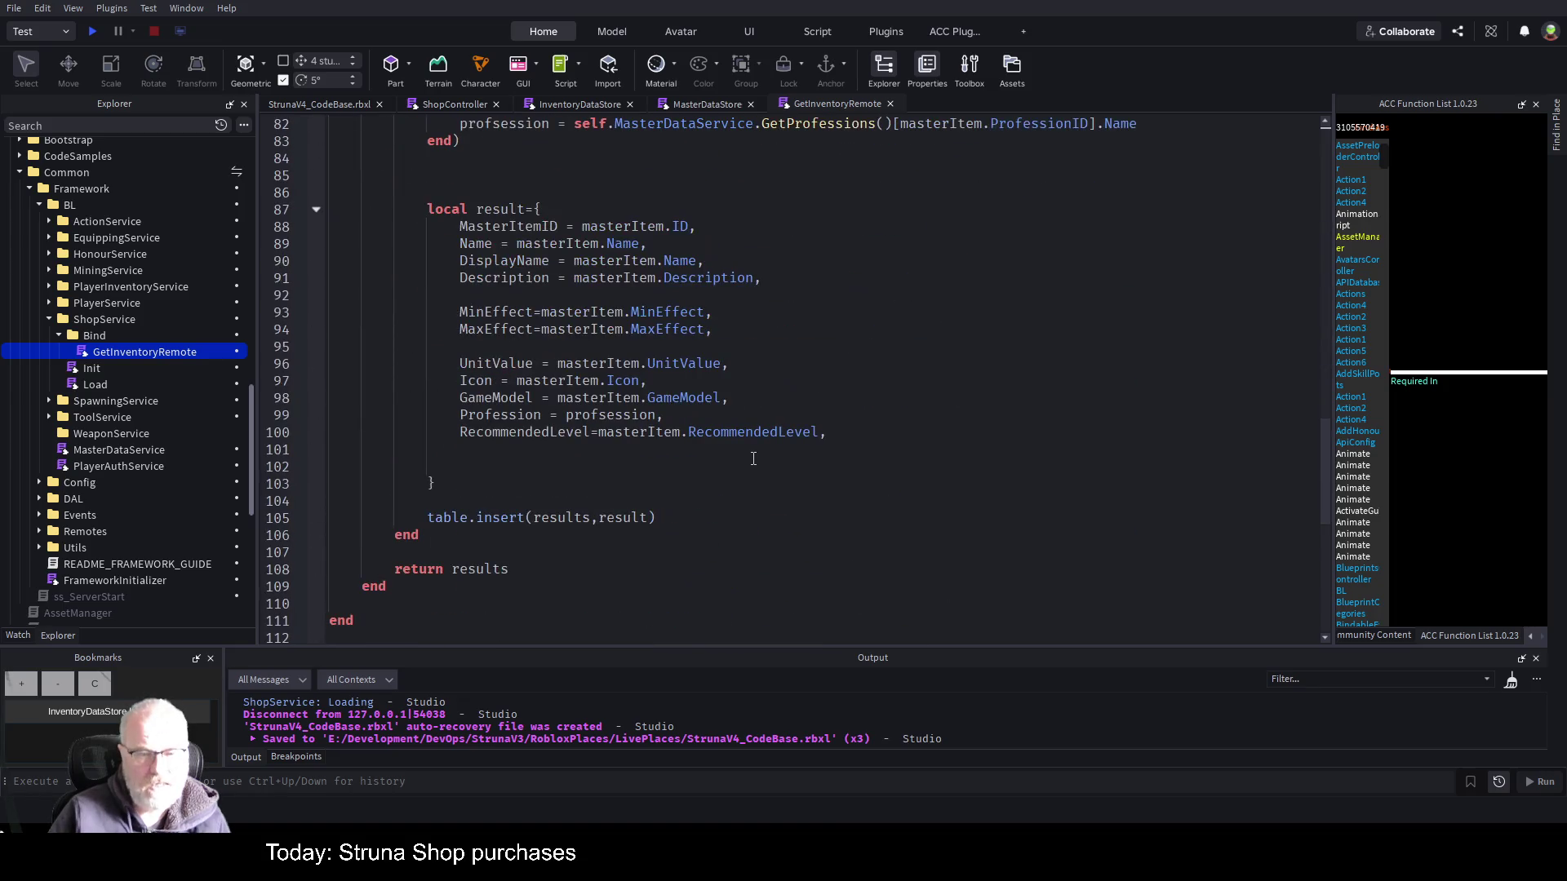
left_click(608, 295)
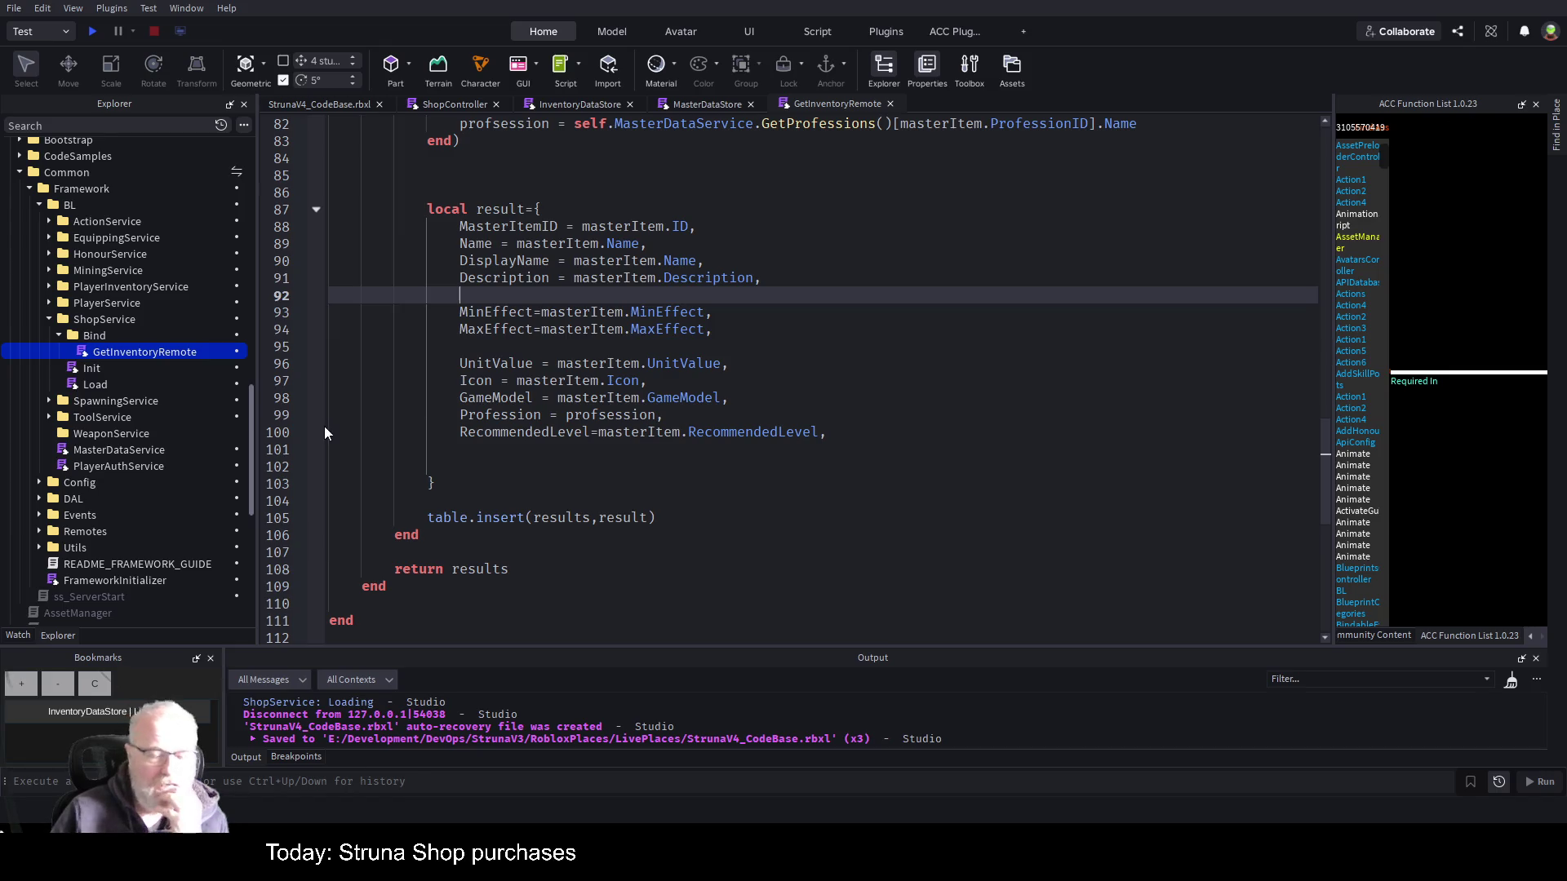
scroll(962, 440, "up", 1)
scroll(963, 441, "up", 1)
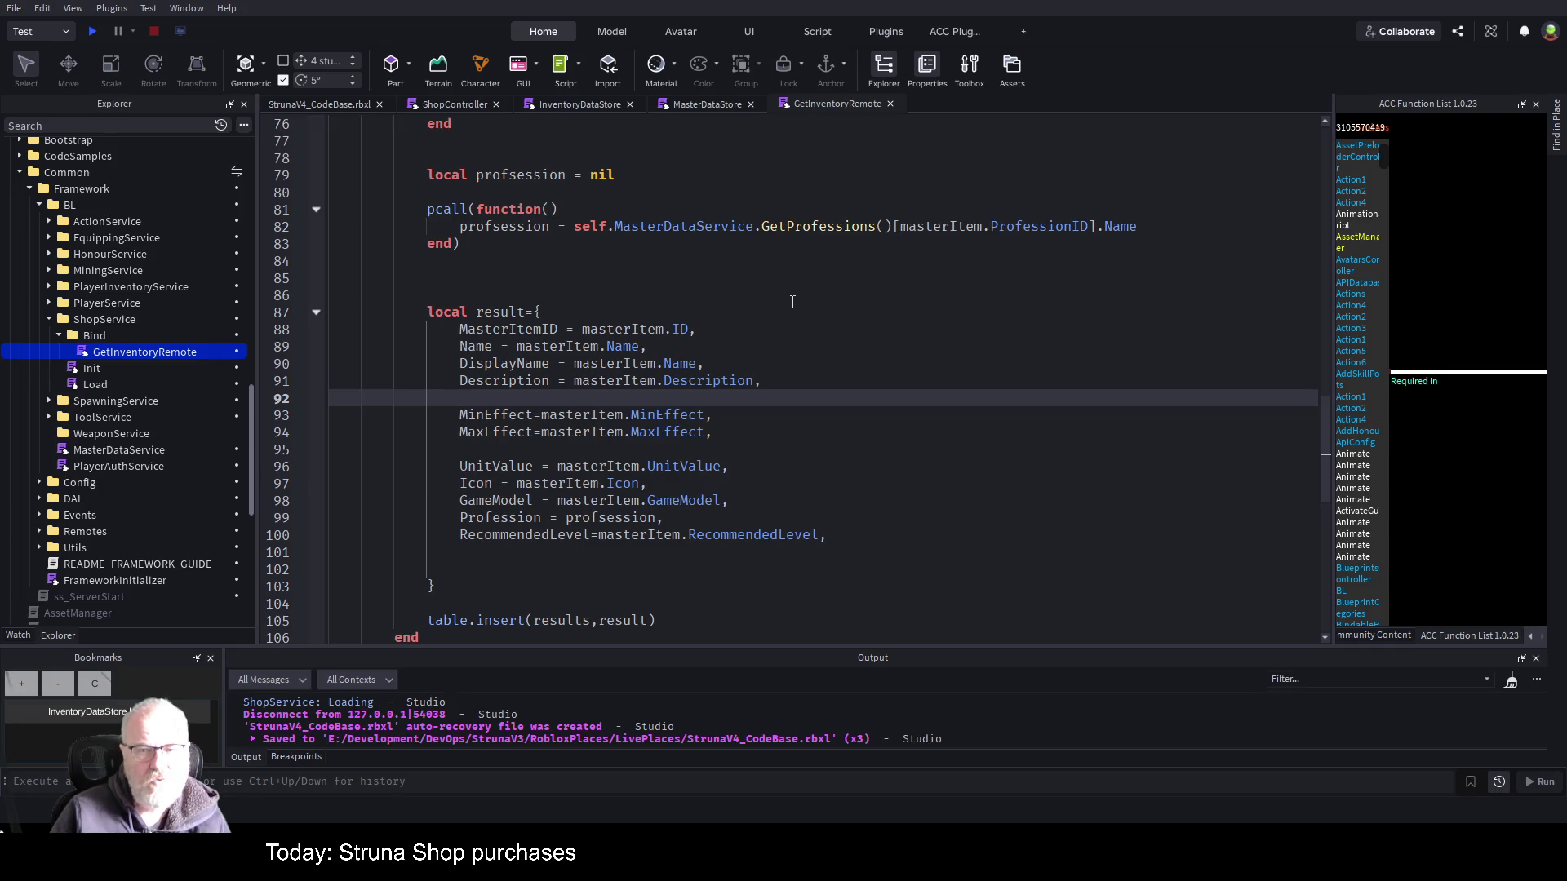
- Inspect the Tools branch's GetTools master lookup and masterItem declaration on lines 62-64
scroll(792, 302, "up", 3)
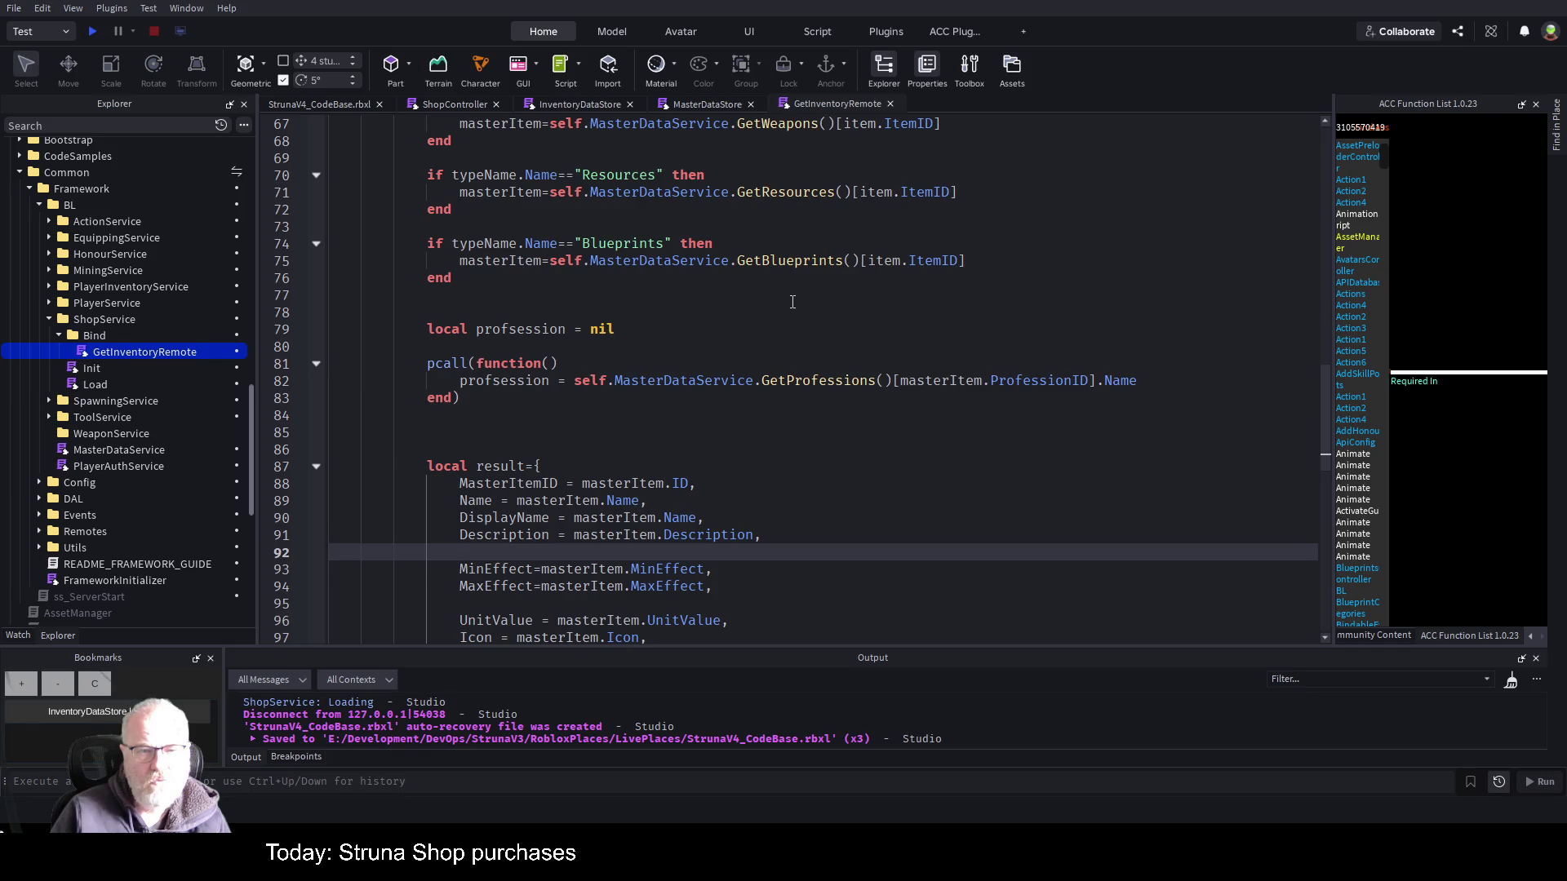
scroll(793, 302, "up", 3)
left_click(804, 226)
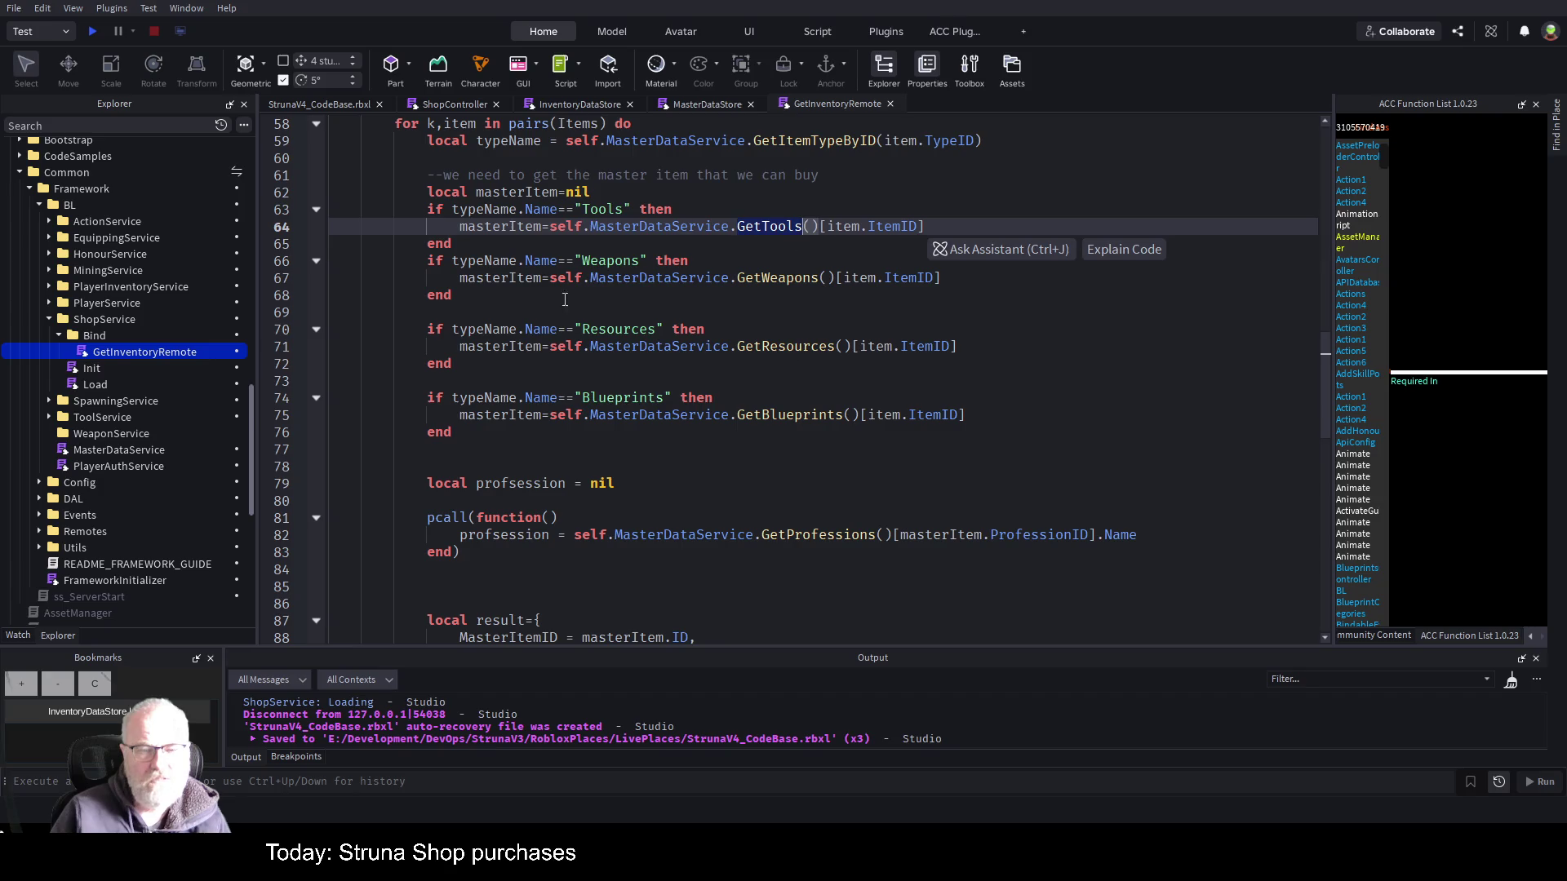
left_click(595, 210)
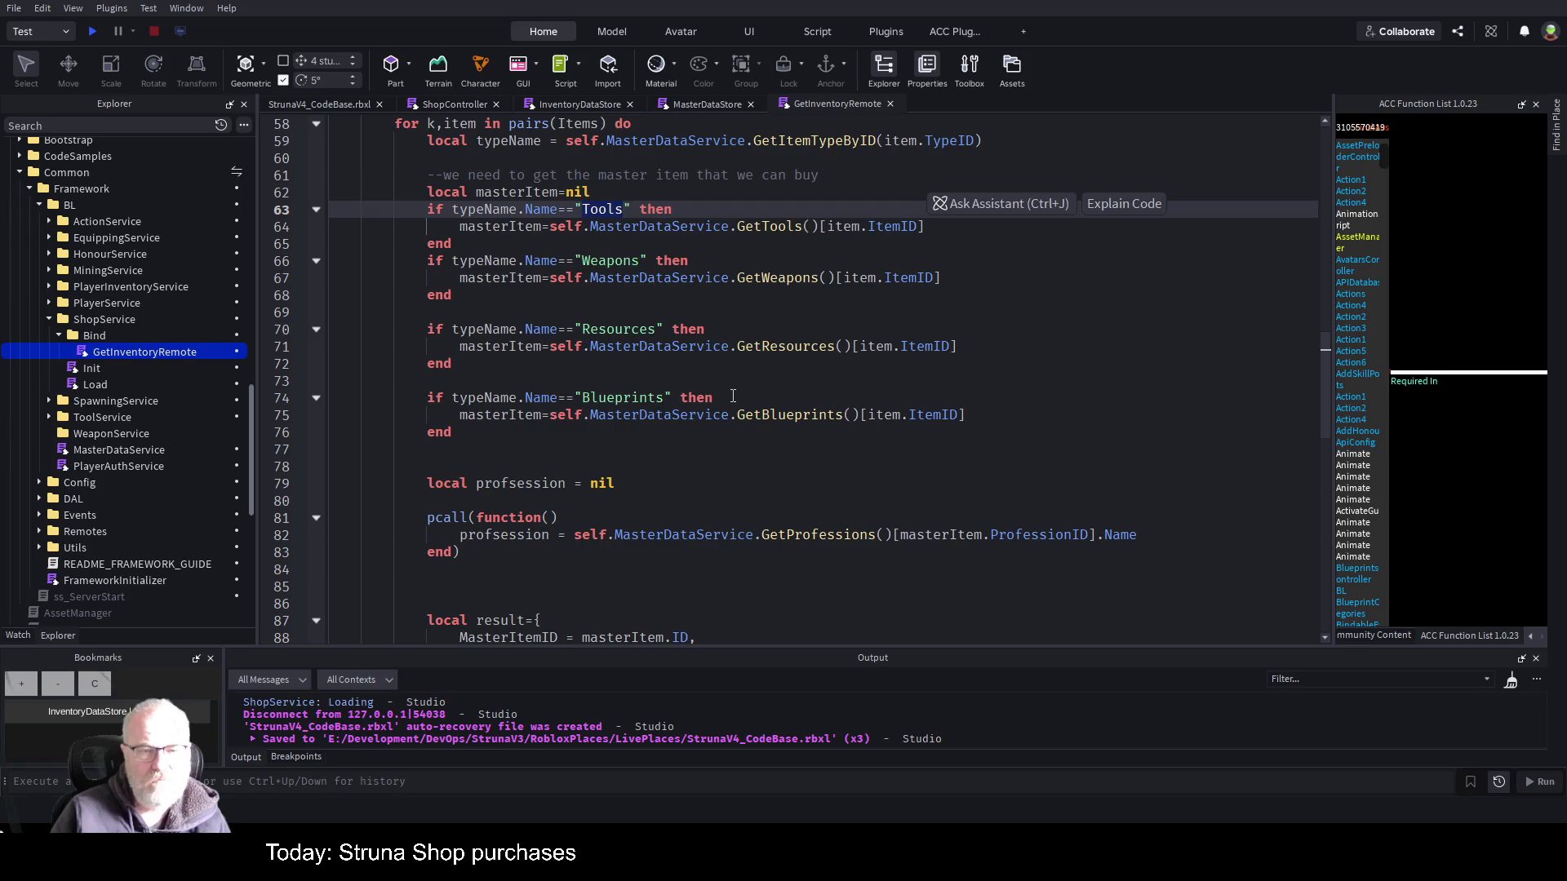
scroll(733, 397, "down", 2)
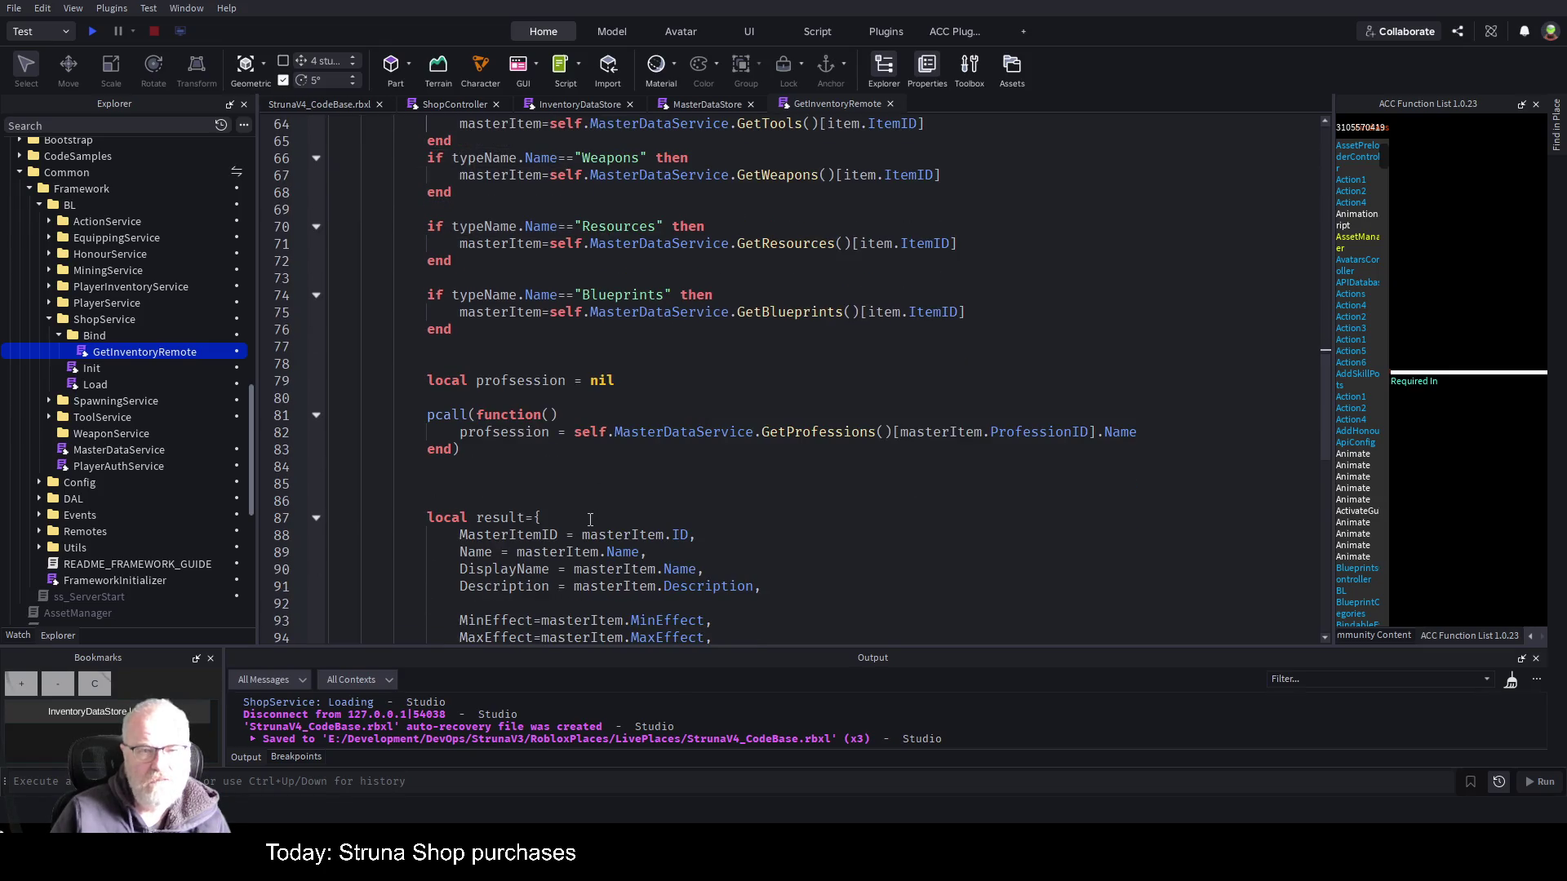
scroll(775, 491, "up", 2)
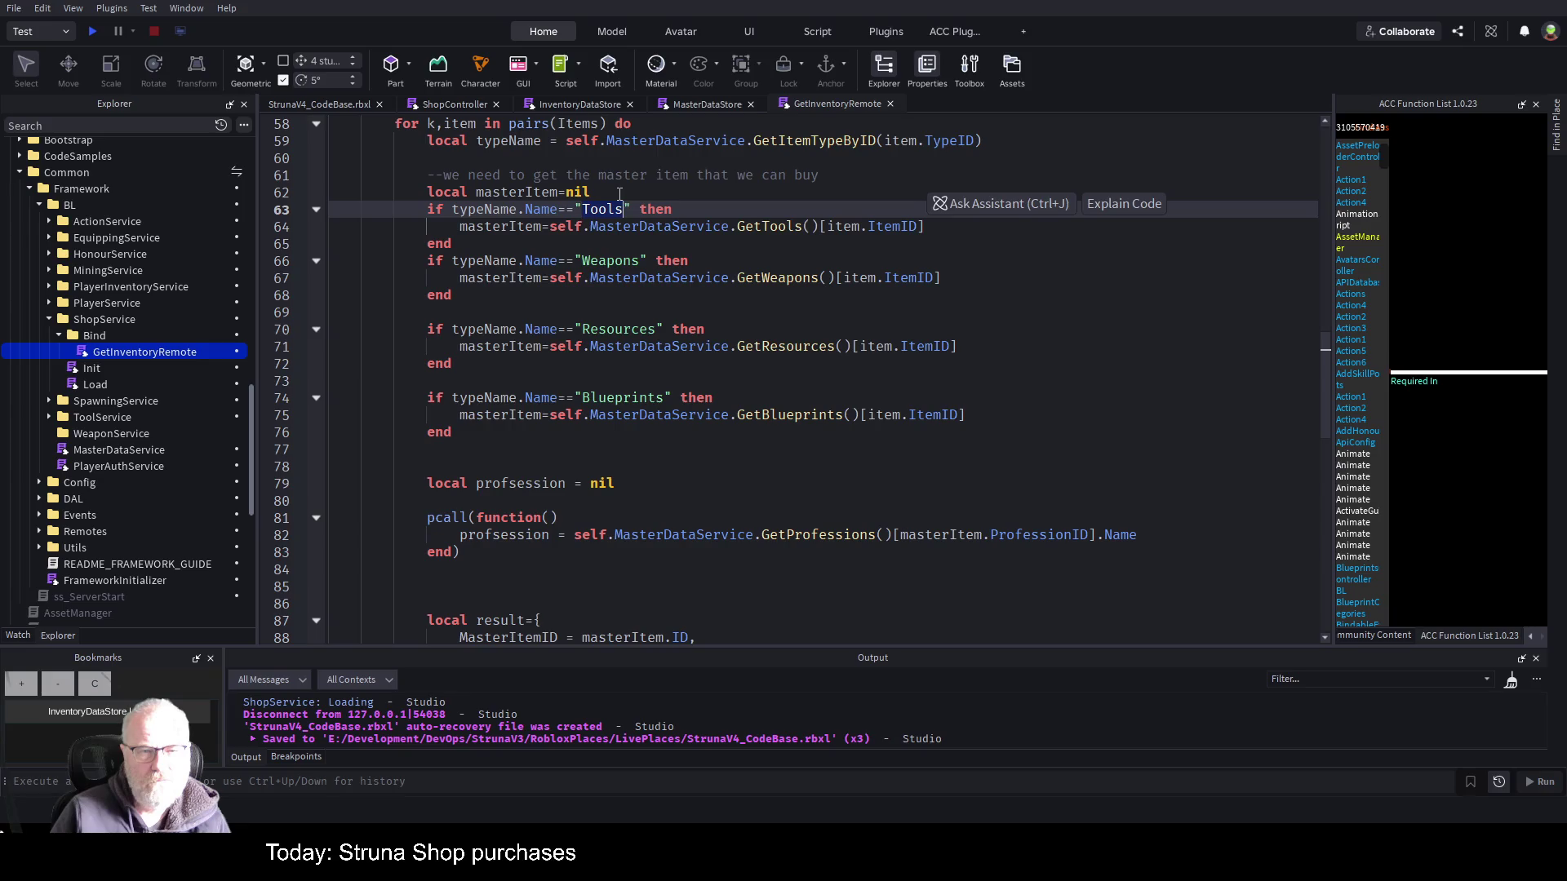
left_click(696, 201)
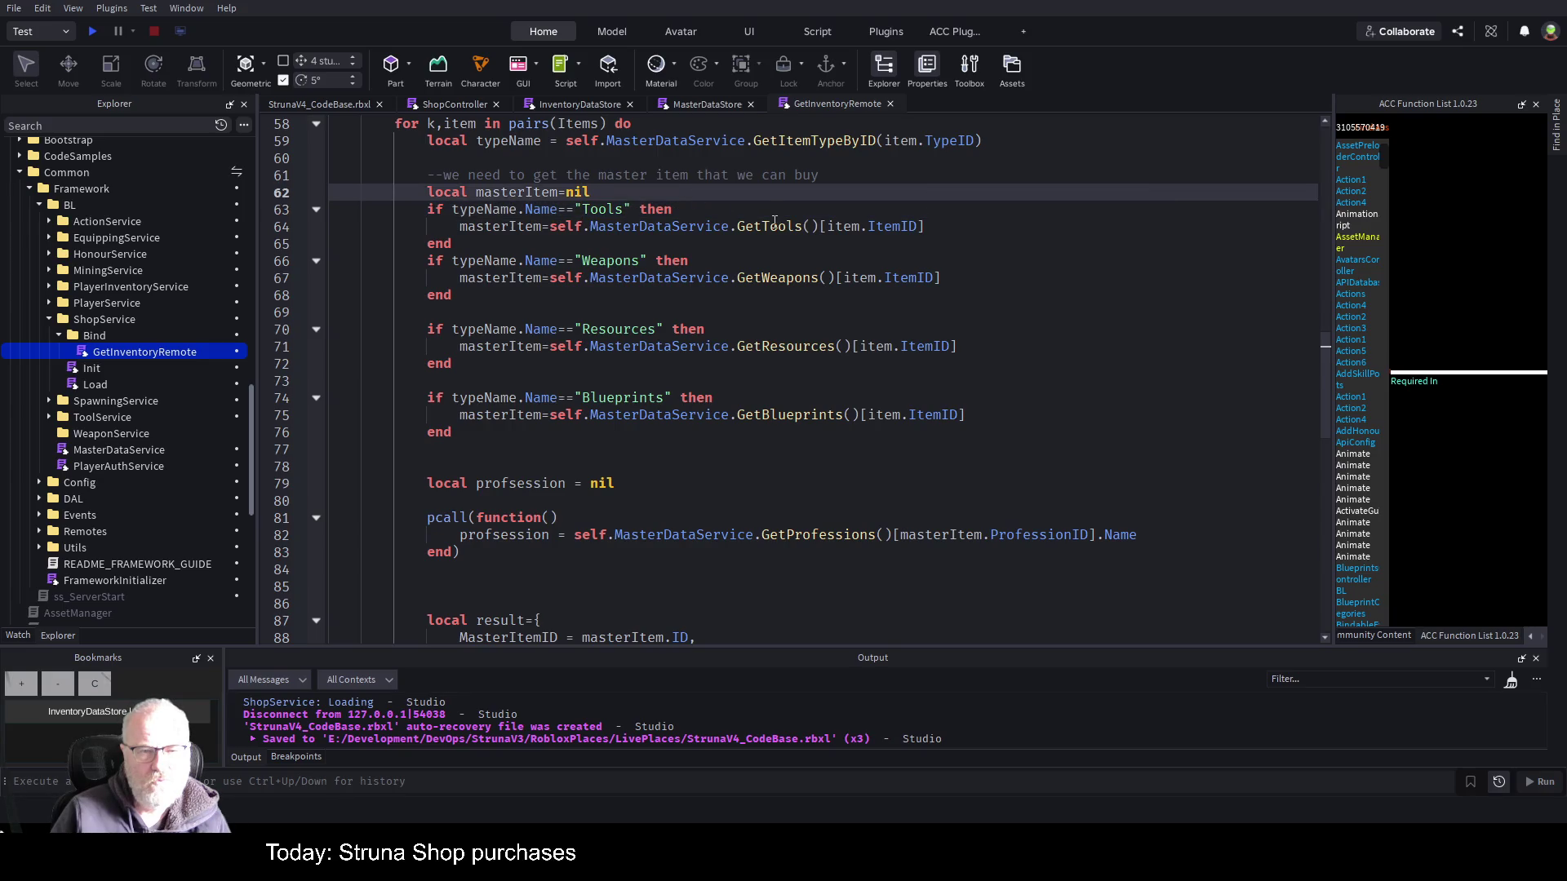
- Highlight typeName and the GetItemTypeByID TypeID call, then bring up the MasterDataStore script
double_click(475, 210)
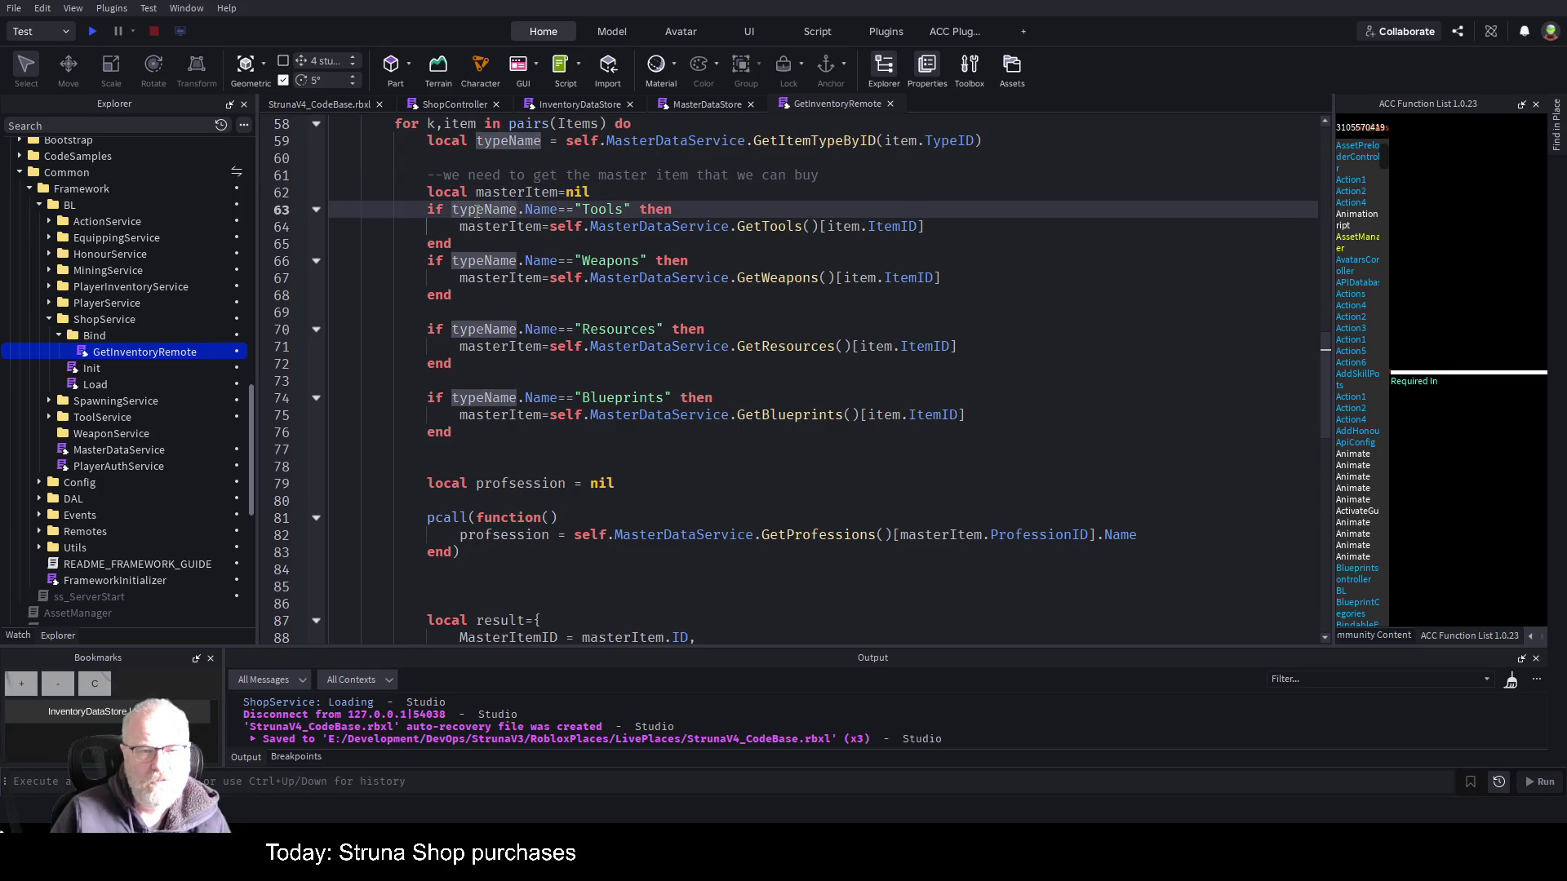
double_click(846, 143)
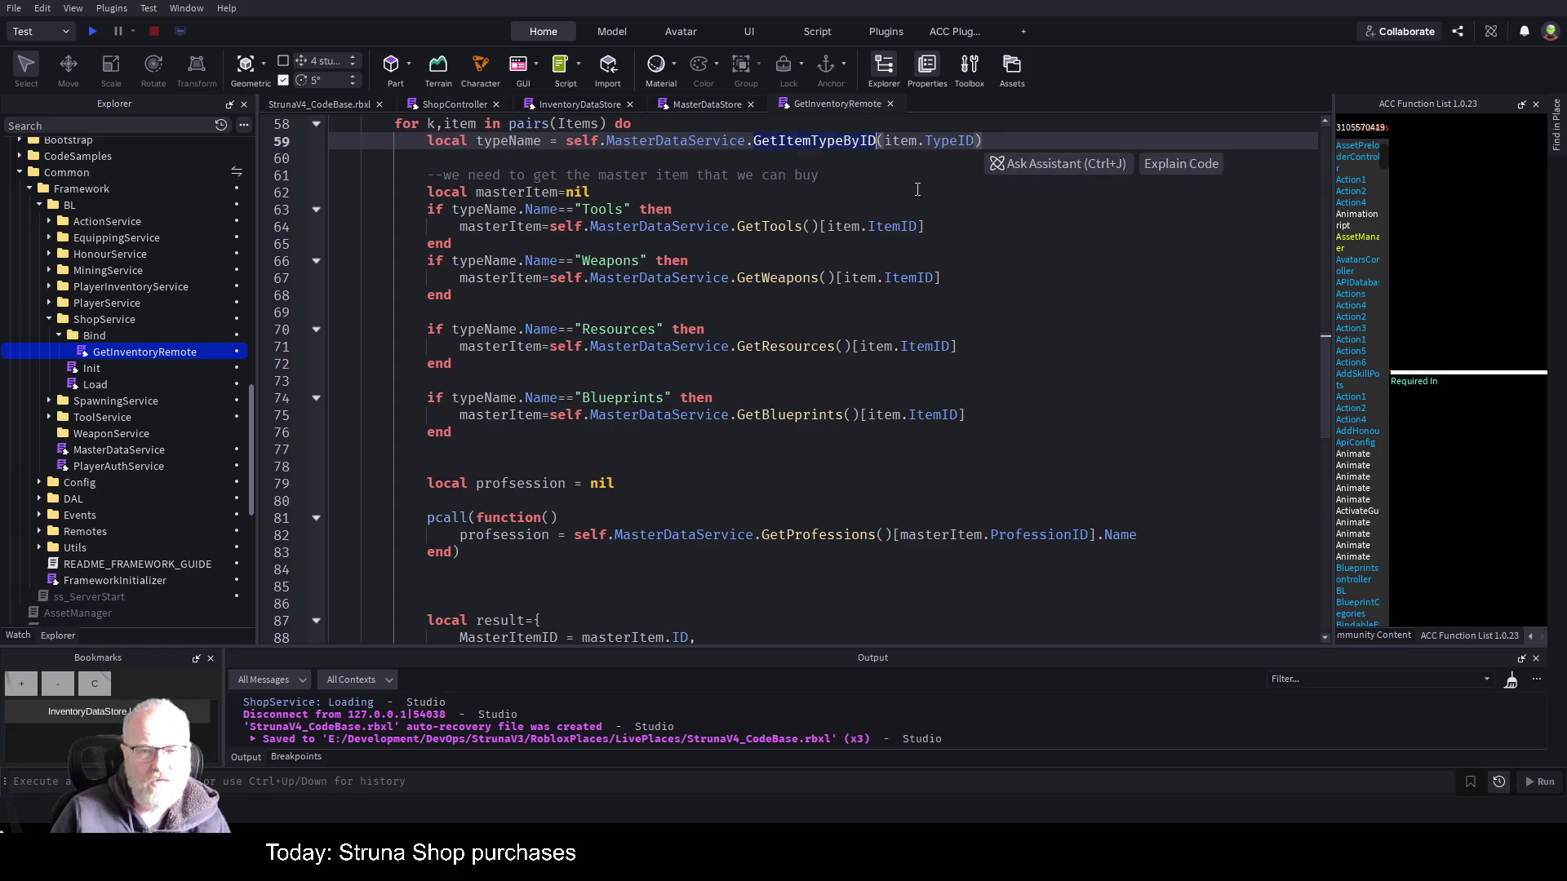
double_click(948, 142)
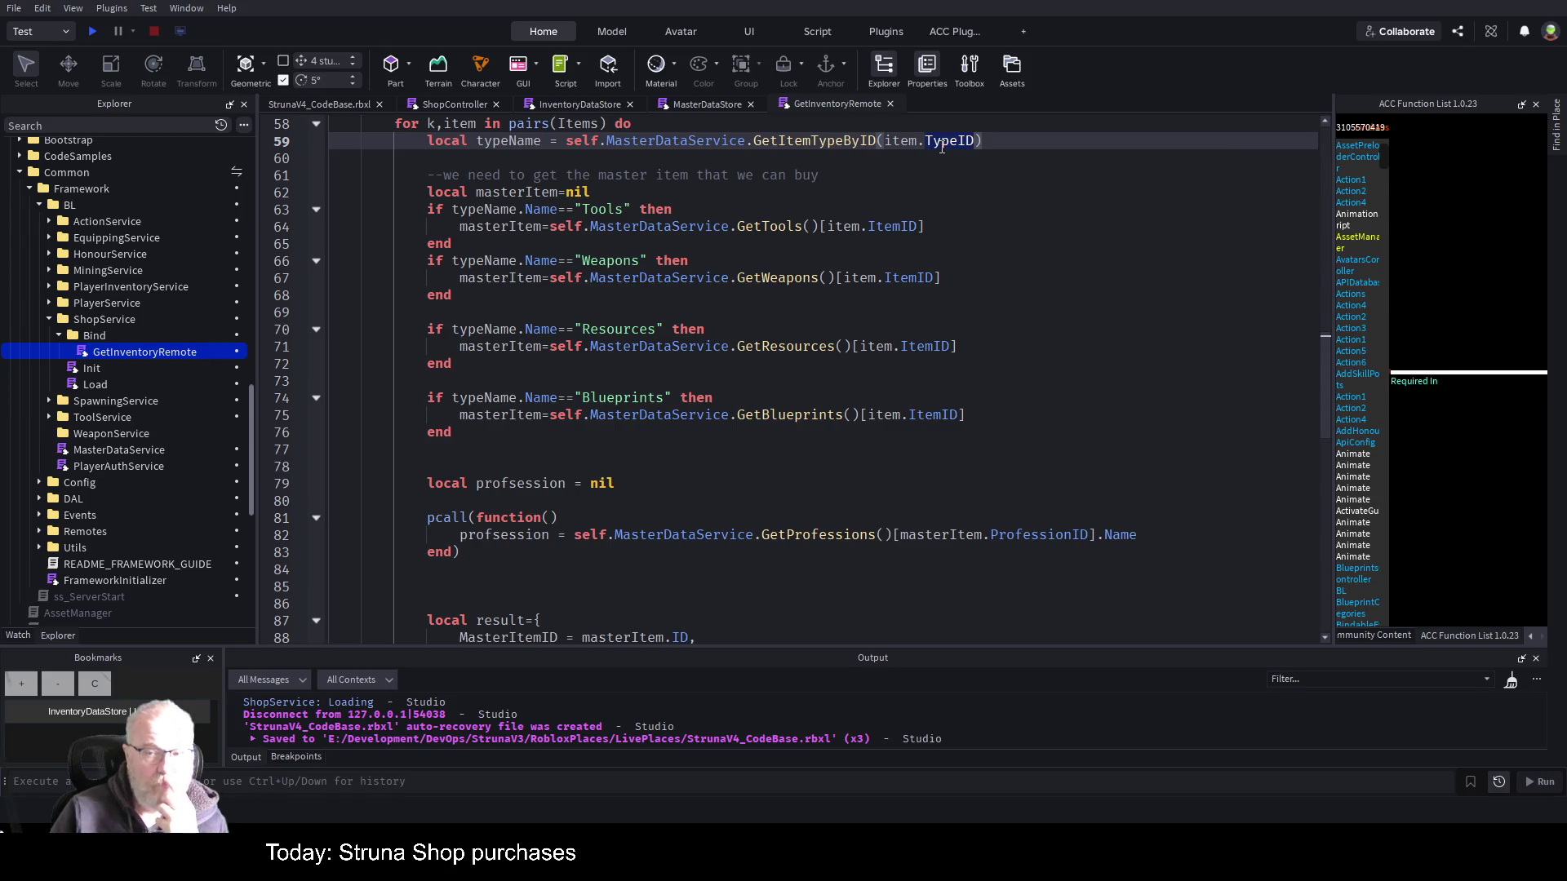
left_click(724, 105)
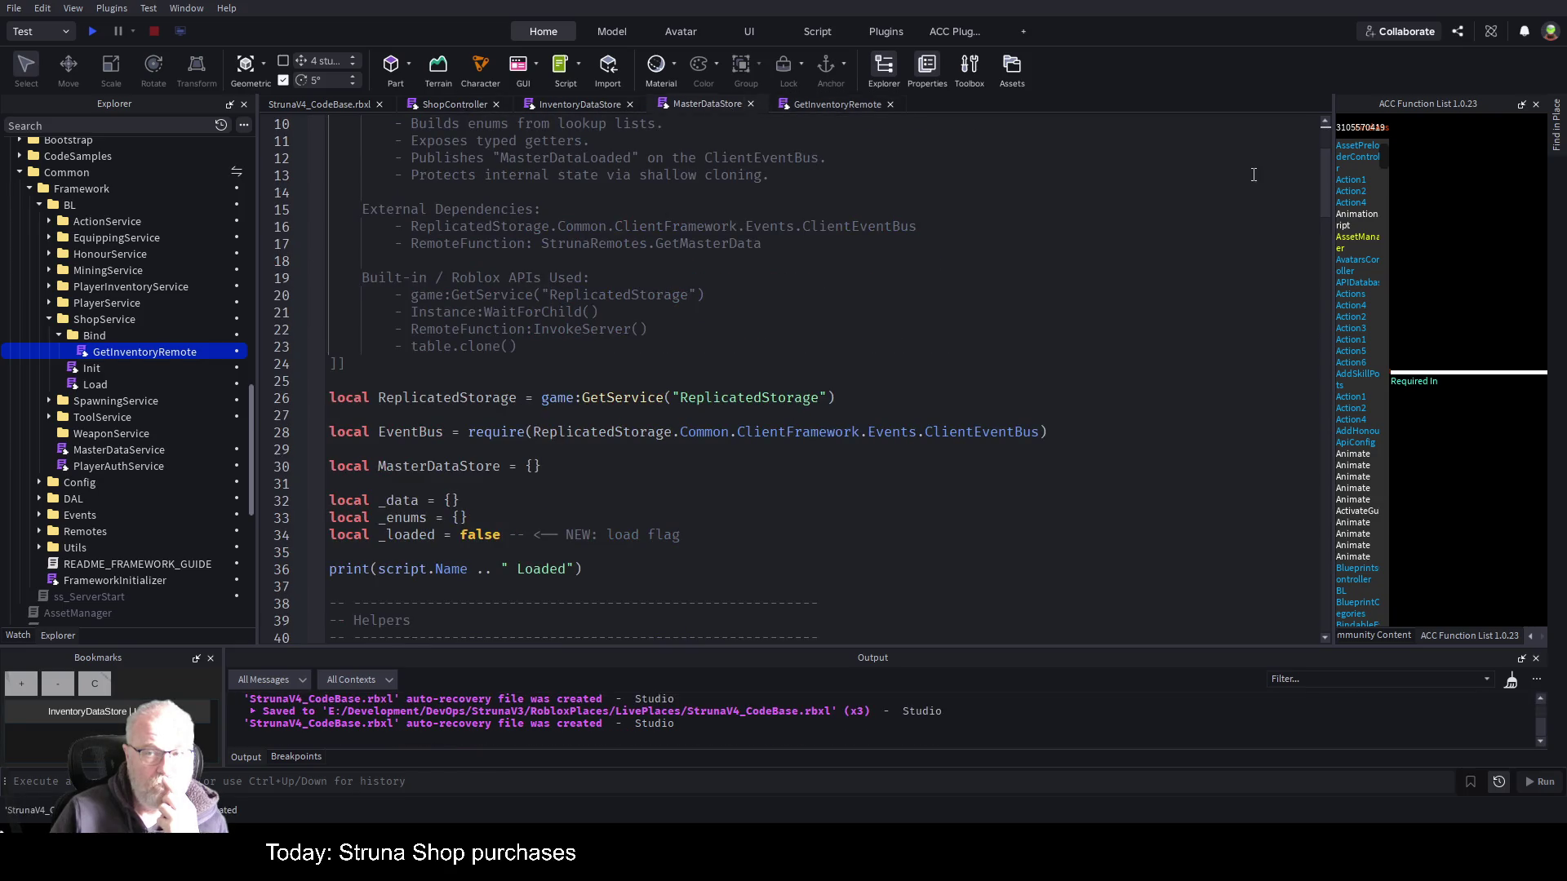
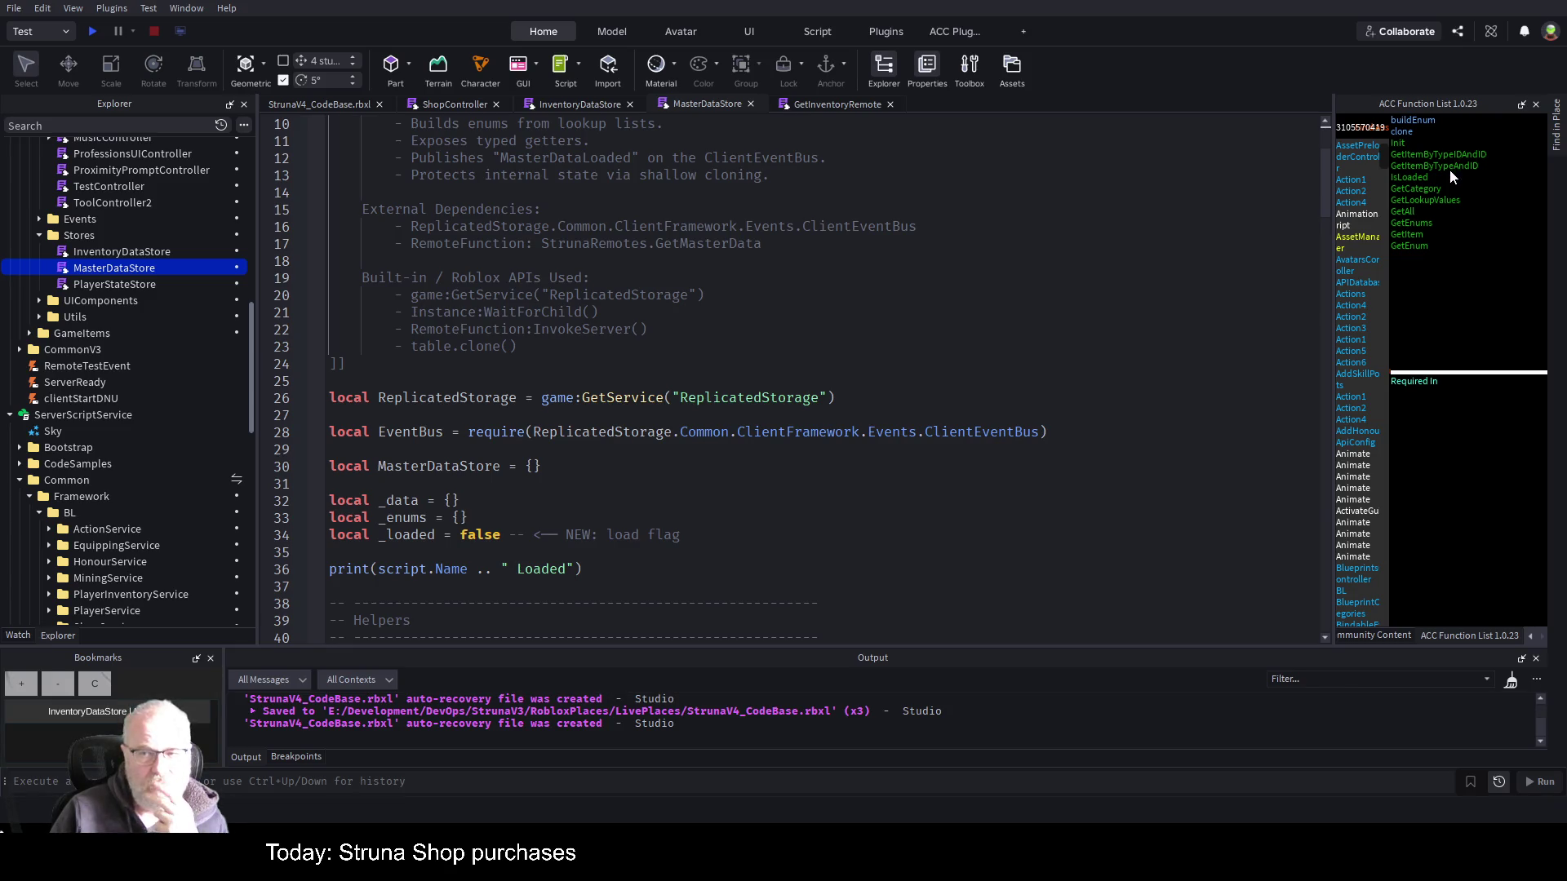
- Add 'ItemTypeID= item.TypeID' to the GetInventoryRemote result table on line 92
left_click(811, 106)
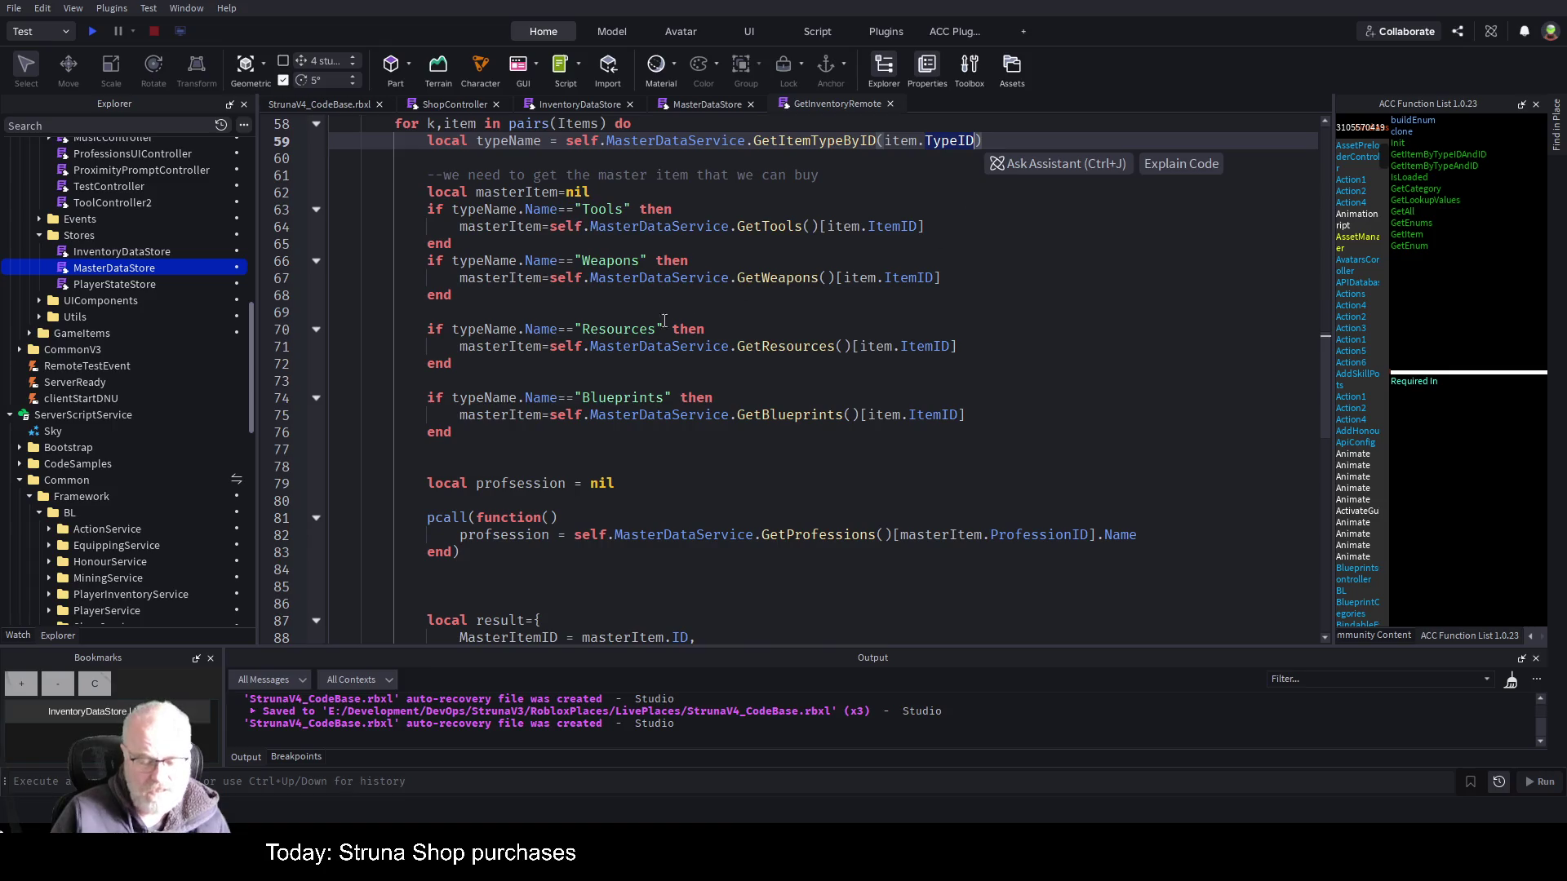
scroll(665, 320, "down", 6)
left_click(554, 398)
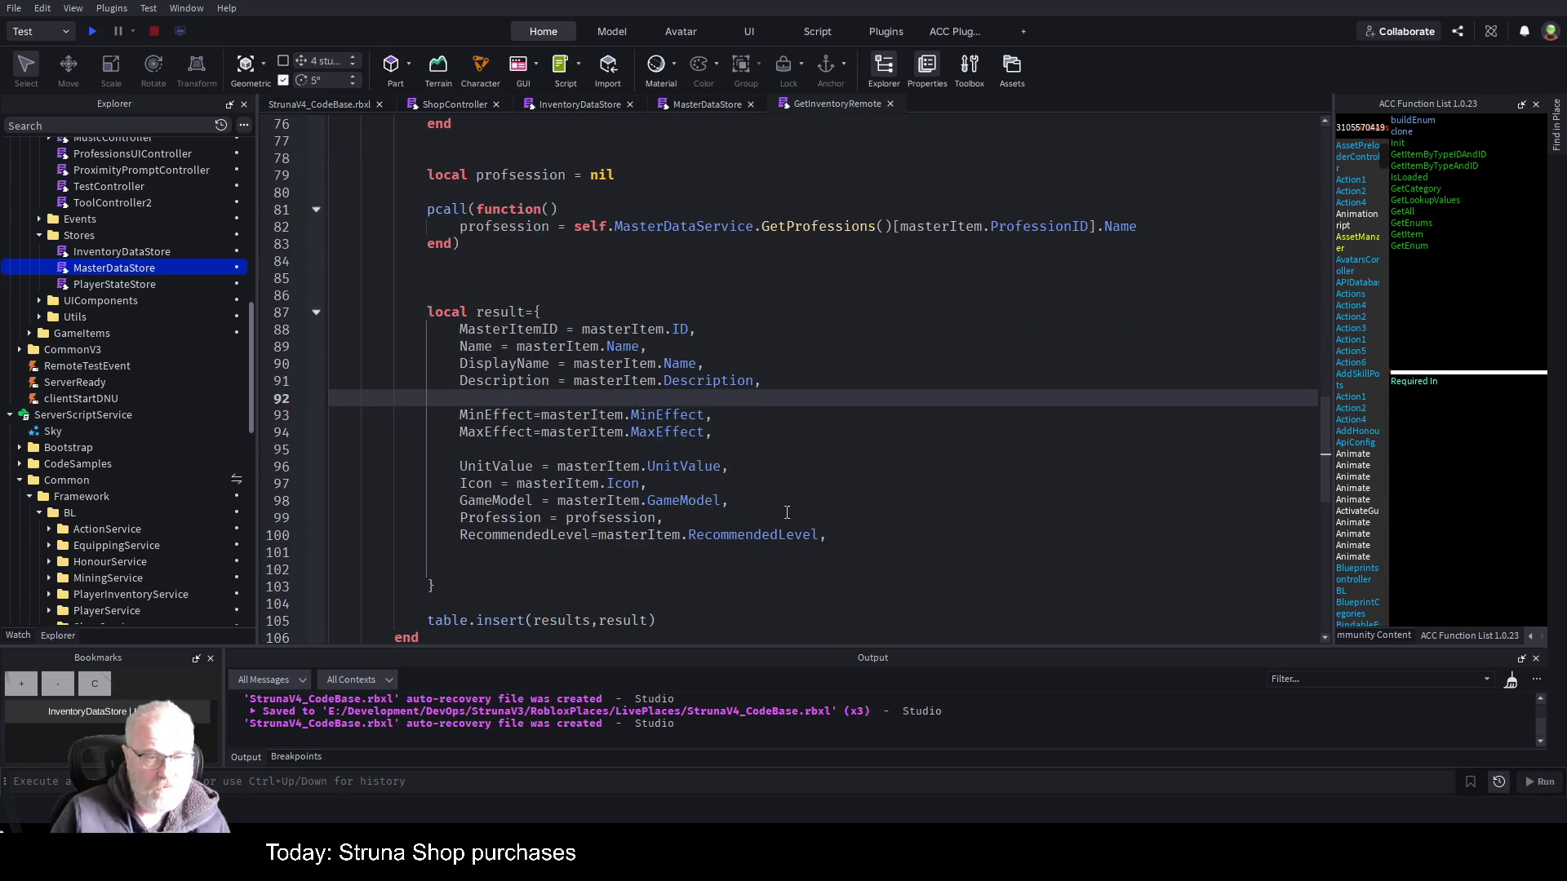
type("ItemT")
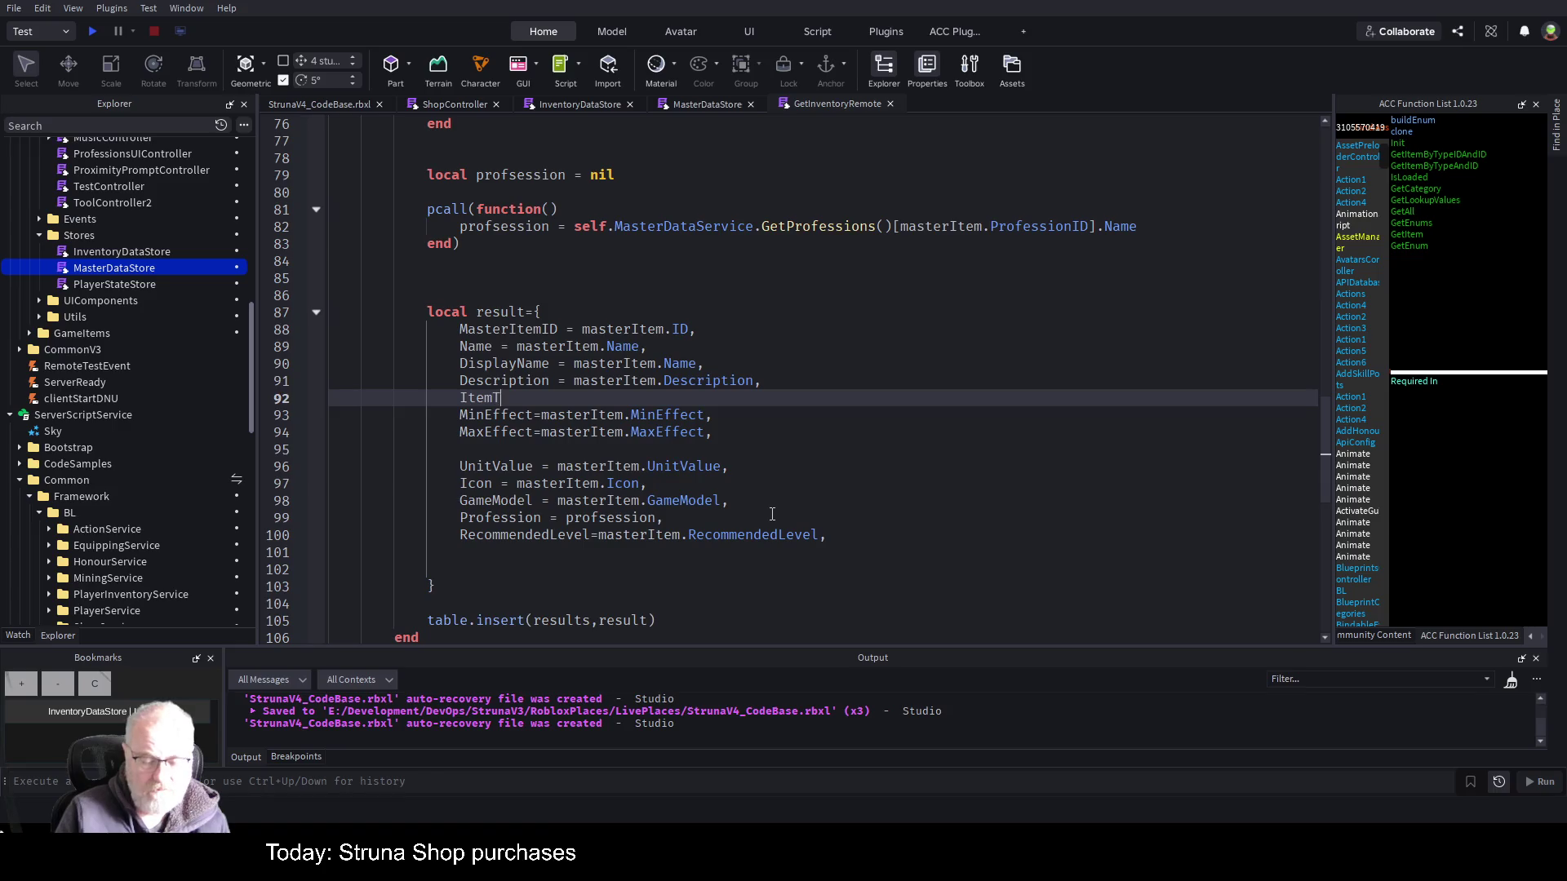
type("ypeID= TypeID")
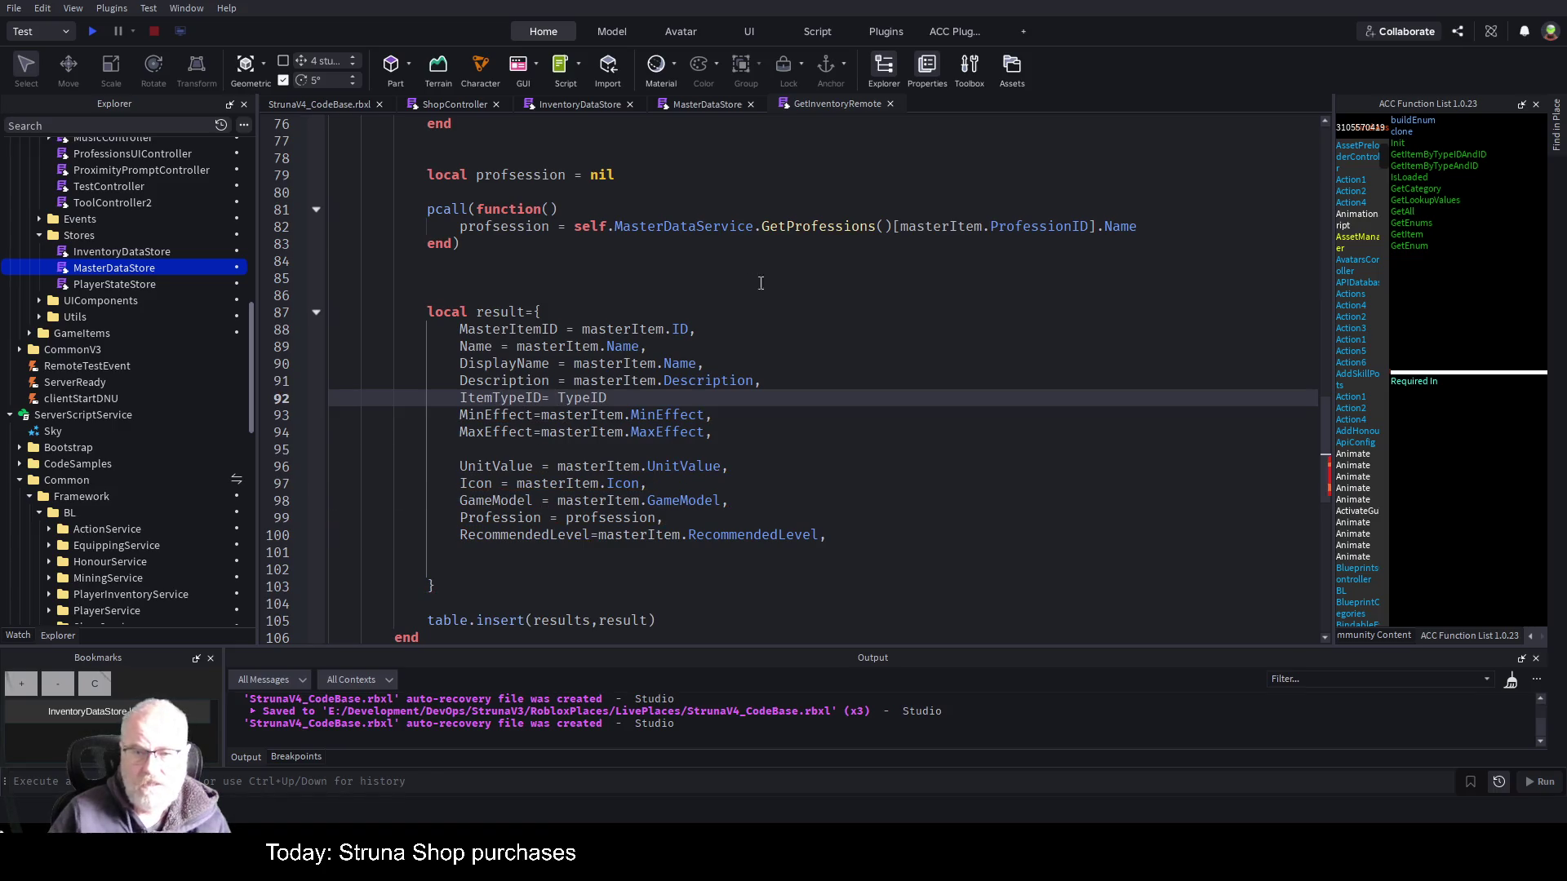
scroll(902, 369, "up", 8)
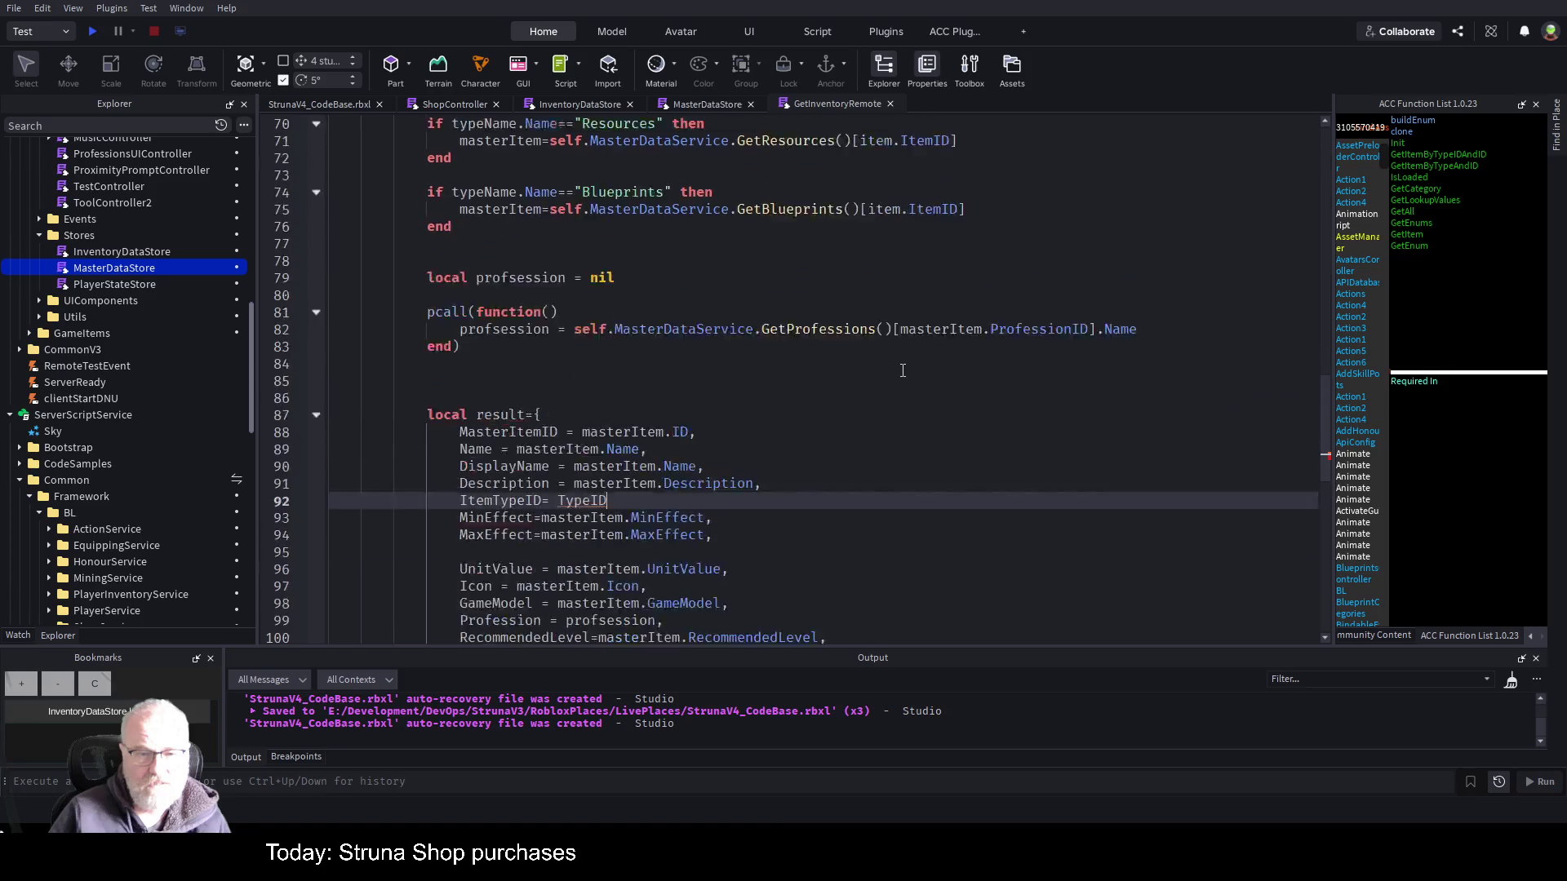
scroll(902, 368, "up", 4)
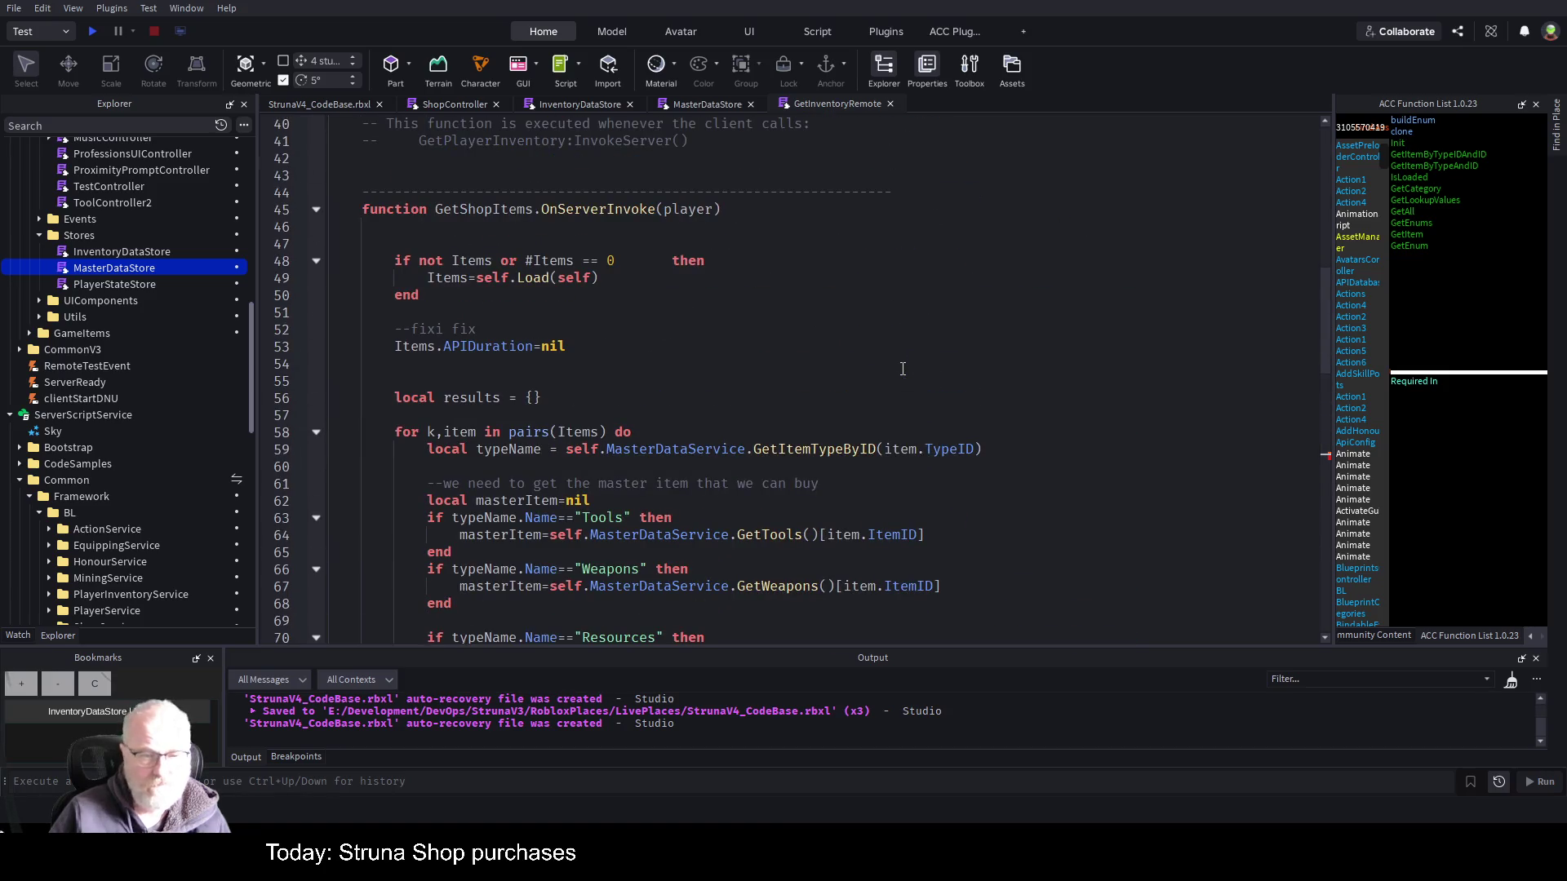
scroll(902, 369, "down", 12)
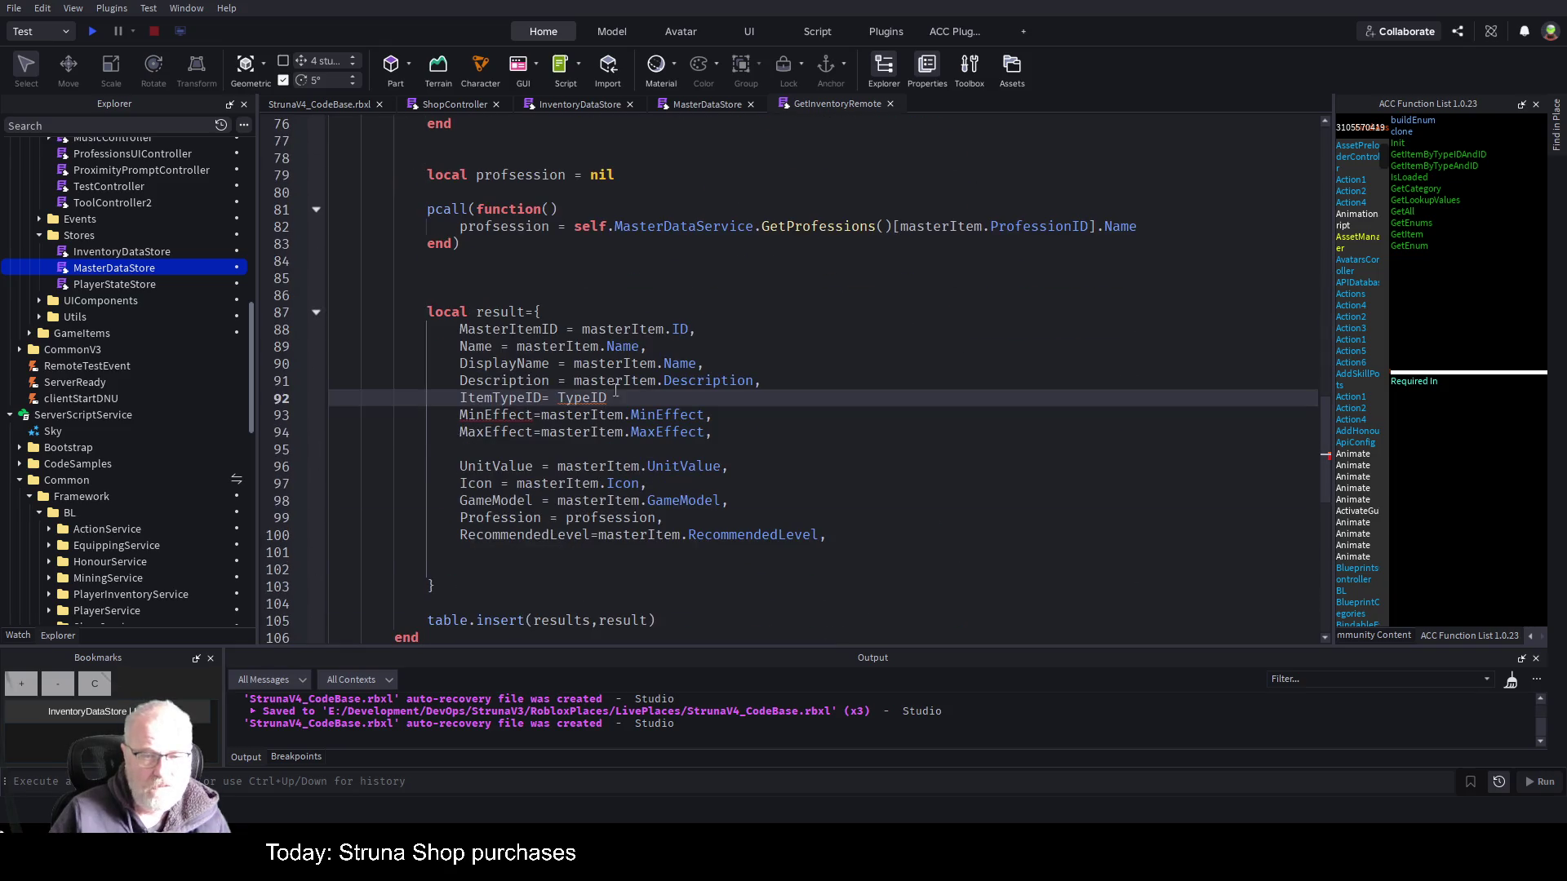
type("item")
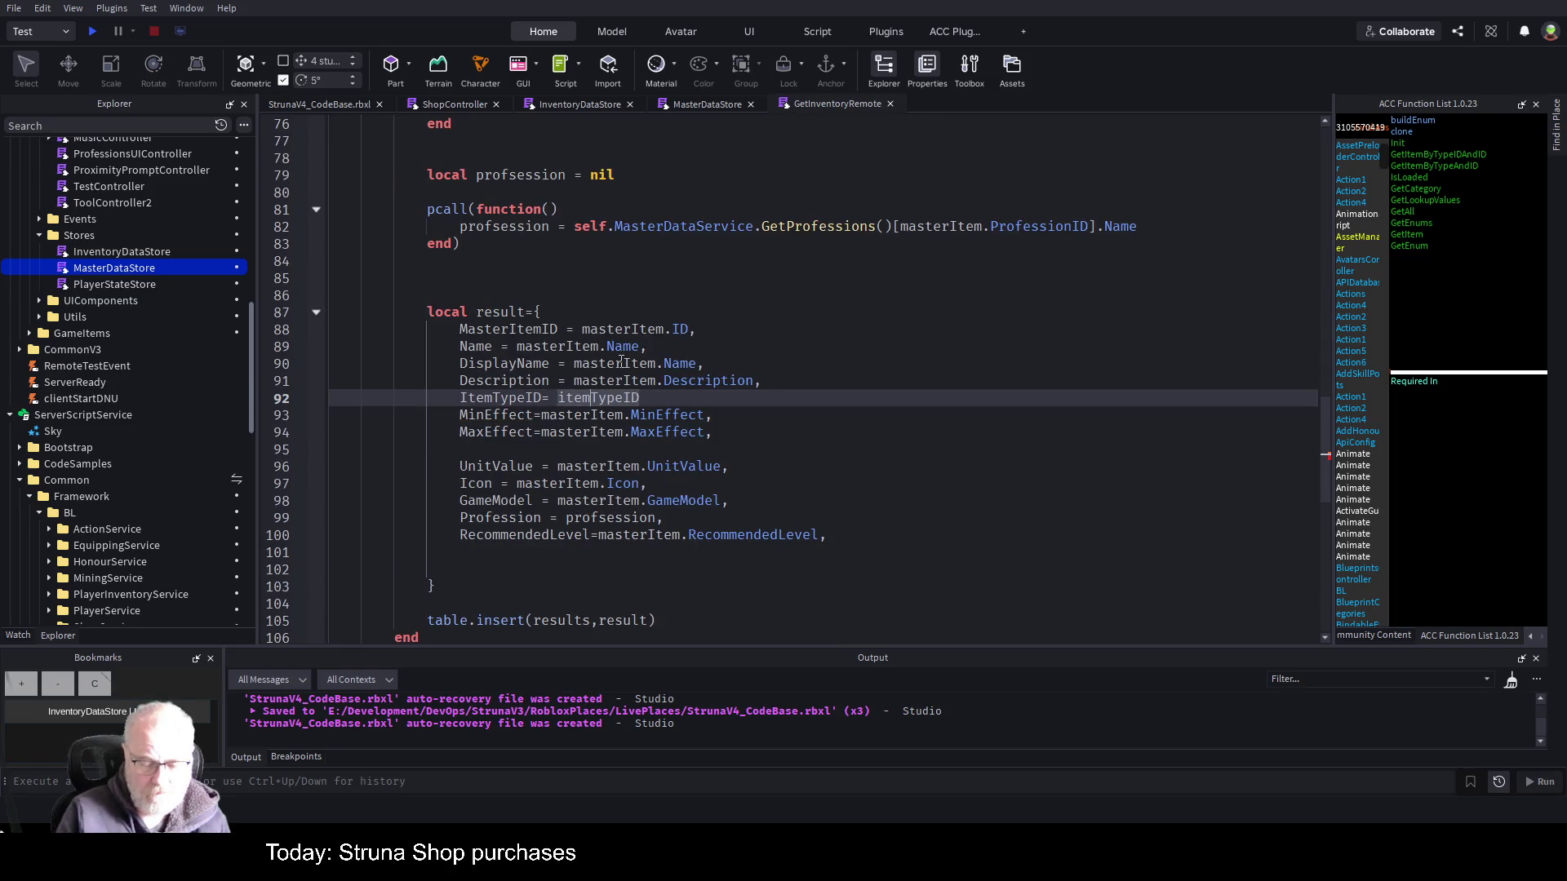
type(".")
key("Up")
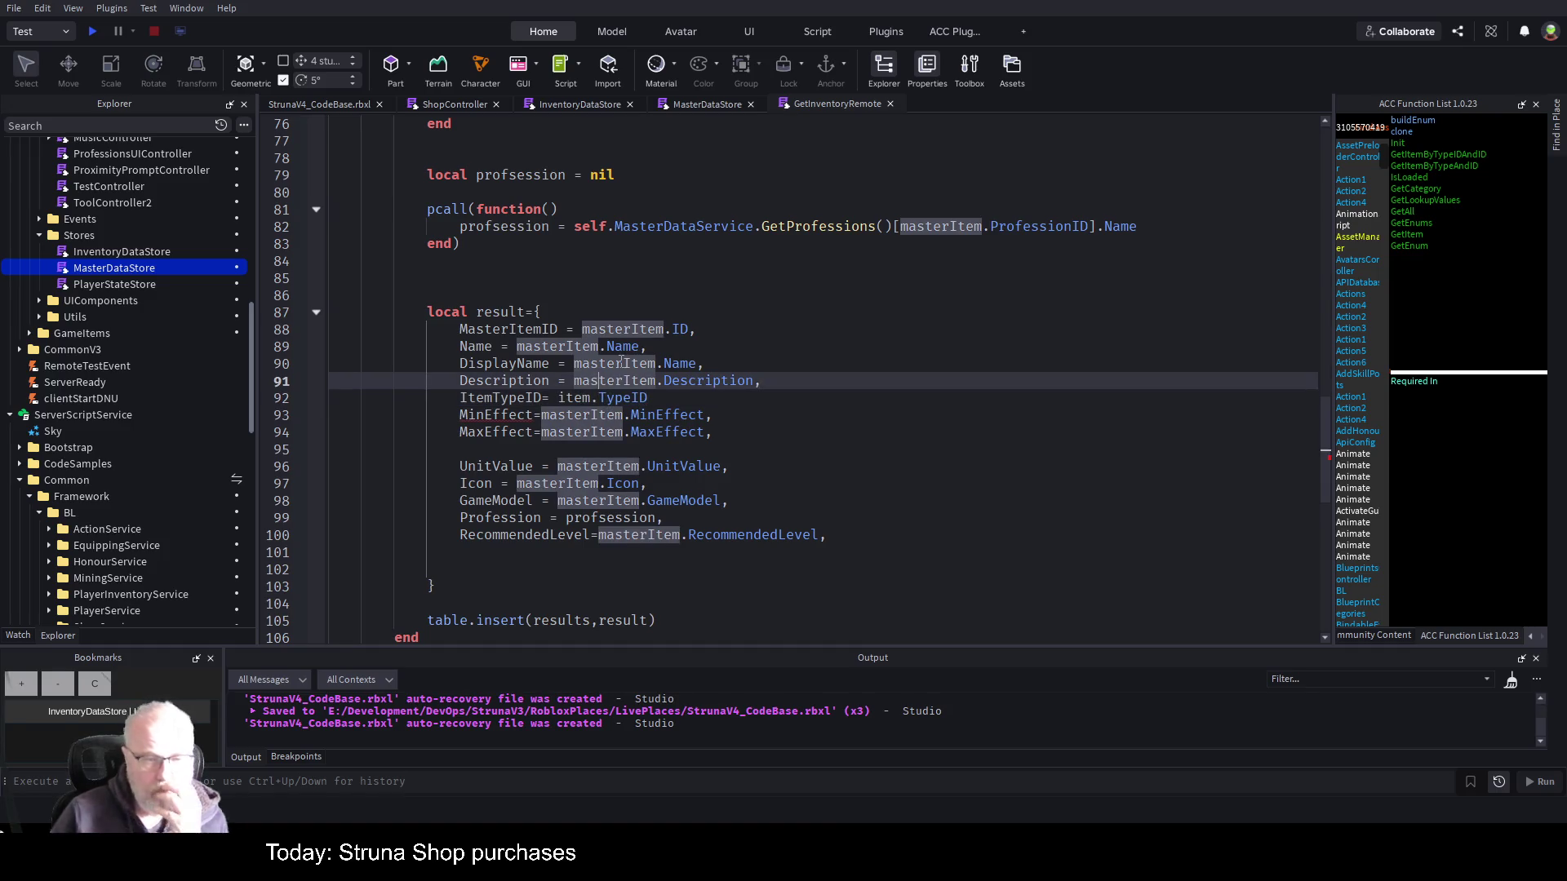
- End the ItemTypeID line with a comma and save the place
left_click(671, 398)
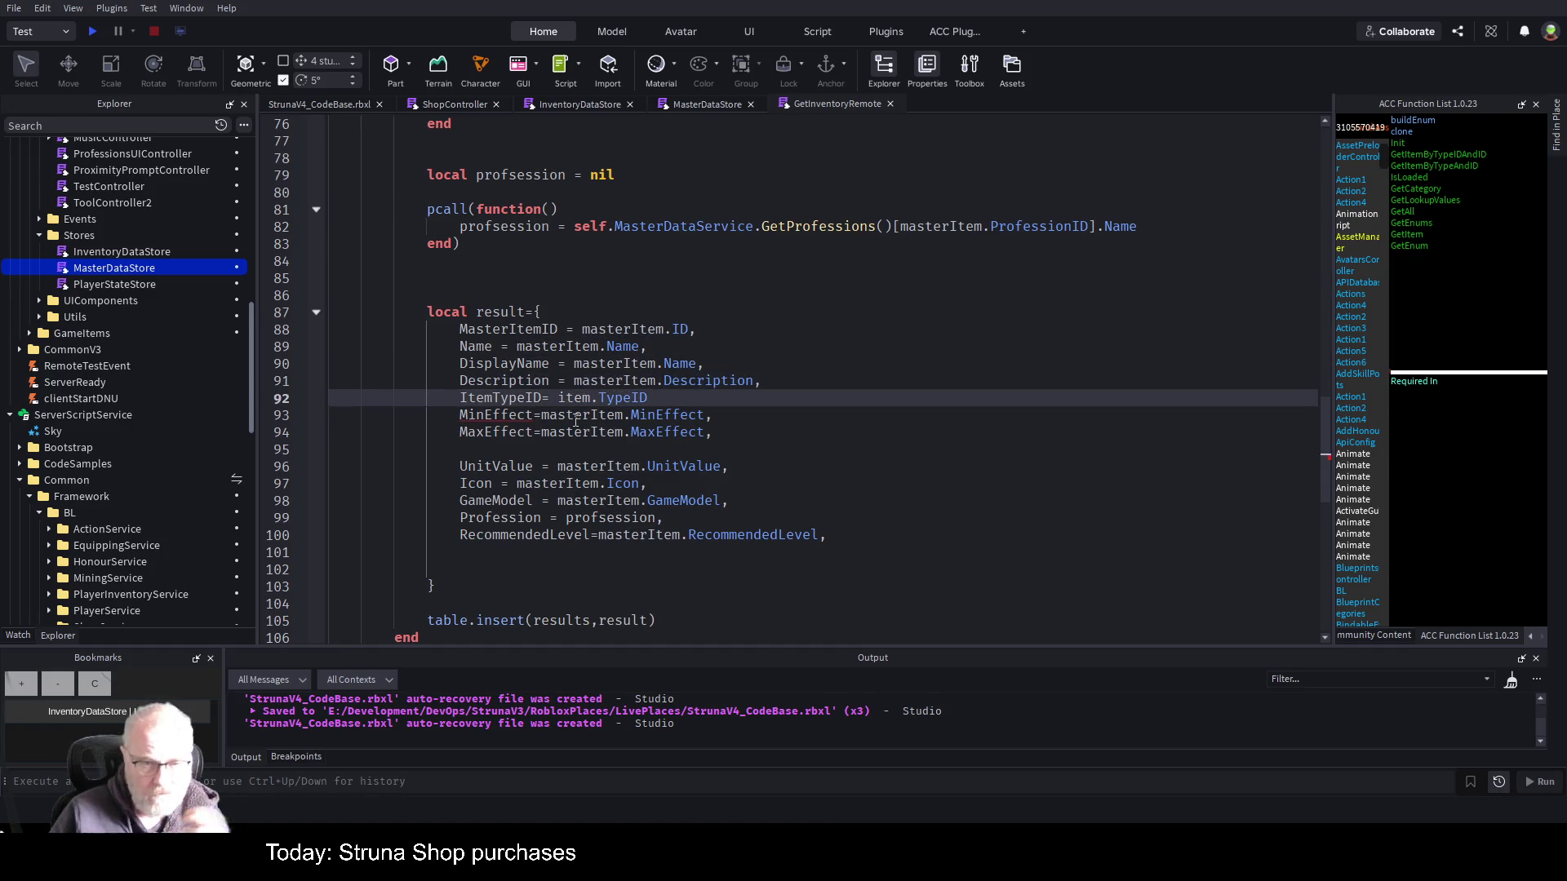
type(",")
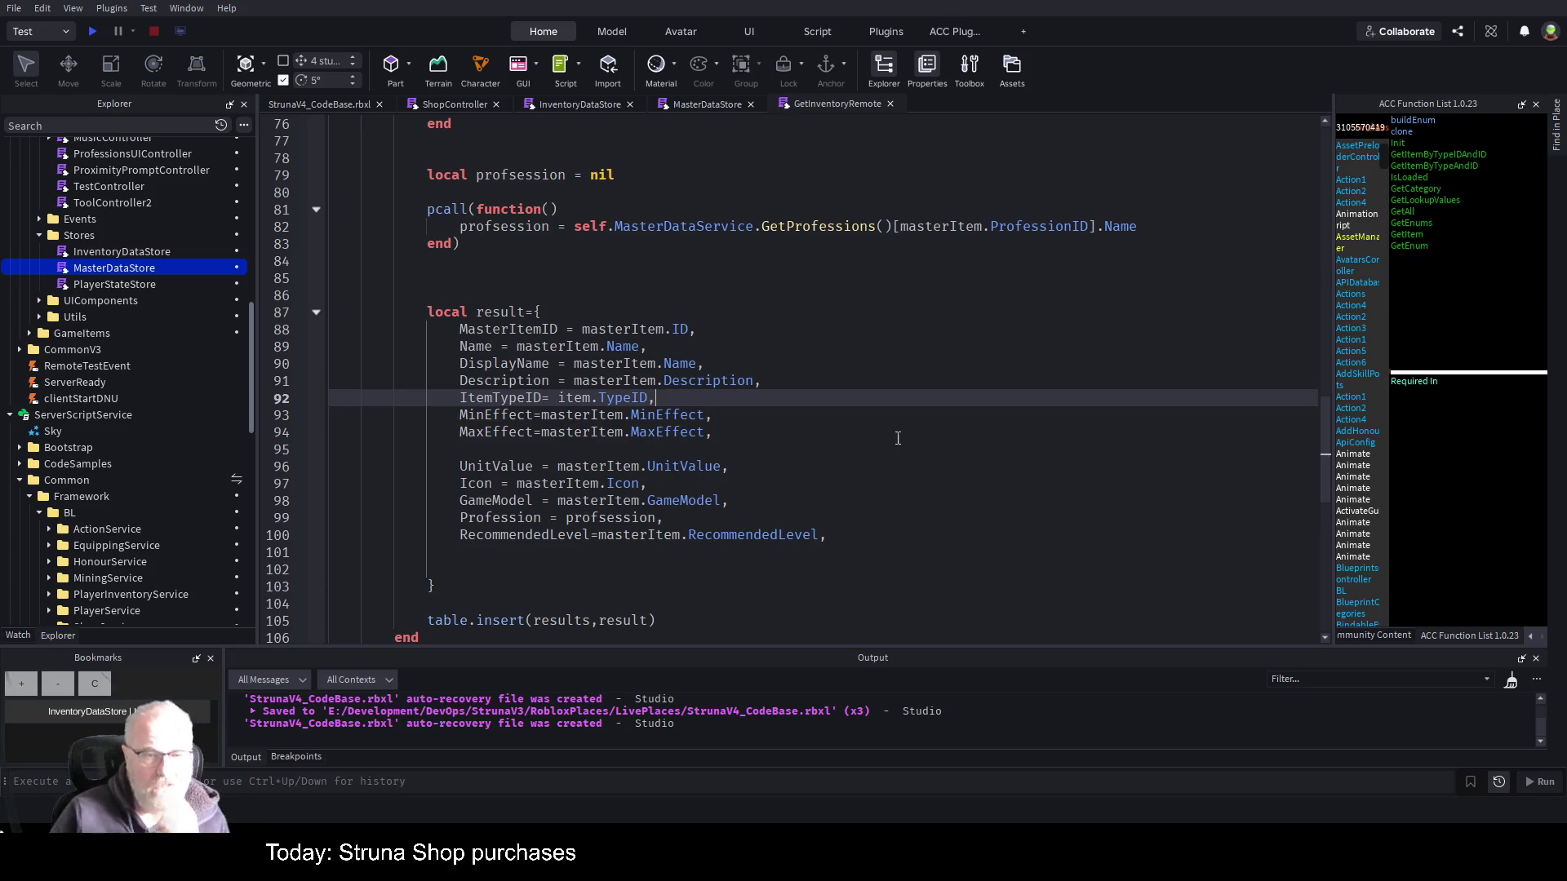
key("Down")
key("Down")
key("ctrl+s")
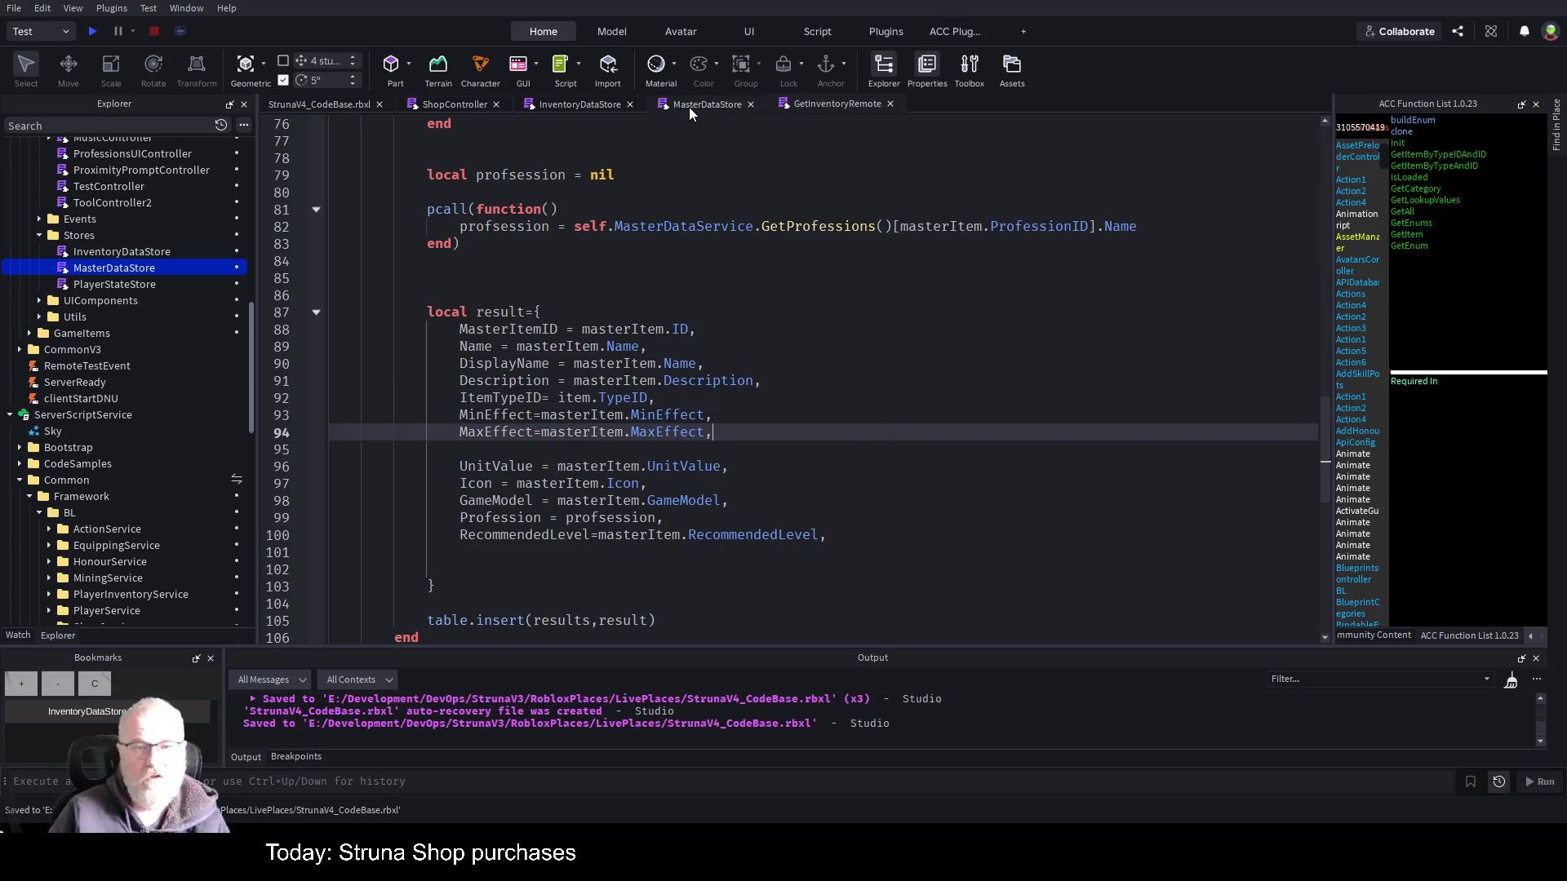
left_click(445, 105)
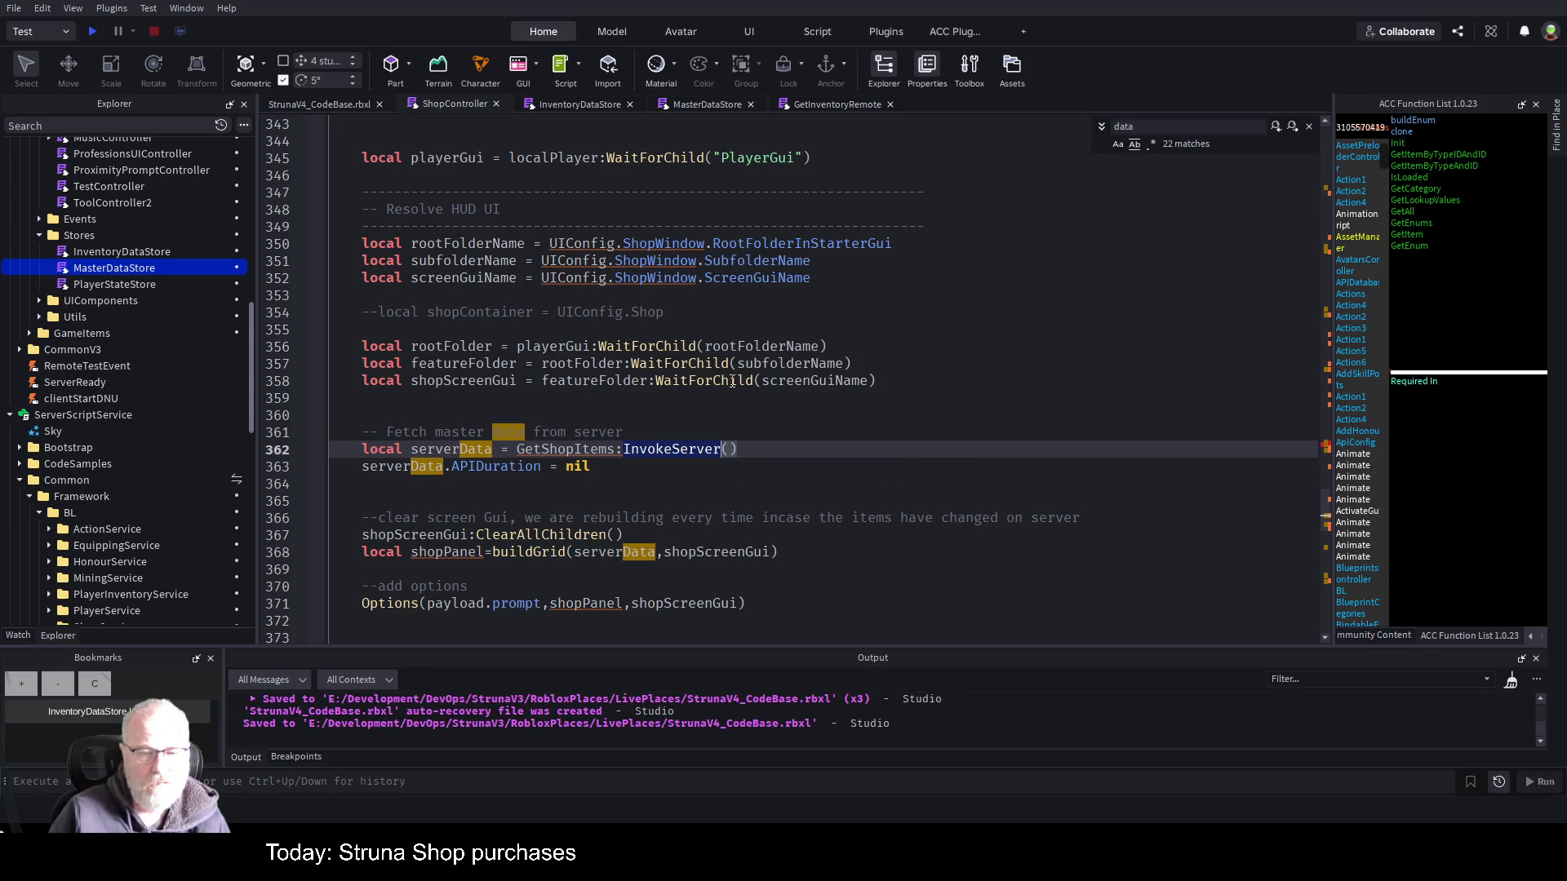
- Scroll ShopController past the ToggleShop subscription to the GetShopItems call and Buy handler
scroll(857, 544, "down", 1)
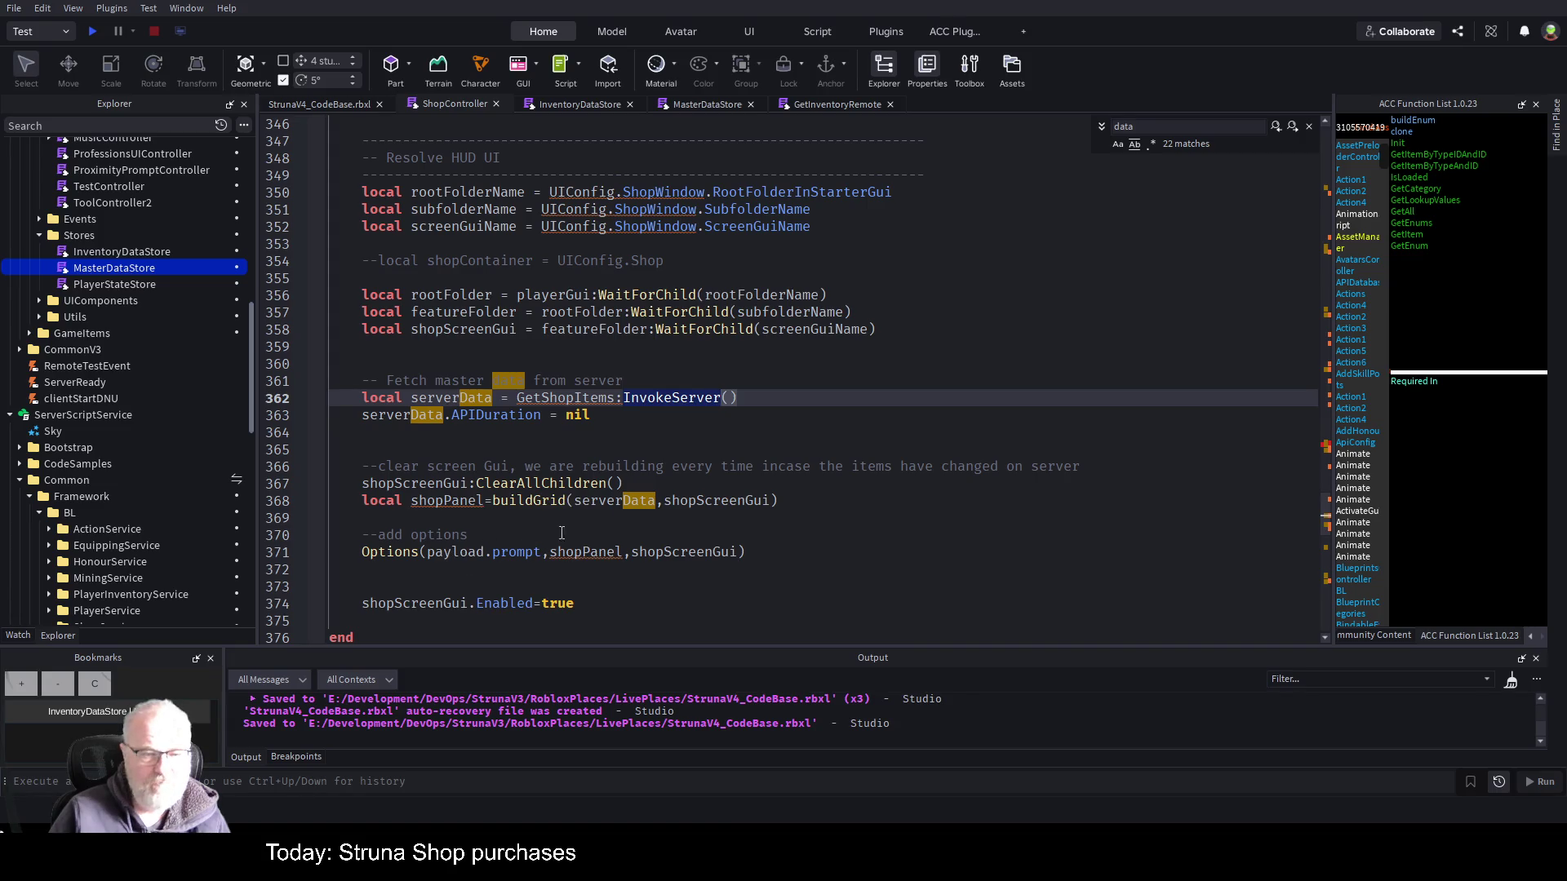
scroll(832, 470, "down", 3)
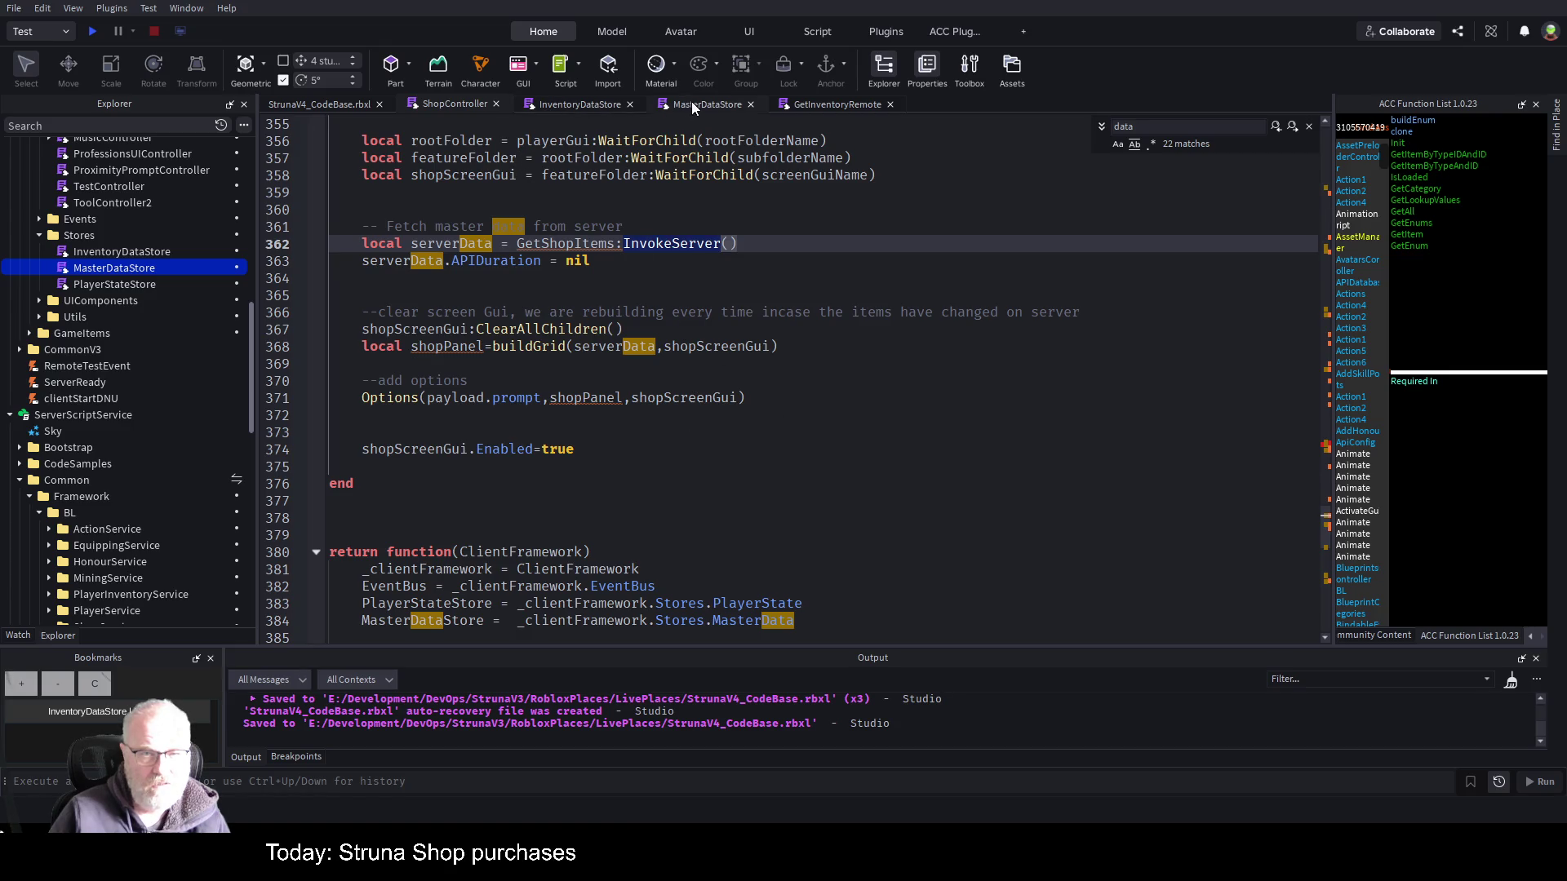
scroll(696, 459, "down", 4)
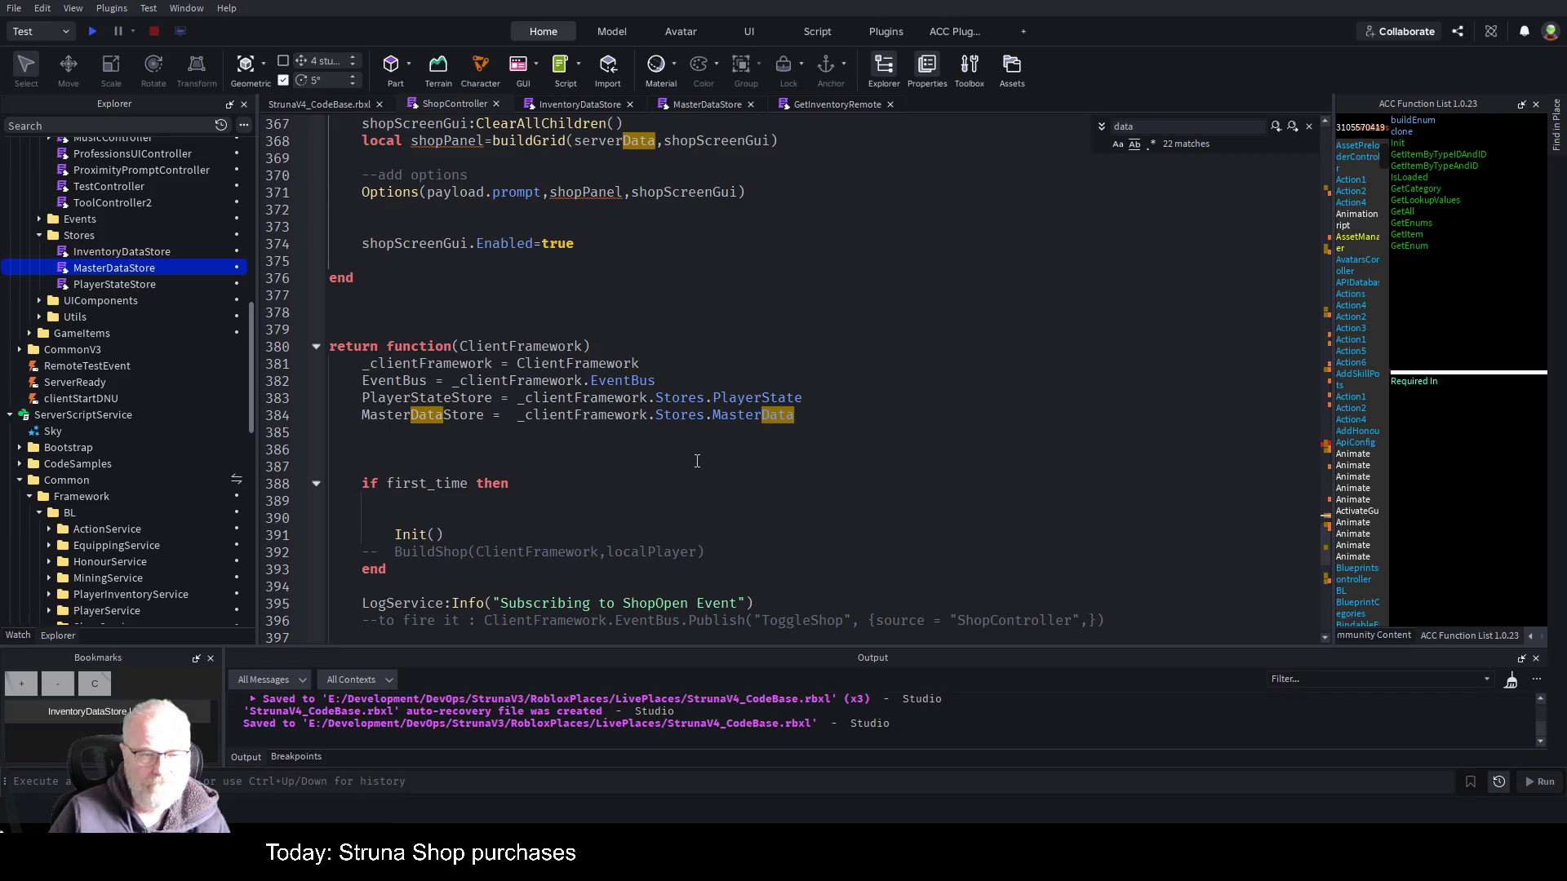
scroll(743, 469, "down", 4)
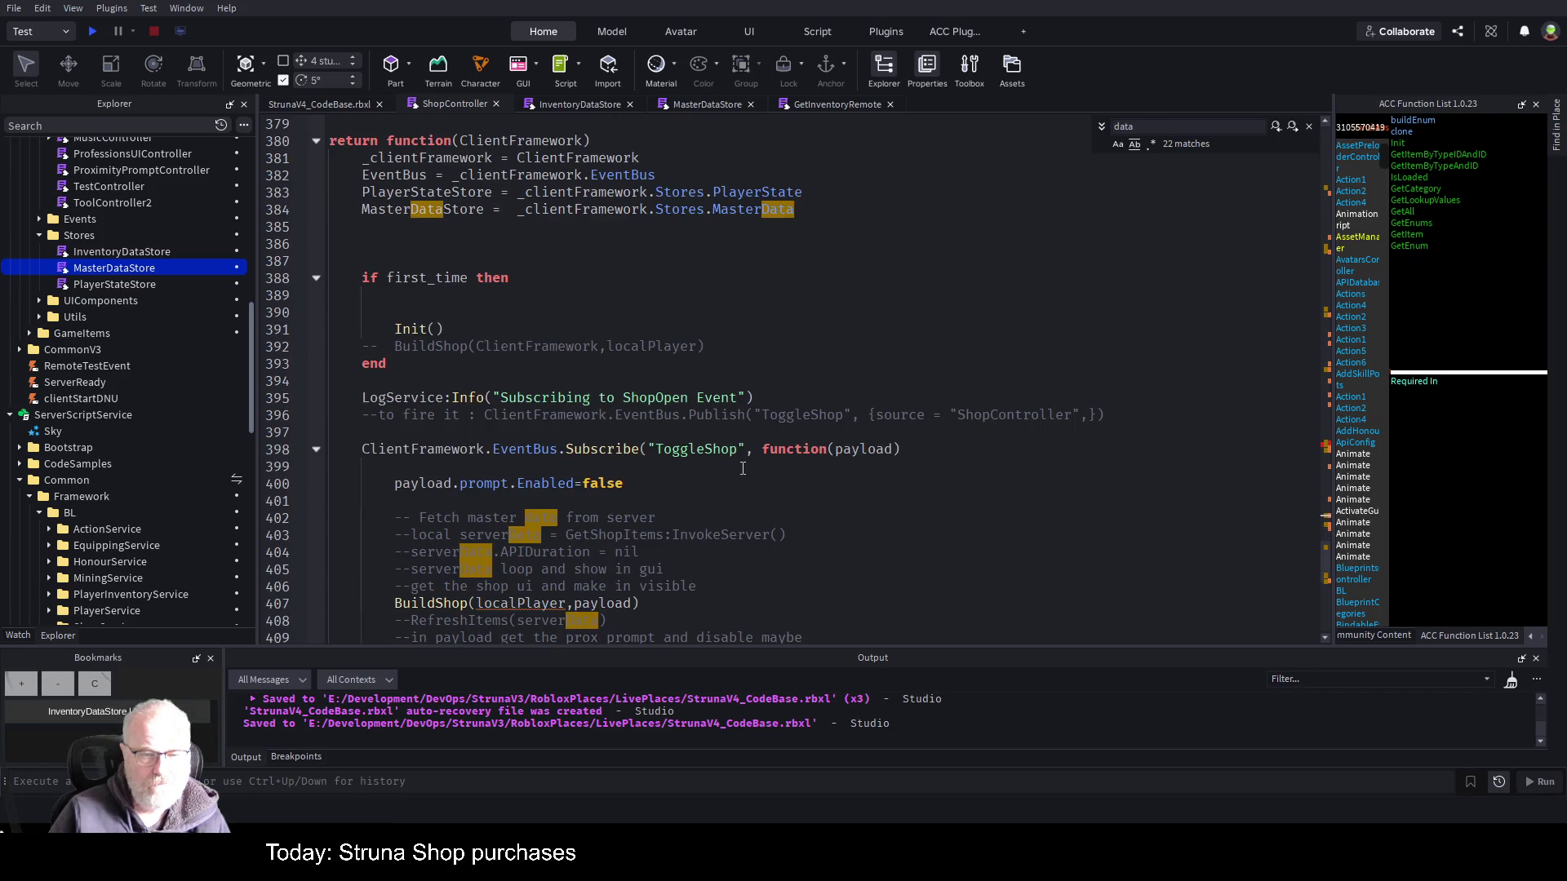
scroll(743, 468, "down", 6)
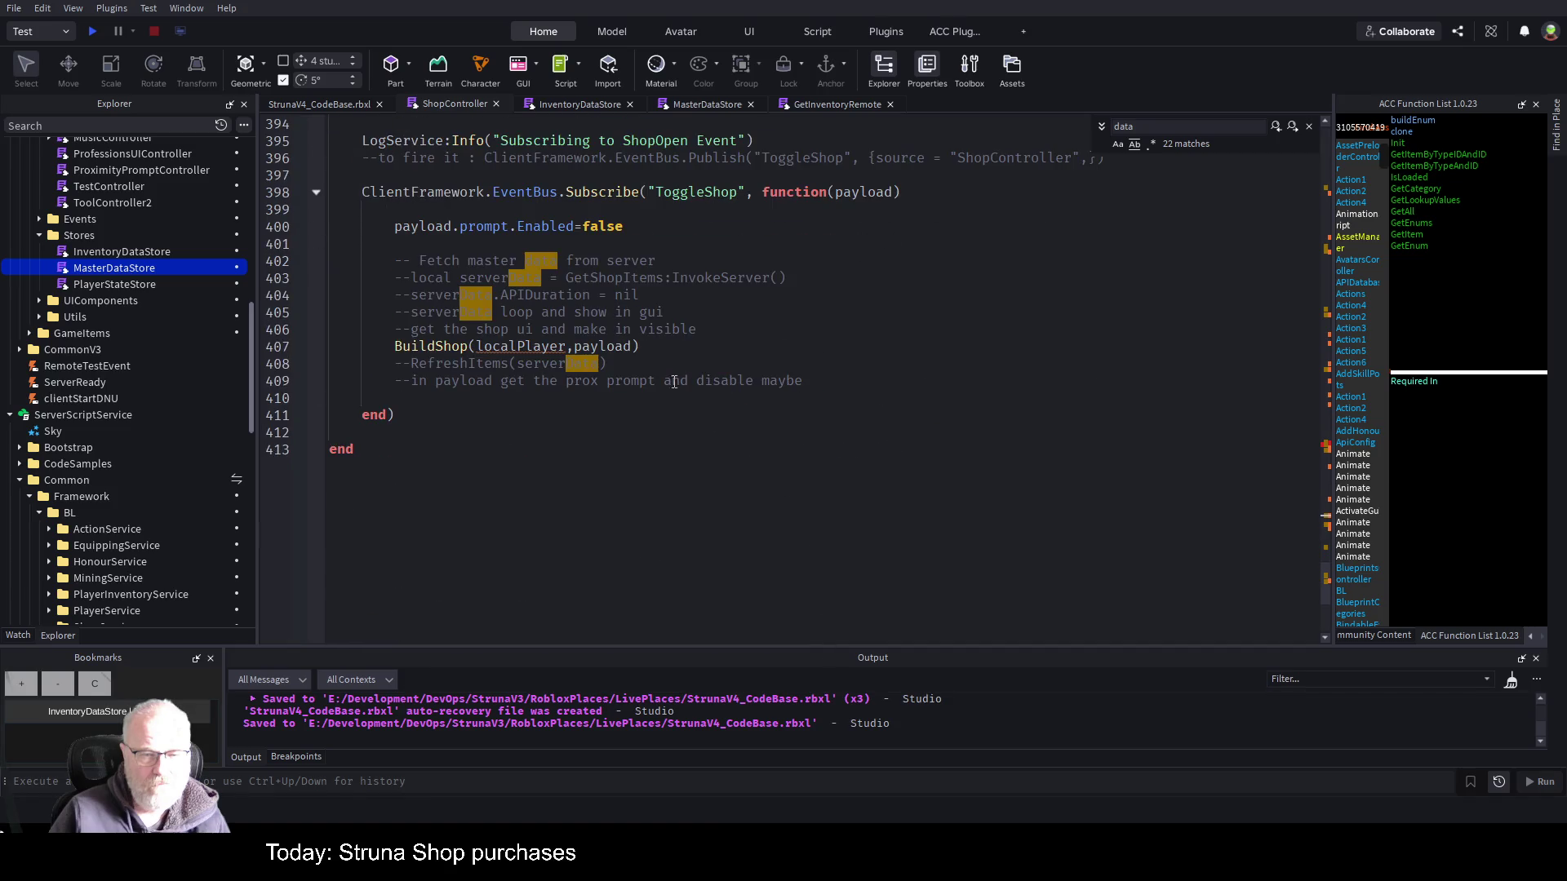
scroll(743, 469, "up", 17)
left_click(631, 398)
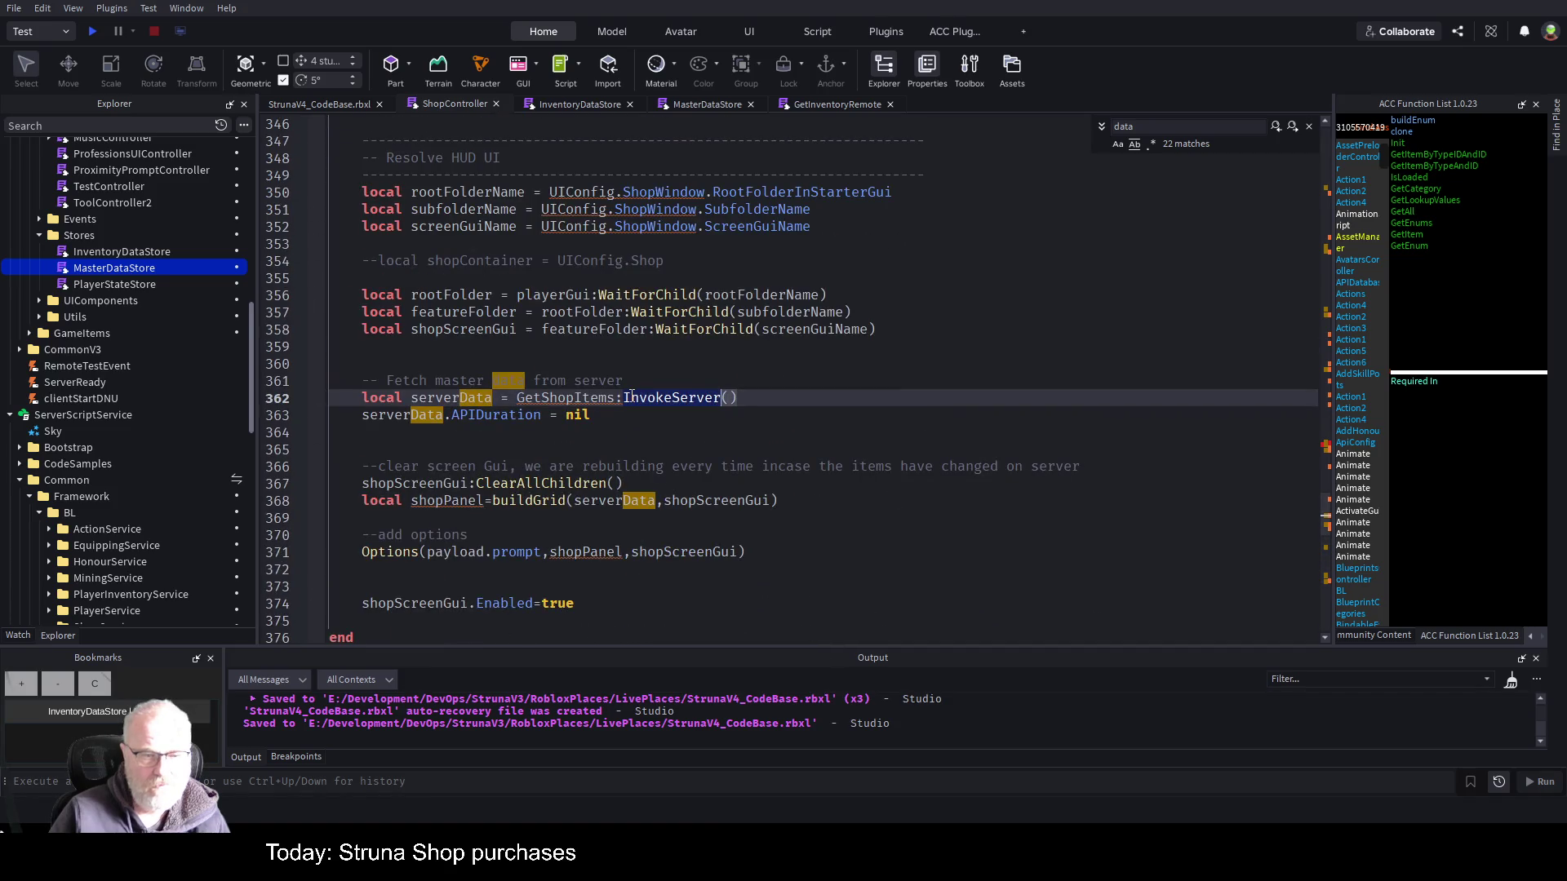
scroll(631, 397, "up", 15)
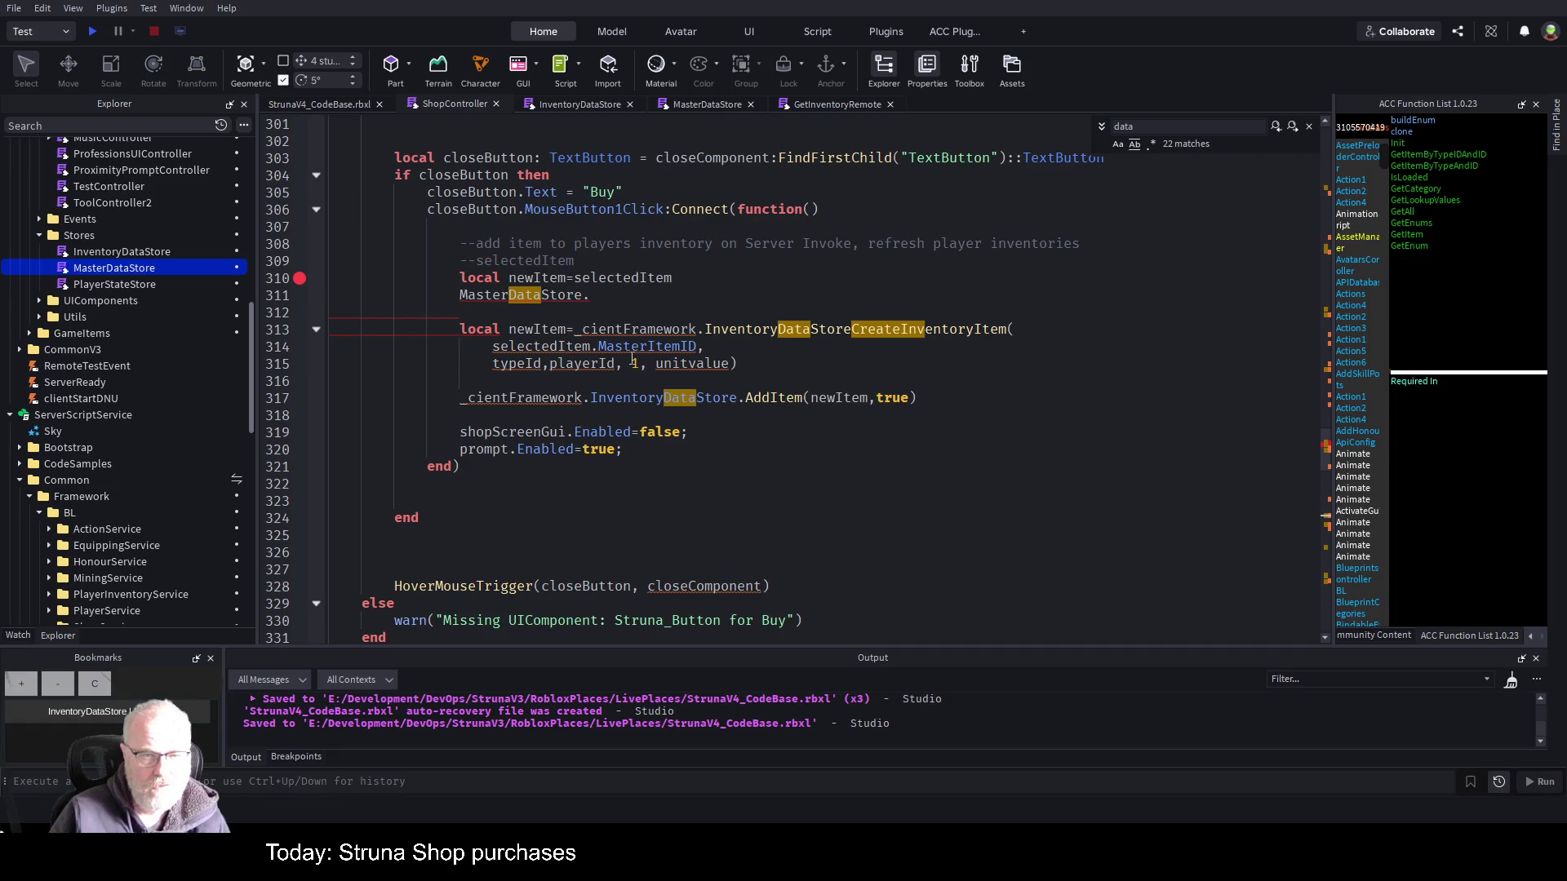
- Insert the missing dot so line 313 reads InventoryDataStore.CreateInventoryItem
left_click(611, 295)
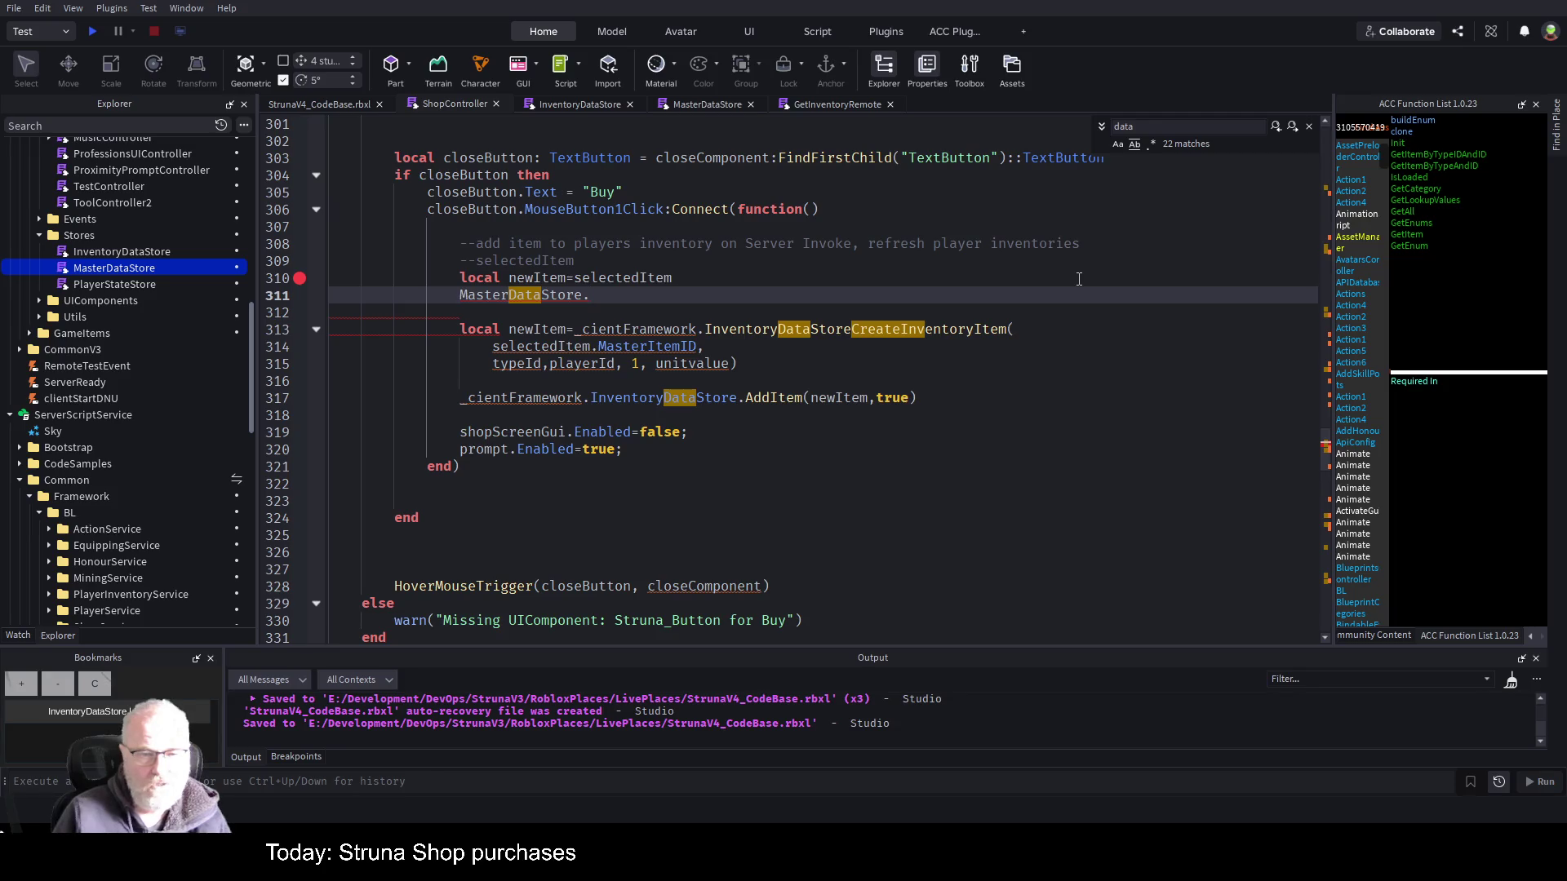
left_click(1078, 279)
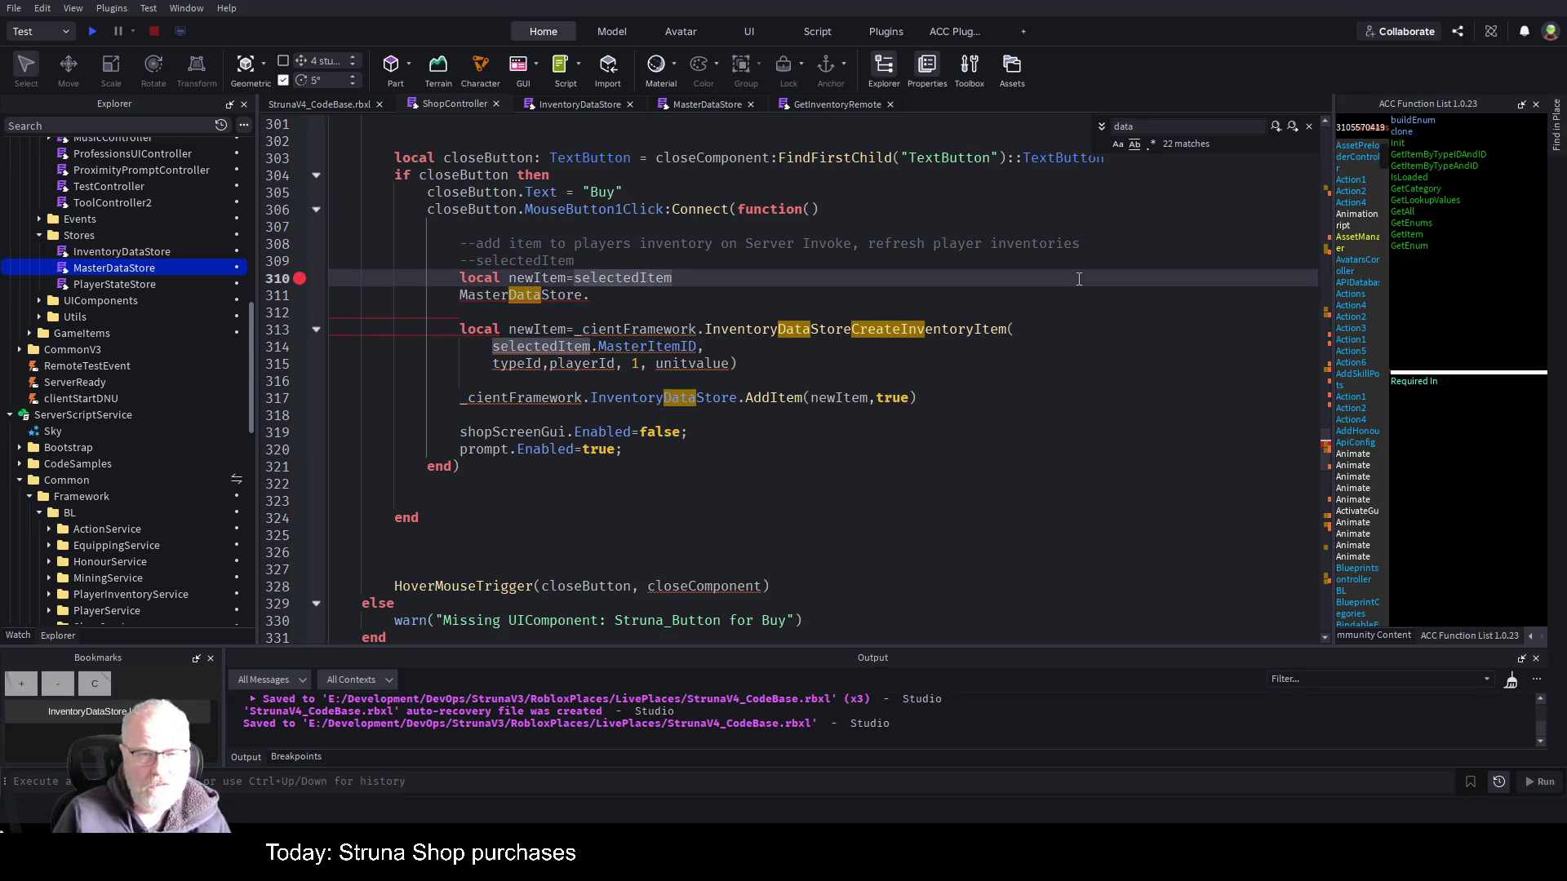
key("Left")
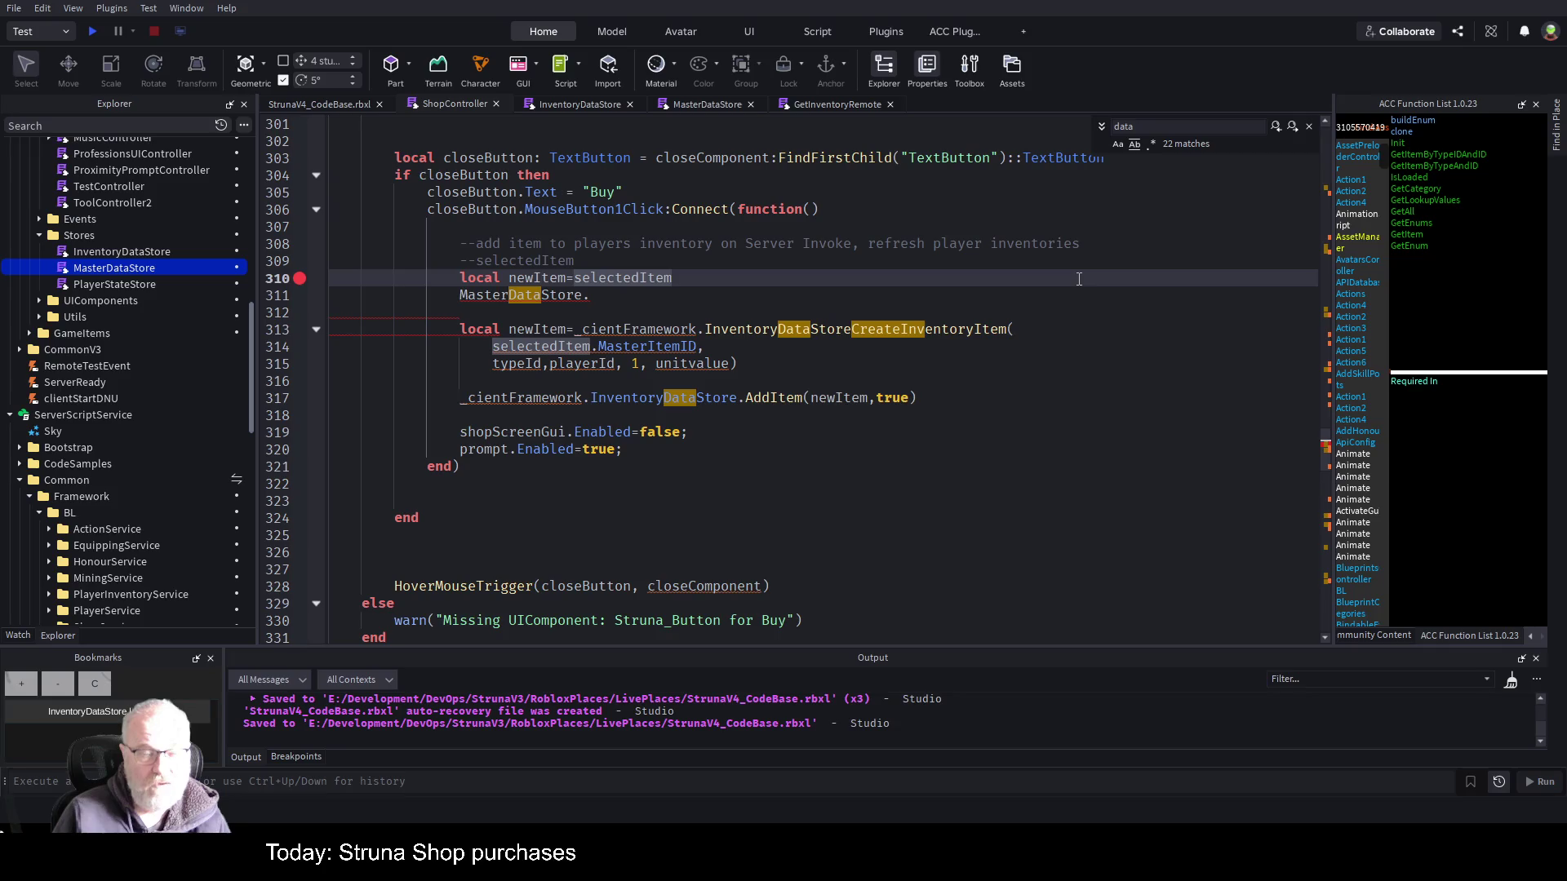
key("Down")
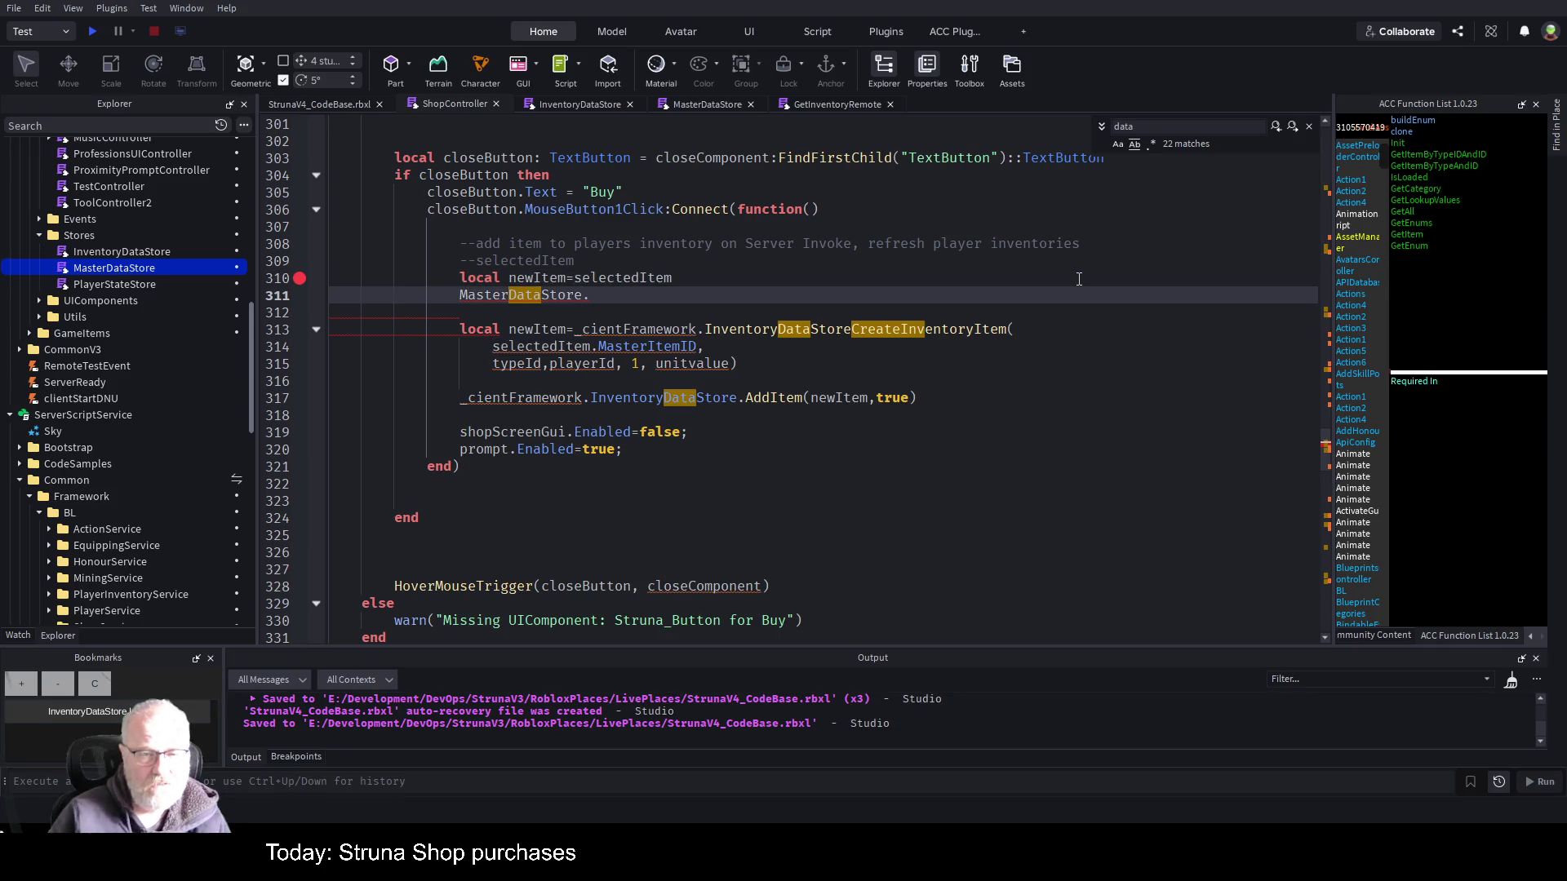
left_click(917, 329)
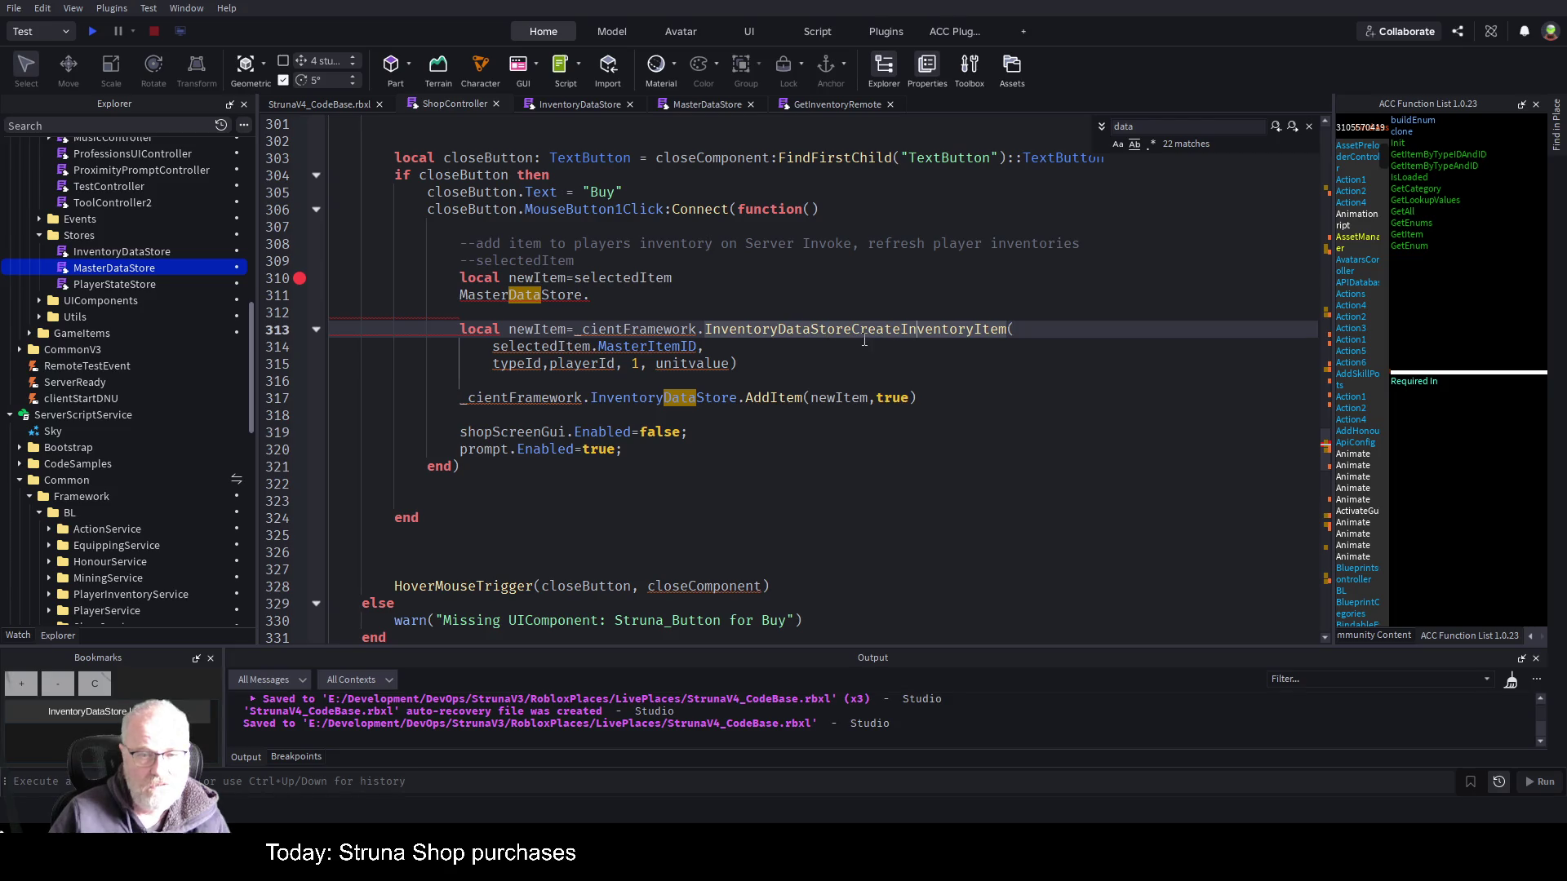
left_click(852, 331)
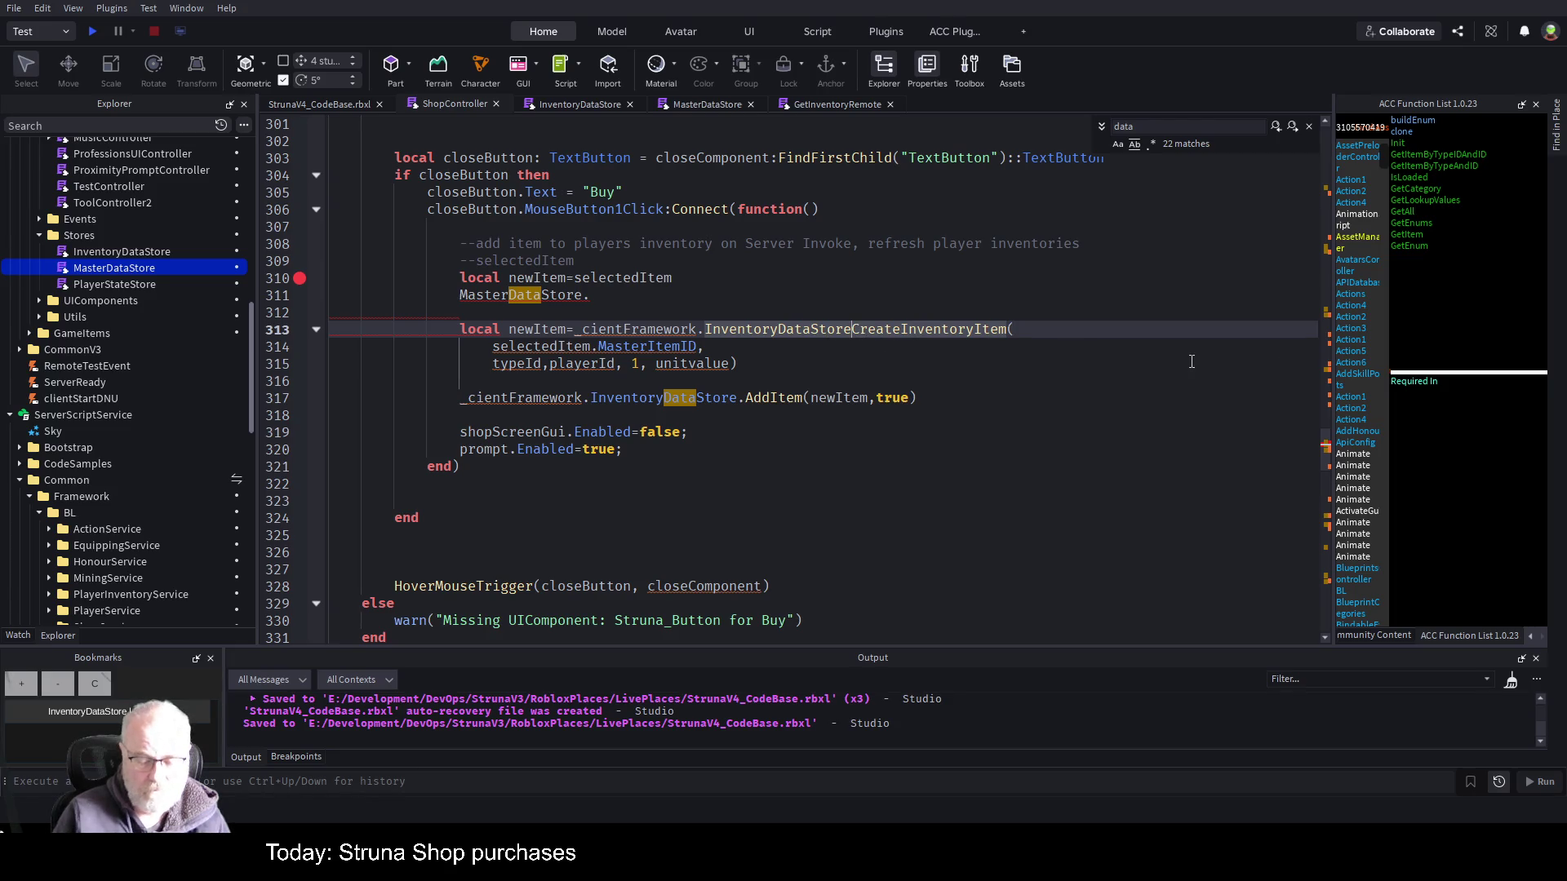
type(".")
left_click(1075, 380)
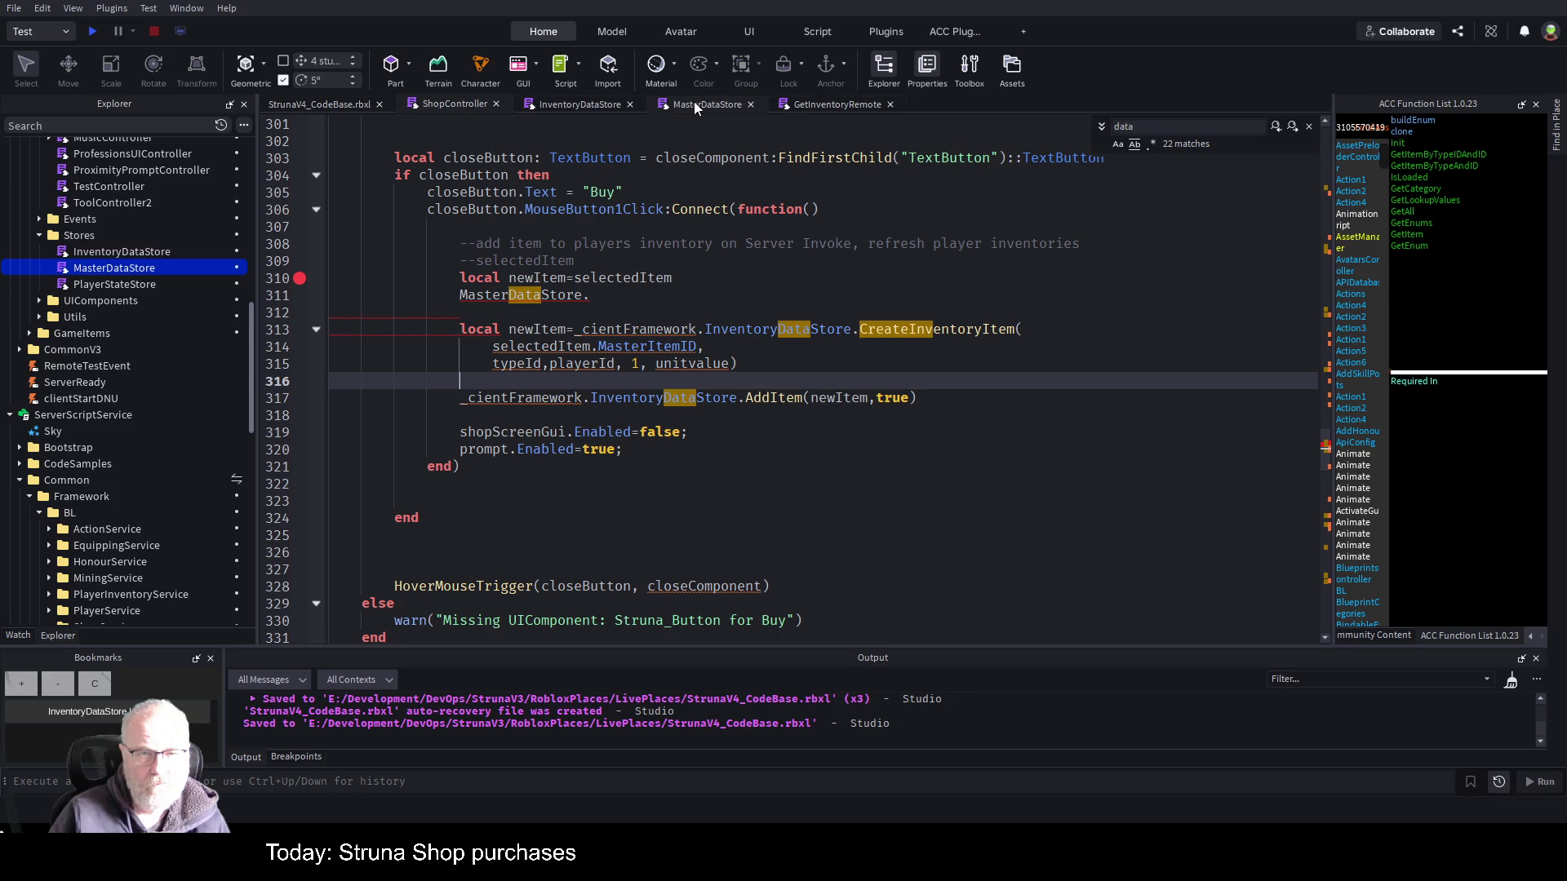
- Check CreateInventoryItem's parameters in InventoryDataStore, then go back to ShopController
left_click(594, 101)
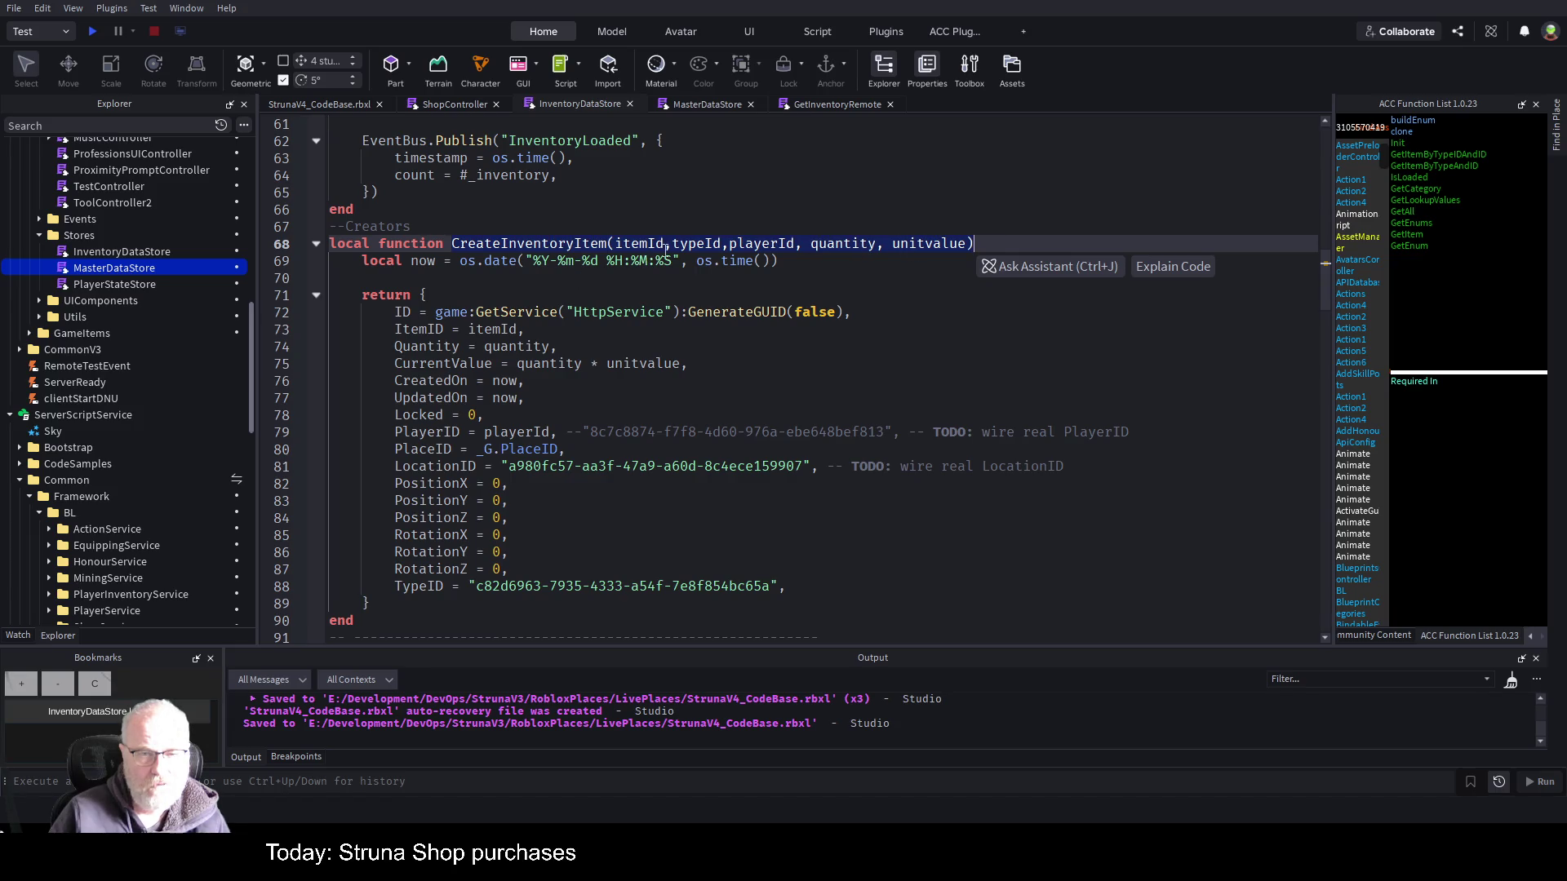
left_click(740, 259)
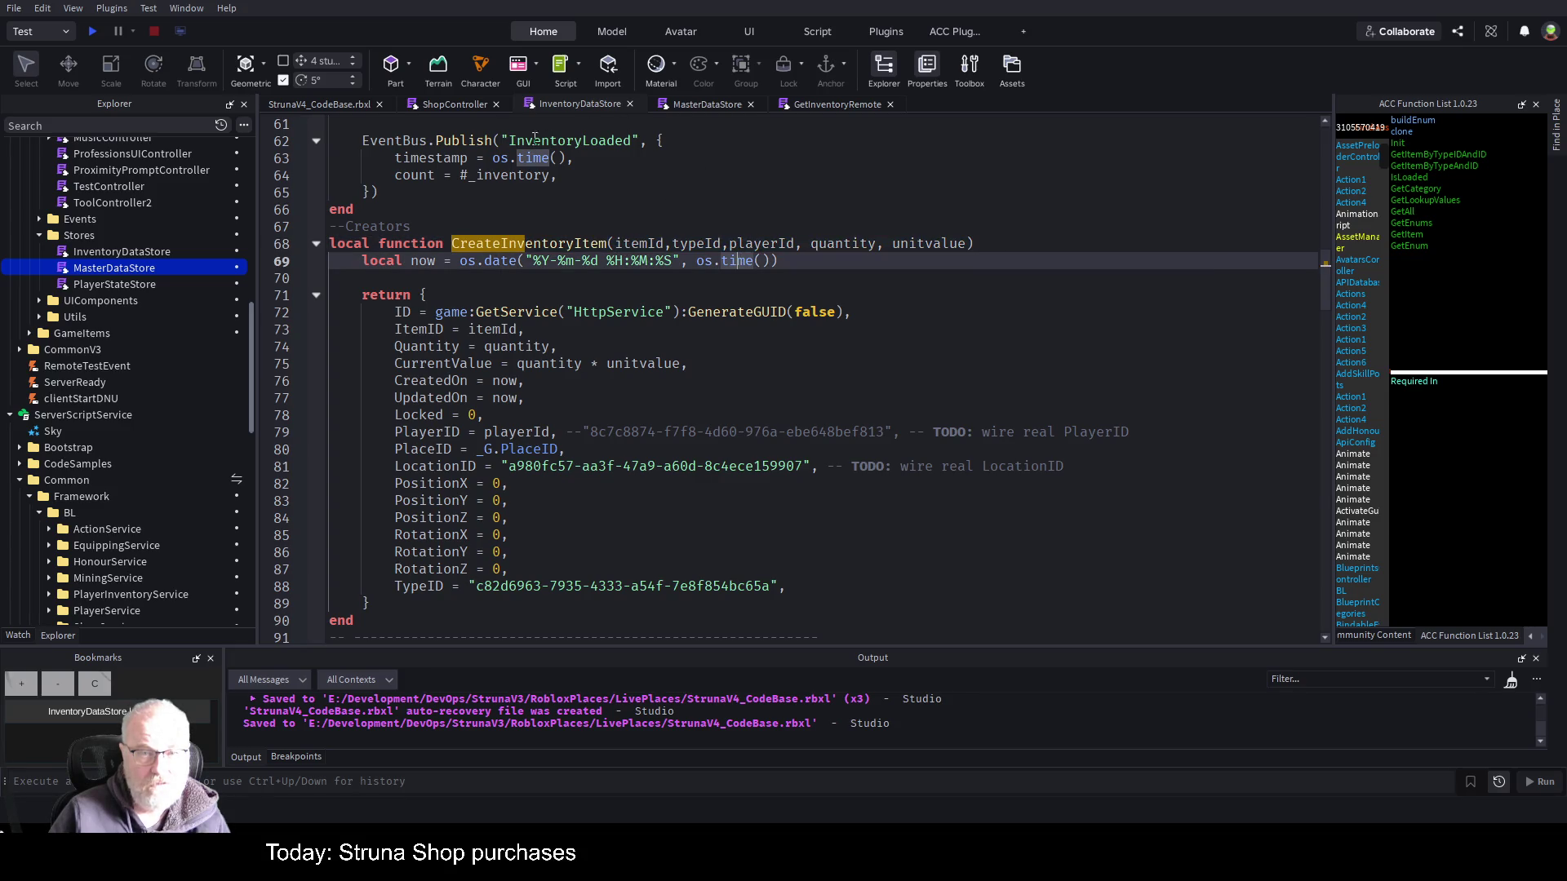
left_click(459, 107)
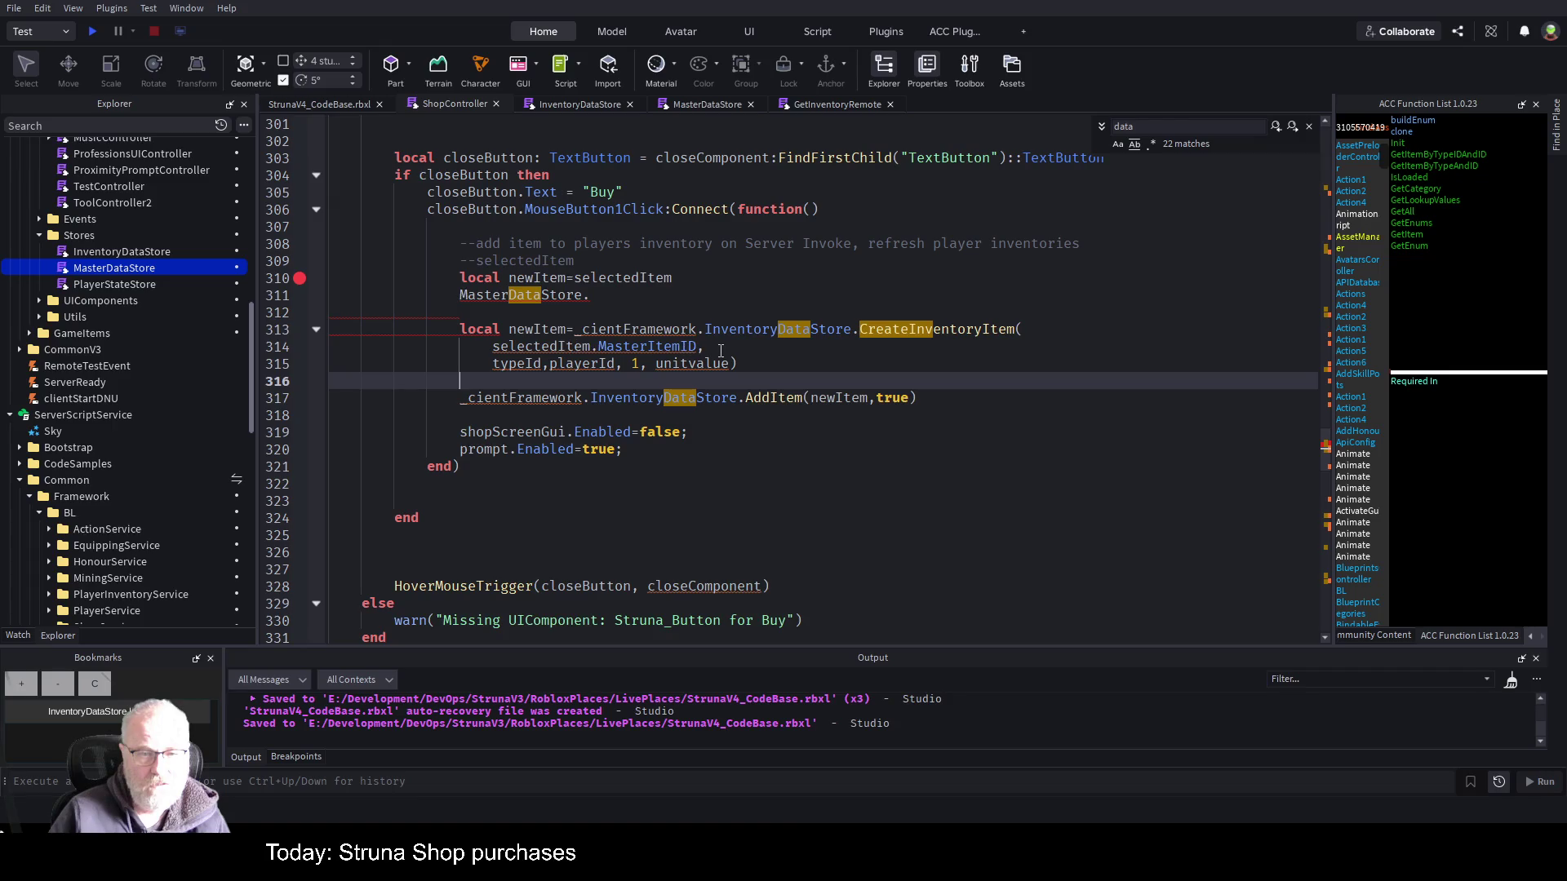
- Put each CreateInventoryItem argument on its own line, changing typeId to ItemTypeID
double_click(653, 278)
key("ctrl+c")
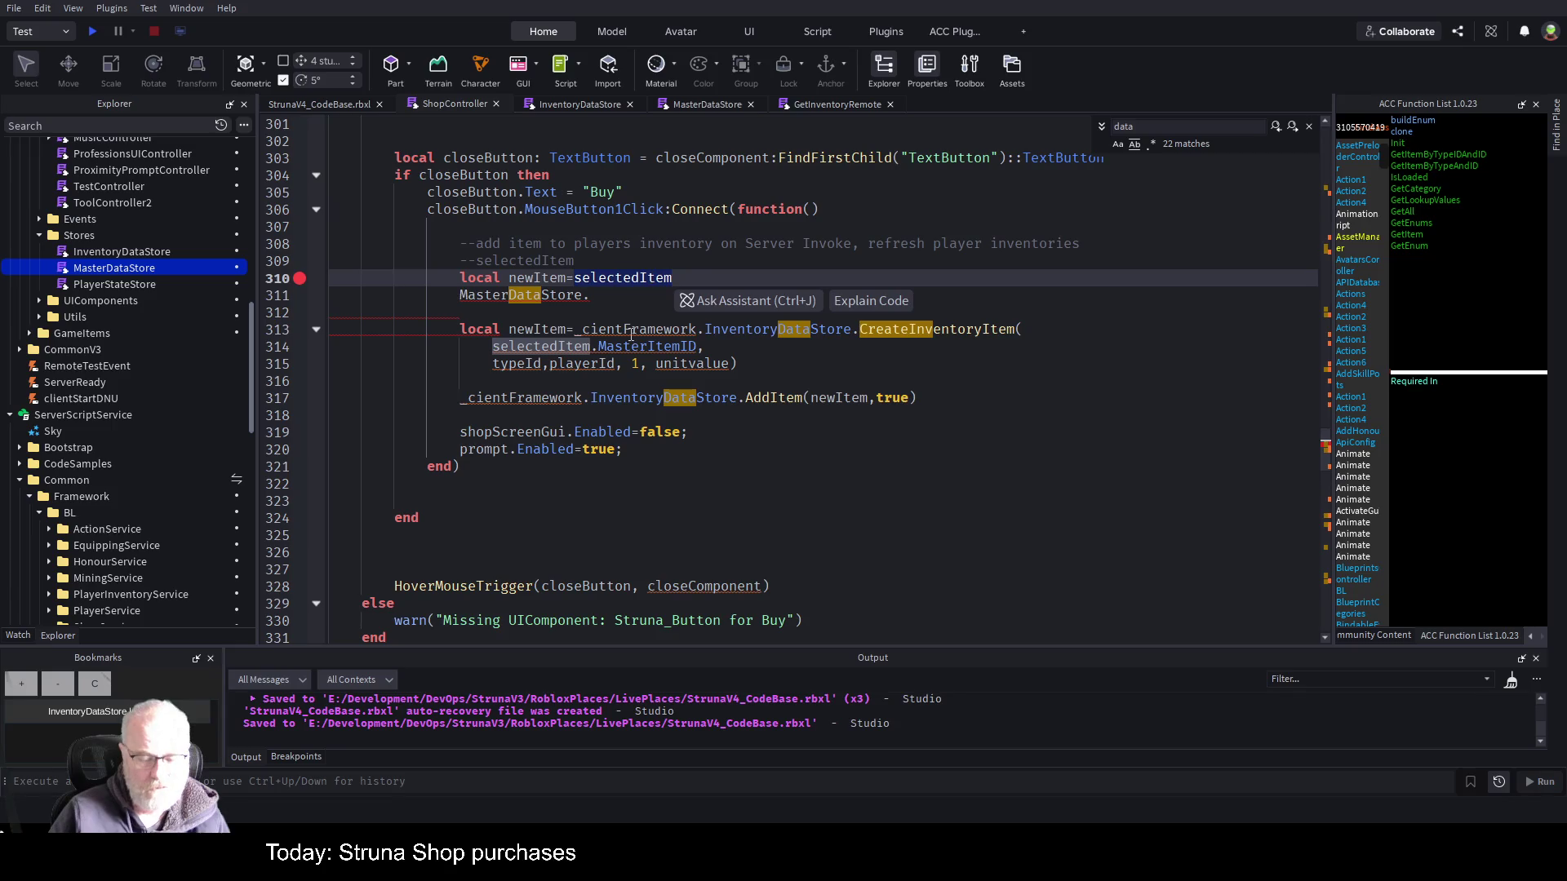
left_click(490, 363)
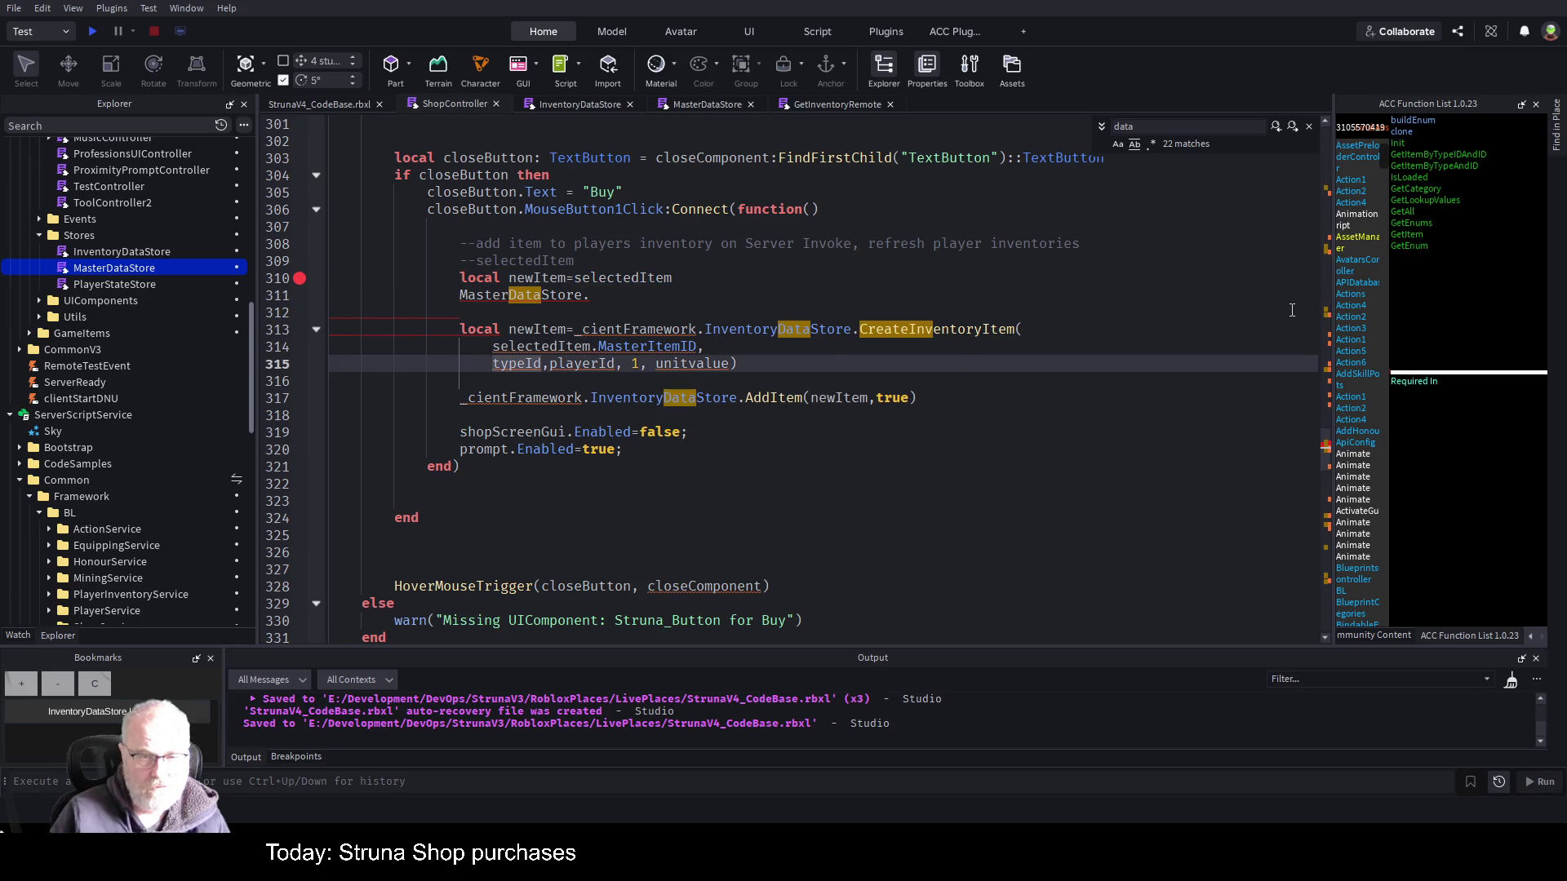
key("ctrl+v")
key("Tab")
key("Delete")
type("Item")
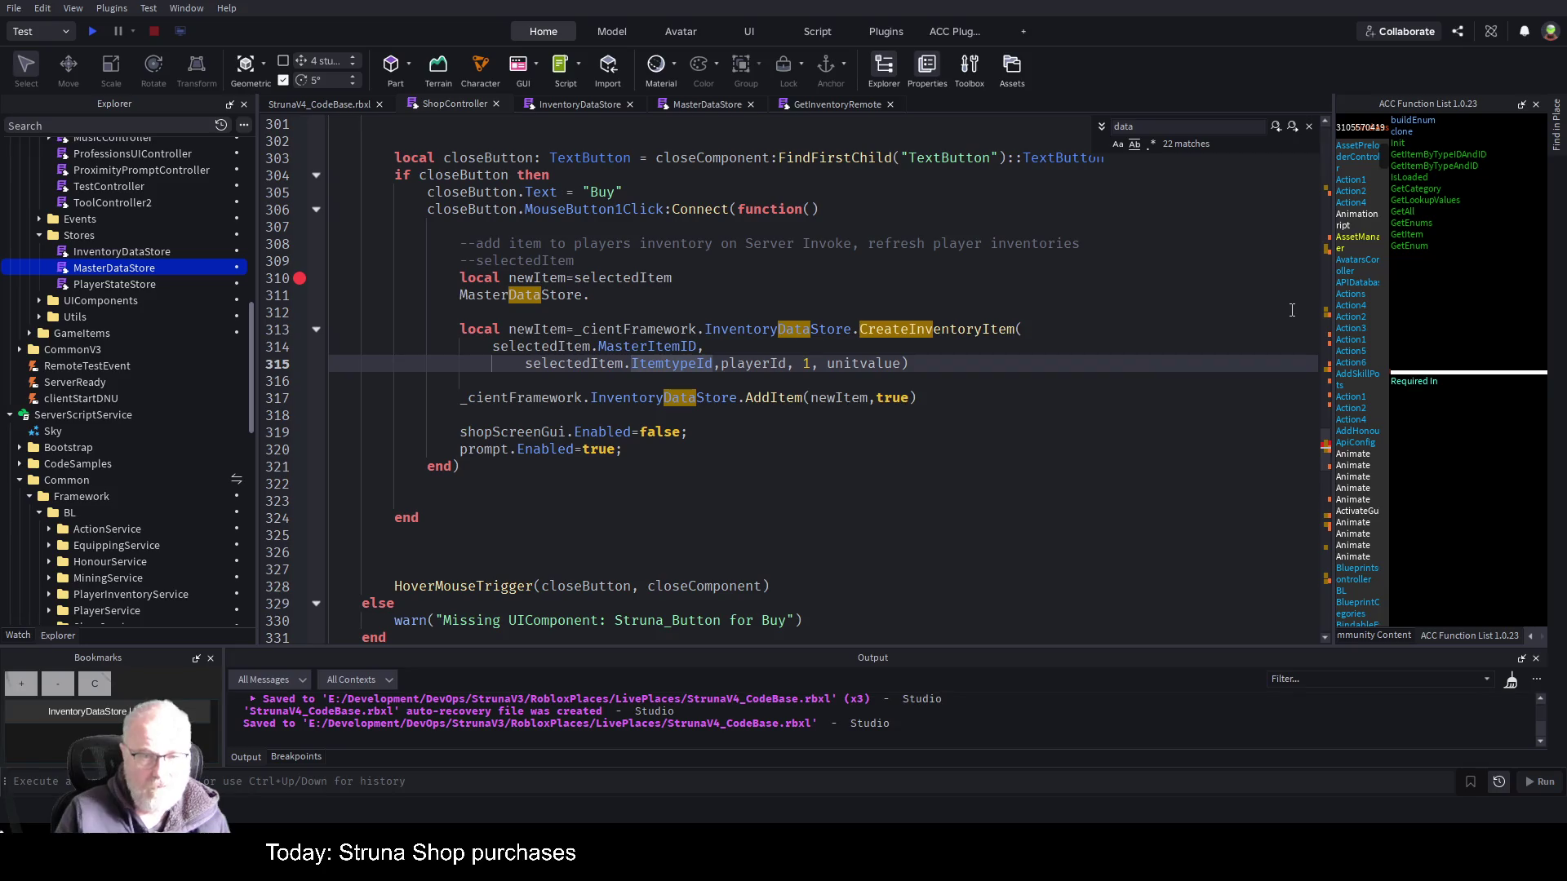
type("T")
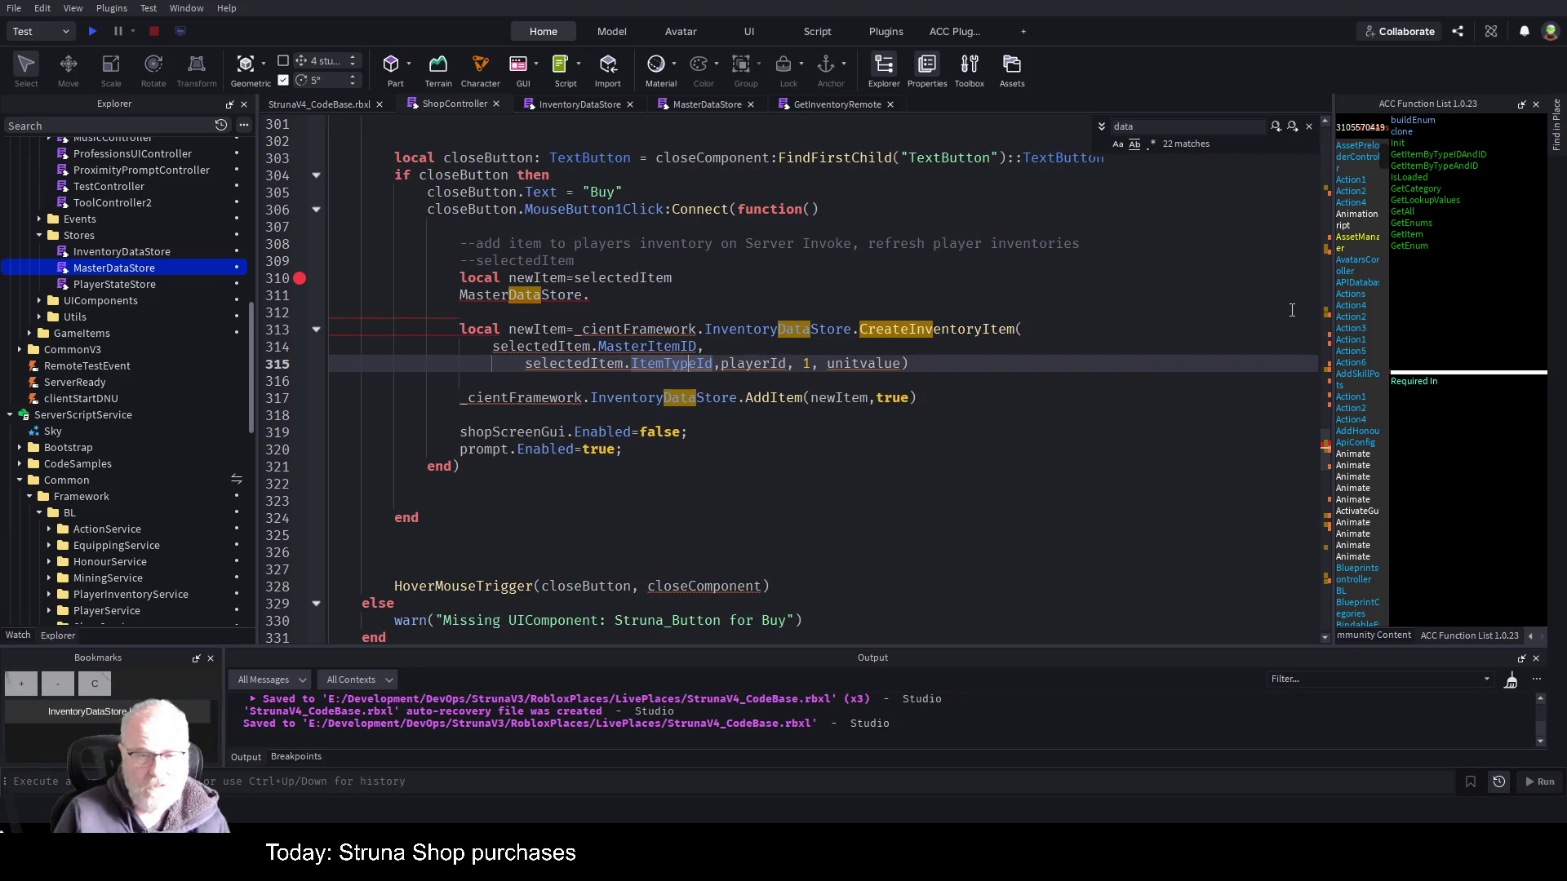
key("Right")
key("Return")
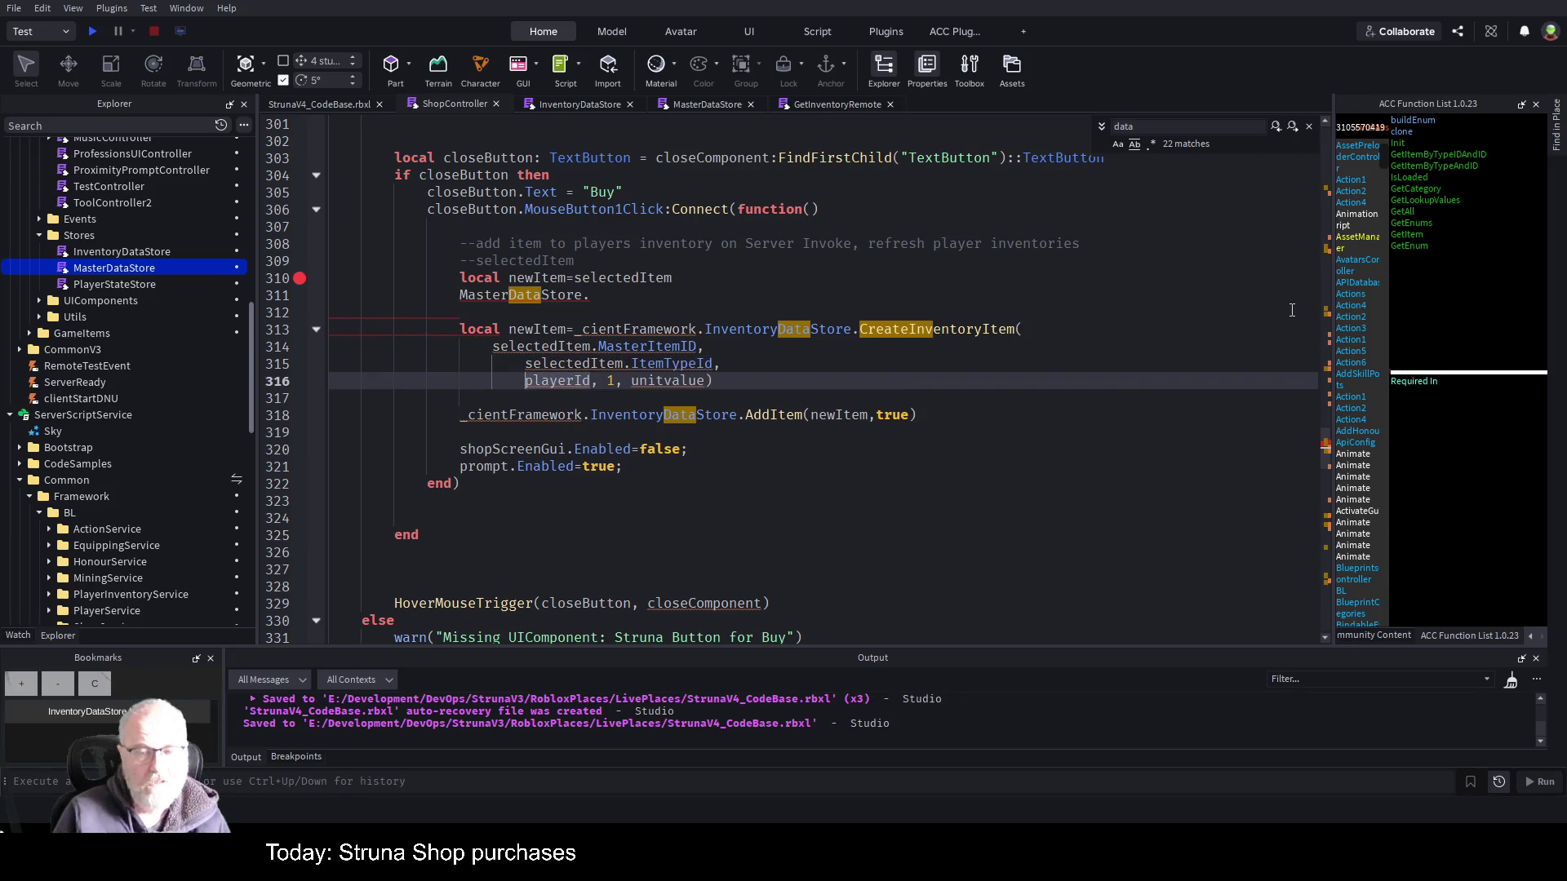
key("ctrl+Right")
key("ctrl+Right")
key("Return")
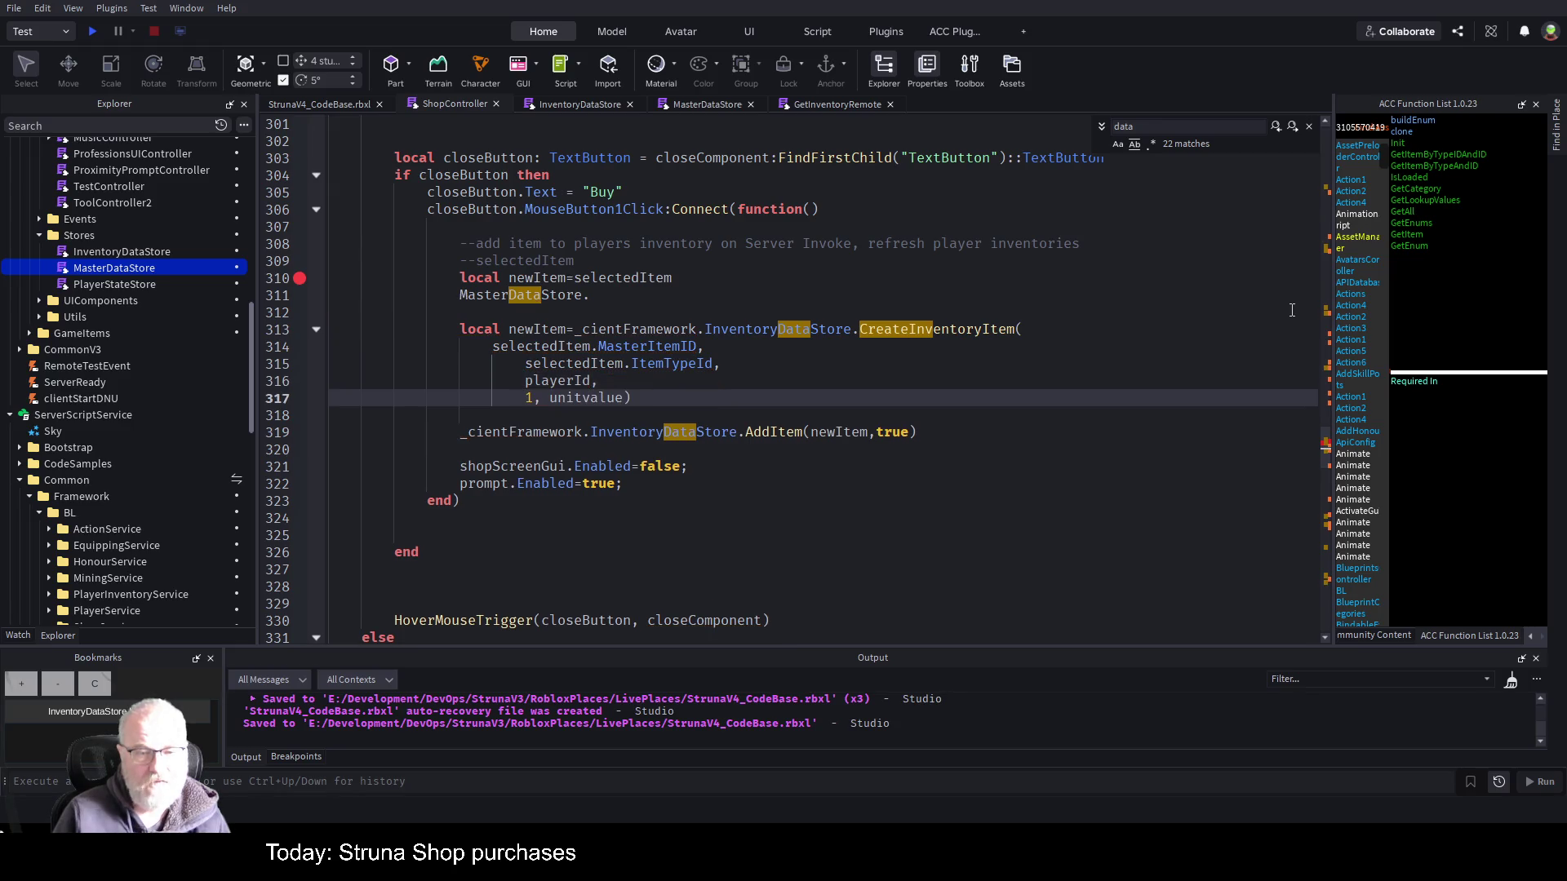
key("ctrl+Right")
key("Return")
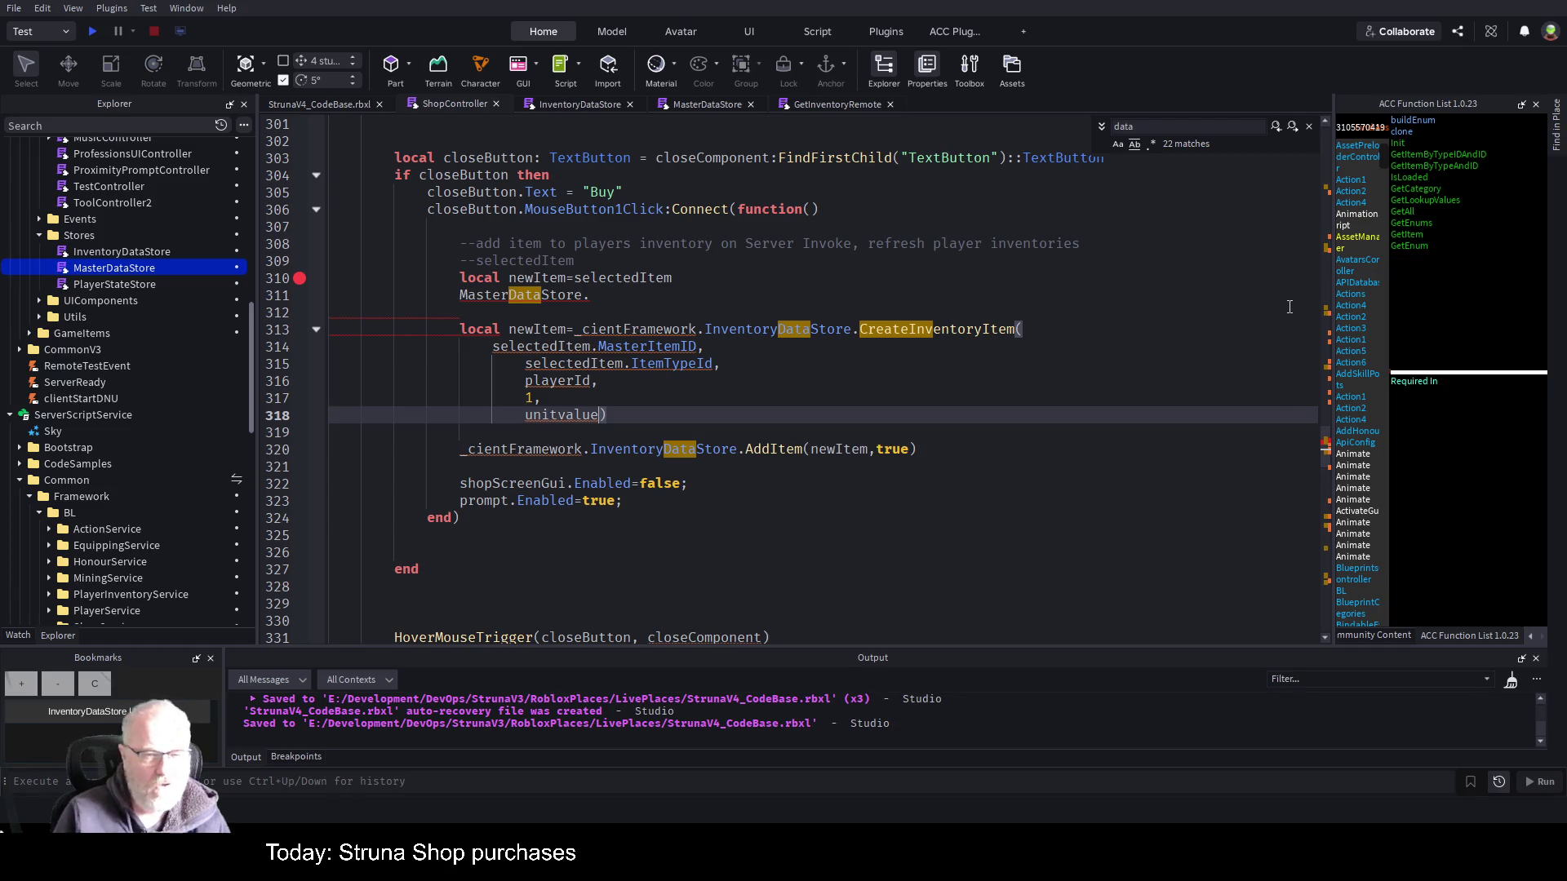
- Replace the unitvalue argument with selectedItem,.CurrentValue and save
key("Left")
key("BackSpace")
key("BackSpace")
key("BackSpace")
key("BackSpace")
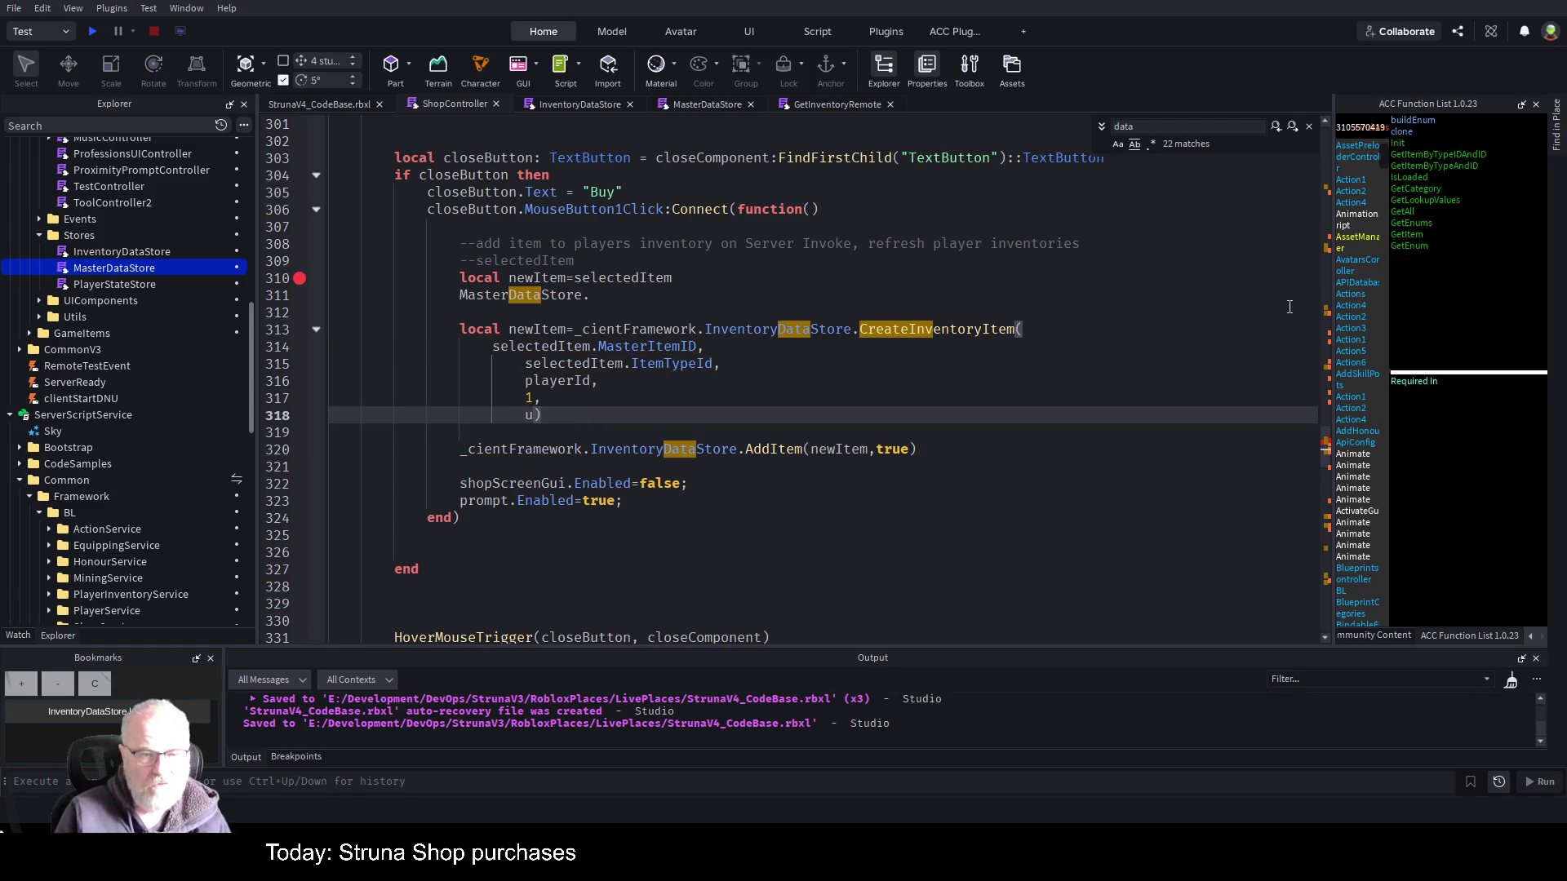
type("selec")
type("tedItem,")
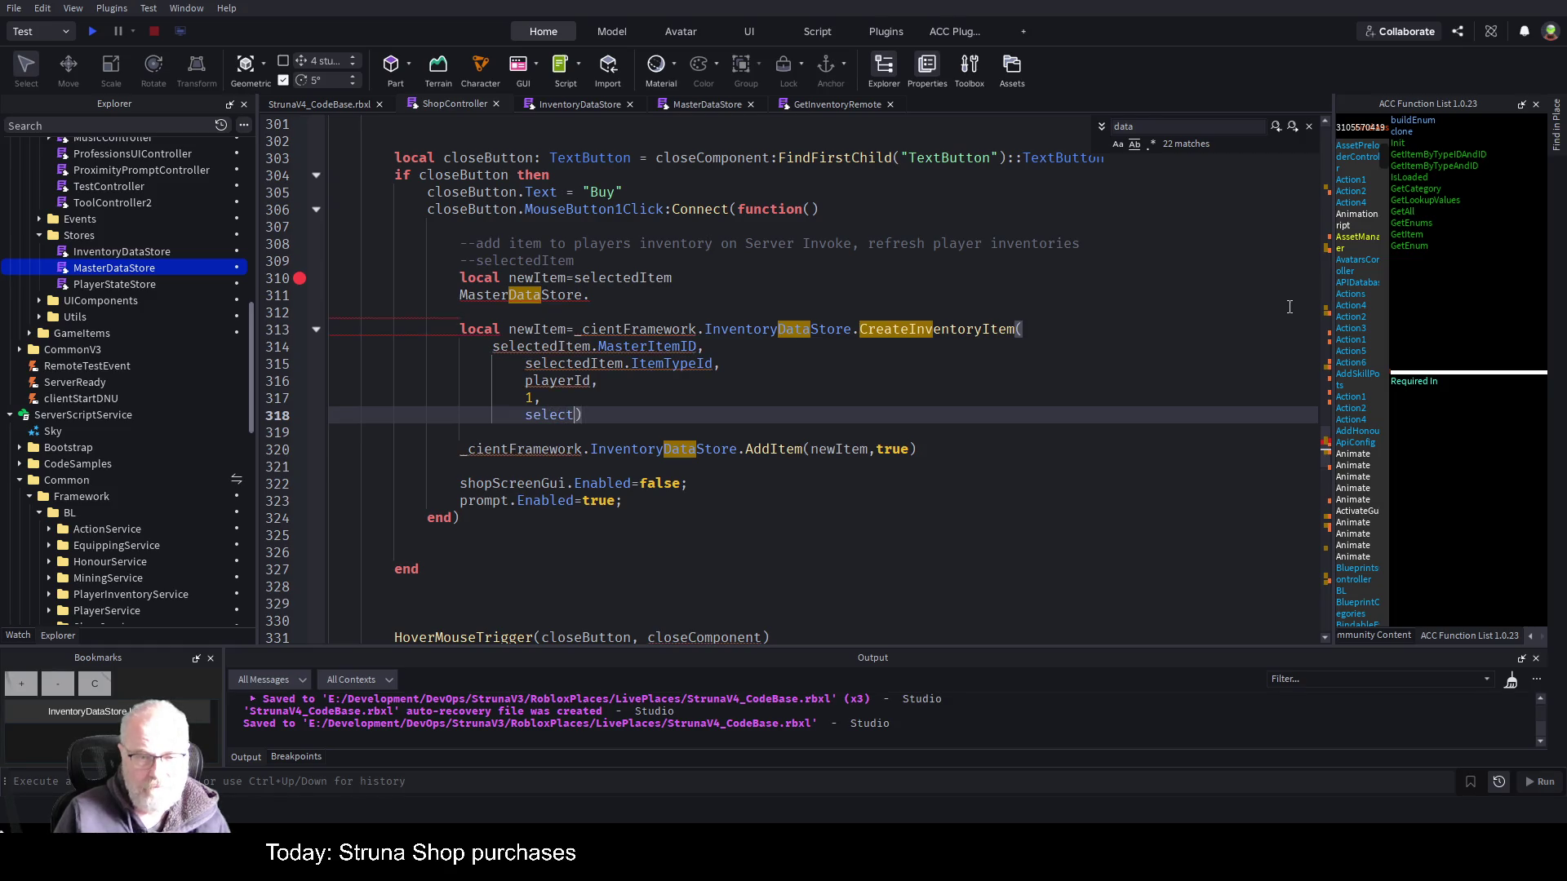
type(".c")
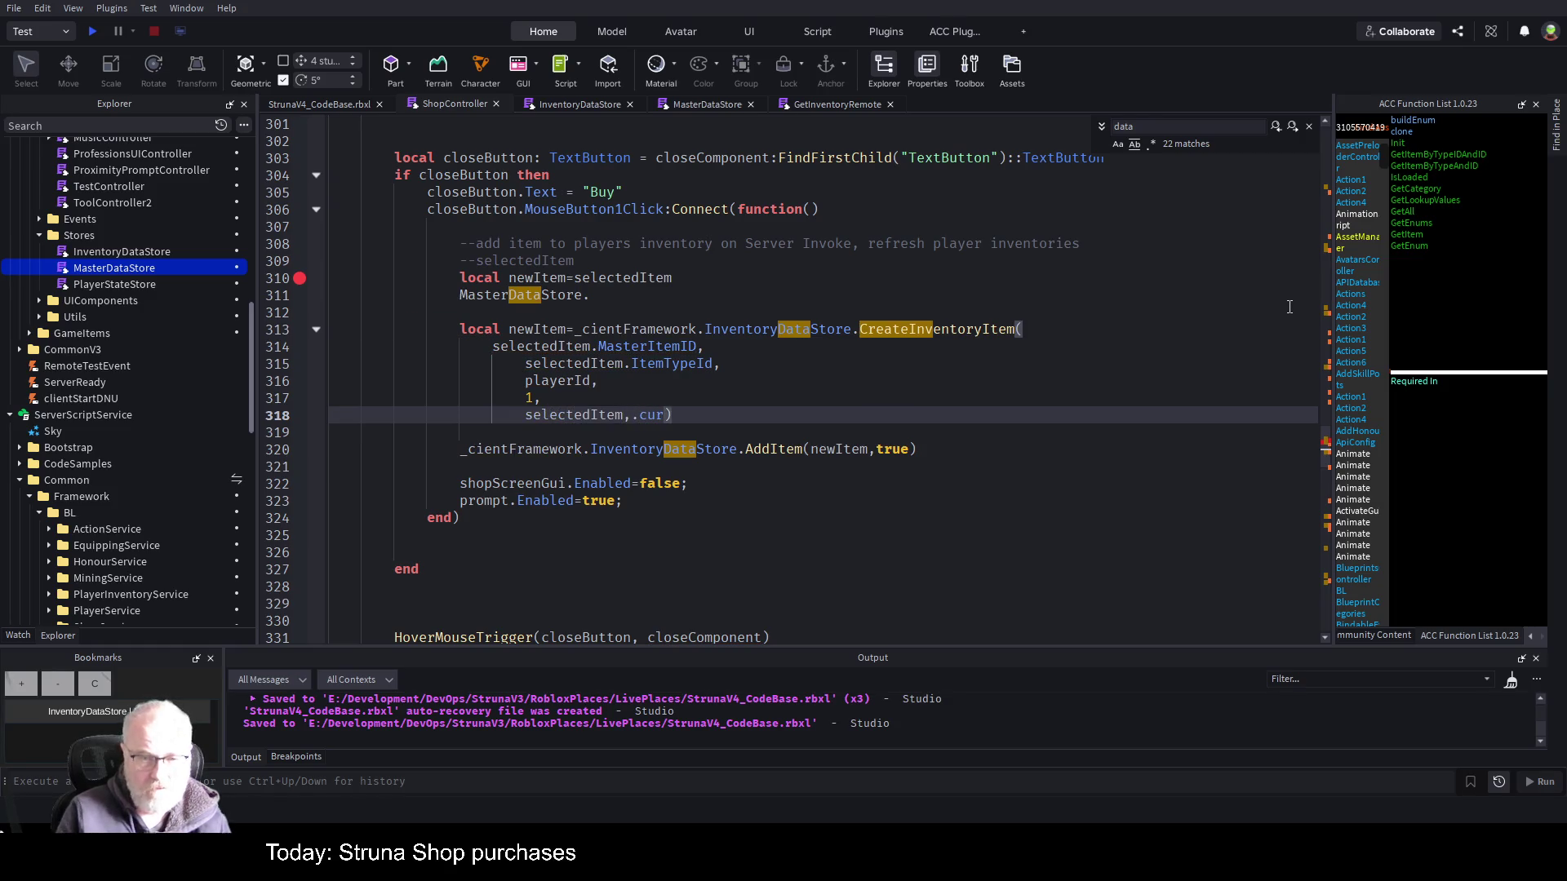
key("BackSpace")
type("CurrentVa")
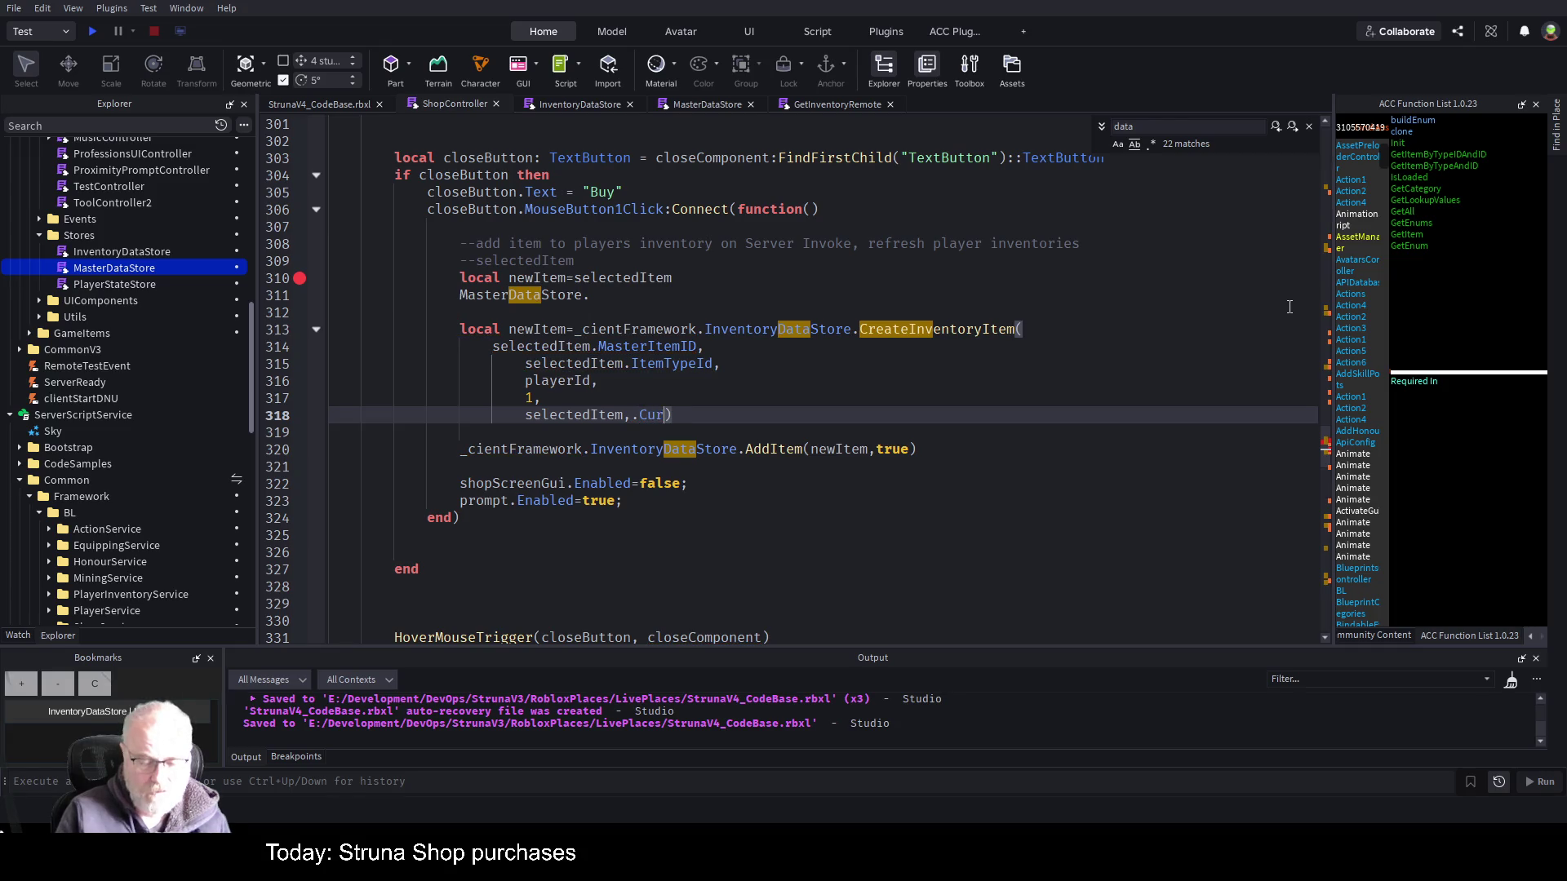
type("lue")
key("Up")
key("Up")
key("Up")
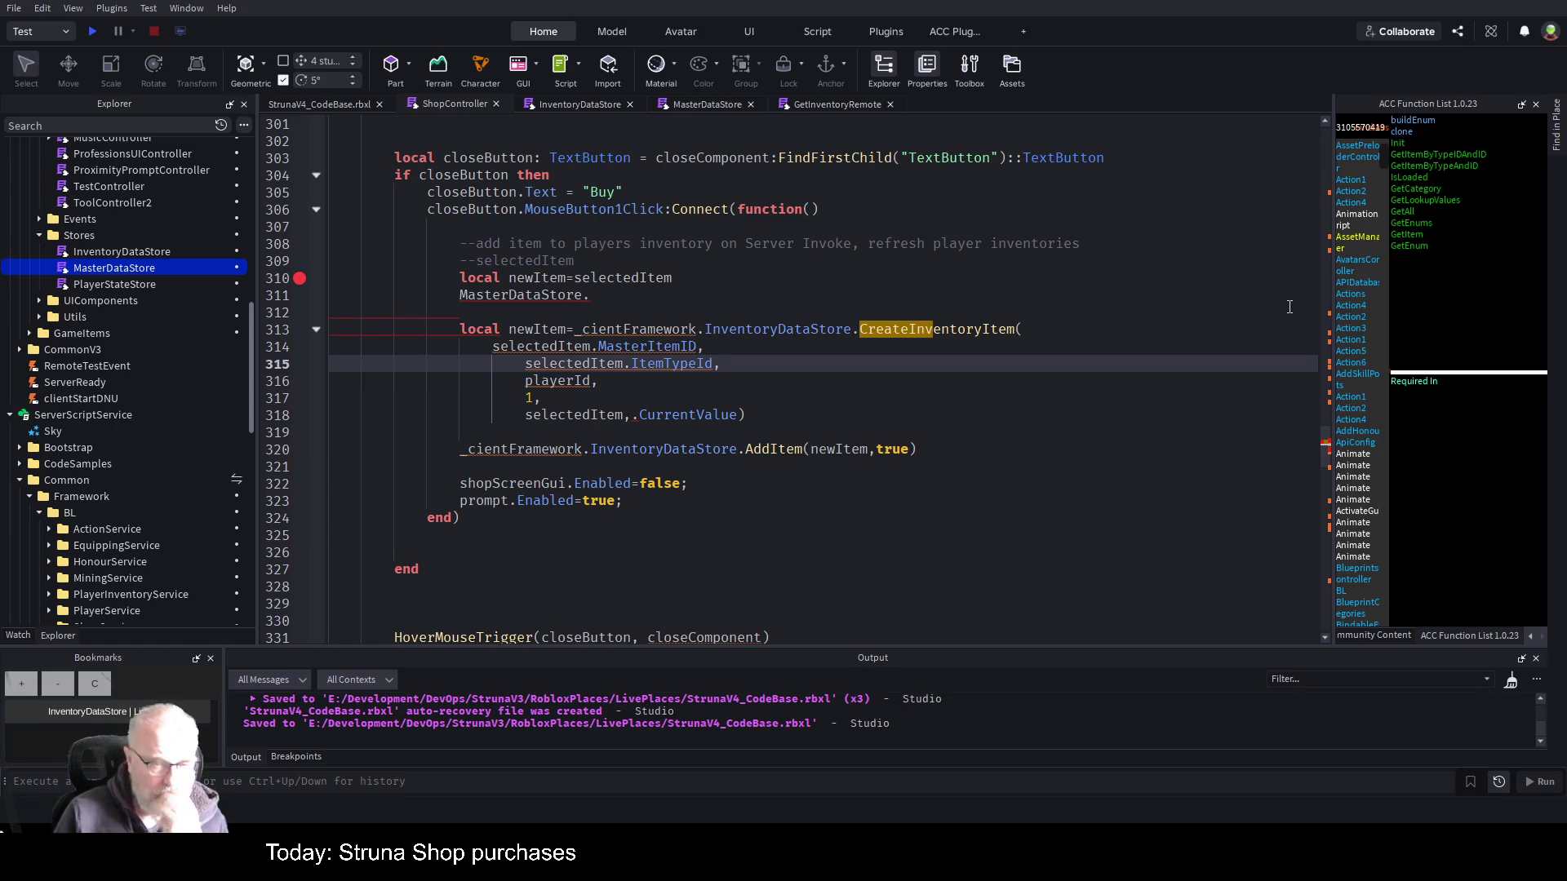
key("Up")
key("Up")
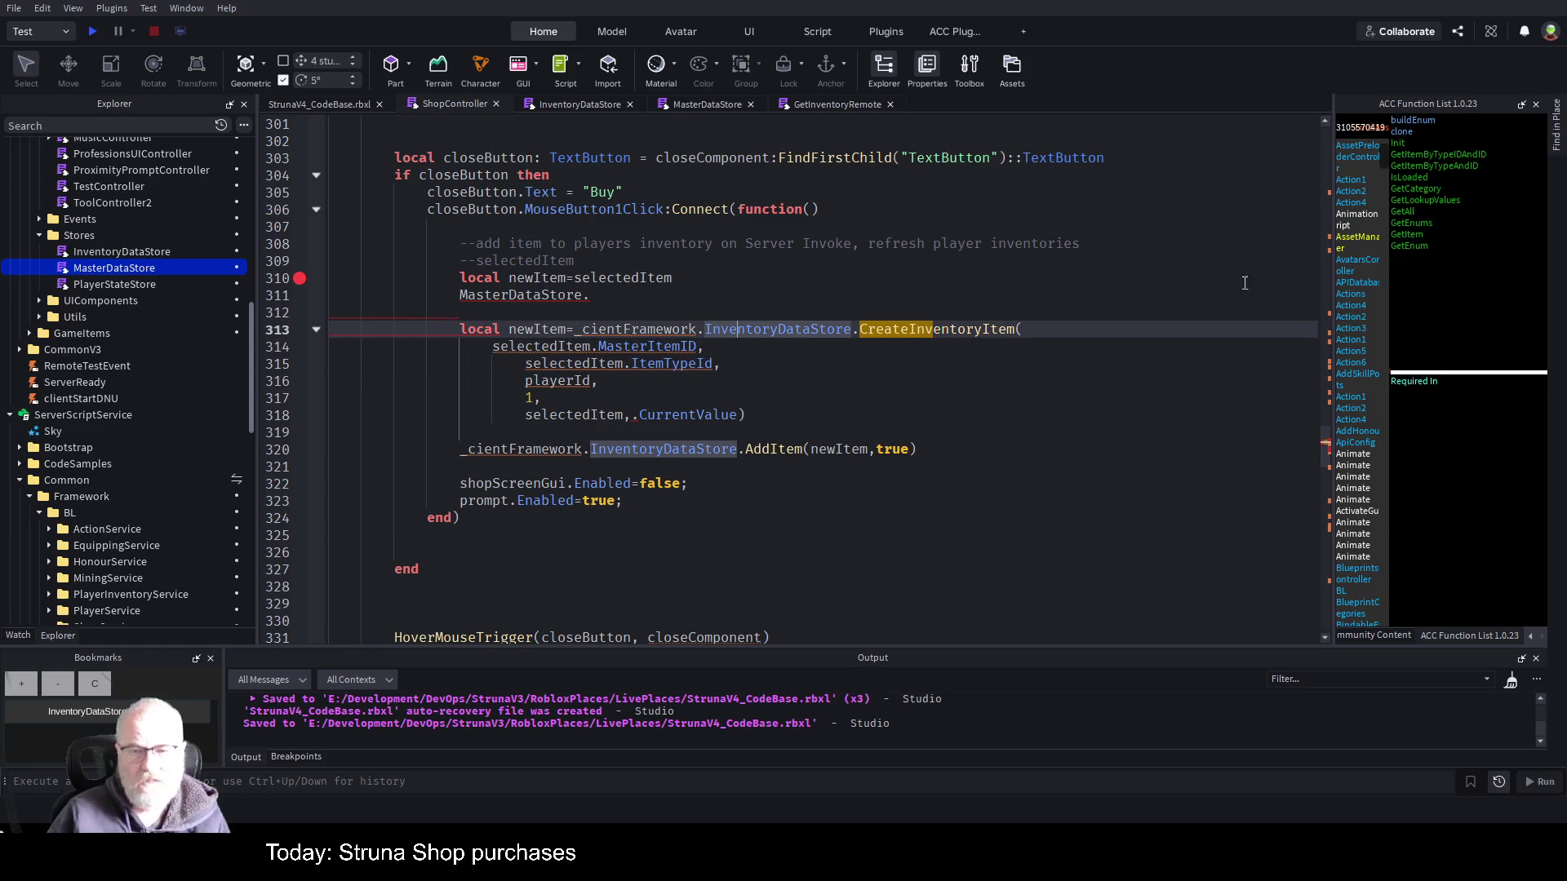
key("ctrl+s")
- Delete the stray 'MasterDataStore.' text and correct _cientFramework to _clientFramework, saving each fix
left_click(682, 299)
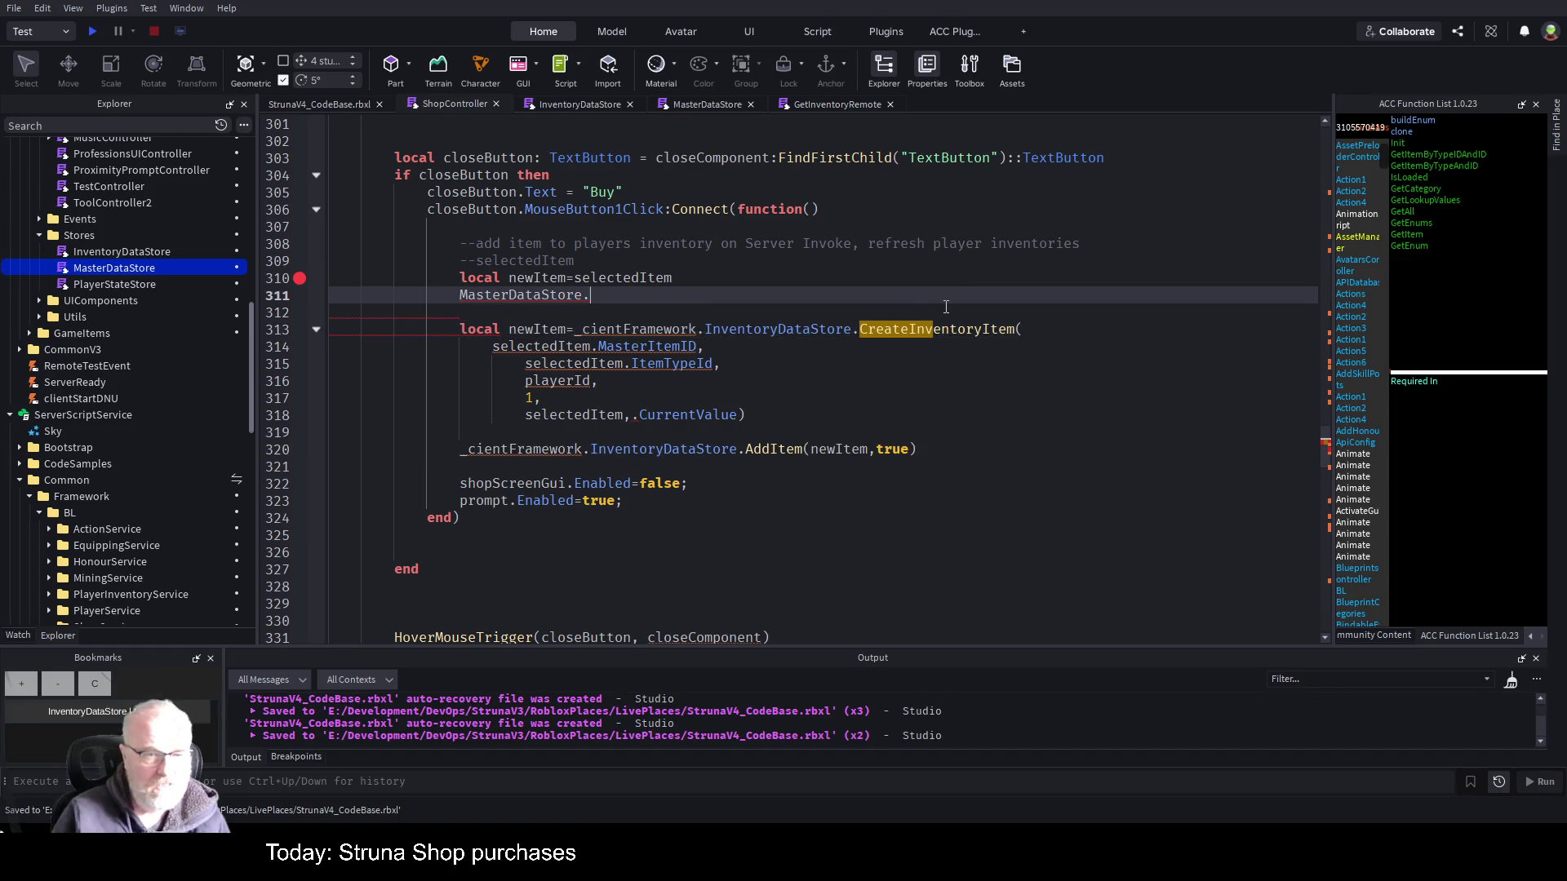
key("Home")
key("BackSpace")
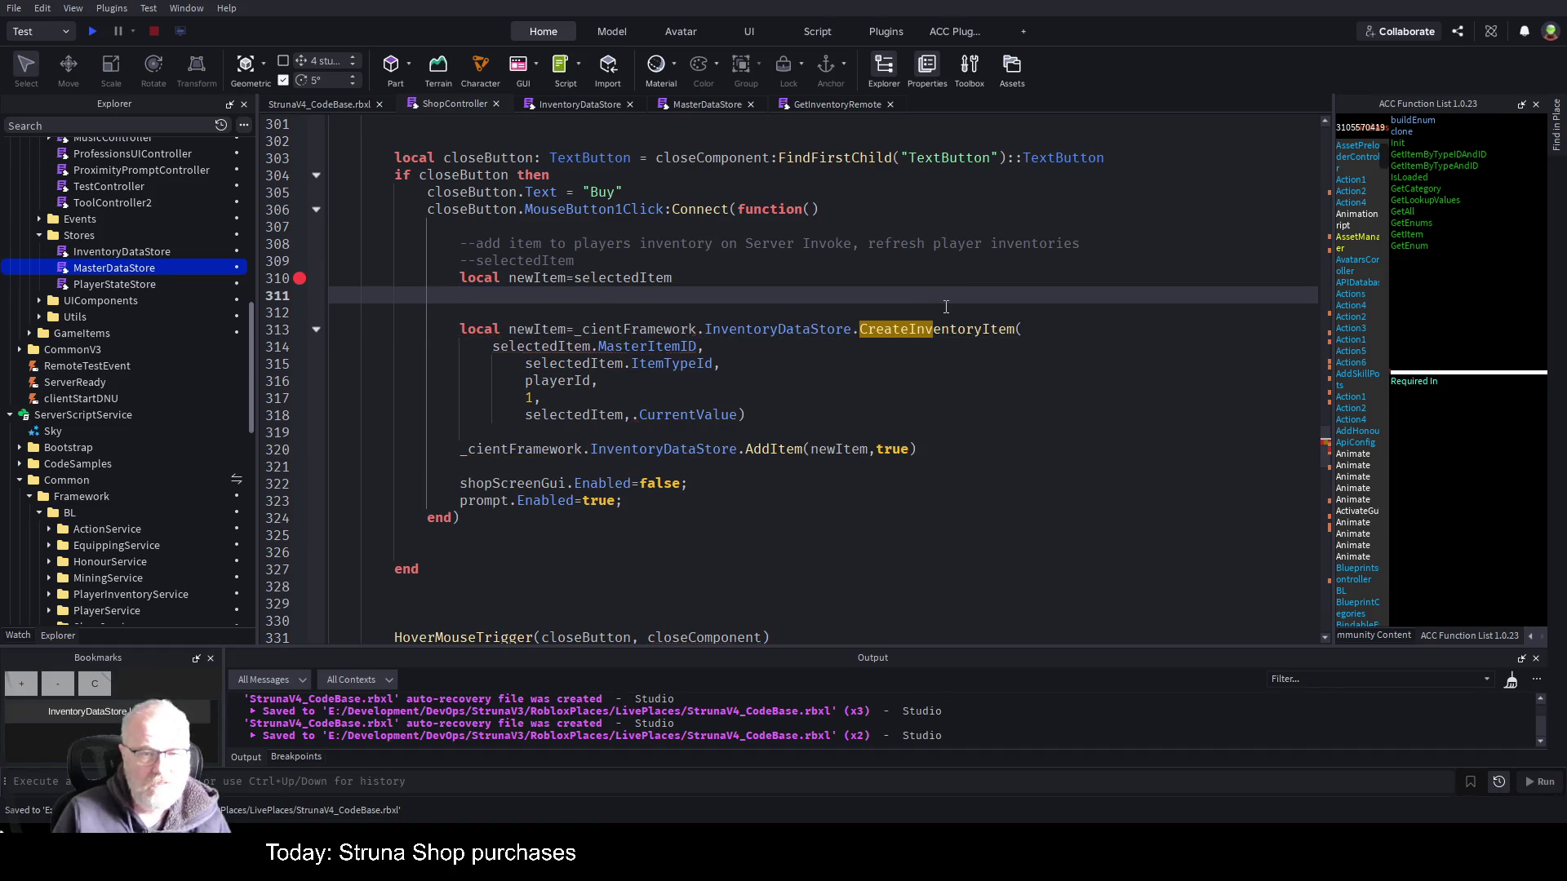
key("ctrl+s")
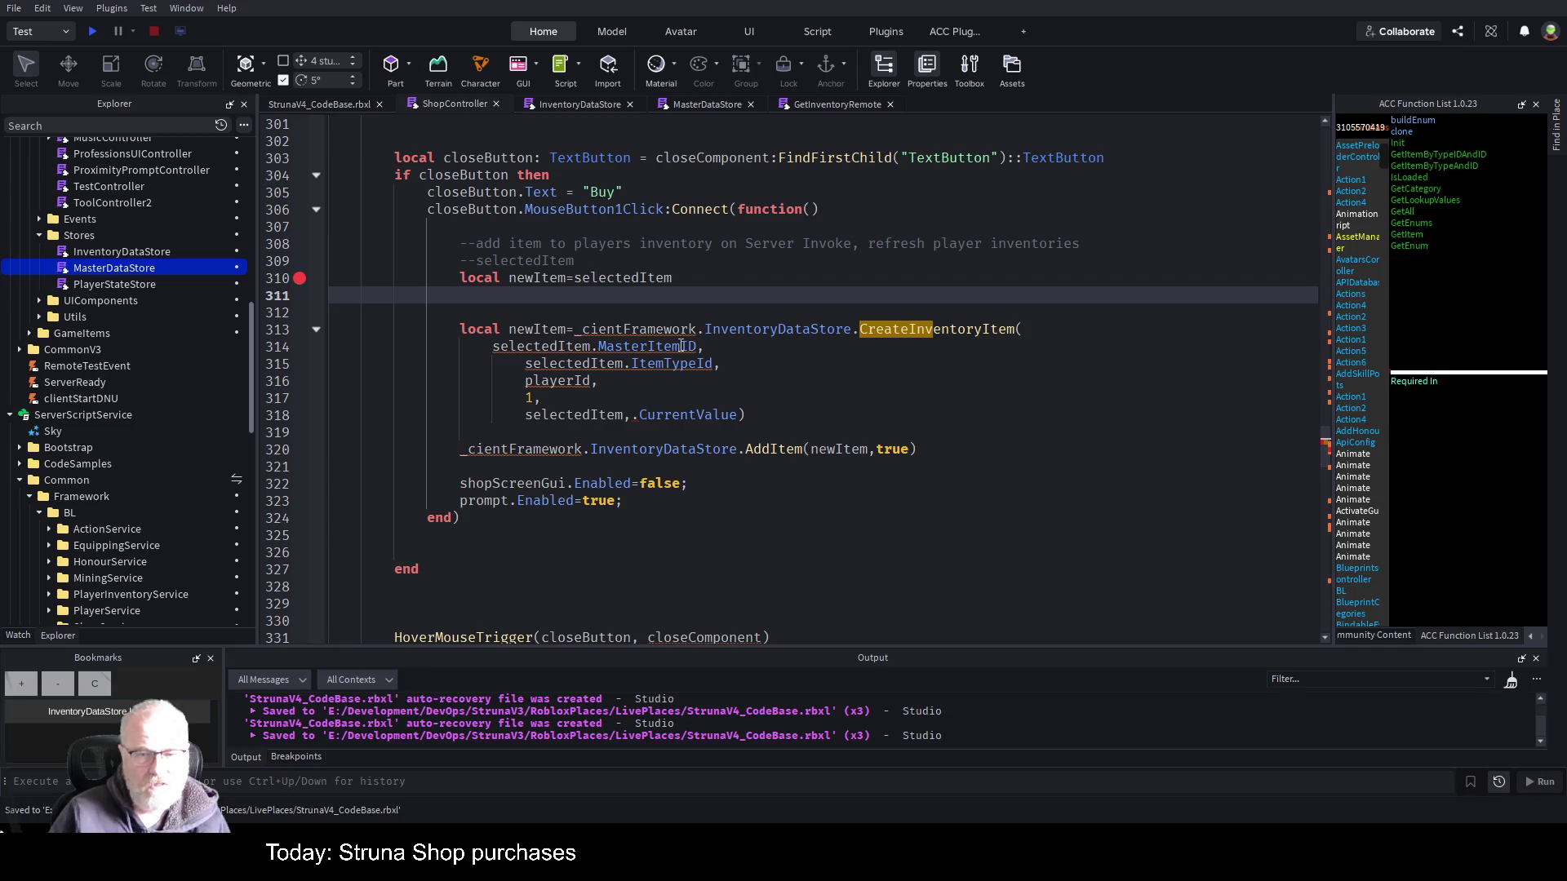
left_click(675, 336)
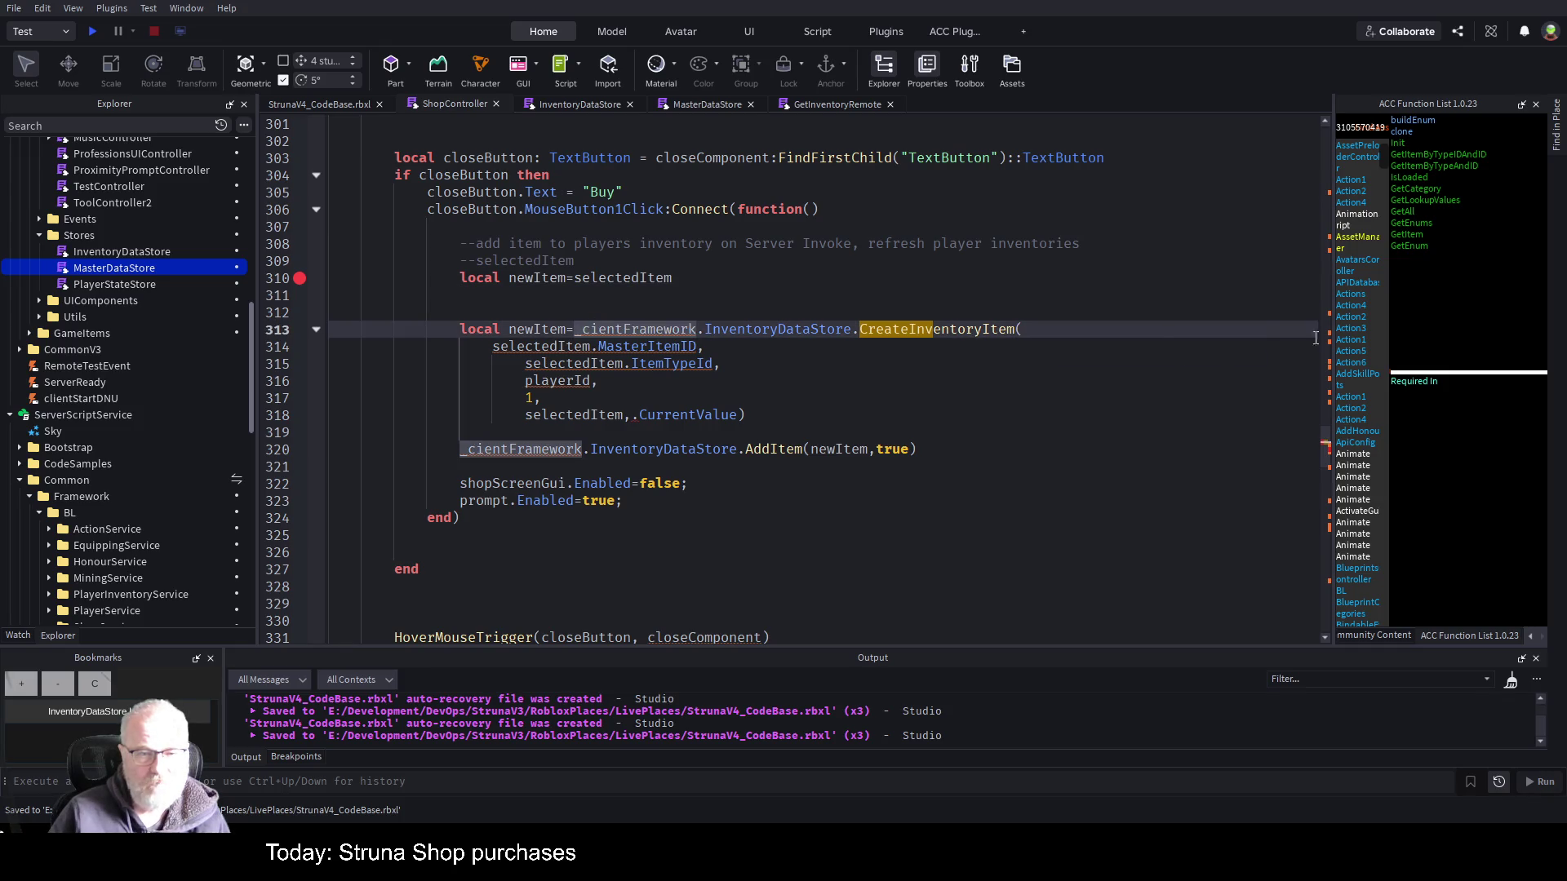
type("l")
key("ctrl+s")
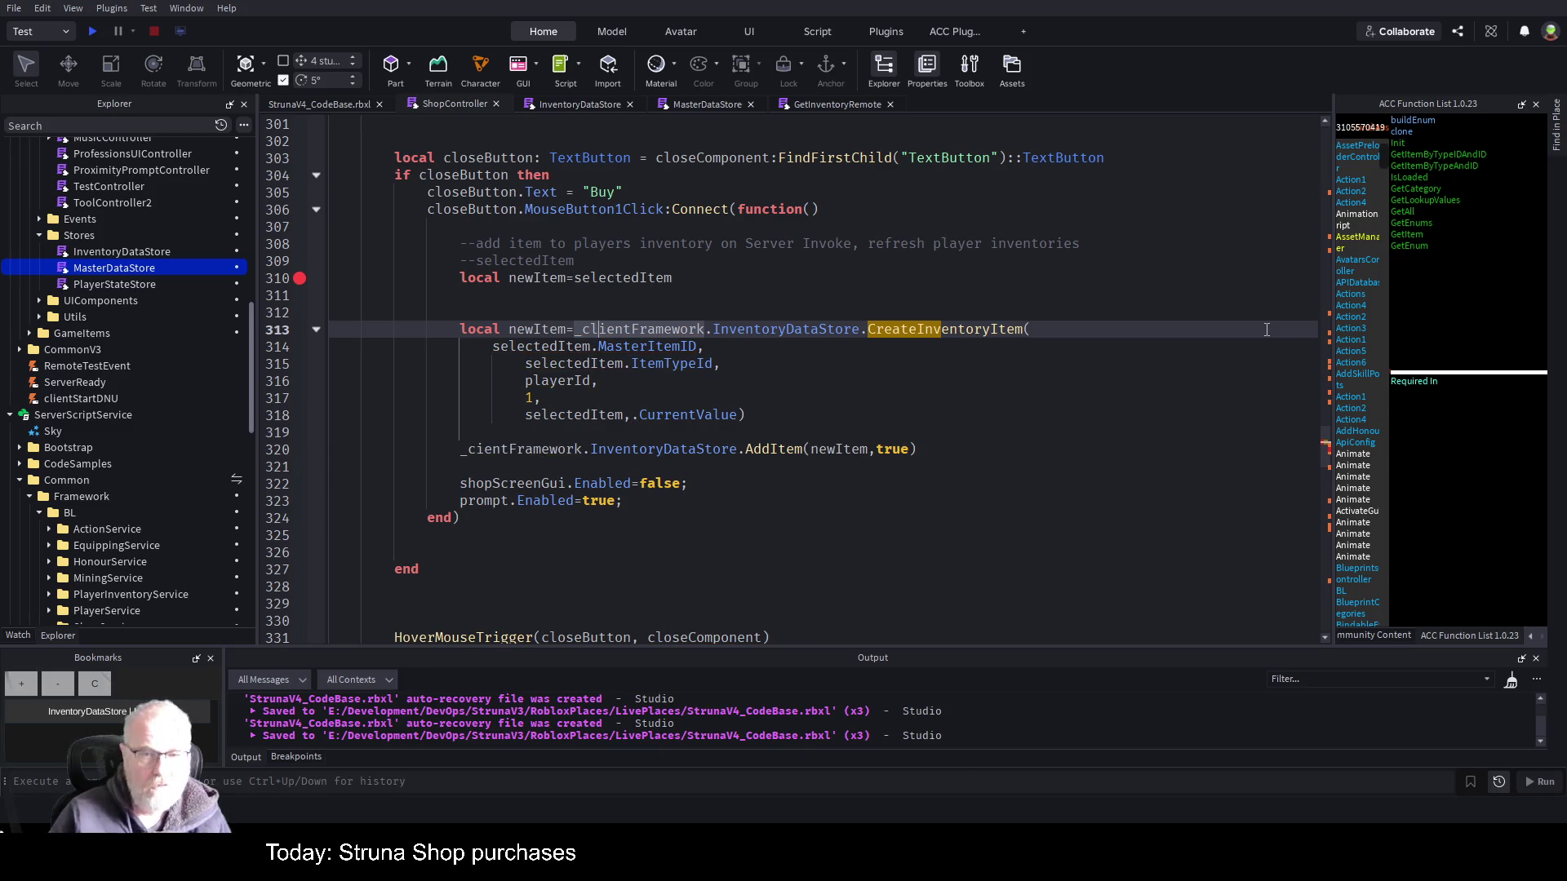
- Review the argument lines and bookmark this spot in ShopController
left_click(791, 366)
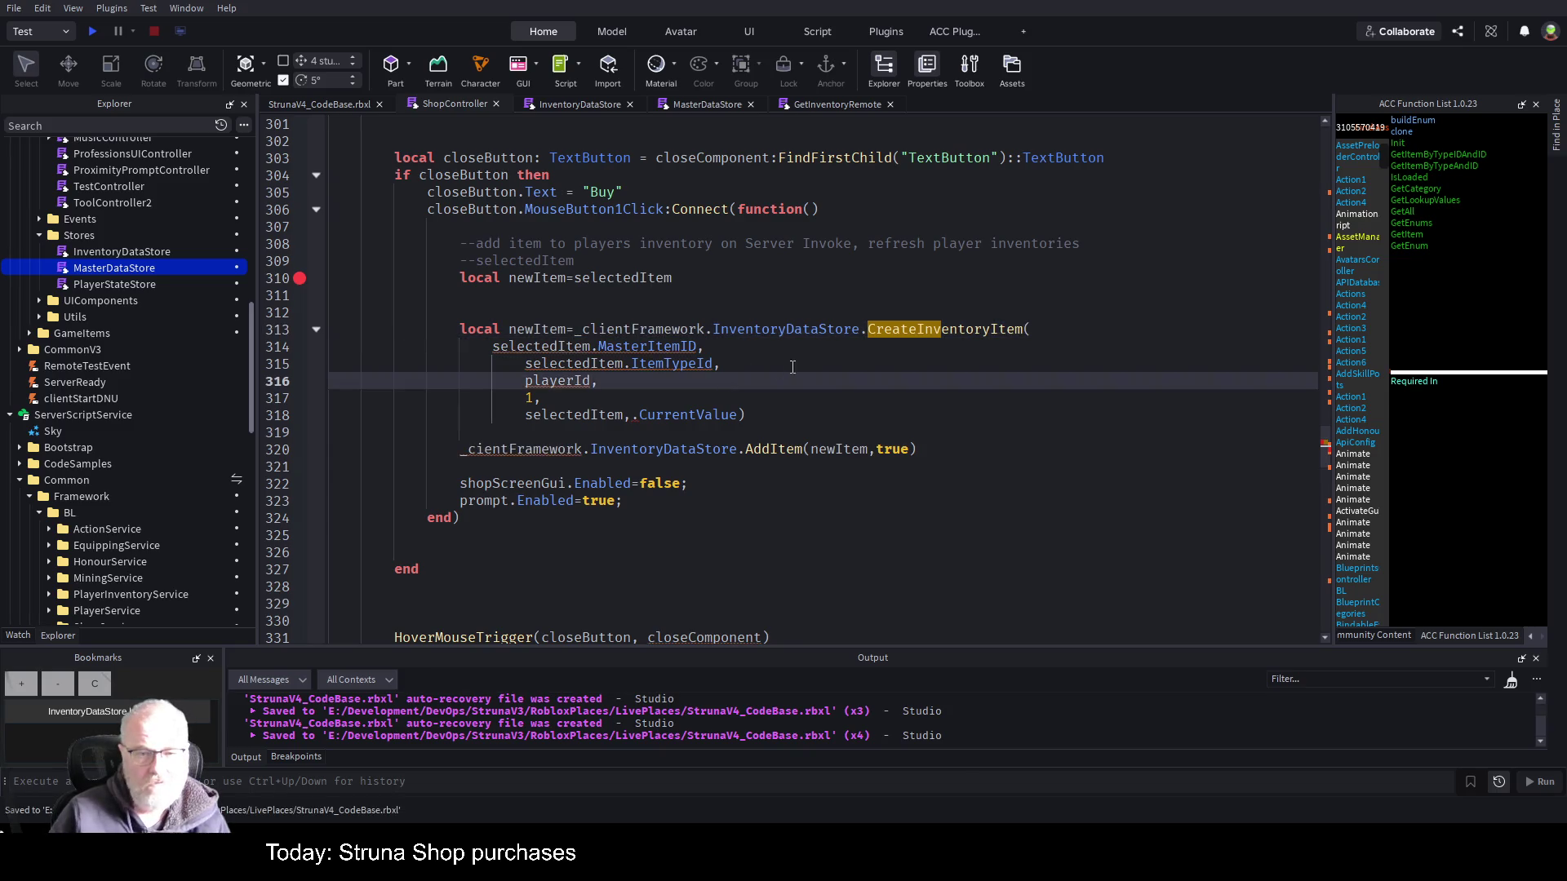
left_click(699, 346)
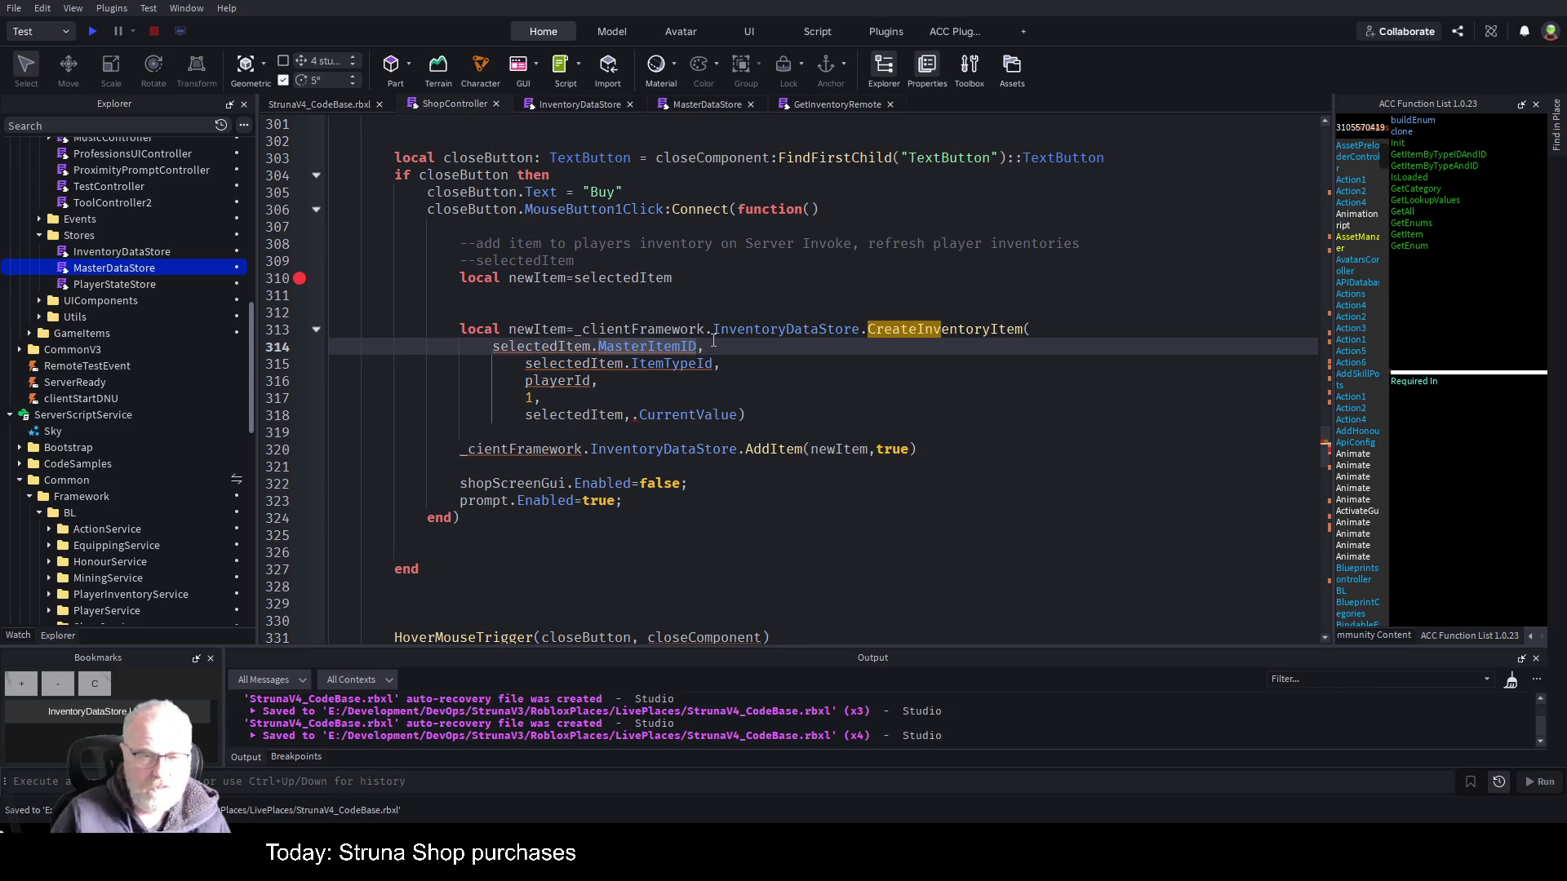
left_click(21, 684)
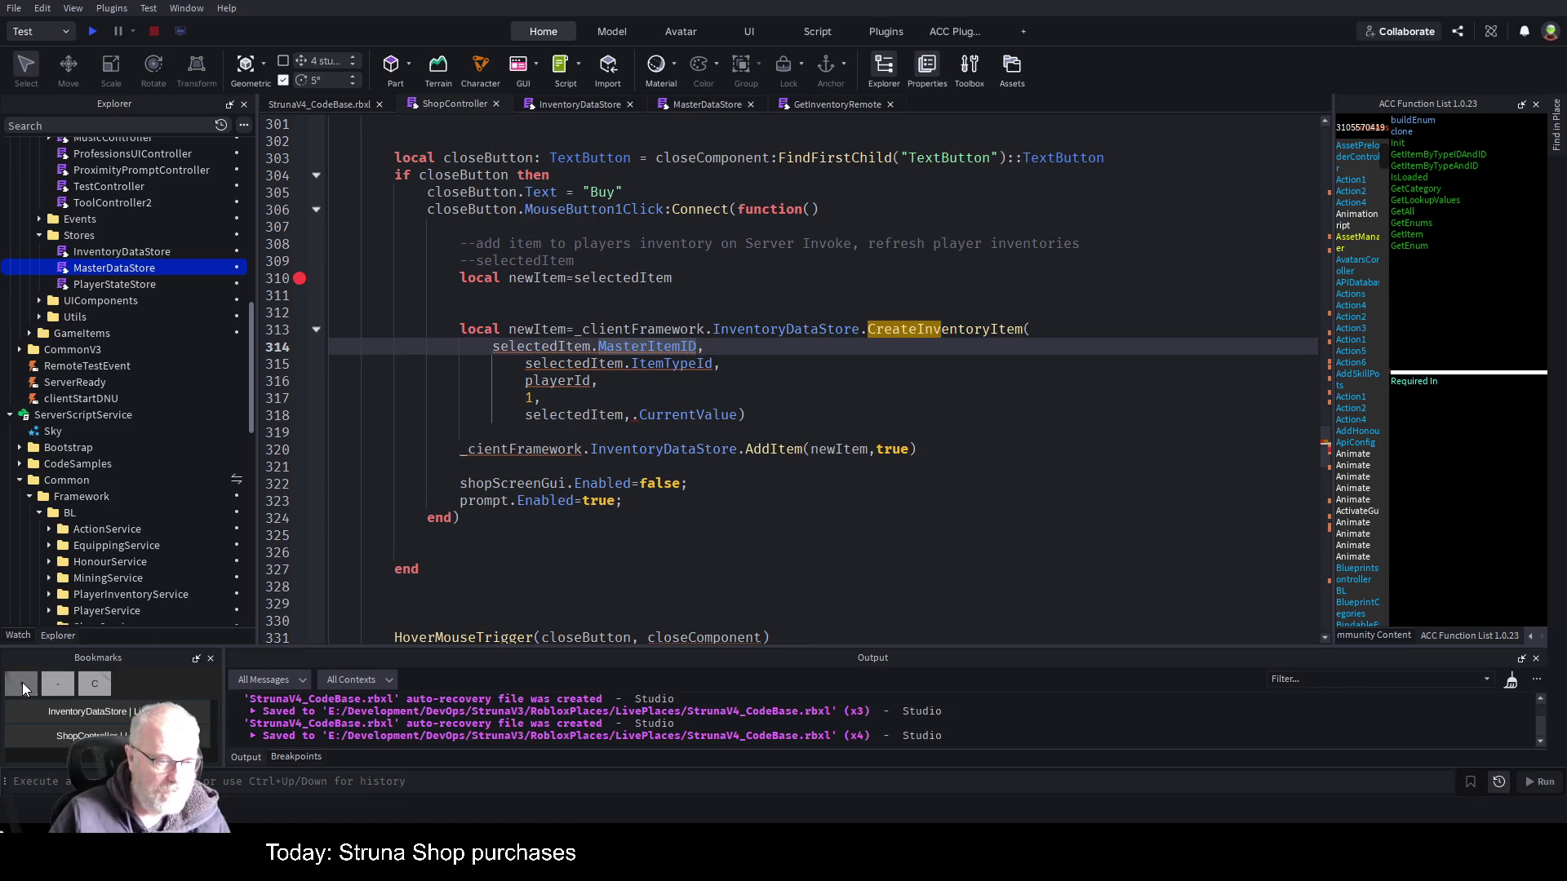
double_click(813, 334)
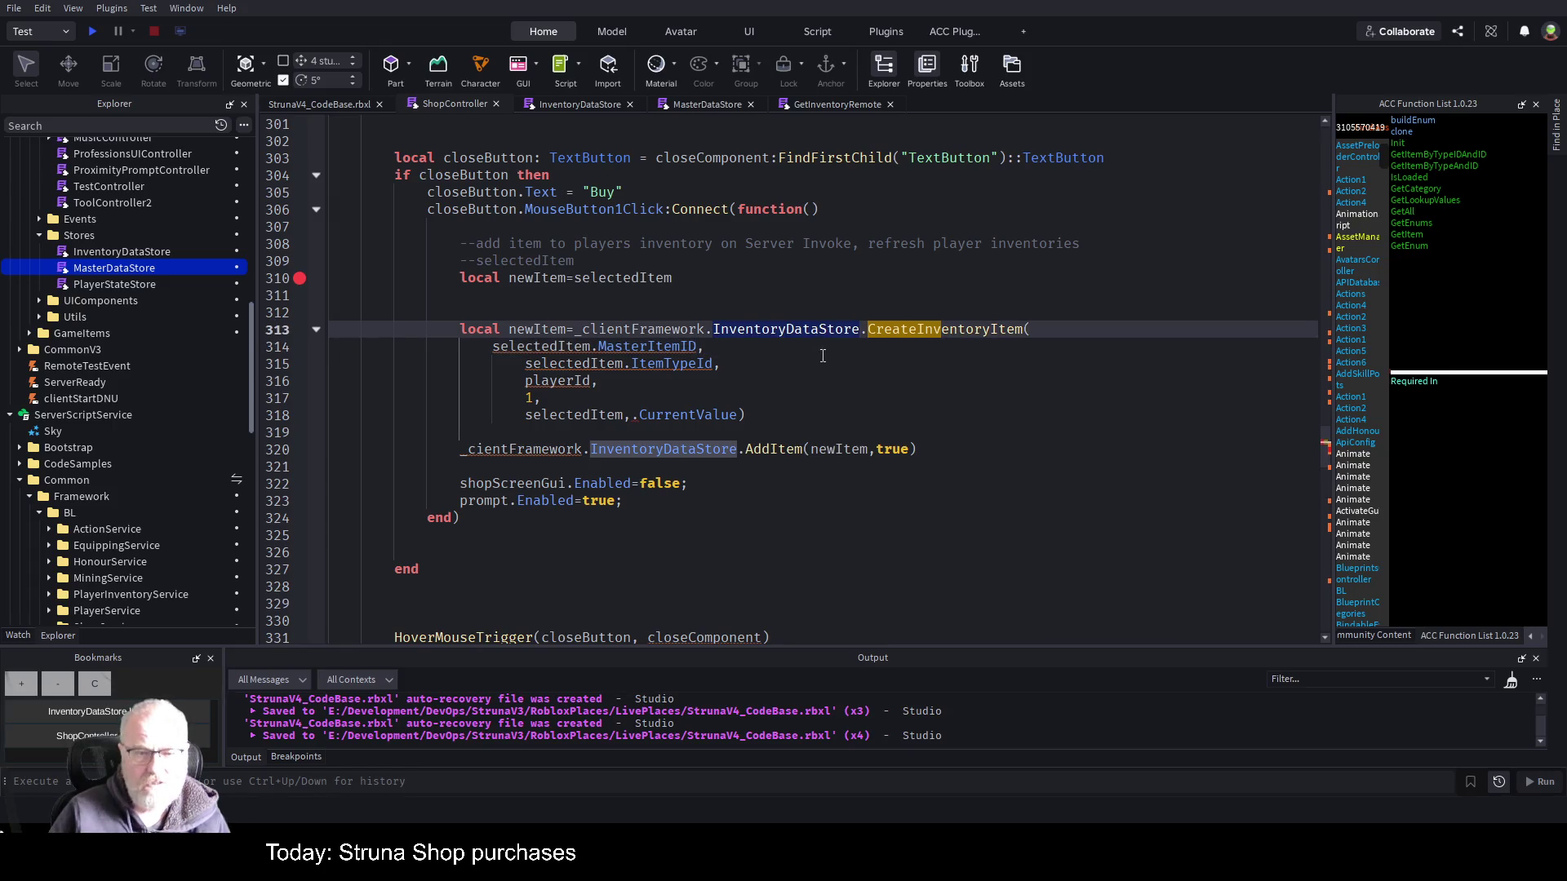
key("ctrl+Home")
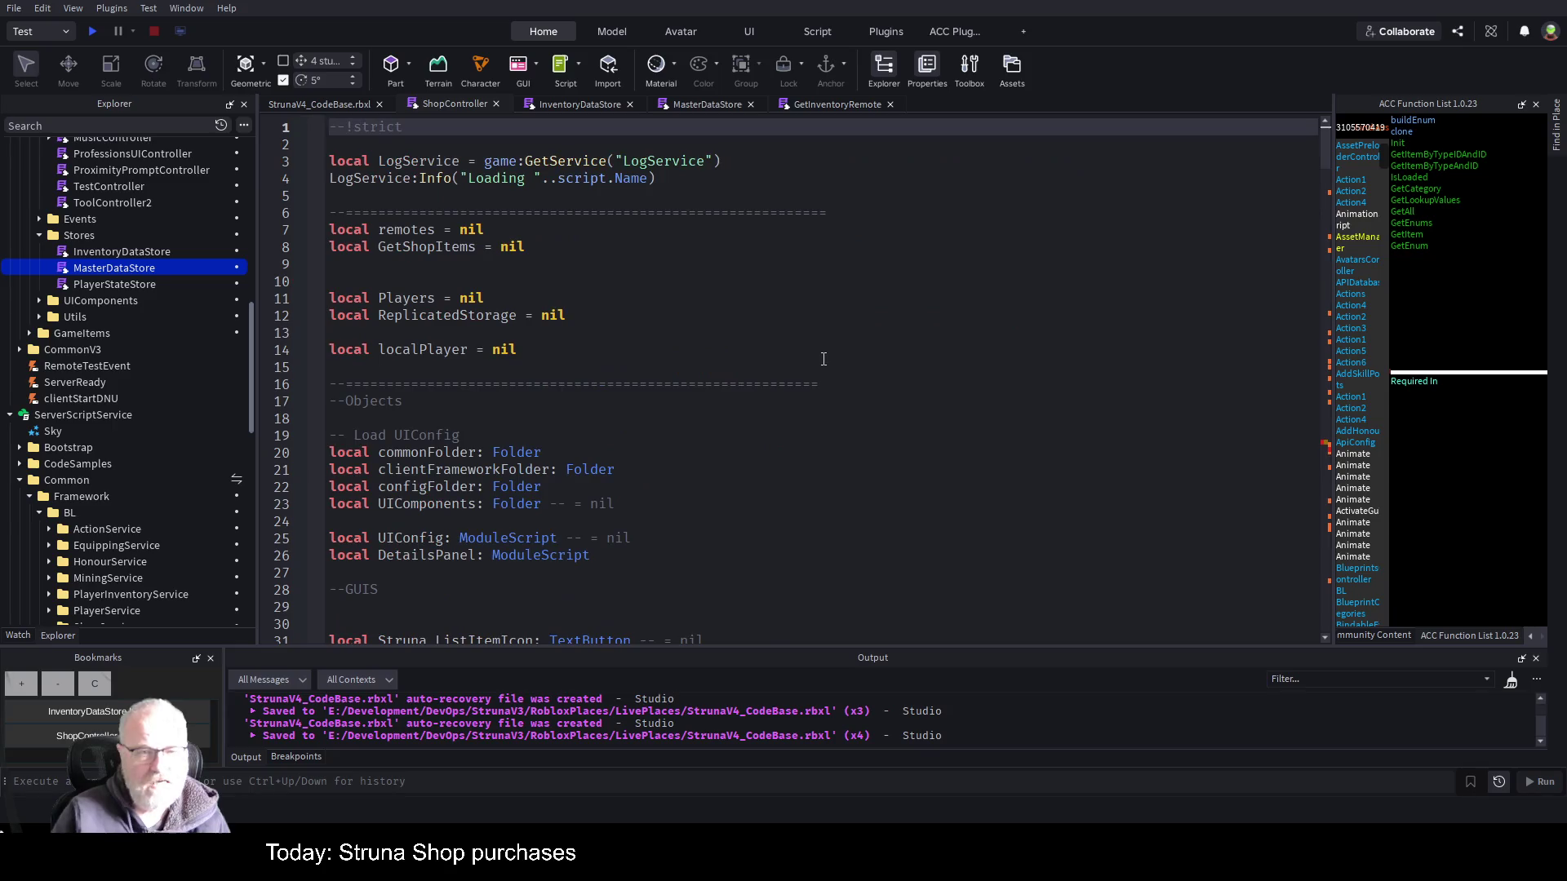
- Declare 'local InventoryDataStore = nil;' on line 44 and save
scroll(569, 423, "down", 10)
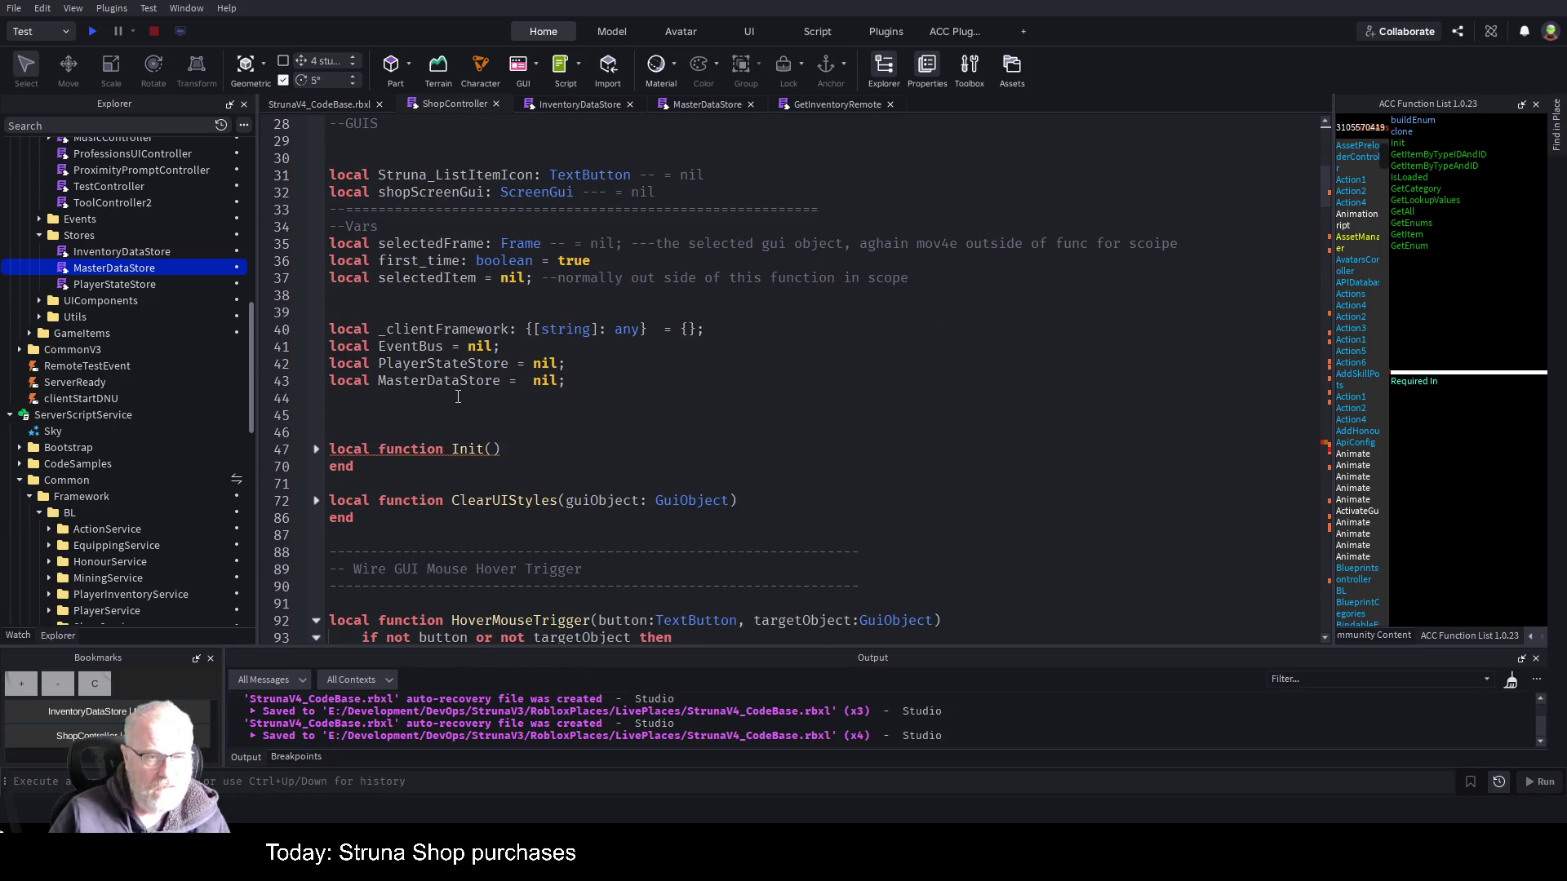
left_click(458, 398)
type("local InventoryDataStore")
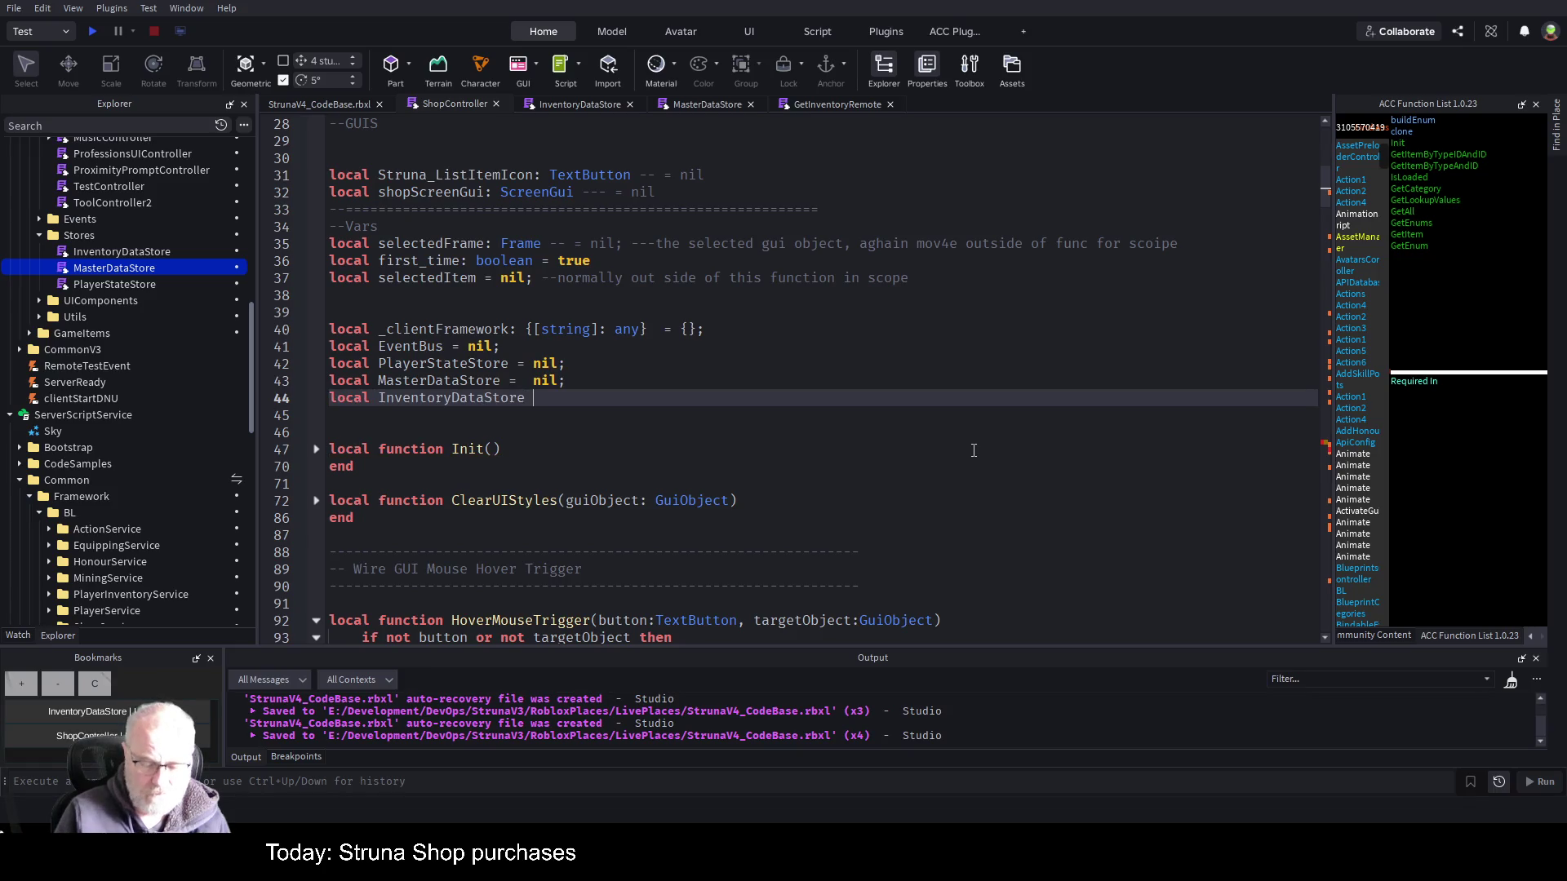
type(" = nil;")
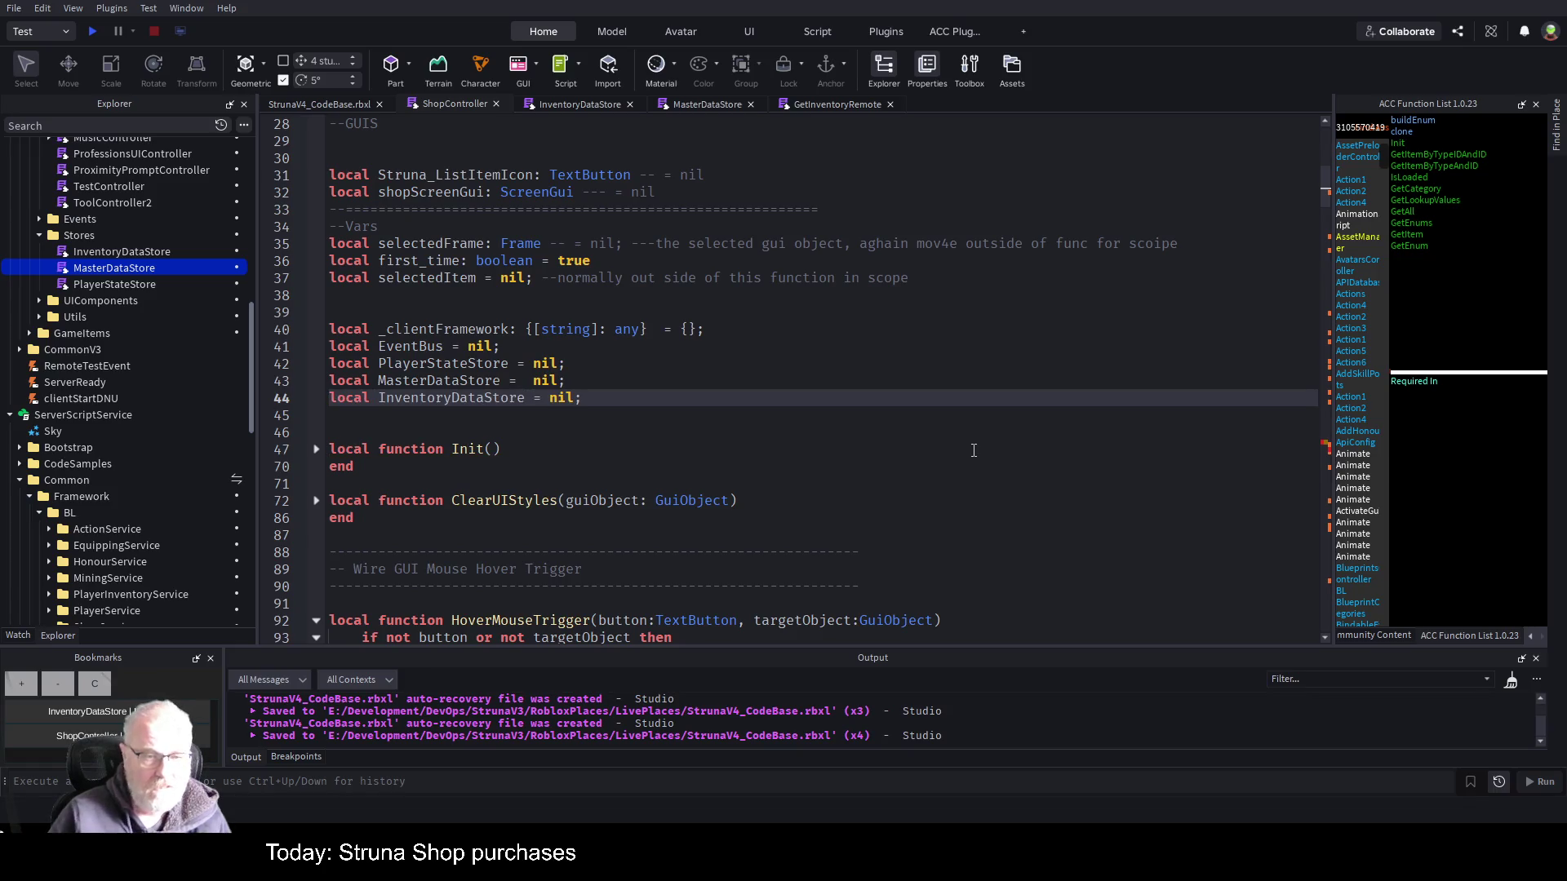
key("ctrl+s")
- Start a new 'InventoryDataStore =' line below the MasterDataStore assignment in setup
double_click(469, 400)
key("ctrl+c")
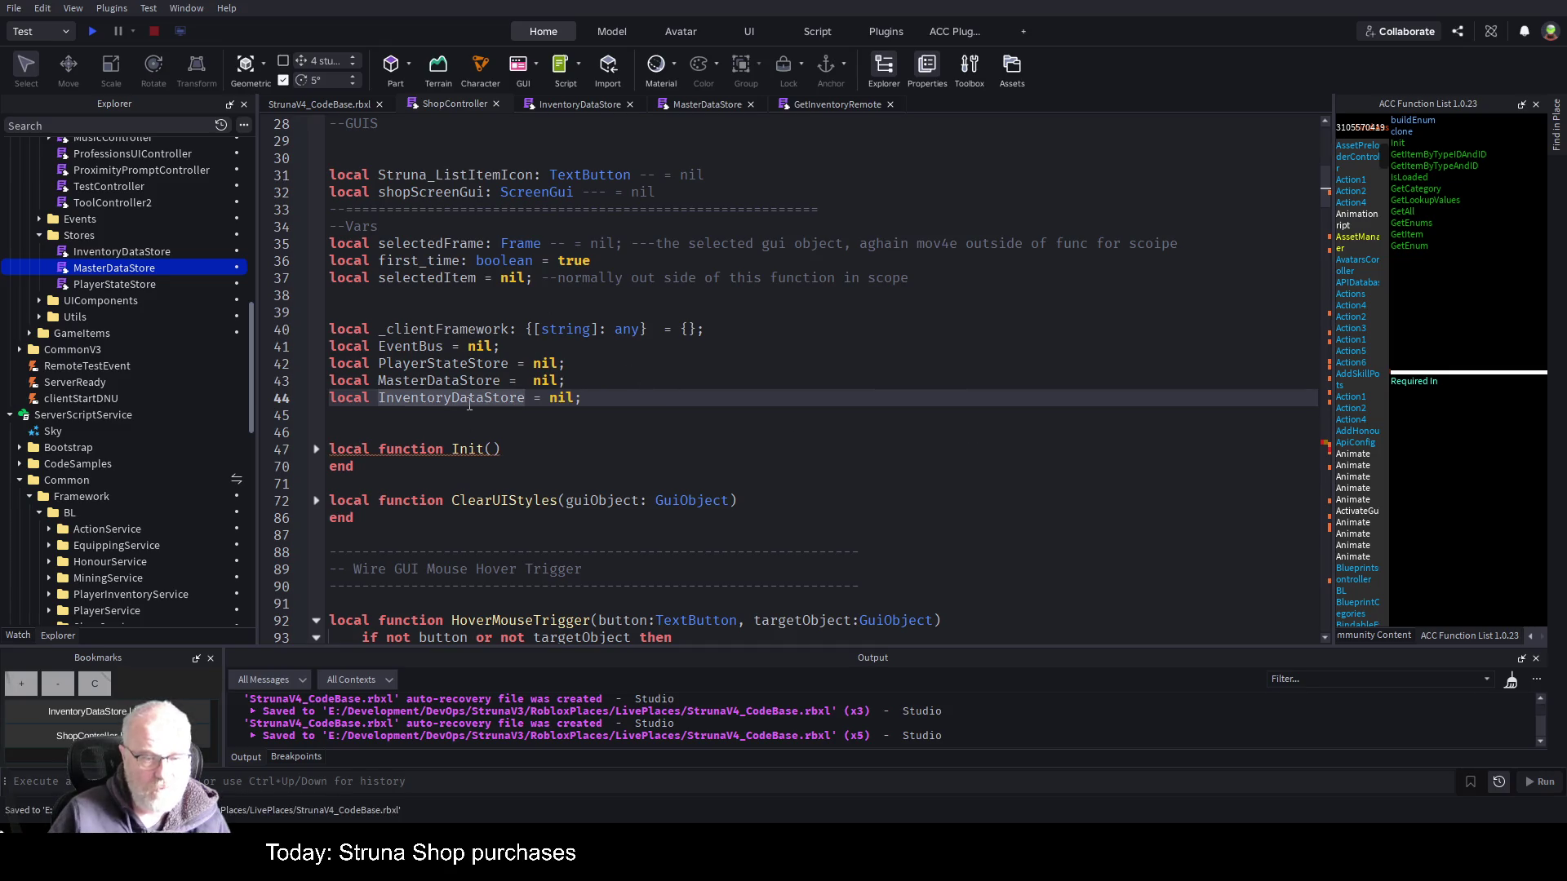
scroll(773, 535, "down", 4)
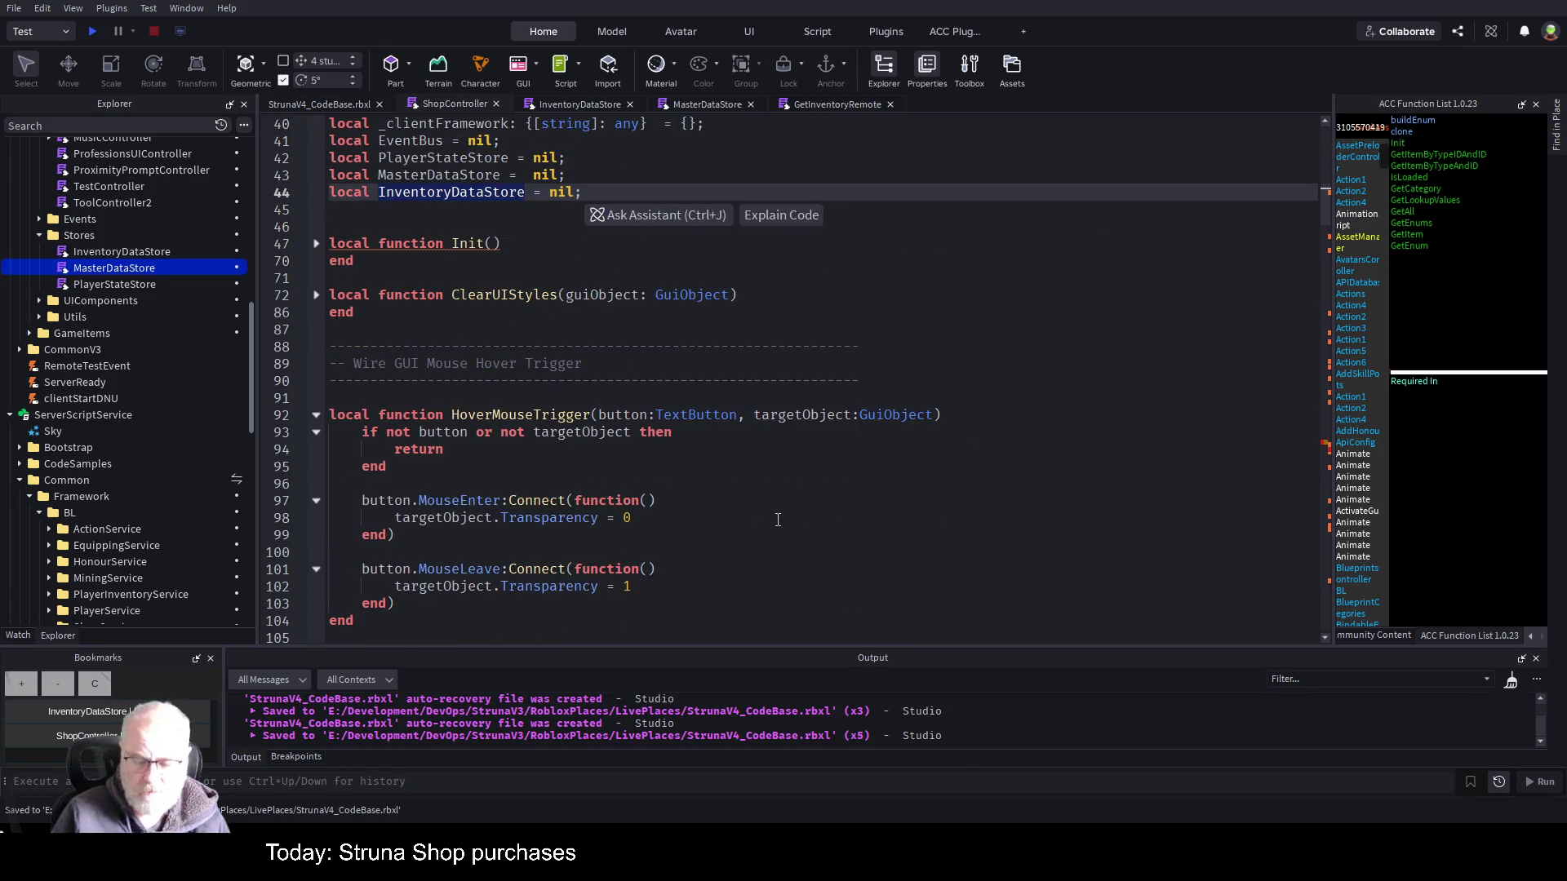
key("ctrl+End")
scroll(757, 518, "up", 6)
left_click(890, 422)
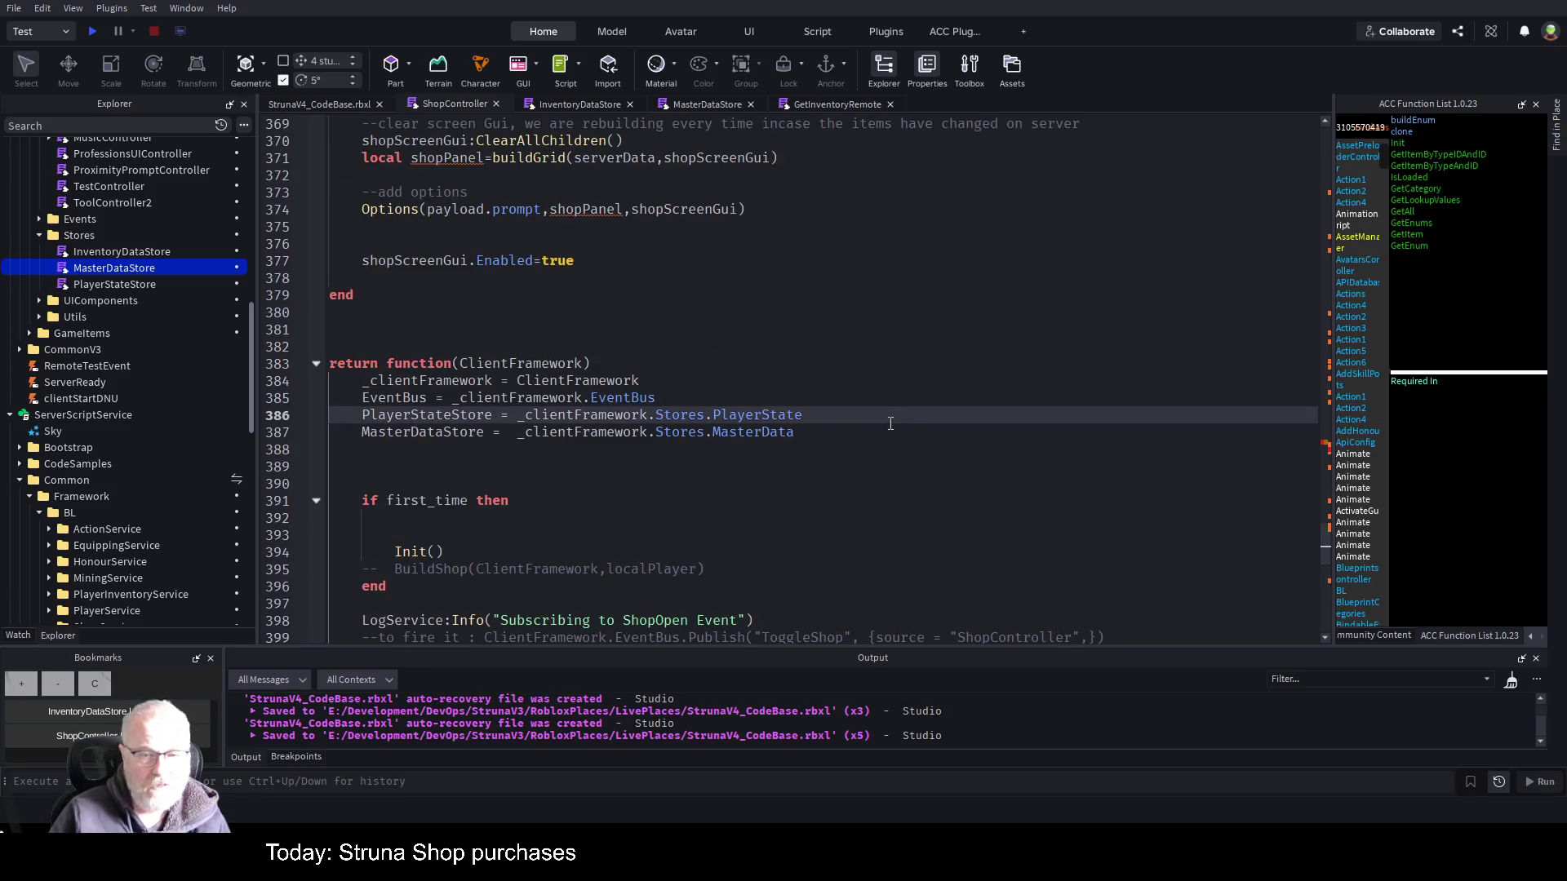
key("Down")
key("Return")
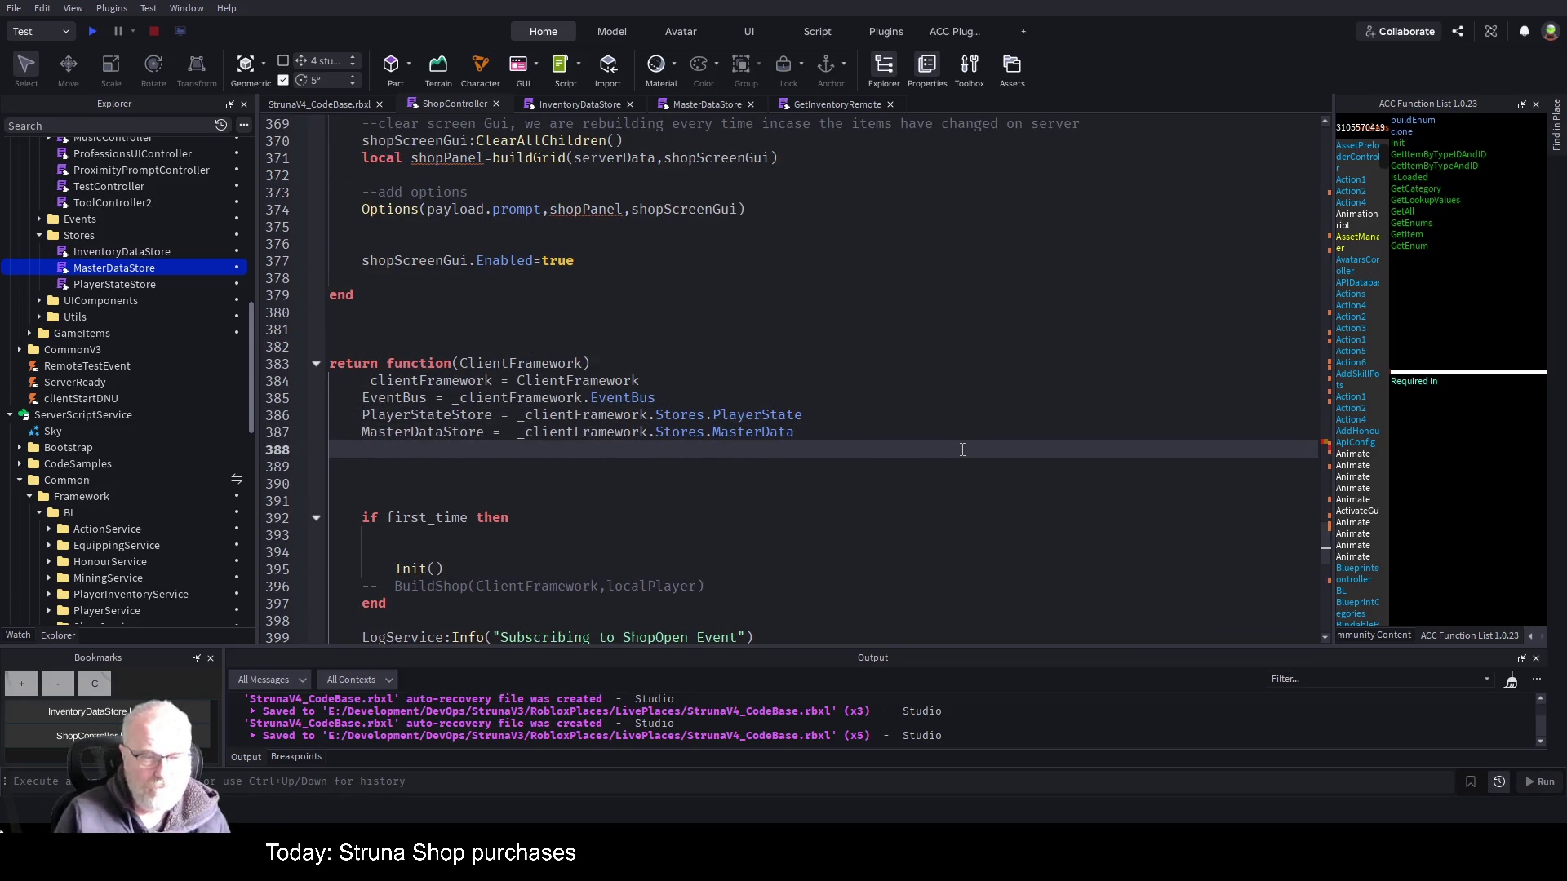
key("ctrl+v")
type("=")
- Copy the _clientFramework.Stores.MasterData reference onto the new InventoryDataStore assignment
key("Up")
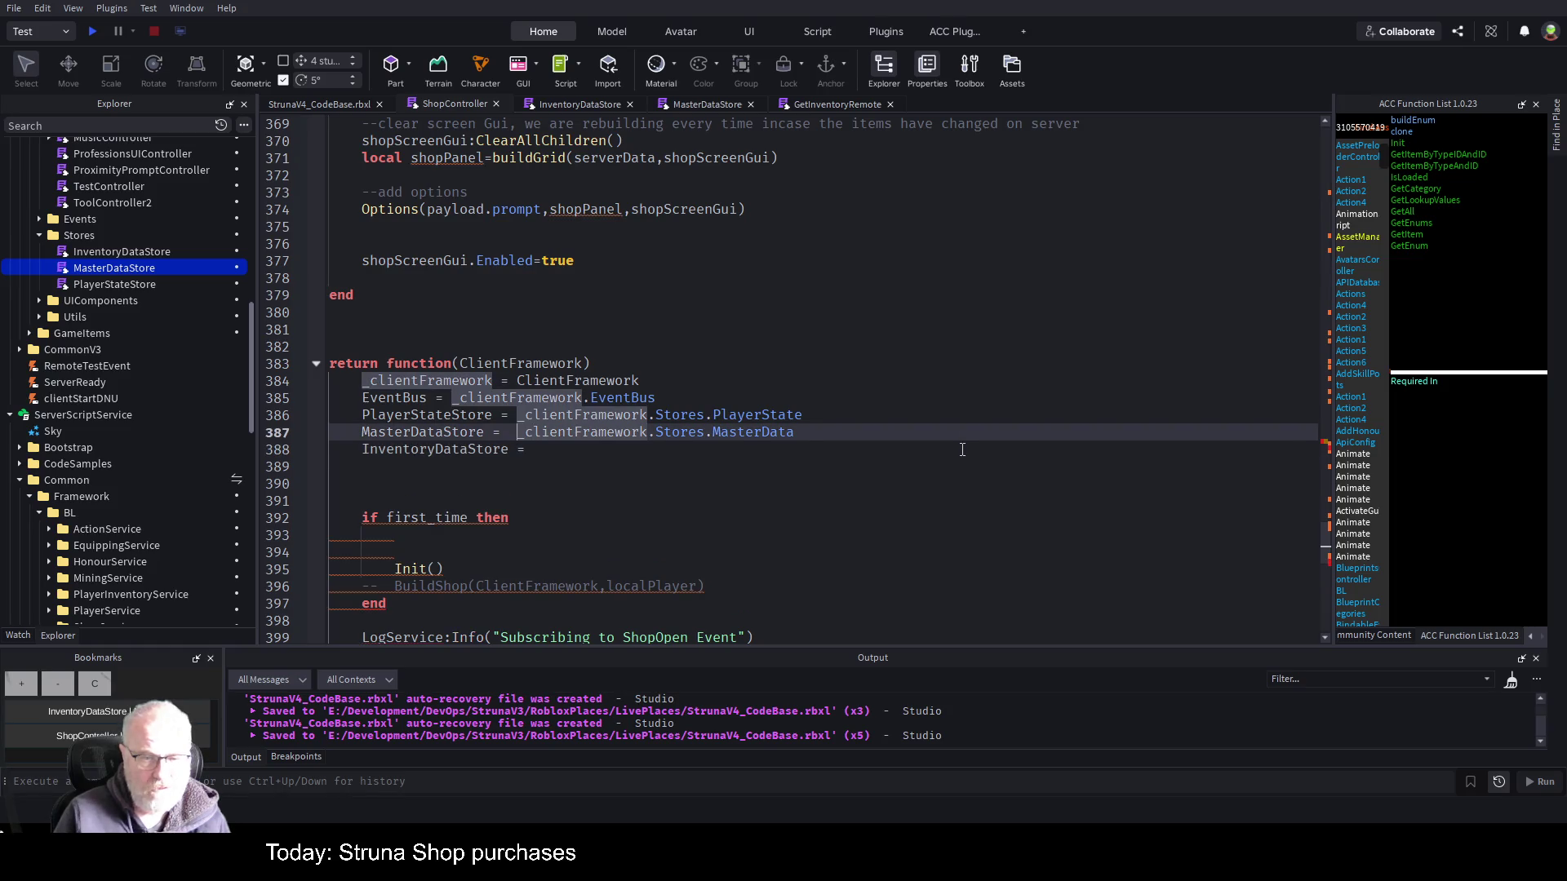
key("shift+End")
key("ctrl+c")
key("Down")
key("End")
key("ctrl+v")
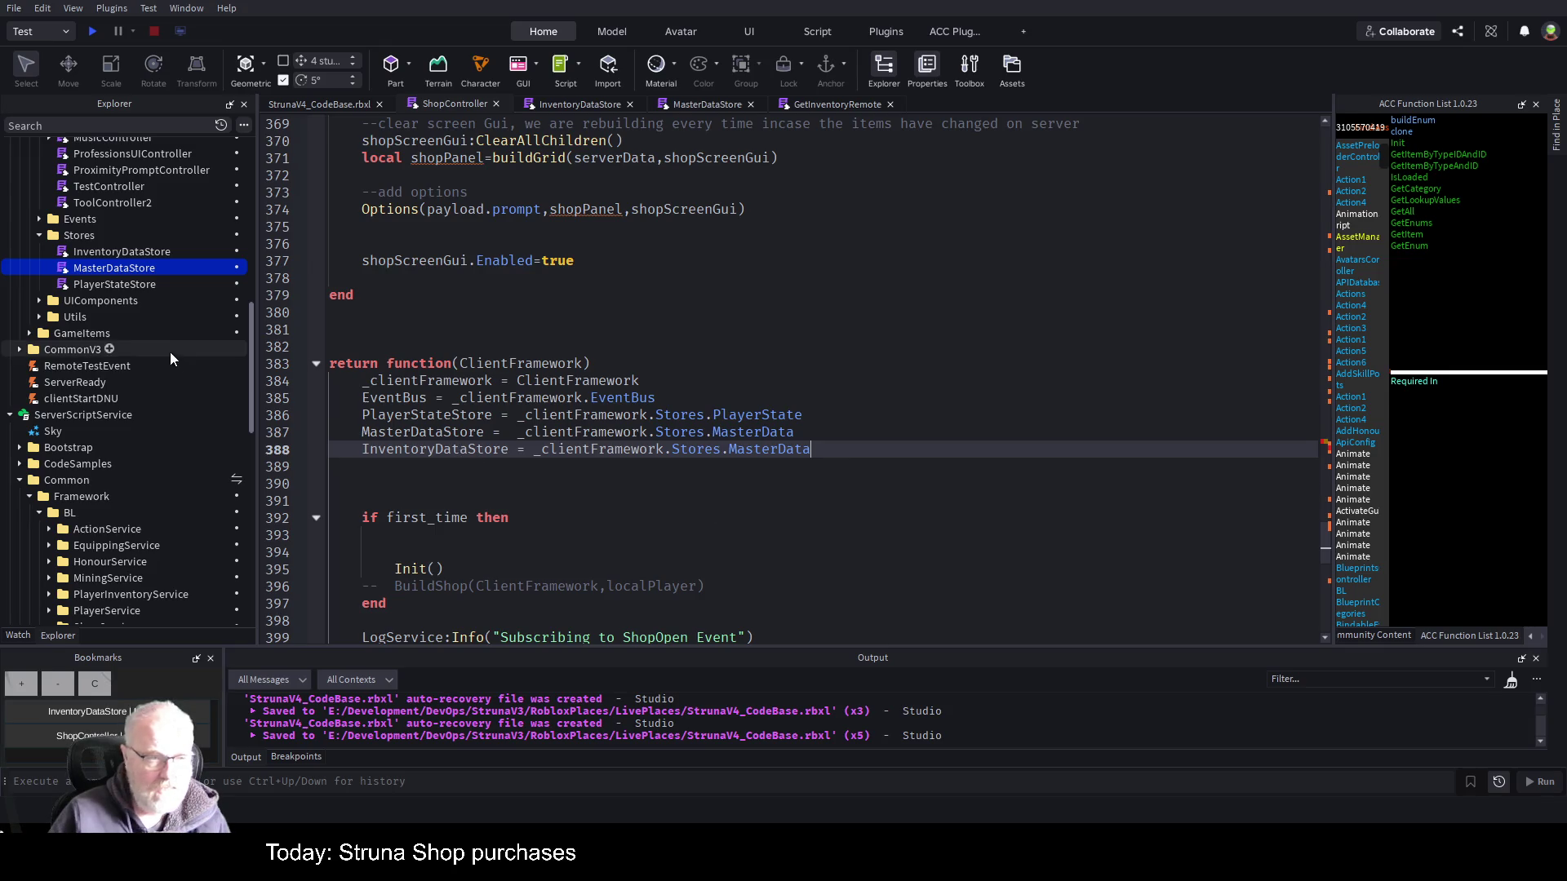
scroll(114, 429, "down", 10)
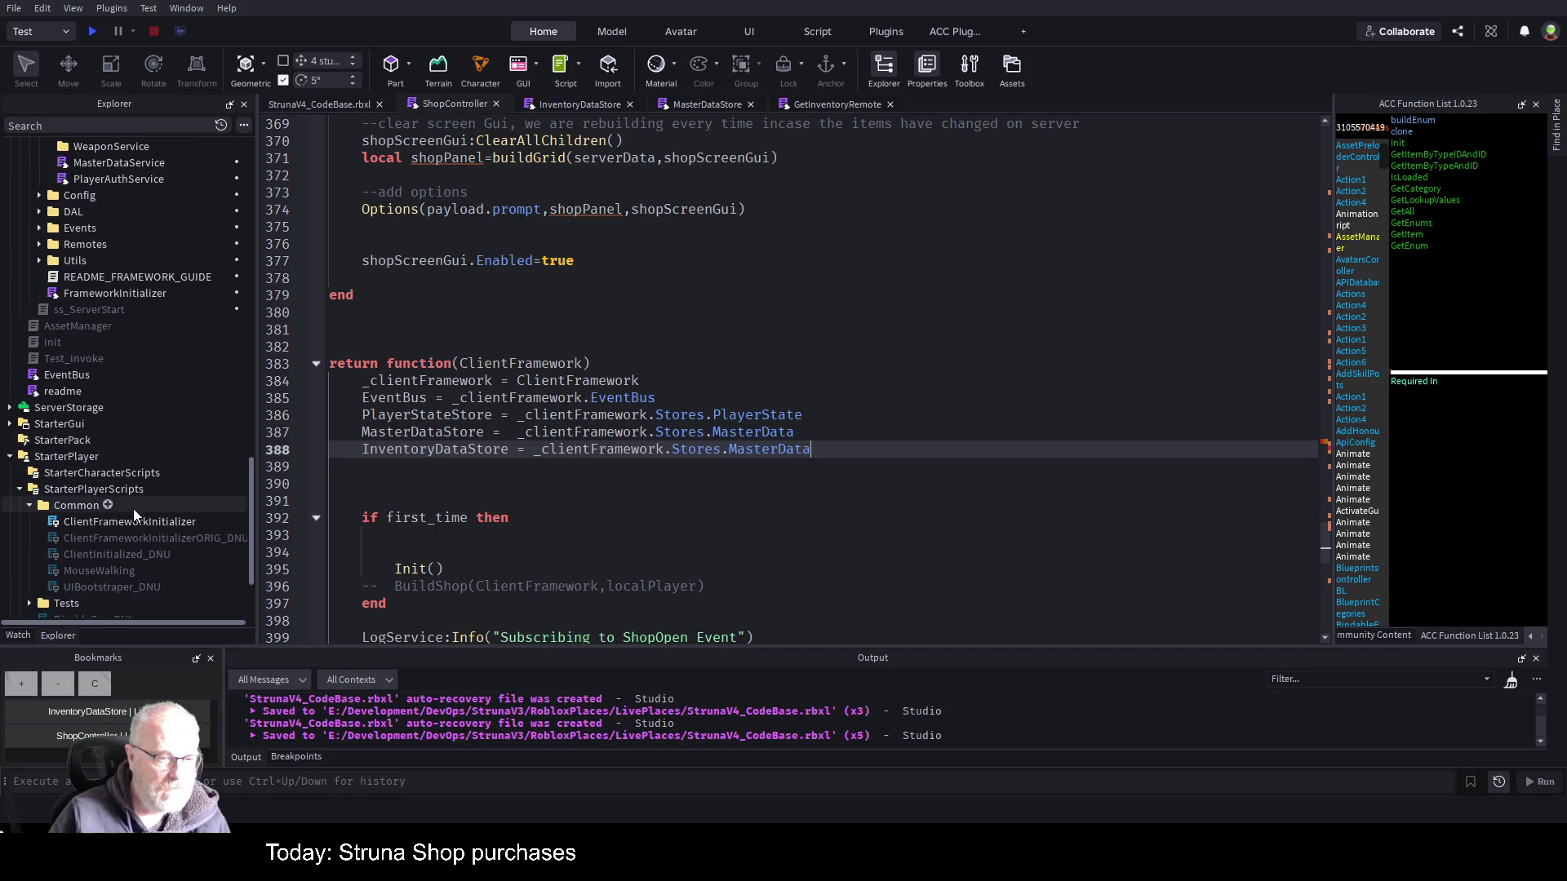
double_click(124, 522)
scroll(635, 364, "down", 20)
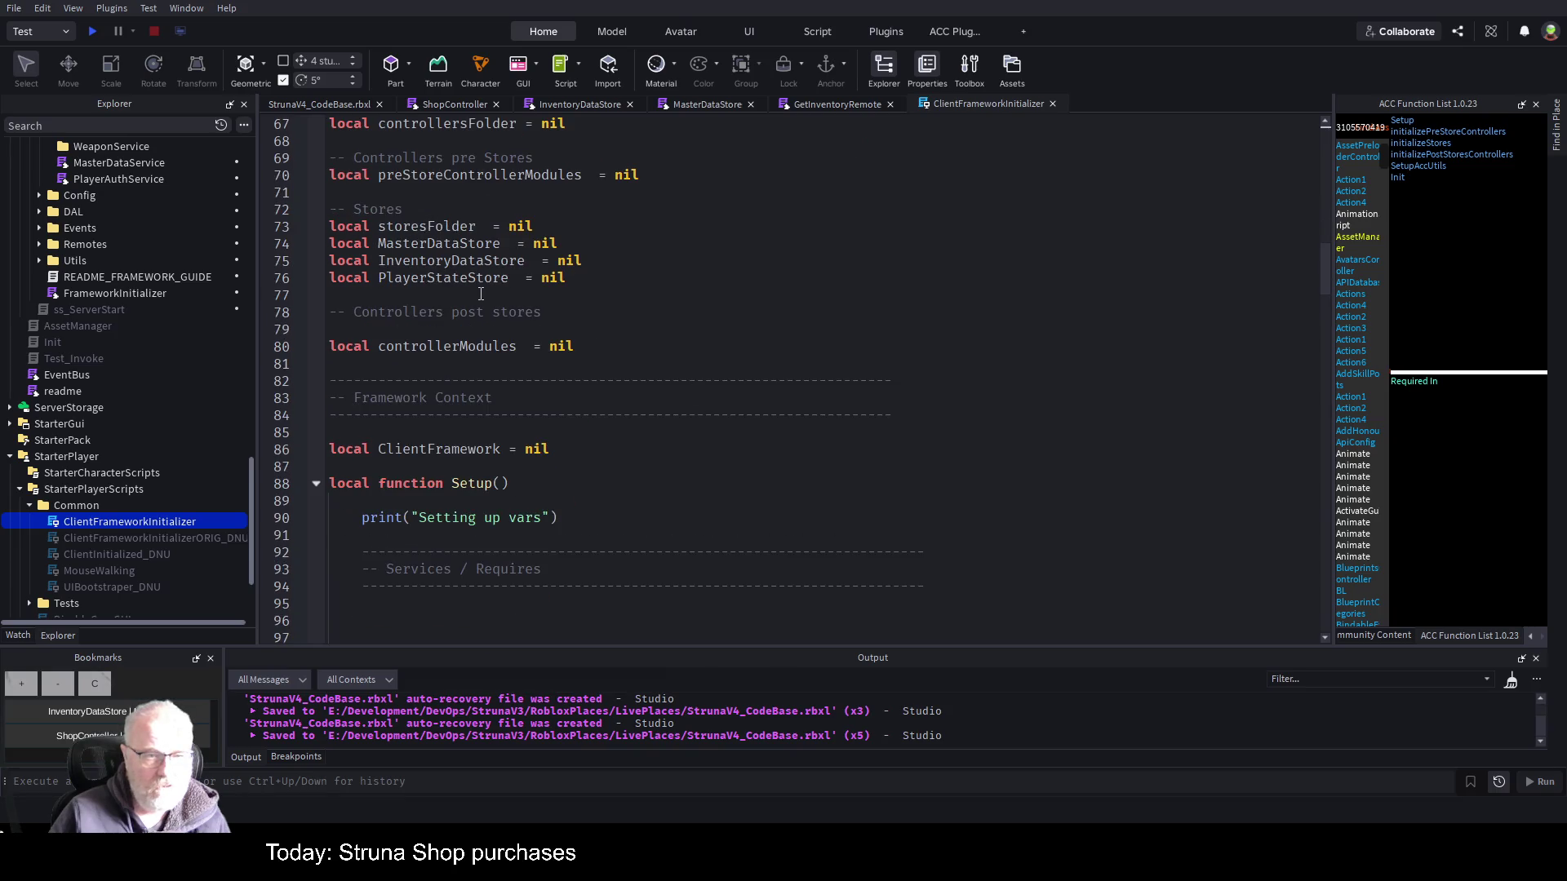
scroll(622, 314, "down", 15)
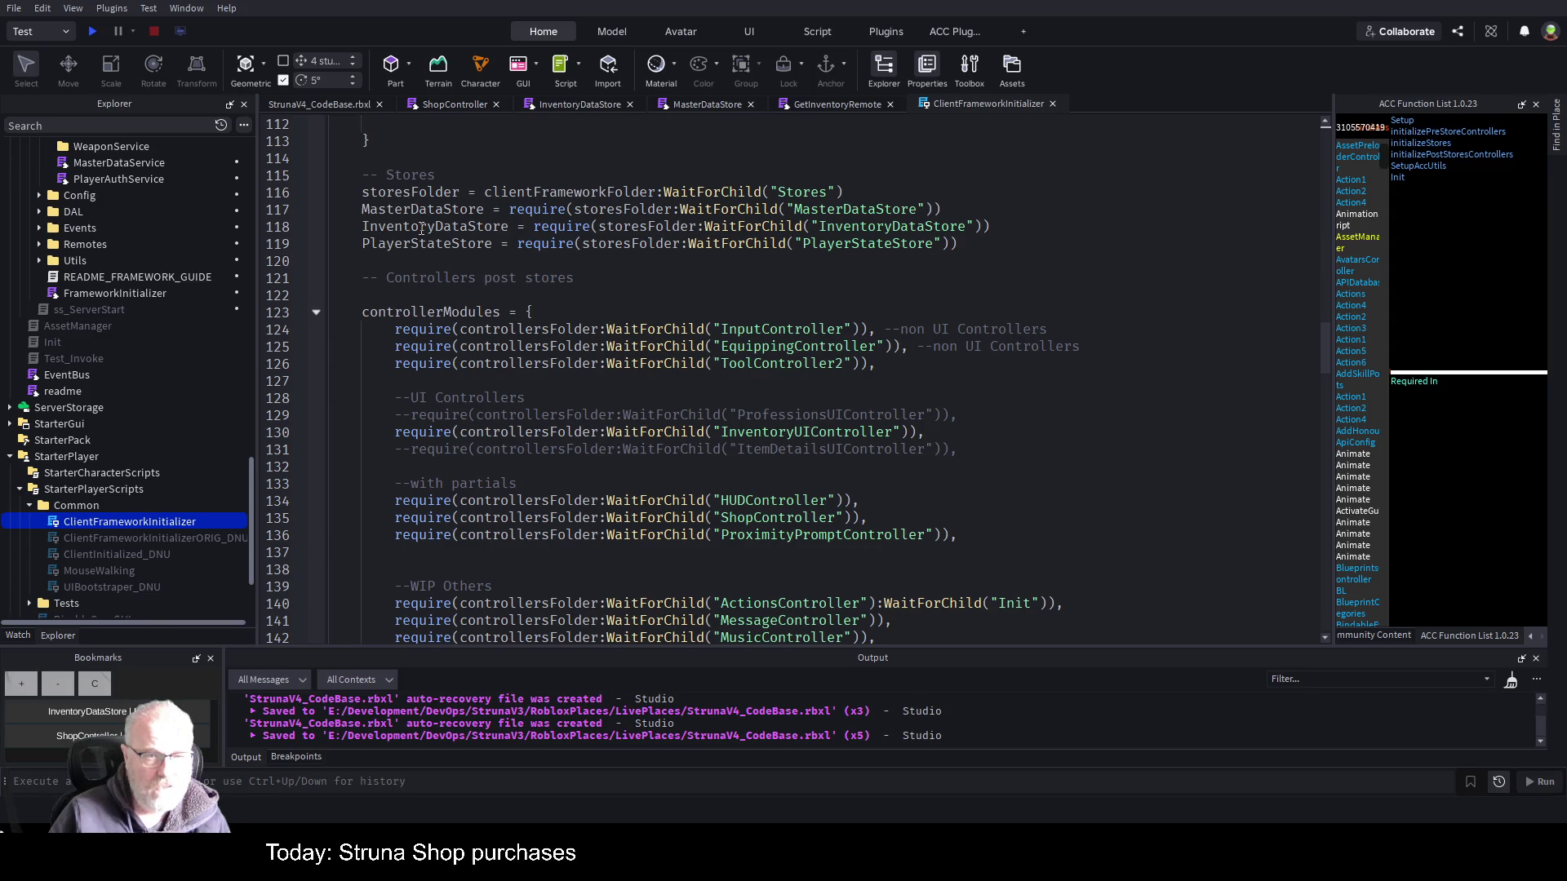
scroll(472, 454, "down", 9)
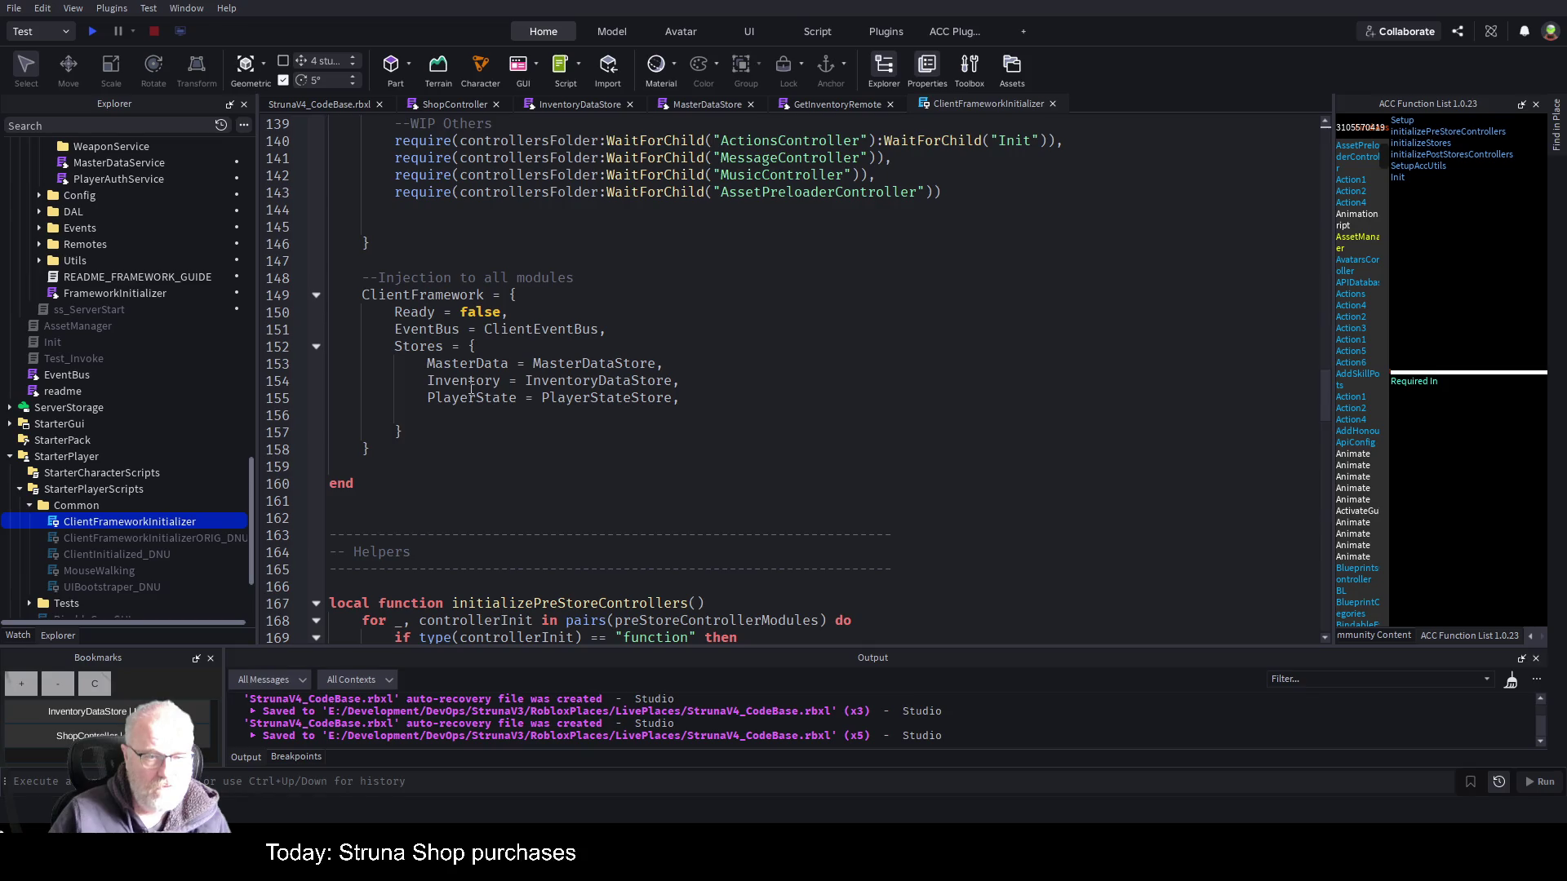
double_click(486, 382)
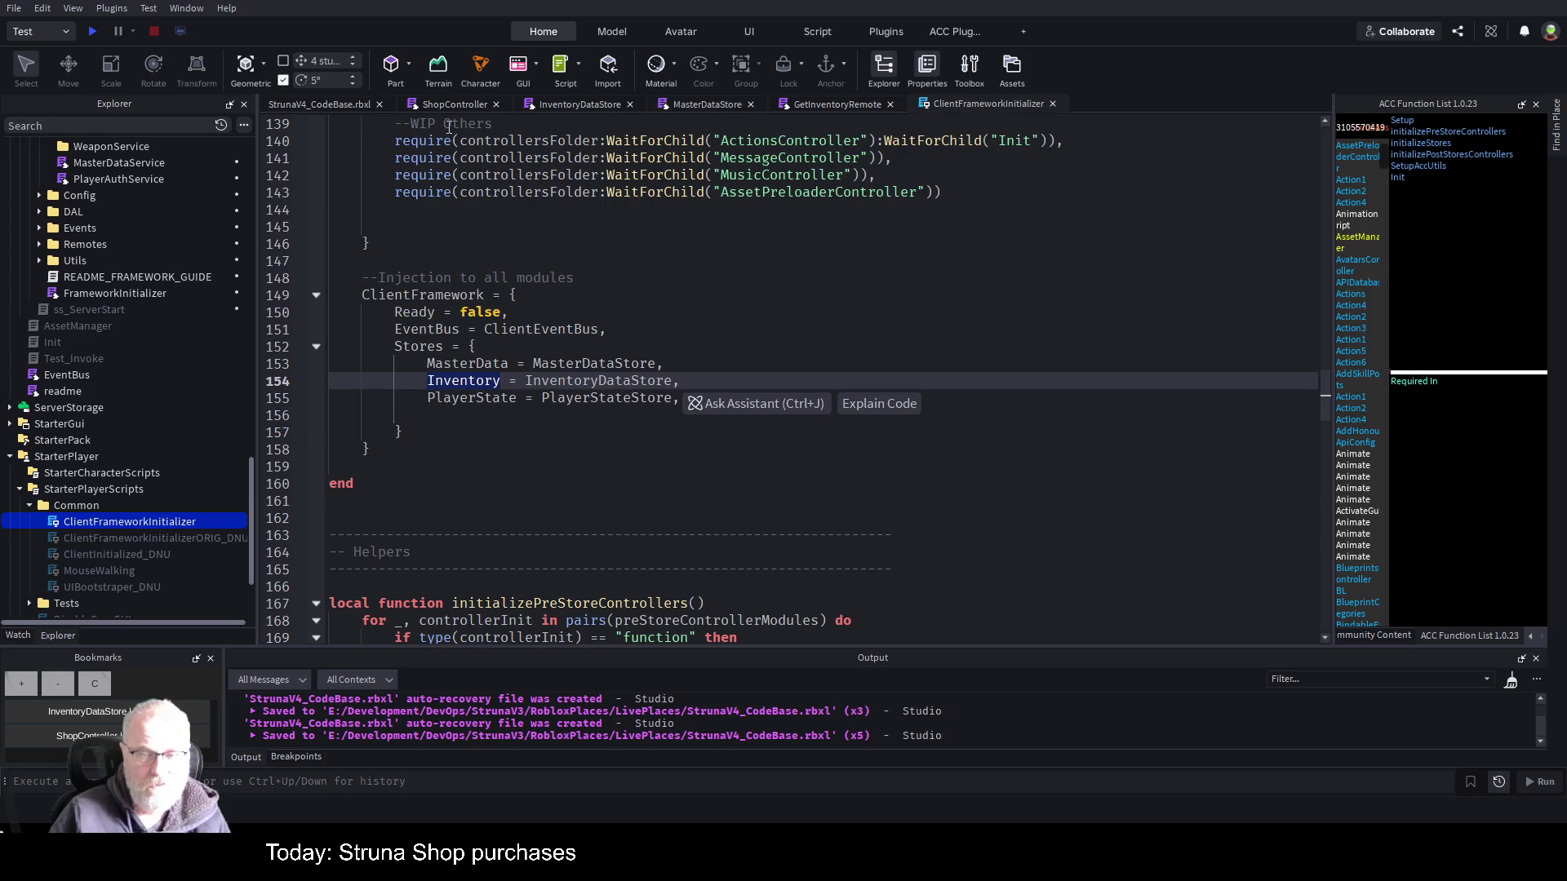
left_click(439, 104)
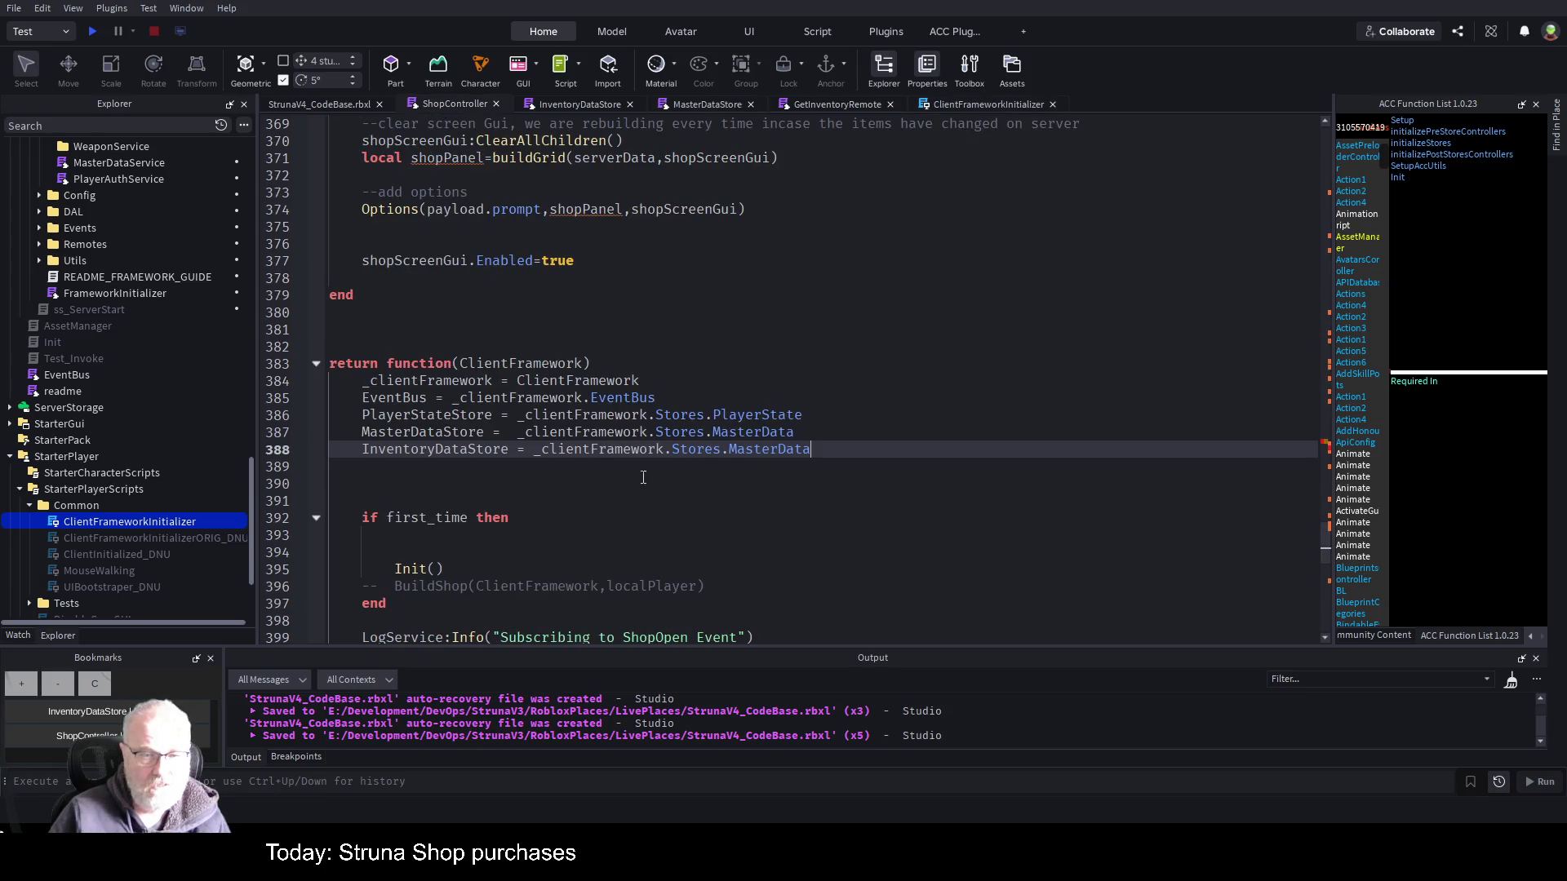
- Change MasterData to Inventory on line 388 and save the script
double_click(771, 449)
type("Inventory")
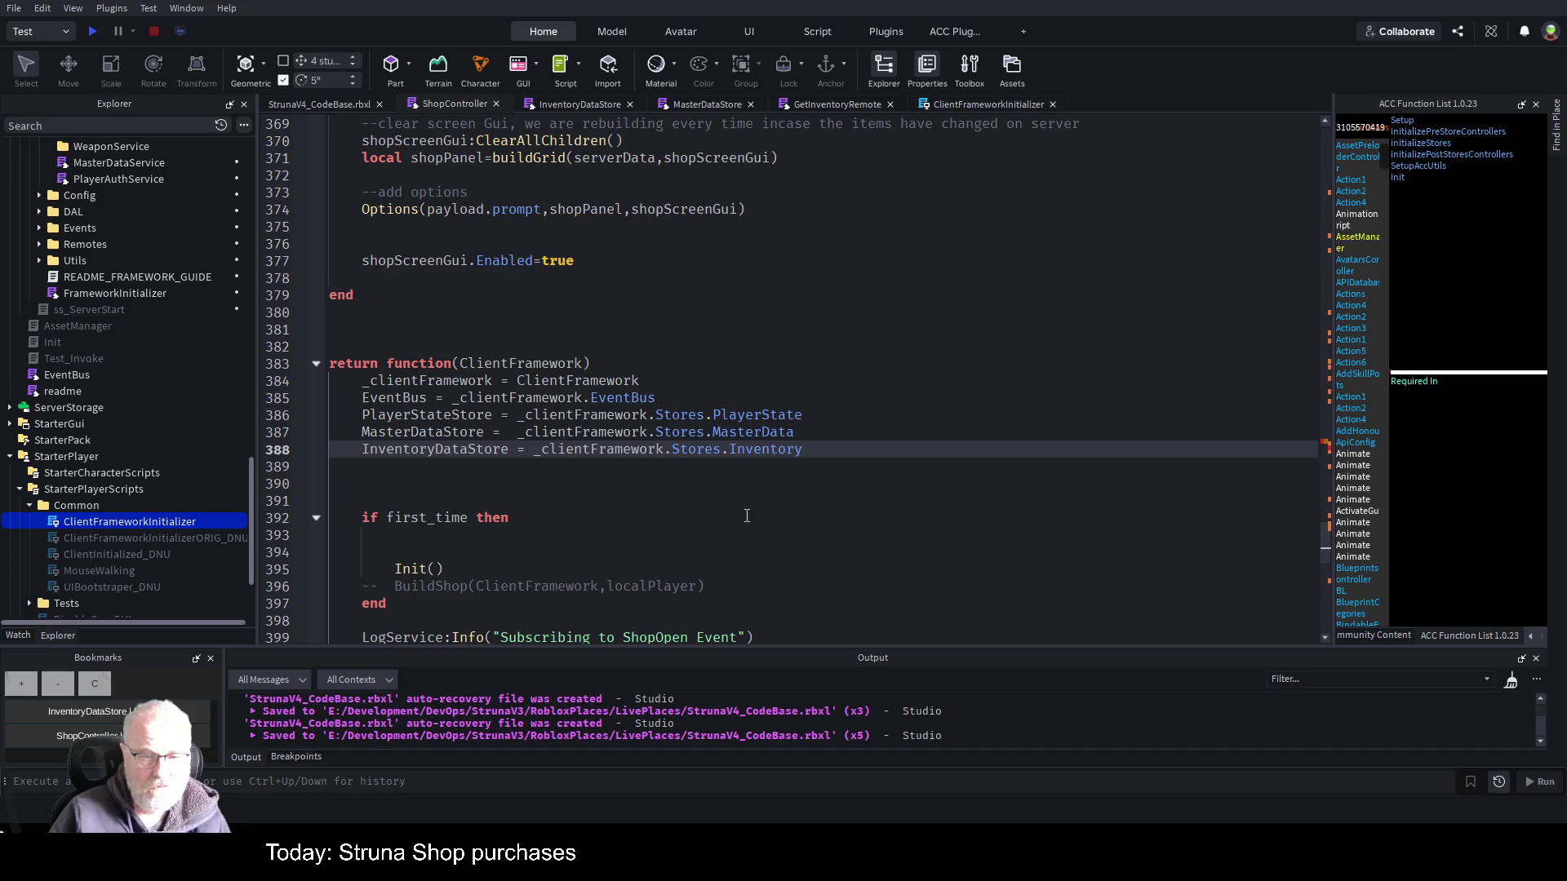
left_click(745, 514)
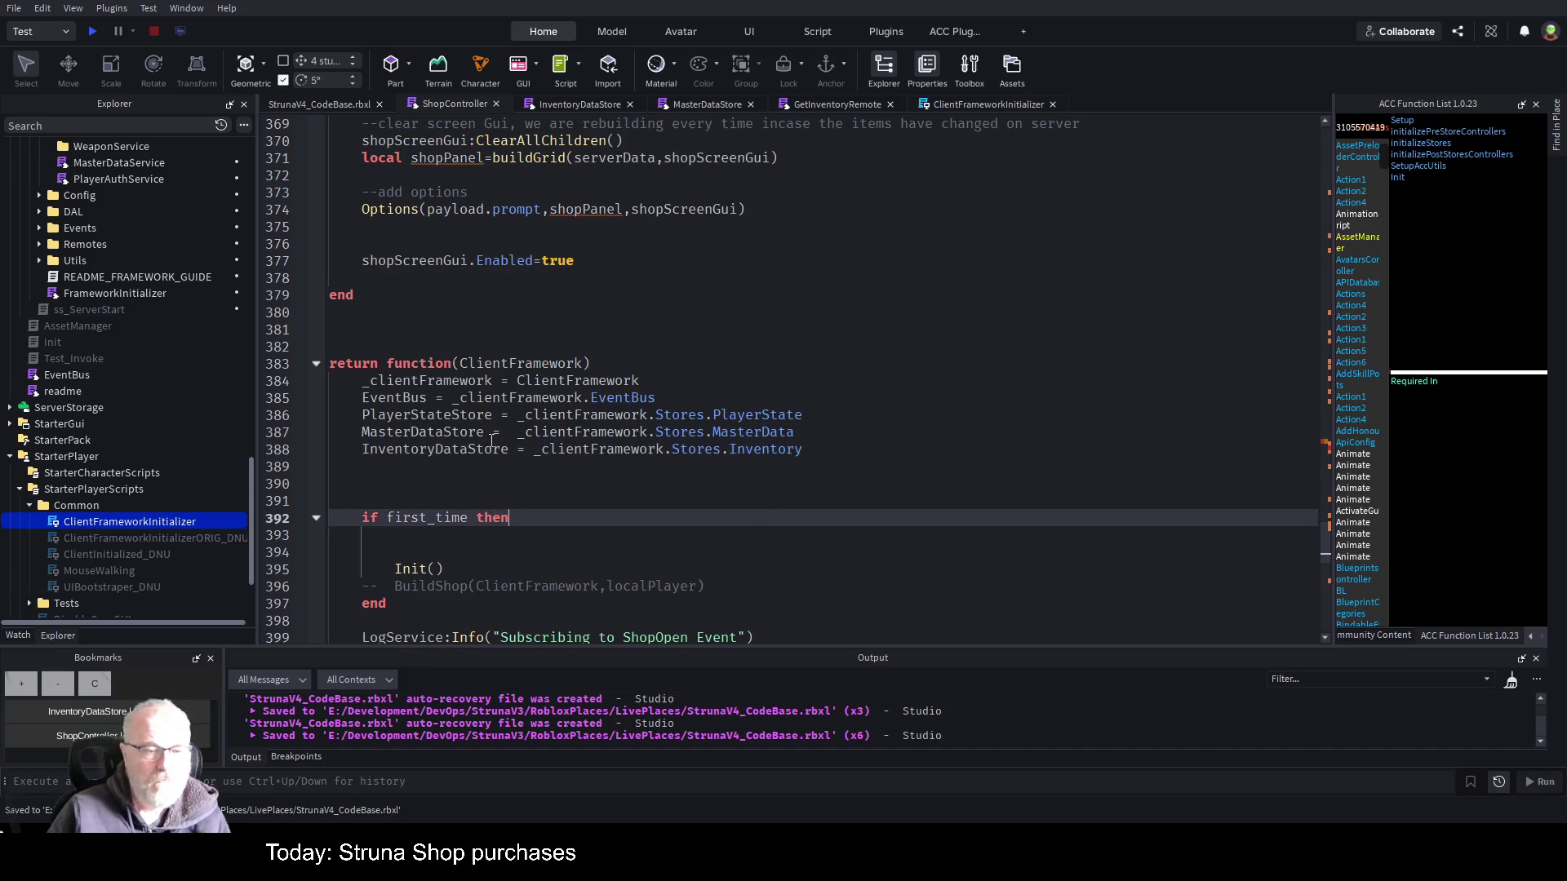
key("Up")
key("Up")
key("Up")
key("ctrl+shift+Left")
key("ctrl+s")
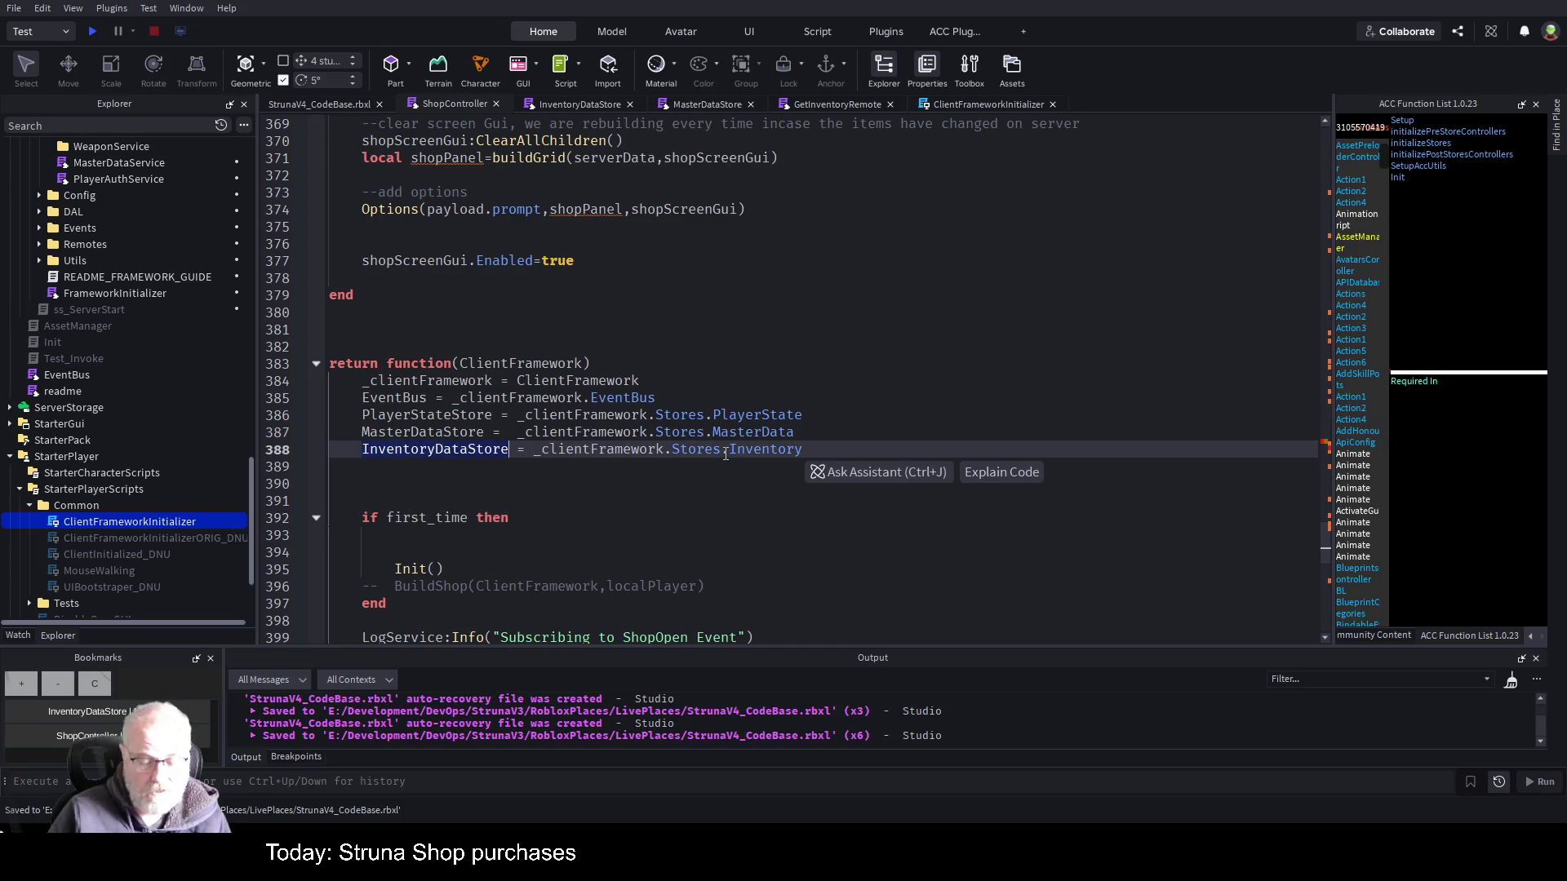
key("ctrl+s")
scroll(734, 461, "down", 11)
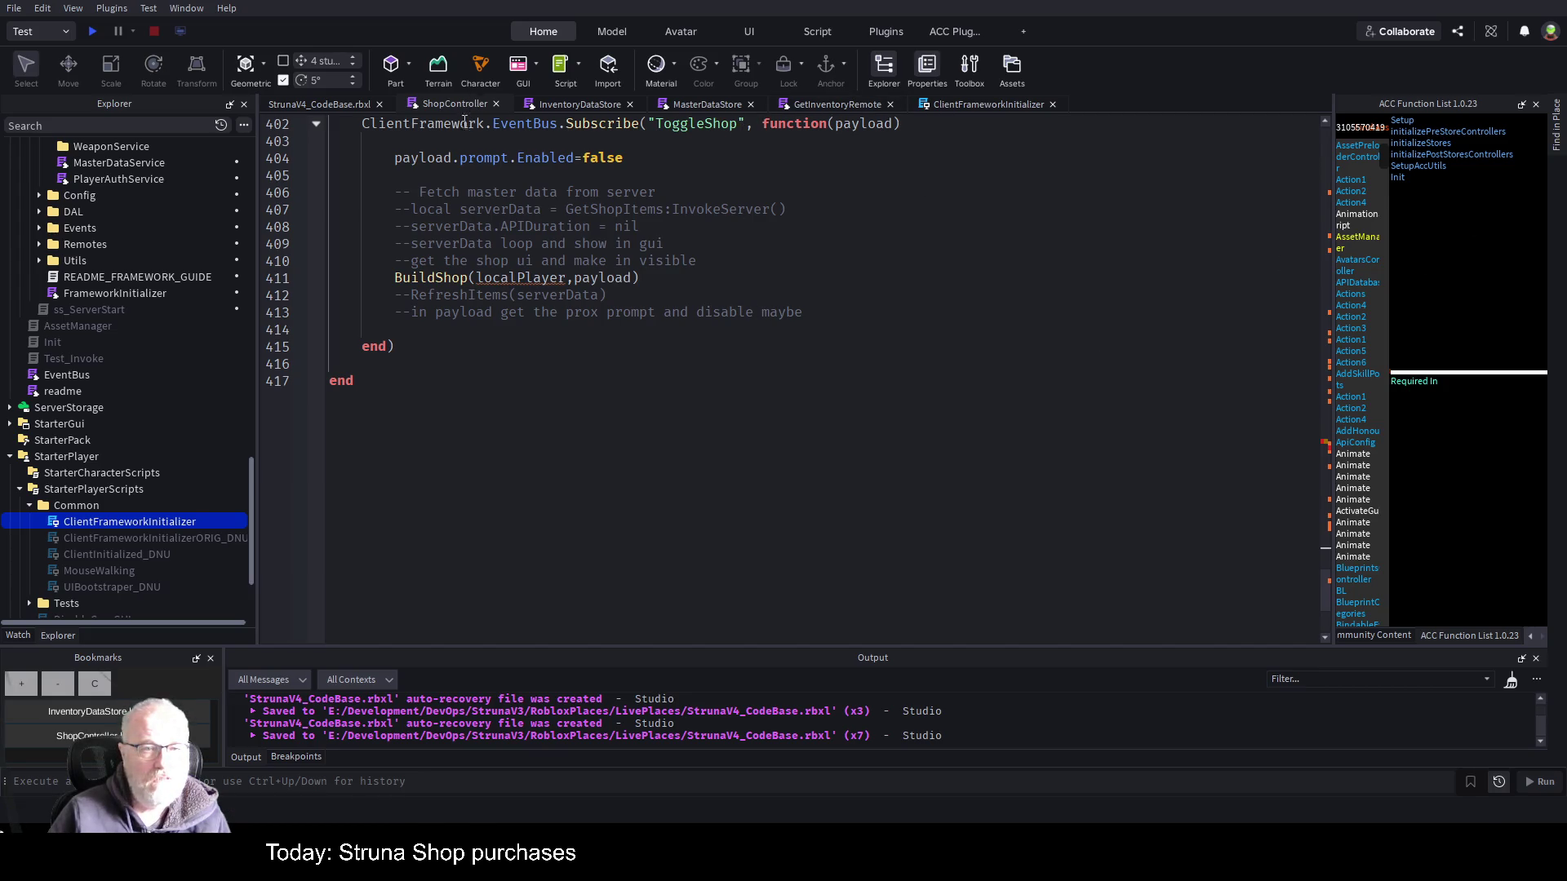
key("ctrl+End")
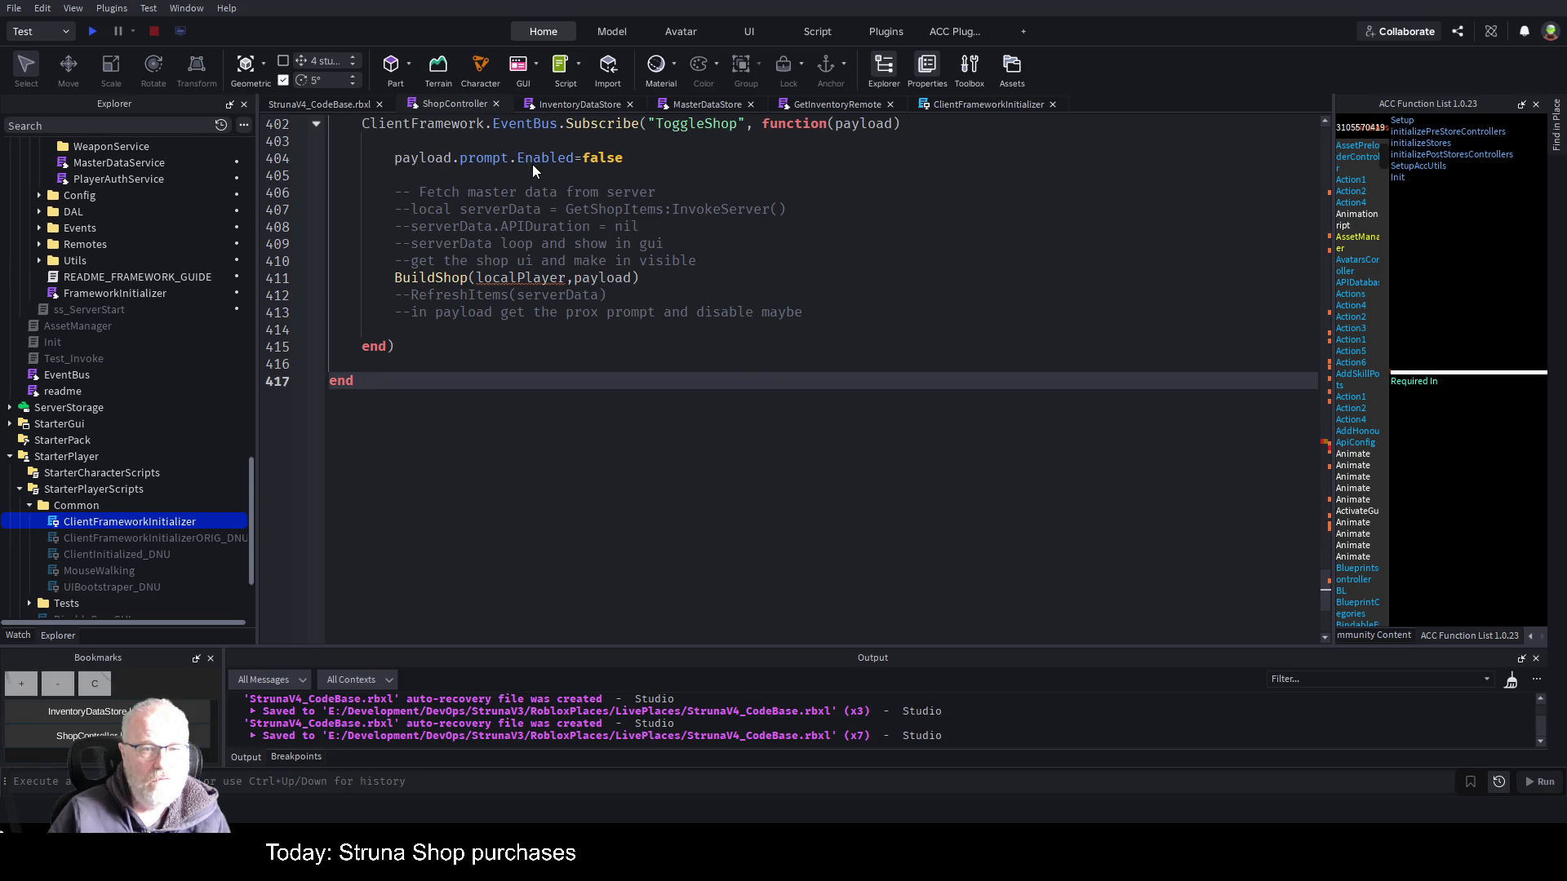
- Remove the _clientFramework prefixes from the CreateInventoryItem and AddItem calls in CreateBuyButton
left_click(1432, 214)
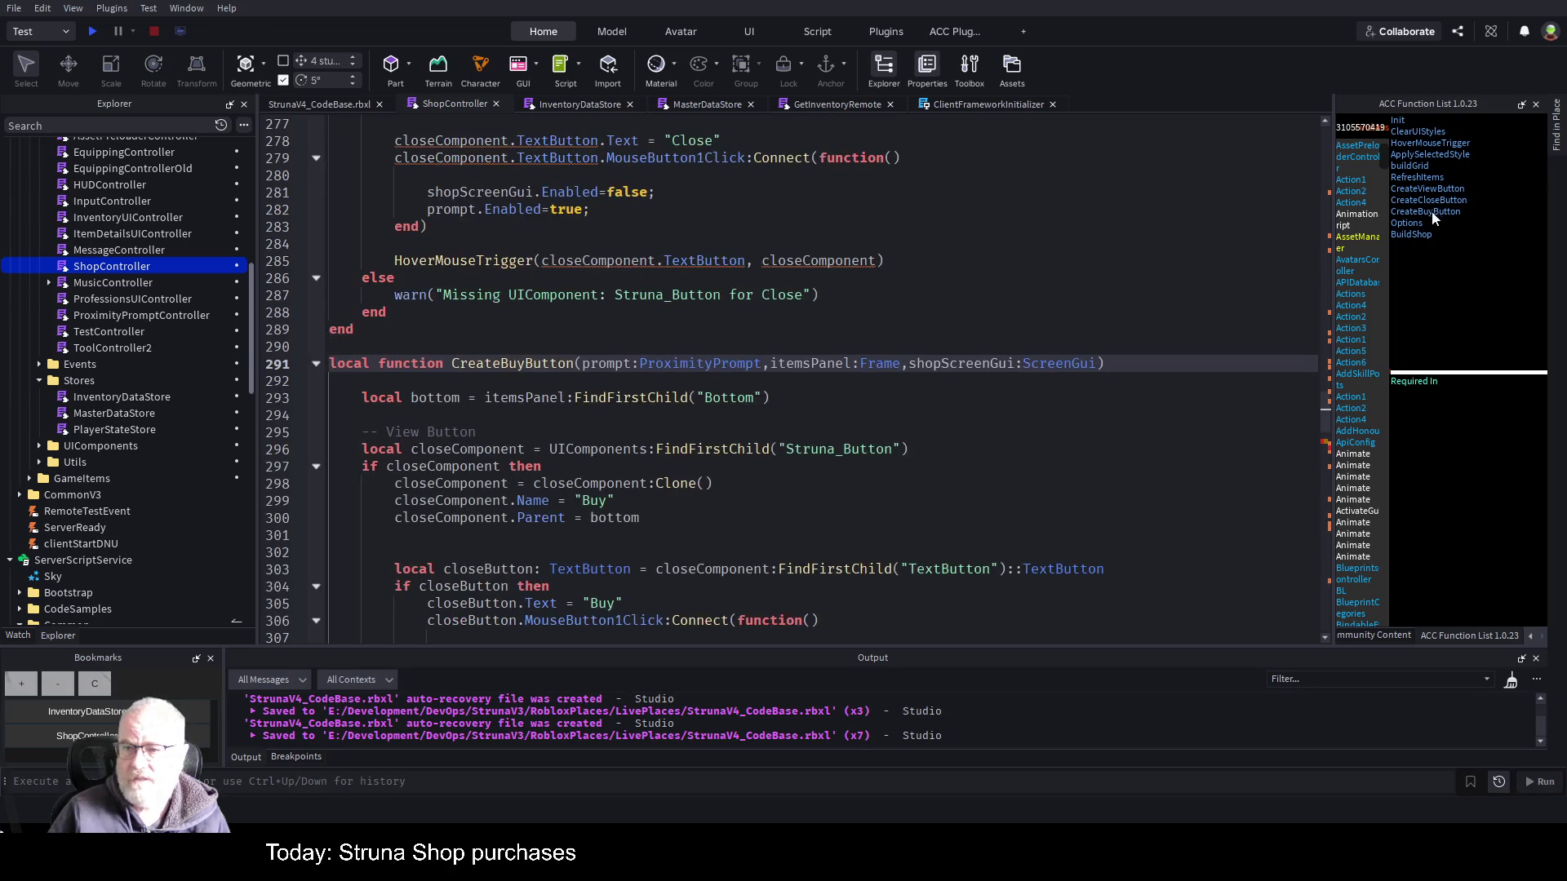
left_click(632, 424)
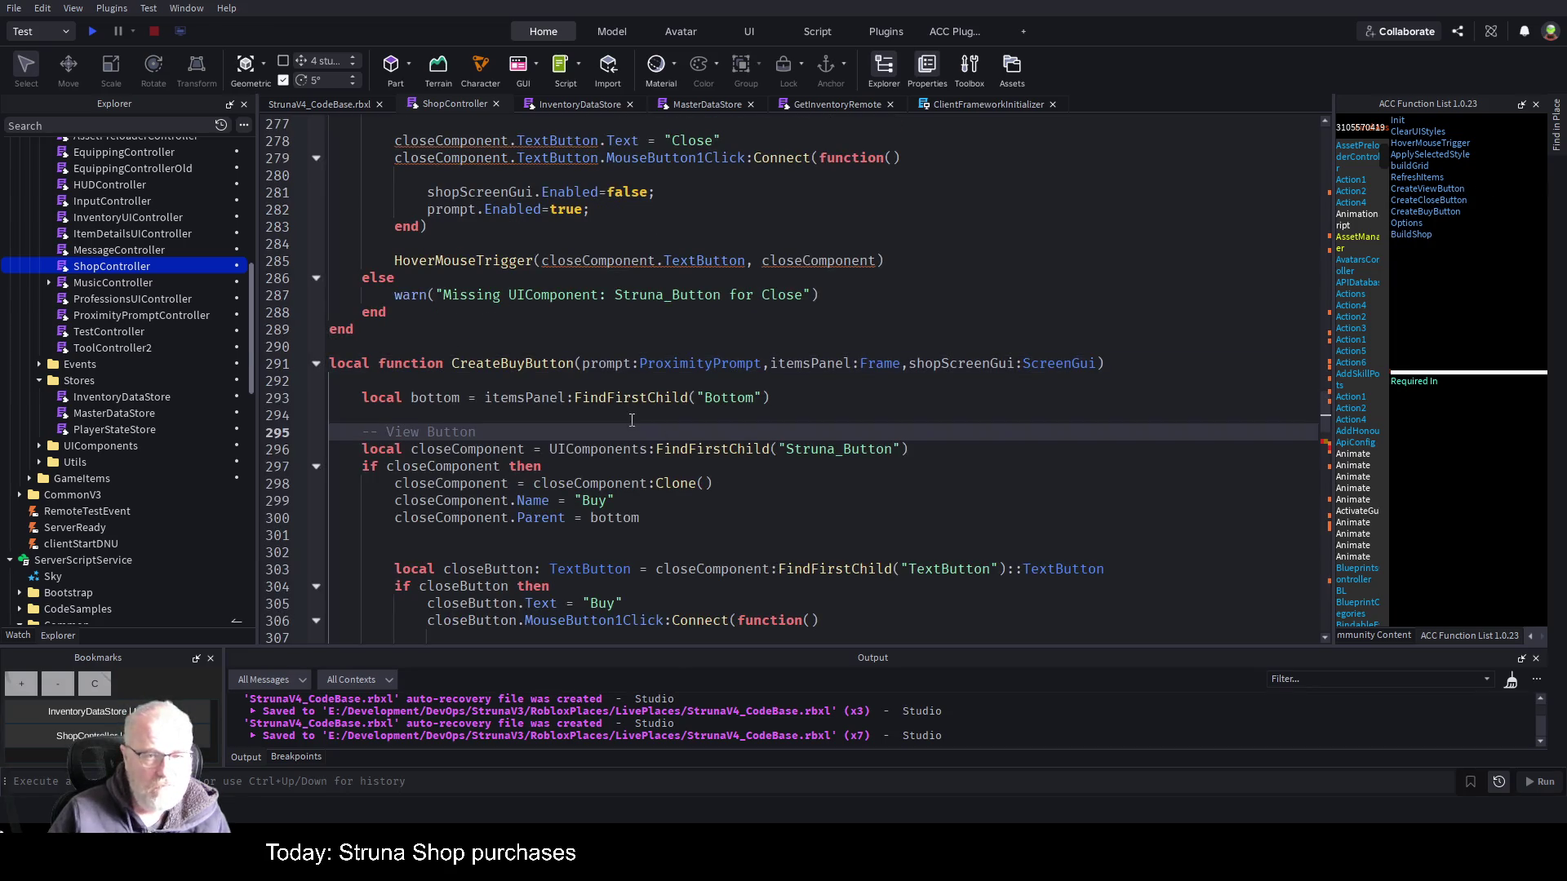
scroll(771, 402, "down", 7)
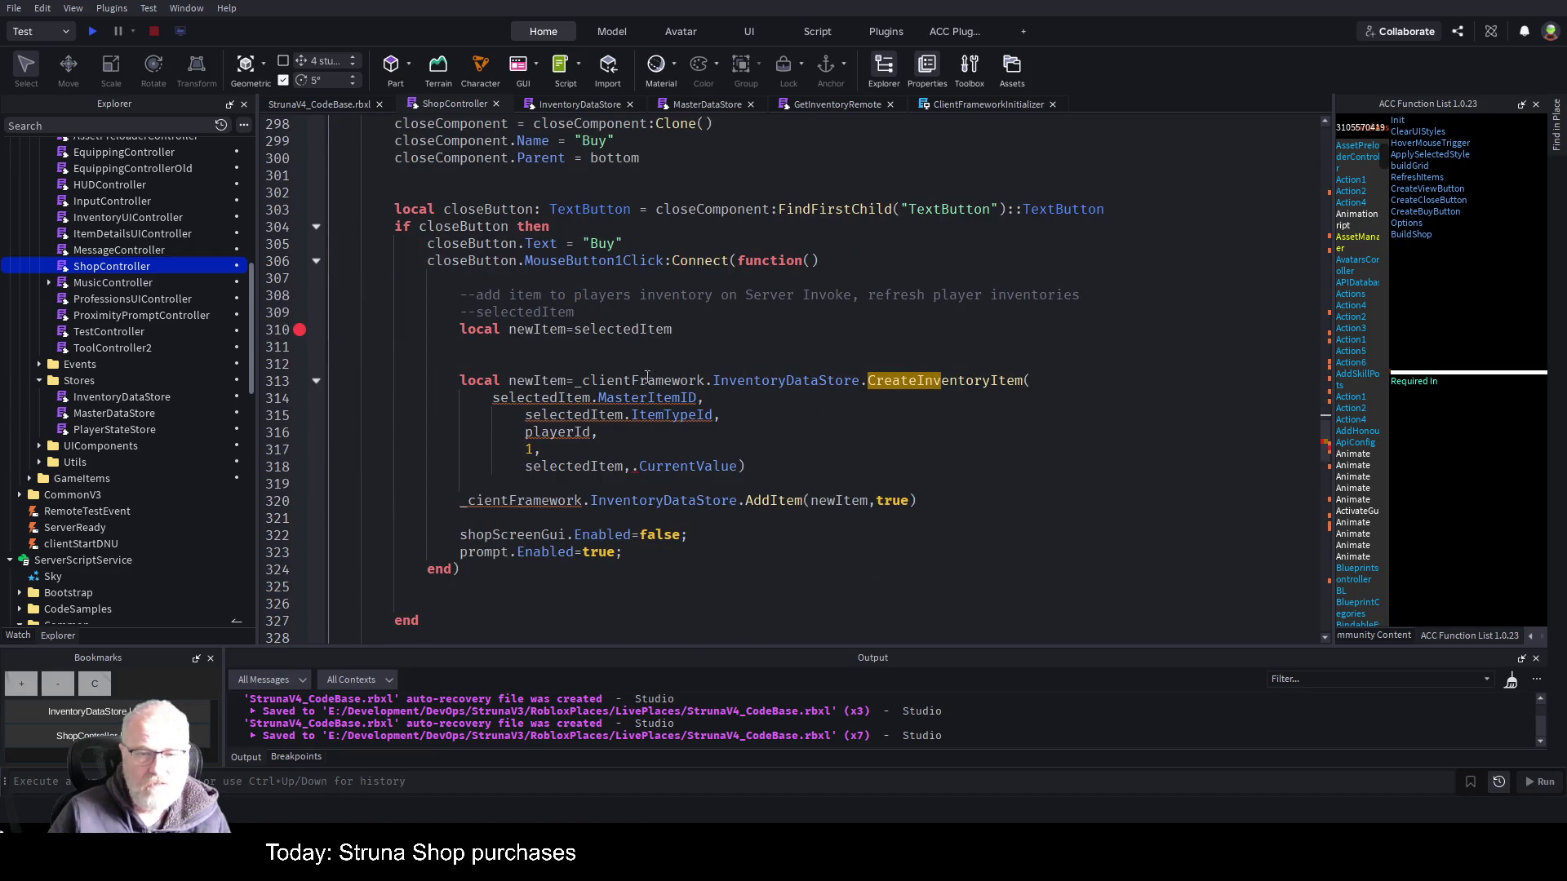
double_click(650, 380)
key("Delete")
key("Delete")
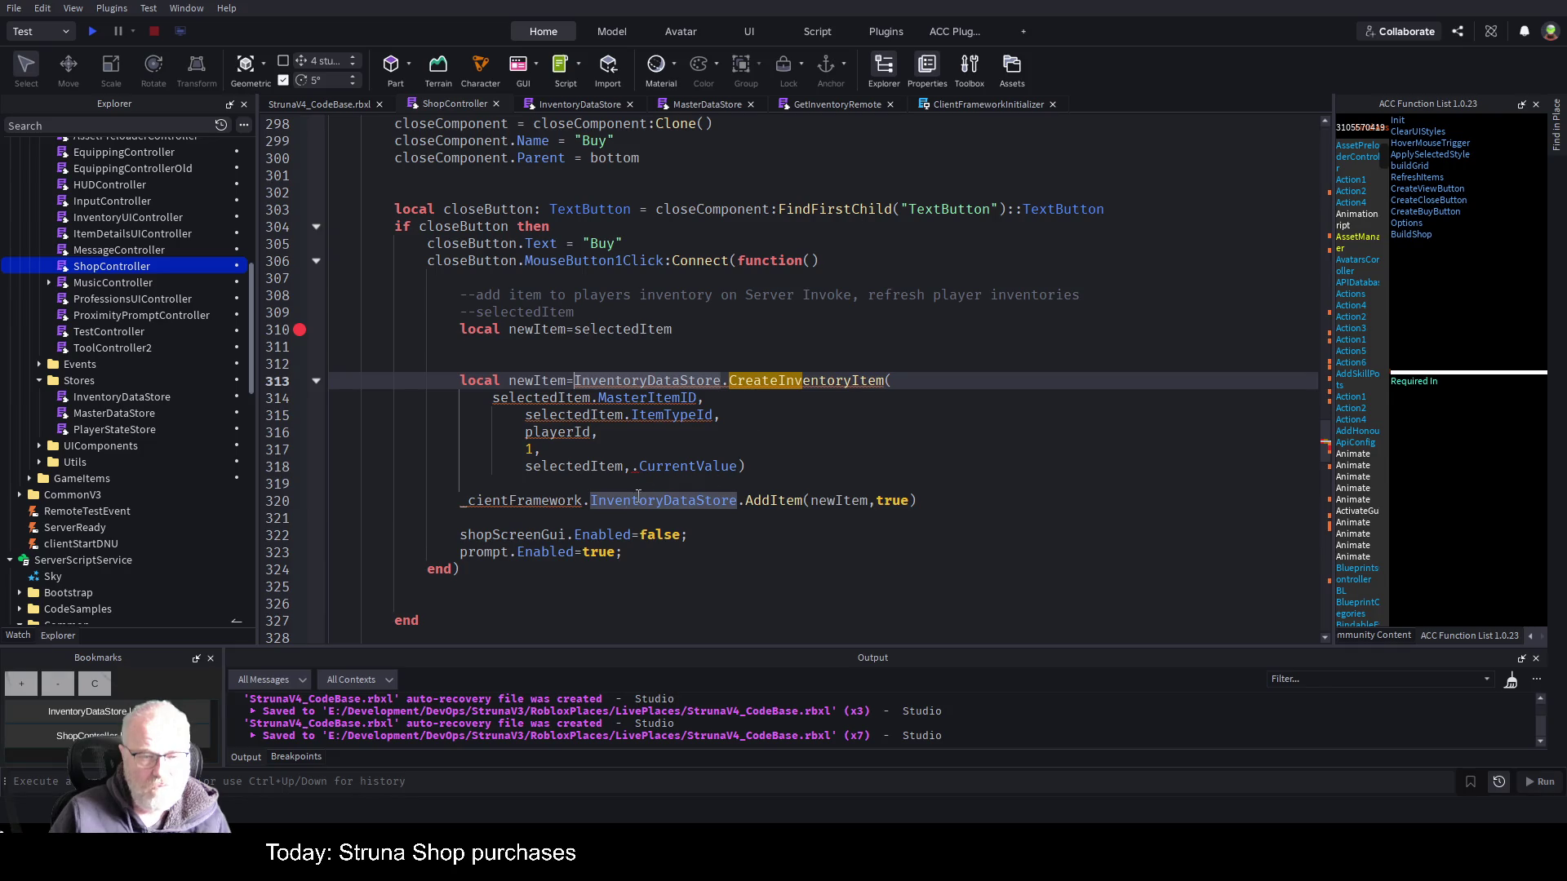
double_click(522, 500)
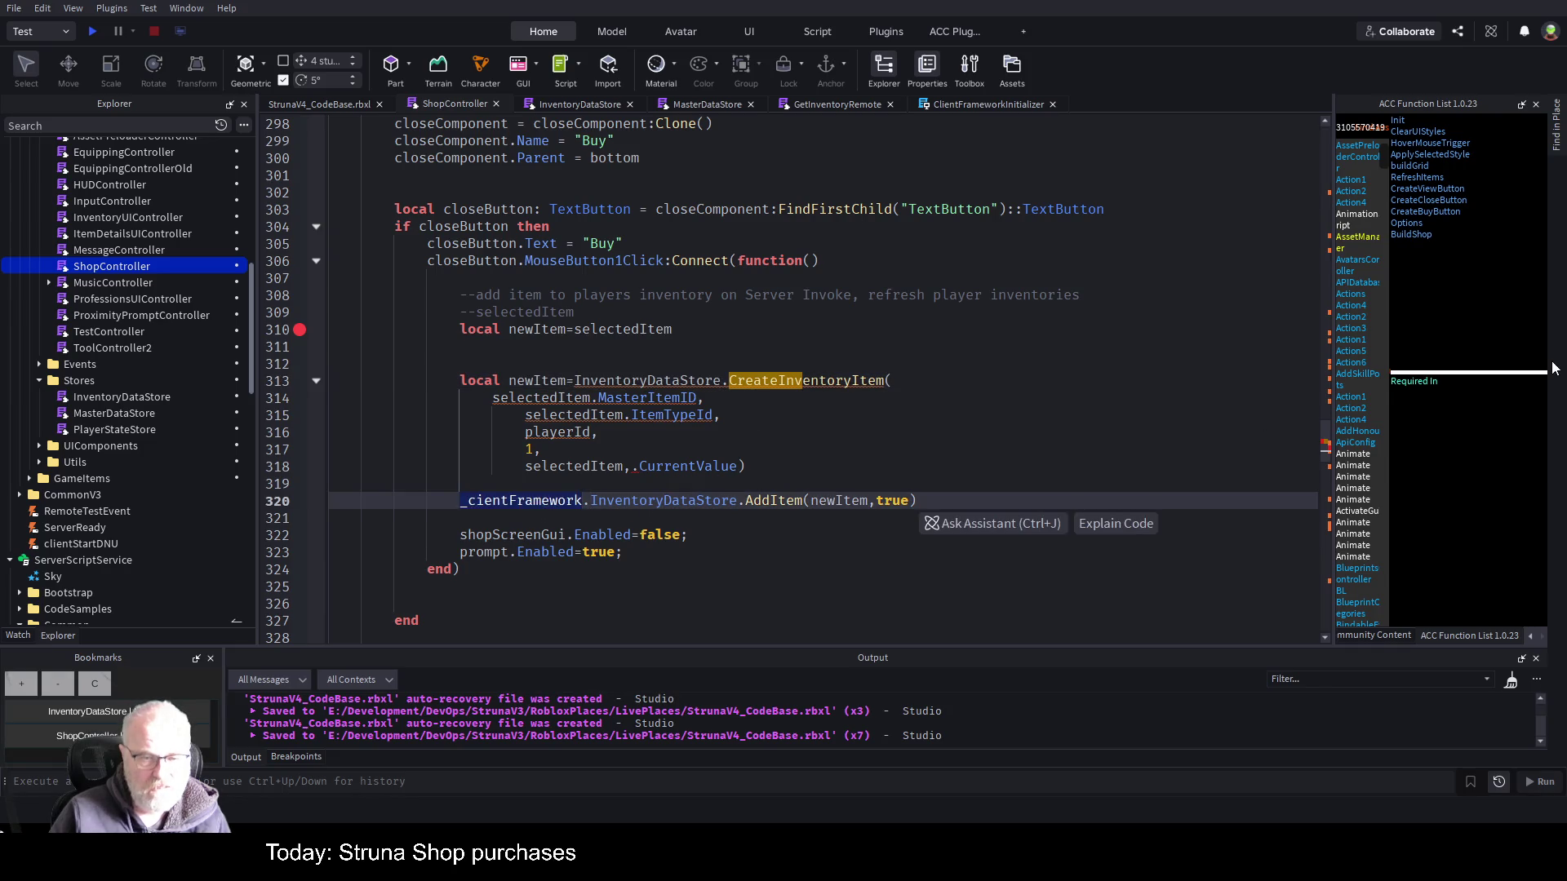
key("Delete")
key("Delete")
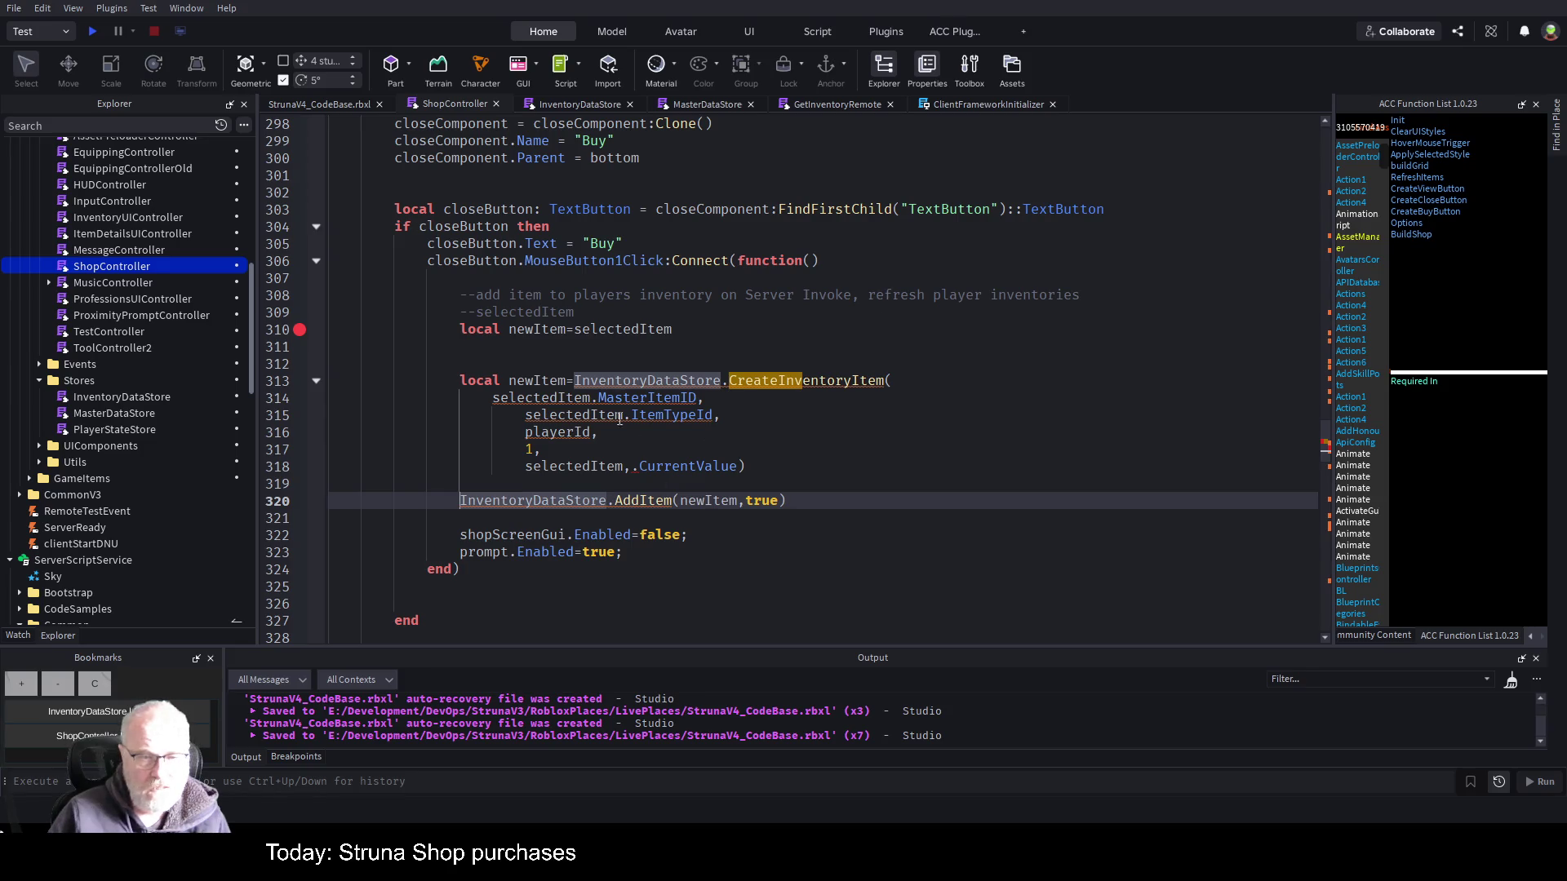
- Erase the leftover newItem=selectedItem text on line 310
key("Up")
key("Up")
key("Up")
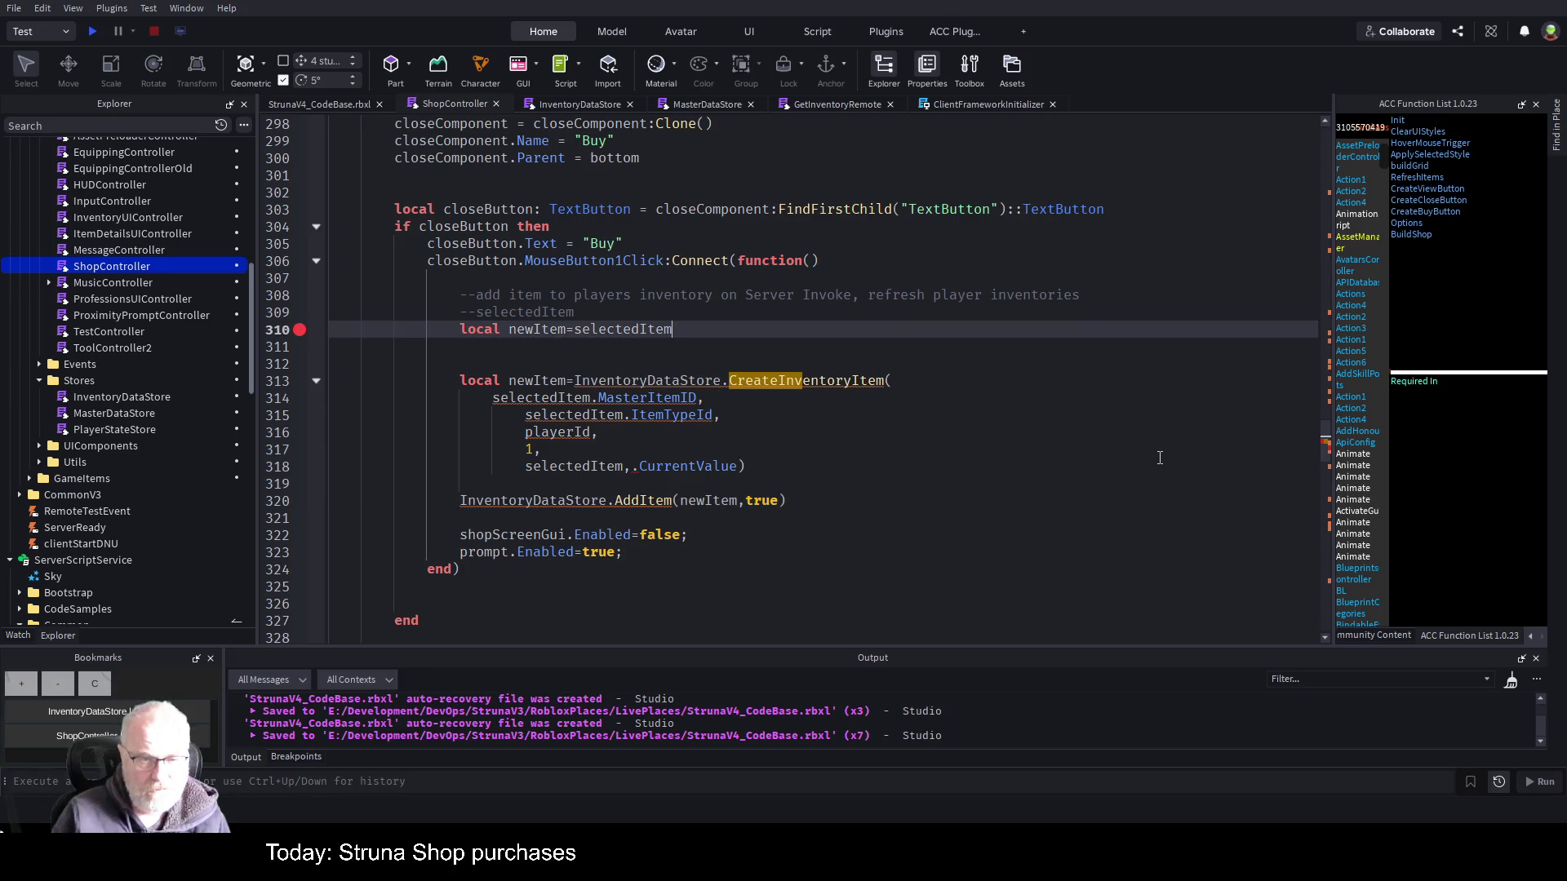
key("shift+End")
key("Delete")
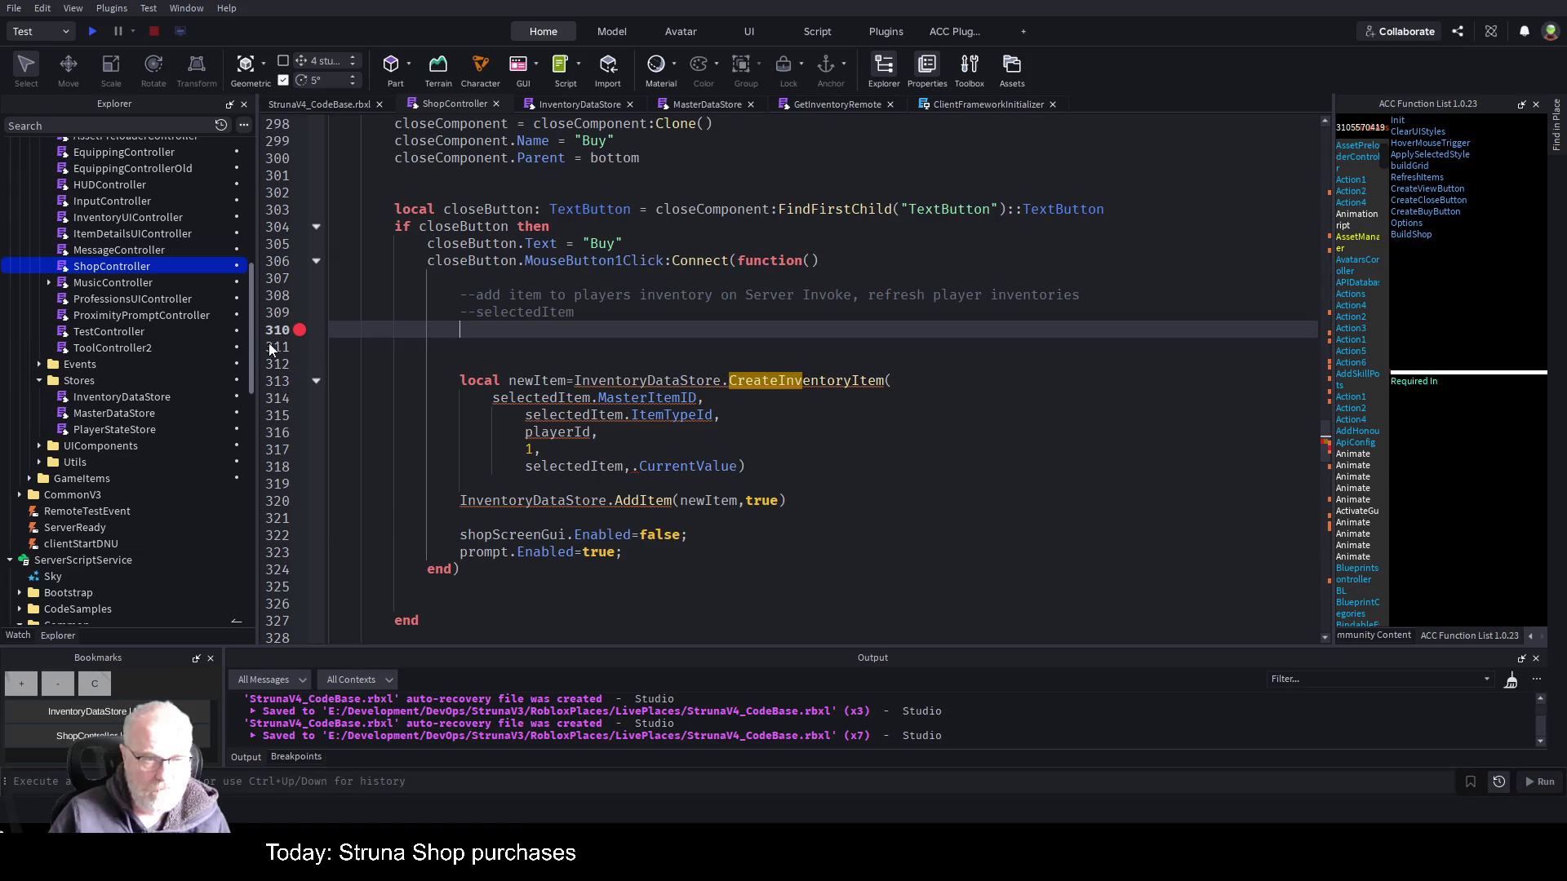
key("Down")
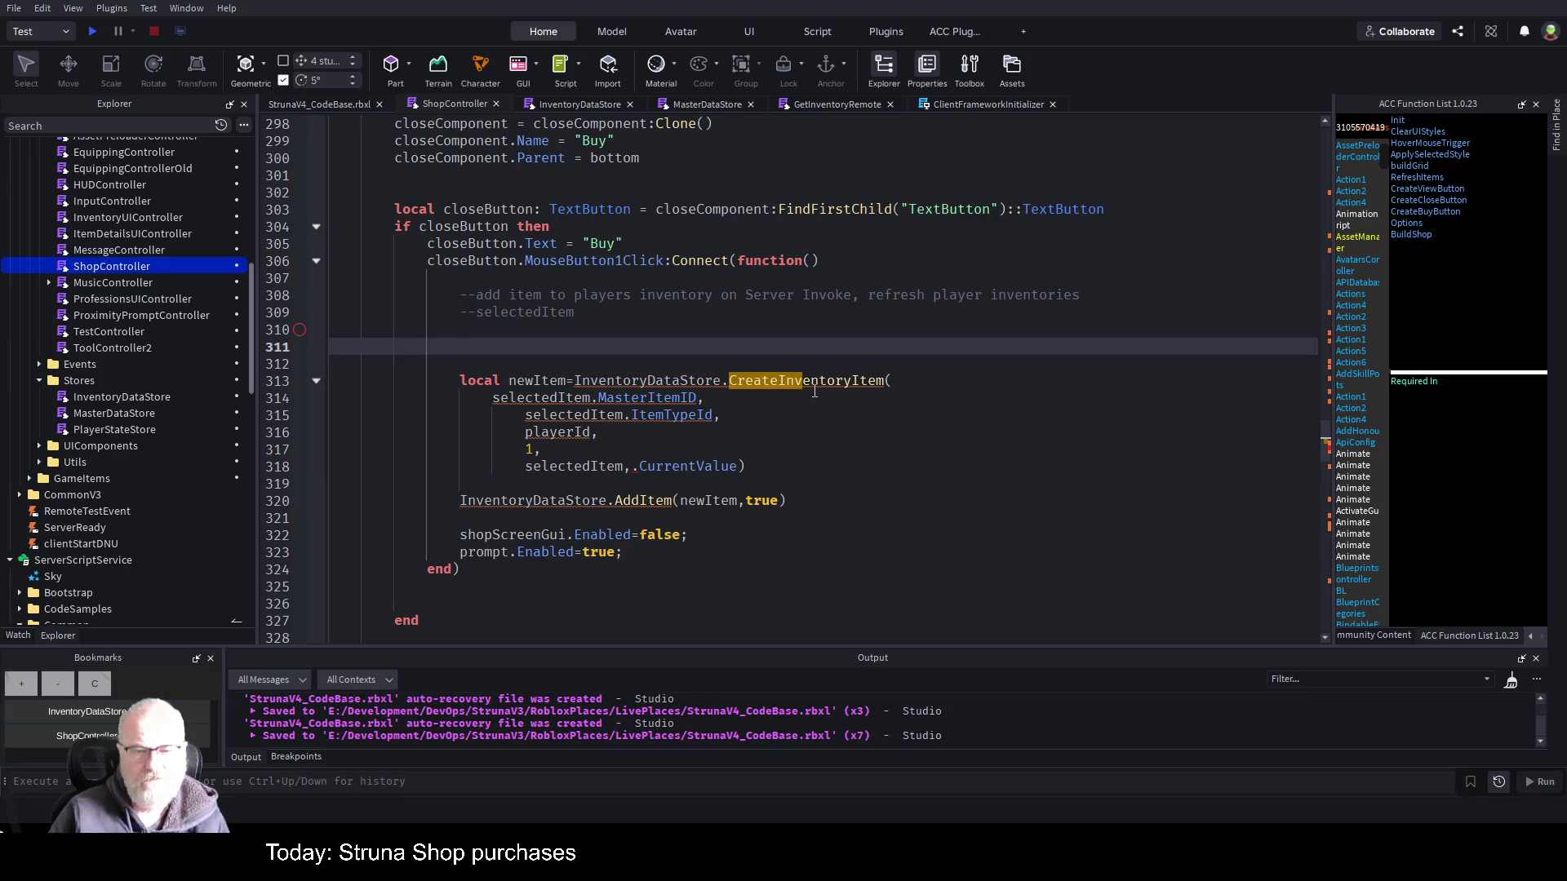
double_click(661, 381)
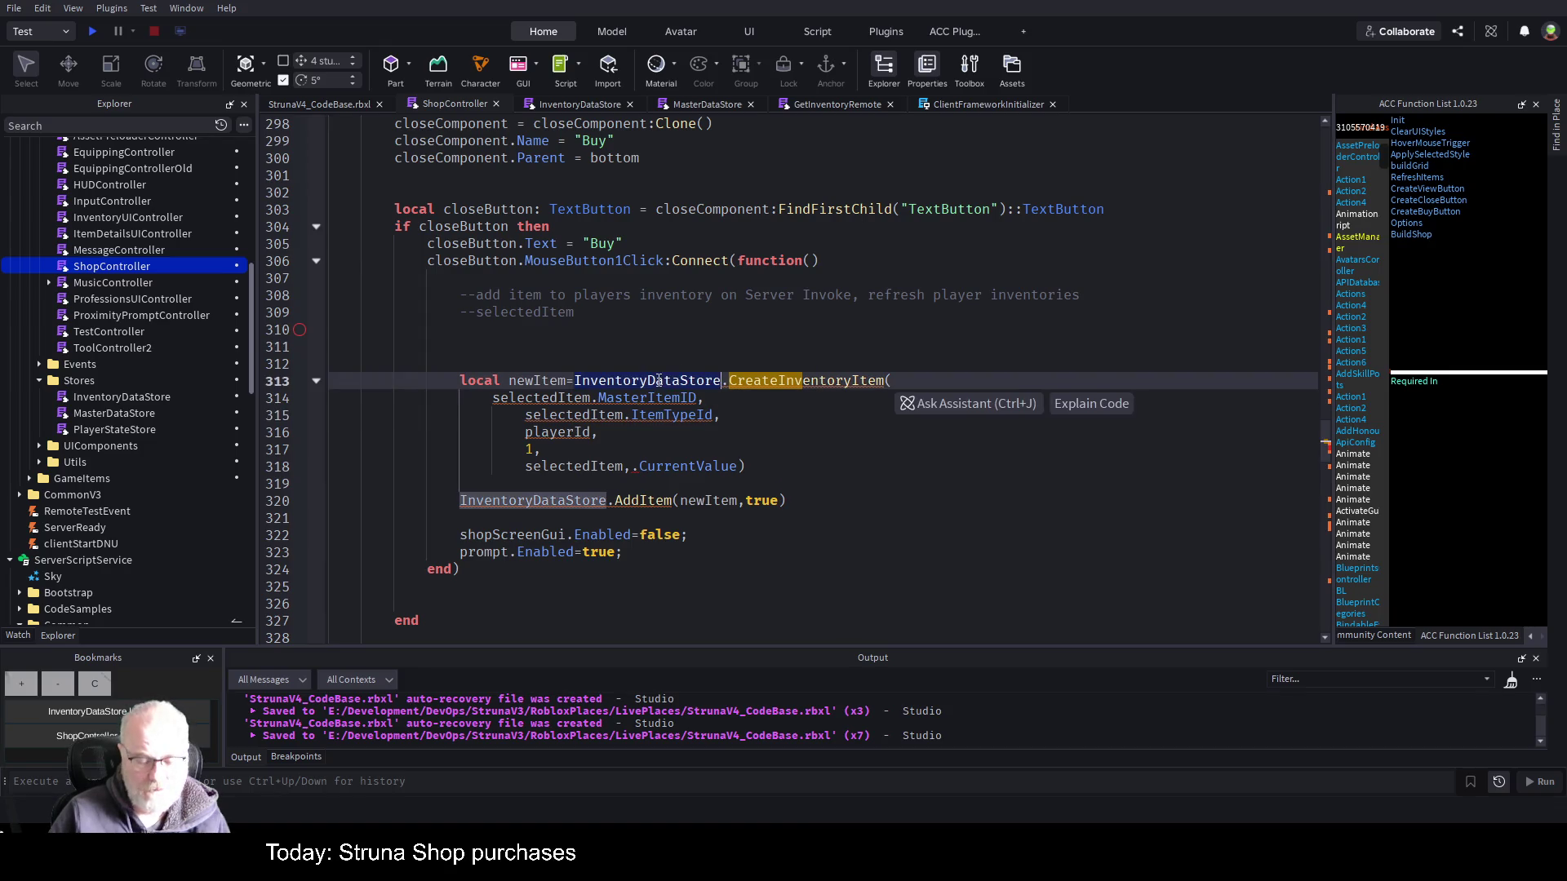
- Type InventoryDataStore as ': ModuleScript' without '= nil', save, and return to the bookmarked handler
key("ctrl+Home")
scroll(661, 371, "down", 5)
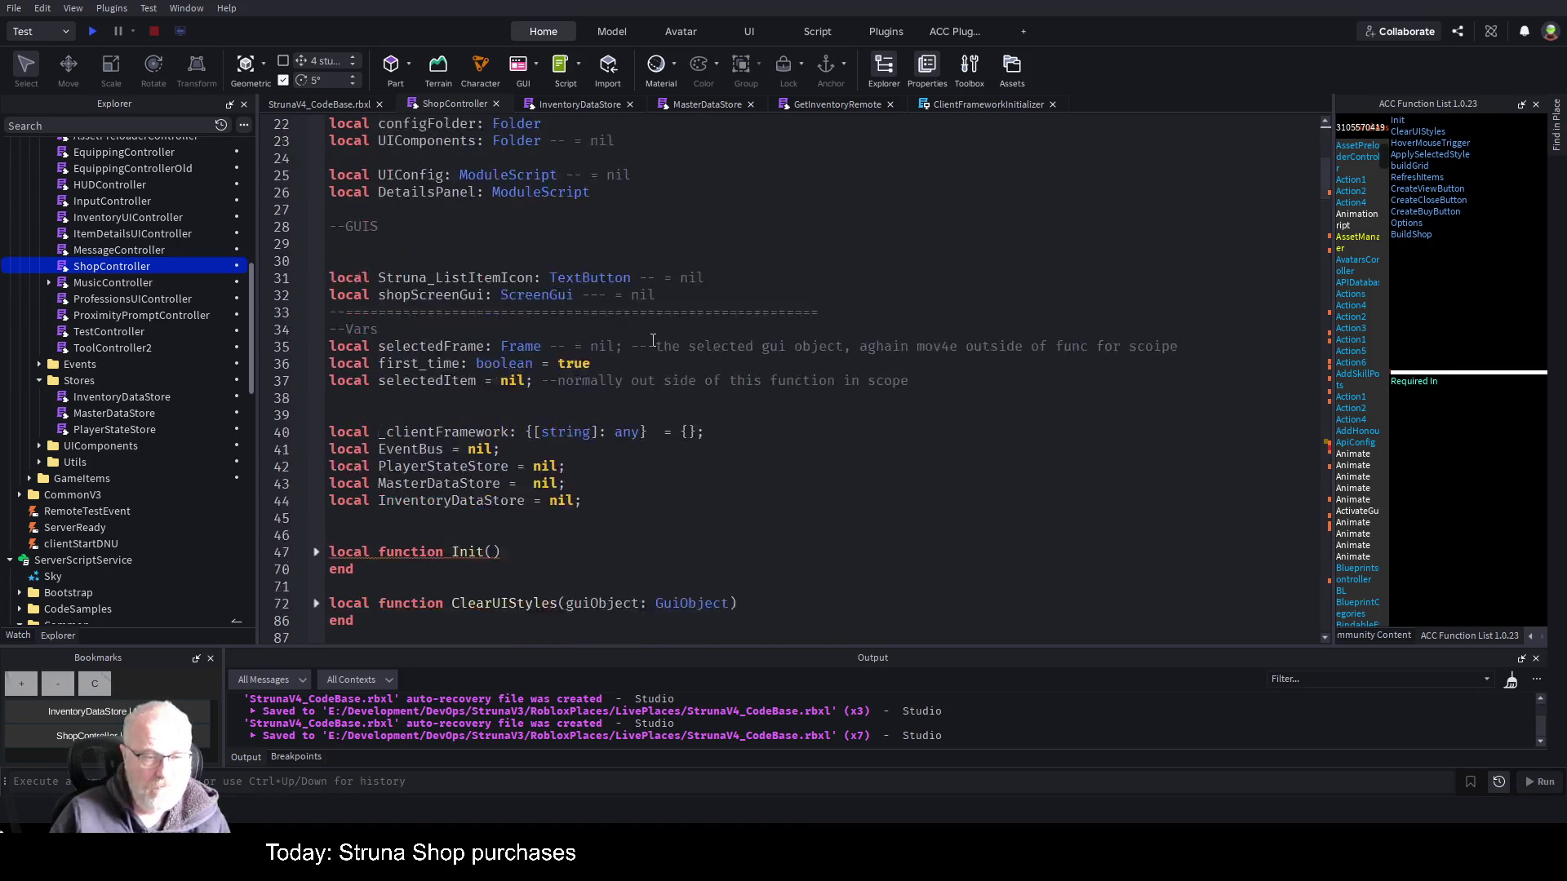
left_click(528, 449)
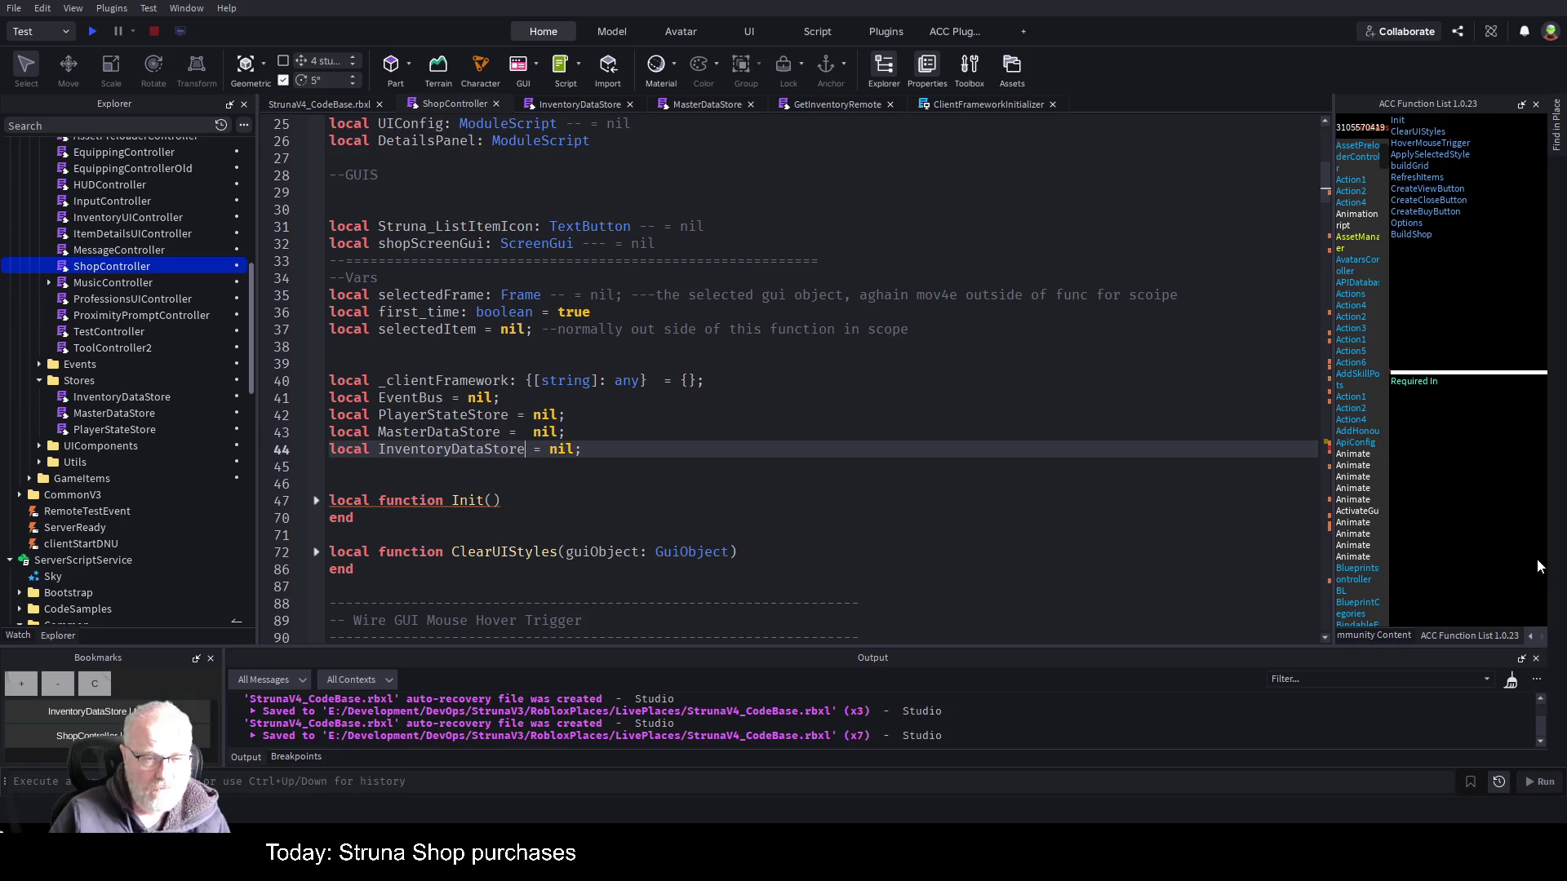
type(": ModuleScript")
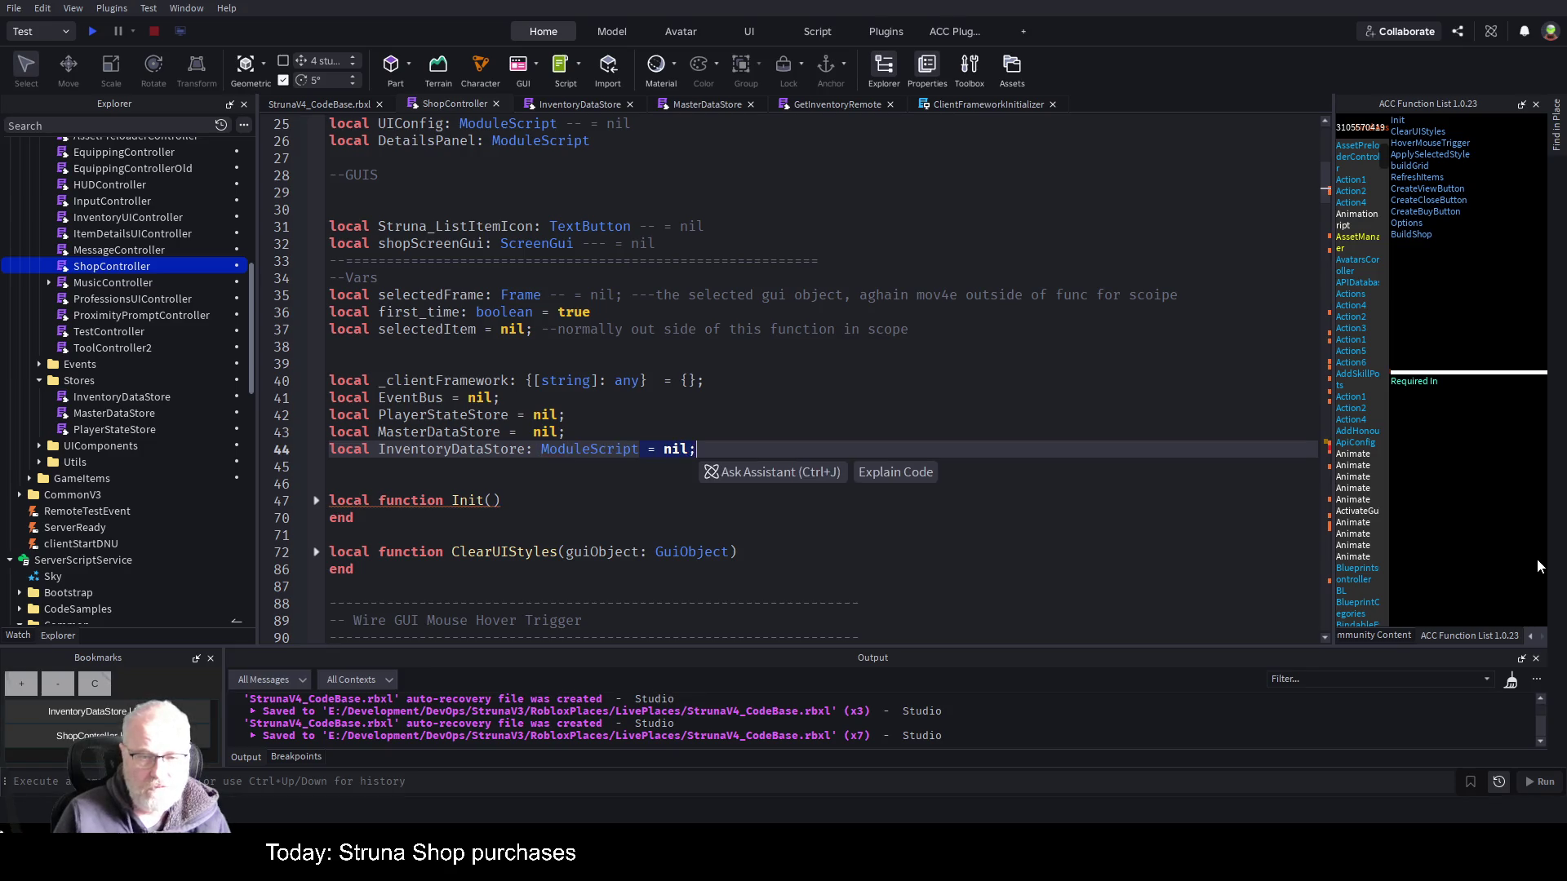
key("Delete")
key("Delete")
key("Delete")
key("ctrl+s")
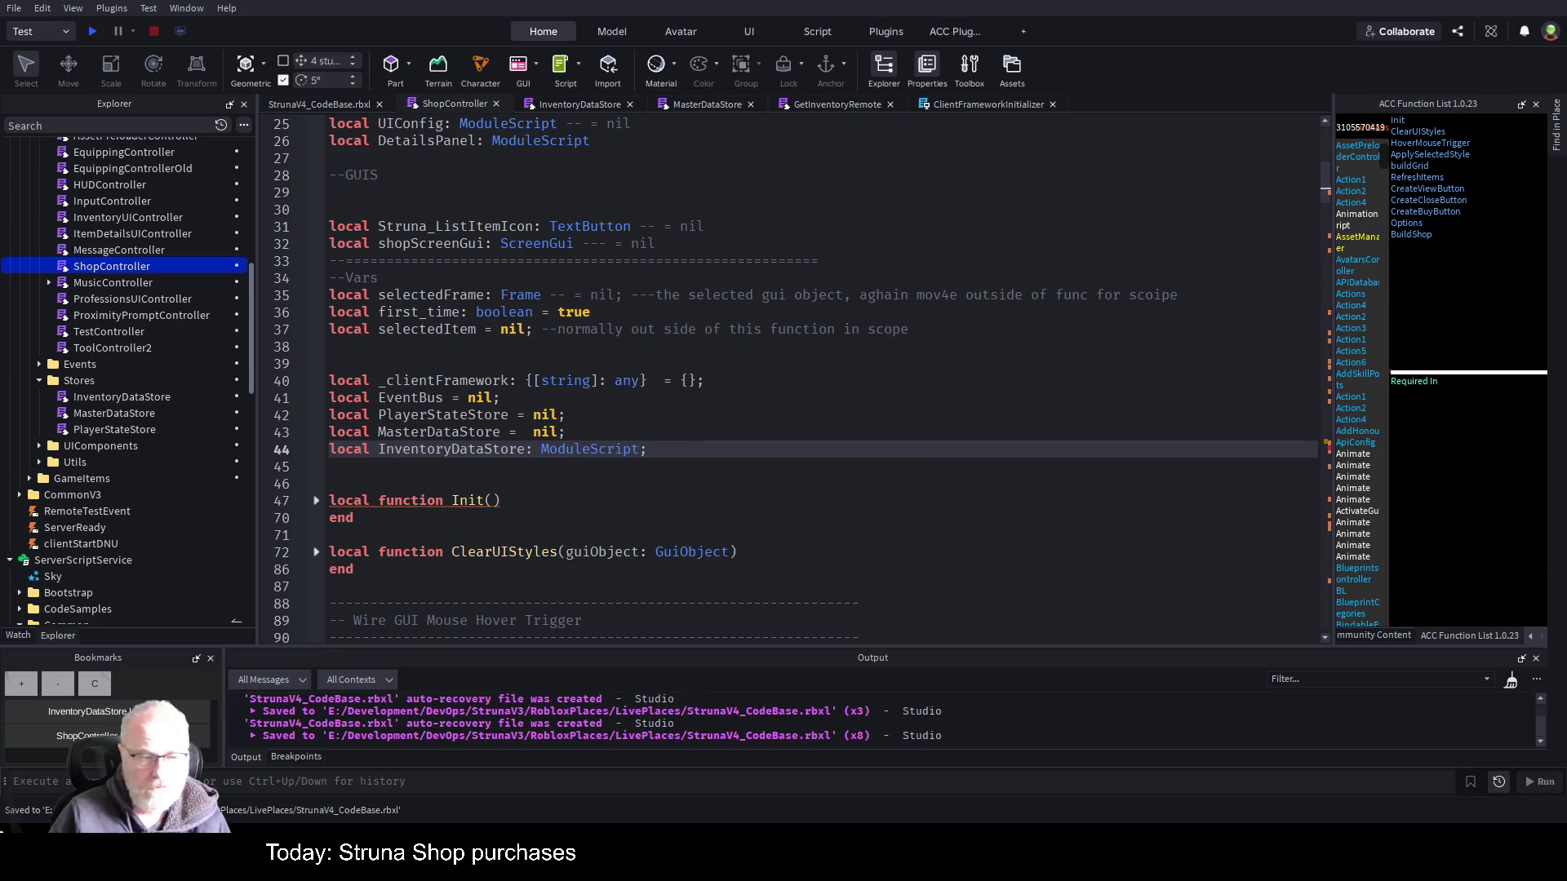
left_click(49, 735)
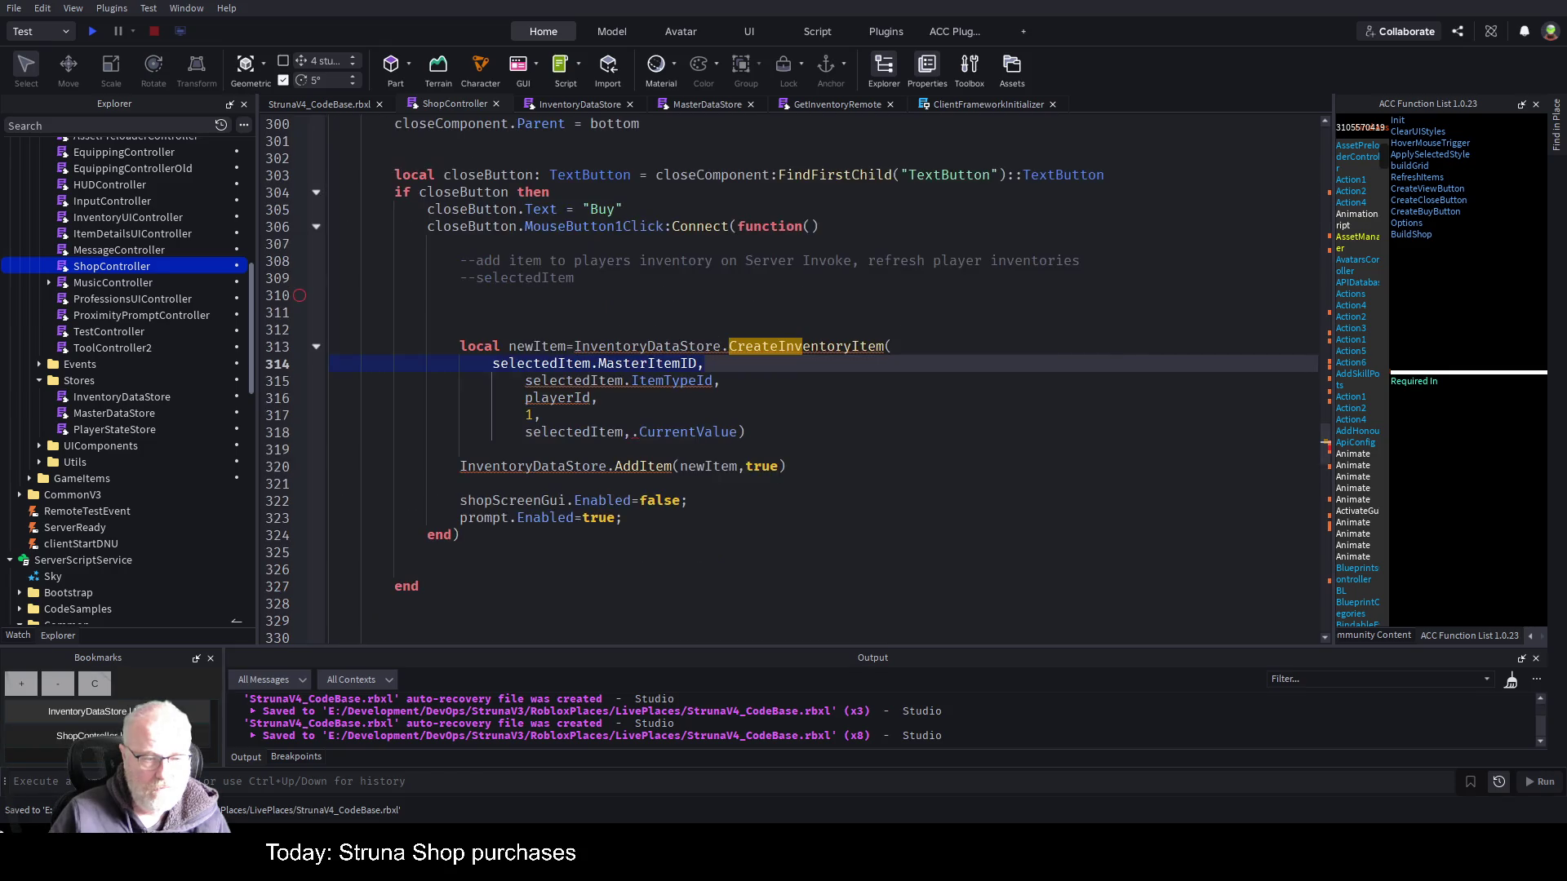
left_click(791, 296)
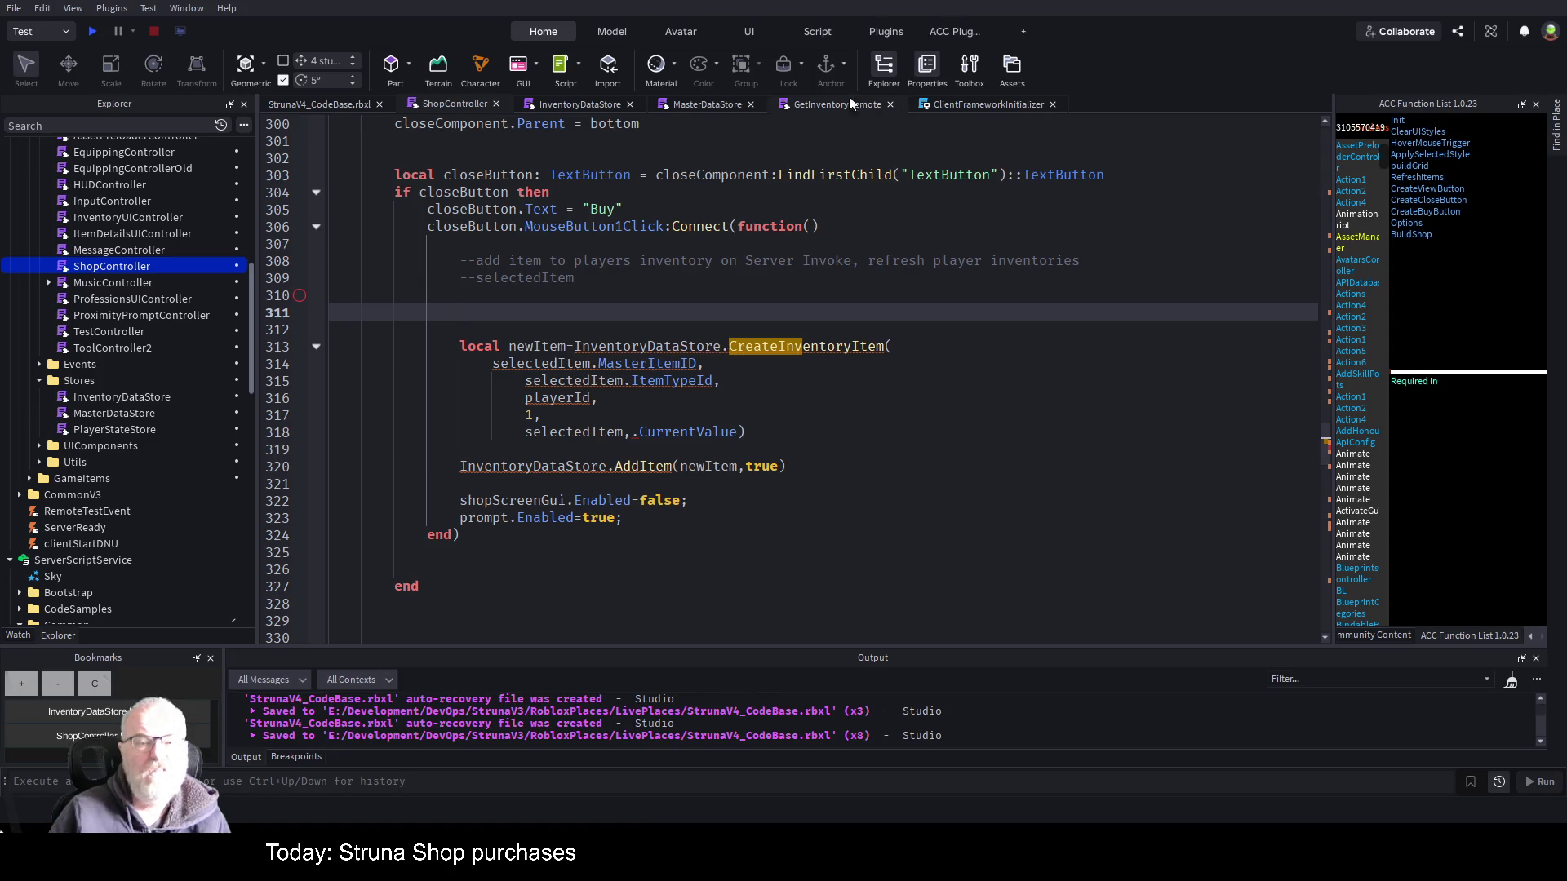
- Look up the module name at the top of the InventoryDataStore script
left_click(577, 106)
left_click(578, 415)
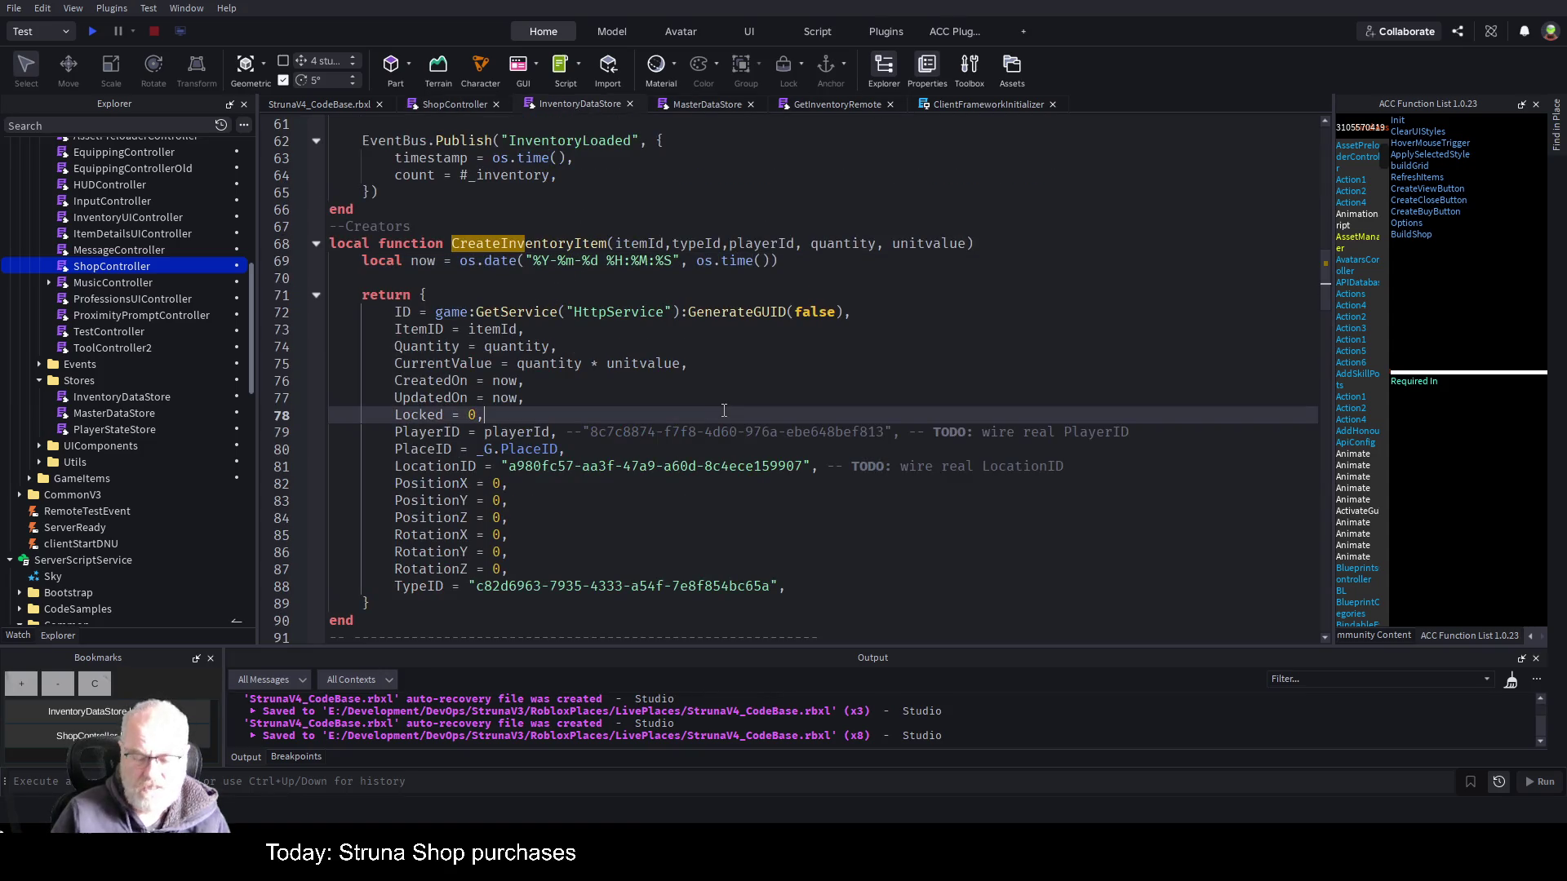
key("ctrl+Home")
scroll(619, 324, "down", 4)
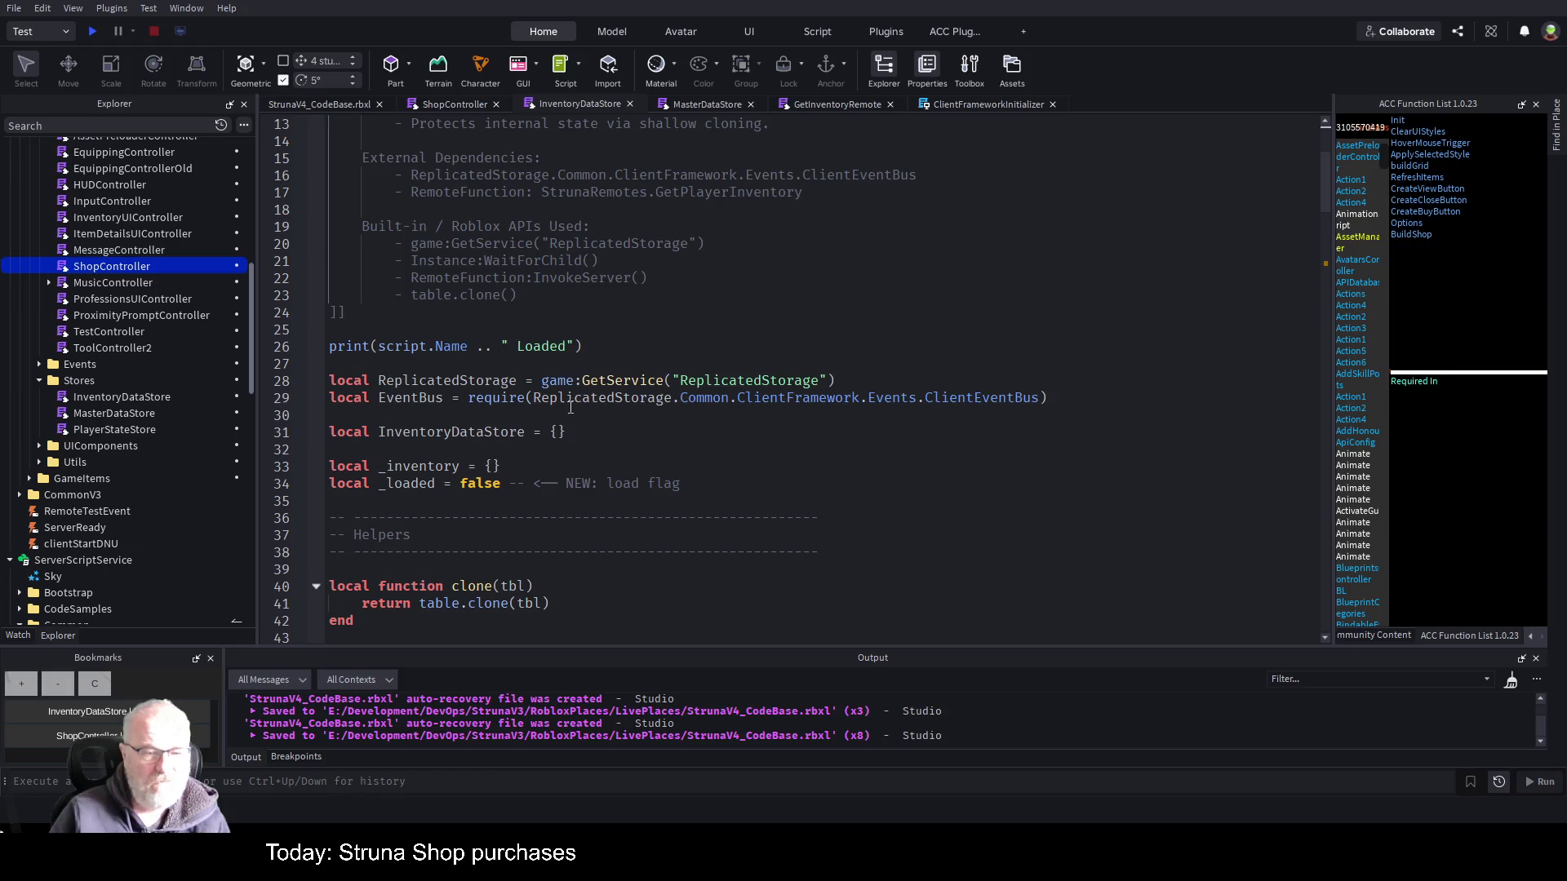
double_click(433, 432)
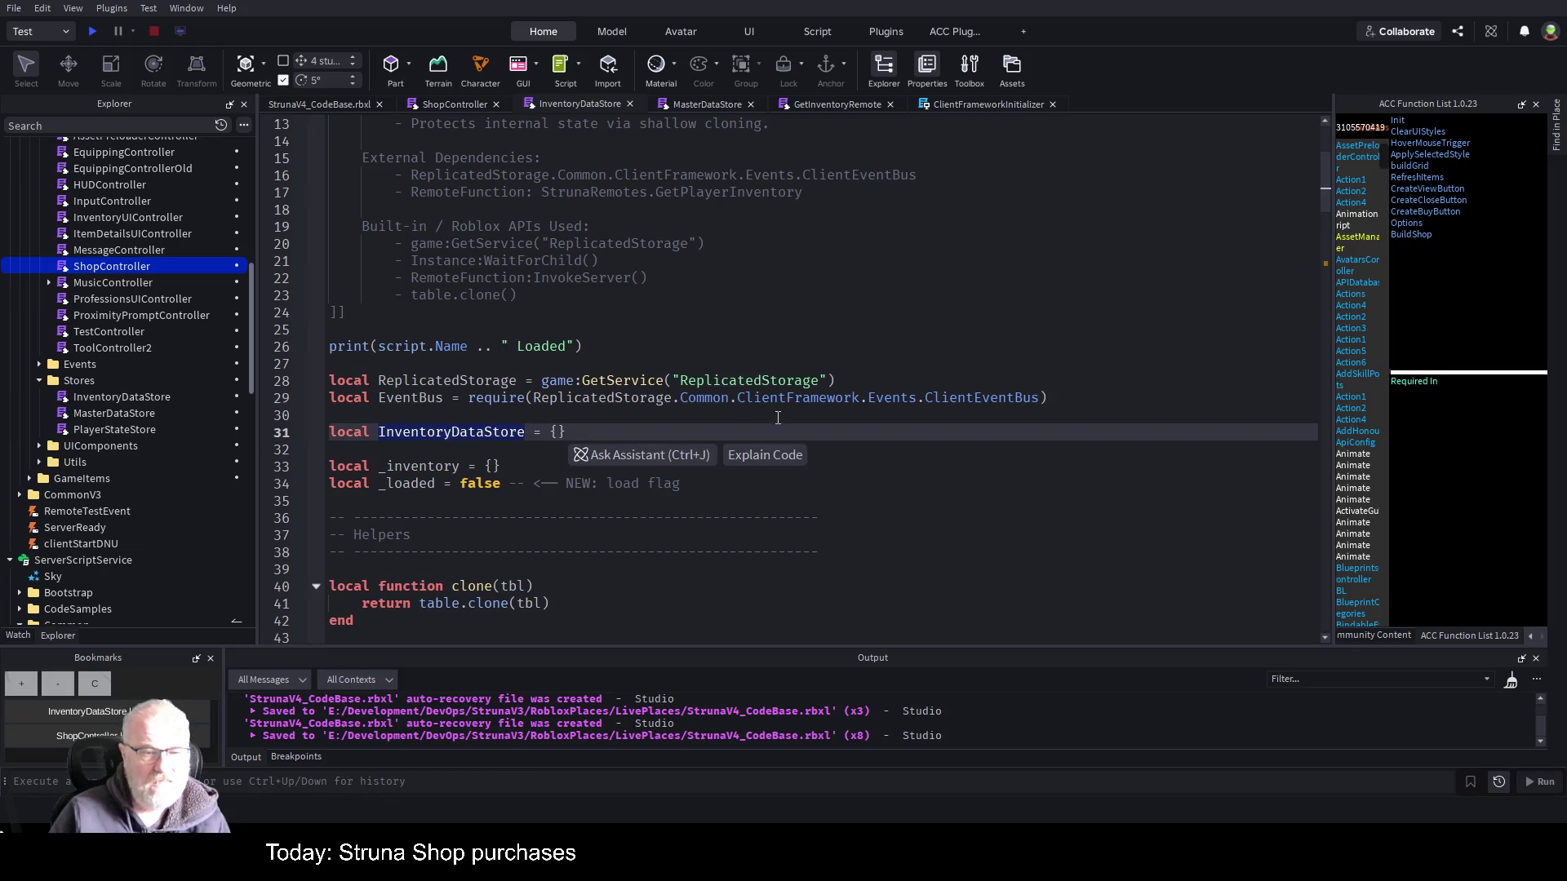
- Replace the ModuleScript type on ShopController line 44 with InventoryDataStore
left_click(467, 106)
key("ctrl+Home")
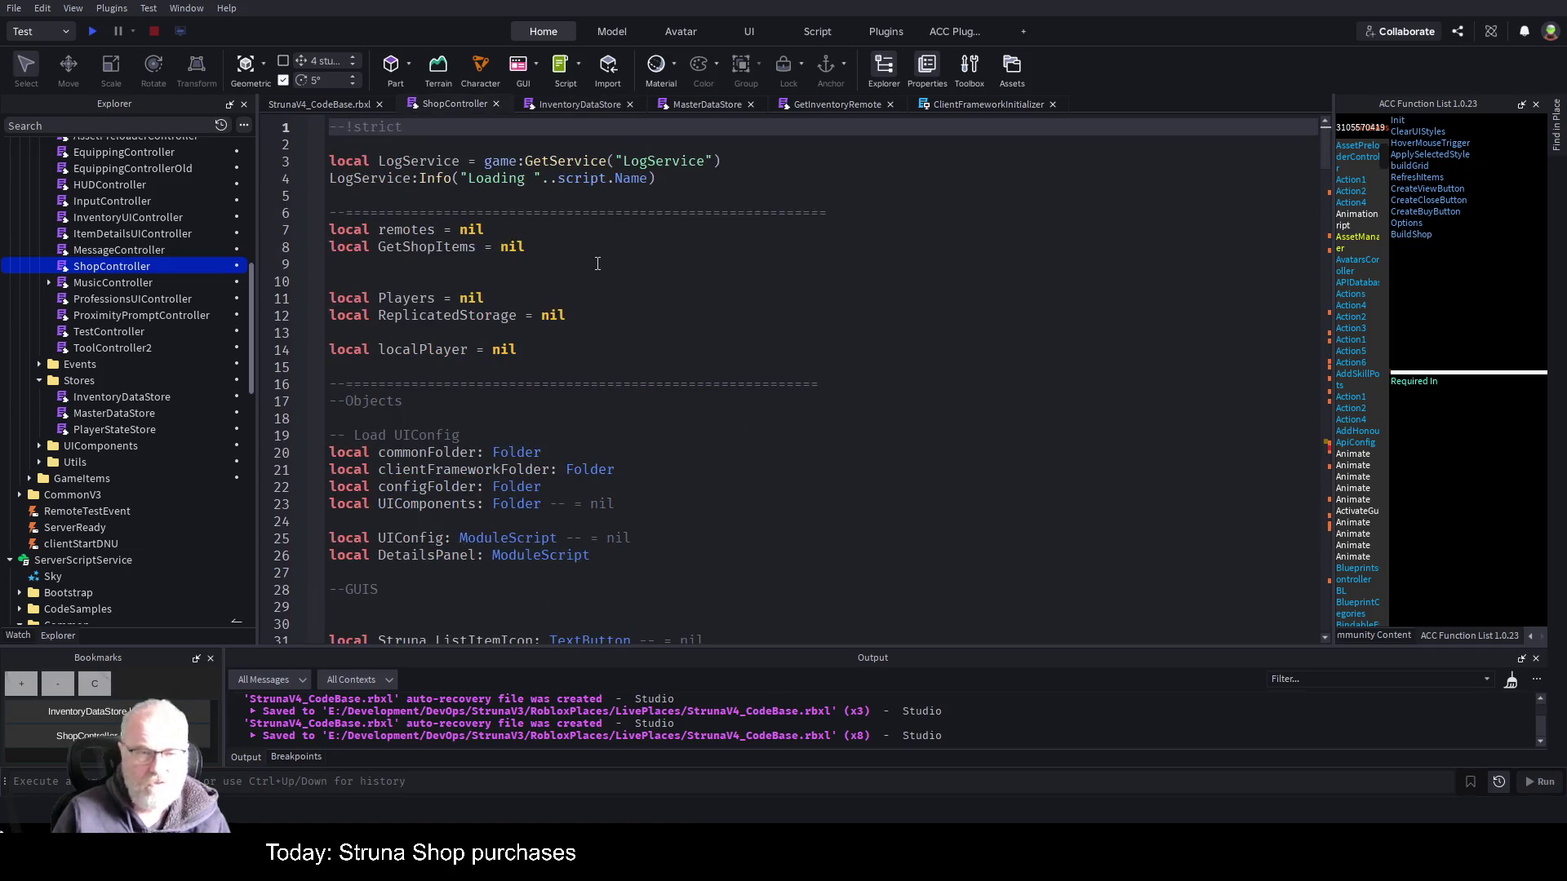
scroll(560, 364, "down", 5)
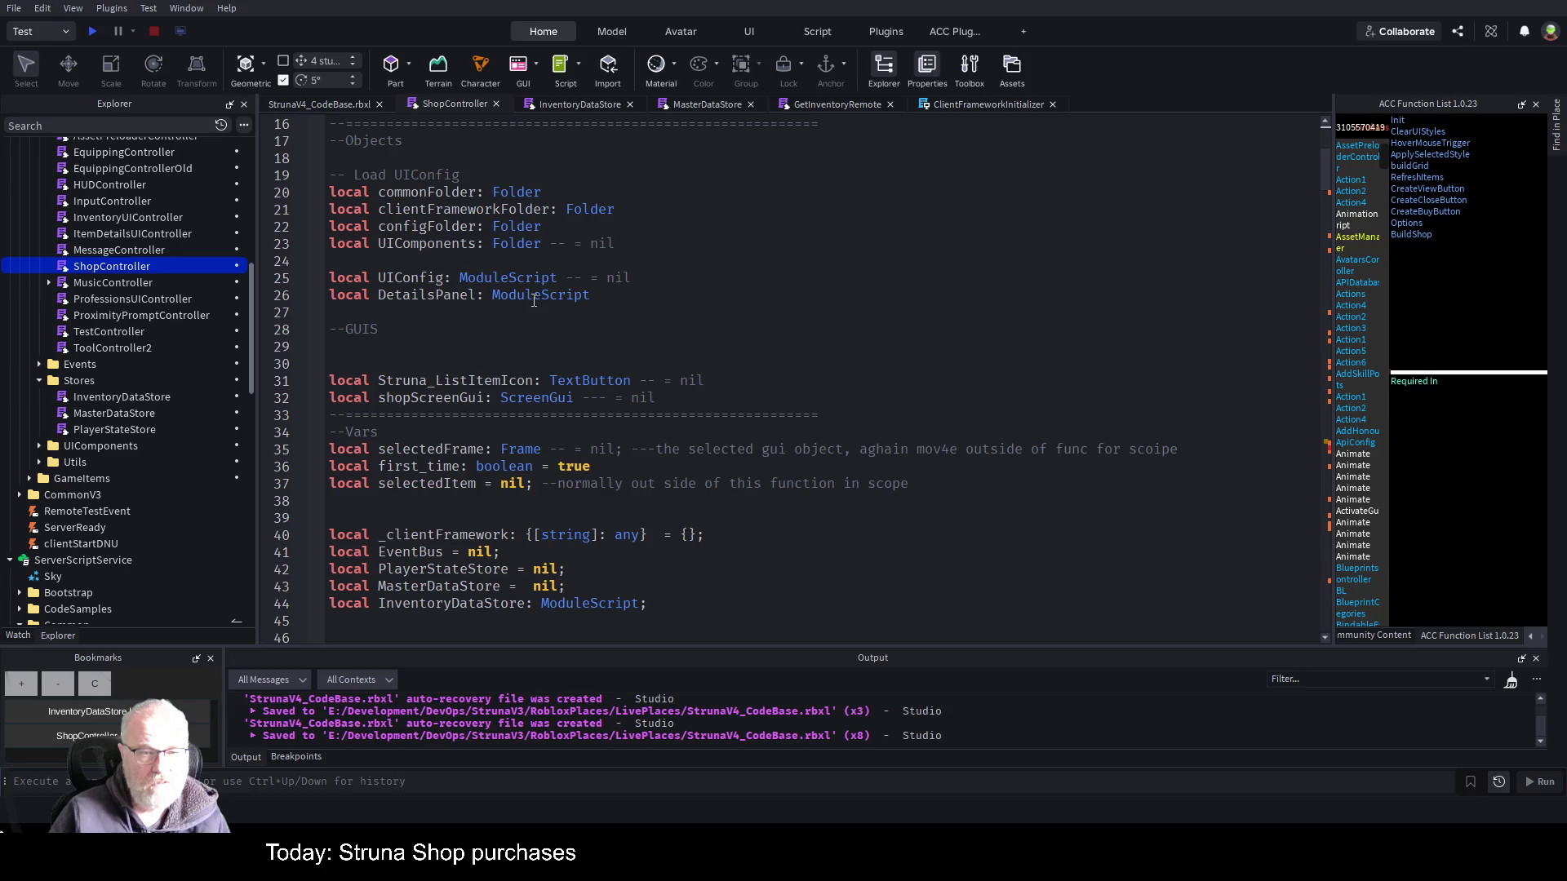
scroll(538, 319, "down", 3)
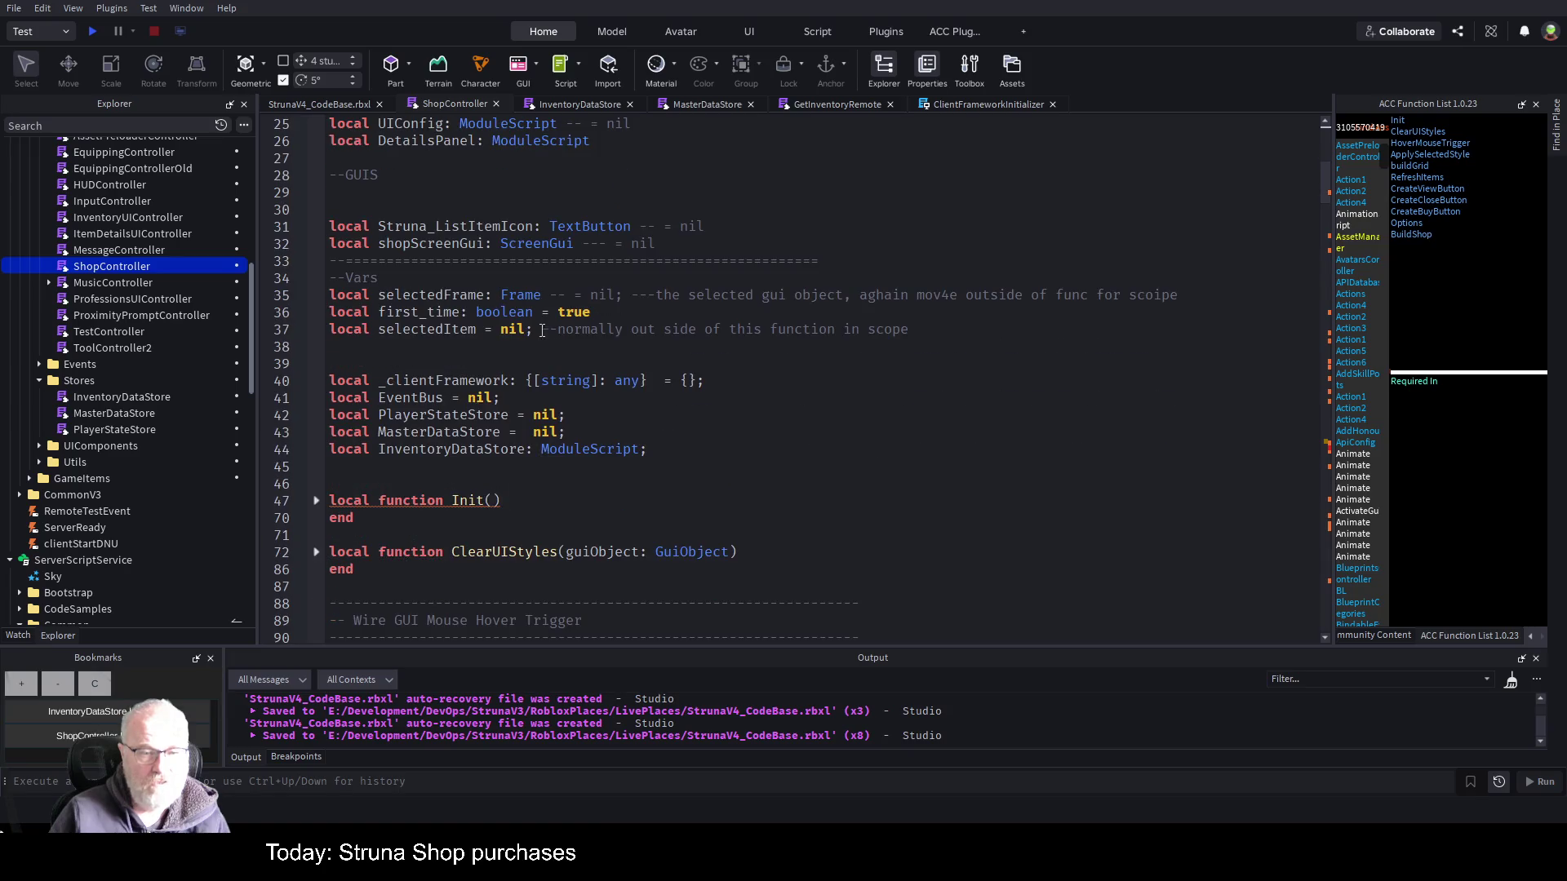
double_click(593, 448)
type("InventoryDataStore")
left_click(793, 410)
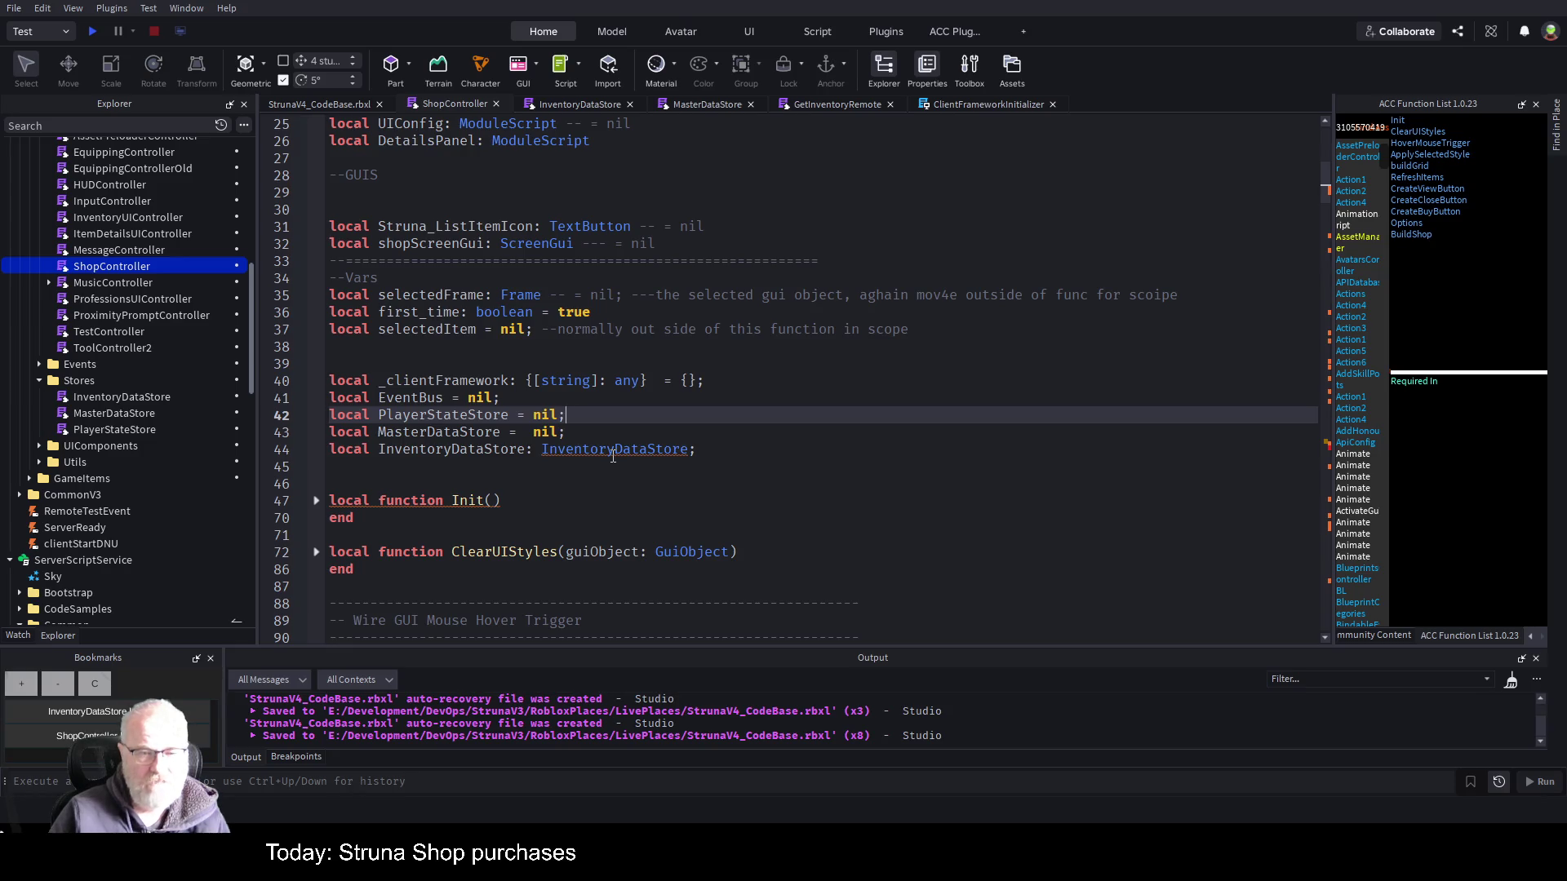
- Change the line 44 type annotation to Object and save ShopController
left_click(613, 456)
double_click(613, 457)
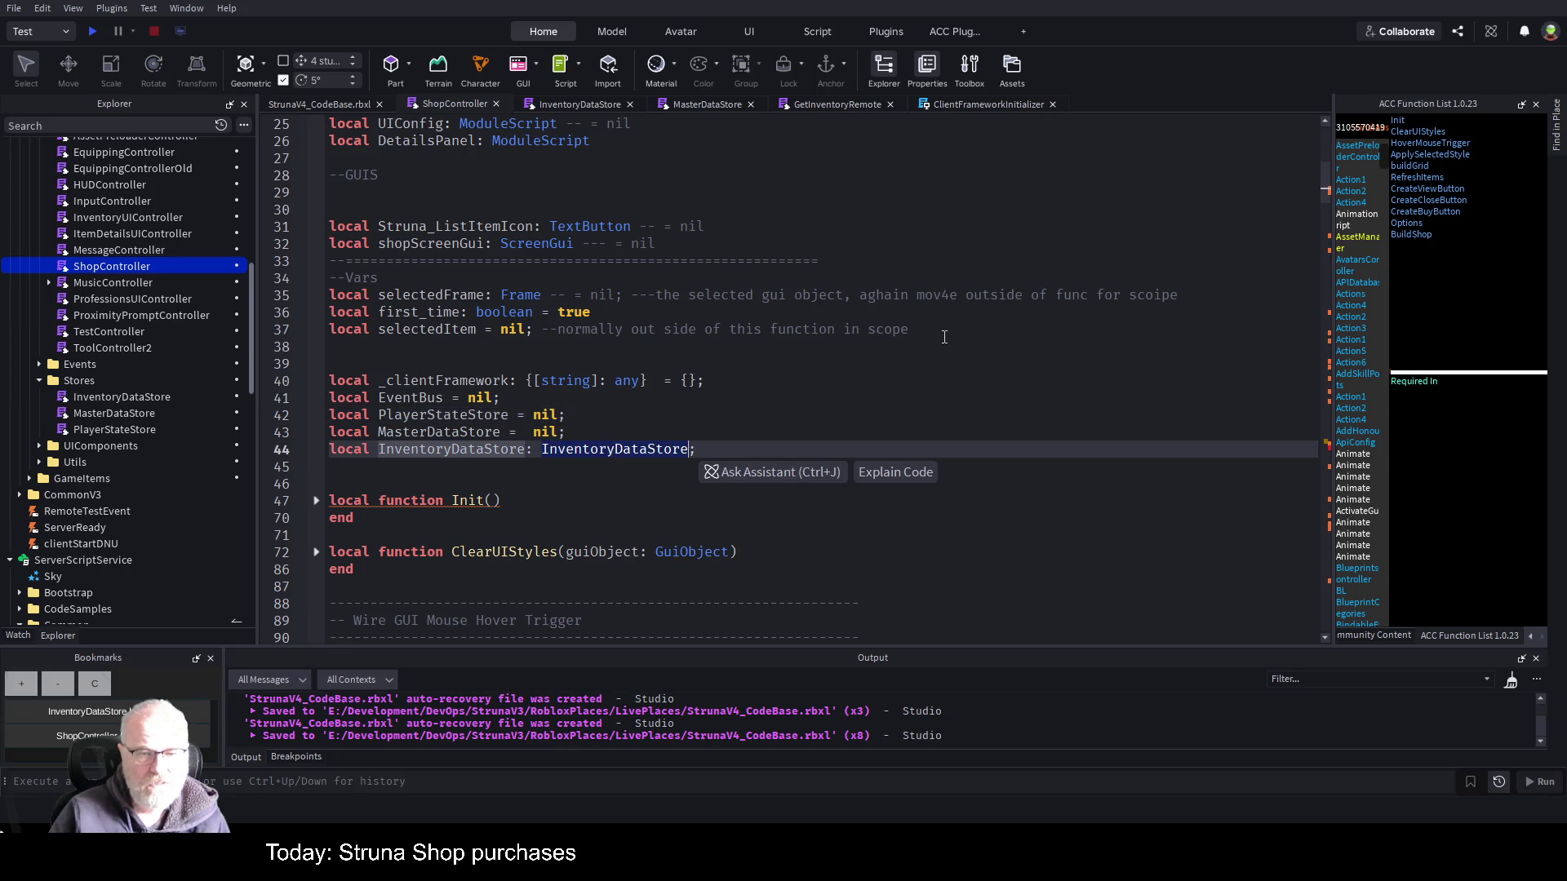
key("BackSpace")
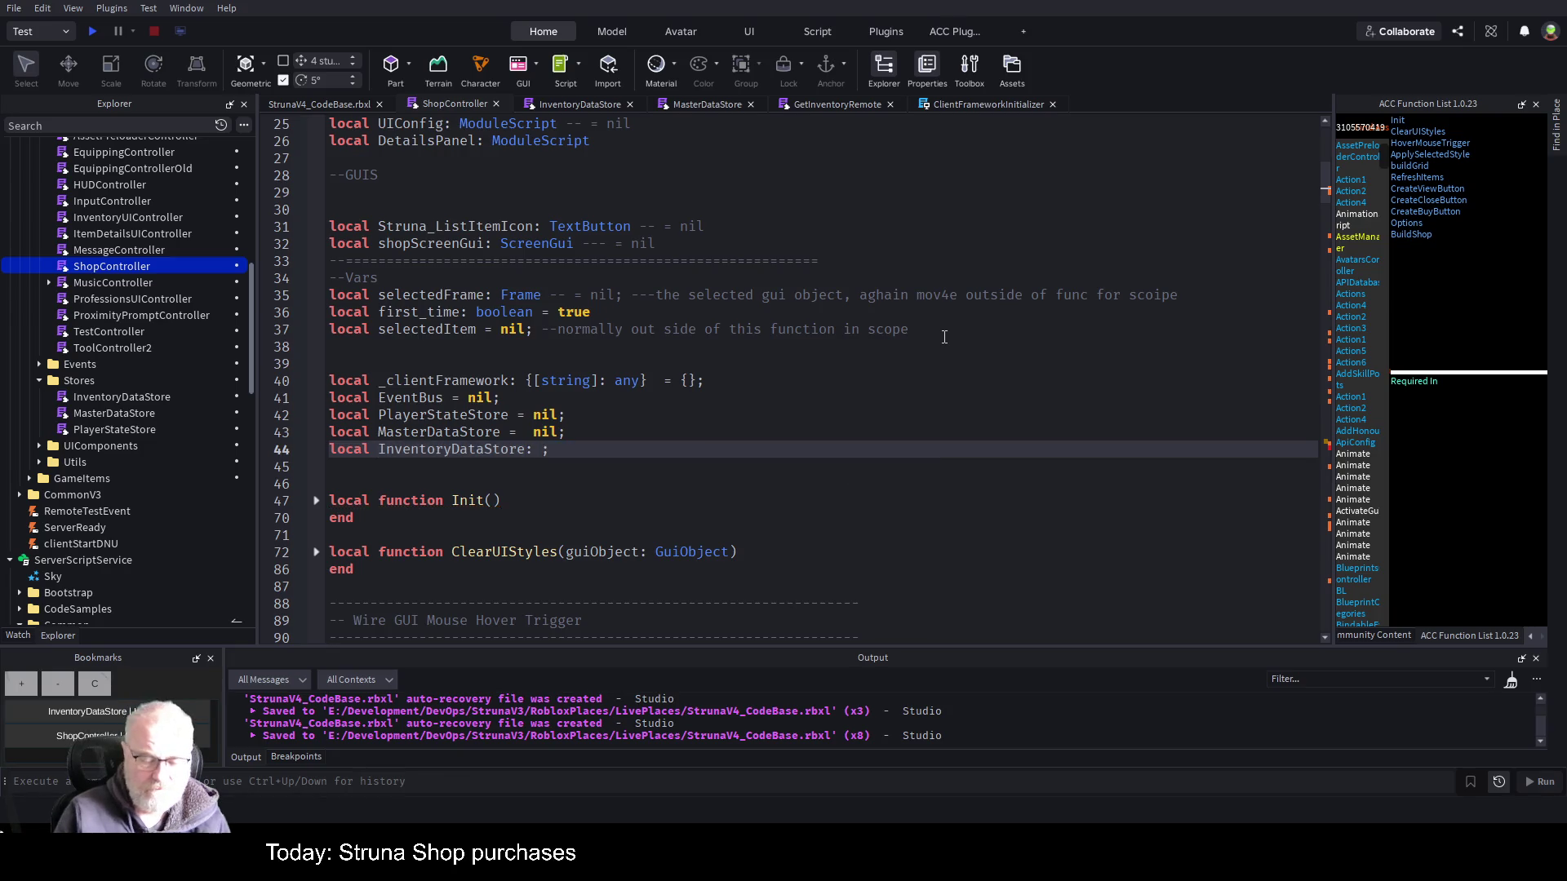
type("Object")
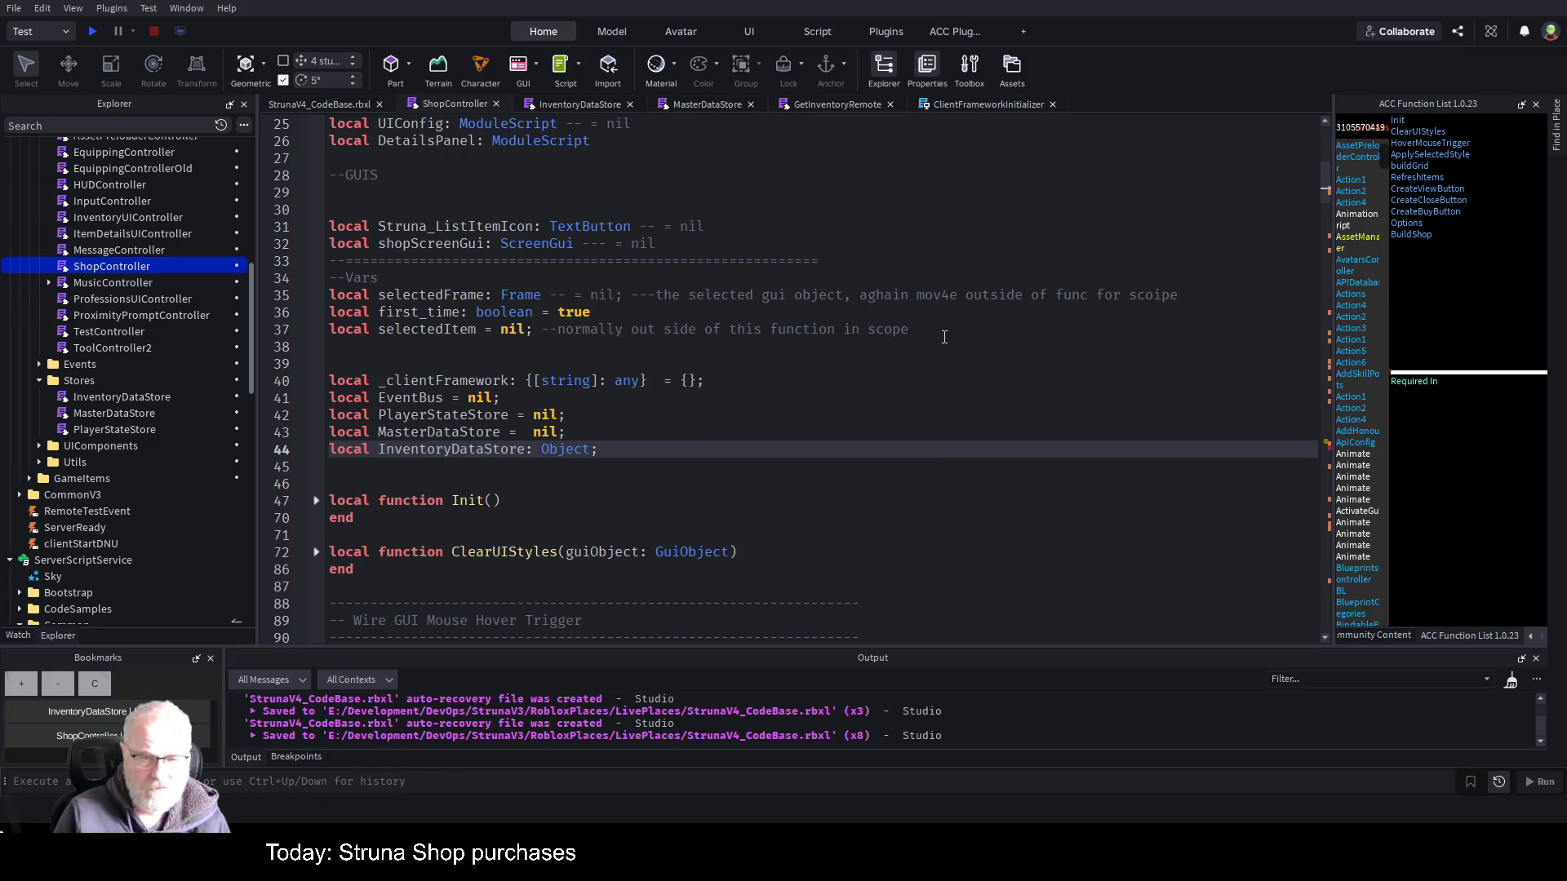
key("ctrl+s")
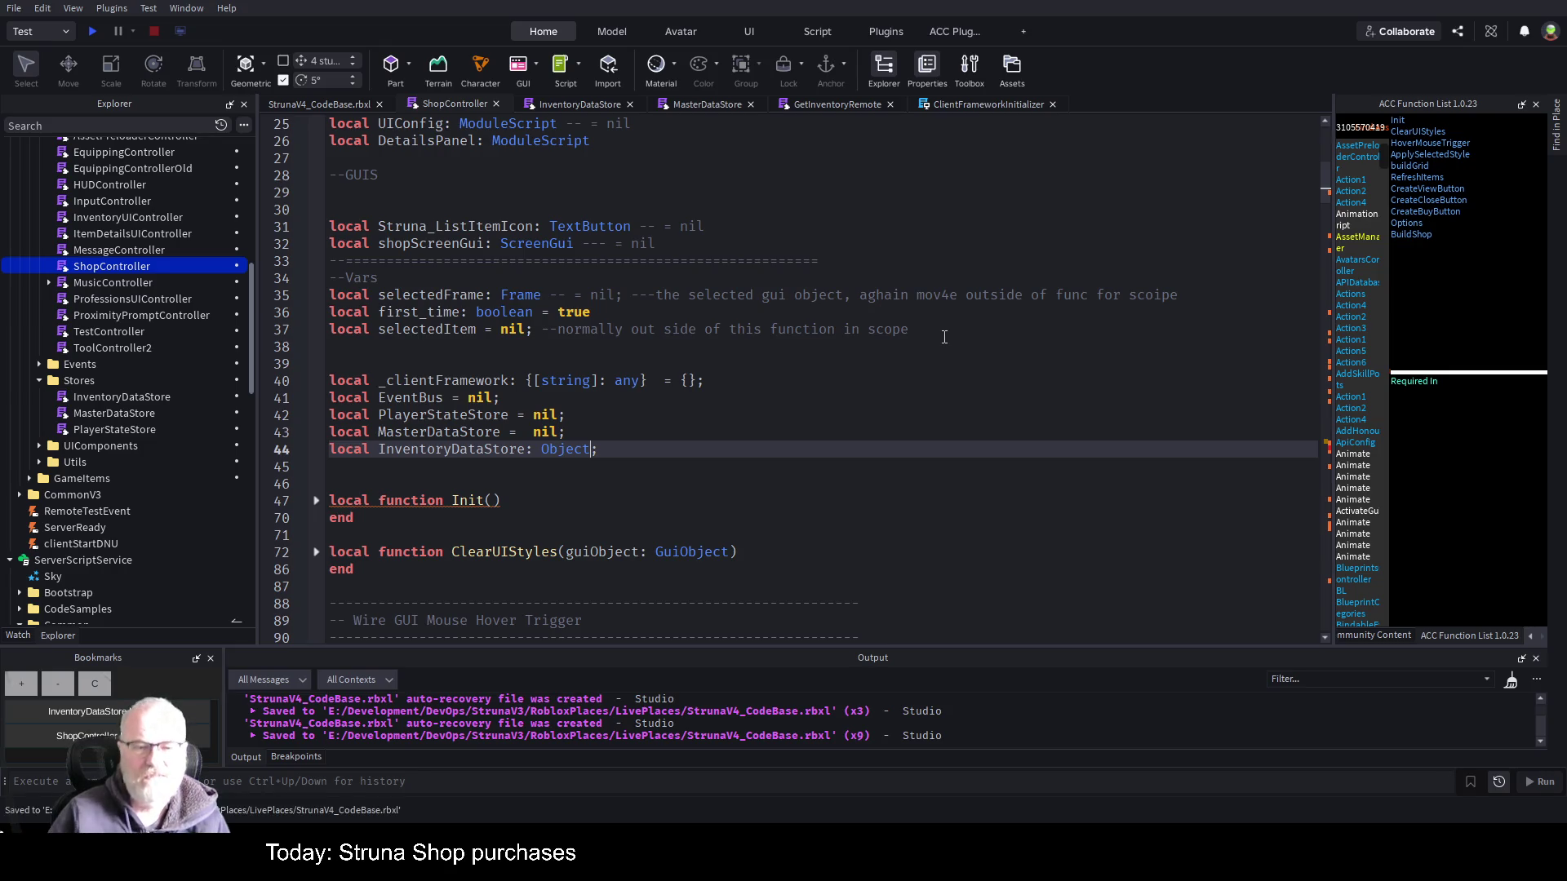
scroll(795, 416, "down", 20)
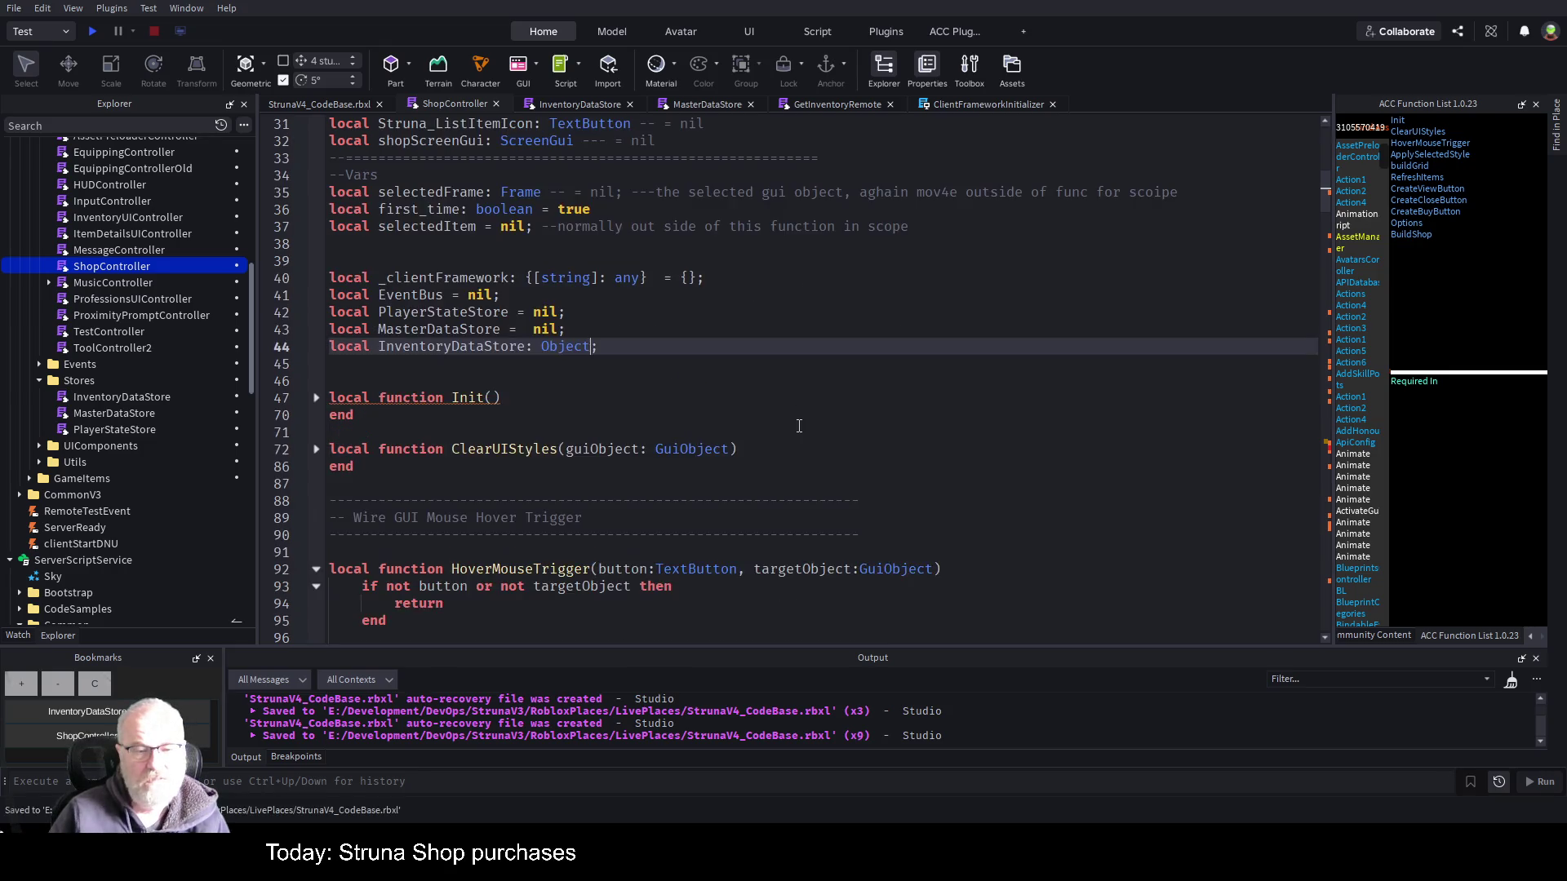
scroll(801, 435, "down", 5)
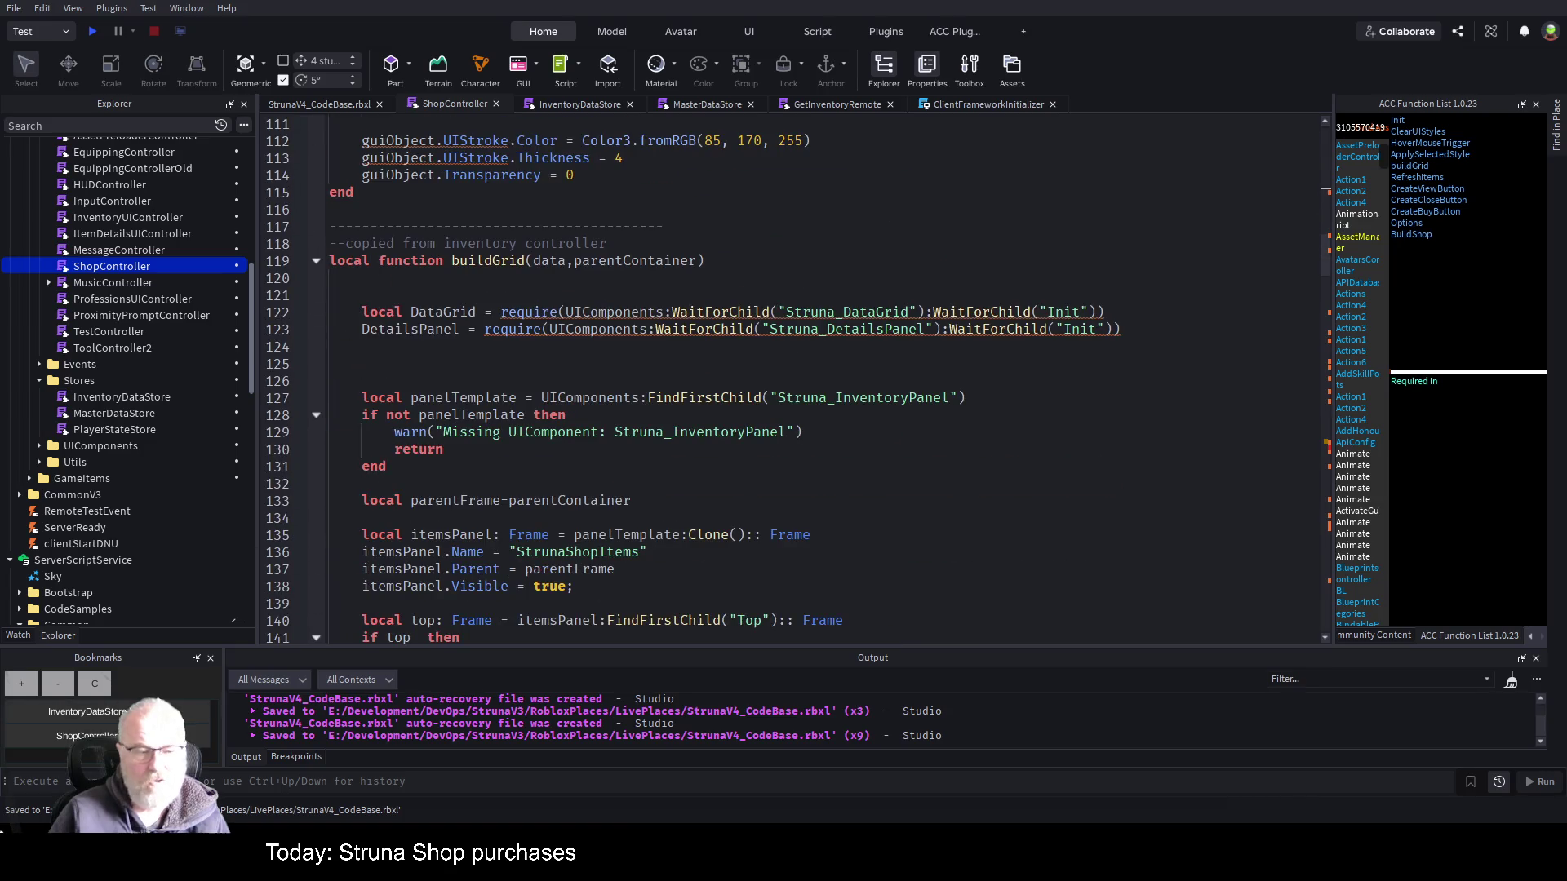
scroll(791, 504, "down", 20)
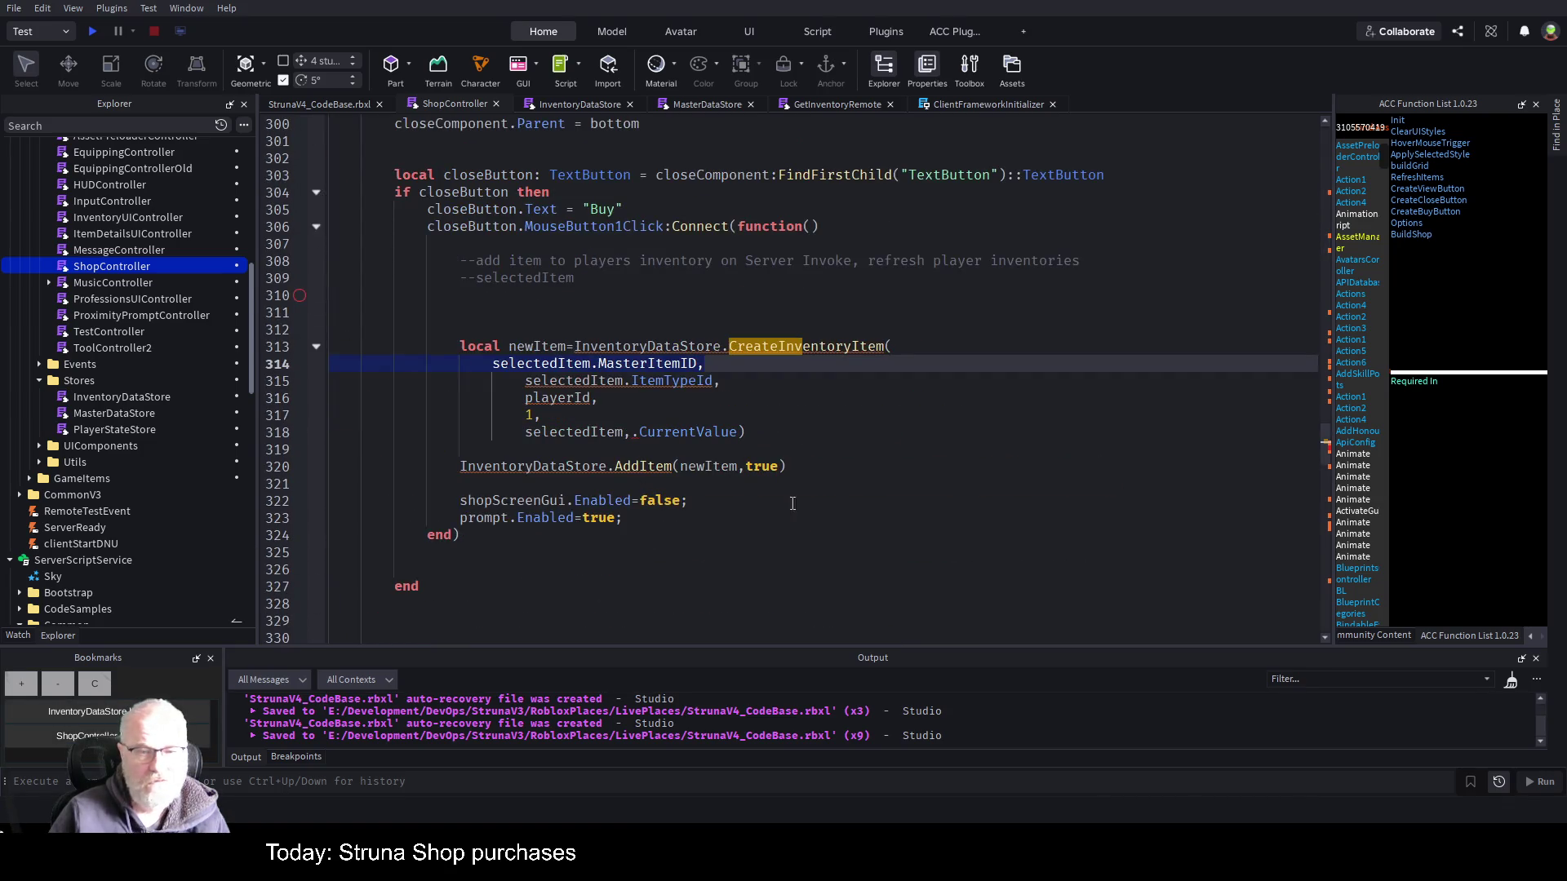
- Save the ShopController script and start a playtest of the game
left_click(812, 449)
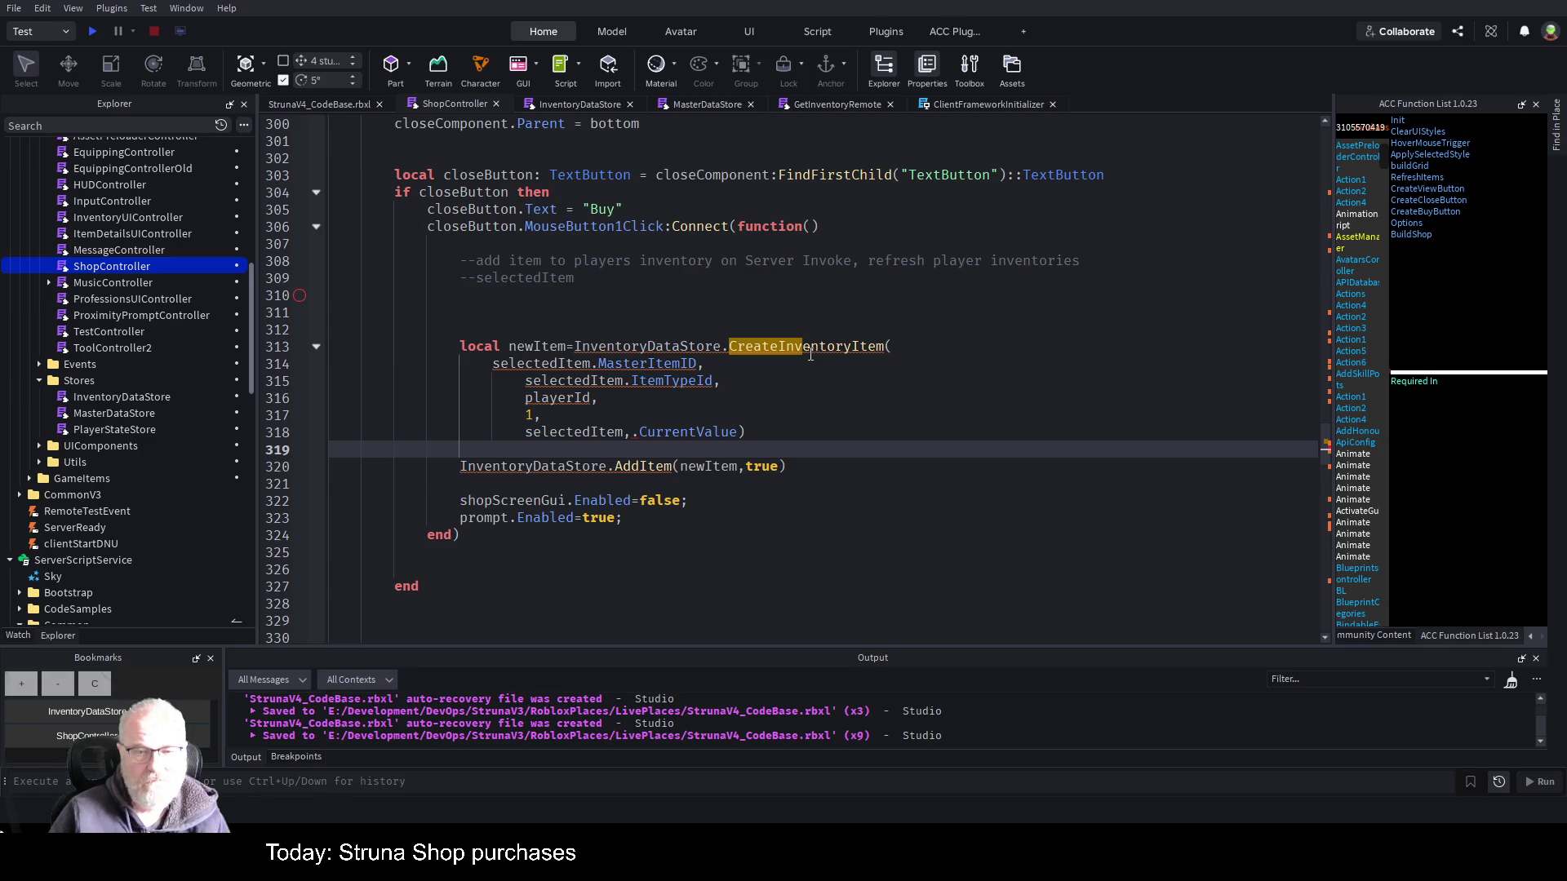
left_click(817, 380)
key("ctrl+s")
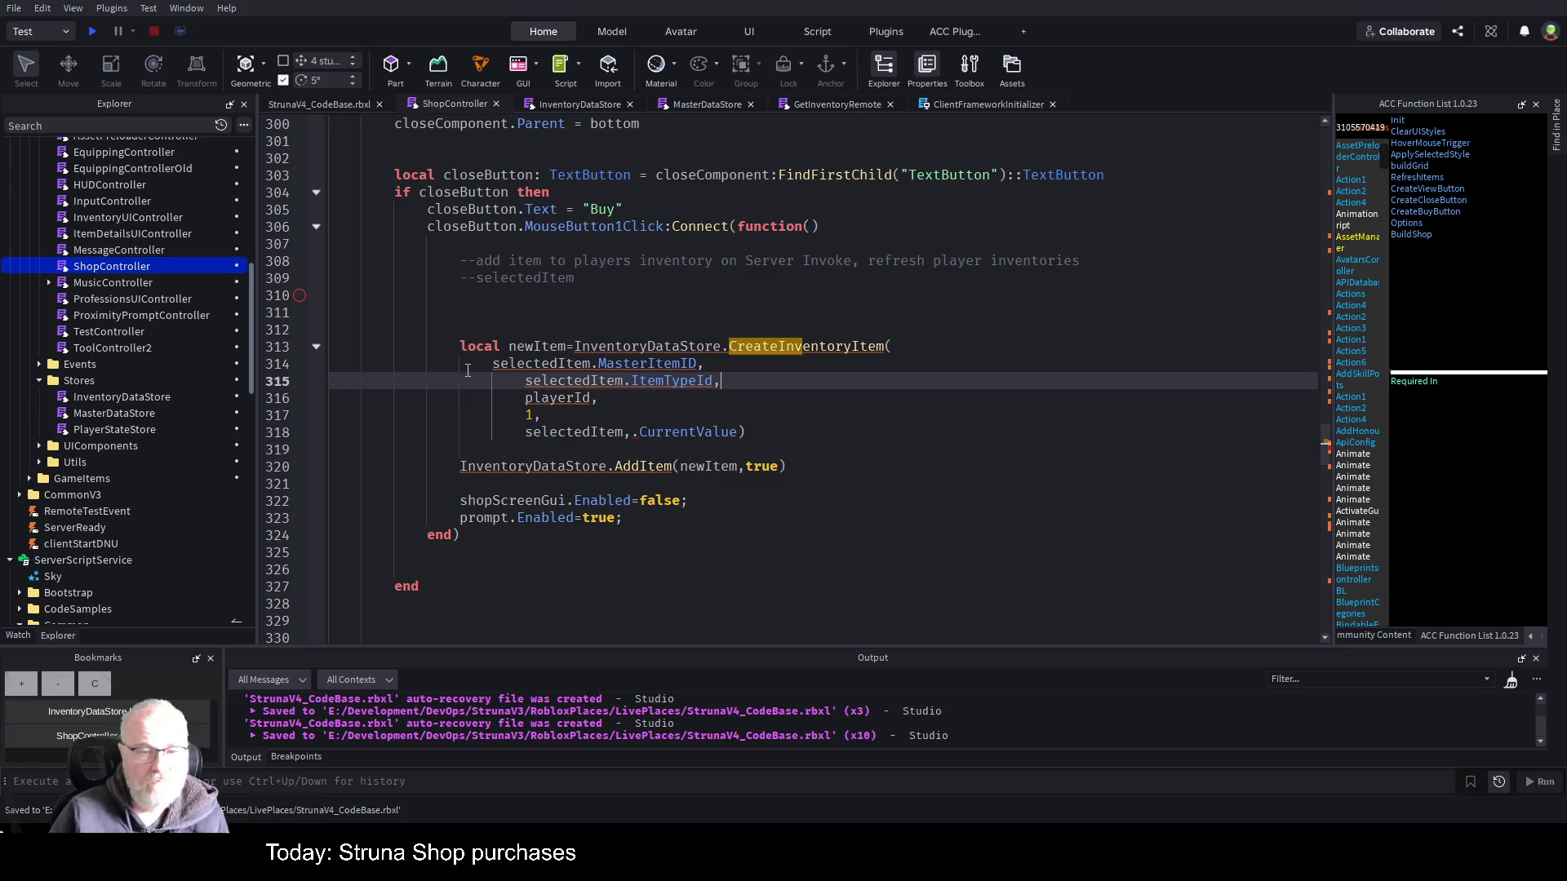
left_click(93, 31)
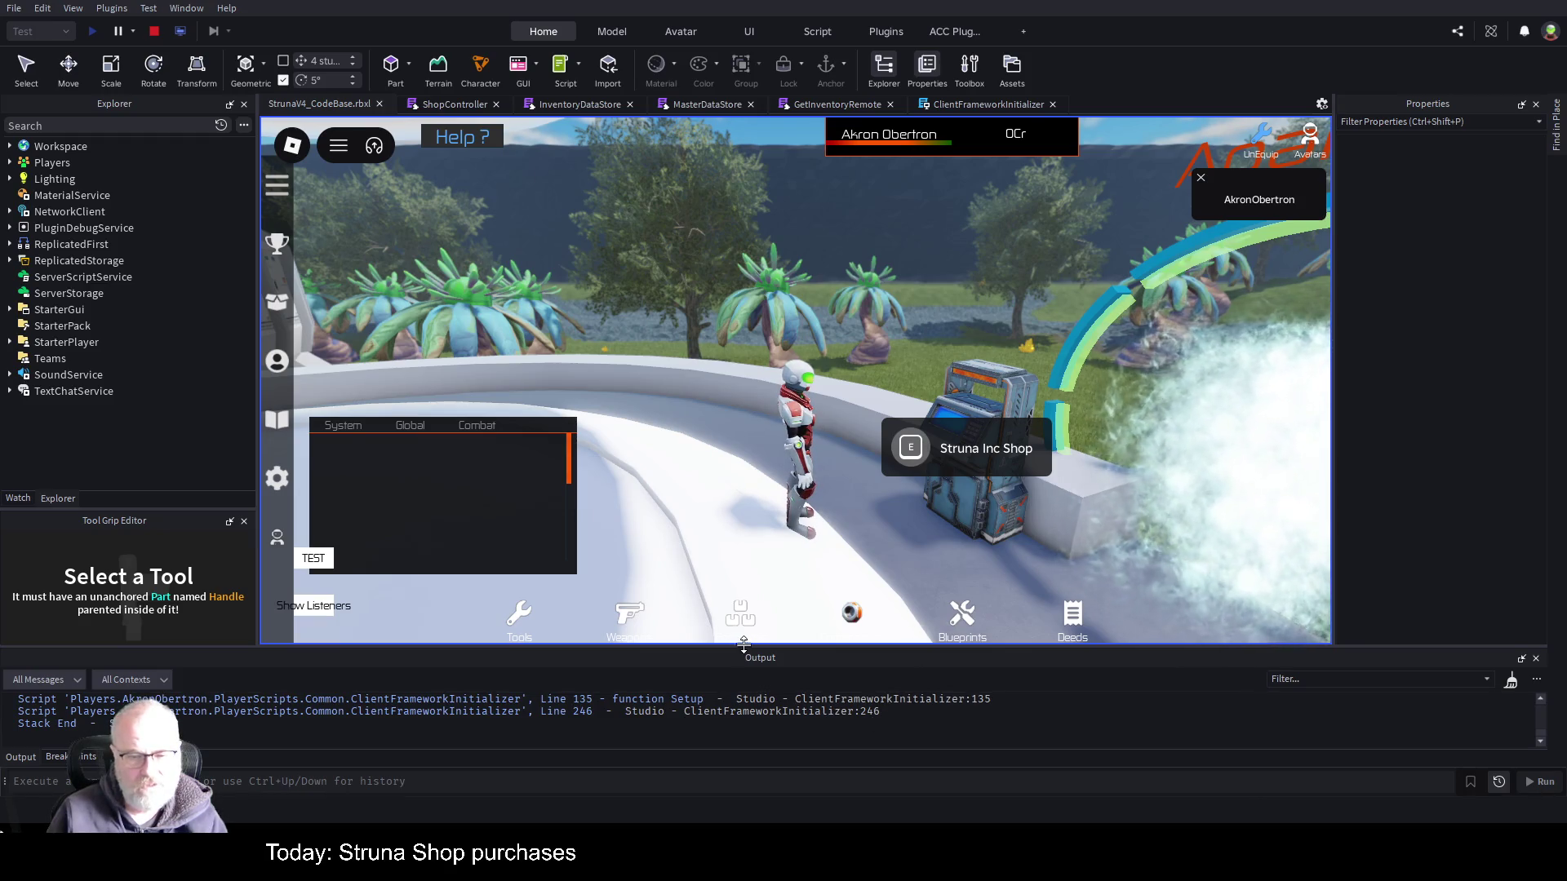
- Delete the stray comma on line 318 so it reads selectedItem.CurrentValue, then stop the playtest
left_click_drag(741, 646, 816, 430)
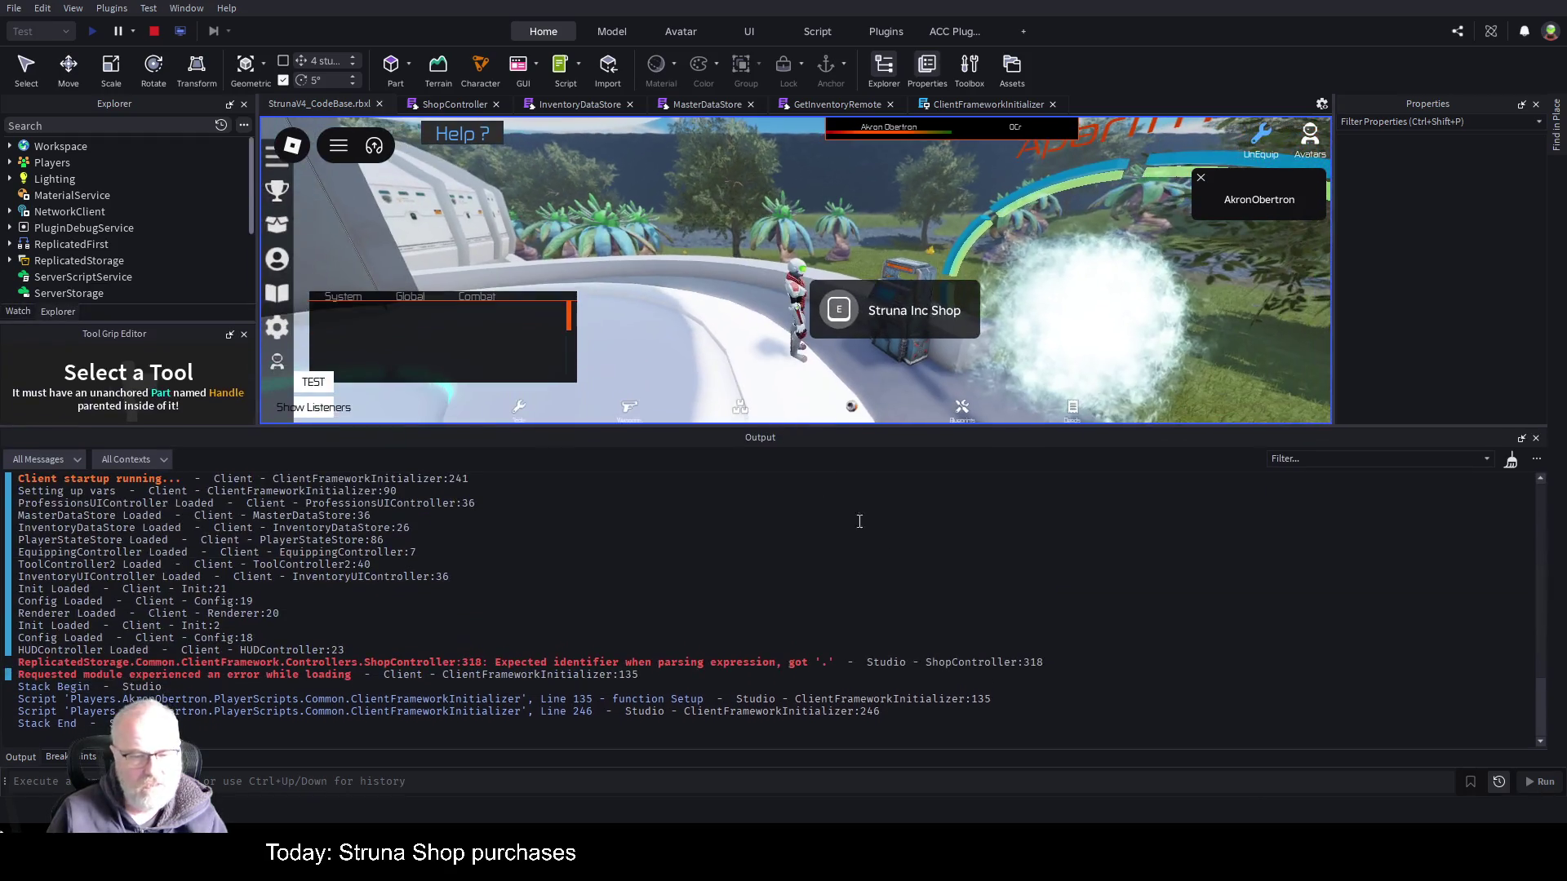
left_click(799, 672)
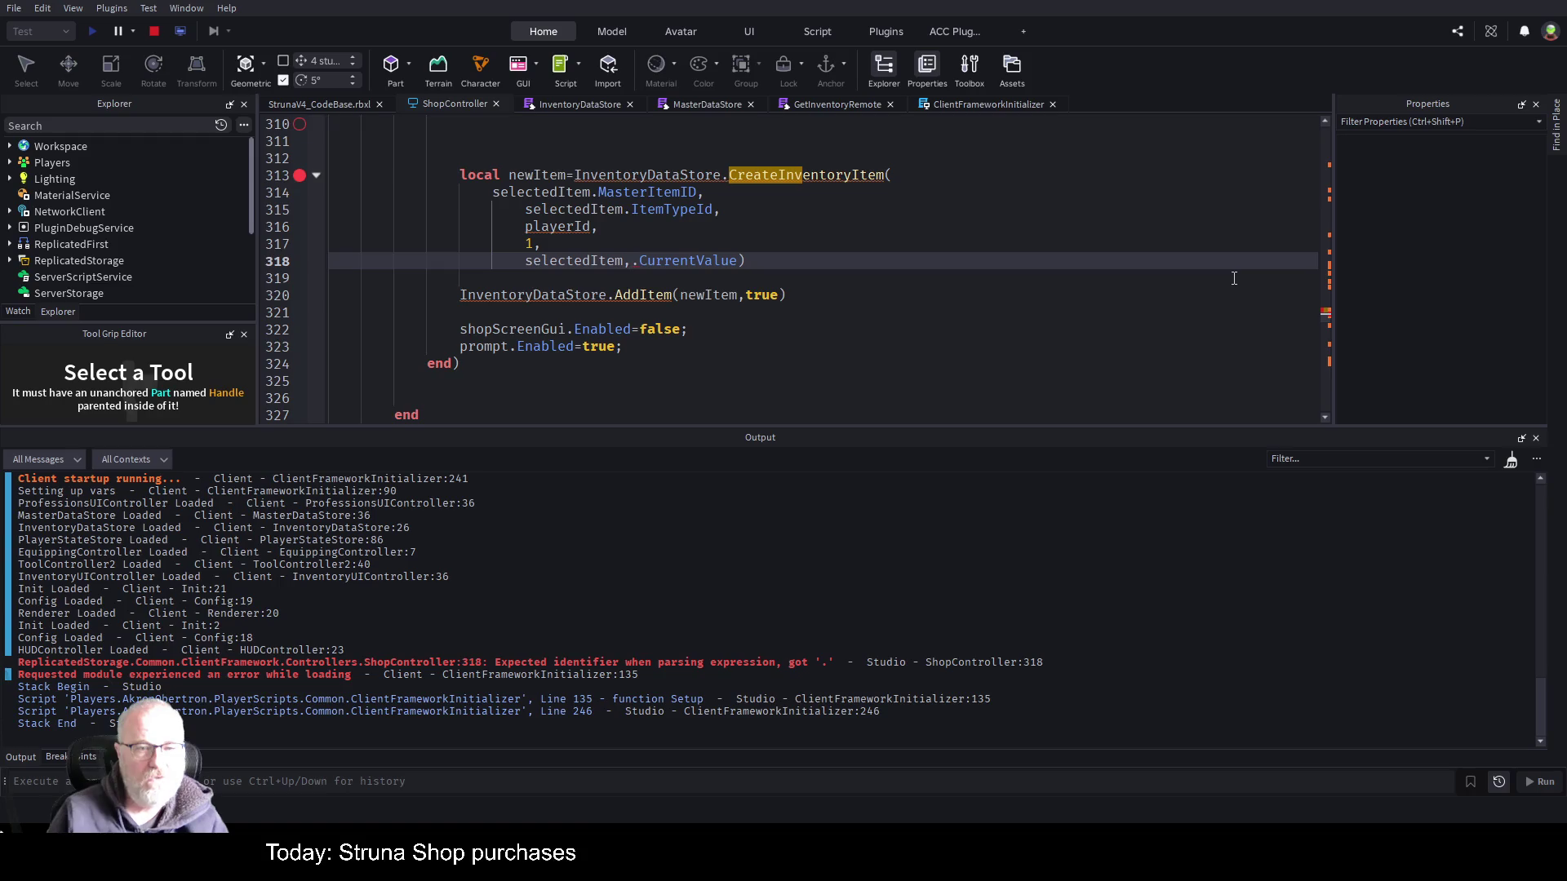
key("BackSpace")
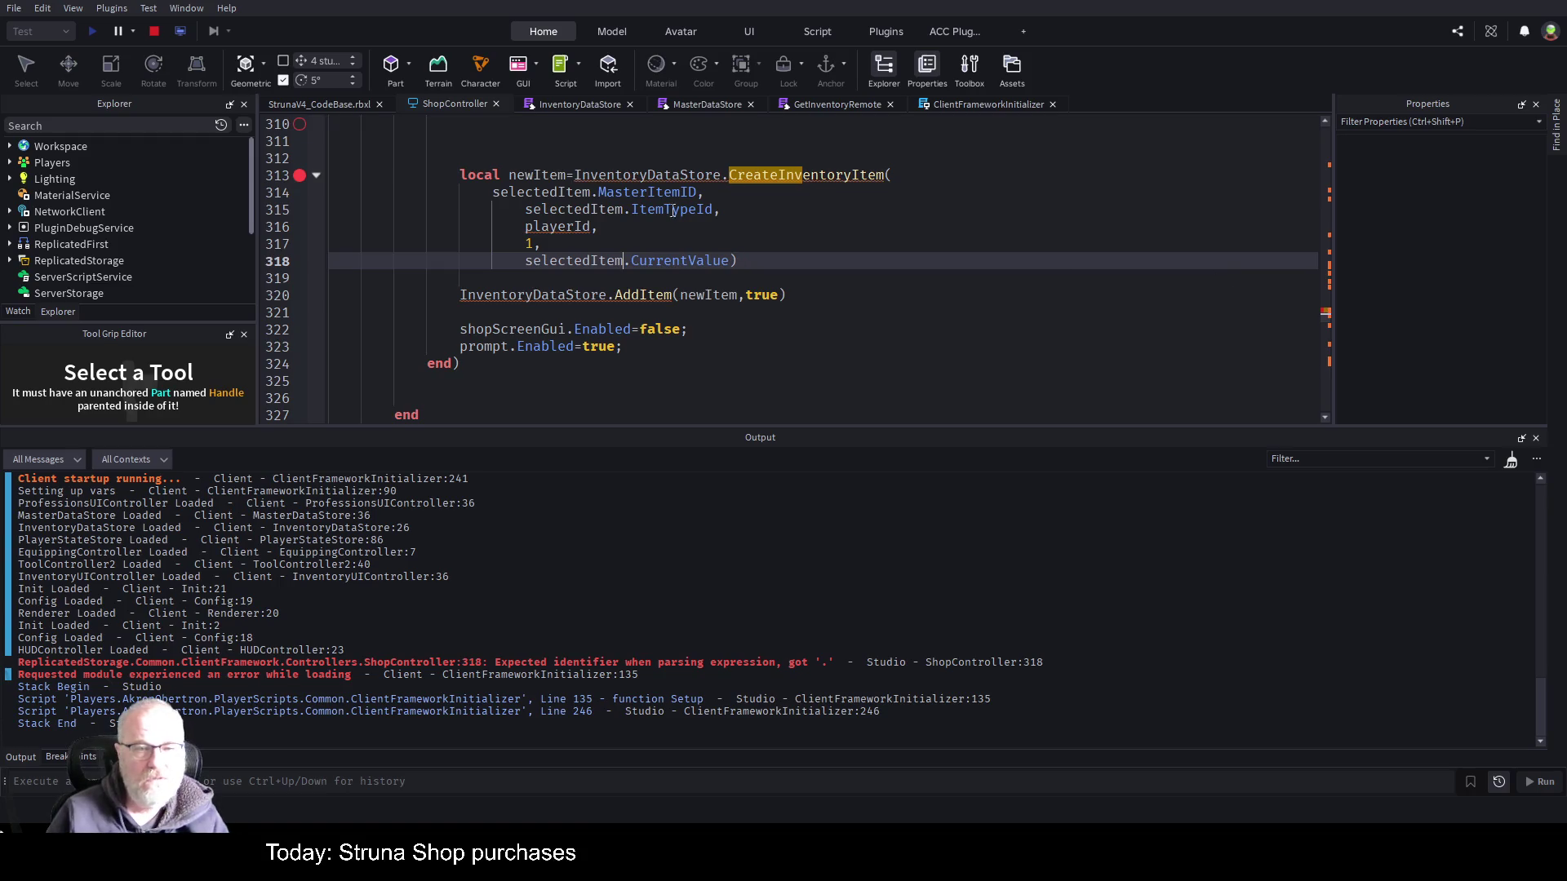
left_click(160, 30)
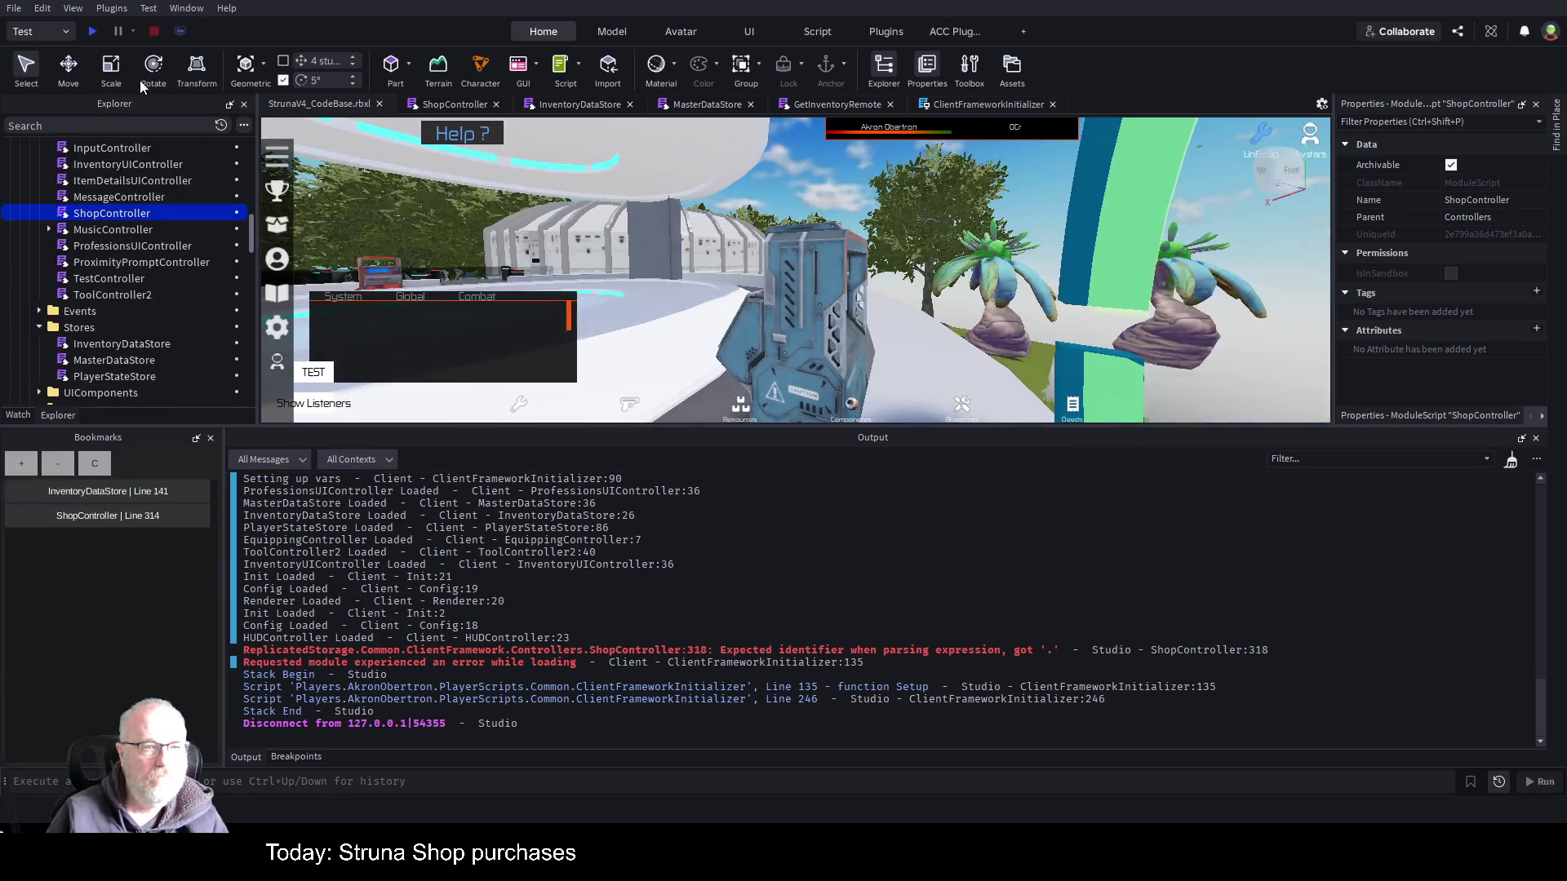
- Run a fresh playtest with no ShopController parse error, then clear the Output log
left_click(94, 32)
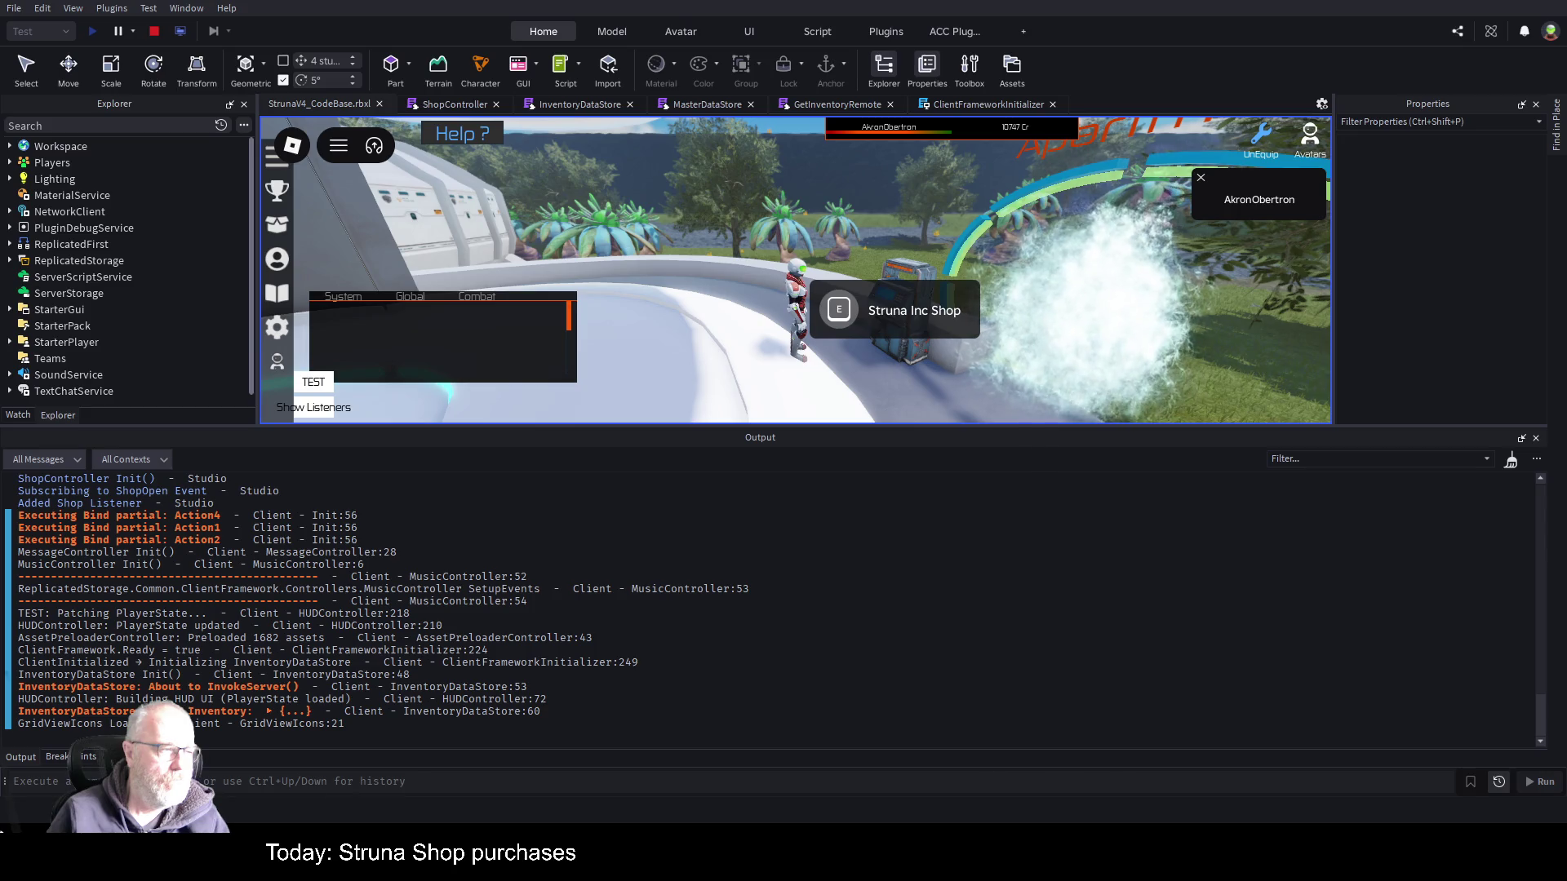
key("ctrl+k")
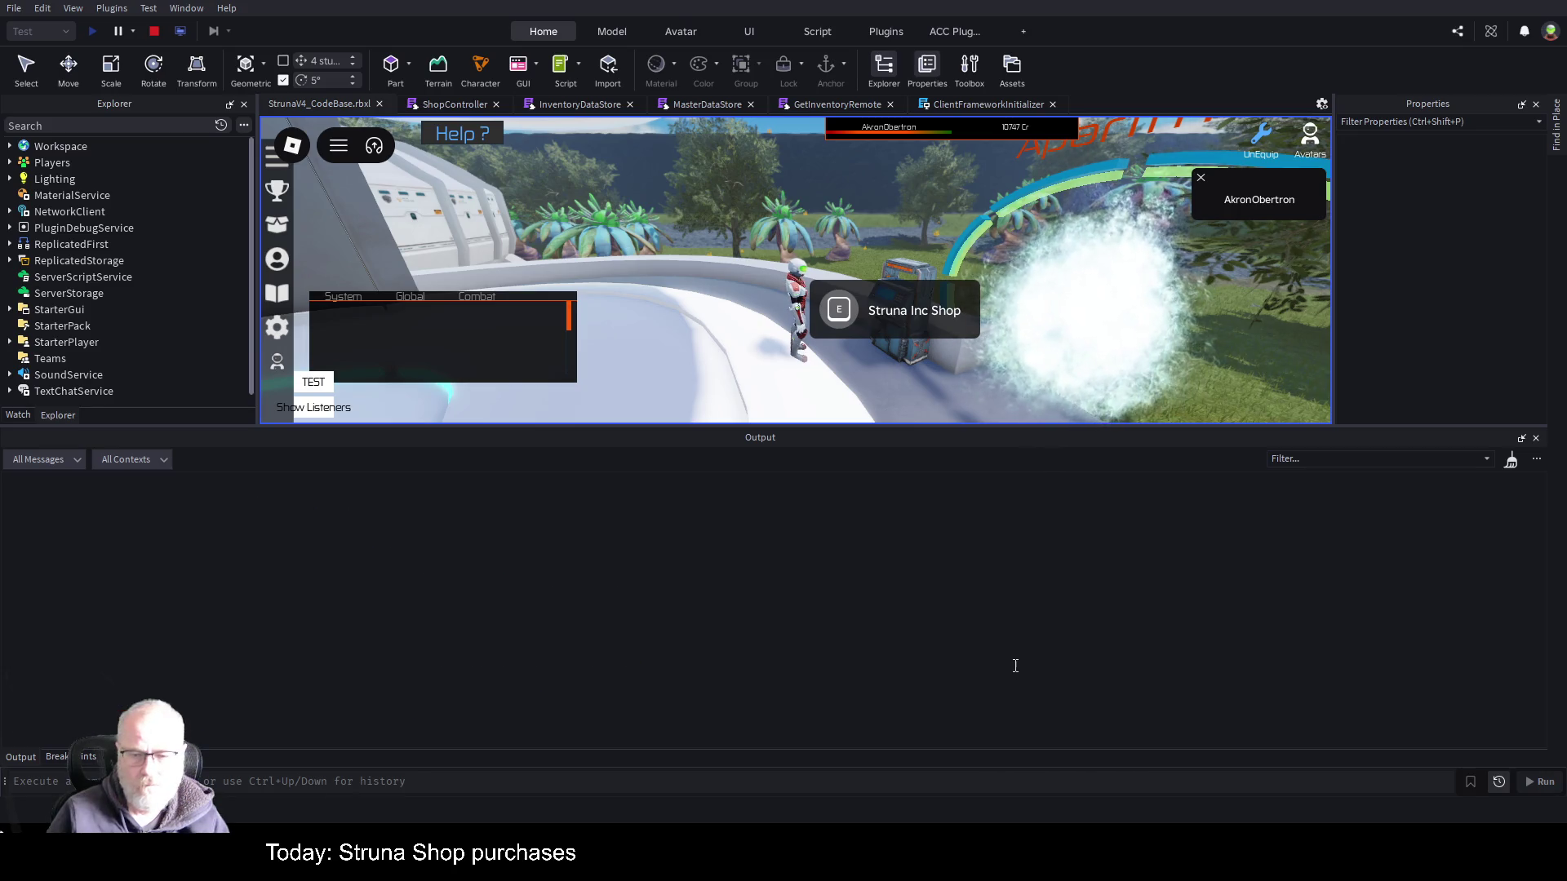